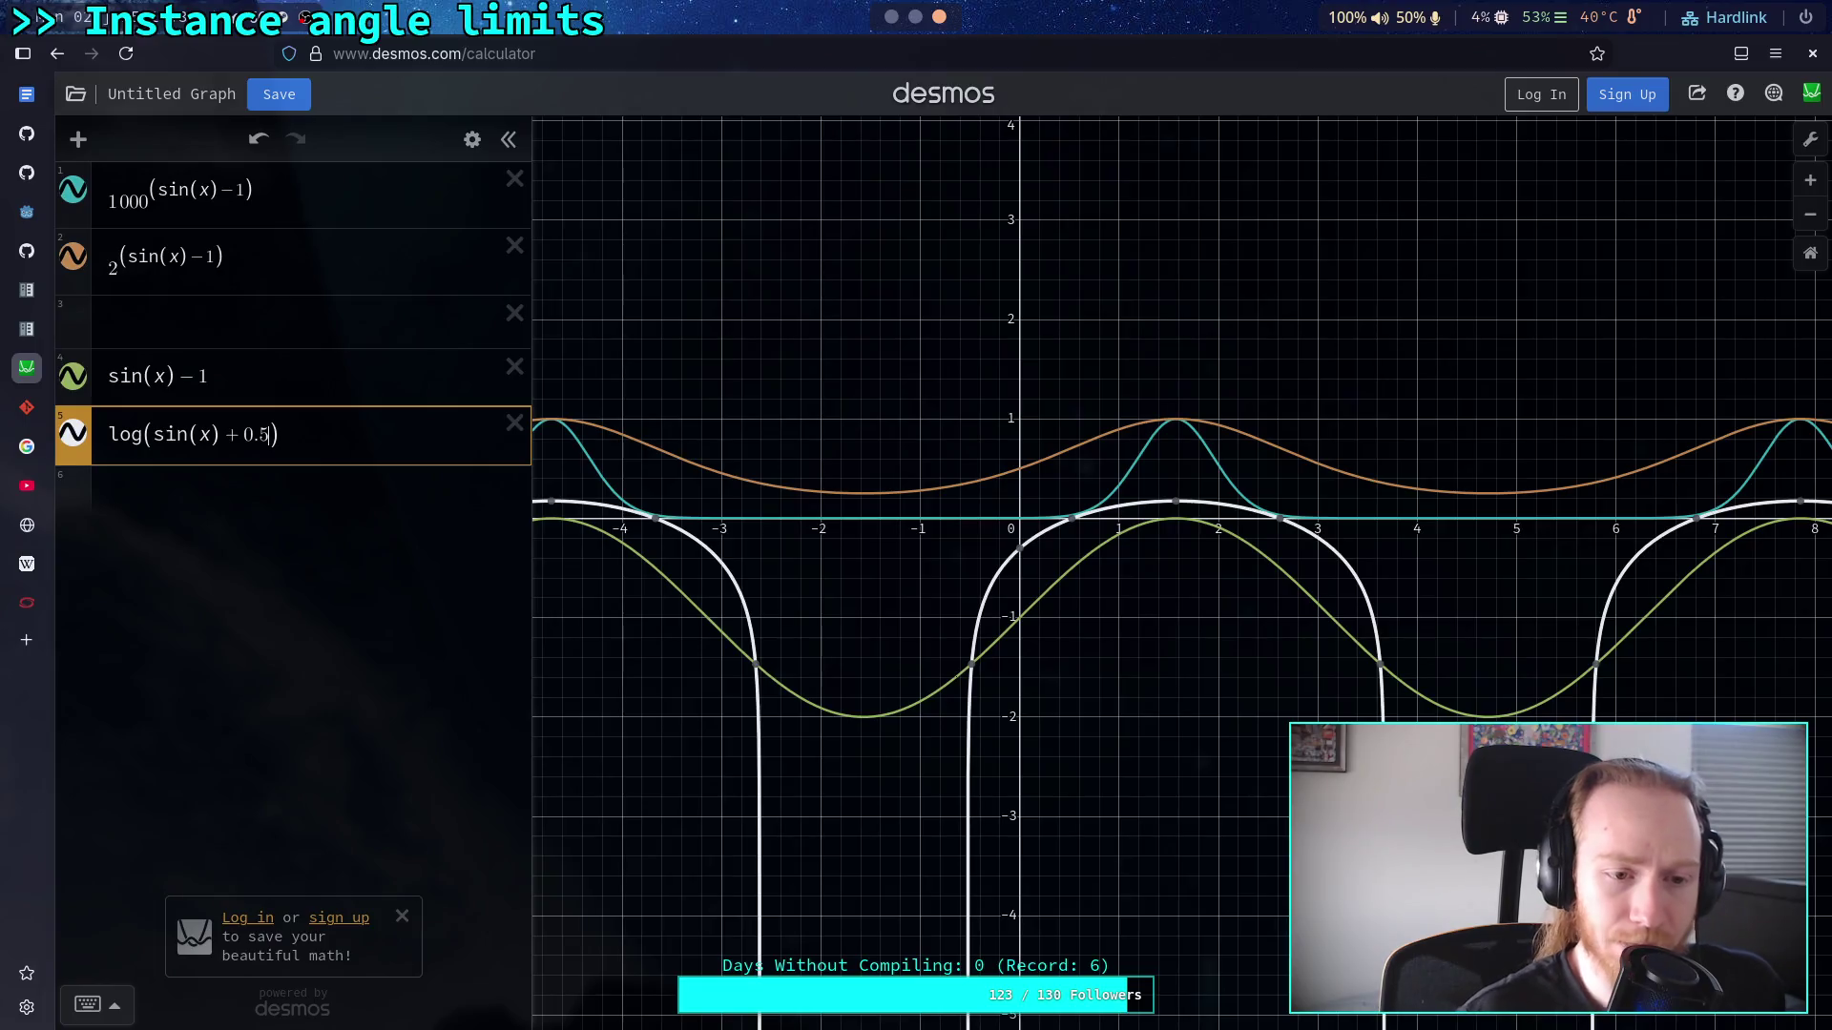
# Step: Change expression 5's offset to +1 and try ln in place of log
pyautogui.write('1')
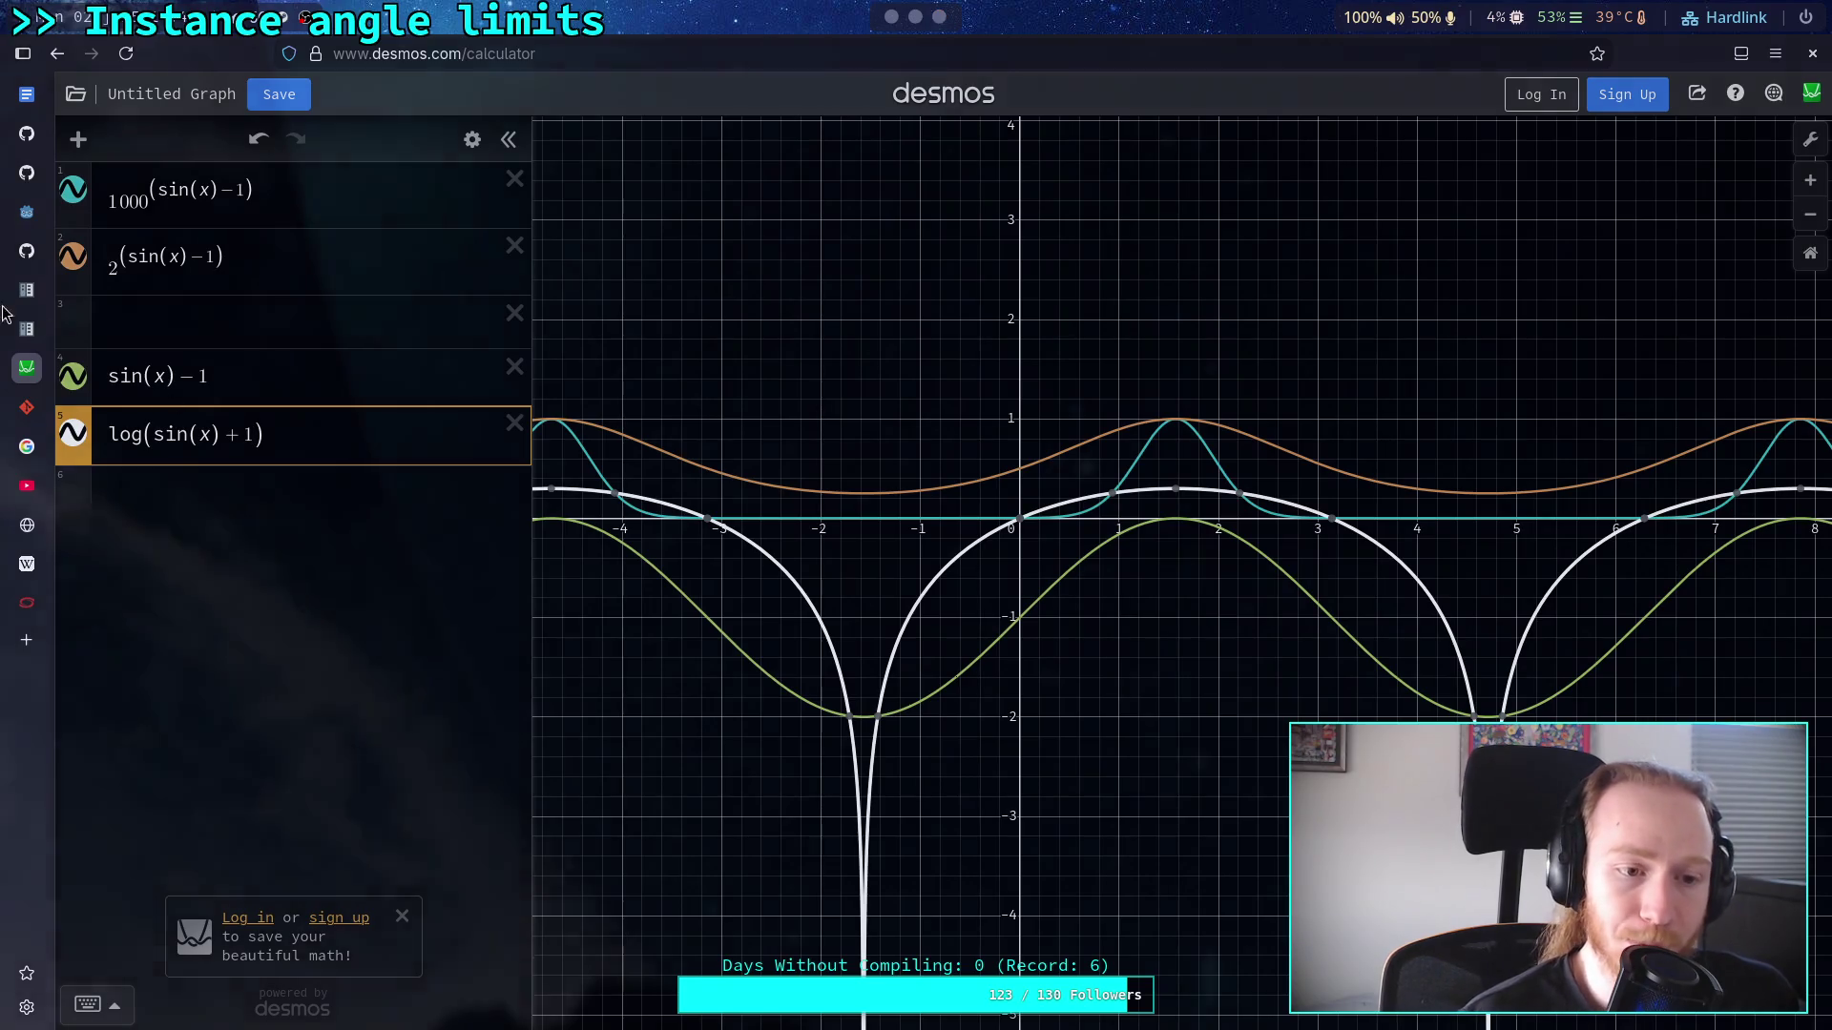
pyautogui.moveTo(143, 435); pyautogui.dragTo(120, 437)
pyautogui.write('n')
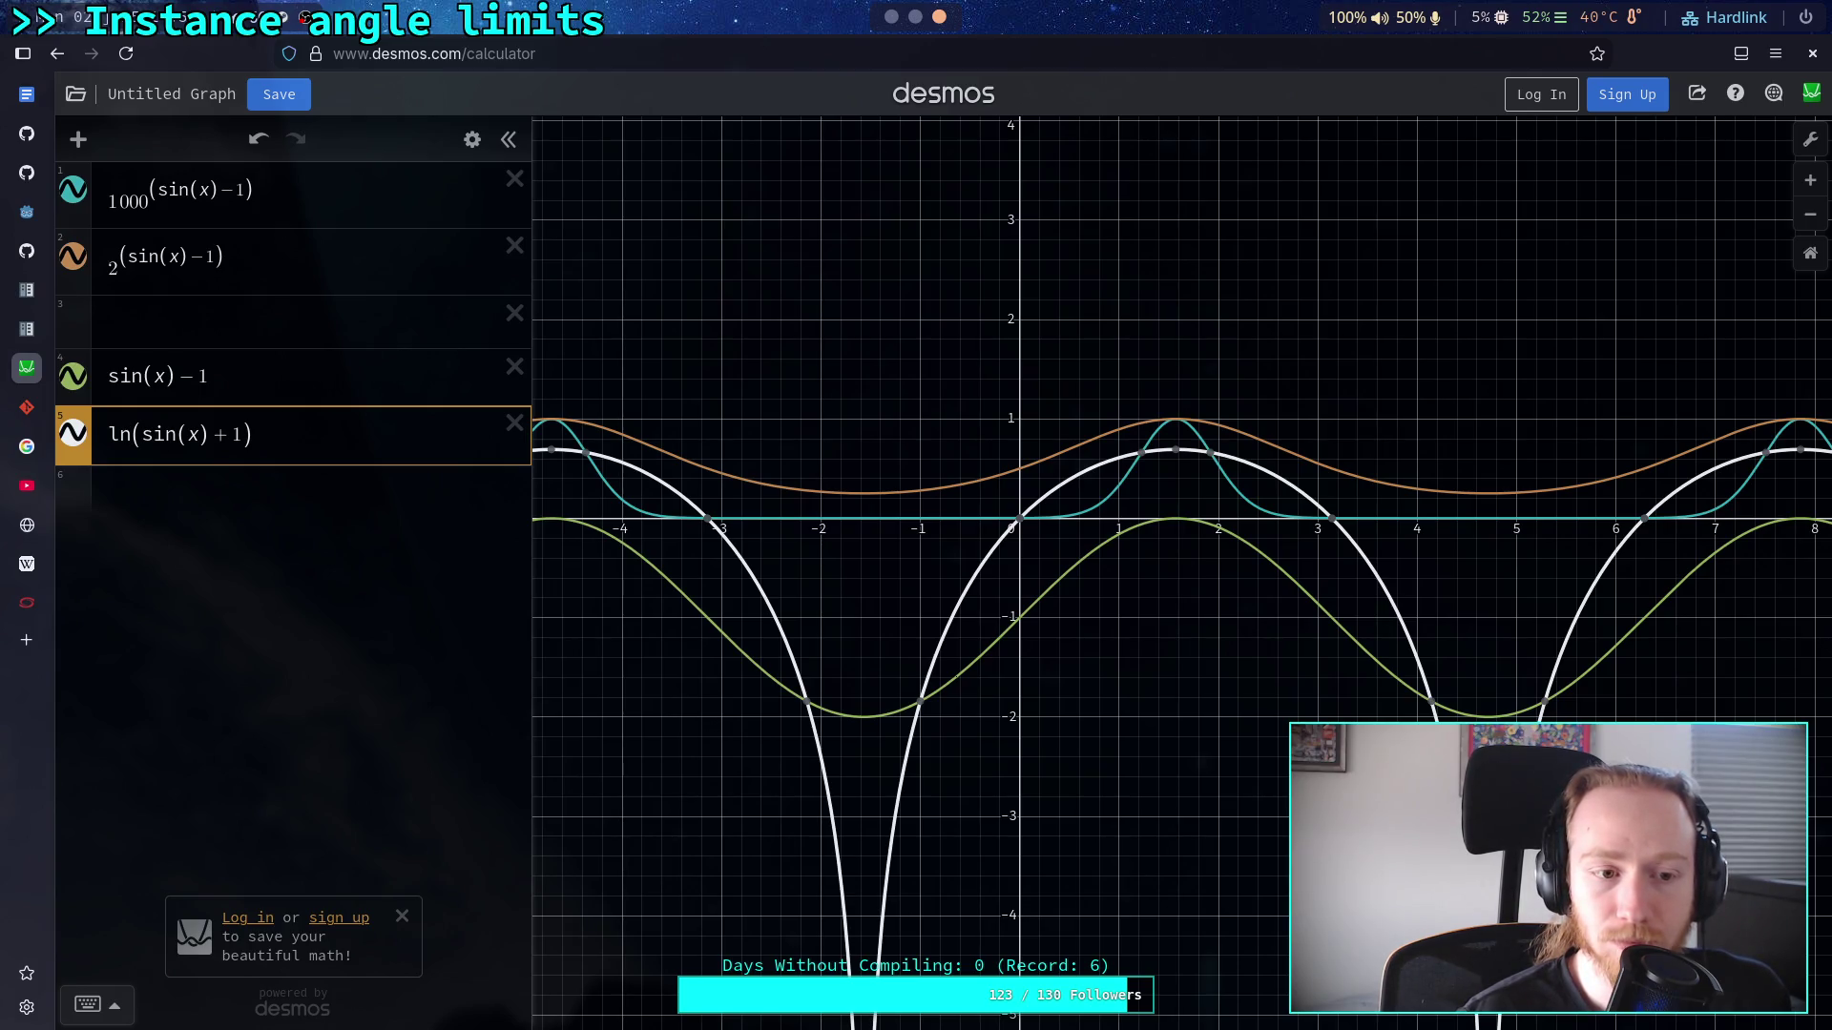
# Step: Turn ln back into log so expression 5 reads log(sin(x)+1)
pyautogui.moveTo(1180, 463)
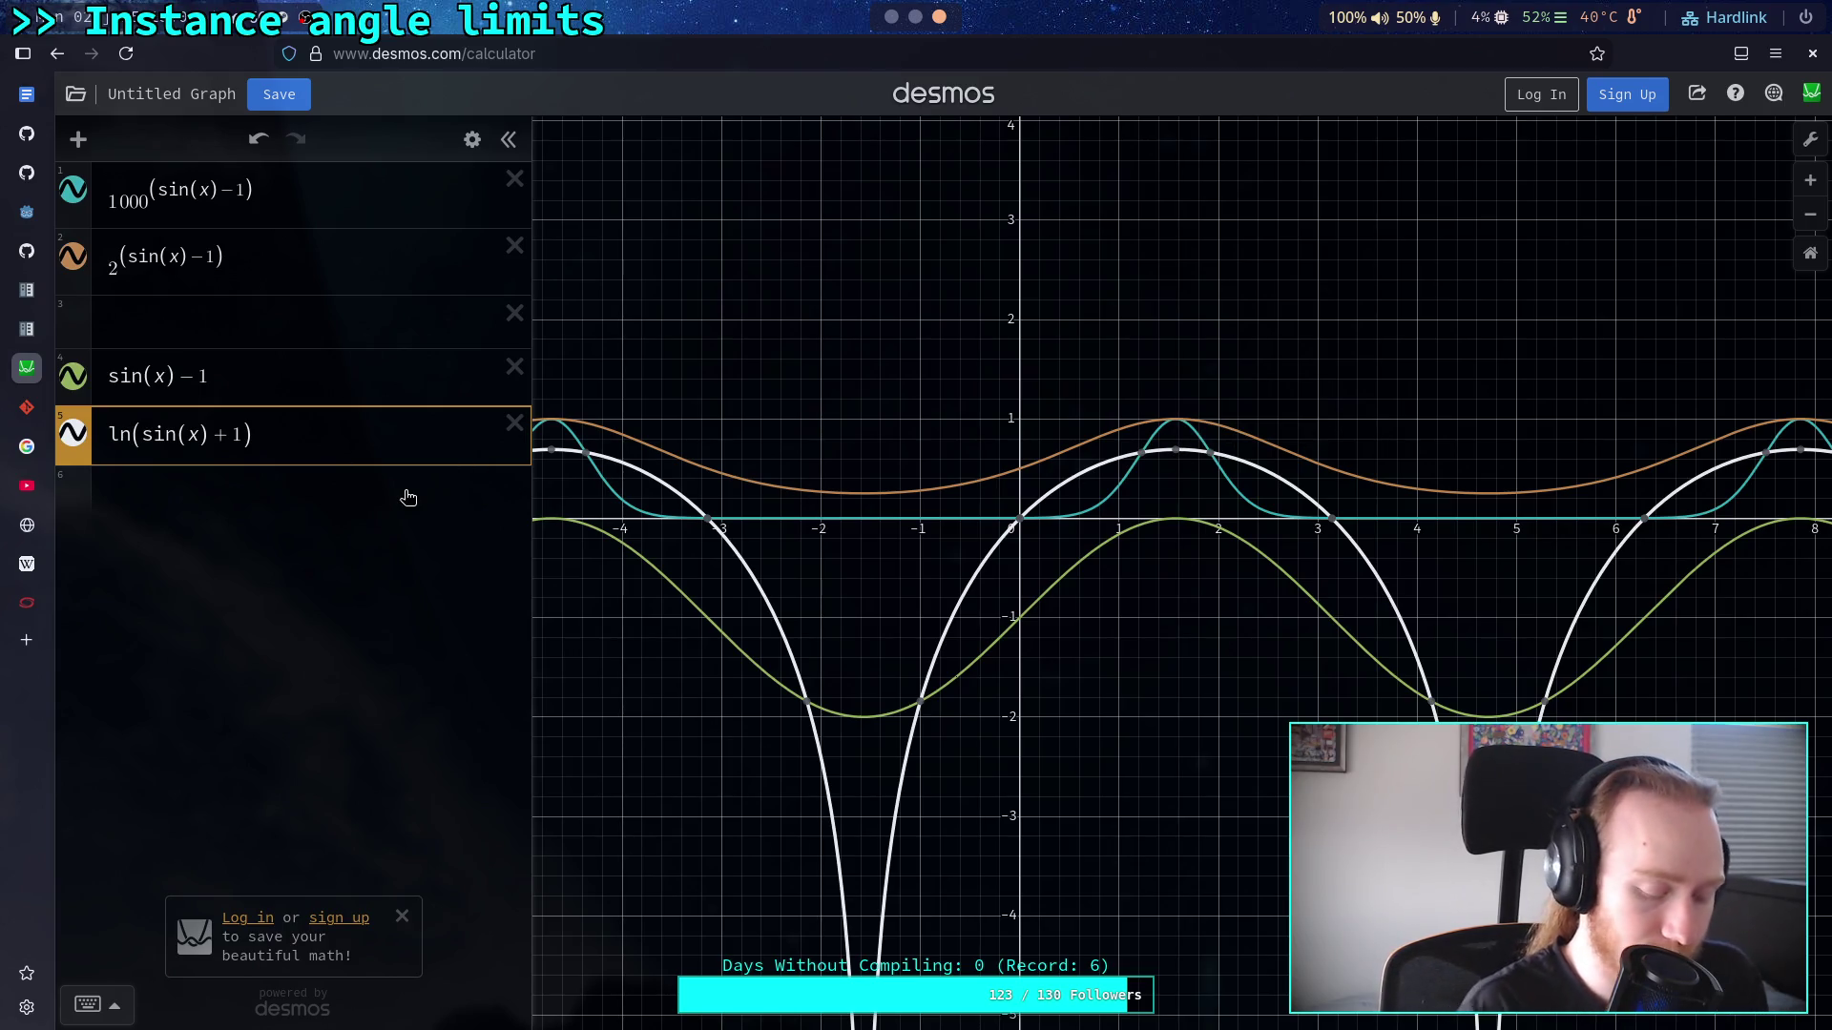
pyautogui.press('BackSpace')
pyautogui.write('of')
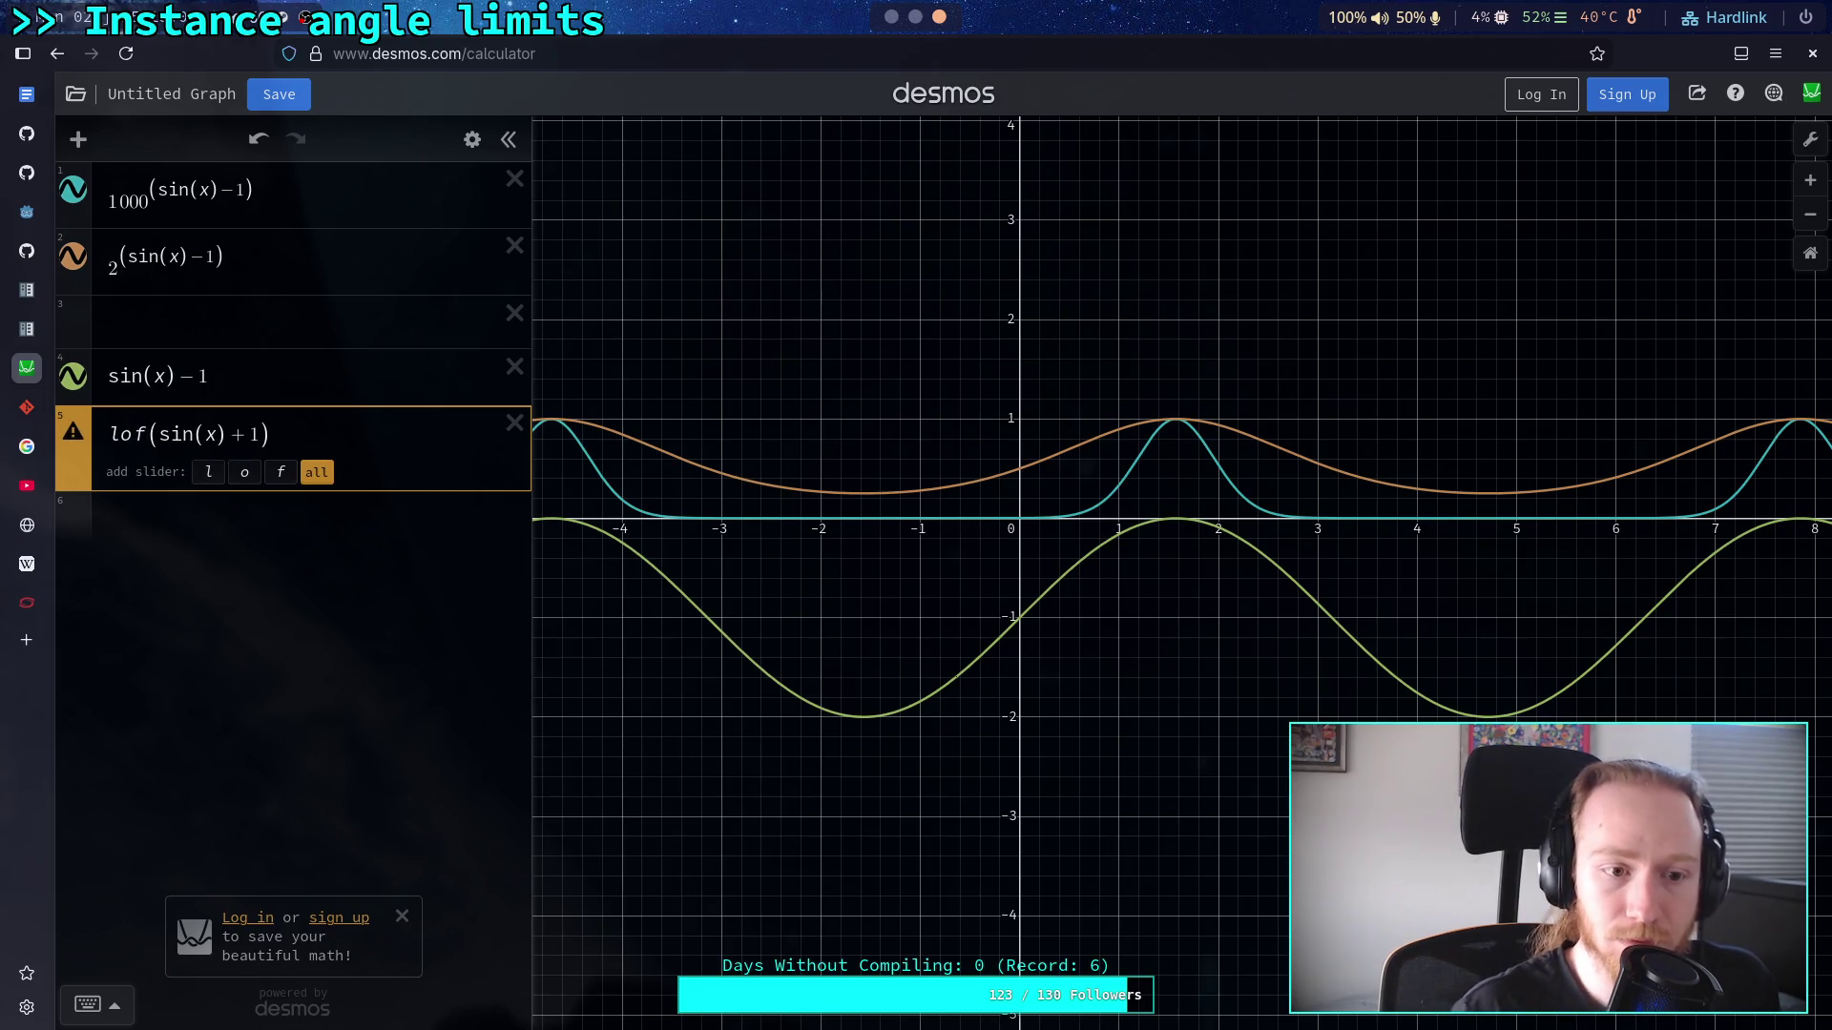
pyautogui.press('BackSpace')
pyautogui.write('g')
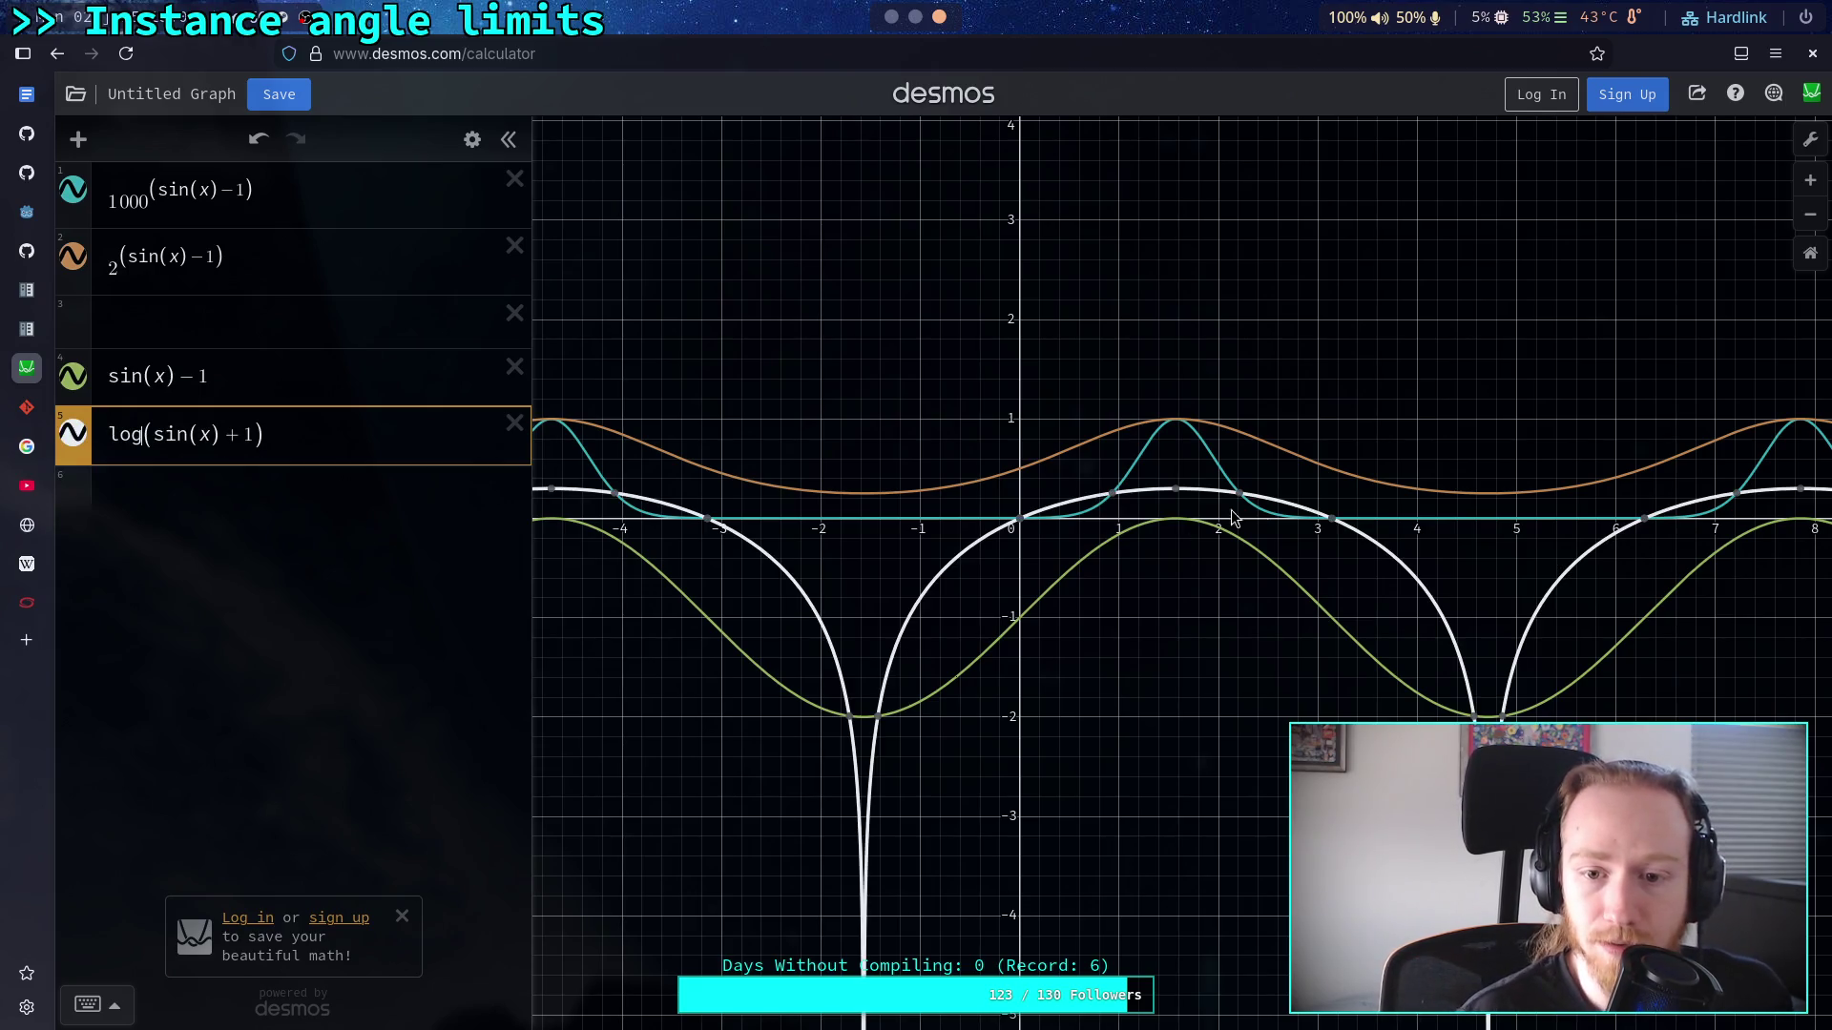
pyautogui.moveTo(1176, 496)
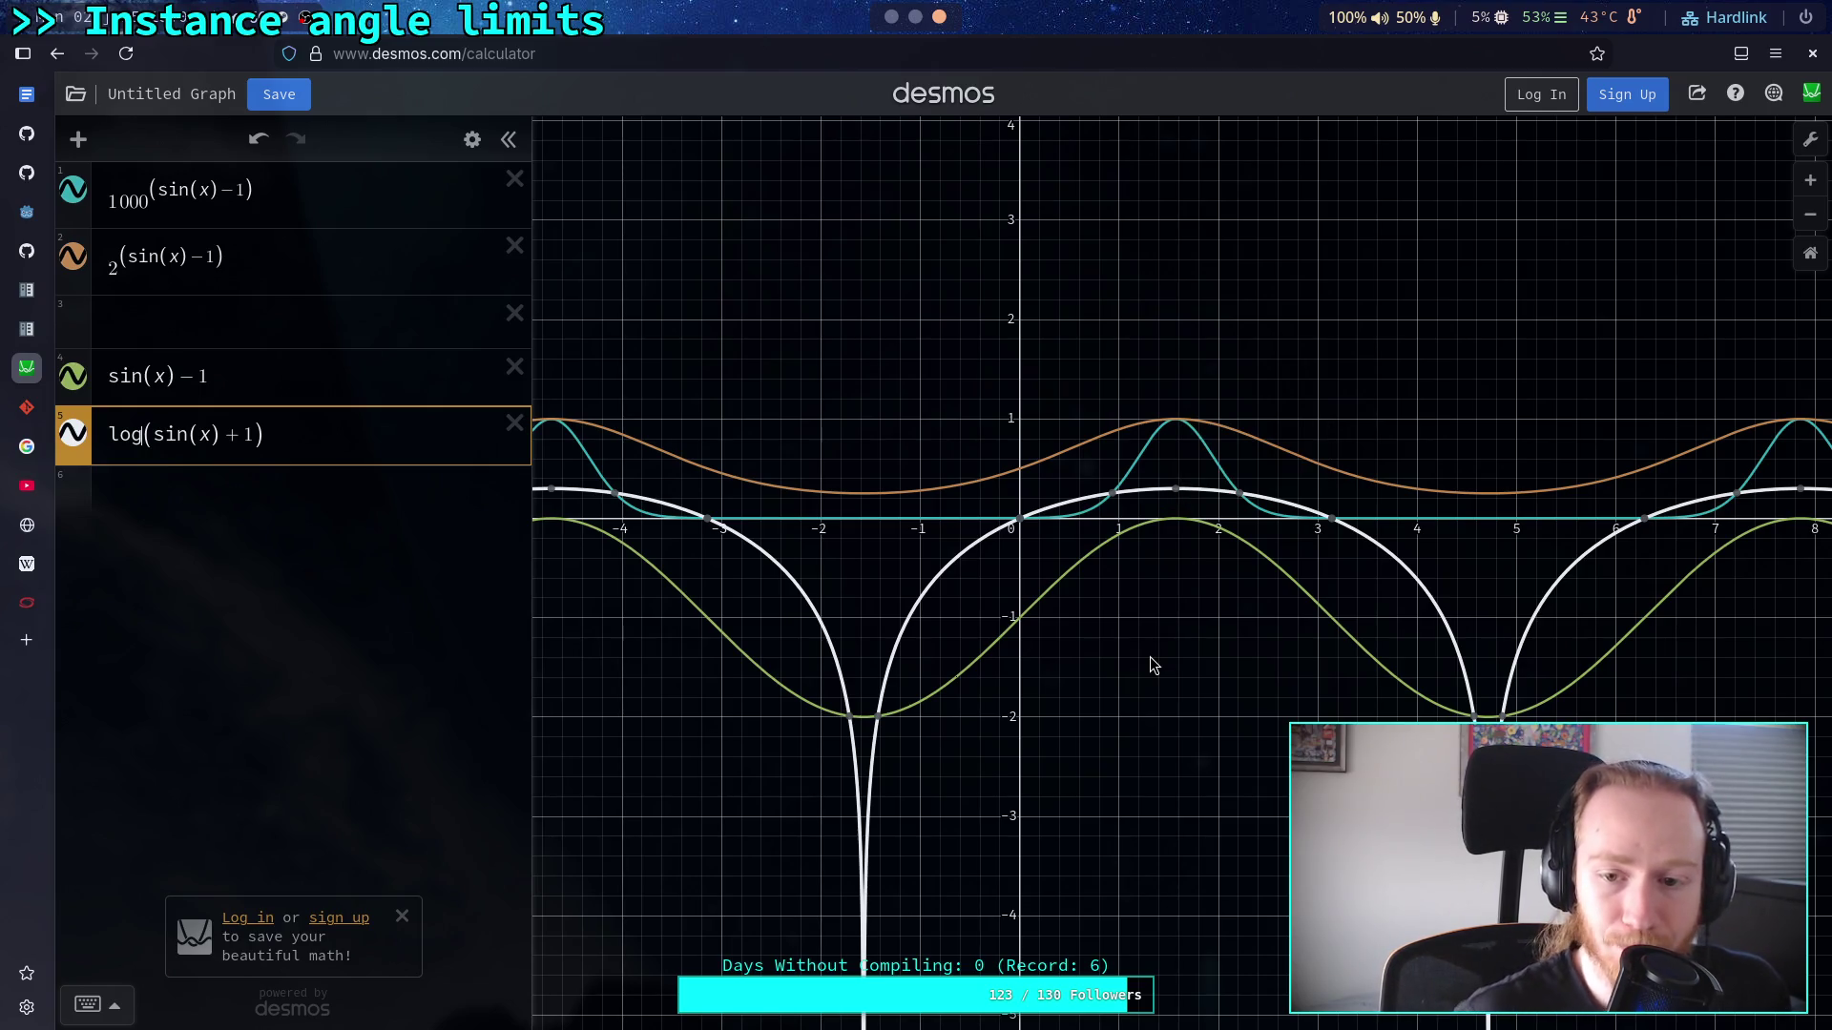
pyautogui.click(324, 437)
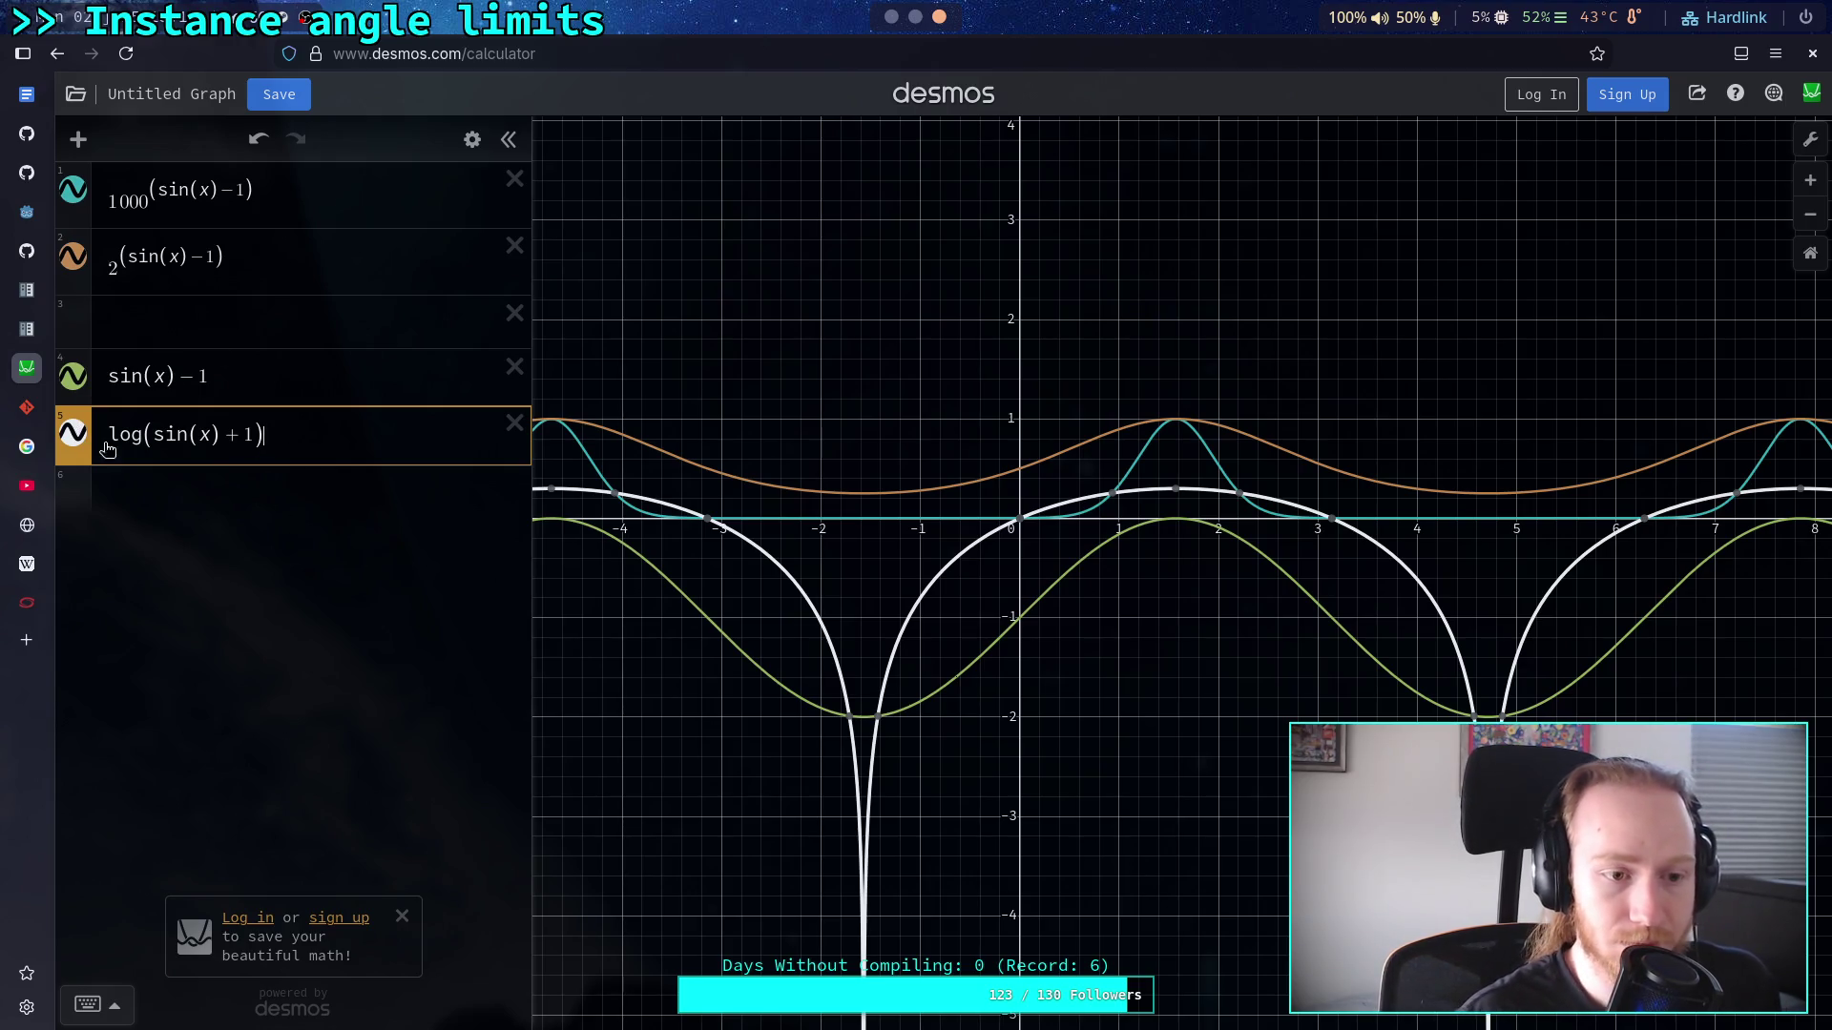
pyautogui.write('/0.32')
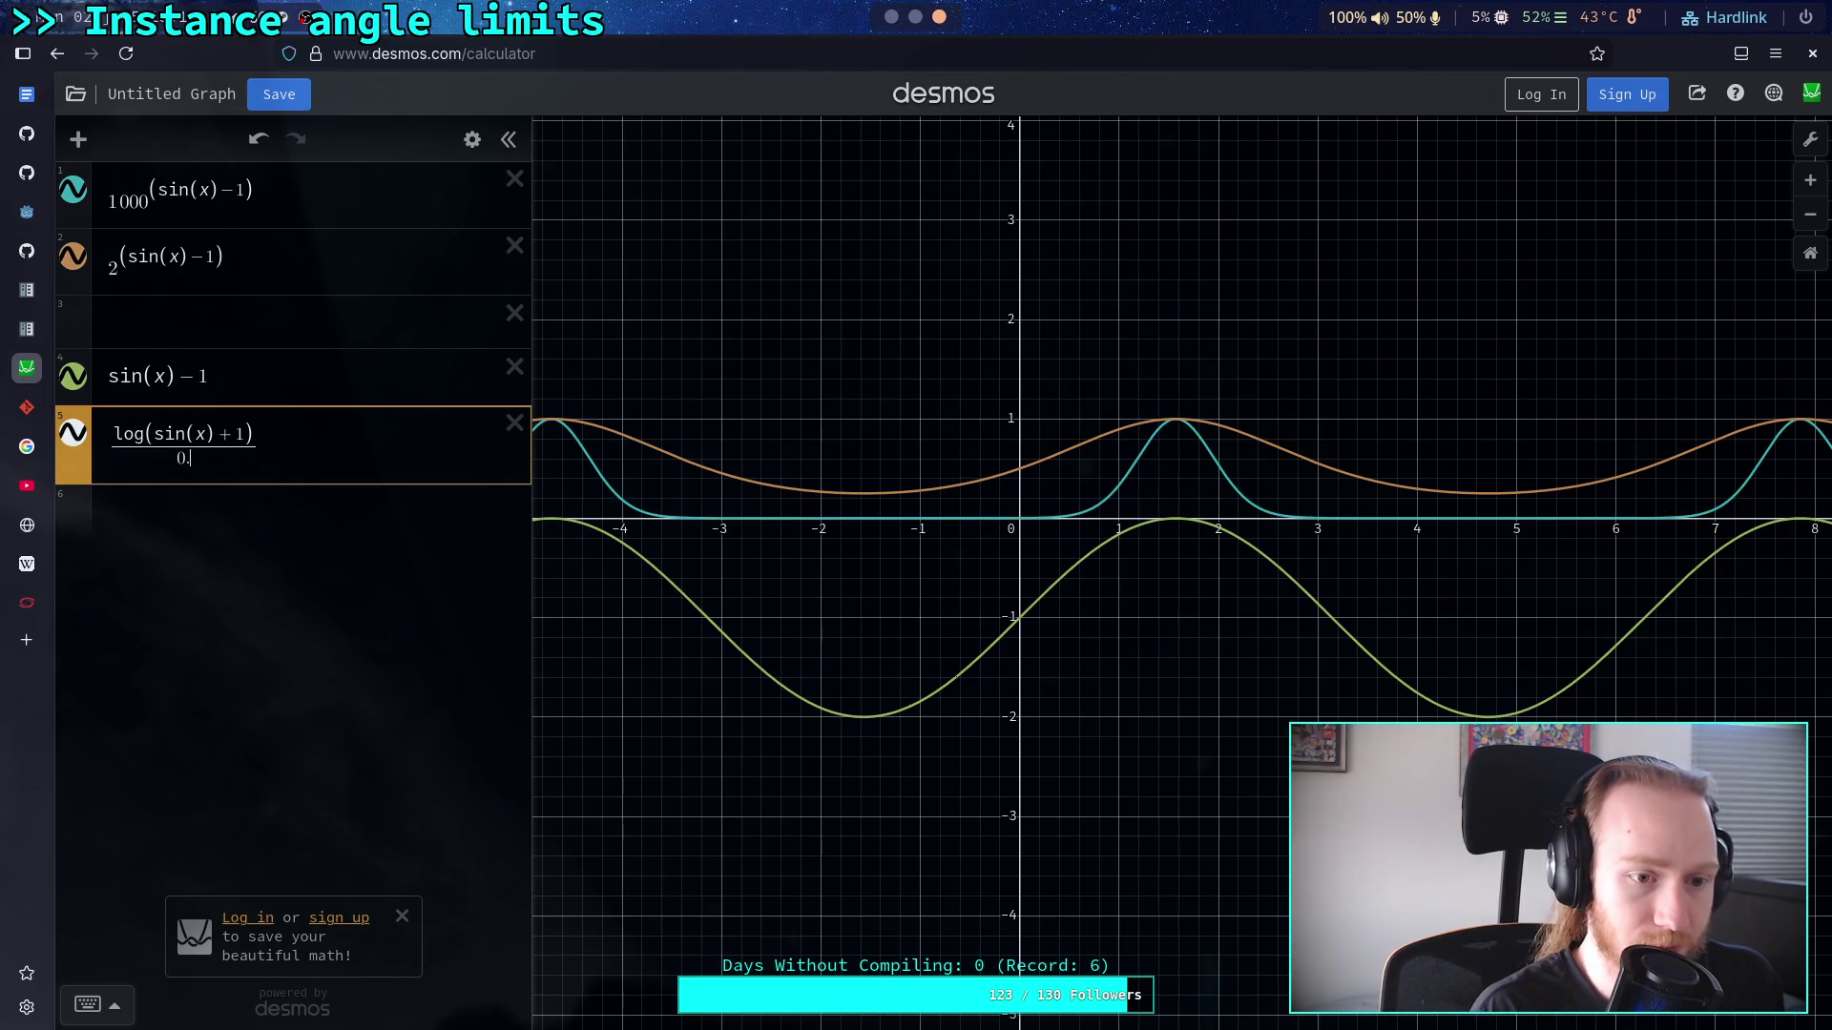
pyautogui.press('BackSpace')
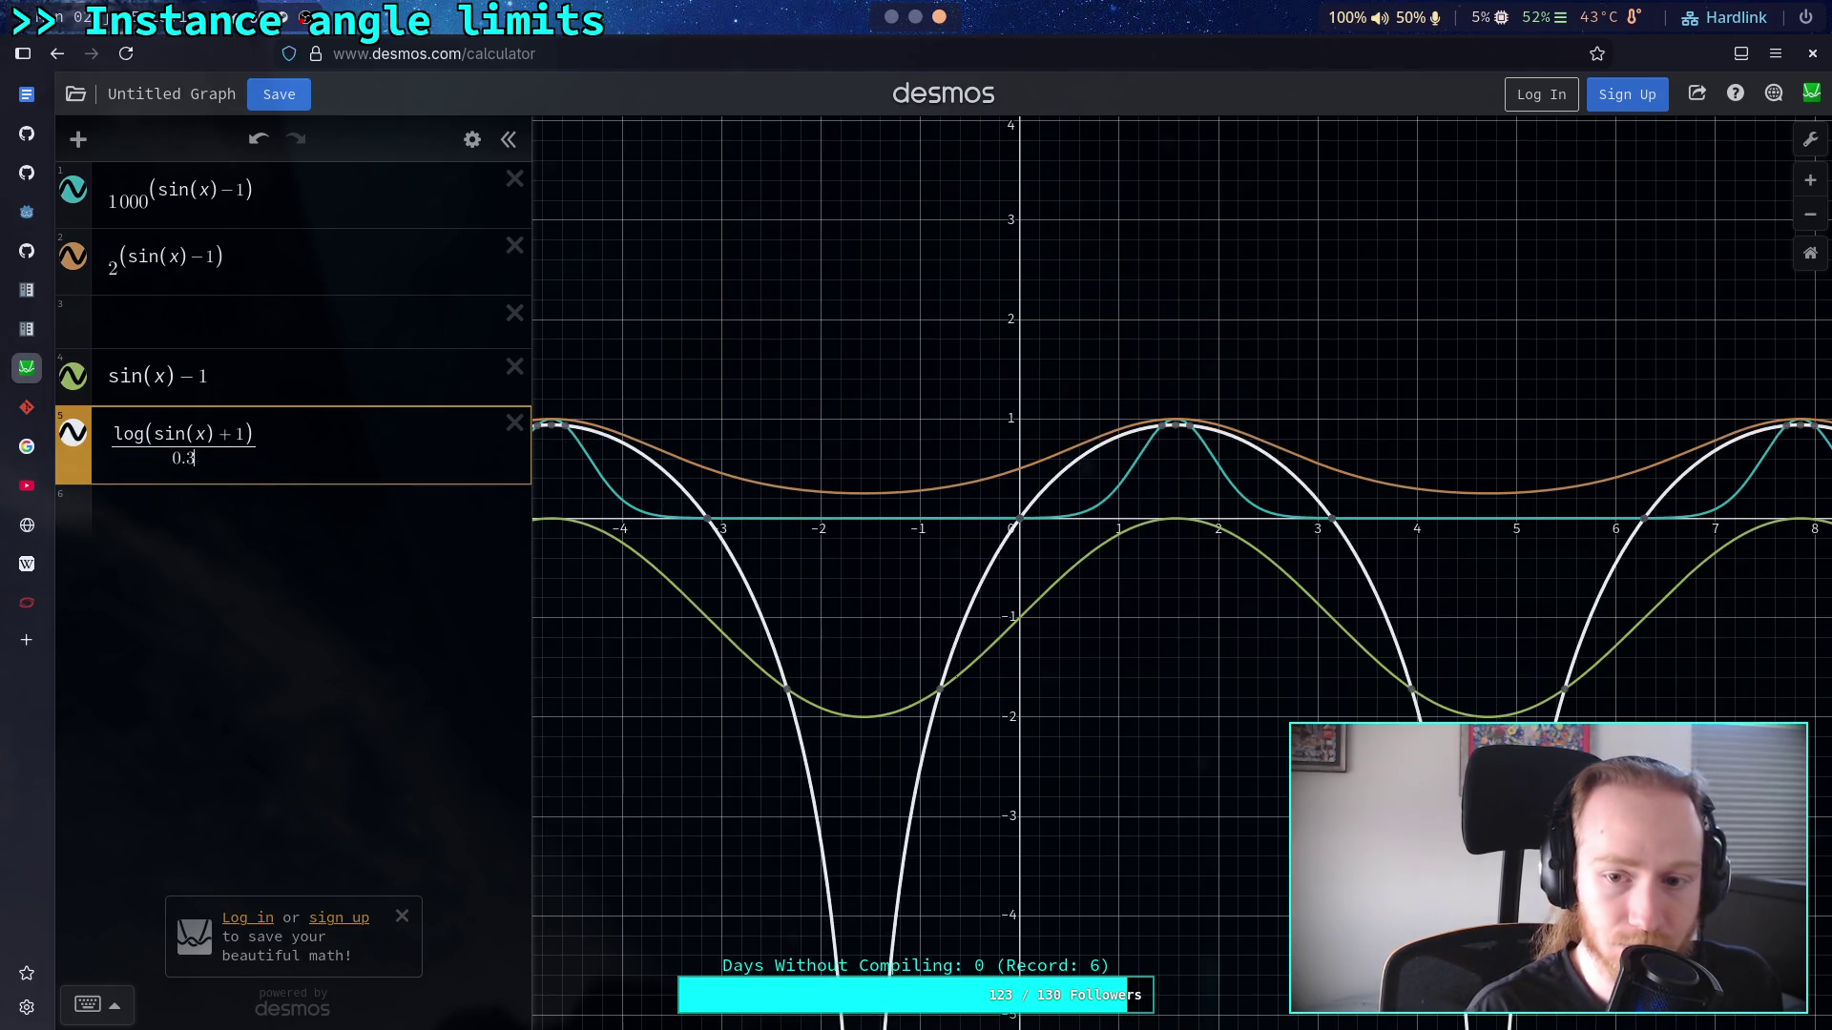
pyautogui.write('1')
pyautogui.write('5')
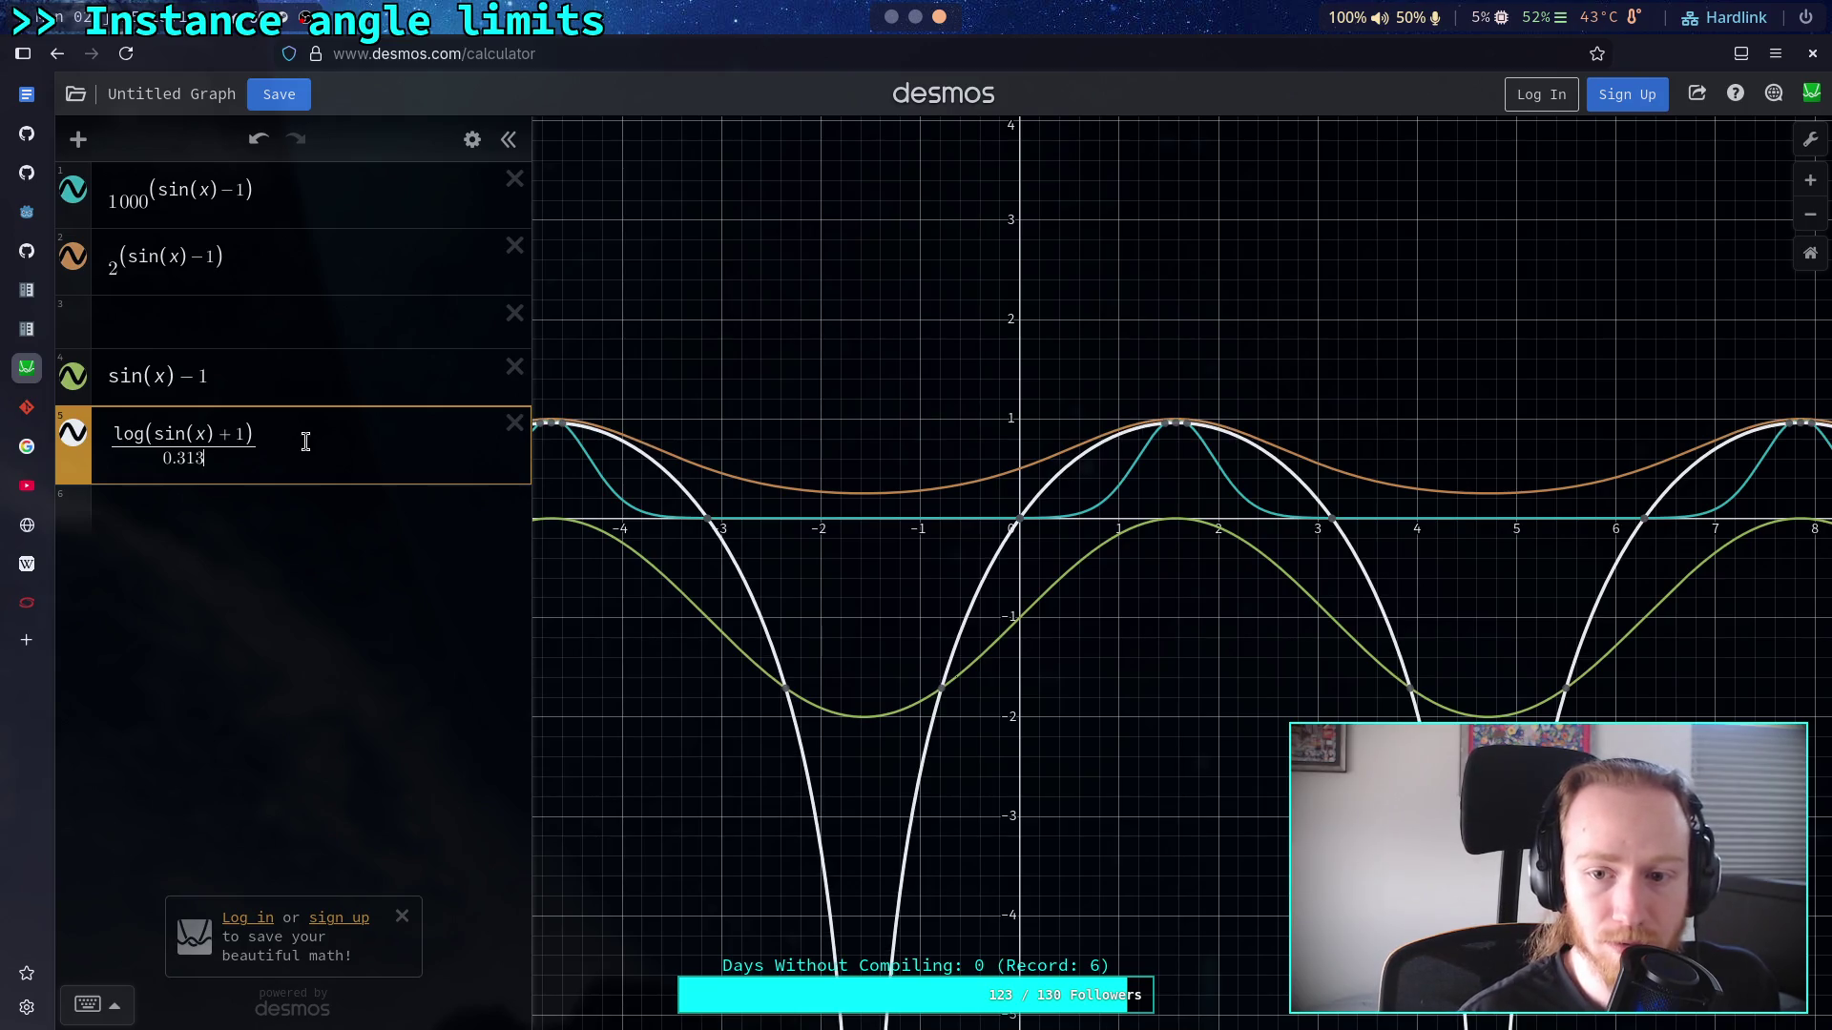
pyautogui.press('BackSpace')
pyautogui.write('2')
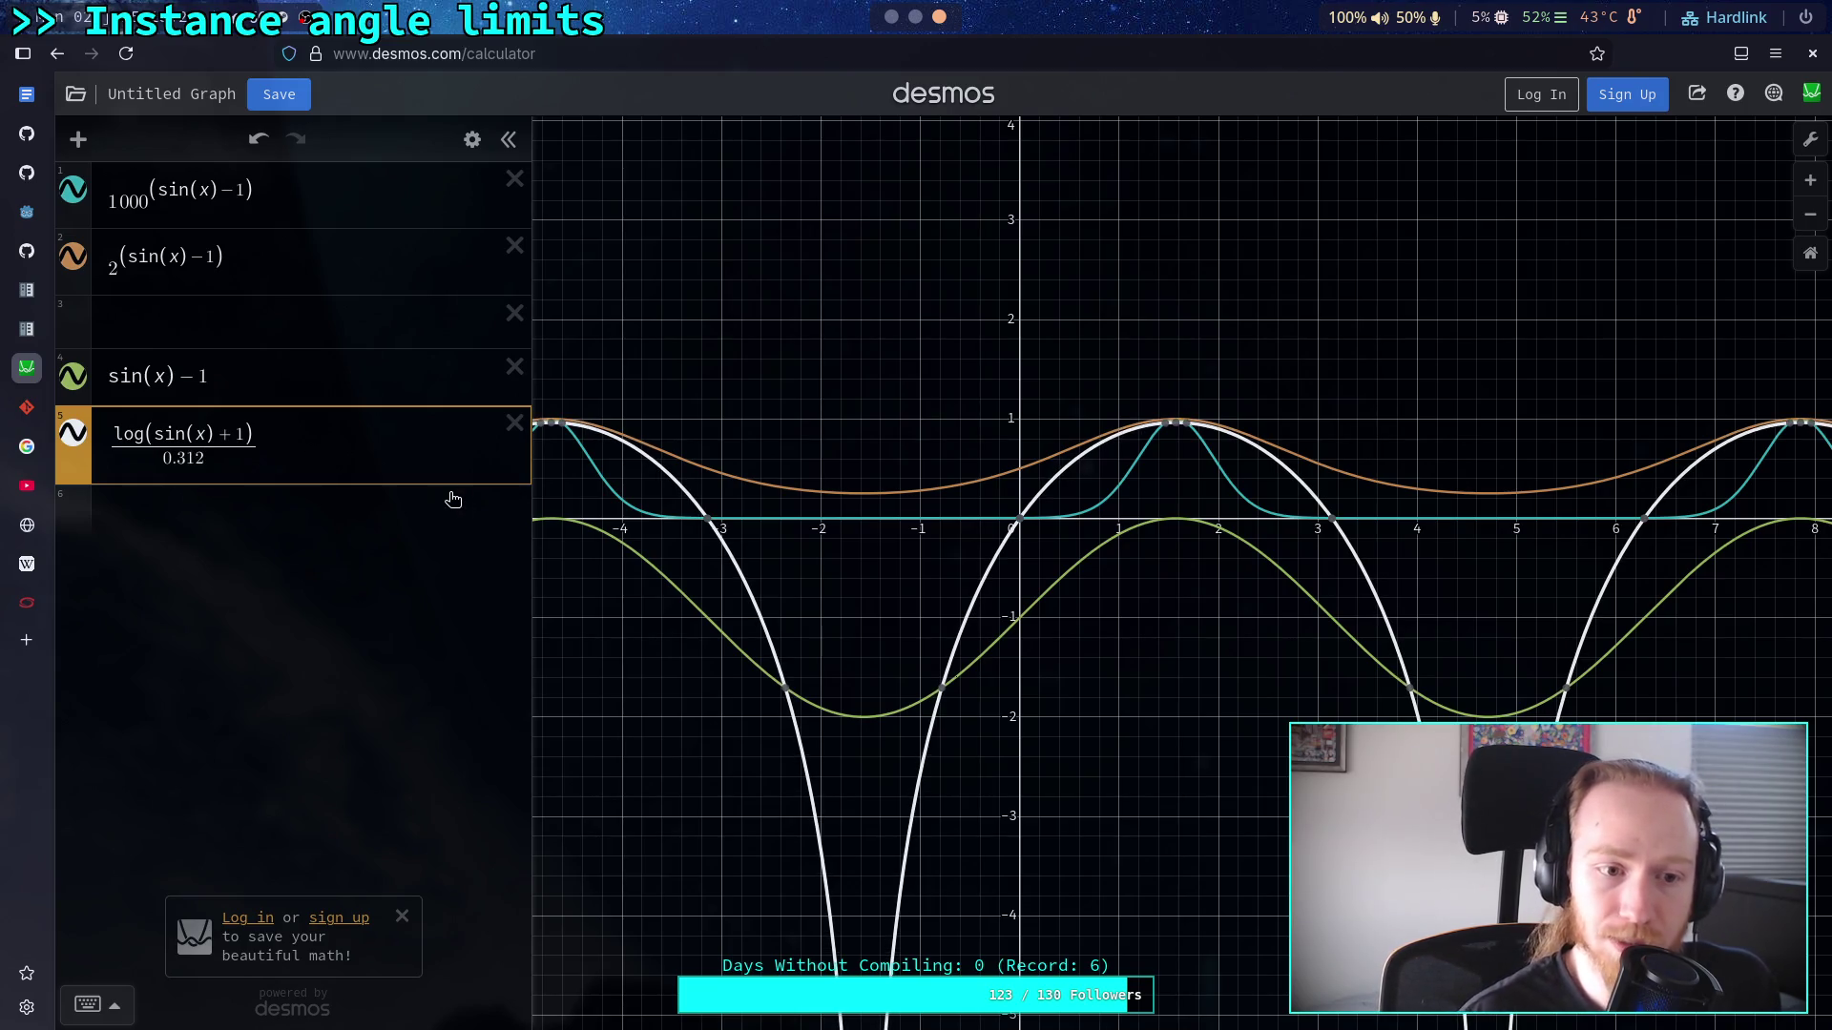
pyautogui.press('BackSpace')
pyautogui.press('BackSpace')
pyautogui.press('BackSpace')
pyautogui.press('BackSpace')
pyautogui.press('BackSpace')
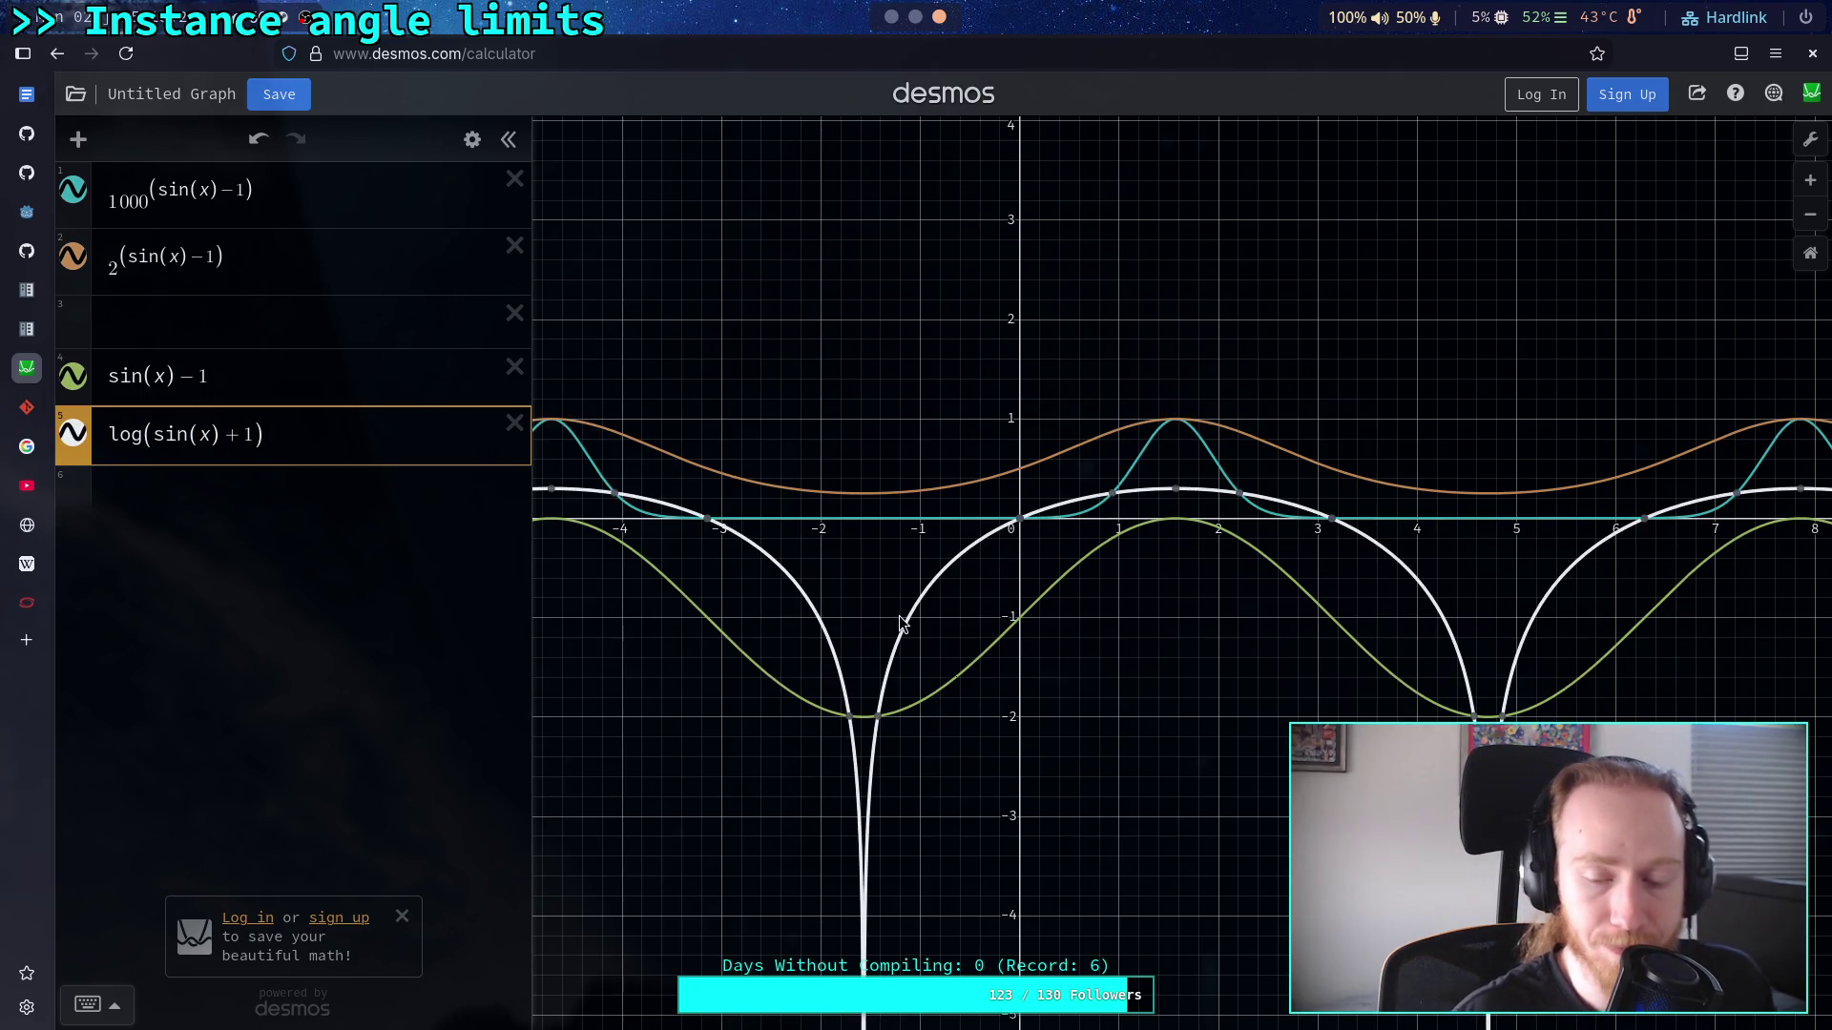
pyautogui.moveTo(1180, 496)
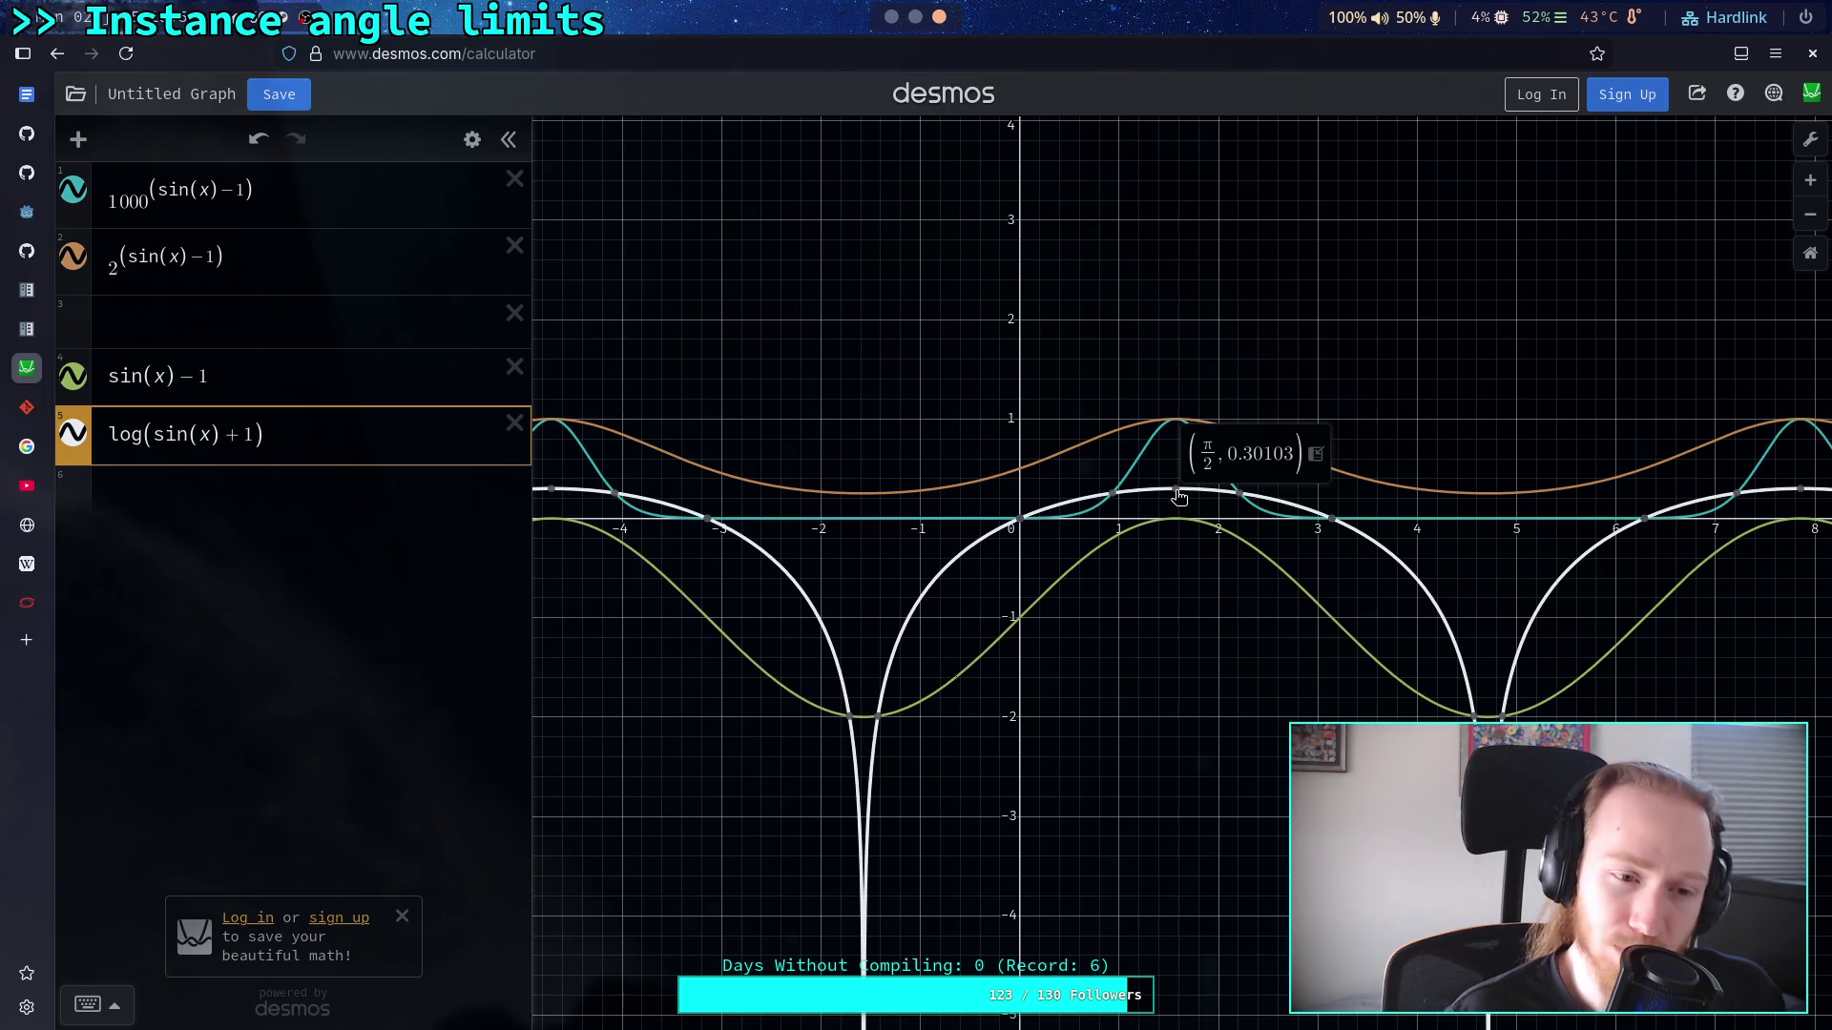
# Step: Add a scratch row evaluating log(1), then log(2) = 0.301029995664
pyautogui.click(286, 499)
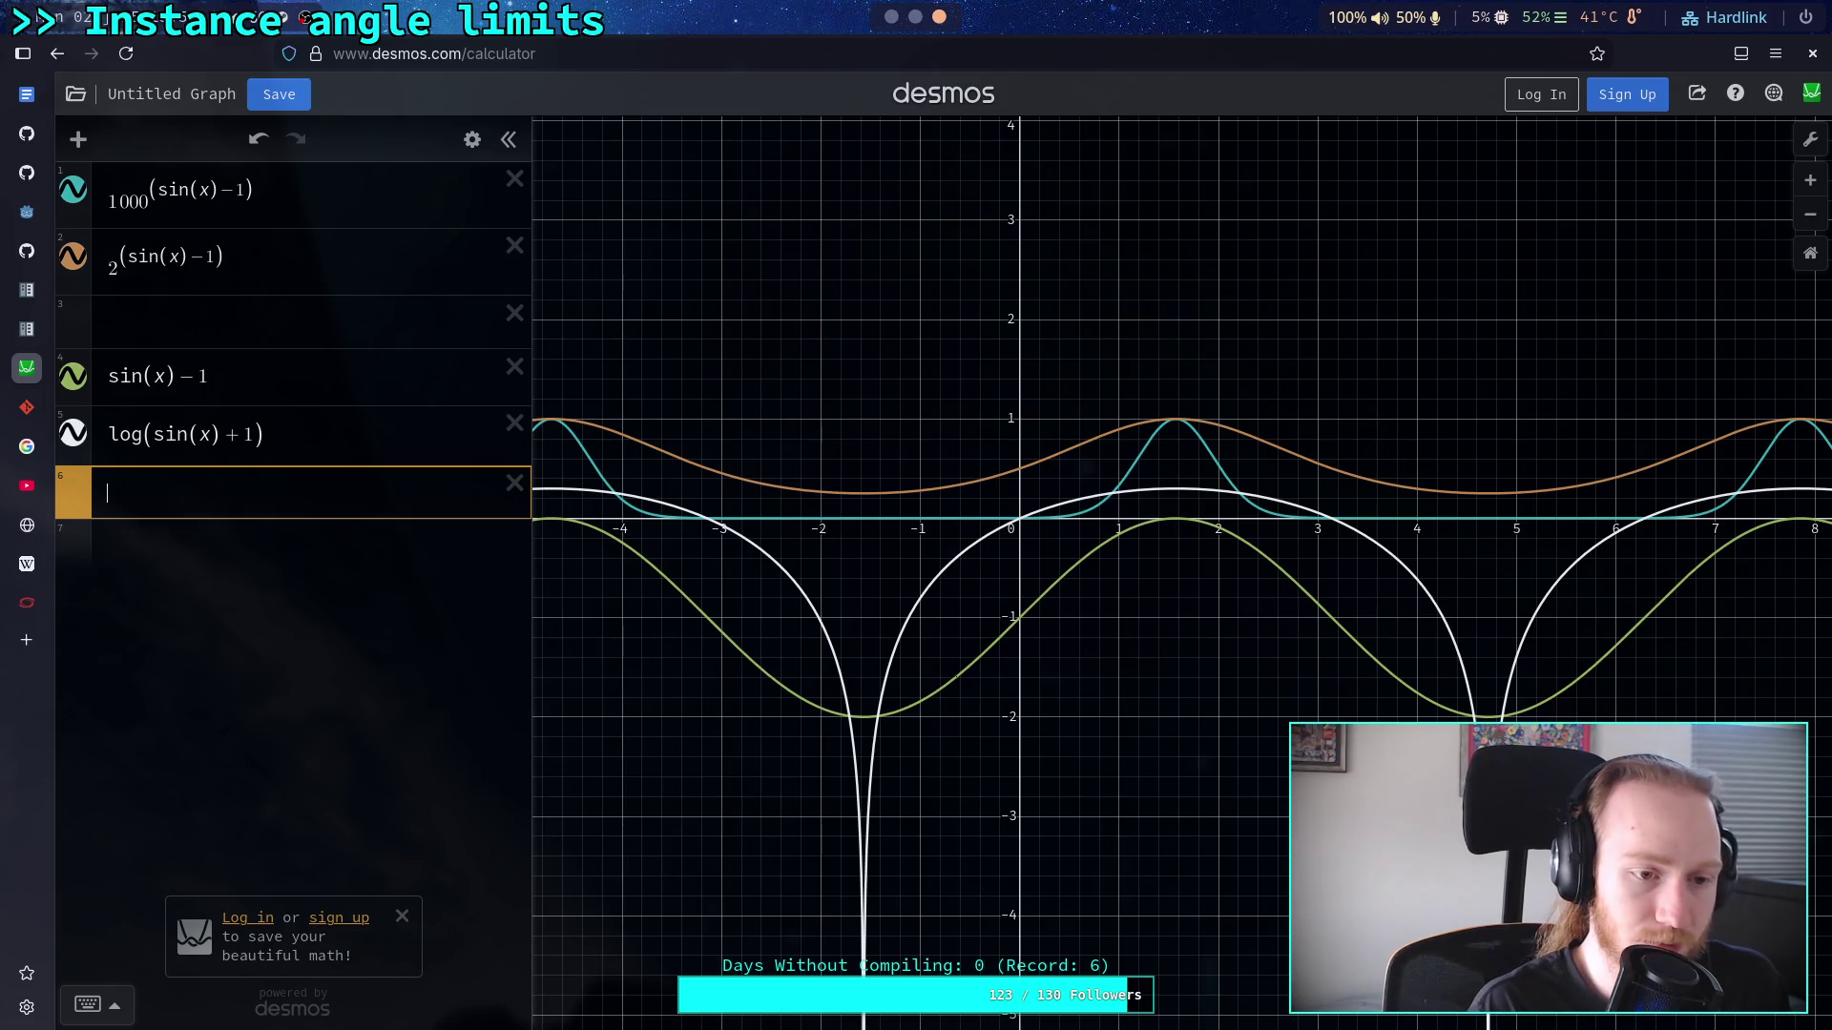
pyautogui.write('log')
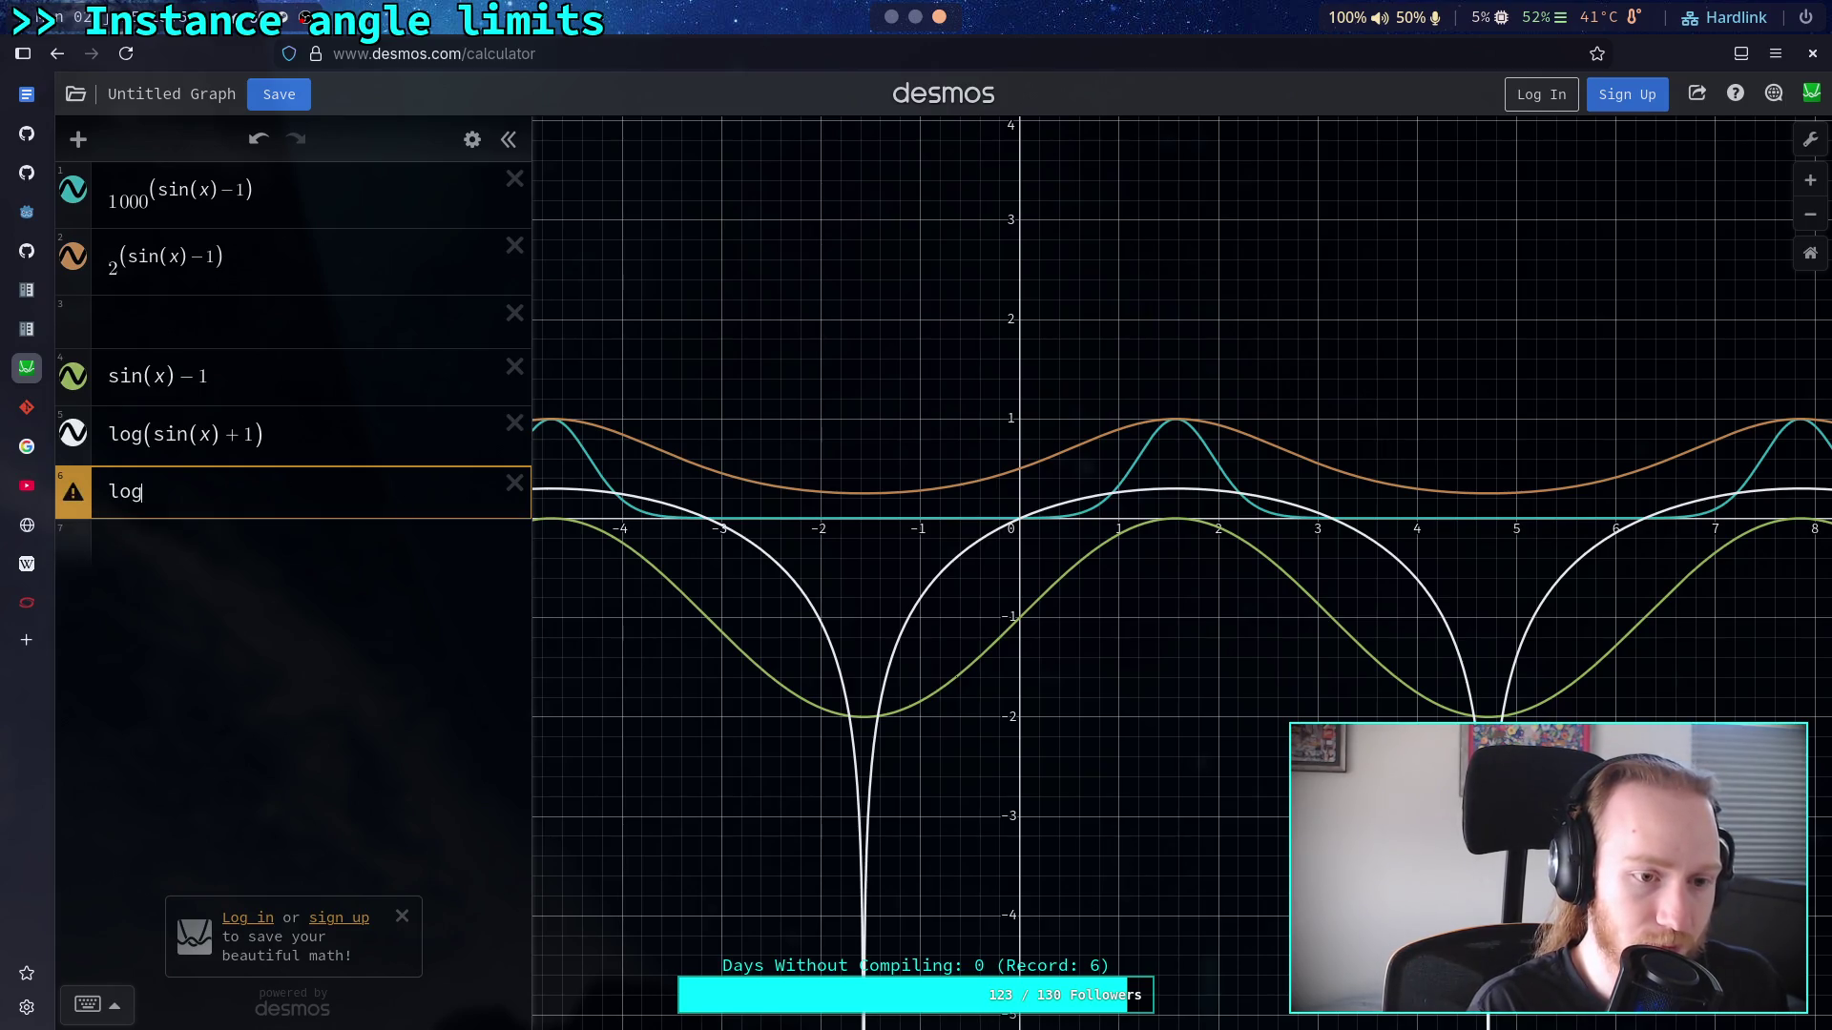
pyautogui.write('(1)')
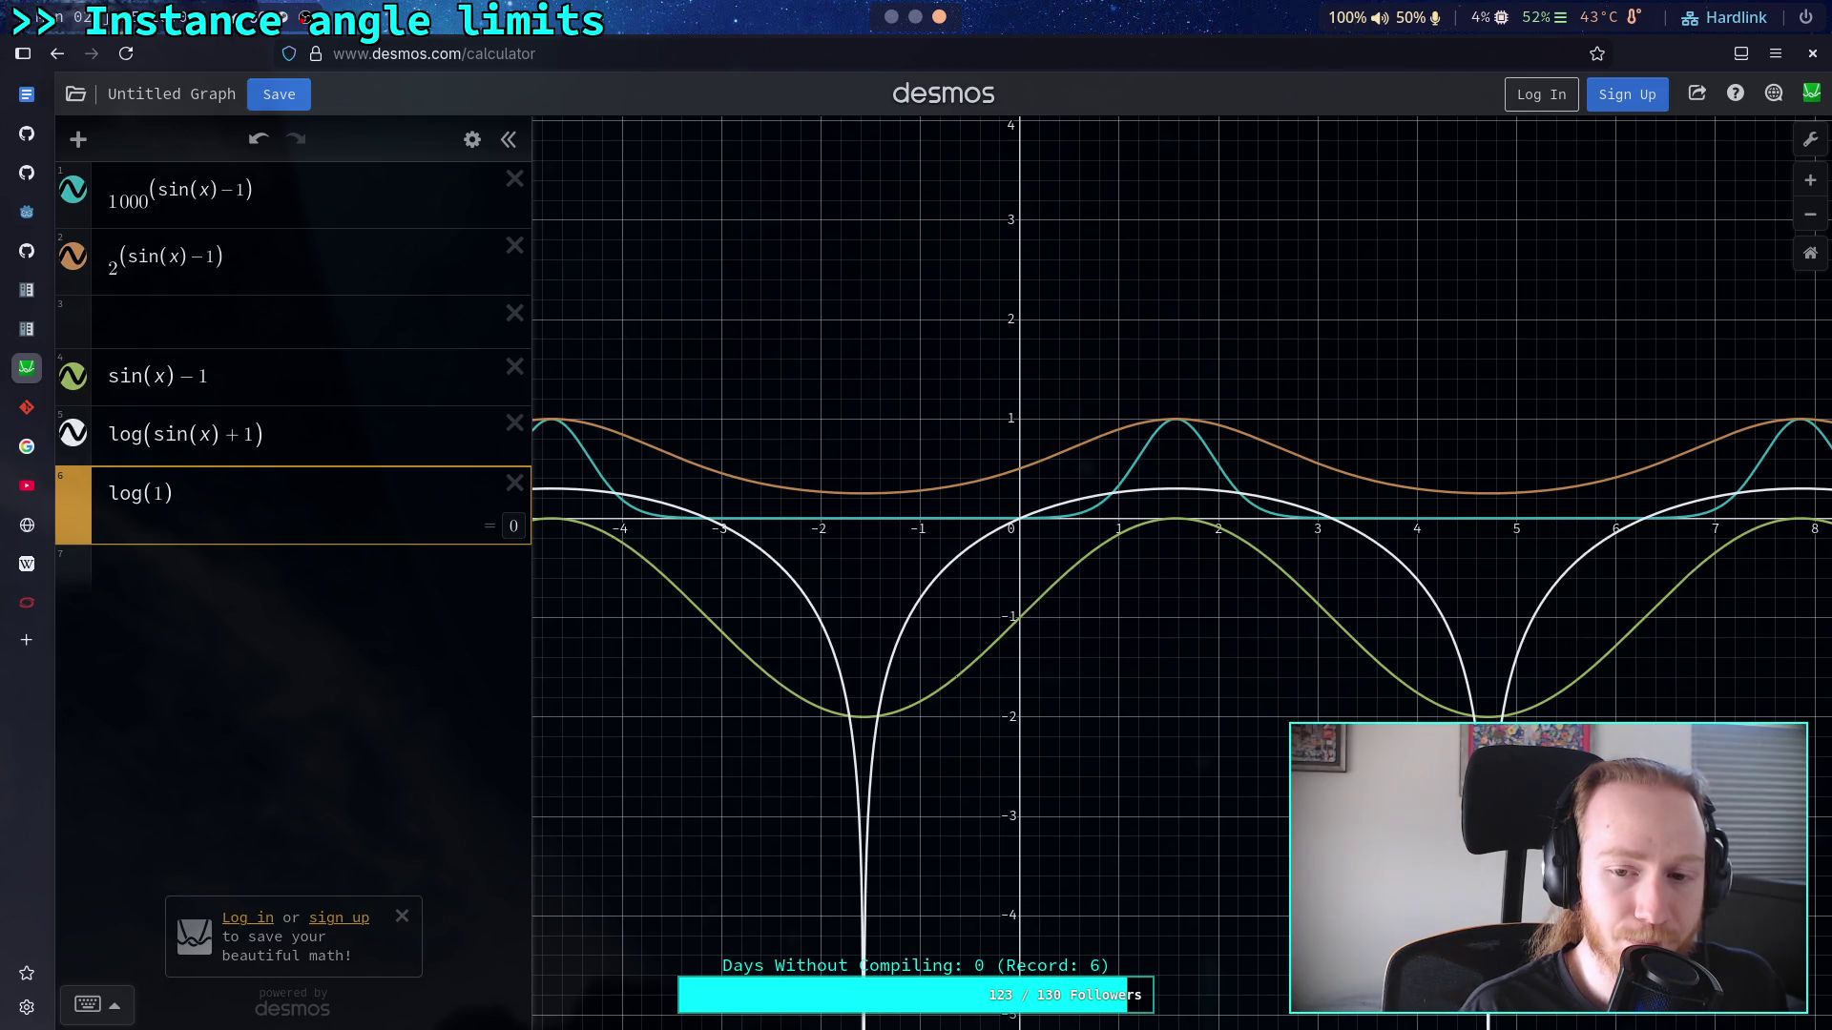
pyautogui.click(162, 493)
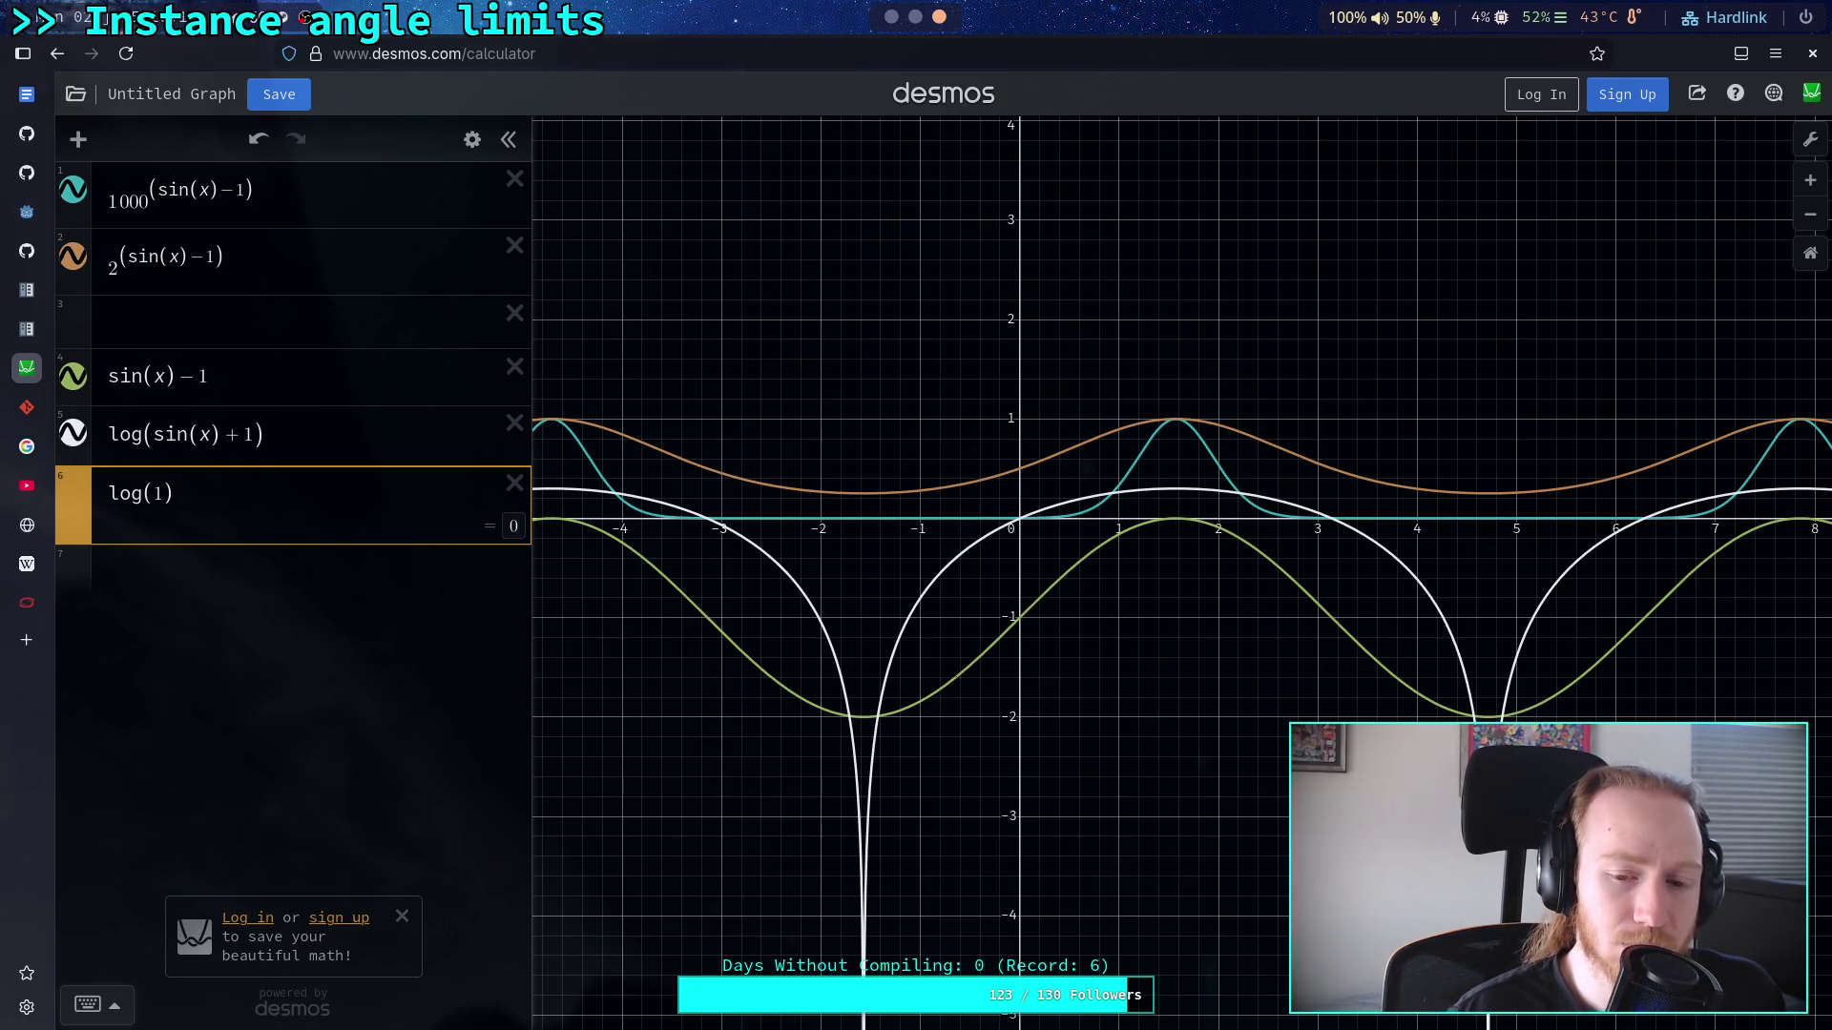
pyautogui.press('BackSpace')
pyautogui.write('2')
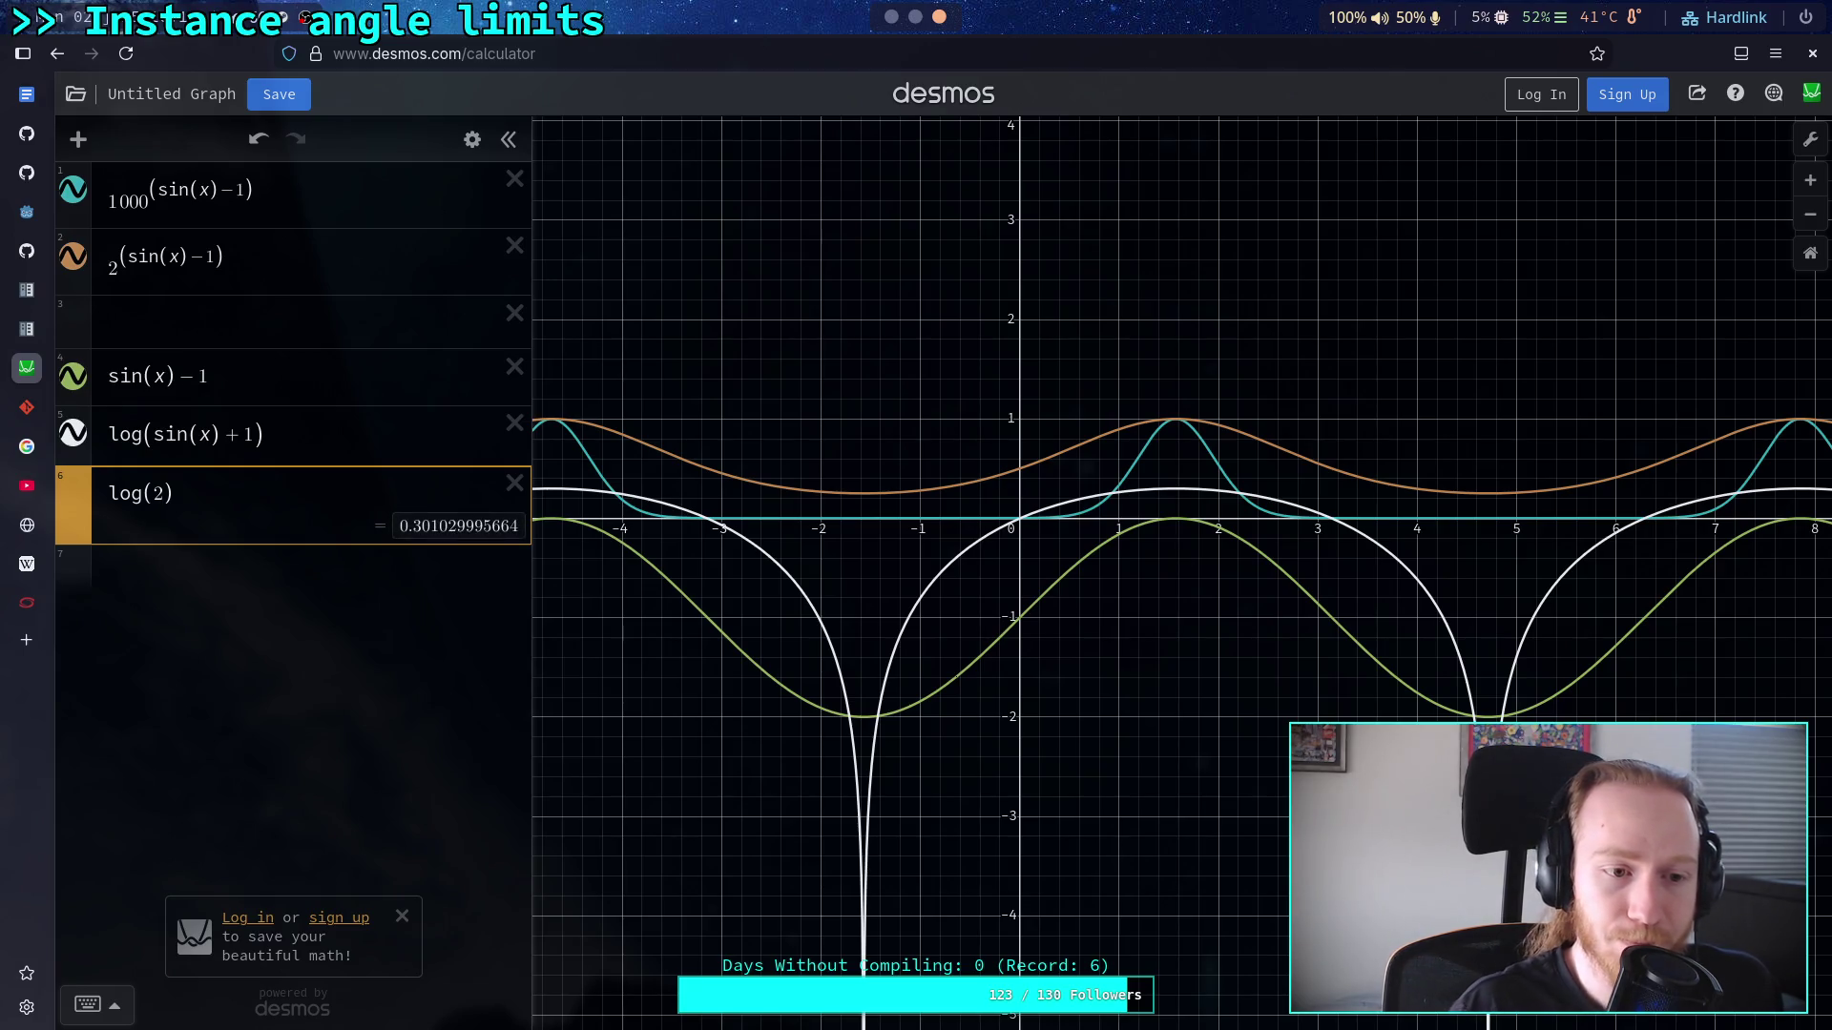
# Step: Make expression 5 log₂(sin(x)+1), peaking at 1, and delete the scratch row
pyautogui.click(140, 438)
pyautogui.write('_2')
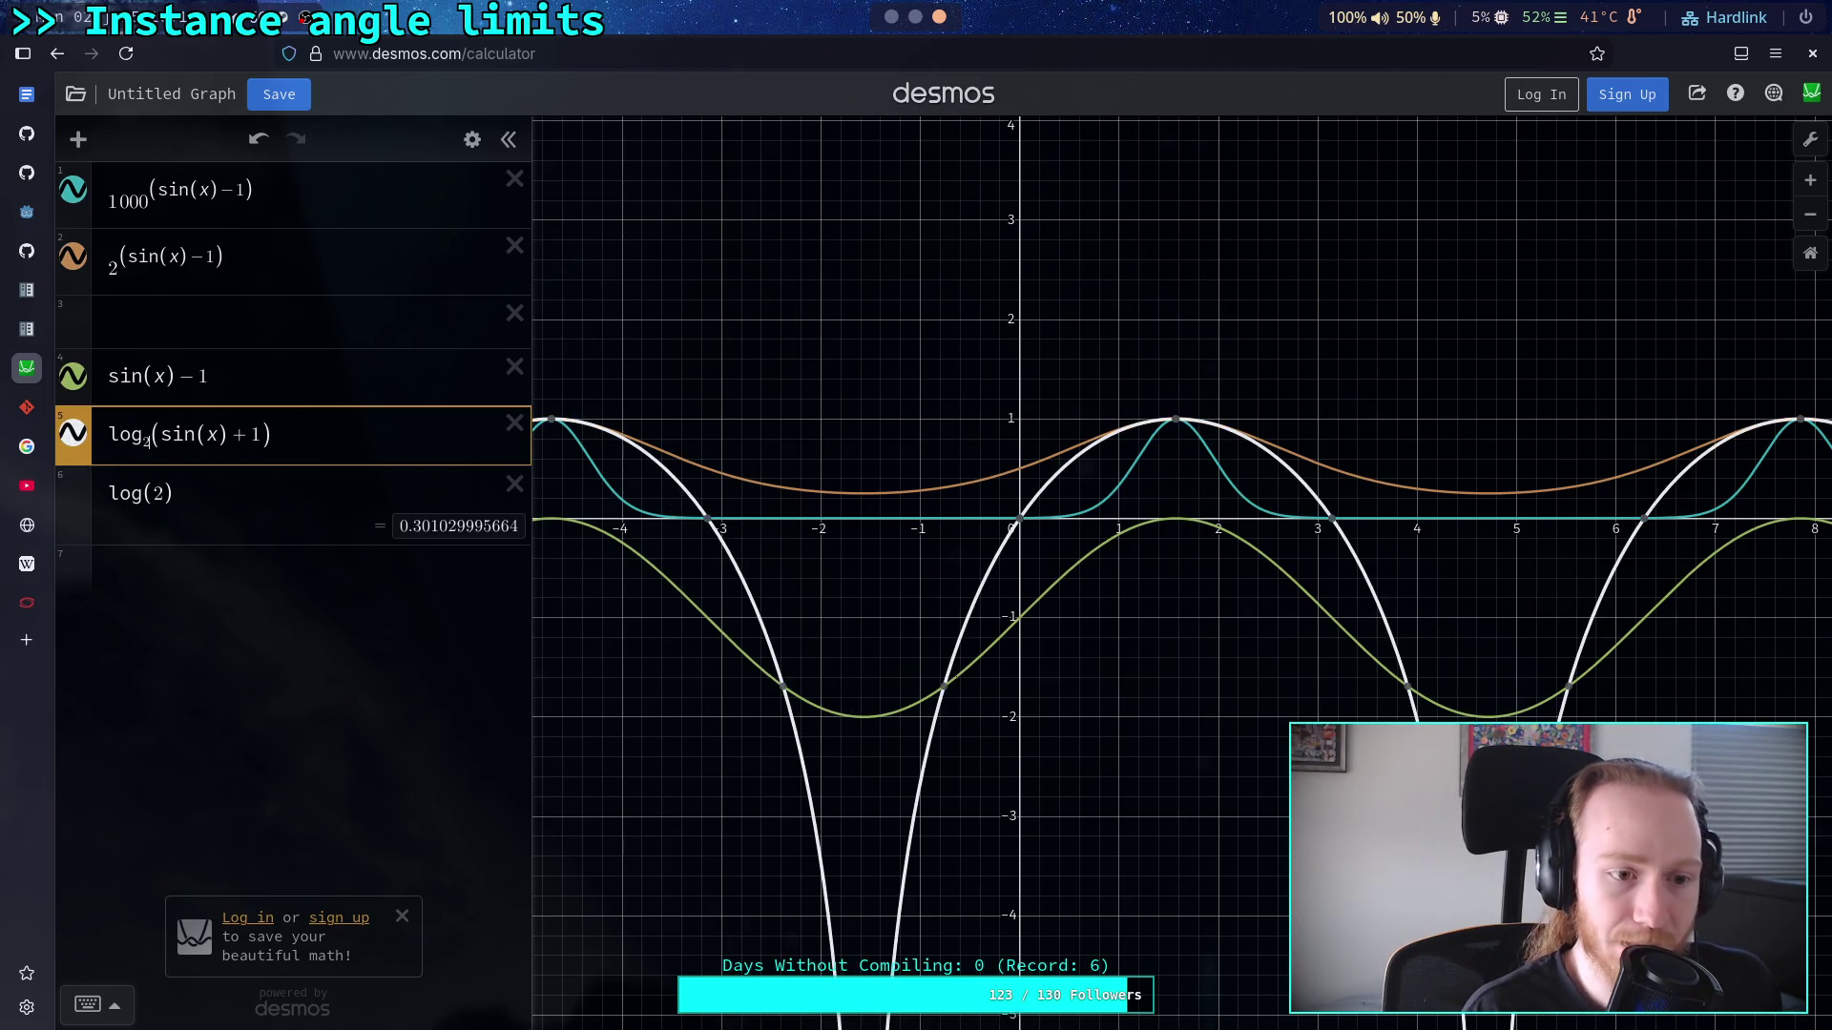
pyautogui.click(513, 485)
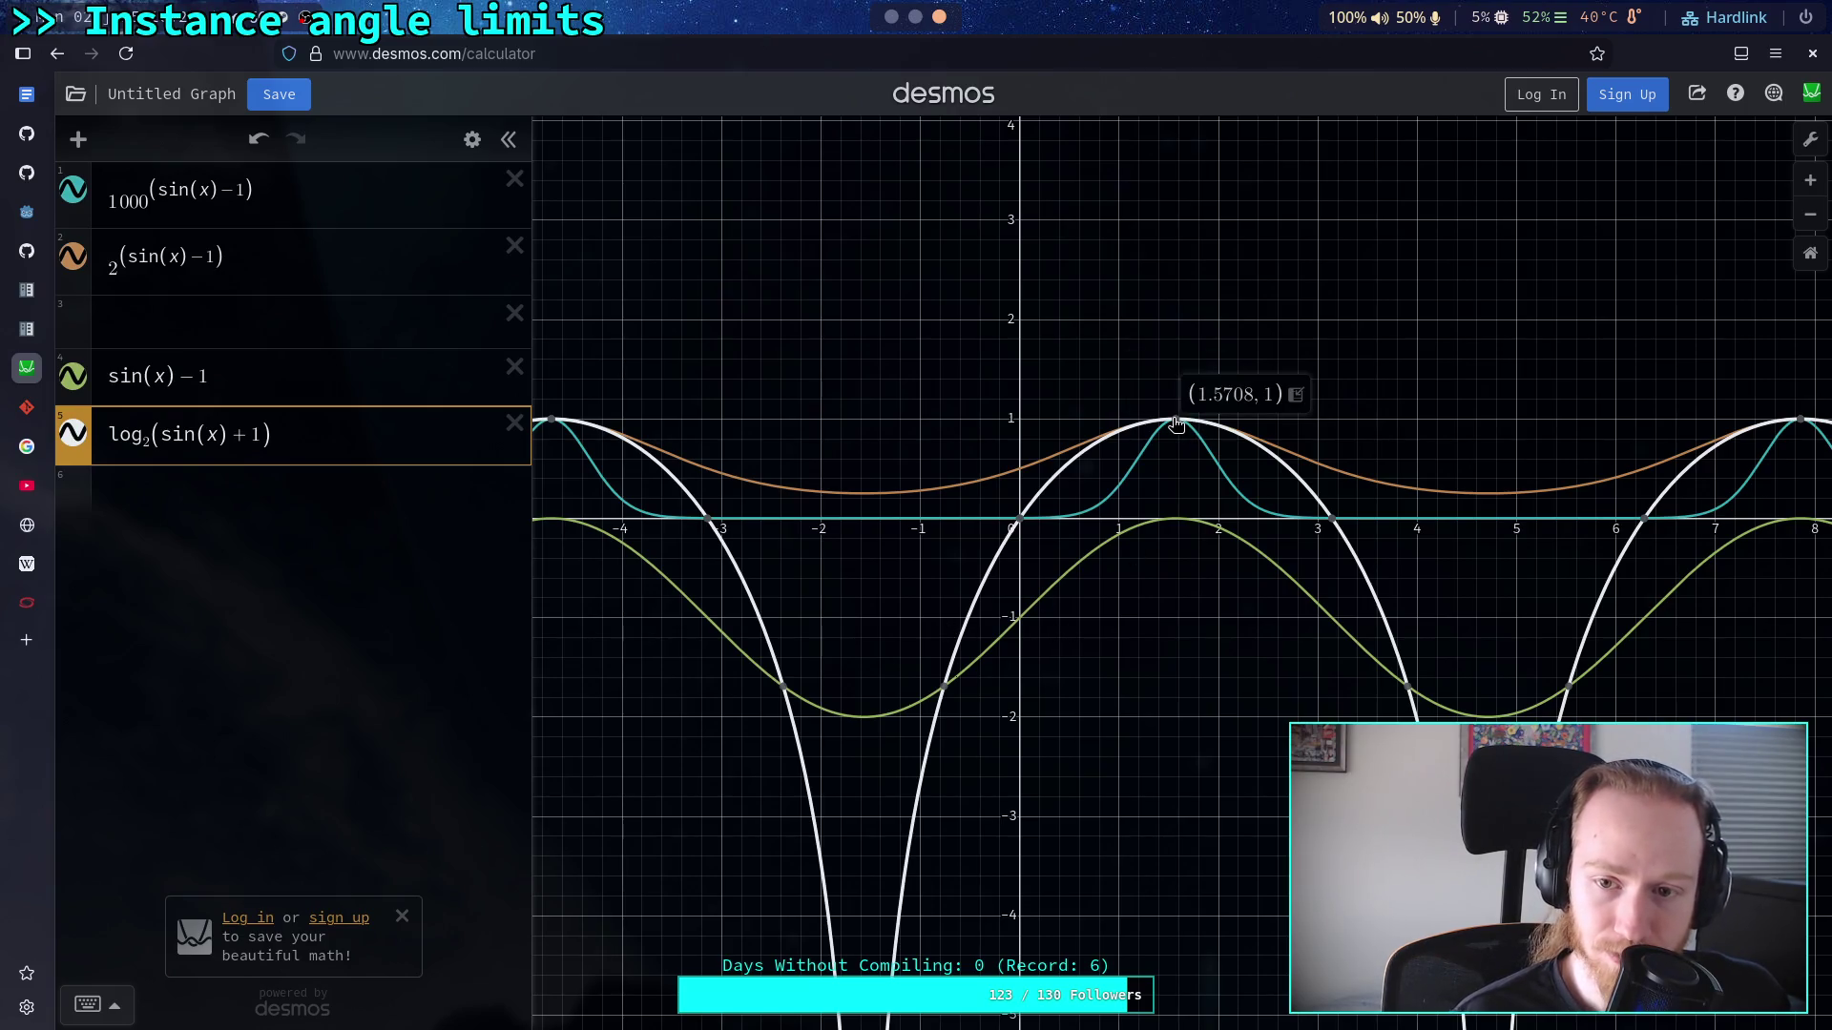
# Step: Trace the white curve, then cycle the log base through 2, 1 and none, back to base-10 log
pyautogui.click(1387, 621)
pyautogui.moveTo(1389, 621); pyautogui.dragTo(1410, 694)
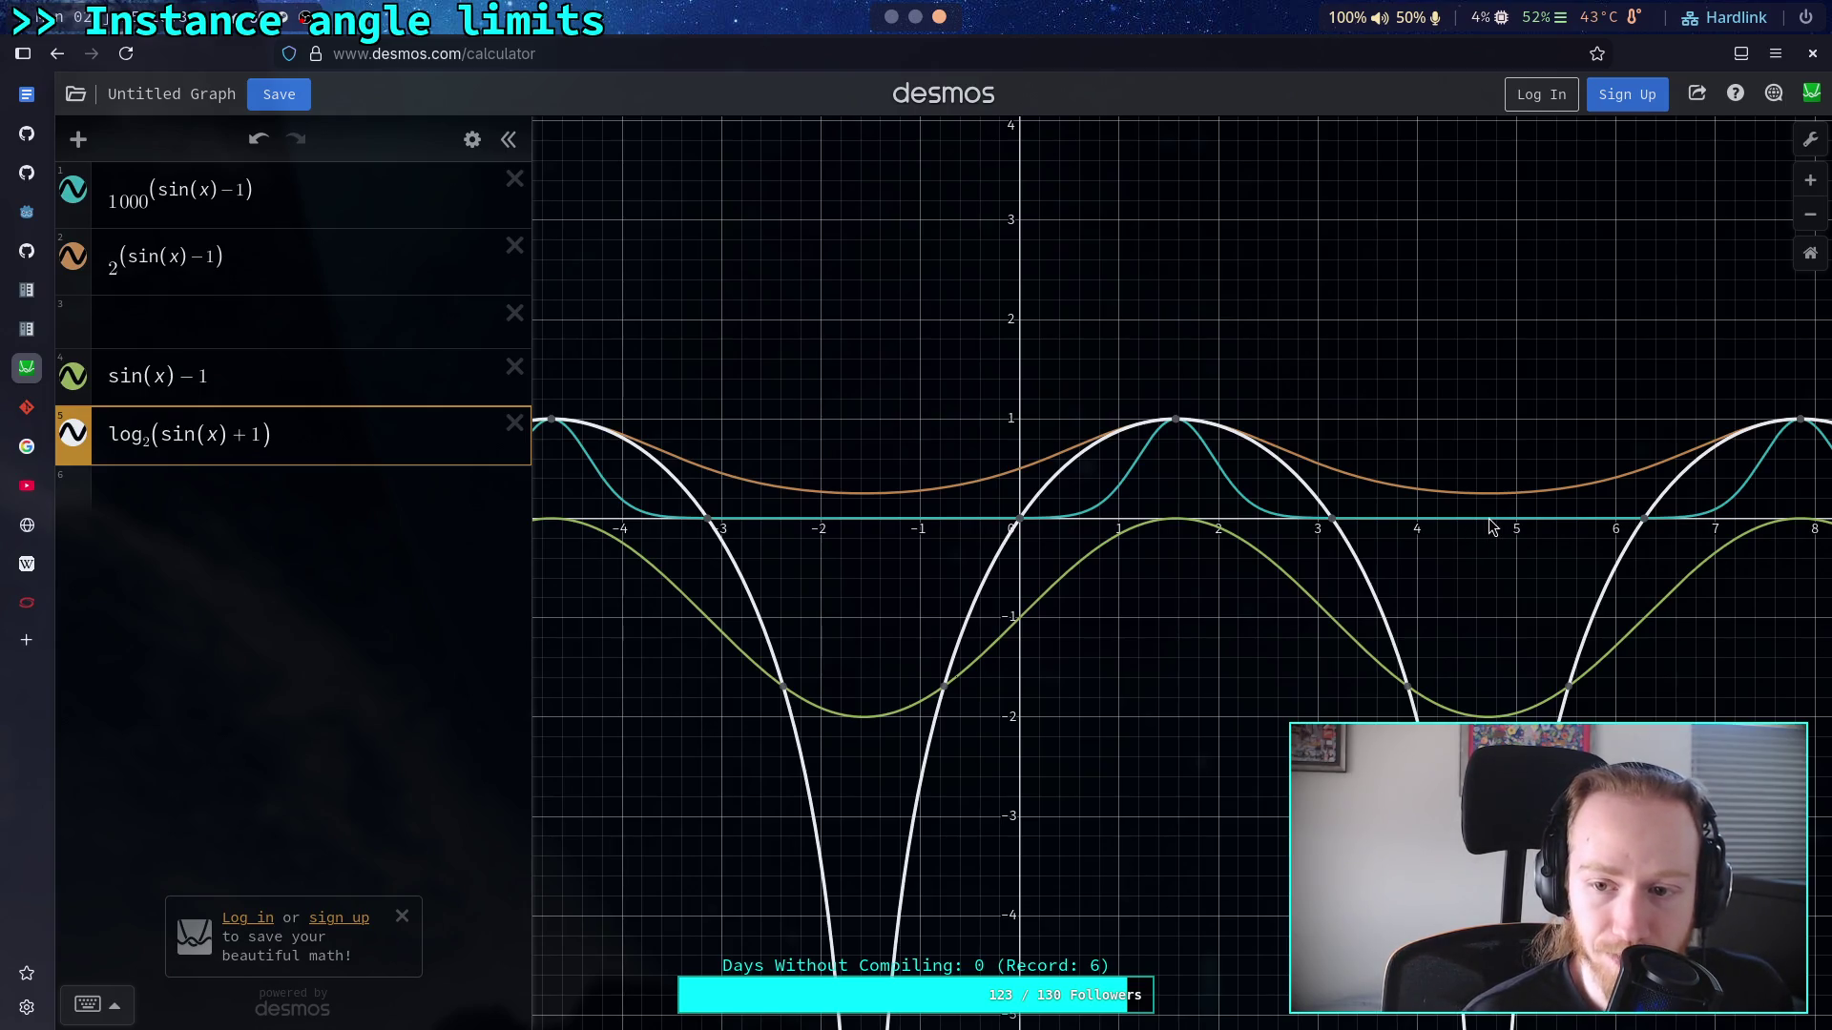
pyautogui.doubleClick(146, 440)
pyautogui.press('BackSpace')
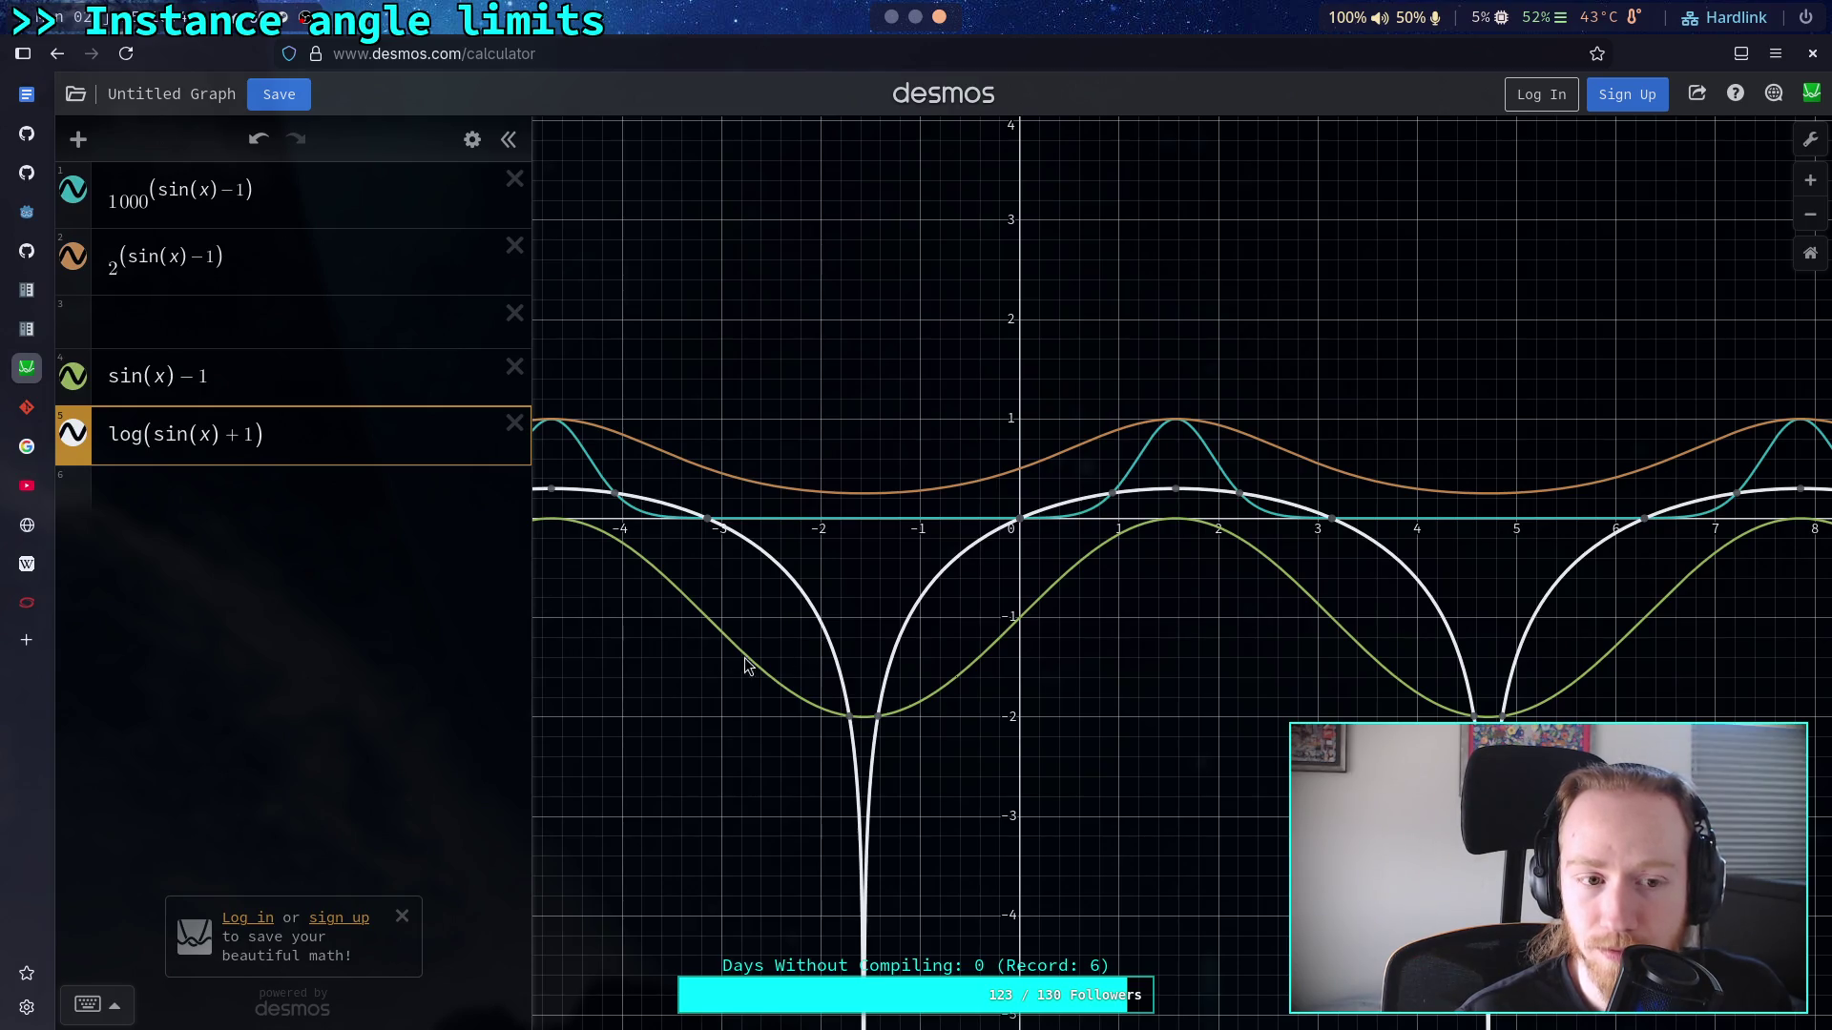
pyautogui.write('_1')
pyautogui.press('BackSpace')
pyautogui.write('2')
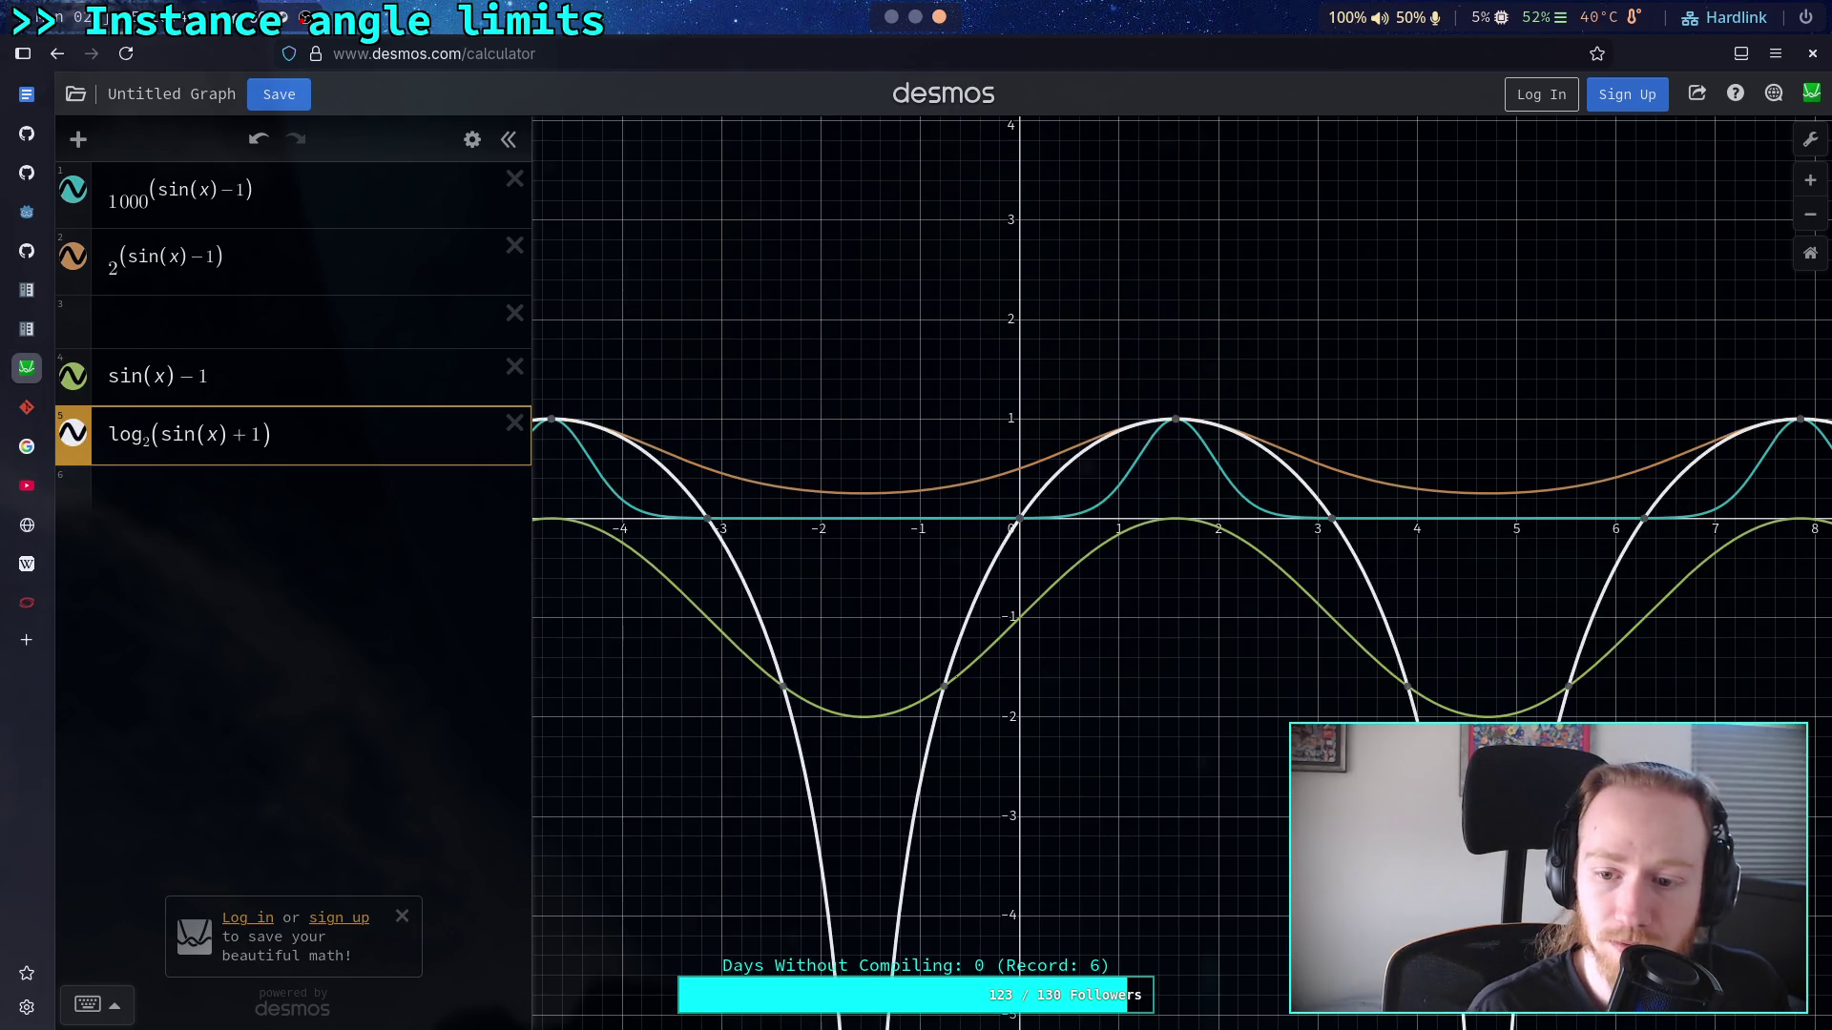
pyautogui.press('BackSpace')
pyautogui.press('BackSpace')
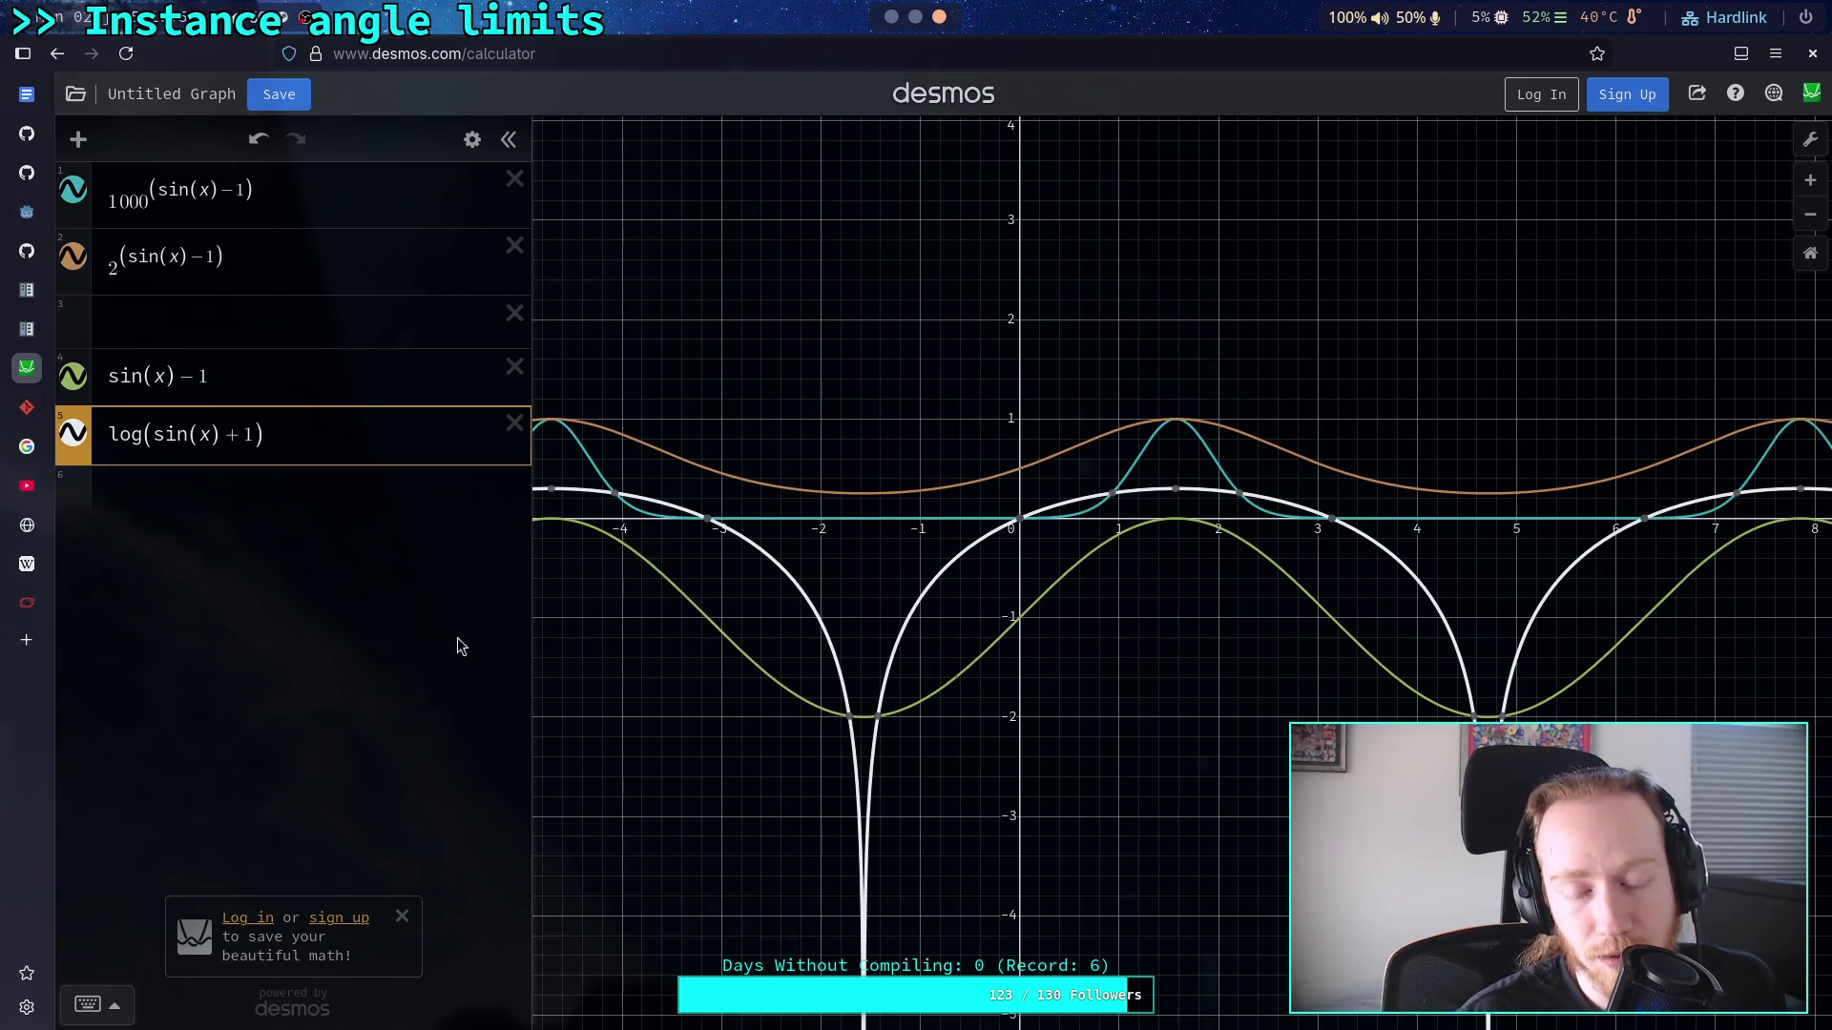
pyautogui.click(231, 487)
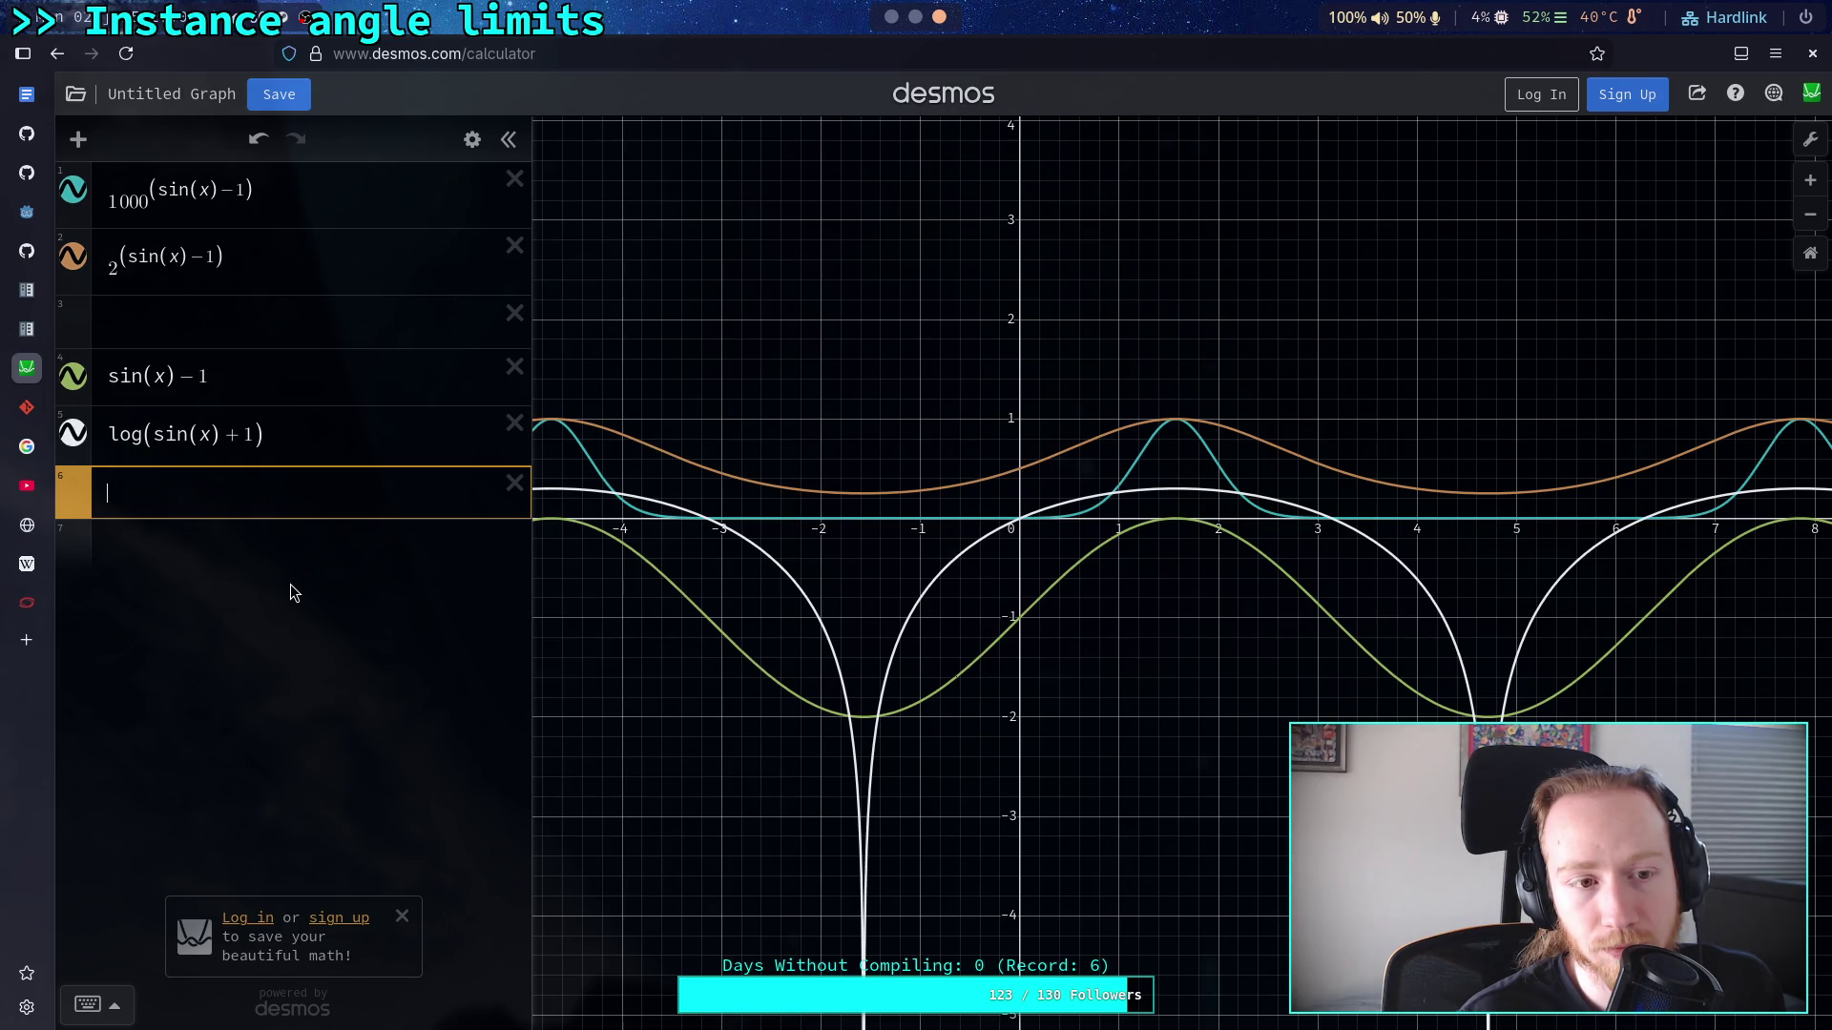
# Step: Try offsets 1.001, 1.01 and 1.1 inside expression 5's log
pyautogui.write('l')
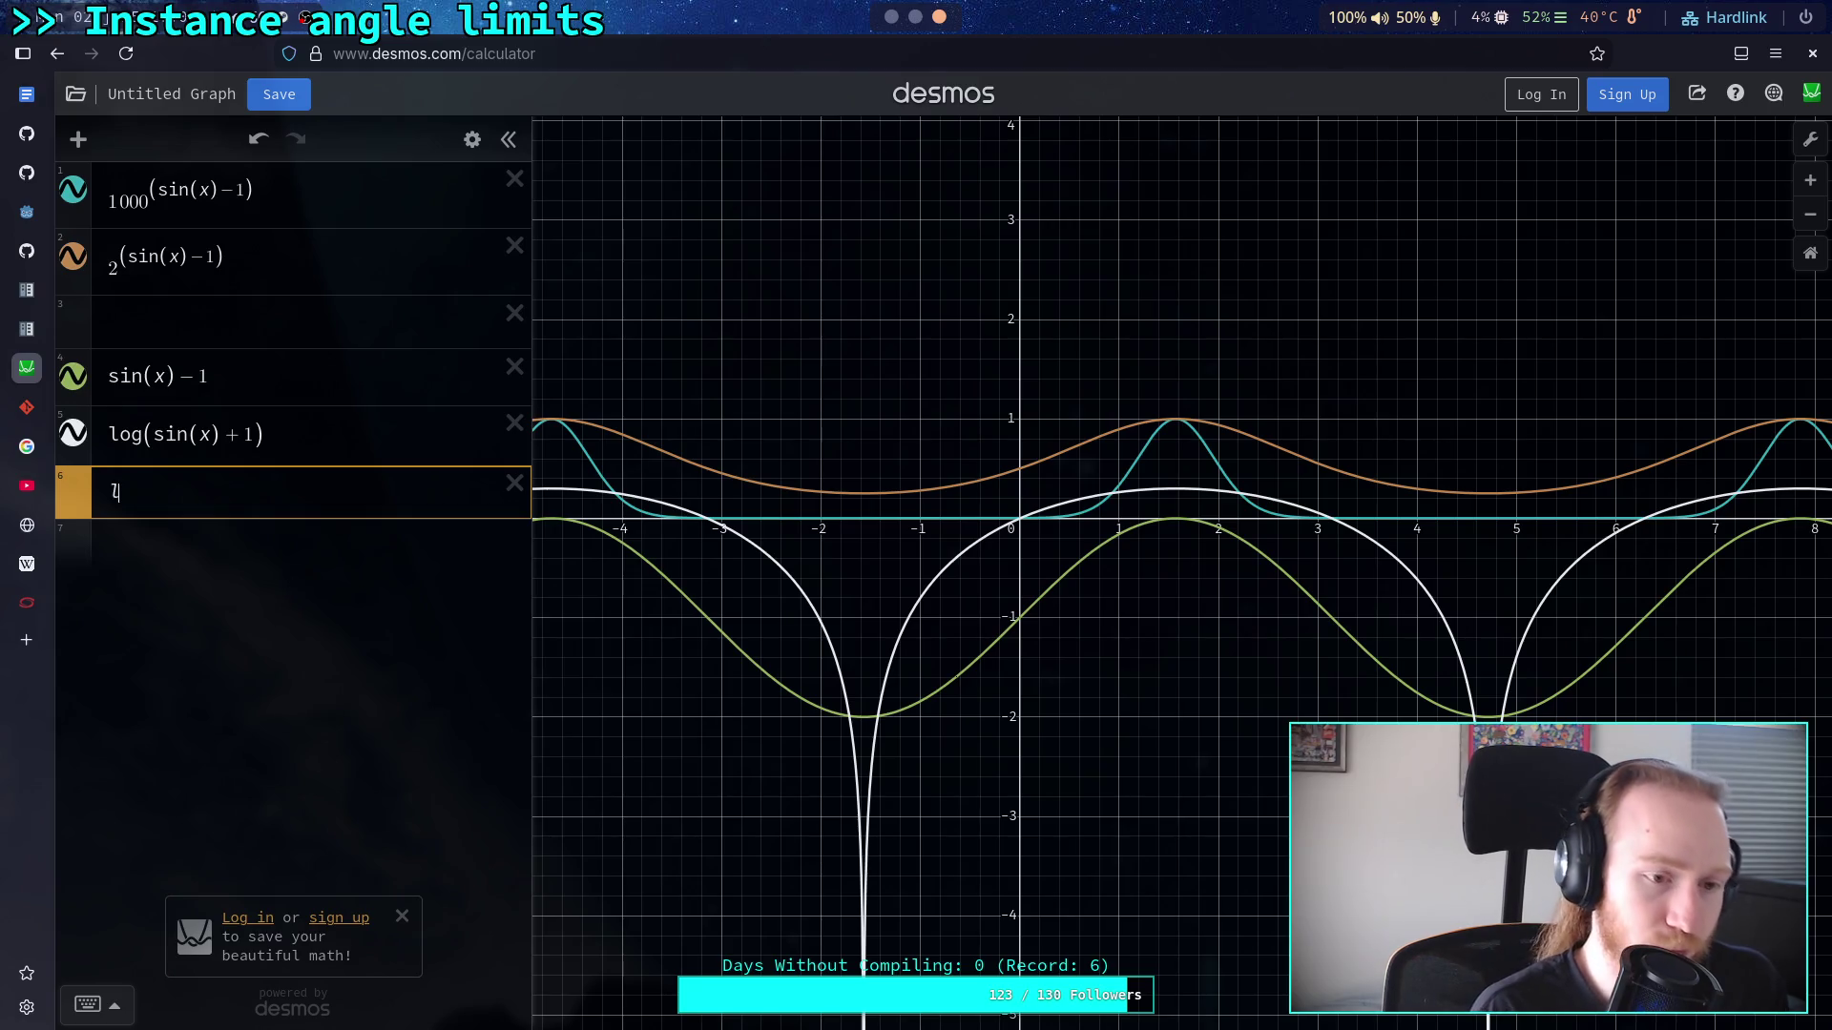
pyautogui.write('og(')
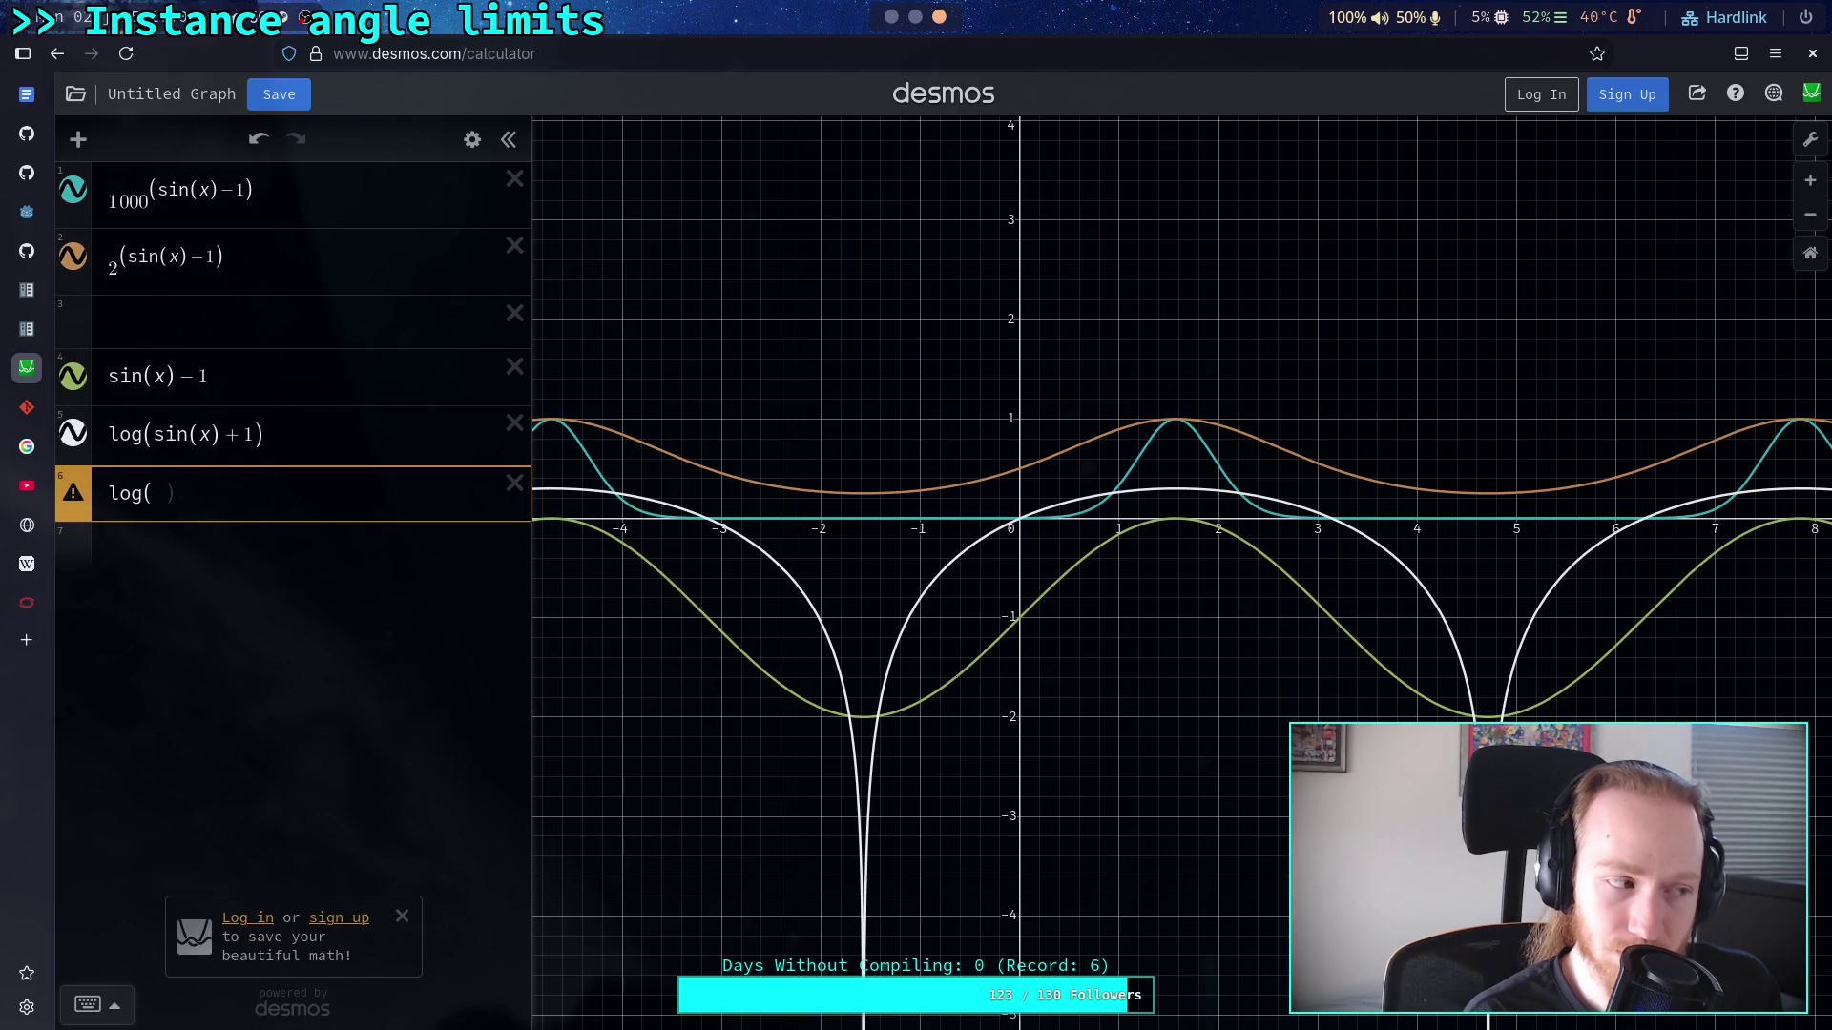
pyautogui.press('BackSpace')
pyautogui.press('BackSpace')
pyautogui.press('BackSpace')
pyautogui.press('Left')
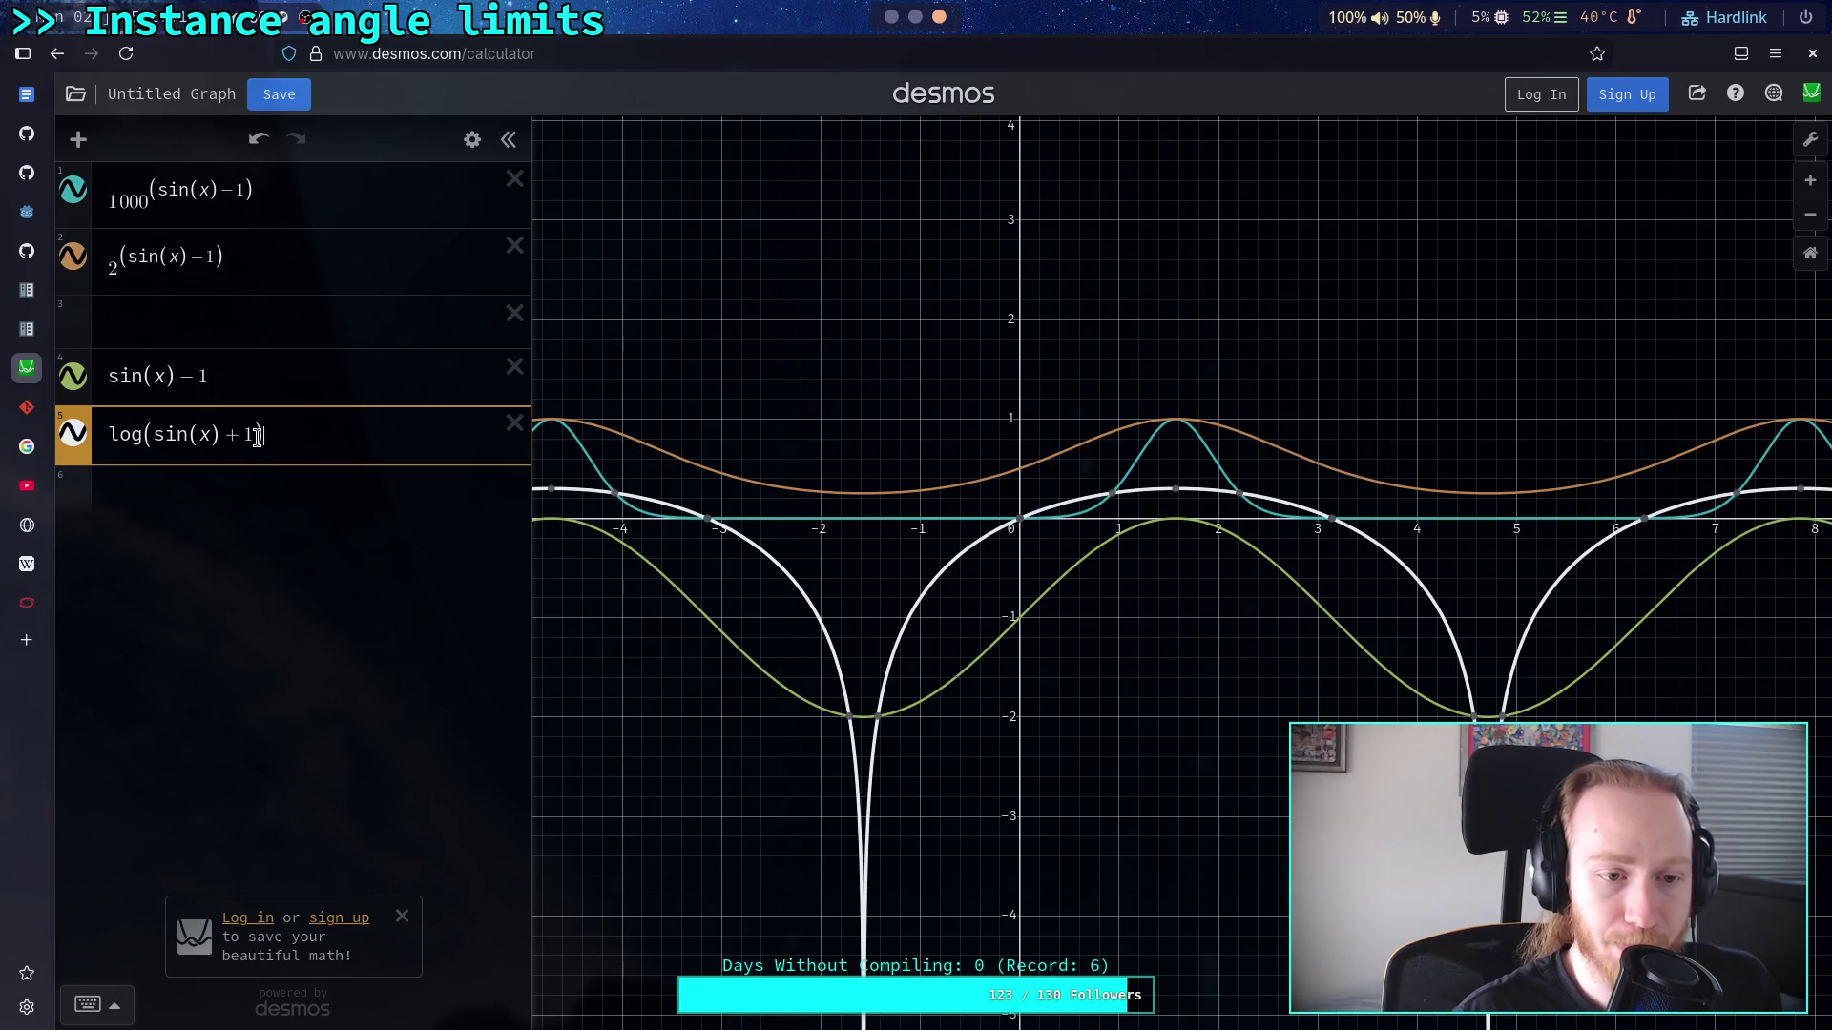
pyautogui.write('.001')
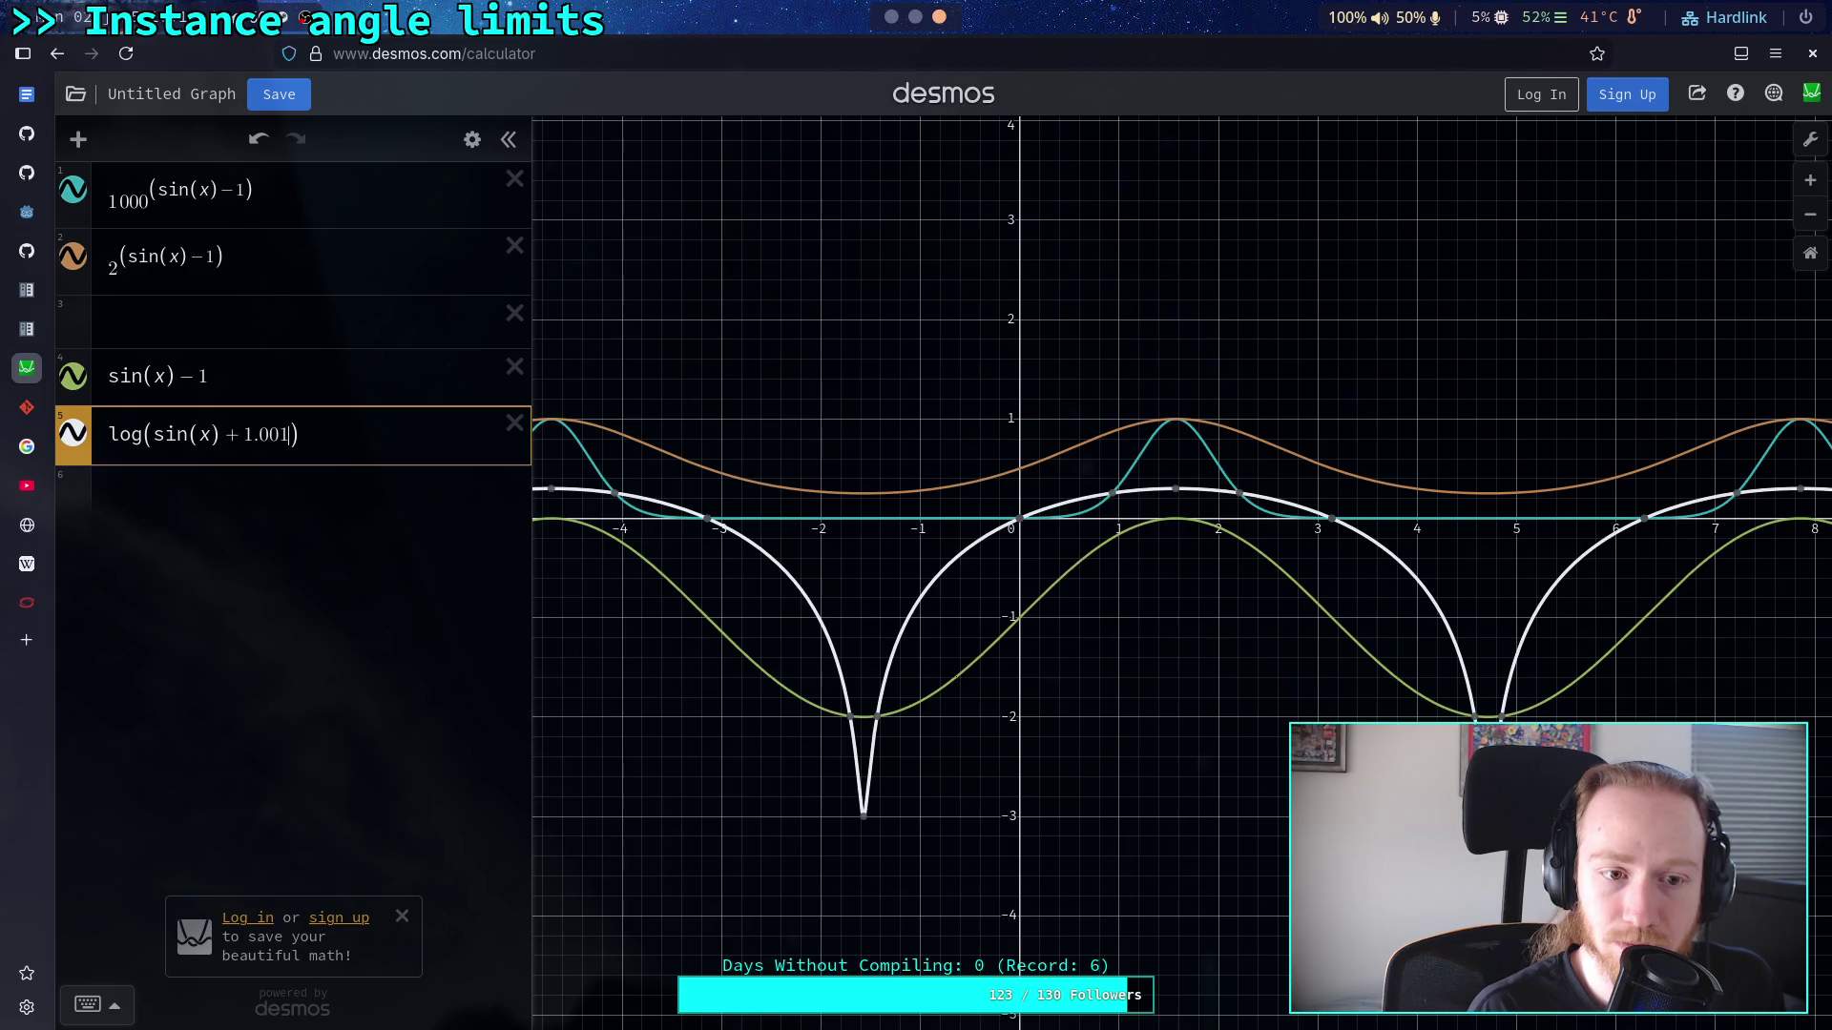
pyautogui.press('BackSpace')
pyautogui.press('BackSpace')
pyautogui.write('1')
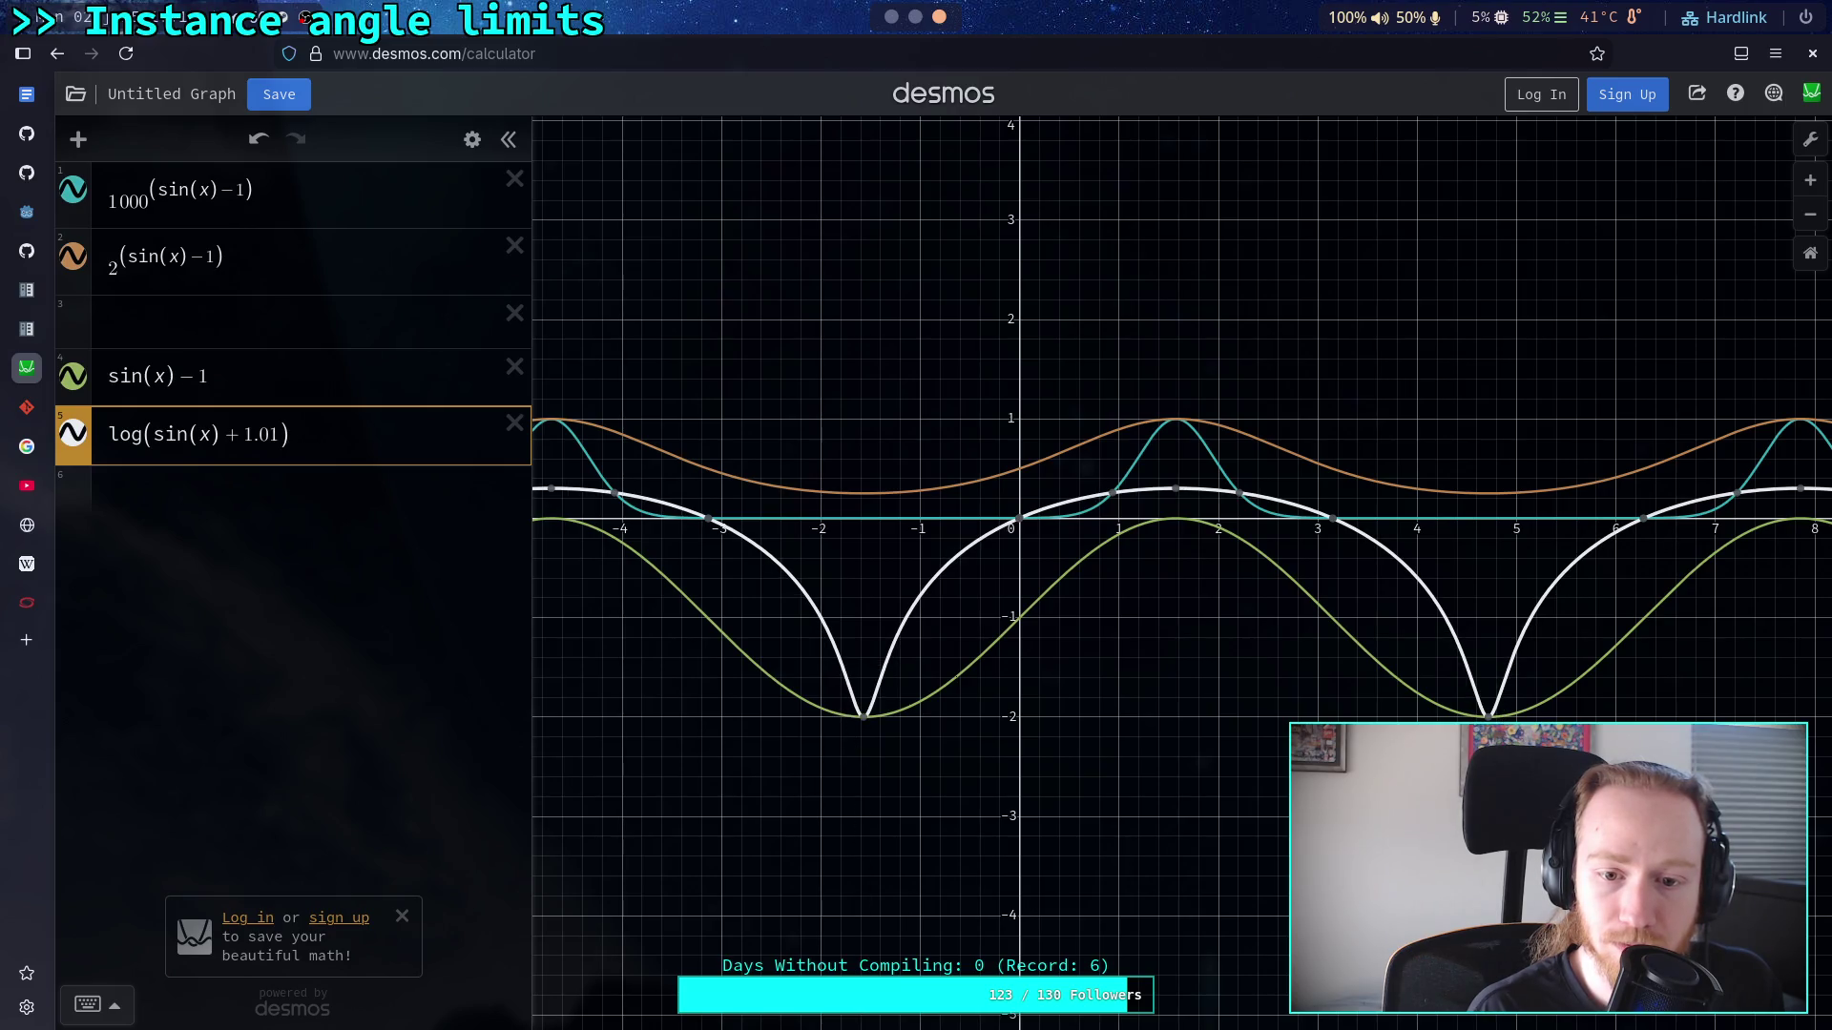
pyautogui.press('BackSpace')
pyautogui.press('BackSpace')
pyautogui.write('1')
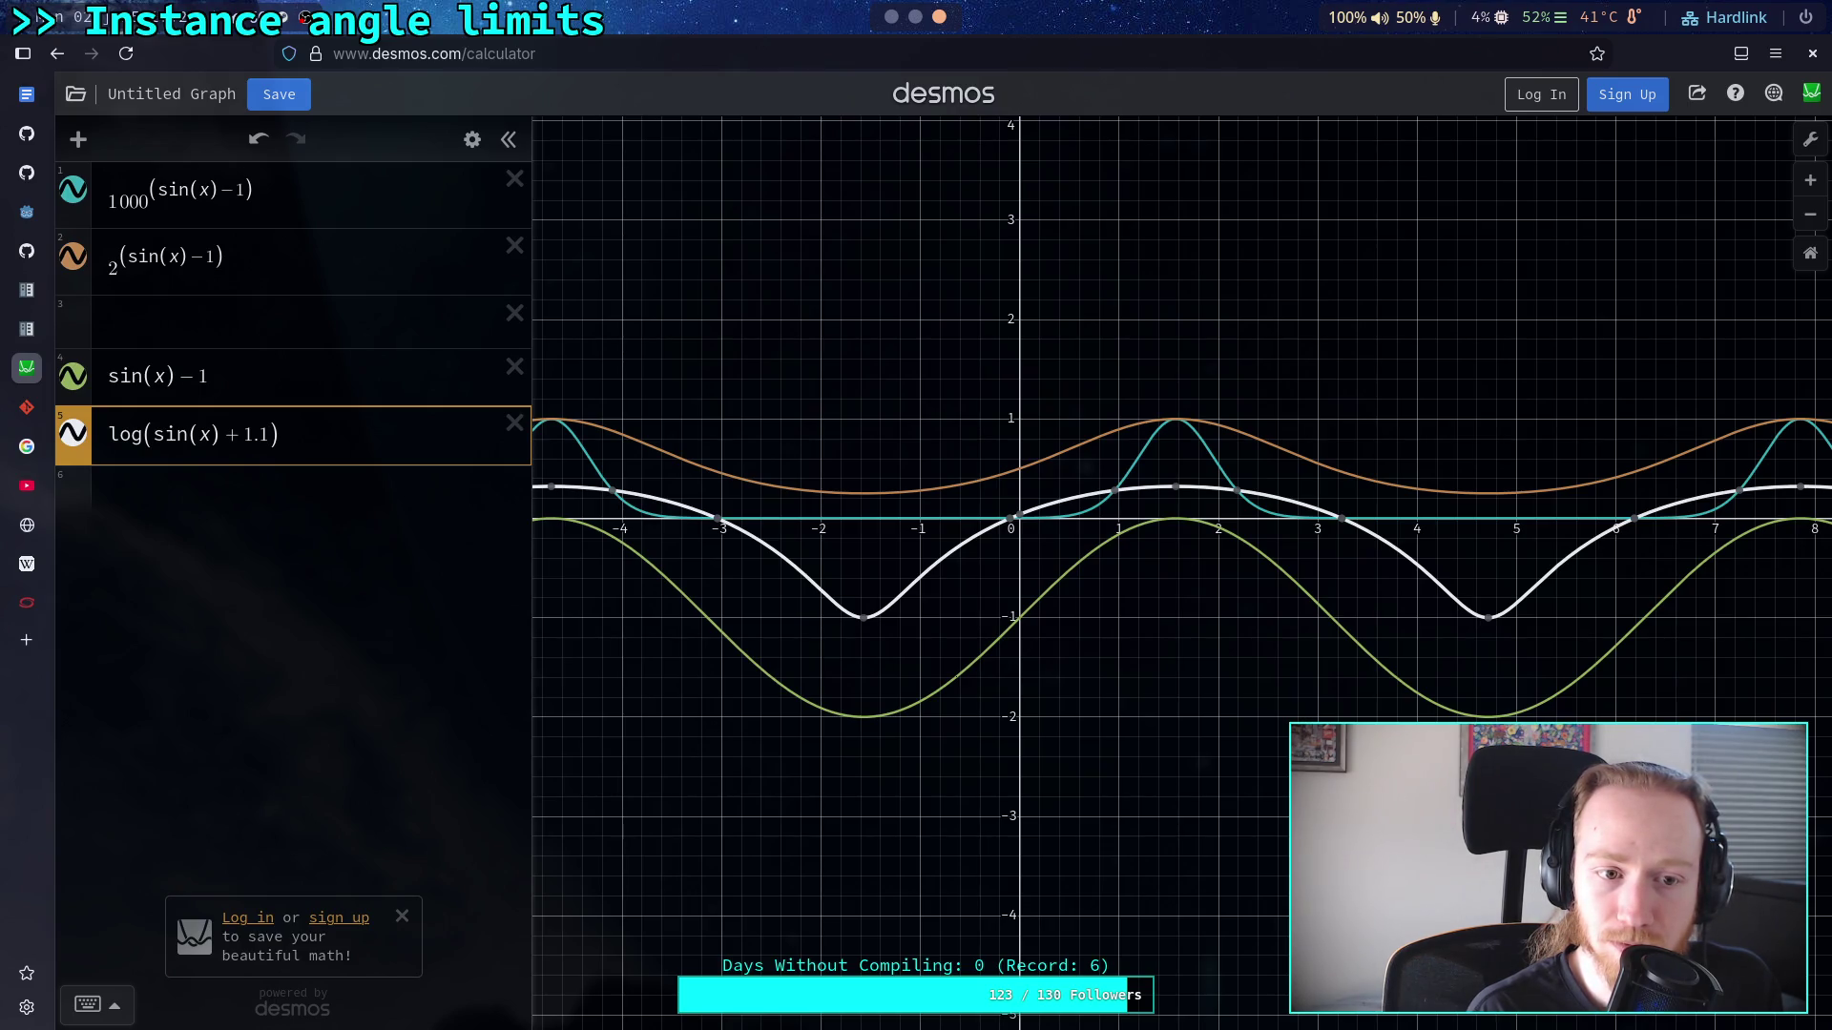
# Step: Try offsets 1.2, 1.7, 1.8 and 1.9, settling on log(sin(x)+2)
pyautogui.press('BackSpace')
pyautogui.press('BackSpace')
pyautogui.write('2')
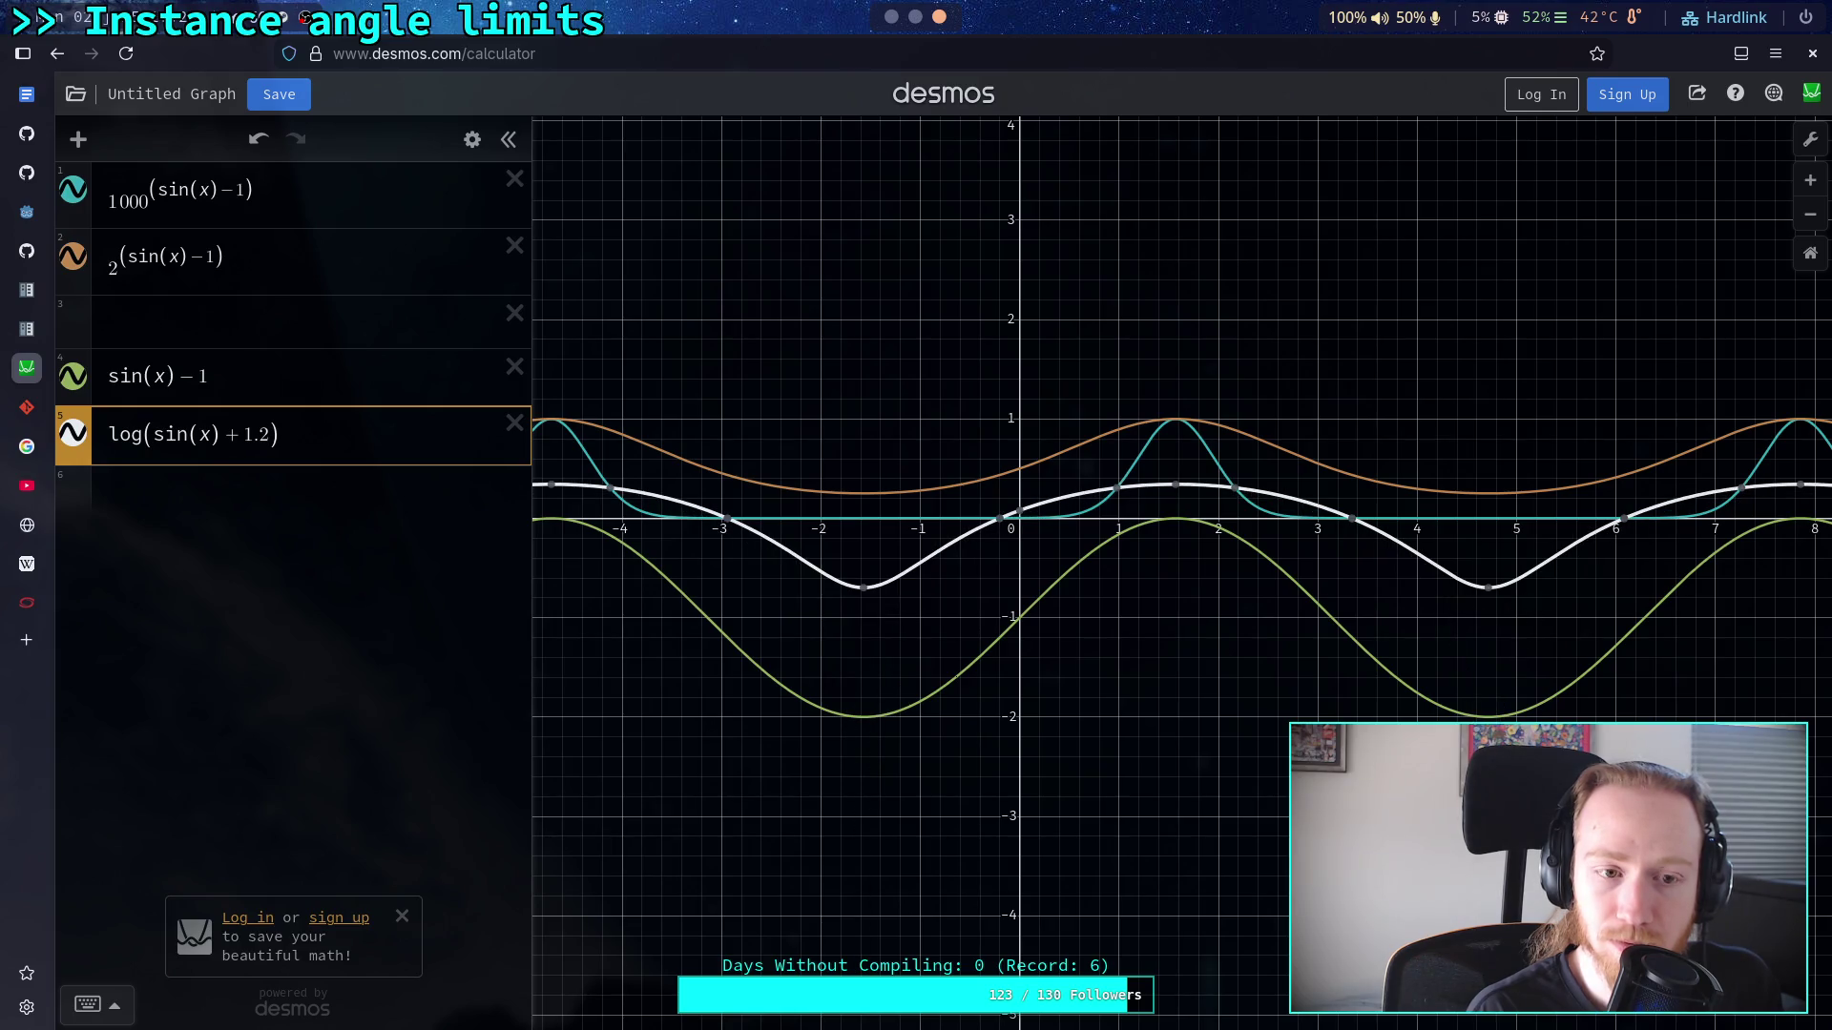
pyautogui.press('BackSpace')
pyautogui.write('7')
pyautogui.press('BackSpace')
pyautogui.write('8')
pyautogui.press('BackSpace')
pyautogui.write('9')
pyautogui.press('BackSpace')
pyautogui.press('BackSpace')
pyautogui.press('BackSpace')
pyautogui.write('2')
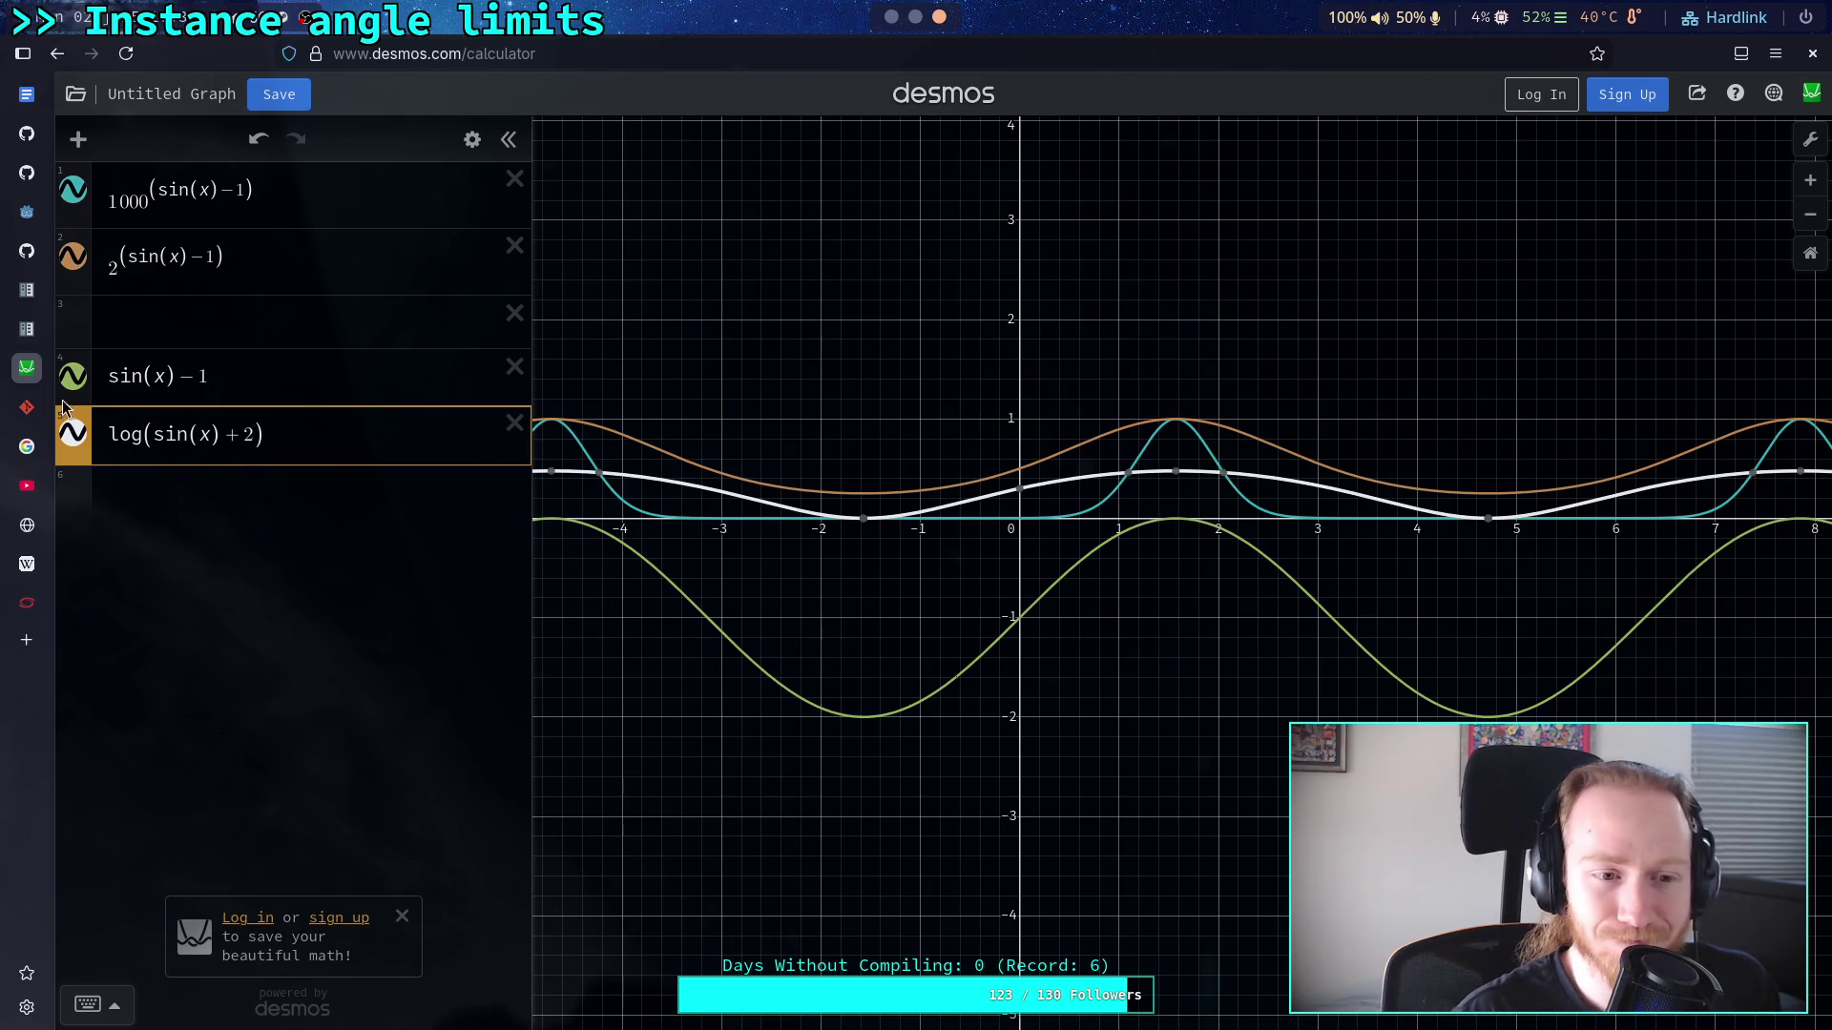
# Step: Try log₂ with an offset of 1 in expression 5
pyautogui.click(140, 436)
pyautogui.write('_2')
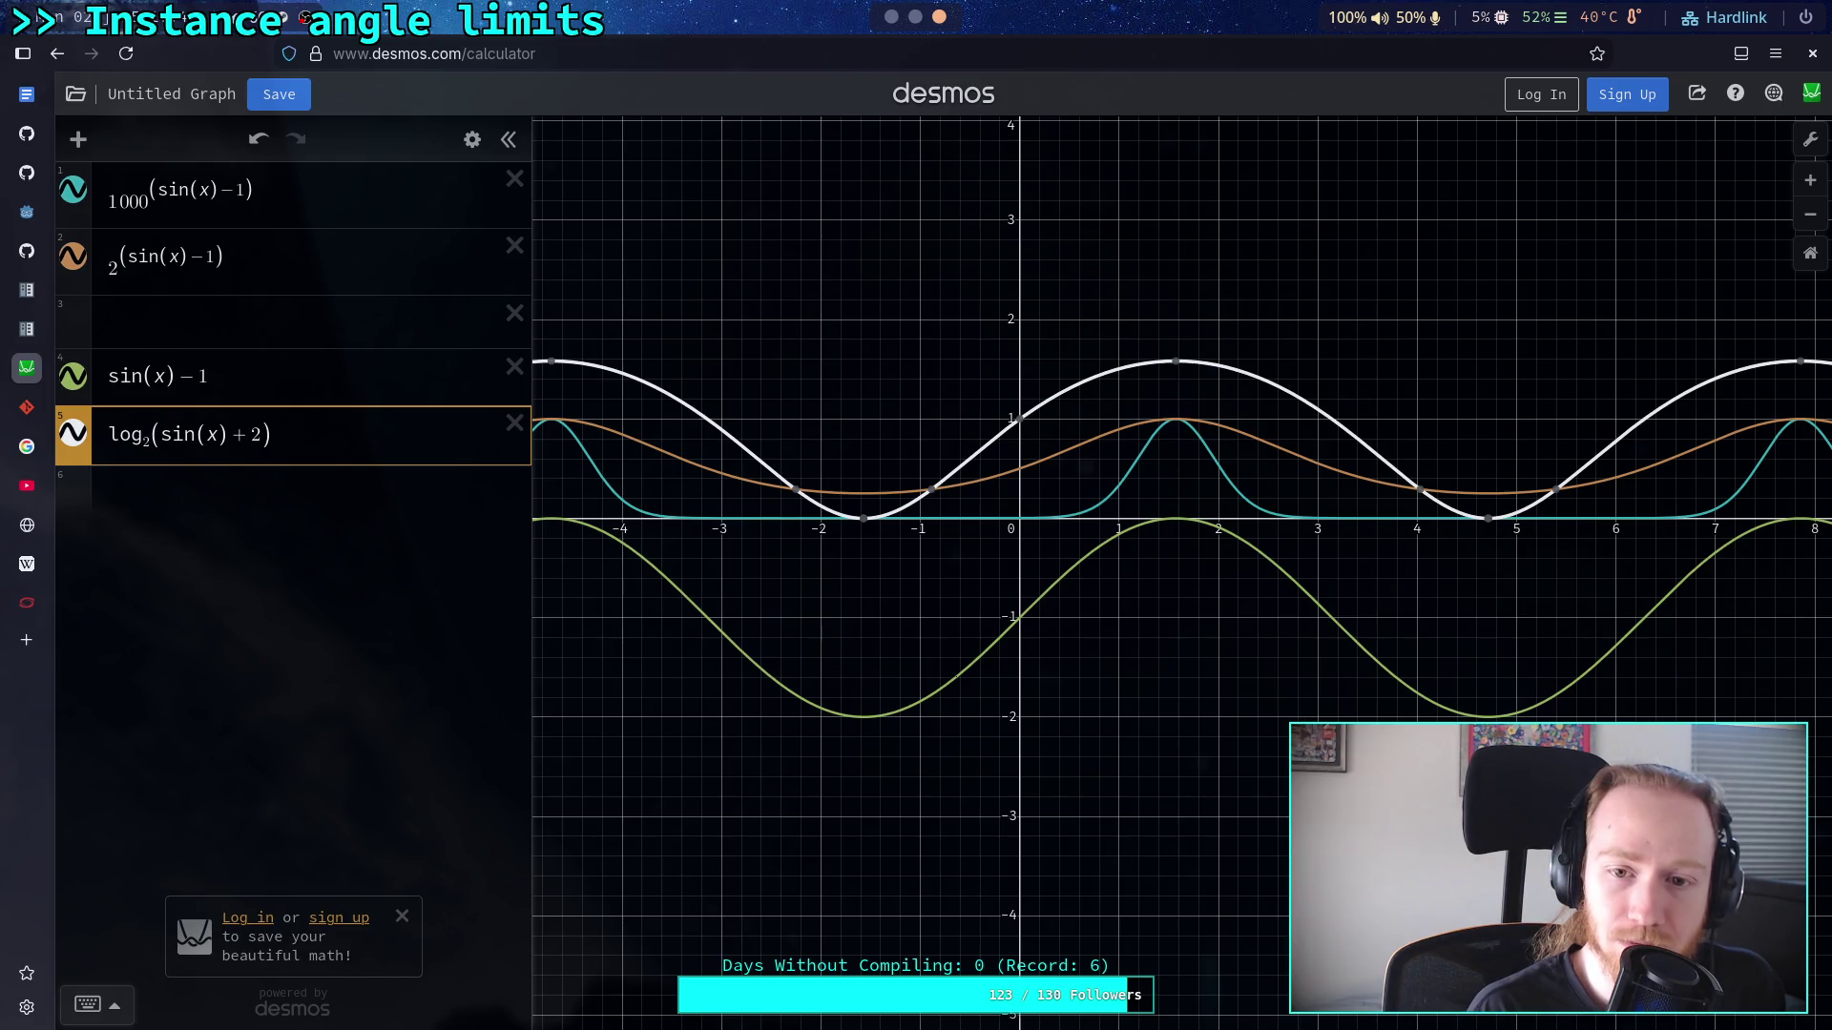
pyautogui.click(262, 437)
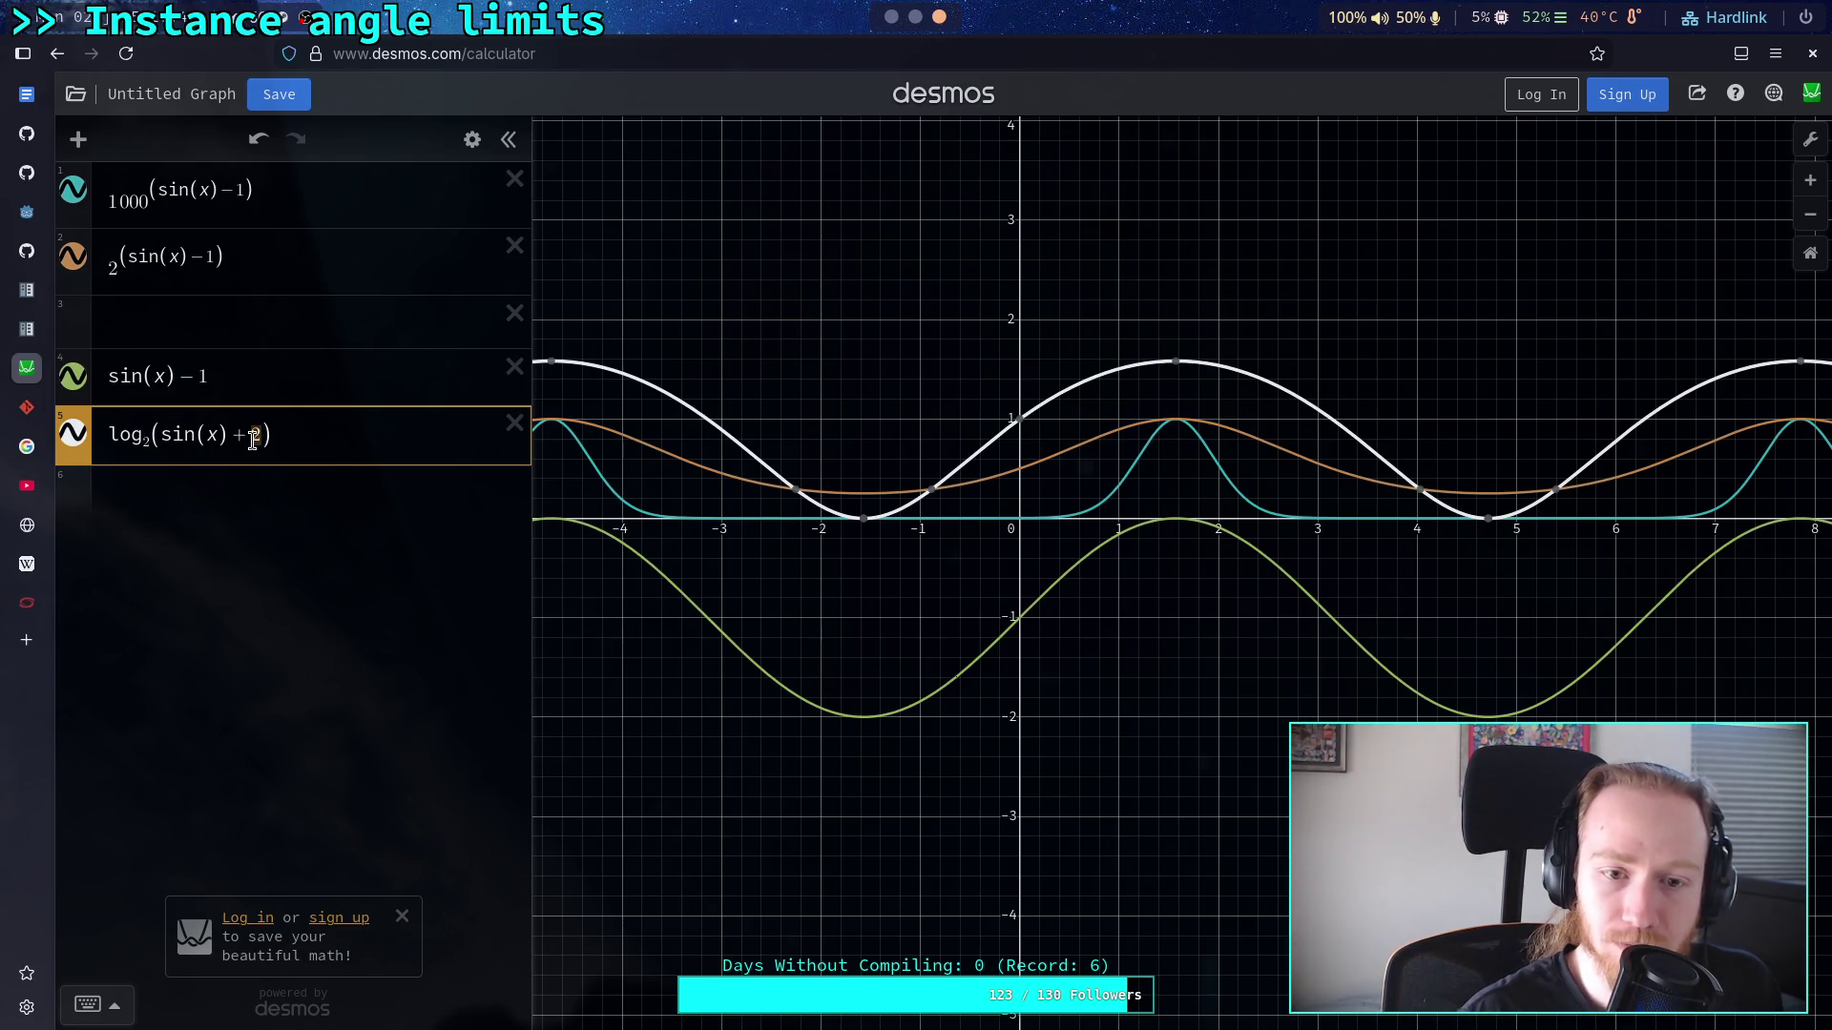
pyautogui.press('BackSpace')
pyautogui.write('1')
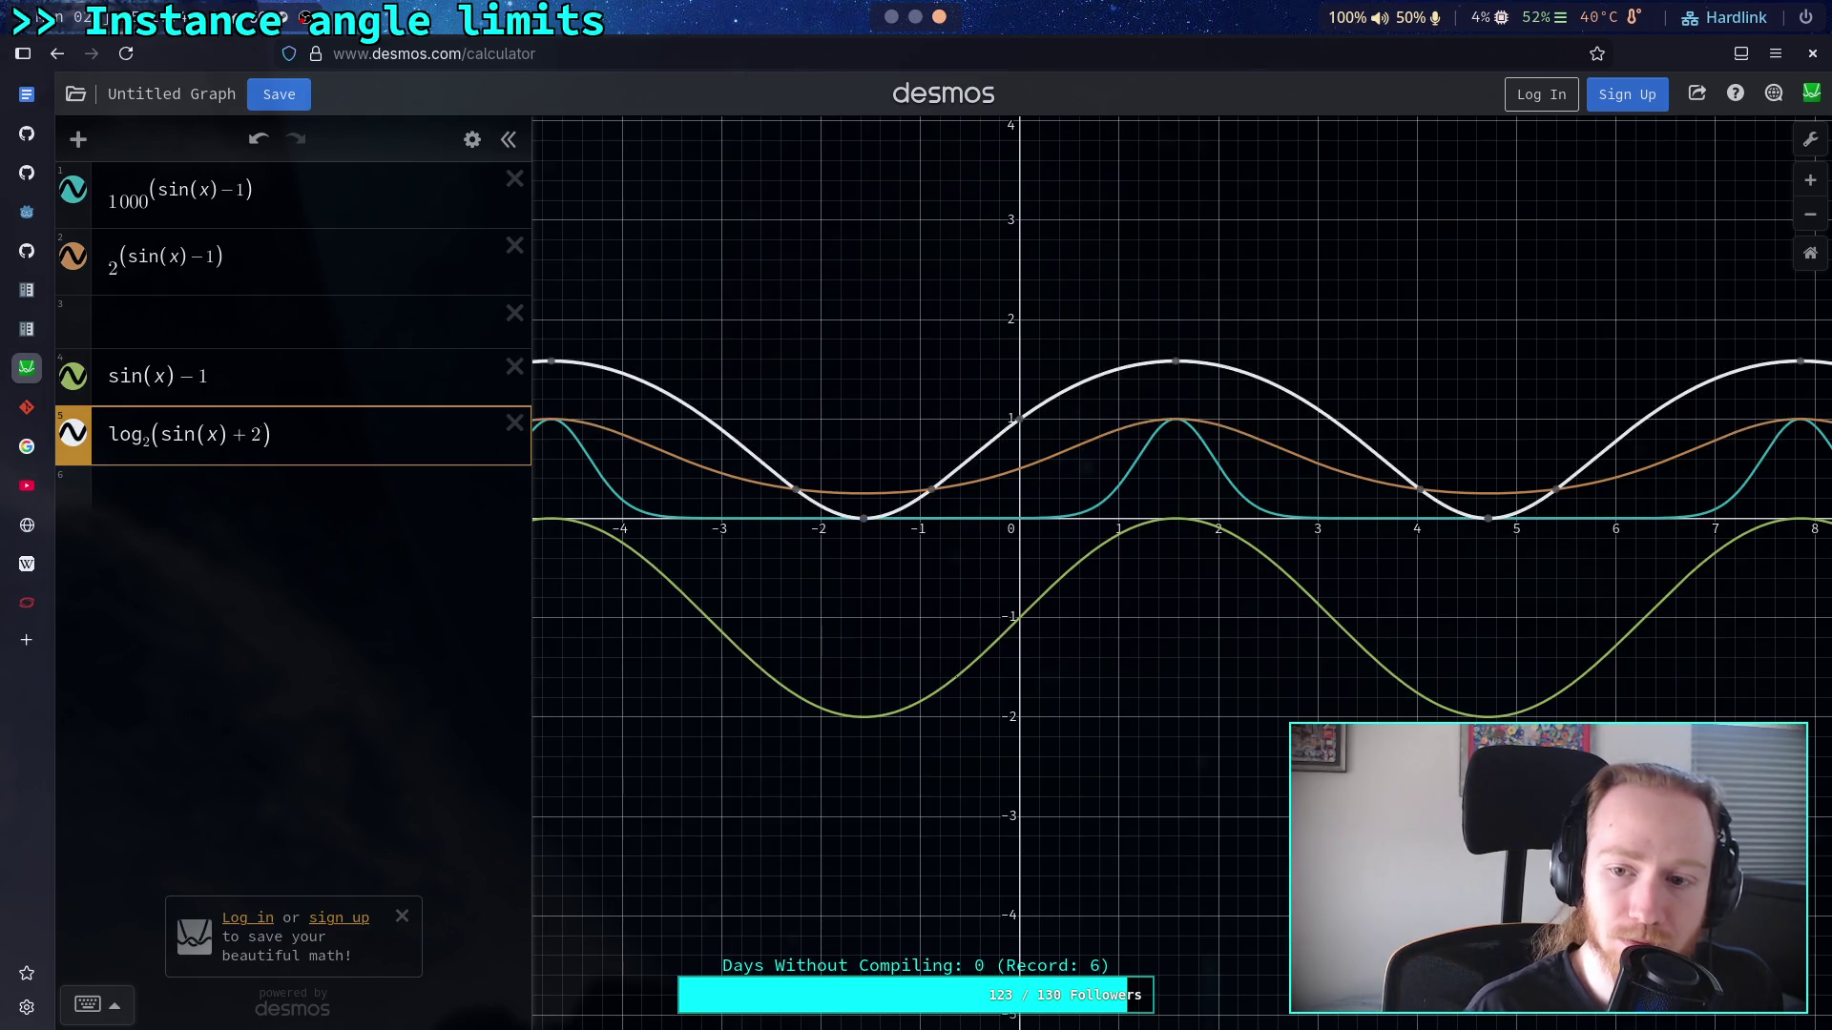
pyautogui.moveTo(1177, 363)
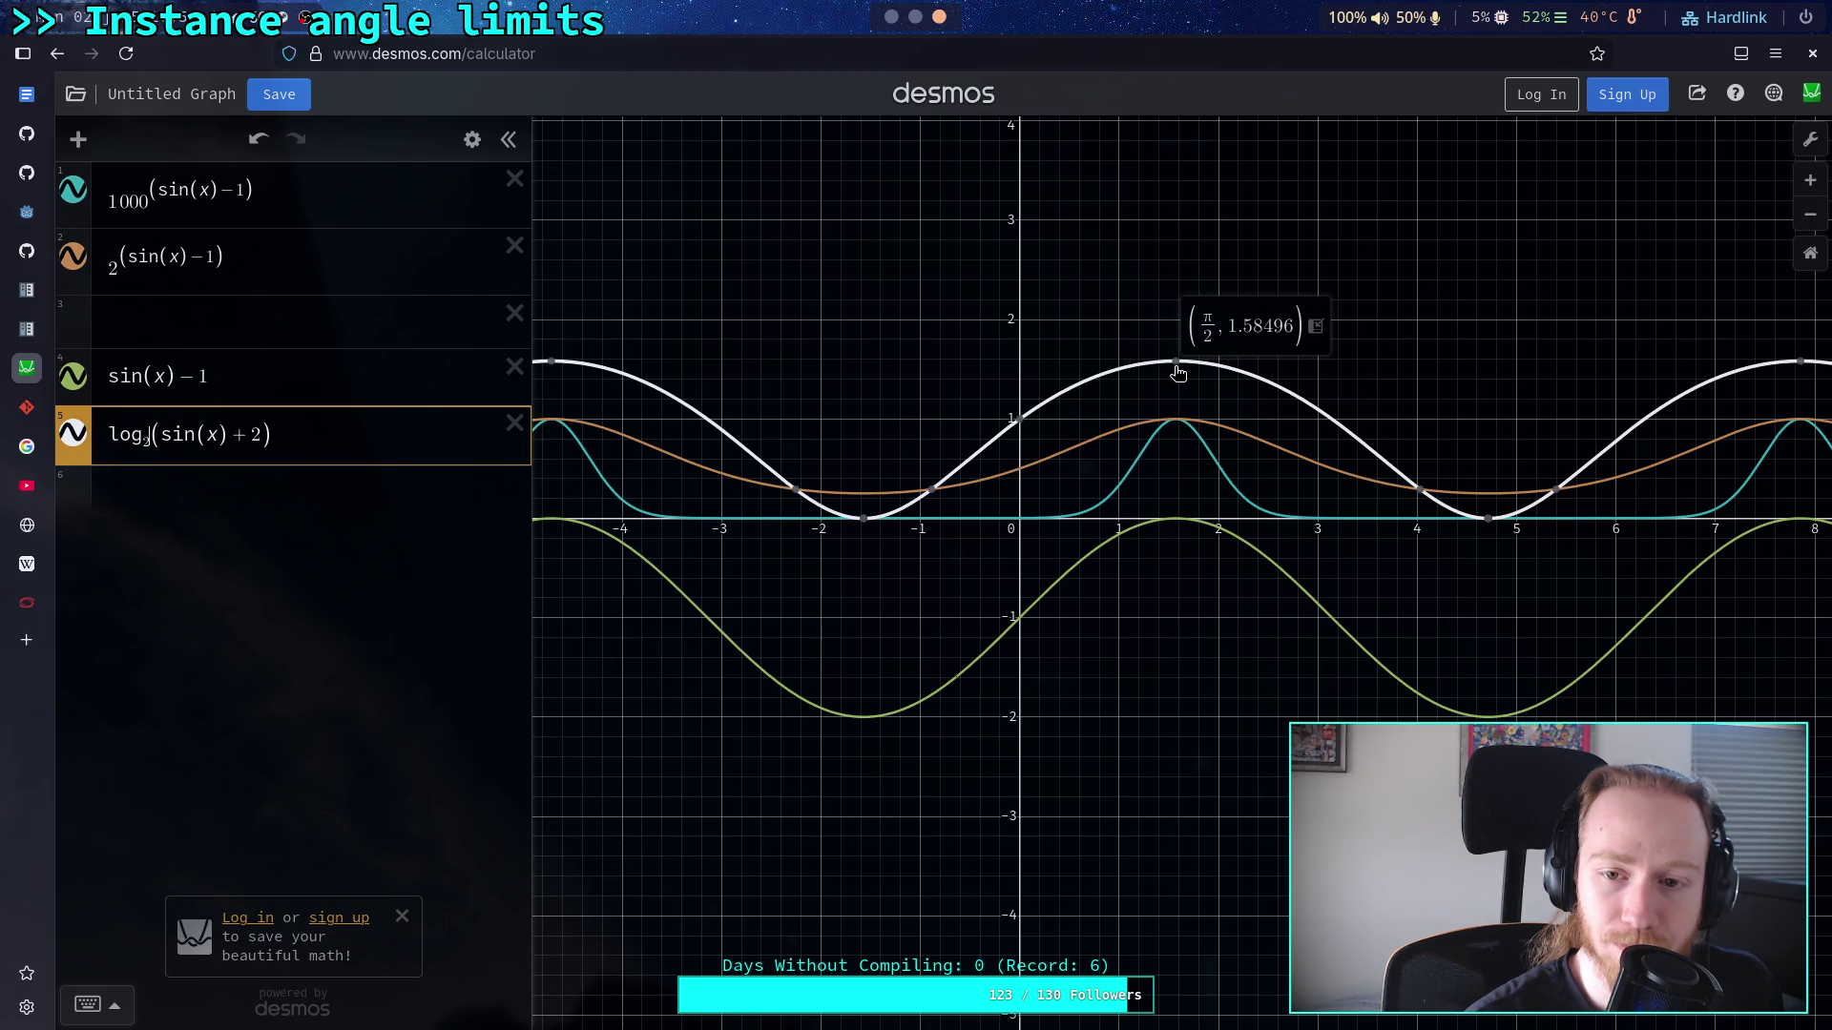
# Step: Remove the base to return to plain log with offset 1
pyautogui.click(151, 437)
pyautogui.press('BackSpace')
pyautogui.press('BackSpace')
pyautogui.press('BackSpace')
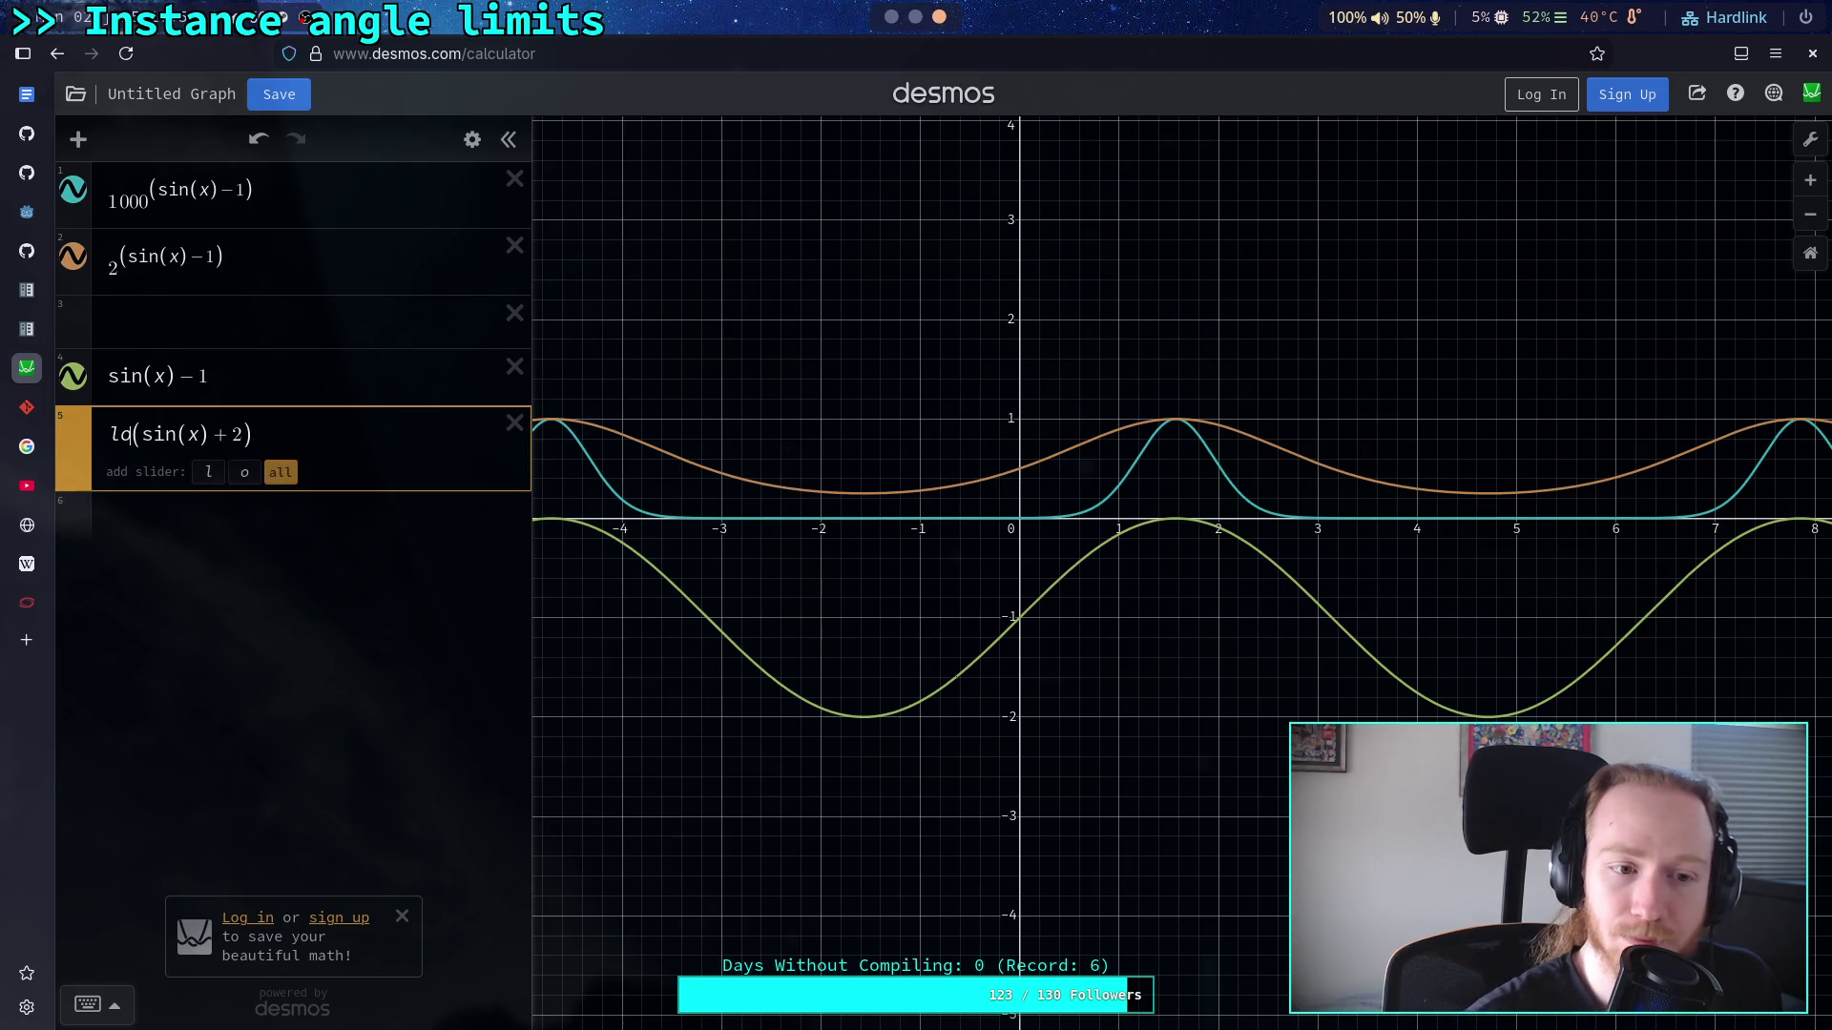
pyautogui.write('f')
pyautogui.press('BackSpace')
pyautogui.write('g')
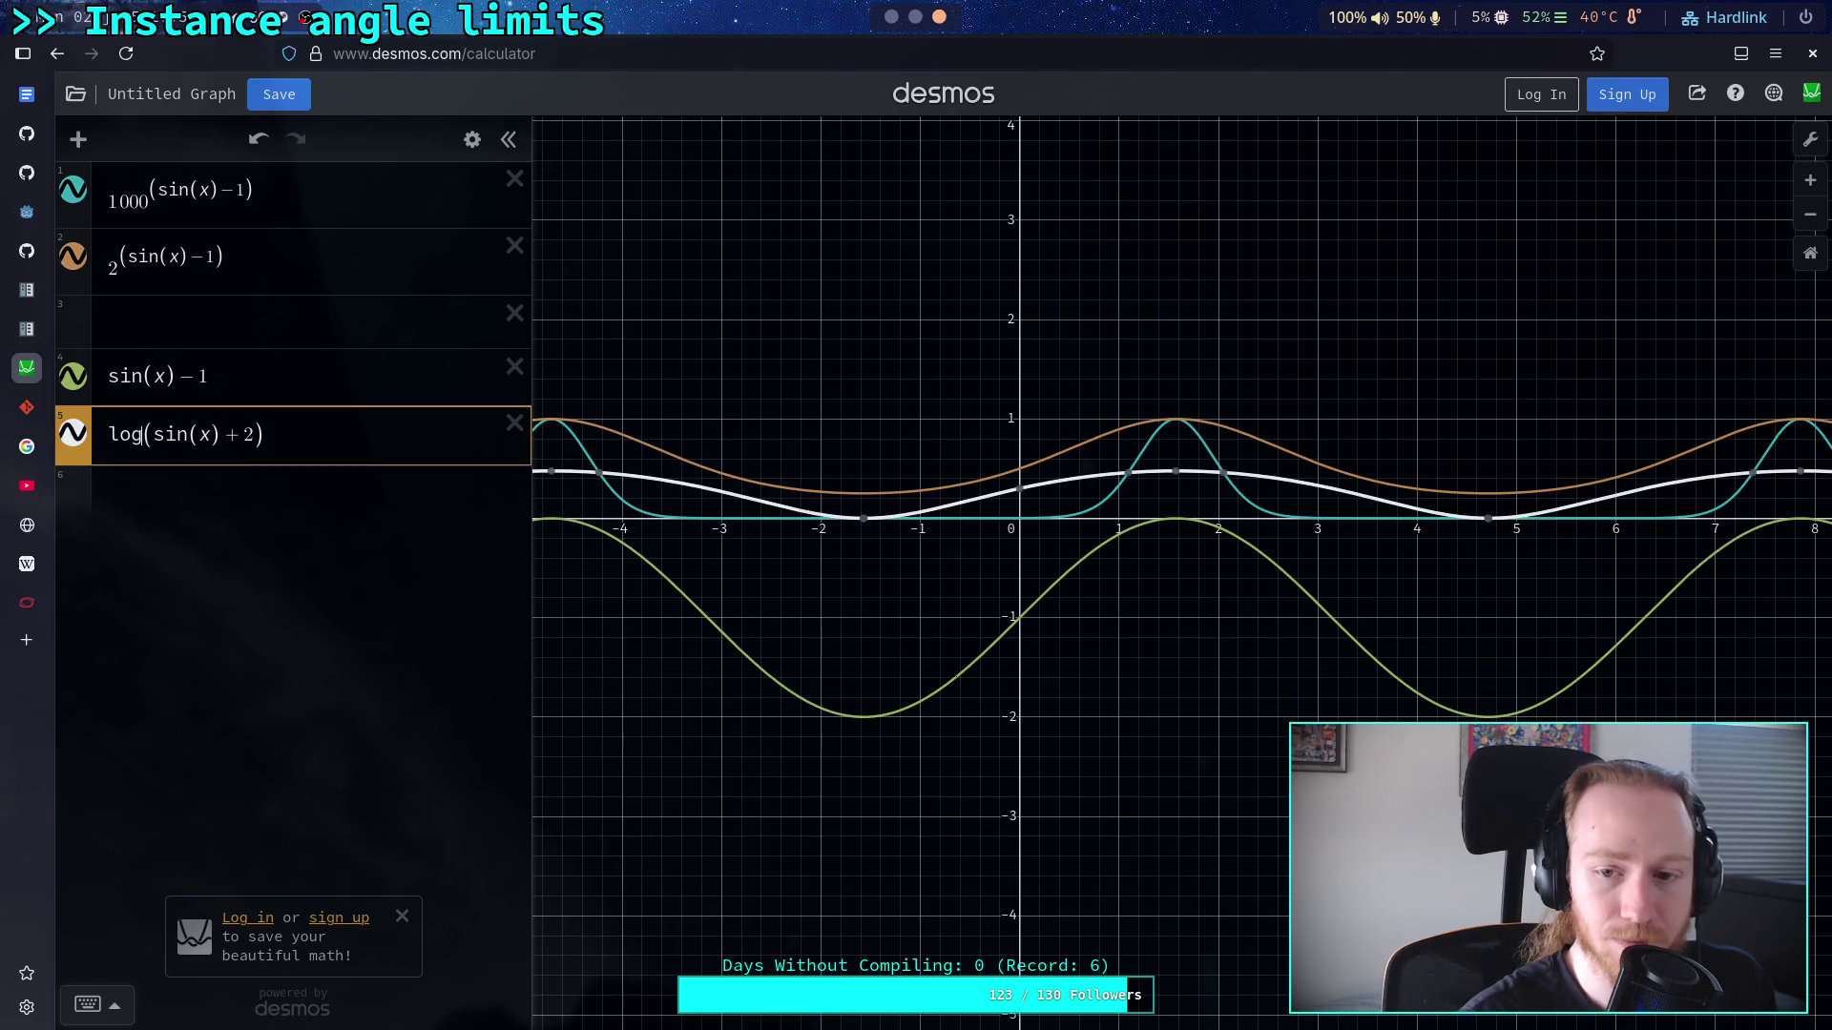
pyautogui.moveTo(1178, 479)
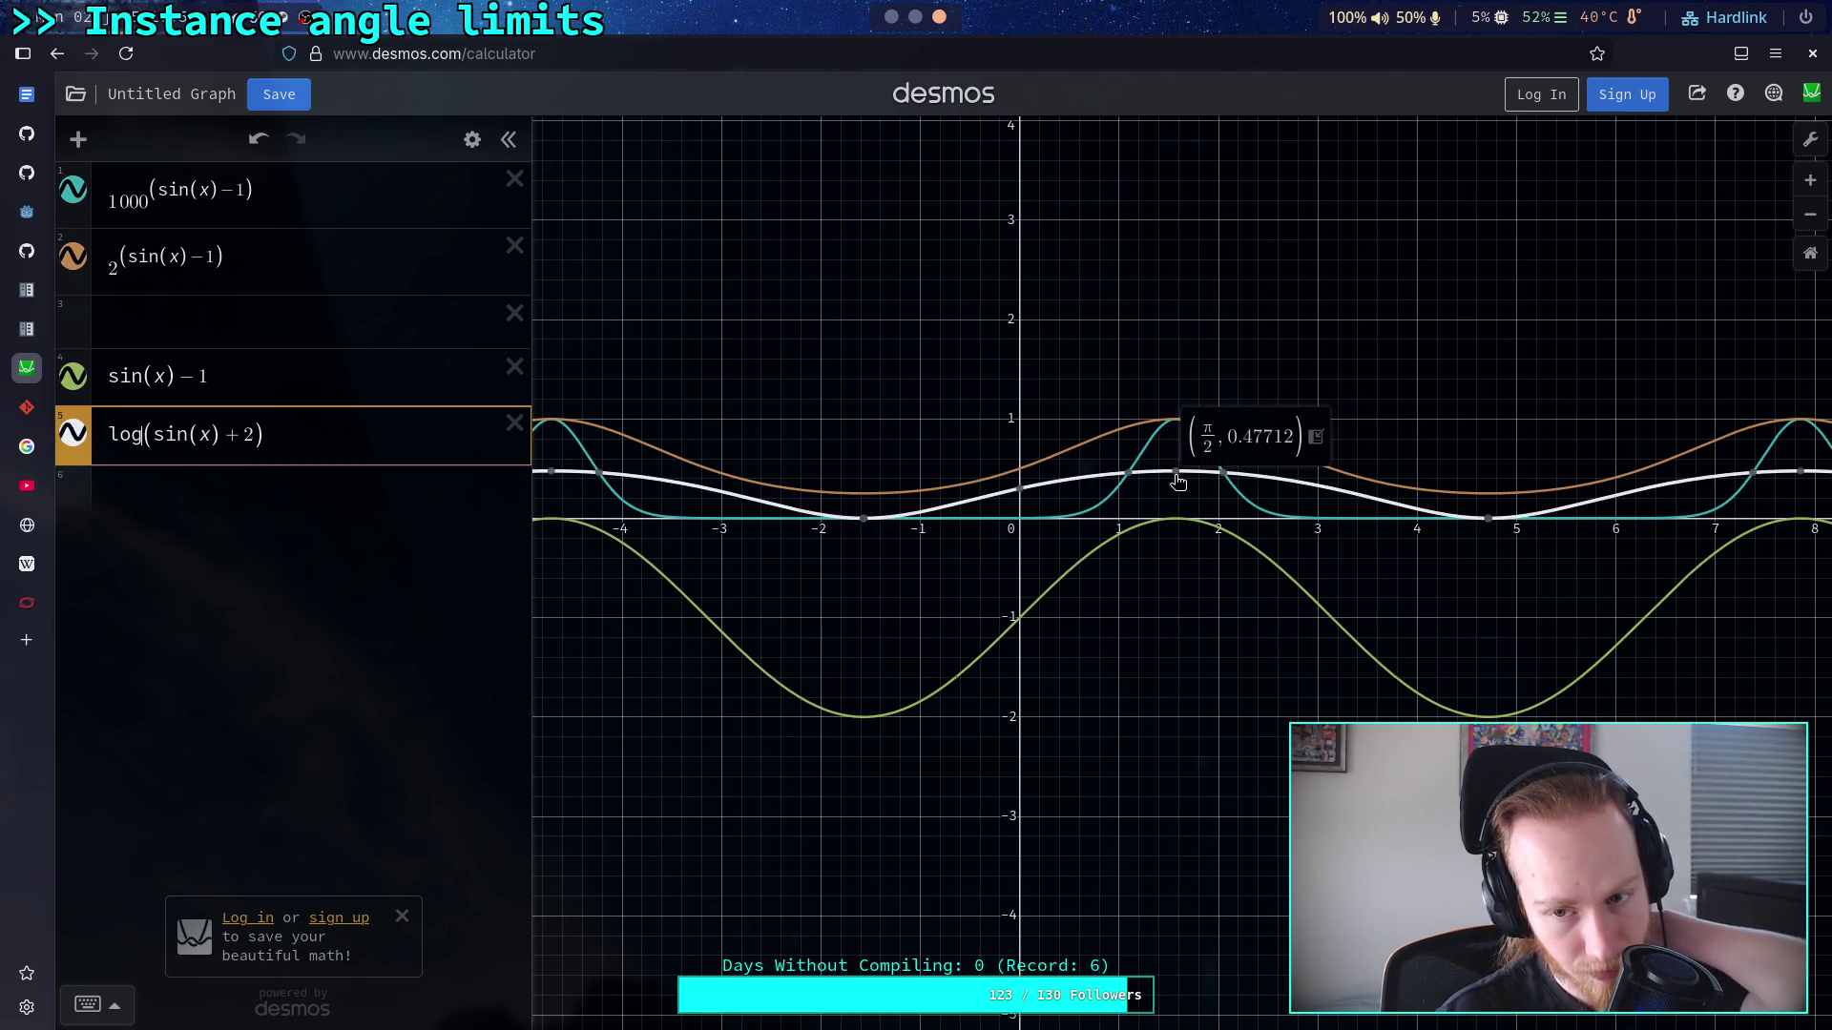
pyautogui.doubleClick(246, 437)
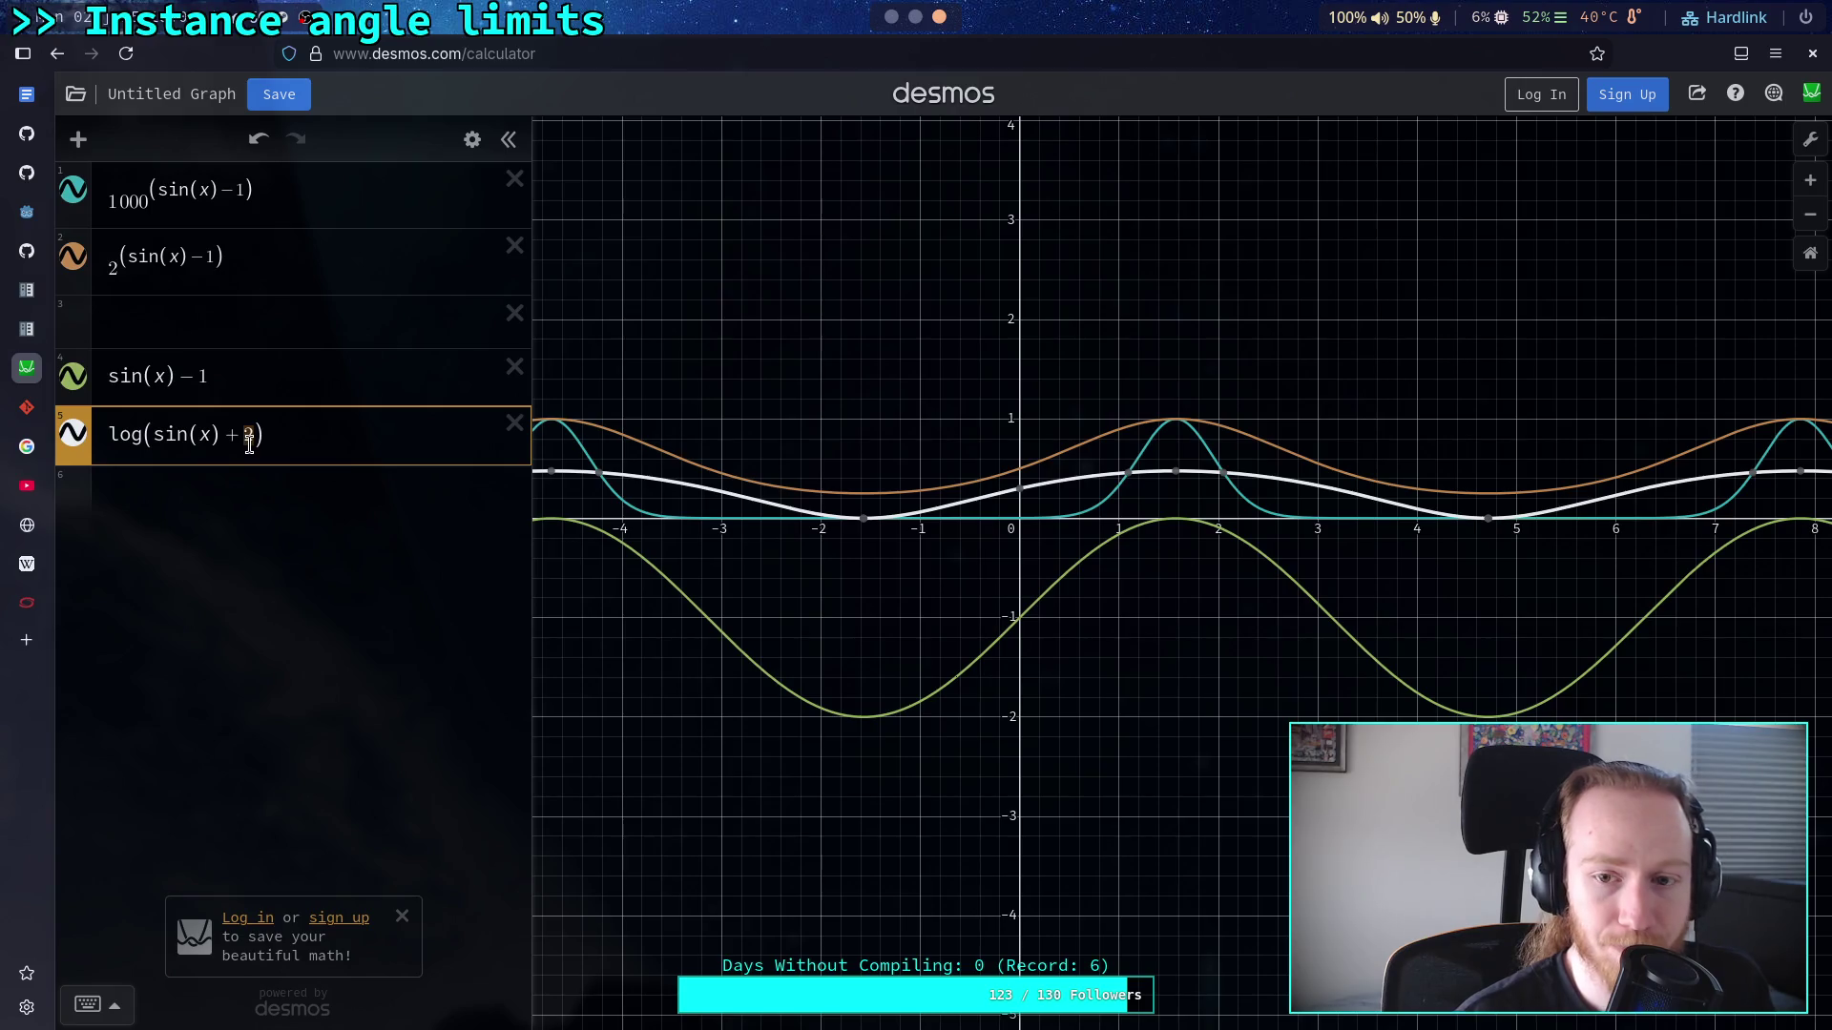
pyautogui.write('1')
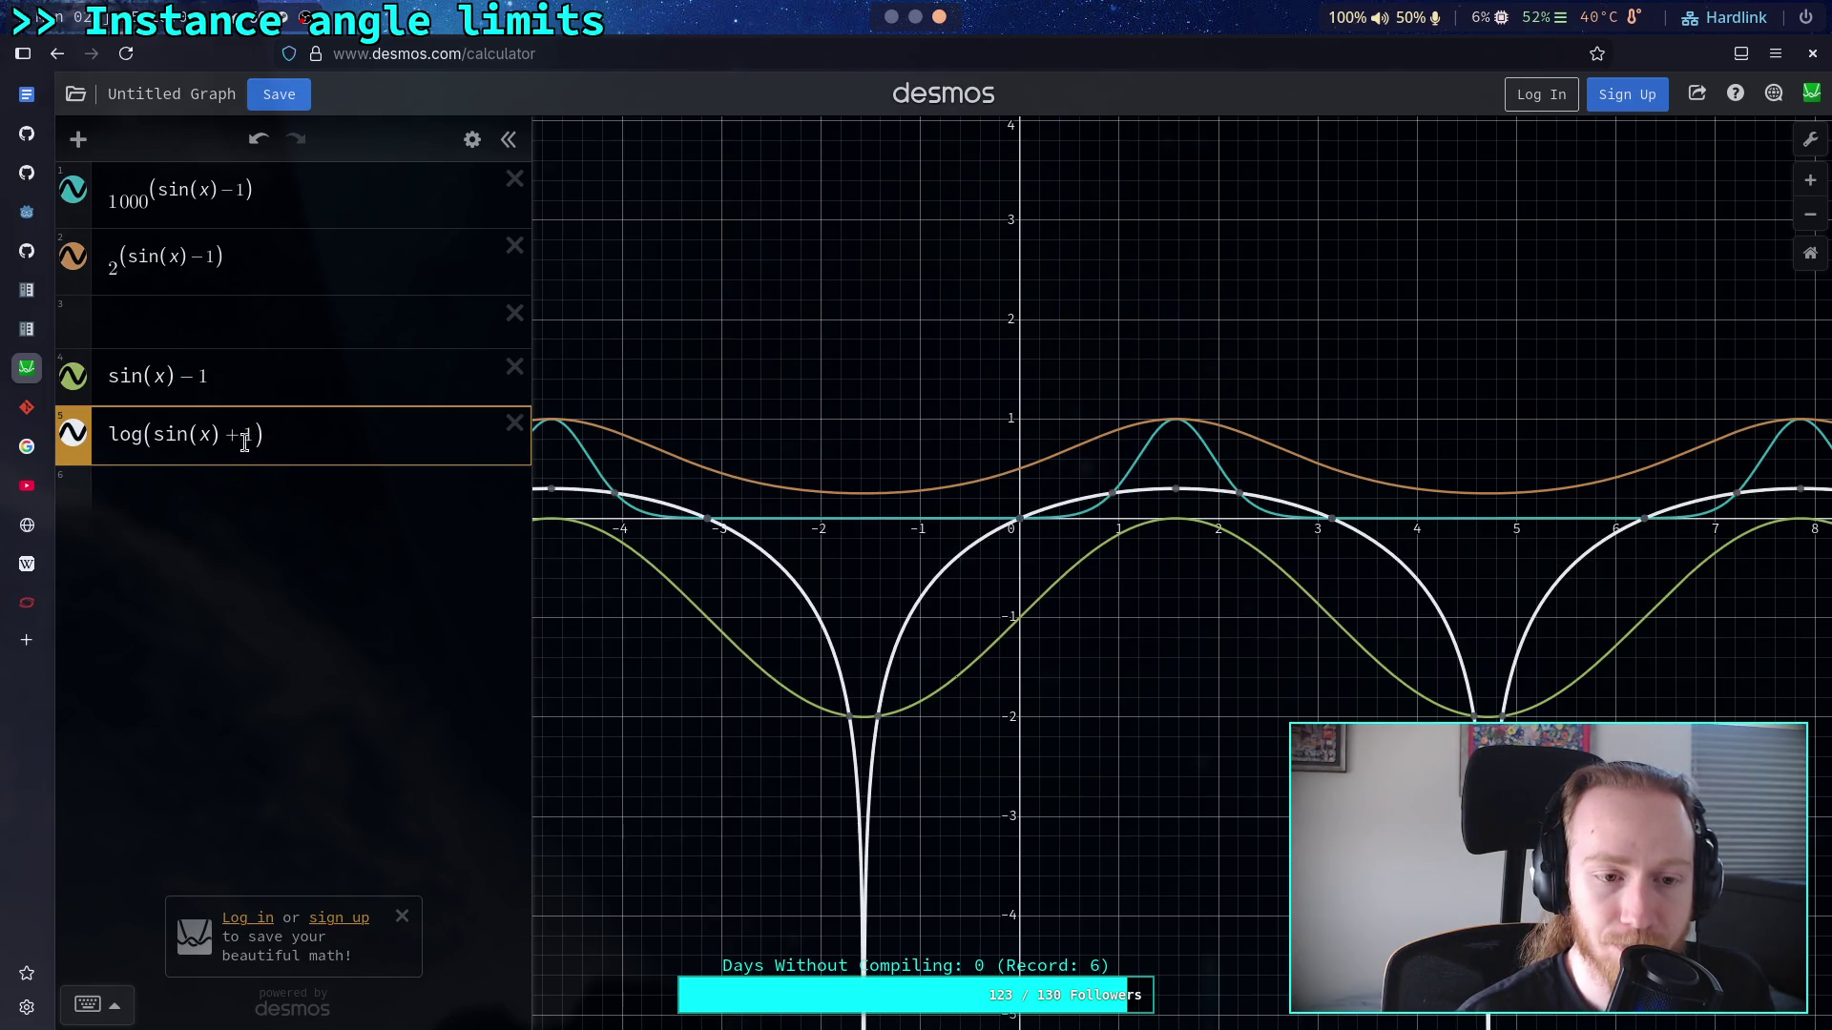
# Step: Set expression 5 to log₃(sin(x)+2), peaking at 1, and hide rows 1 and 2
pyautogui.click(144, 439)
pyautogui.write('_3')
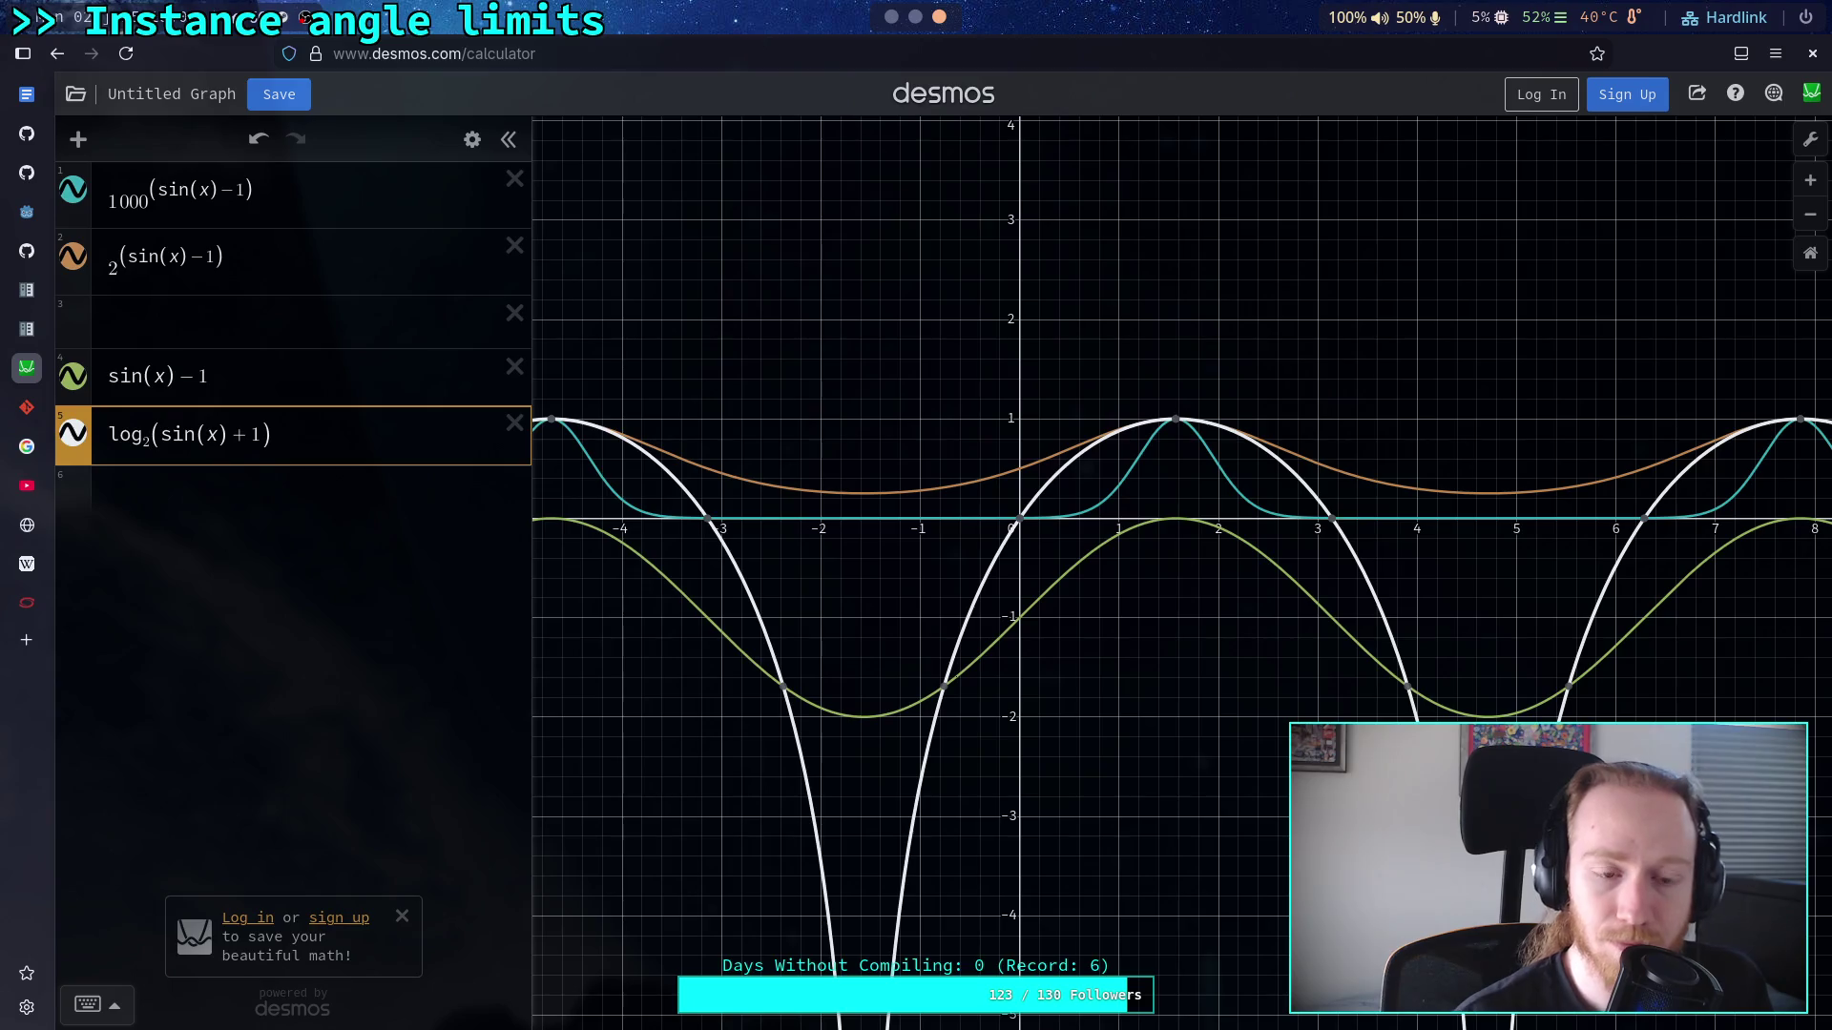
pyautogui.doubleClick(254, 435)
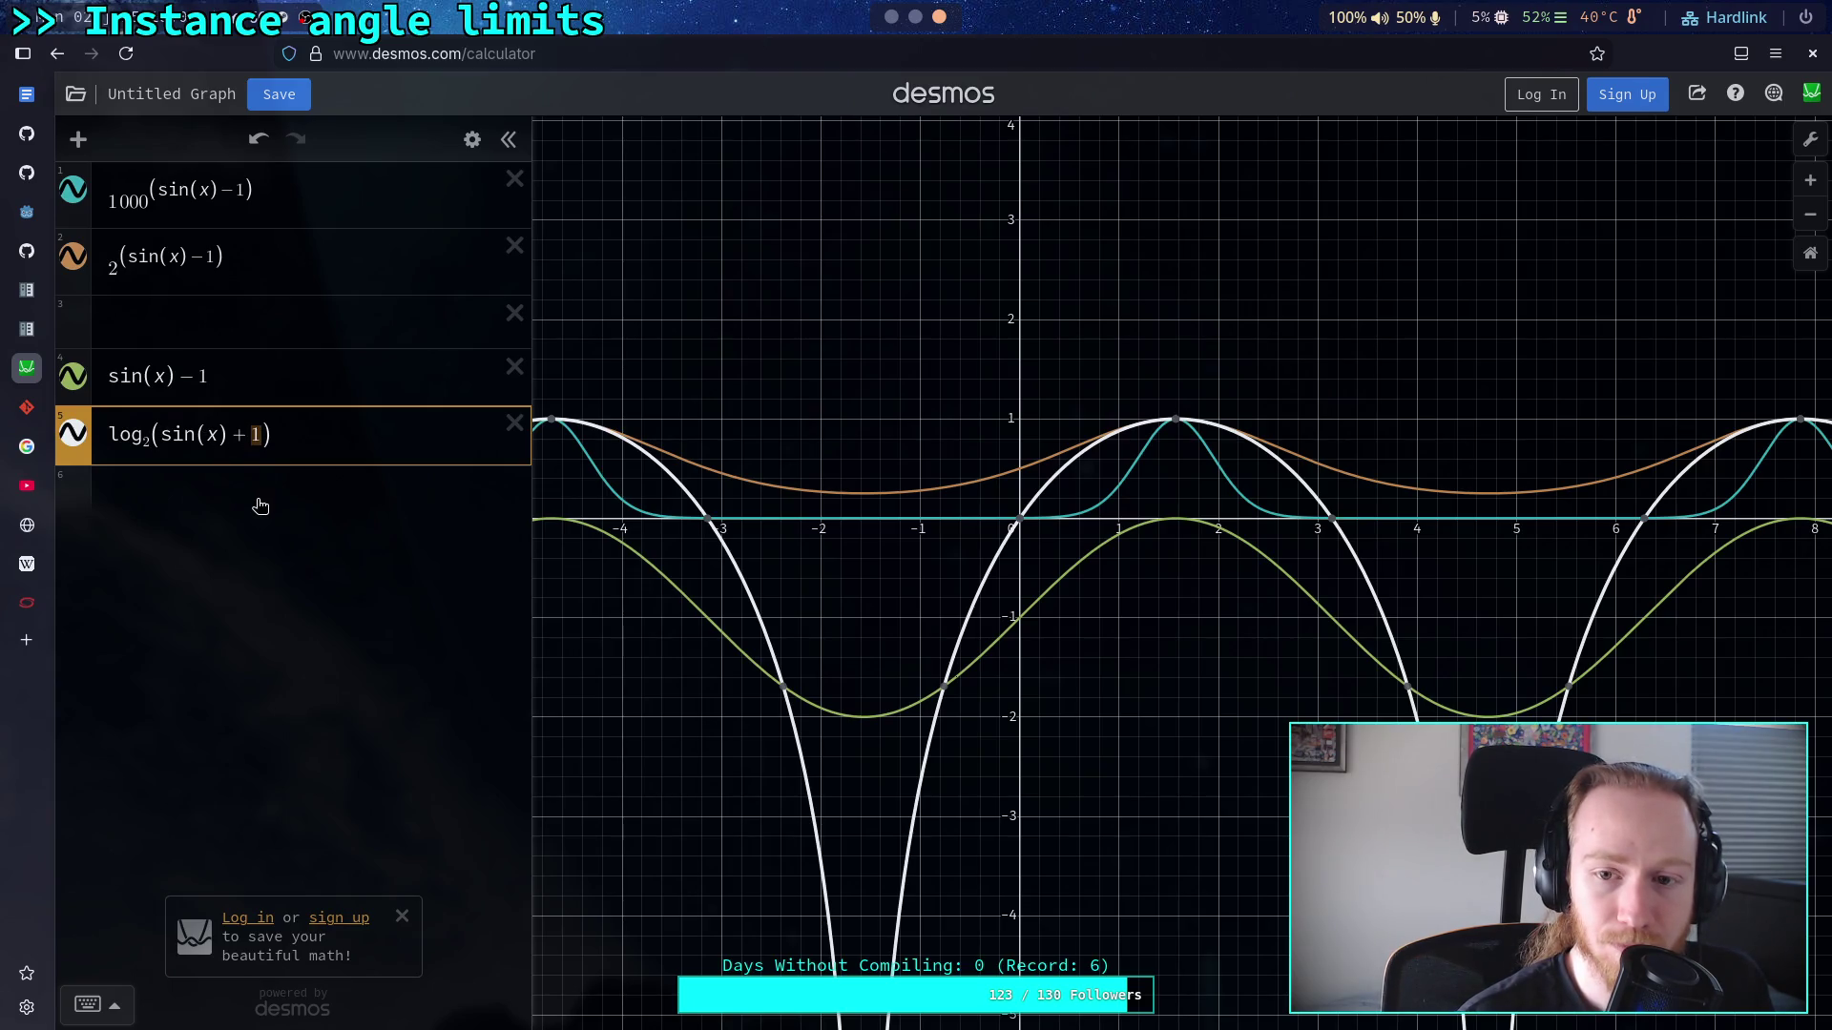
pyautogui.write('2')
pyautogui.doubleClick(148, 440)
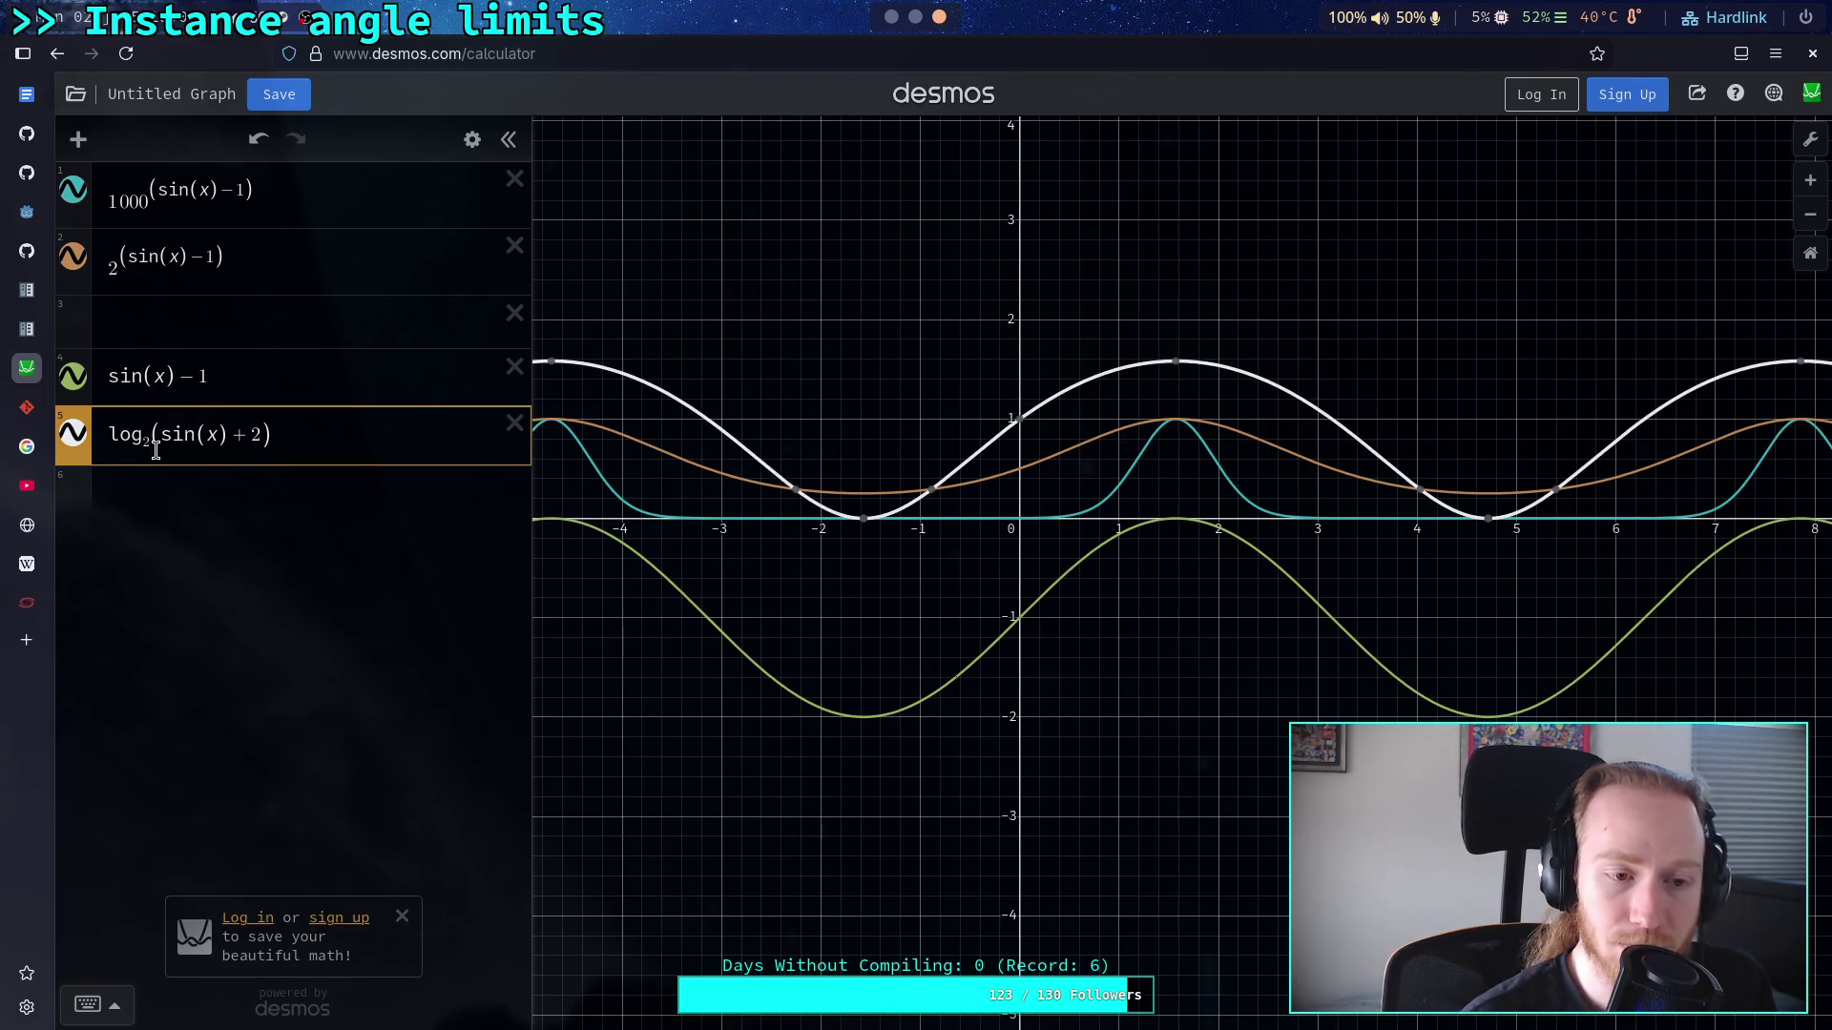
pyautogui.write('3')
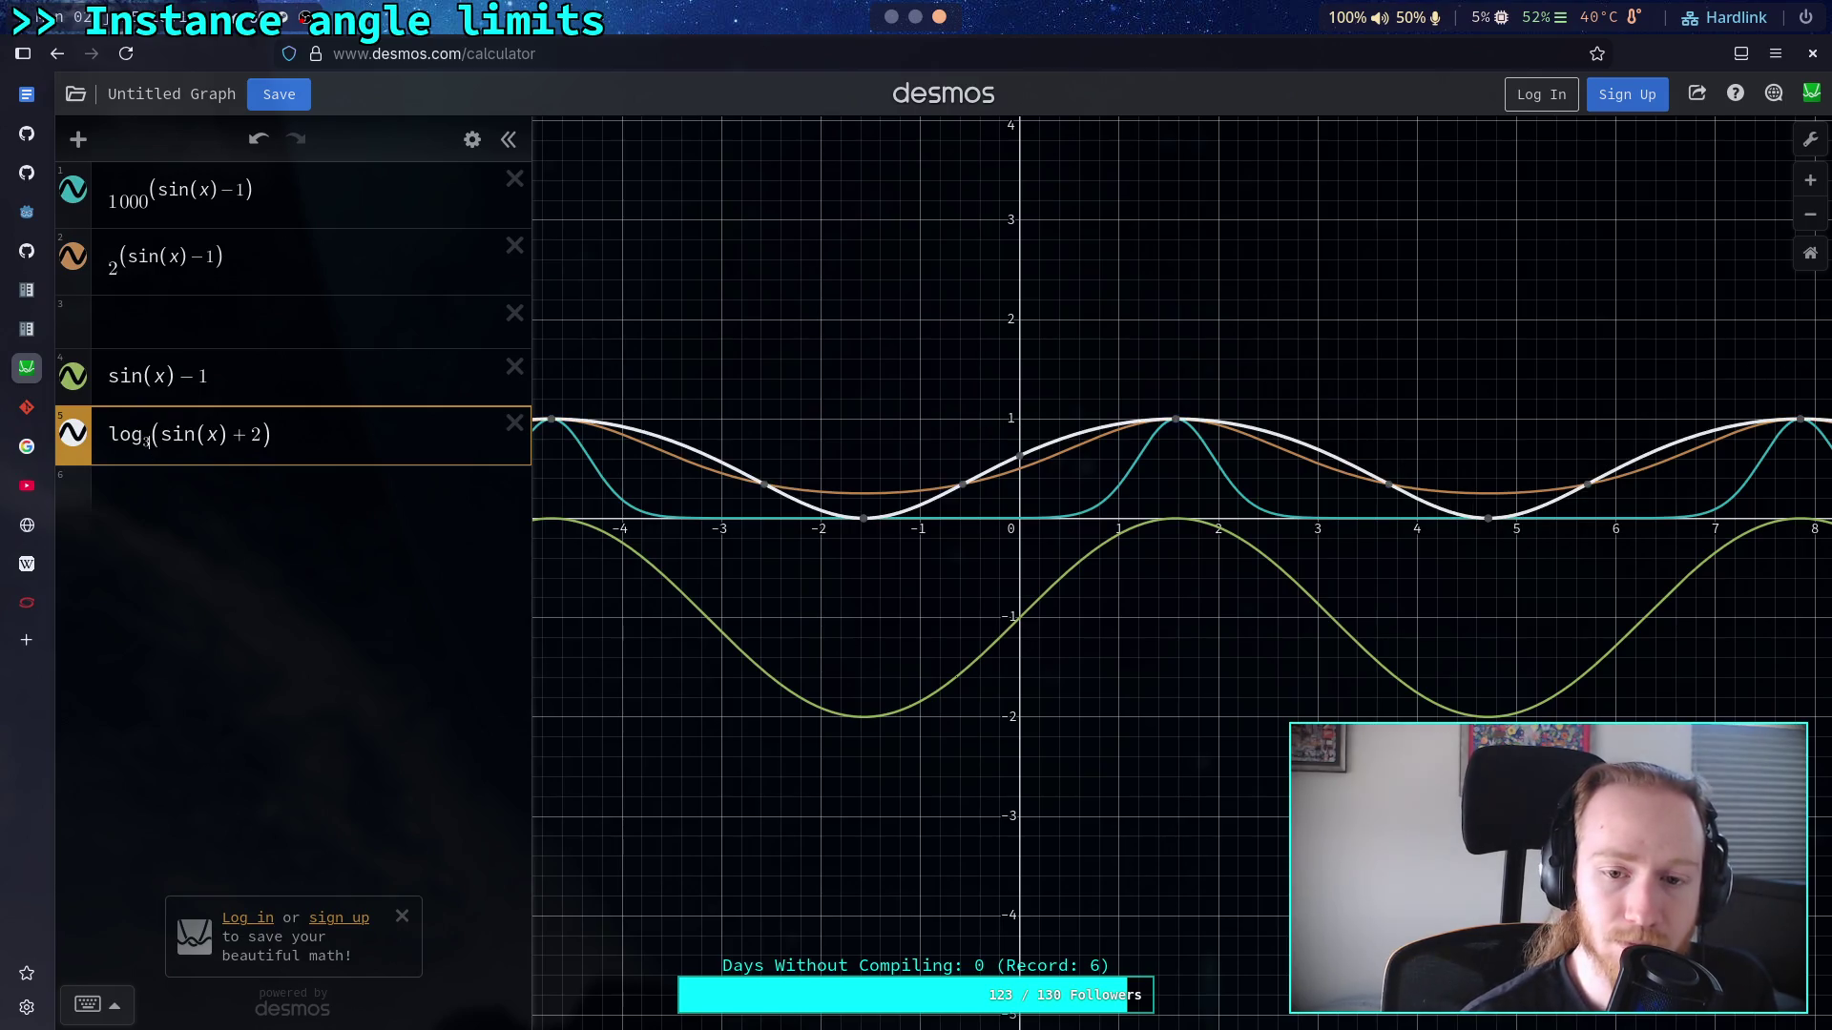
pyautogui.click(1176, 420)
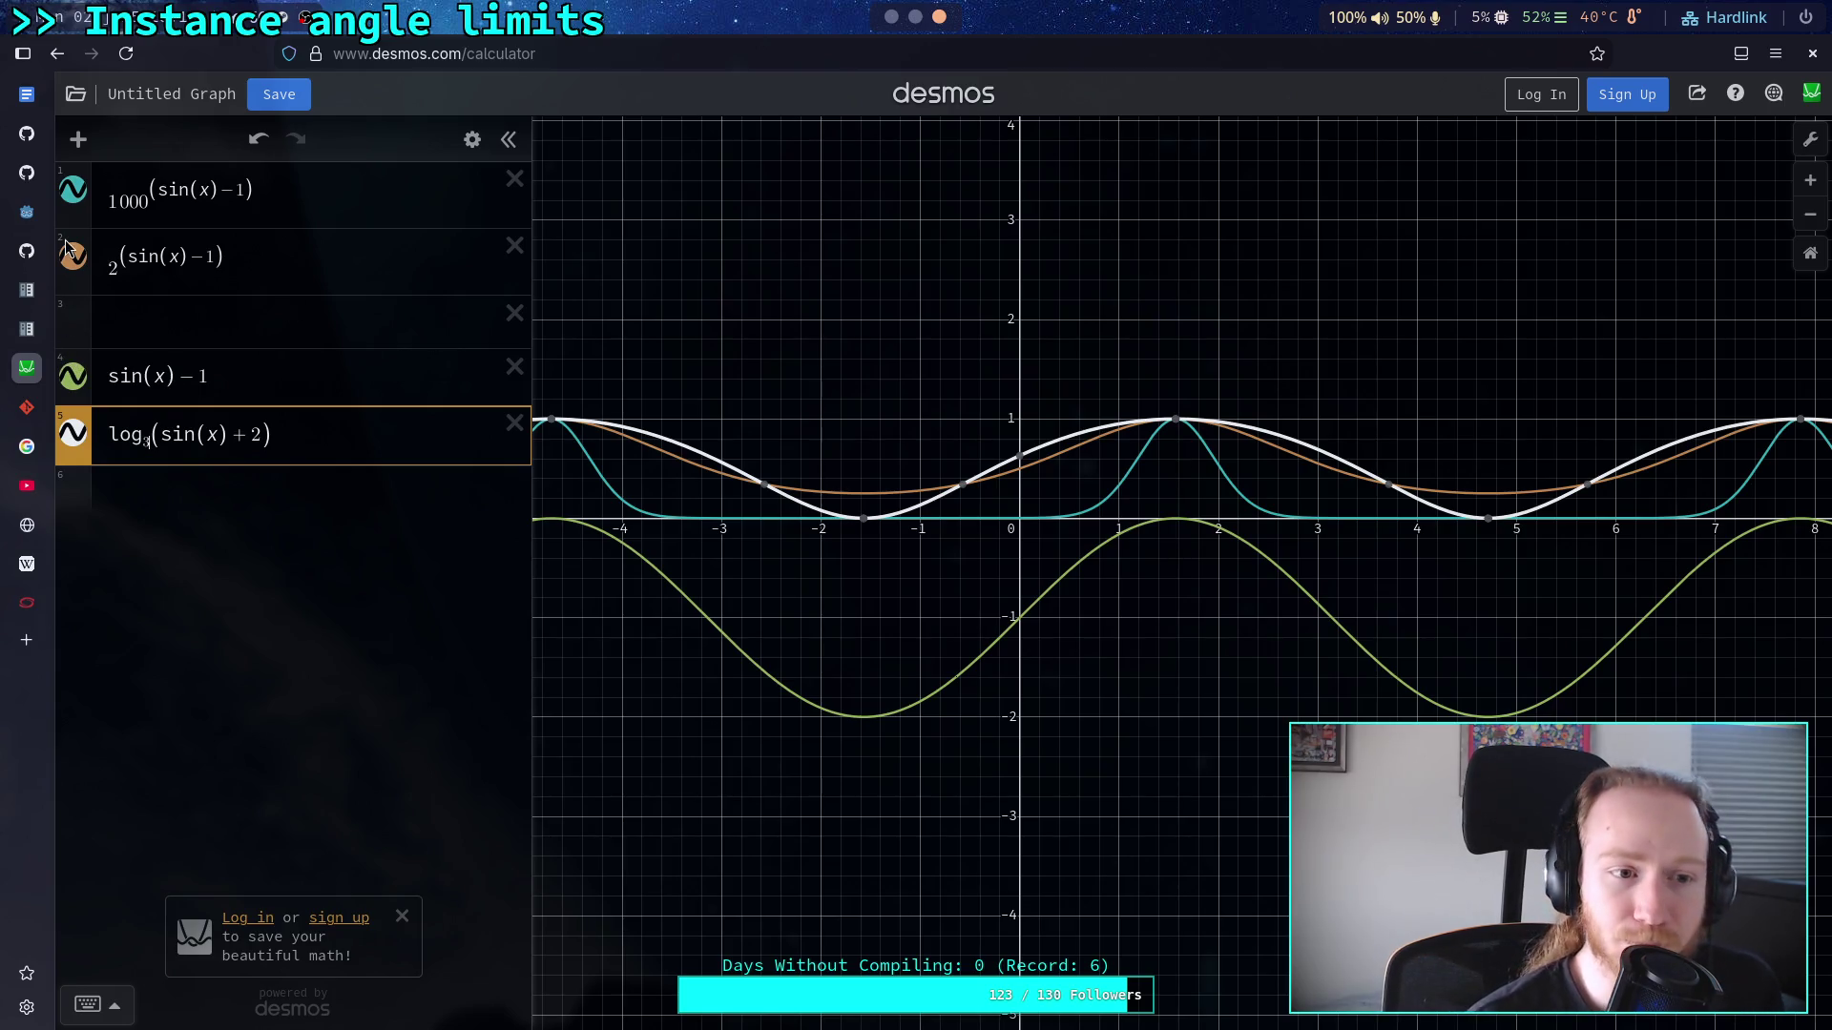
pyautogui.click(81, 265)
pyautogui.click(74, 189)
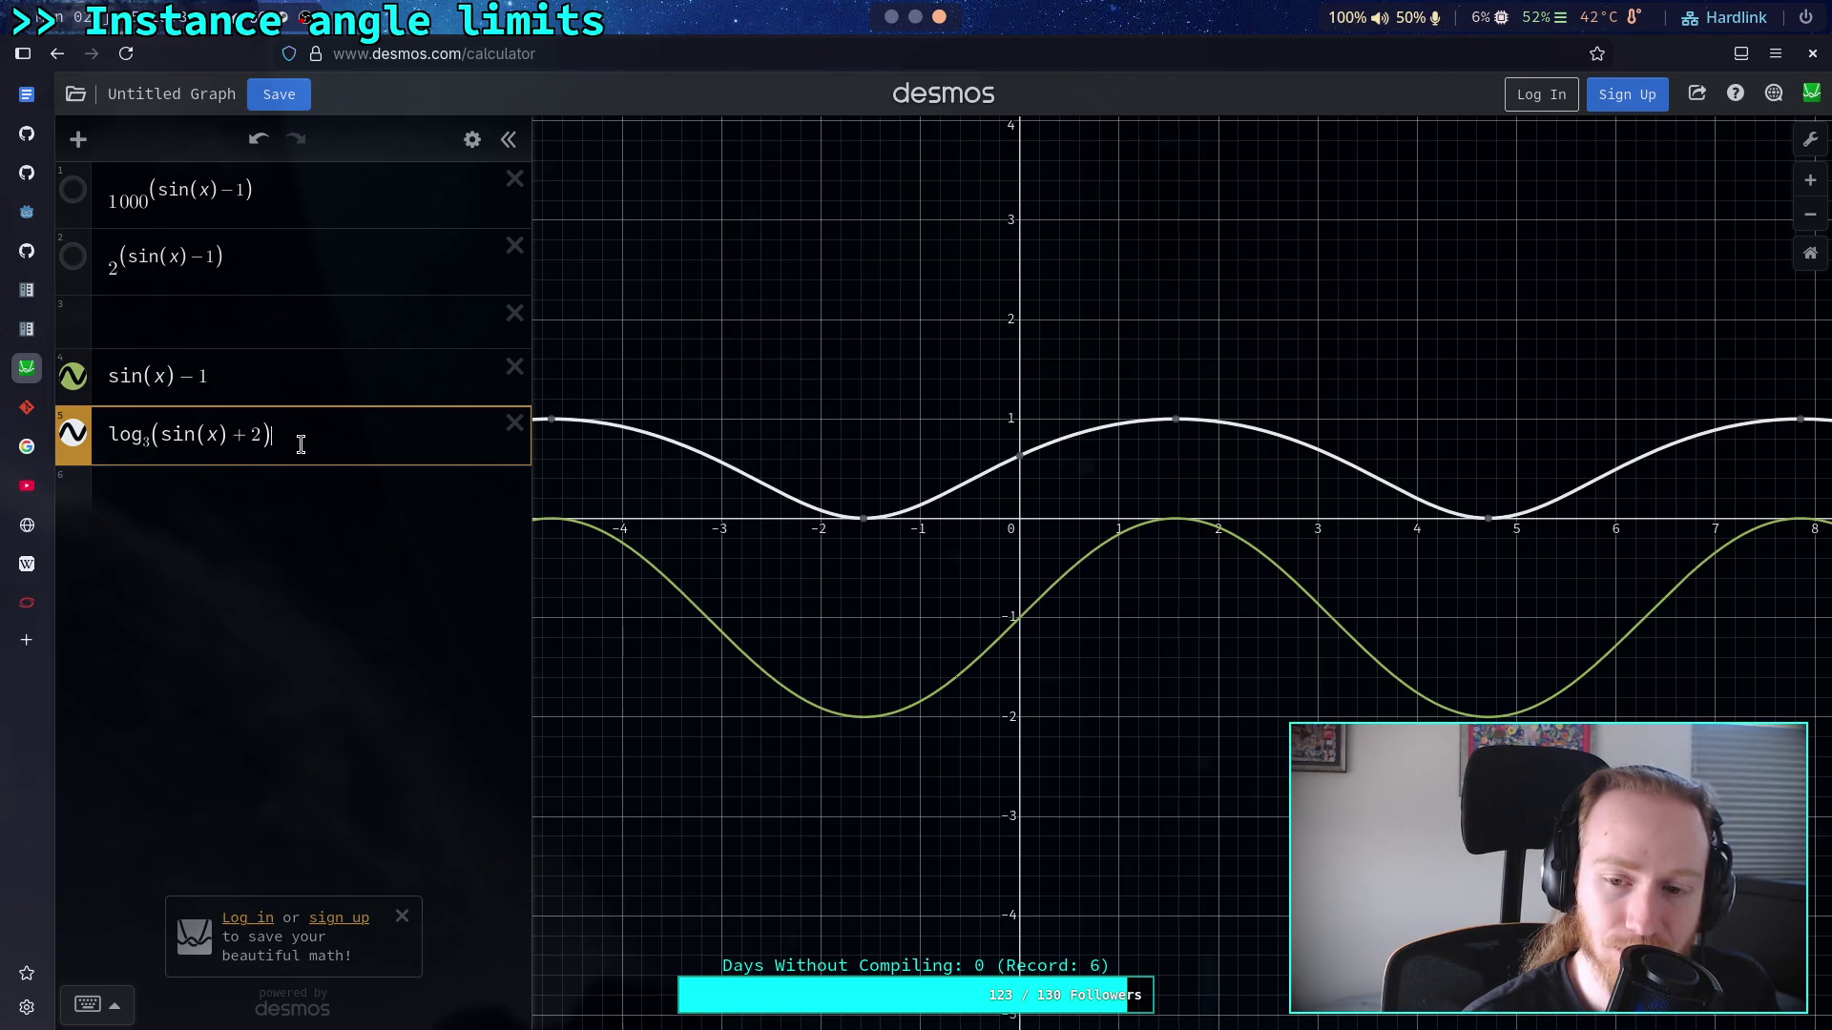
pyautogui.click(253, 496)
pyautogui.write('tanh(sin')
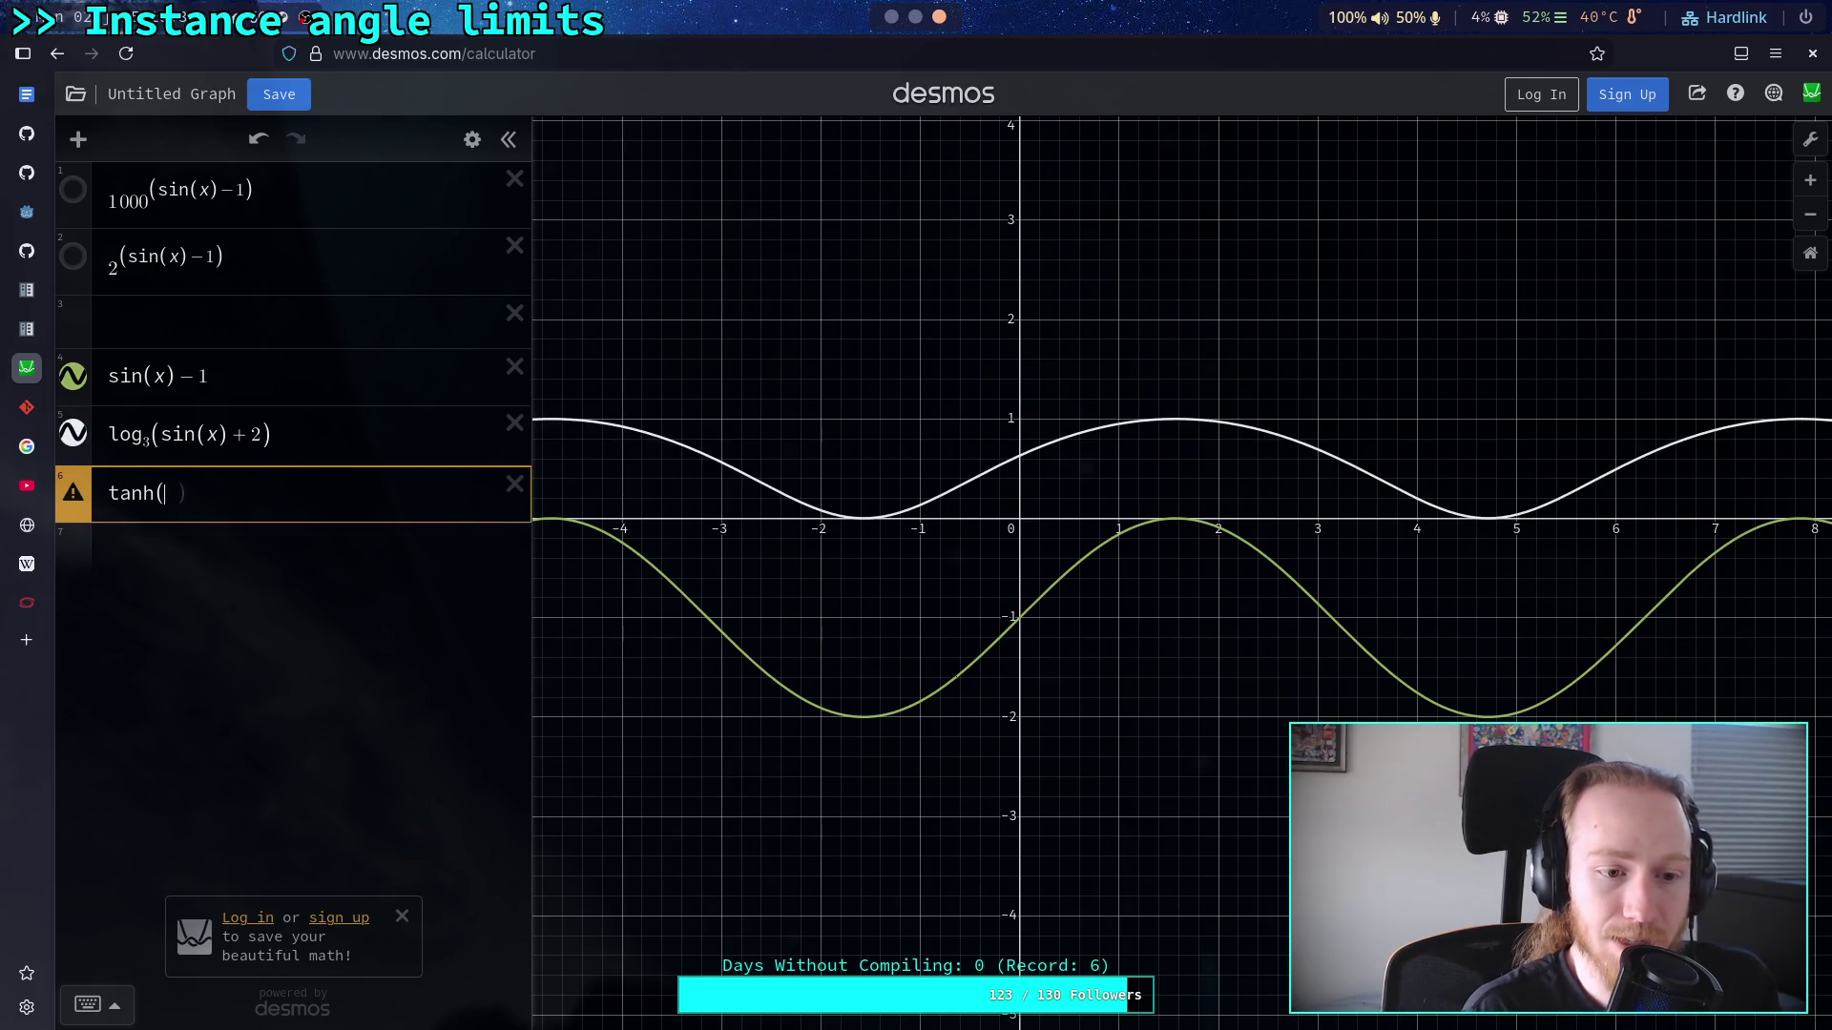
pyautogui.write('(x))')
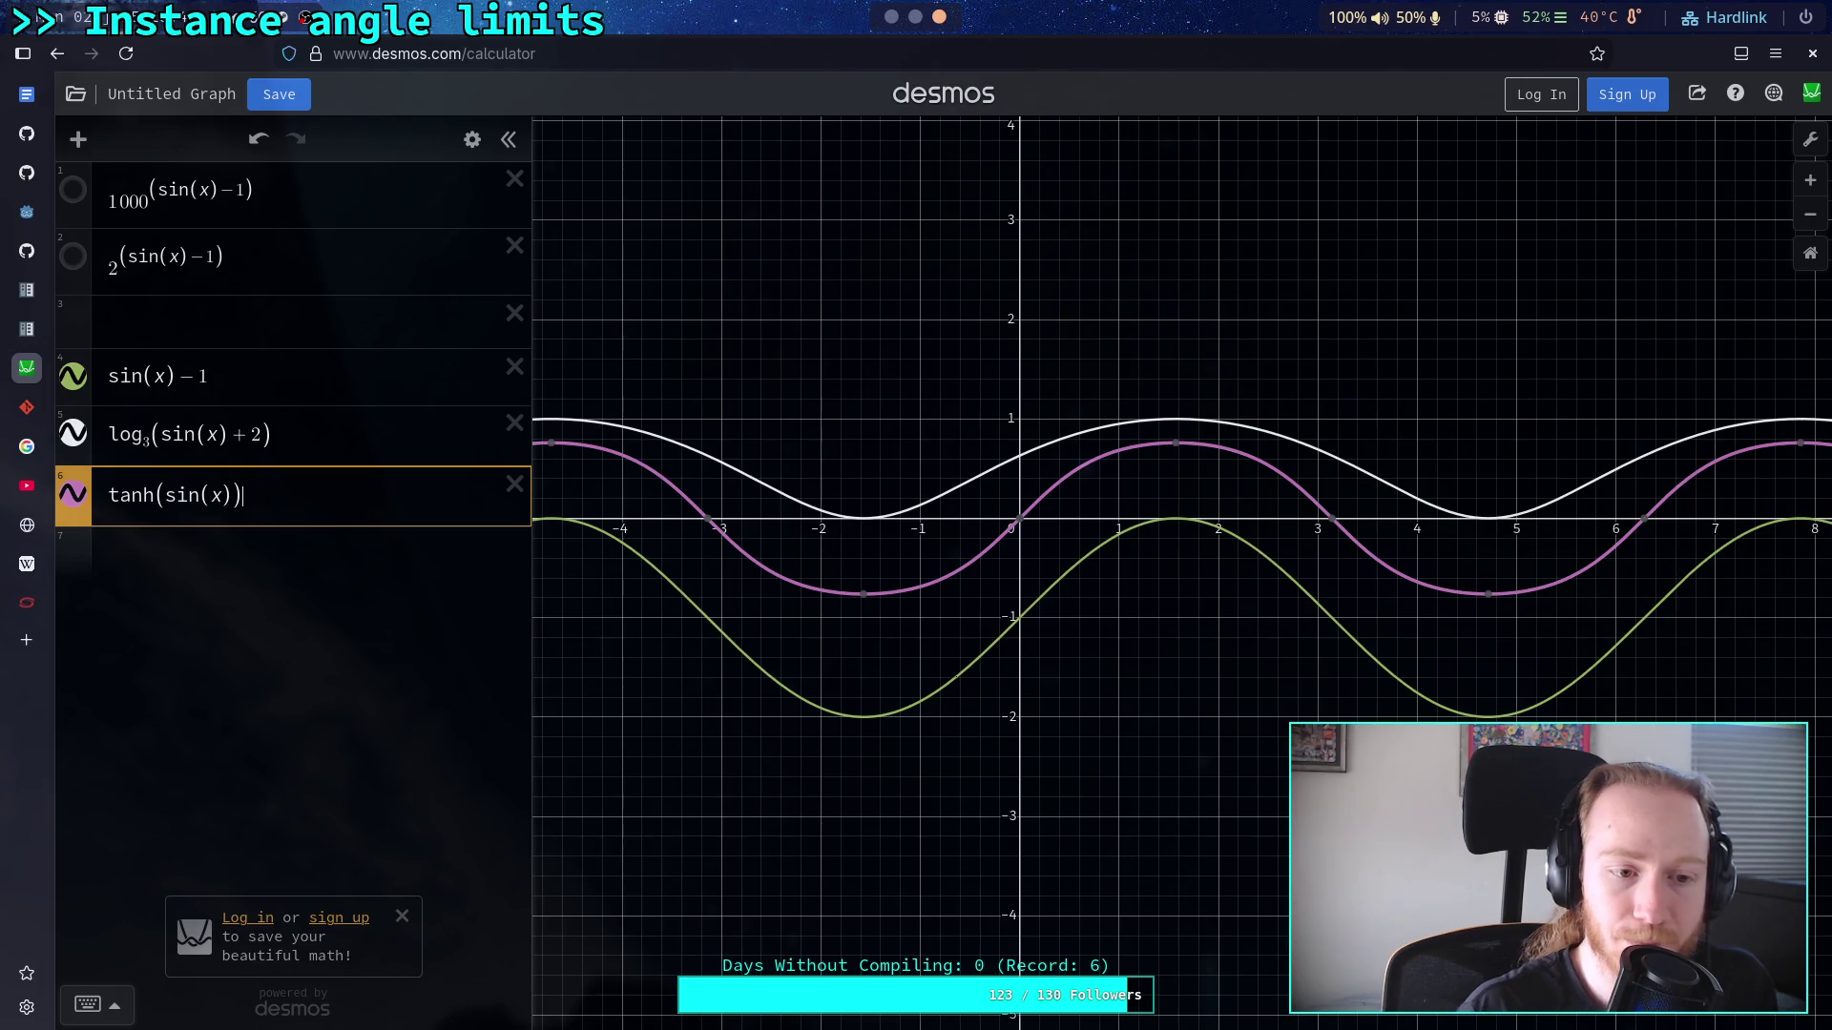
pyautogui.click(1176, 445)
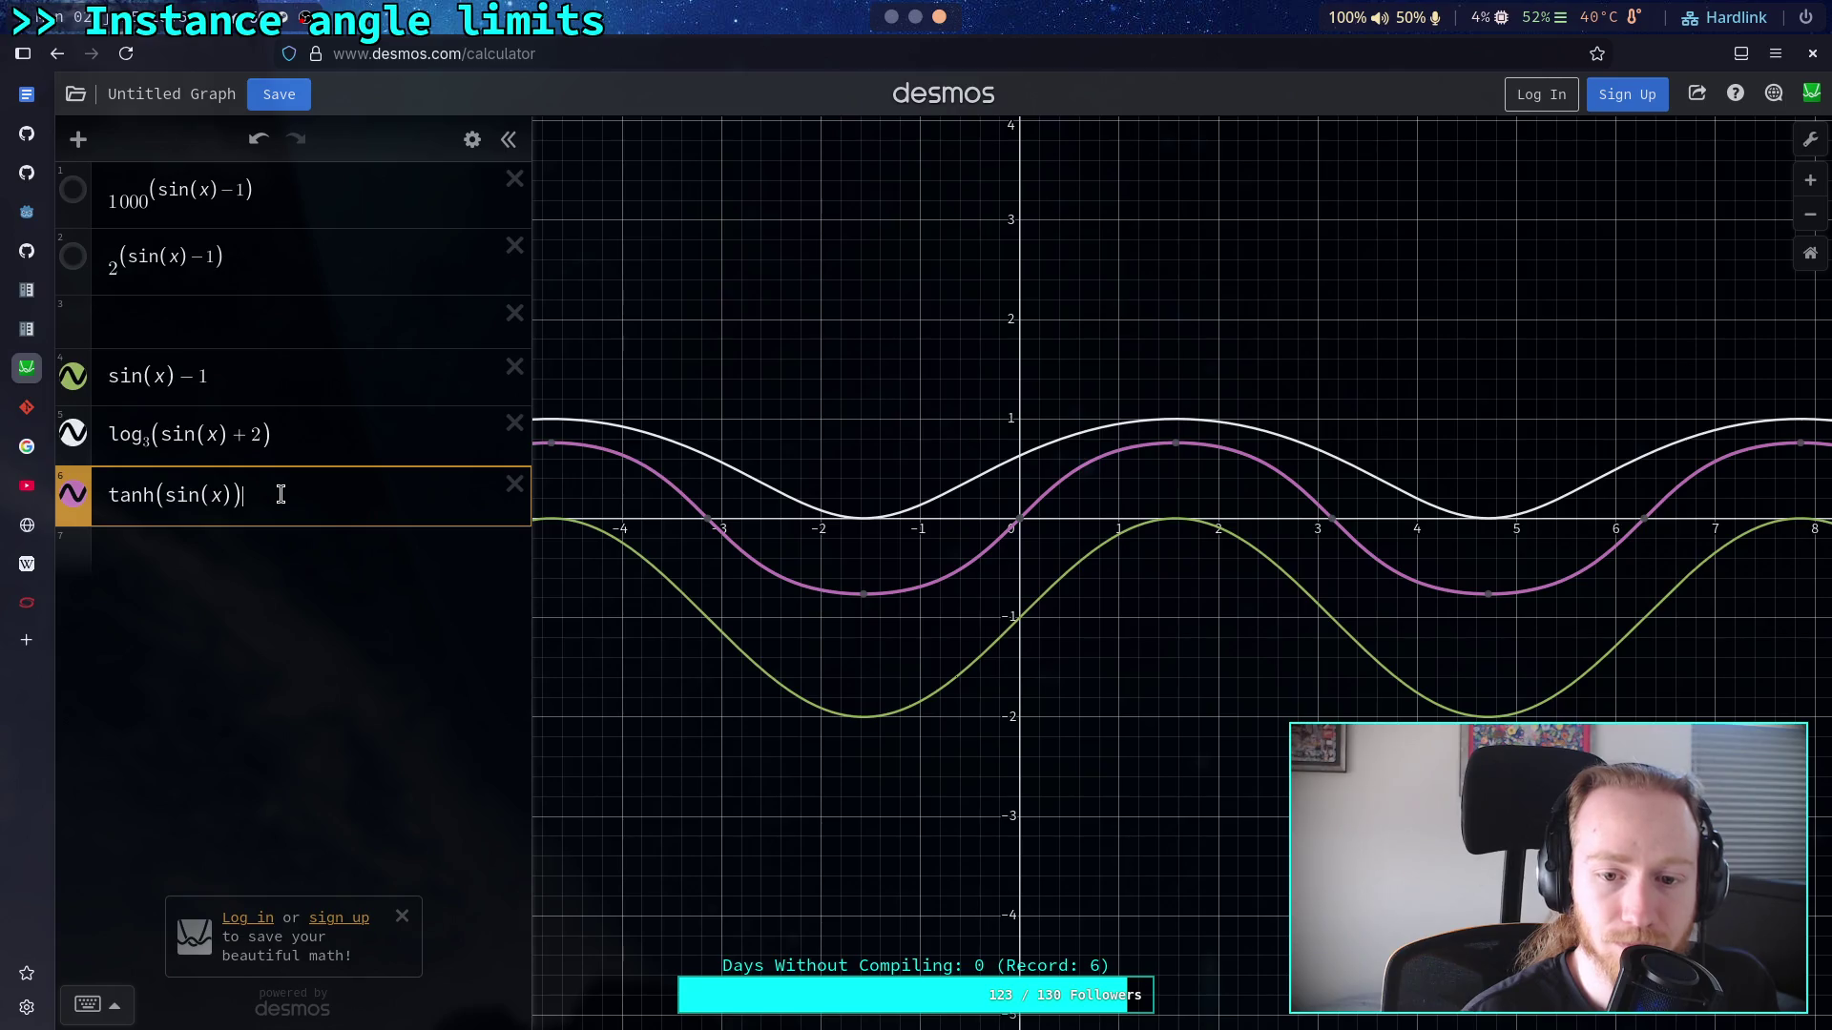
pyautogui.click(263, 539)
pyautogui.write('tanh(1)')
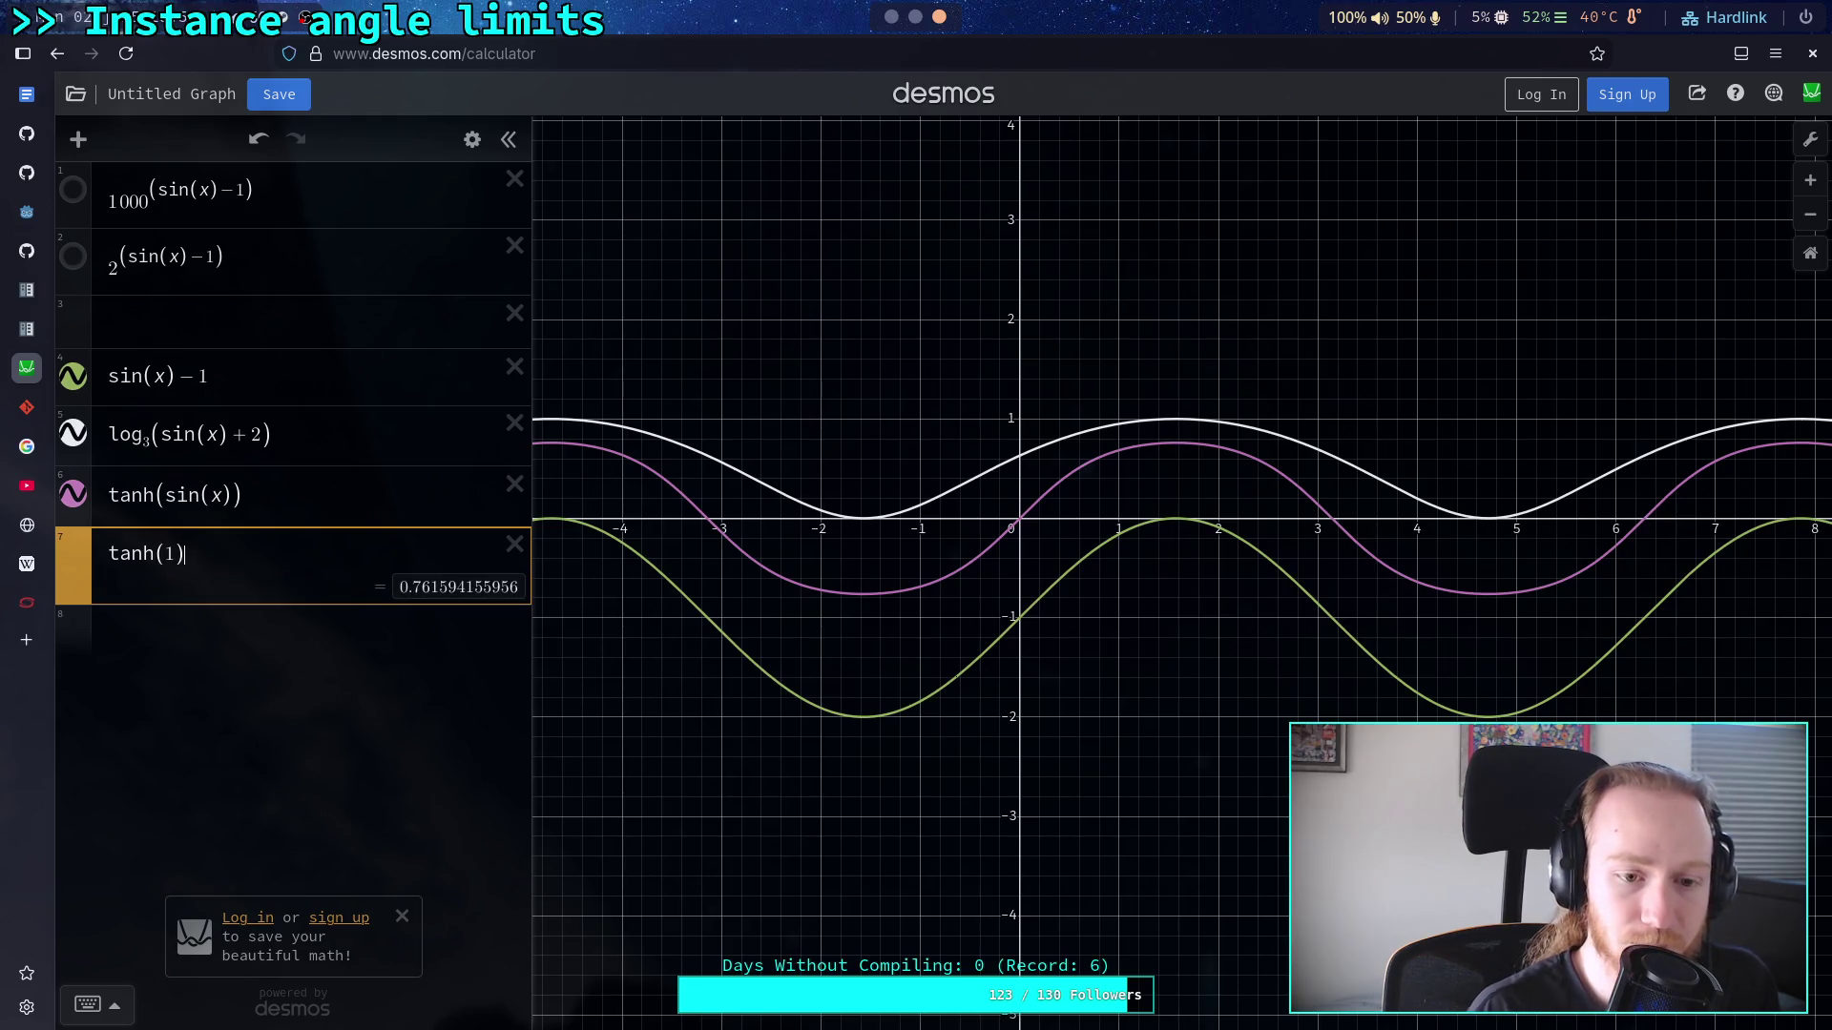
pyautogui.click(286, 495)
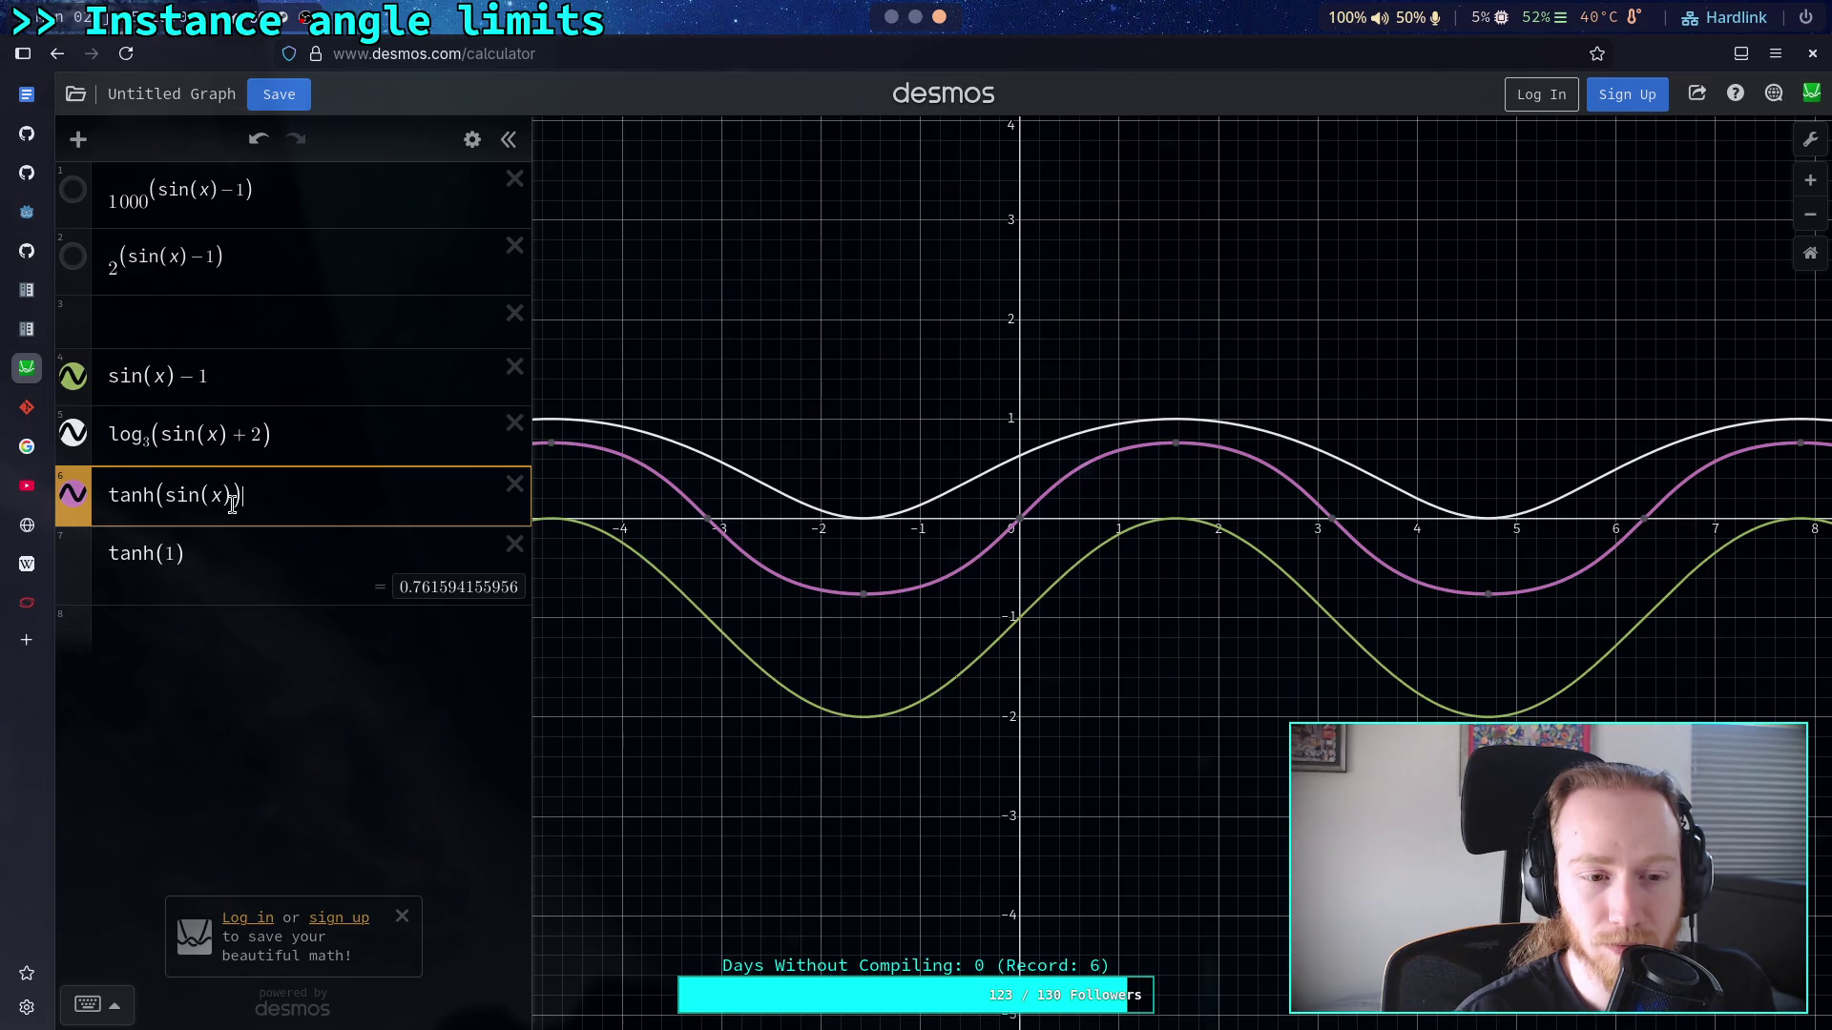
pyautogui.click(232, 501)
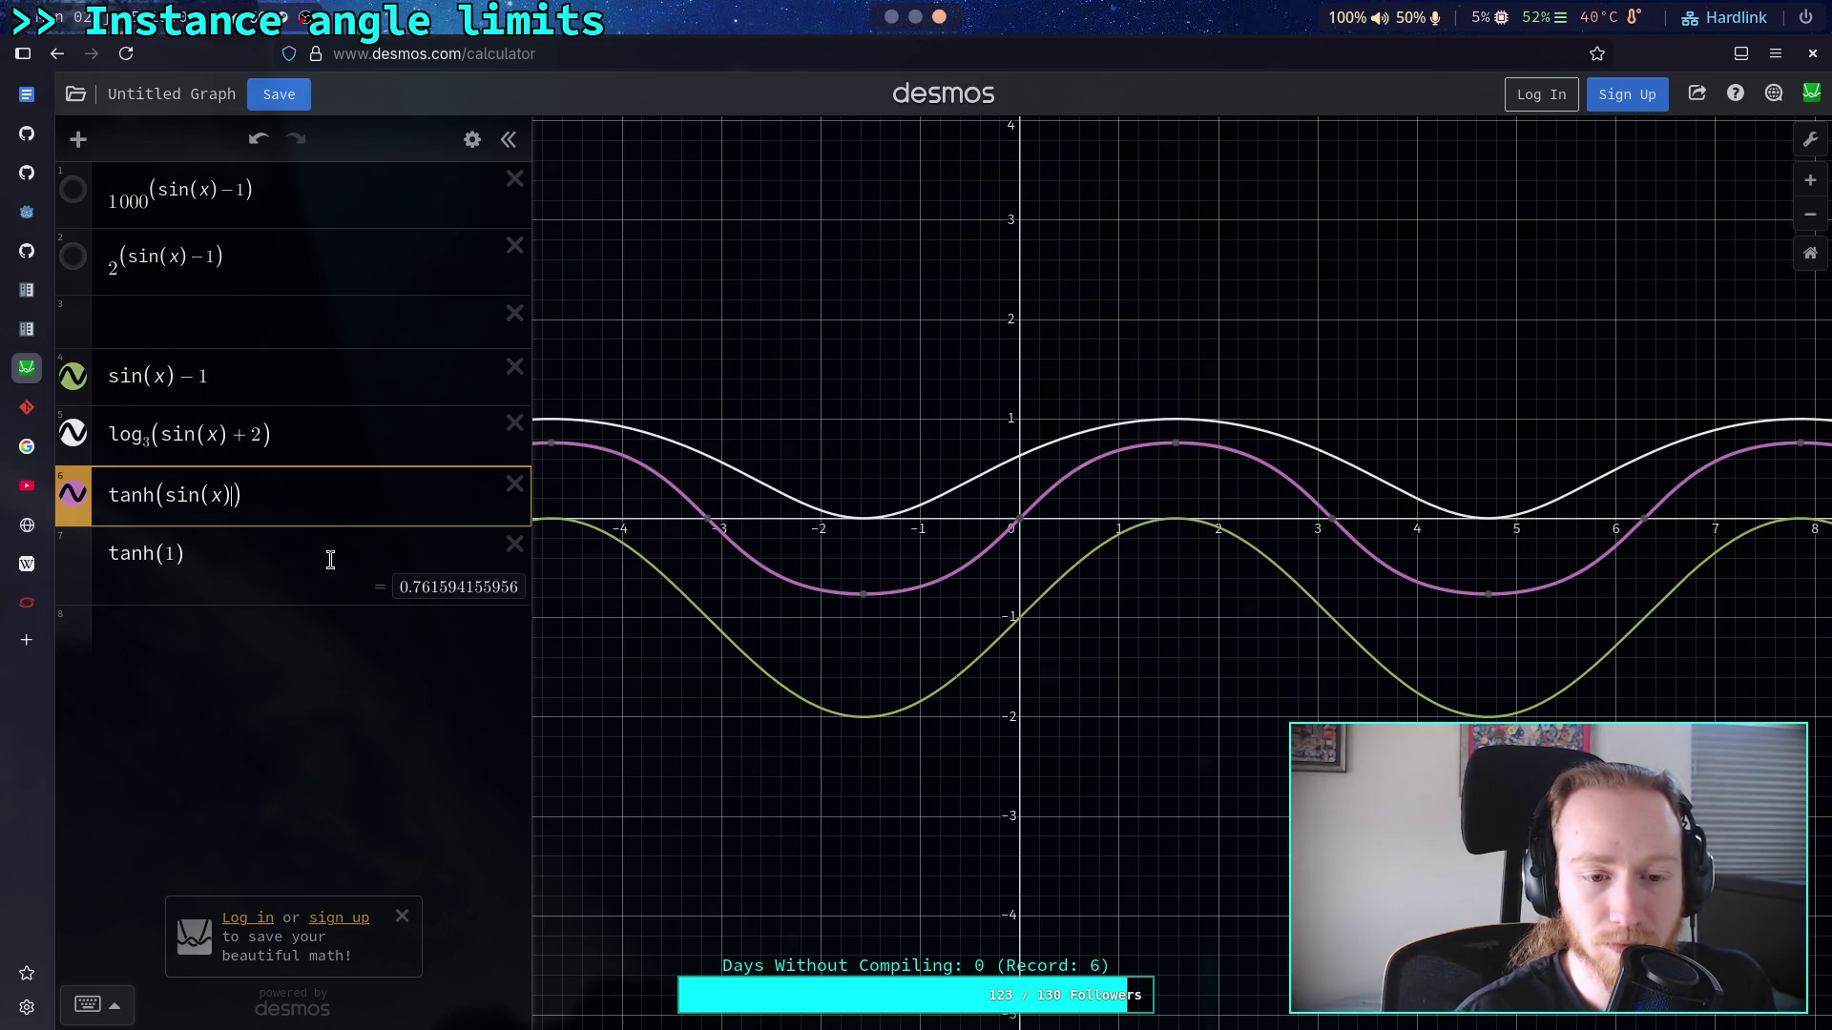
pyautogui.write('*2')
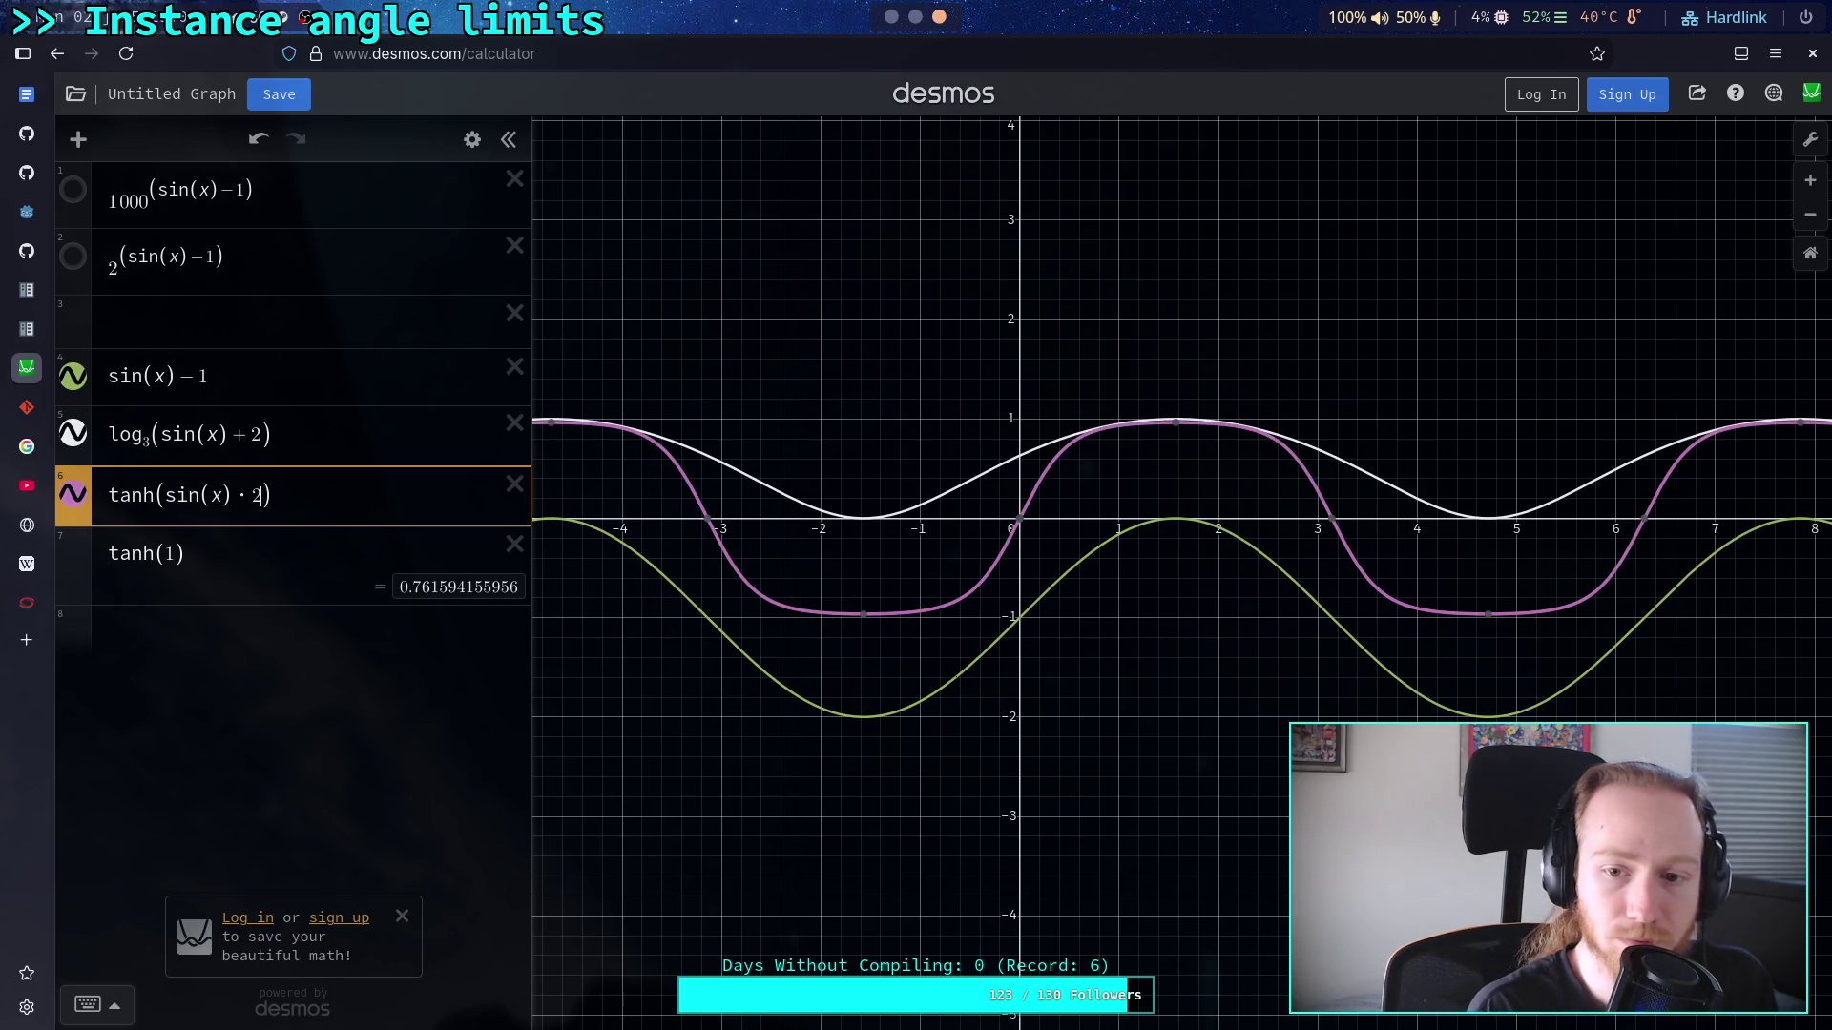
pyautogui.press('BackSpace')
pyautogui.write('3')
pyautogui.press('BackSpace')
pyautogui.write('4')
pyautogui.press('BackSpace')
pyautogui.write('5')
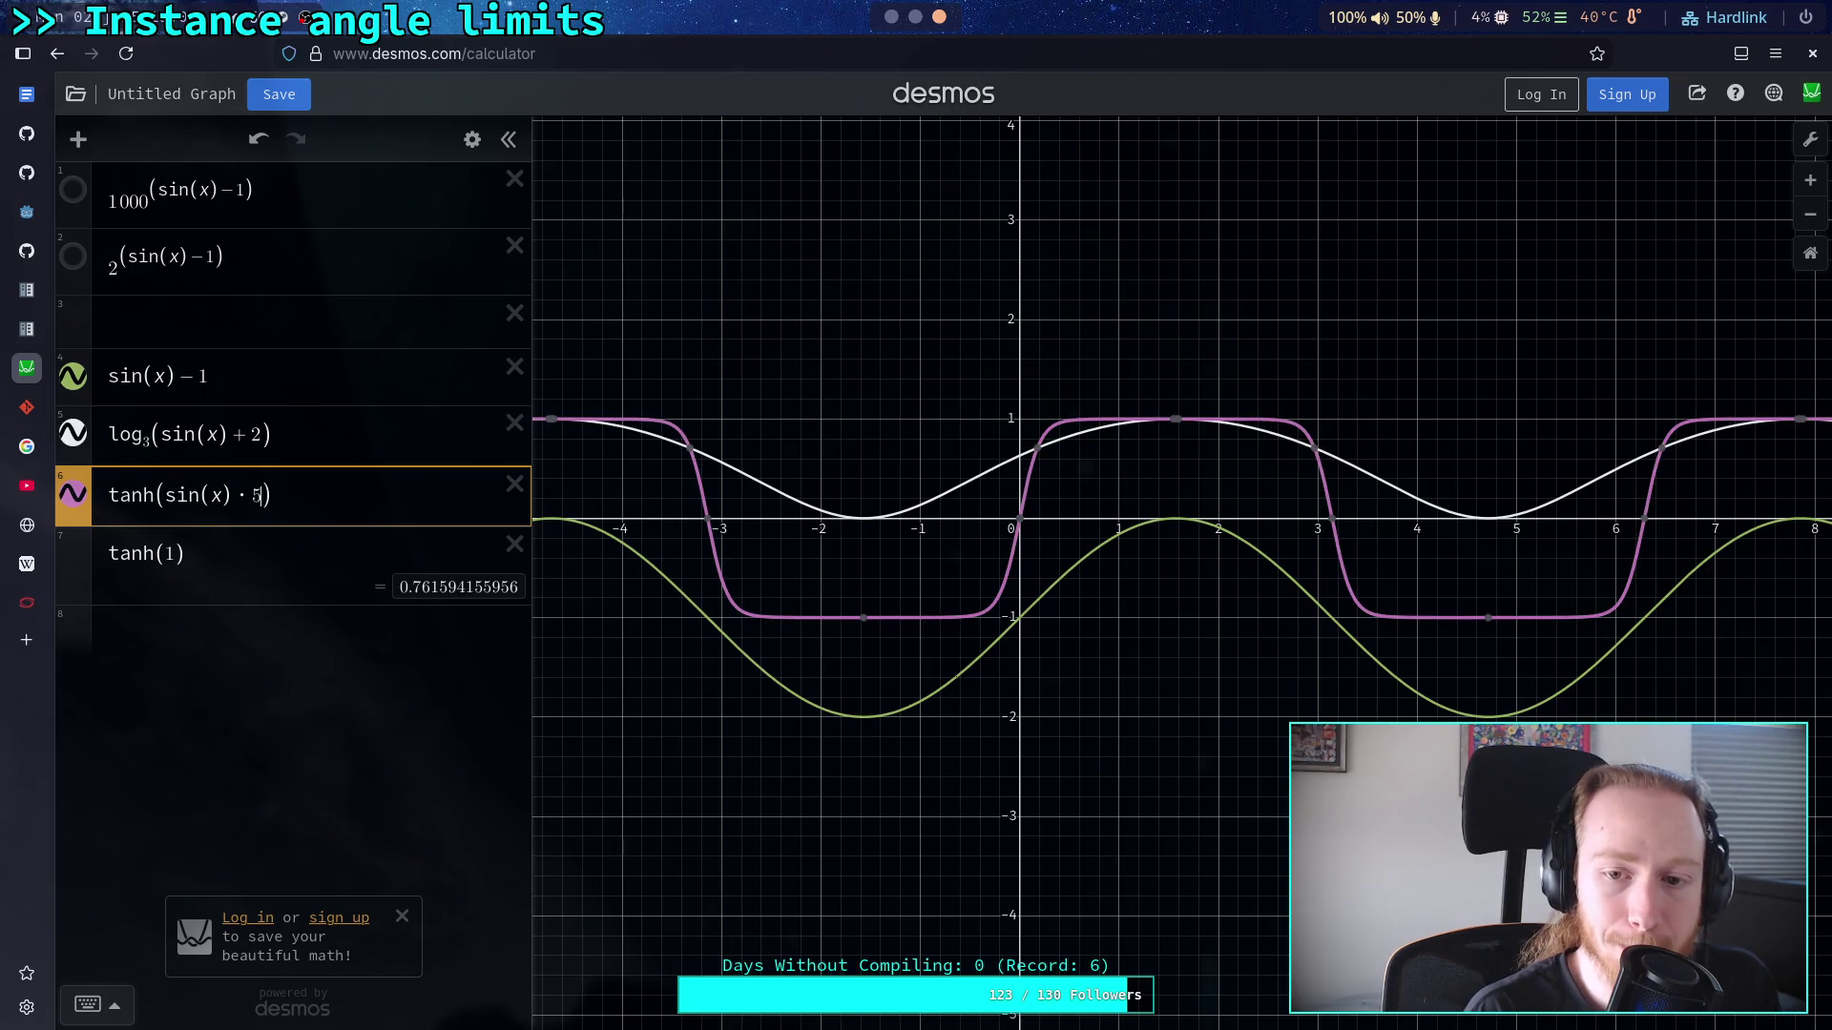
pyautogui.press('BackSpace')
pyautogui.write('1')
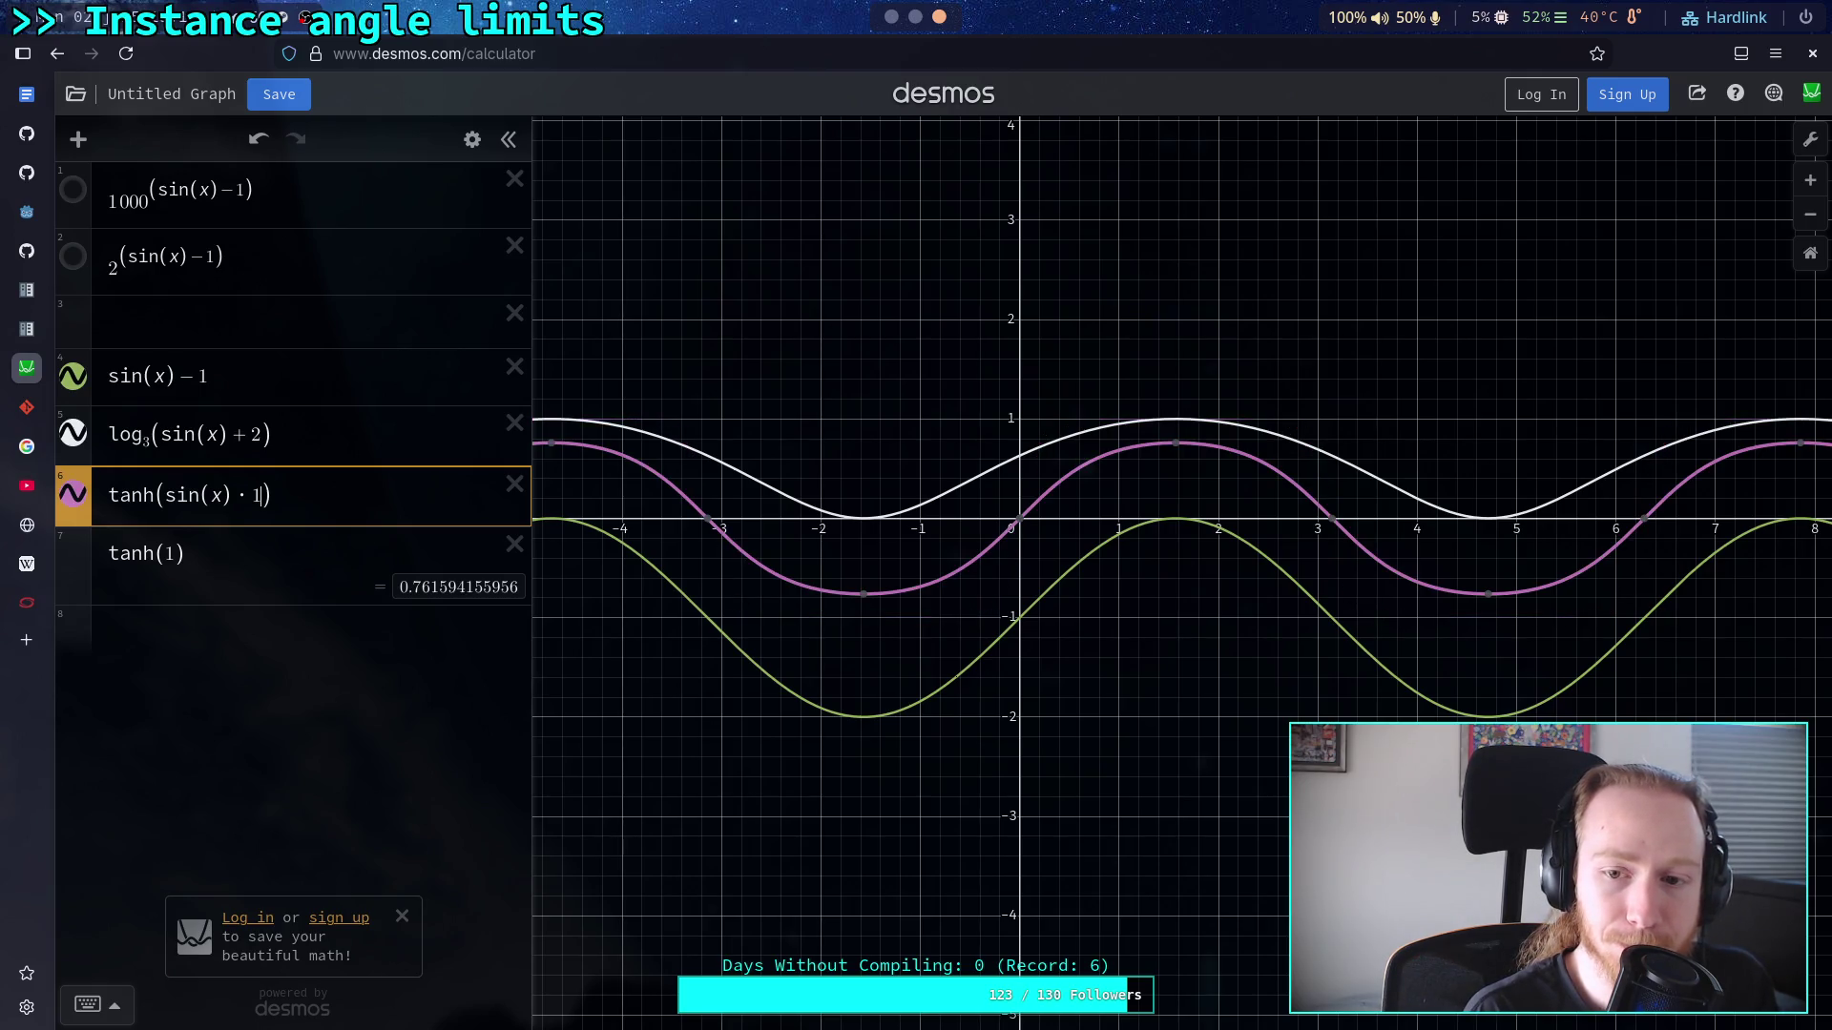
pyautogui.press('BackSpace')
pyautogui.write('2')
pyautogui.press('BackSpace')
pyautogui.press('BackSpace')
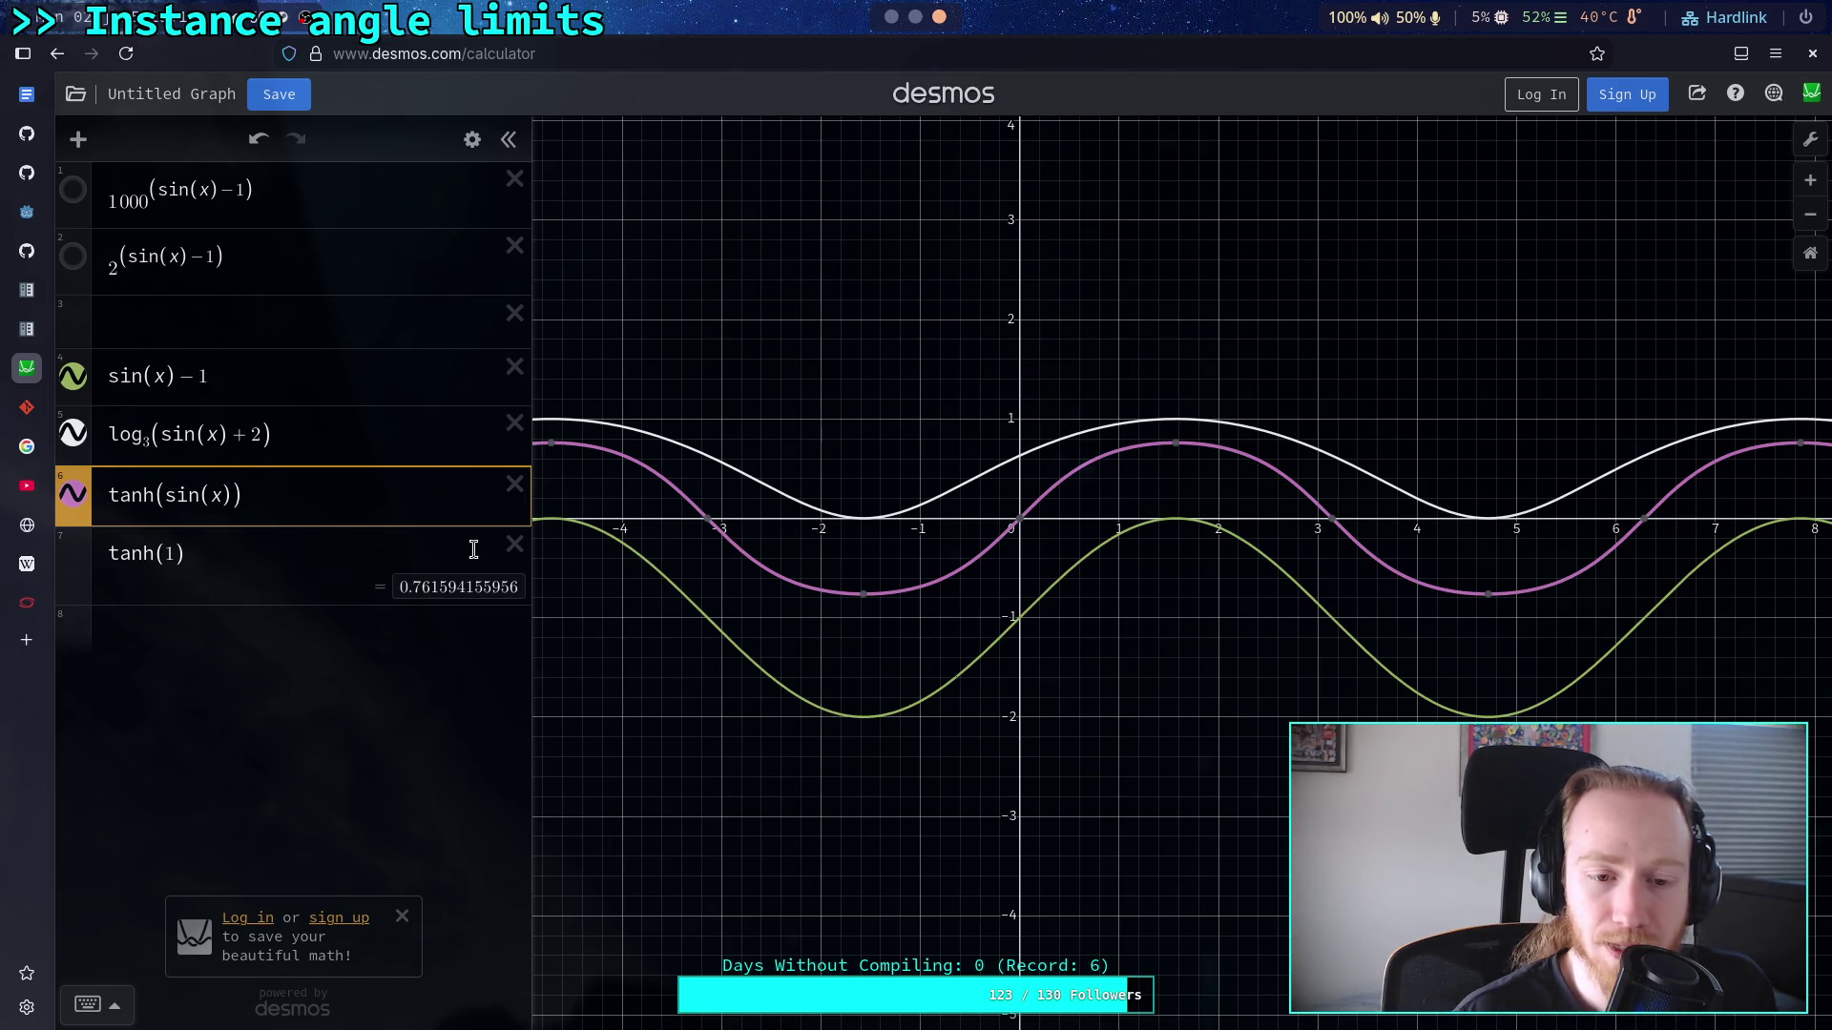
pyautogui.click(509, 552)
pyautogui.click(514, 484)
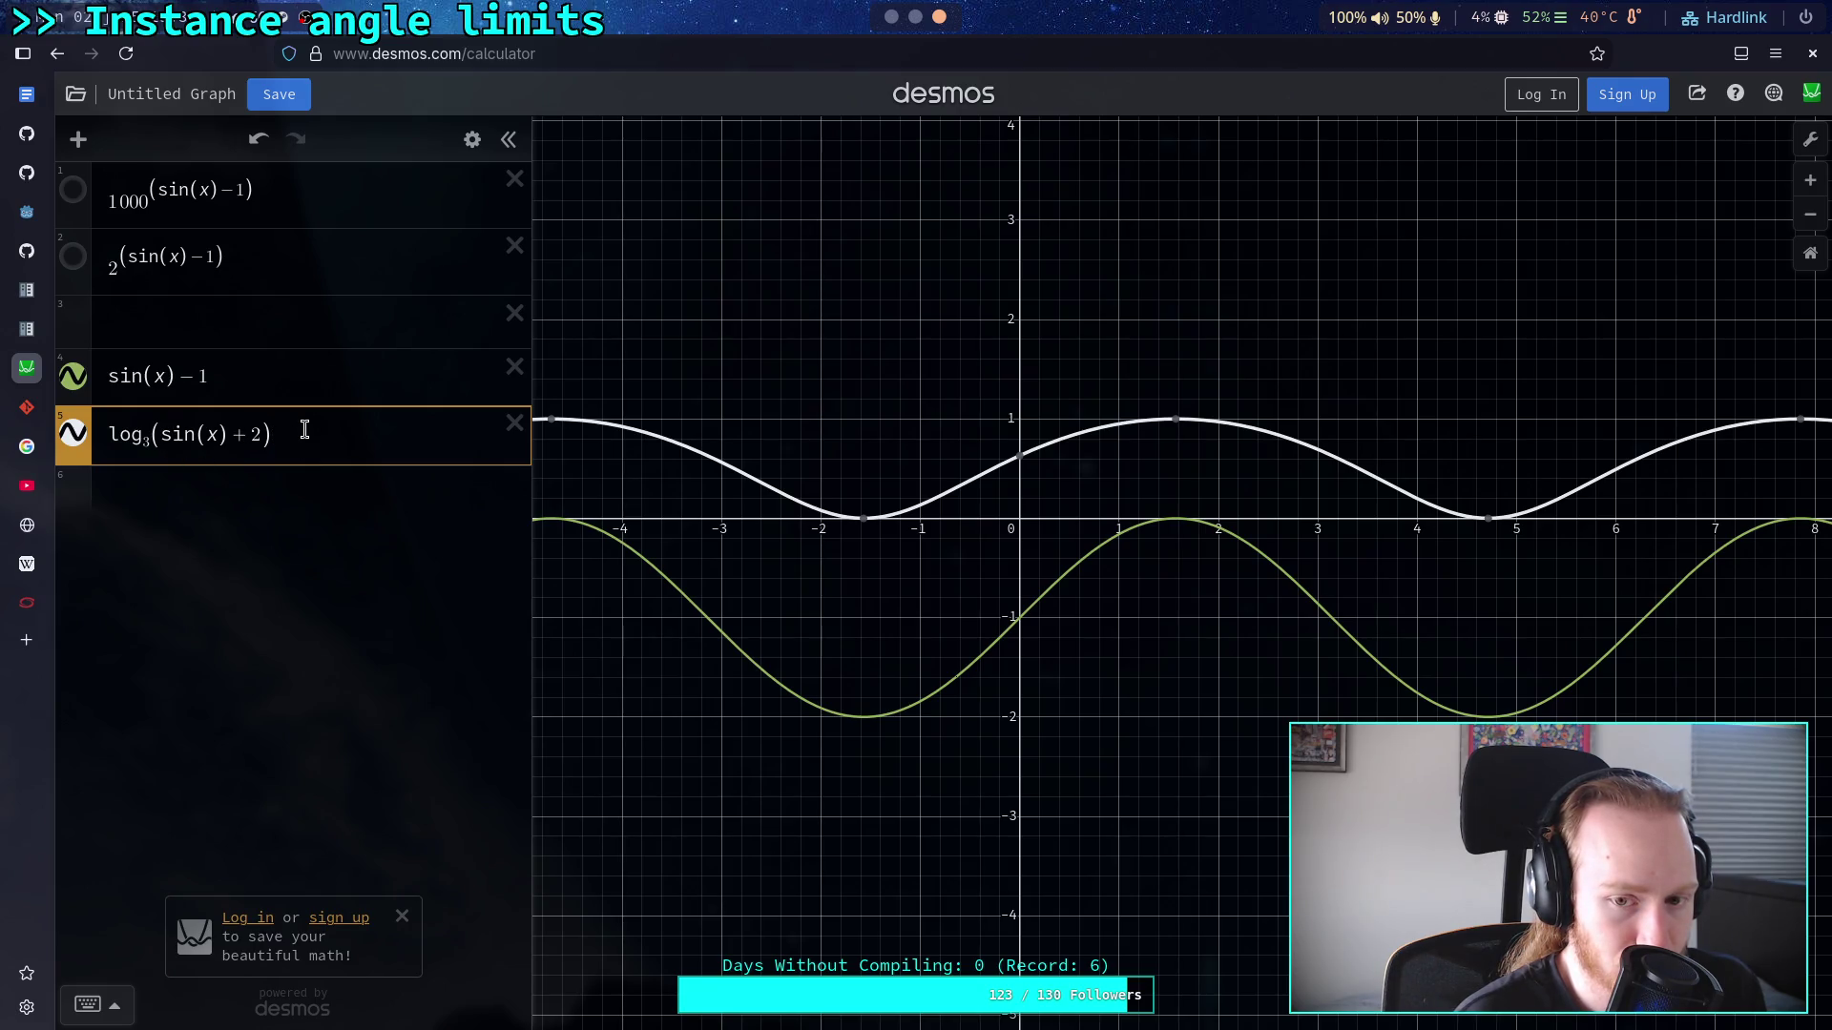
pyautogui.click(141, 439)
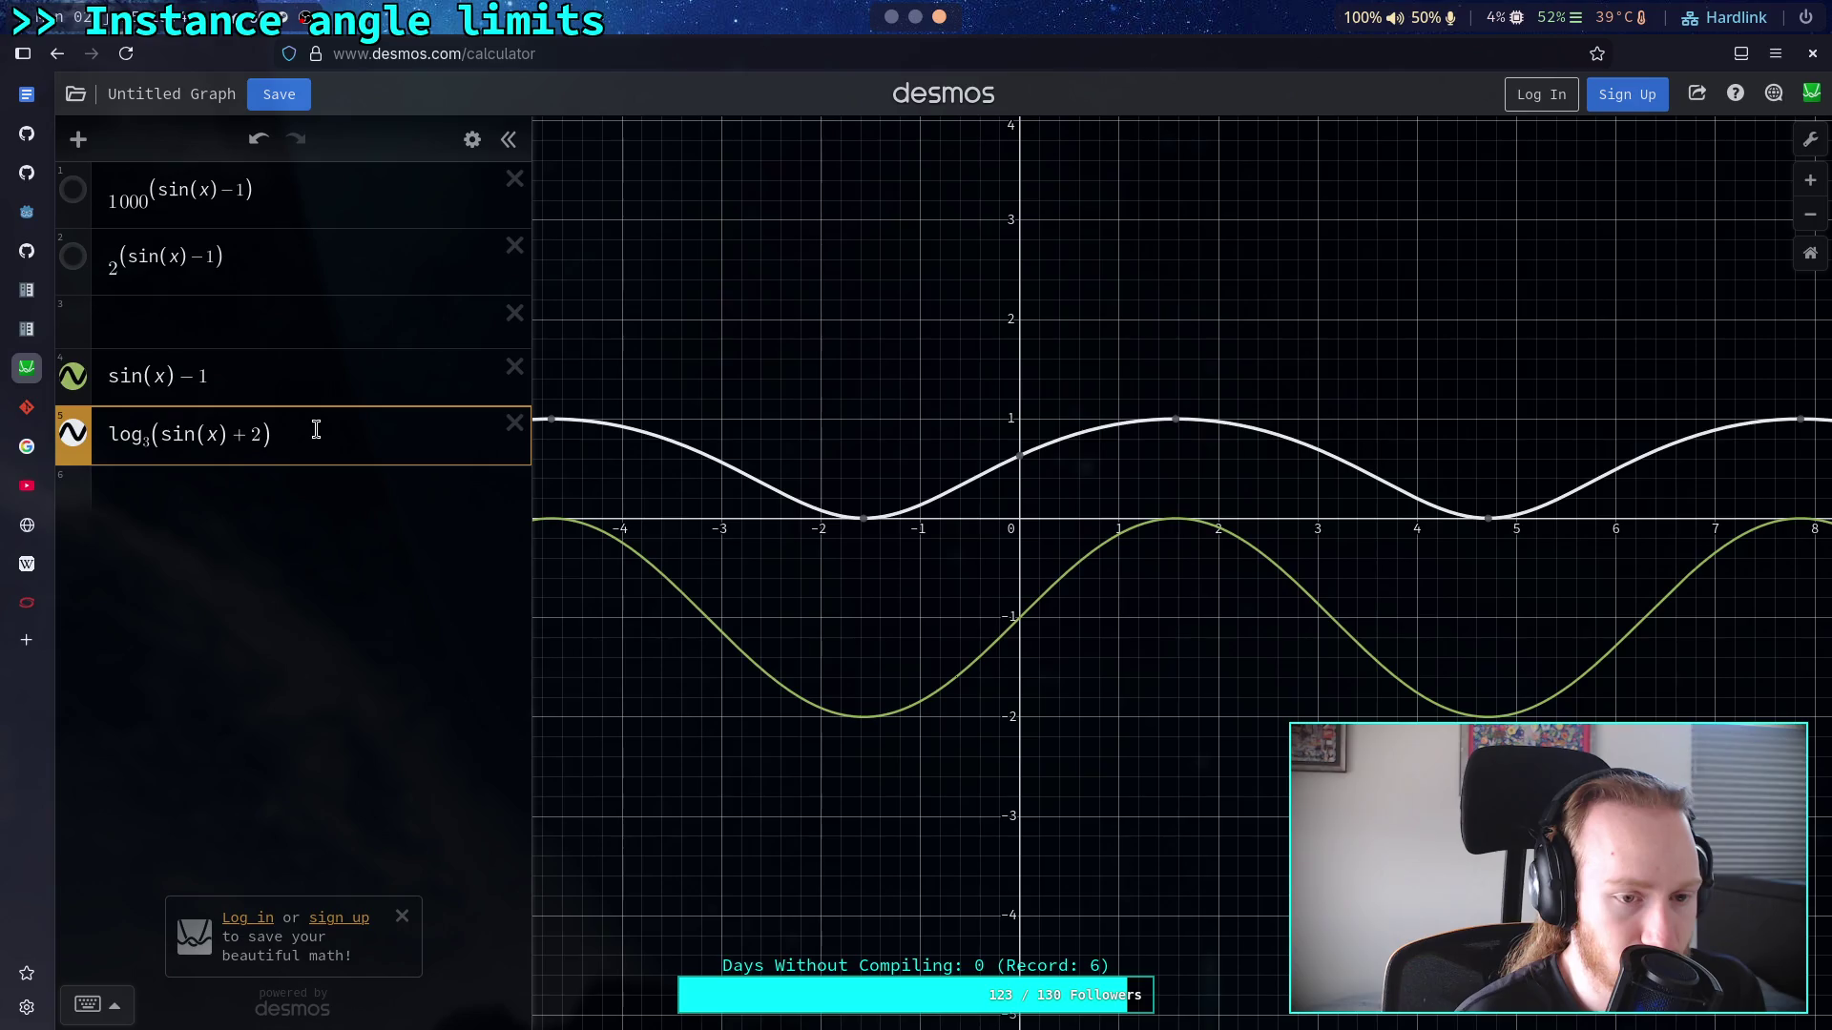
pyautogui.press('BackSpace')
pyautogui.press('BackSpace')
# Step: Divide expression 5 by log(3), giving log(sin(x)+2)/log(3) spanning 0 to 1
pyautogui.click(360, 430)
pyautogui.write('/log(3')
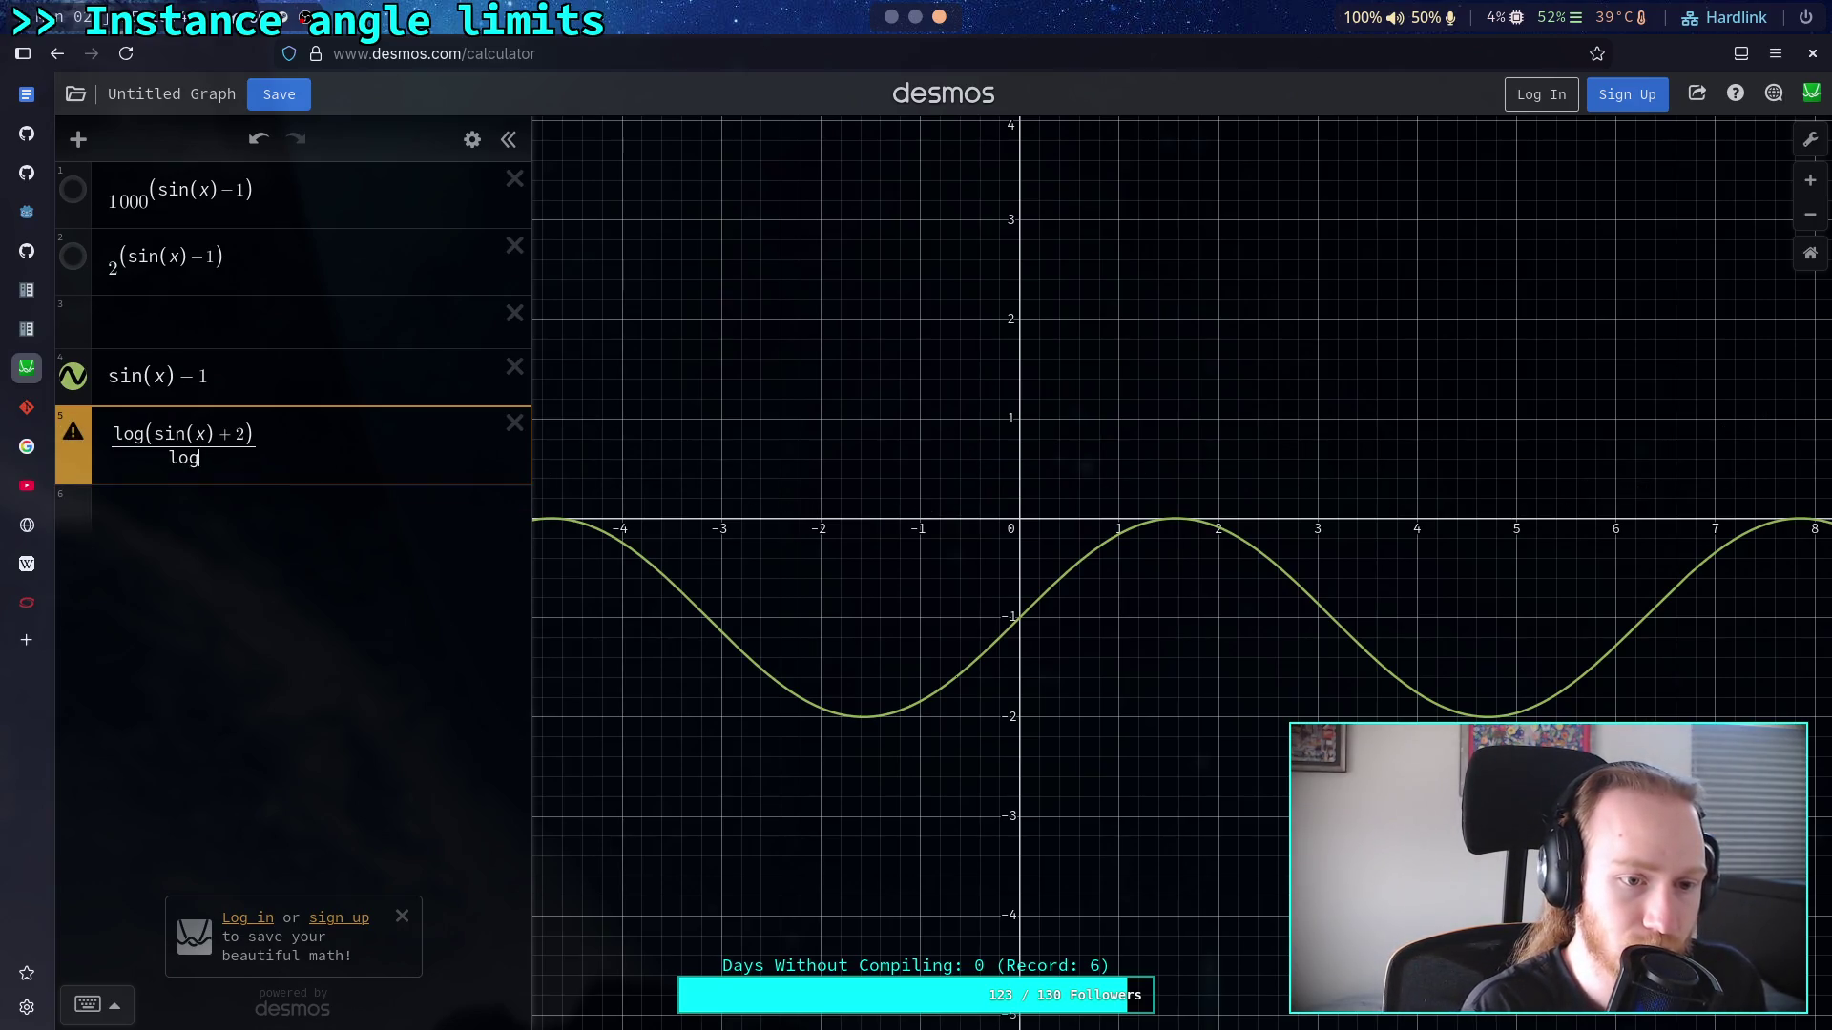
pyautogui.click(355, 532)
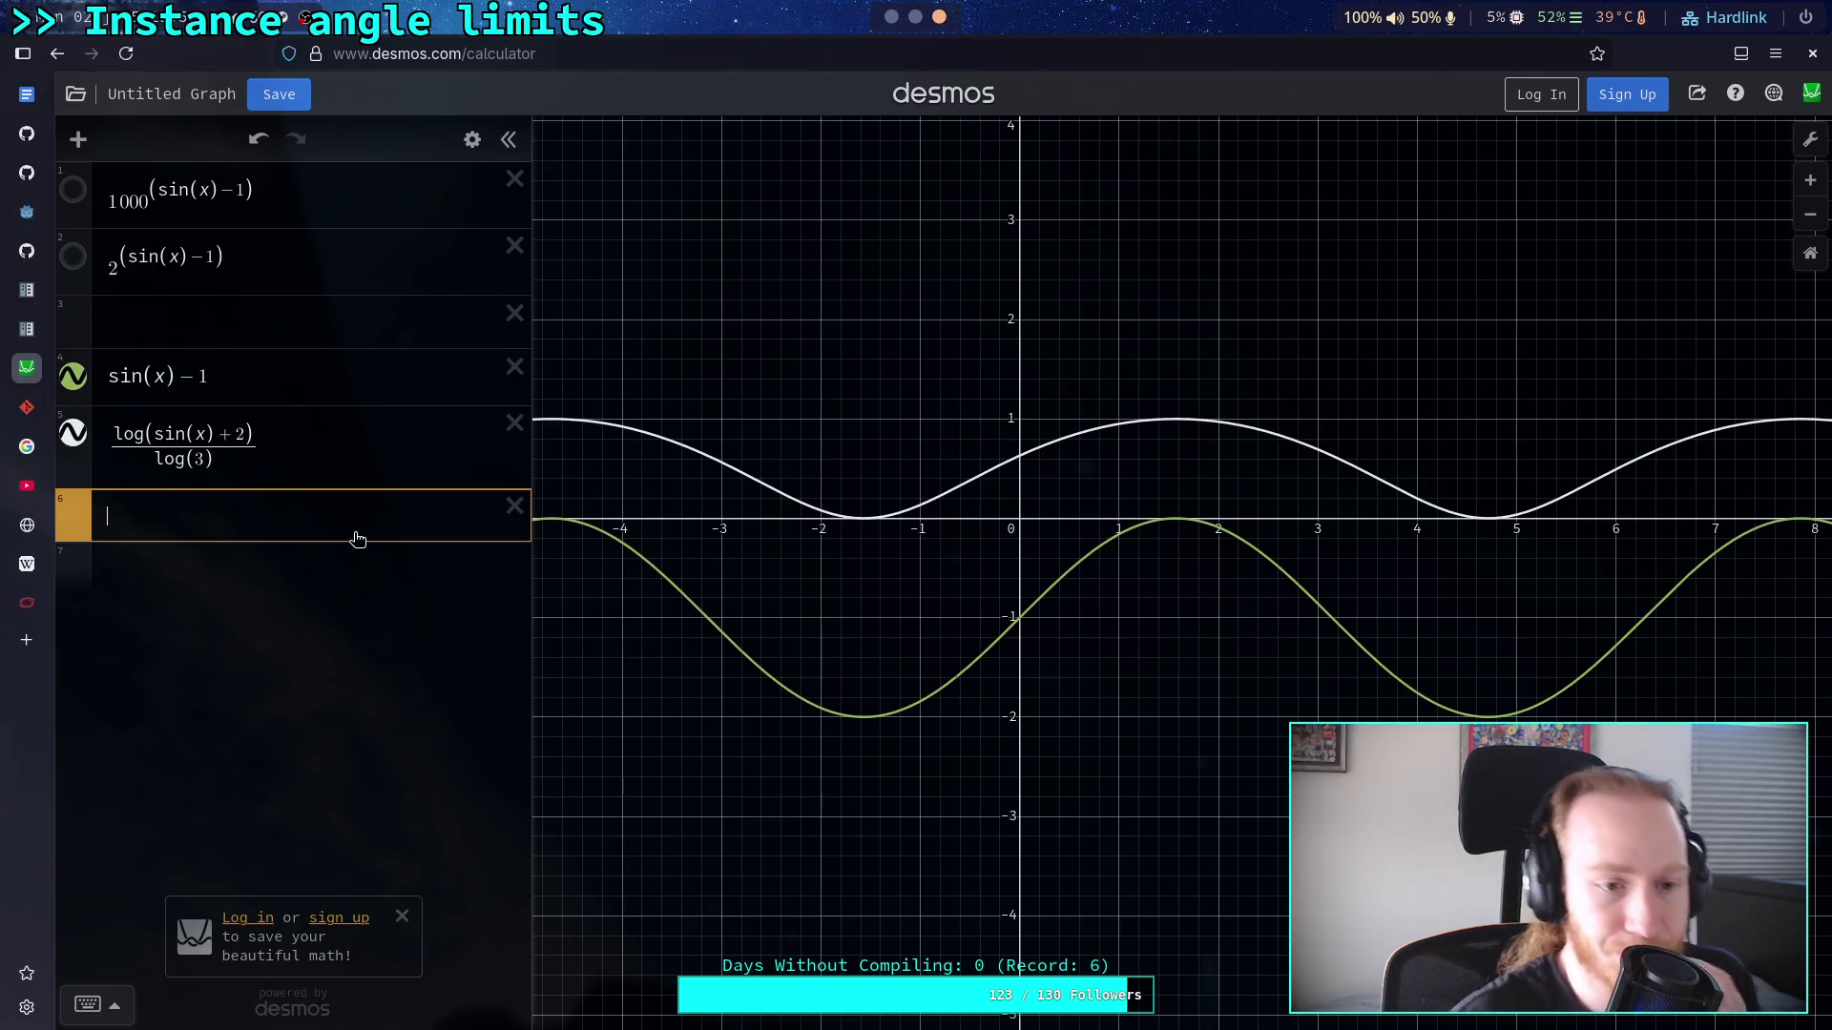
pyautogui.click(1168, 420)
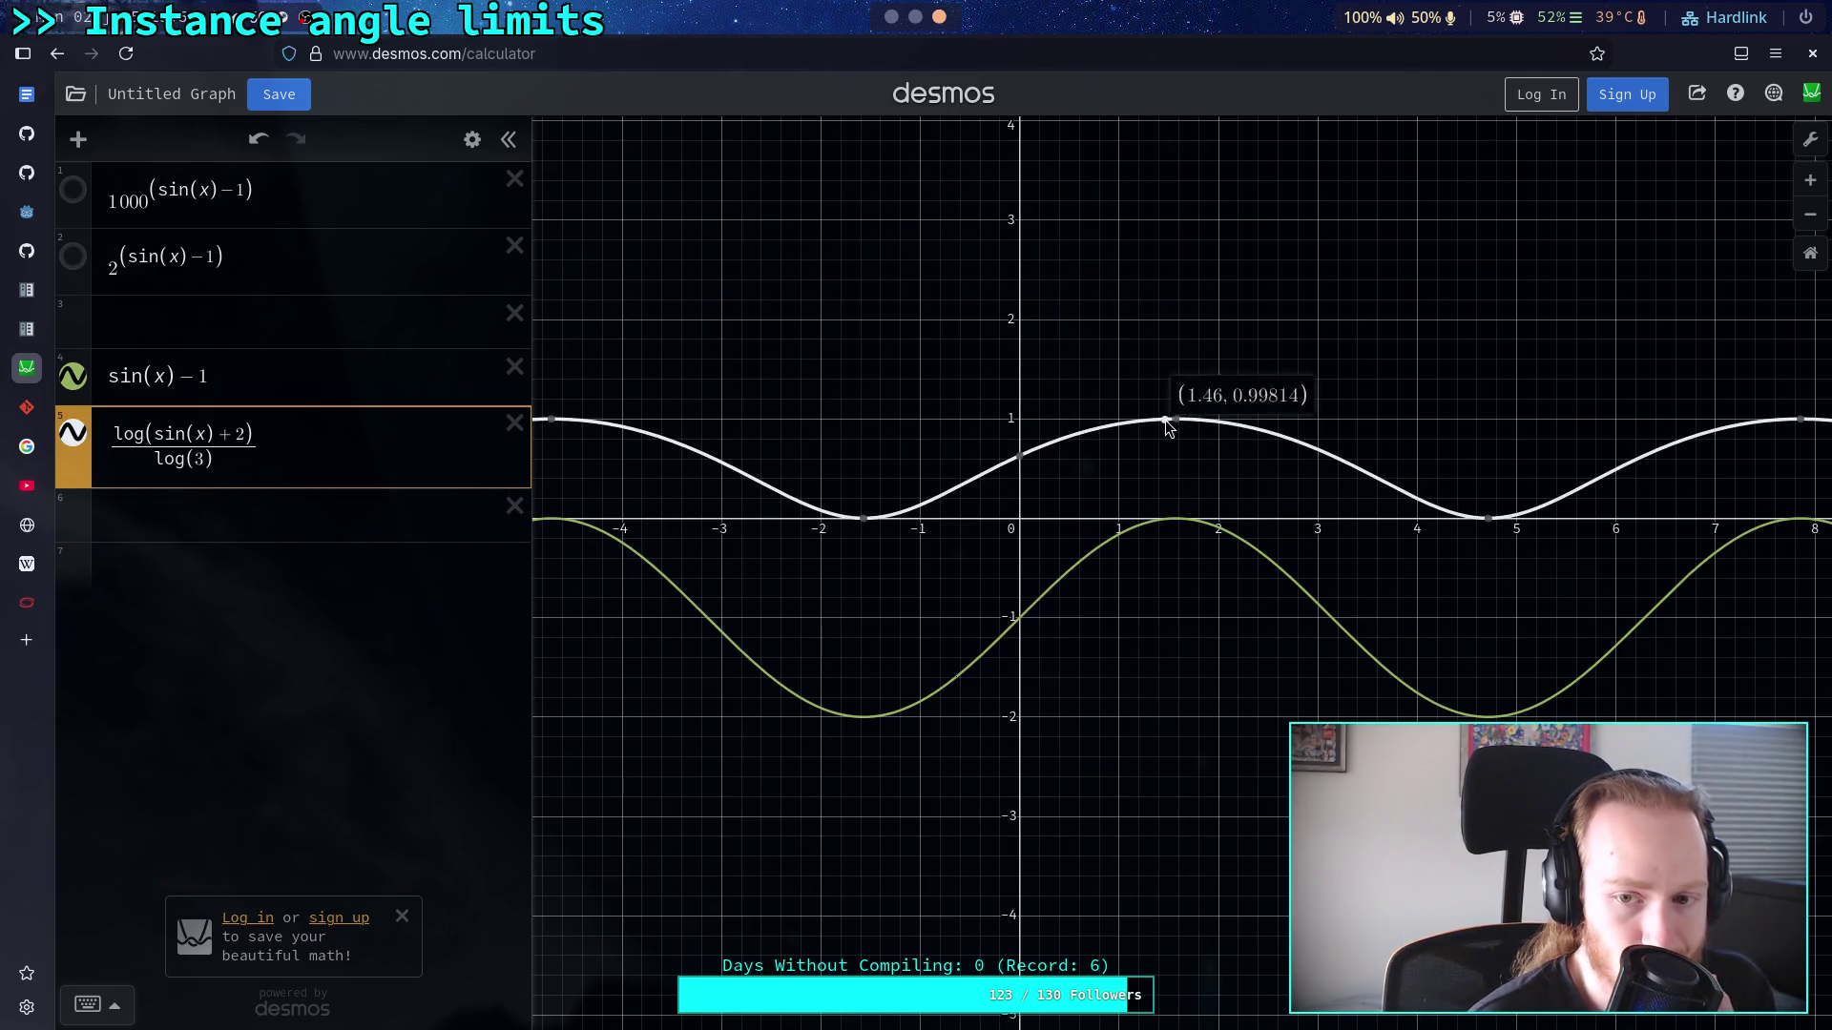
# Step: Try wrapping the fraction in pow(, remove it, and select the whole fraction
pyautogui.click(326, 453)
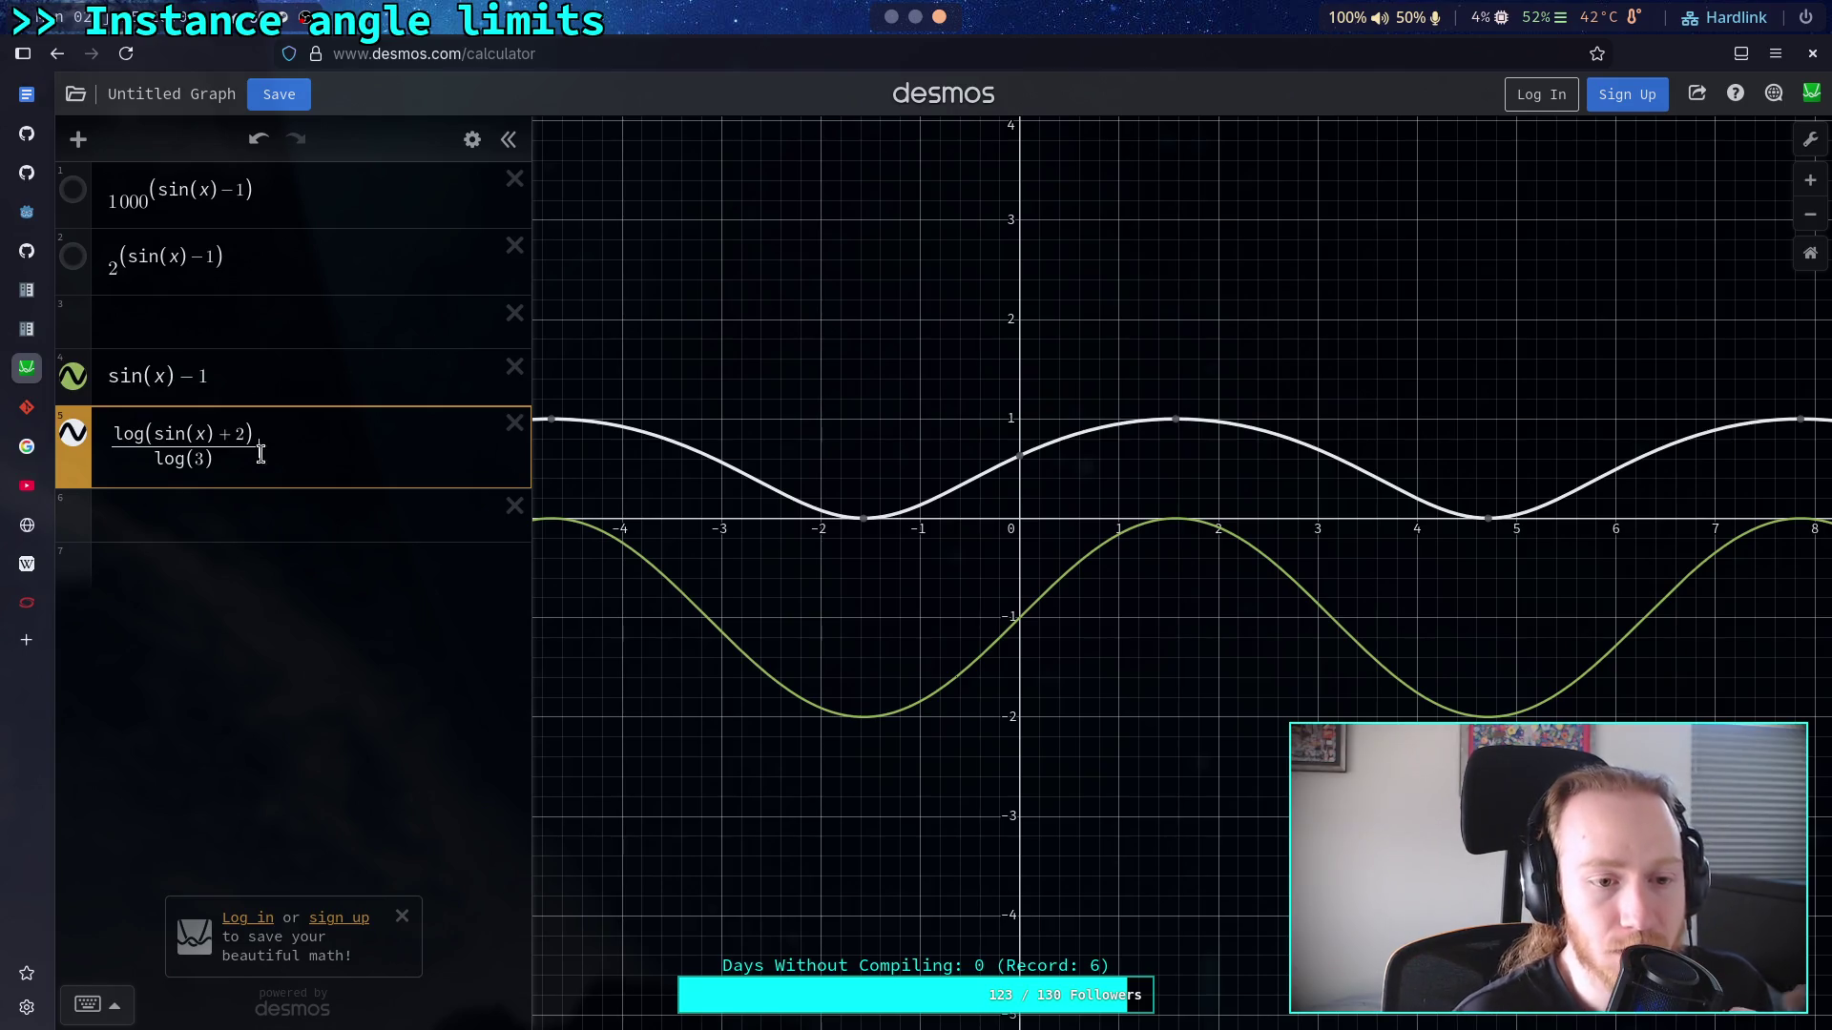
pyautogui.click(107, 449)
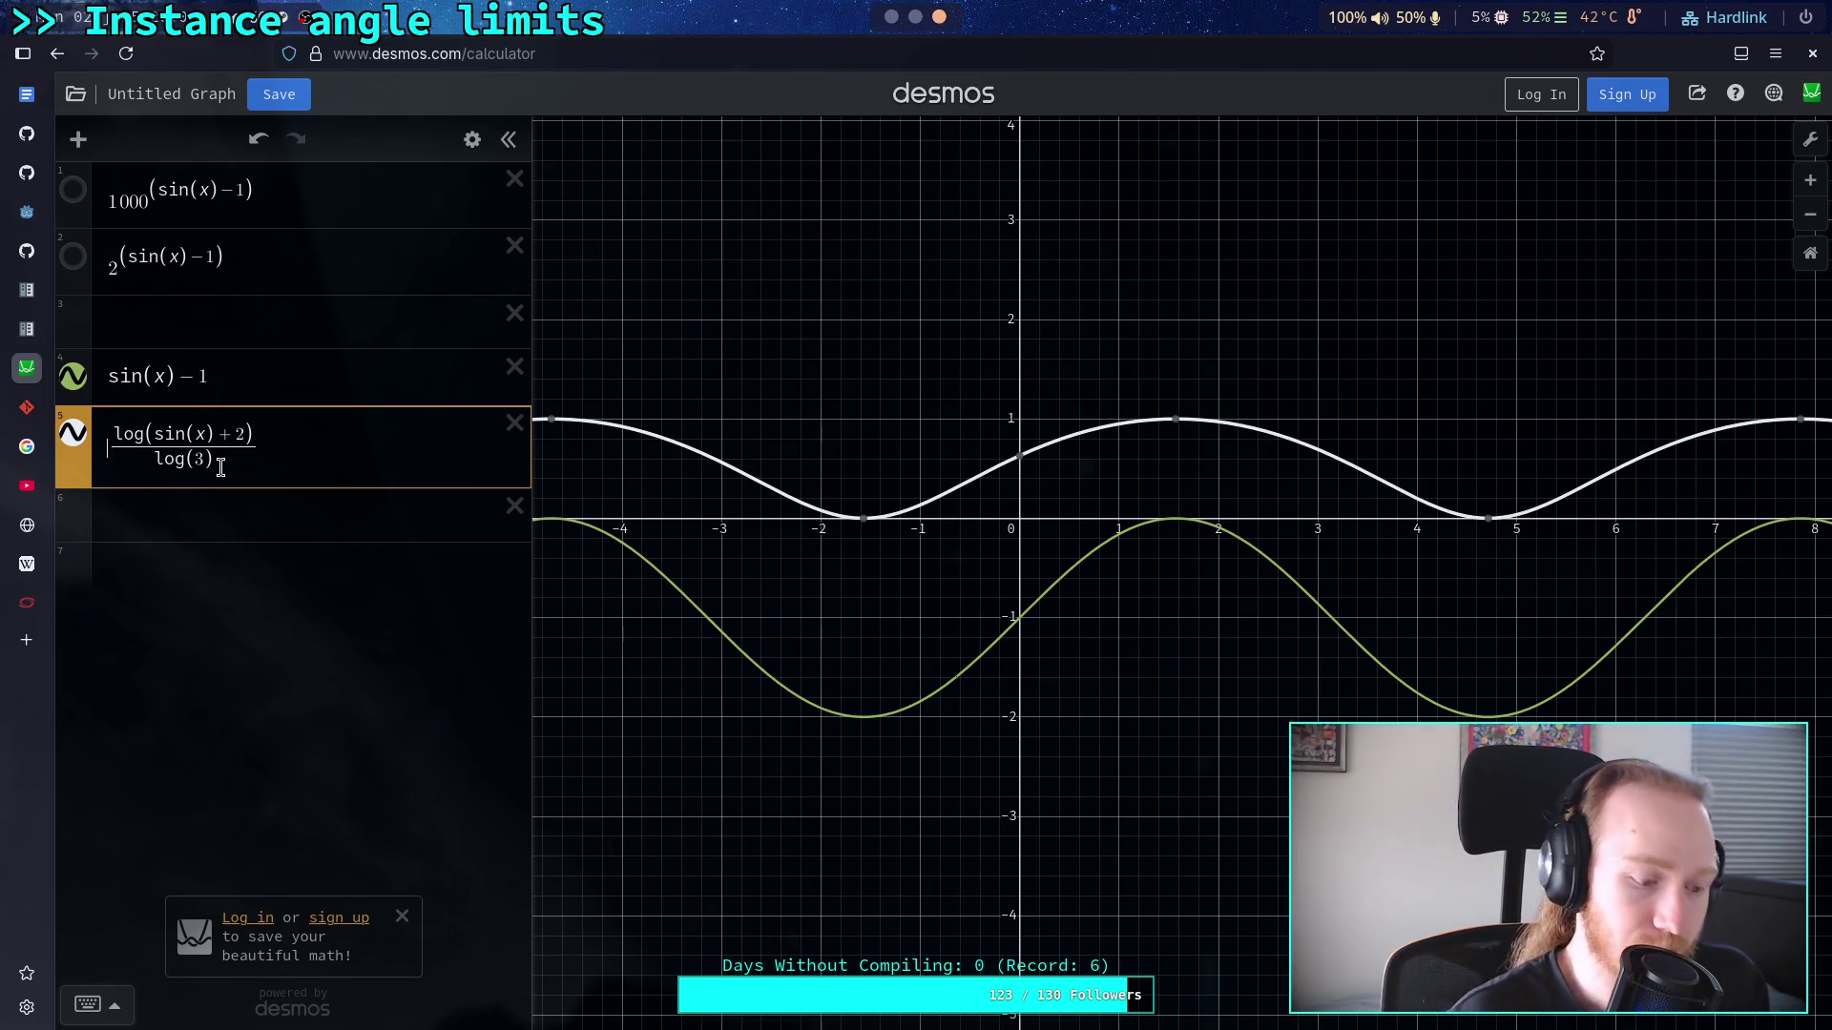
pyautogui.write('pow(')
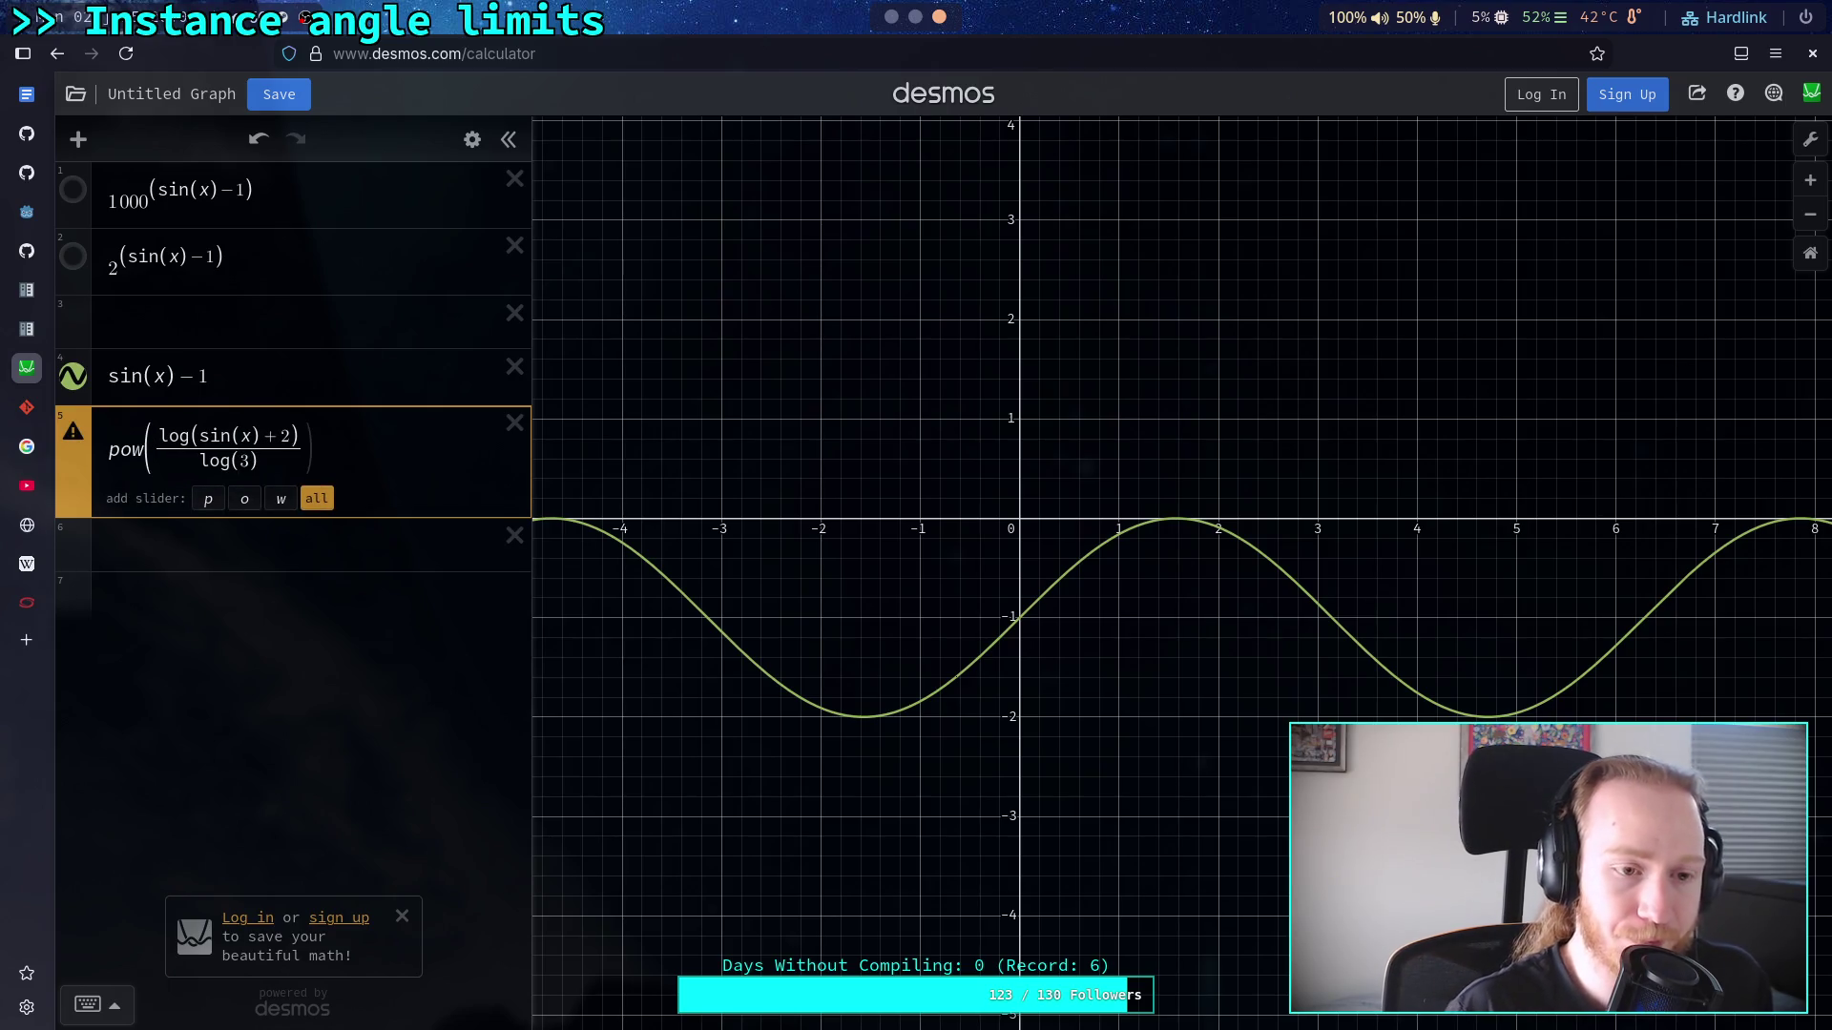
pyautogui.press('BackSpace')
pyautogui.press('BackSpace')
pyautogui.press('BackSpace')
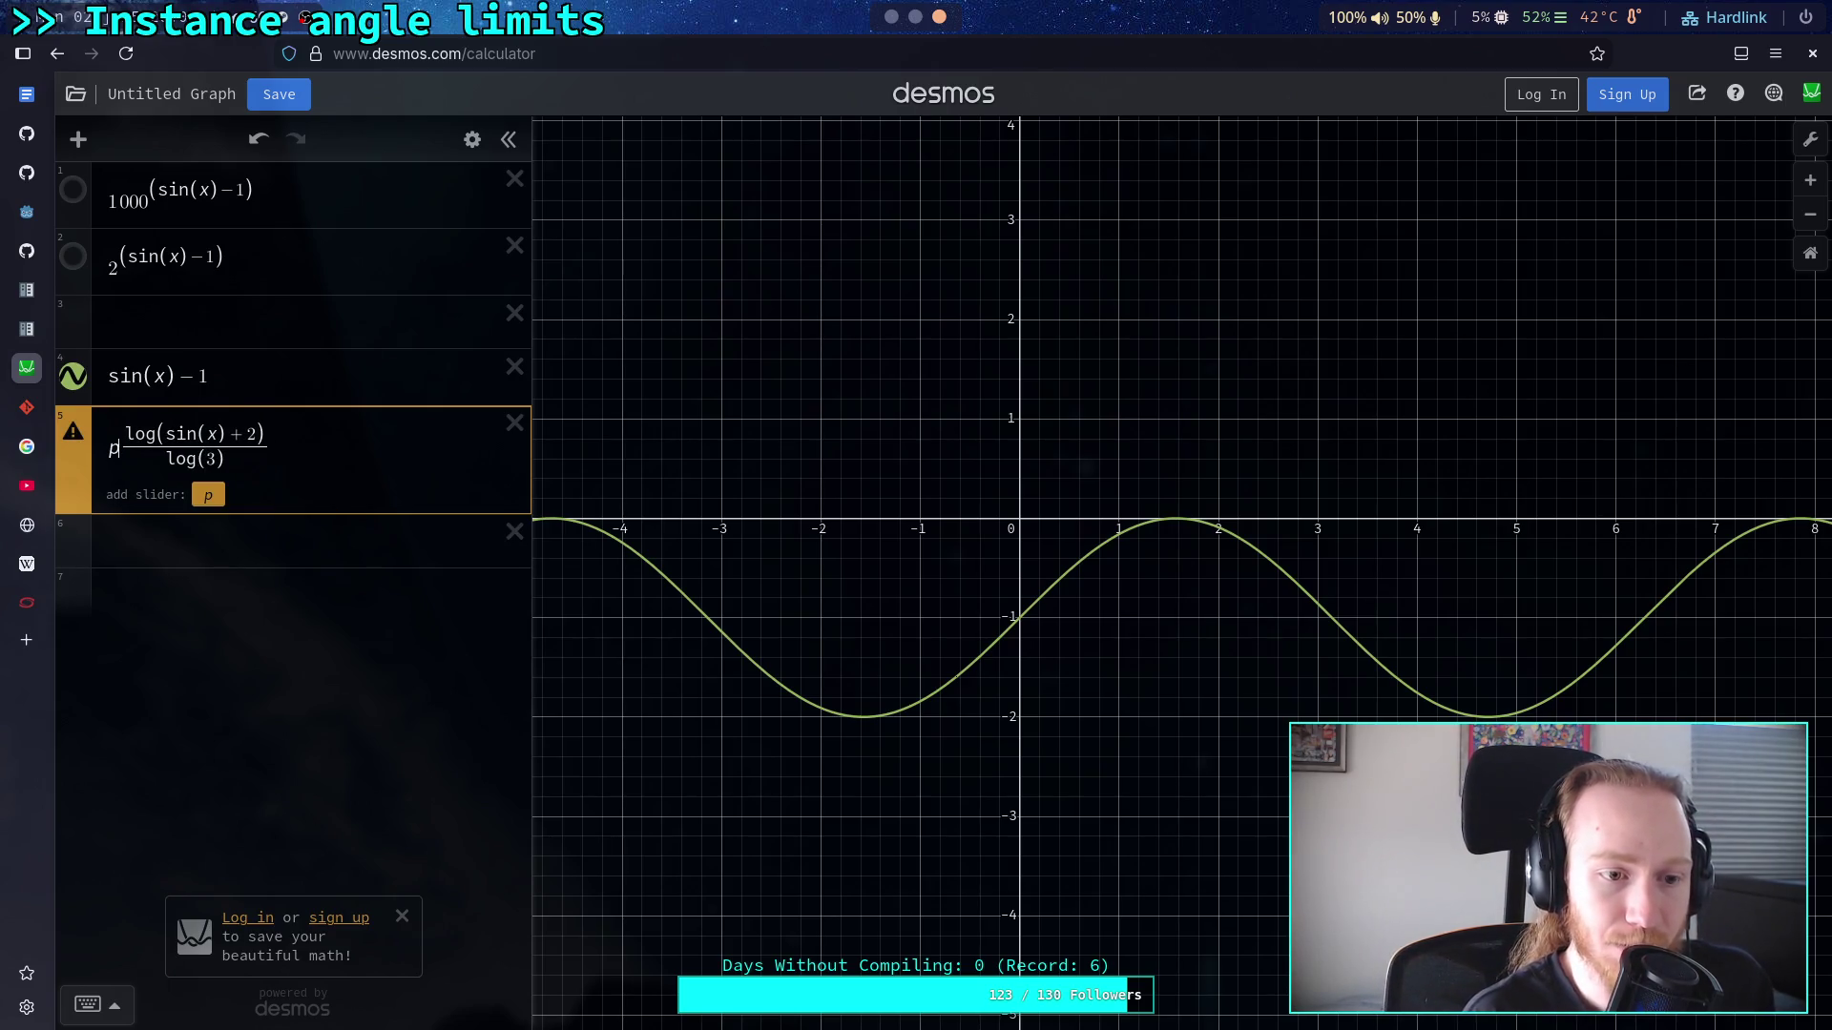
pyautogui.click(364, 456)
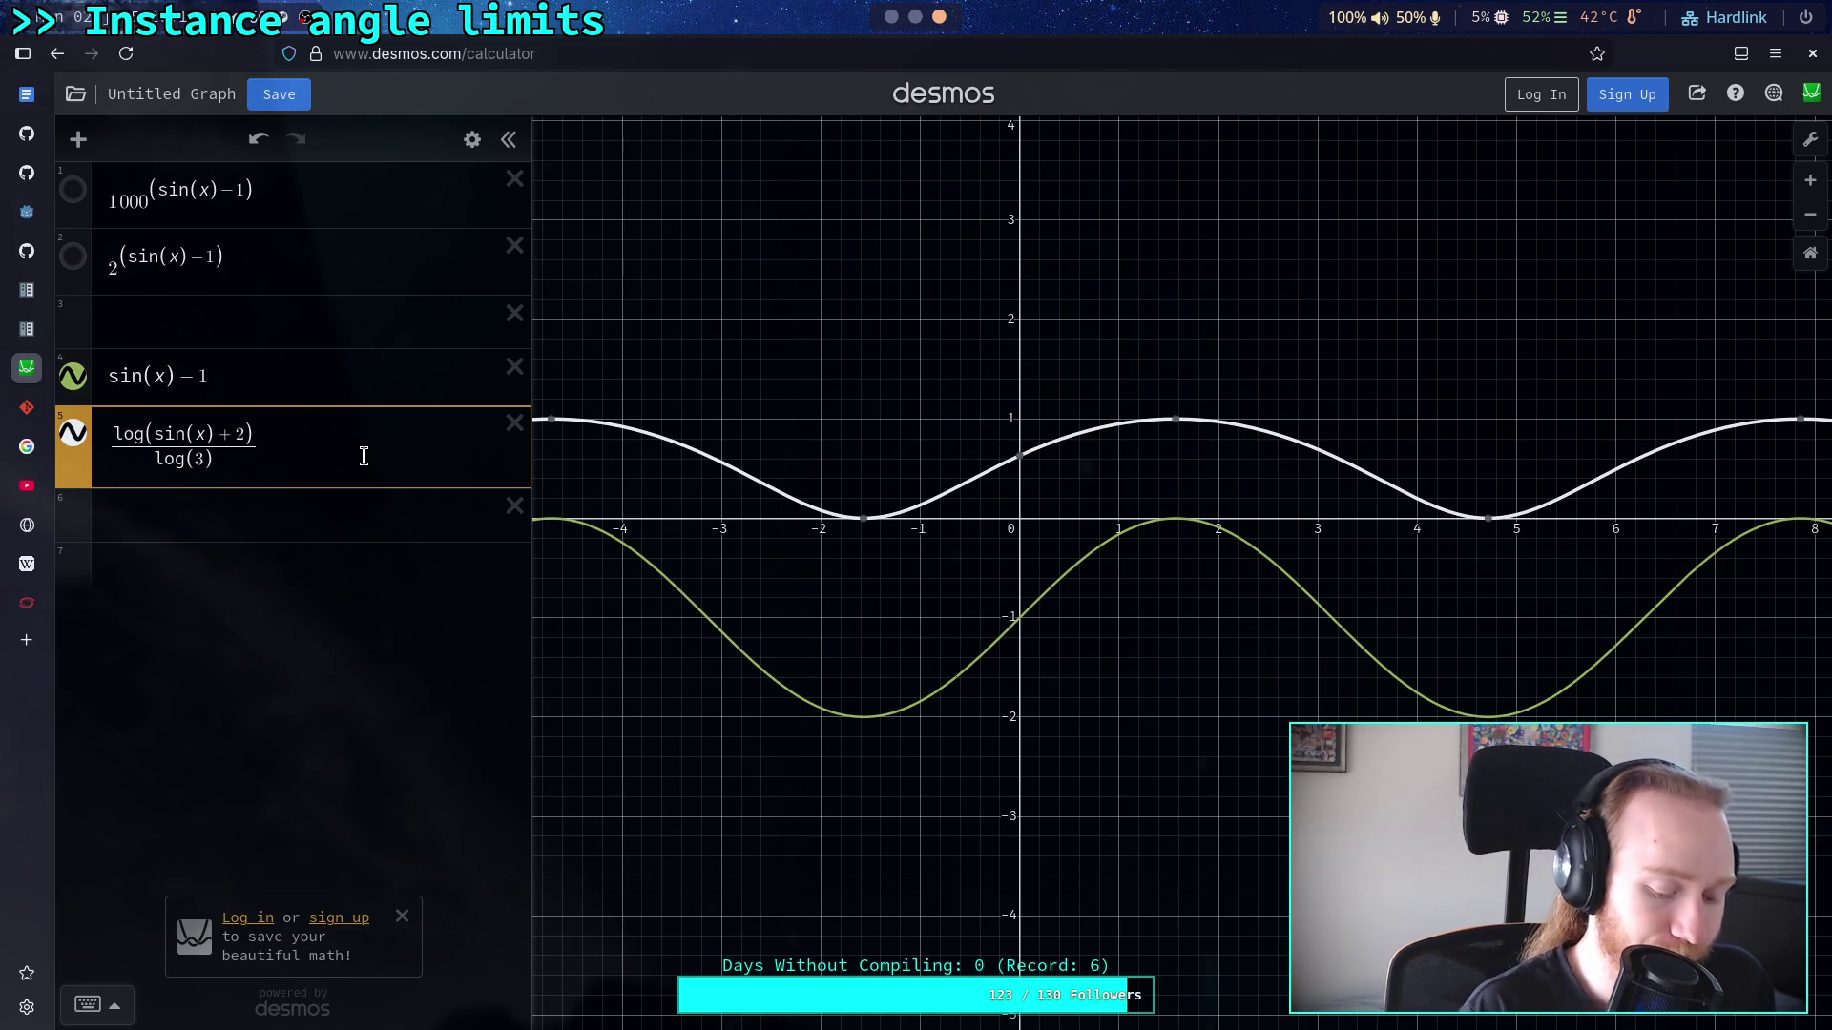
pyautogui.keyDown('shift'); pyautogui.click(107, 455); pyautogui.keyUp('shift')
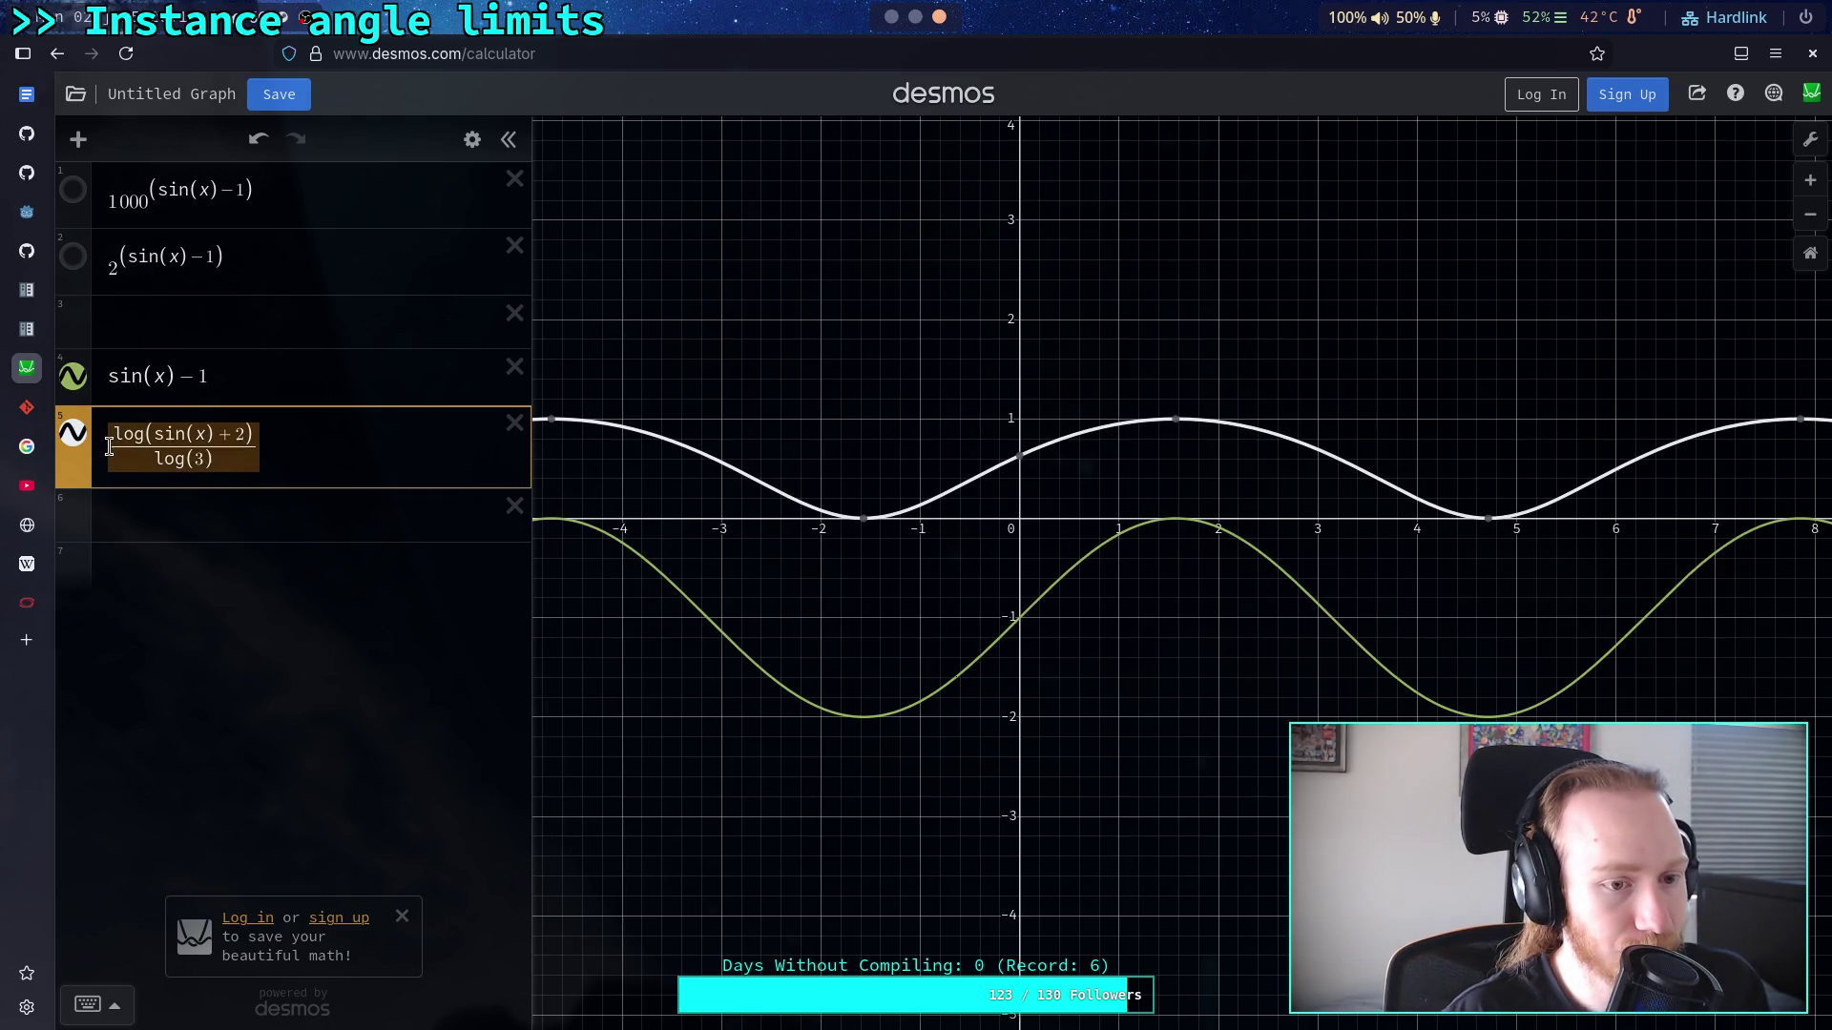
# Step: Raise the parenthesised fraction to ^2, then try exponents 3 through 9
pyautogui.write('(3))')
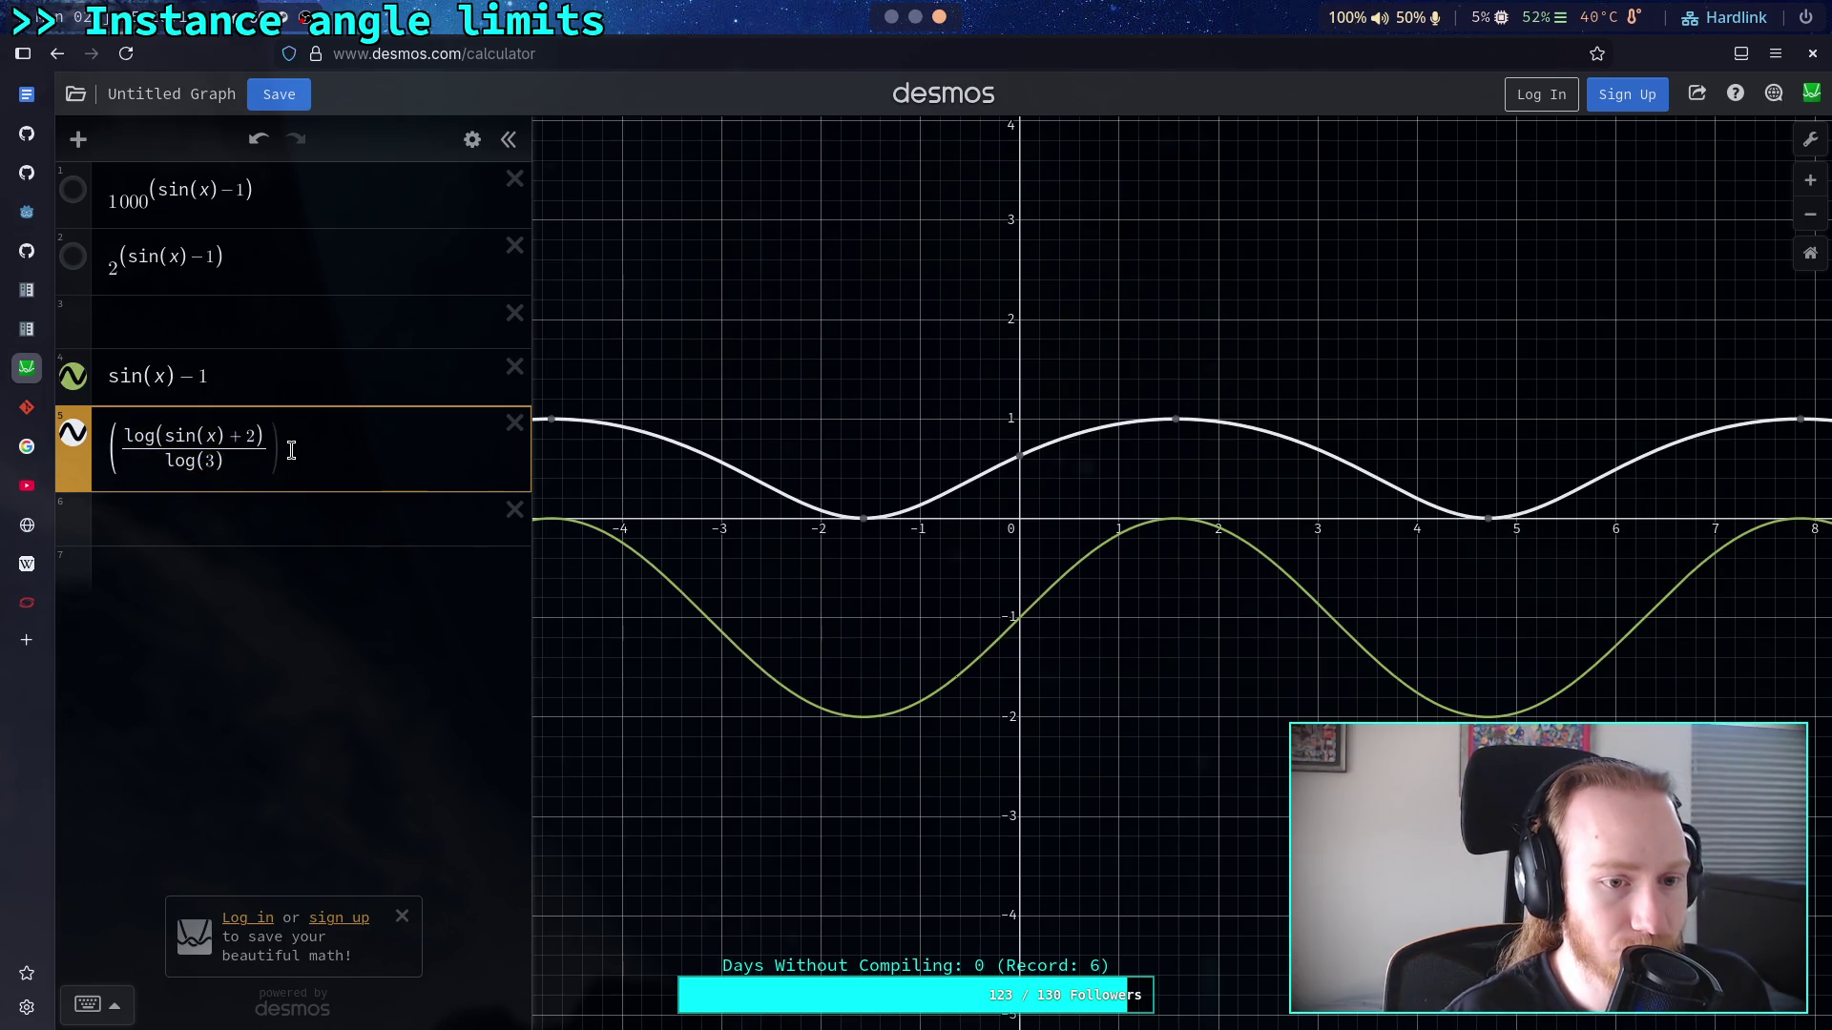
pyautogui.write('^')
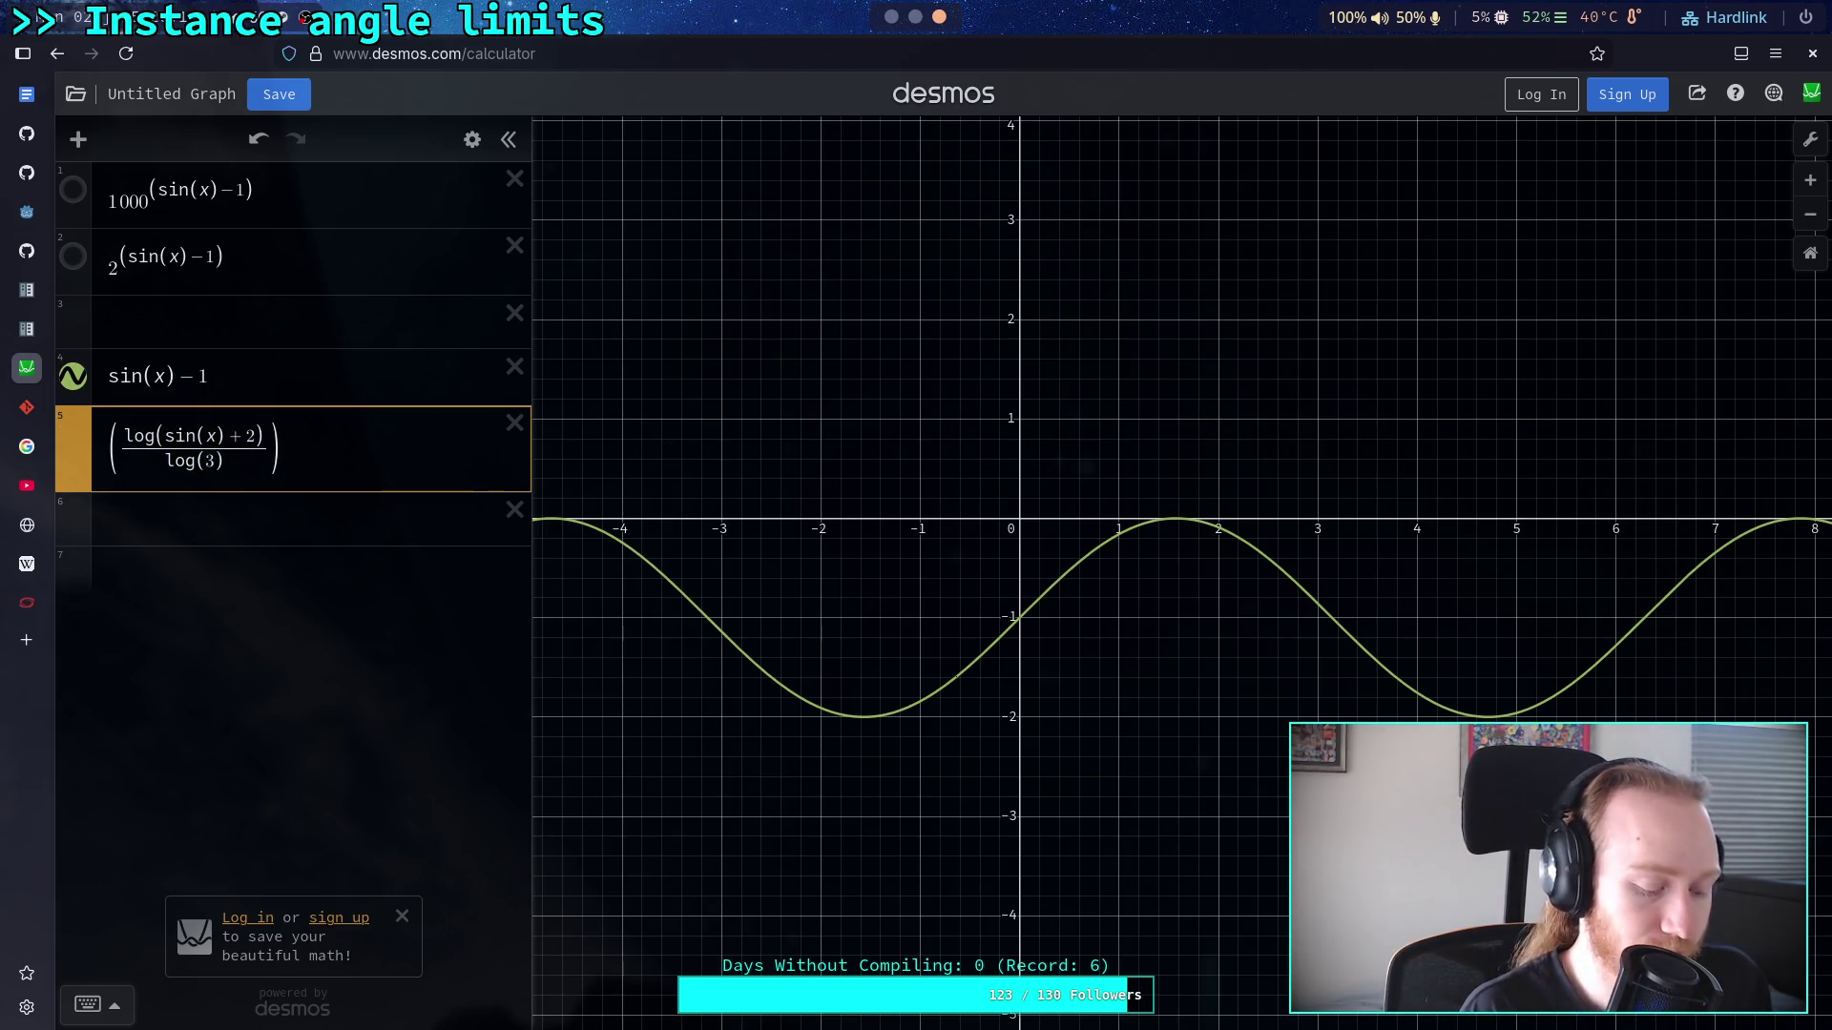
pyautogui.write('2')
pyautogui.press('BackSpace')
pyautogui.write('3')
pyautogui.press('BackSpace')
pyautogui.write('4')
pyautogui.press('BackSpace')
pyautogui.write('5')
pyautogui.press('BackSpace')
pyautogui.write('6')
pyautogui.press('BackSpace')
pyautogui.write('&')
pyautogui.press('BackSpace')
pyautogui.write('7')
pyautogui.press('BackSpace')
pyautogui.write('9')
# Step: Try exponents 1000, 100 and 13, settling on an exponent of 1
pyautogui.press('BackSpace')
pyautogui.write('10')
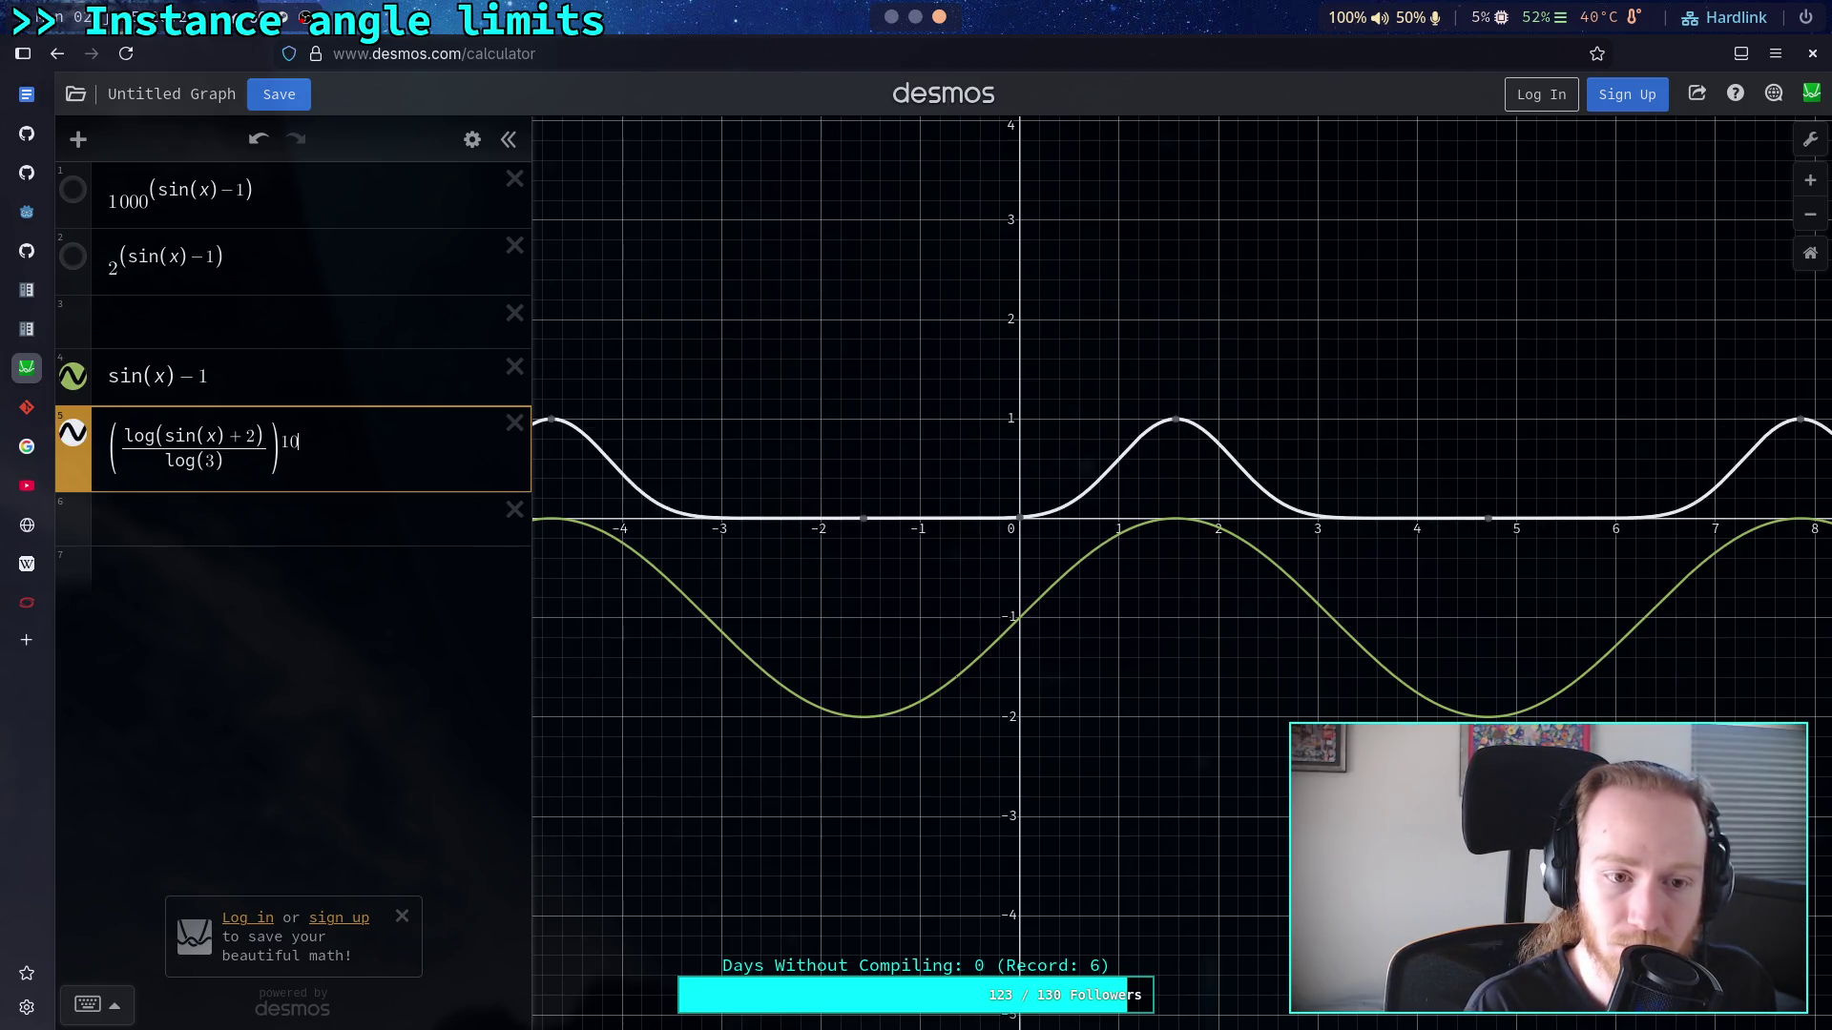
pyautogui.write('00')
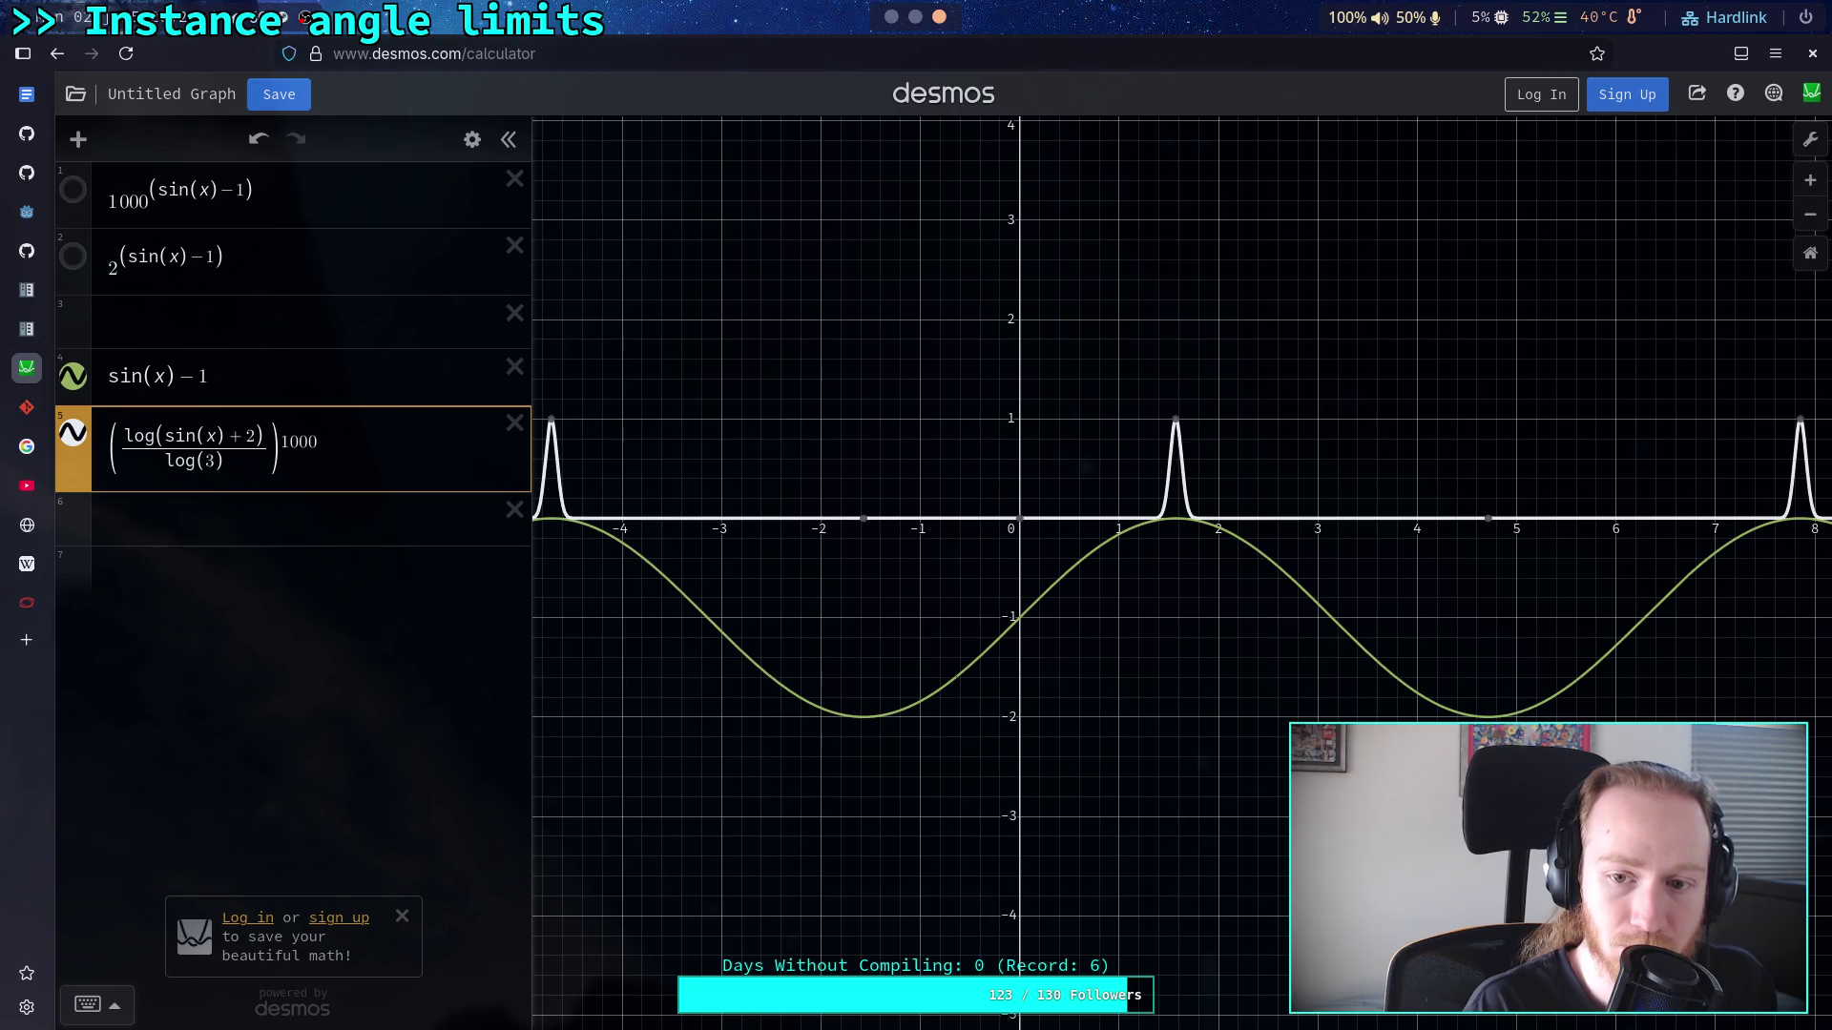
pyautogui.press('BackSpace')
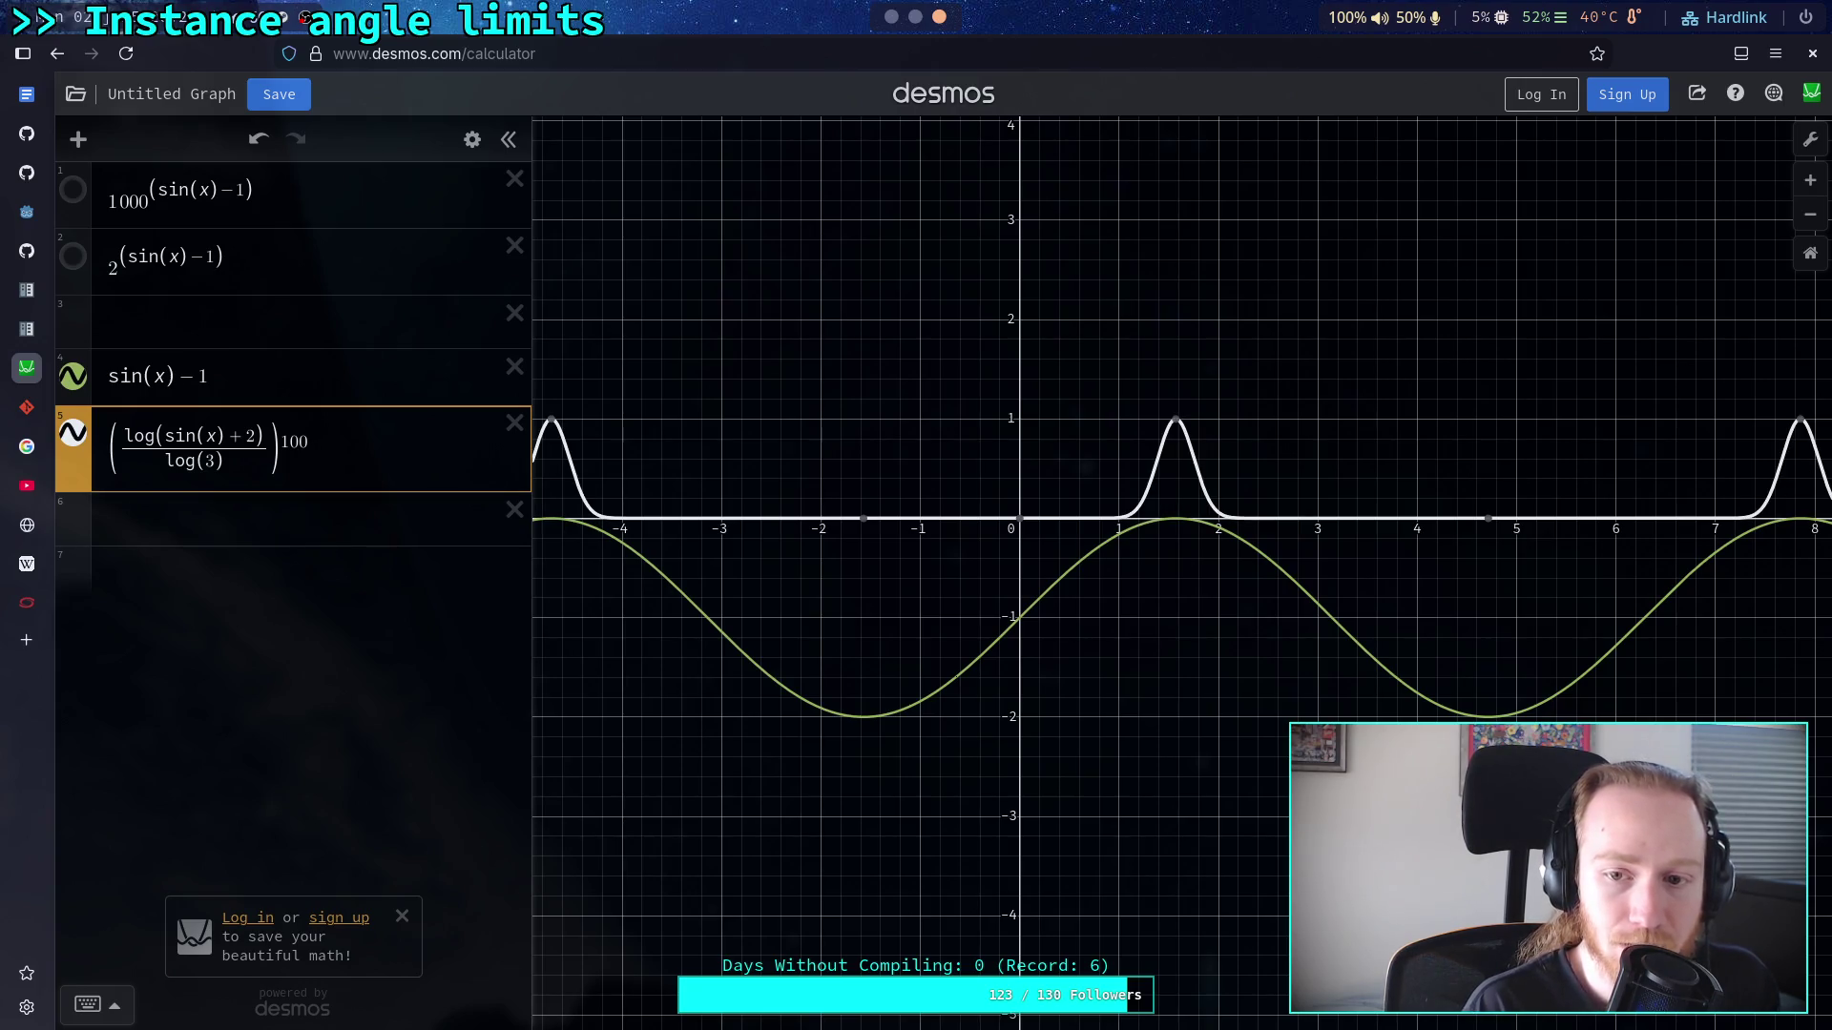
pyautogui.press('BackSpace')
pyautogui.press('BackSpace')
pyautogui.write('3')
pyautogui.press('BackSpace')
pyautogui.write('3')
pyautogui.press('BackSpace')
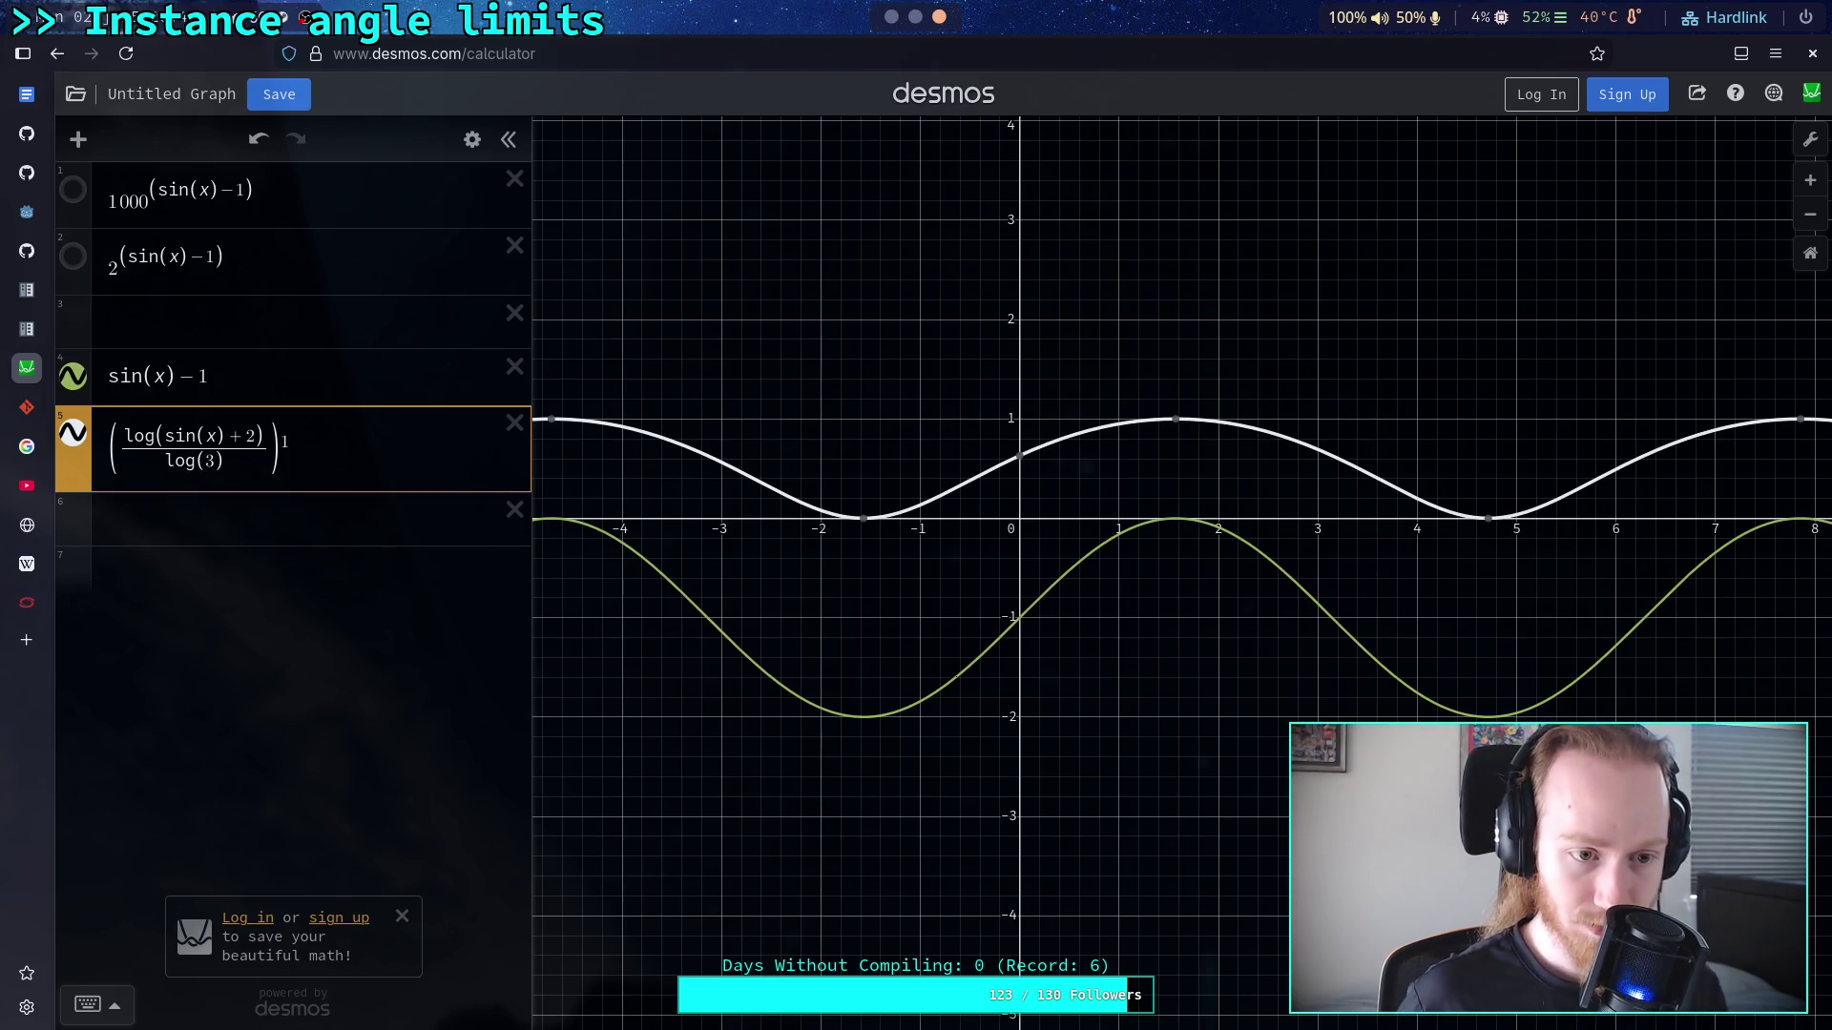
pyautogui.hotkey('alt', 'Tab')
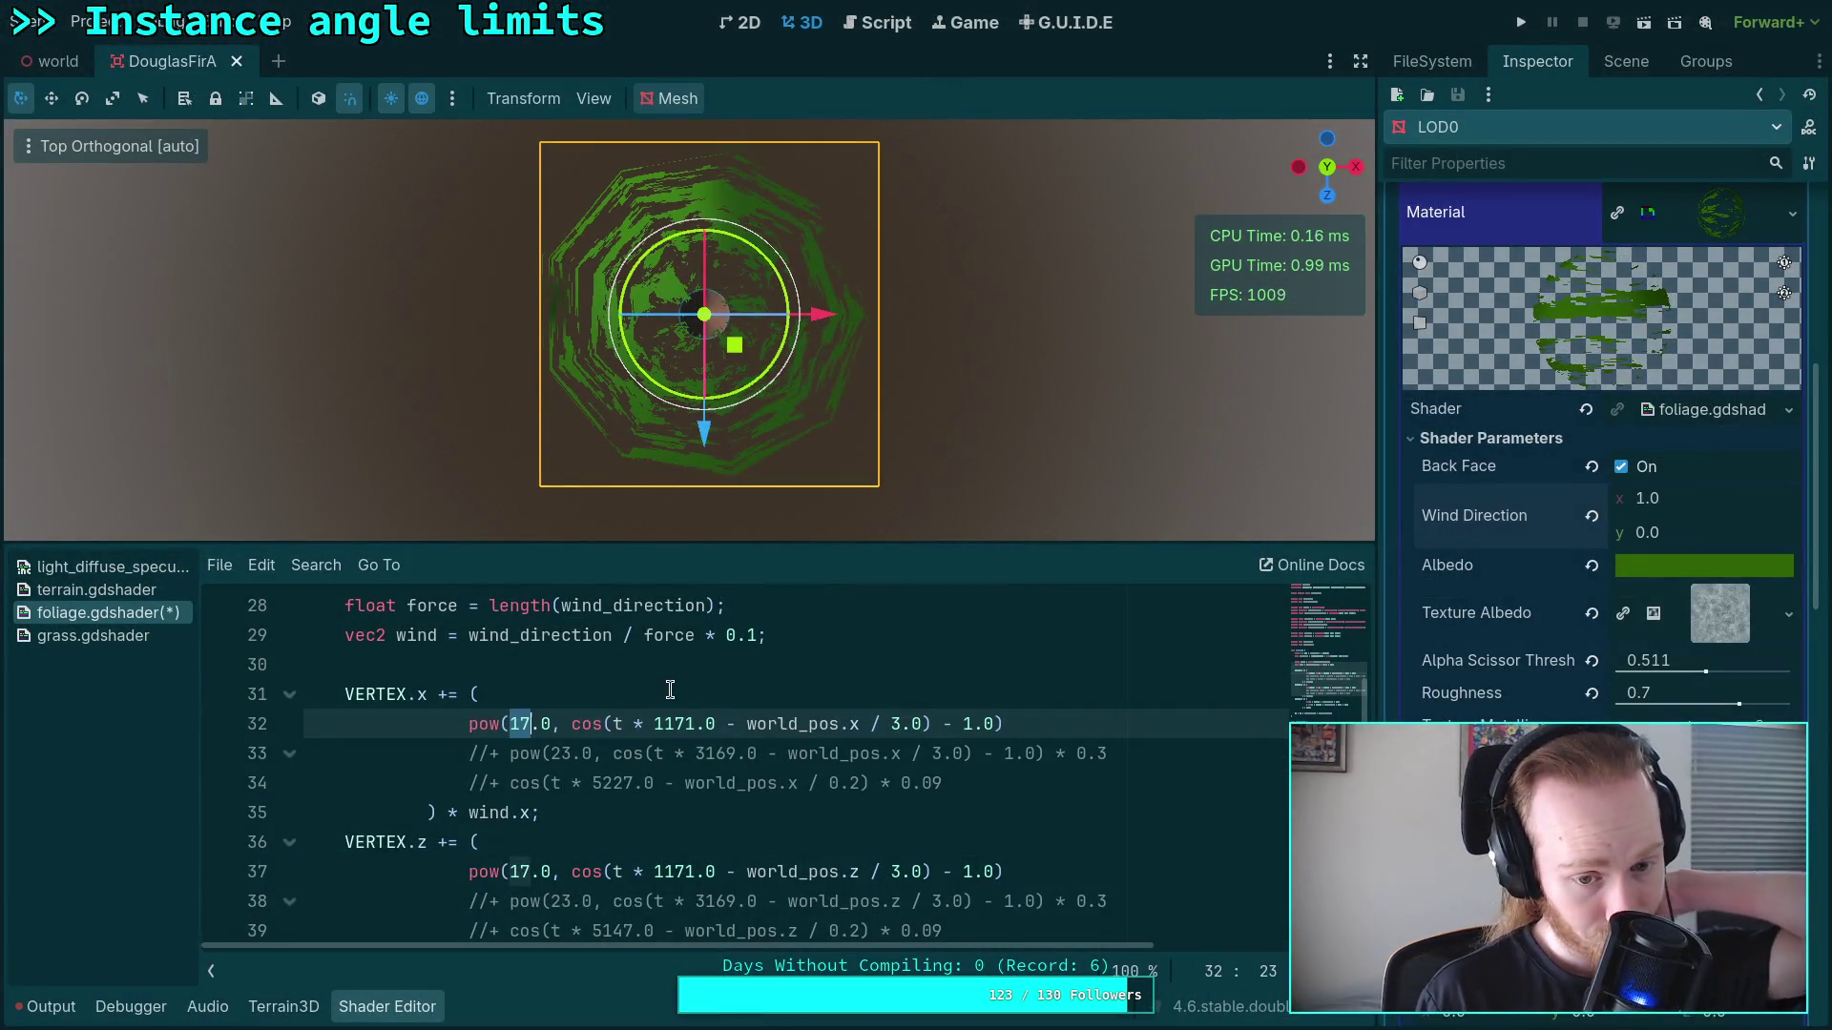
# Step: Replace the 17.0 base with log( and change - 1.0 to + 2.0 on line 32
pyautogui.press('Delete')
pyautogui.press('Delete')
pyautogui.press('Delete')
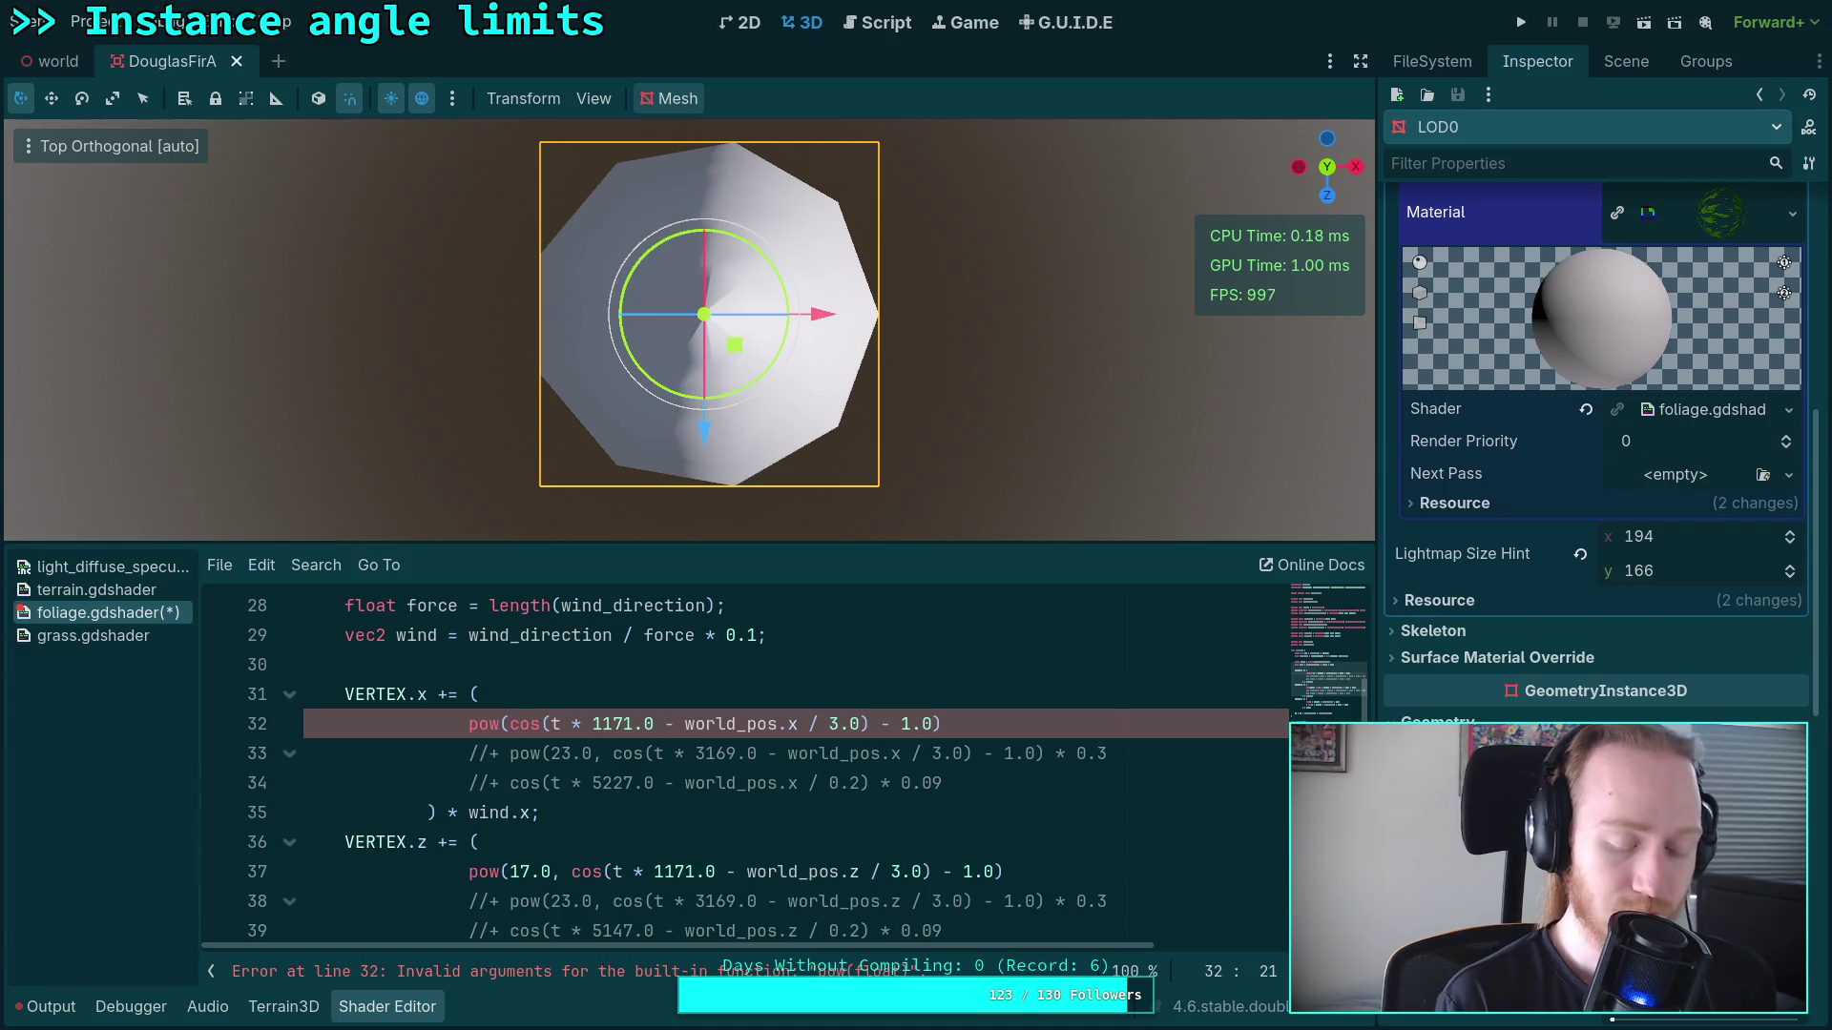
pyautogui.write('log(')
pyautogui.click(923, 723)
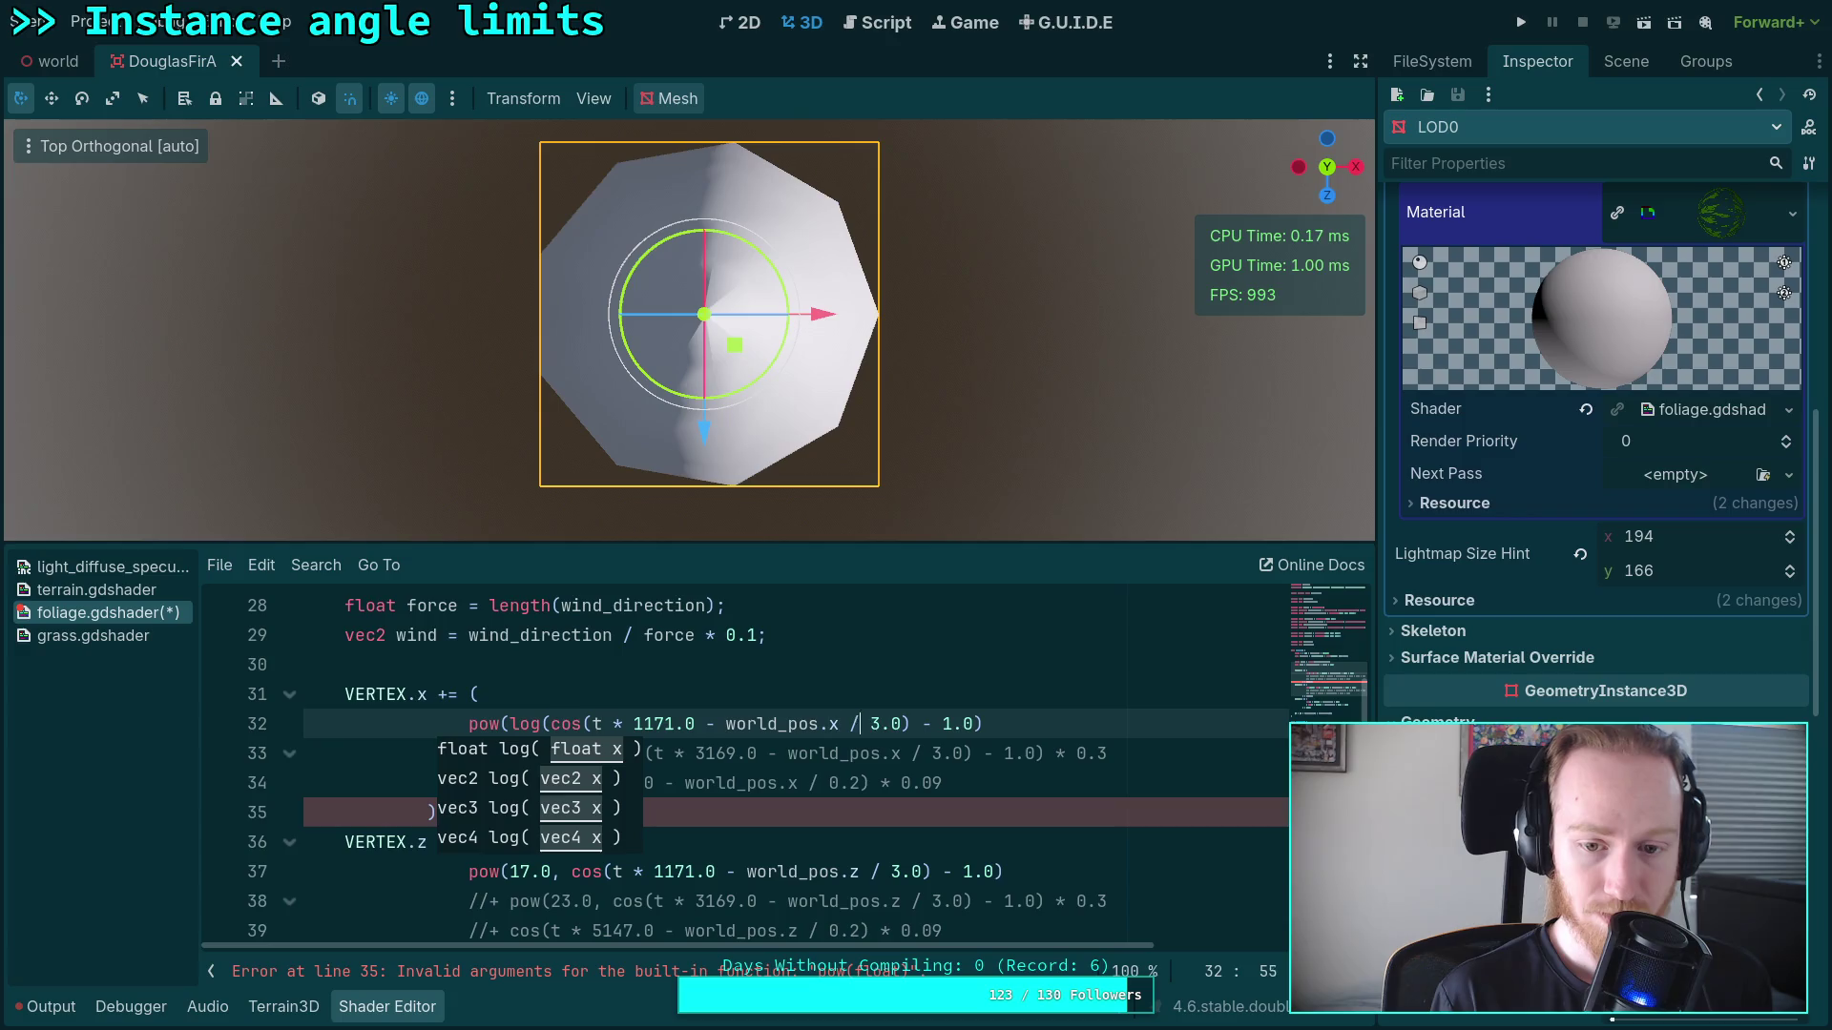
pyautogui.press('BackSpace')
pyautogui.write('+')
pyautogui.press('Right')
pyautogui.press('Delete')
pyautogui.write('2')
pyautogui.press('Right')
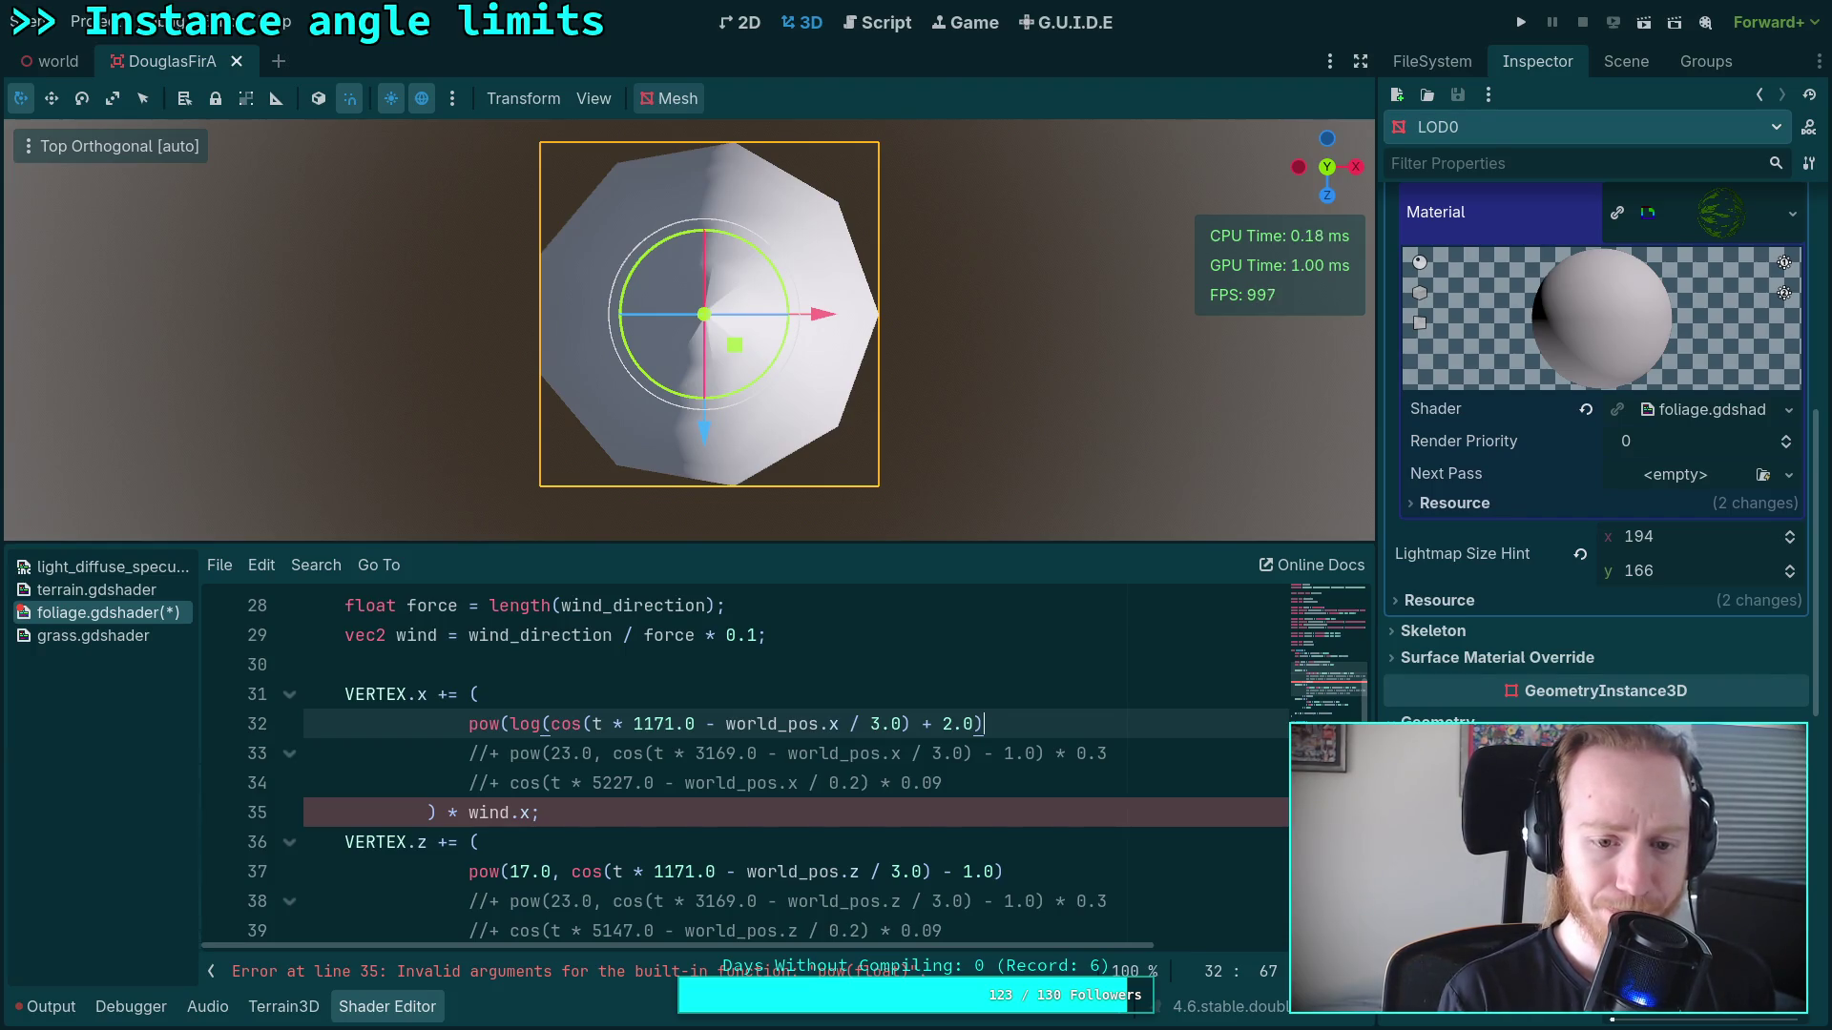
# Step: Insert a blank line 29 after the force line for a new constant
pyautogui.scroll(1, 745, 763)
pyautogui.click(744, 693)
pyautogui.press('Return')
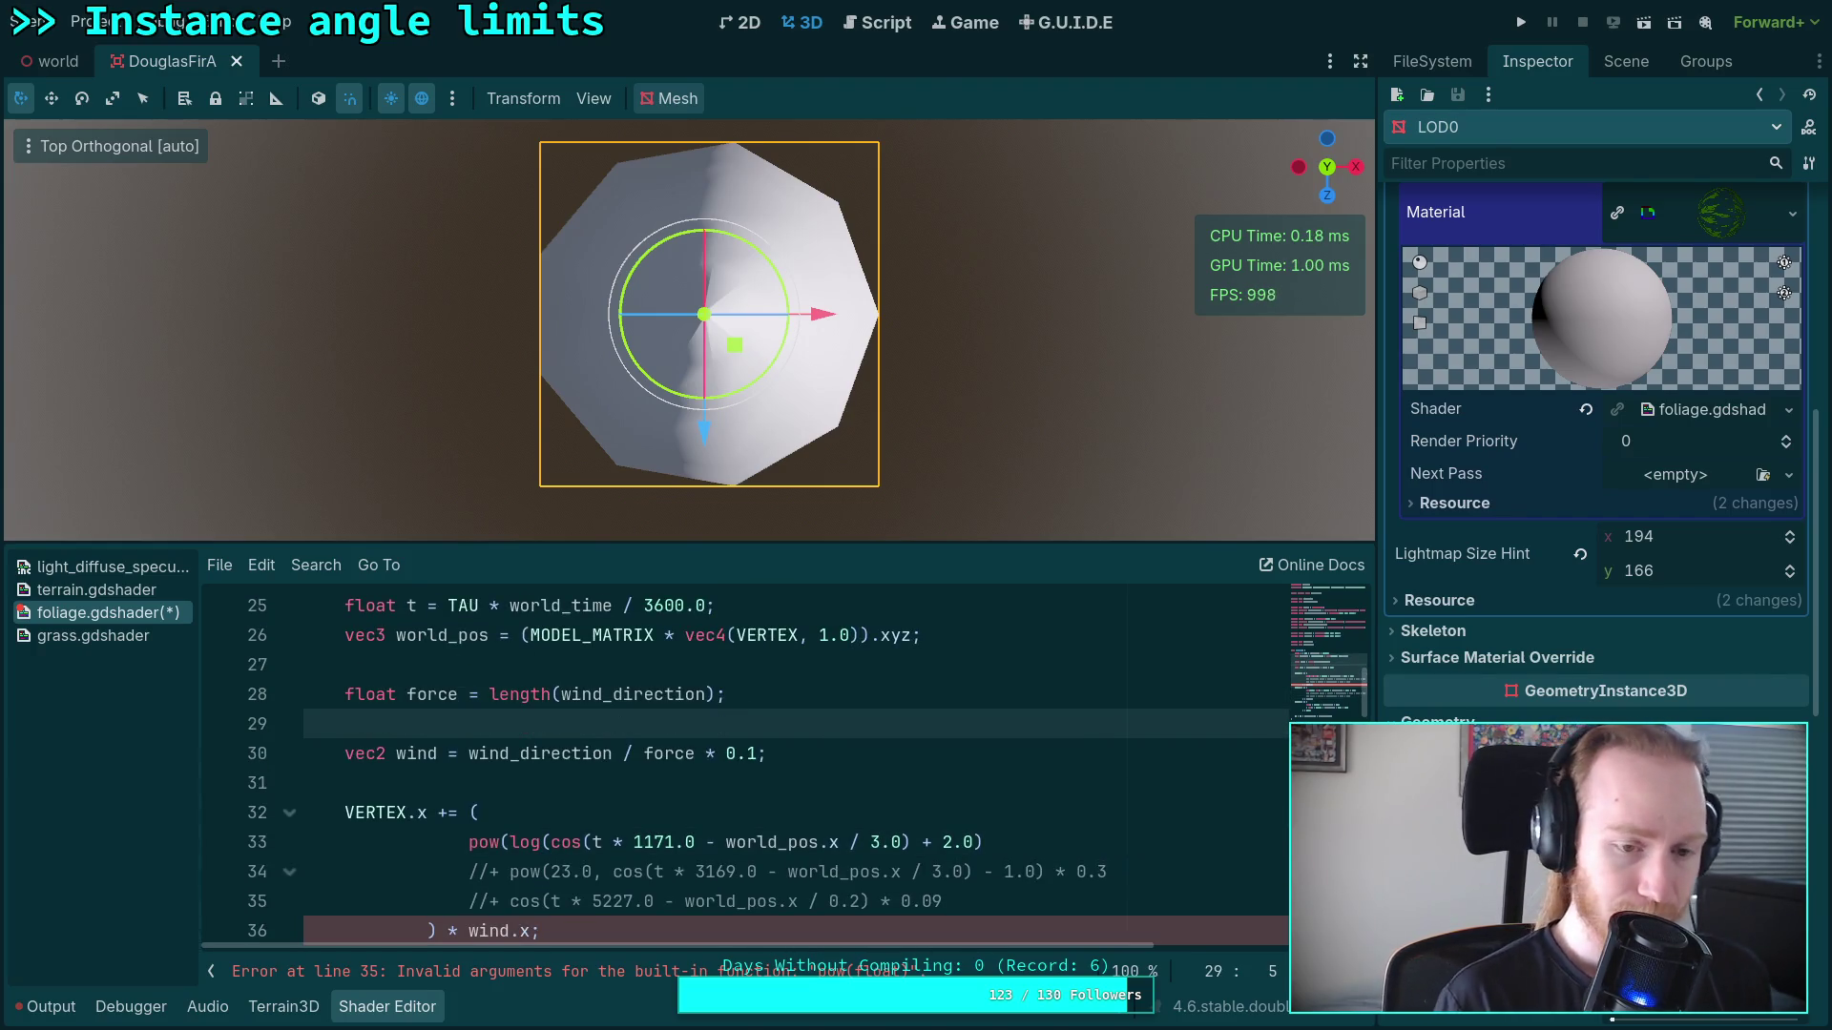
# Step: Add const float log3 = log(3.0) and finish the X term with / log3, 1.0)
pyautogui.write('const fl')
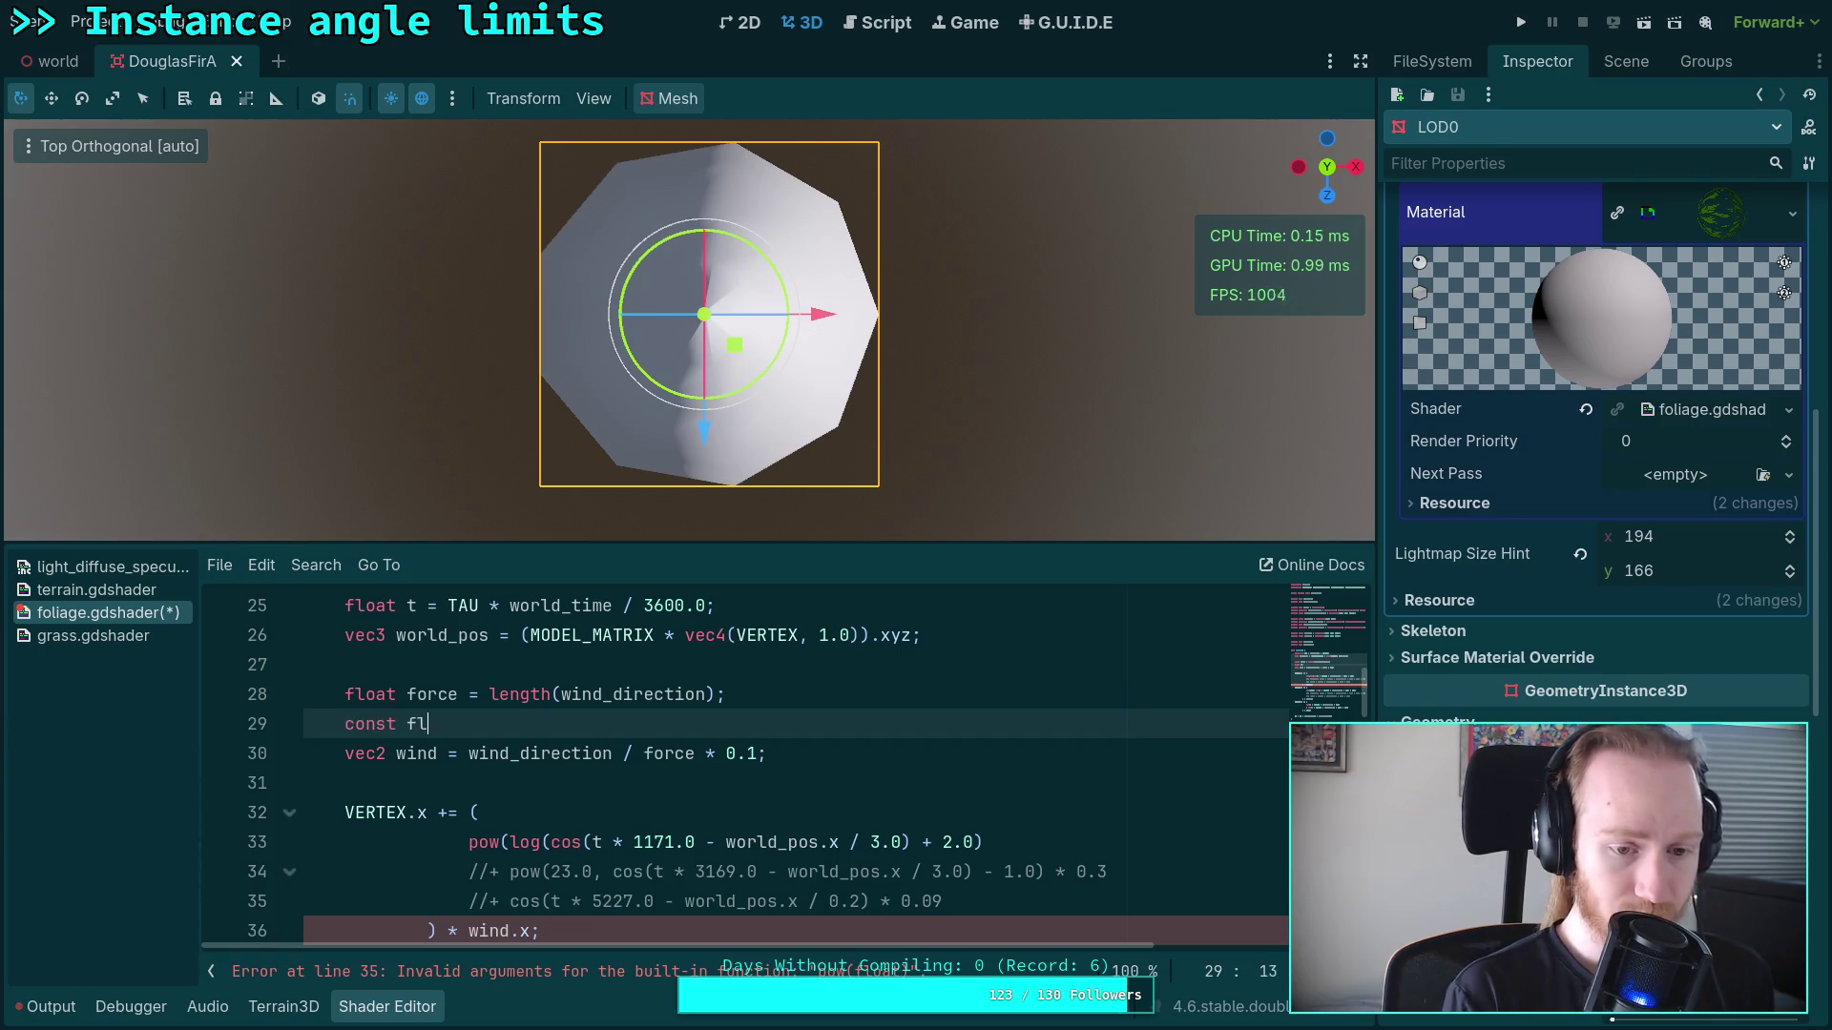
pyautogui.write('oat log3')
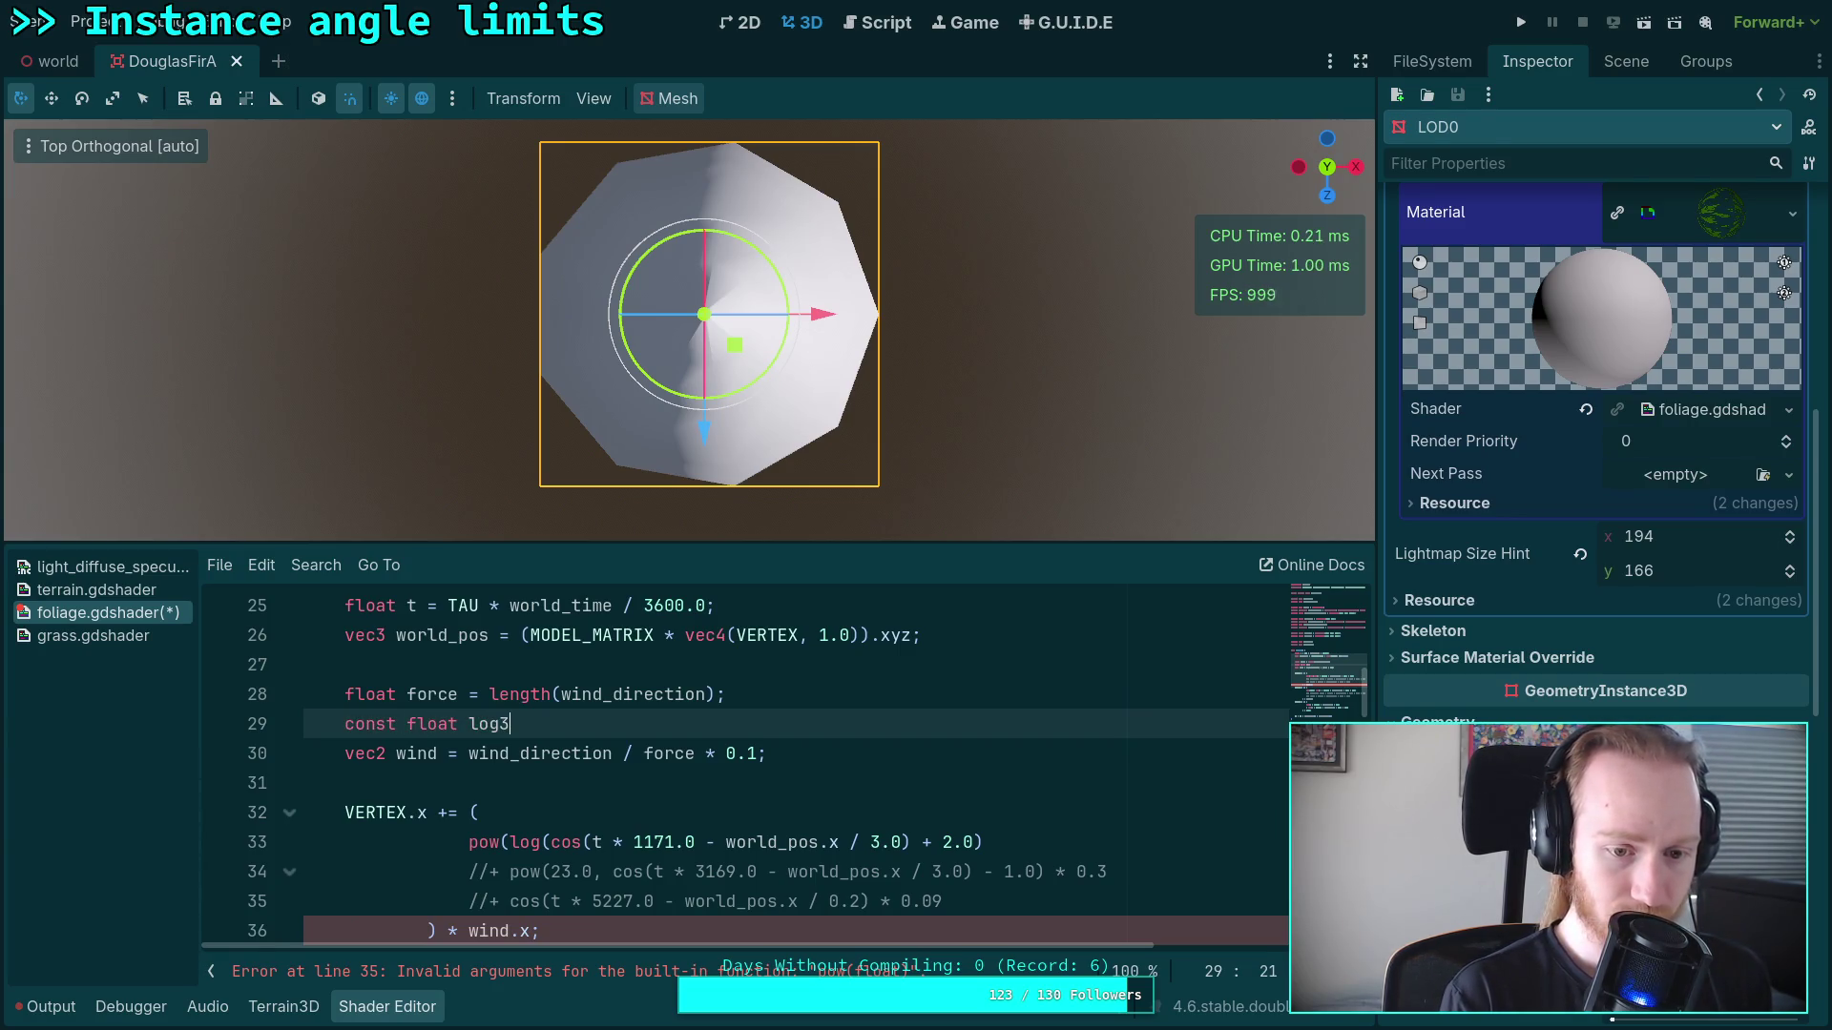
pyautogui.write(' = log')
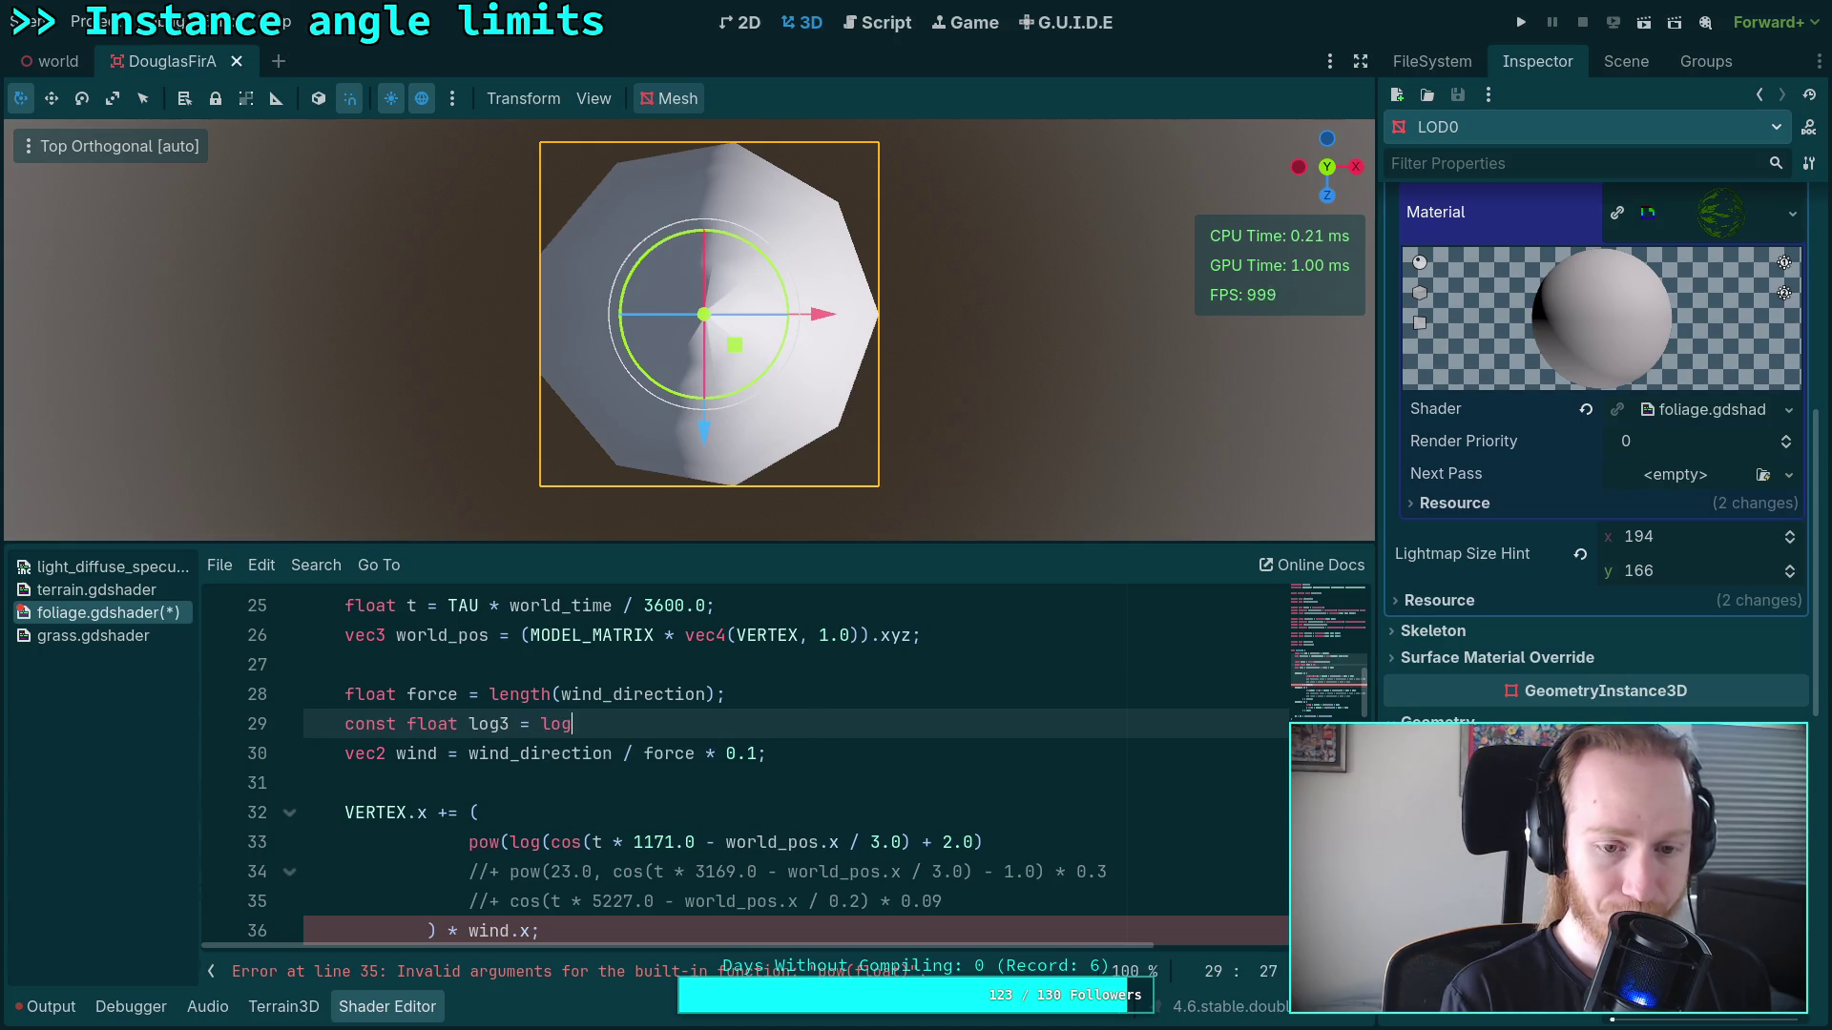
pyautogui.write('(340);')
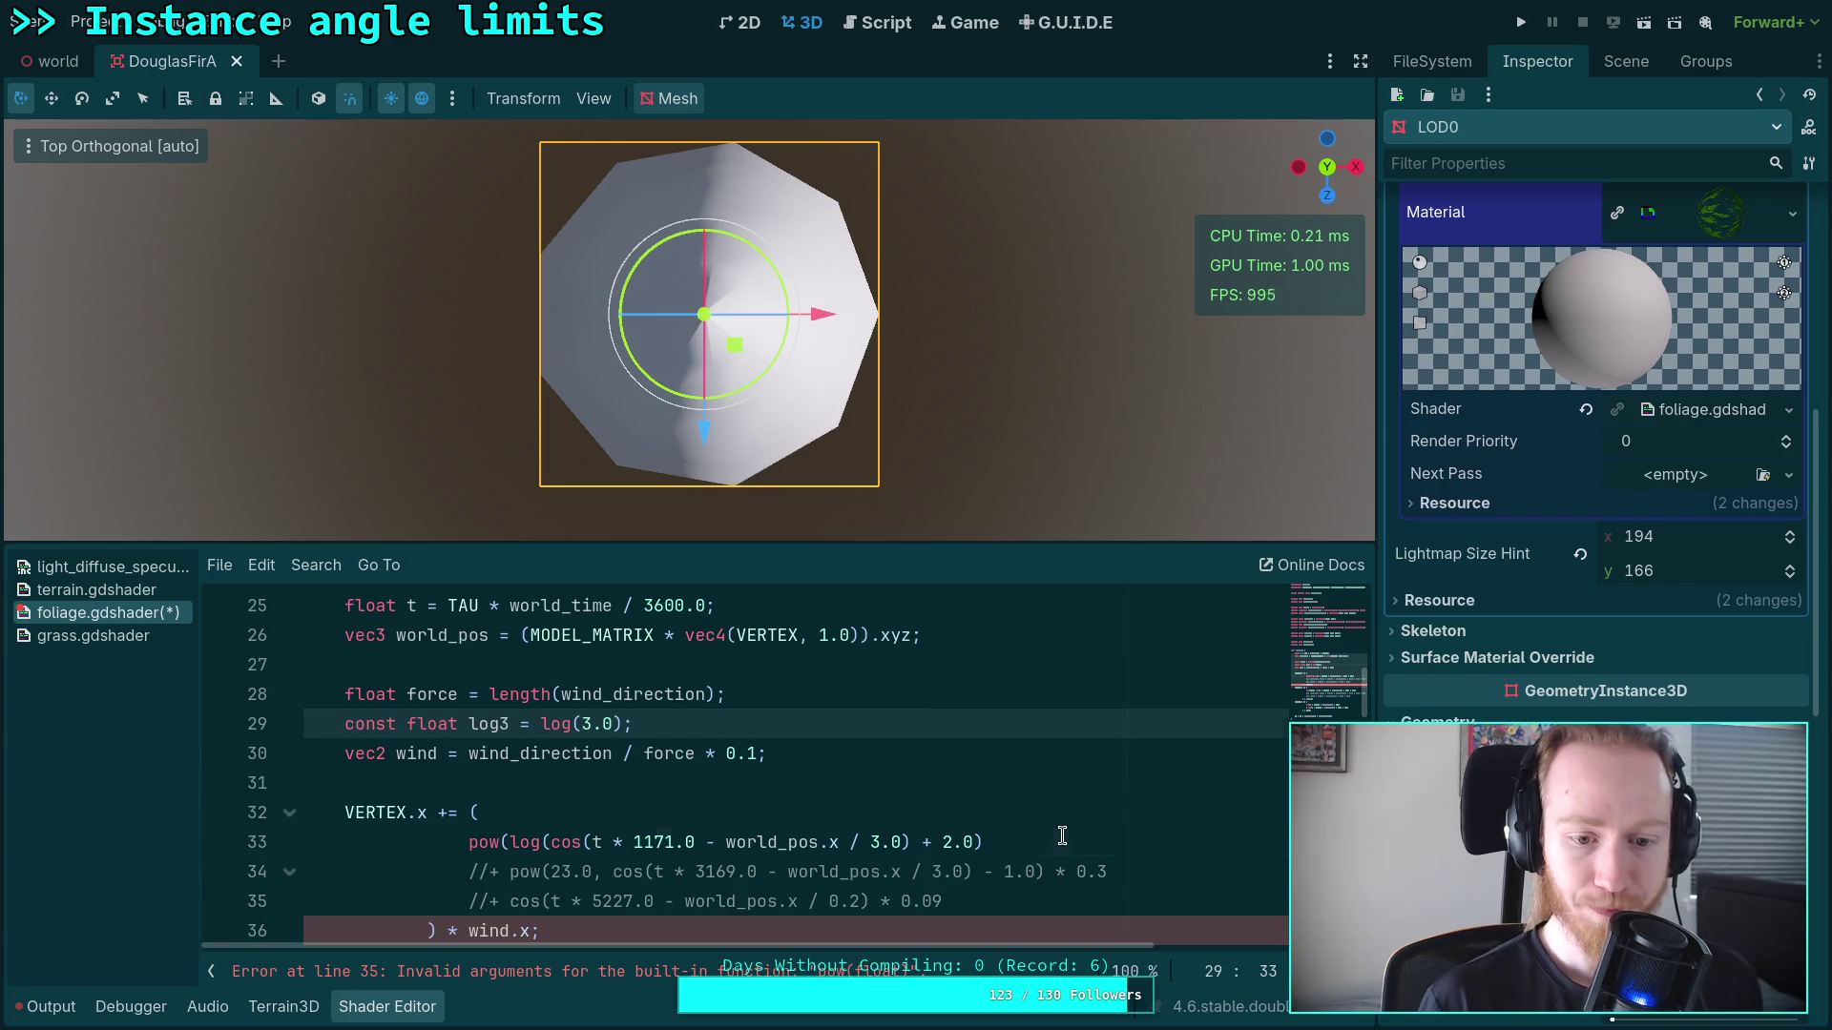
pyautogui.click(1062, 838)
pyautogui.write('/ lo')
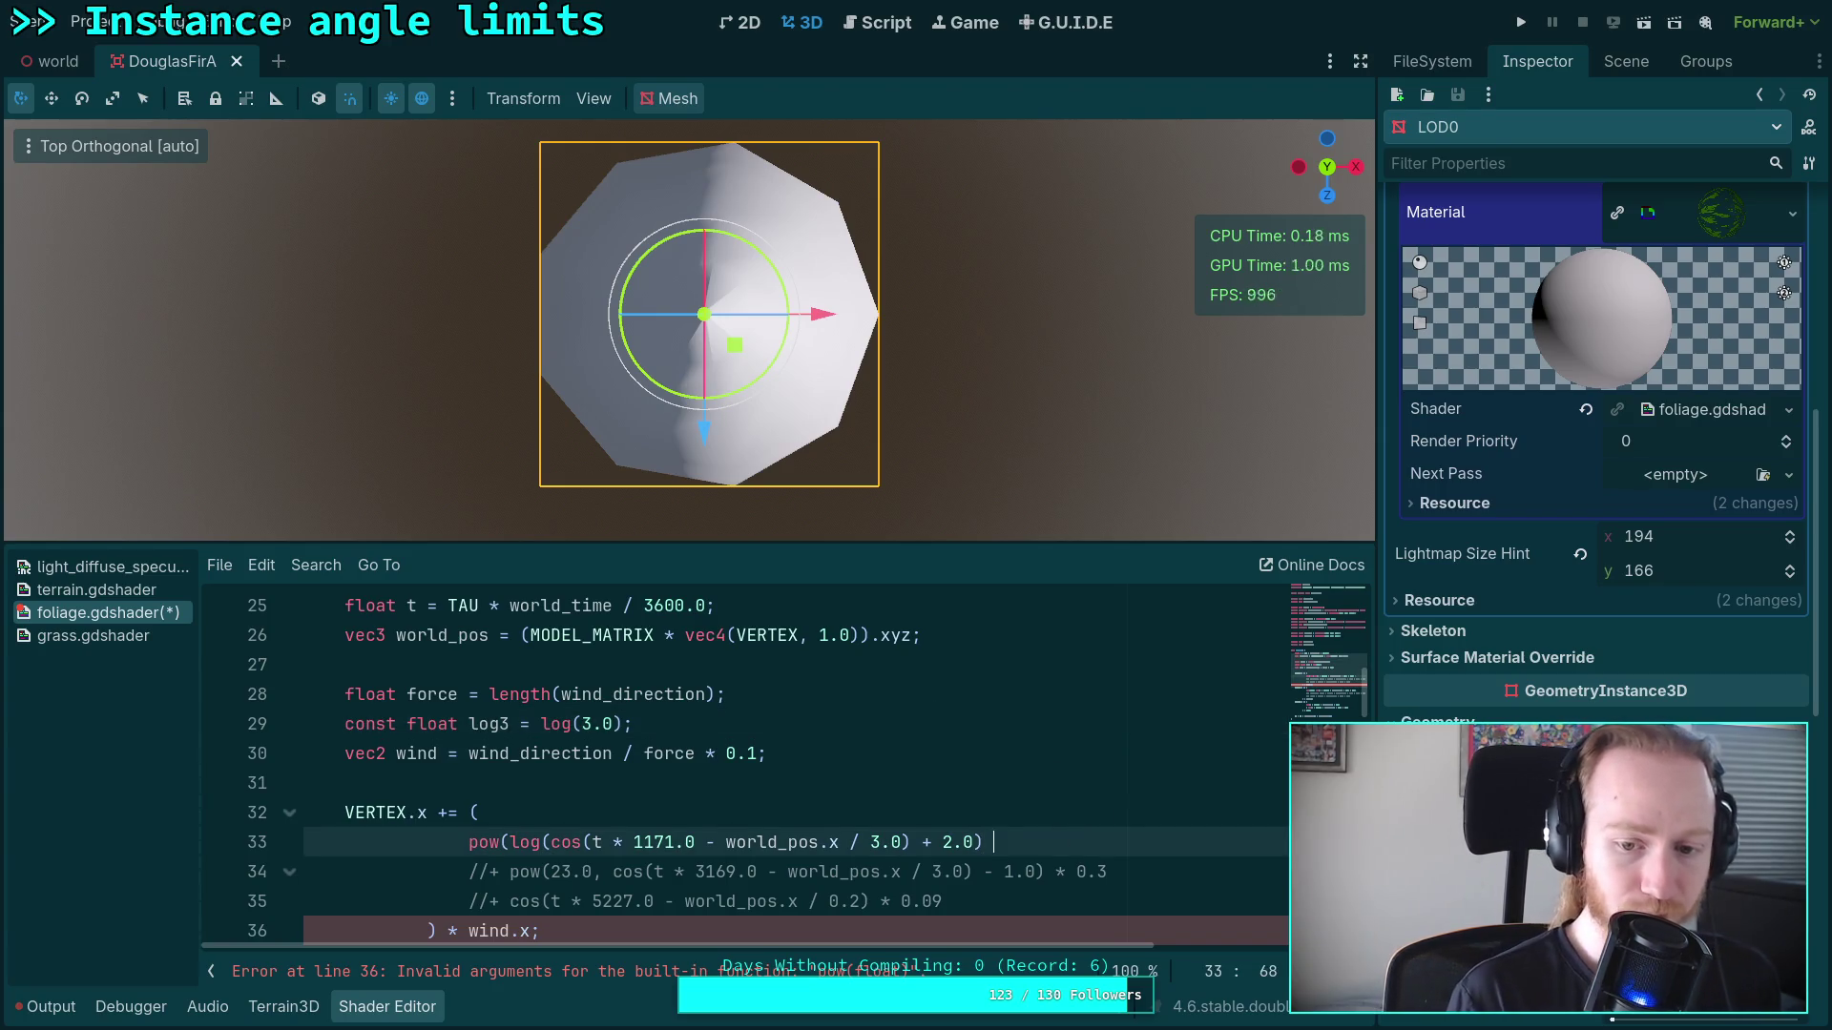
pyautogui.write('g3,')
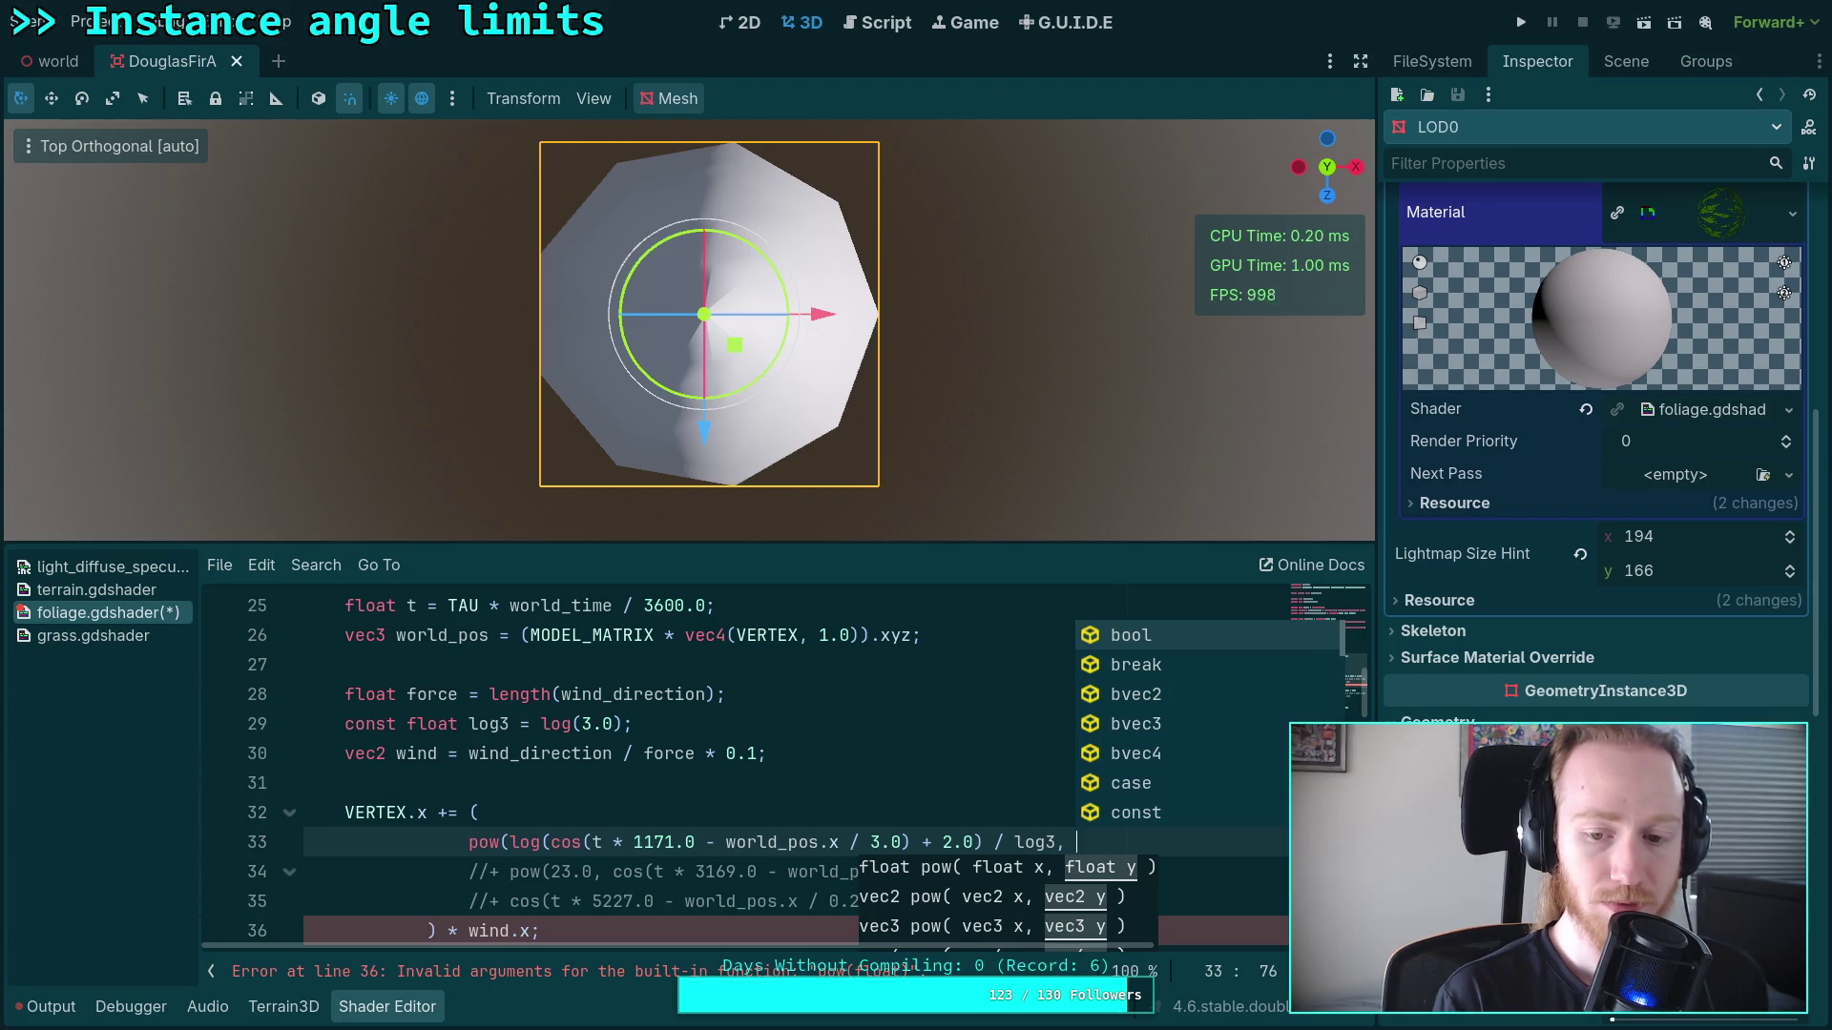
pyautogui.write('1.0)')
# Step: Convert the VERTEX.z term to log(...) / log3 with exponent 1.0
pyautogui.scroll(-1, 889, 775)
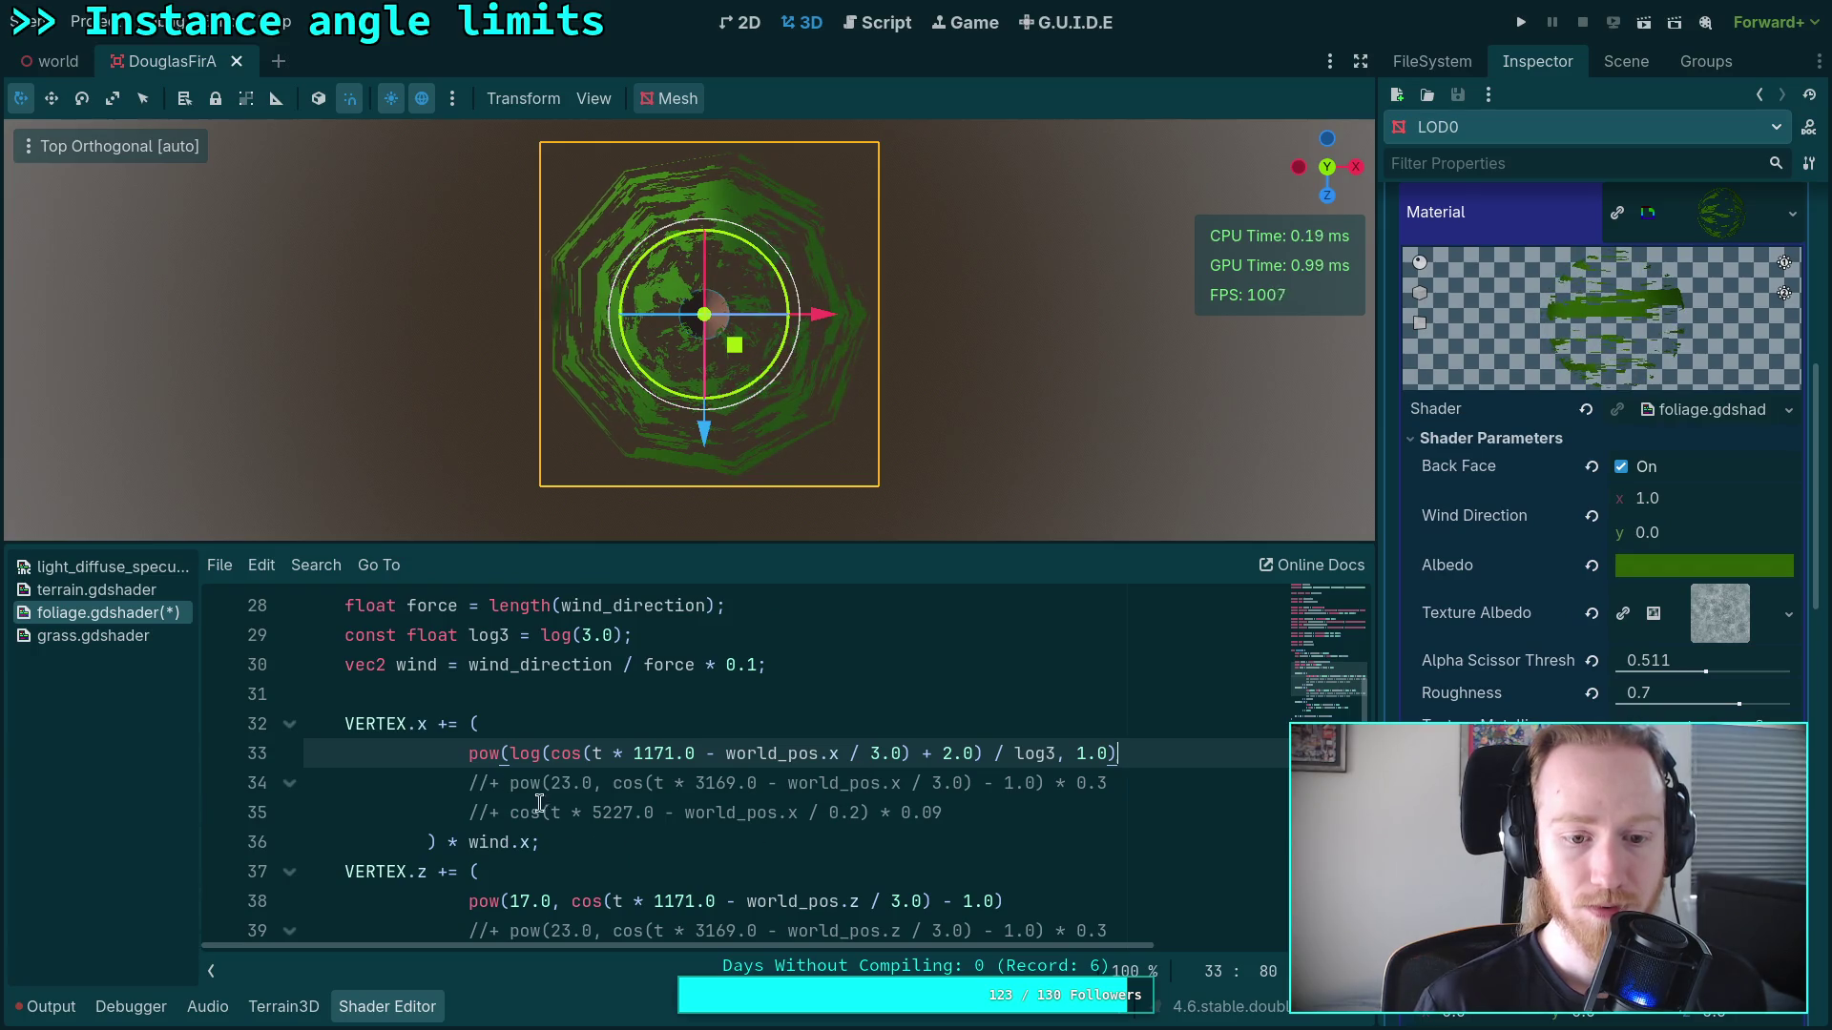
pyautogui.moveTo(511, 902); pyautogui.dragTo(571, 901)
pyautogui.press('BackSpace')
pyautogui.write('log(')
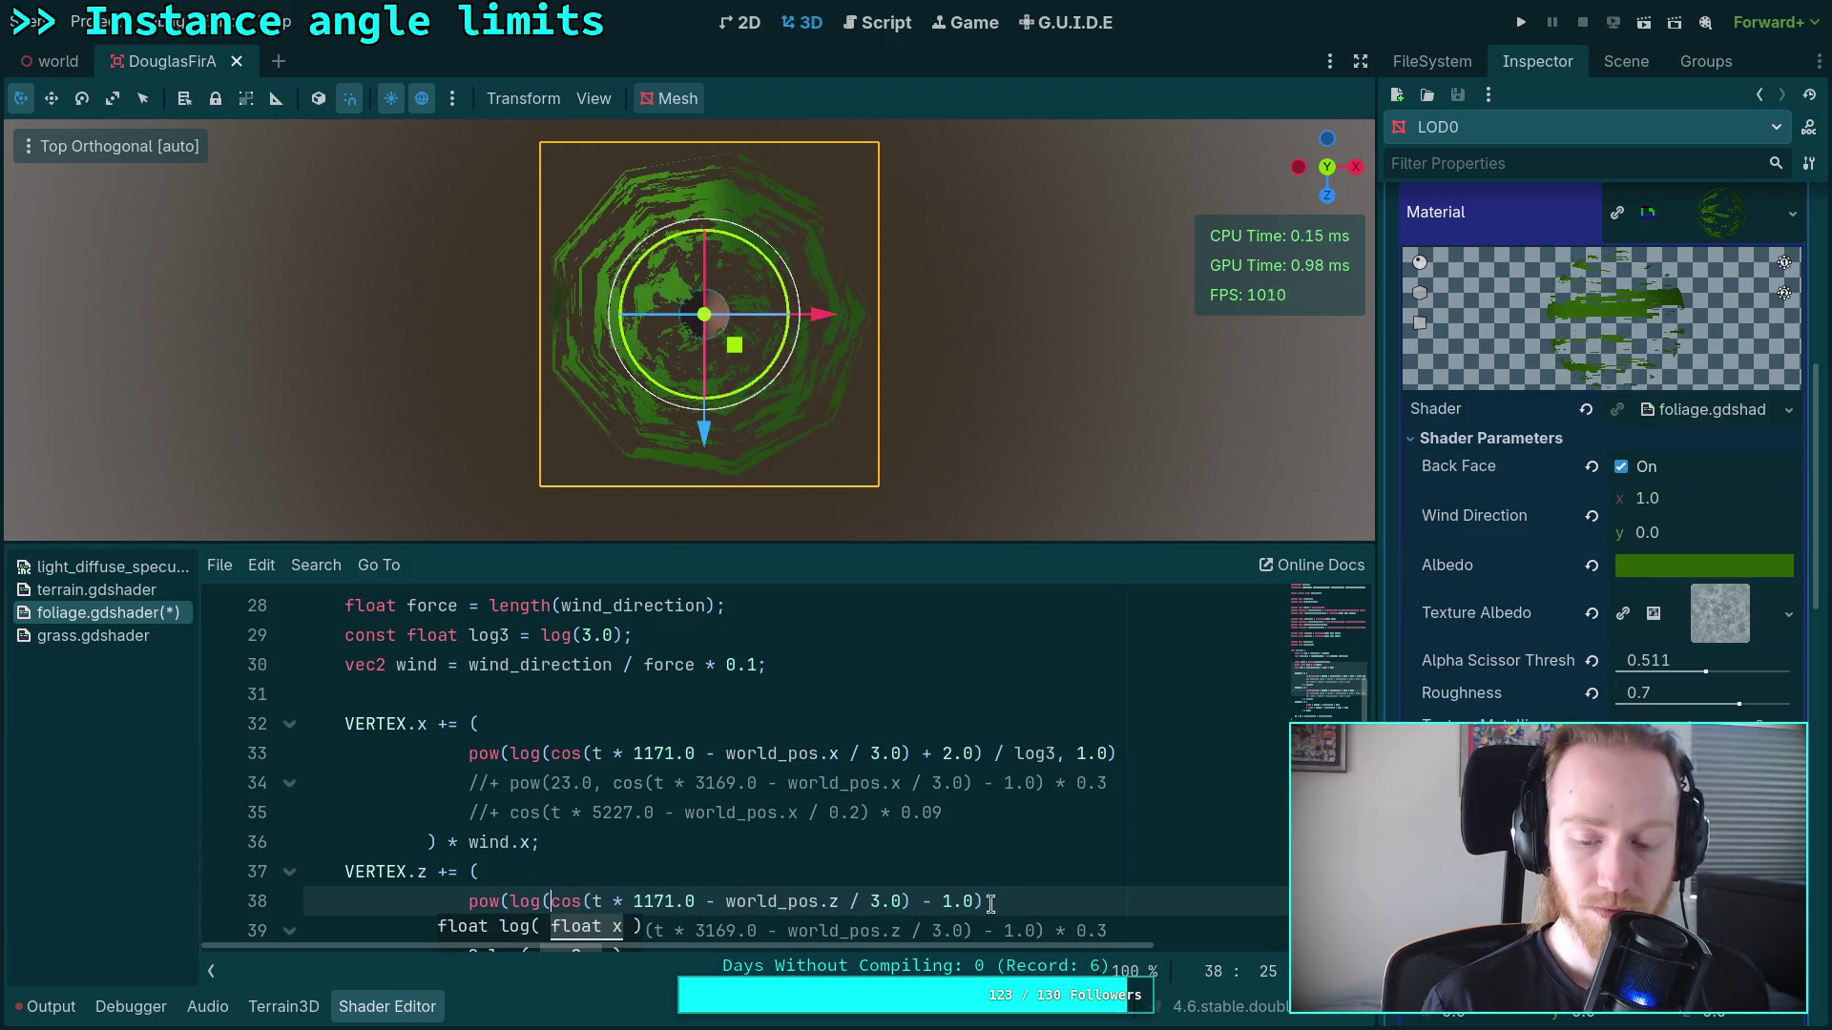
pyautogui.click(930, 901)
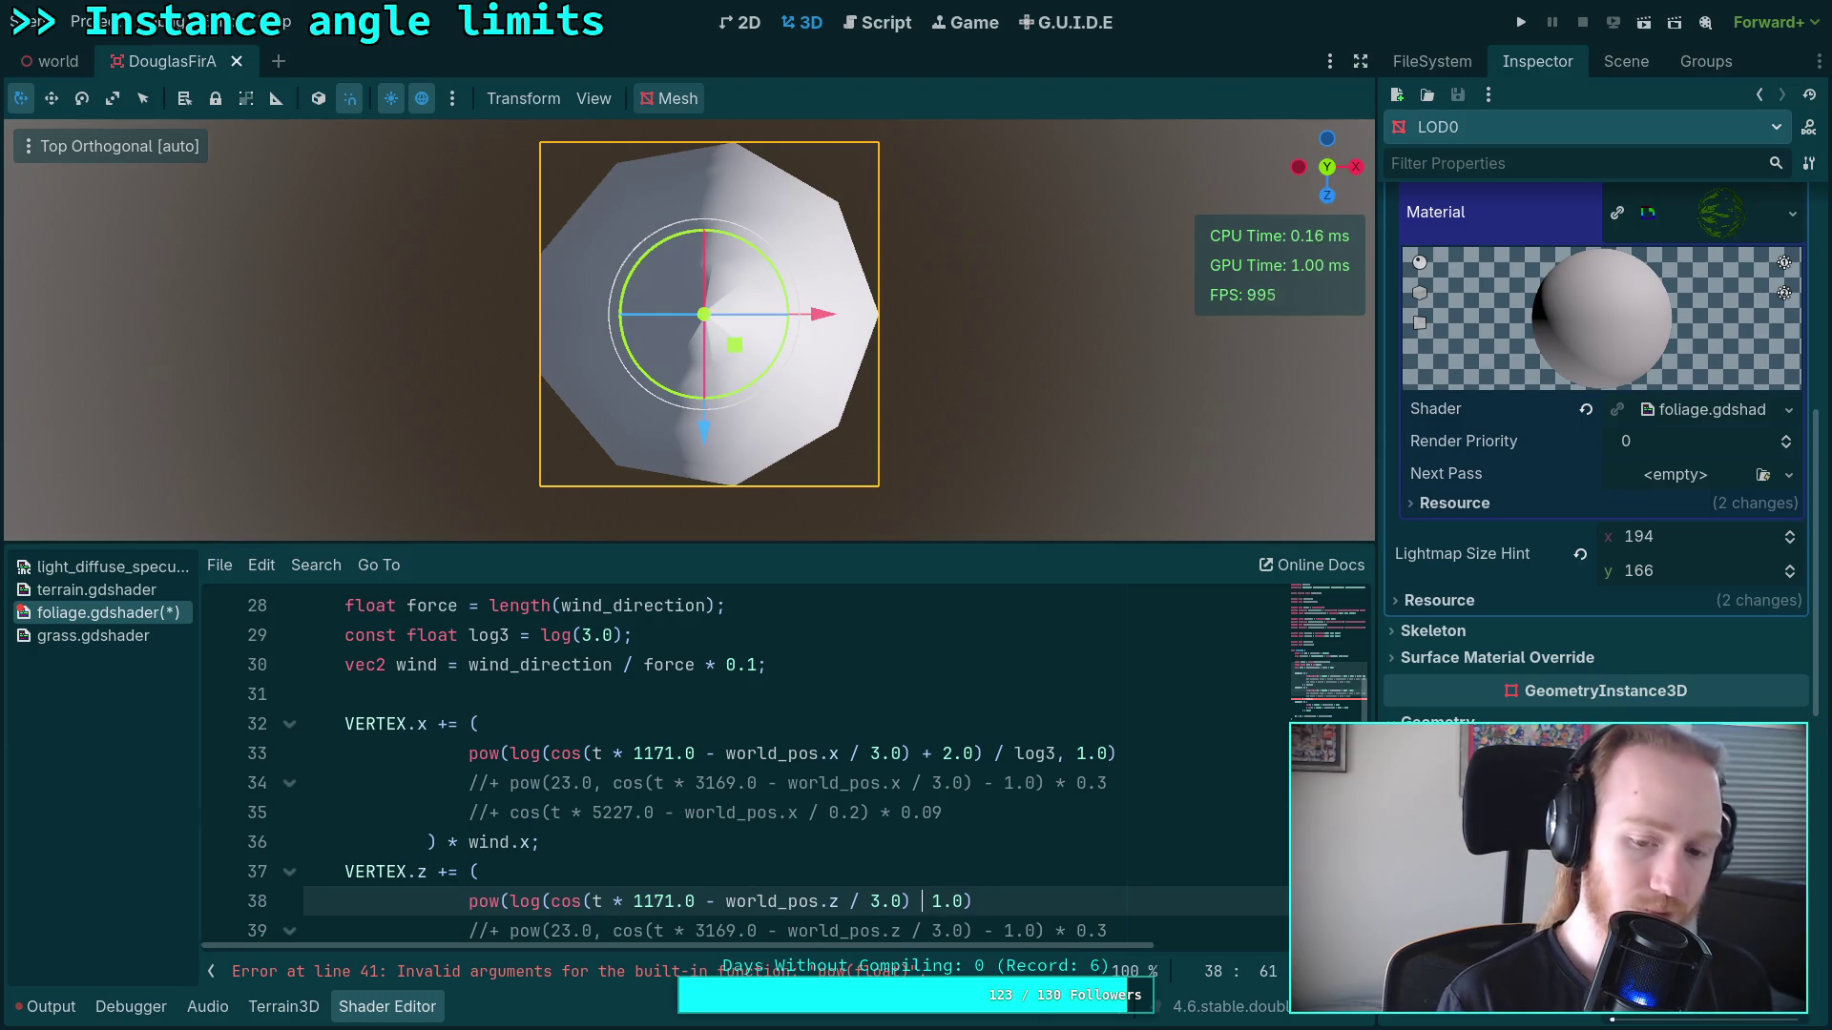
pyautogui.write('+')
pyautogui.click(983, 901)
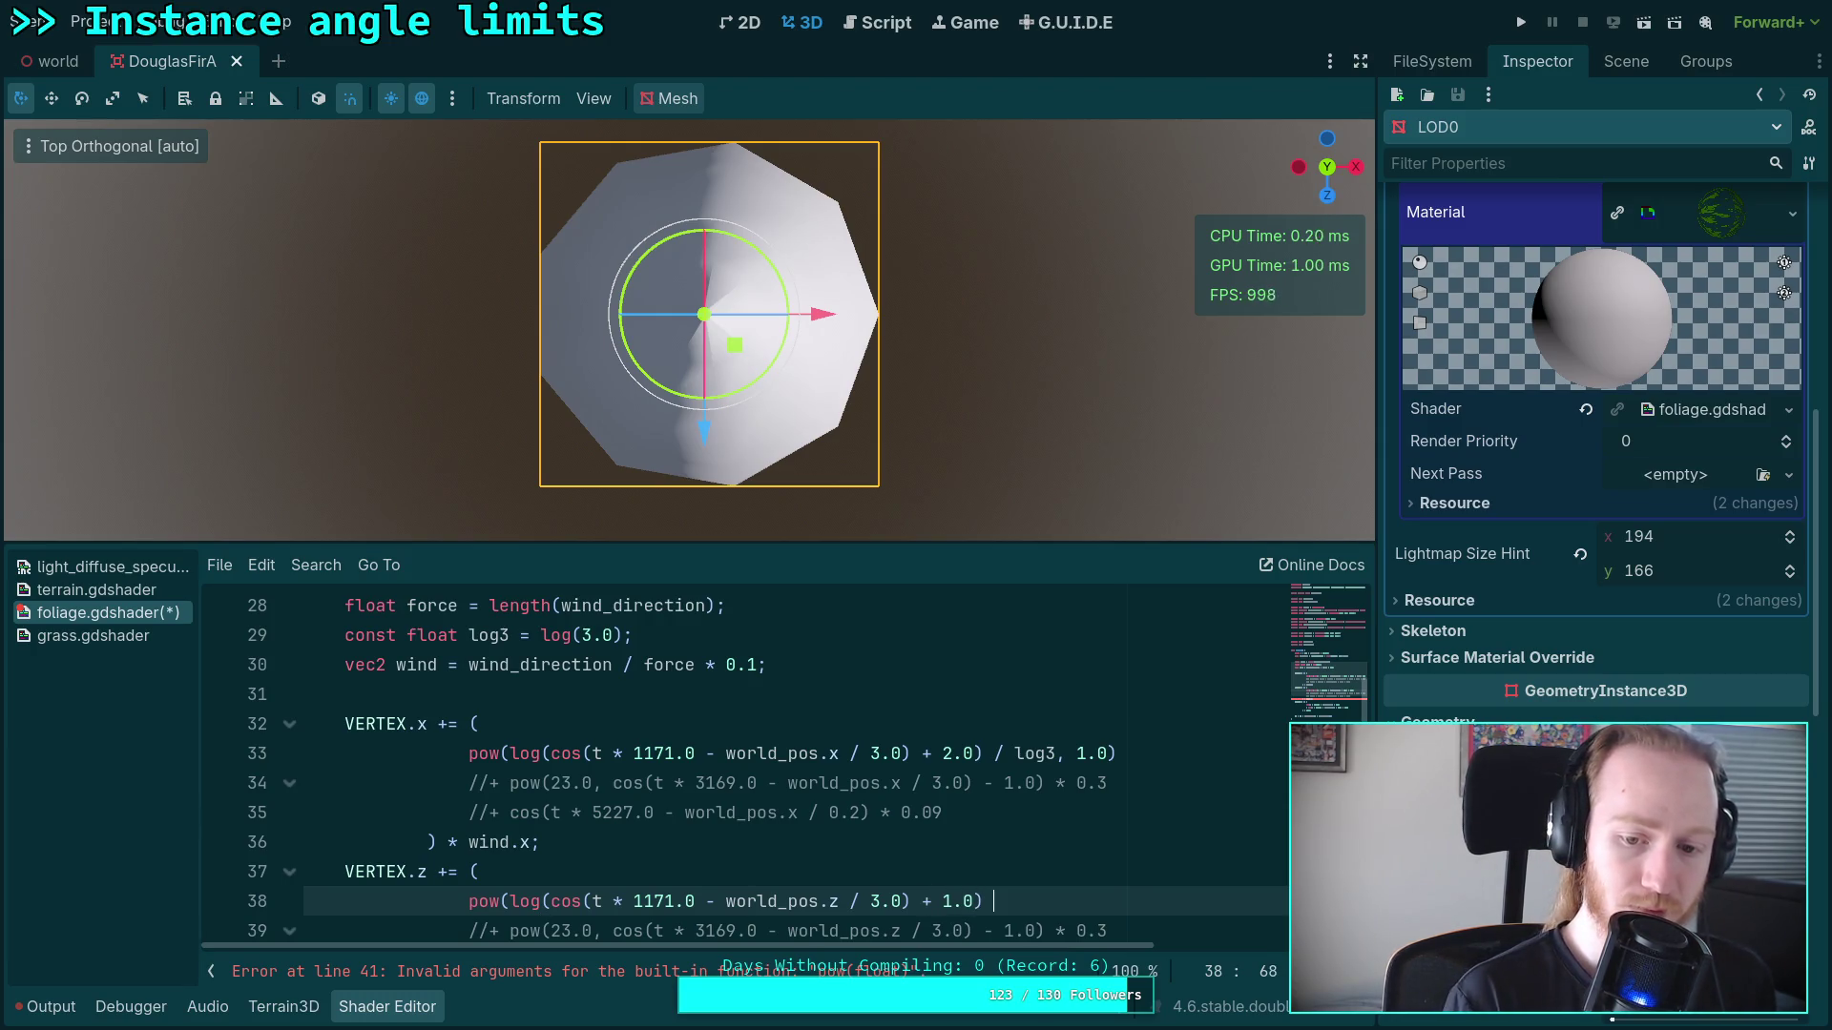
pyautogui.write('/log3')
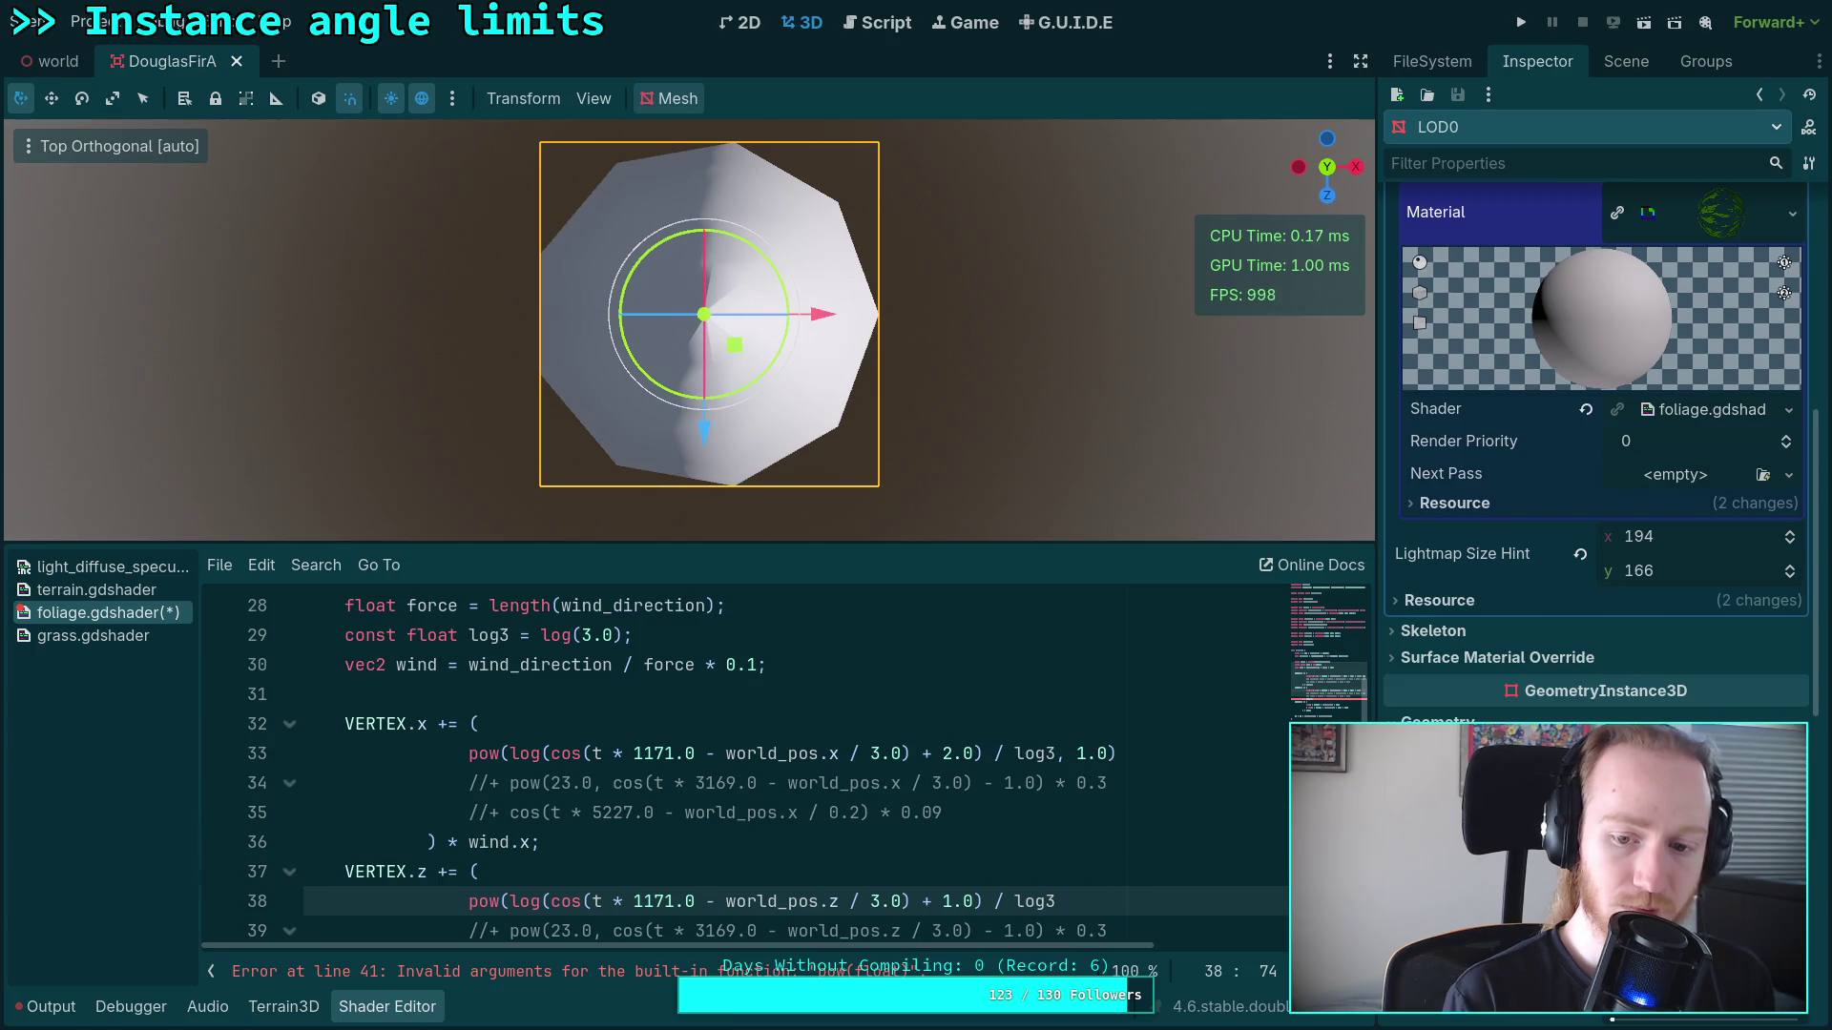
pyautogui.write(', 1.0)')
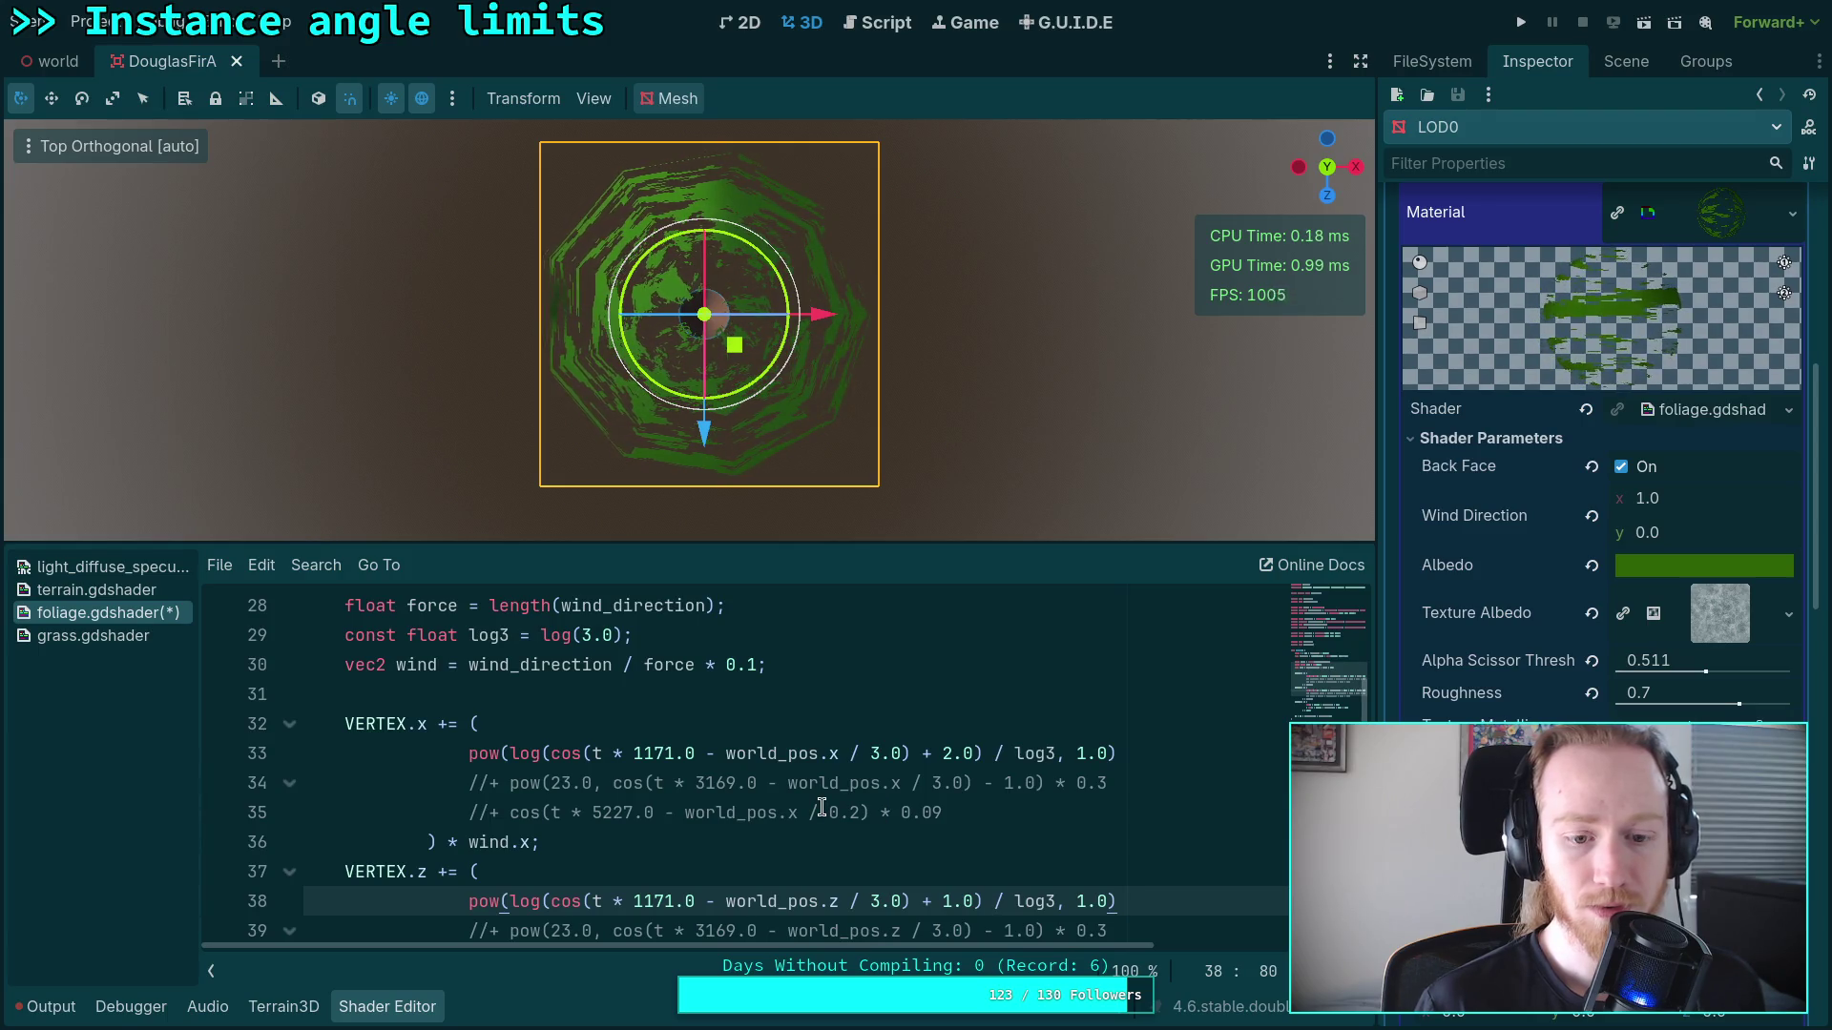
# Step: Try exponents 2.0 and 5.0 on the VERTEX.x term, ending at 2.0
pyautogui.click(1087, 754)
pyautogui.press('BackSpace')
pyautogui.write('2')
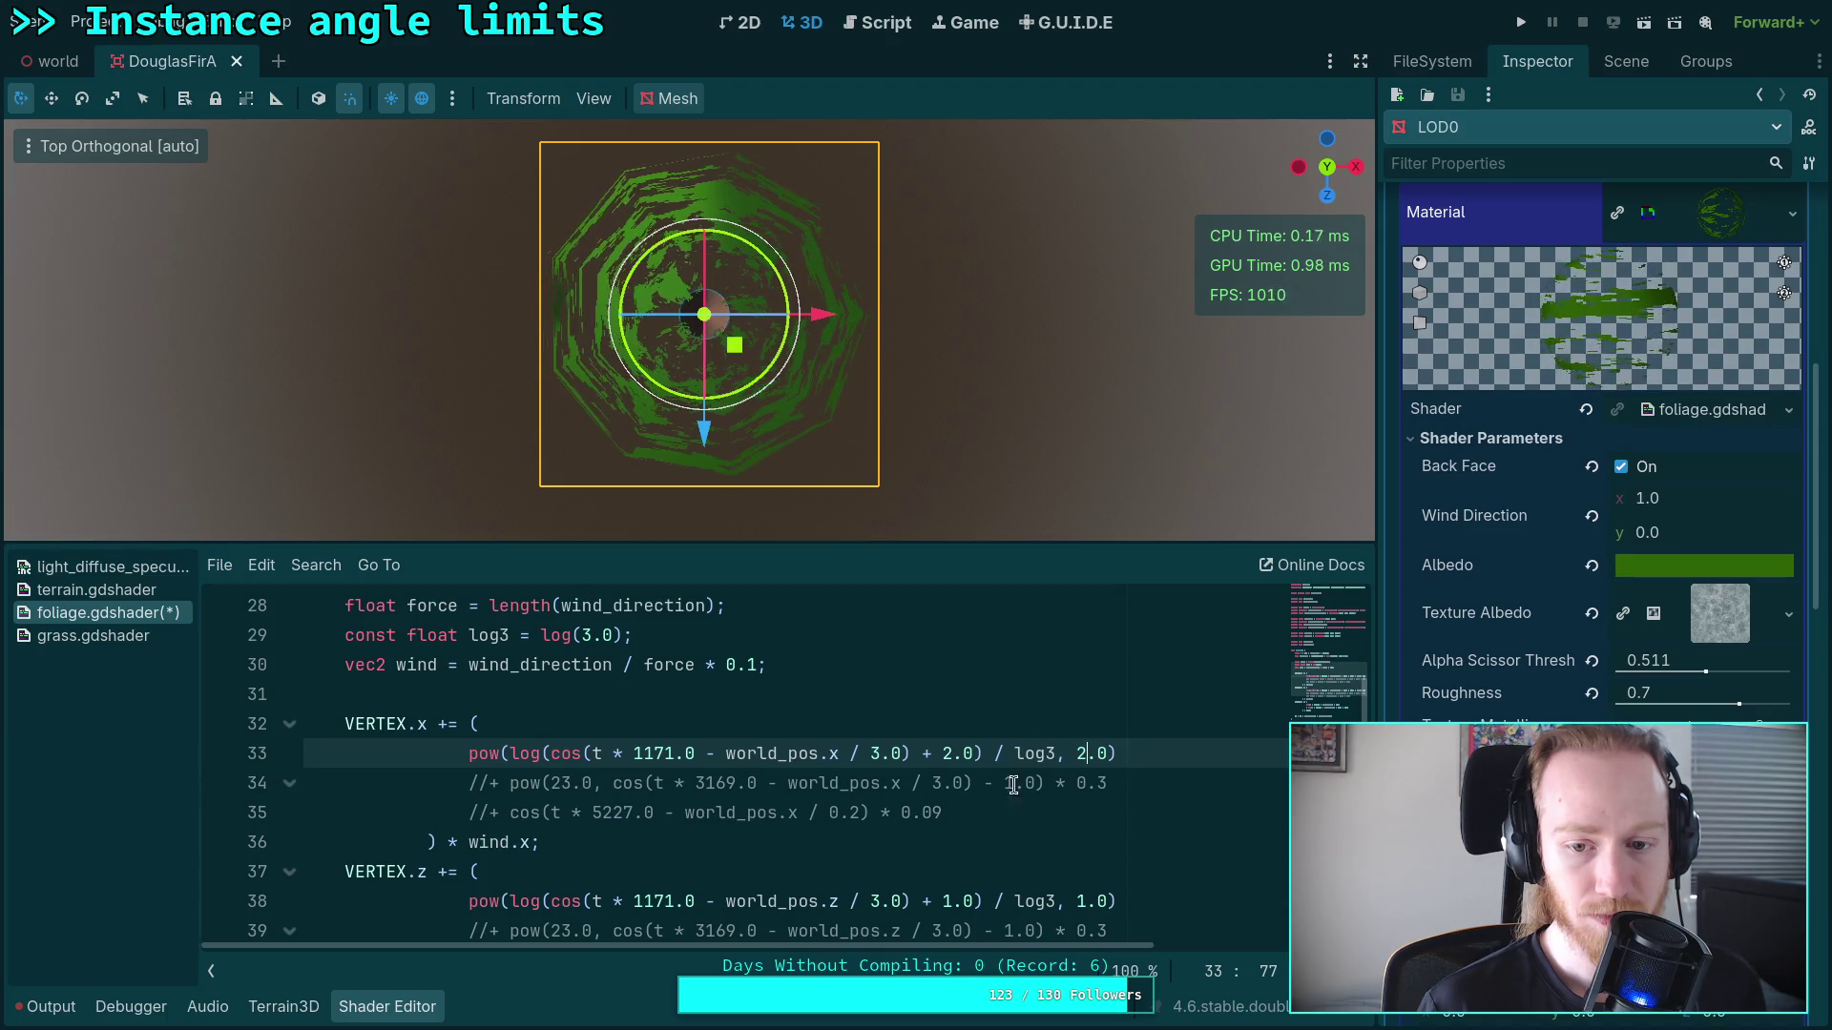
pyautogui.press('BackSpace')
pyautogui.write('5')
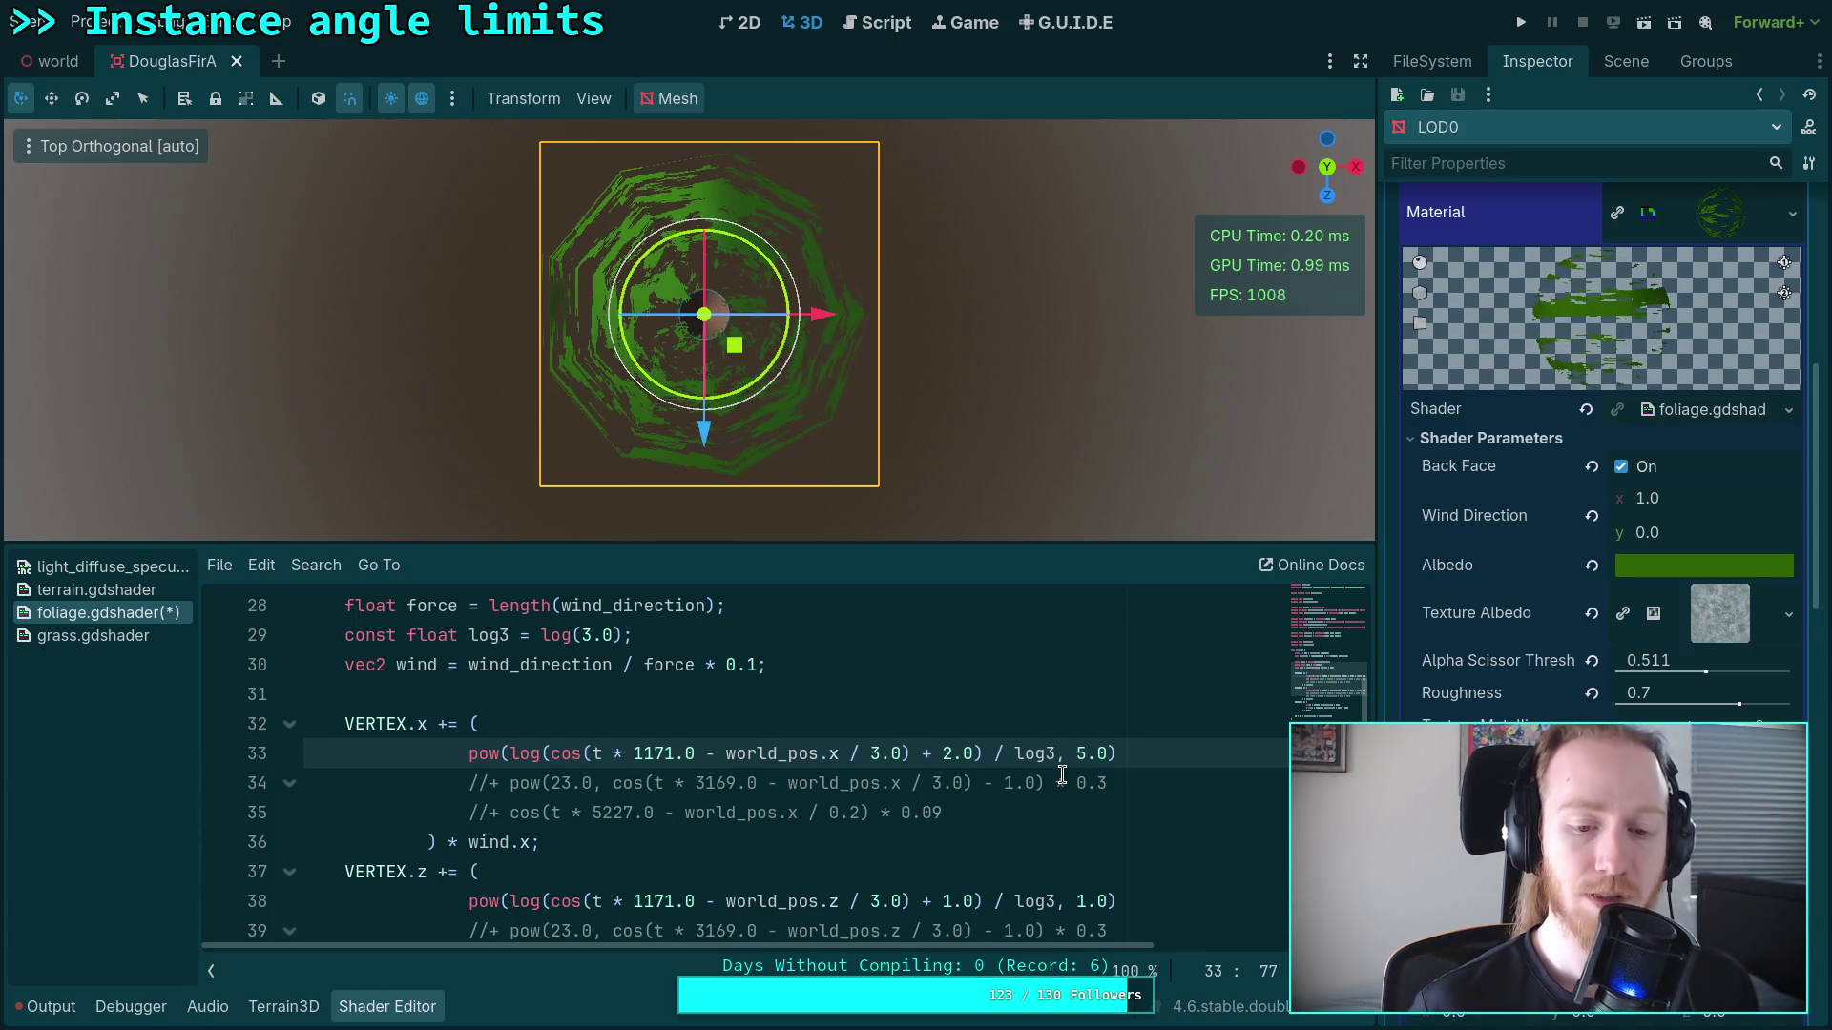
pyautogui.press('BackSpace')
pyautogui.write('2')
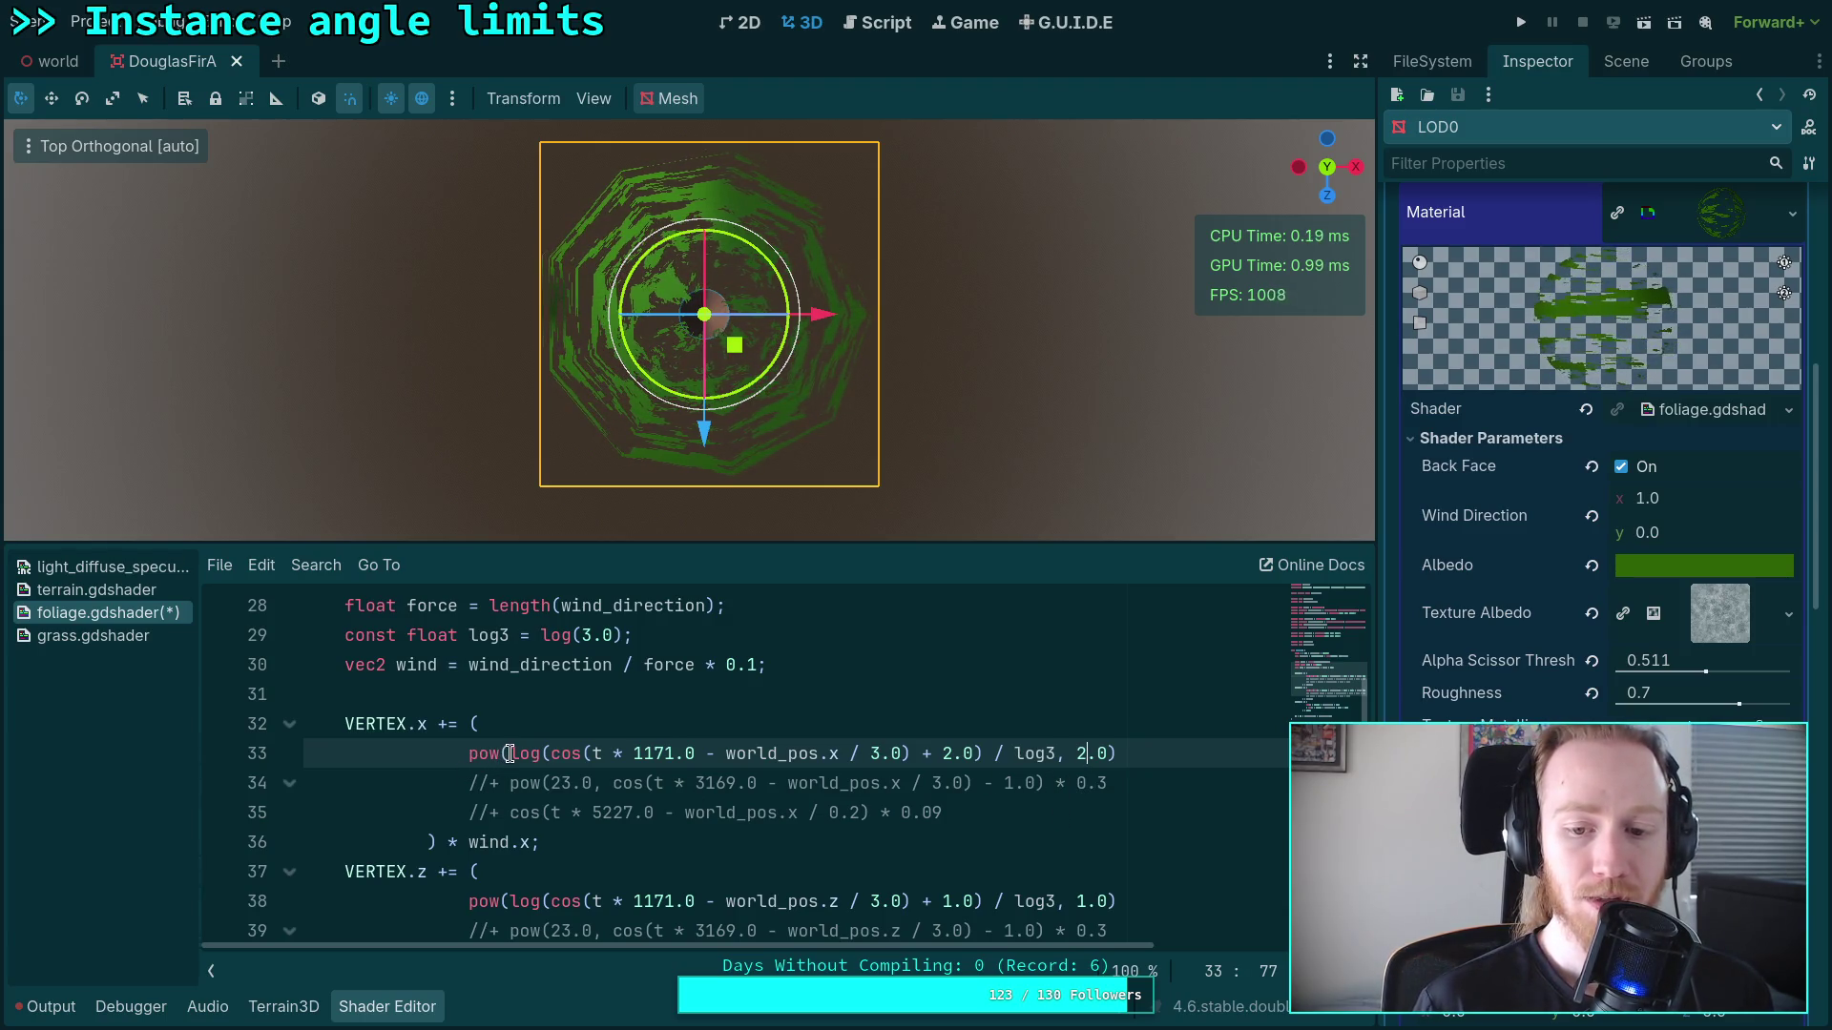
# Step: Remove the pow wrapper and its trailing exponent from line 33
pyautogui.moveTo(510, 753); pyautogui.dragTo(470, 754)
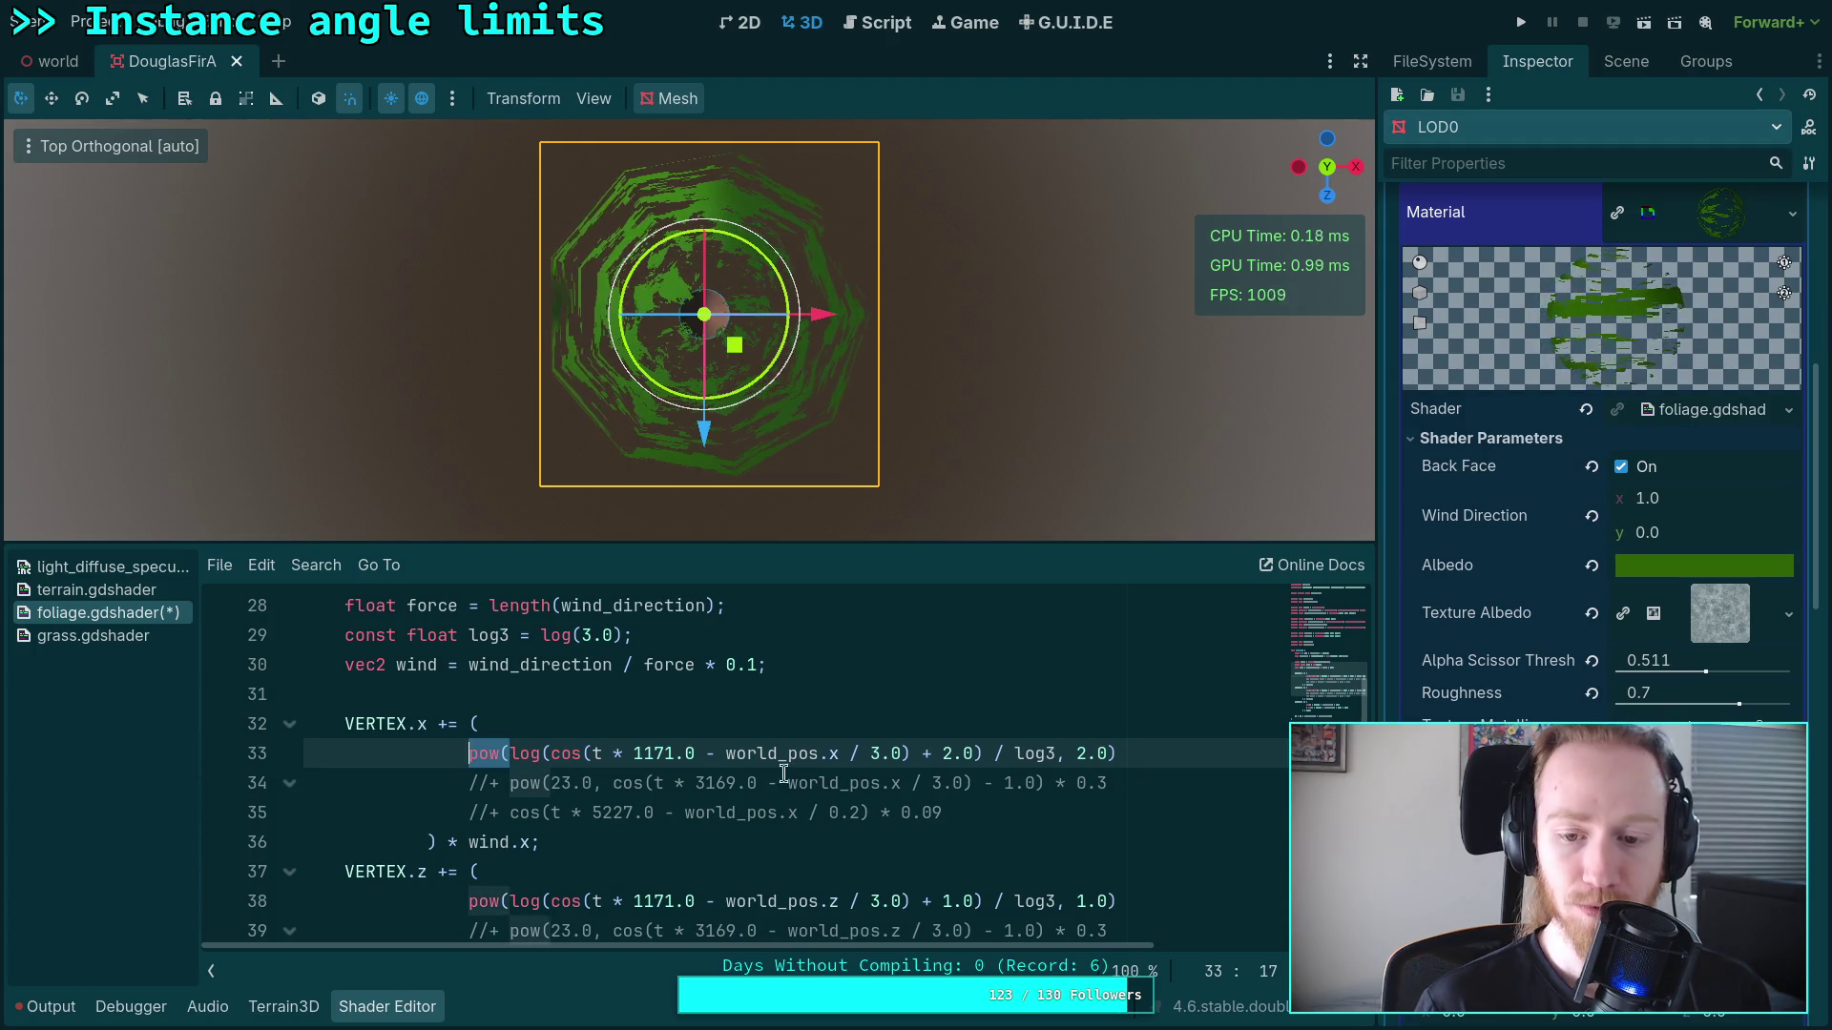
pyautogui.press('Delete')
pyautogui.press('Delete')
pyautogui.moveTo(1014, 754); pyautogui.dragTo(1084, 756)
pyautogui.press('BackSpace')
# Step: Delete the old 23.0 base in line 34's commented term
pyautogui.click(565, 783)
pyautogui.moveTo(570, 783); pyautogui.dragTo(660, 782)
pyautogui.press('Delete')
# Step: Wrap line 34's cosine in log(cos(...) + 2.0) / log3 inside the pow call
pyautogui.press('BackSpace')
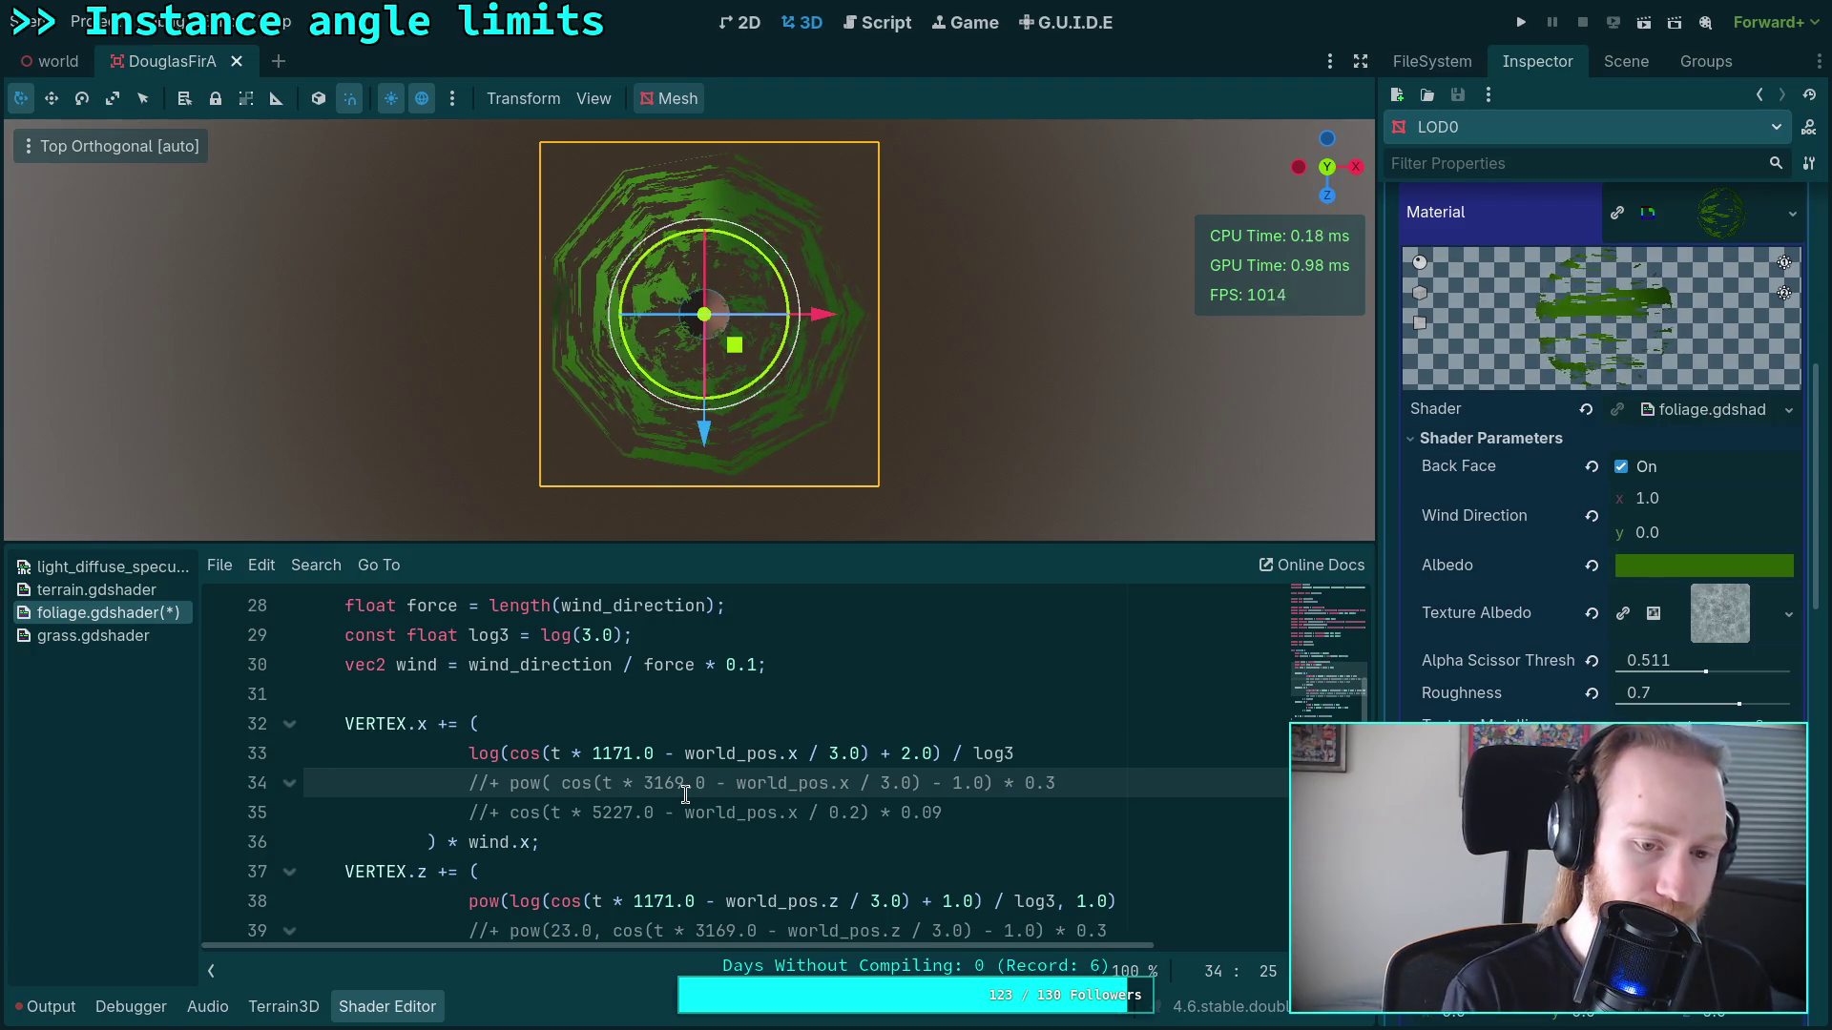
pyautogui.press('Delete')
pyautogui.write('log(')
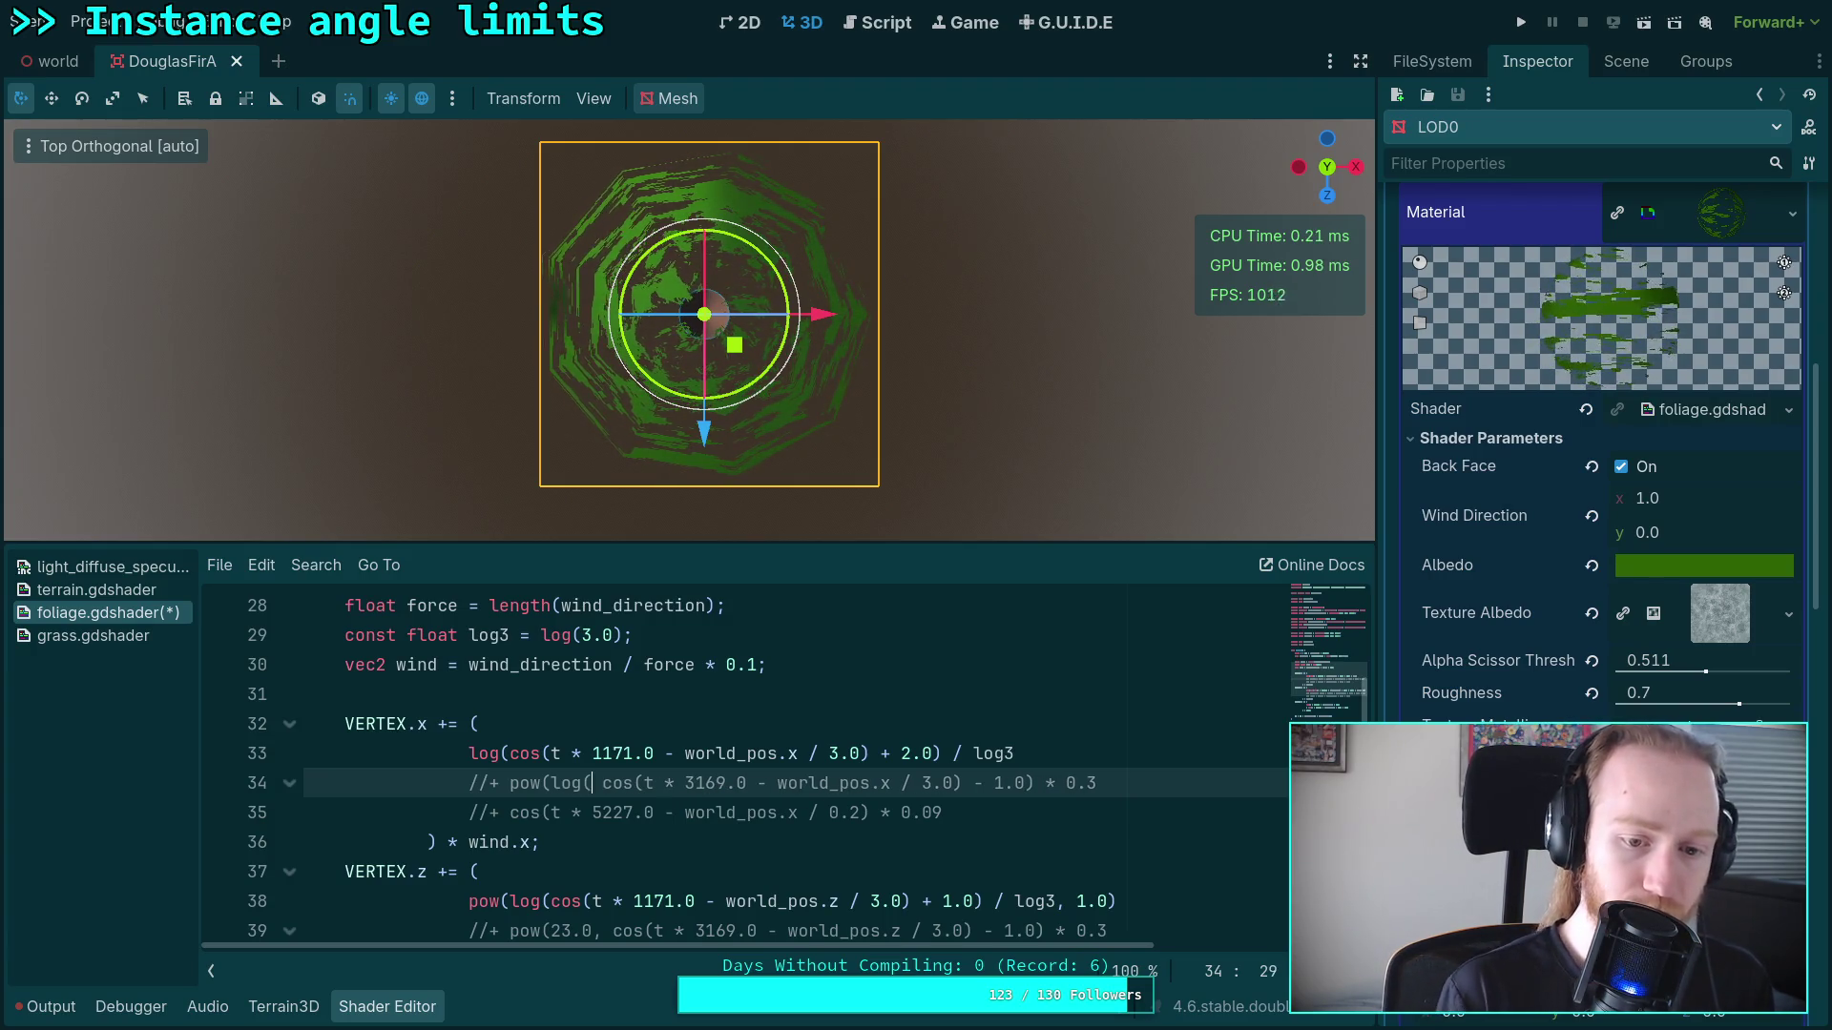
pyautogui.press('Right')
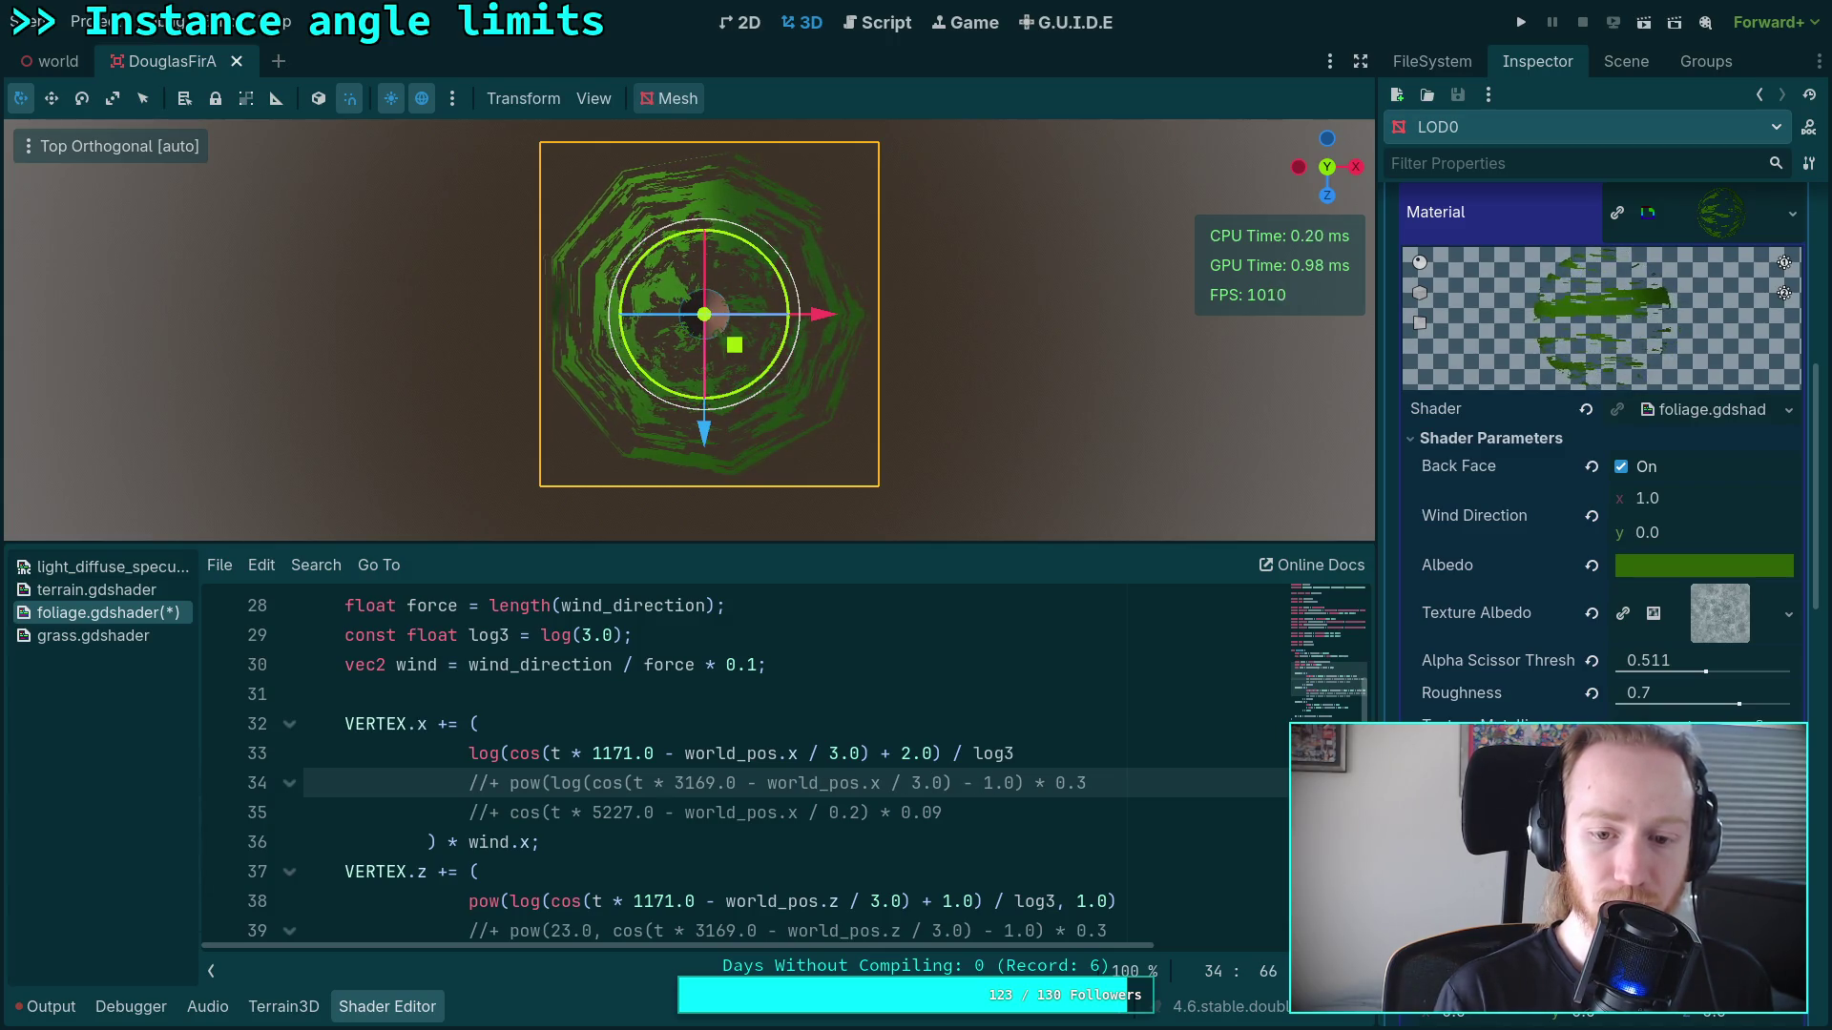
pyautogui.press('BackSpace')
pyautogui.write('+')
pyautogui.press('Right')
pyautogui.press('Delete')
pyautogui.write('2')
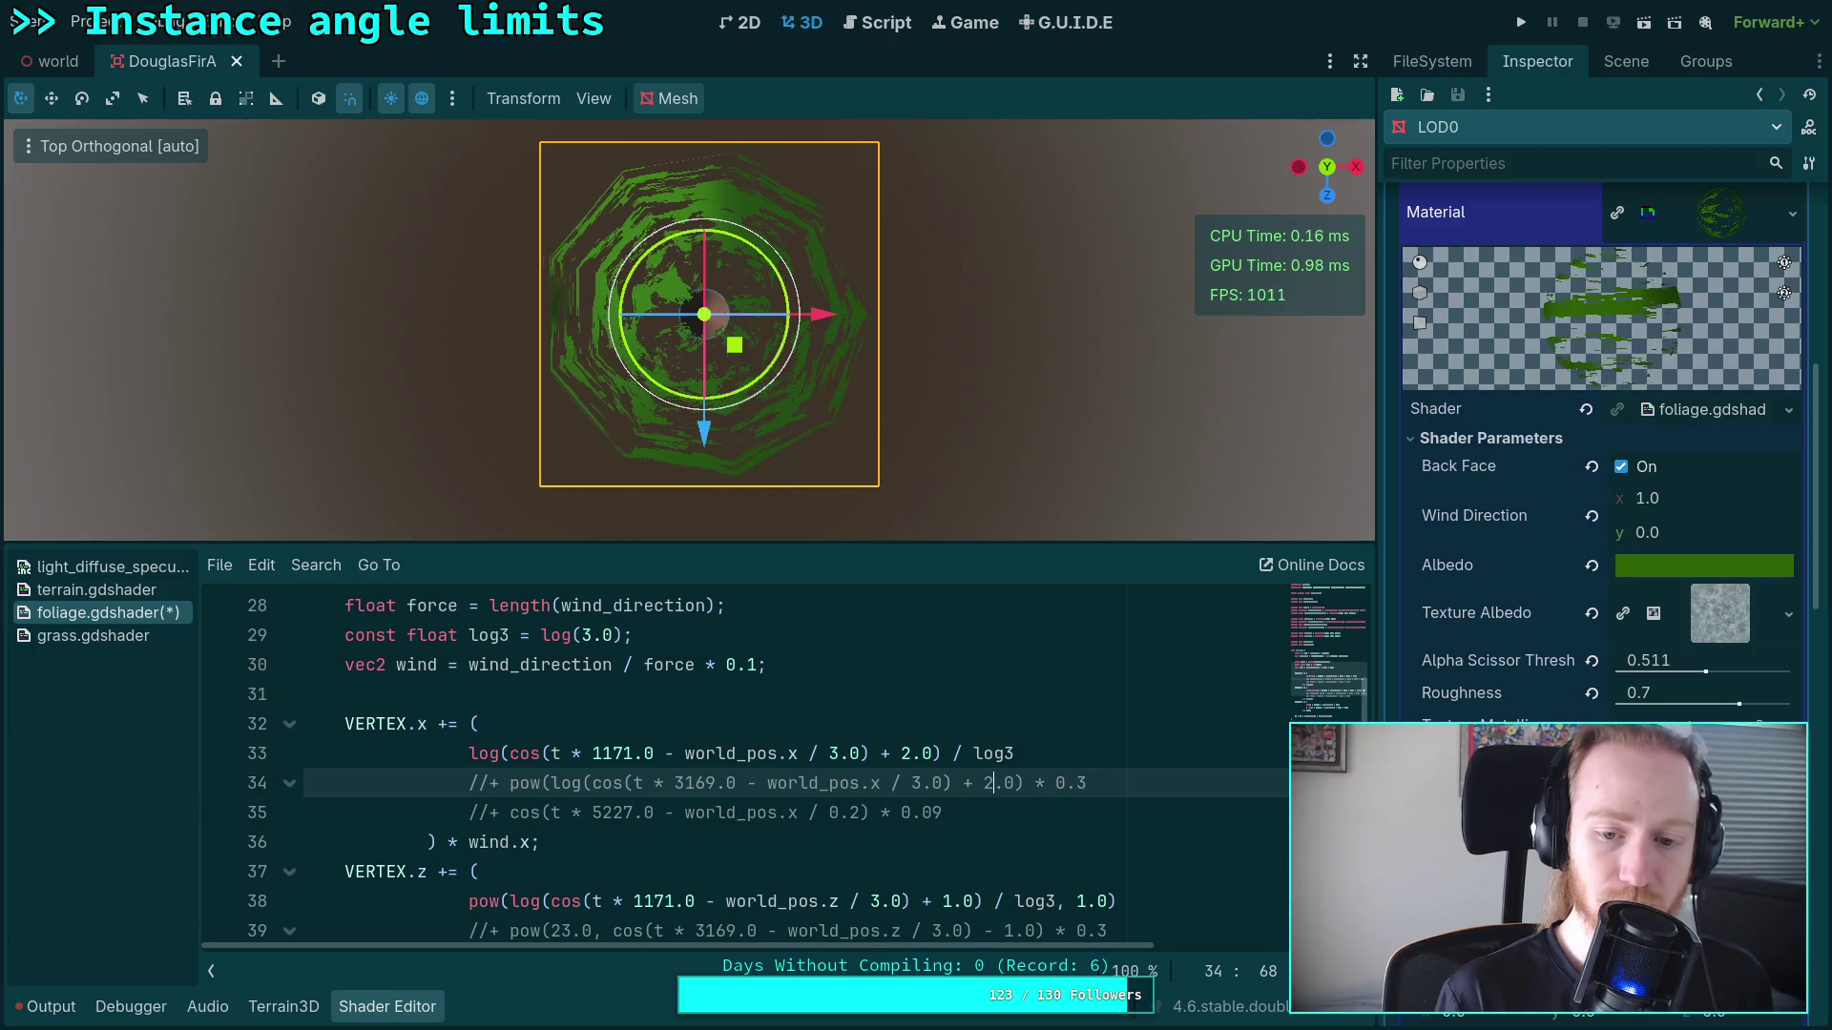
pyautogui.press('Right')
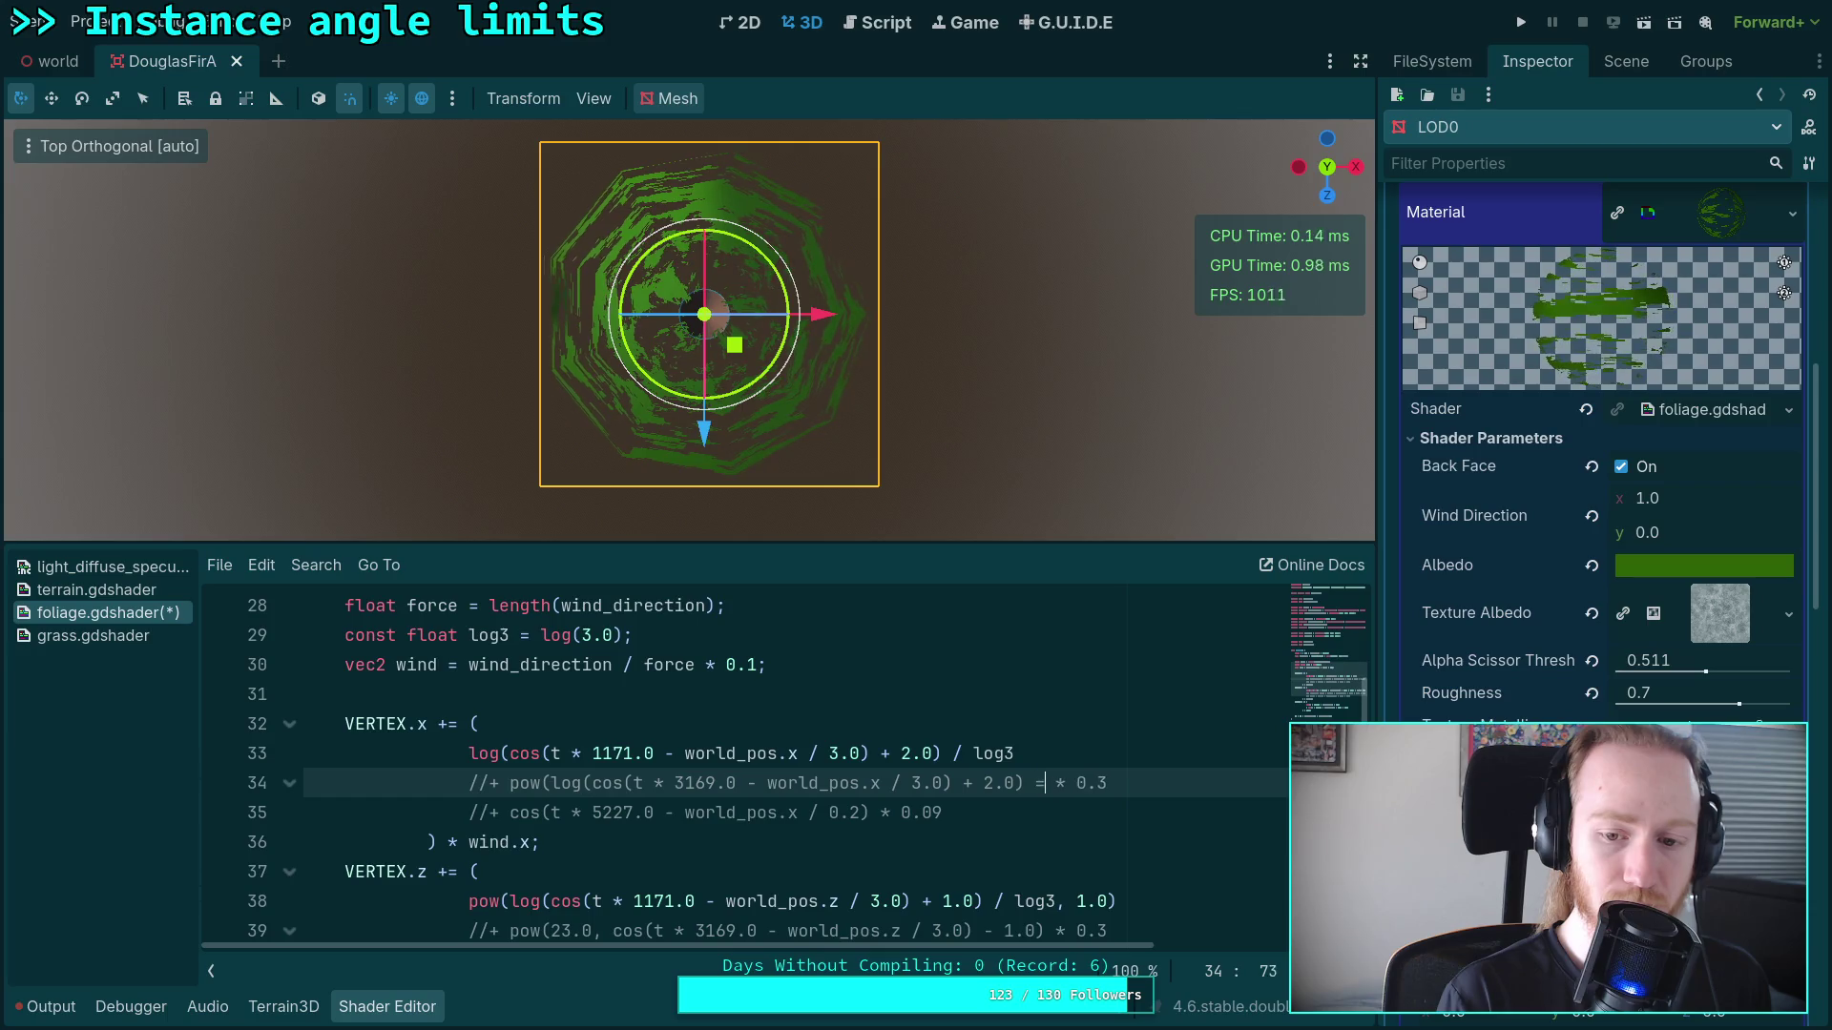
pyautogui.write('/ ')
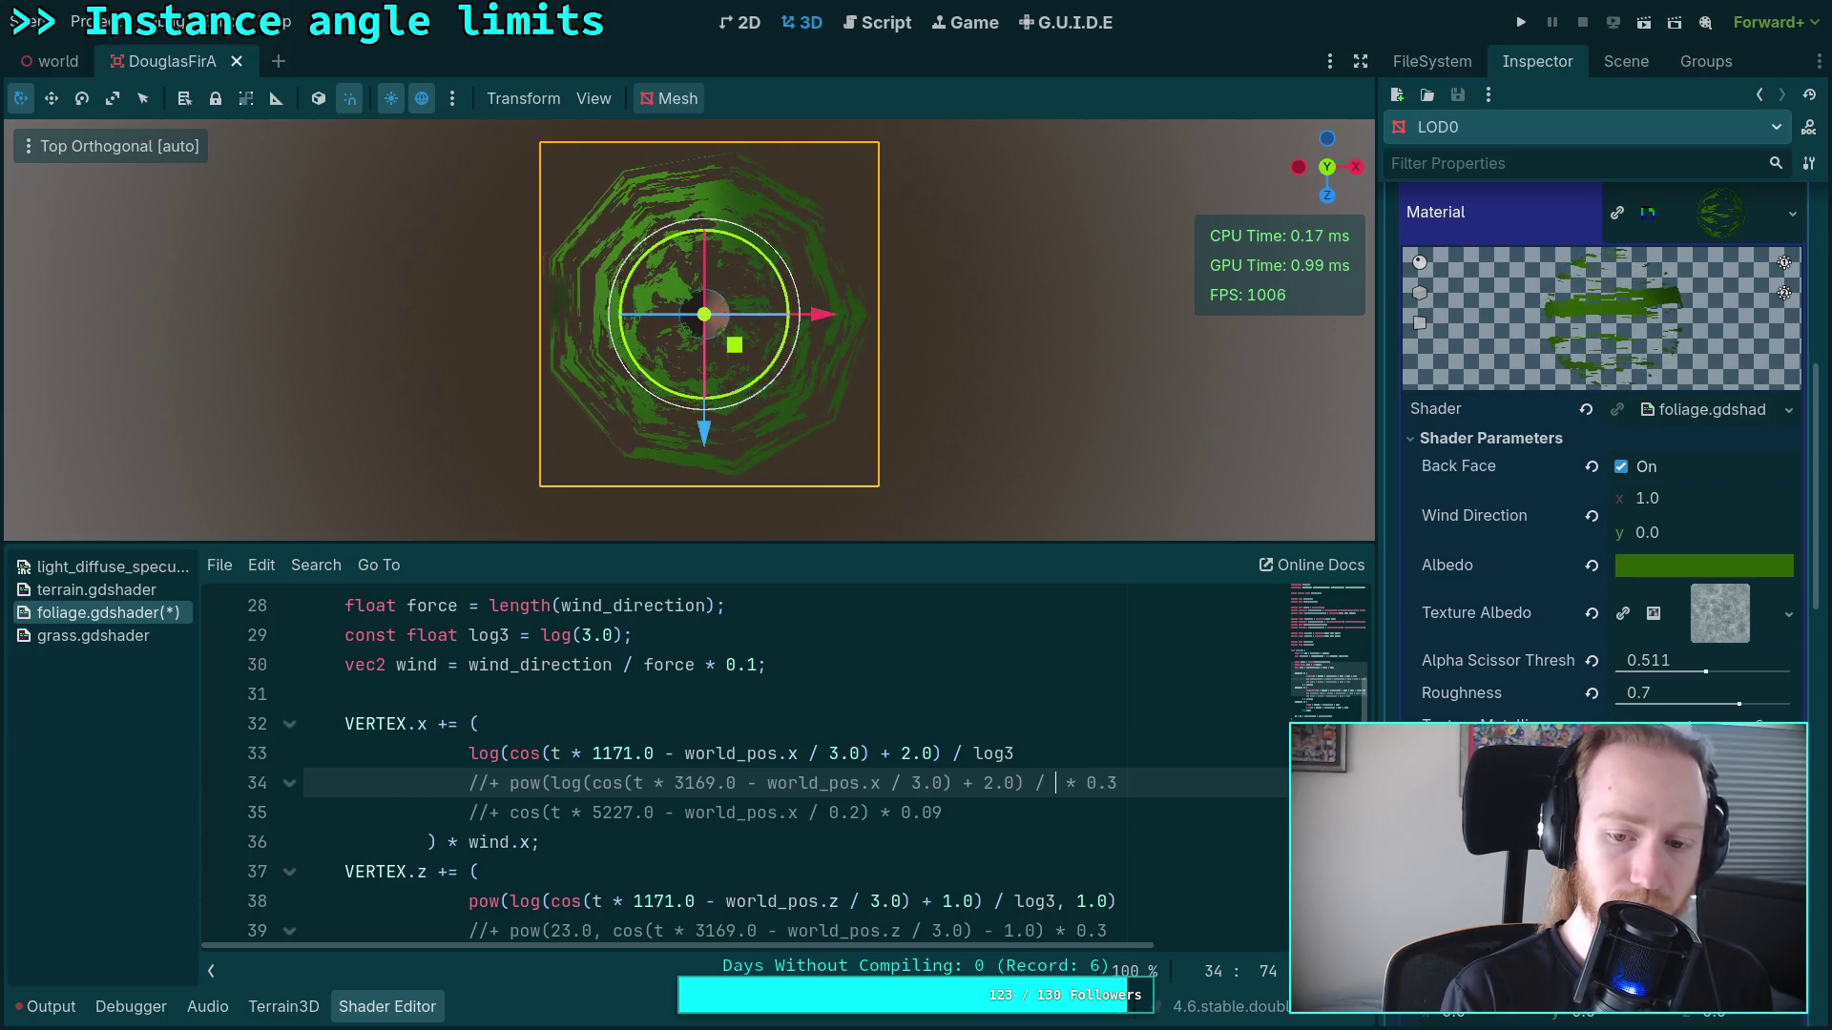
pyautogui.write('log3)')
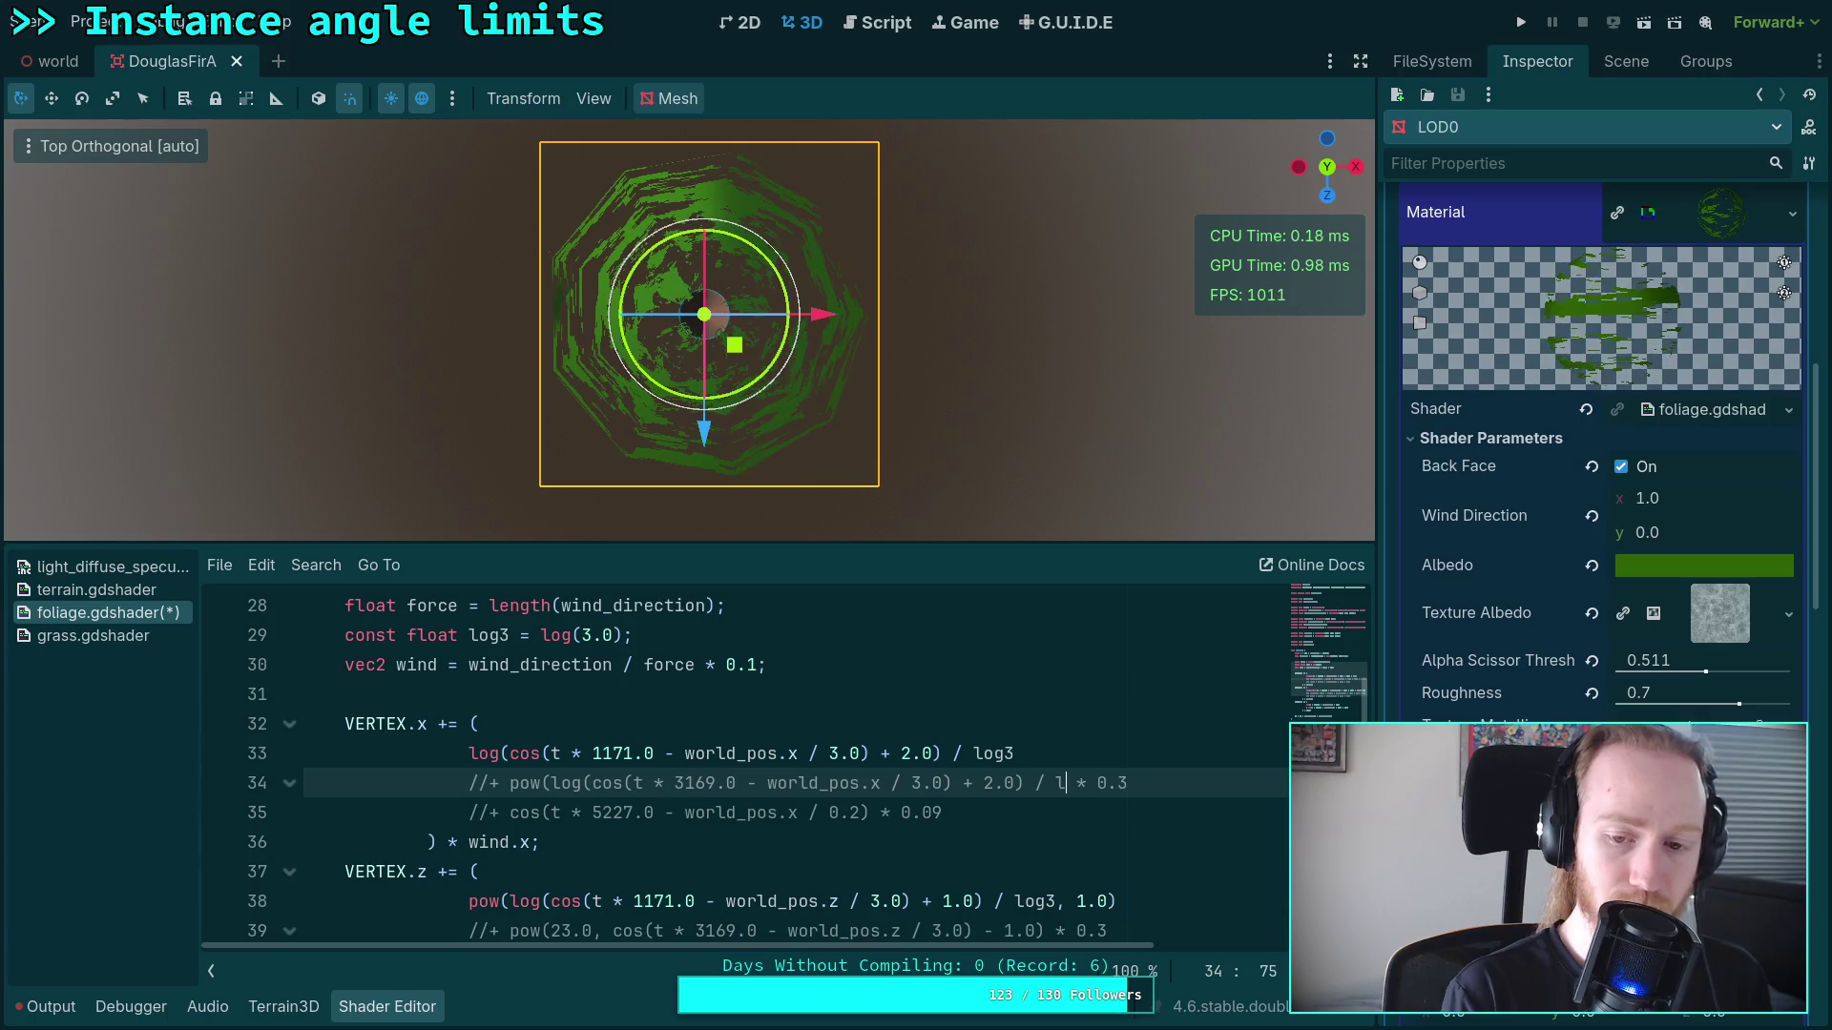
# Step: Replace the old 0.3 multiplier with a pow exponent of 5.0
pyautogui.press('BackSpace')
pyautogui.write(',')
pyautogui.press('Delete')
pyautogui.press('Delete')
pyautogui.press('Delete')
pyautogui.press('Delete')
pyautogui.press('Delete')
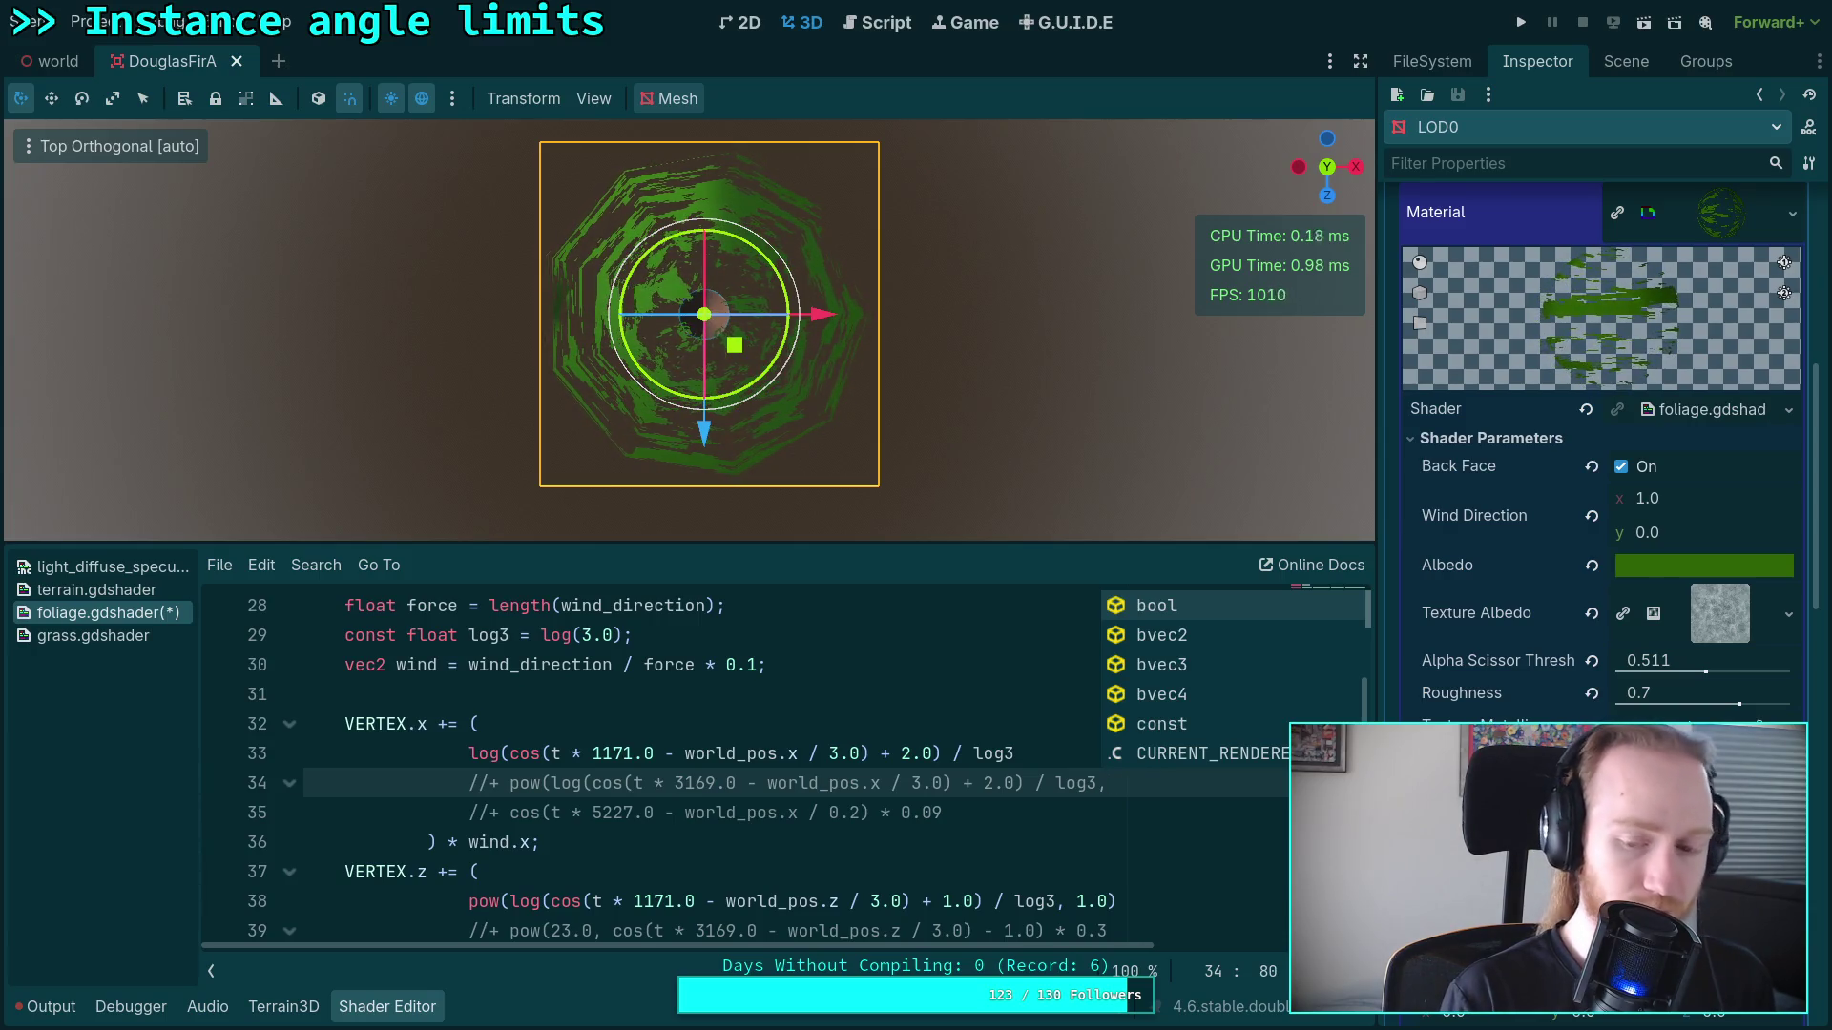
pyautogui.write('2.0)')
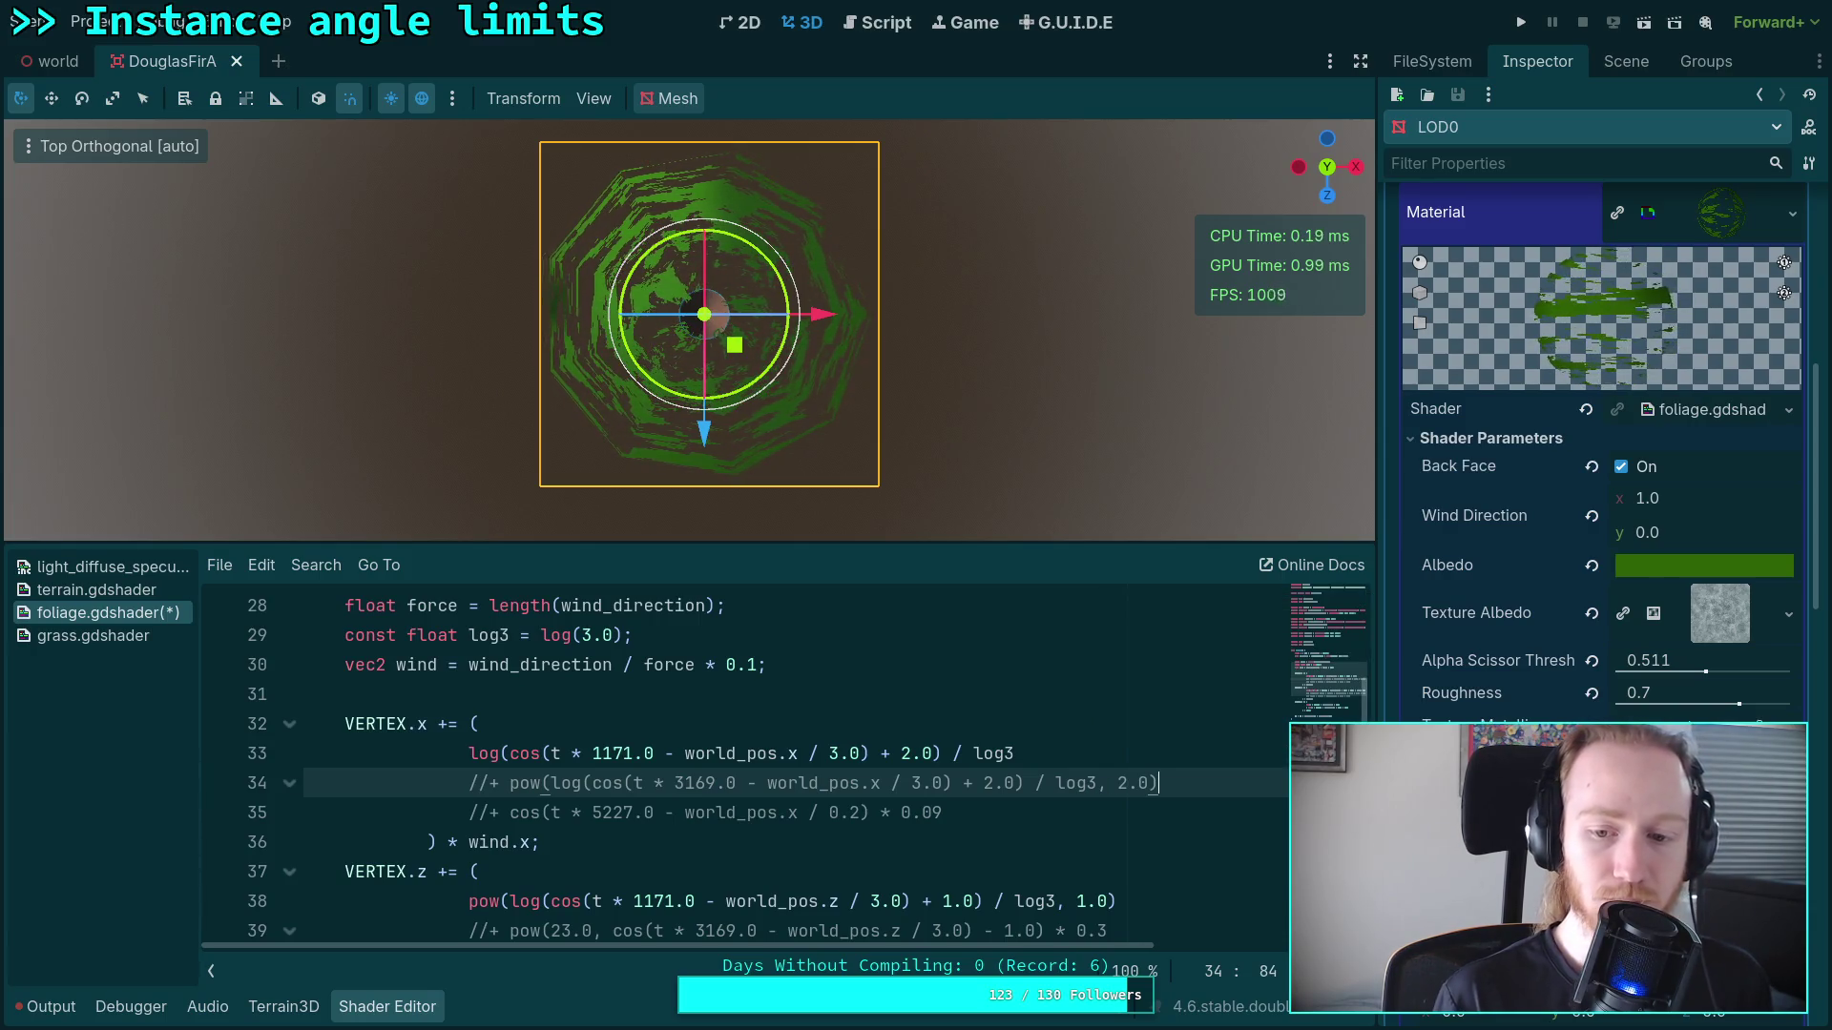
pyautogui.press('BackSpace')
pyautogui.write('5')
# Step: Remove the // marker so the second VERTEX.x term on line 34 is active
pyautogui.click(490, 783)
pyautogui.press('BackSpace')
pyautogui.press('BackSpace')
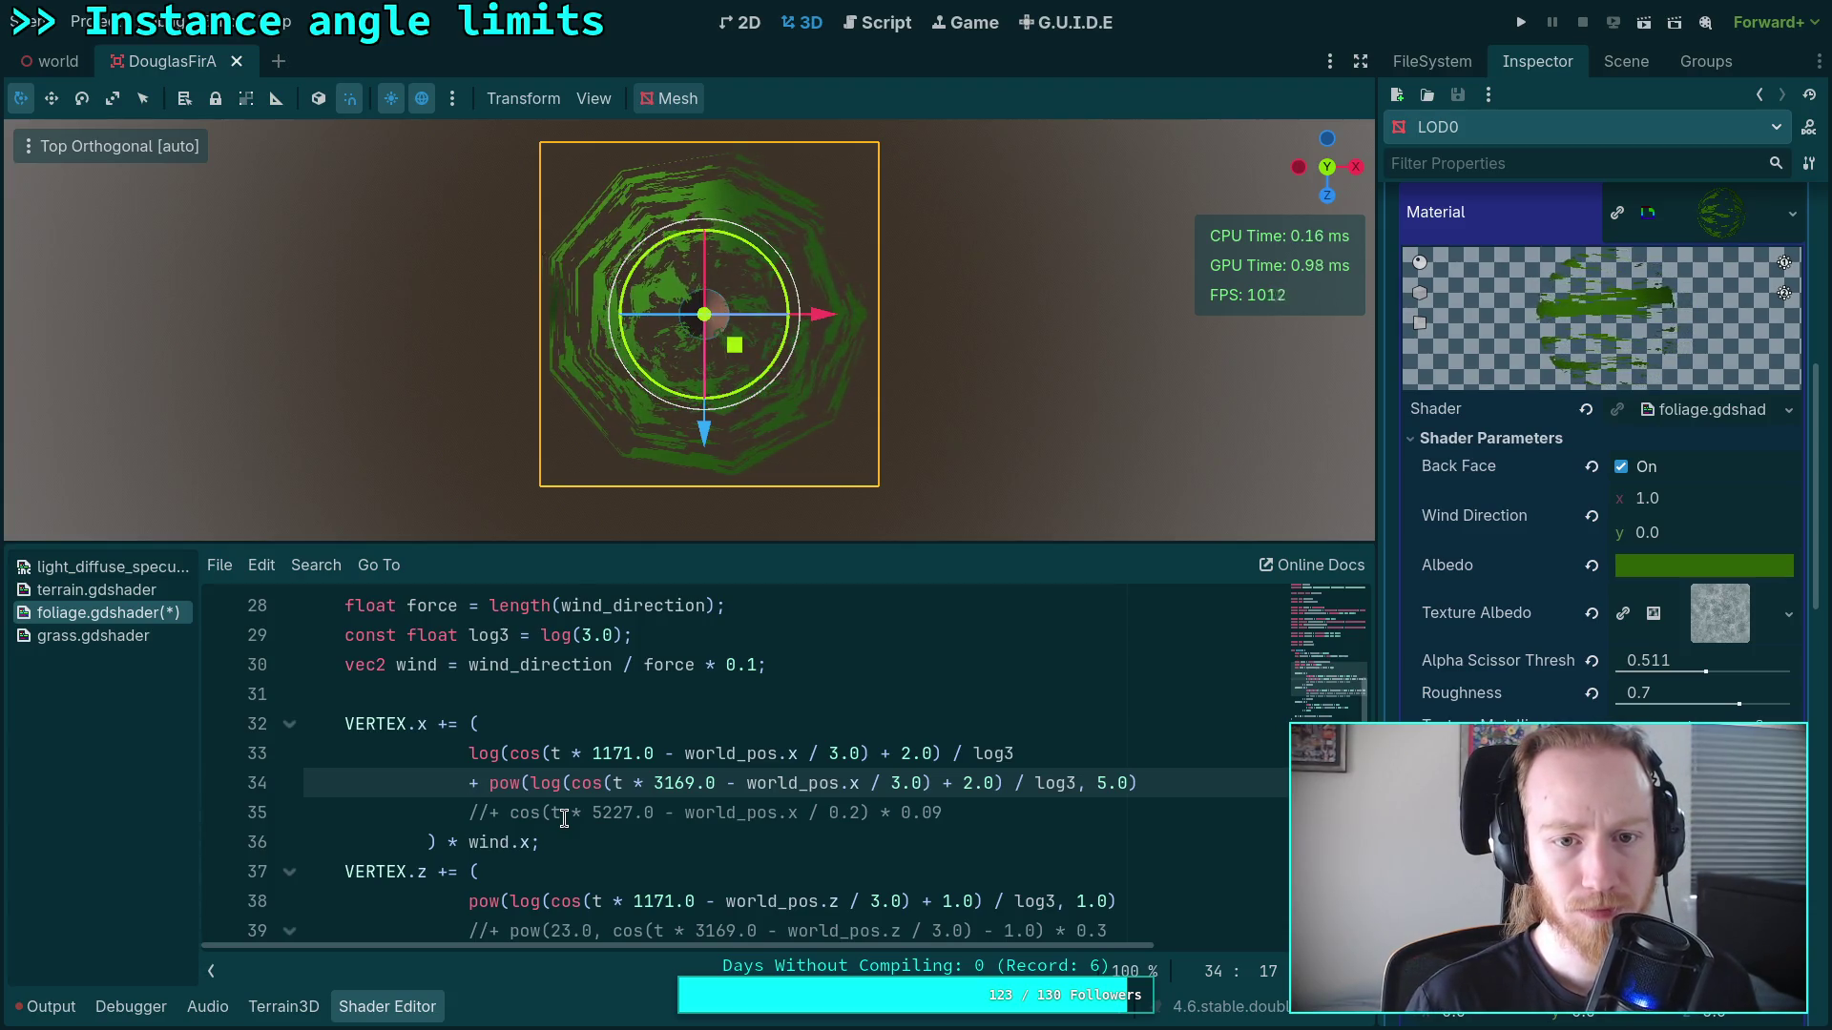
pyautogui.scroll(2, 564, 818)
pyautogui.scroll(-3, 591, 802)
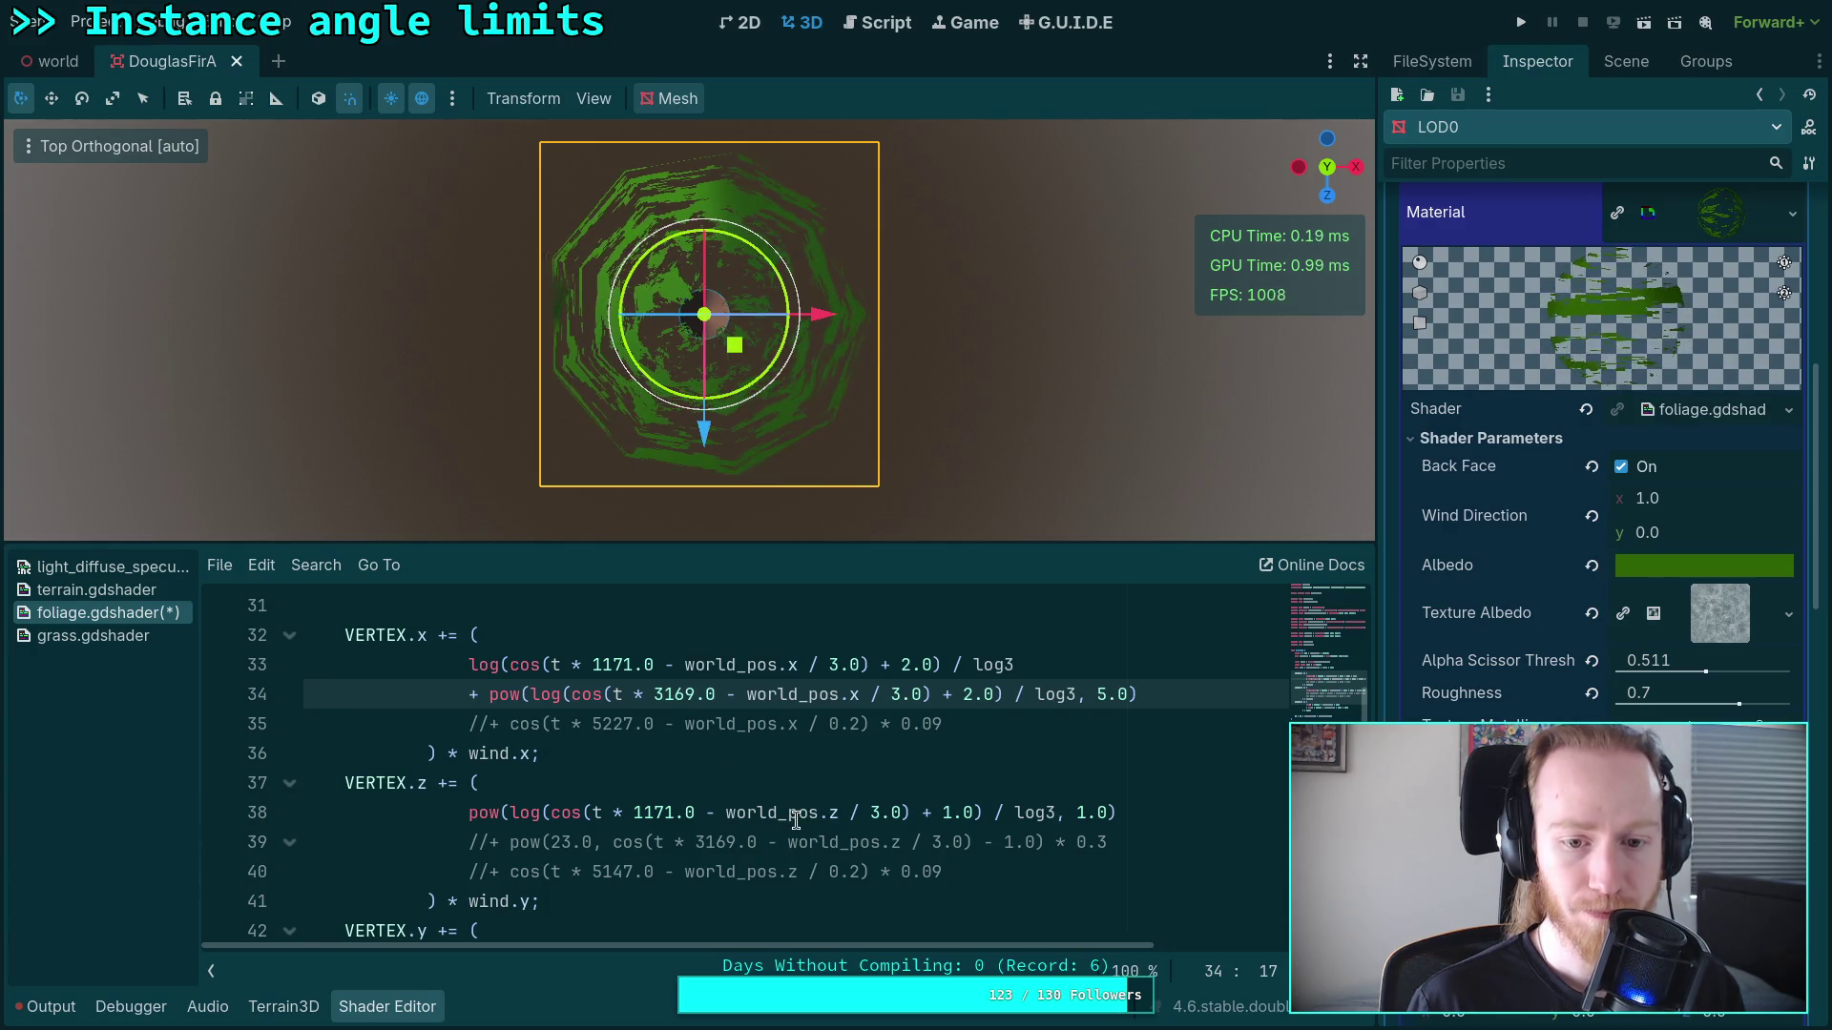
pyautogui.scroll(1, 907, 766)
# Step: Append * 0.2 to line 34, drop world_pos.x's / 3.0 divisor, then switch to Desmos
pyautogui.click(1223, 781)
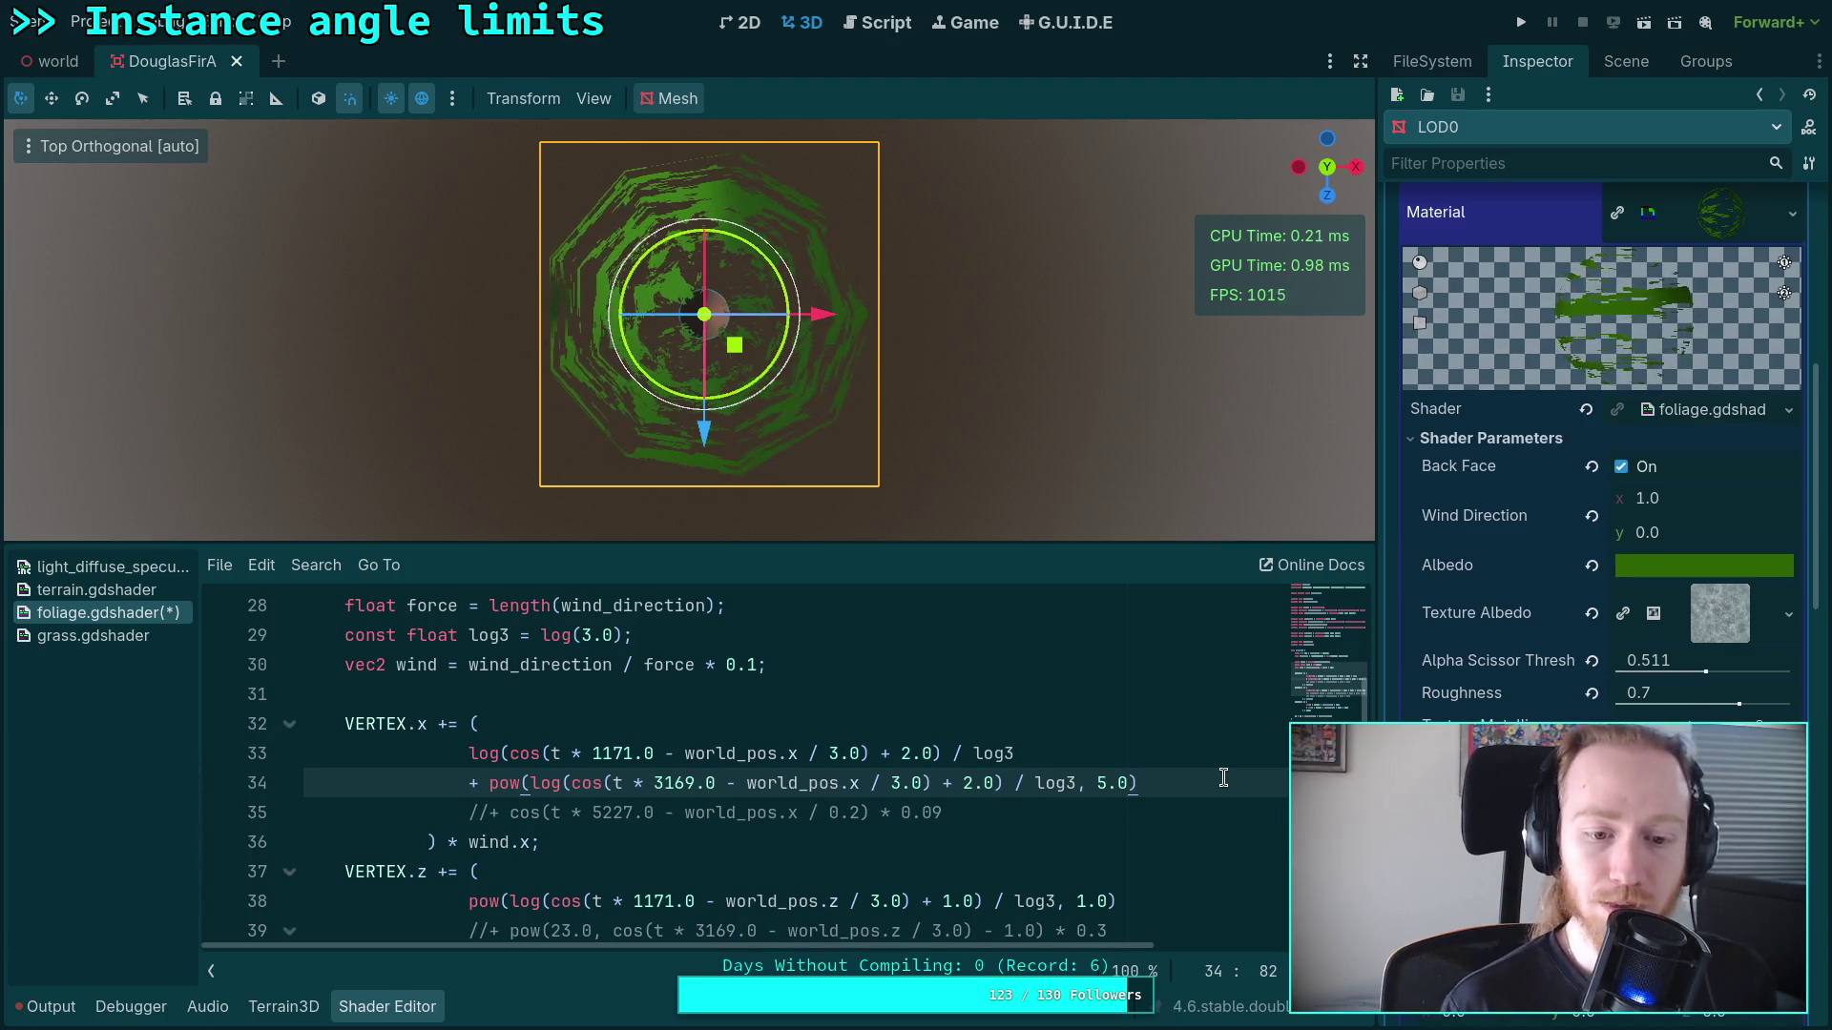
pyautogui.write('* 0.5')
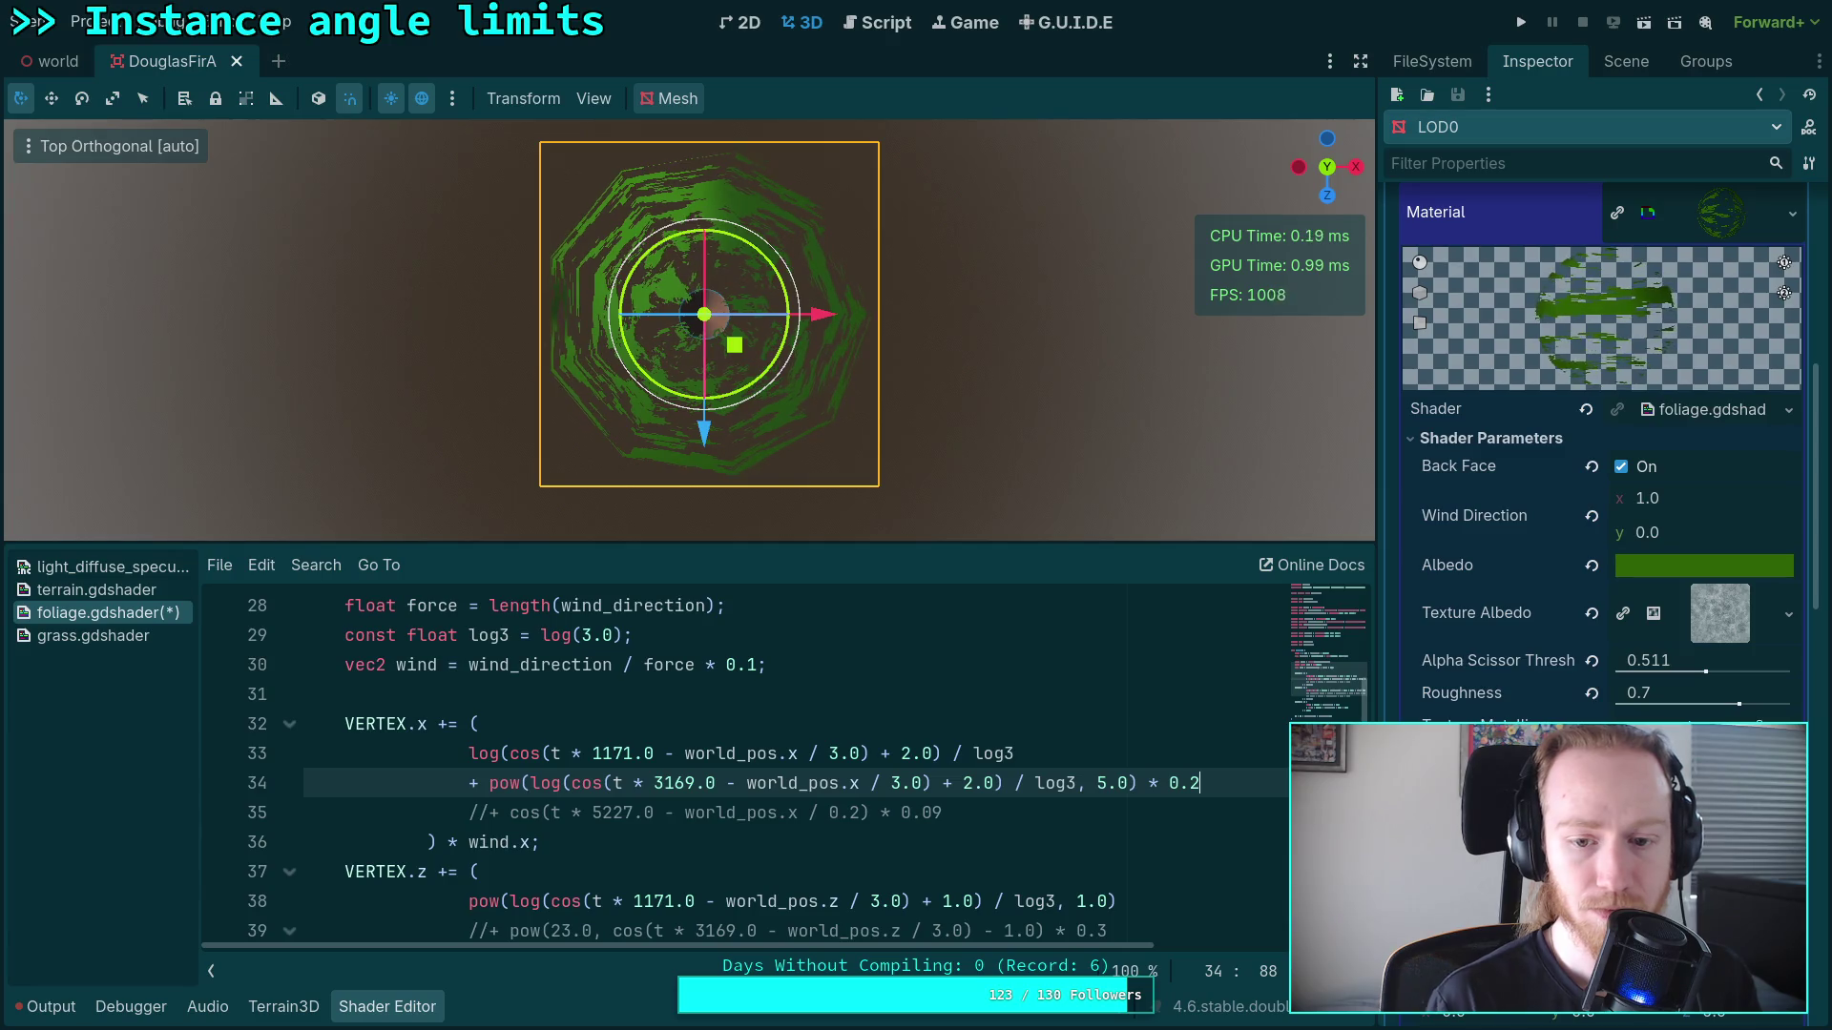
pyautogui.click(893, 784)
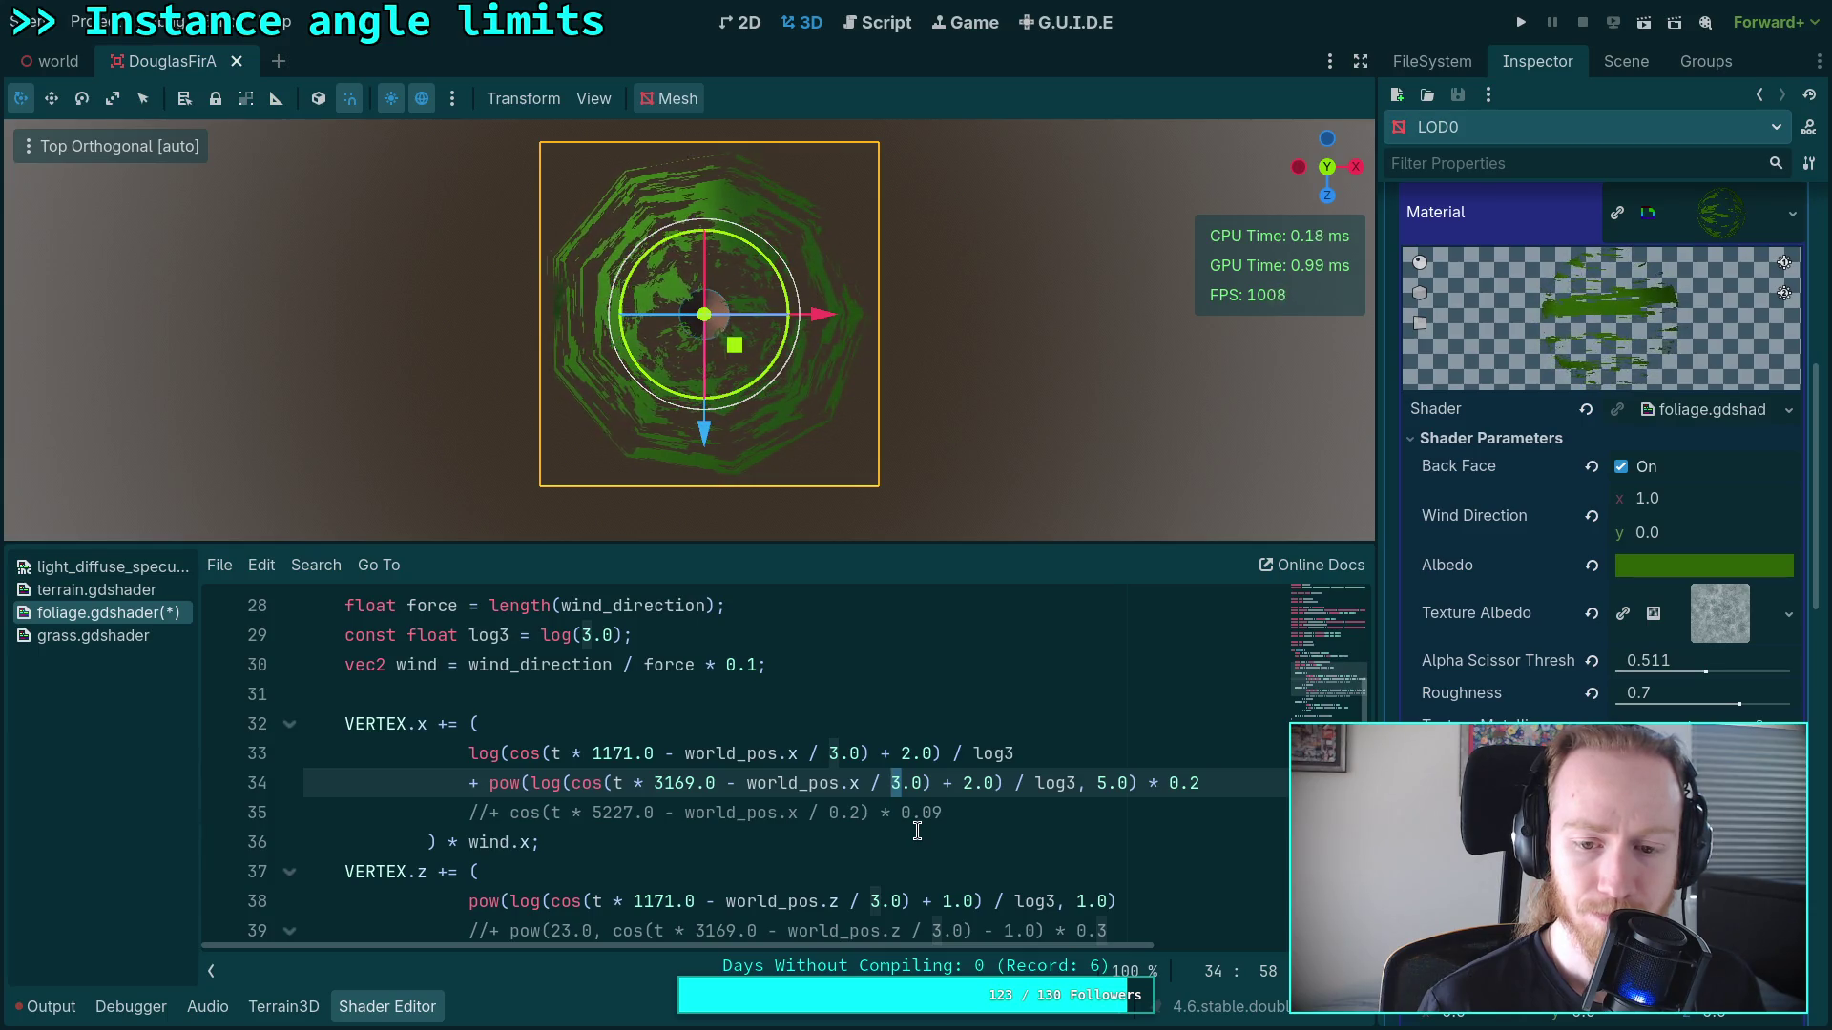
pyautogui.click(896, 785)
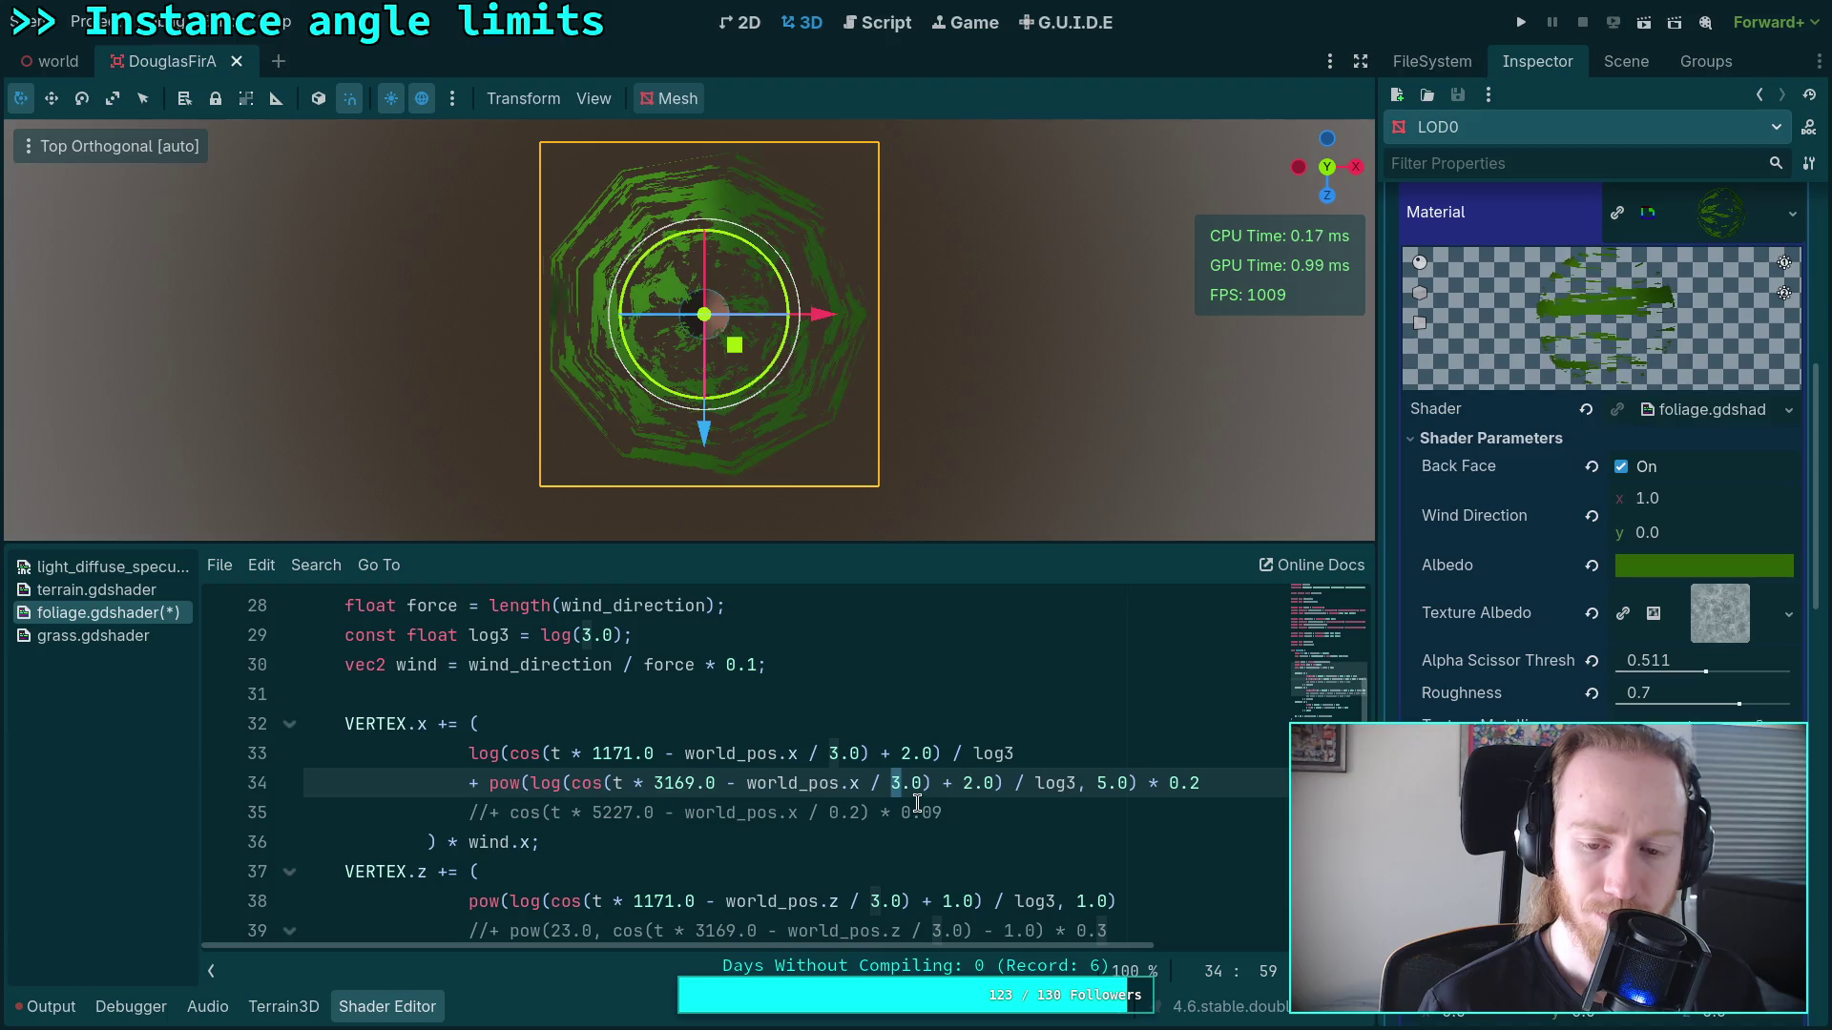
pyautogui.press('Left')
pyautogui.press('Left')
pyautogui.press('Left')
pyautogui.press('Delete')
pyautogui.press('Delete')
pyautogui.press('Delete')
pyautogui.press('BackSpace')
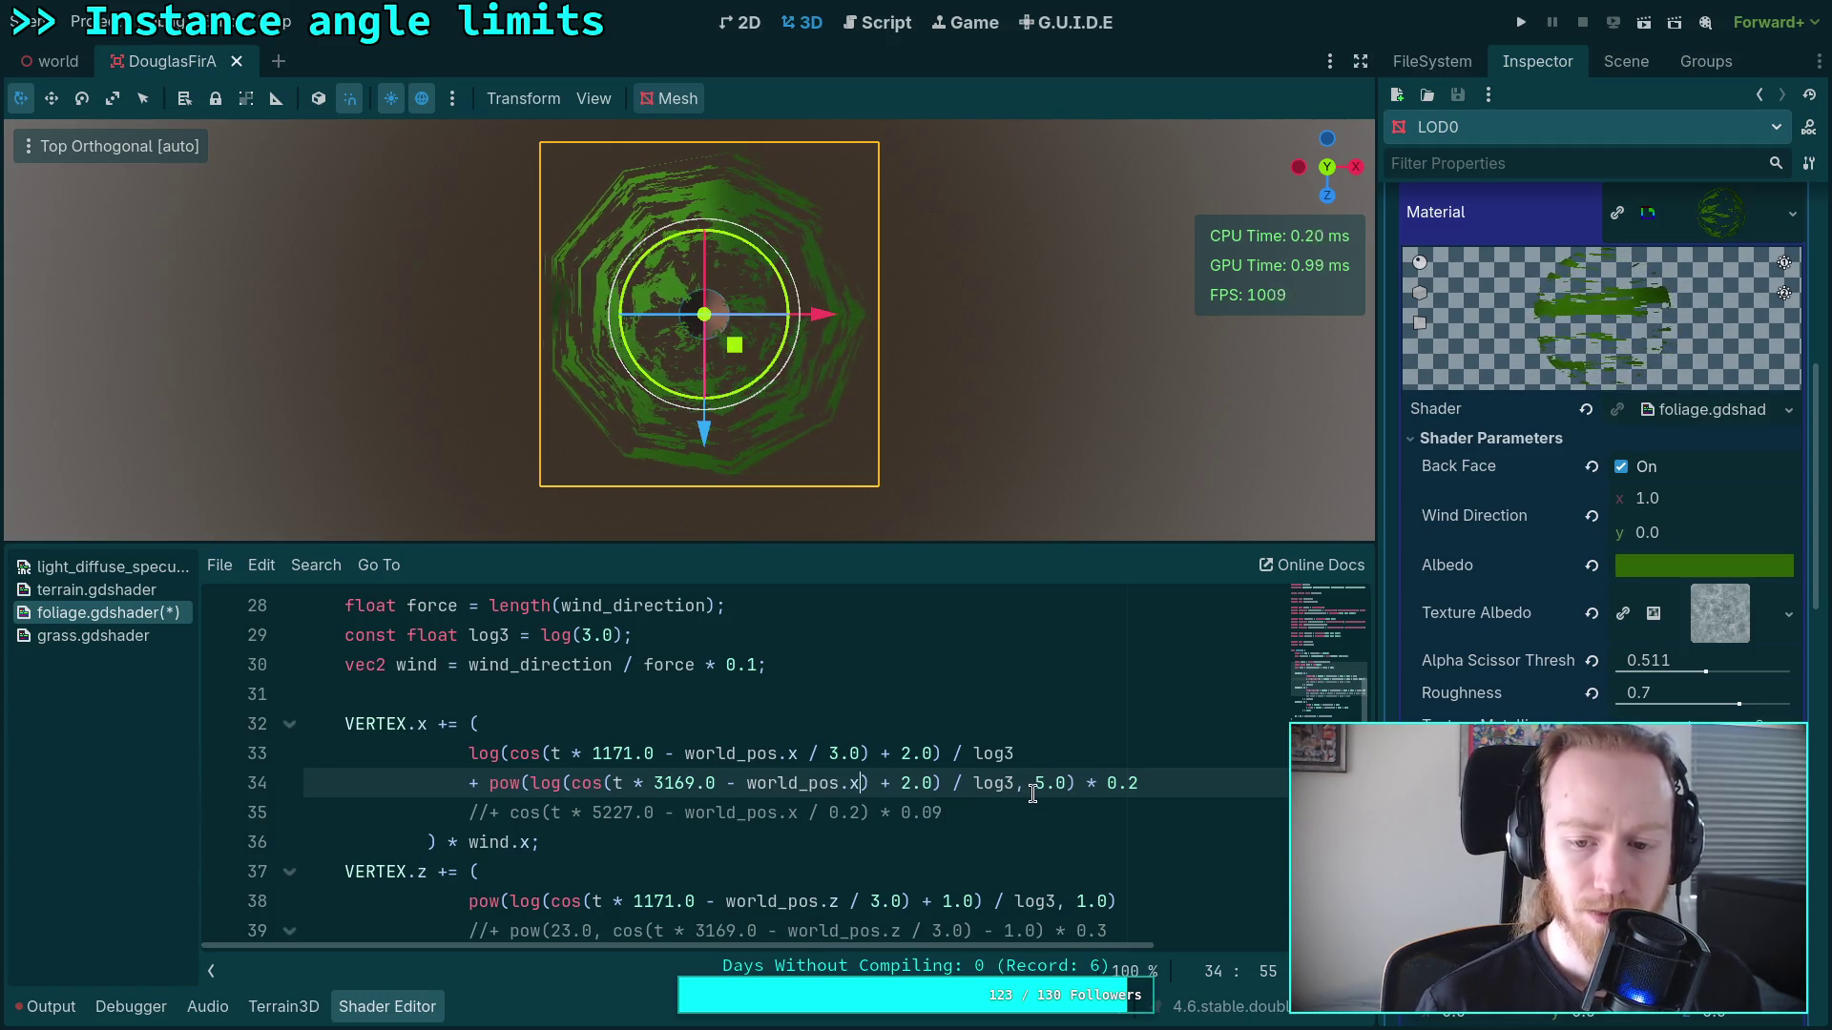
pyautogui.hotkey('alt', 'Tab')
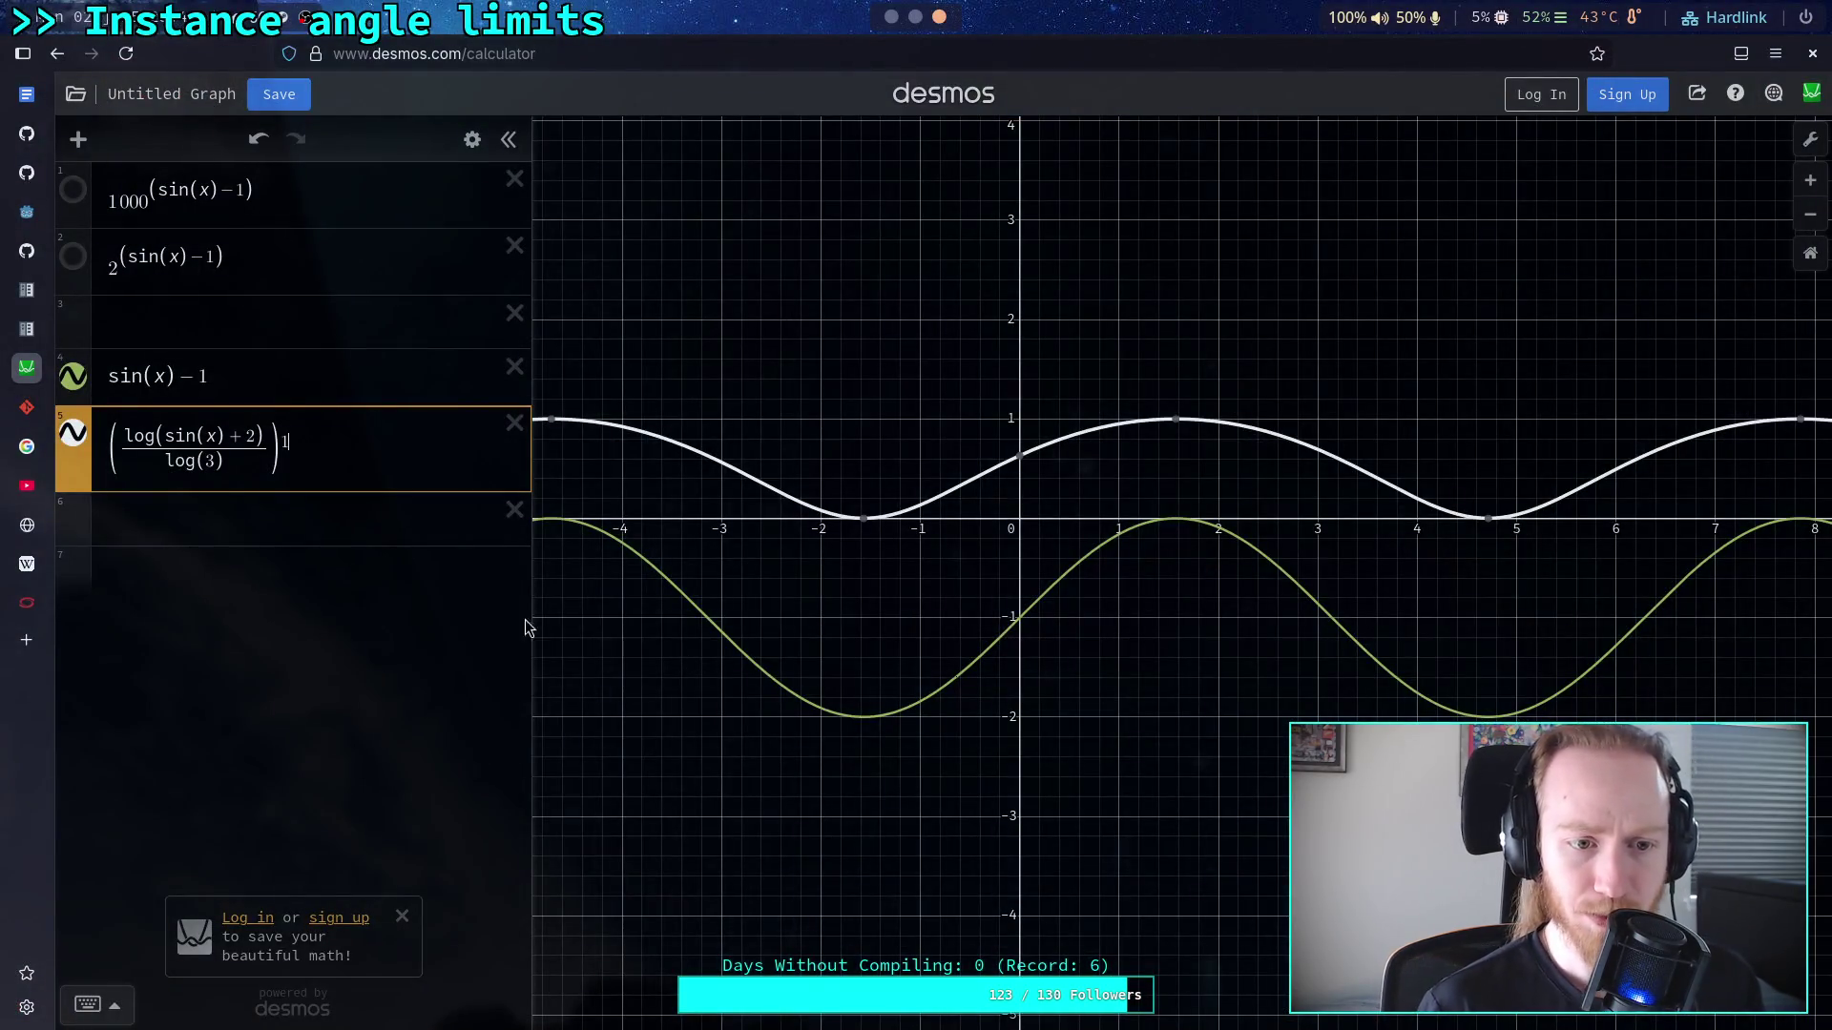
# Step: Raise Desmos expression 5 to the power 100 after trying 6, 5 and 10, then return to Godot
pyautogui.write('6')
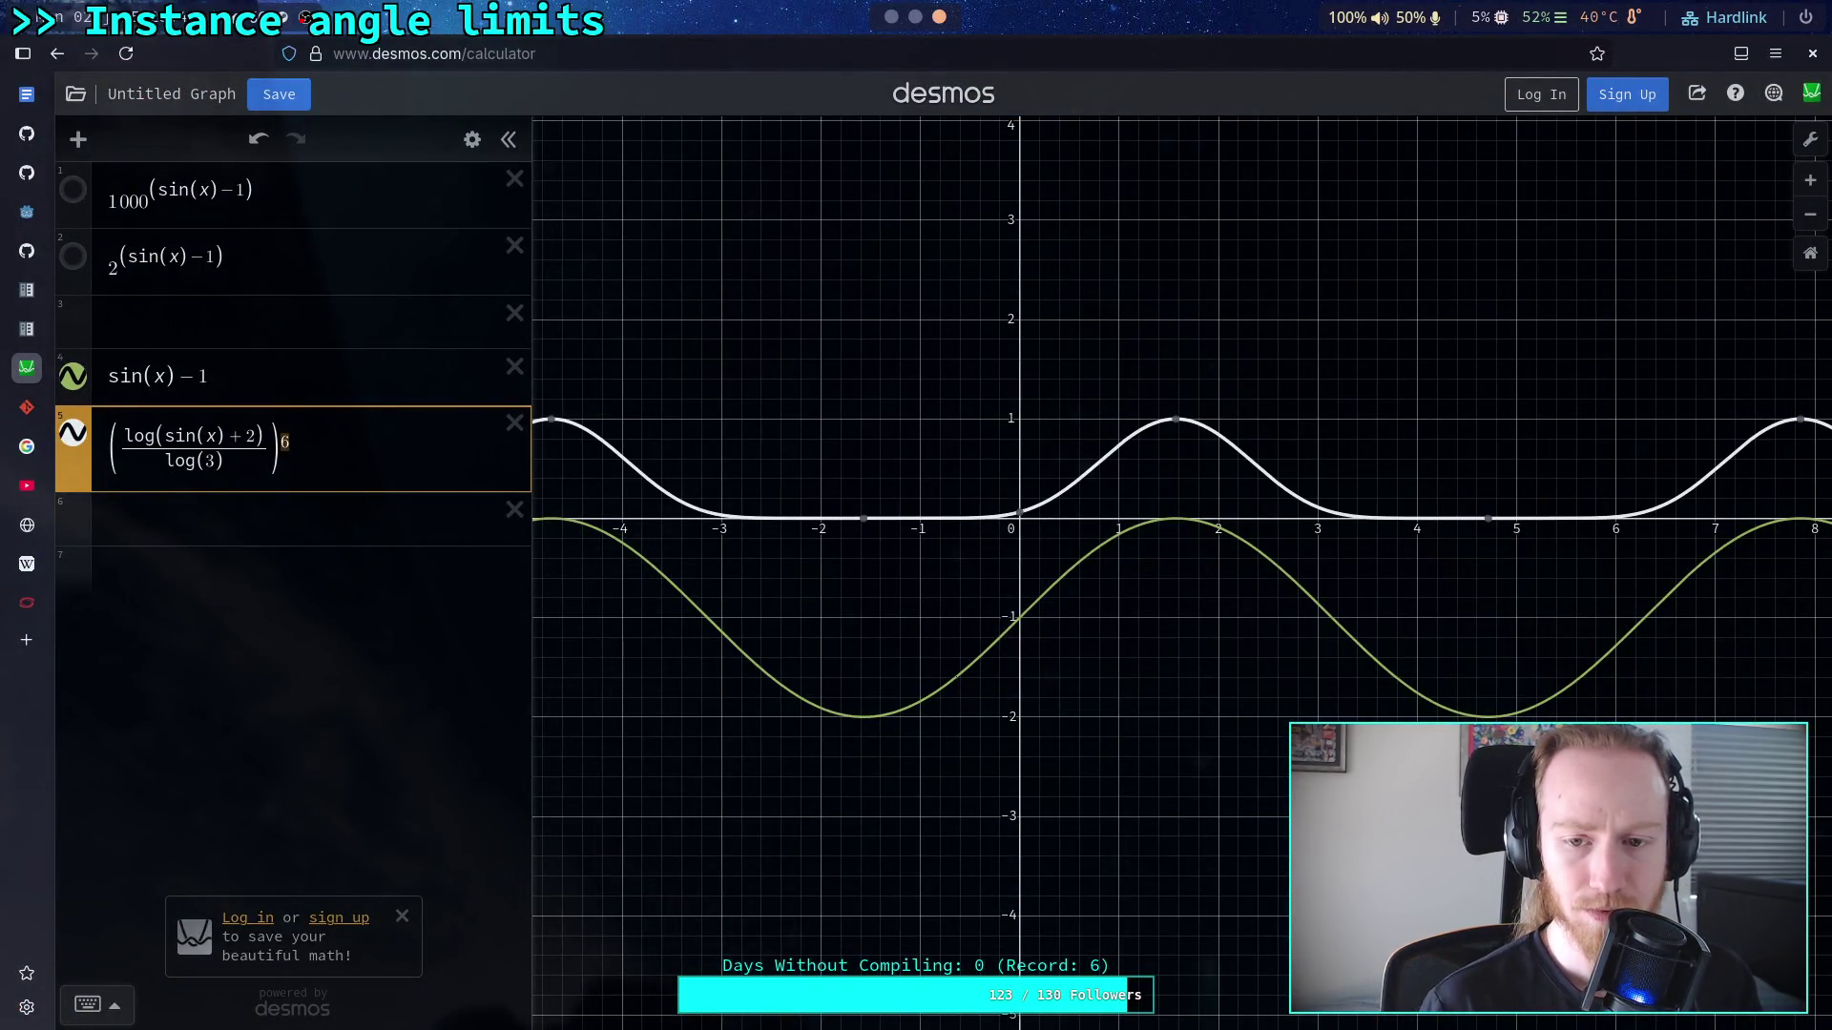
pyautogui.write('5')
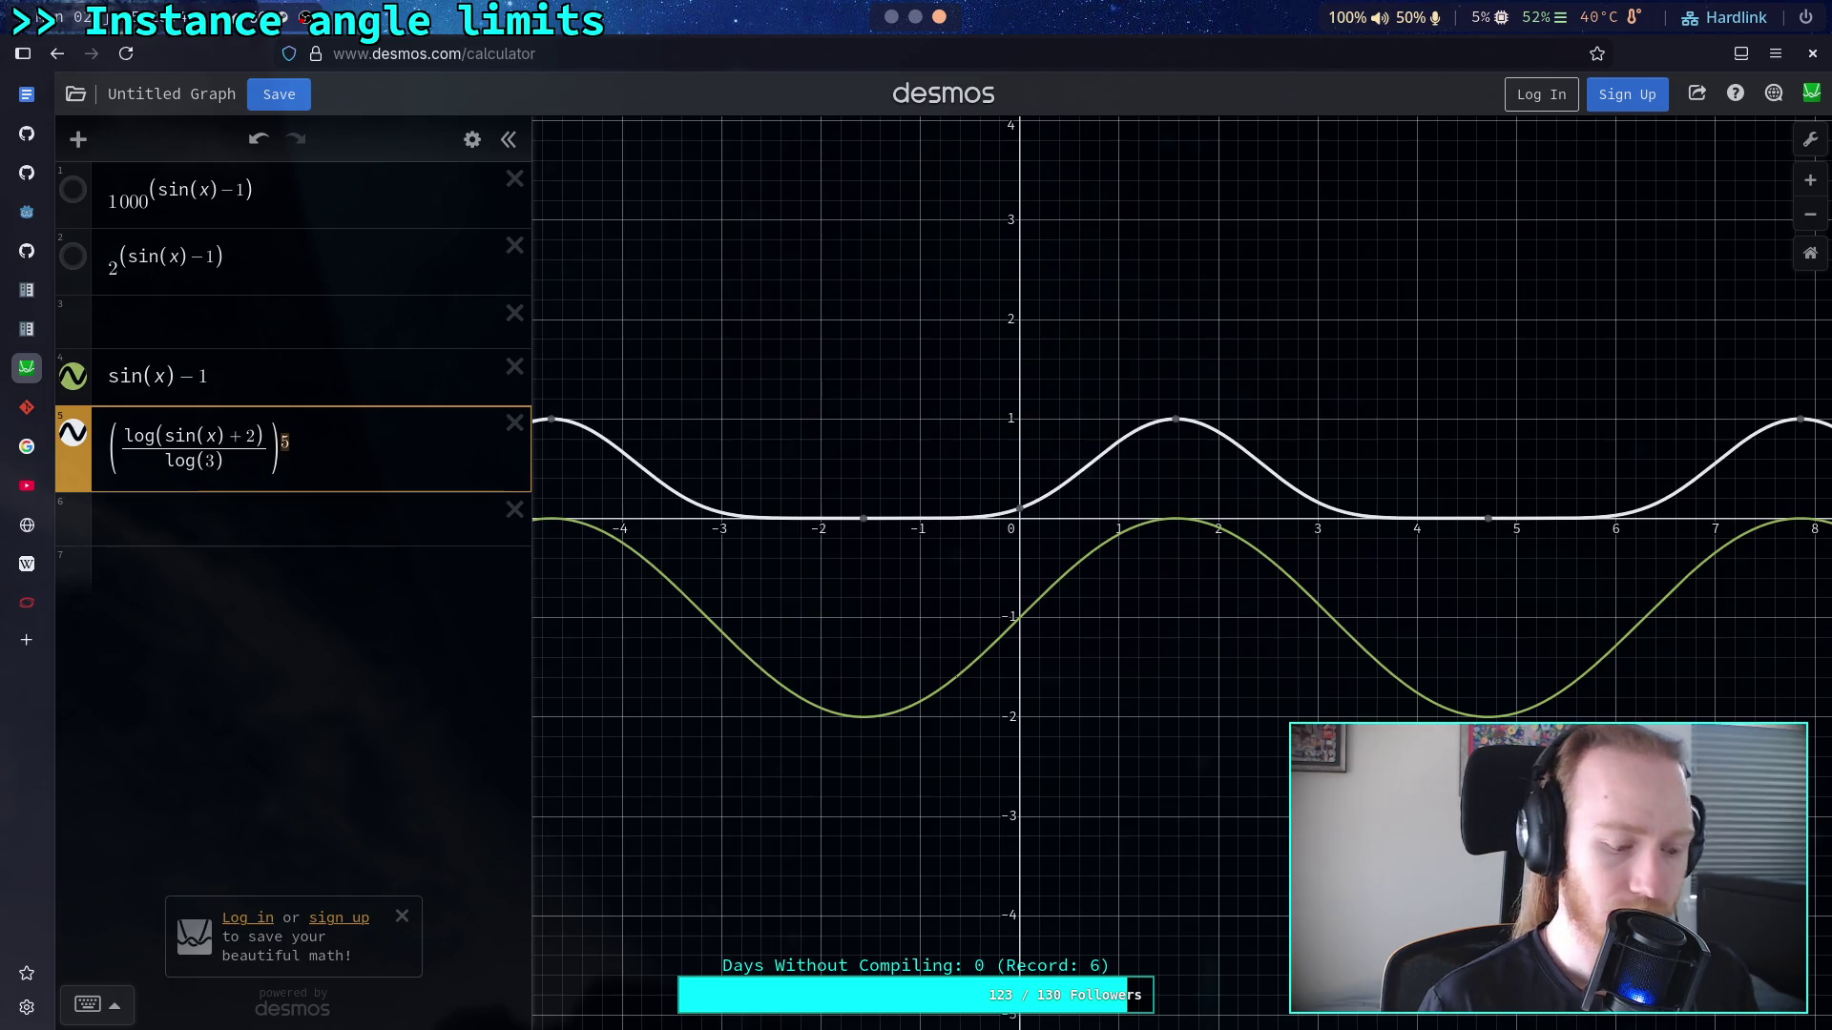
pyautogui.write('10')
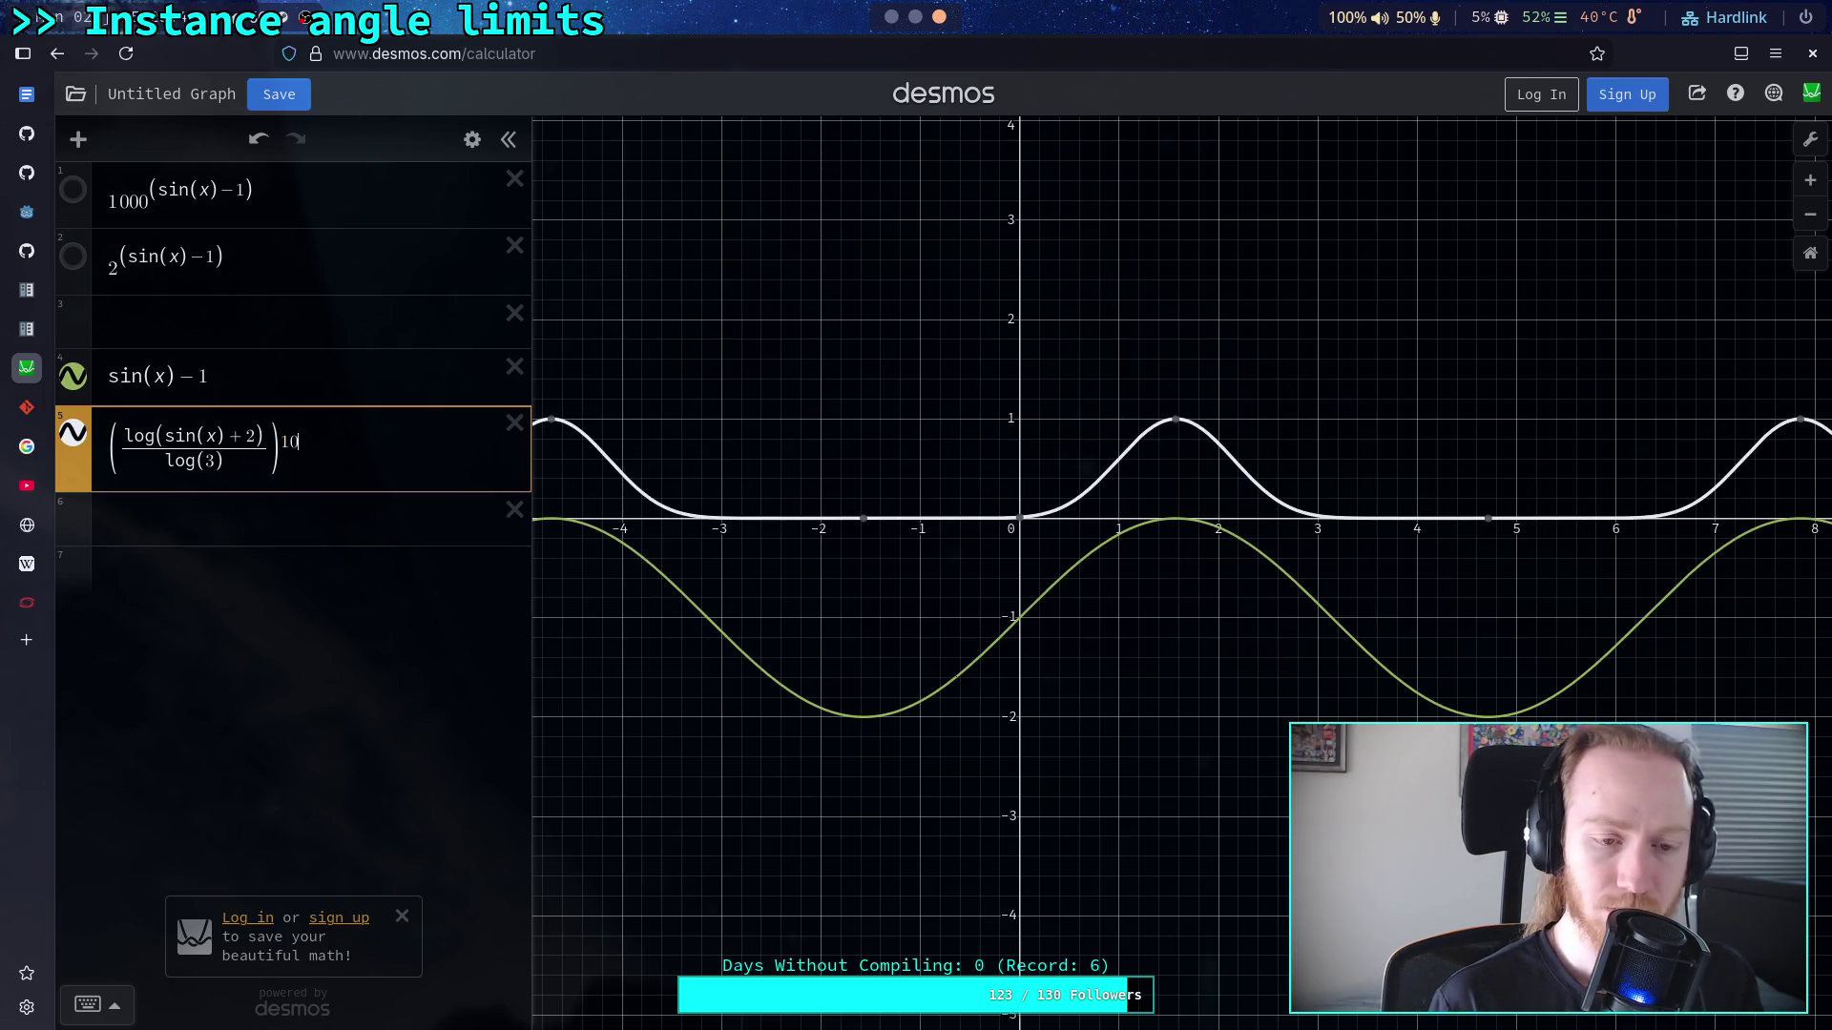
pyautogui.write('0')
pyautogui.press('BackSpace')
pyautogui.press('BackSpace')
pyautogui.write('00')
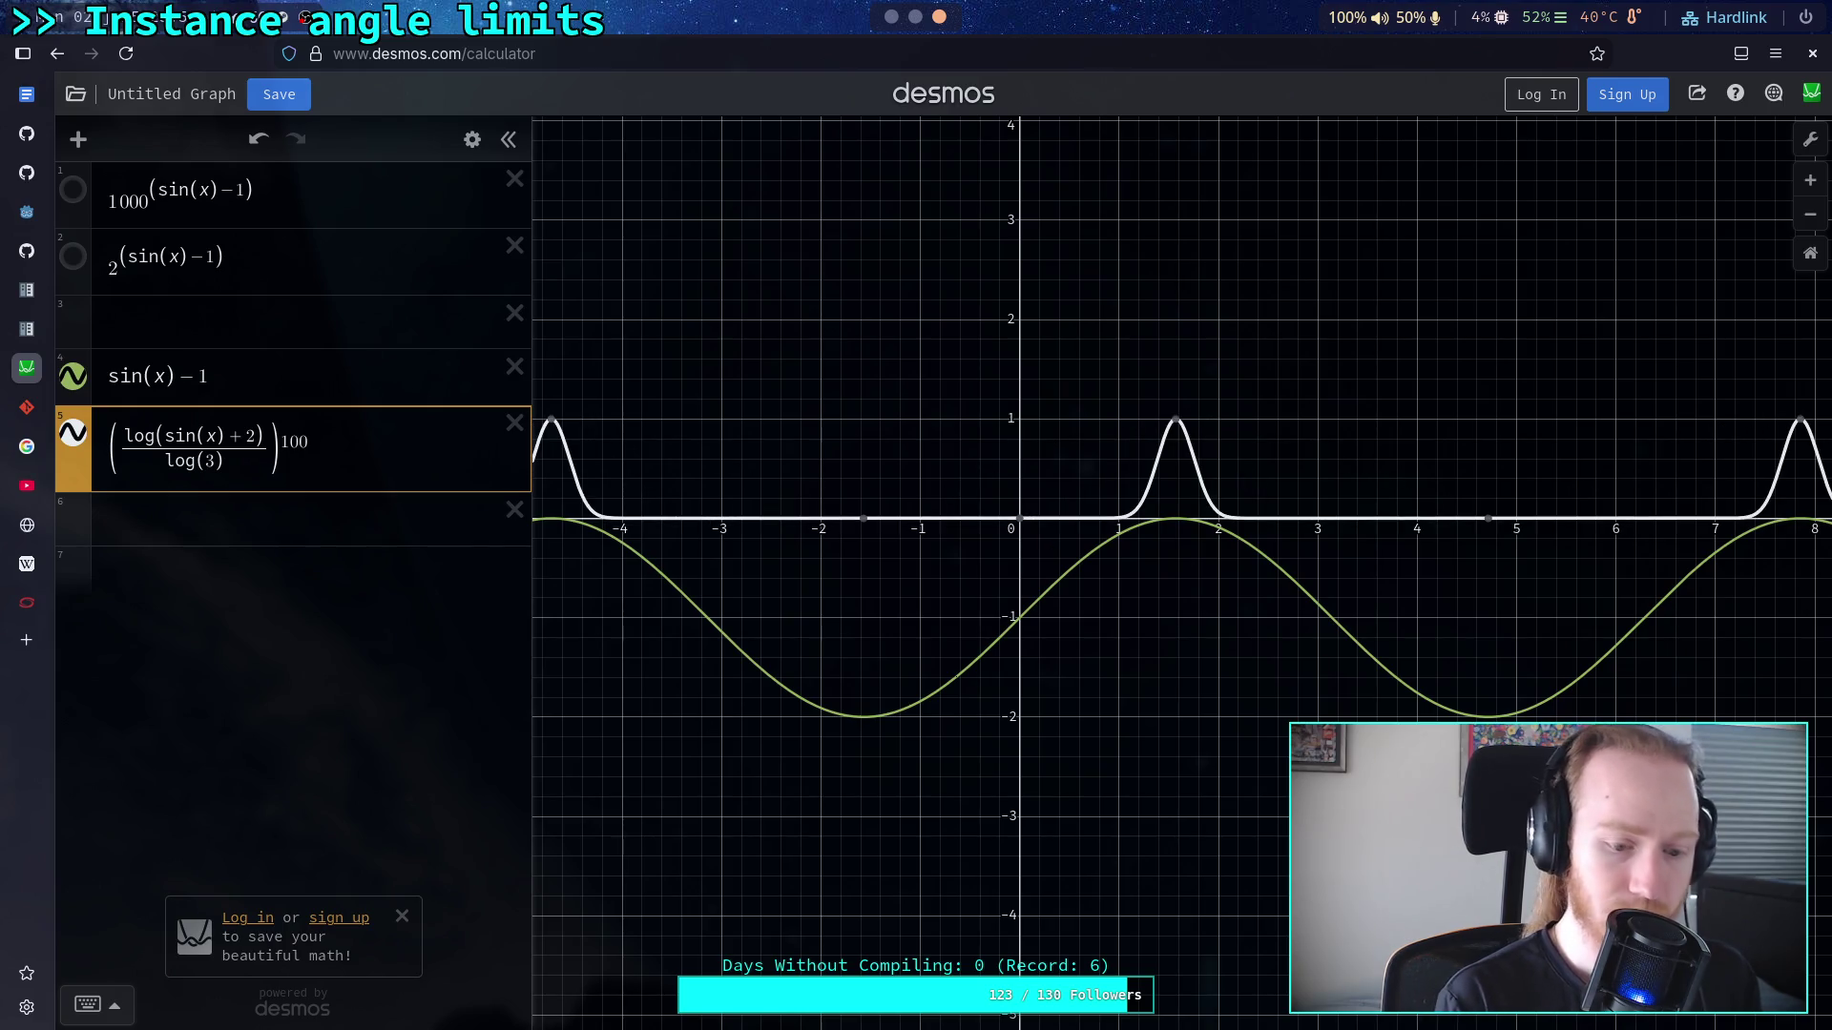
pyautogui.hotkey('alt', 'Tab')
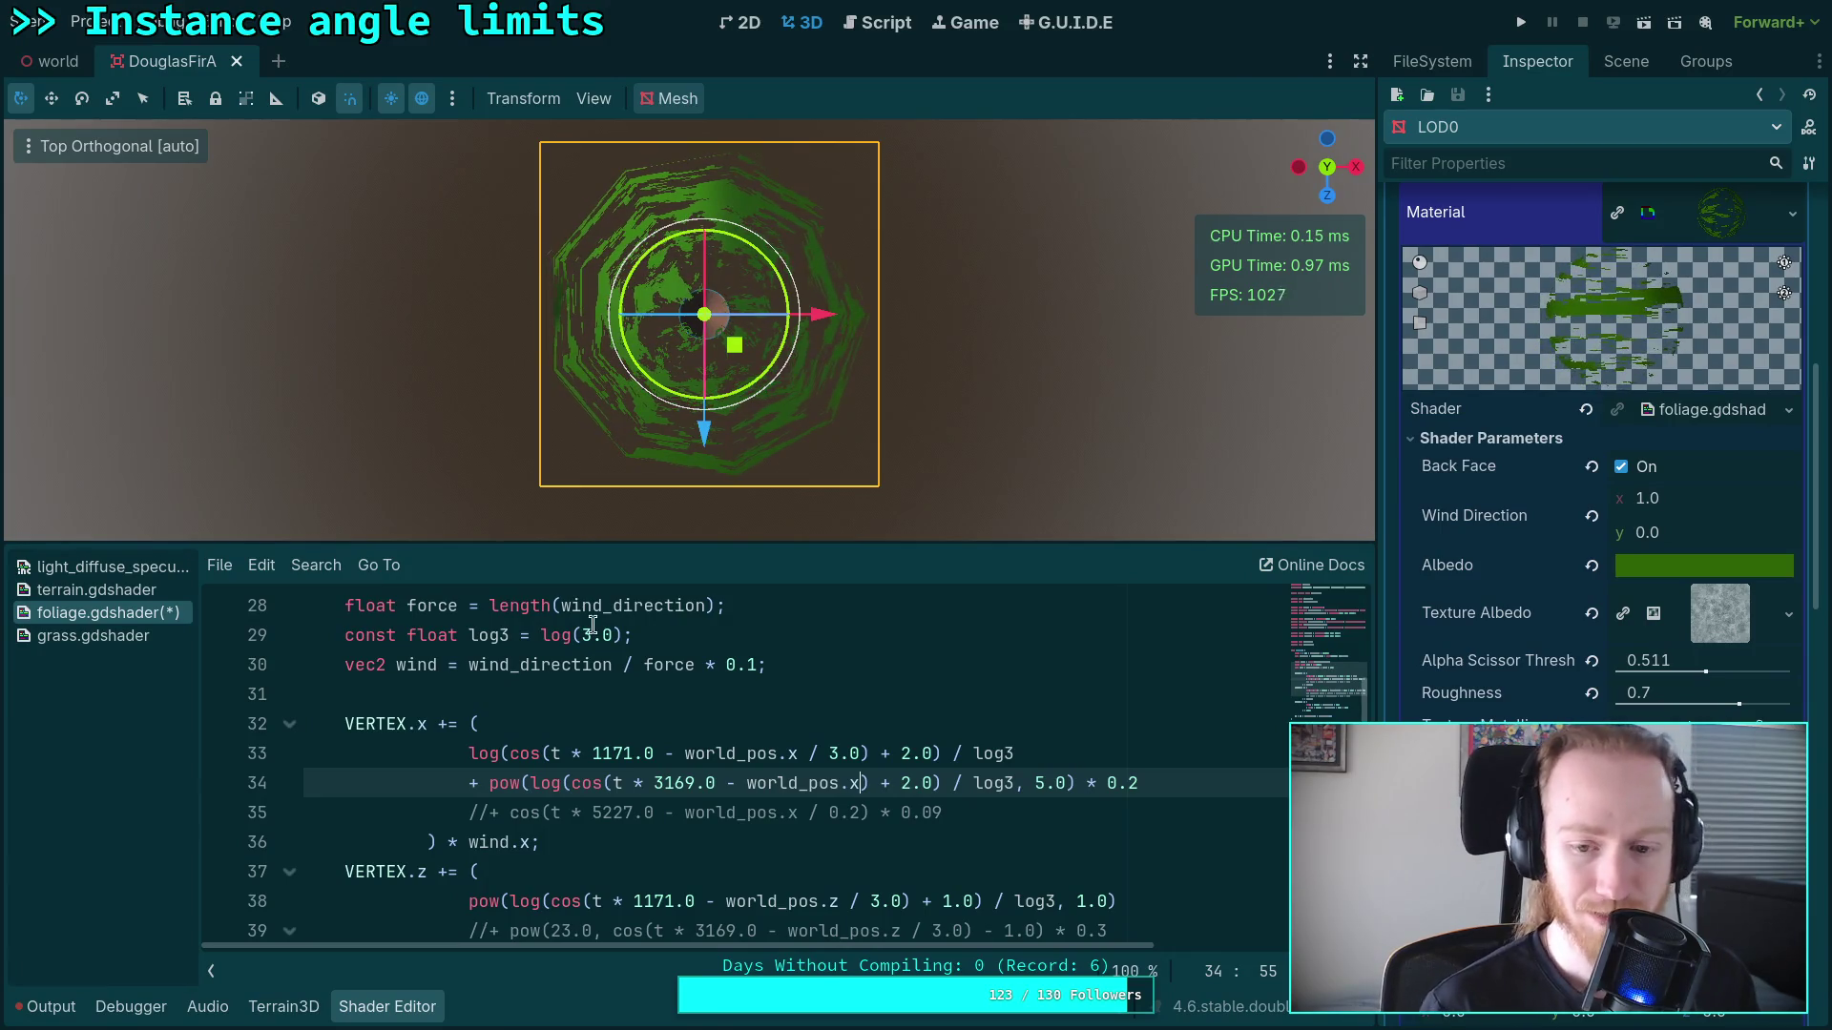
# Step: Change line 34's pow exponent from 5.0 to 100.0
pyautogui.click(1037, 783)
pyautogui.press('BackSpace')
pyautogui.write('10')
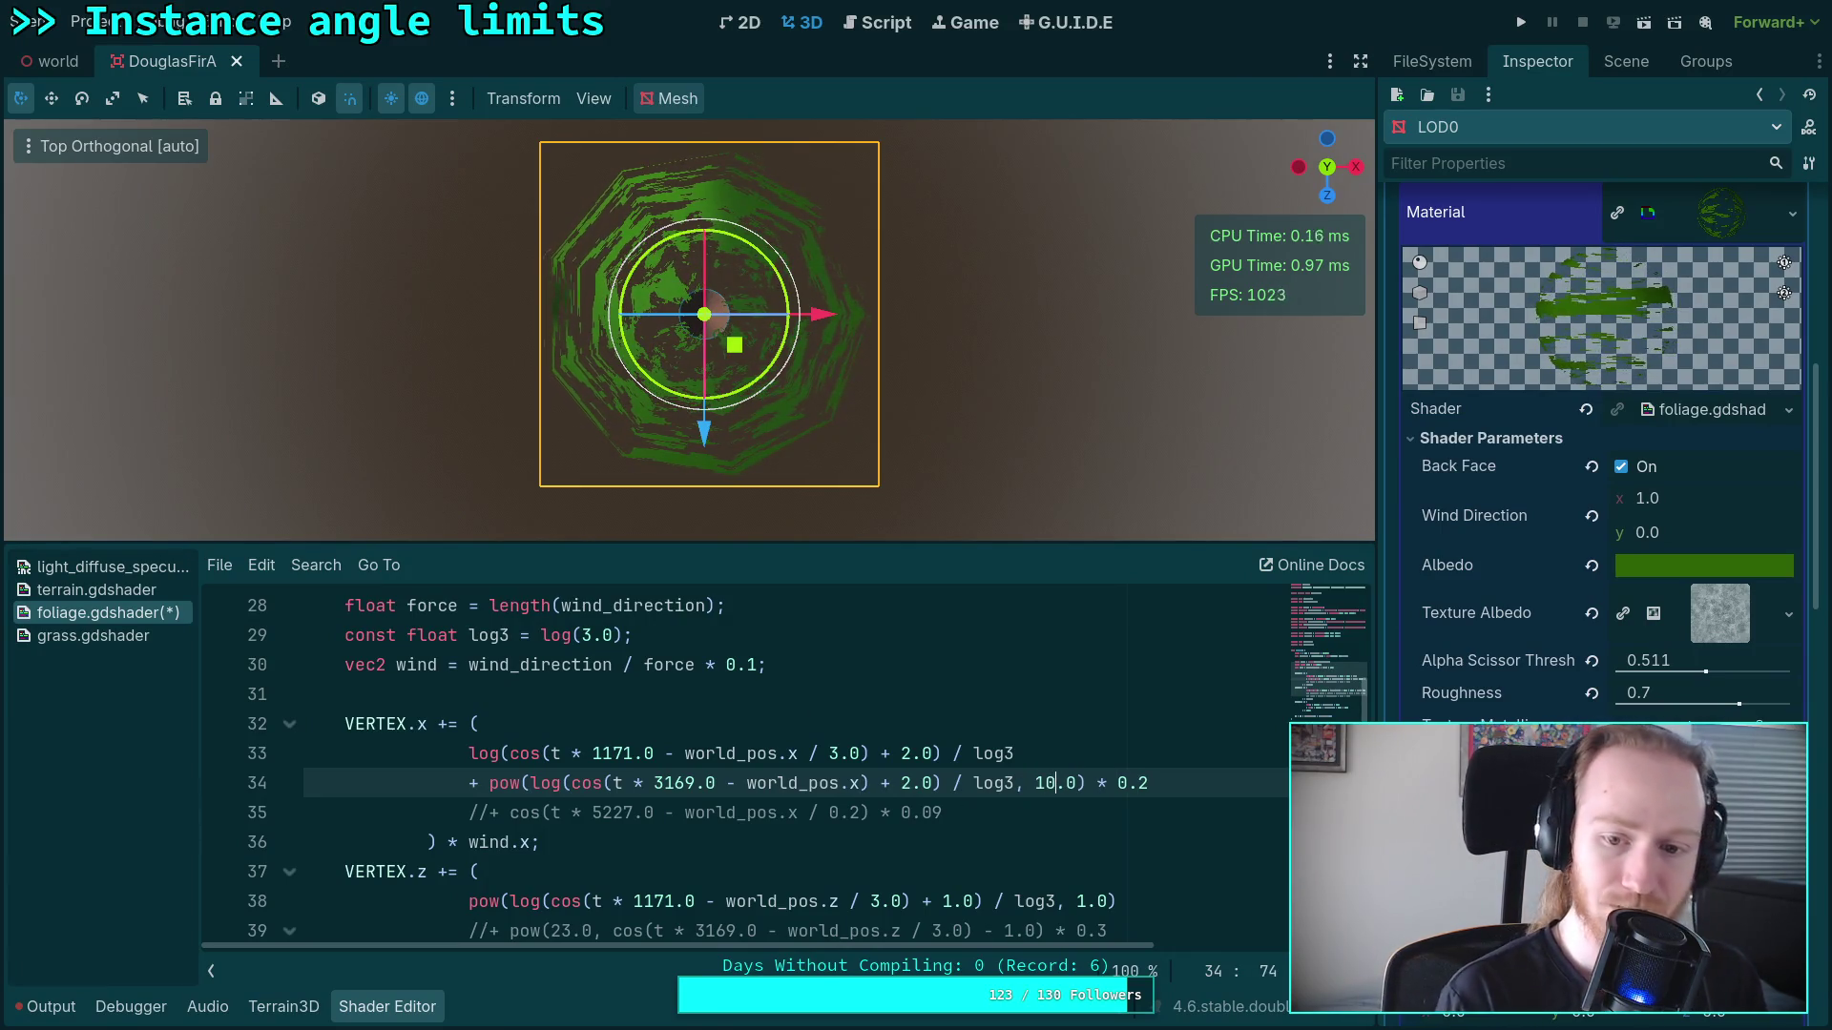
pyautogui.write('0')
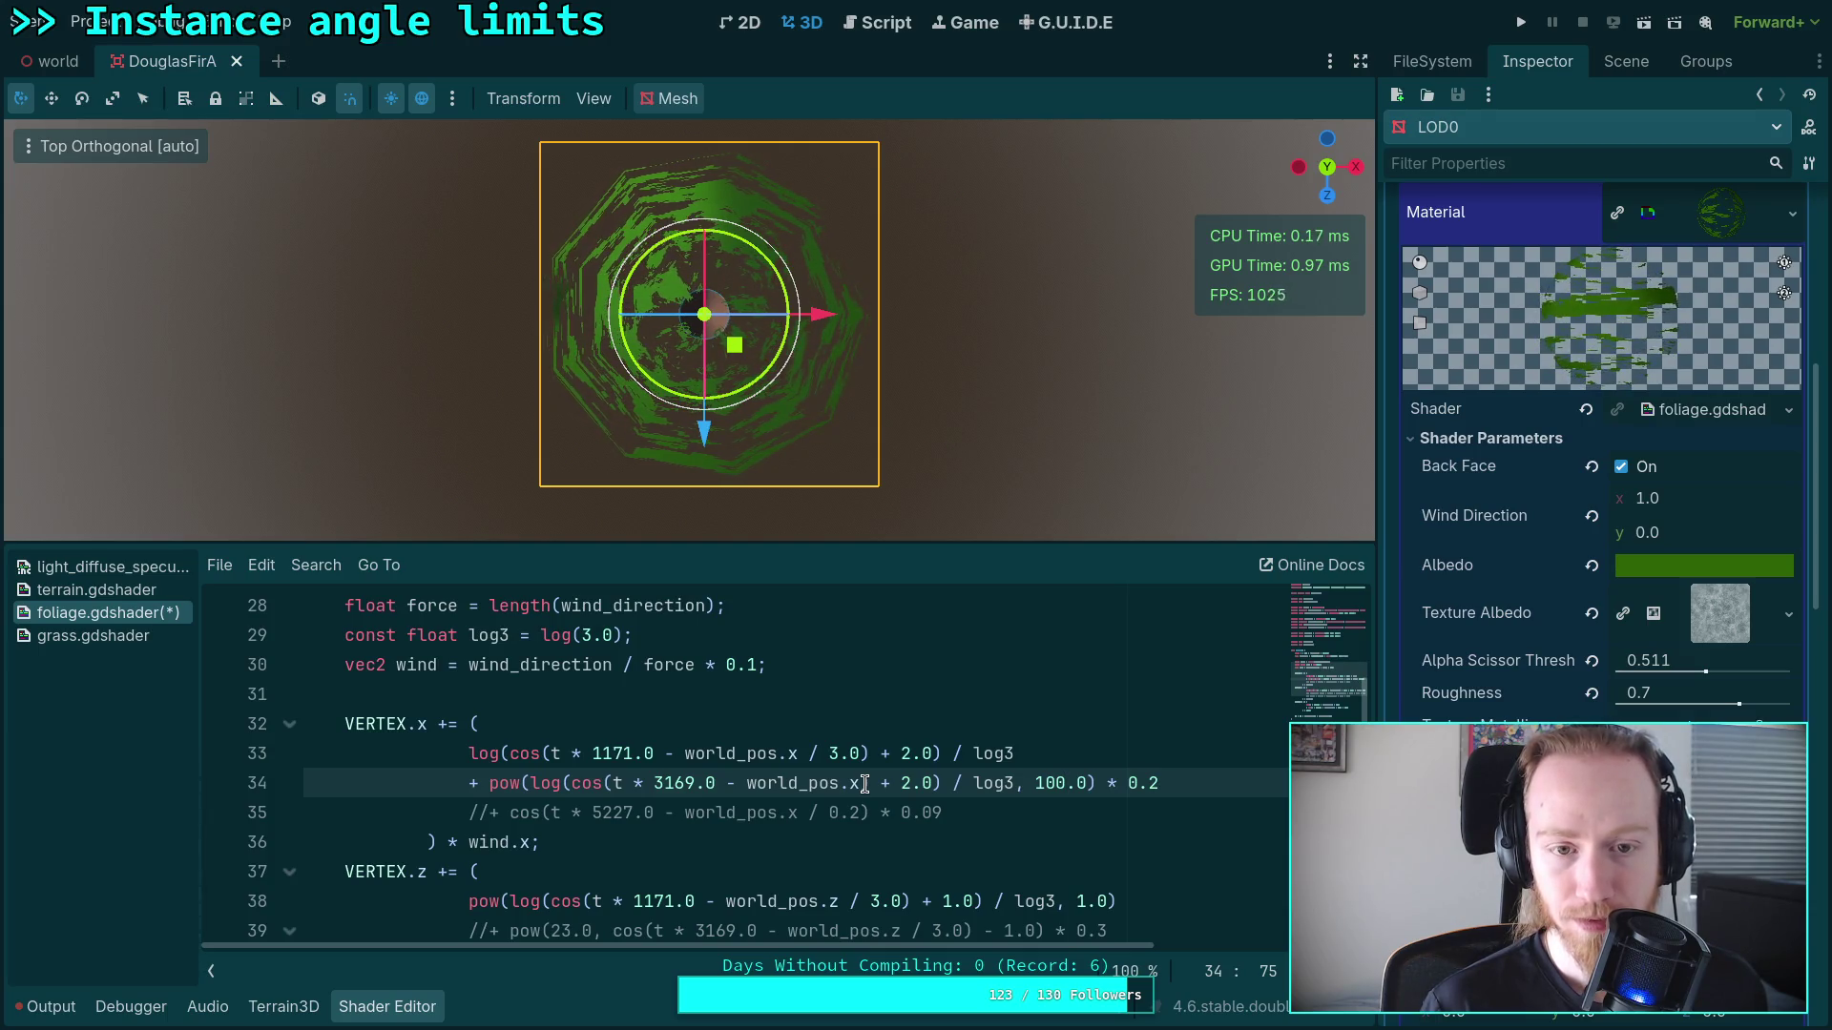
pyautogui.scroll(5, 705, 317)
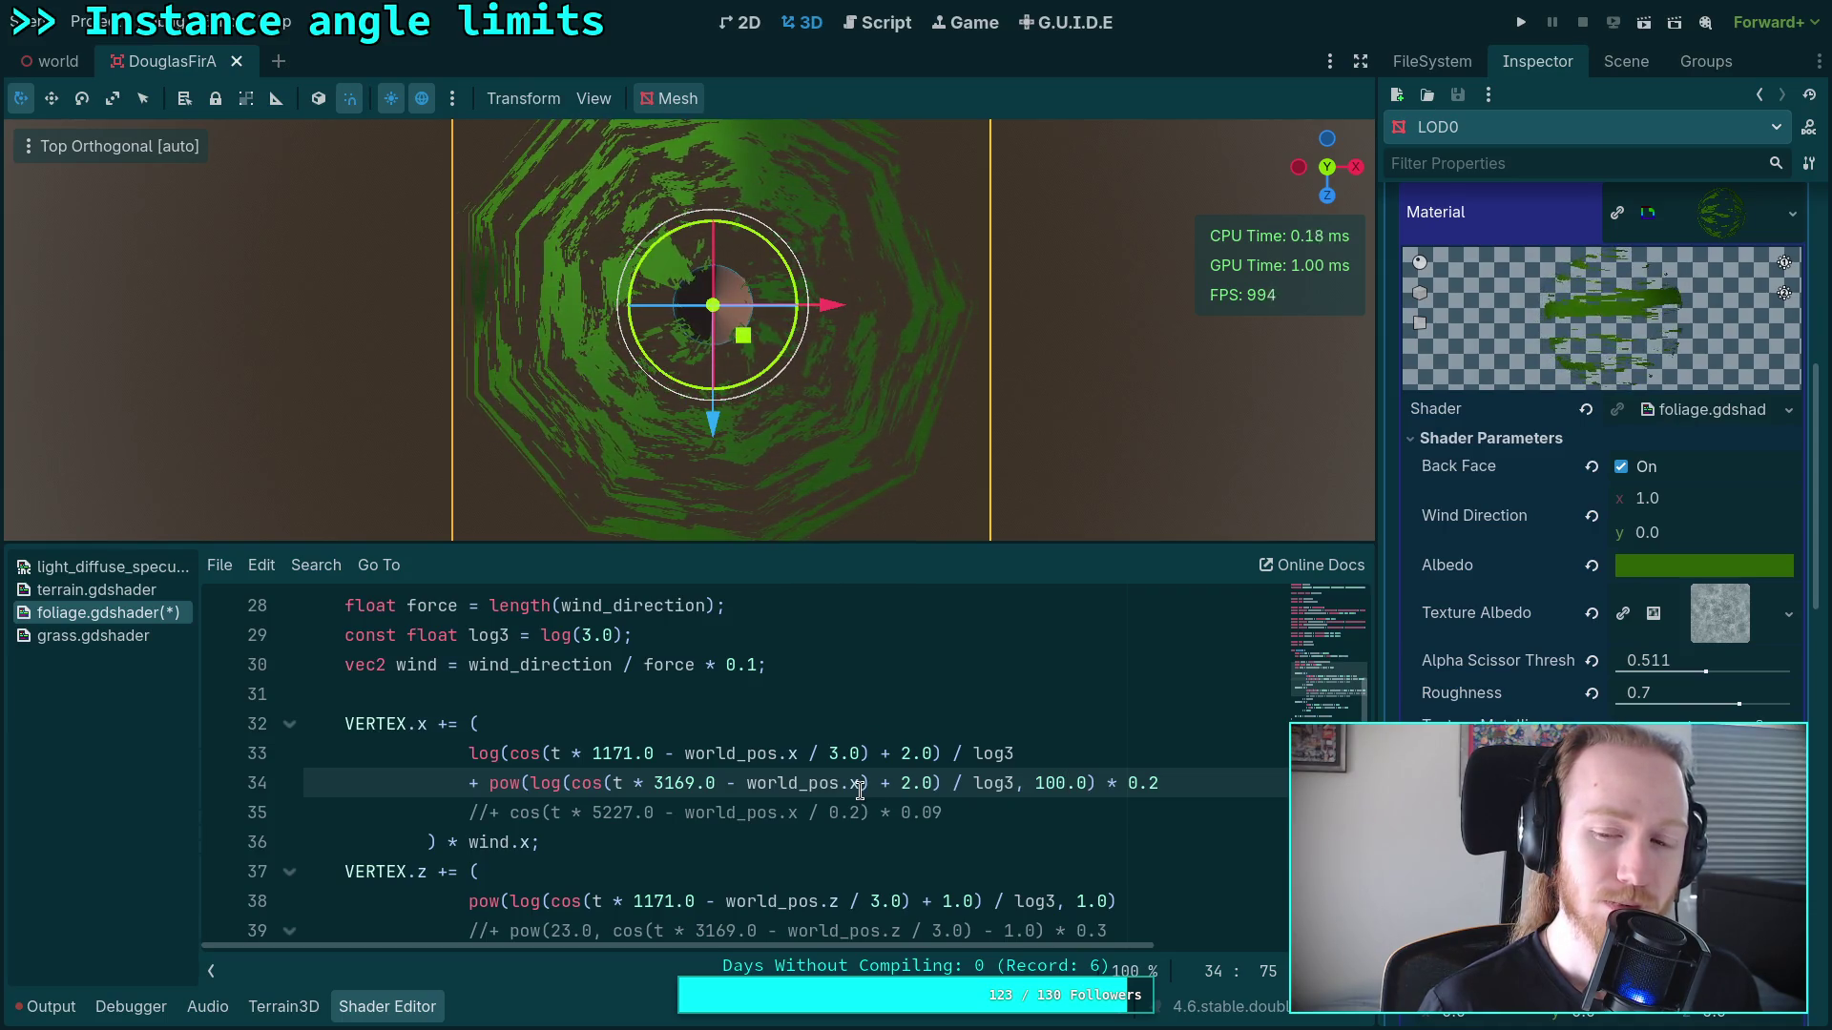
# Step: Divide world_pos.x by 2.0 and raise line 34's trailing multiplier from 0.2 to 0.6
pyautogui.click(861, 784)
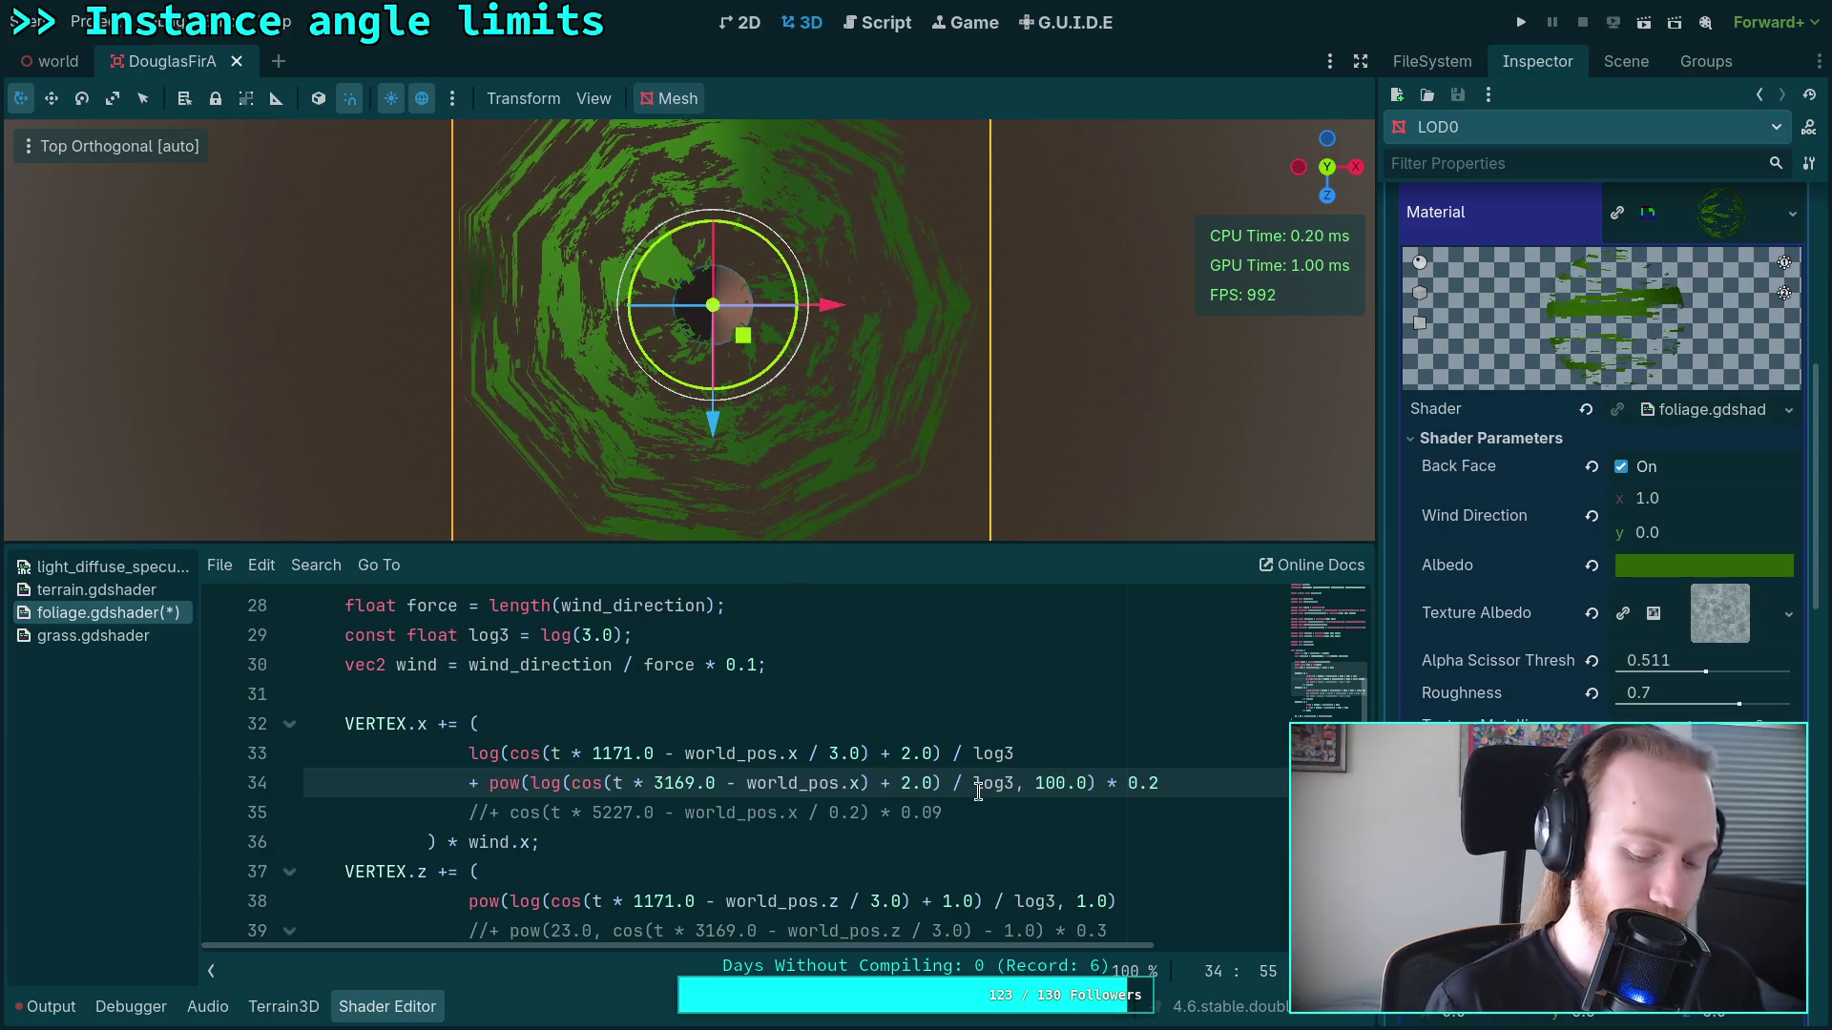
pyautogui.write('/ 2.0')
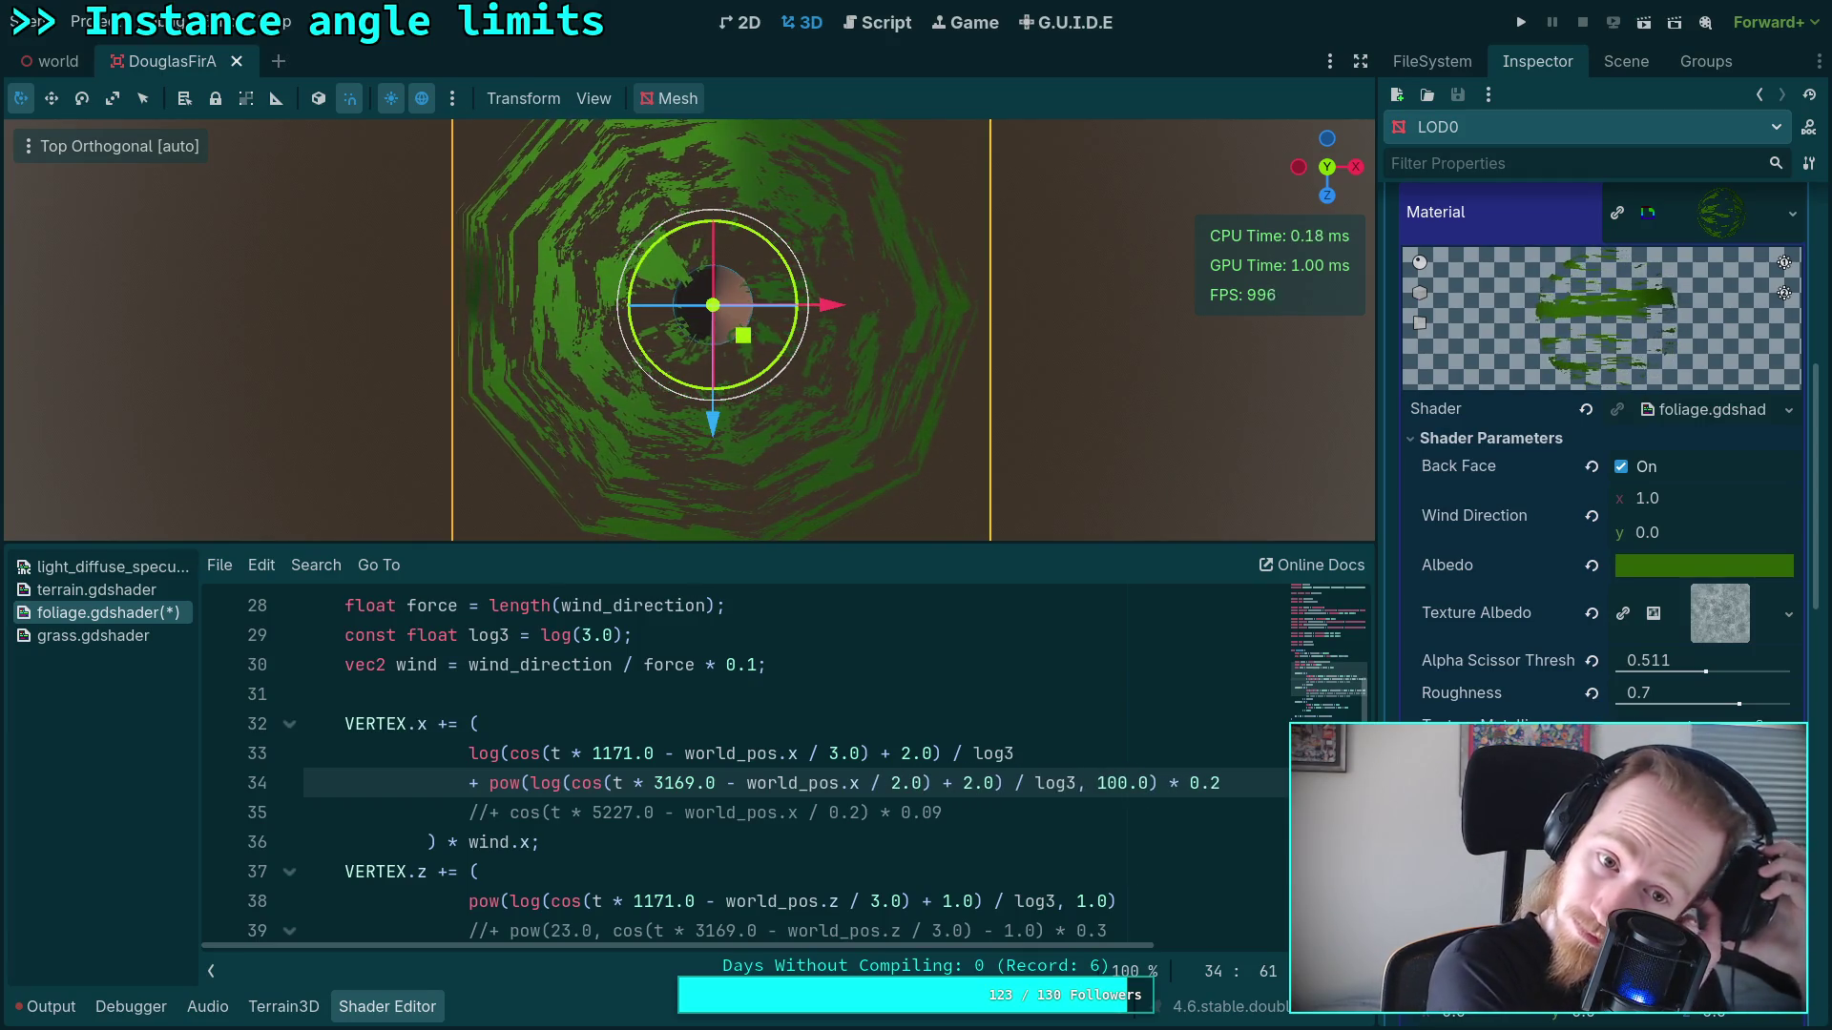
pyautogui.click(1239, 795)
pyautogui.press('BackSpace')
pyautogui.write('6')
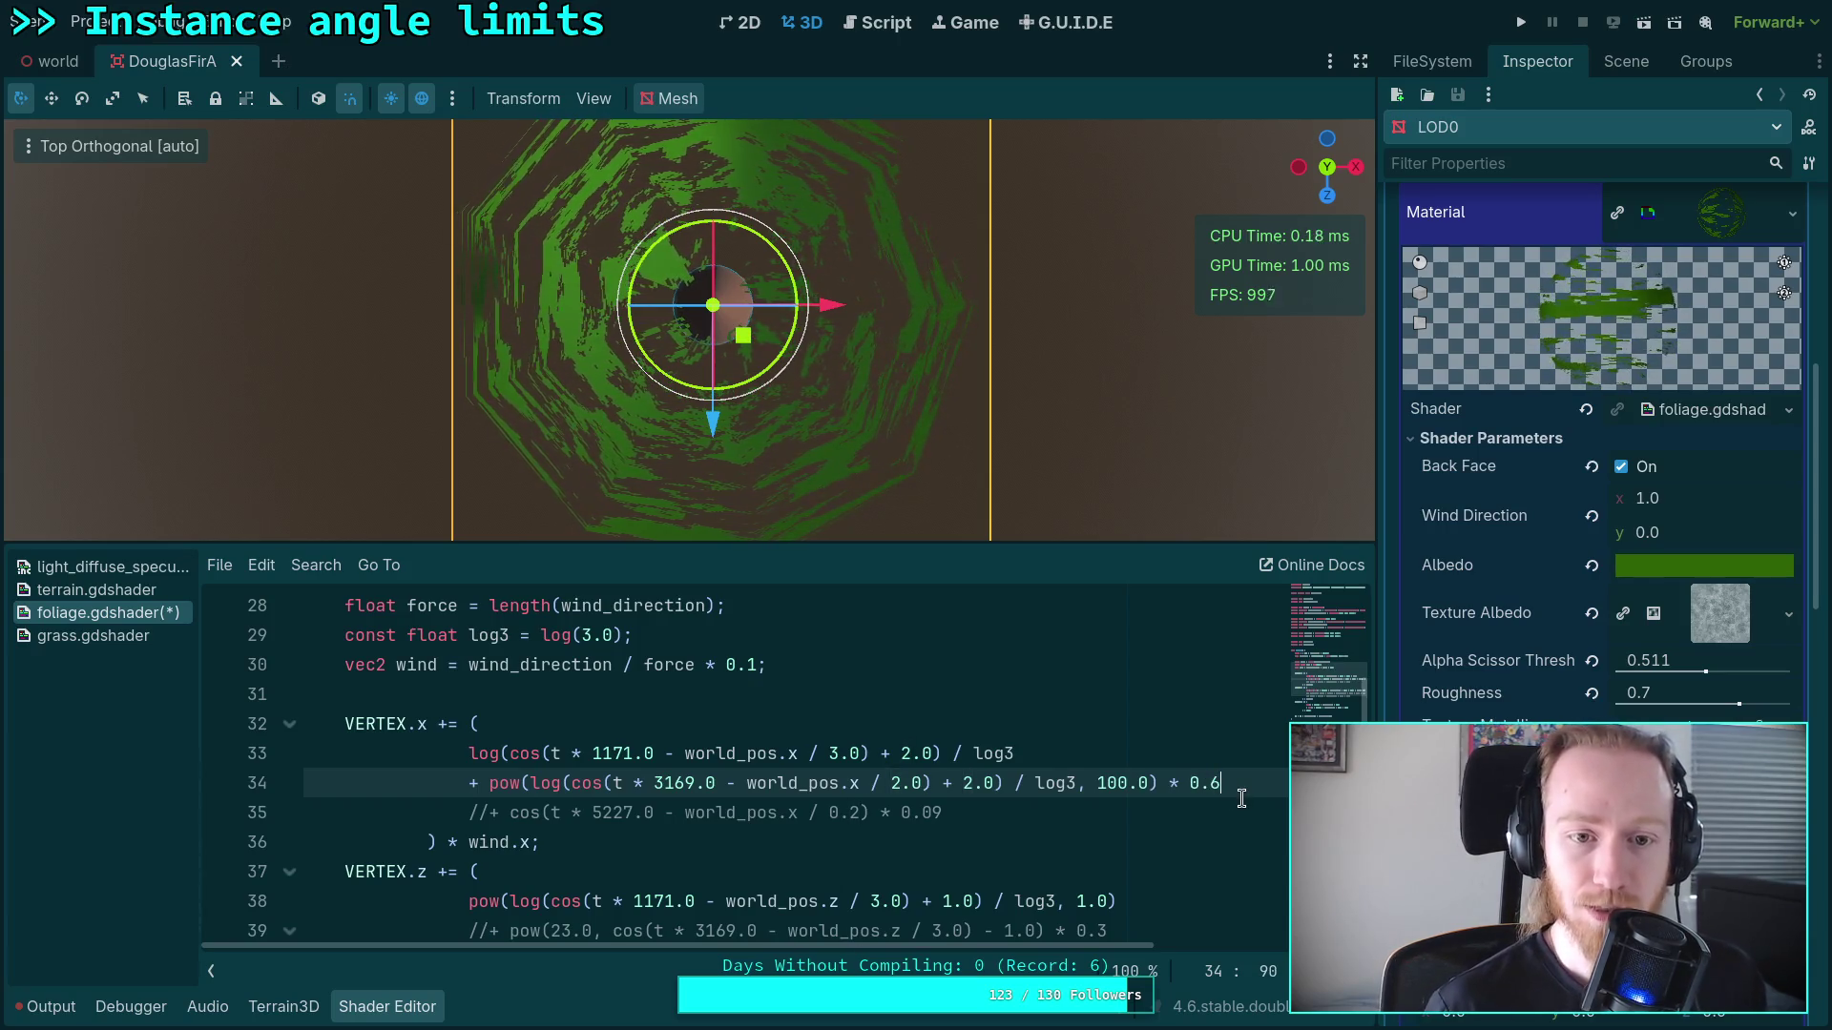
# Step: Comment out line 33's log term, join the trailing + onto it, and clear the 2.0 offset
pyautogui.click(468, 754)
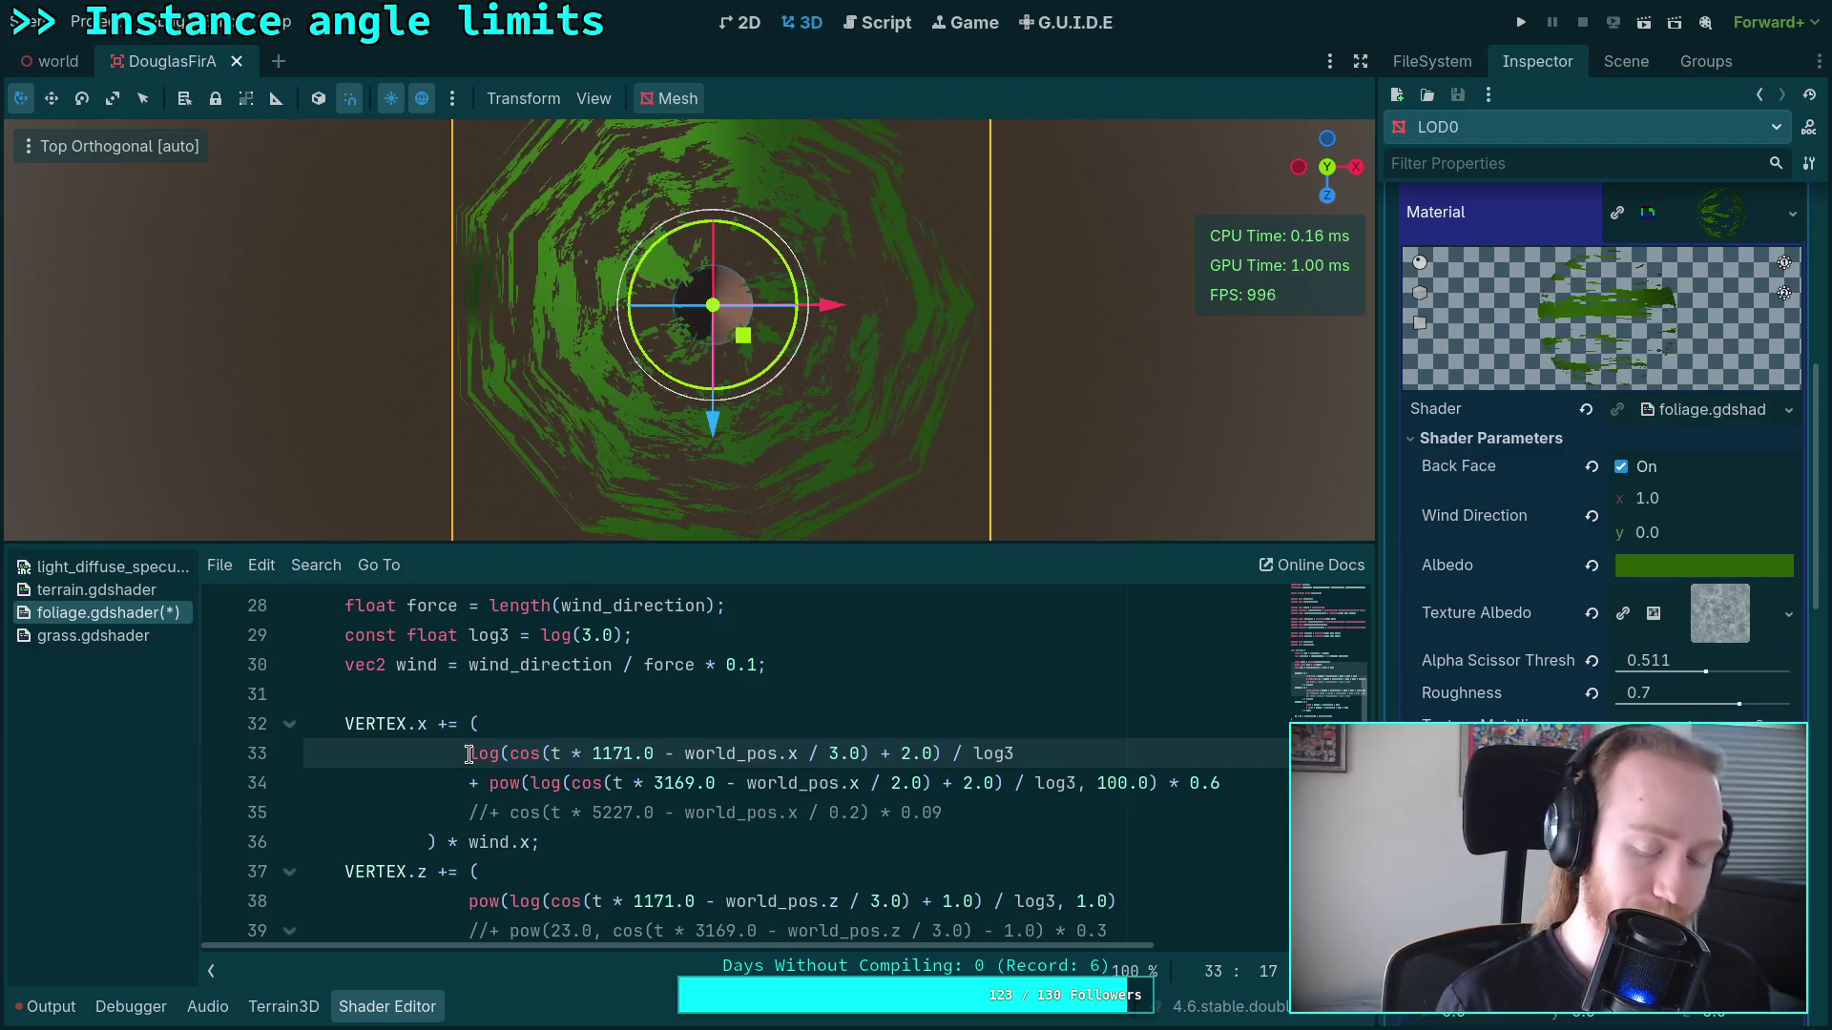
pyautogui.press('Down')
pyautogui.press('Up')
pyautogui.write('//')
pyautogui.press('Down')
pyautogui.press('Return')
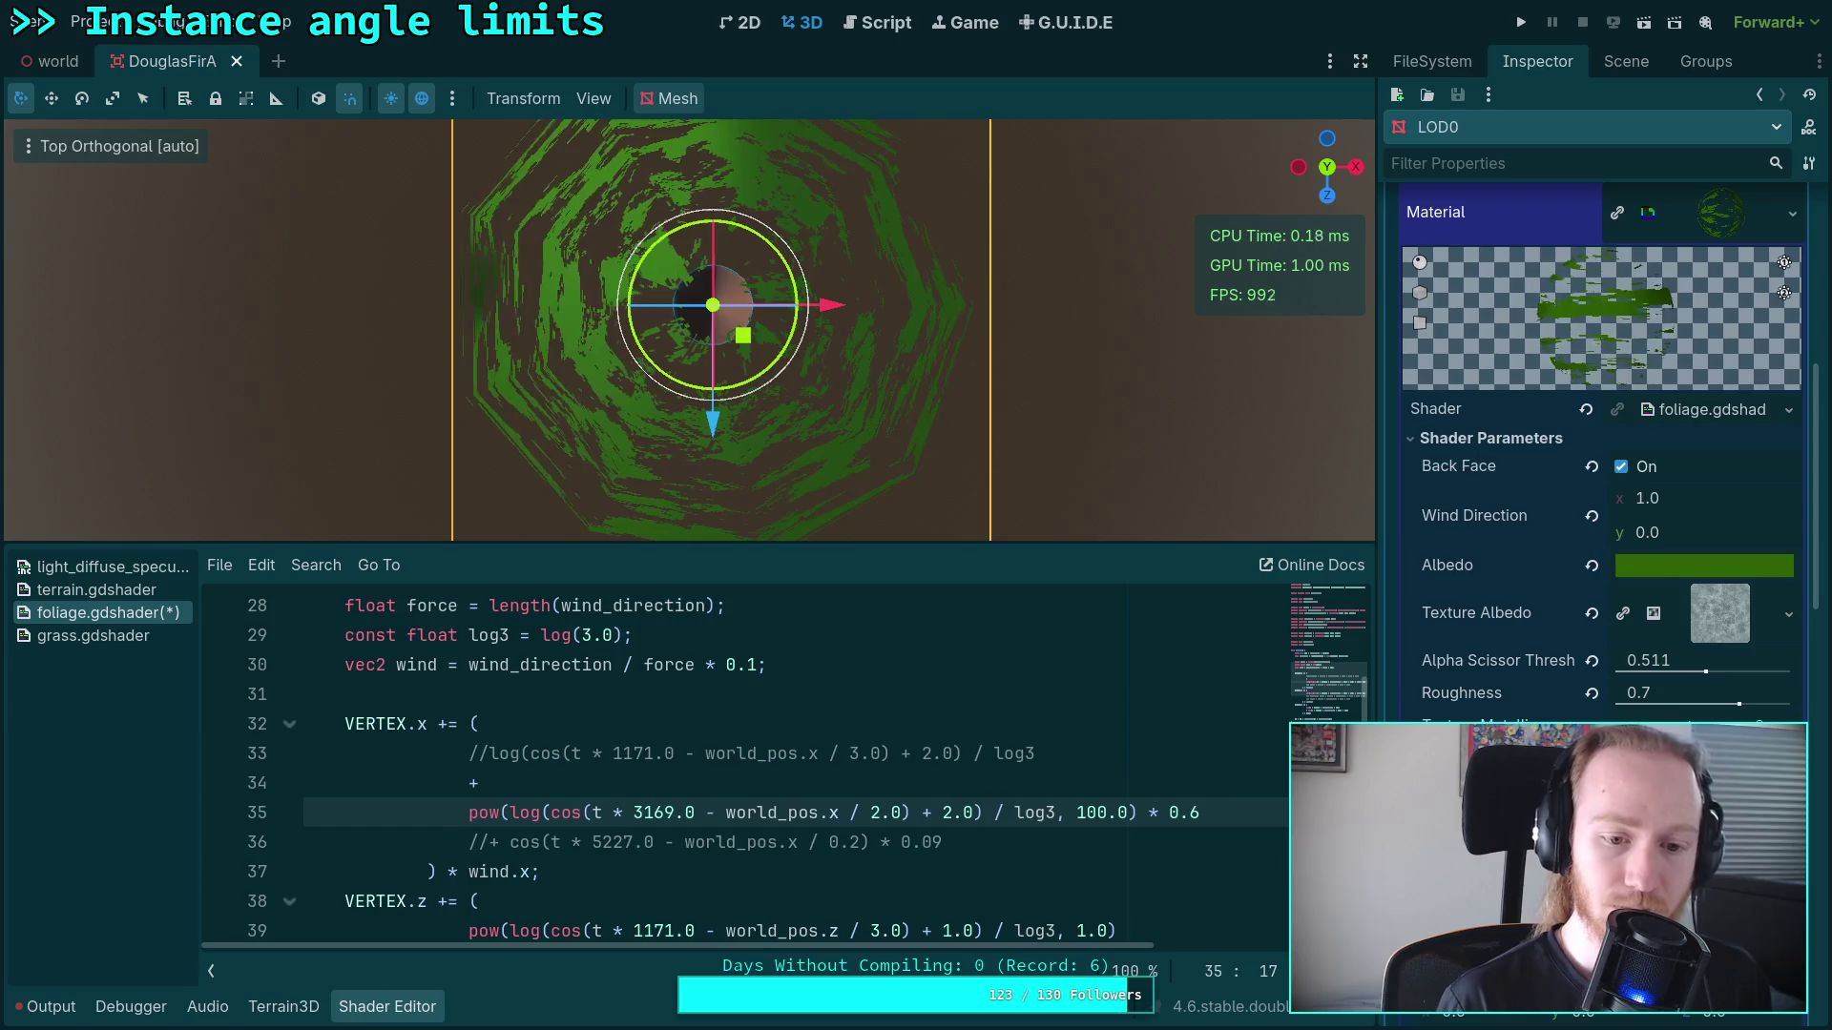
pyautogui.press('Up')
pyautogui.press('BackSpace')
pyautogui.press('BackSpace')
pyautogui.press('BackSpace')
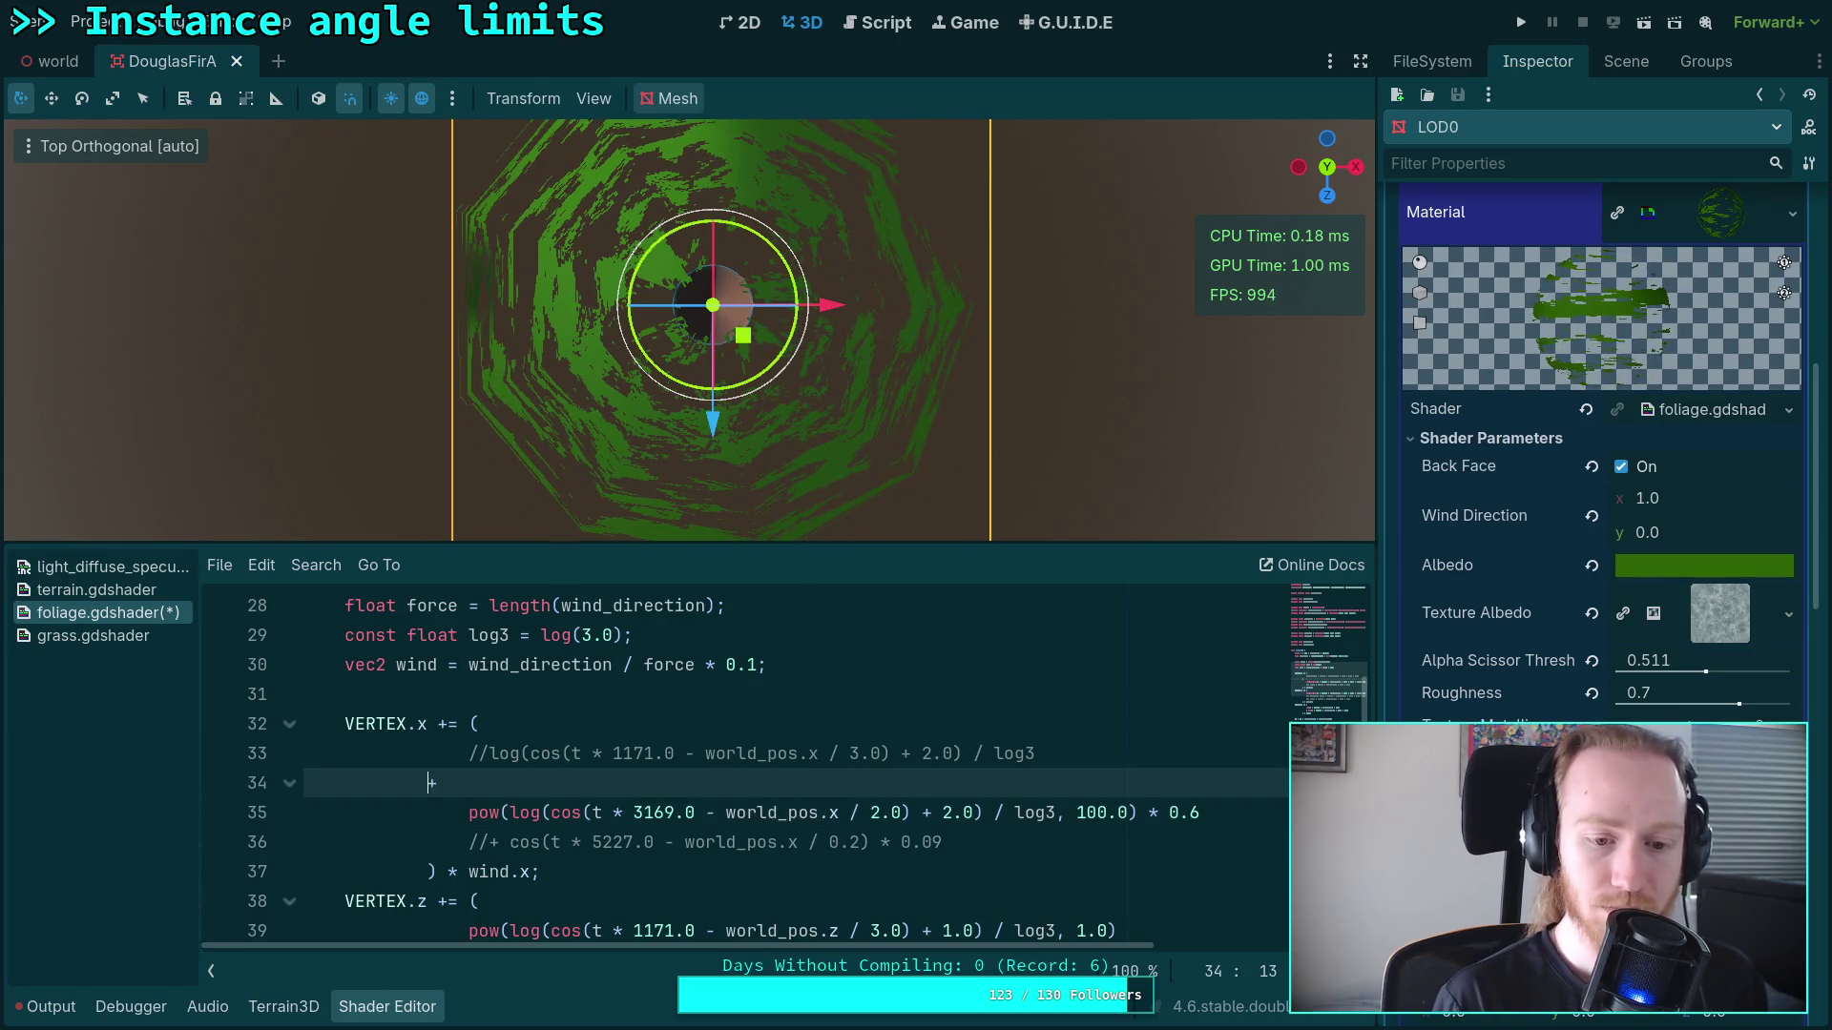
pyautogui.press('BackSpace')
pyautogui.write('+')
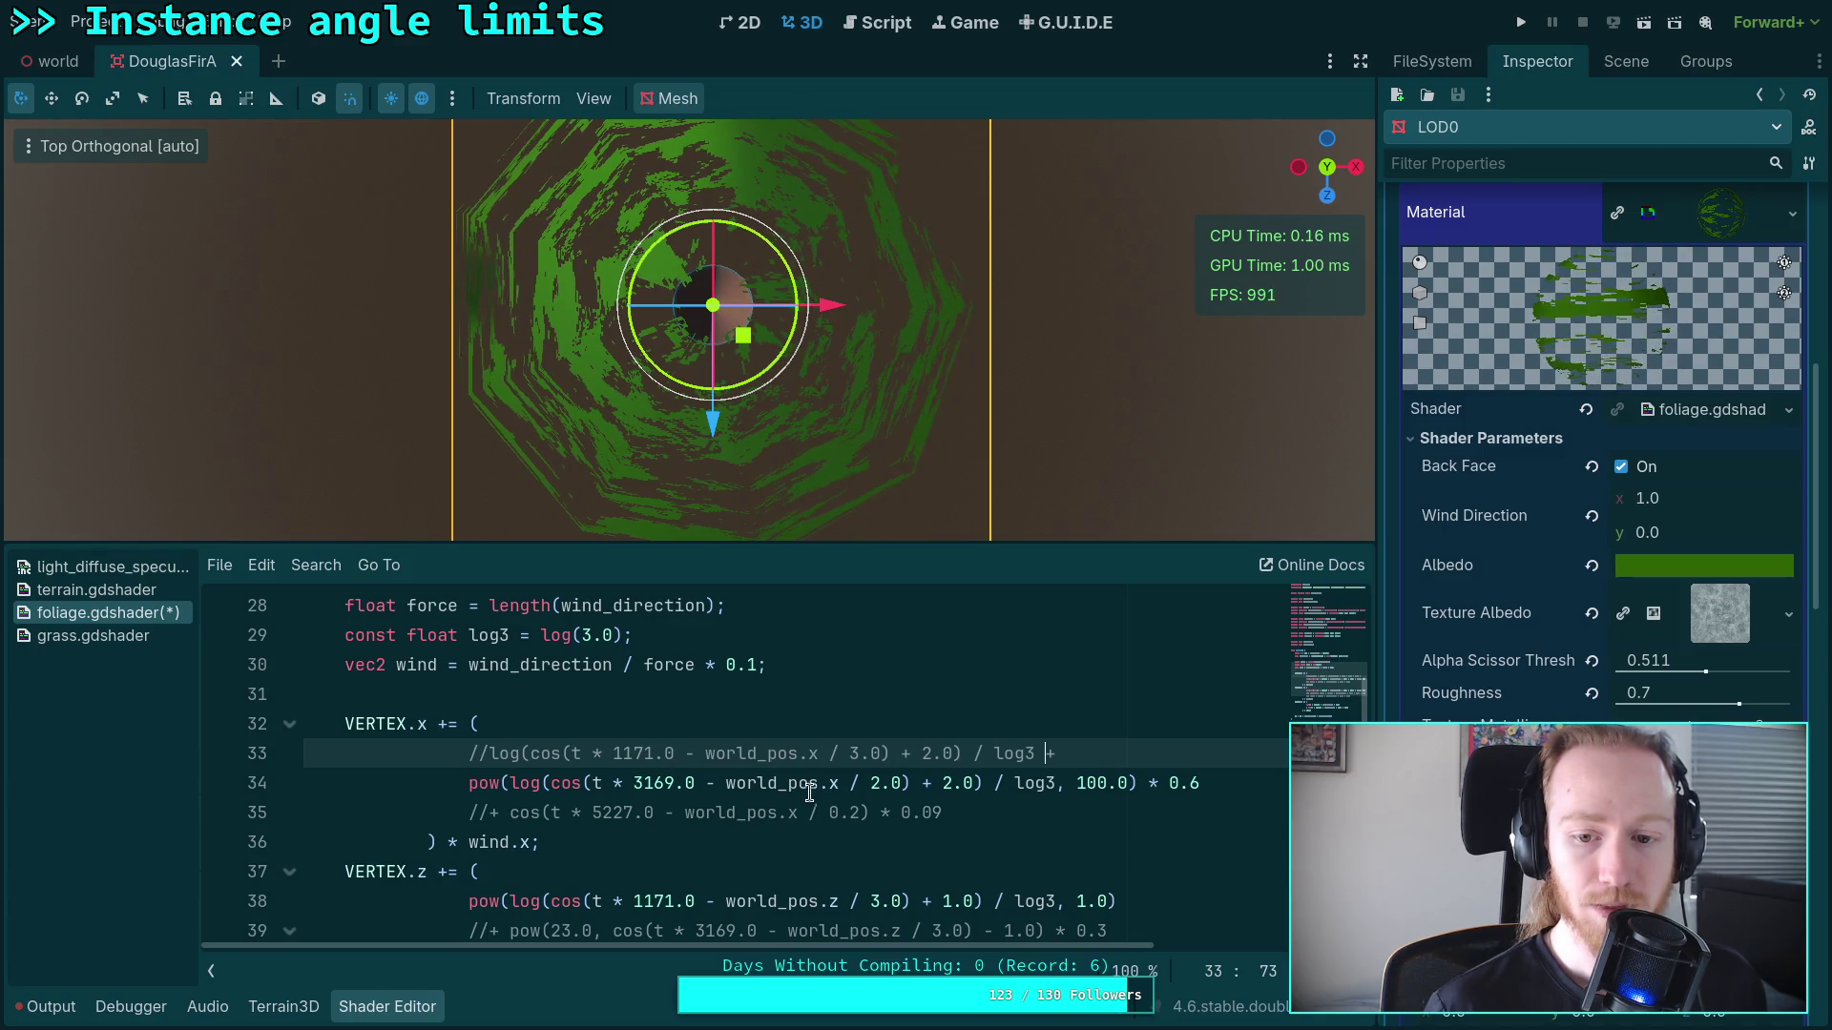
pyautogui.click(949, 791)
pyautogui.press('Delete')
# Step: Try an offset of 3.0 in the pow term, then restore it to 2.0
pyautogui.write('3')
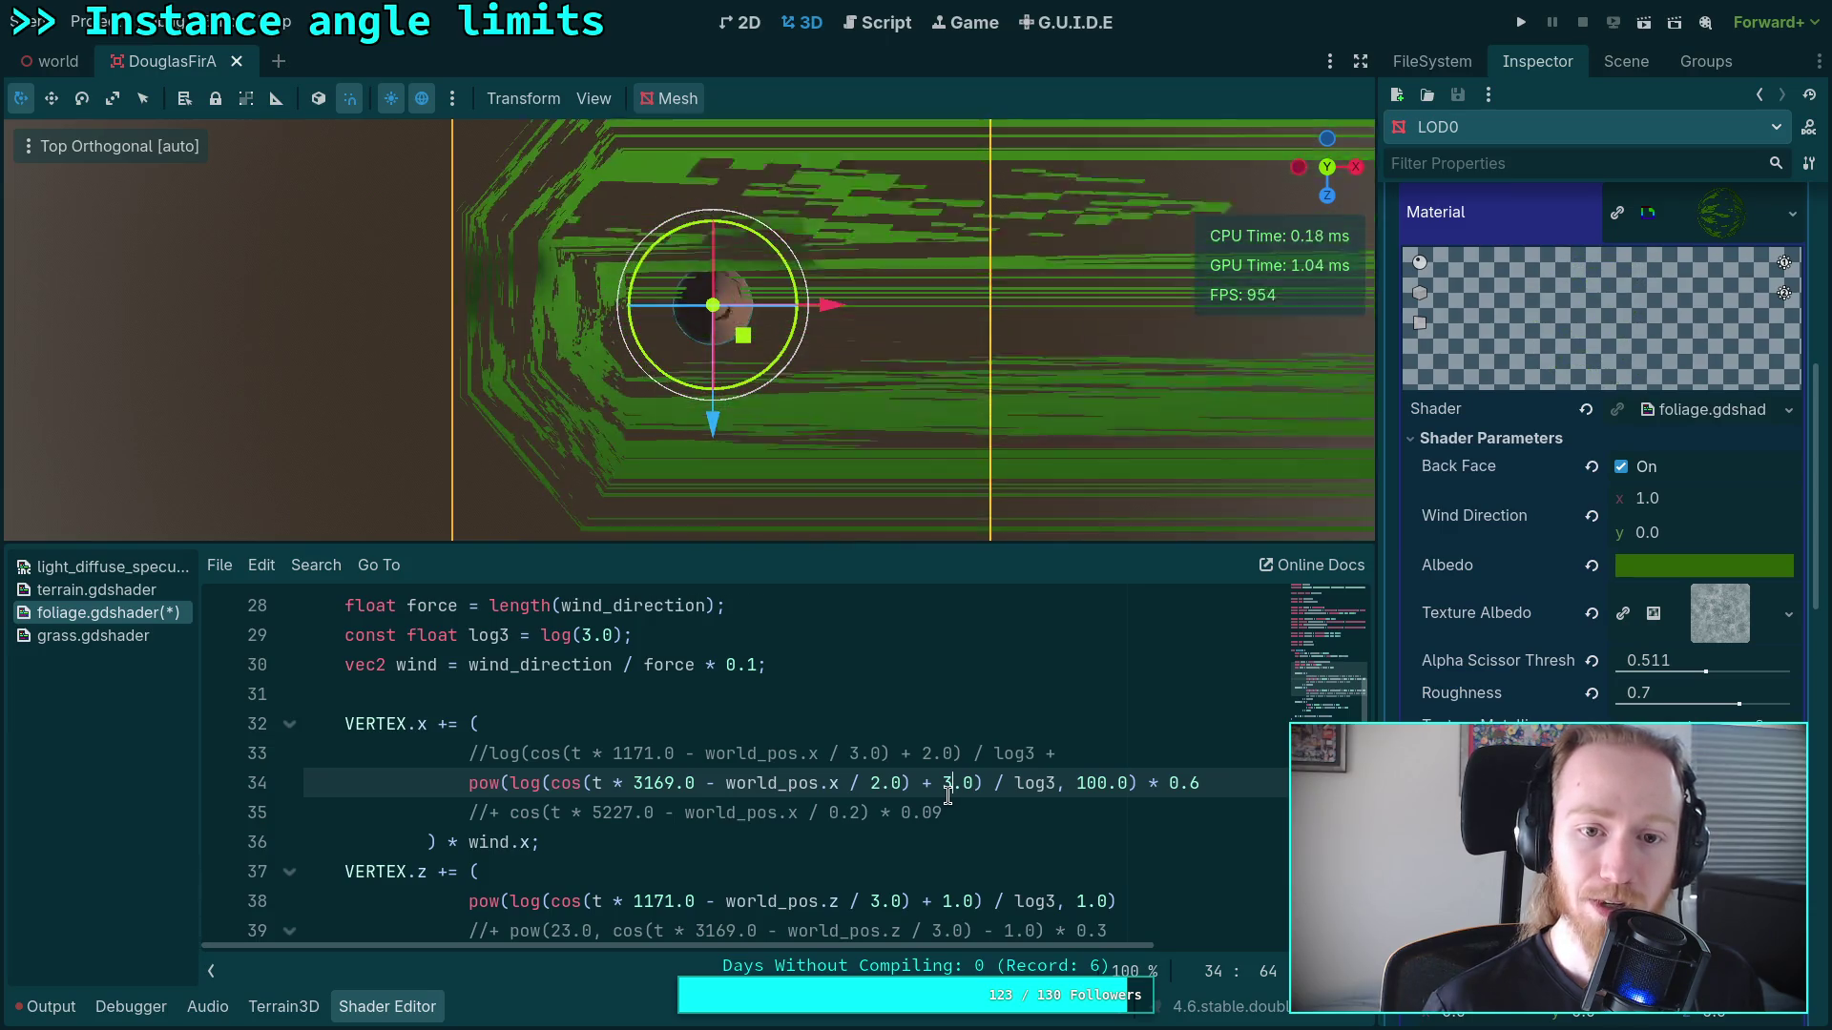
pyautogui.press('BackSpace')
pyautogui.write('2')
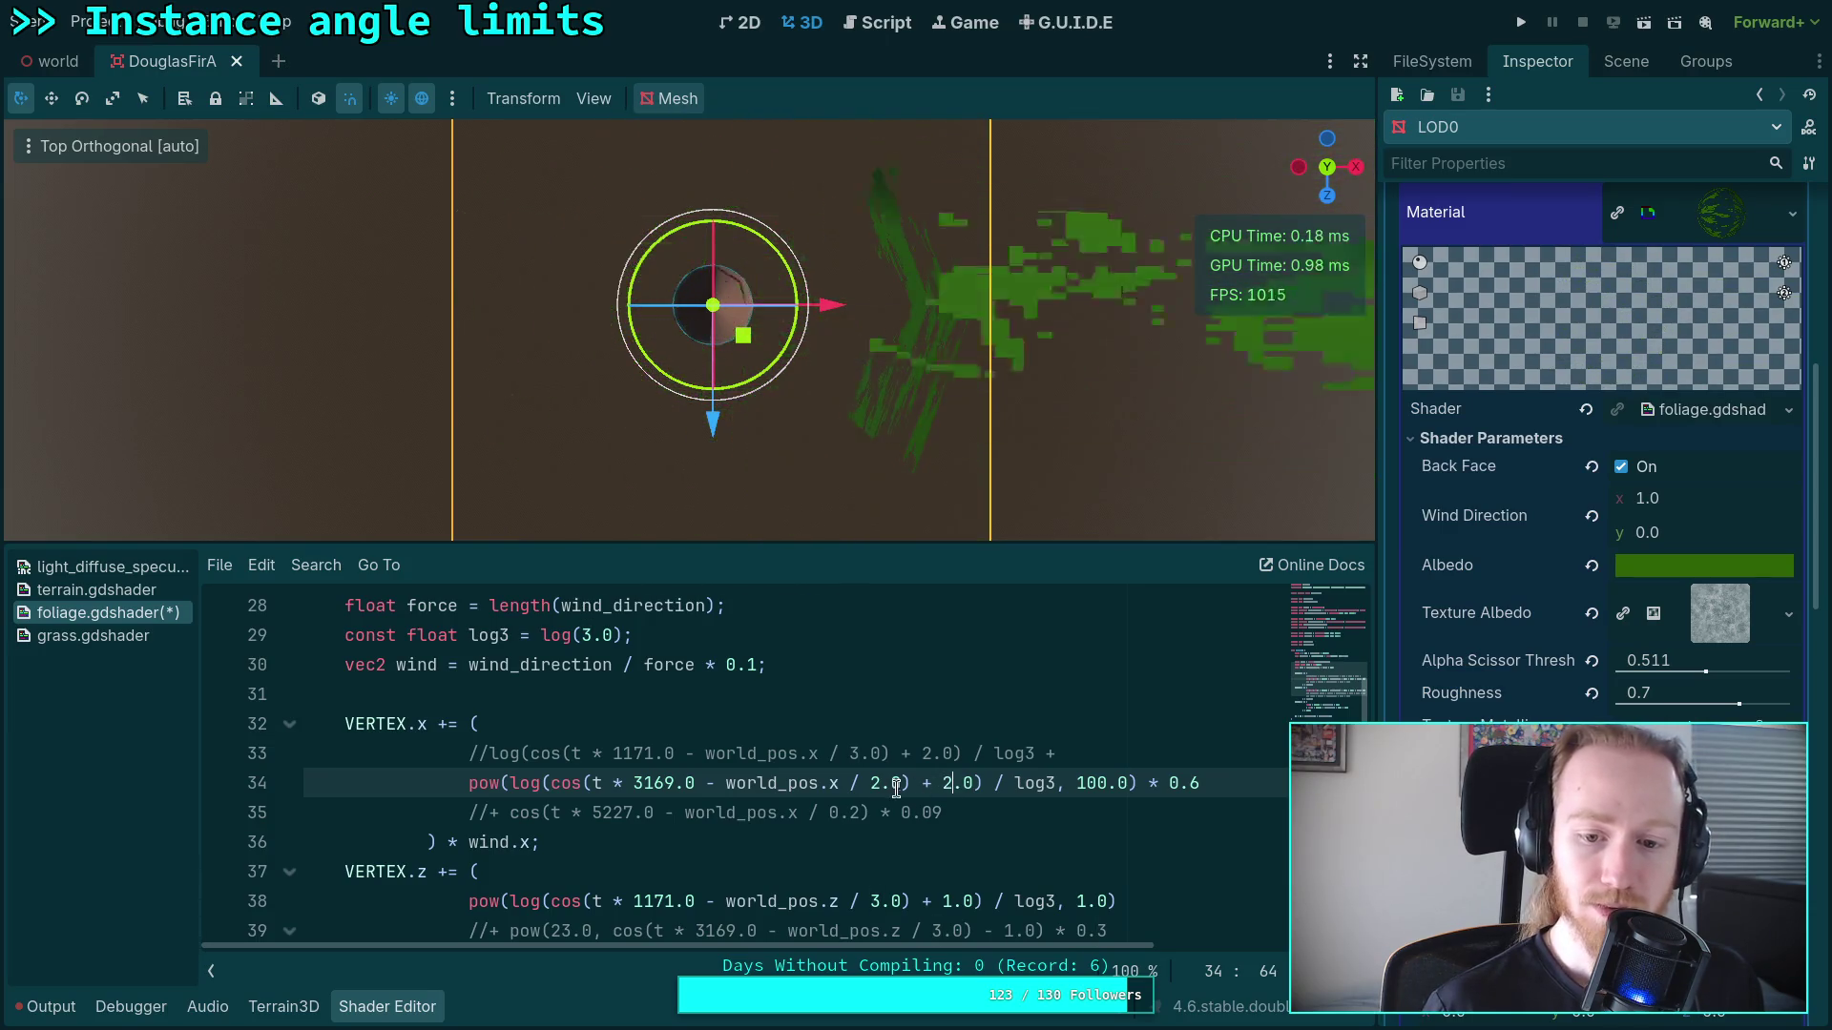
# Step: Change the world_pos.x divisor on line 34 to 5.0 after trying 1.0 and 4.0
pyautogui.click(872, 788)
pyautogui.write('3')
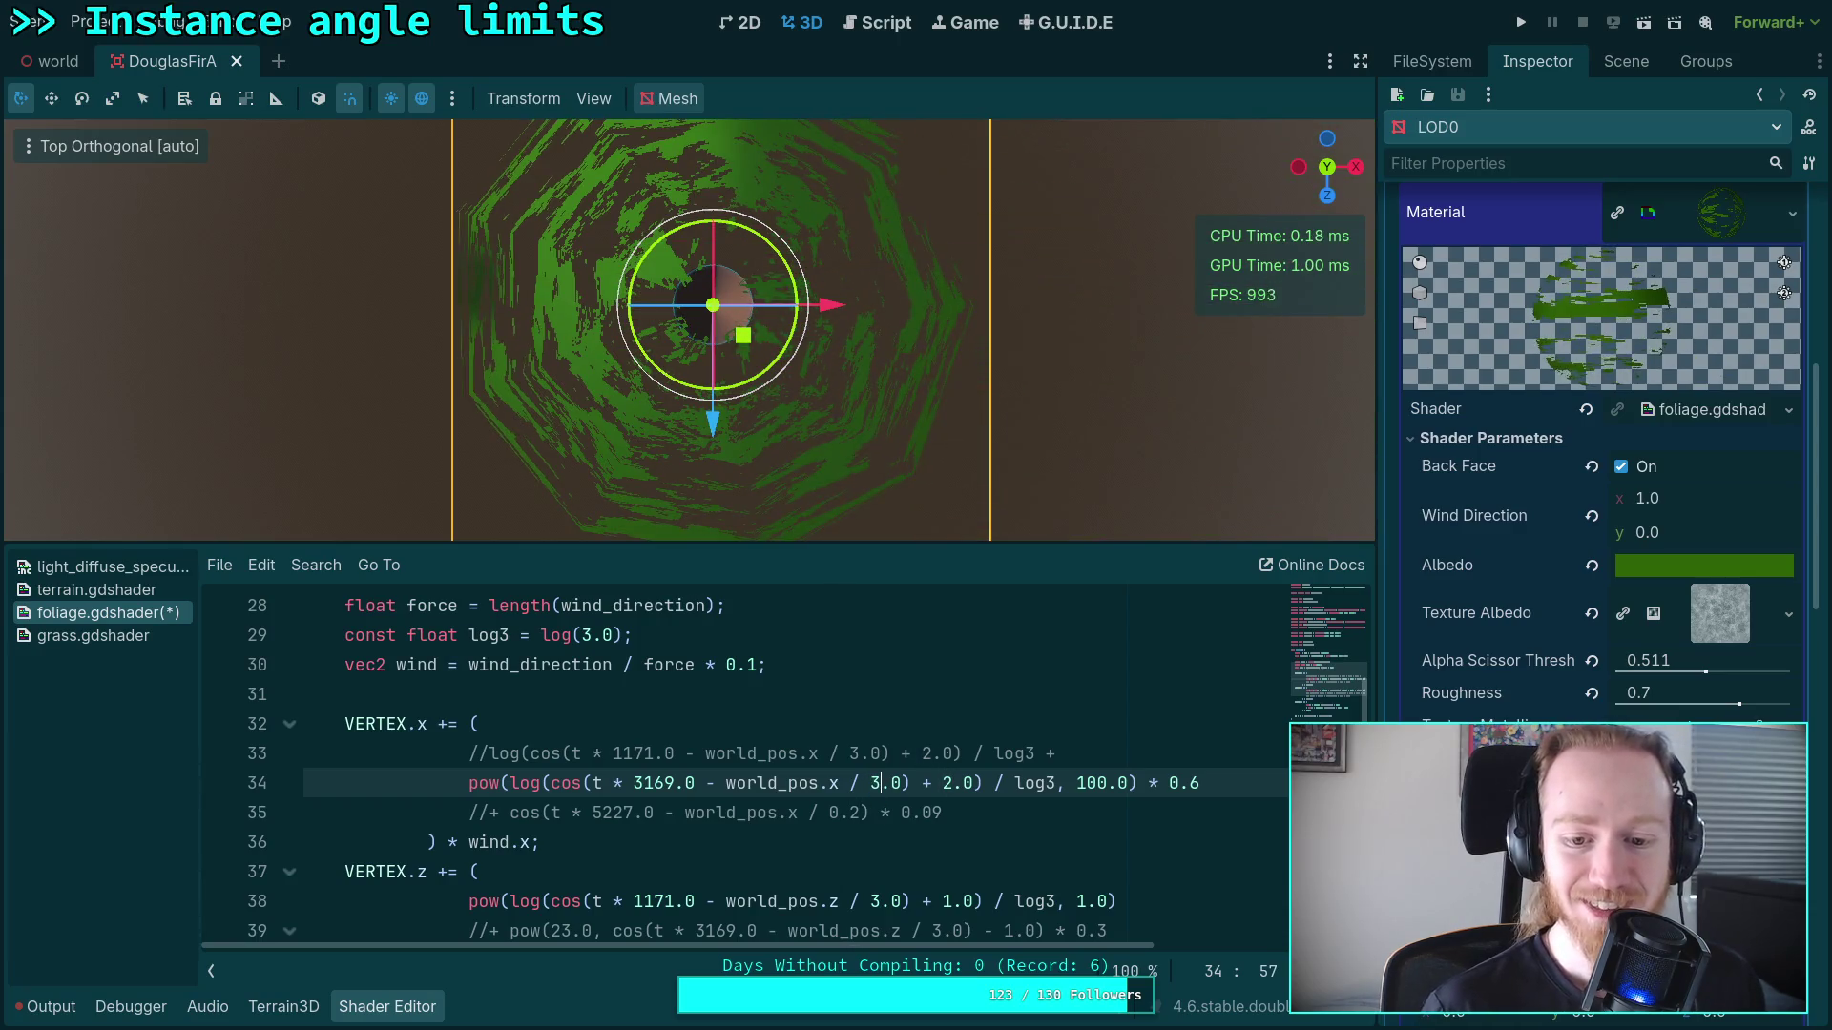
pyautogui.press('Delete')
pyautogui.write('1')
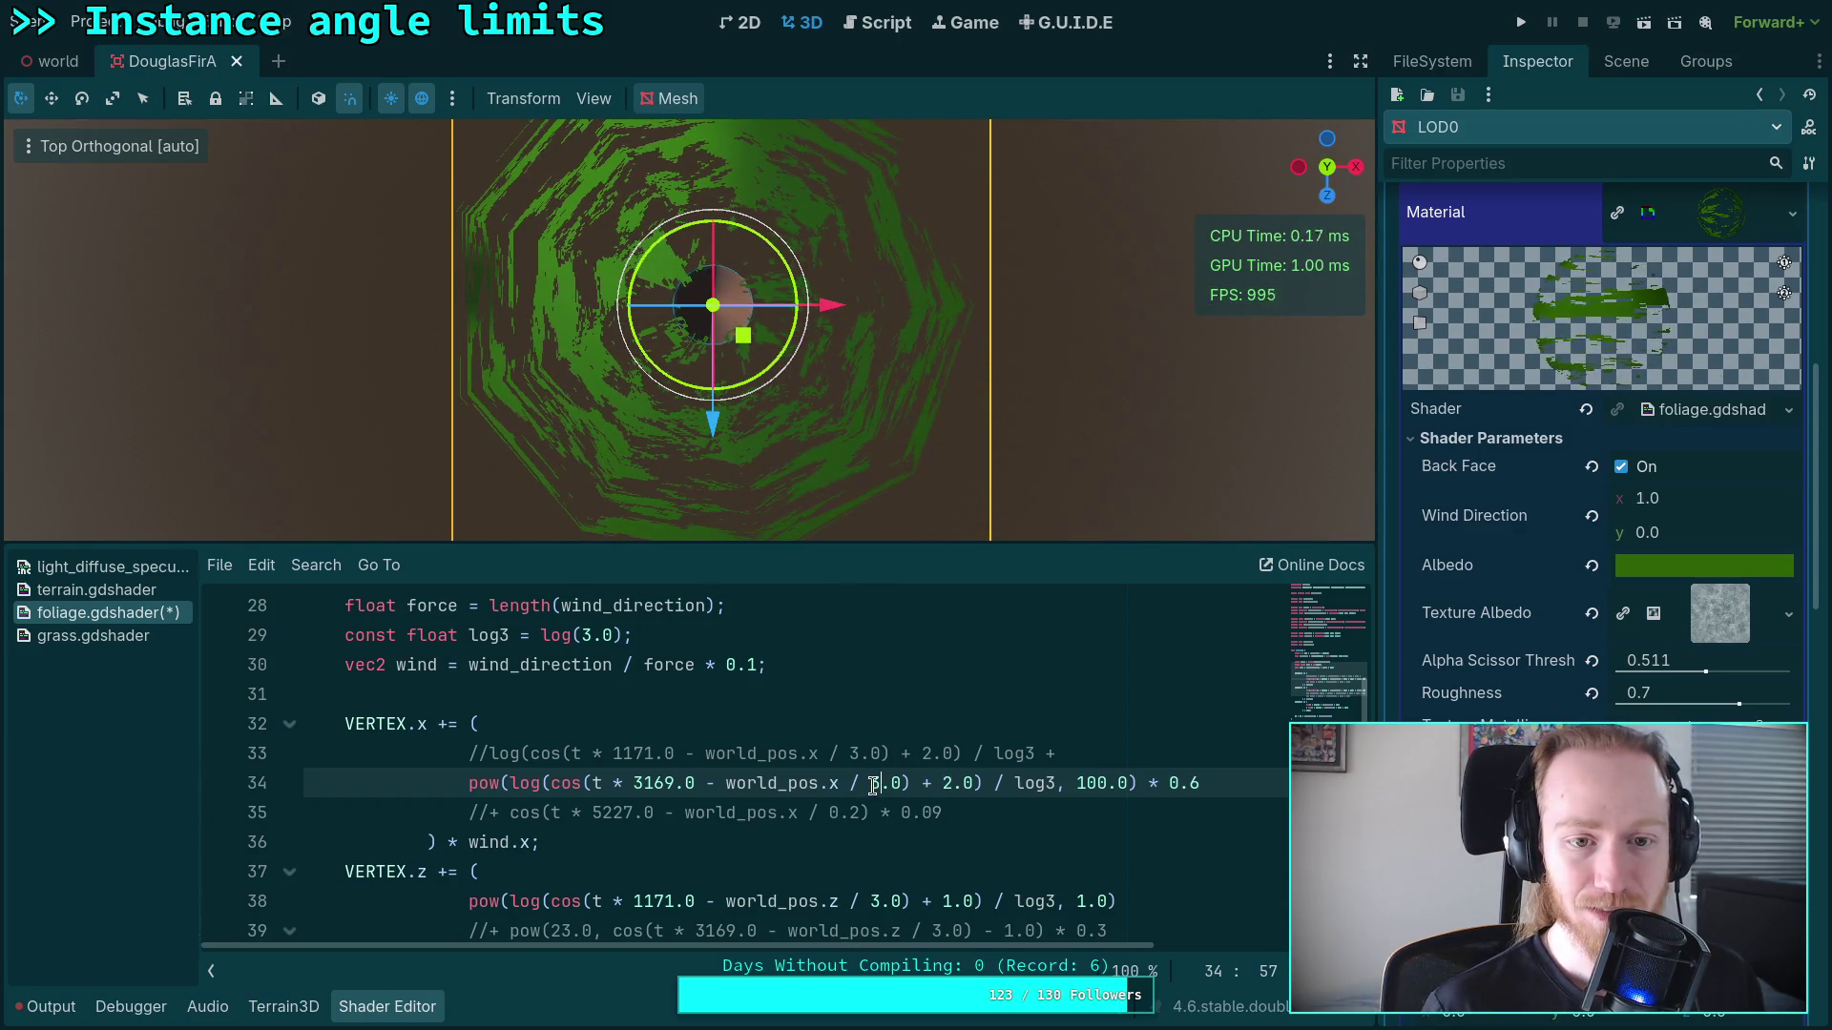
pyautogui.press('BackSpace')
pyautogui.write('4')
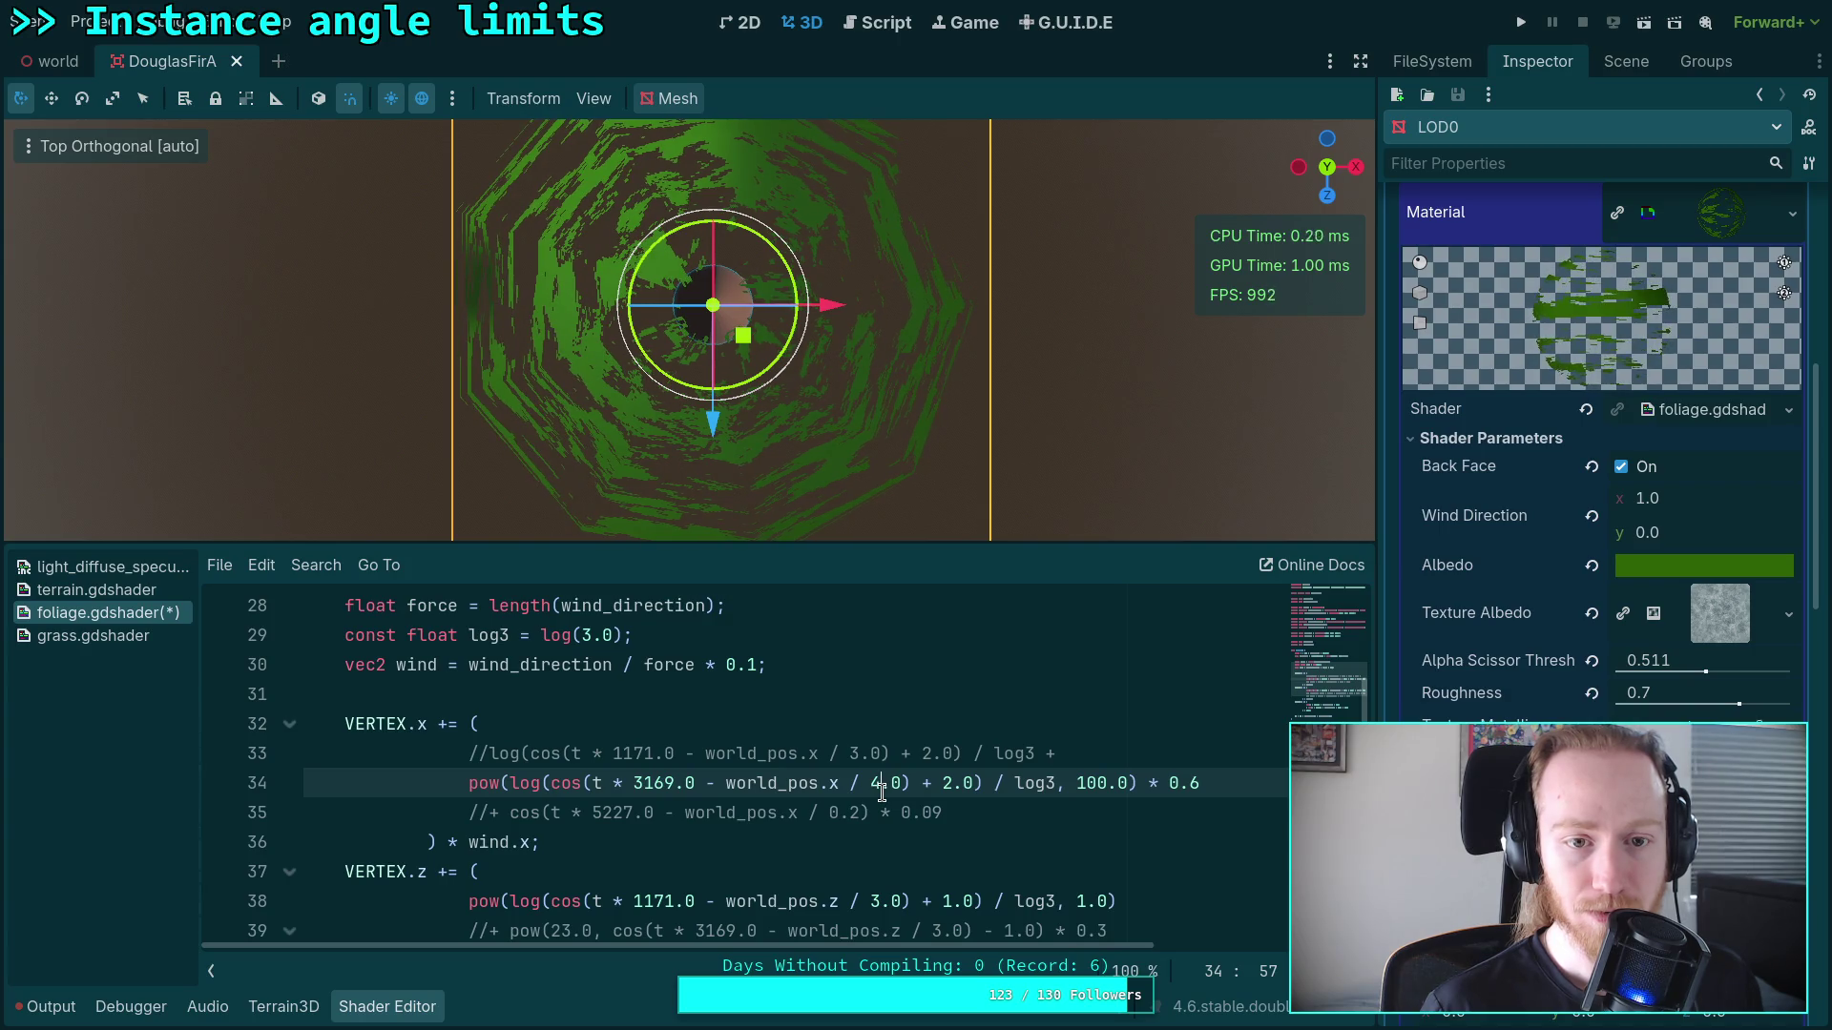
pyautogui.doubleClick(876, 783)
pyautogui.write('5')
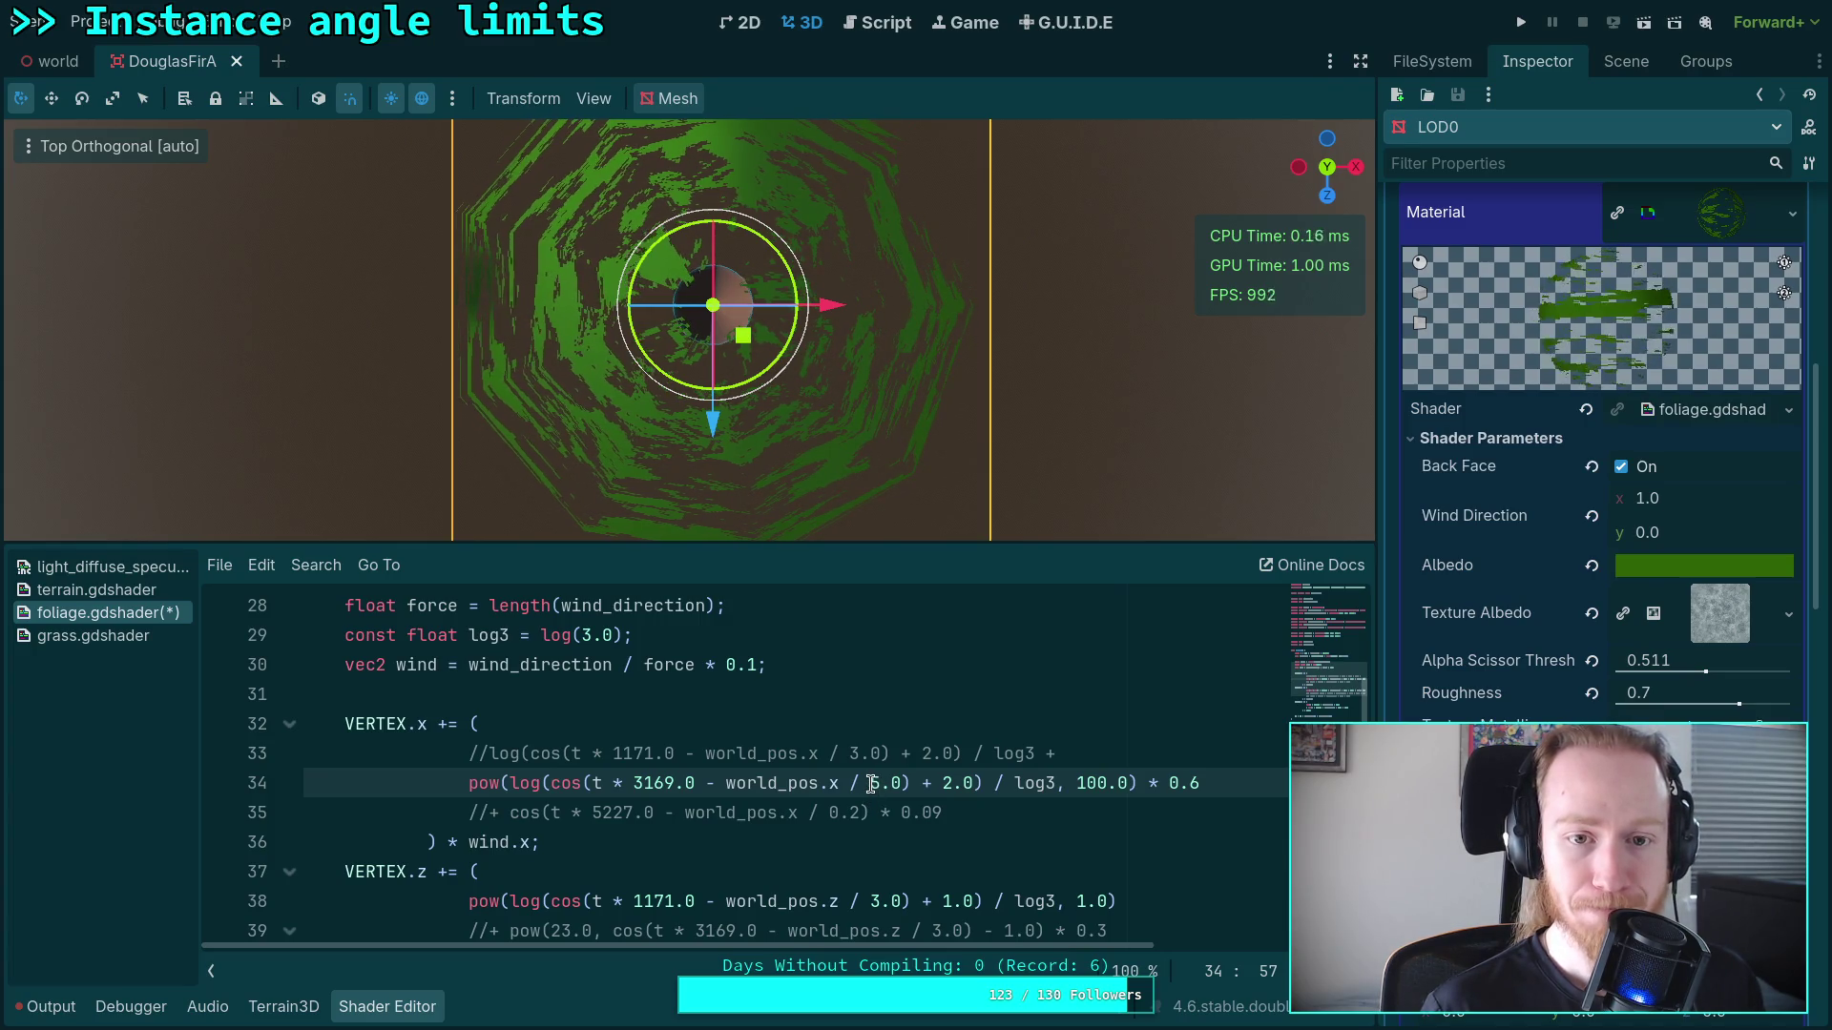
# Step: Lower line 34's trailing multiplier from 0.6 to 0.3, briefly toggling line 33's comment
pyautogui.click(1249, 783)
pyautogui.press('BackSpace')
pyautogui.write('3')
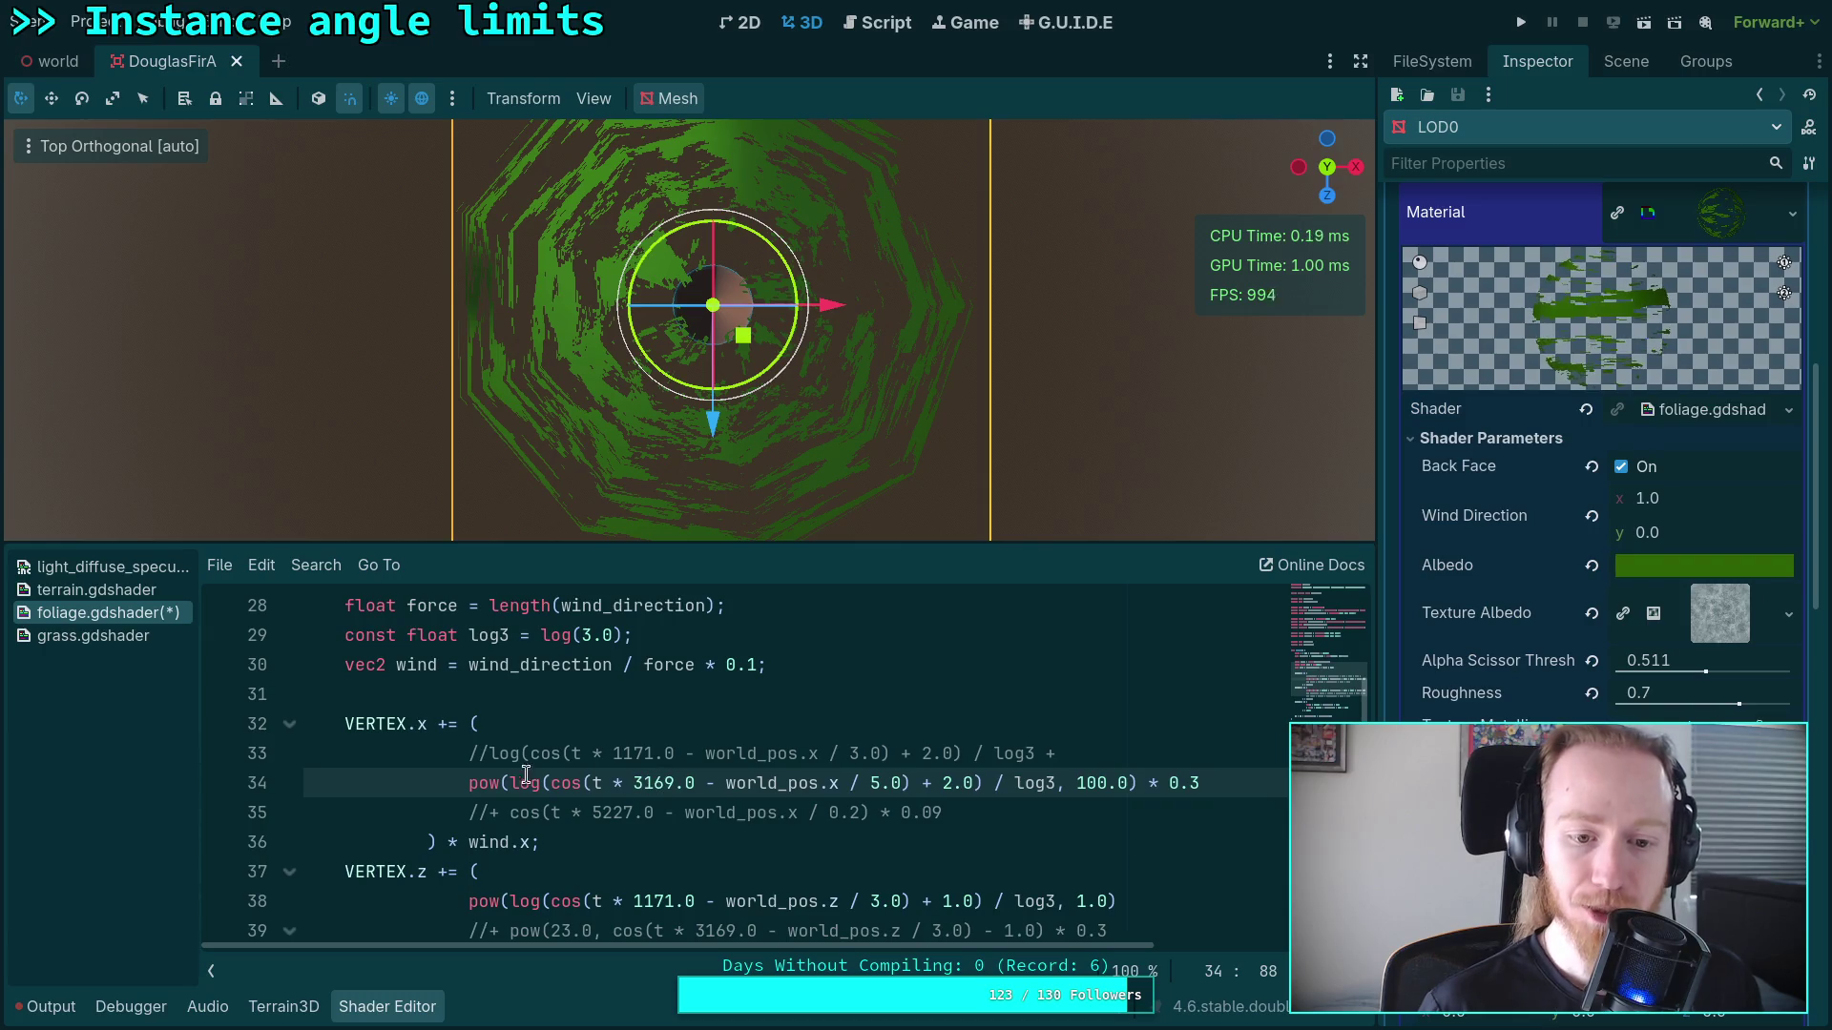
pyautogui.click(613, 752)
pyautogui.hotkey('ctrl', 'k')
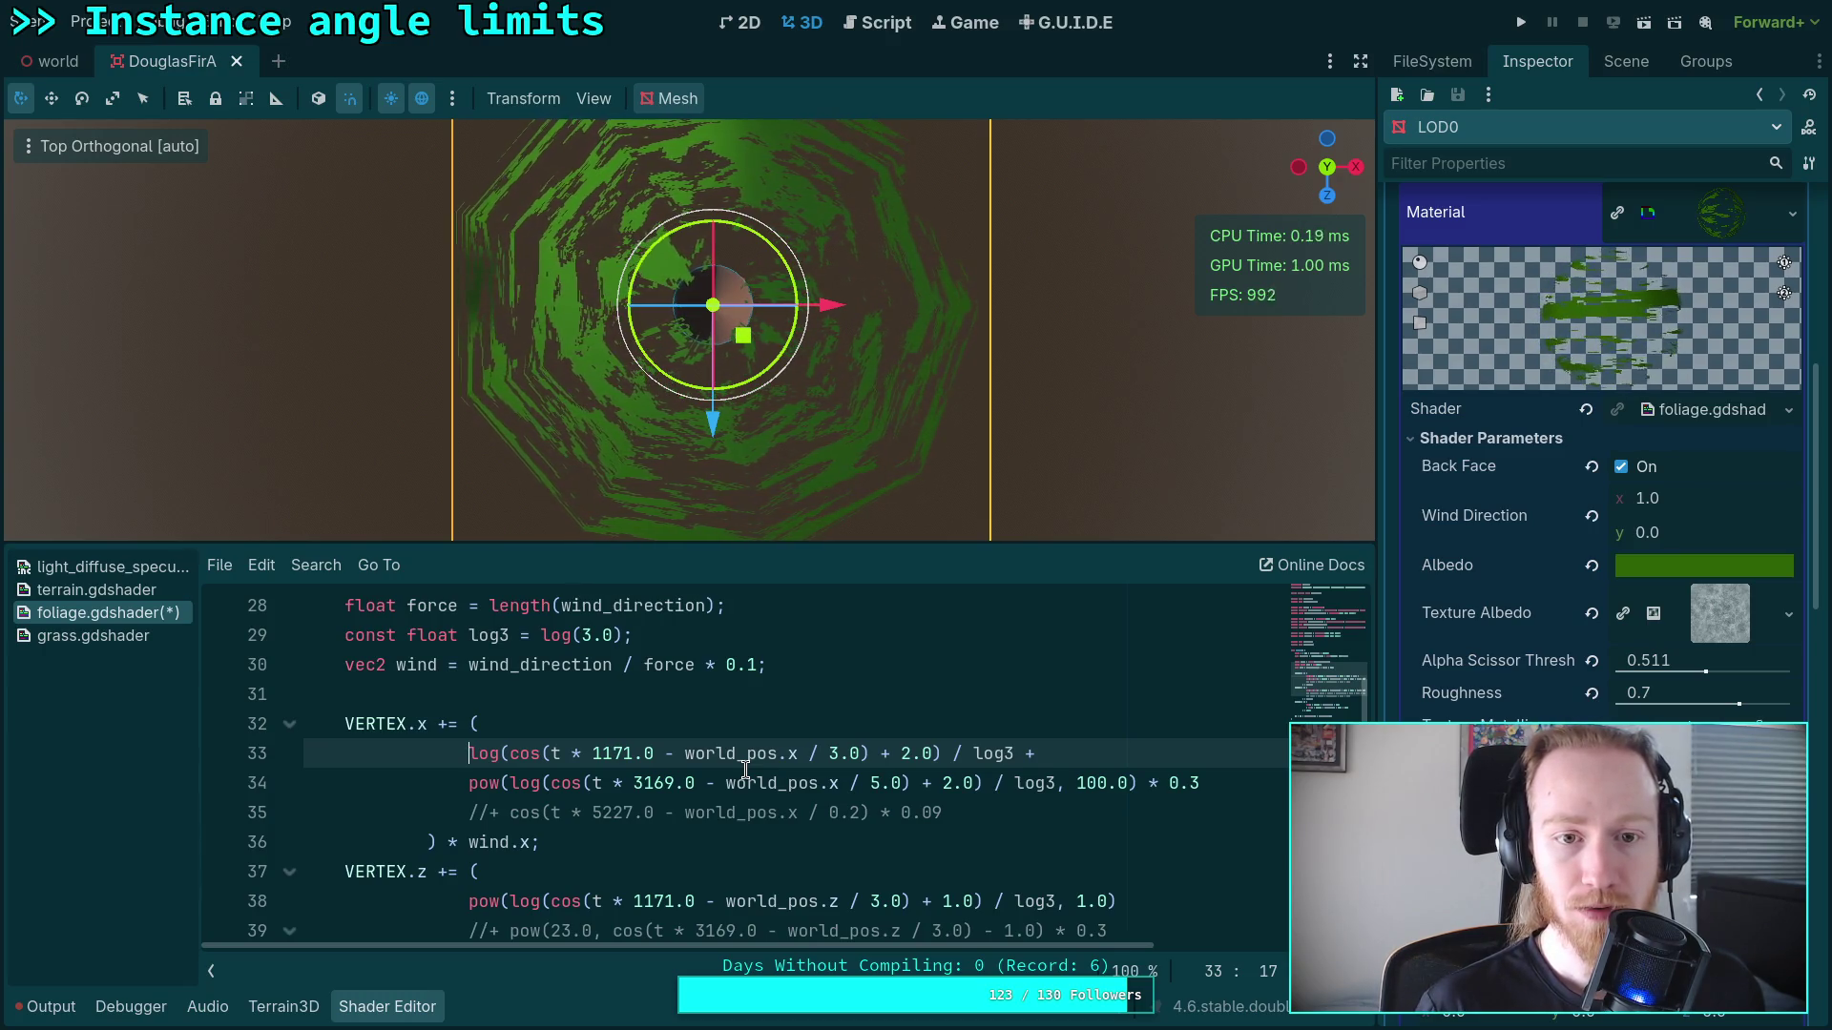
pyautogui.hotkey('ctrl', 'k')
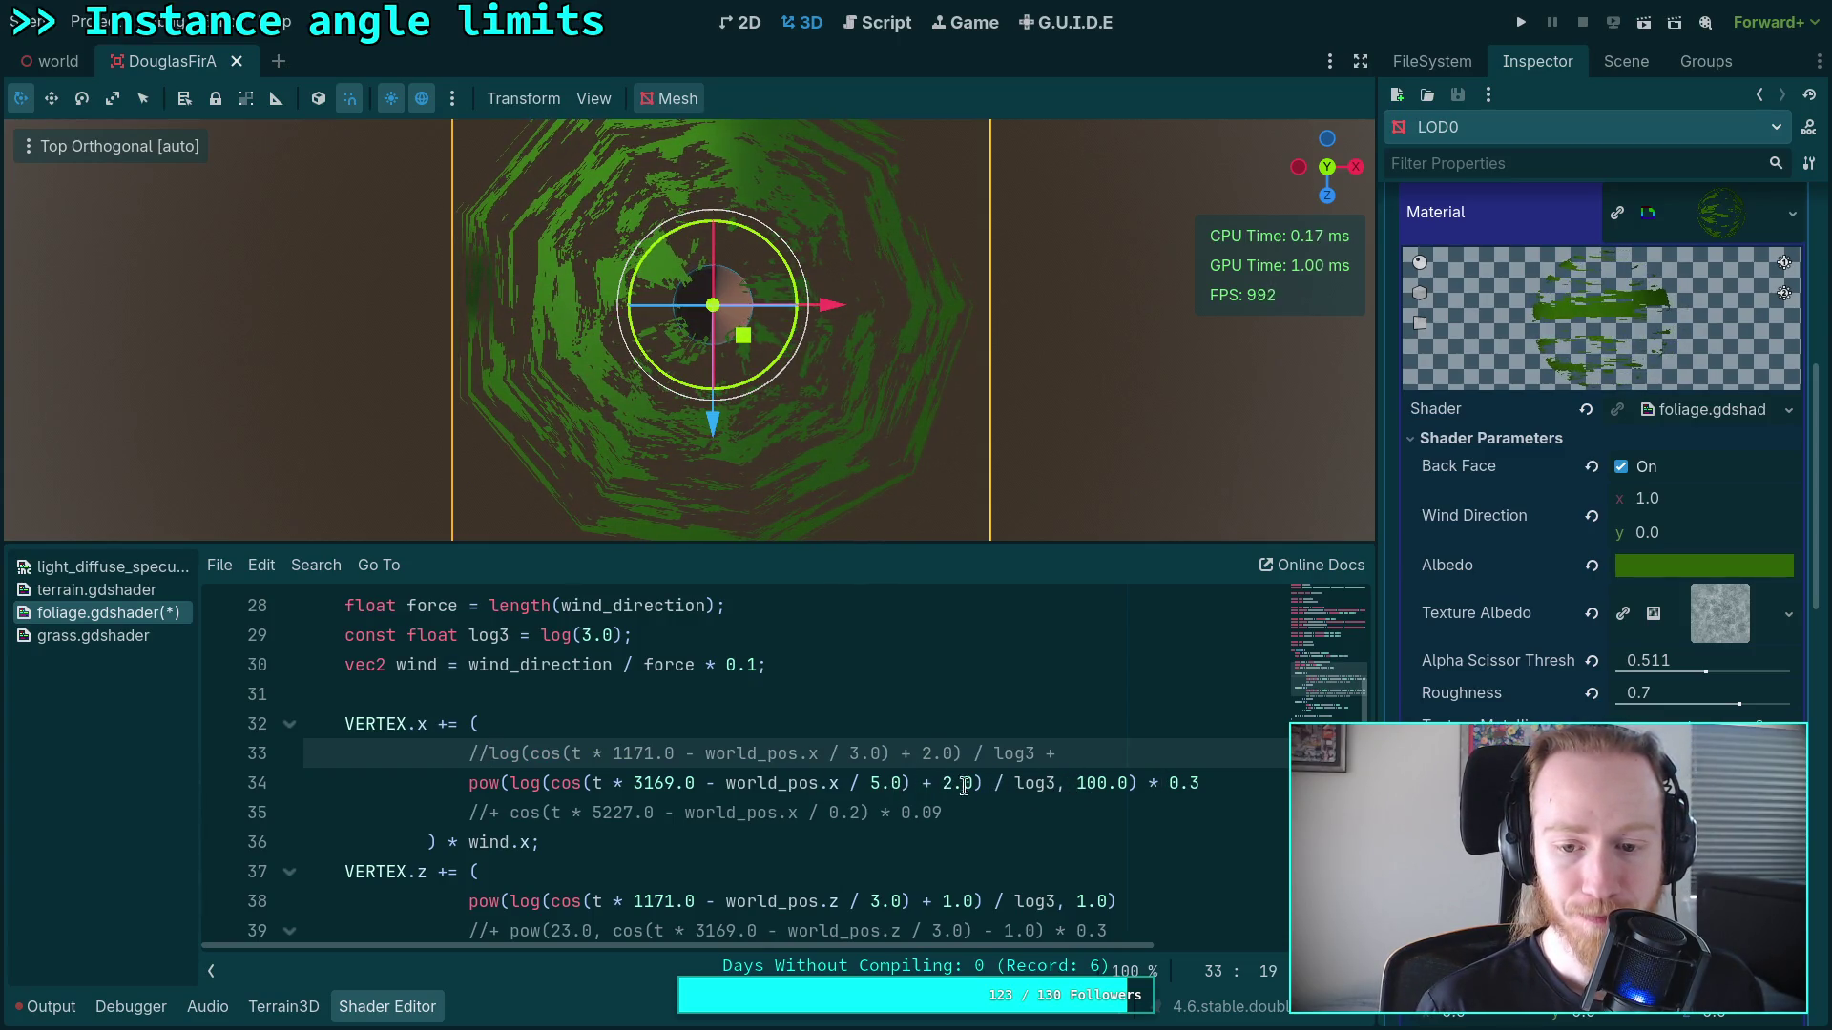
# Step: Cut the pow exponent from 100.0 to 10.0 and uncomment the log term on line 33
pyautogui.click(1085, 782)
pyautogui.press('Delete')
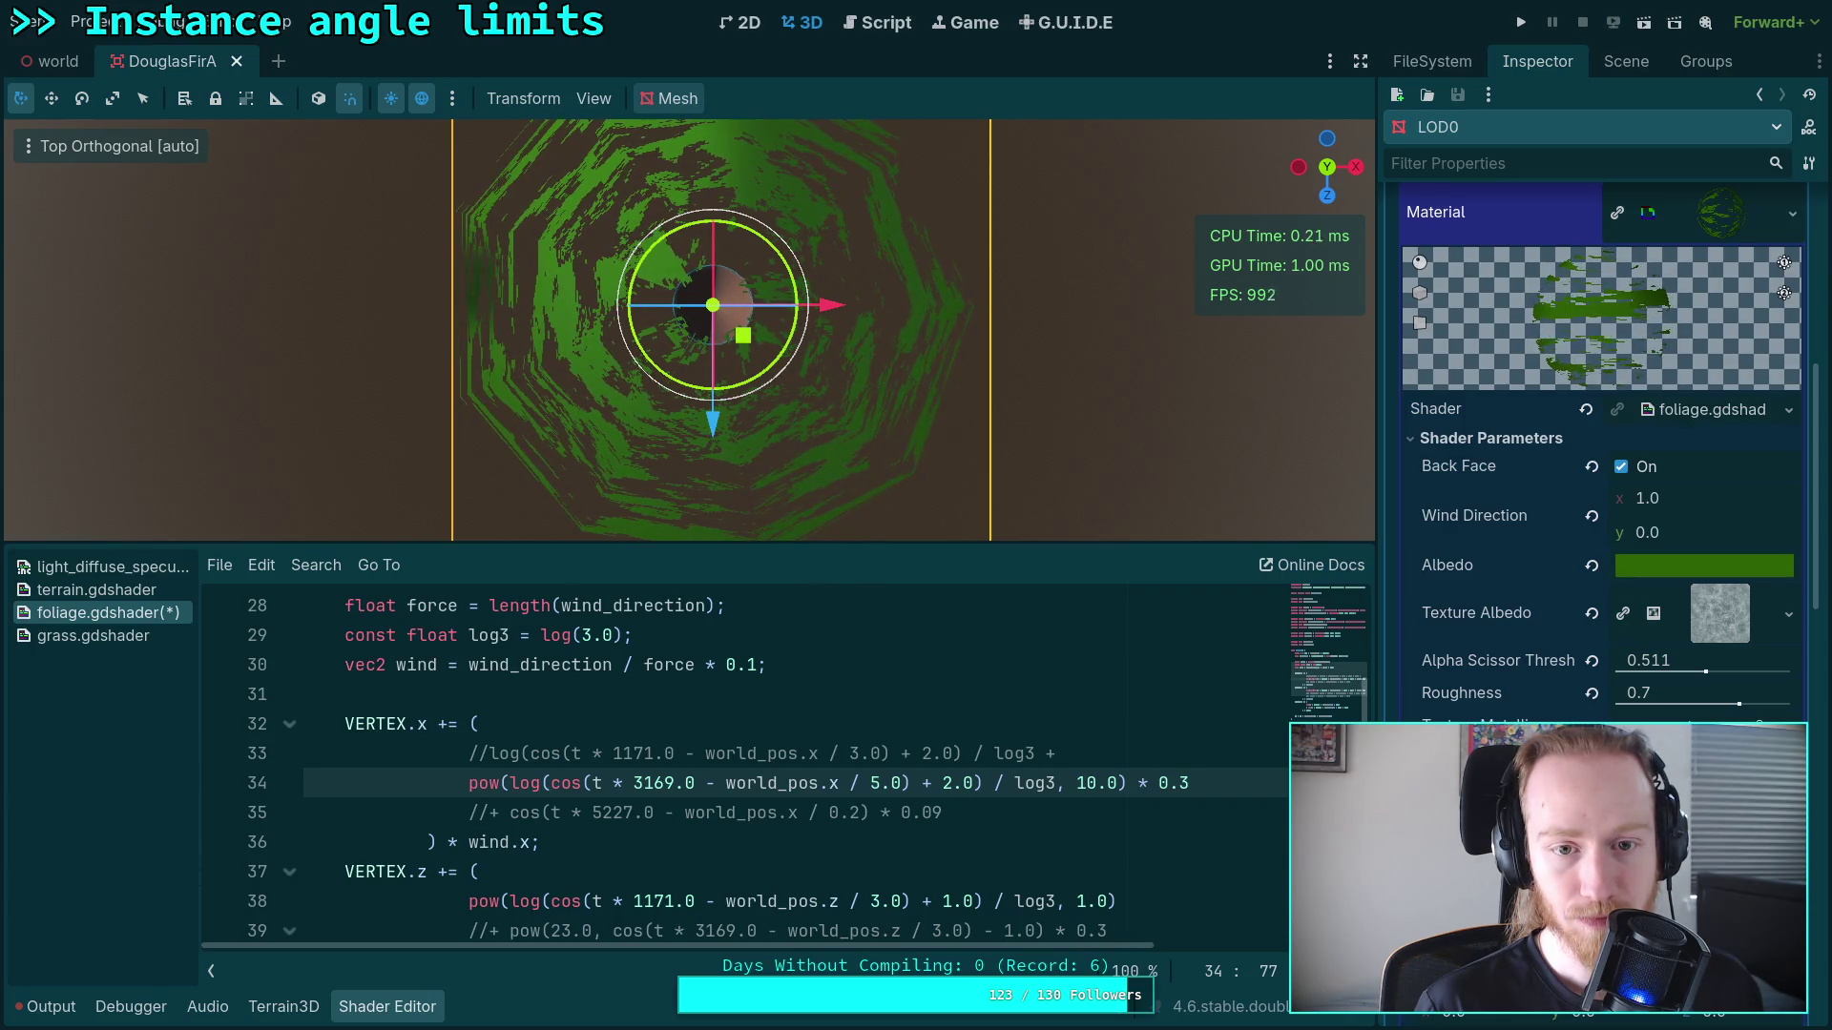
pyautogui.click(483, 753)
pyautogui.press('BackSpace')
pyautogui.press('BackSpace')
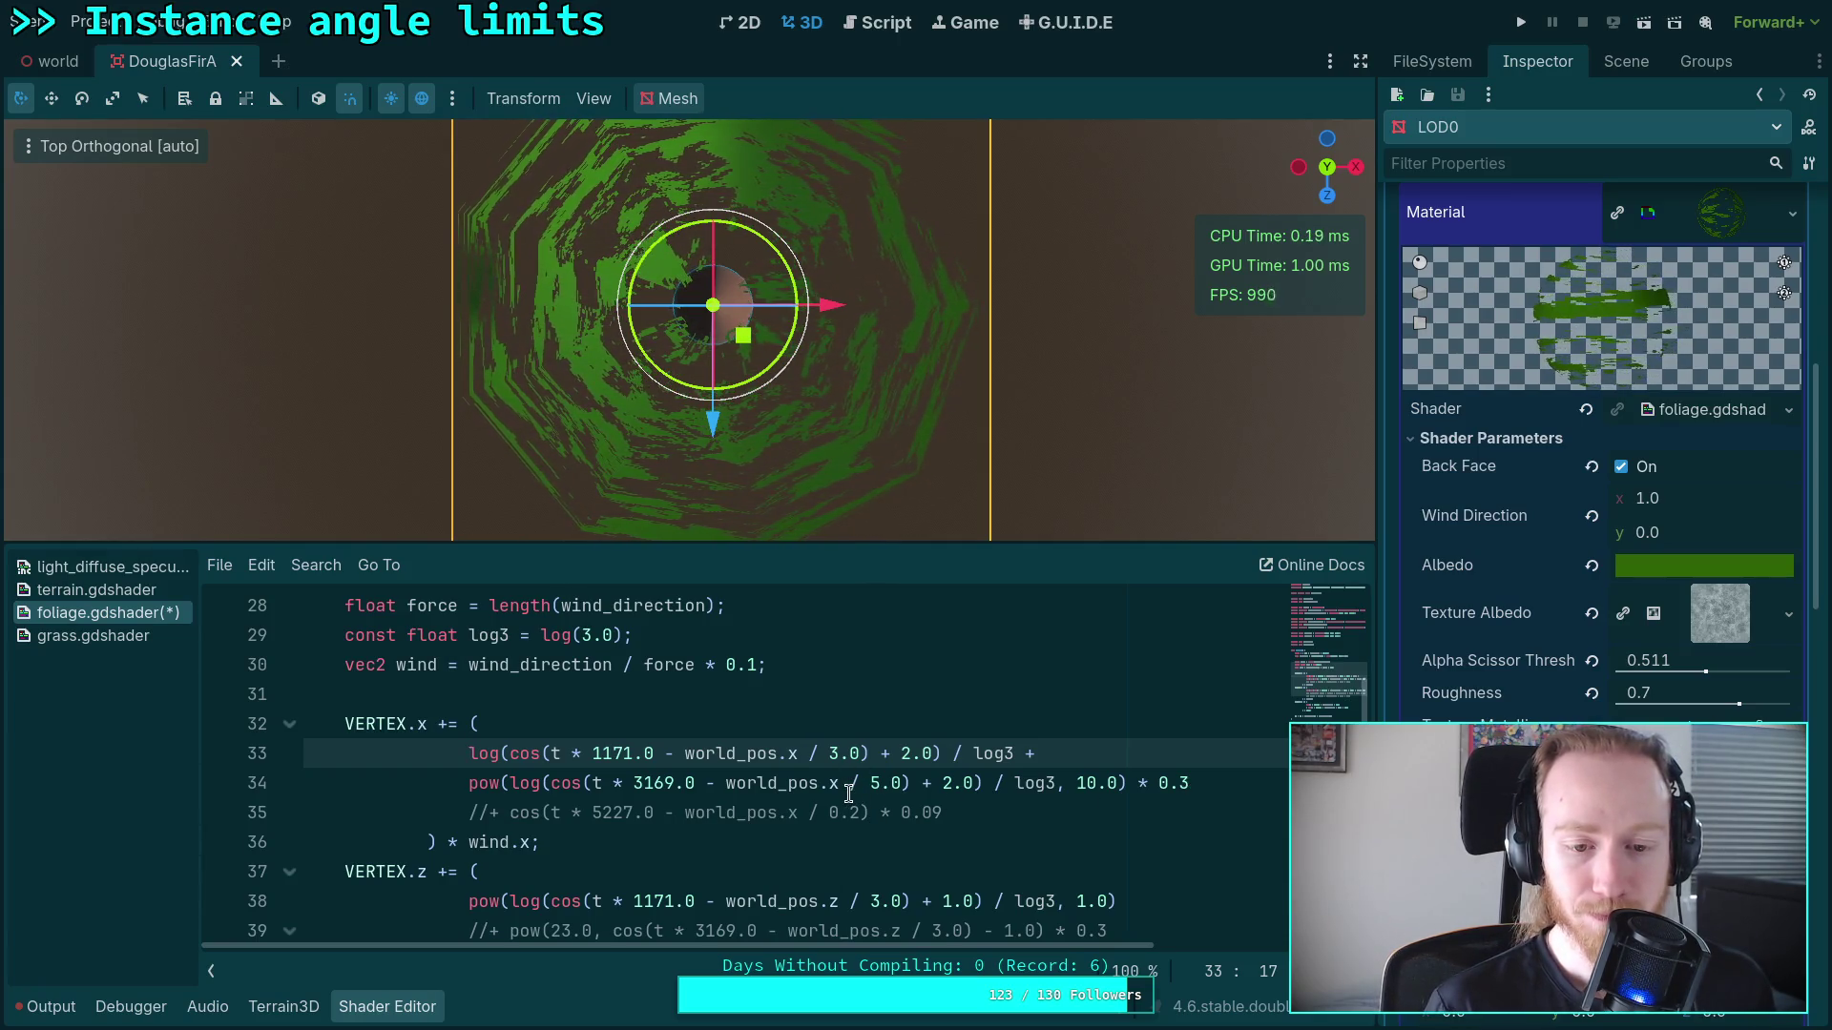
pyautogui.doubleClick(635, 786)
# Step: Replace the 3169 frequency on line 34 with 5227
pyautogui.press('Left')
pyautogui.hotkey('ctrl', 'shift', 'Left')
pyautogui.press('BackSpace')
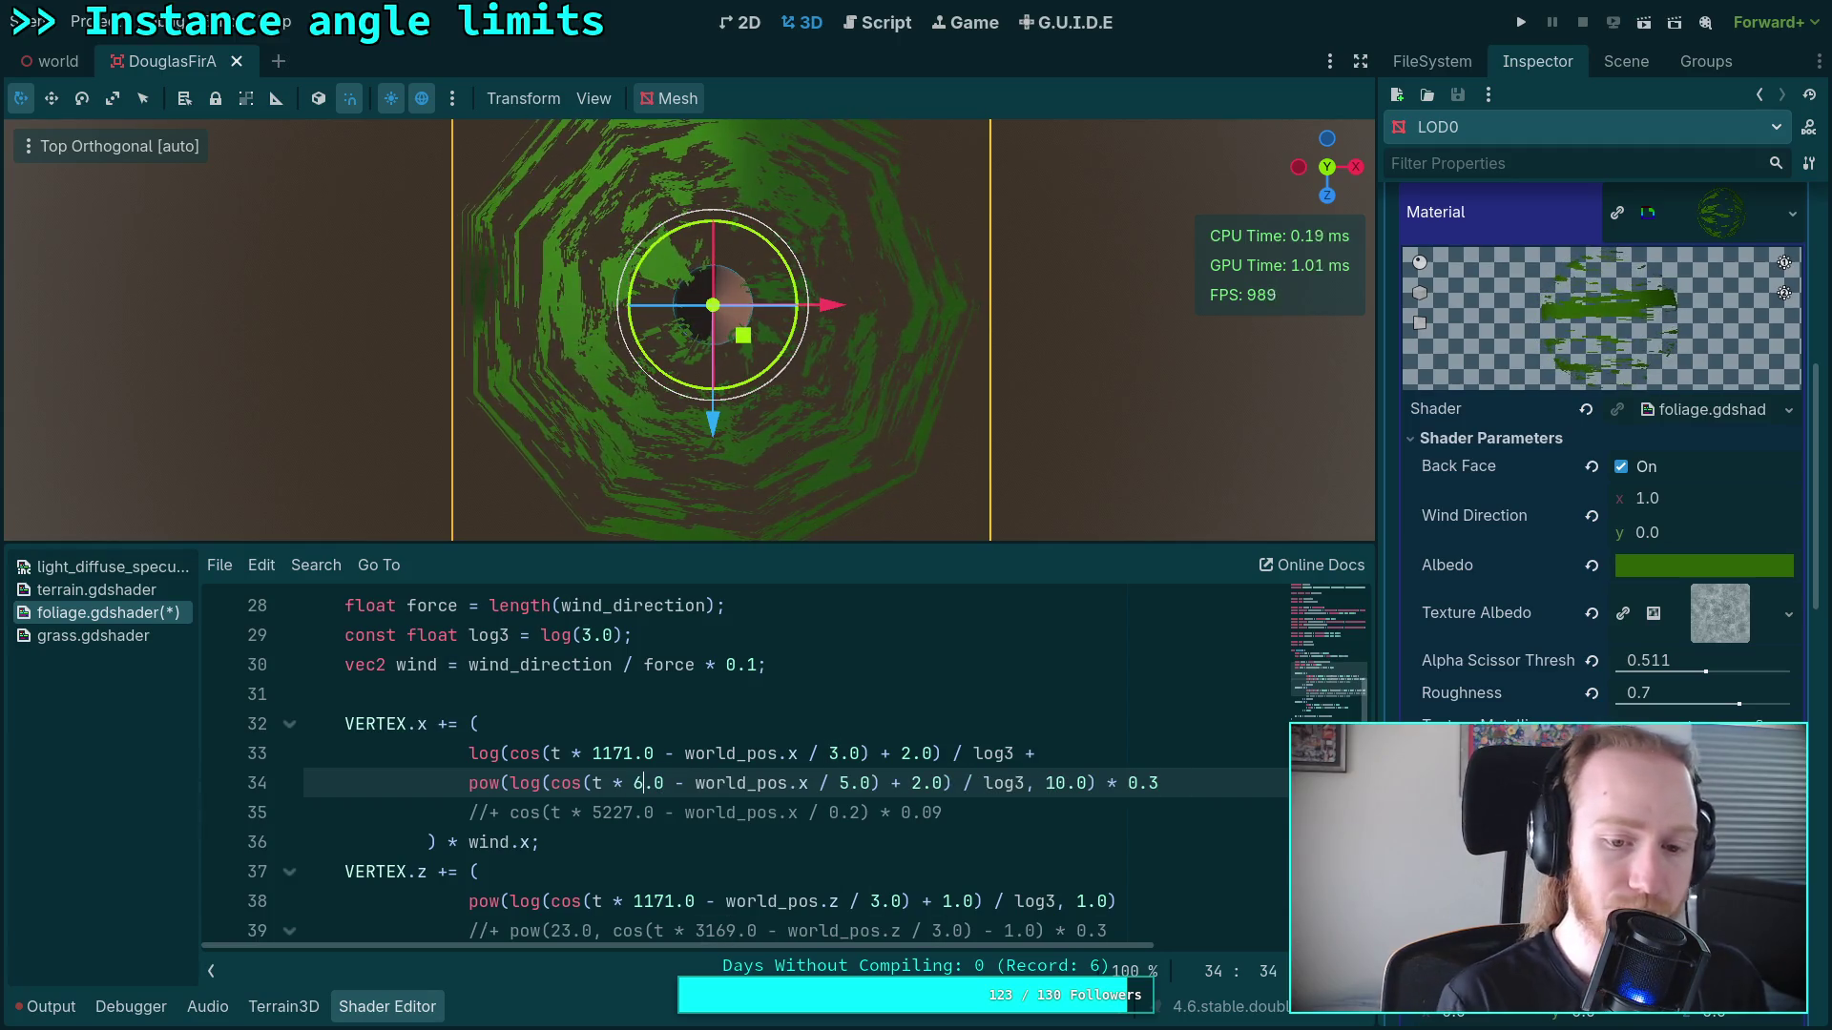
pyautogui.write('5227')
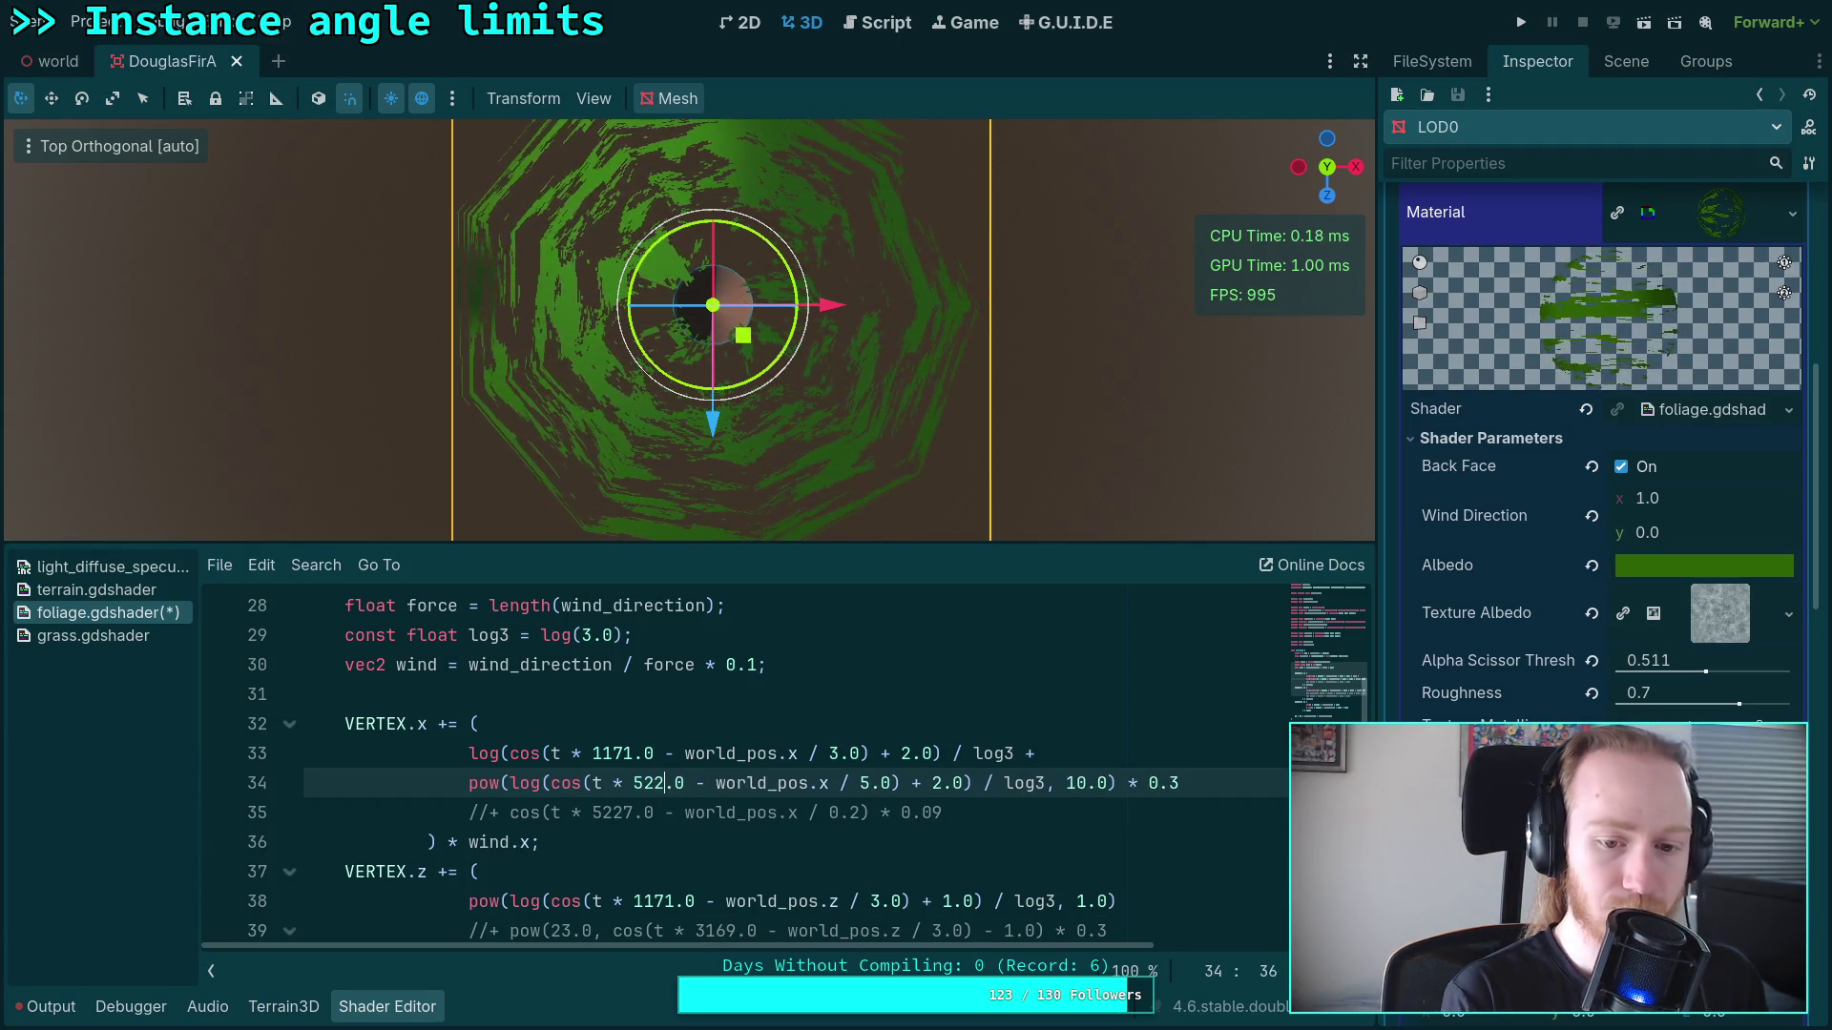
# Step: Restore the 3169.0 frequency and leave line 33's log term commented out
pyautogui.press('Up')
pyautogui.press('Home')
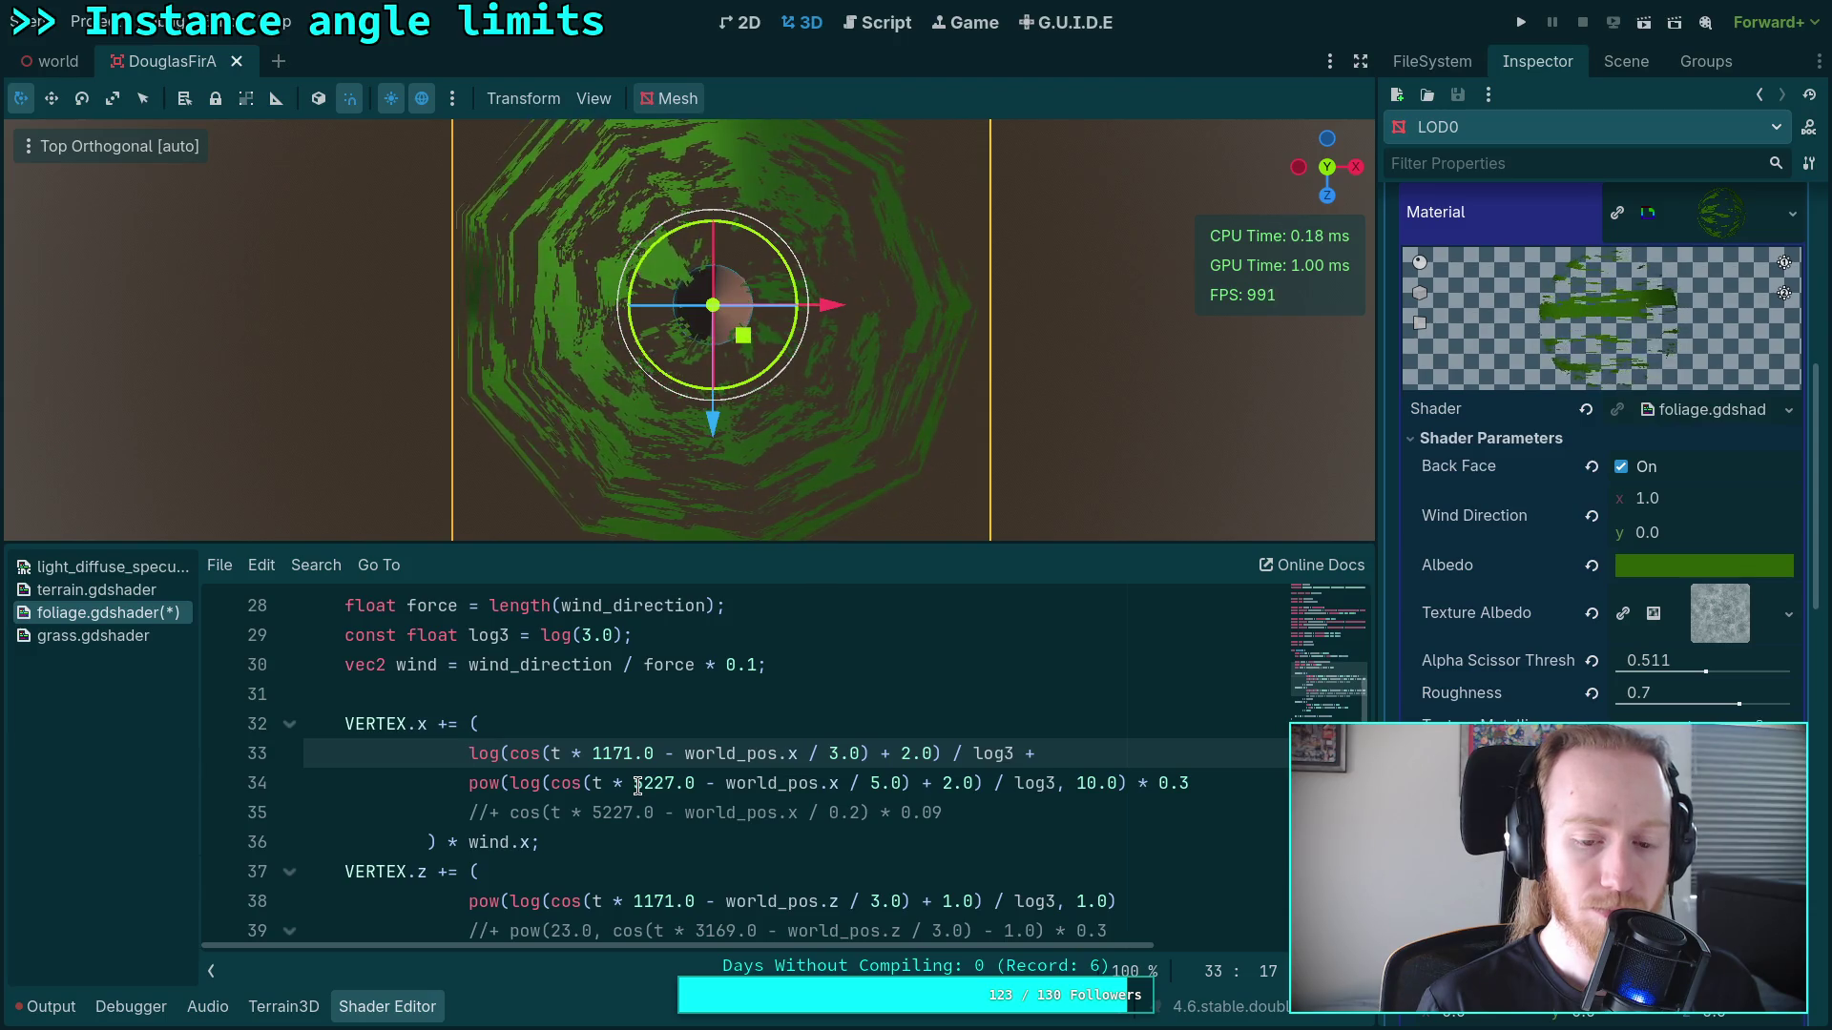
pyautogui.write('//')
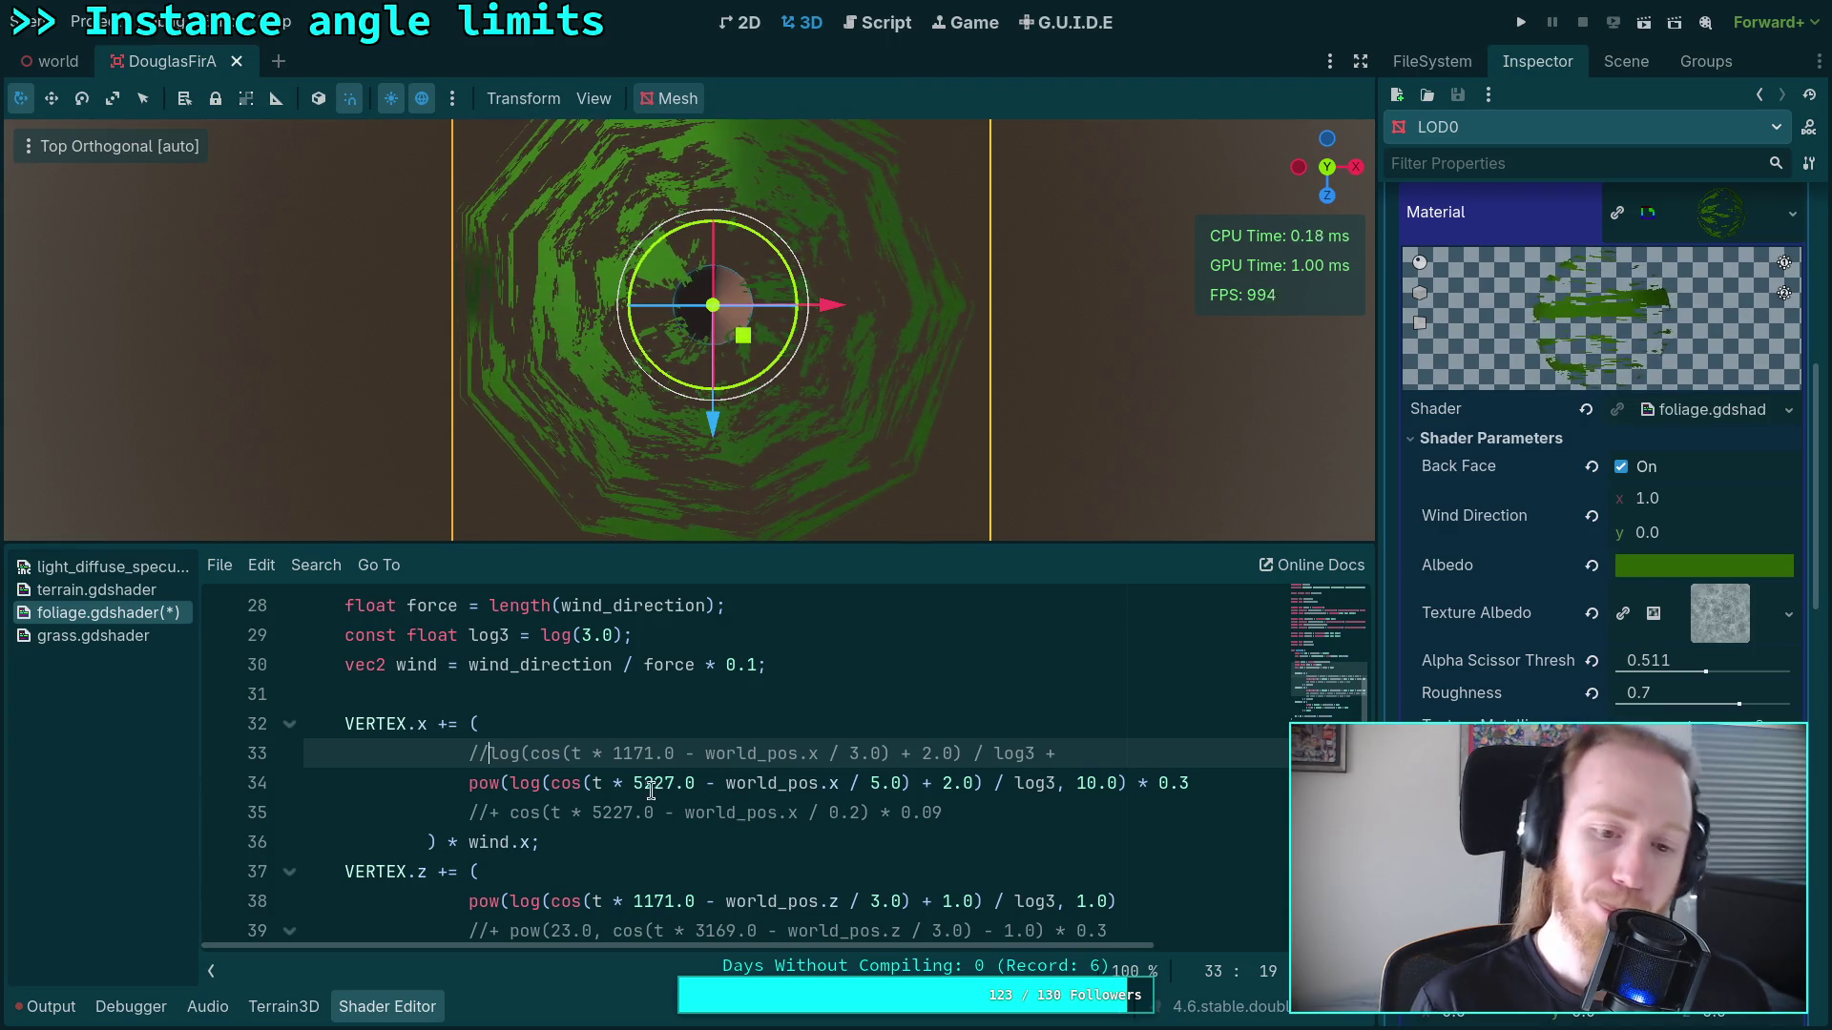
pyautogui.hotkey('ctrl', 'k')
pyautogui.press('Down')
pyautogui.write('3169')
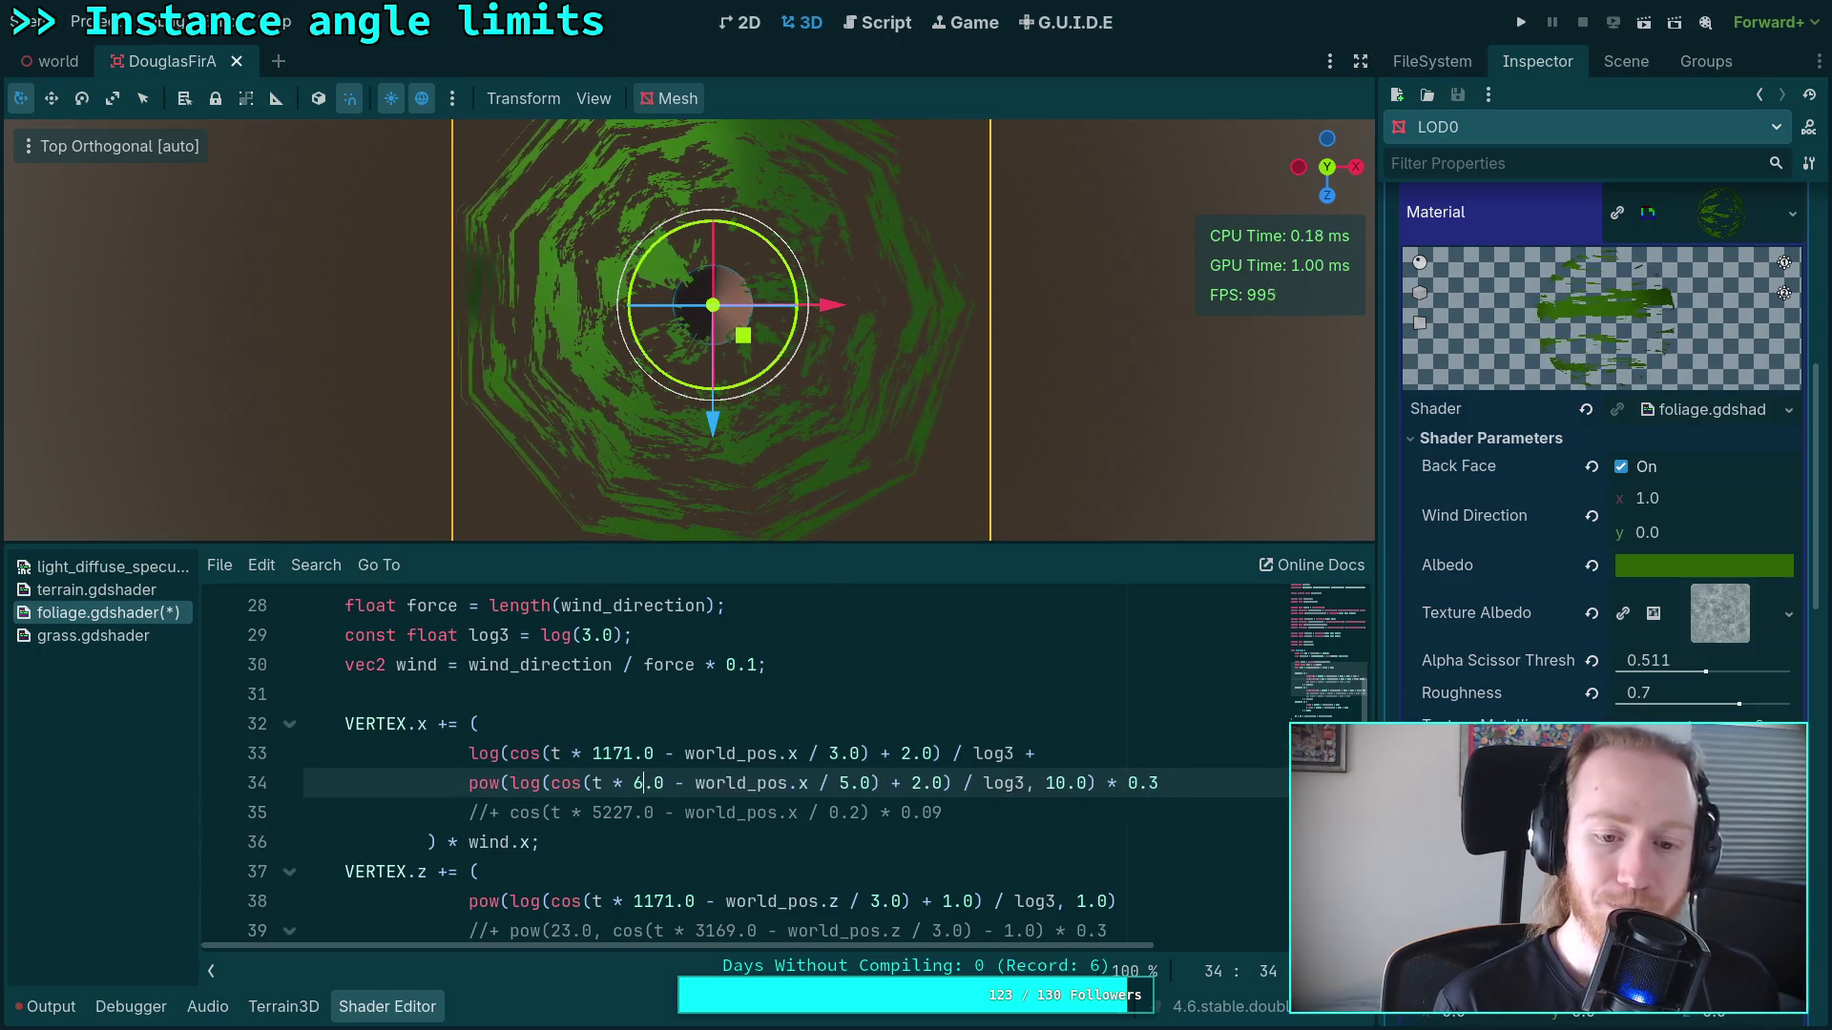
pyautogui.click(468, 752)
pyautogui.hotkey('ctrl', 'k')
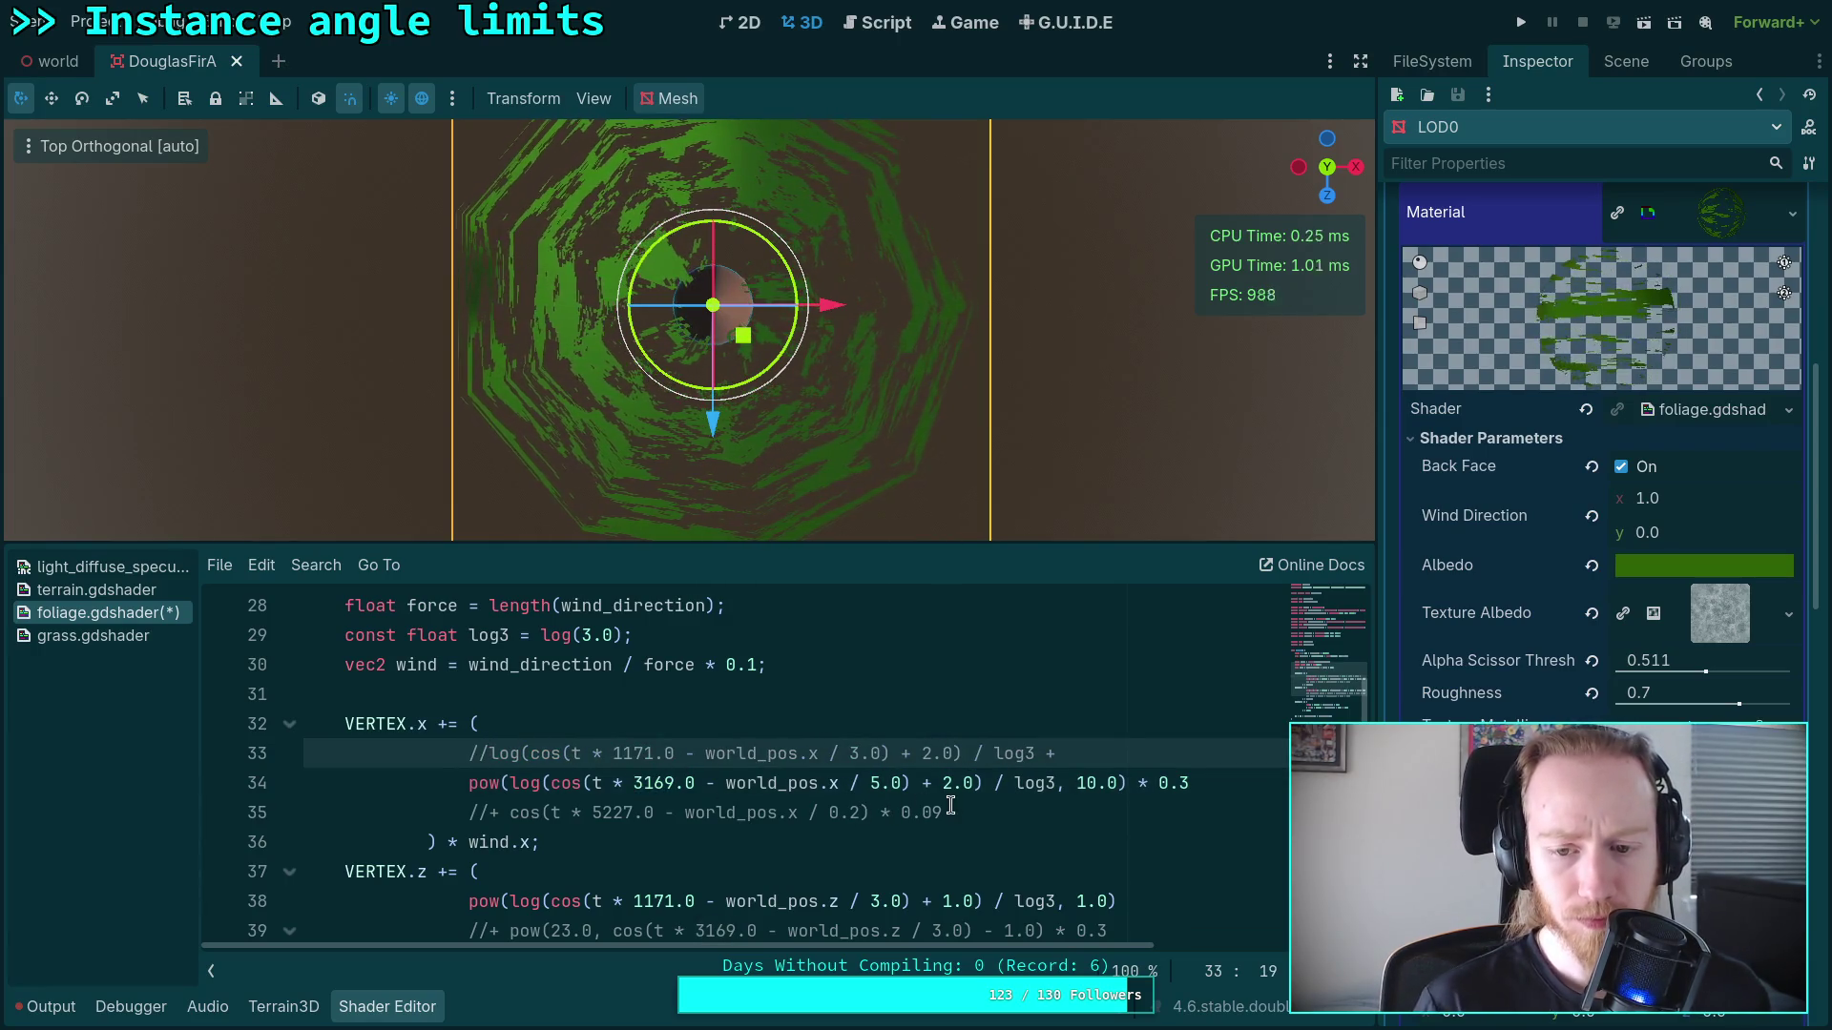
pyautogui.doubleClick(877, 783)
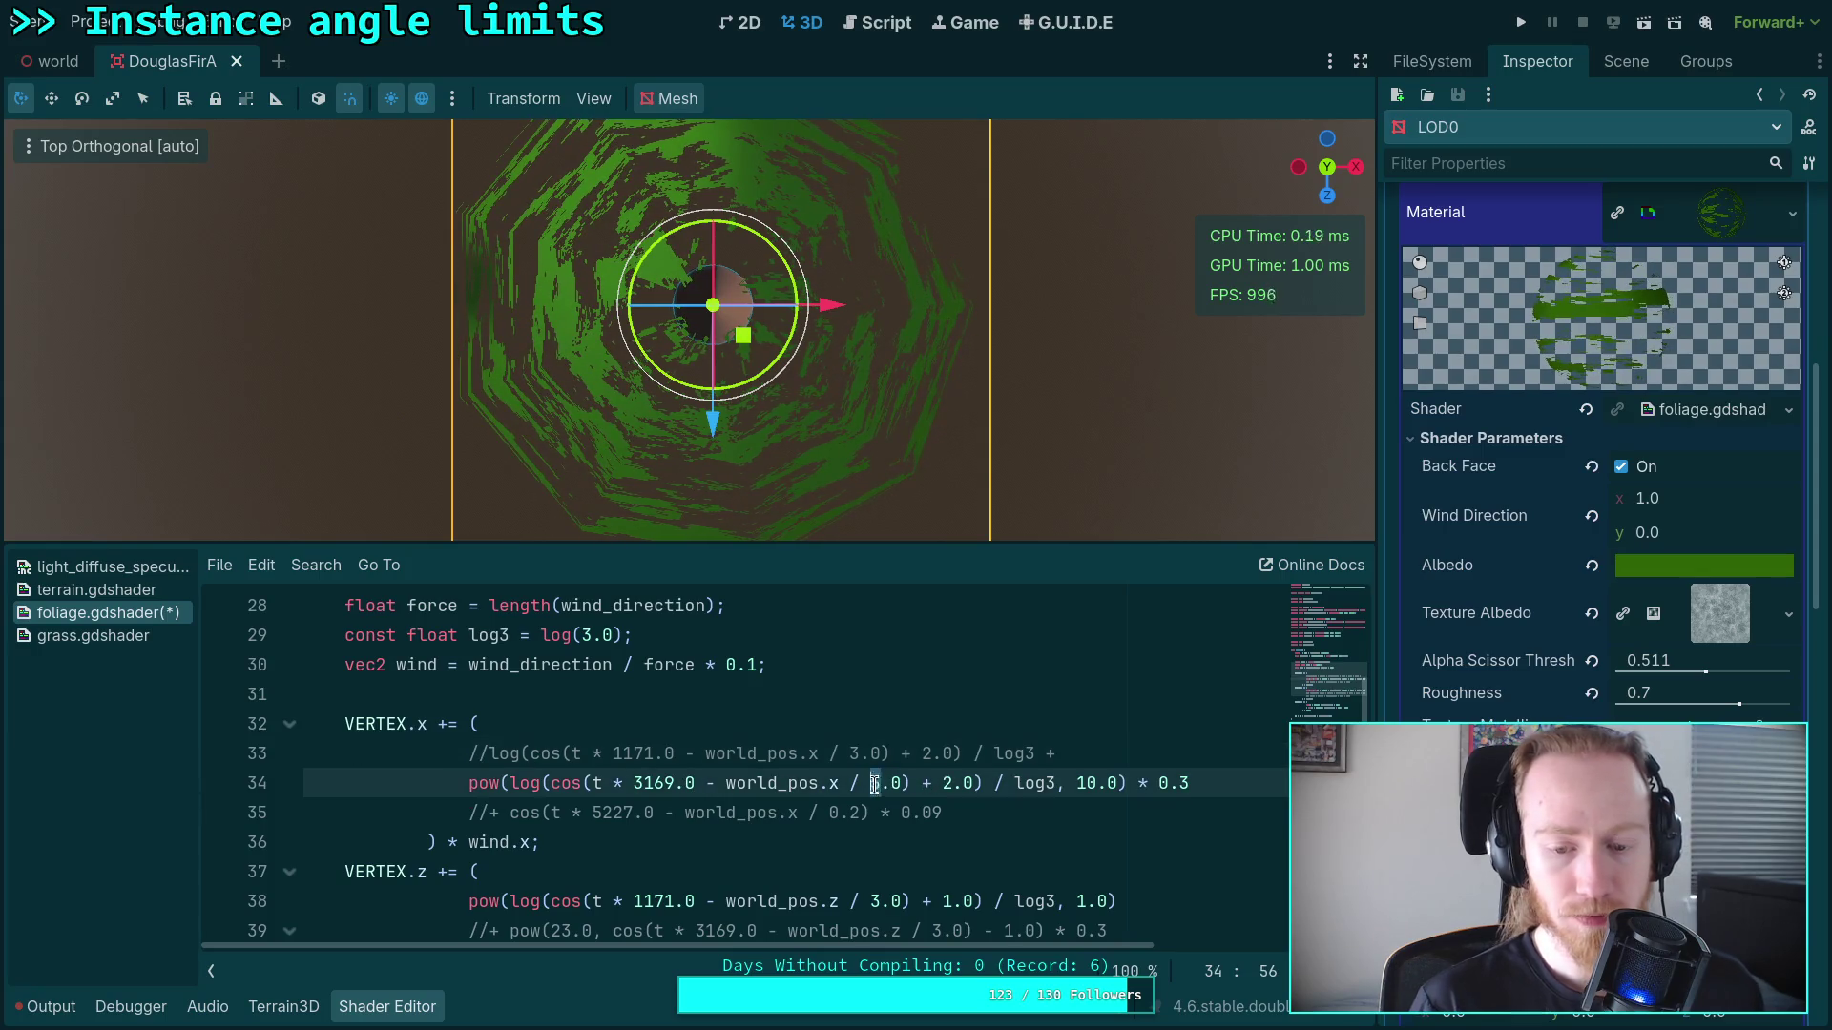
# Step: Set the world_pos.x divisor on line 34 to 1.5 after trying 8.0, 3.0 and 1.0
pyautogui.write('8')
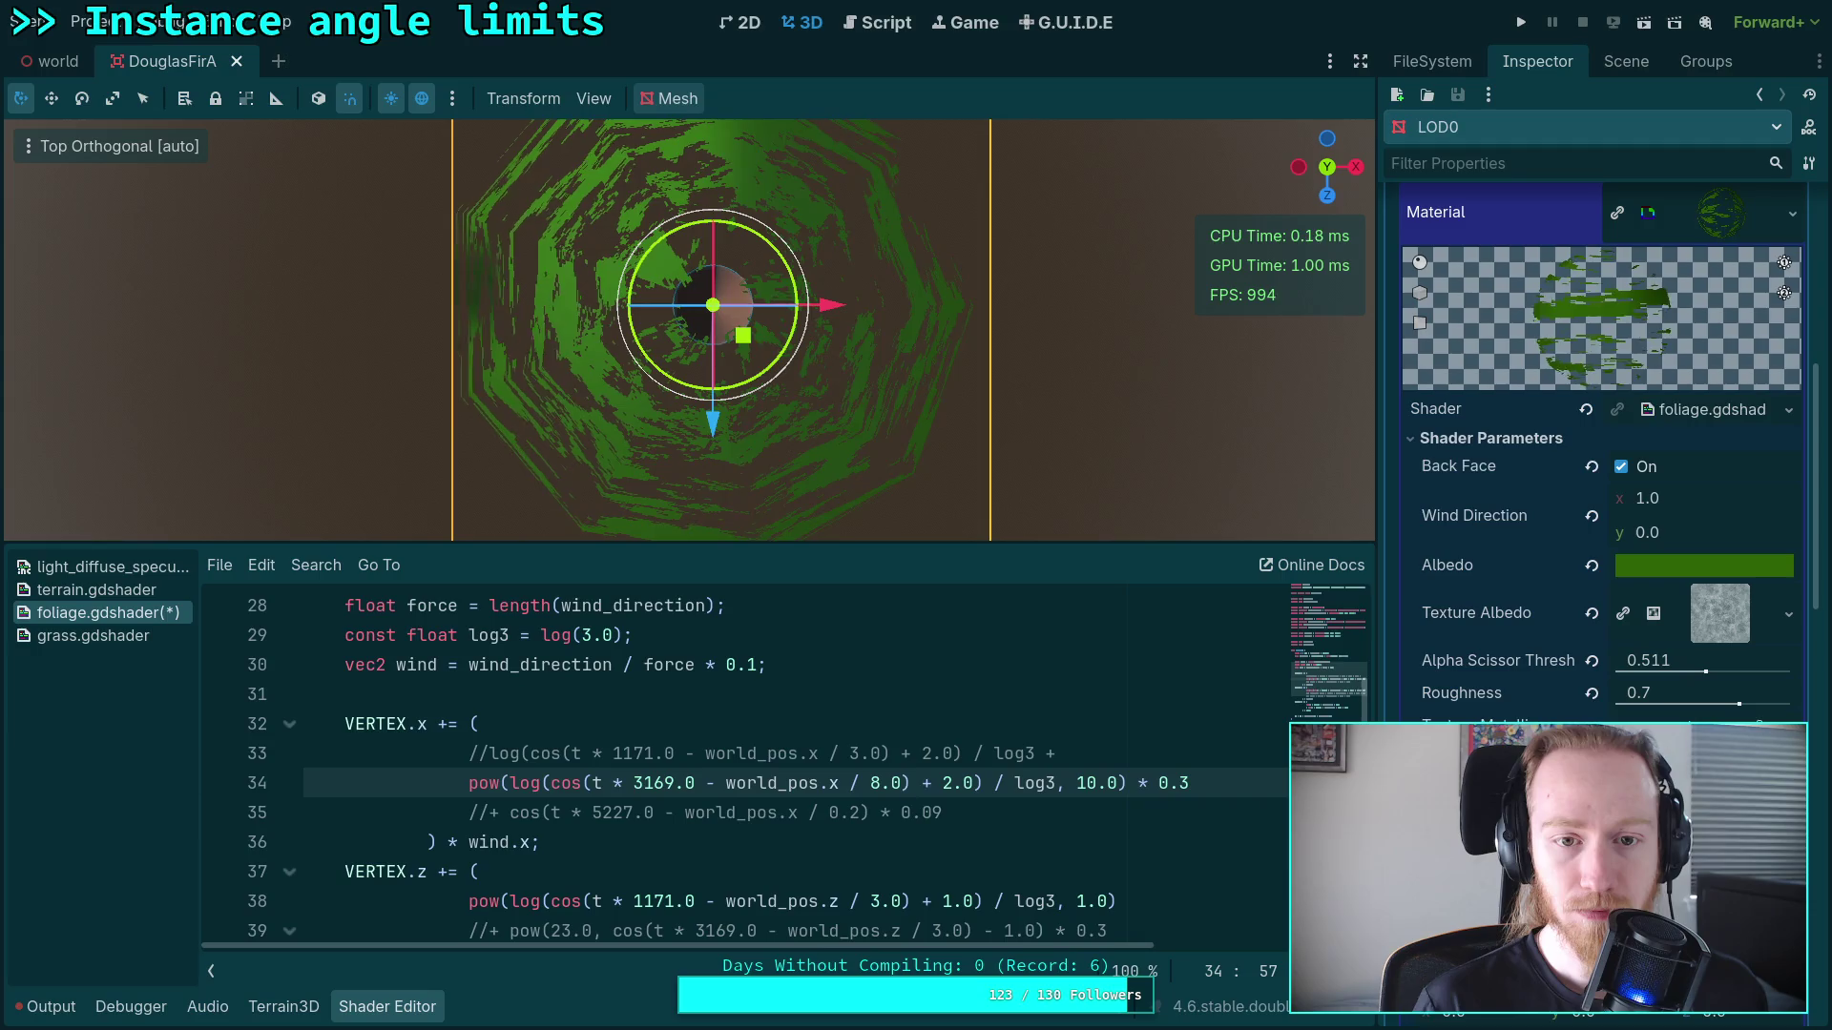
pyautogui.press('BackSpace')
pyautogui.write('3')
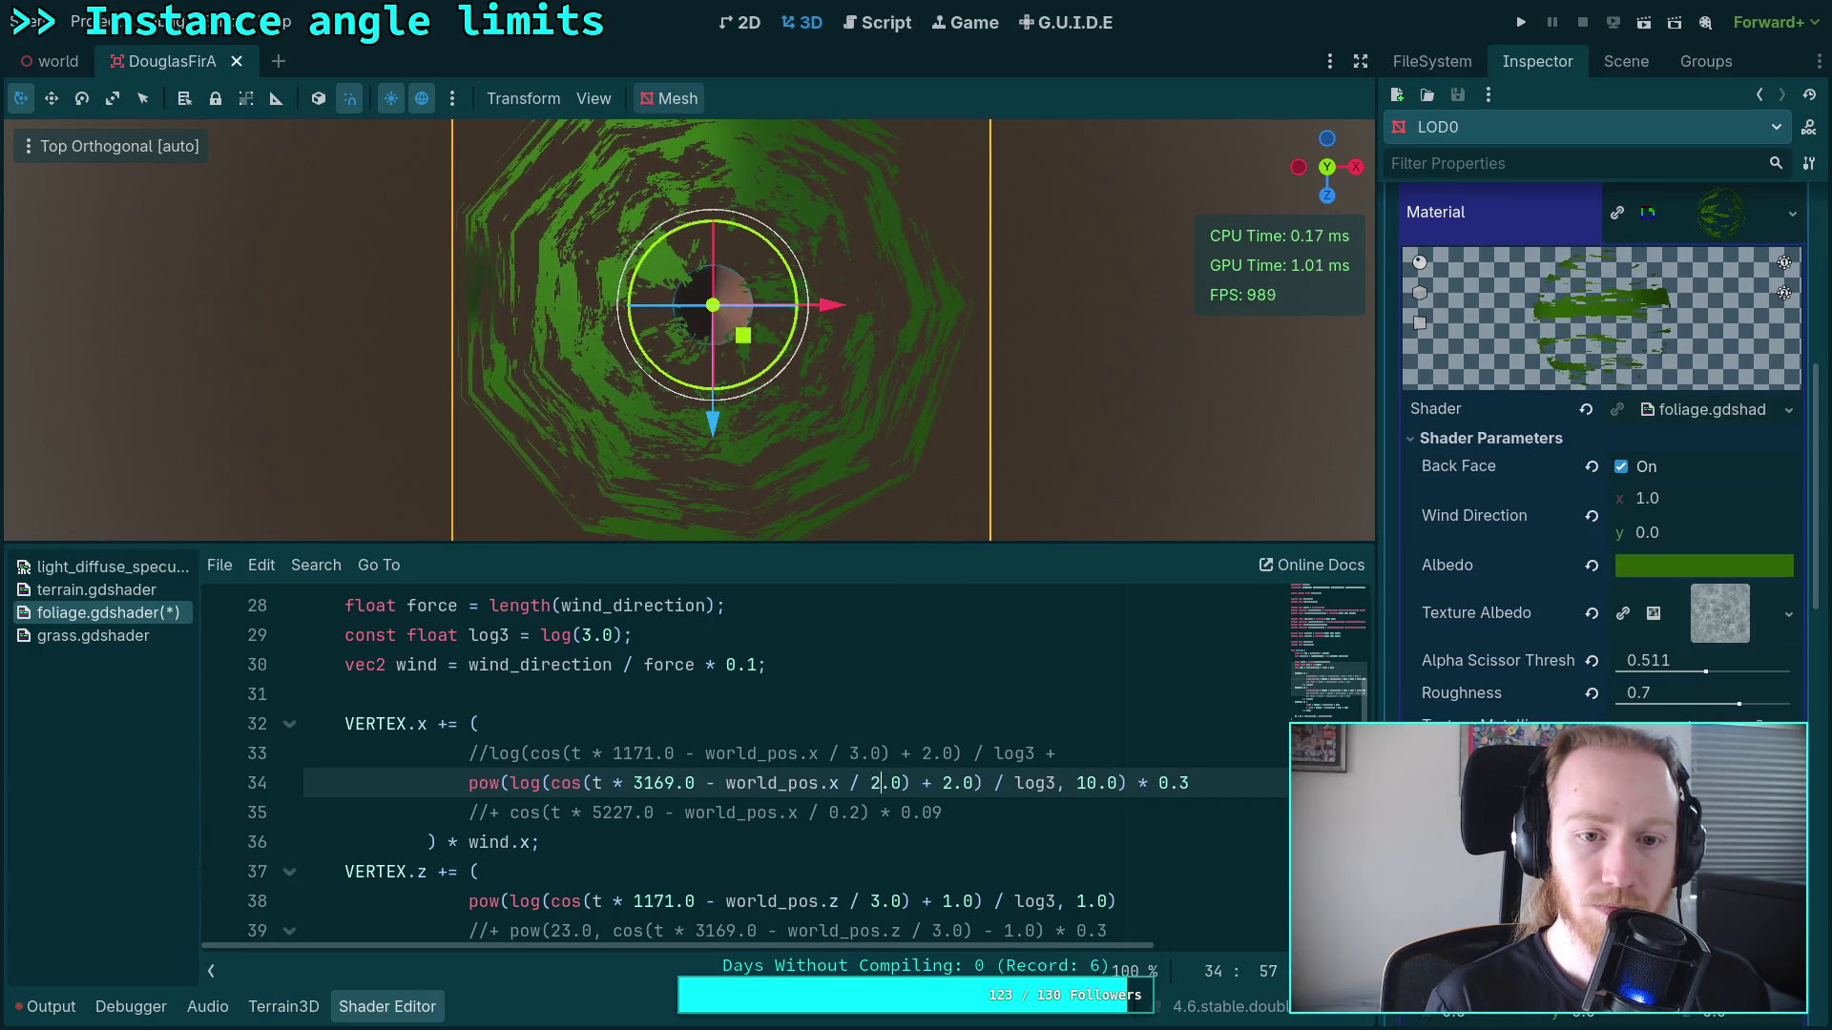
pyautogui.press('BackSpace')
pyautogui.write('1')
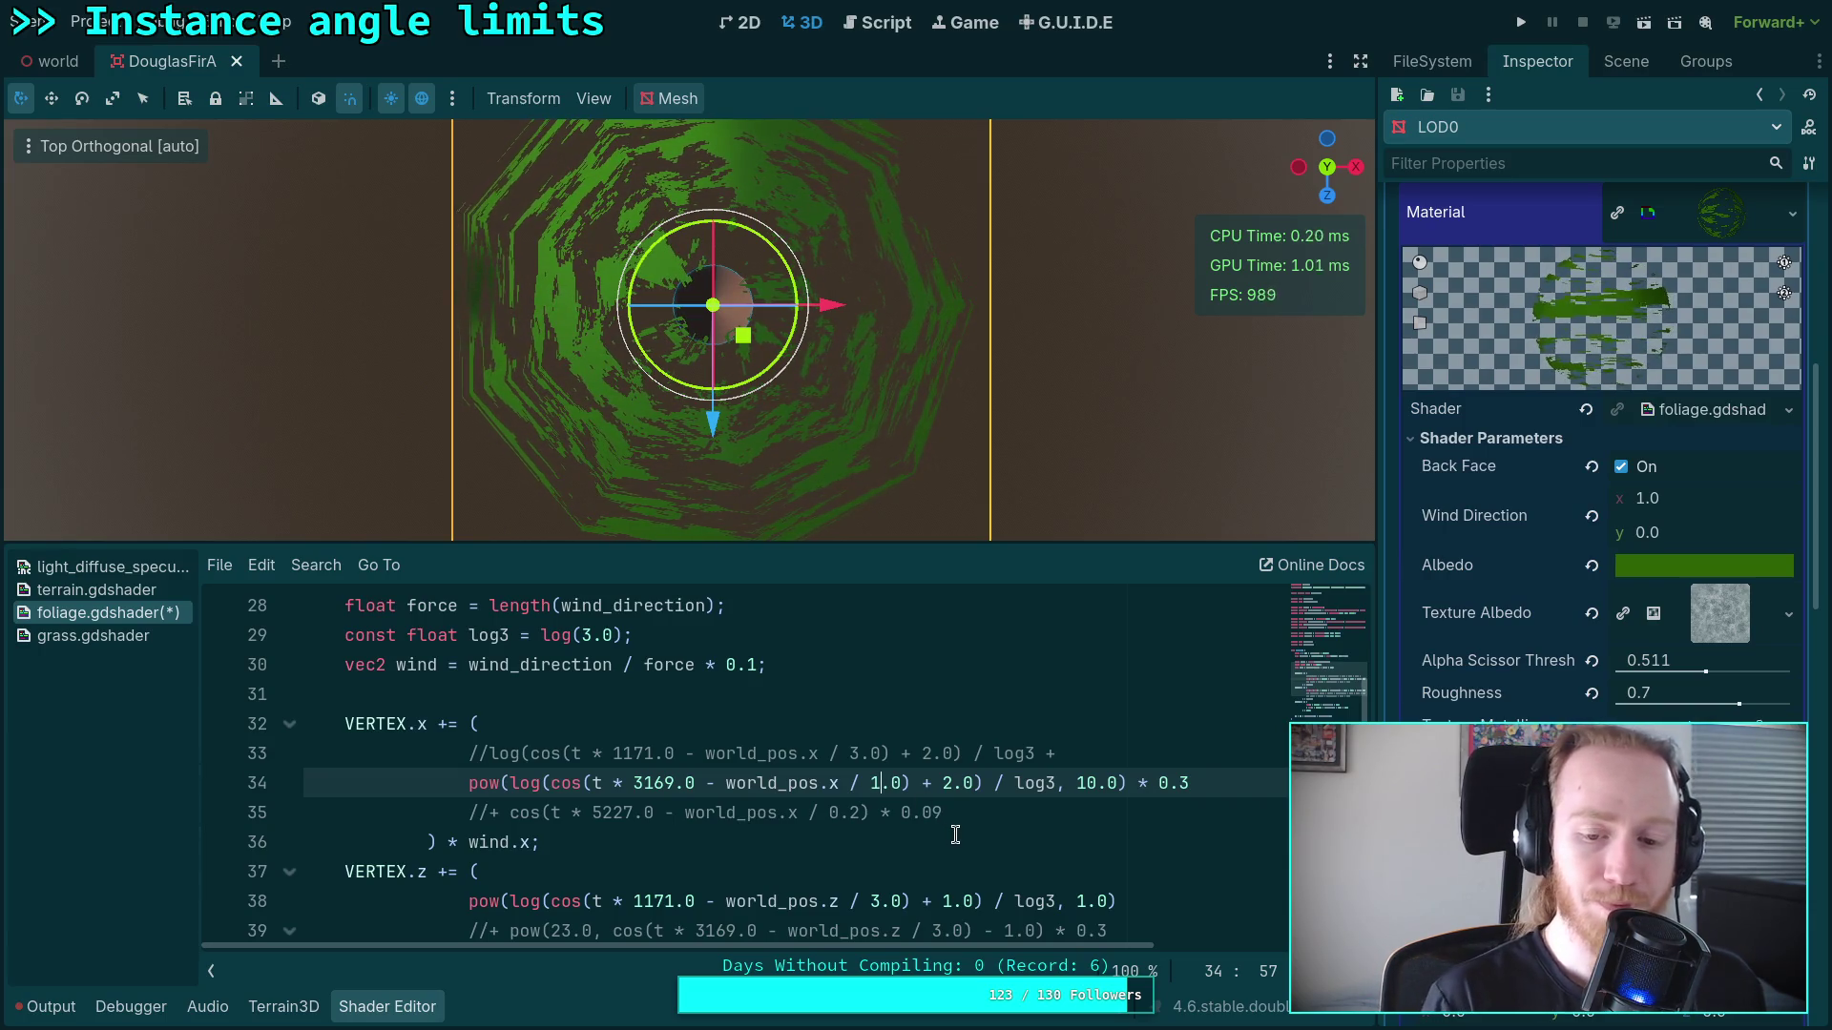
pyautogui.press('Right')
pyautogui.press('Delete')
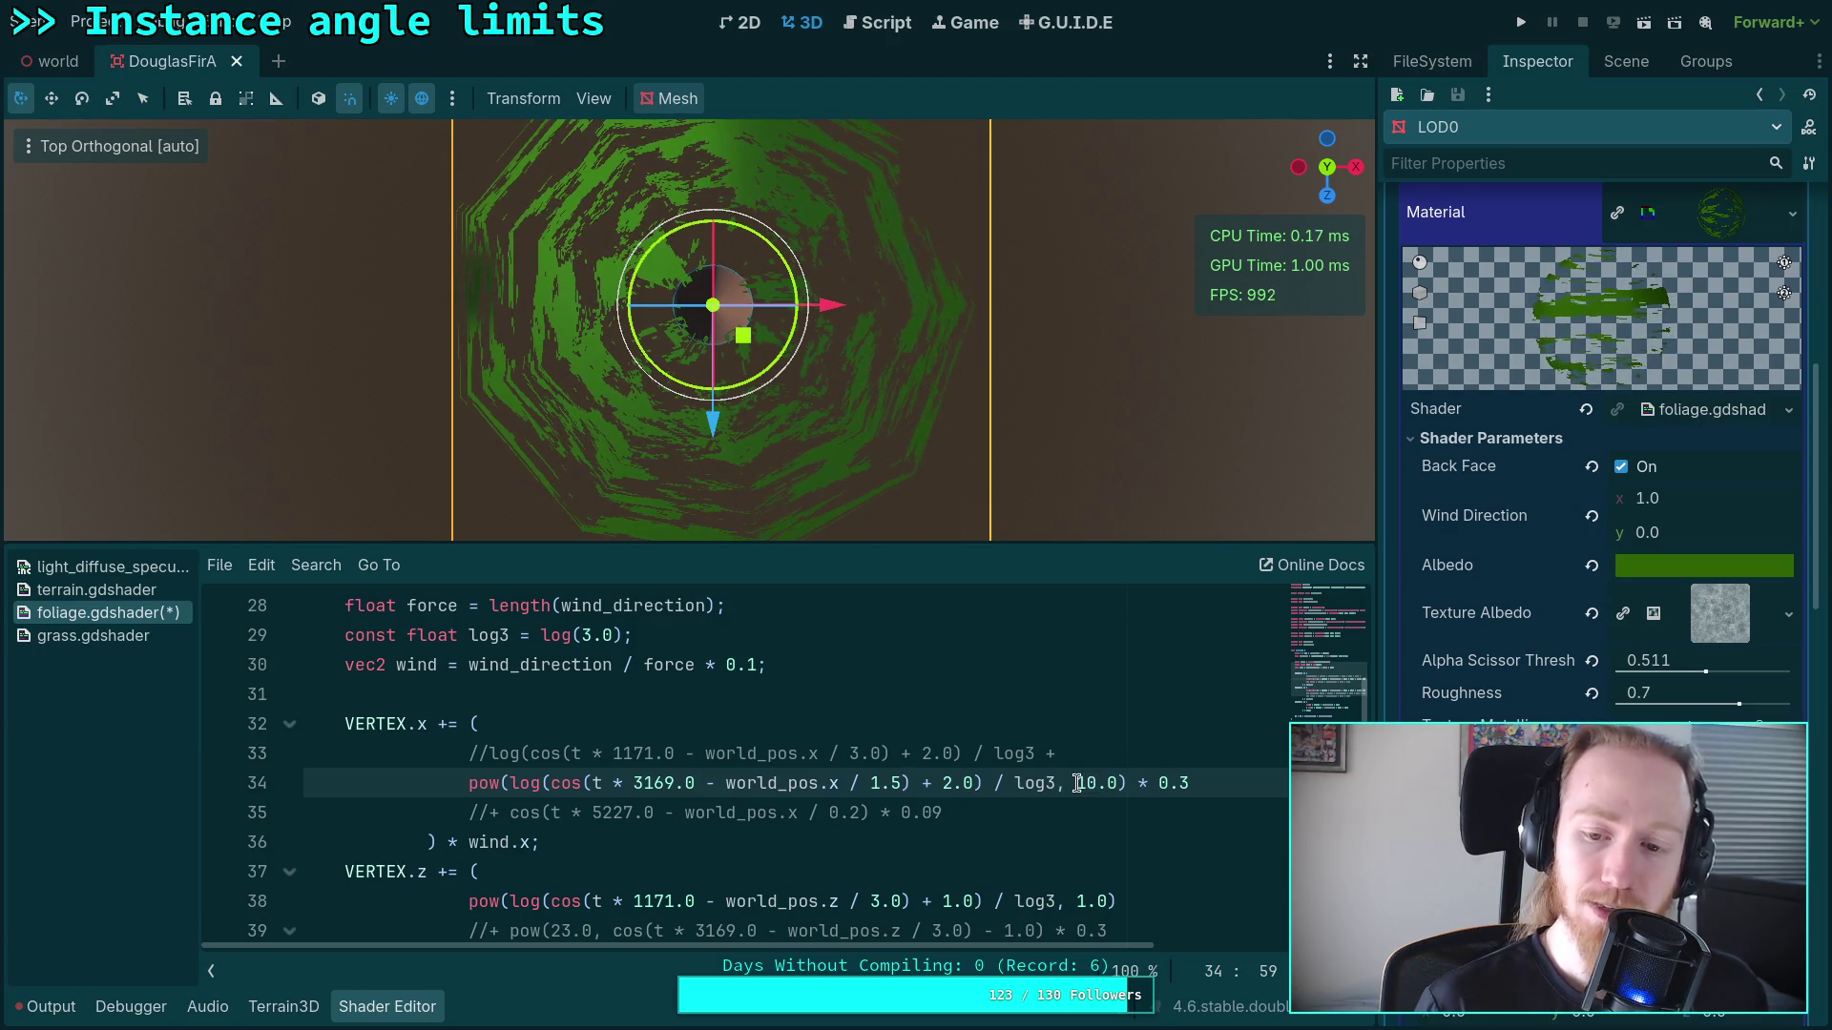
pyautogui.click(469, 754)
# Step: Append + after the pow term and uncomment line 35's cos term, dropping its leading plus
pyautogui.press('Delete')
pyautogui.press('Delete')
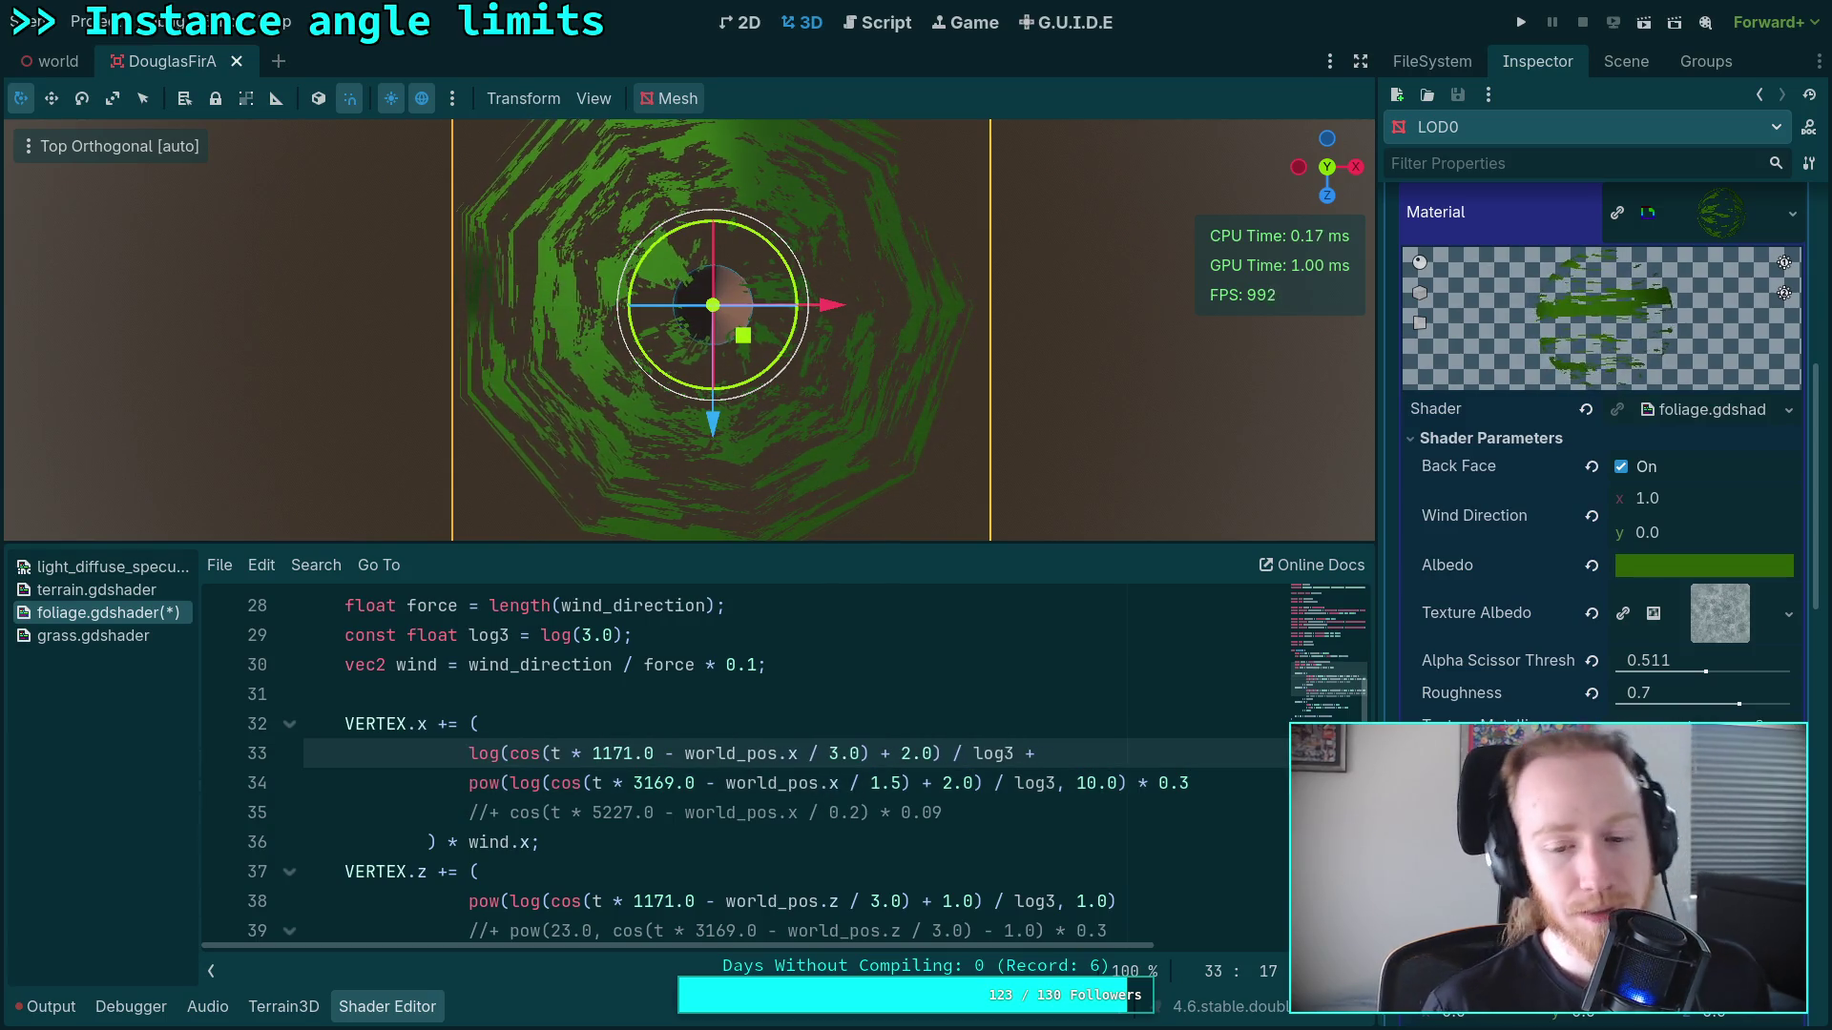
pyautogui.moveTo(869, 784); pyautogui.dragTo(903, 784)
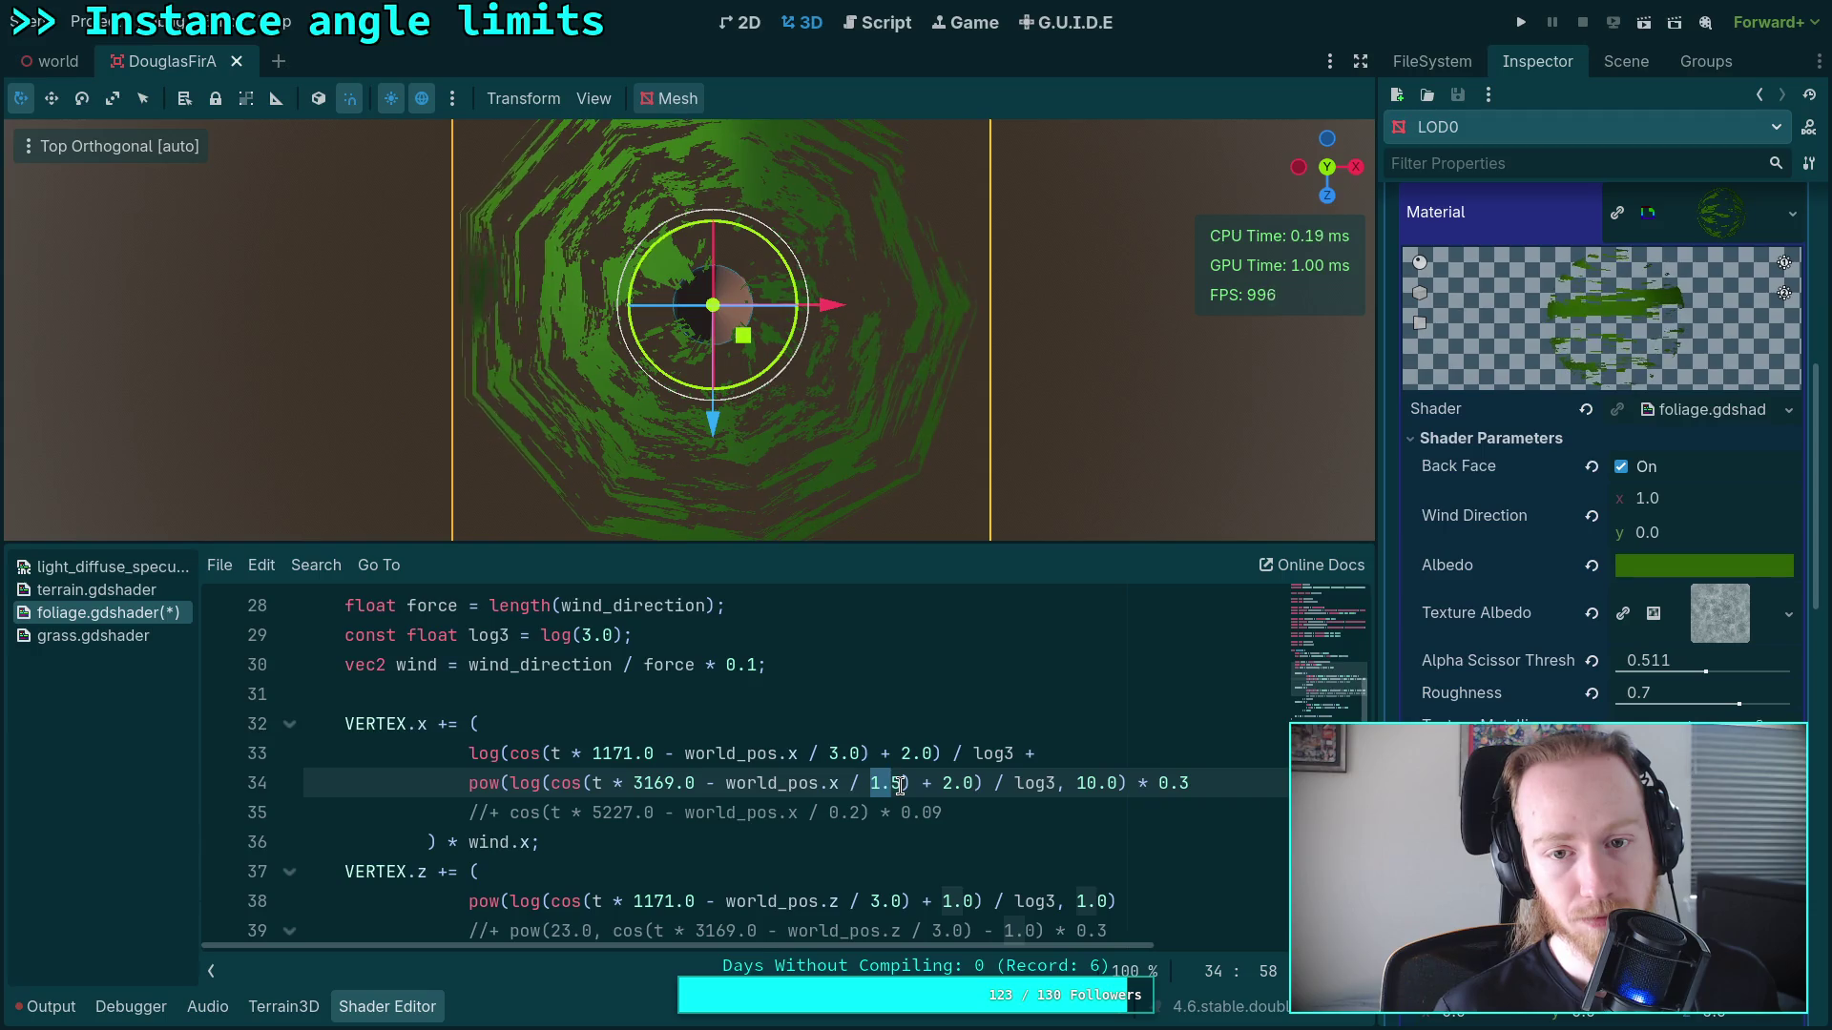
pyautogui.click(507, 758)
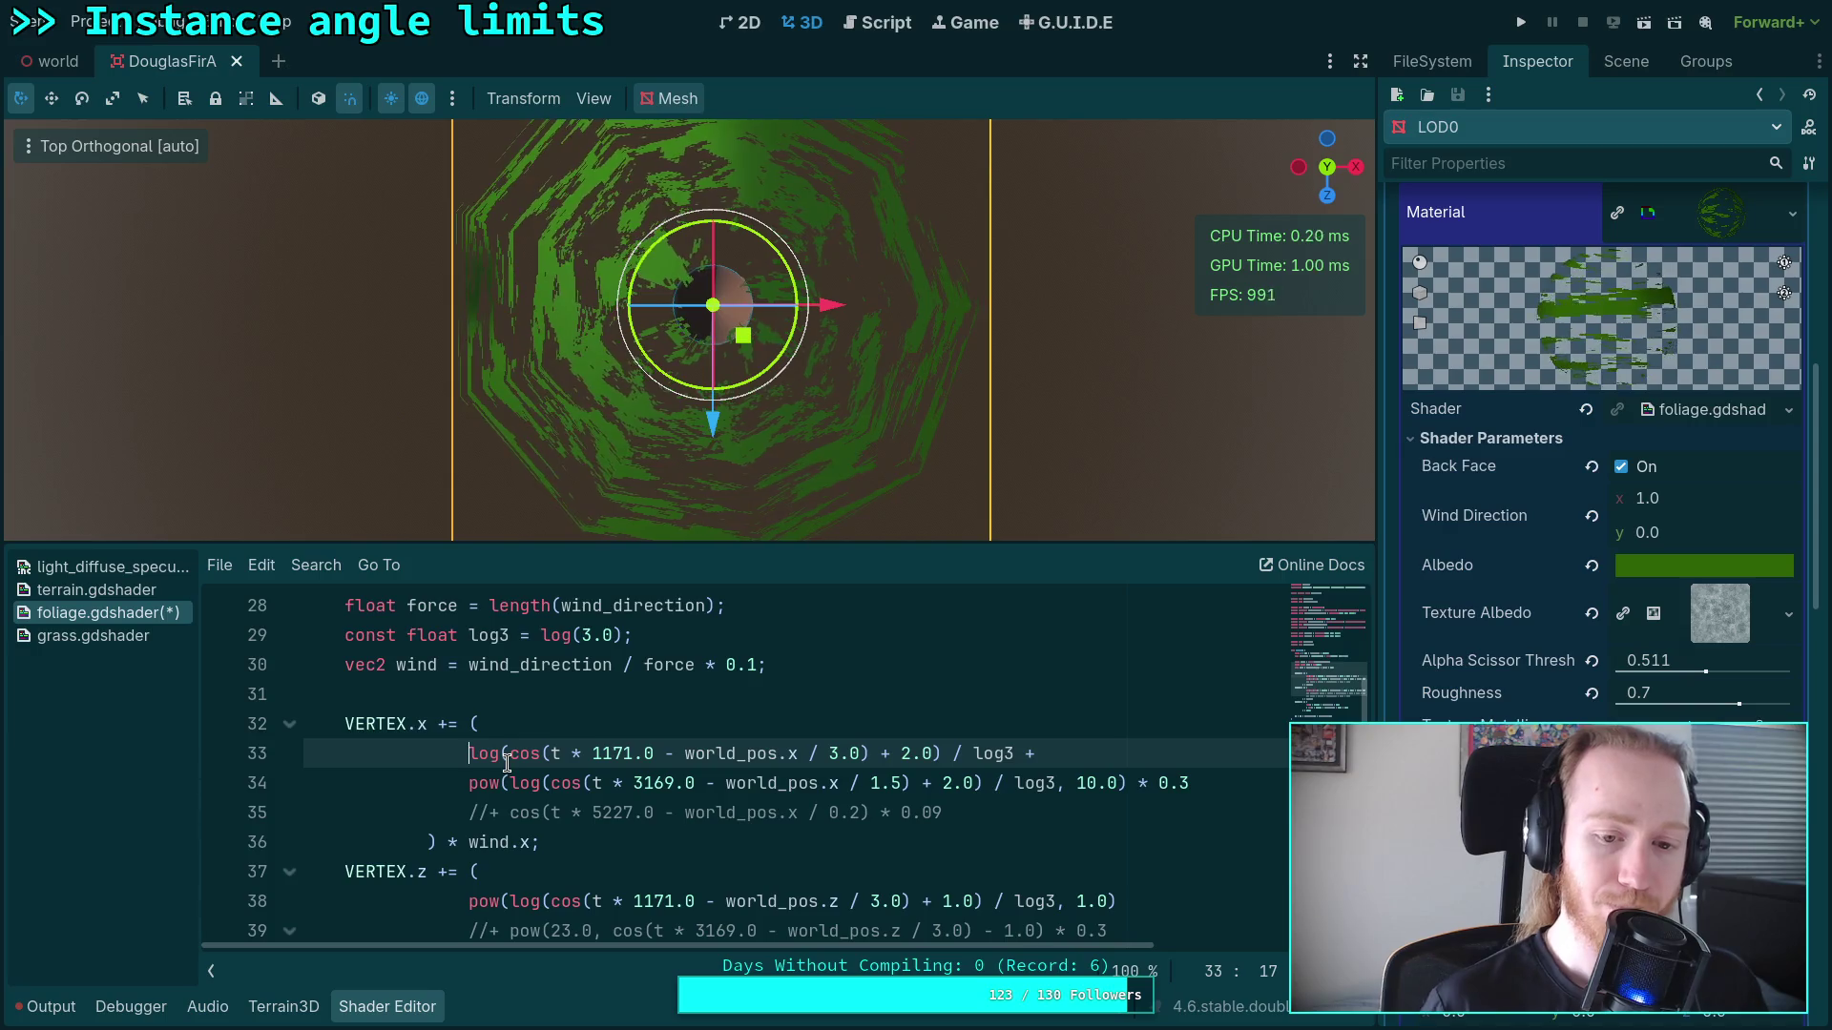
pyautogui.click(1202, 782)
pyautogui.write('+')
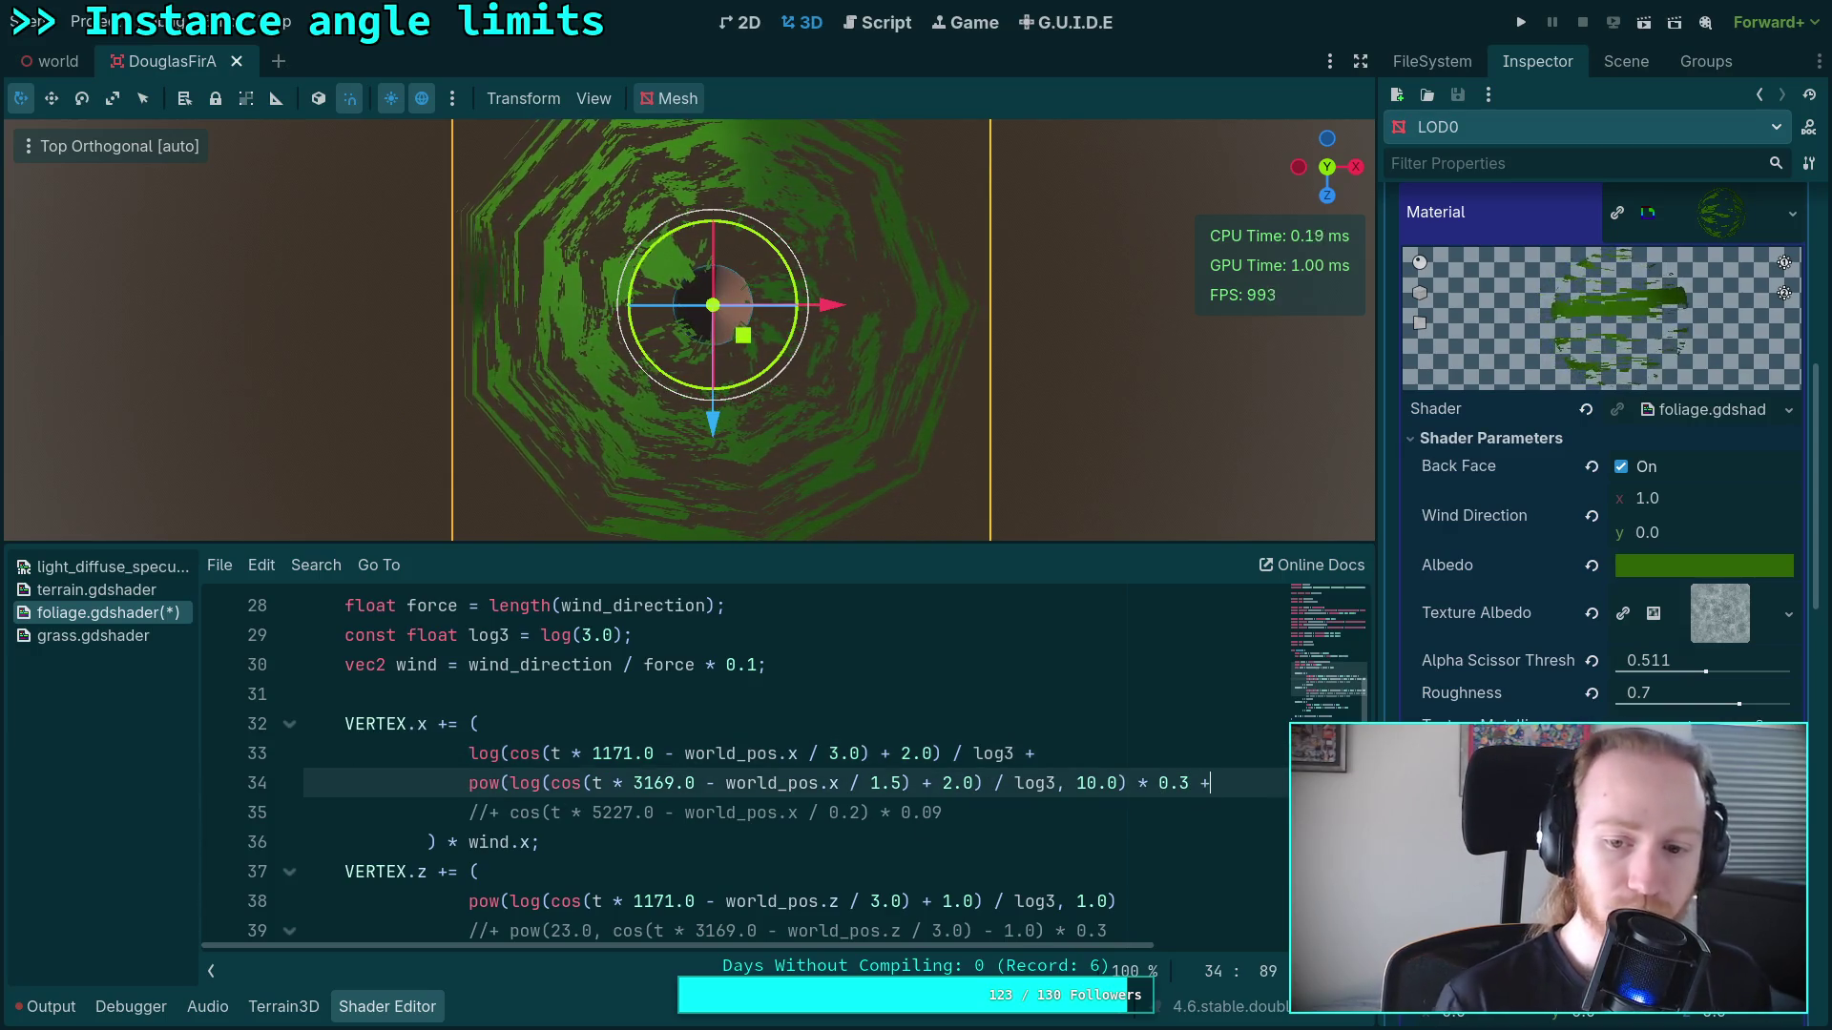
pyautogui.click(503, 812)
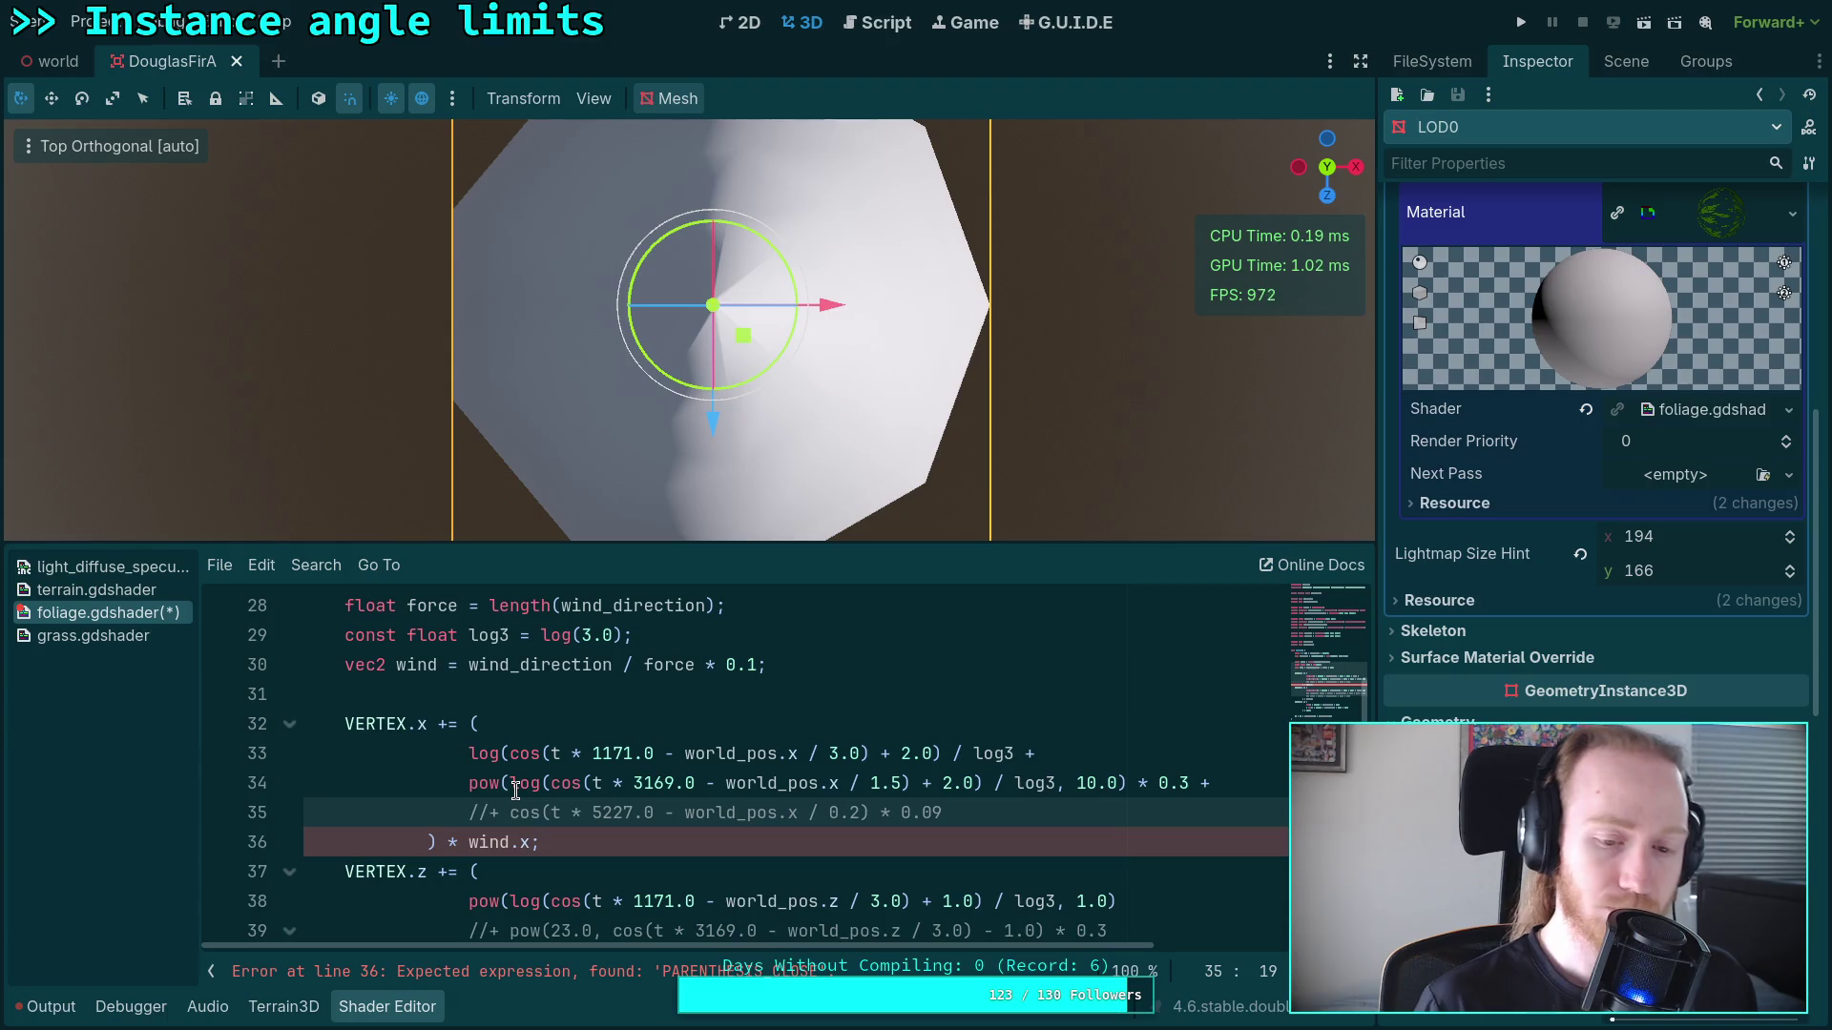
pyautogui.press('BackSpace')
pyautogui.press('BackSpace')
pyautogui.press('Delete')
pyautogui.press('Delete')
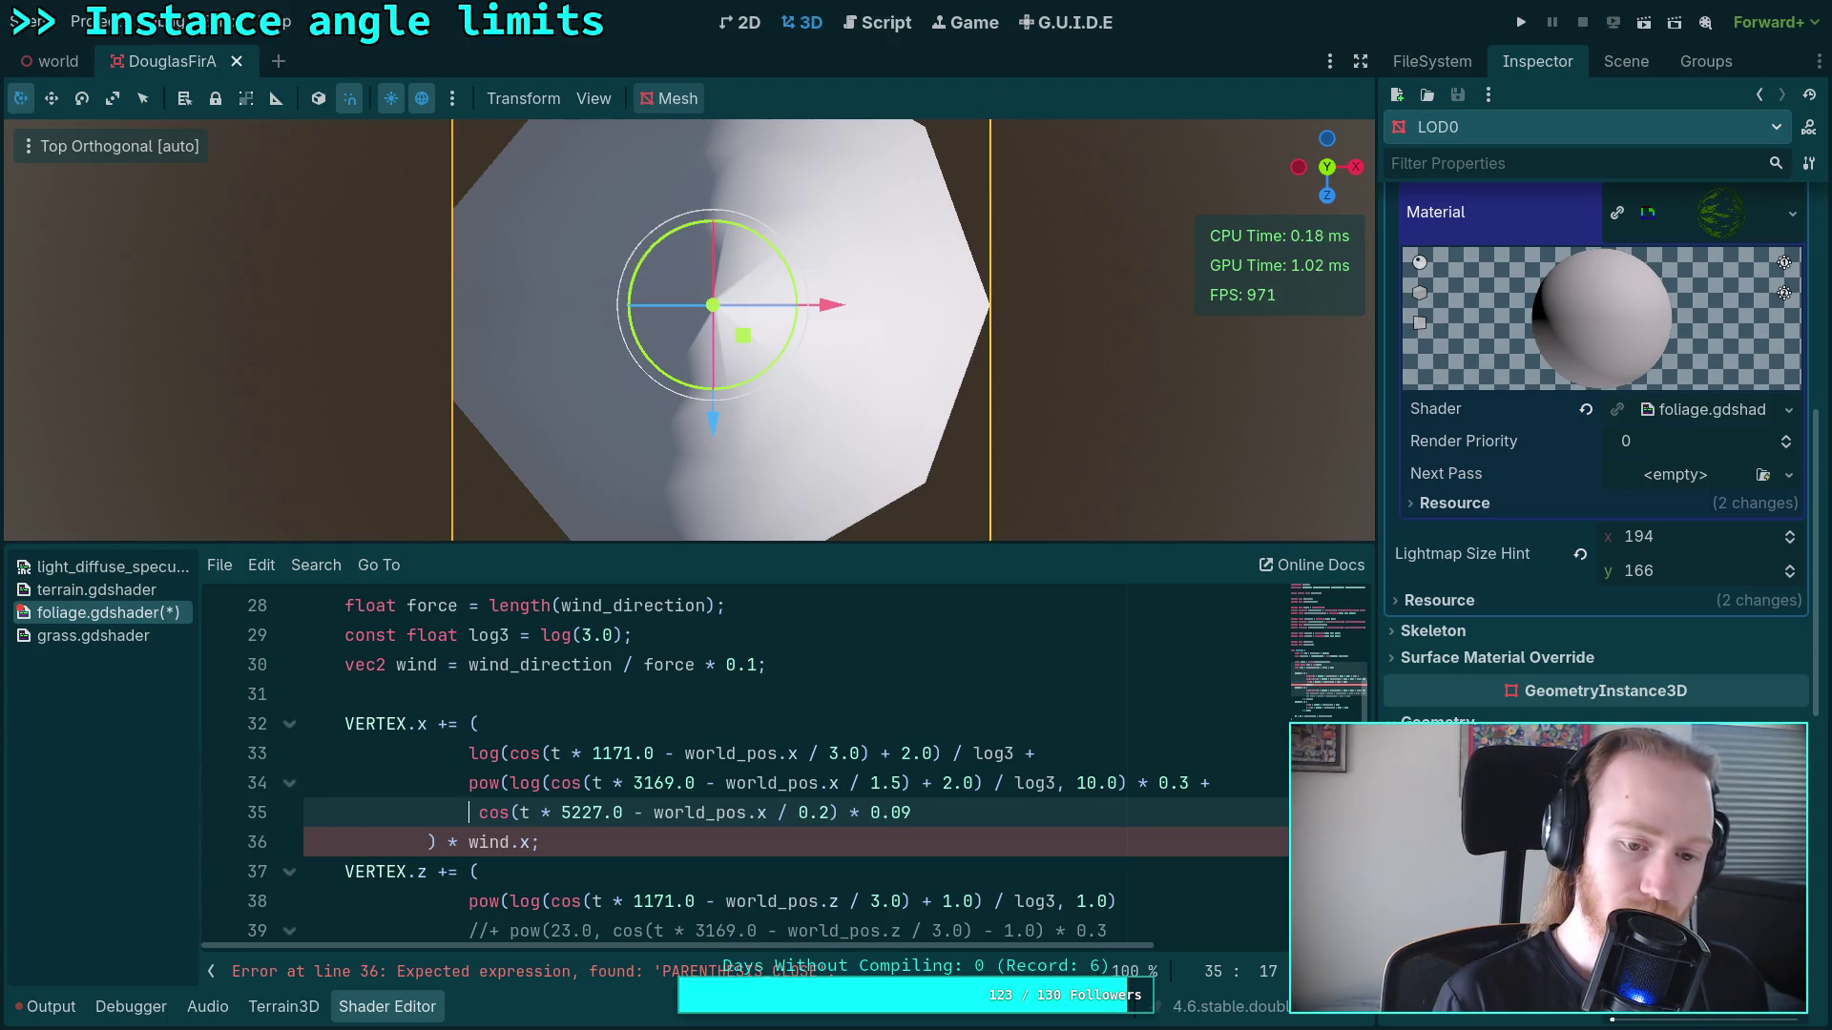
# Step: Comment out the first two wind terms on lines 33 and 34
pyautogui.click(470, 754)
pyautogui.write('//')
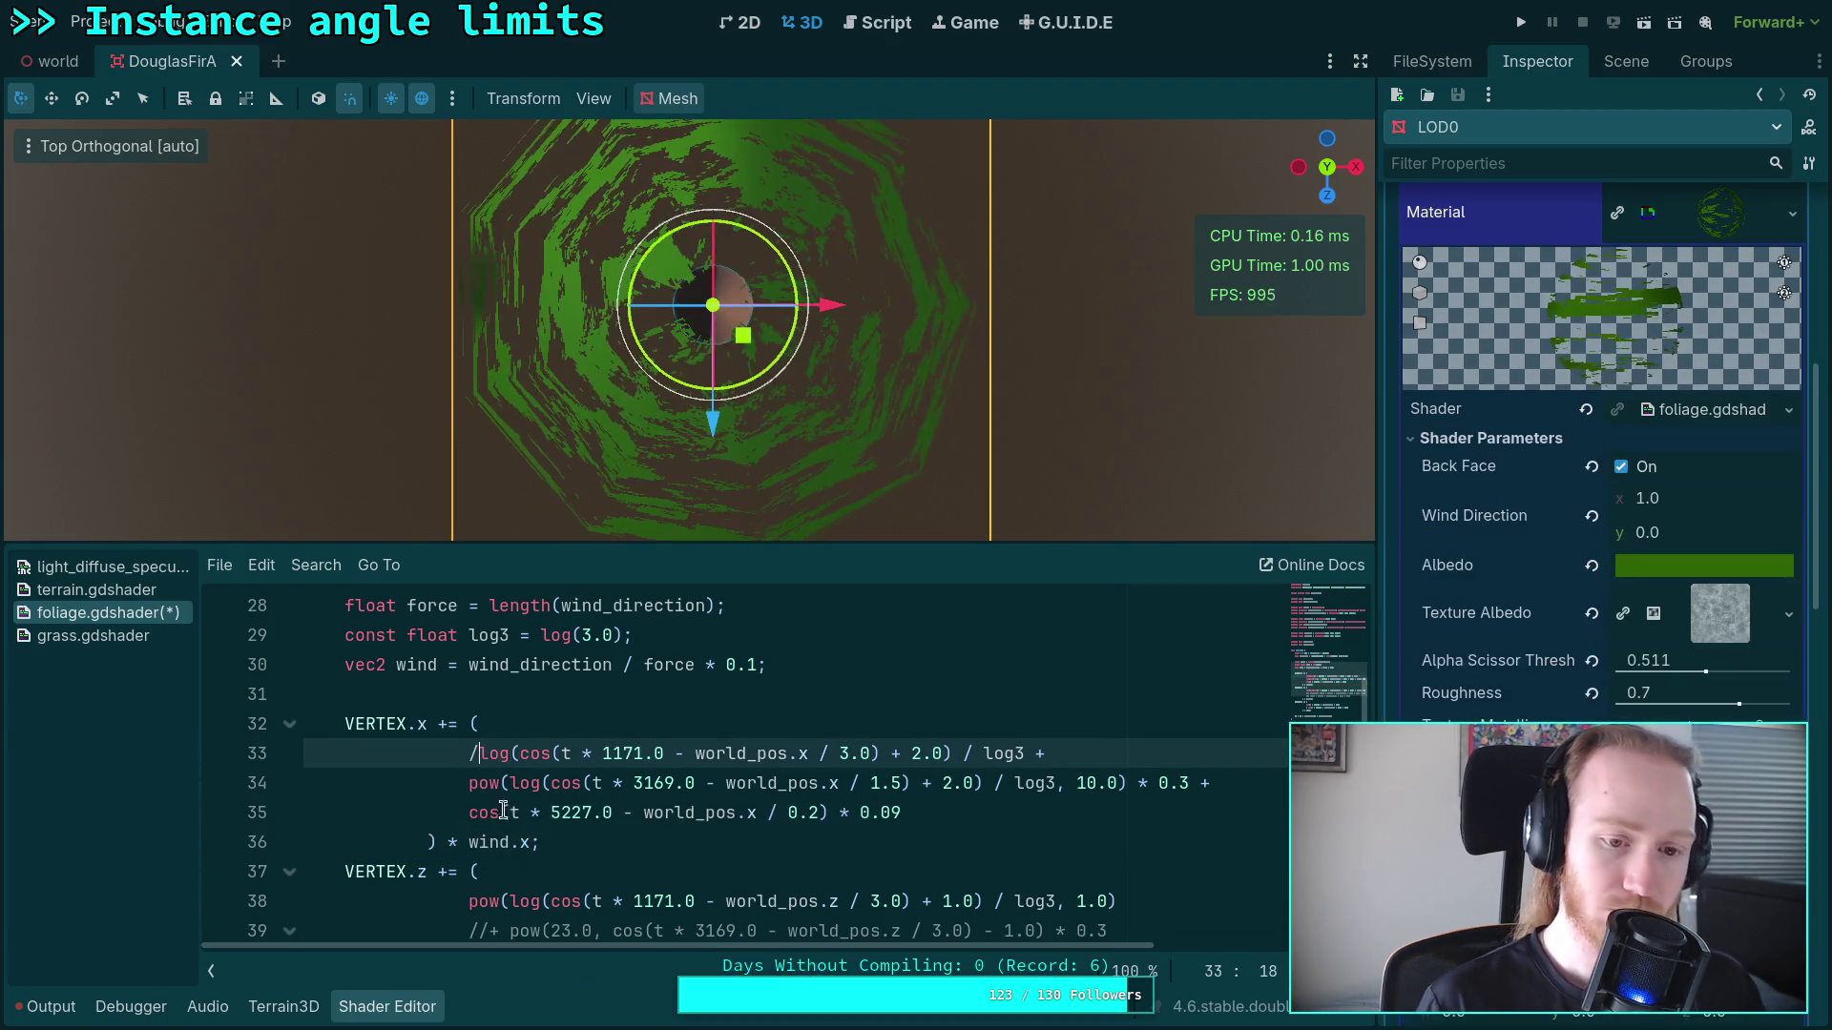
pyautogui.click(470, 782)
pyautogui.write('//')
# Step: Wrap line 35's cos in log(... + 2.0) and begin a pow( wrapper around it
pyautogui.click(470, 812)
pyautogui.write('log(')
pyautogui.click(623, 812)
pyautogui.click(829, 812)
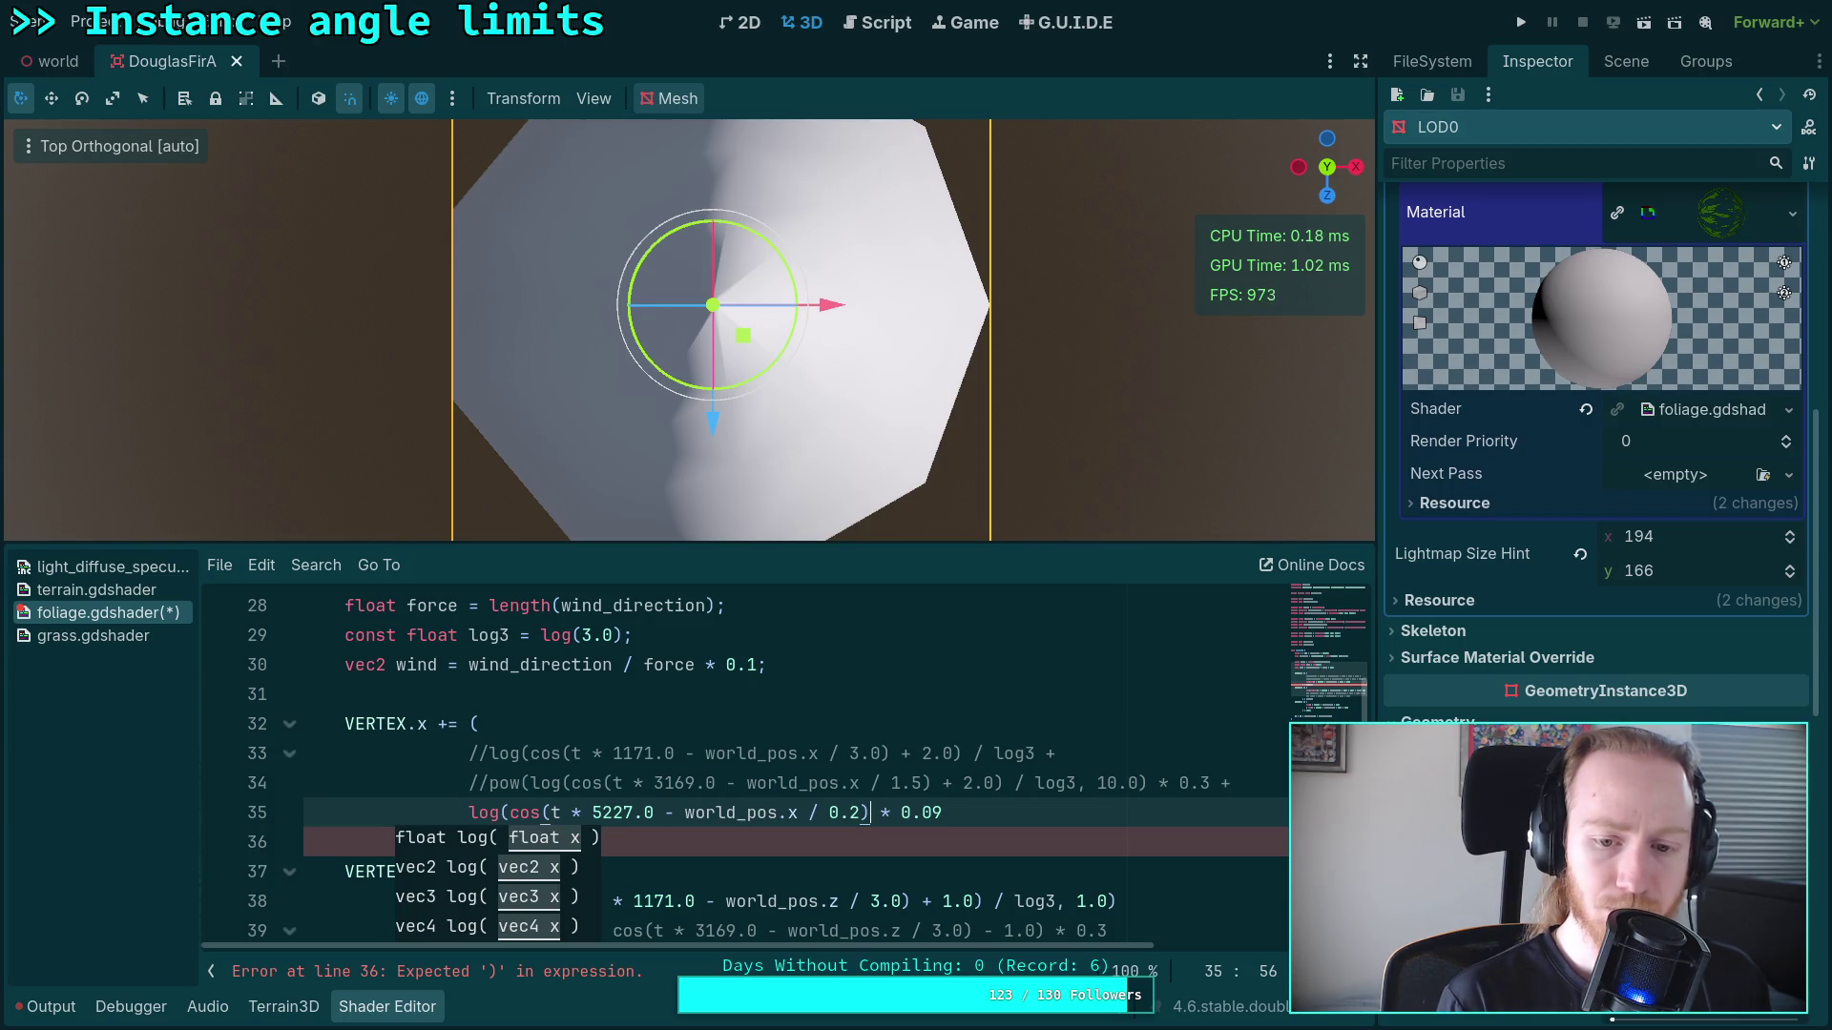
pyautogui.write('+')
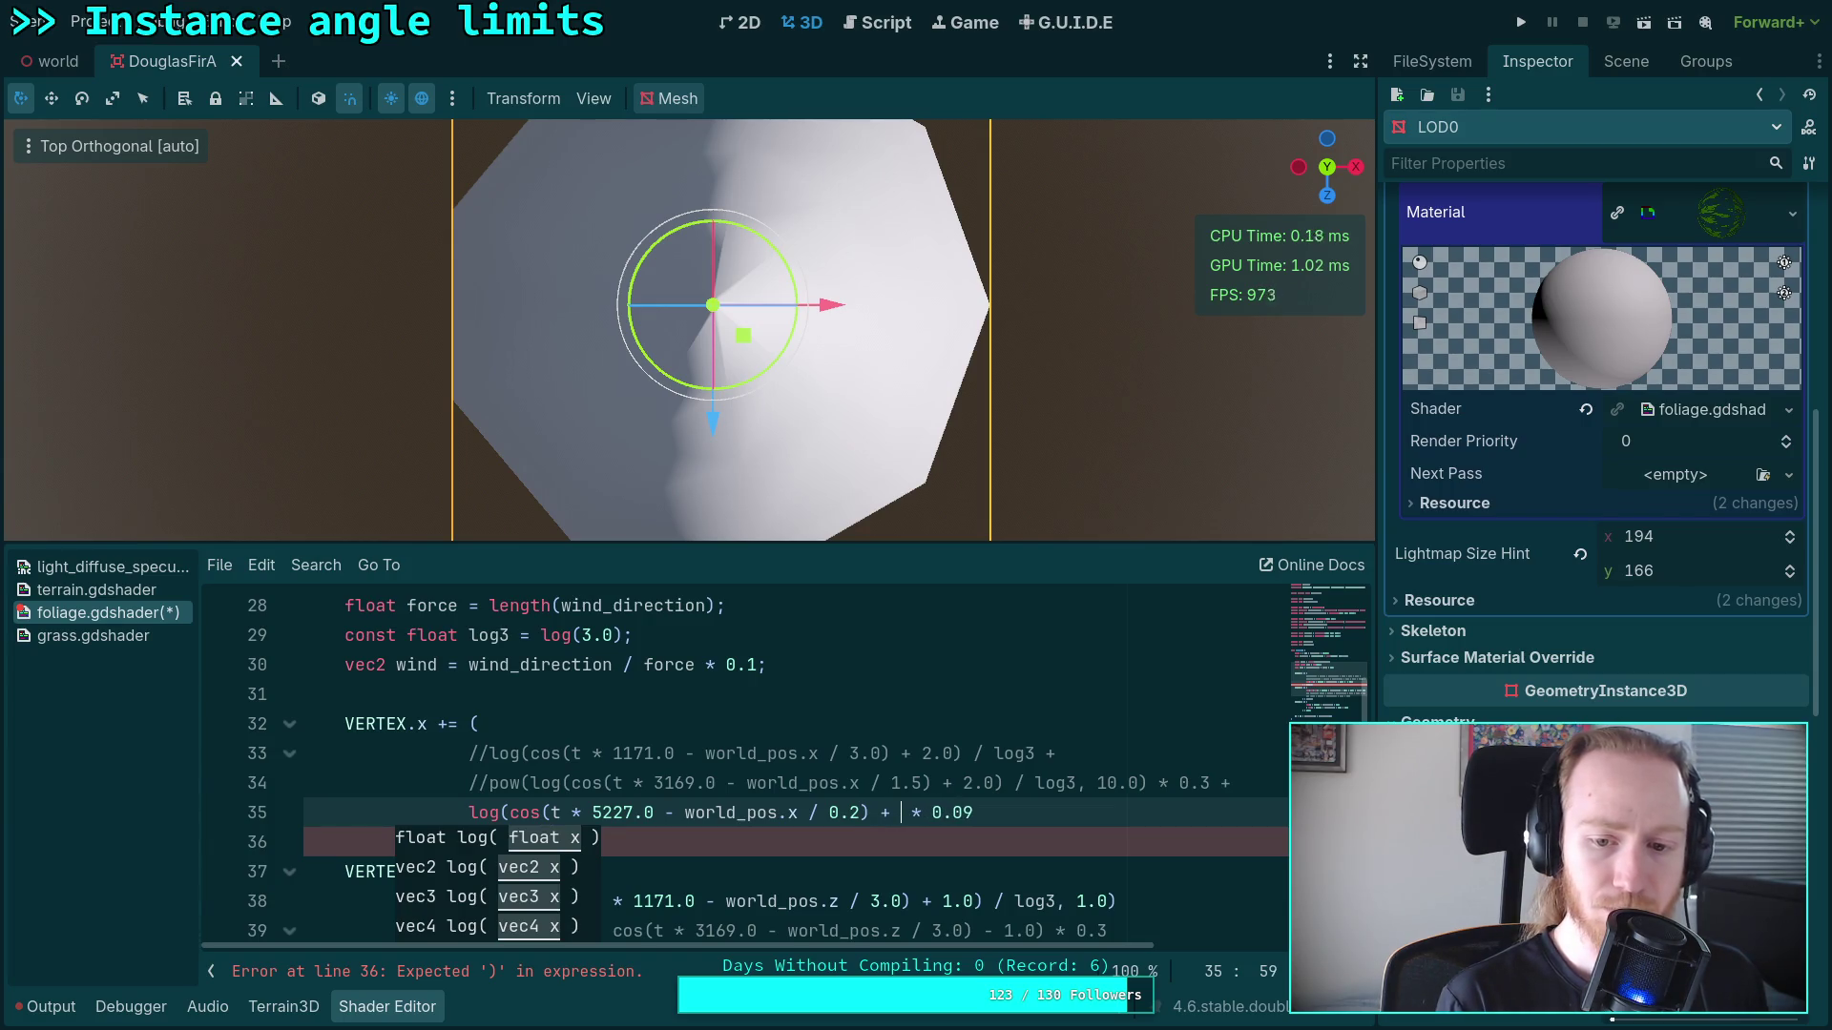
pyautogui.press('BackSpace')
pyautogui.press('BackSpace')
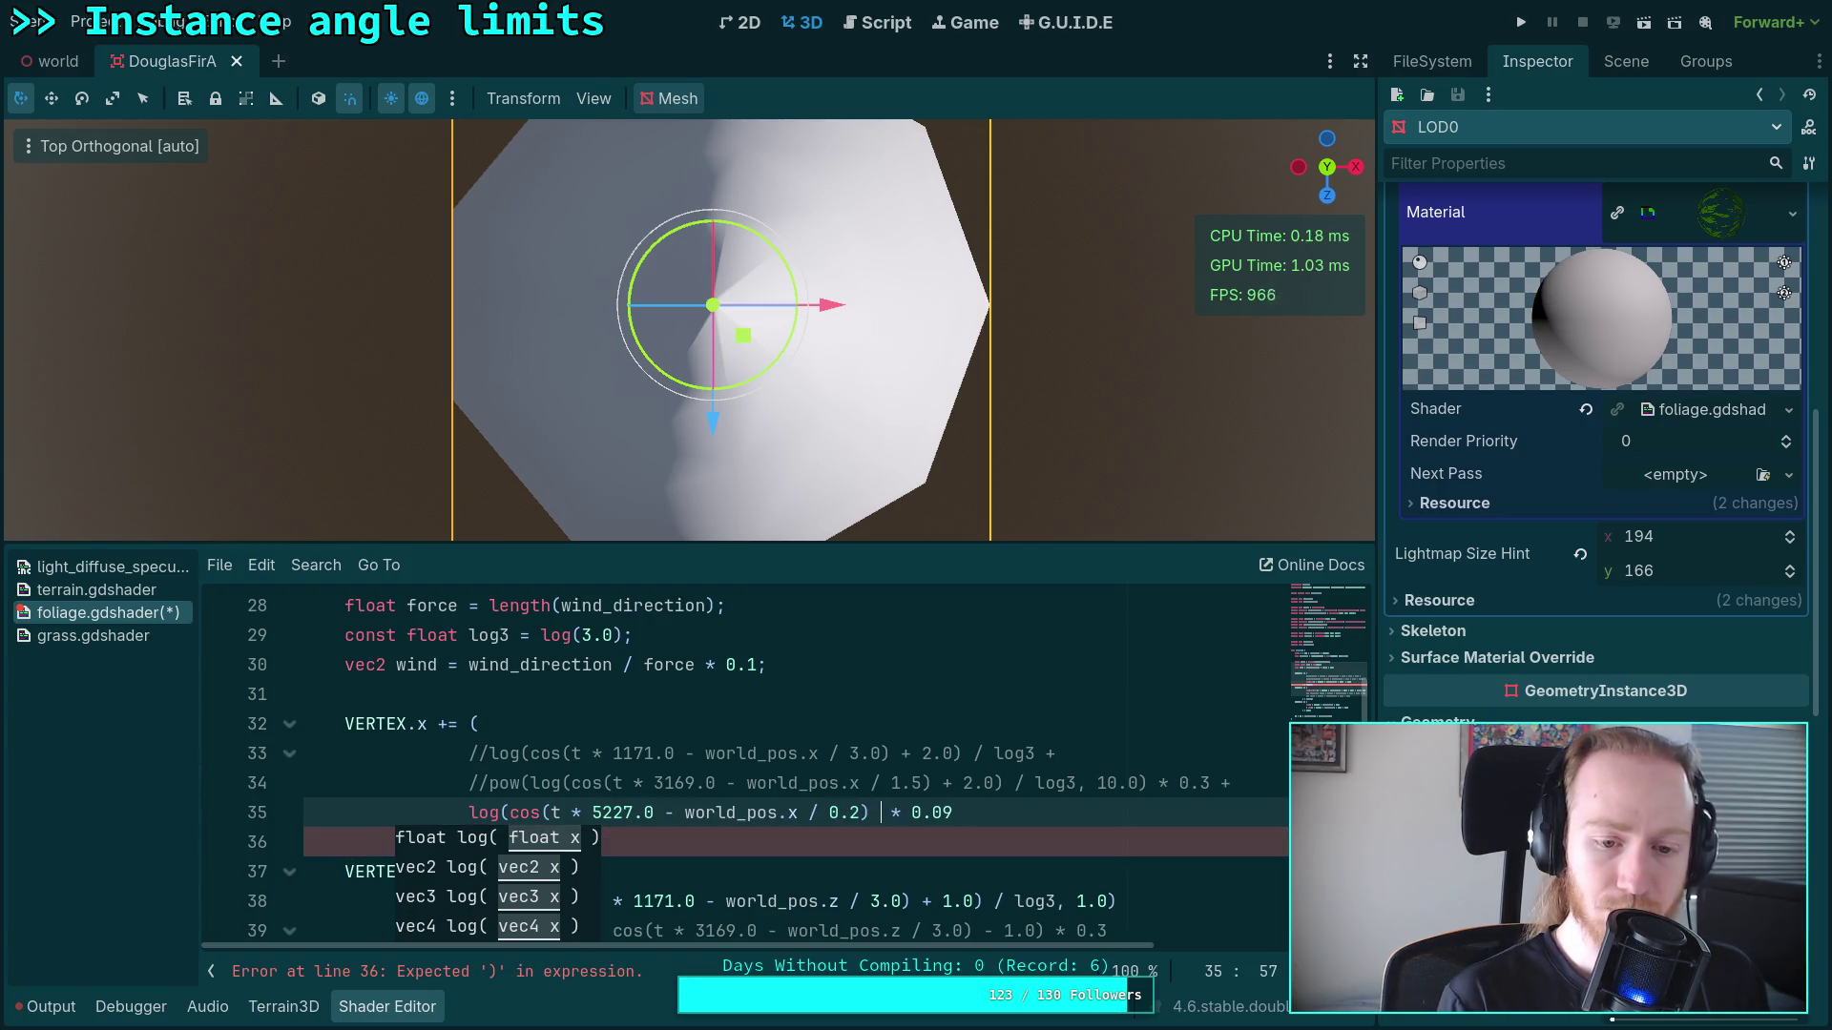
pyautogui.write('+ 2')
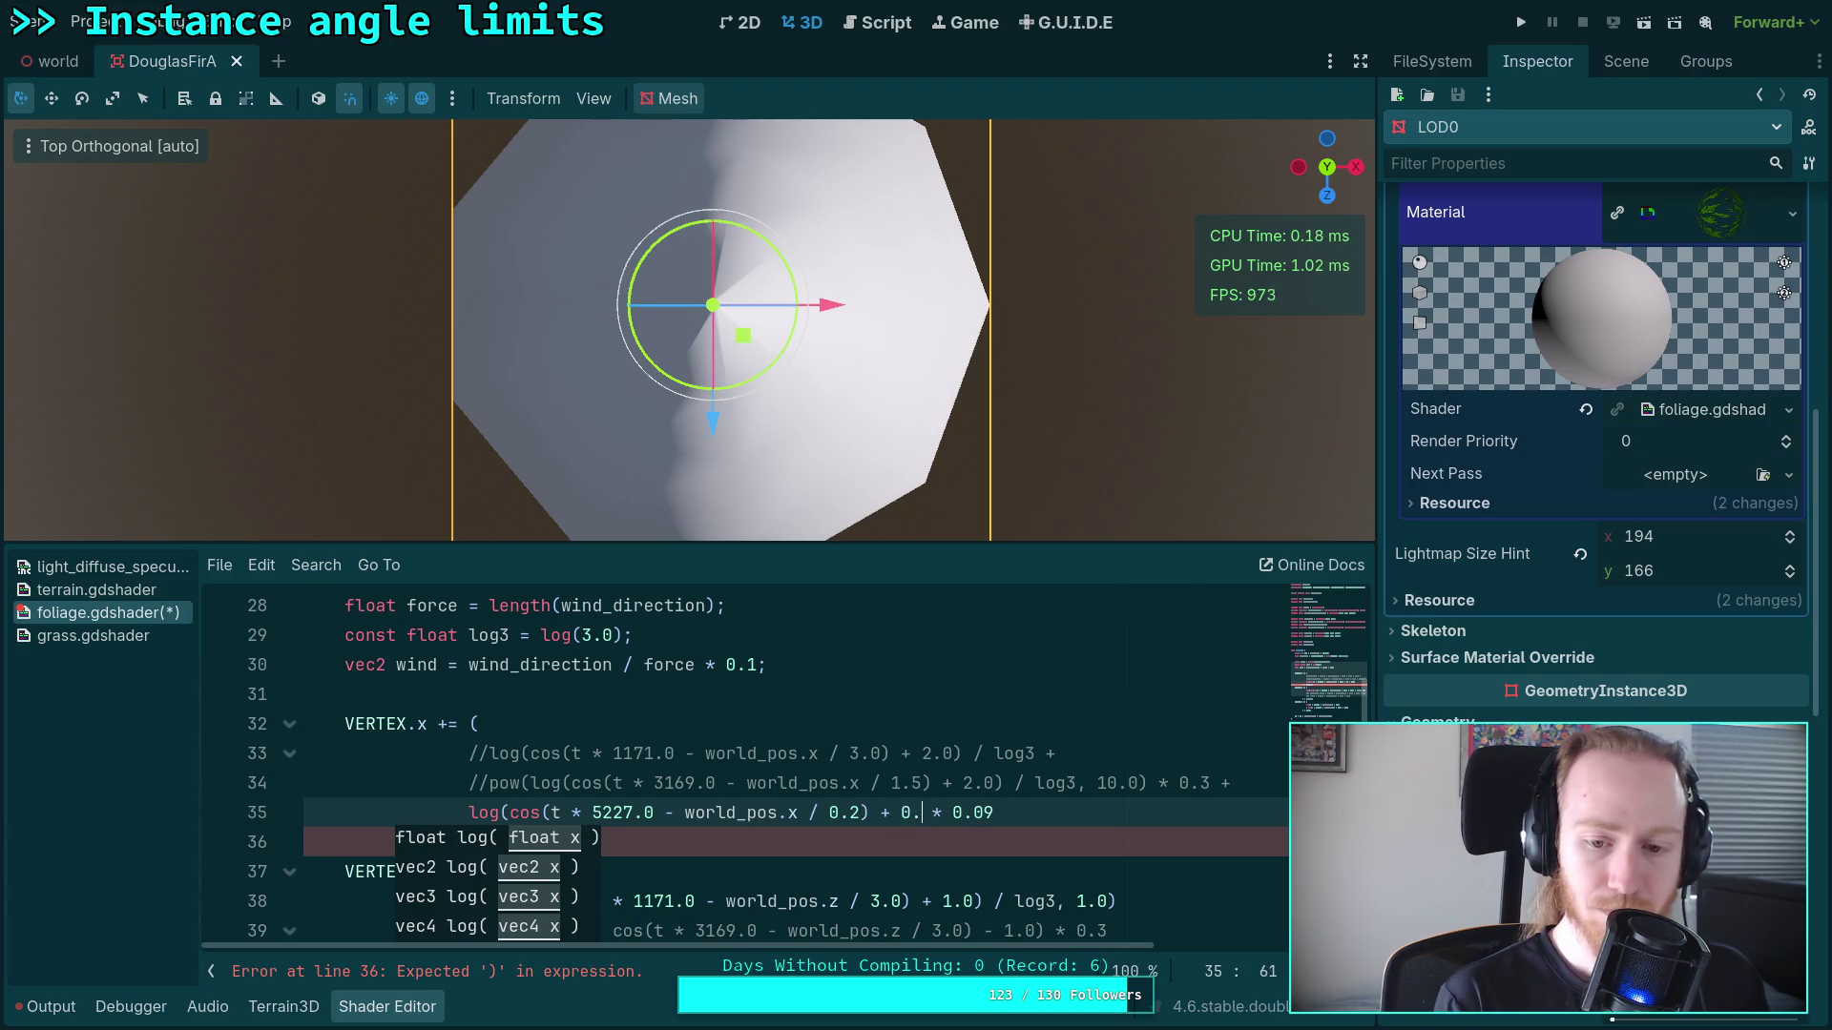
pyautogui.write('.0)')
pyautogui.click(469, 812)
pyautogui.write('po')
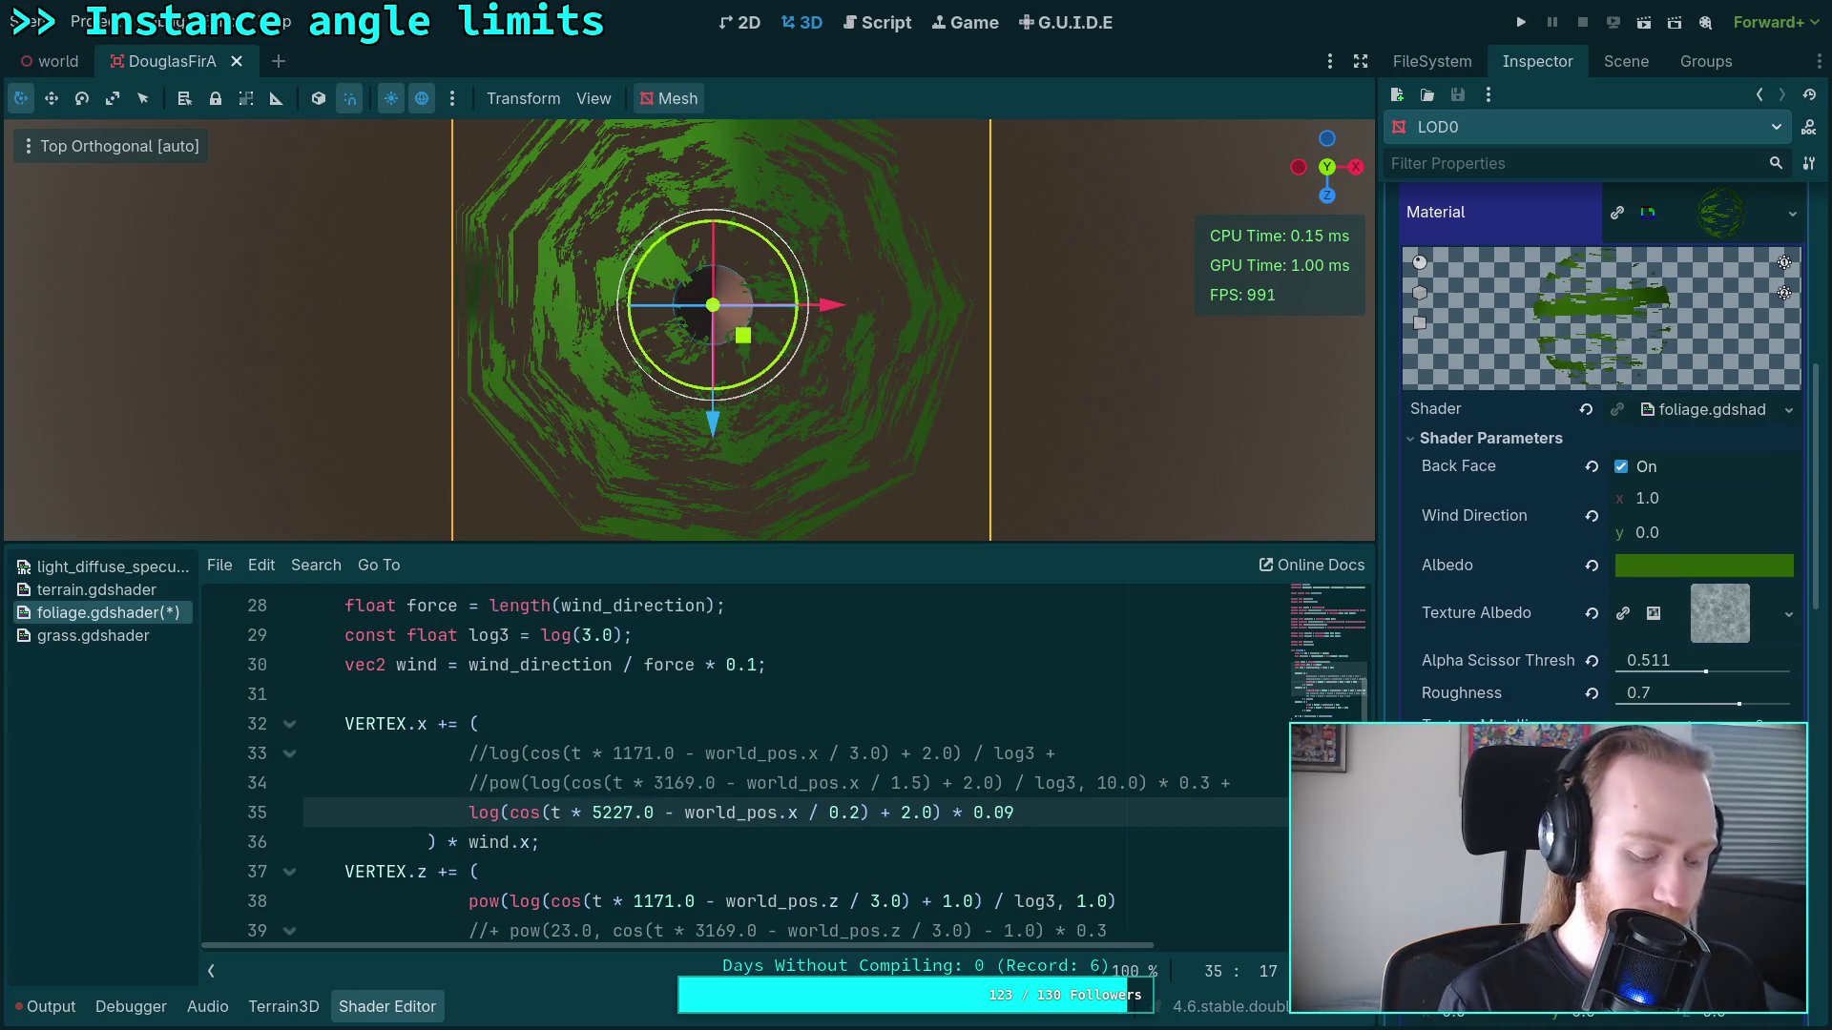
pyautogui.write('w(')
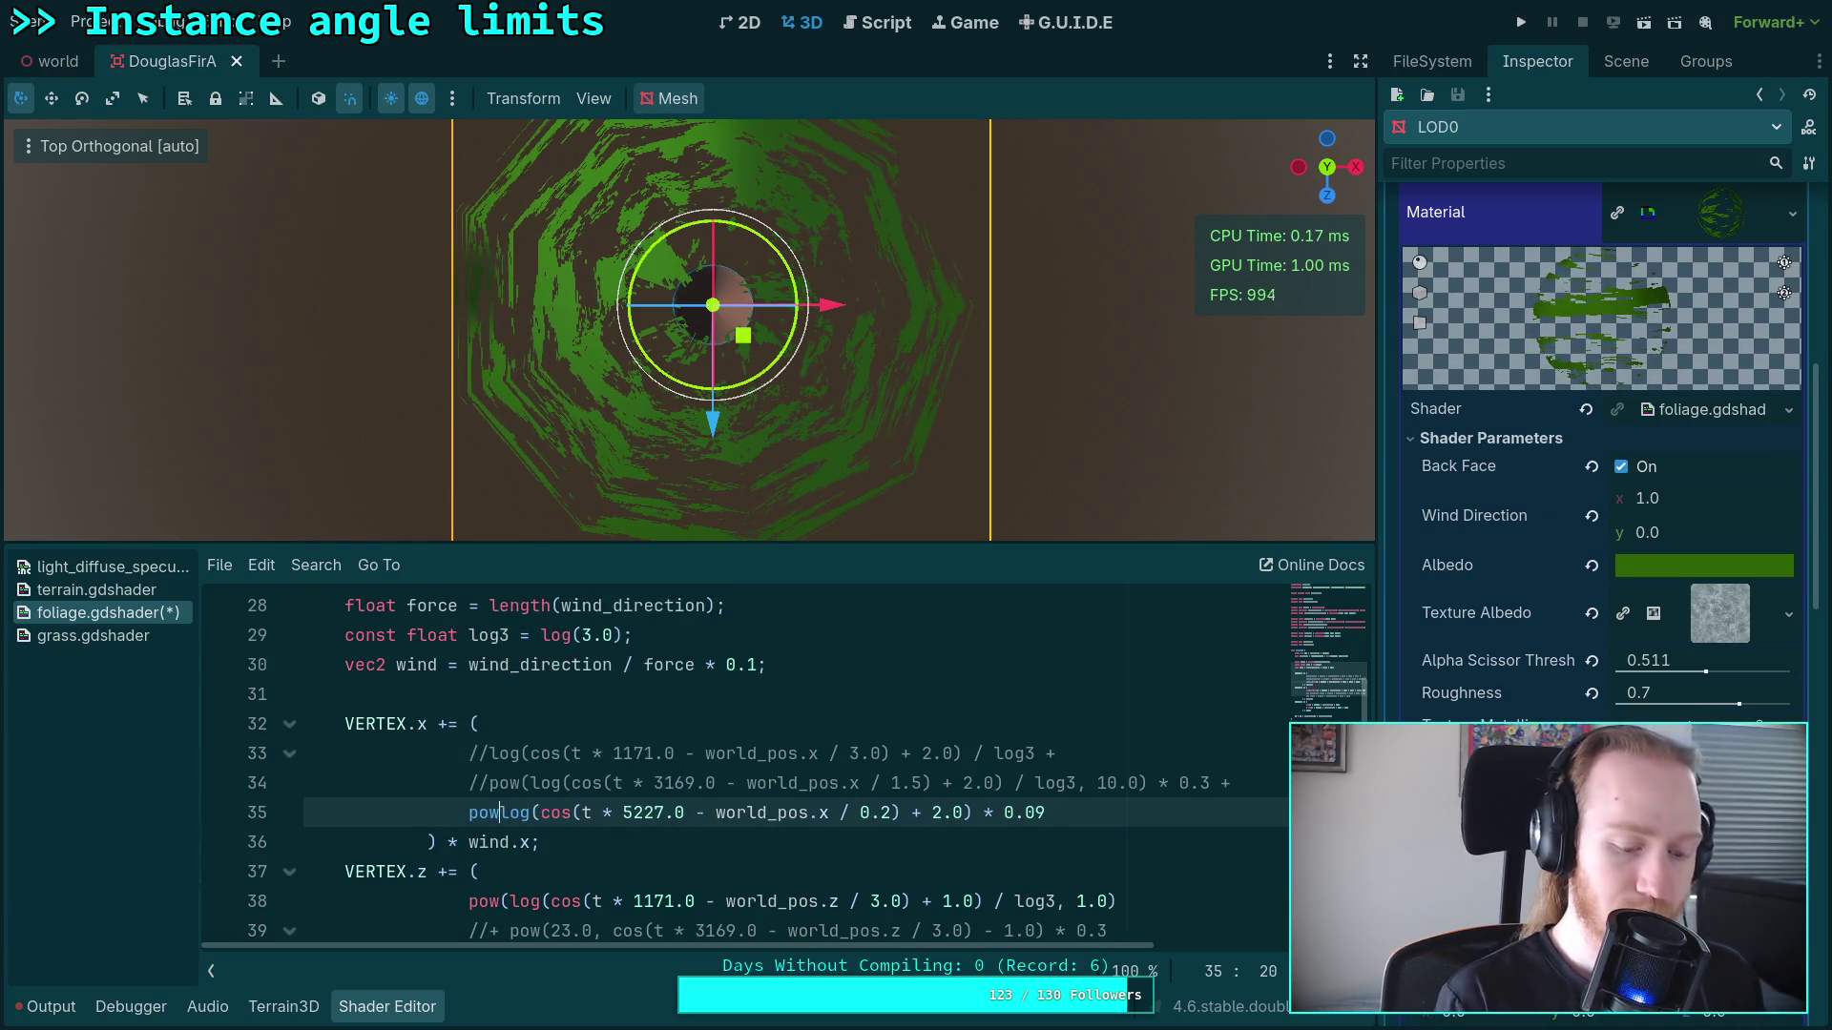
# Step: Wrap line 35's log term in pow(..., 100.0) and divide it by log3
pyautogui.click(983, 812)
pyautogui.write(', ')
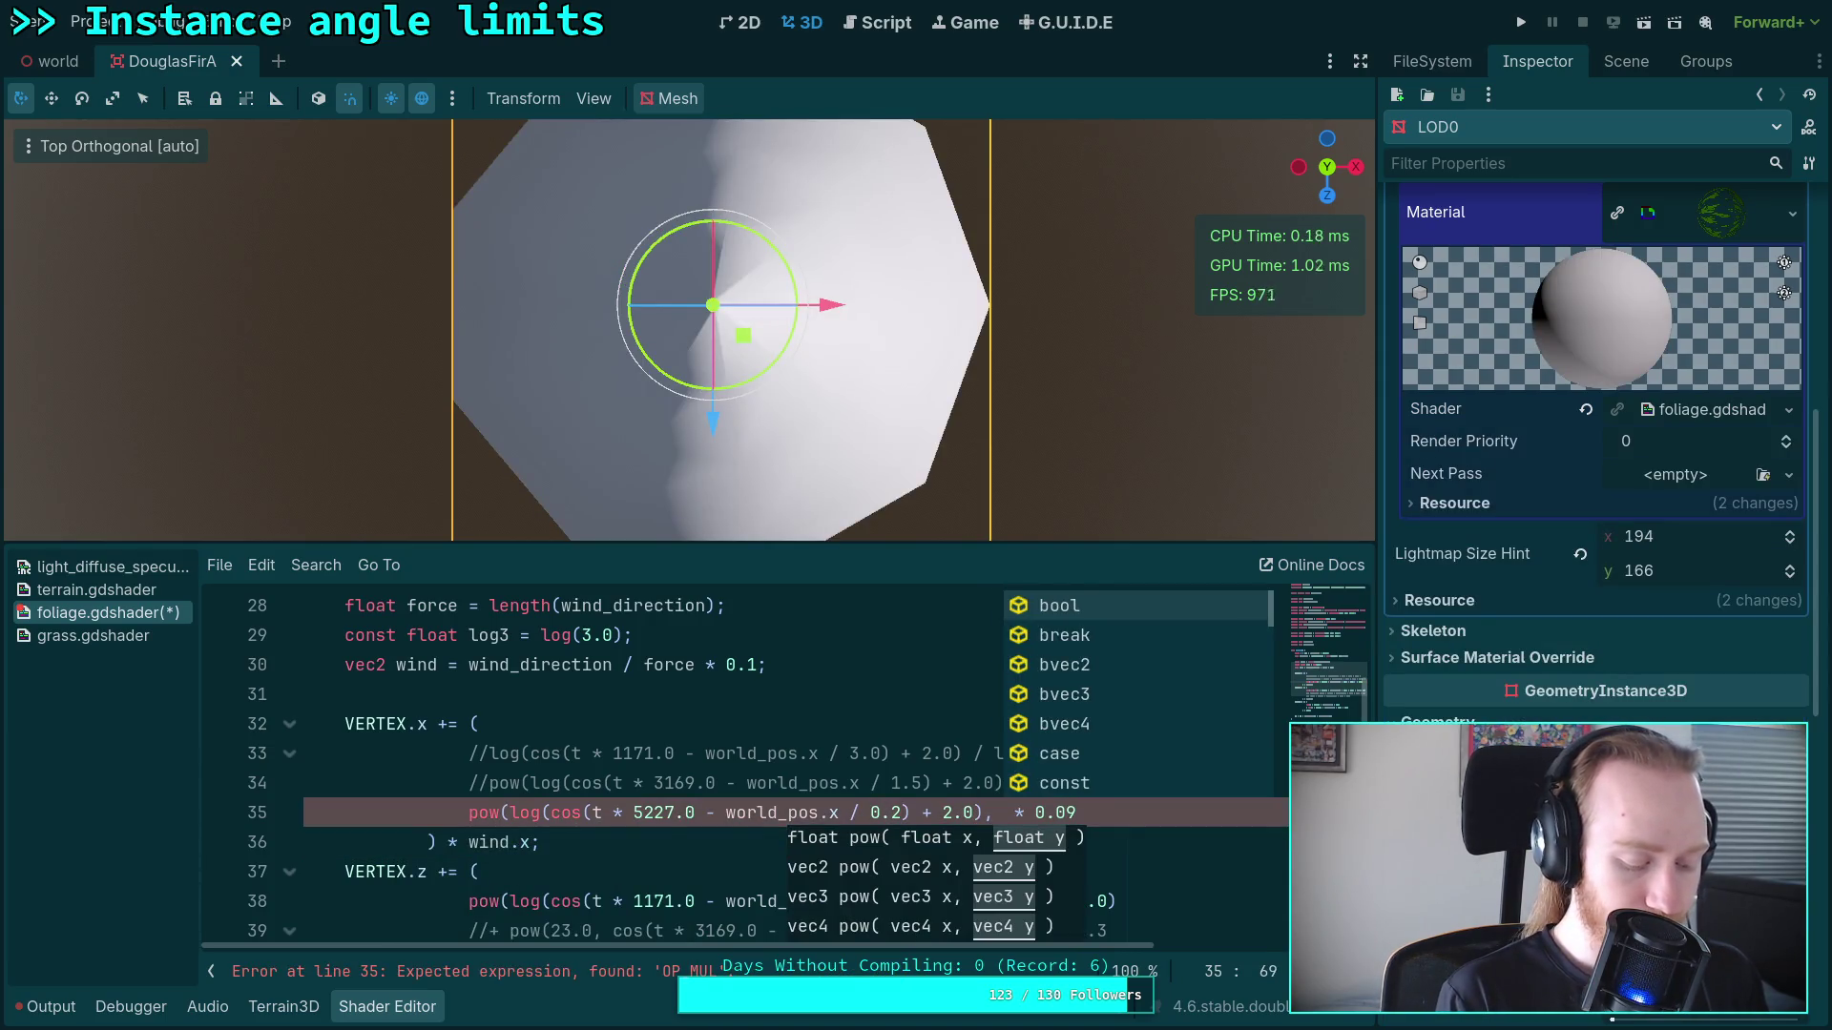
pyautogui.write('100.0)')
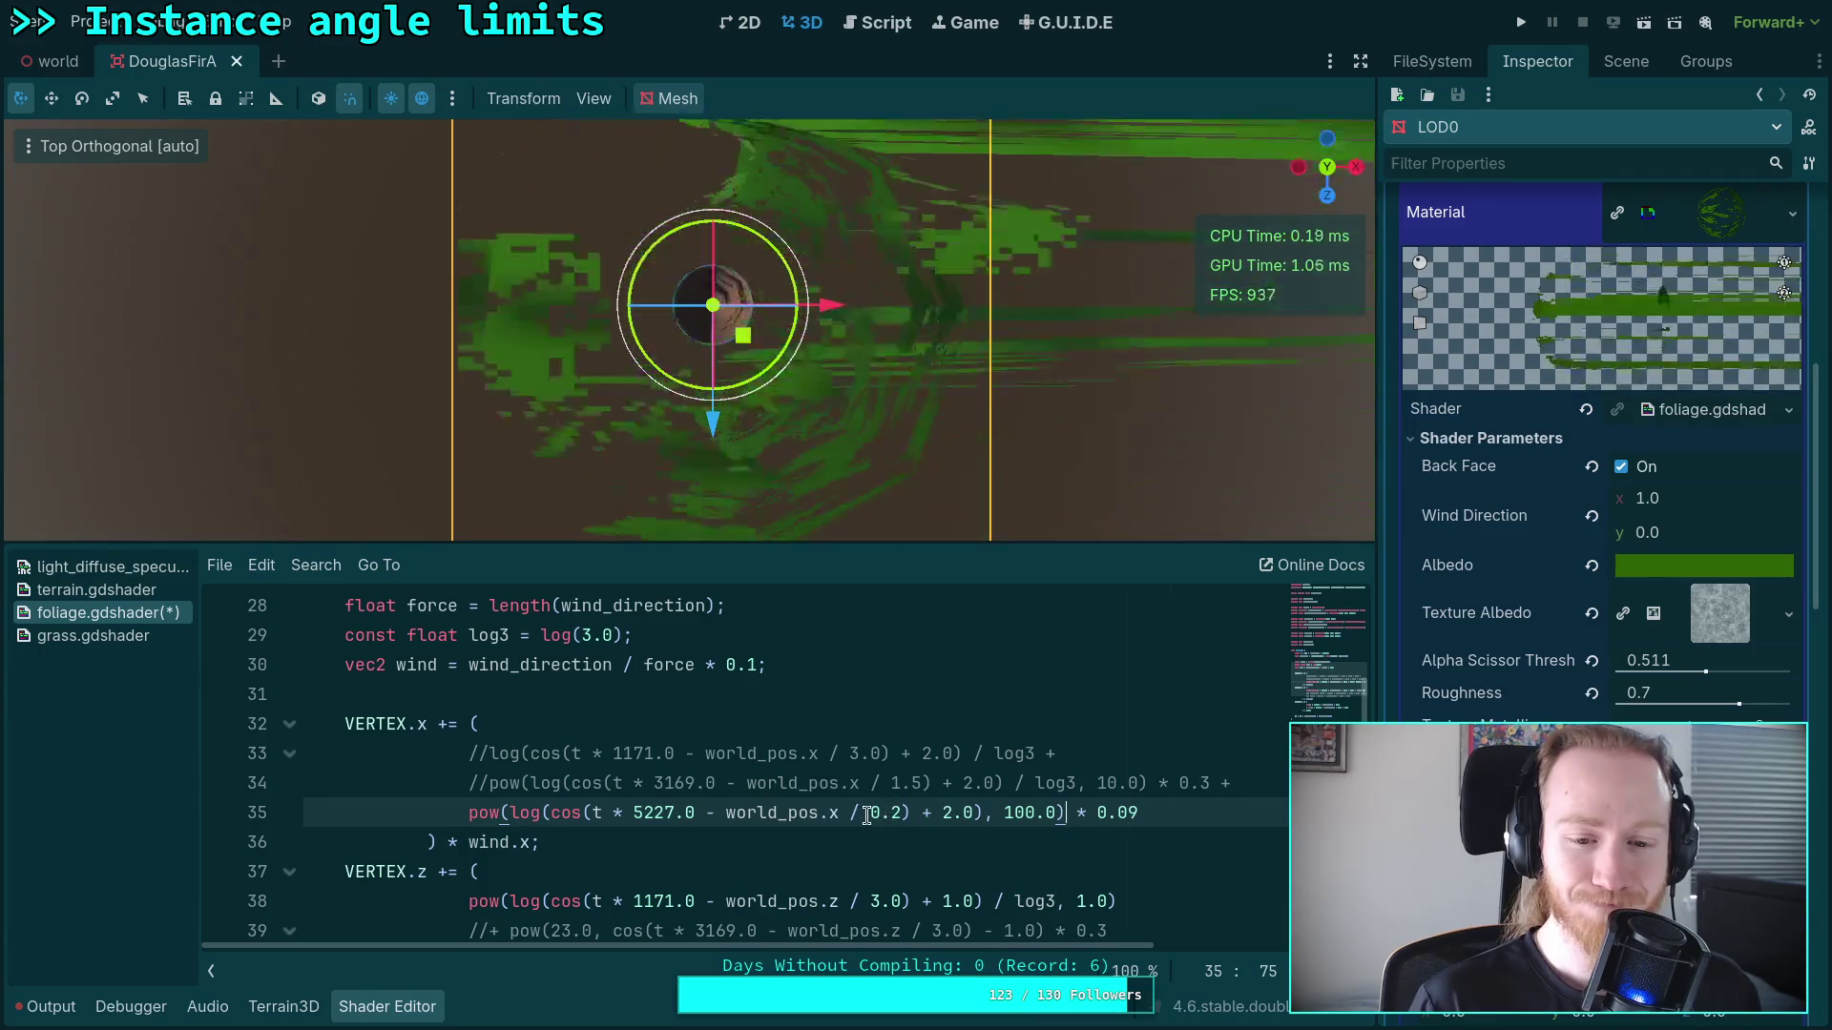
pyautogui.click(1164, 812)
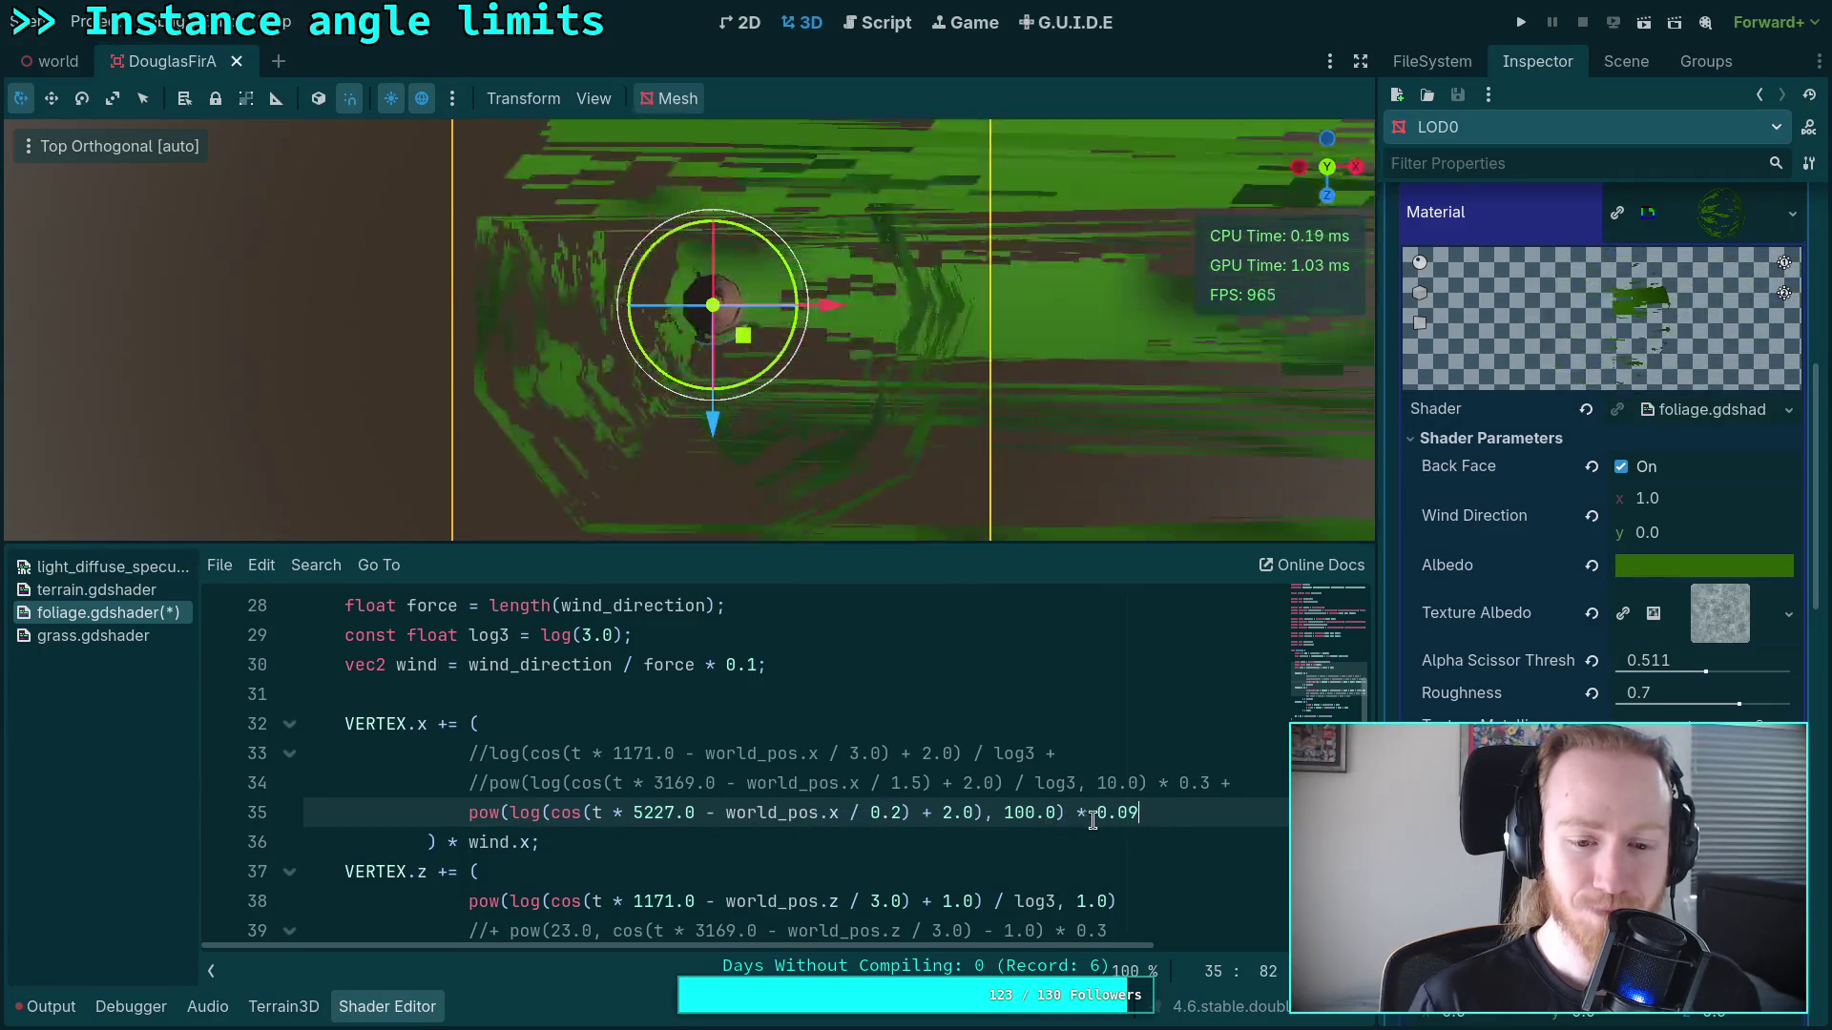
pyautogui.click(1066, 811)
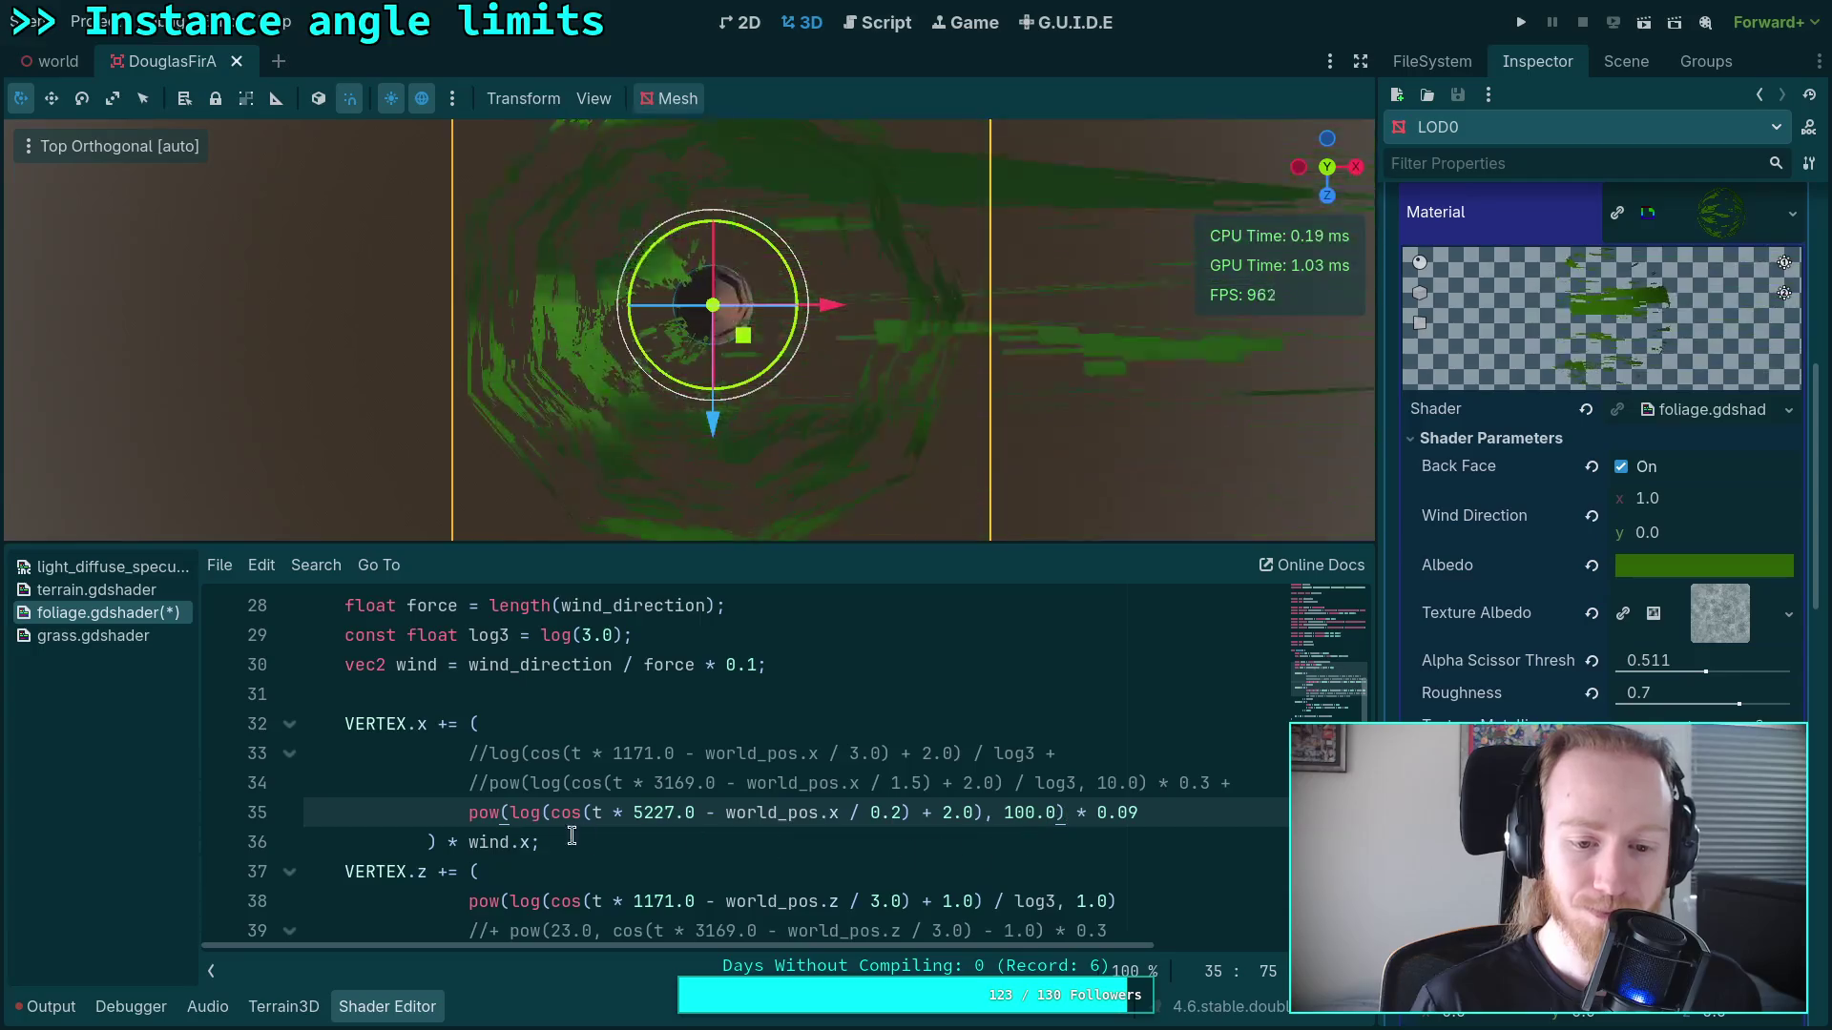
pyautogui.click(981, 812)
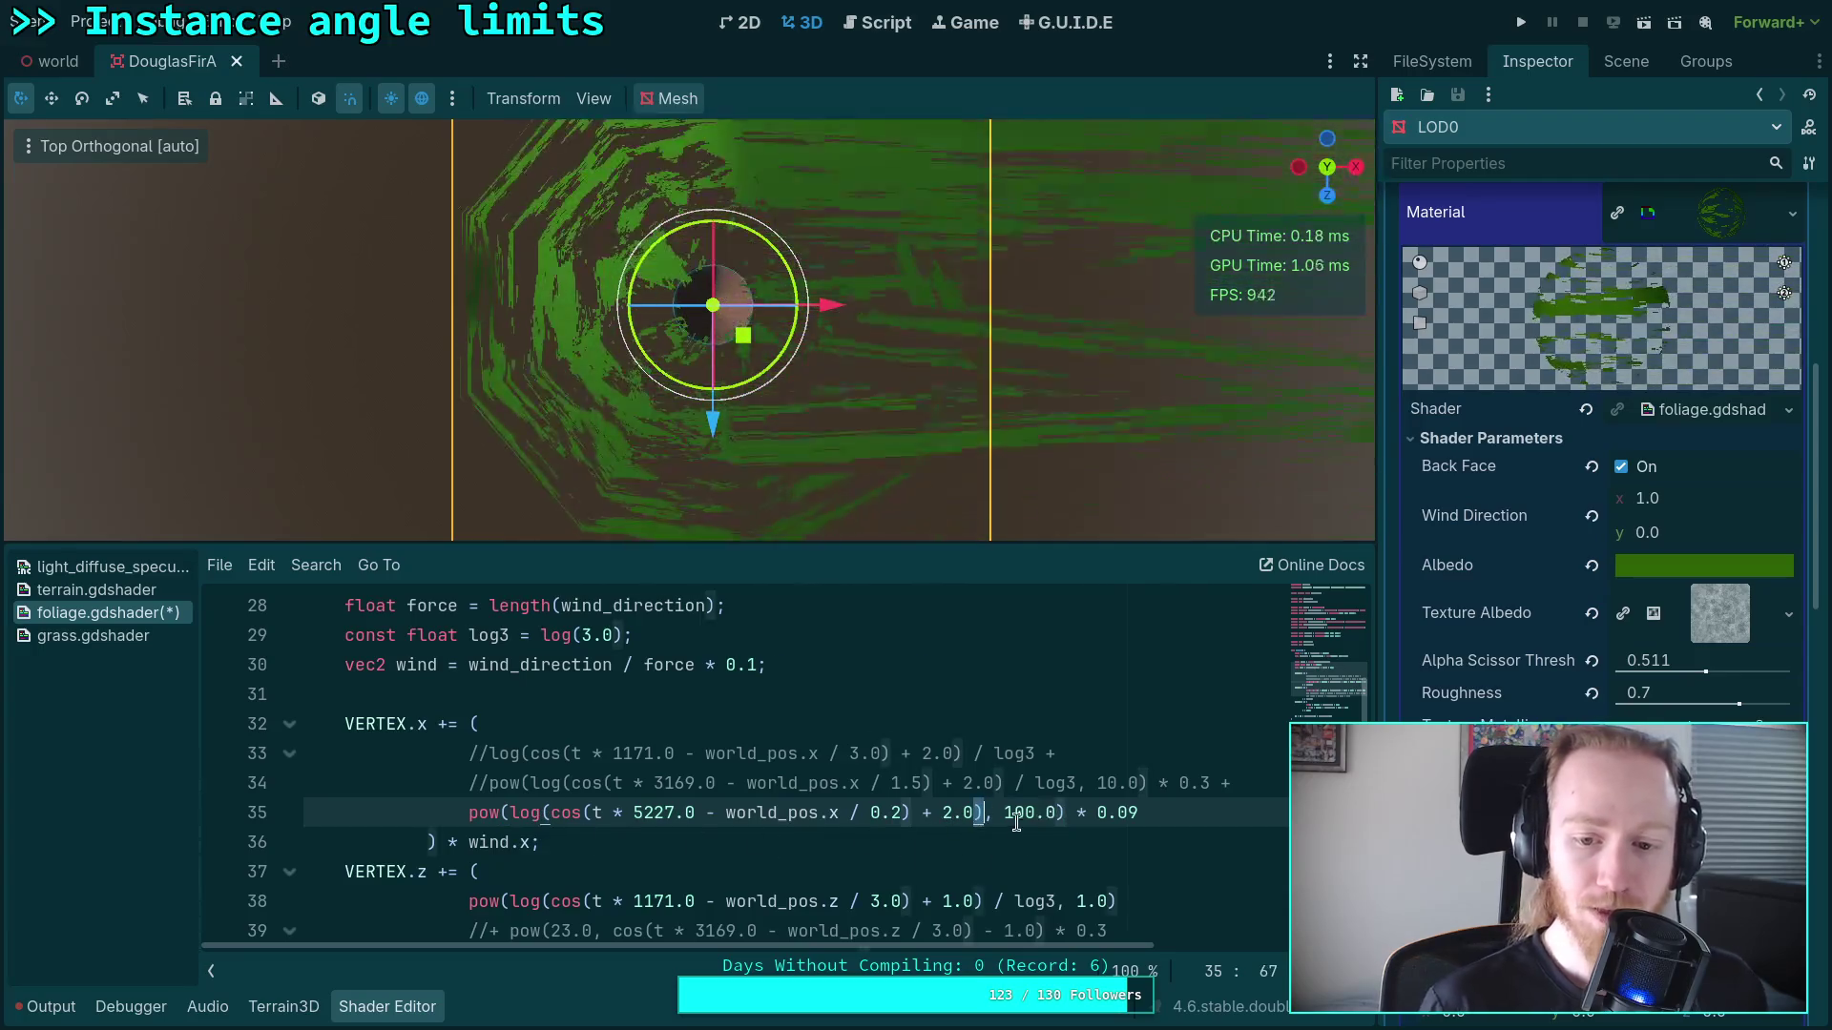
pyautogui.write('/ lo')
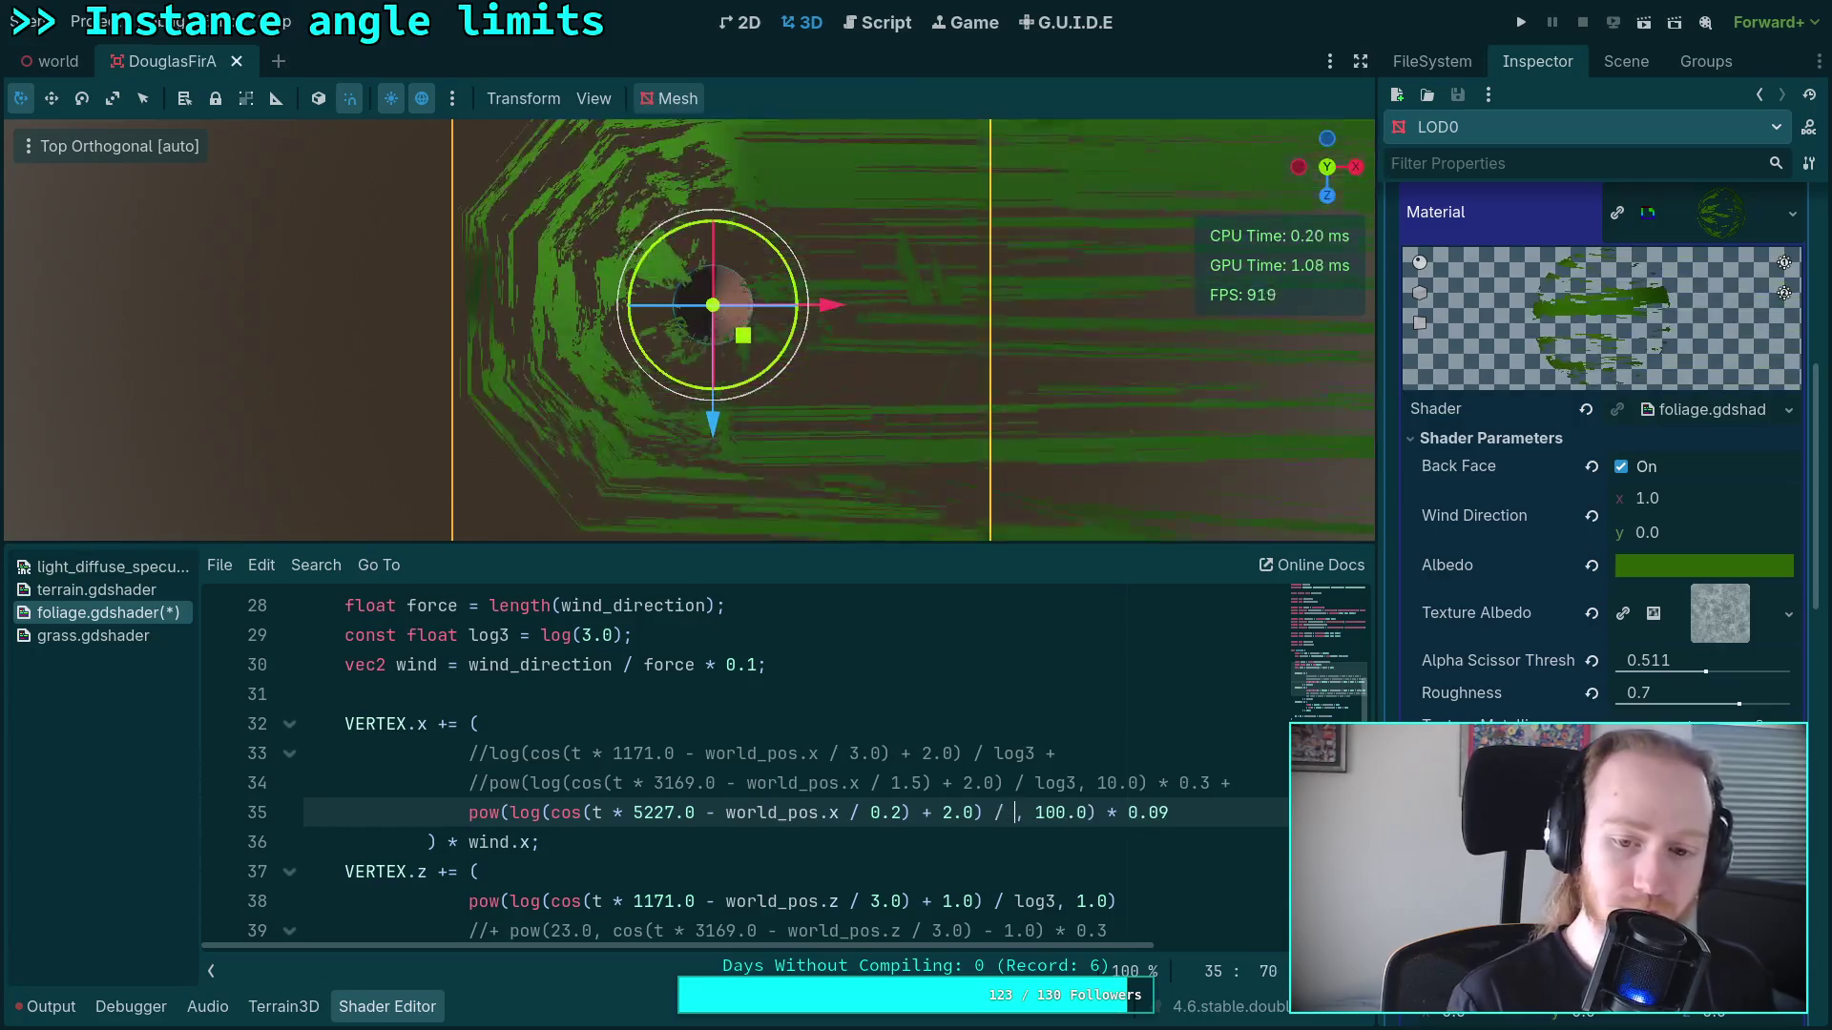
pyautogui.write('g')
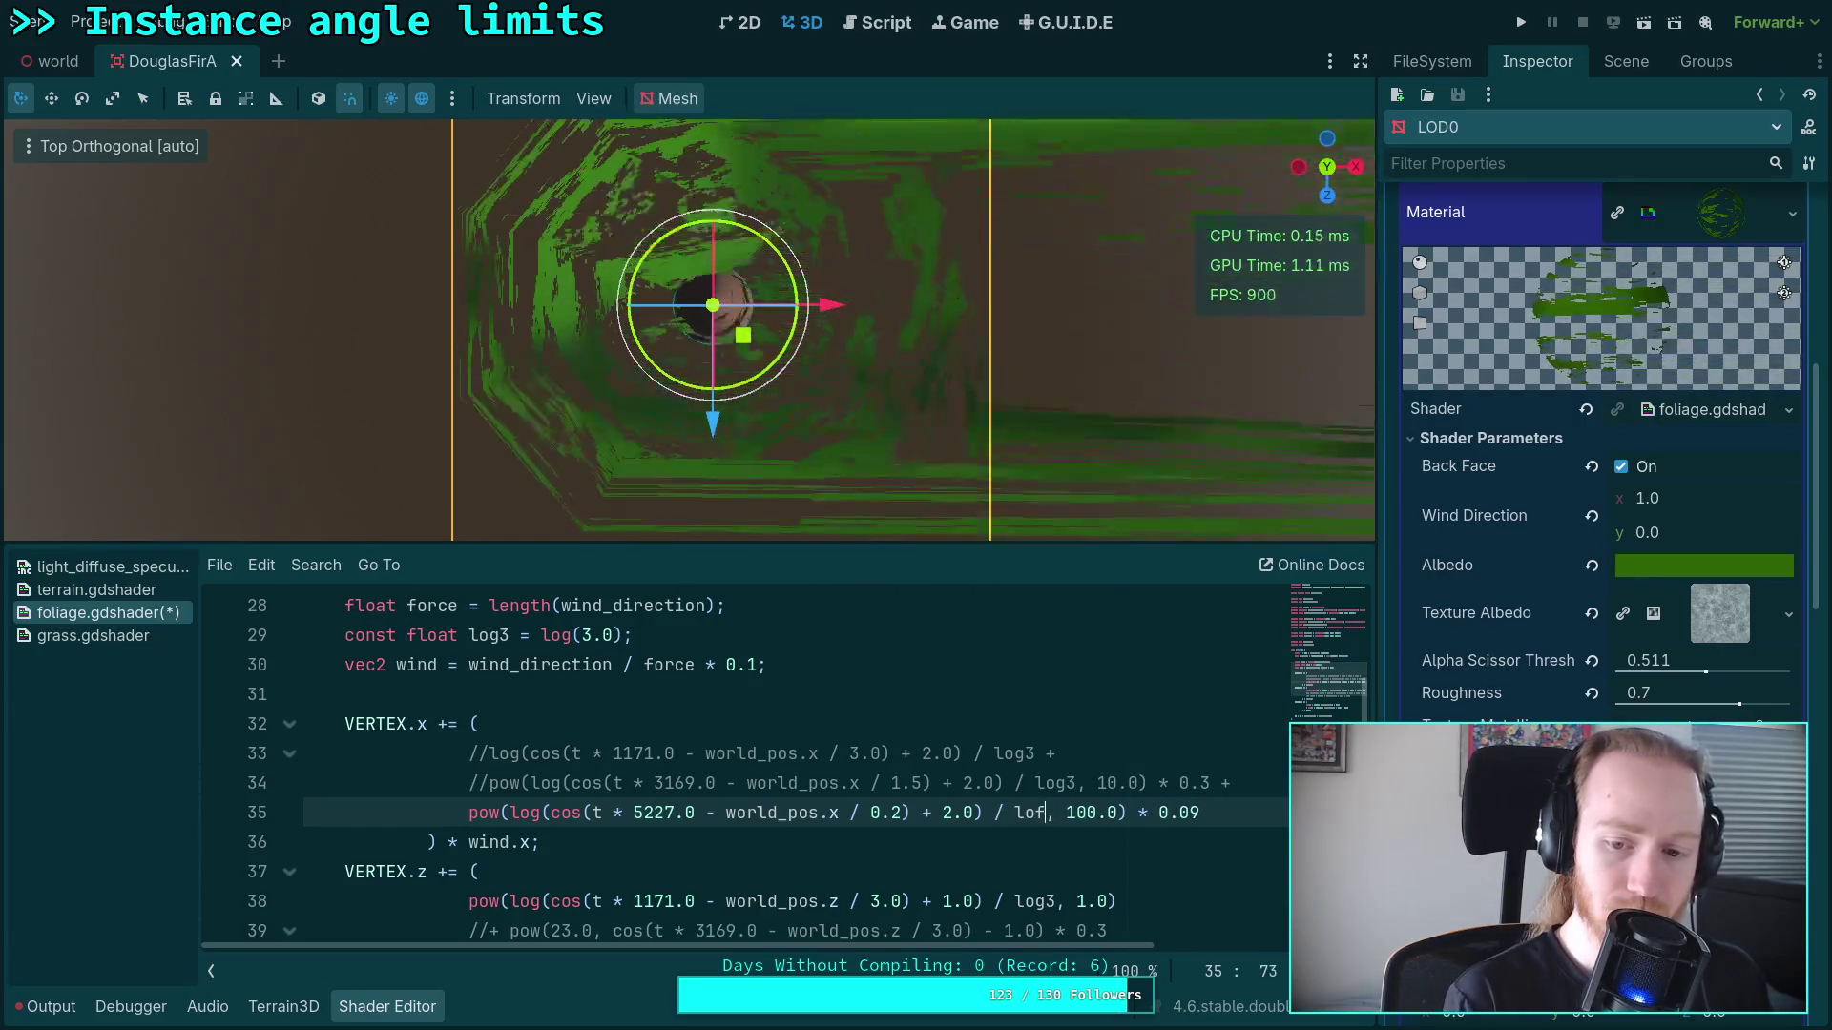
pyautogui.write('3')
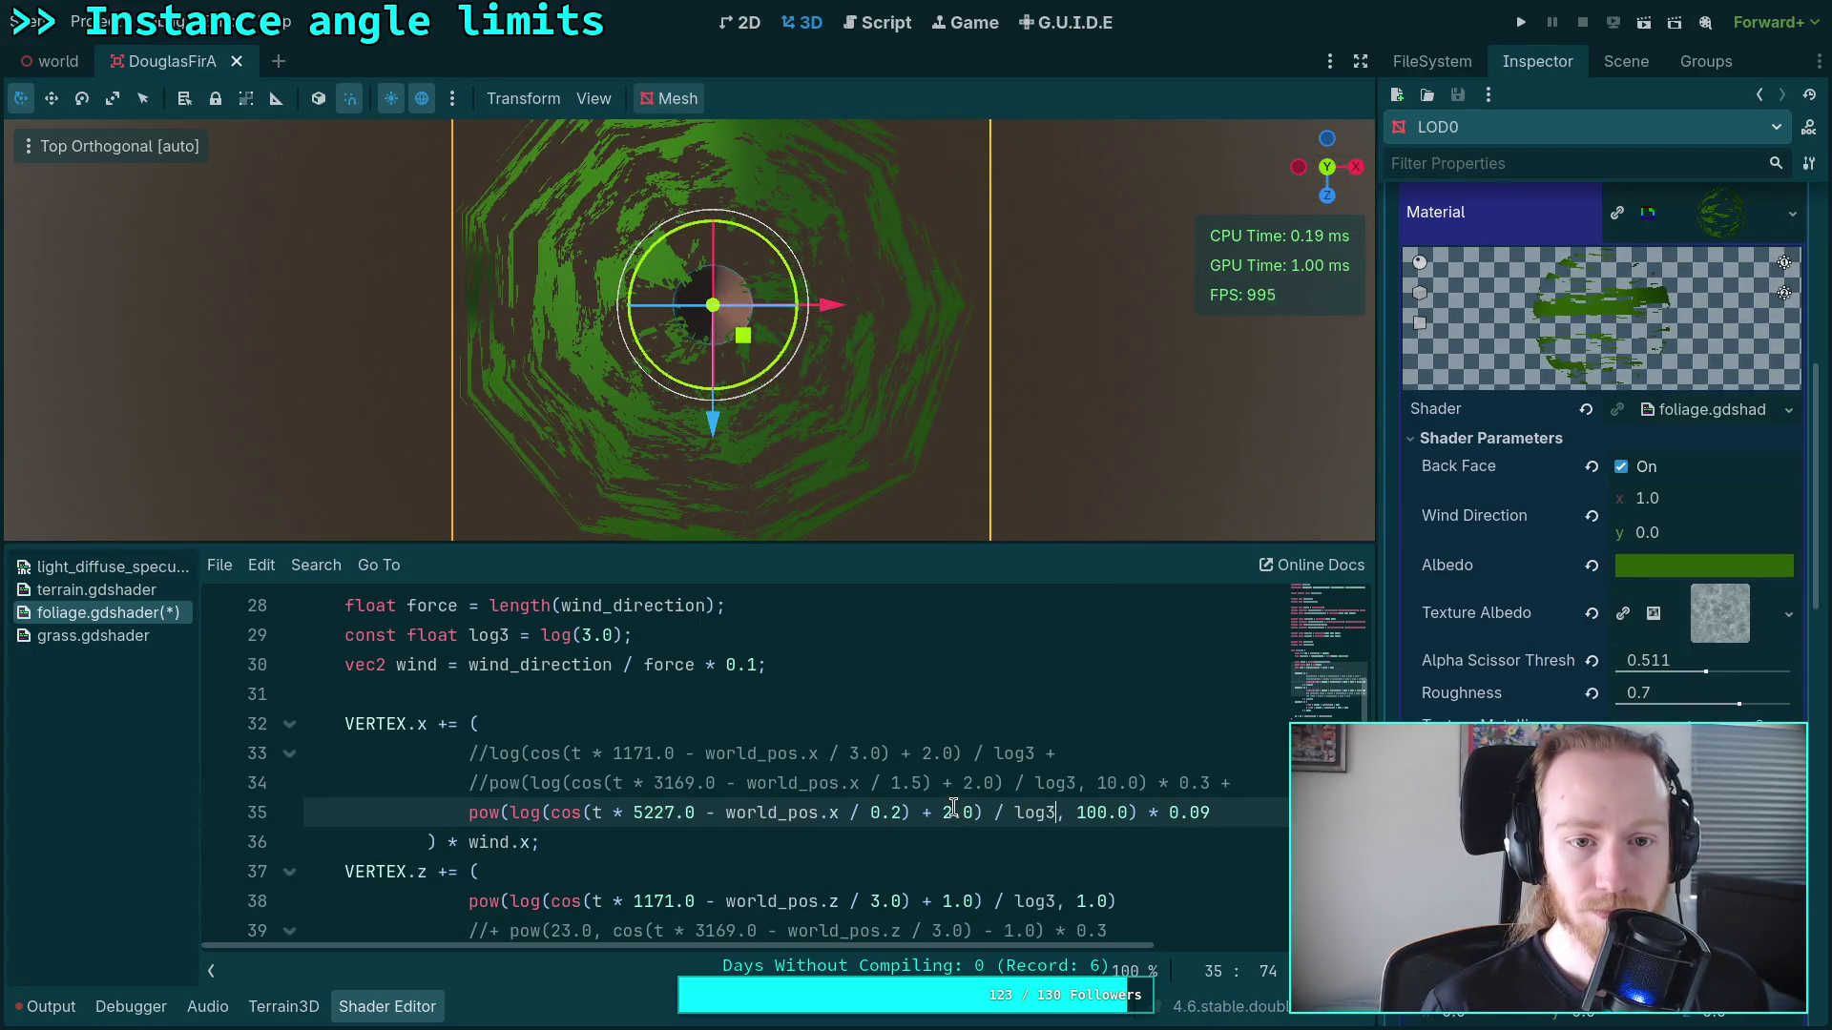
# Step: Change line 35's world_pos.x divisor from 0.2 to 0.5
pyautogui.click(880, 812)
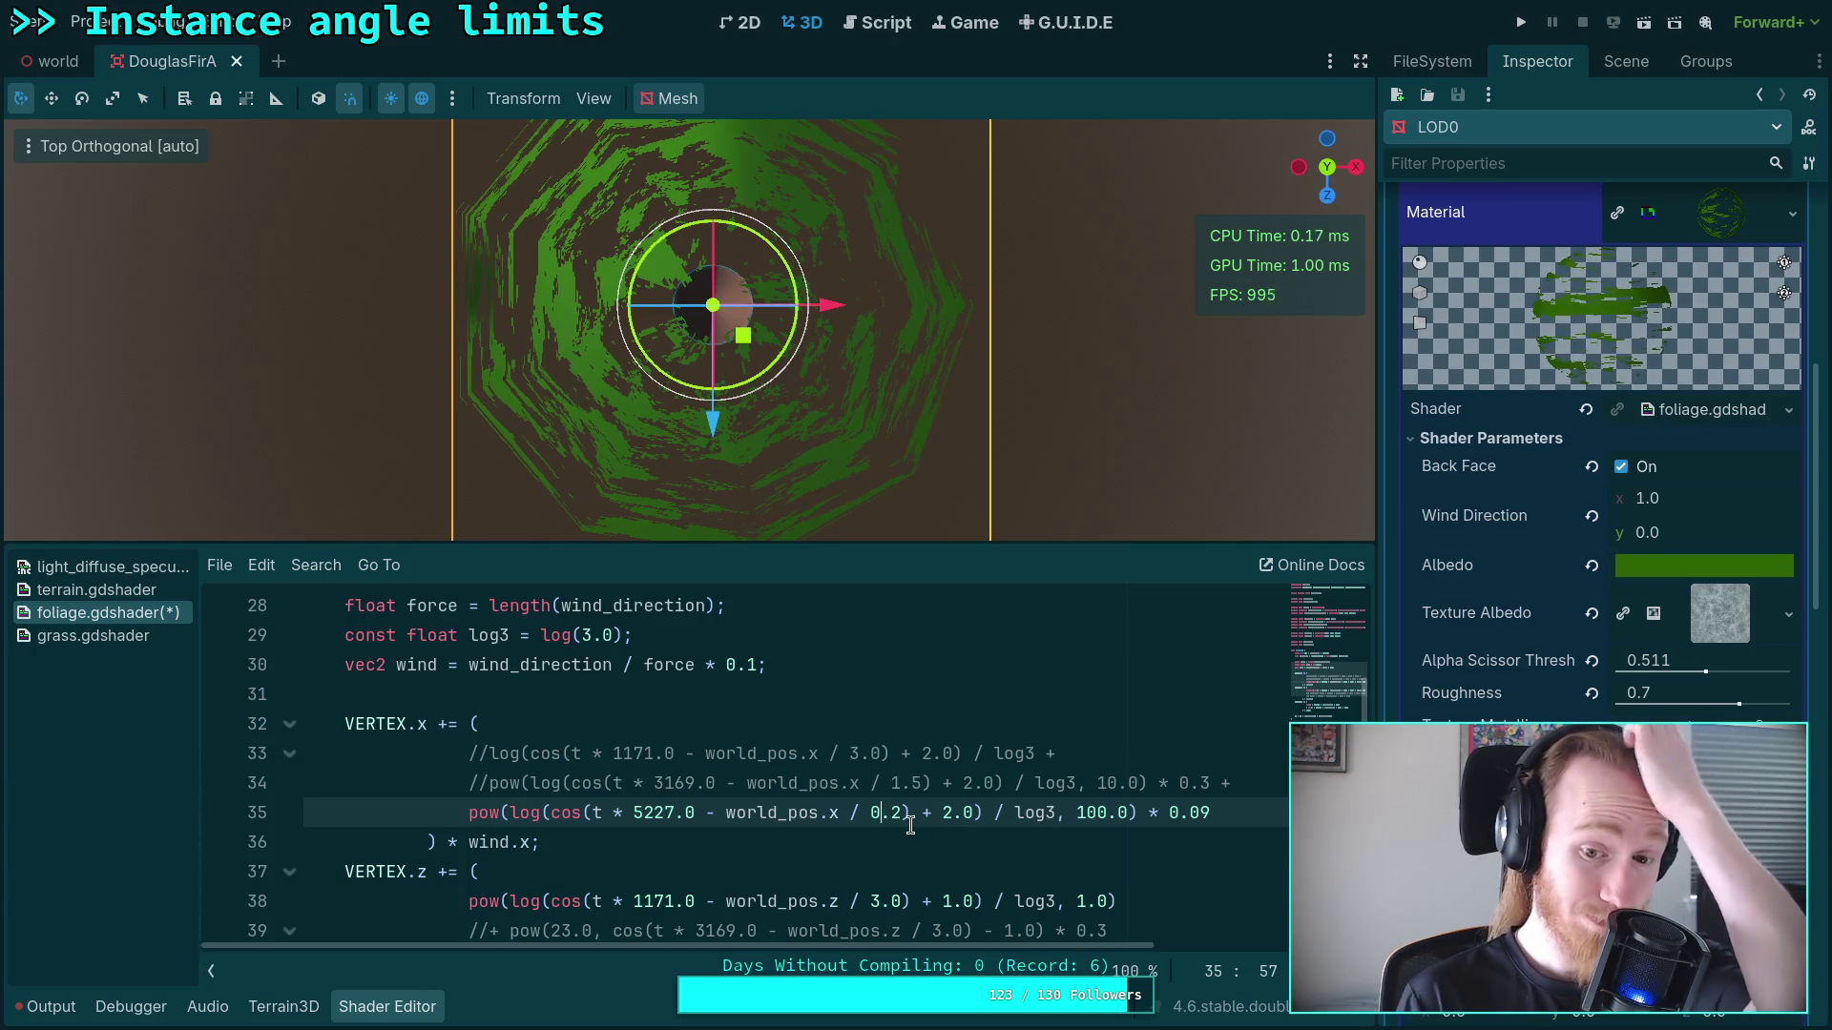
pyautogui.click(903, 816)
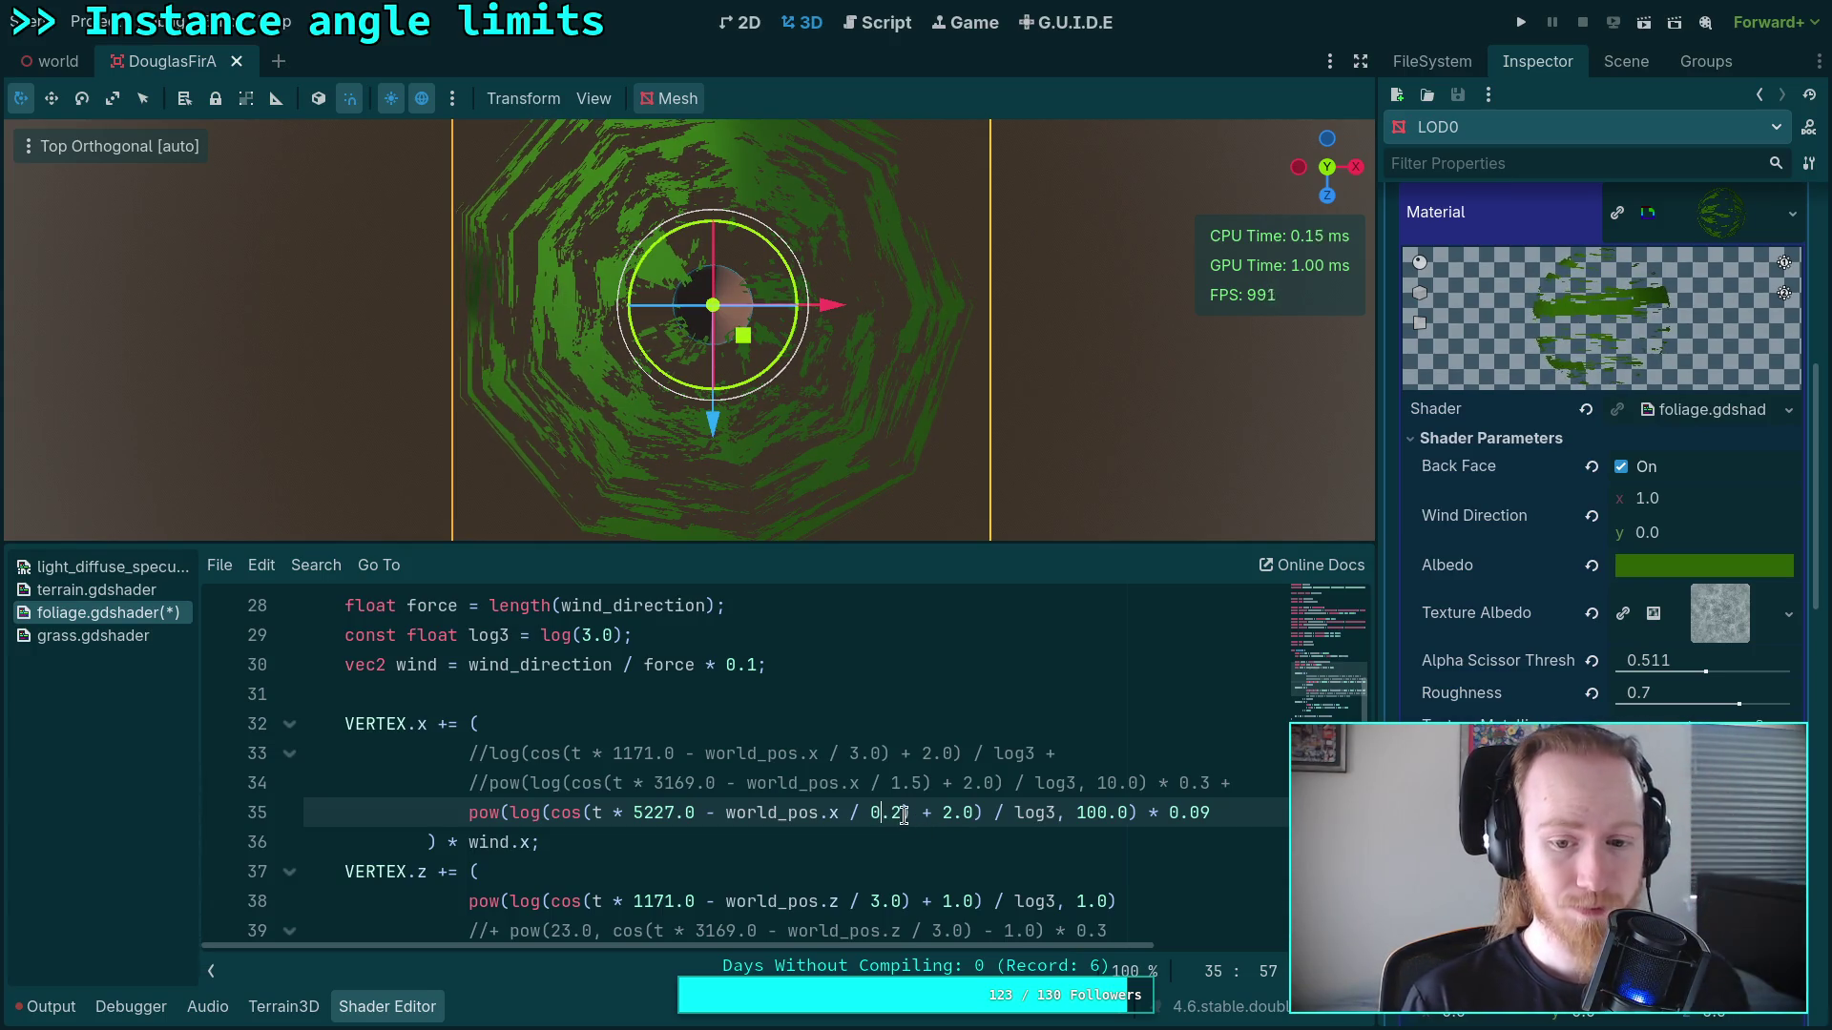
pyautogui.press('BackSpace')
pyautogui.write('5')
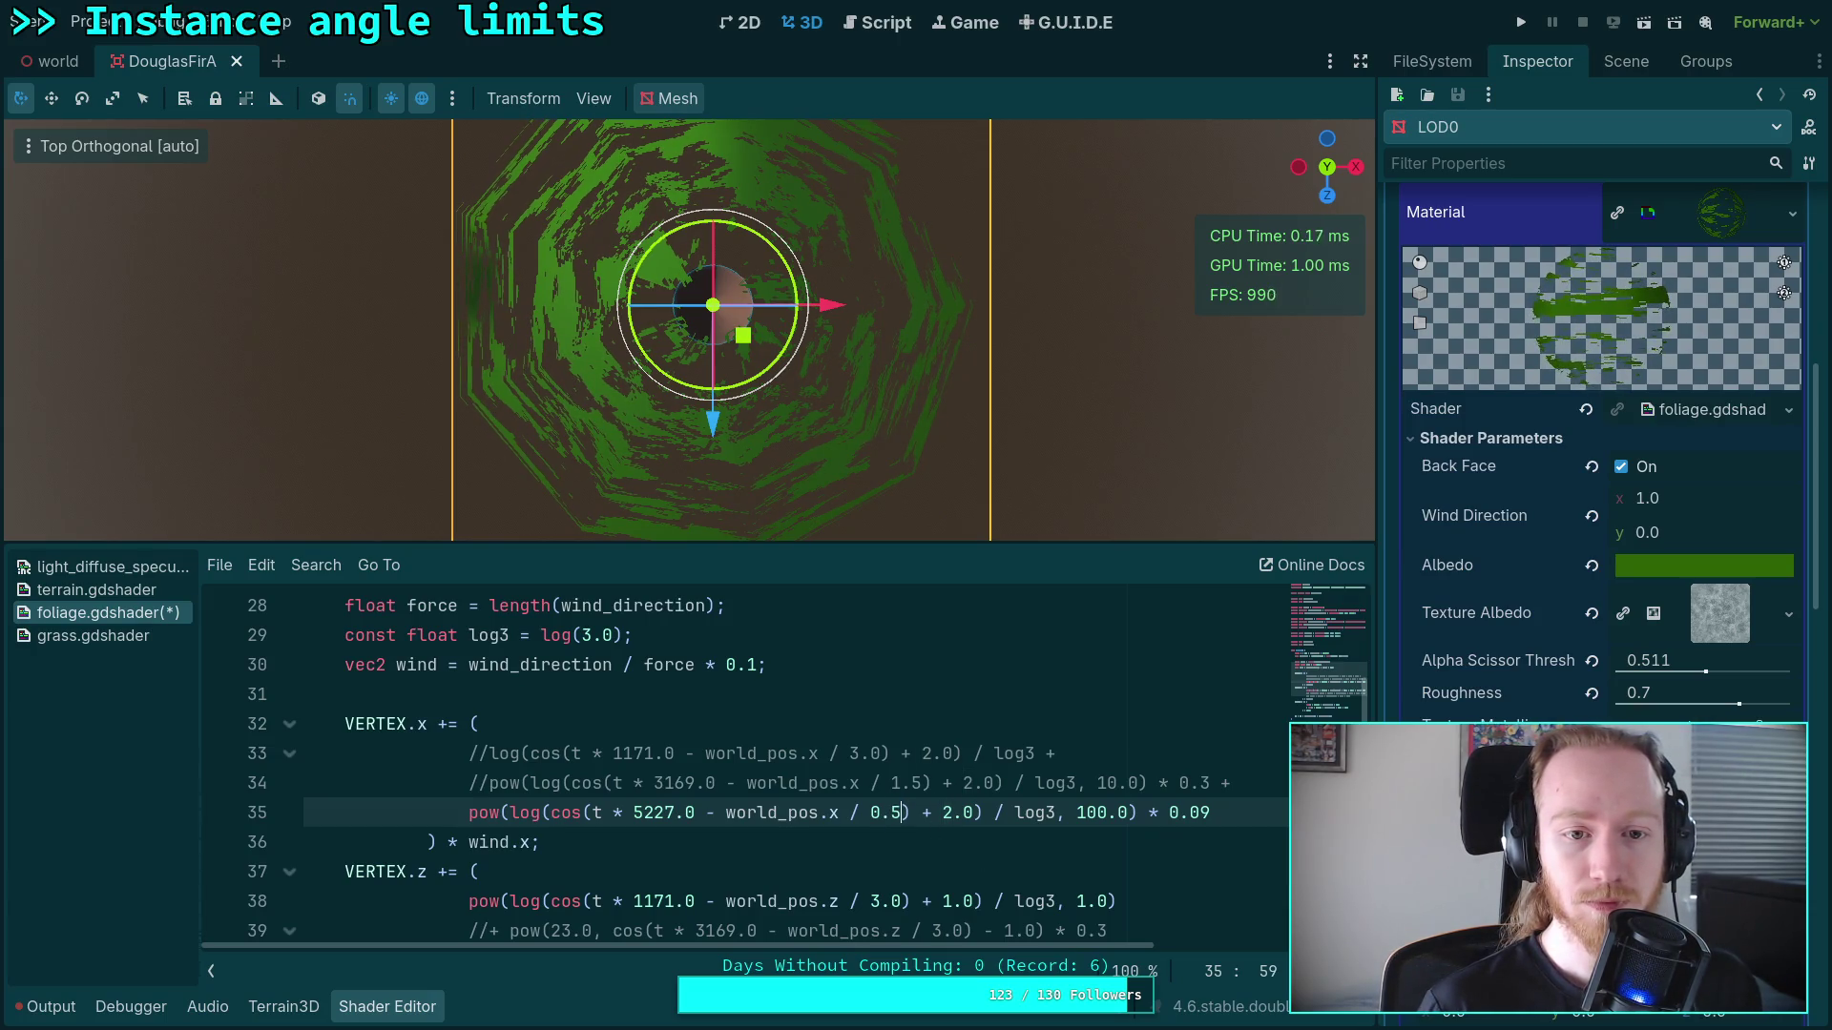
pyautogui.doubleClick(636, 815)
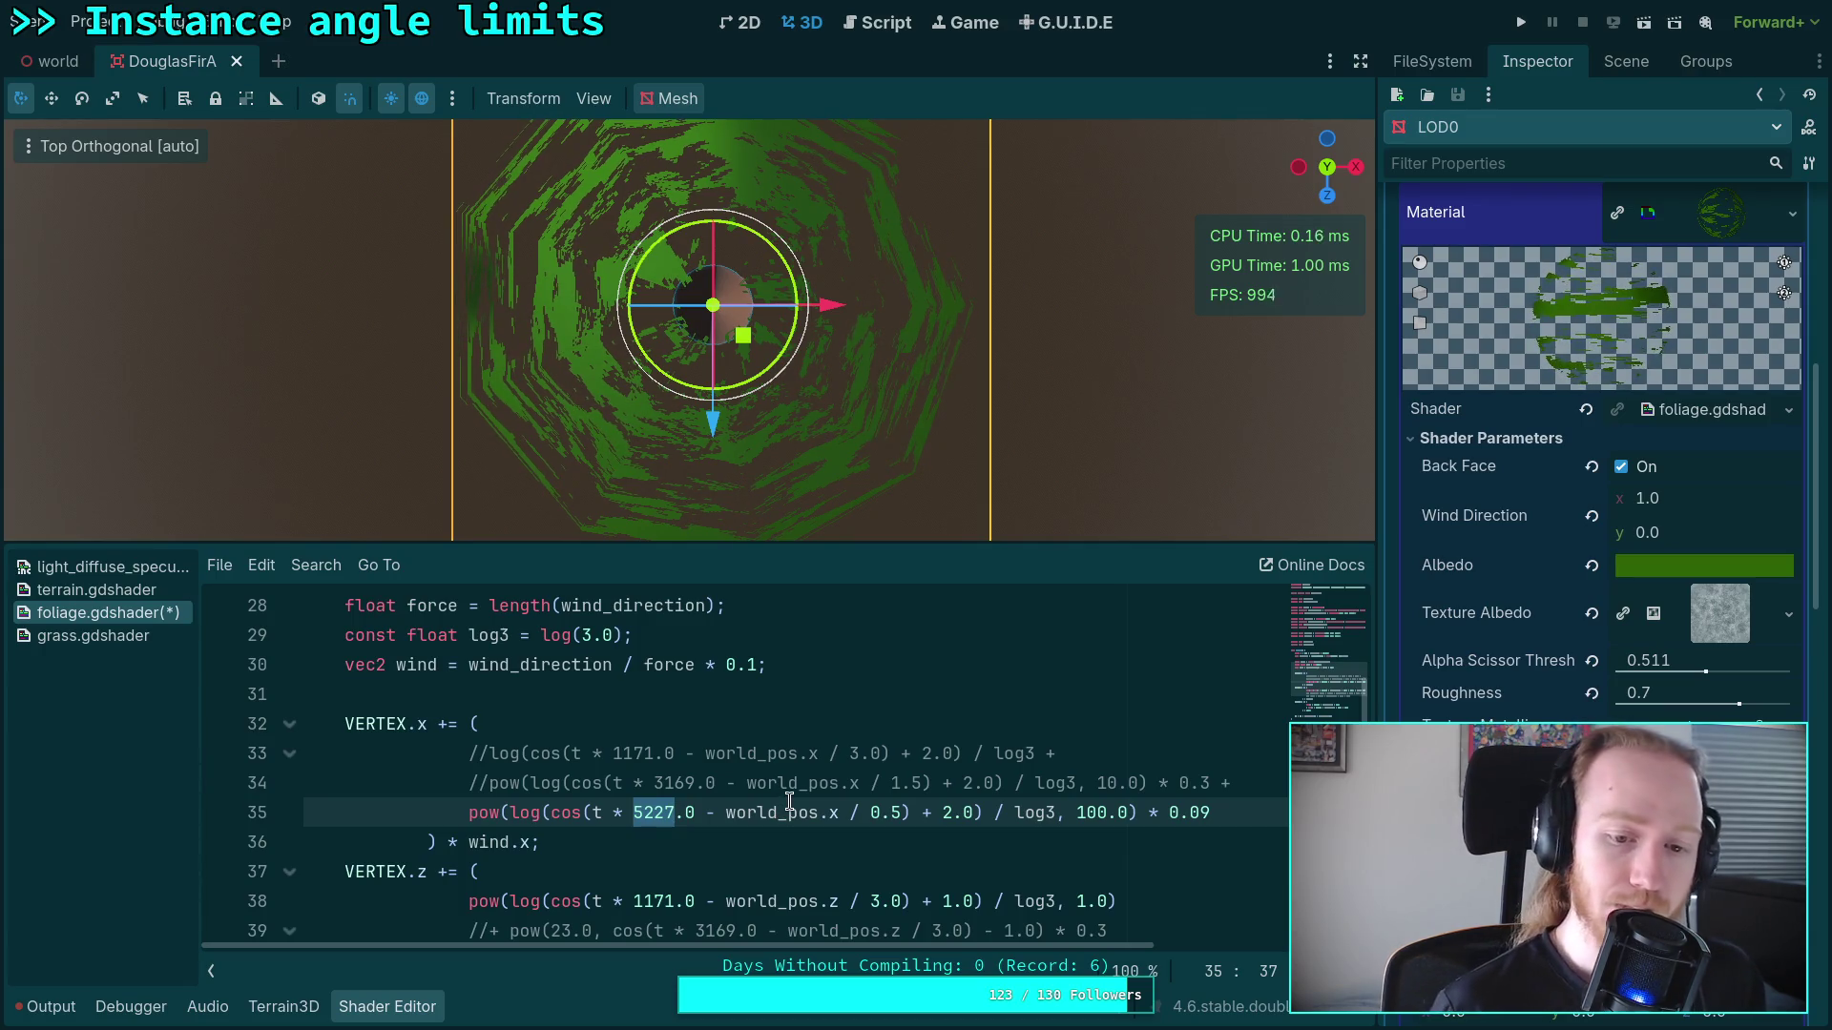
# Step: Glance at the Desmos graph and the Python terminal, then return to the Godot shader
pyautogui.press('super+3')
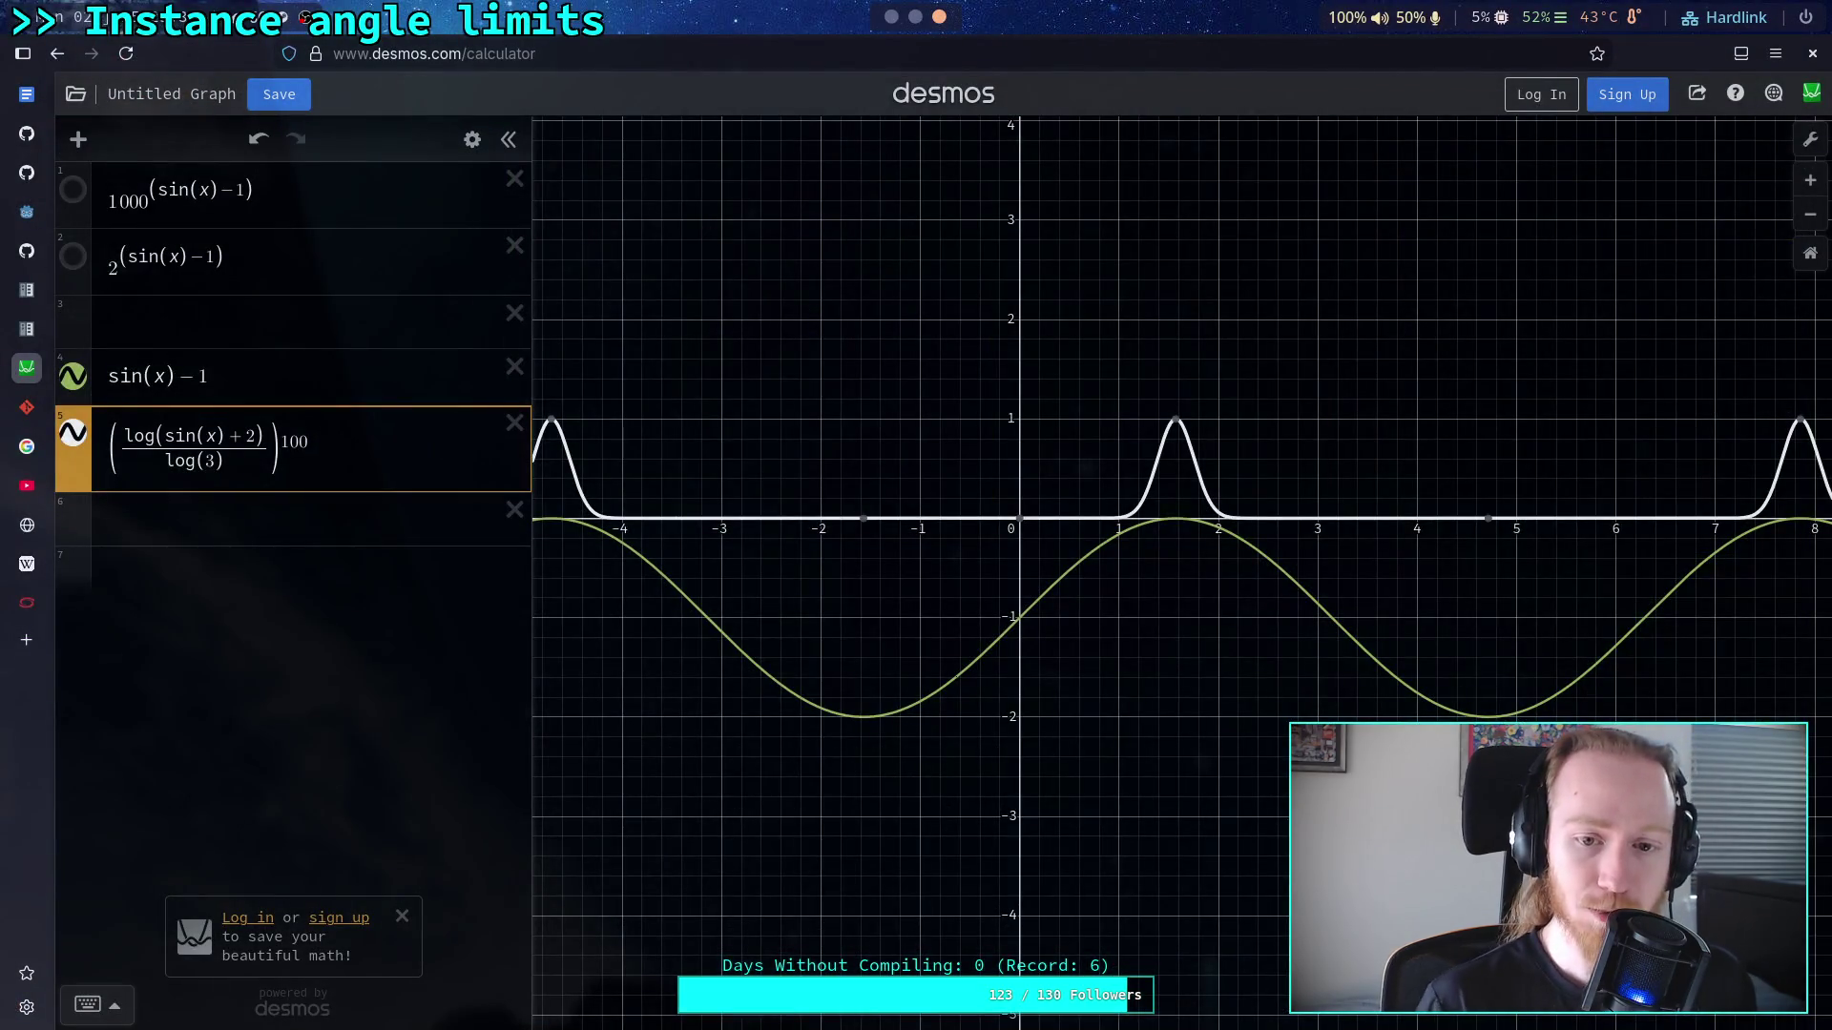
pyautogui.press('super+2')
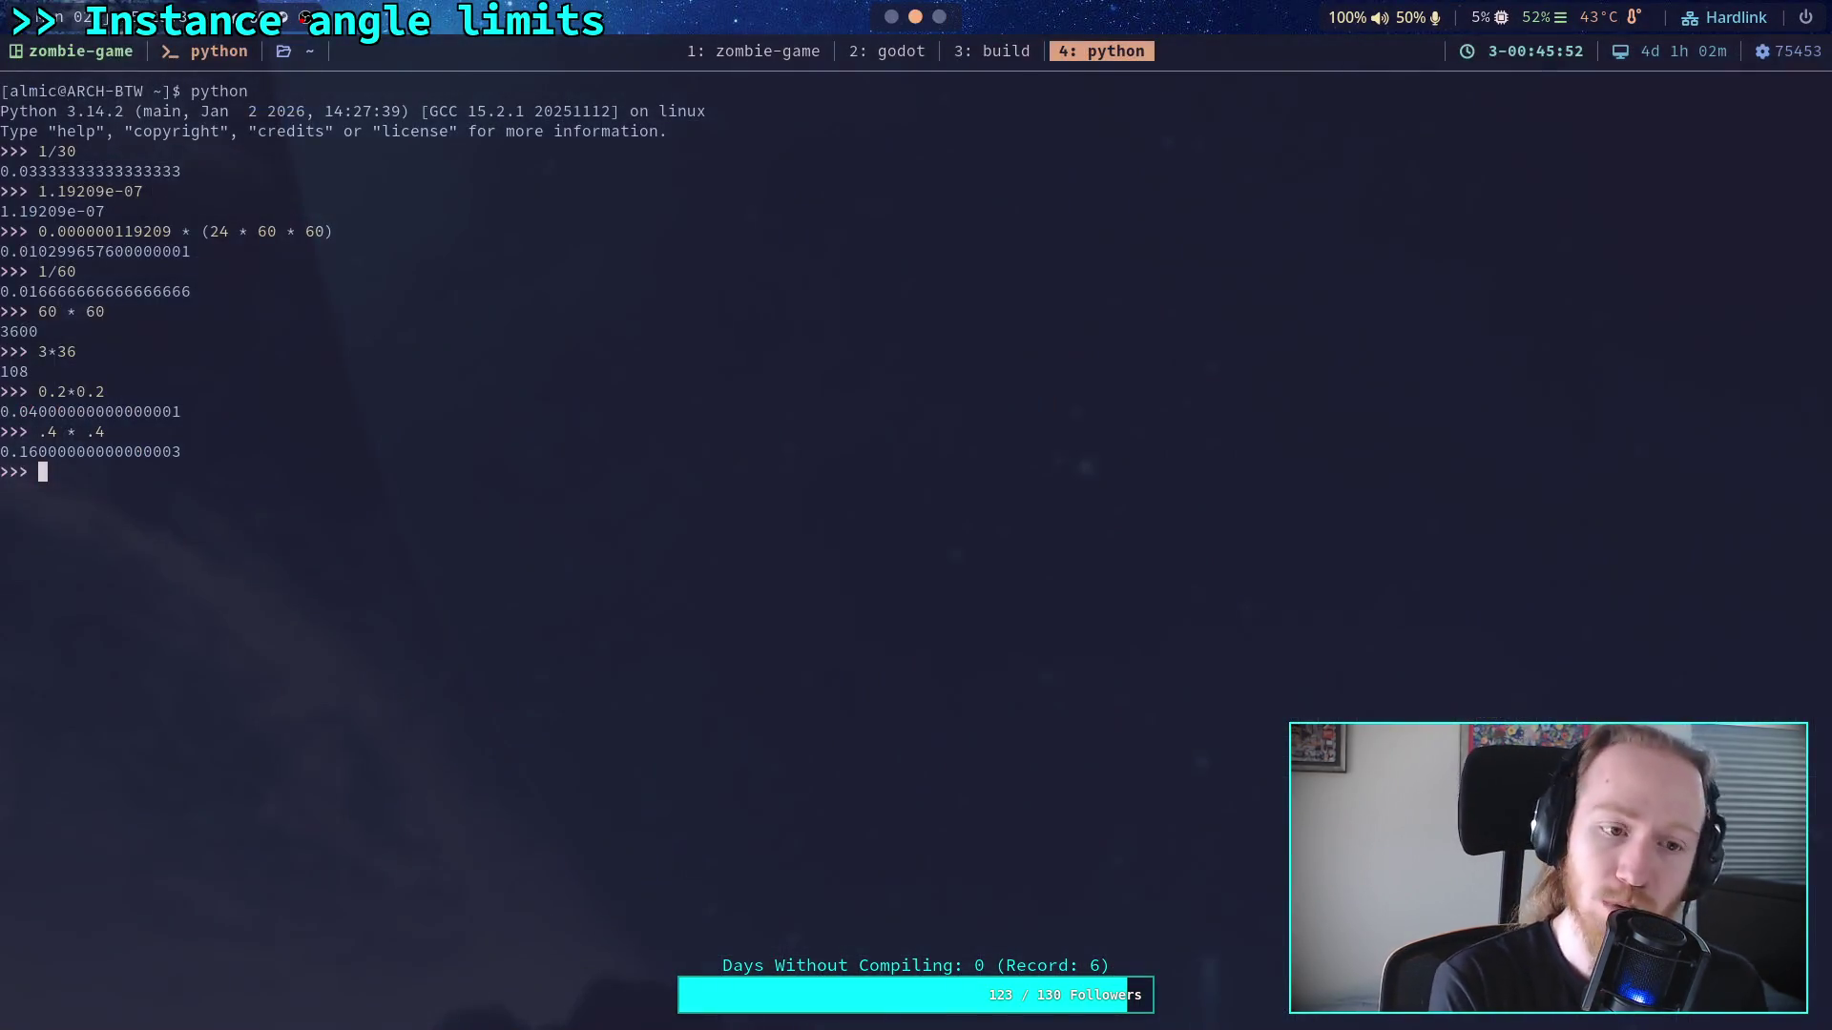
pyautogui.press('super+1')
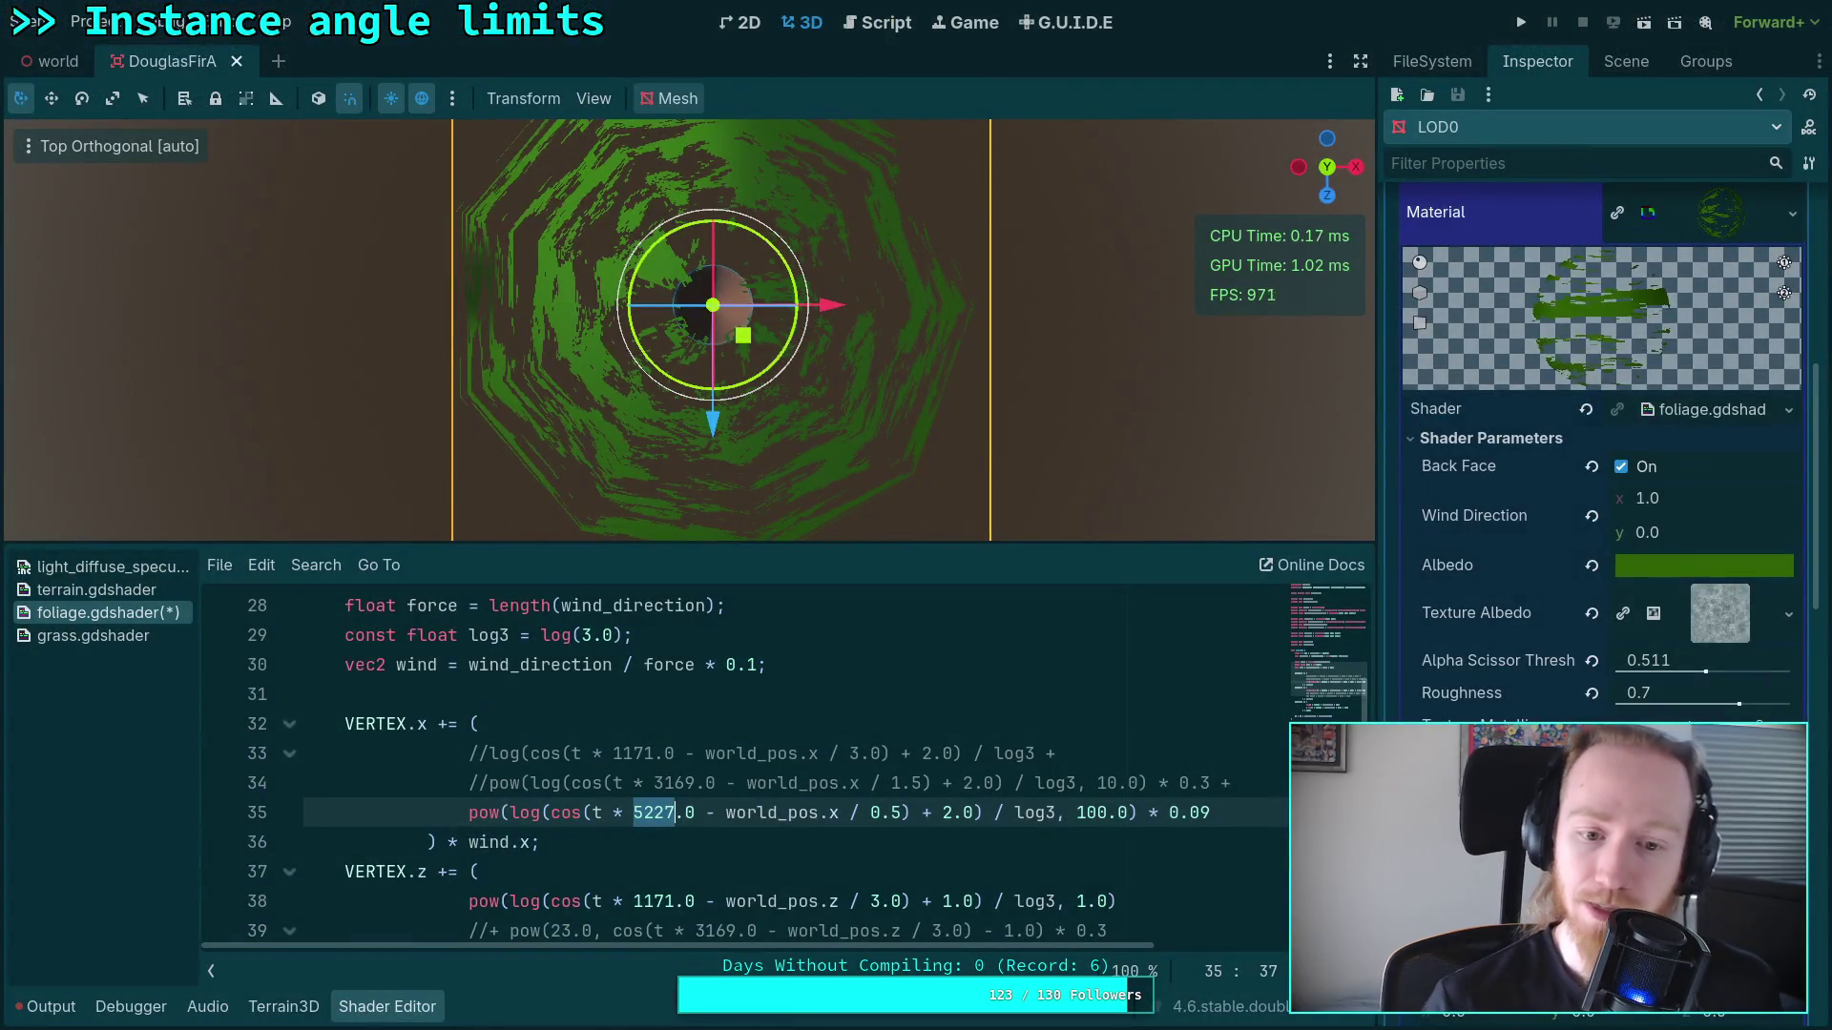
# Step: Copy frequency 3169 from line 34 onto line 33, replacing 1171
pyautogui.doubleClick(685, 784)
pyautogui.rightClick(688, 785)
pyautogui.click(729, 809)
pyautogui.doubleClick(632, 754)
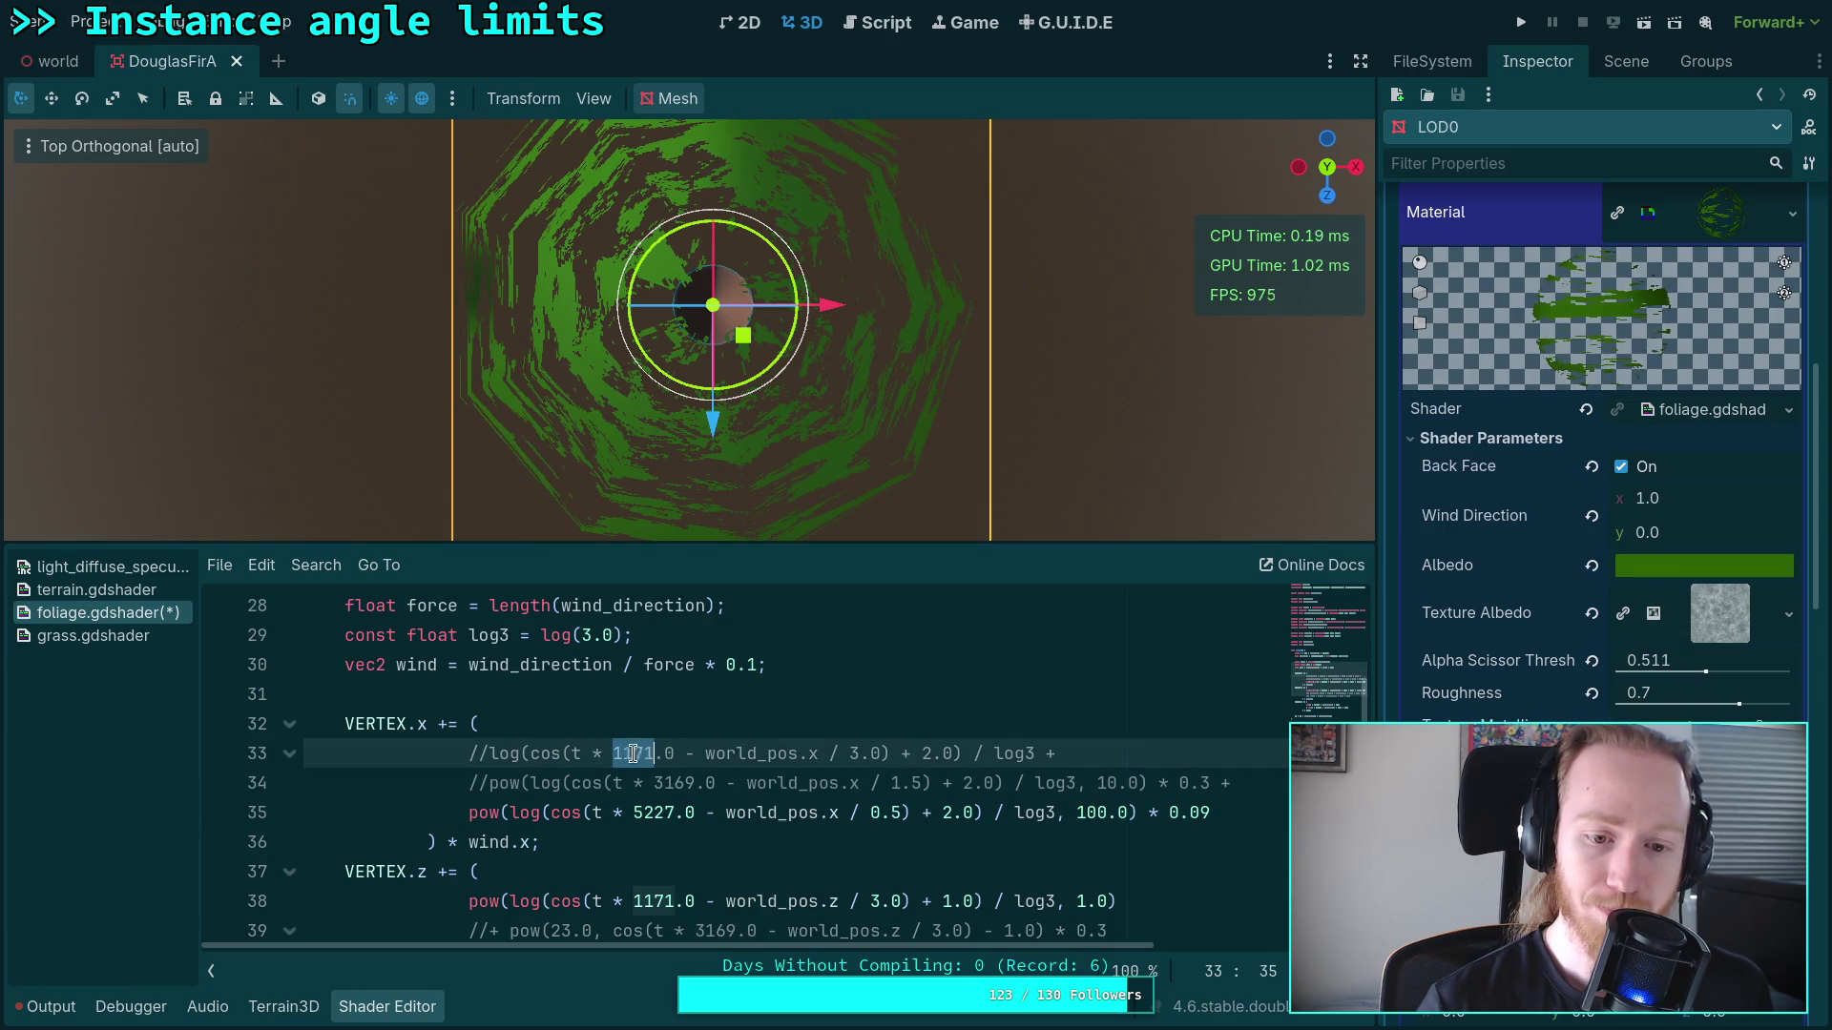
pyautogui.click(614, 753)
pyautogui.hotkey('ctrl', 'v')
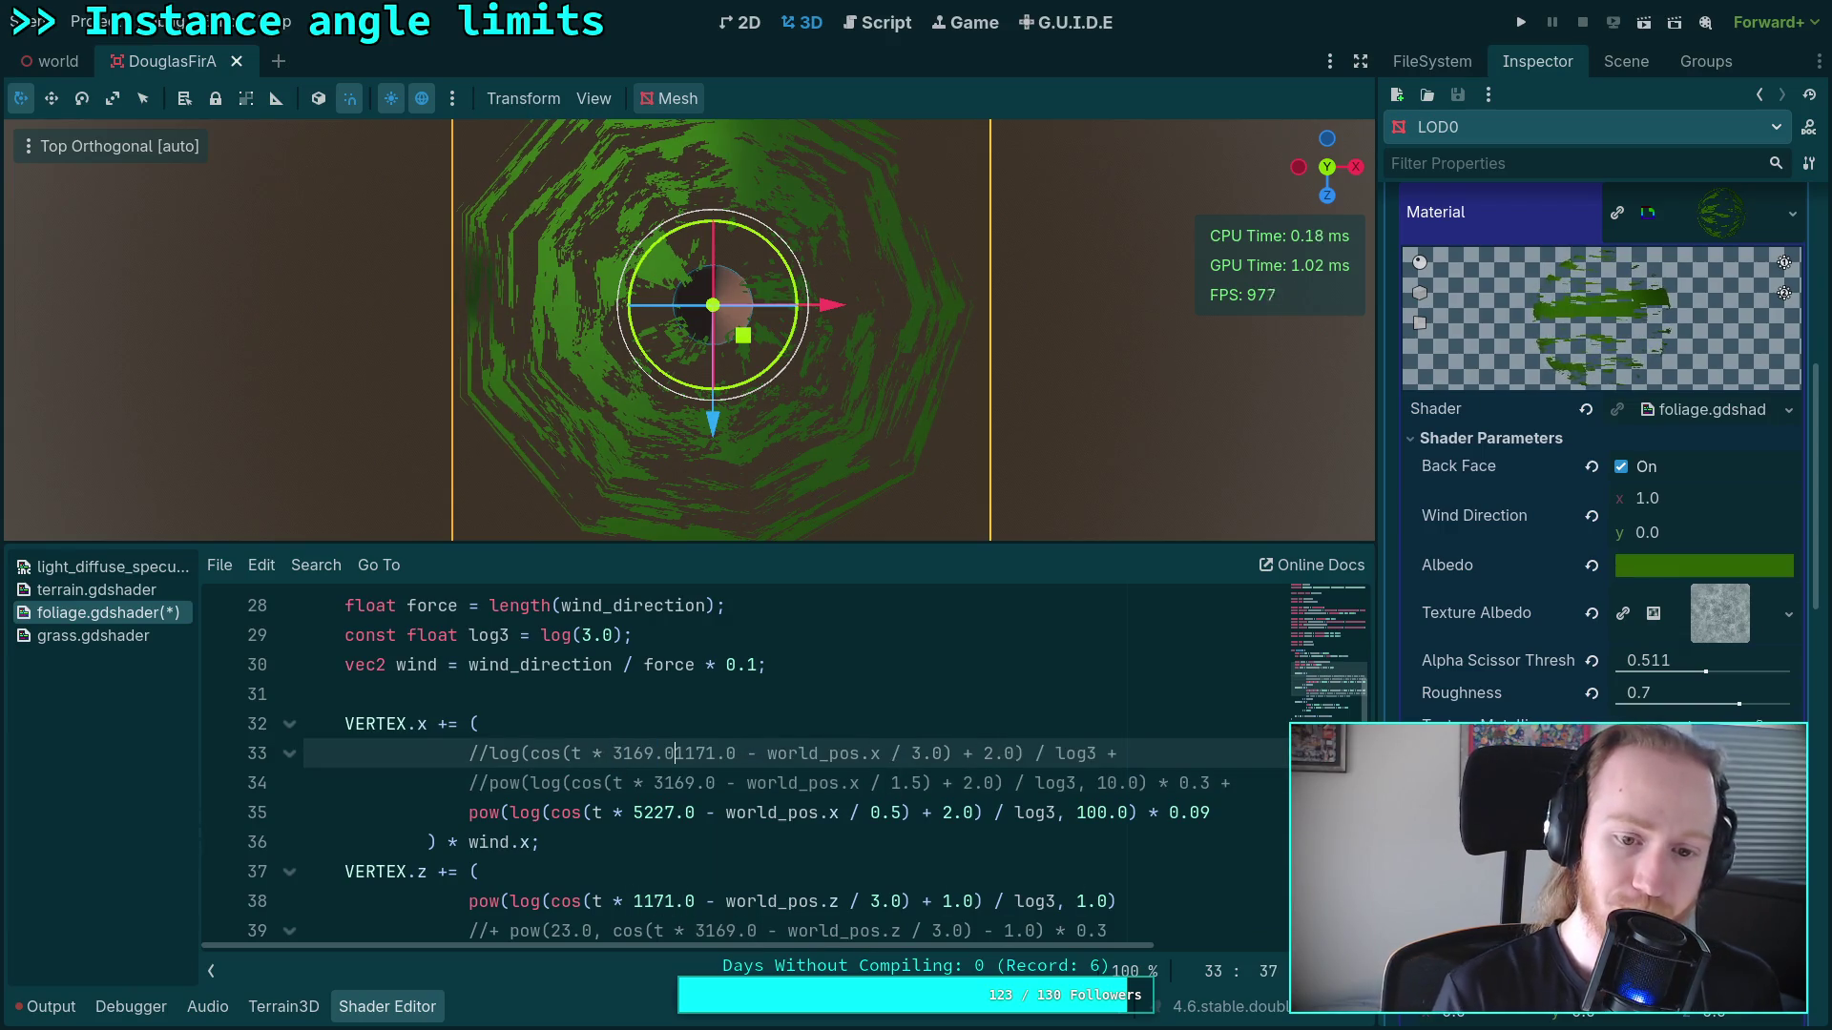
pyautogui.press('Delete')
pyautogui.press('Delete')
pyautogui.press('Delete')
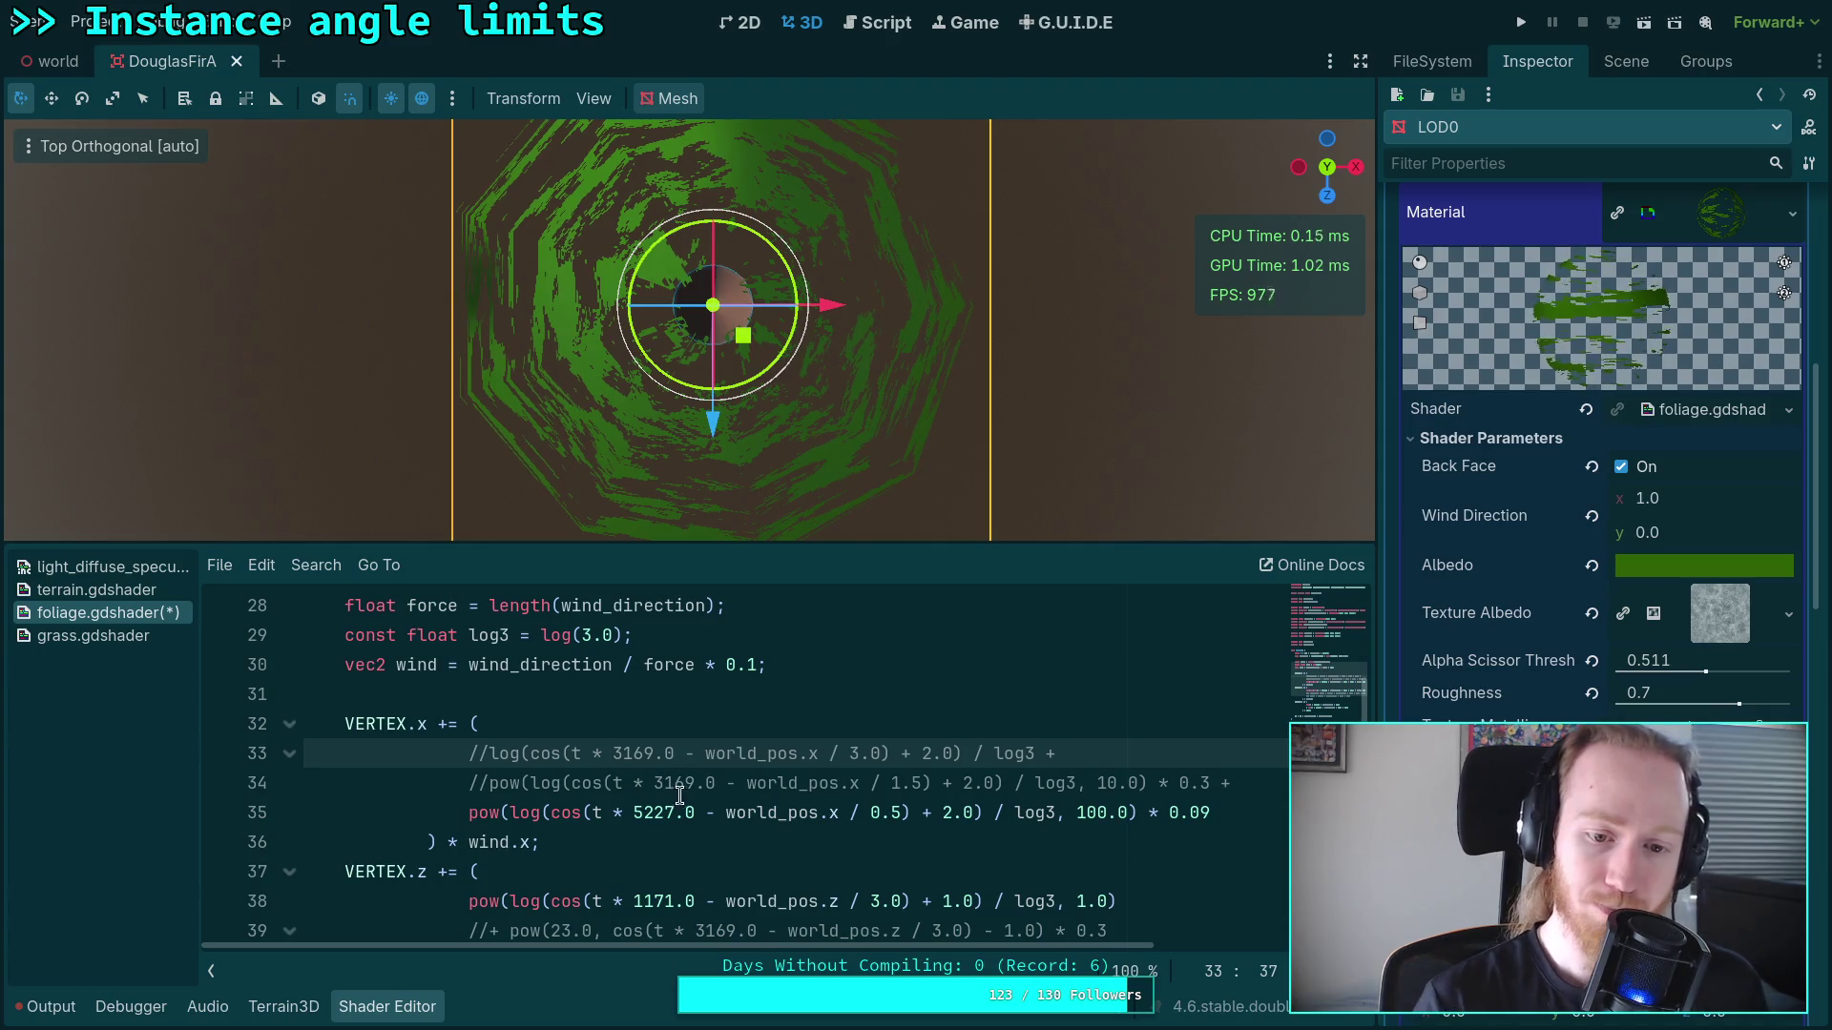
# Step: Retype line 34's frequency 3169 as 117
pyautogui.click(663, 784)
pyautogui.doubleClick(663, 784)
pyautogui.write('116')
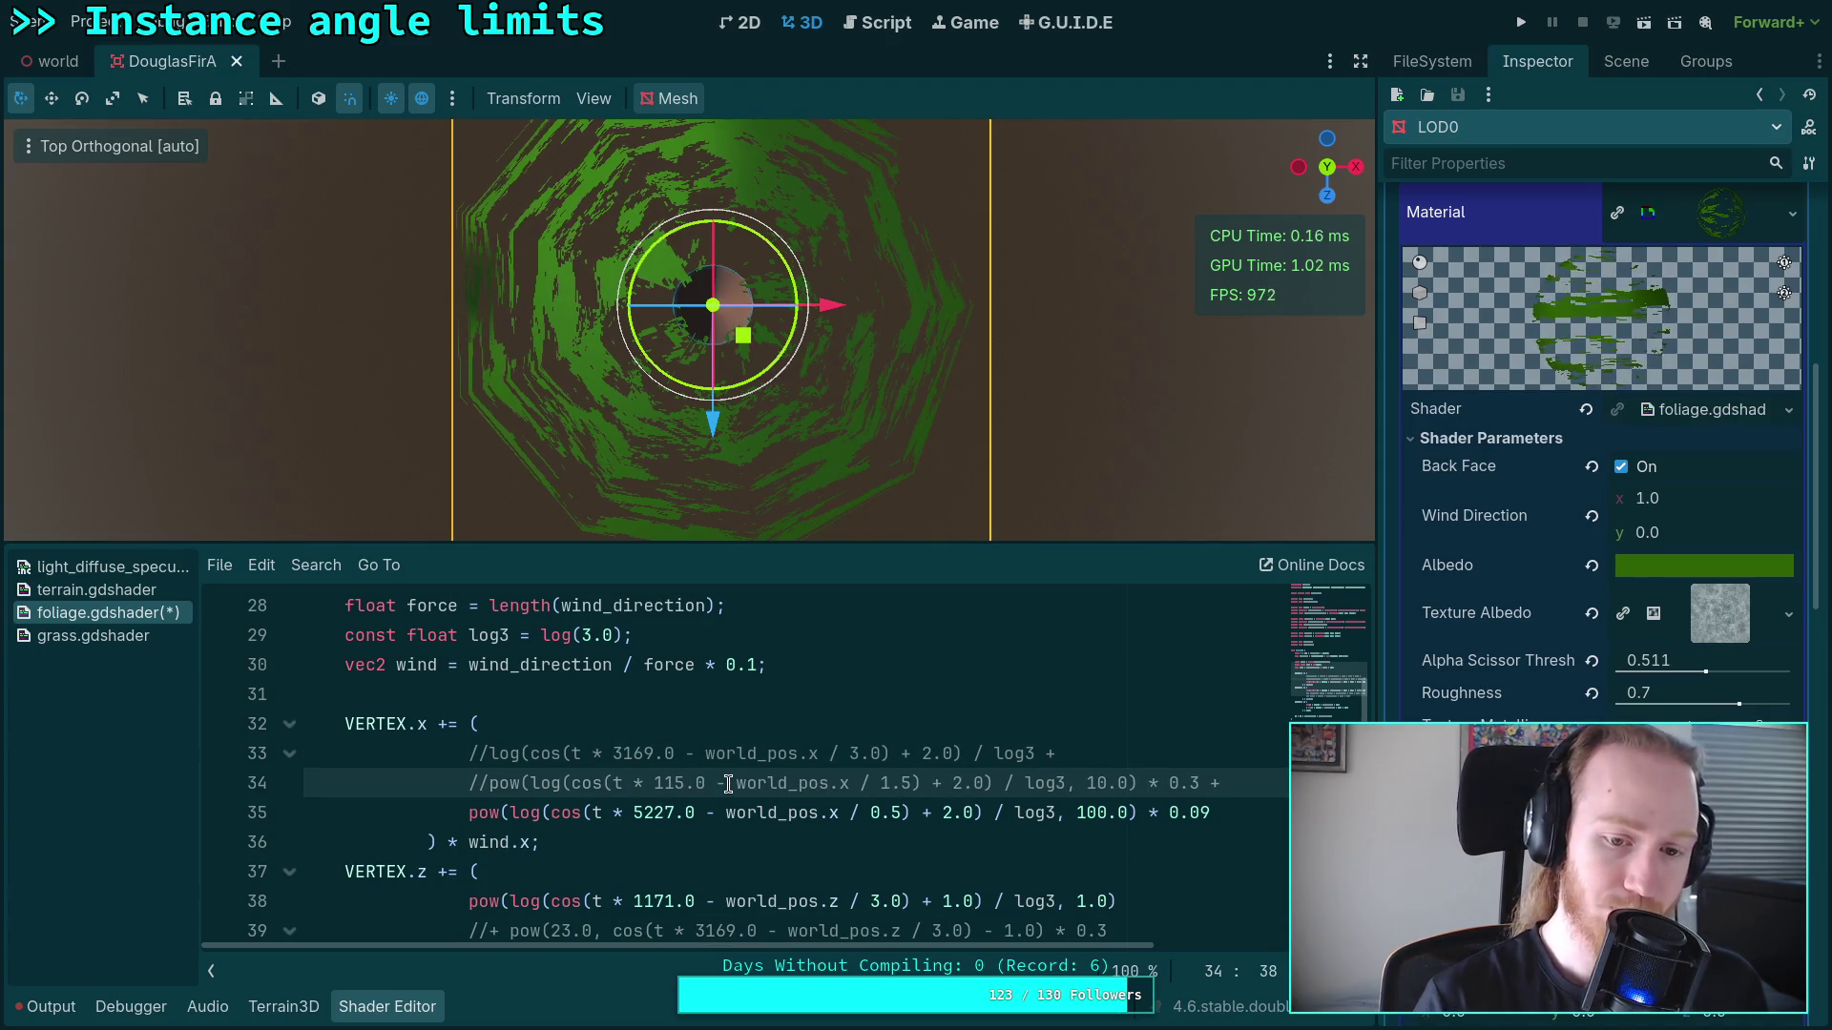
pyautogui.press('BackSpace')
pyautogui.write('7`')
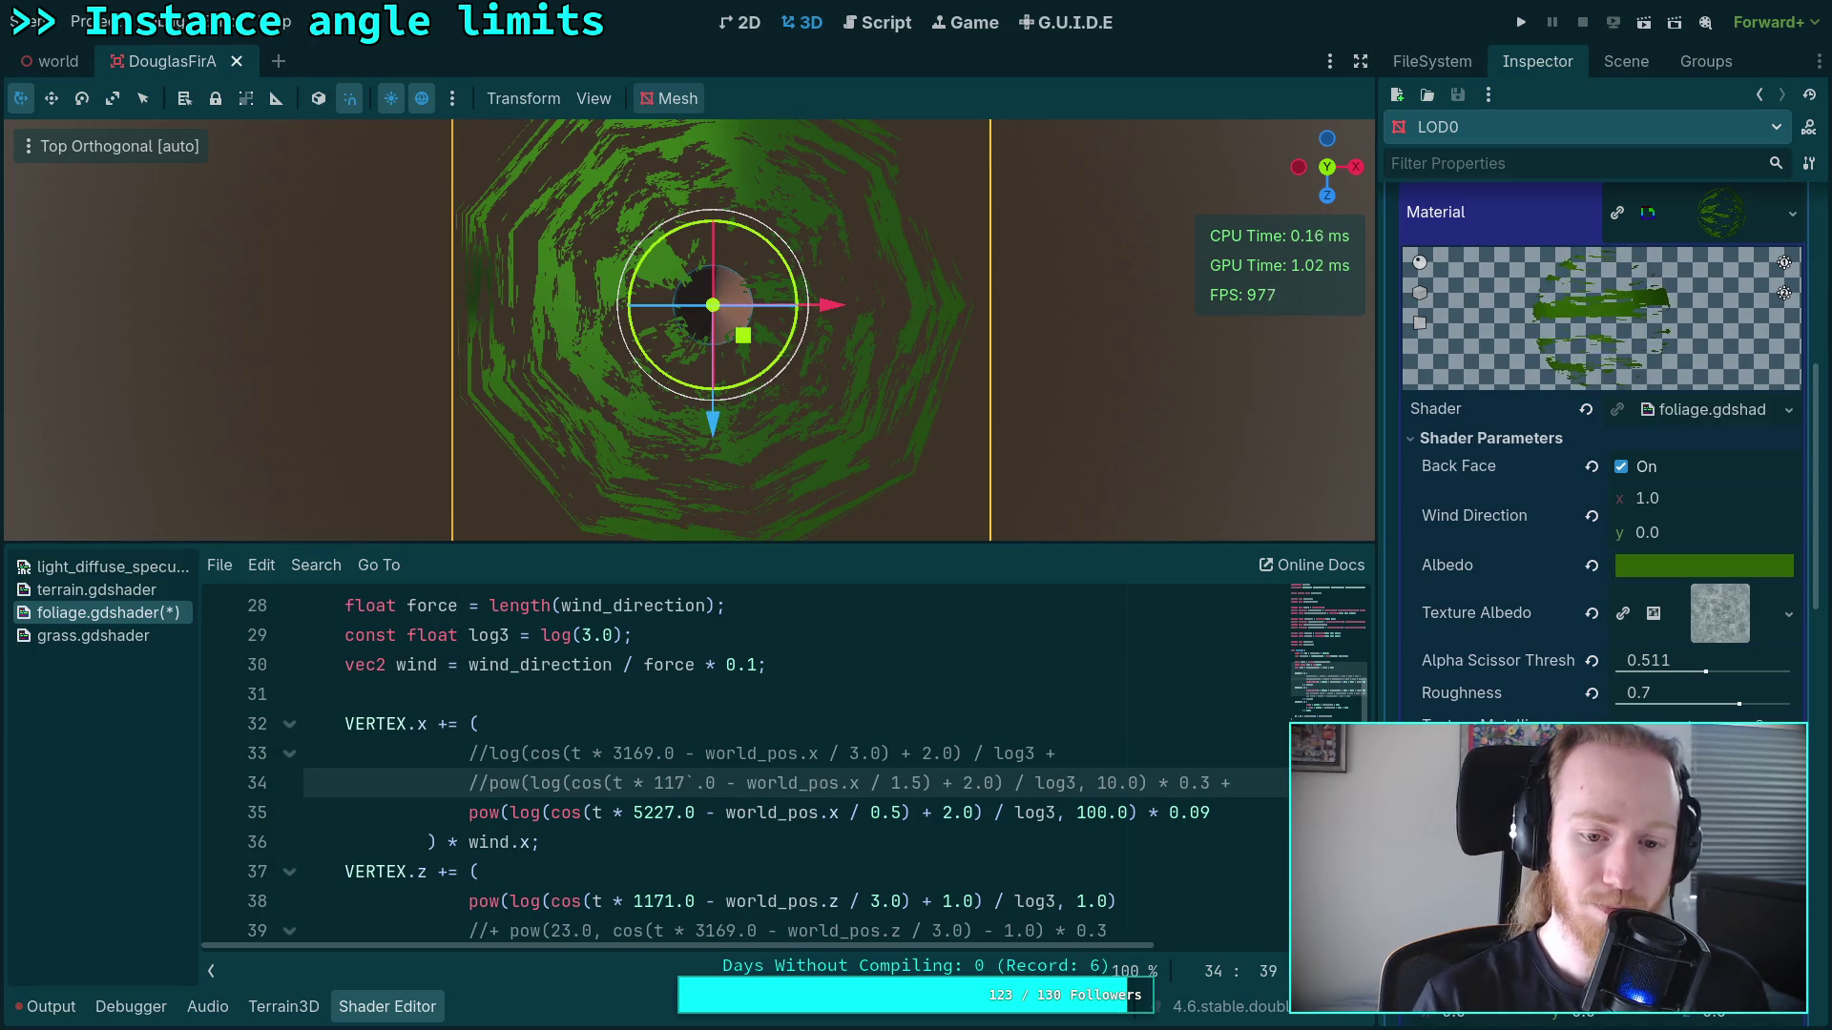
pyautogui.click(469, 811)
# Step: Comment out line 35's spike term and reactivate the line 33 wind term
pyautogui.write('//')
pyautogui.press('Up')
pyautogui.press('BackSpace')
pyautogui.press('Up')
pyautogui.press('BackSpace')
pyautogui.press('Delete')
pyautogui.press('Down')
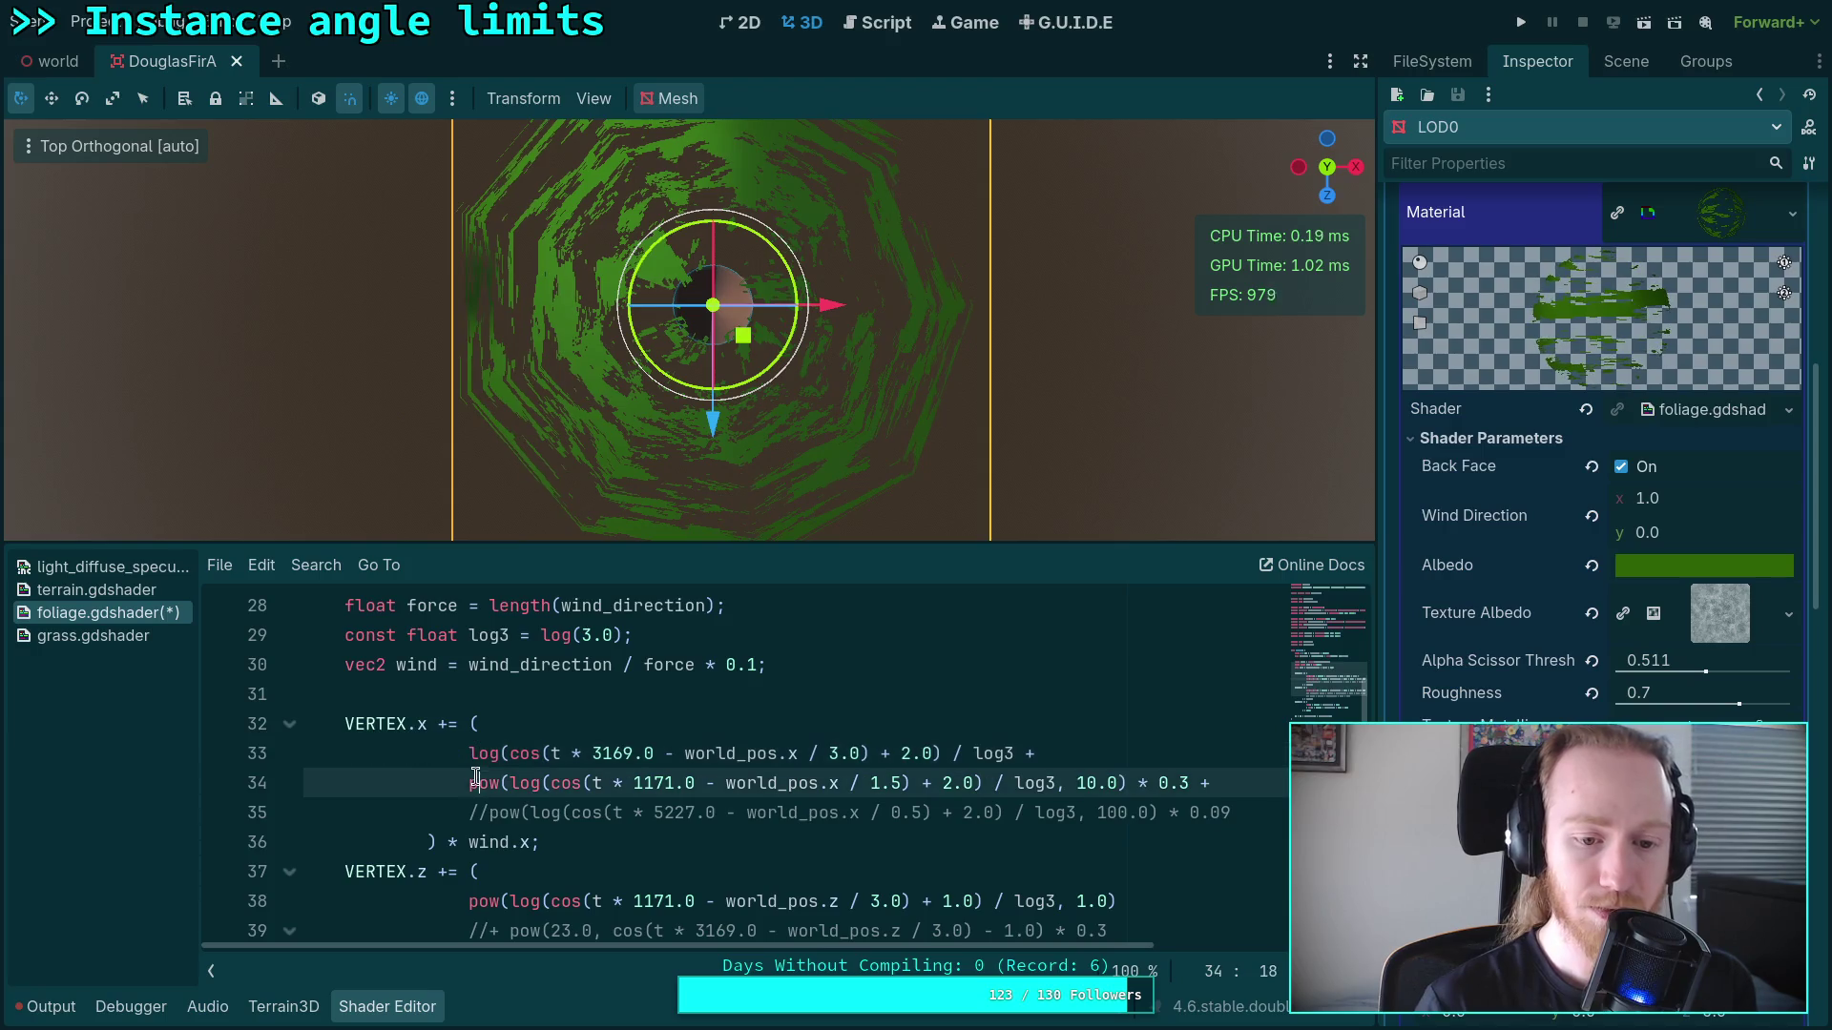
pyautogui.write('//')
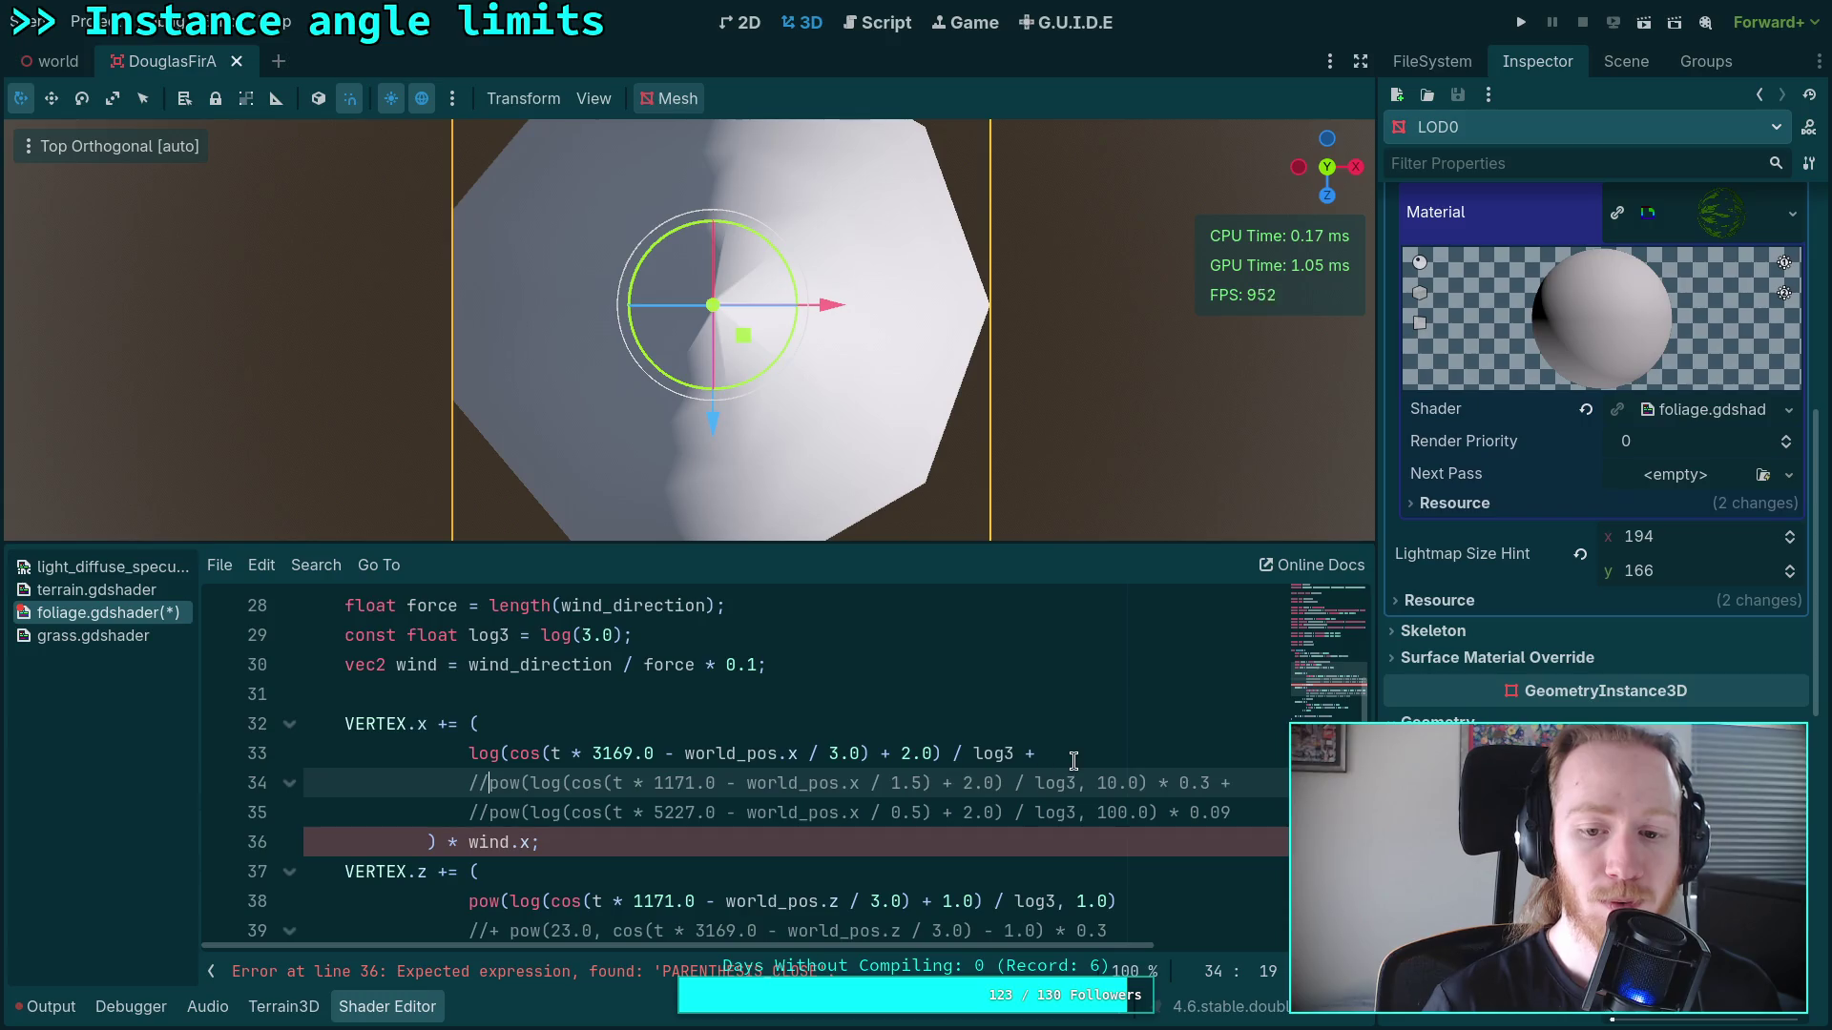
# Step: Delete the dangling plus at the end of line 33 so the shader compiles
pyautogui.click(1250, 812)
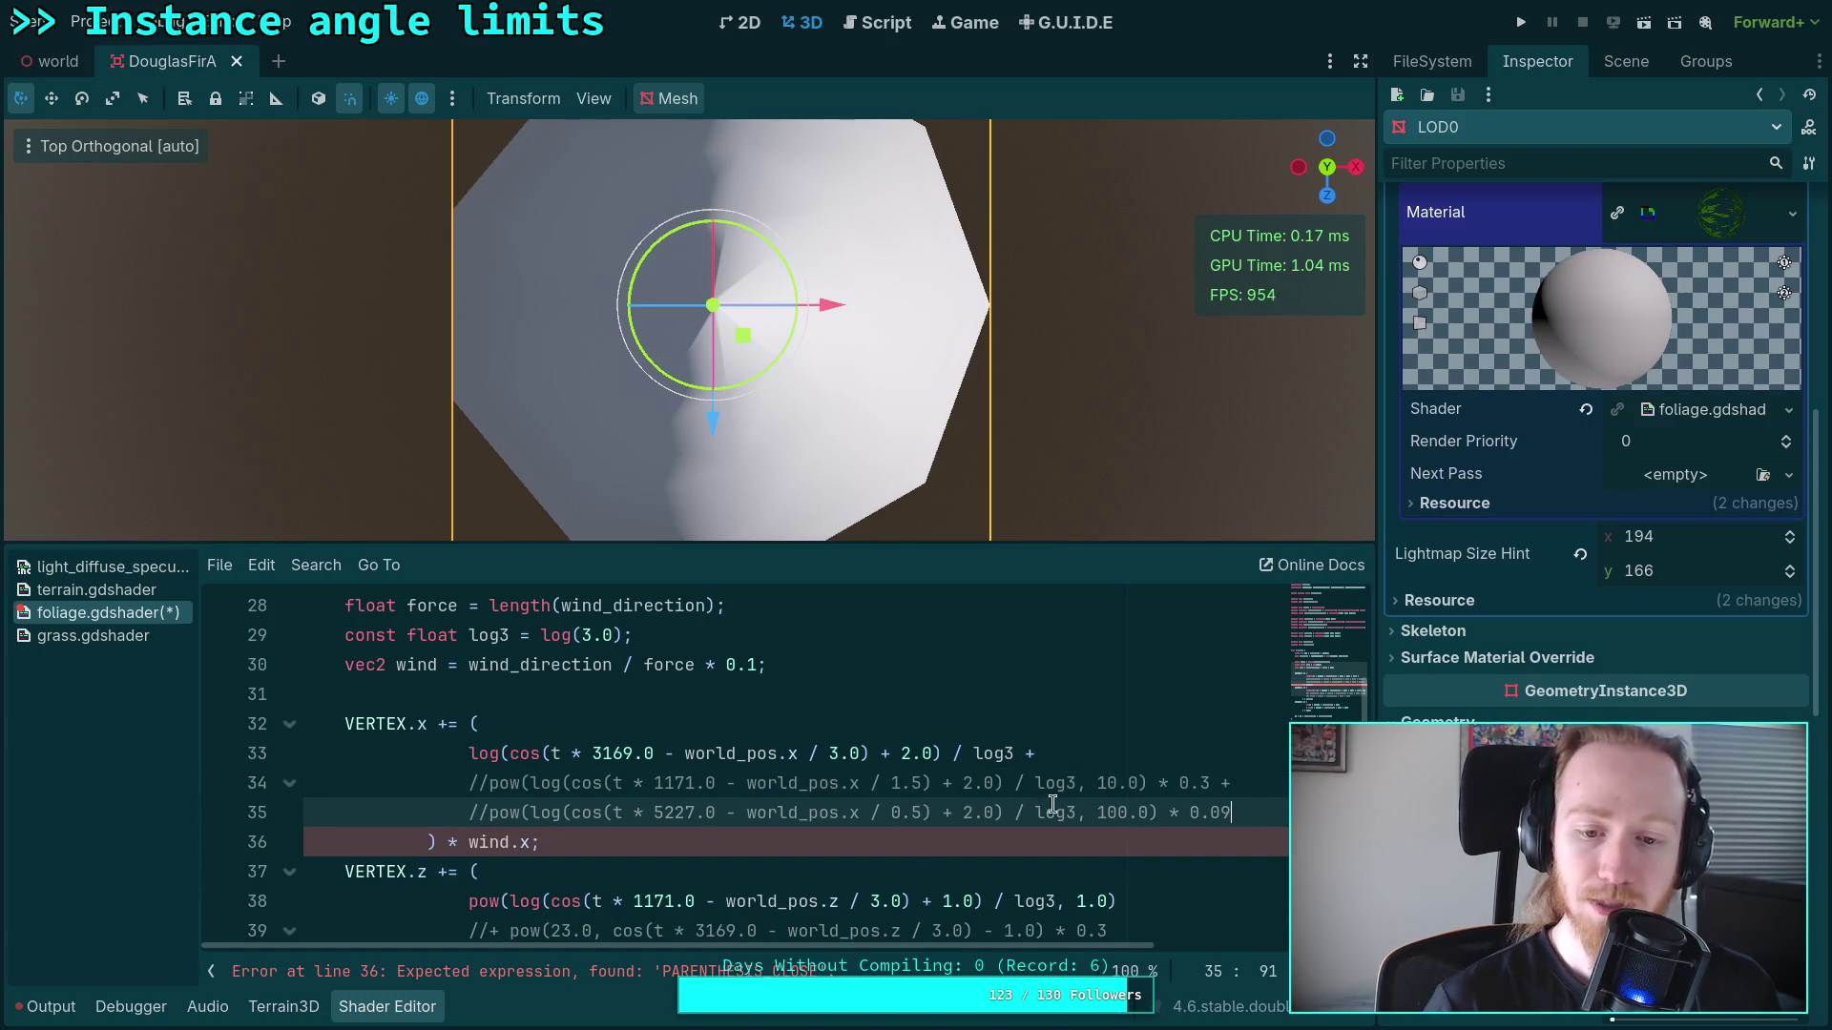
pyautogui.click(1115, 747)
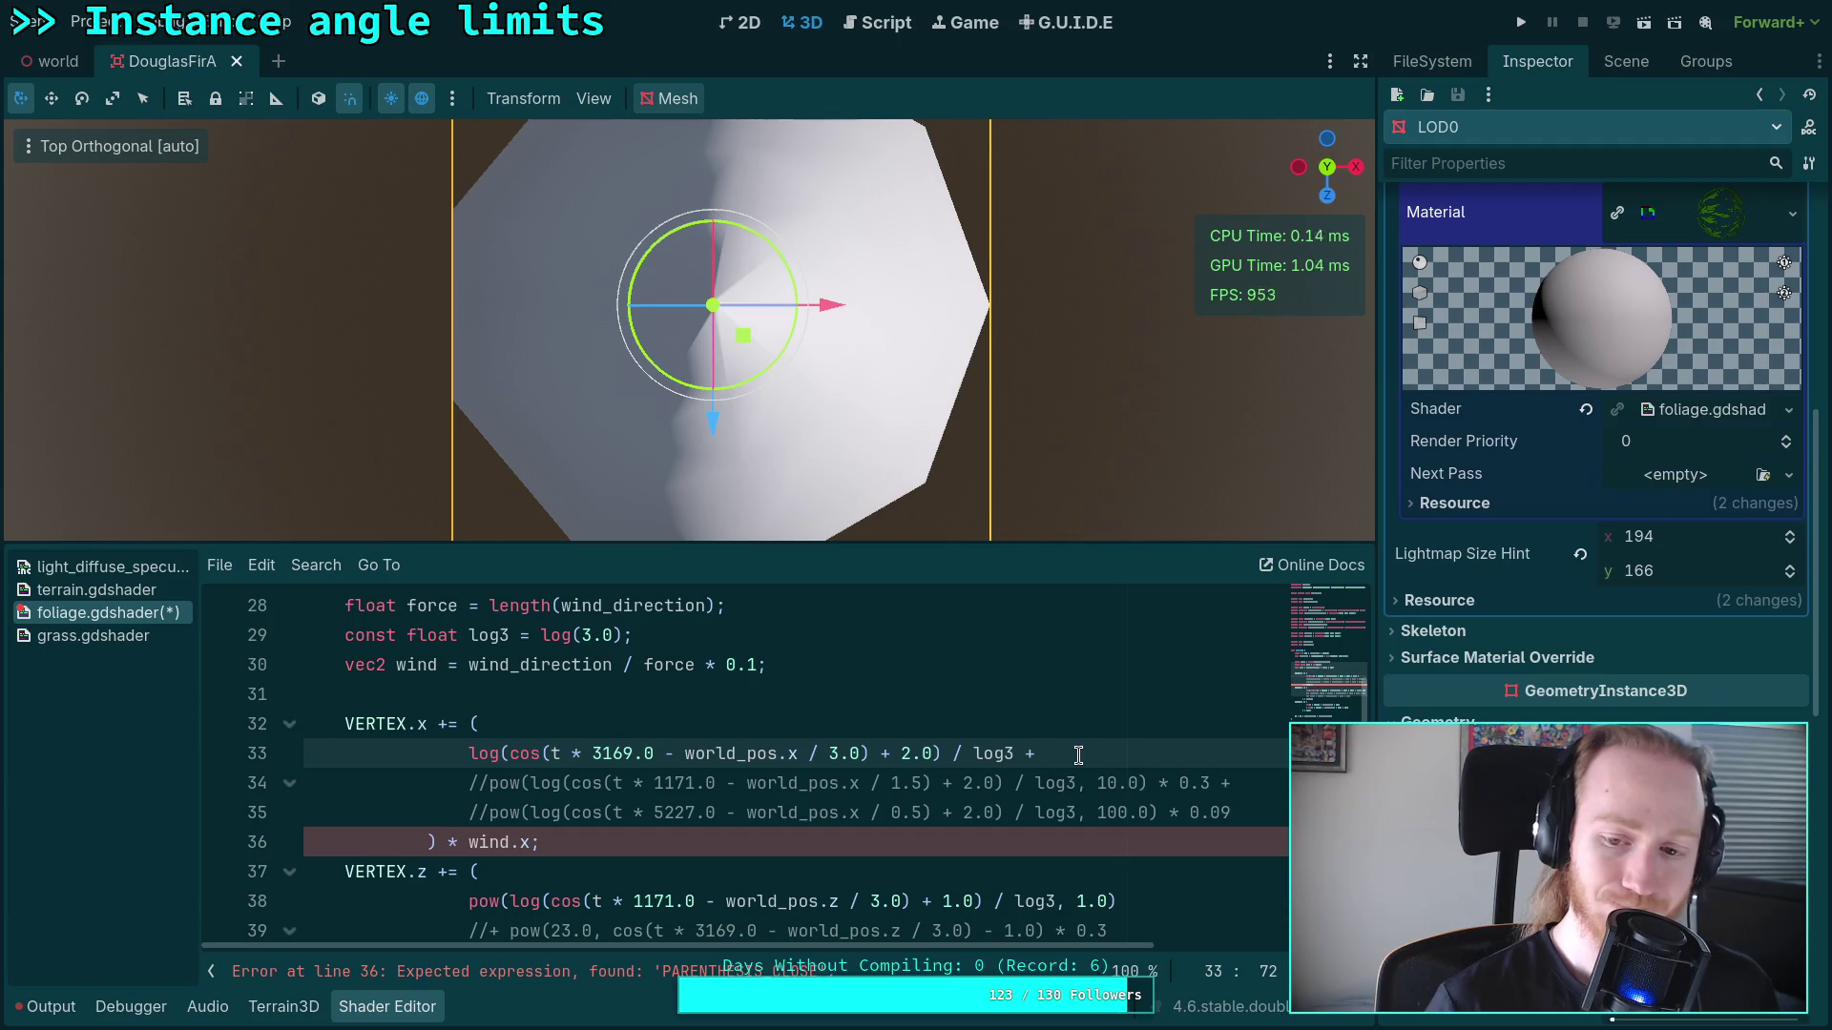
pyautogui.press('BackSpace')
pyautogui.press('BackSpace')
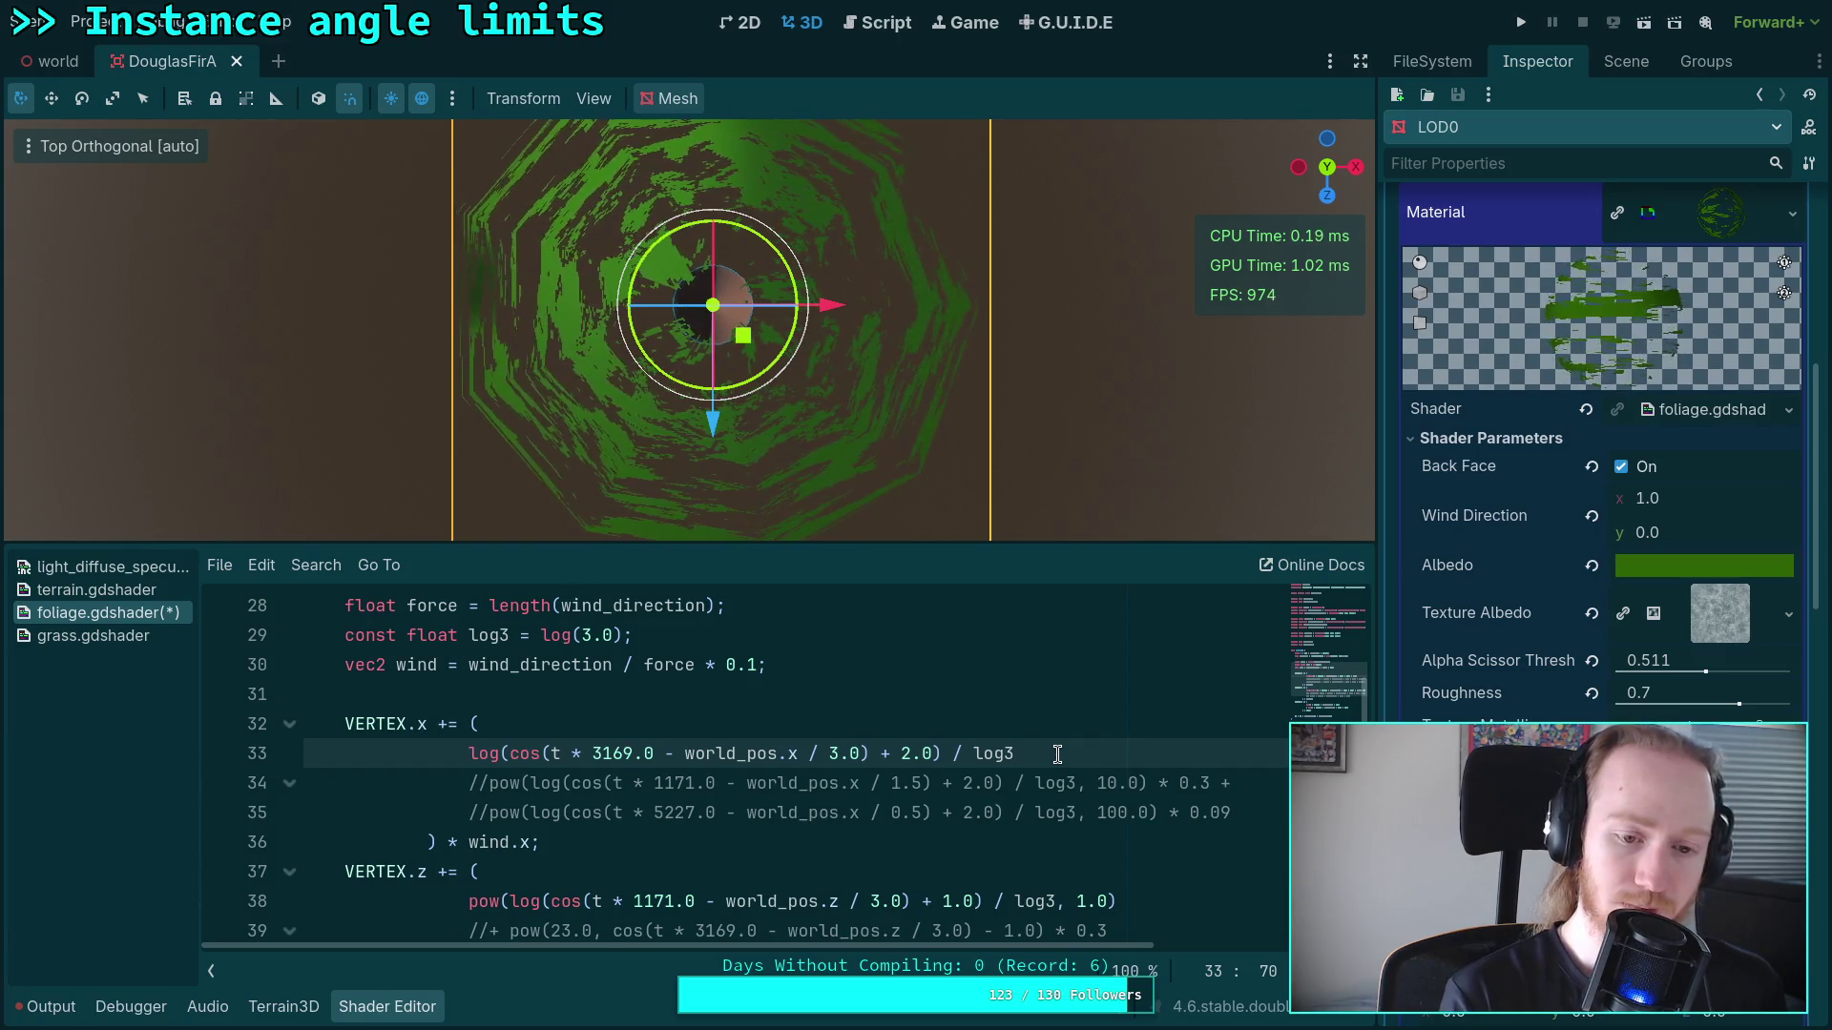
pyautogui.click(467, 750)
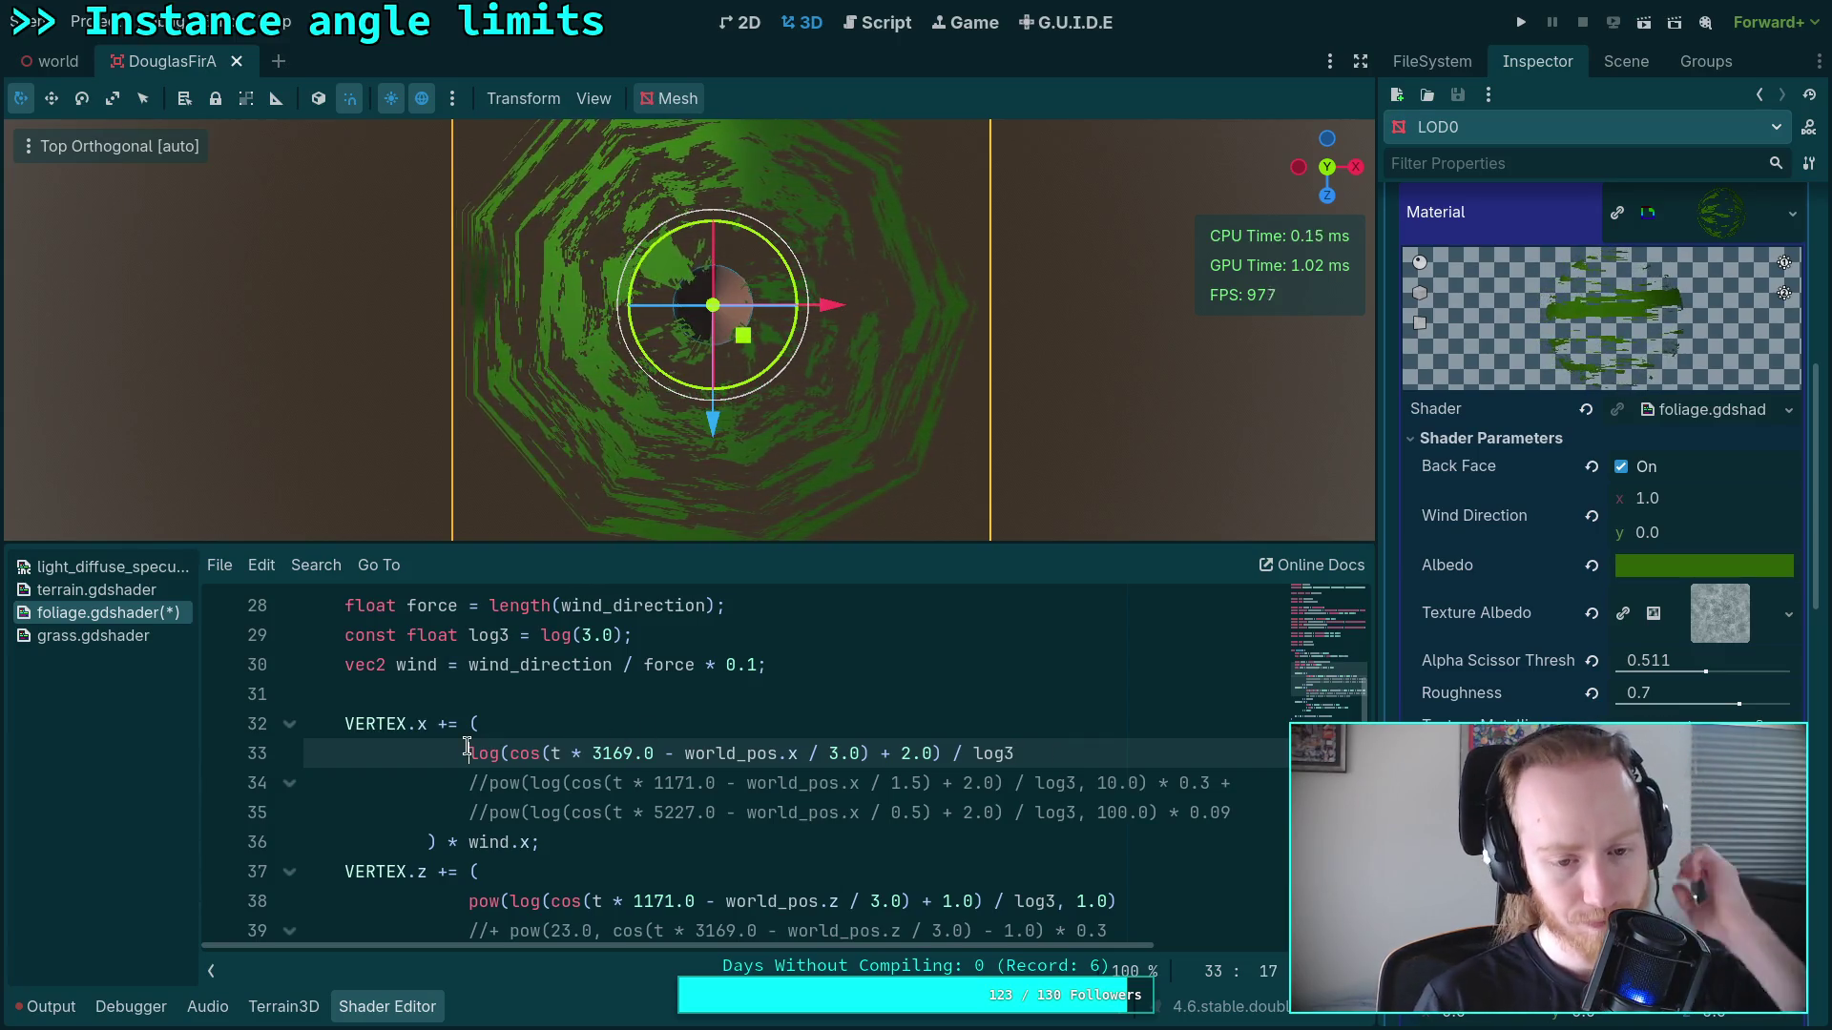
# Step: Wrap line 33's log term in pow(…, 2.0), then lower the exponent to 0.8
pyautogui.write('.o')
pyautogui.press('BackSpace')
pyautogui.press('BackSpace')
pyautogui.write('pow(')
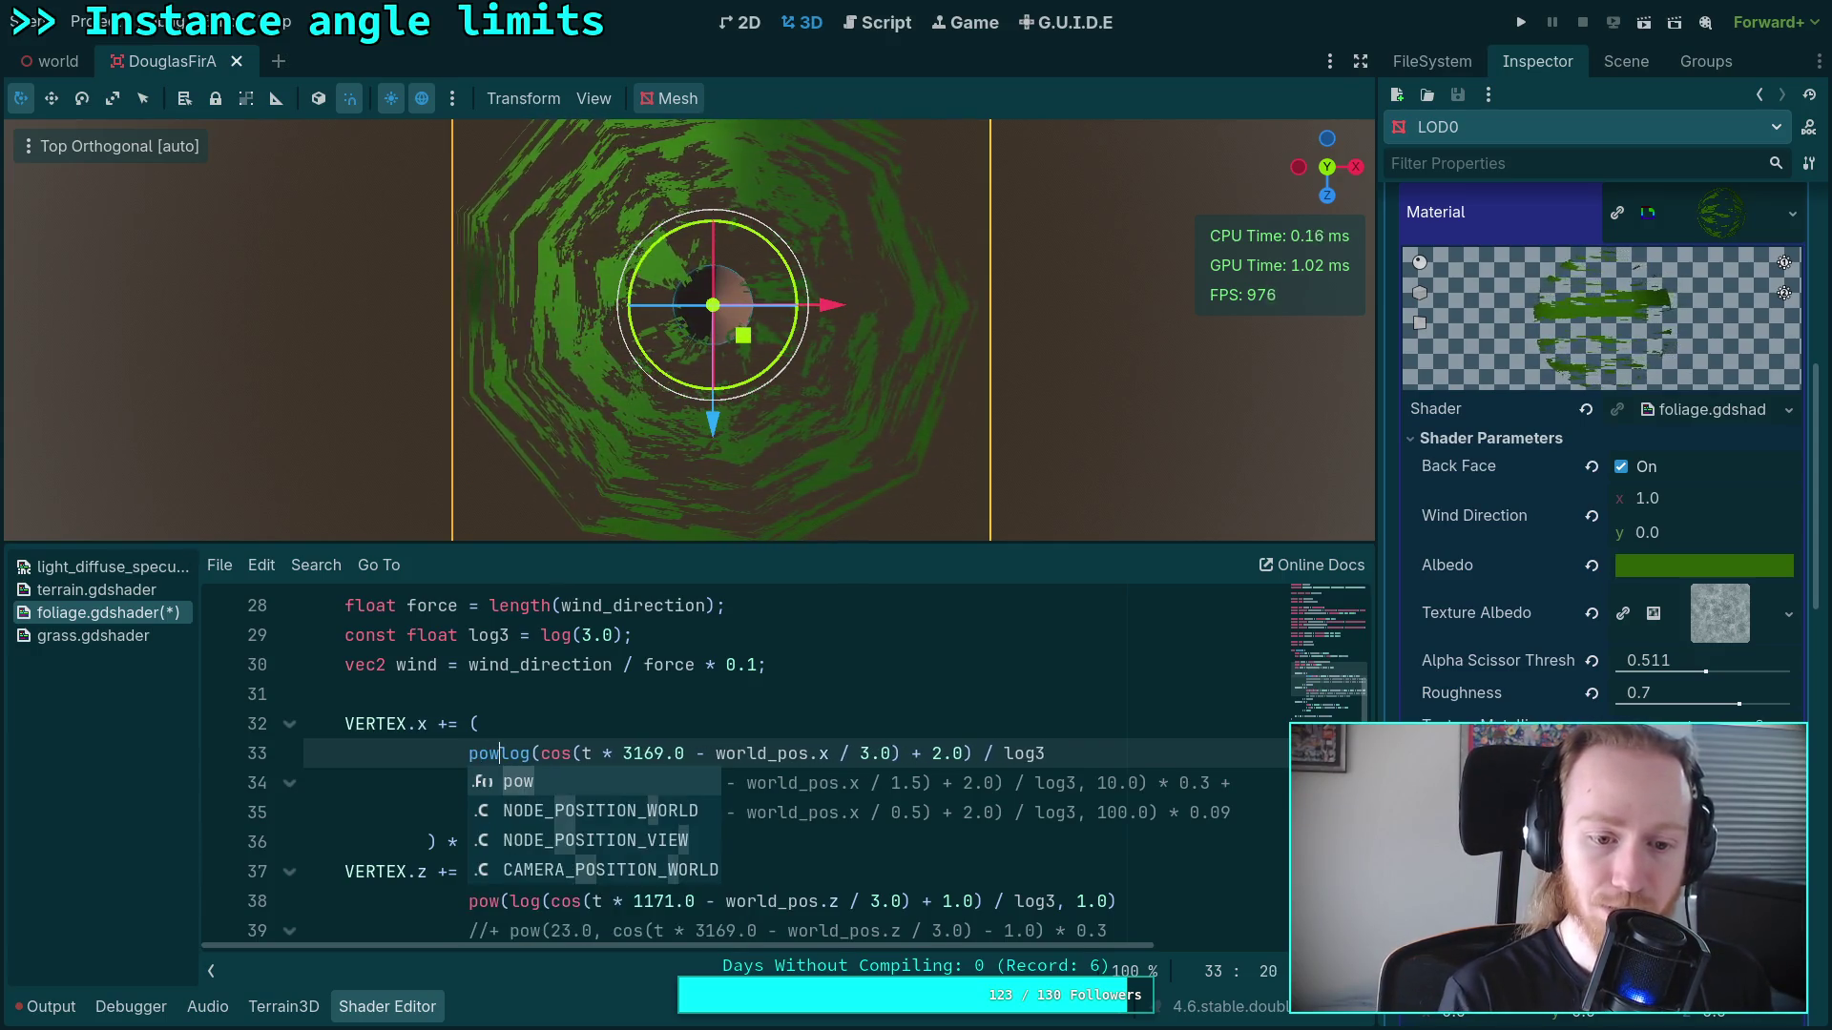
pyautogui.press('End')
pyautogui.write(', ')
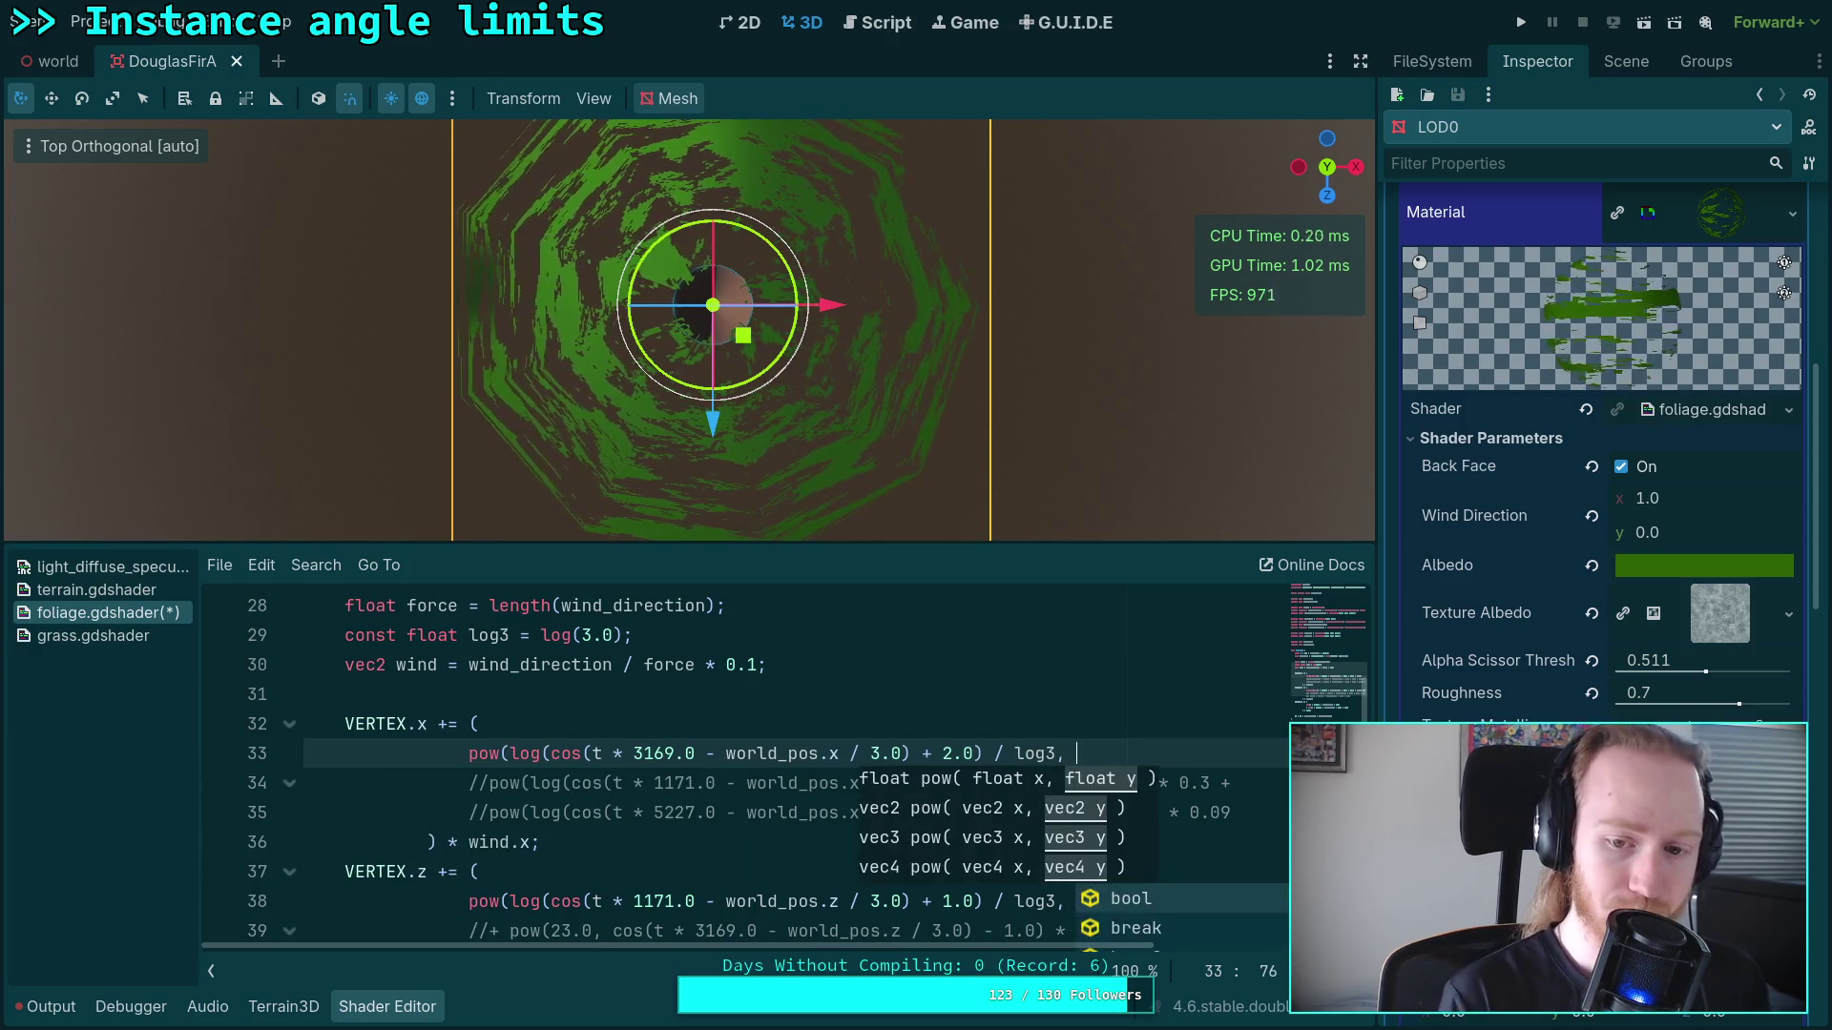
pyautogui.write('2.0)')
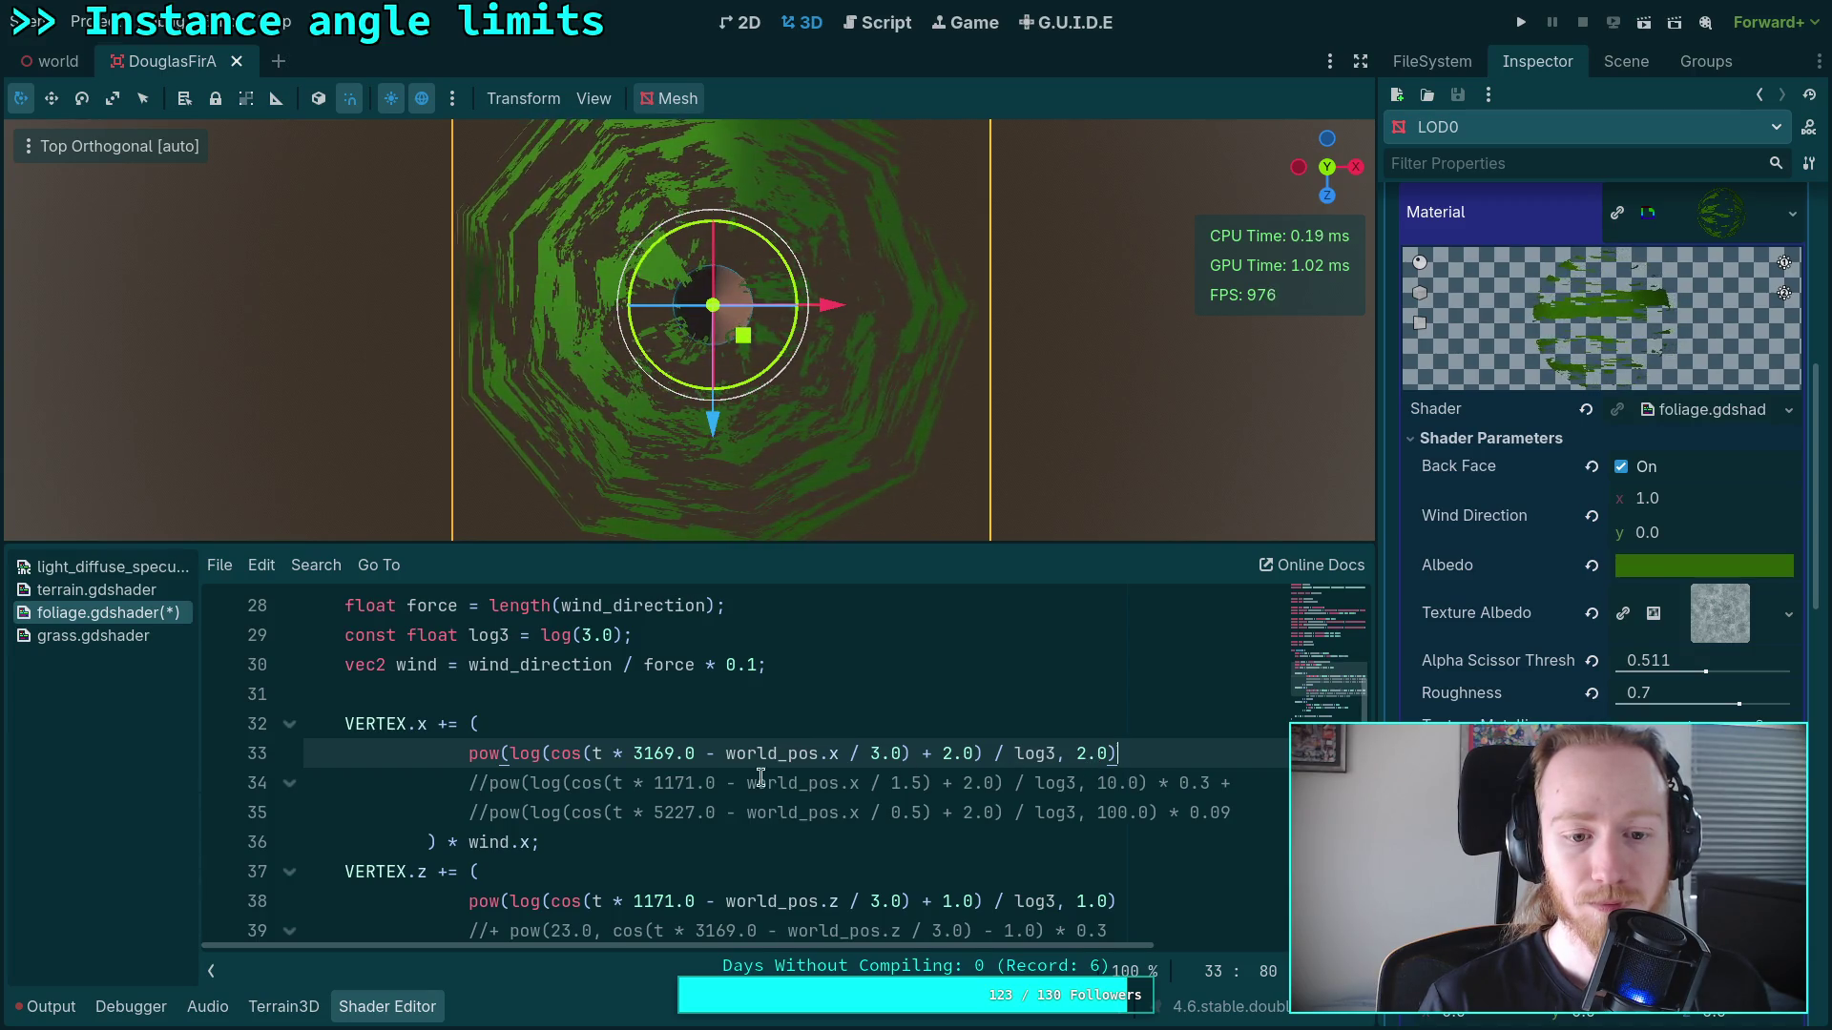
pyautogui.moveTo(1076, 753); pyautogui.dragTo(1104, 752)
pyautogui.write('0.8')
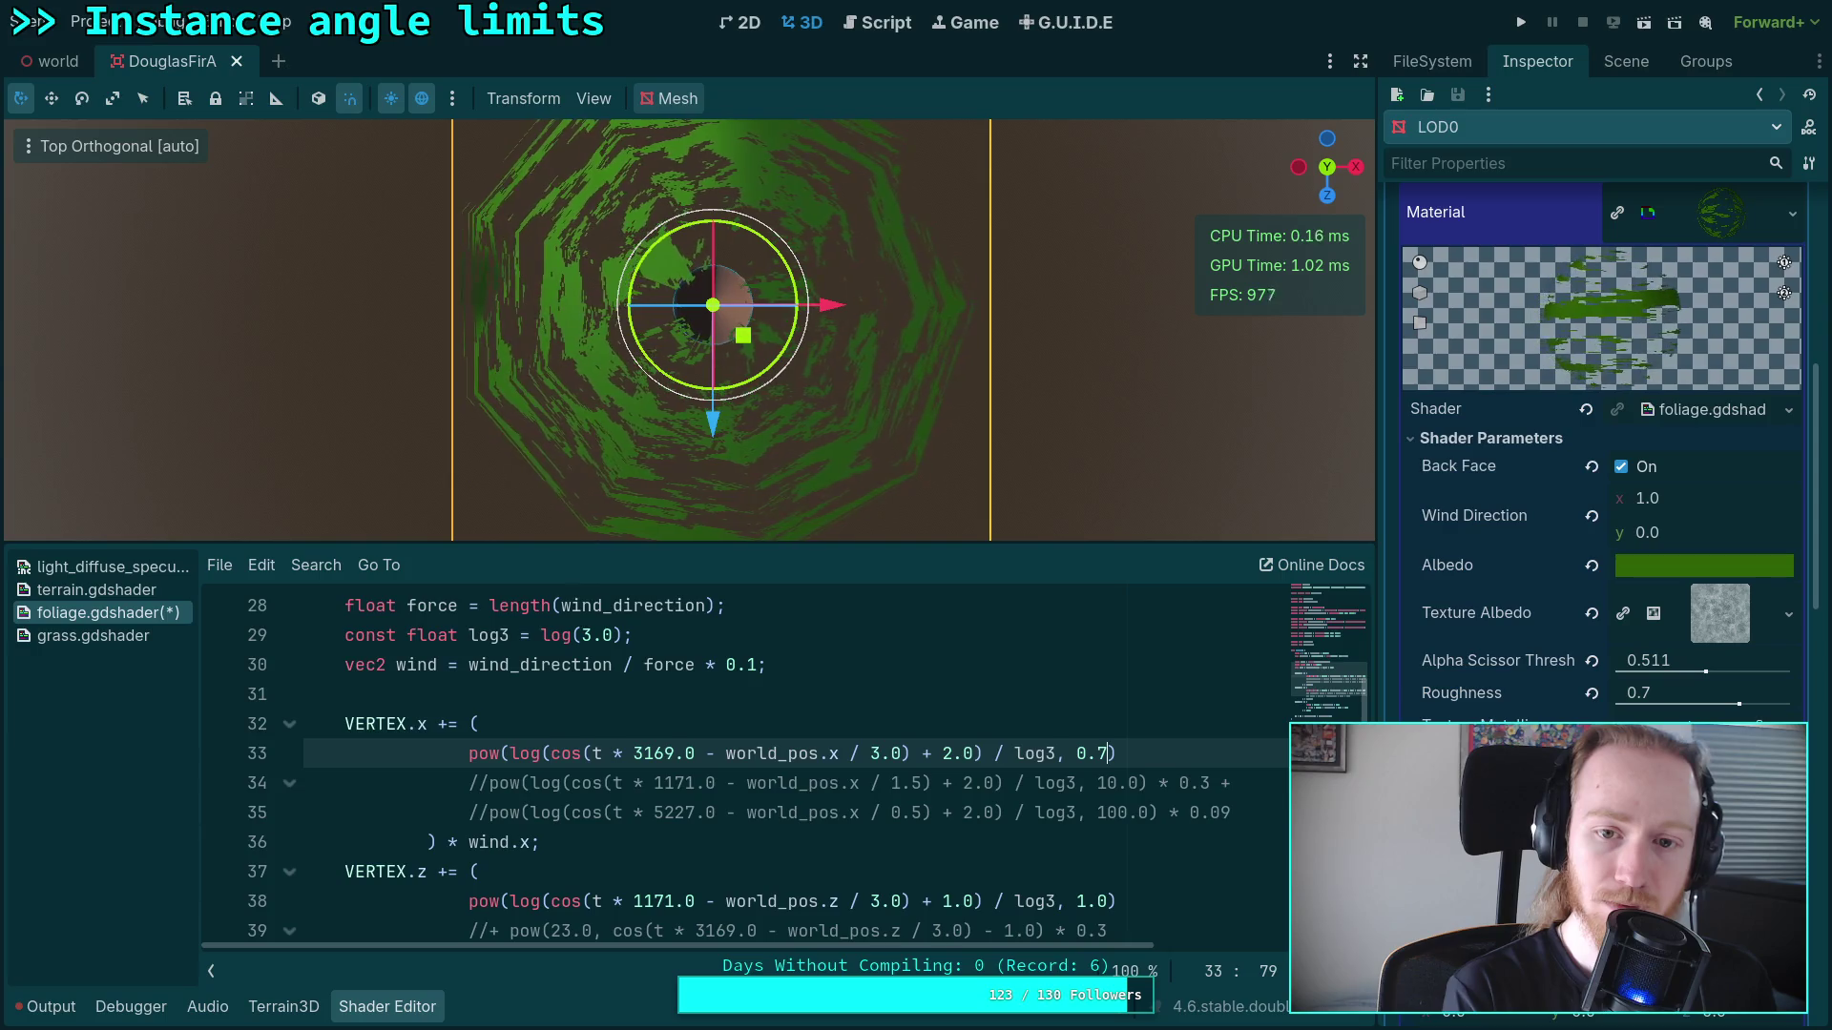
pyautogui.press('super+3')
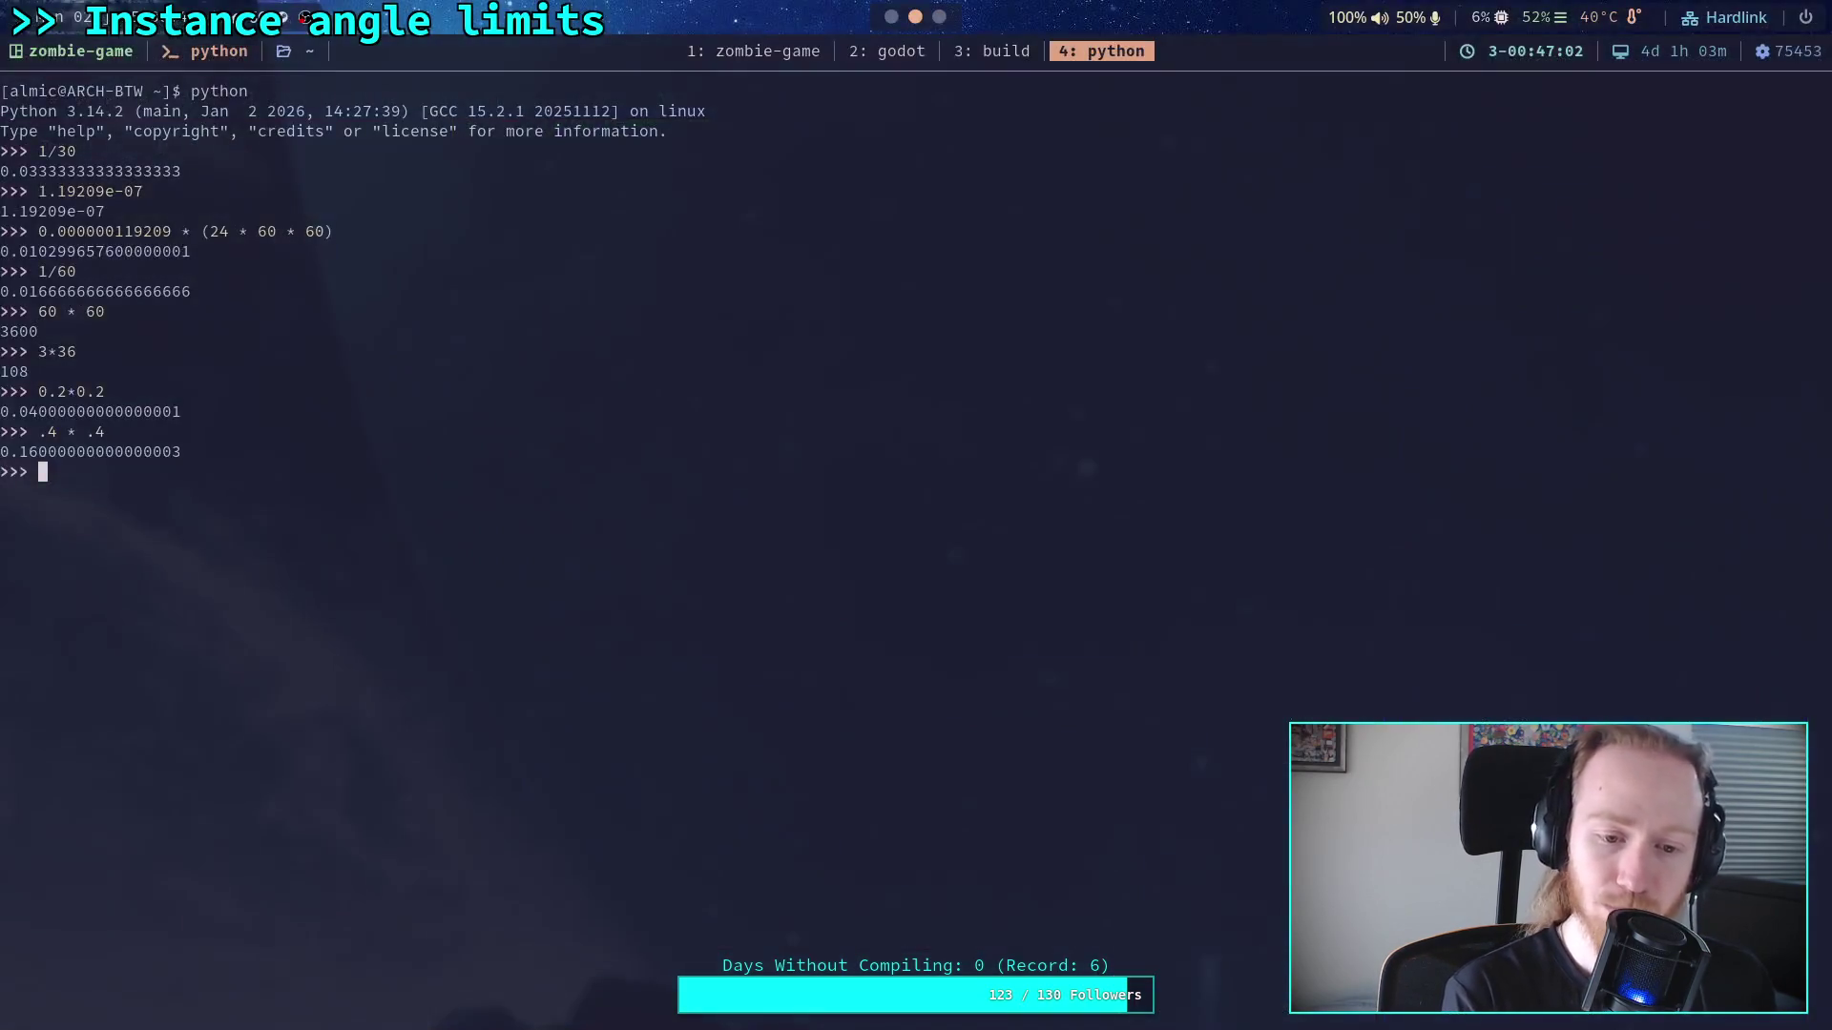
# Step: Sweep Desmos expression 5's exponent from 1.0 down to 0.3 and back up to 0.9
pyautogui.doubleClick(298, 449)
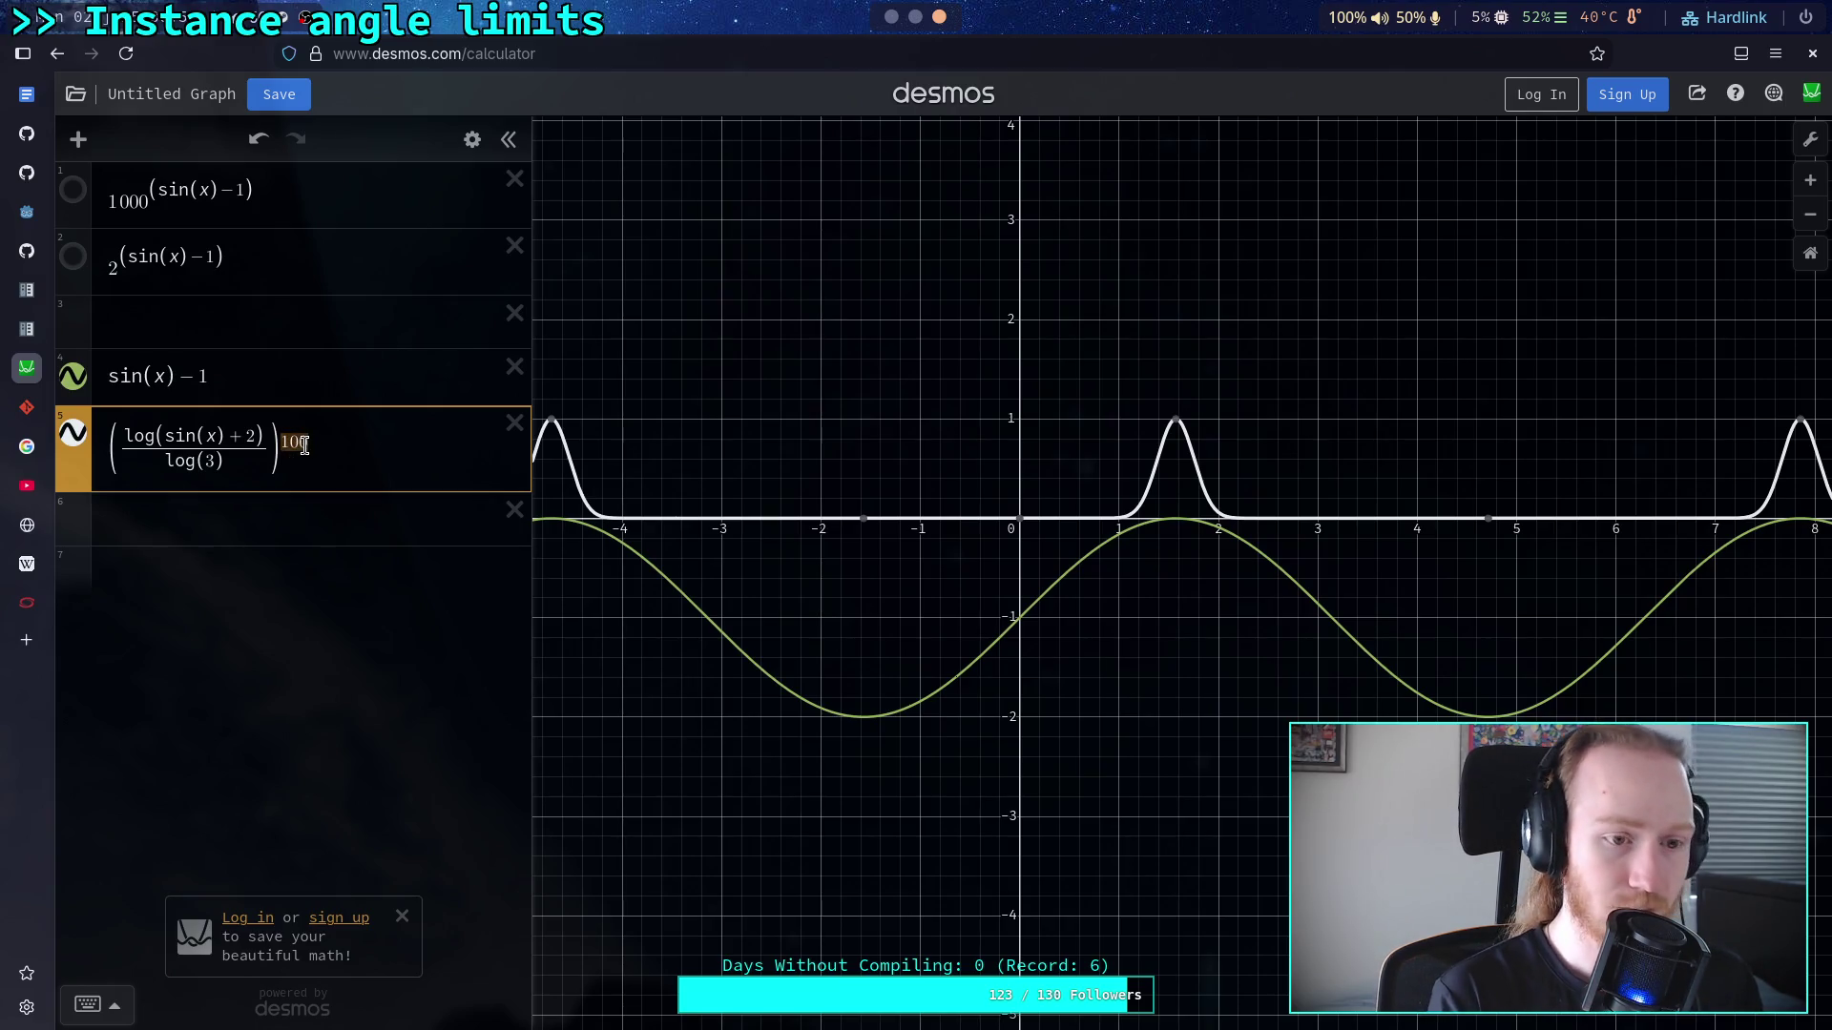
pyautogui.write('1.0')
pyautogui.hotkey('shift', 'Left')
pyautogui.hotkey('shift', 'Left')
pyautogui.write('0.9')
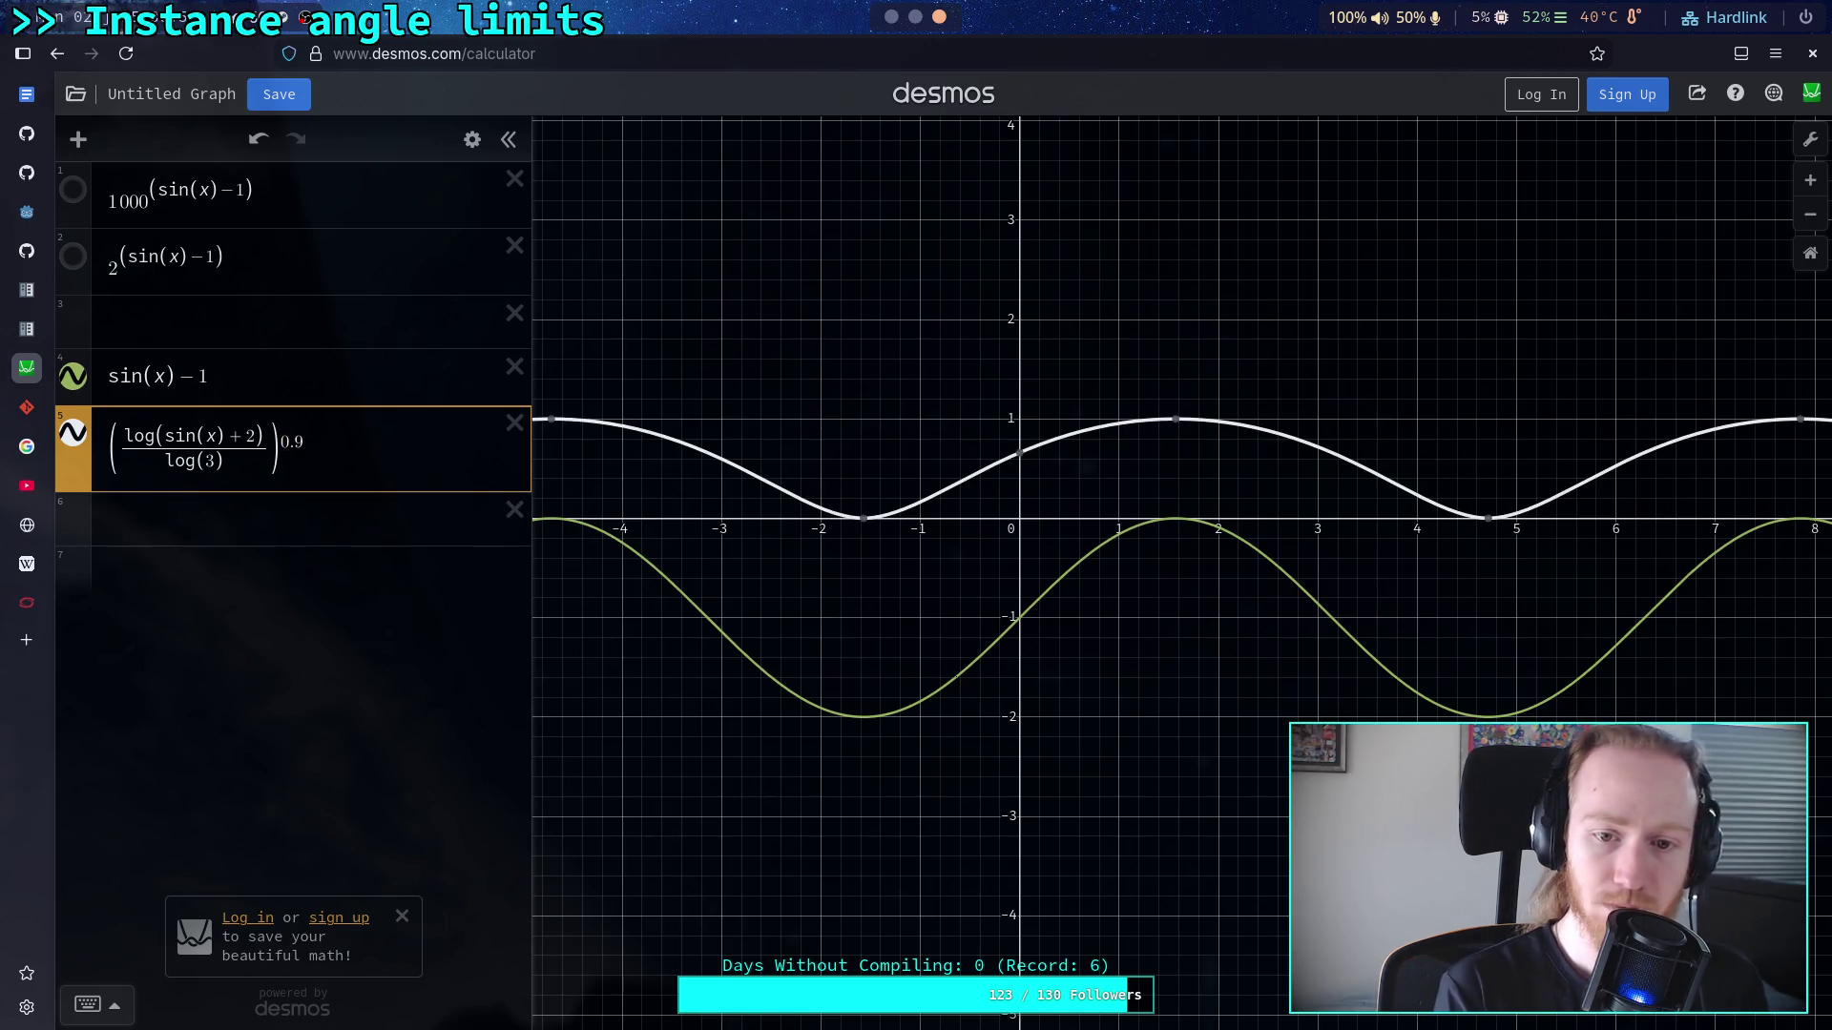
pyautogui.press('BackSpace')
pyautogui.write('7')
pyautogui.press('BackSpace')
pyautogui.write('6')
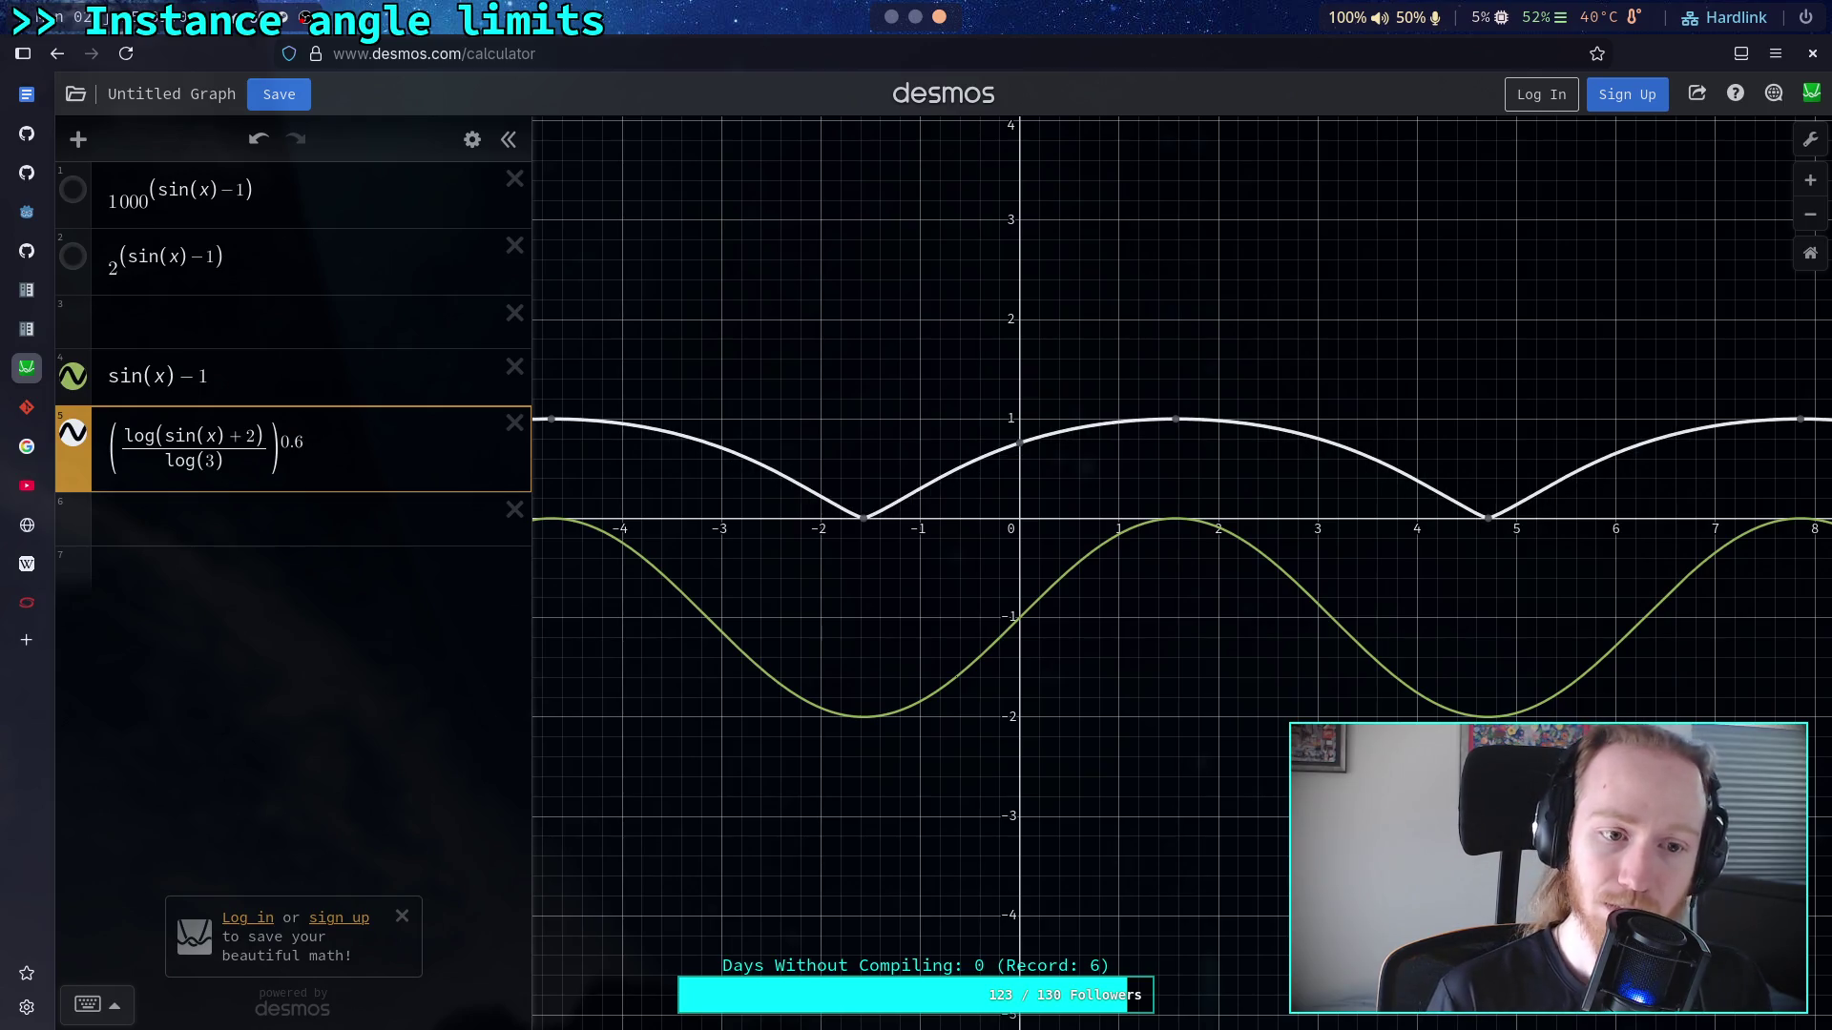
pyautogui.press('BackSpace')
pyautogui.write('5')
pyautogui.press('BackSpace')
pyautogui.write('4')
pyautogui.press('BackSpace')
pyautogui.write('3')
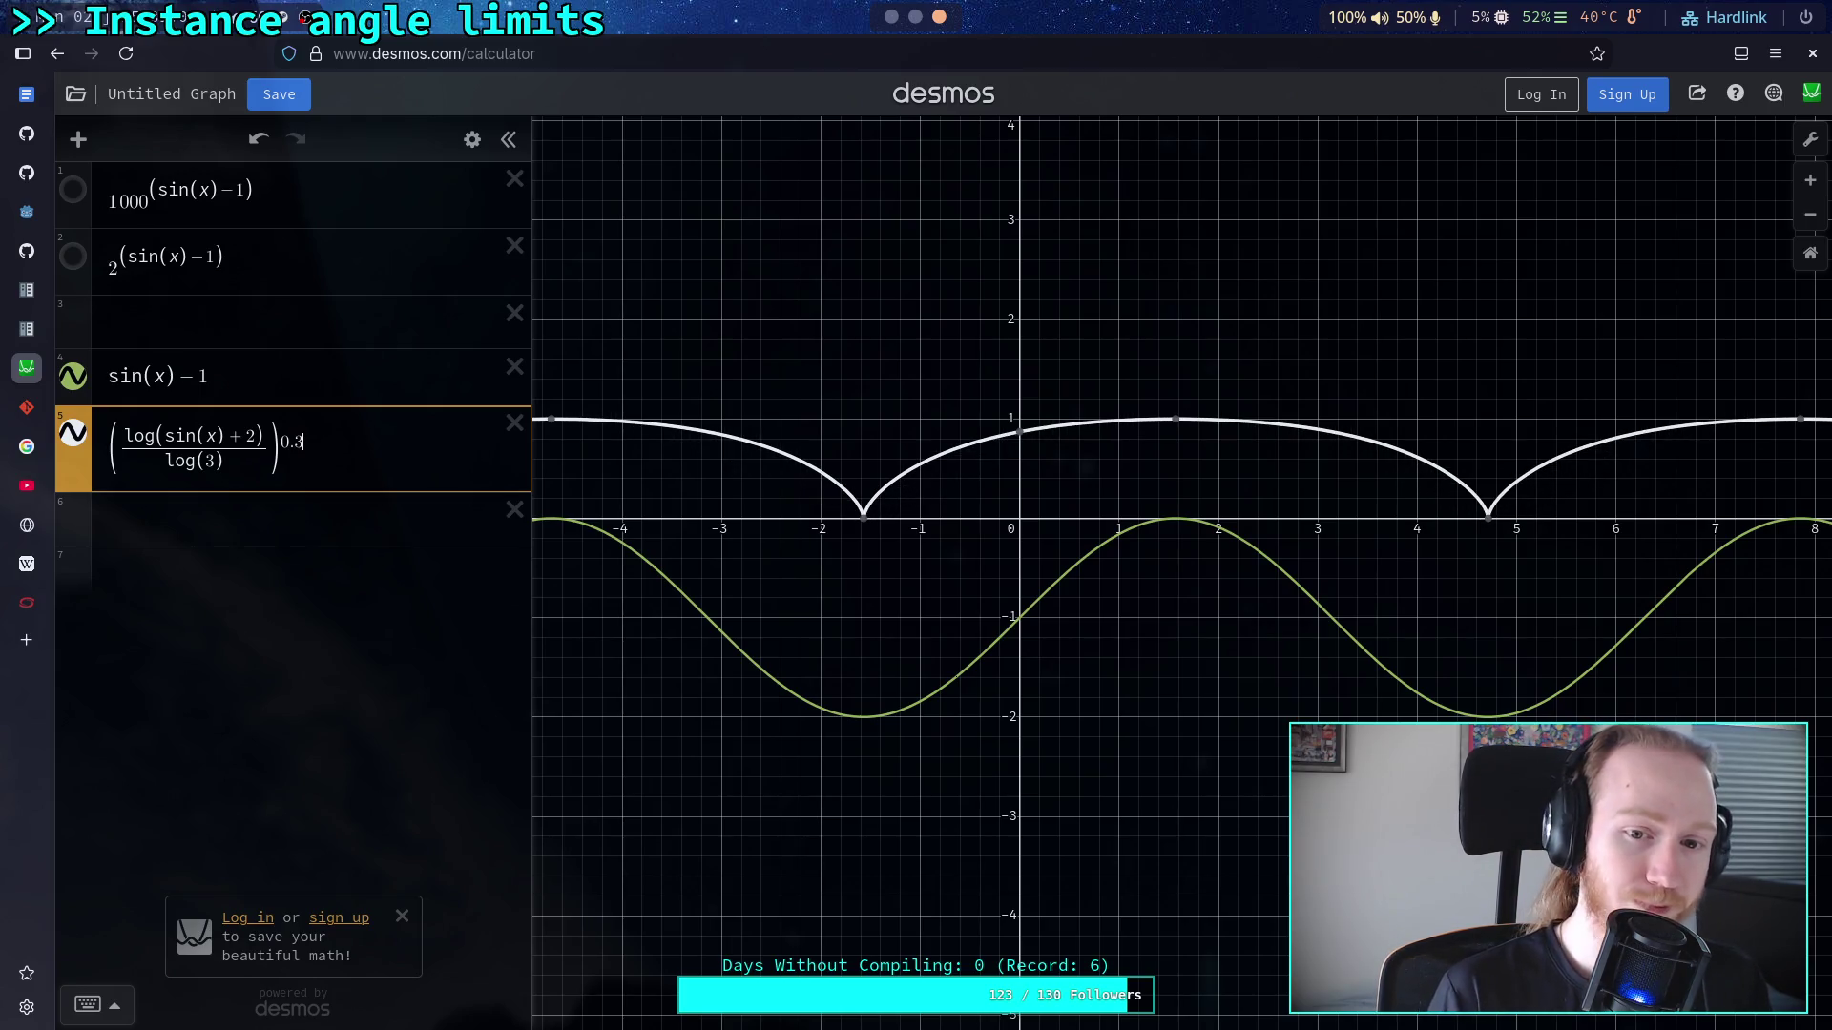
pyautogui.press('BackSpace')
pyautogui.write('5')
pyautogui.press('BackSpace')
pyautogui.write('7')
pyautogui.press('BackSpace')
pyautogui.write('8')
pyautogui.press('BackSpace')
pyautogui.write('9')
pyautogui.hotkey('alt', 'Tab')
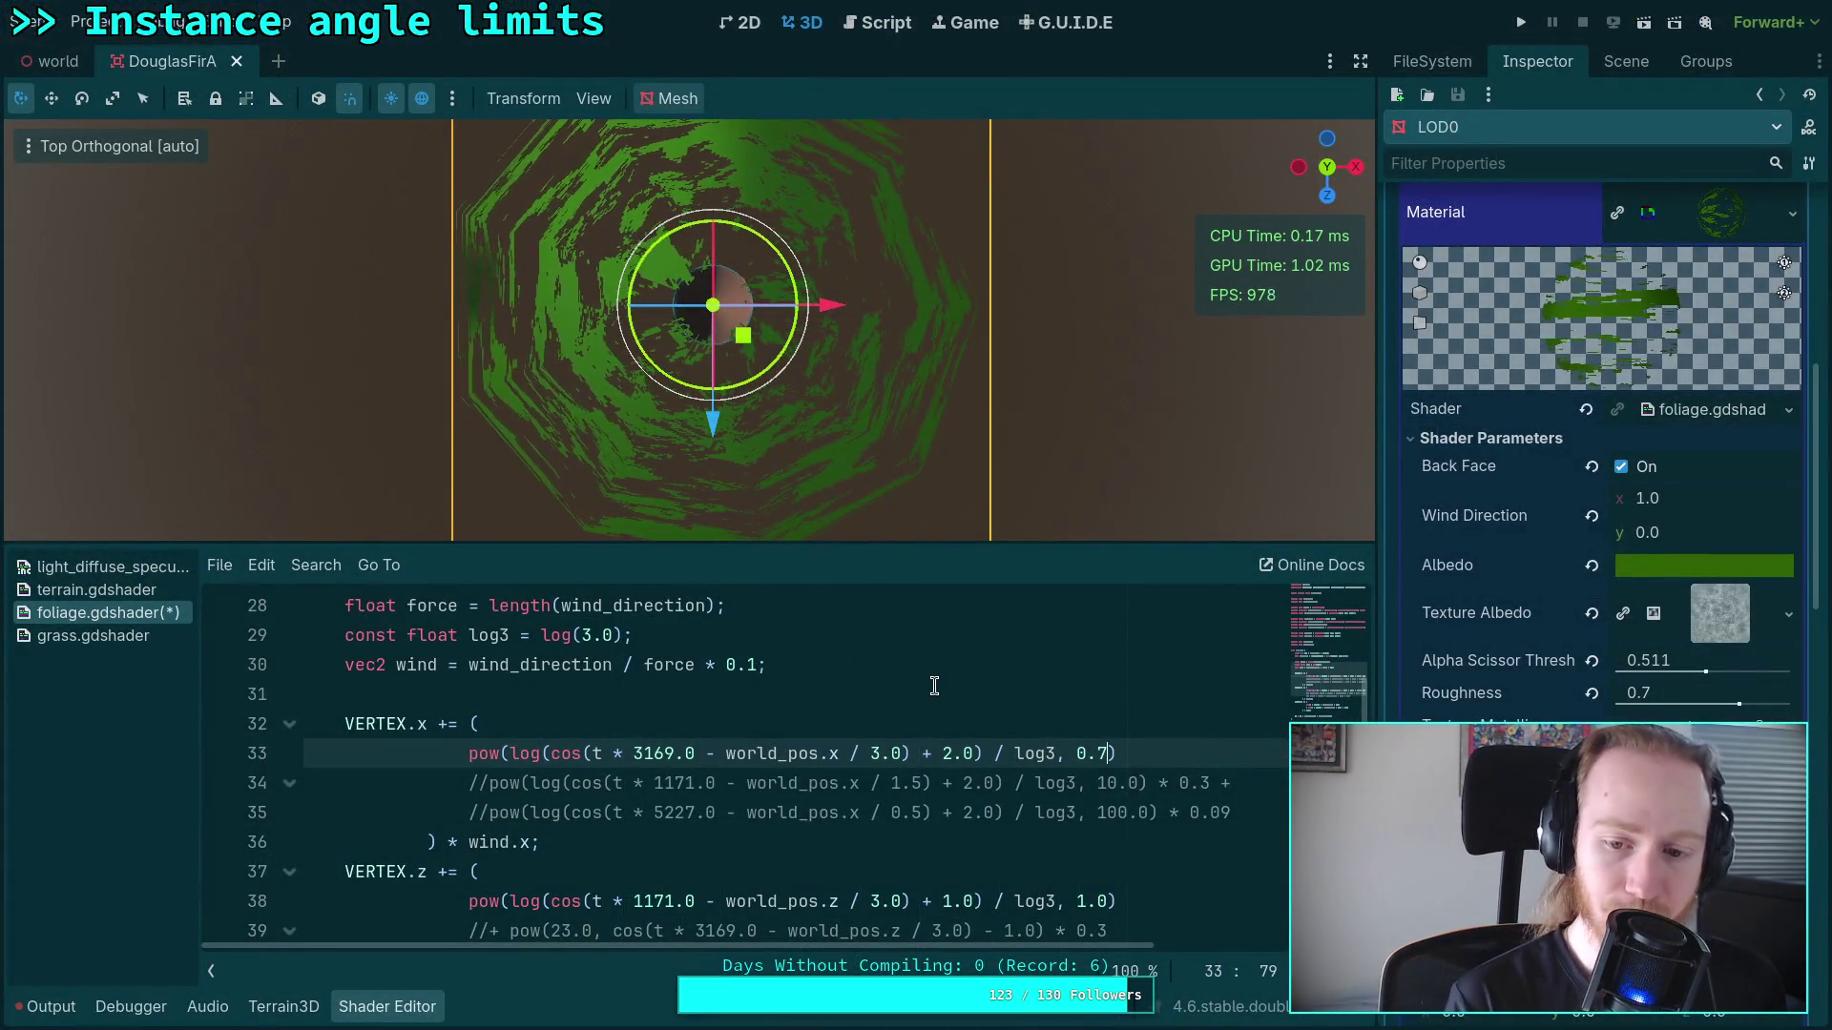
# Step: Set line 33's pow exponent to 0.5, trying and undoing a frequency change to 118
pyautogui.press('BackSpace')
pyautogui.write('5')
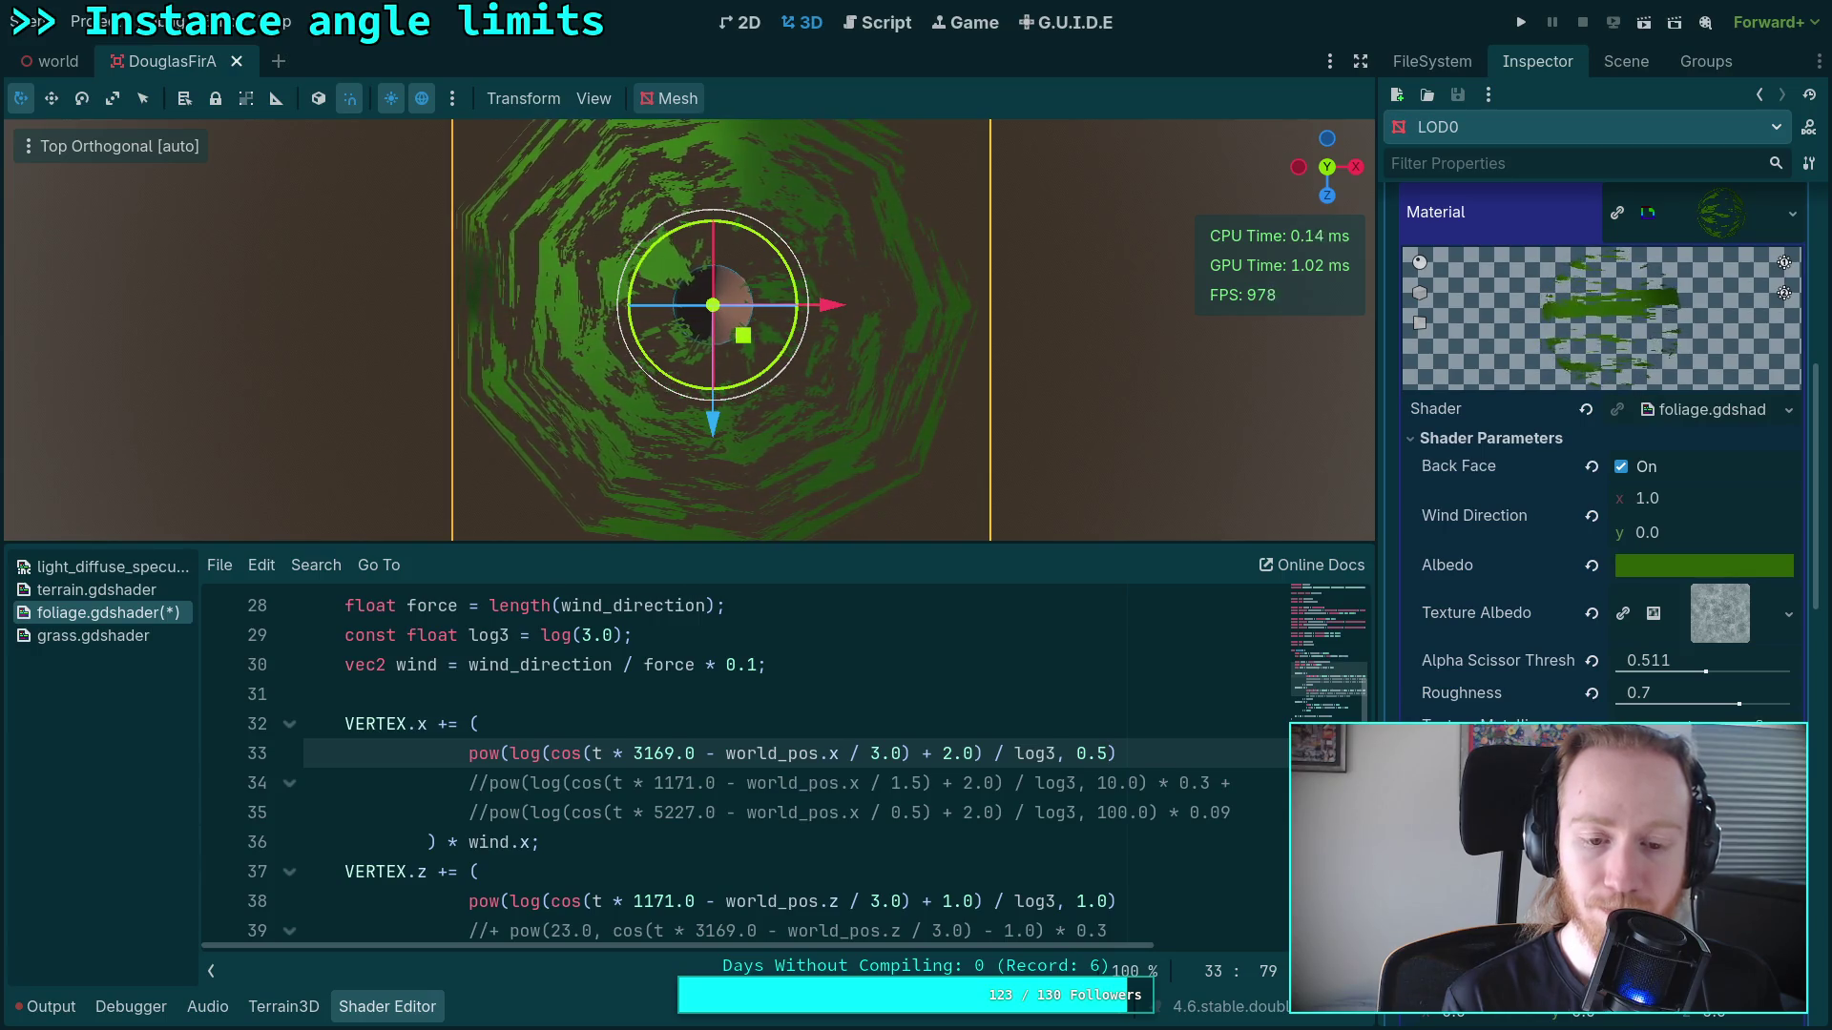
pyautogui.doubleClick(670, 753)
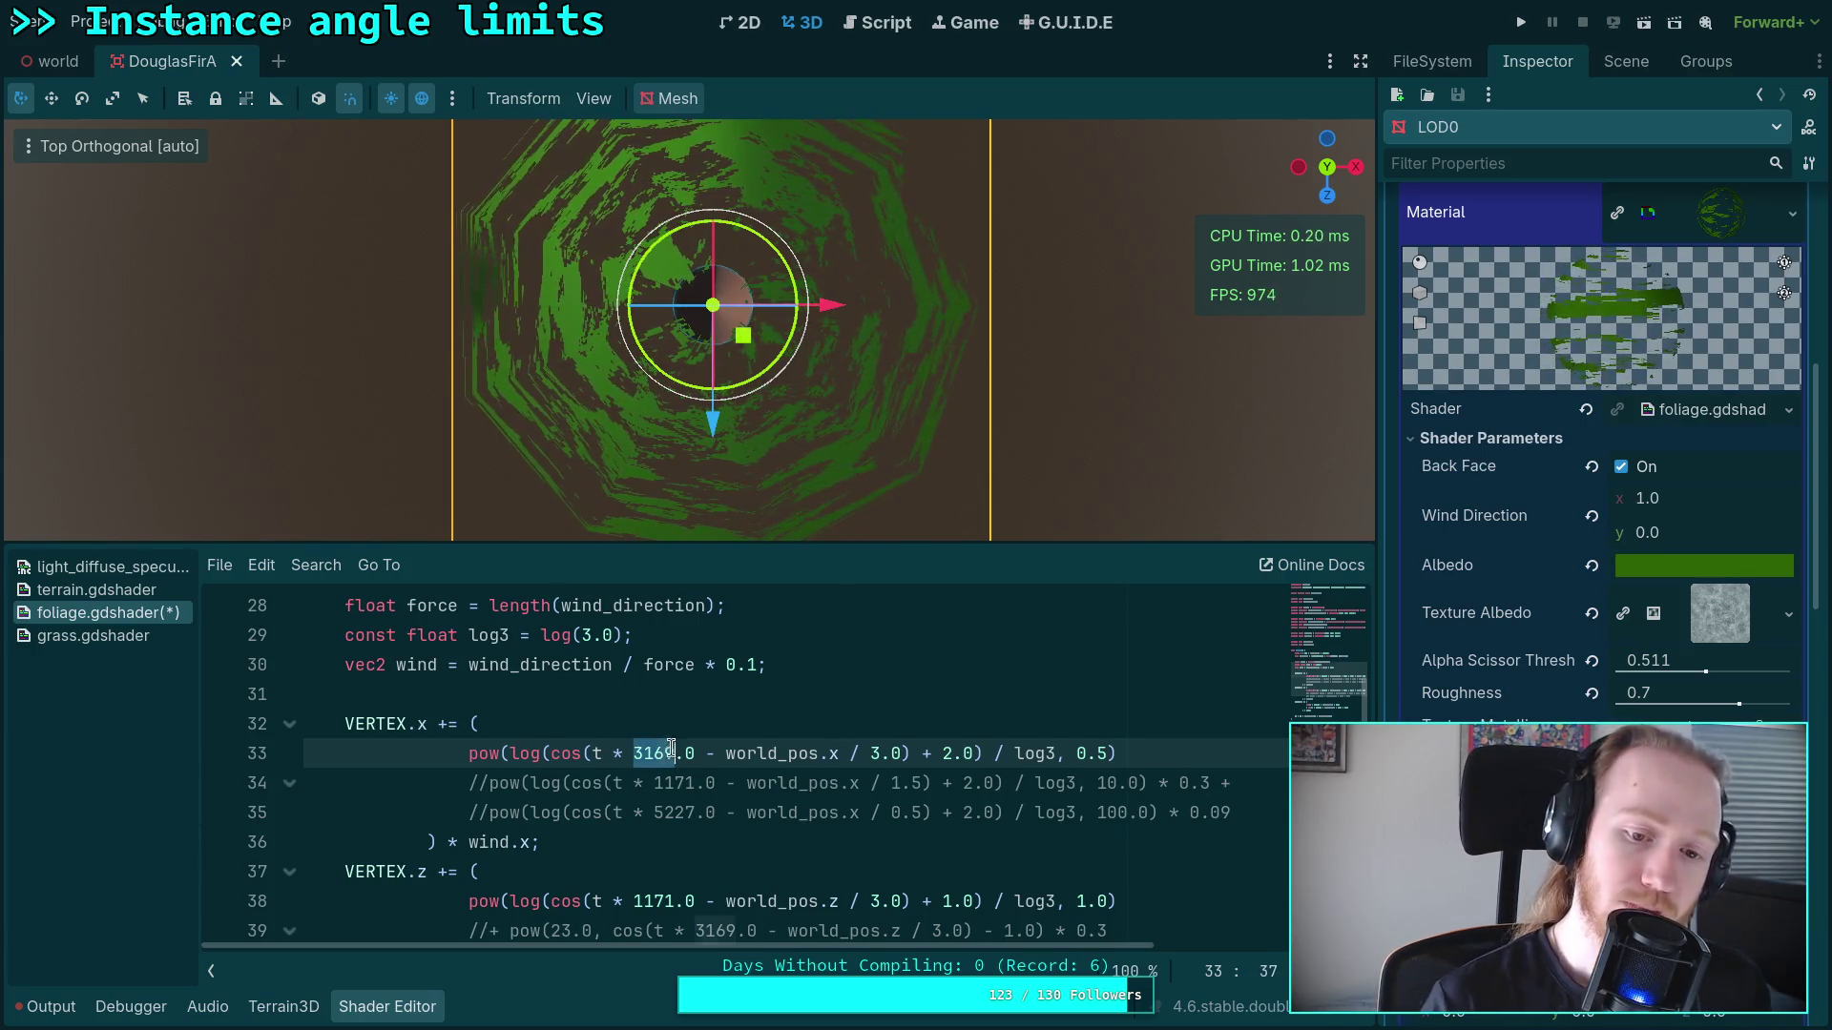
pyautogui.write('118')
pyautogui.hotkey('ctrl', 'z')
pyautogui.hotkey('ctrl', '-')
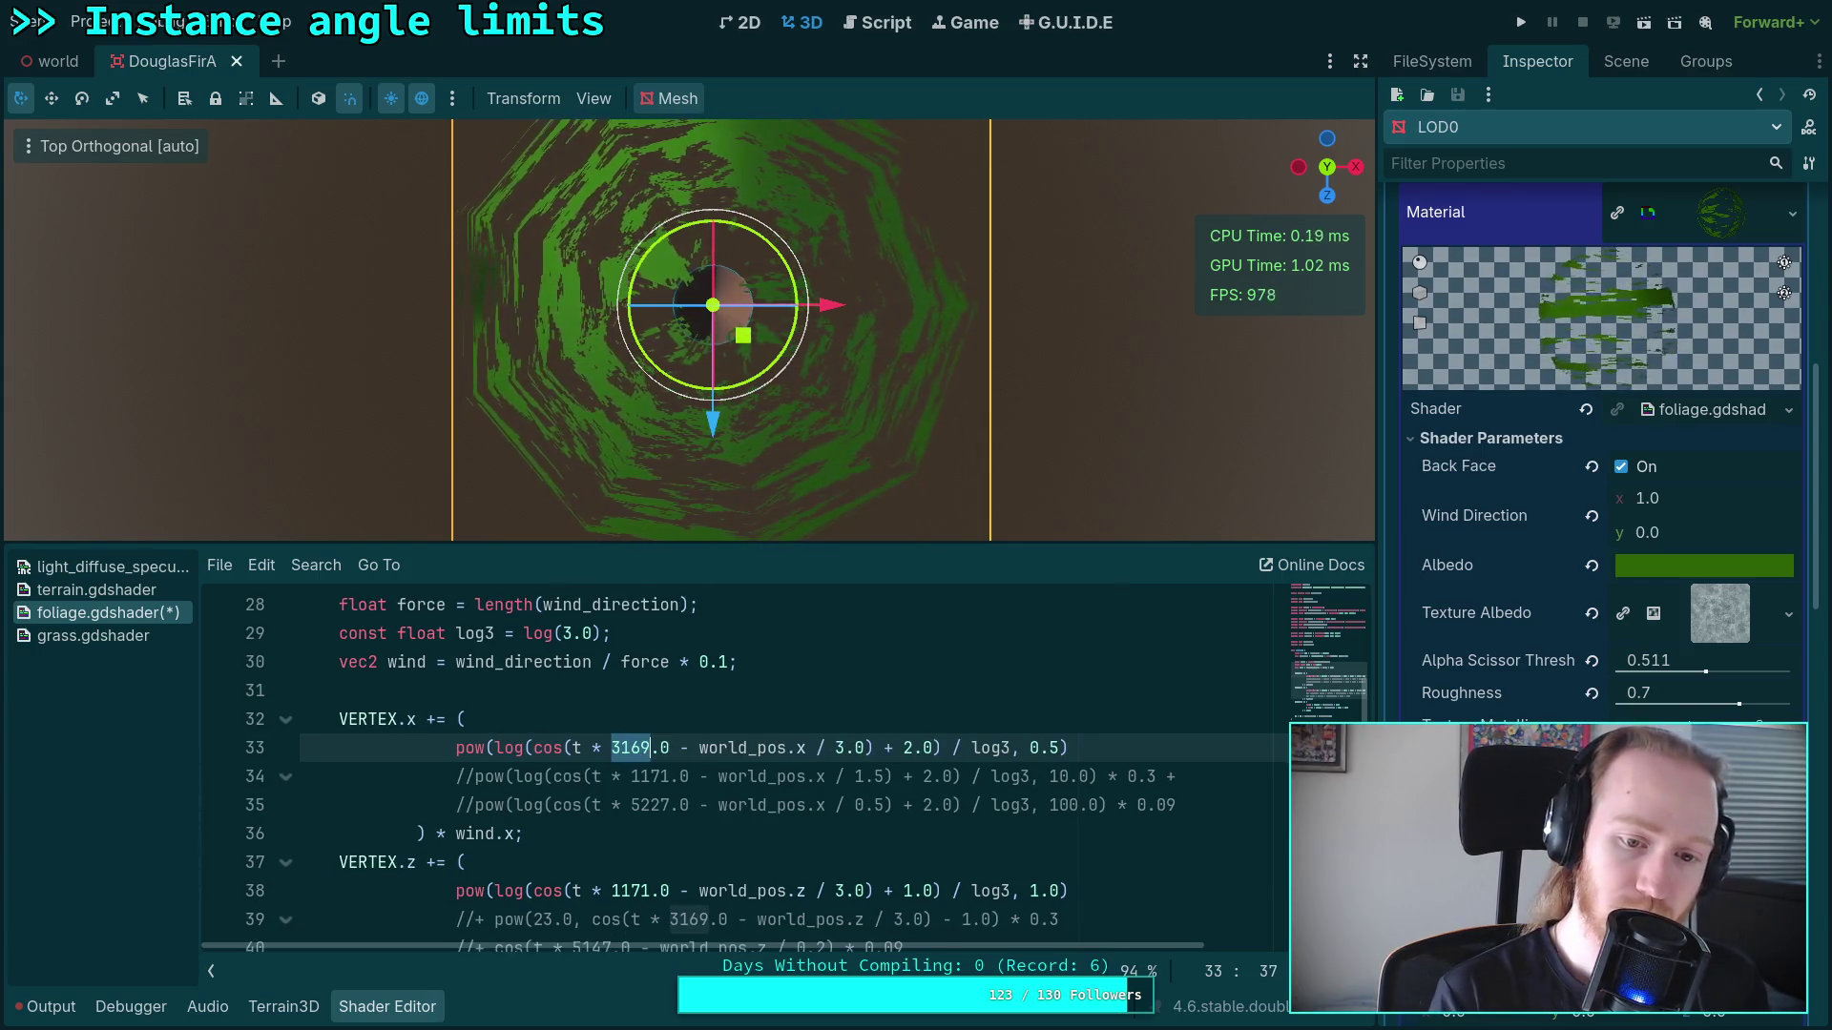
pyautogui.hotkey('ctrl', '=')
# Step: Move 3169.0 onto line 34 in place of 1171.0 and give line 33 frequency 1171.0
pyautogui.click(711, 812)
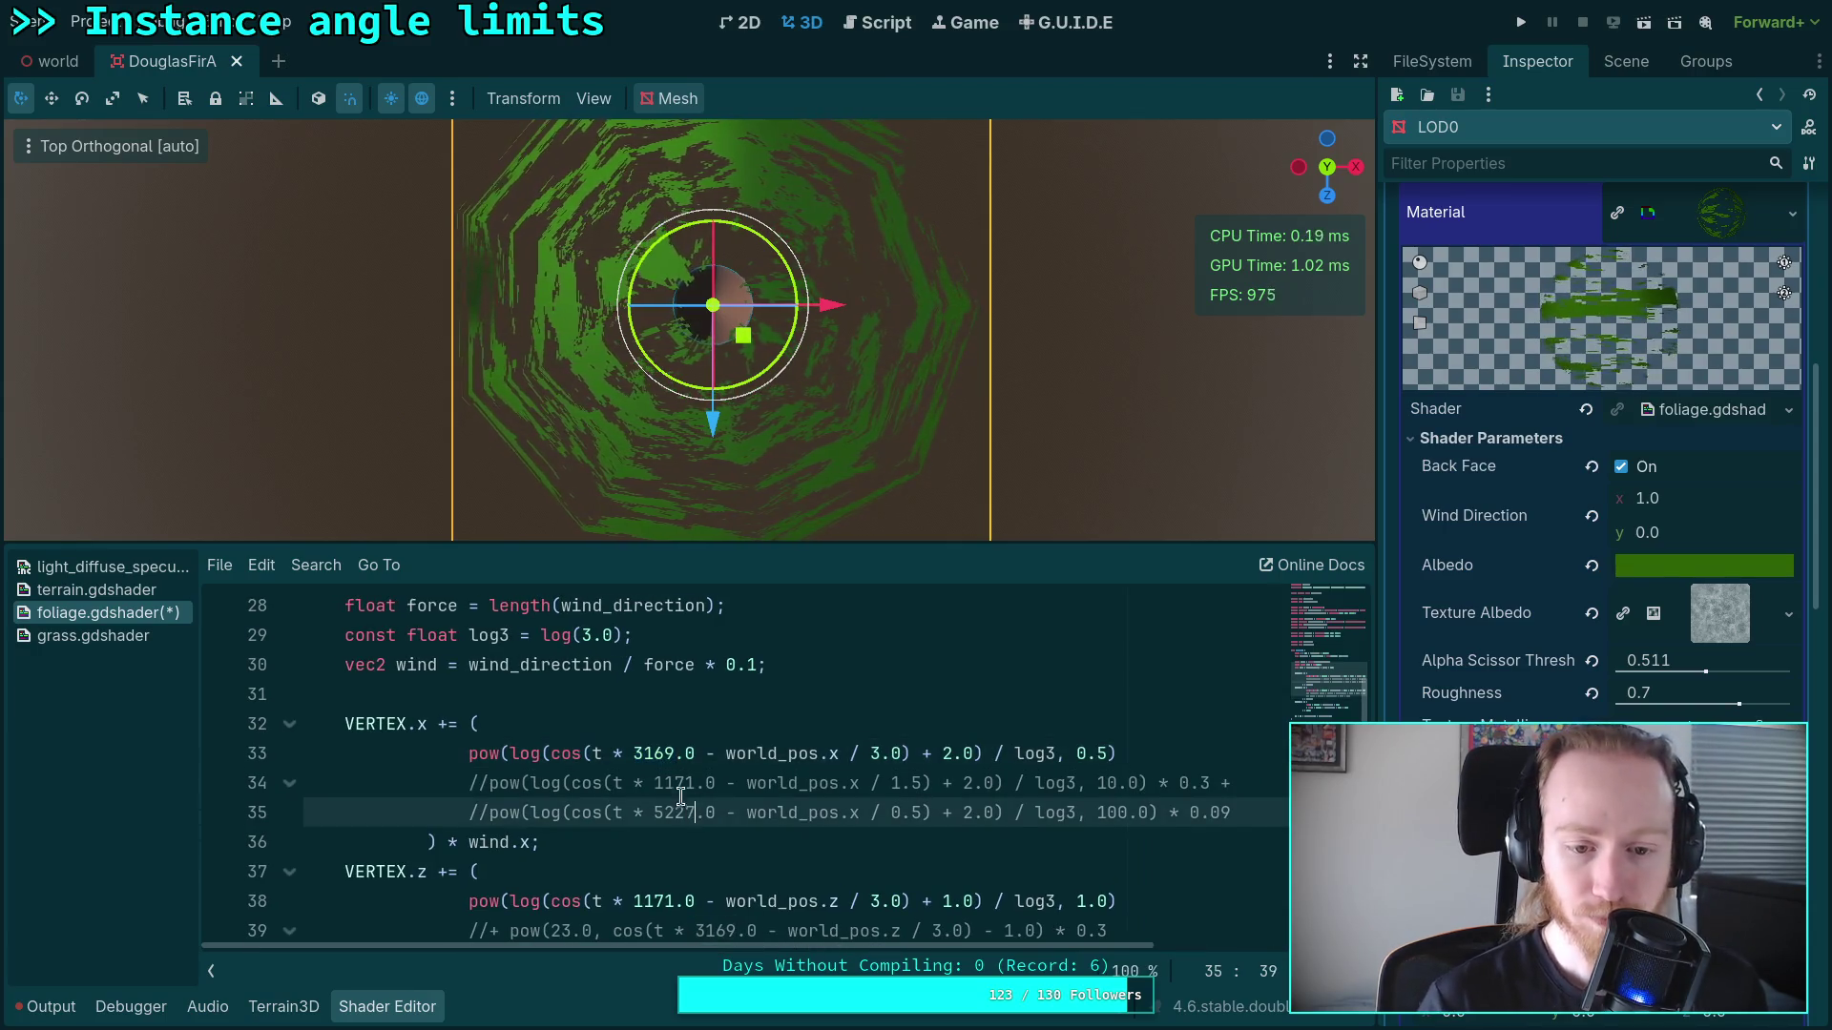
pyautogui.moveTo(639, 753)
pyautogui.mouseDown()
pyautogui.moveTo(696, 753)
pyautogui.moveTo(713, 782)
pyautogui.mouseUp()
pyautogui.rightClick(661, 753)
pyautogui.click(658, 753)
pyautogui.rightClick(696, 753)
pyautogui.click(725, 773)
pyautogui.hotkey('ctrl', 'v')
pyautogui.click(633, 753)
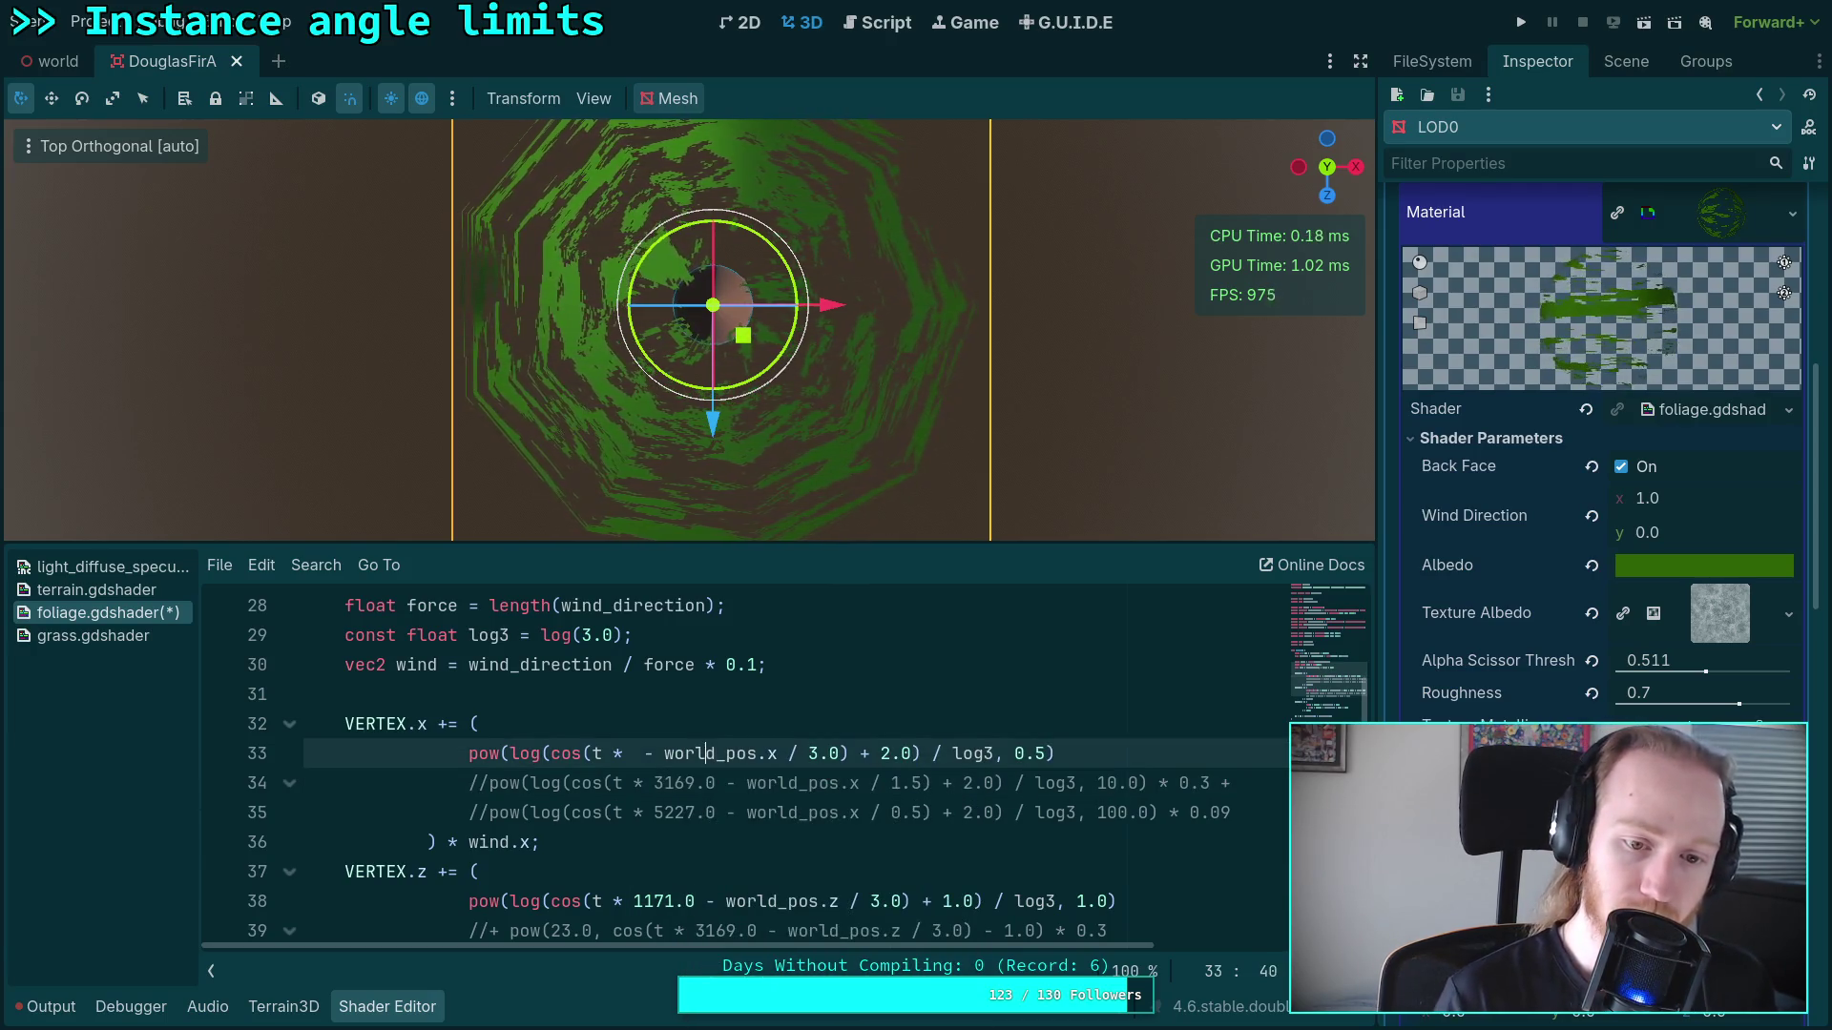
pyautogui.write('1171.0')
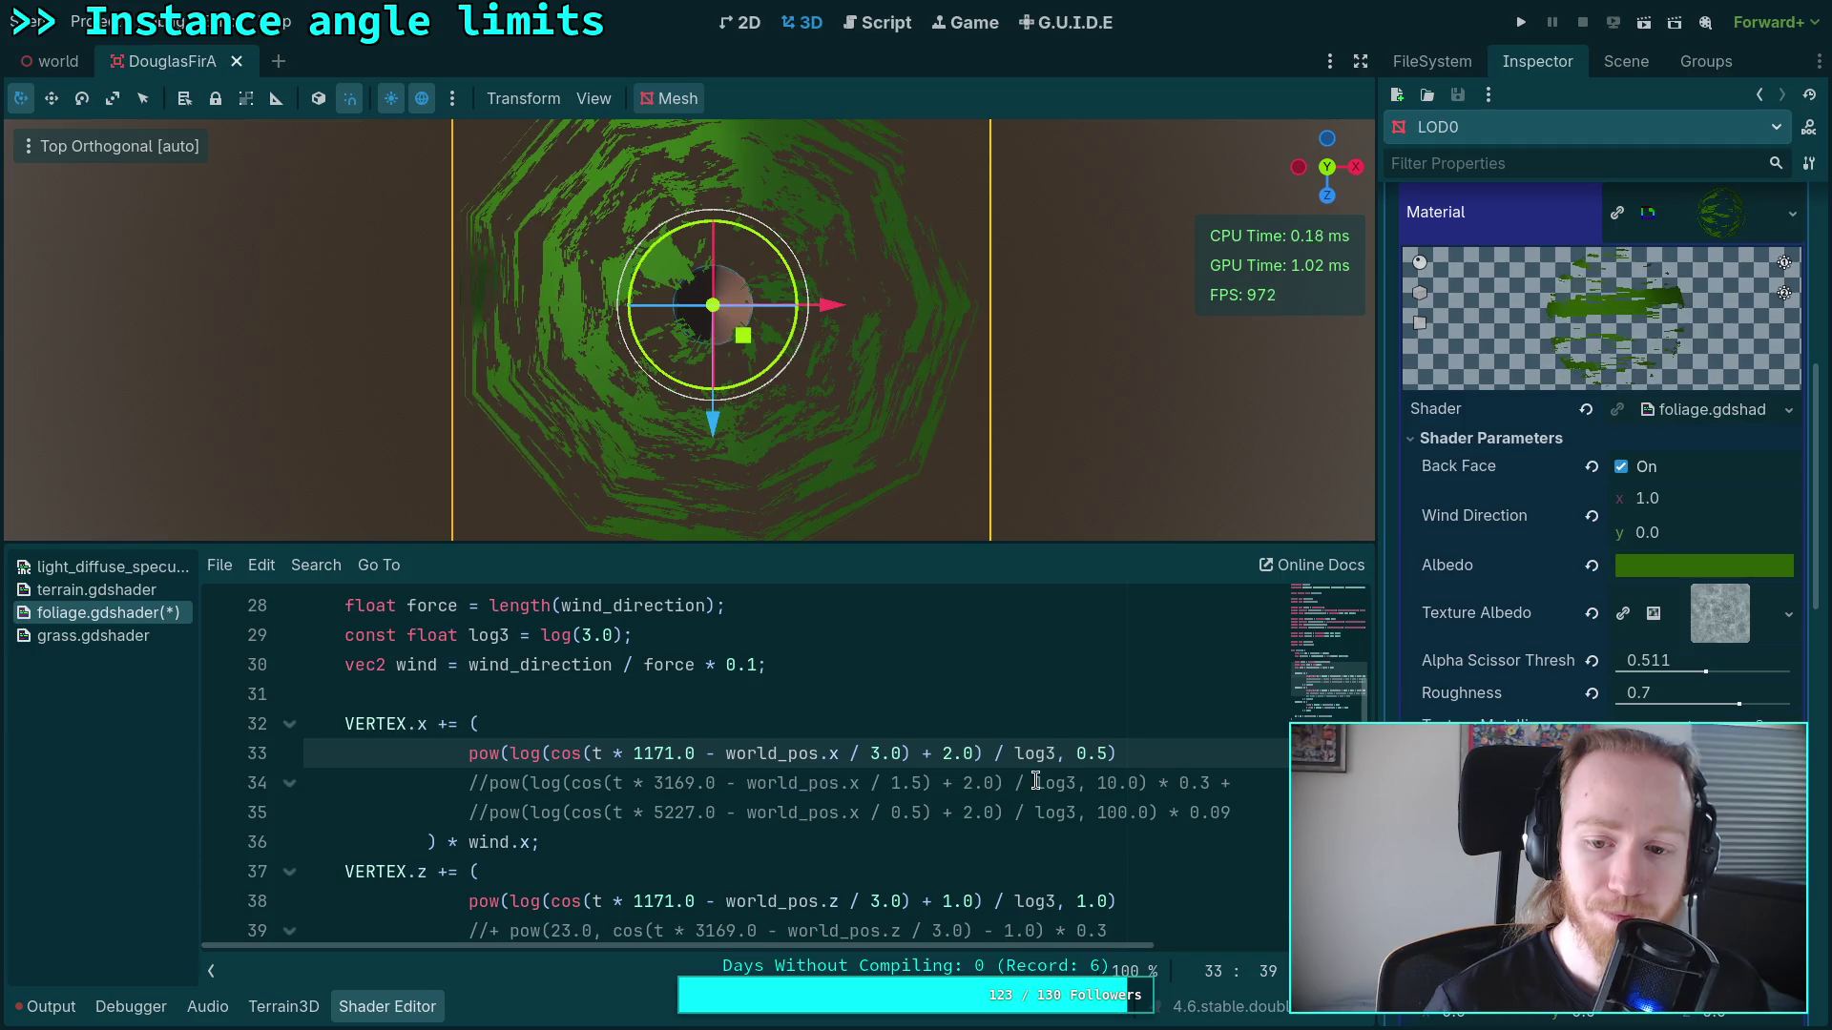
# Step: Reactivate line 34 with a leading + and mark the commented line 35 as //+
pyautogui.click(491, 783)
pyautogui.write('+')
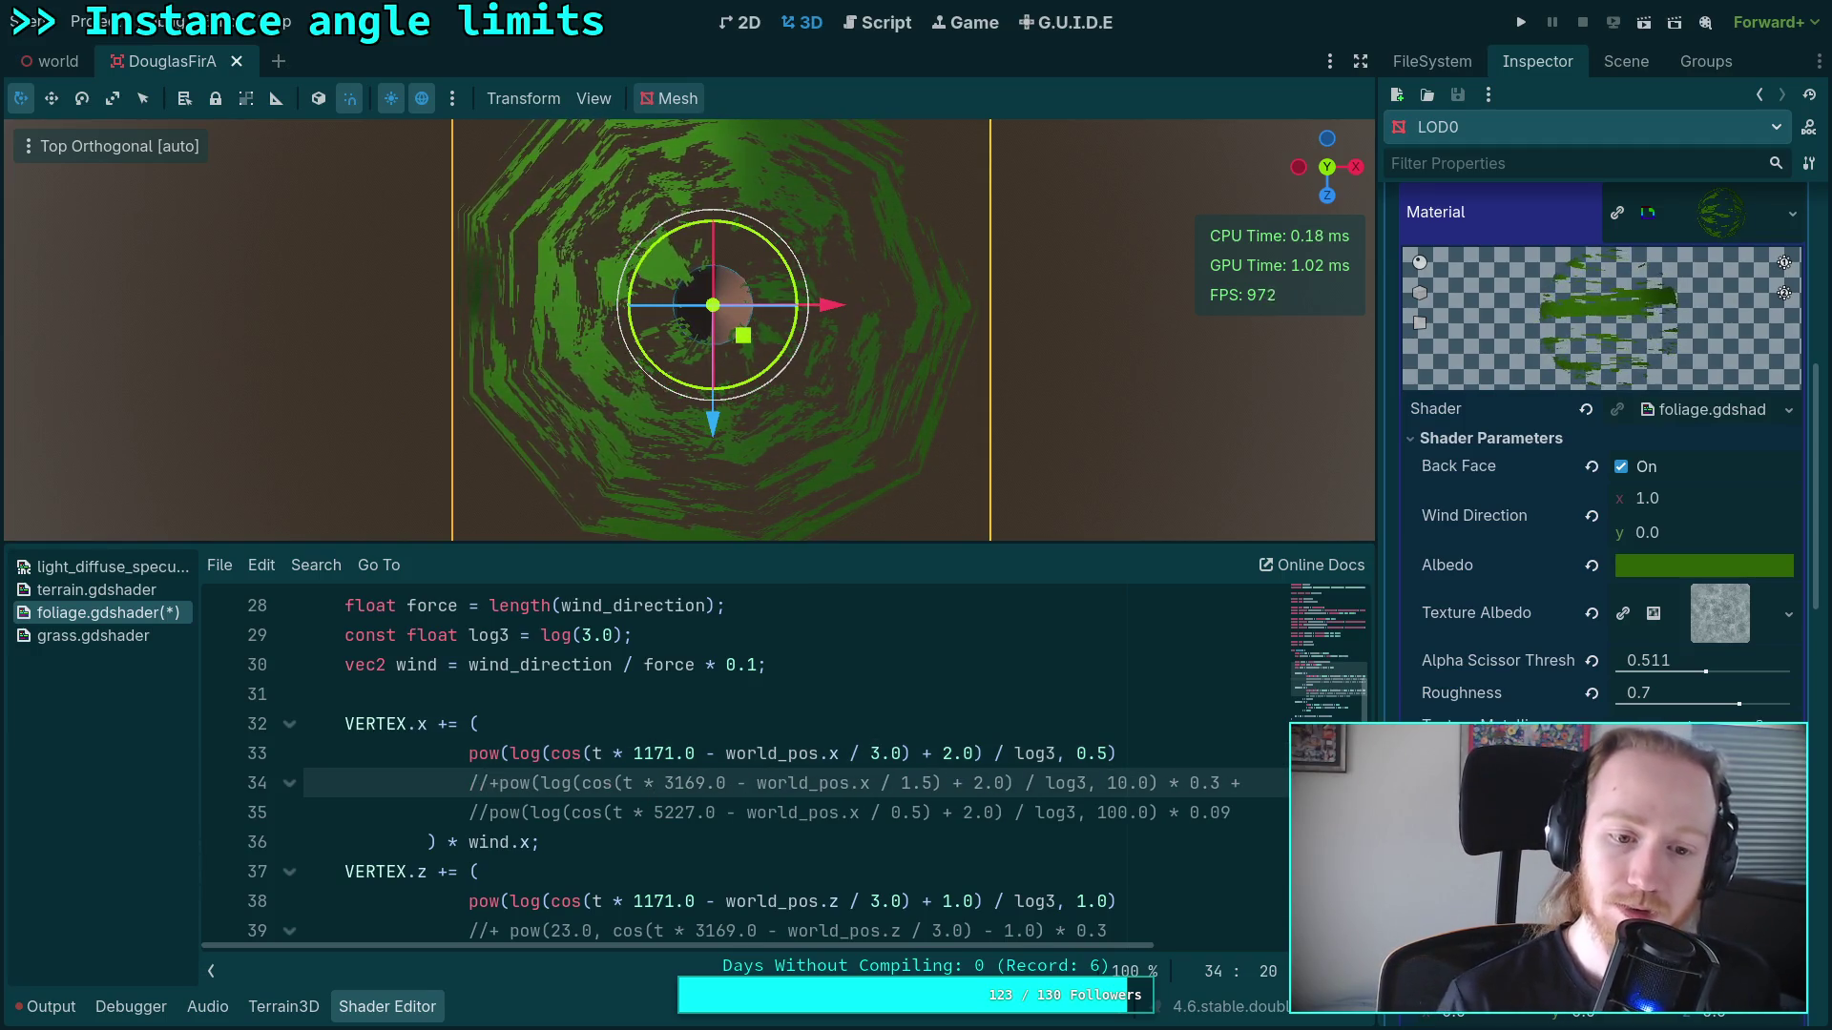
pyautogui.click(1267, 785)
pyautogui.press('BackSpace')
pyautogui.press('BackSpace')
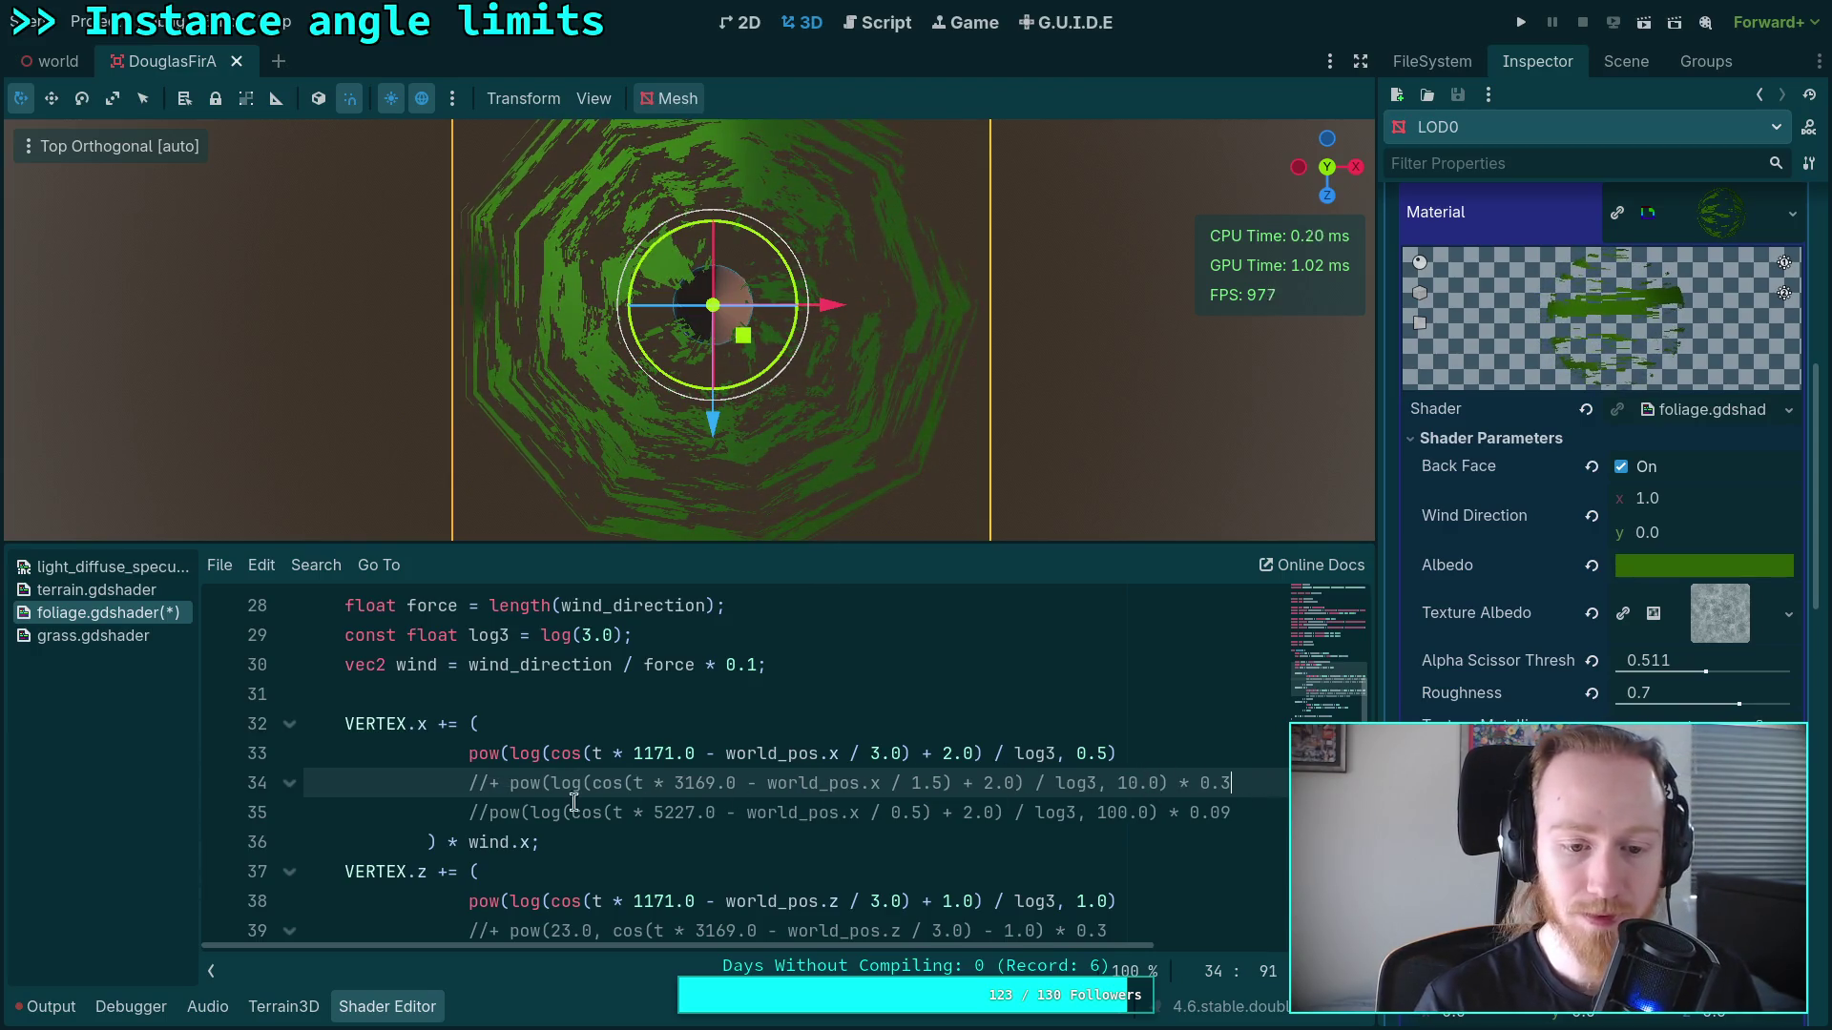
pyautogui.click(489, 783)
pyautogui.press('BackSpace')
pyautogui.press('BackSpace')
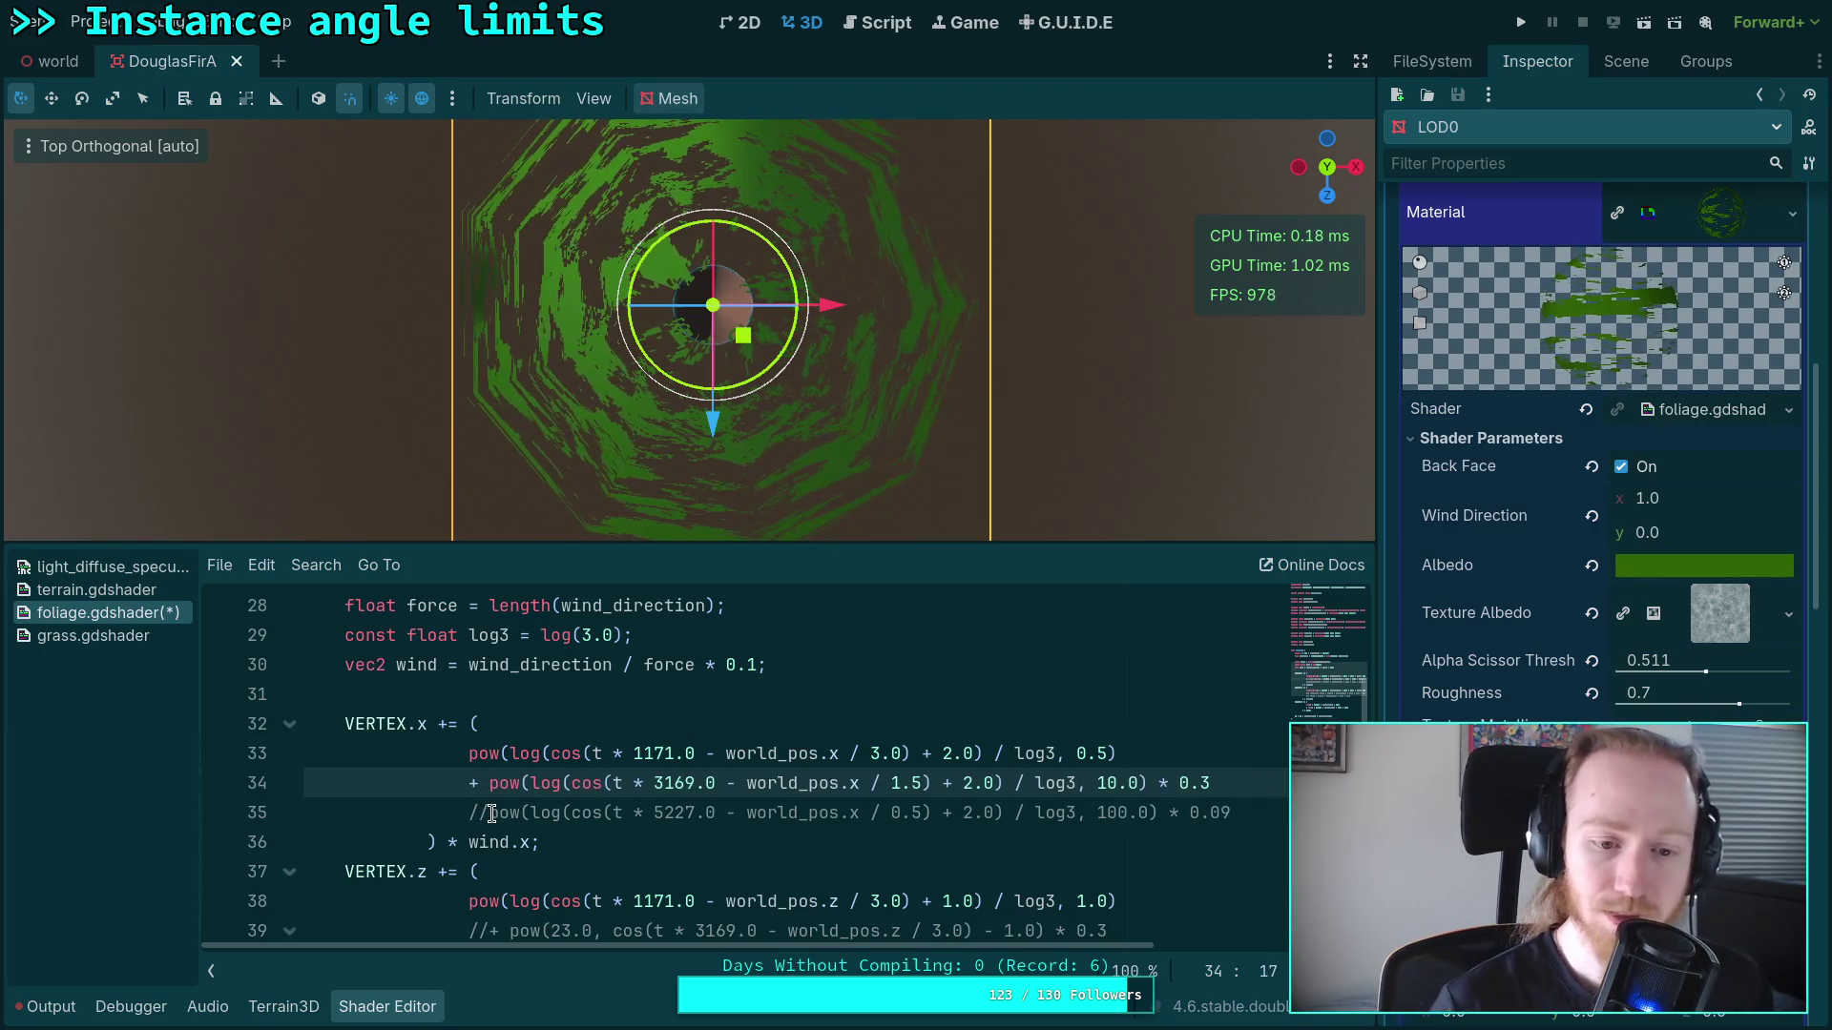
pyautogui.click(492, 813)
pyautogui.write('+')
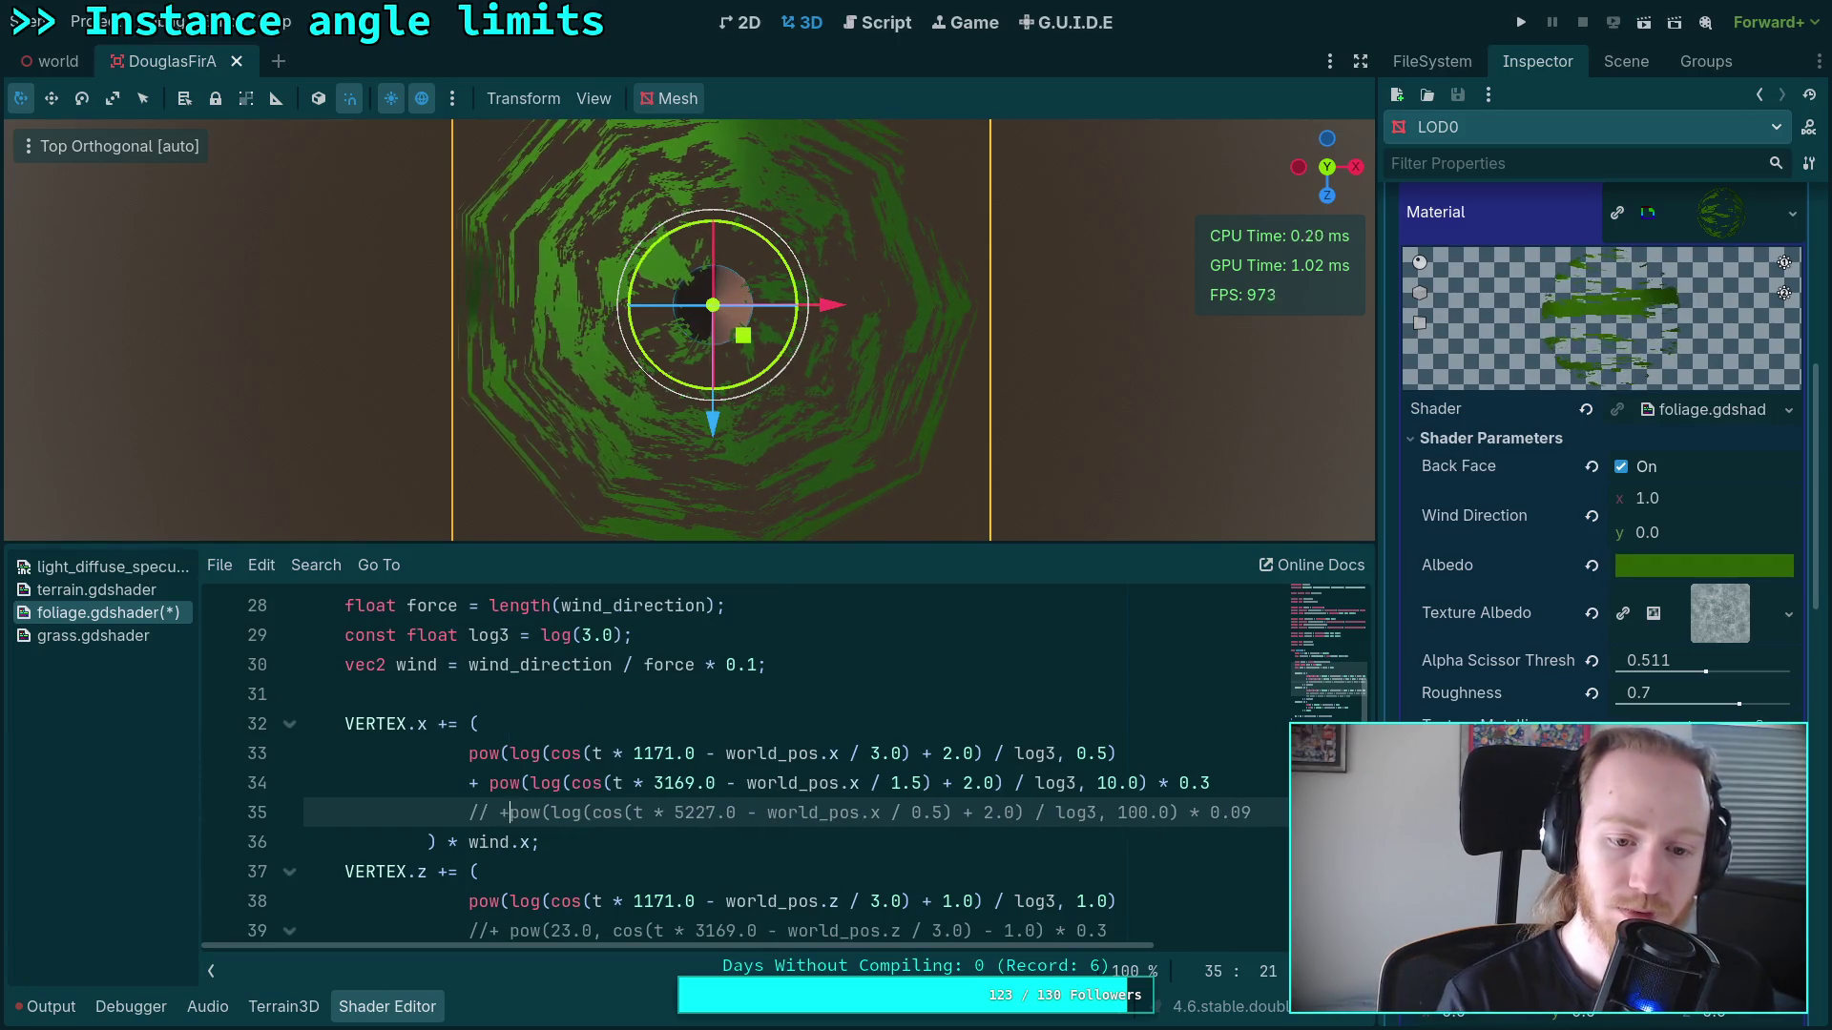
pyautogui.press('BackSpace')
pyautogui.press('BackSpace')
pyautogui.write('+')
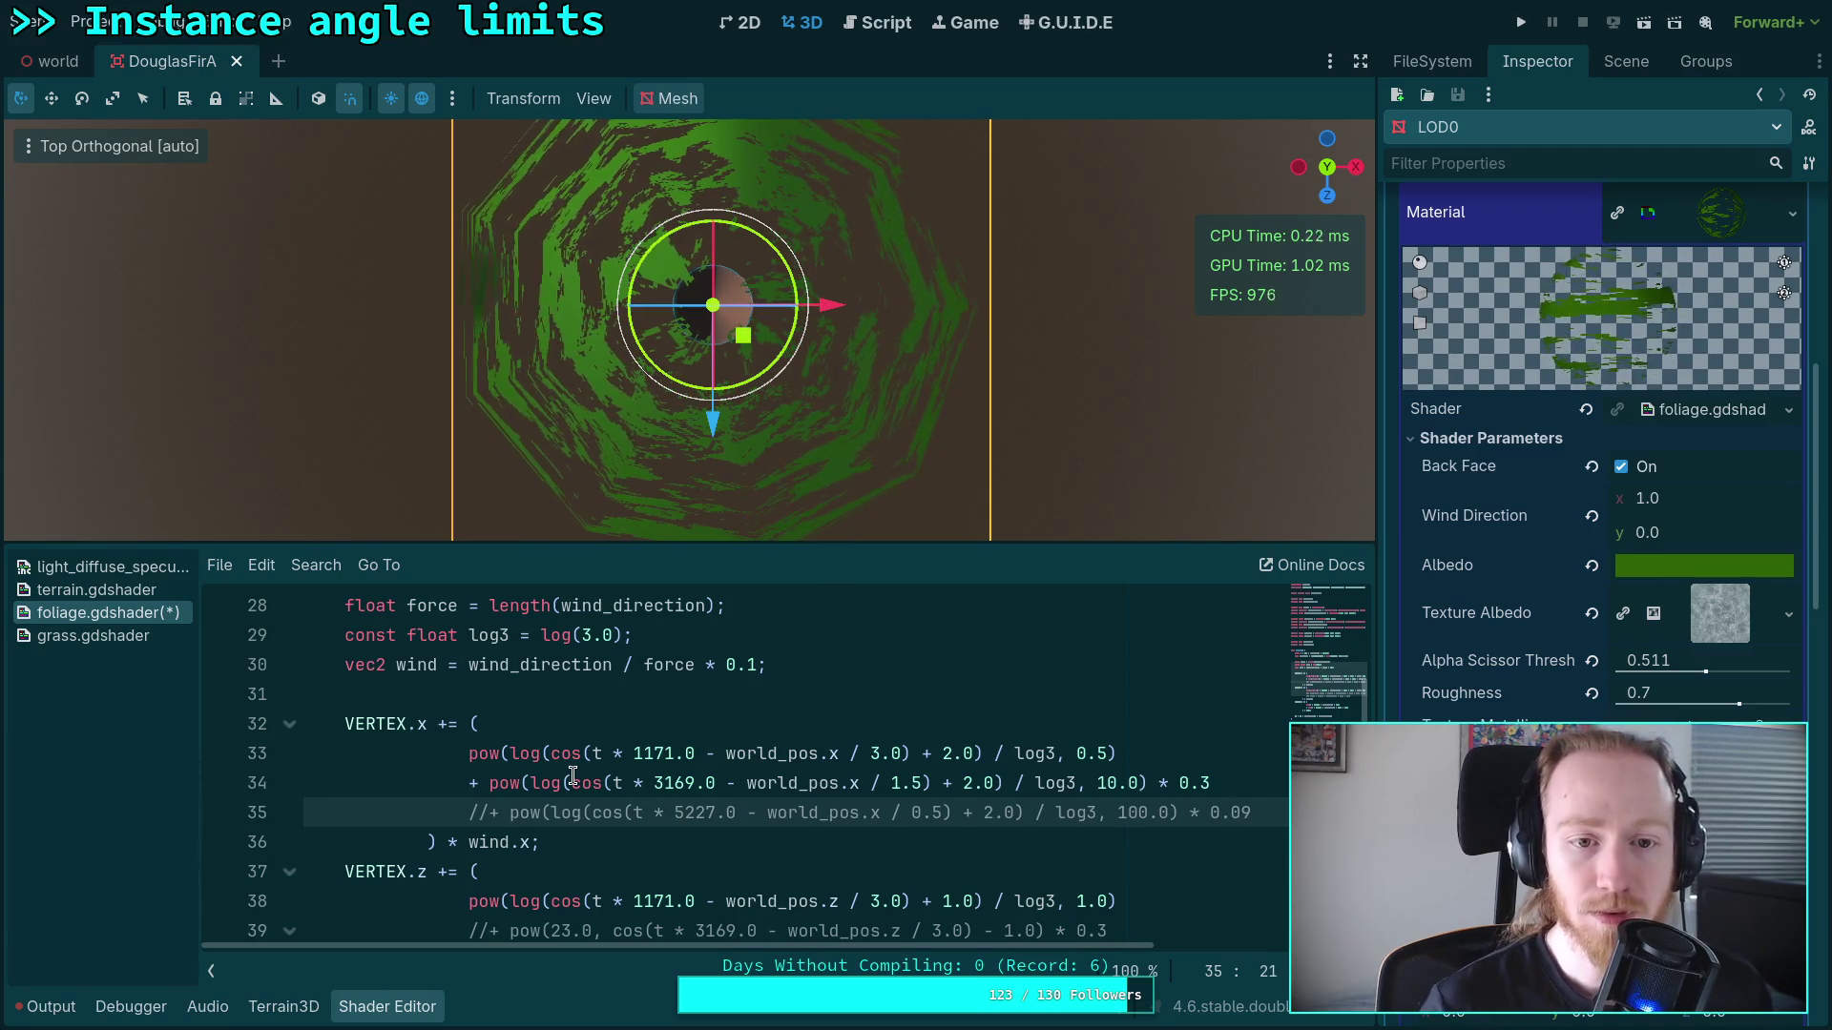
# Step: Set line 34's pow exponent to 2.0, after trying 1.0 and 0.1
pyautogui.click(1098, 788)
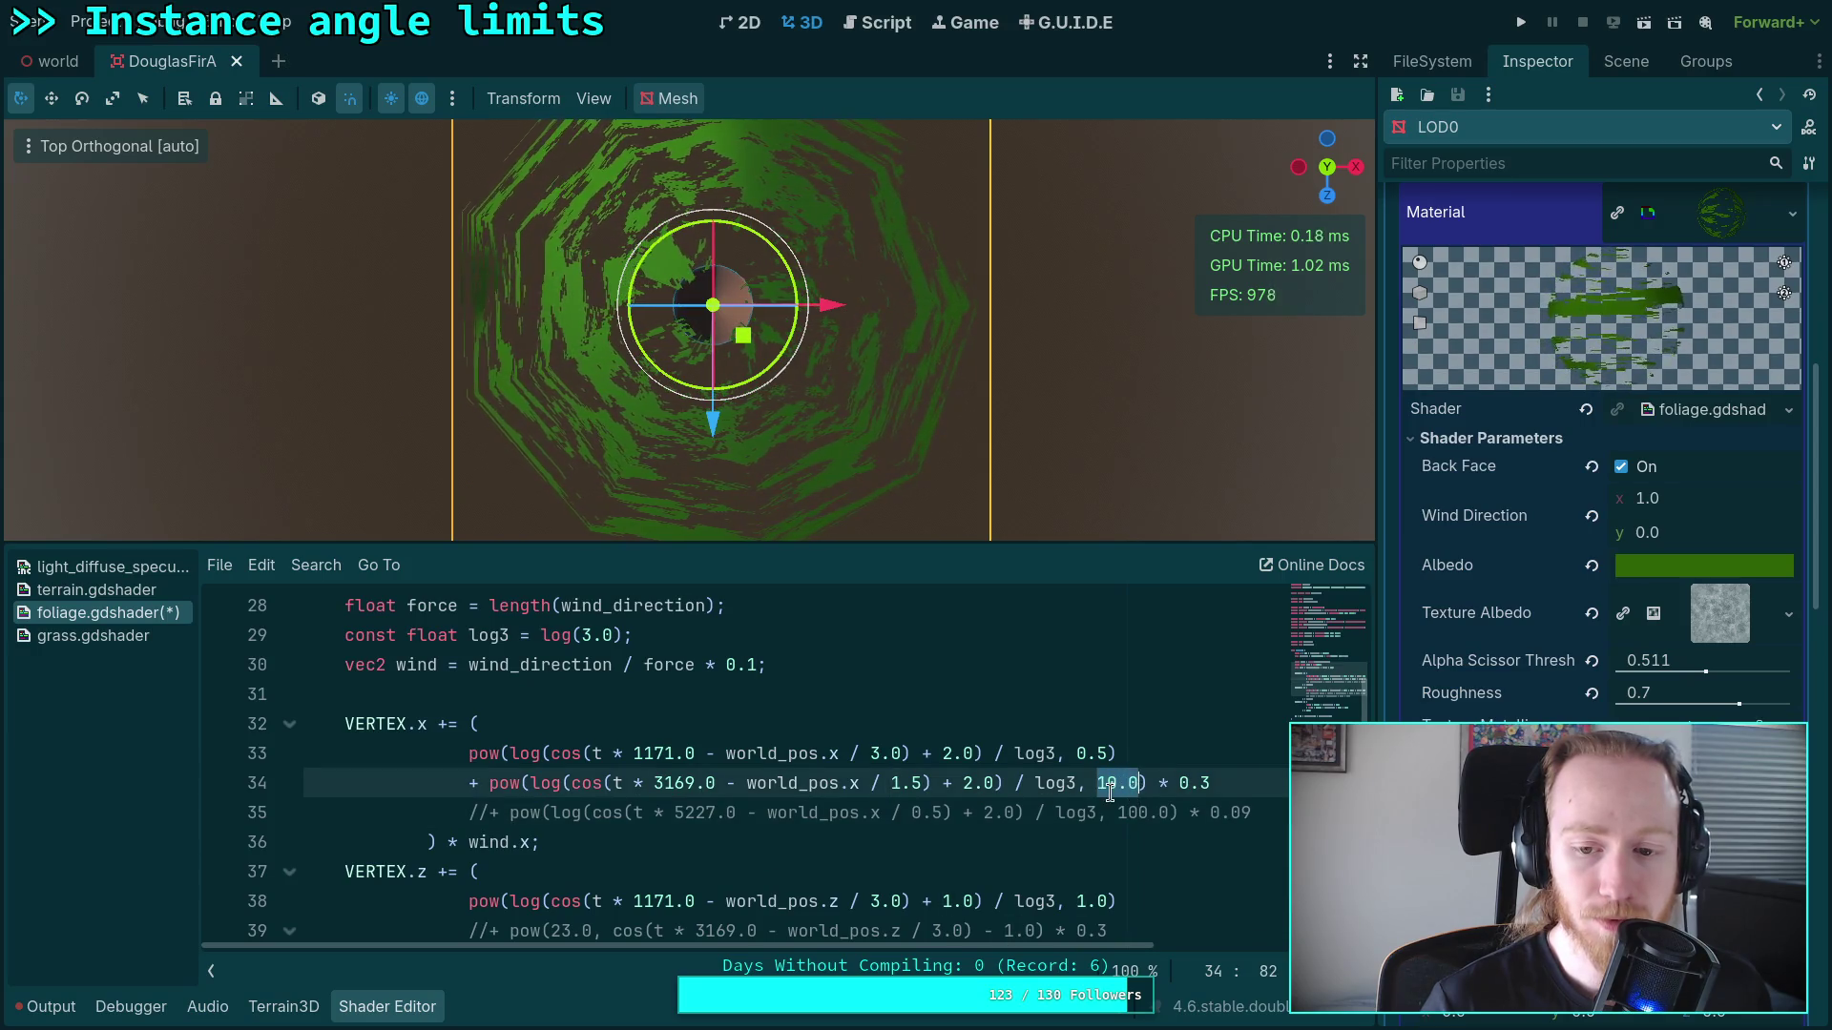
pyautogui.press('BackSpace')
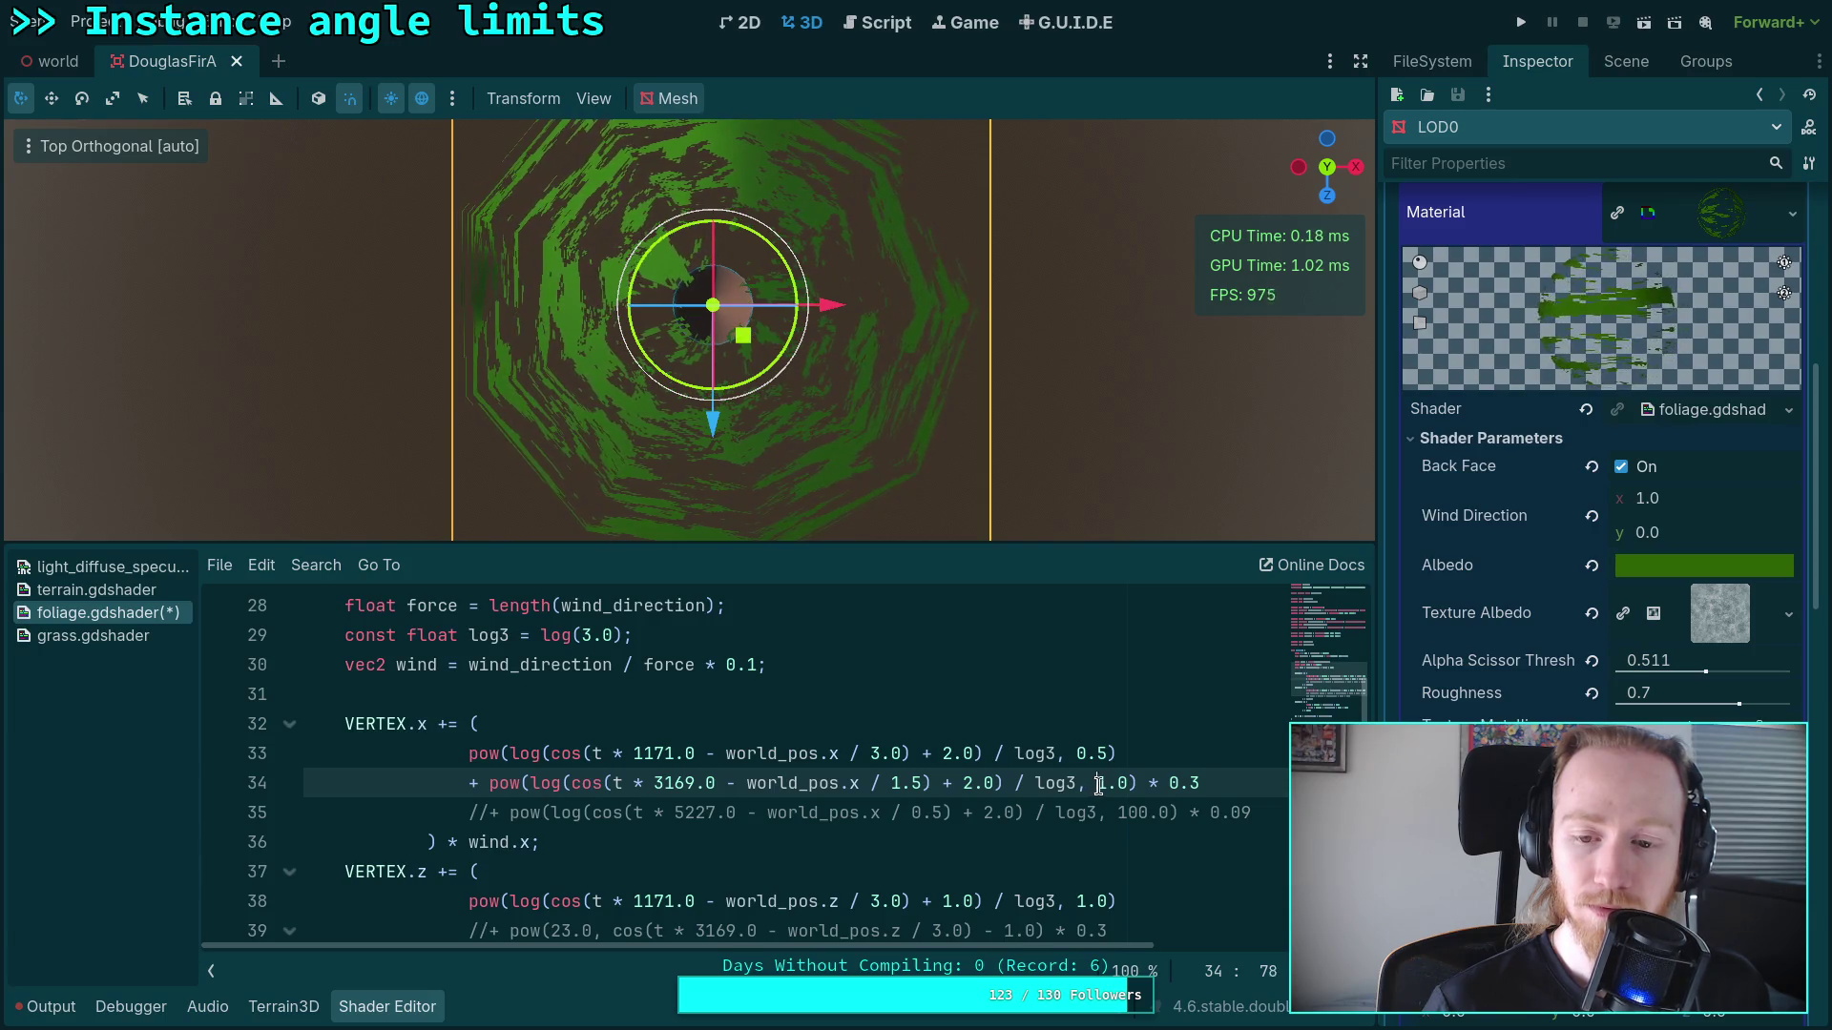
pyautogui.moveTo(1096, 784); pyautogui.dragTo(1126, 784)
pyautogui.write('0.1')
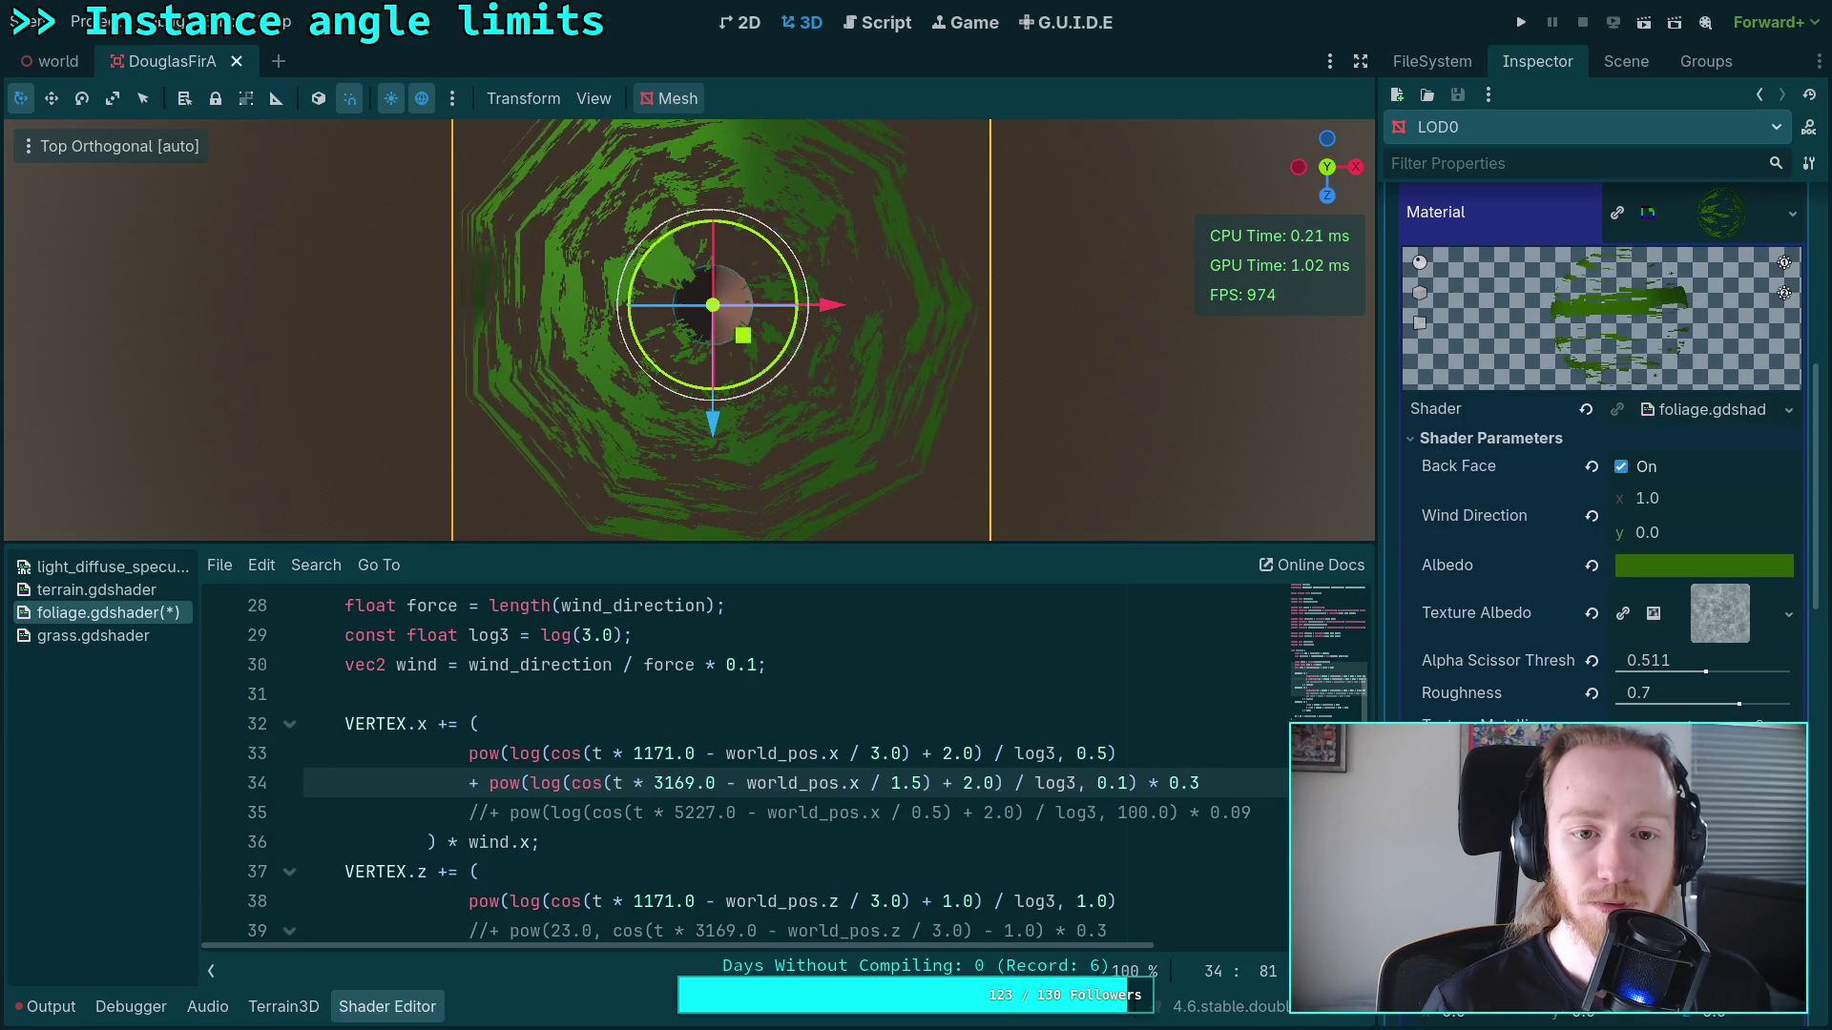
pyautogui.moveTo(1205, 782); pyautogui.dragTo(1095, 782)
pyautogui.write('2.0')
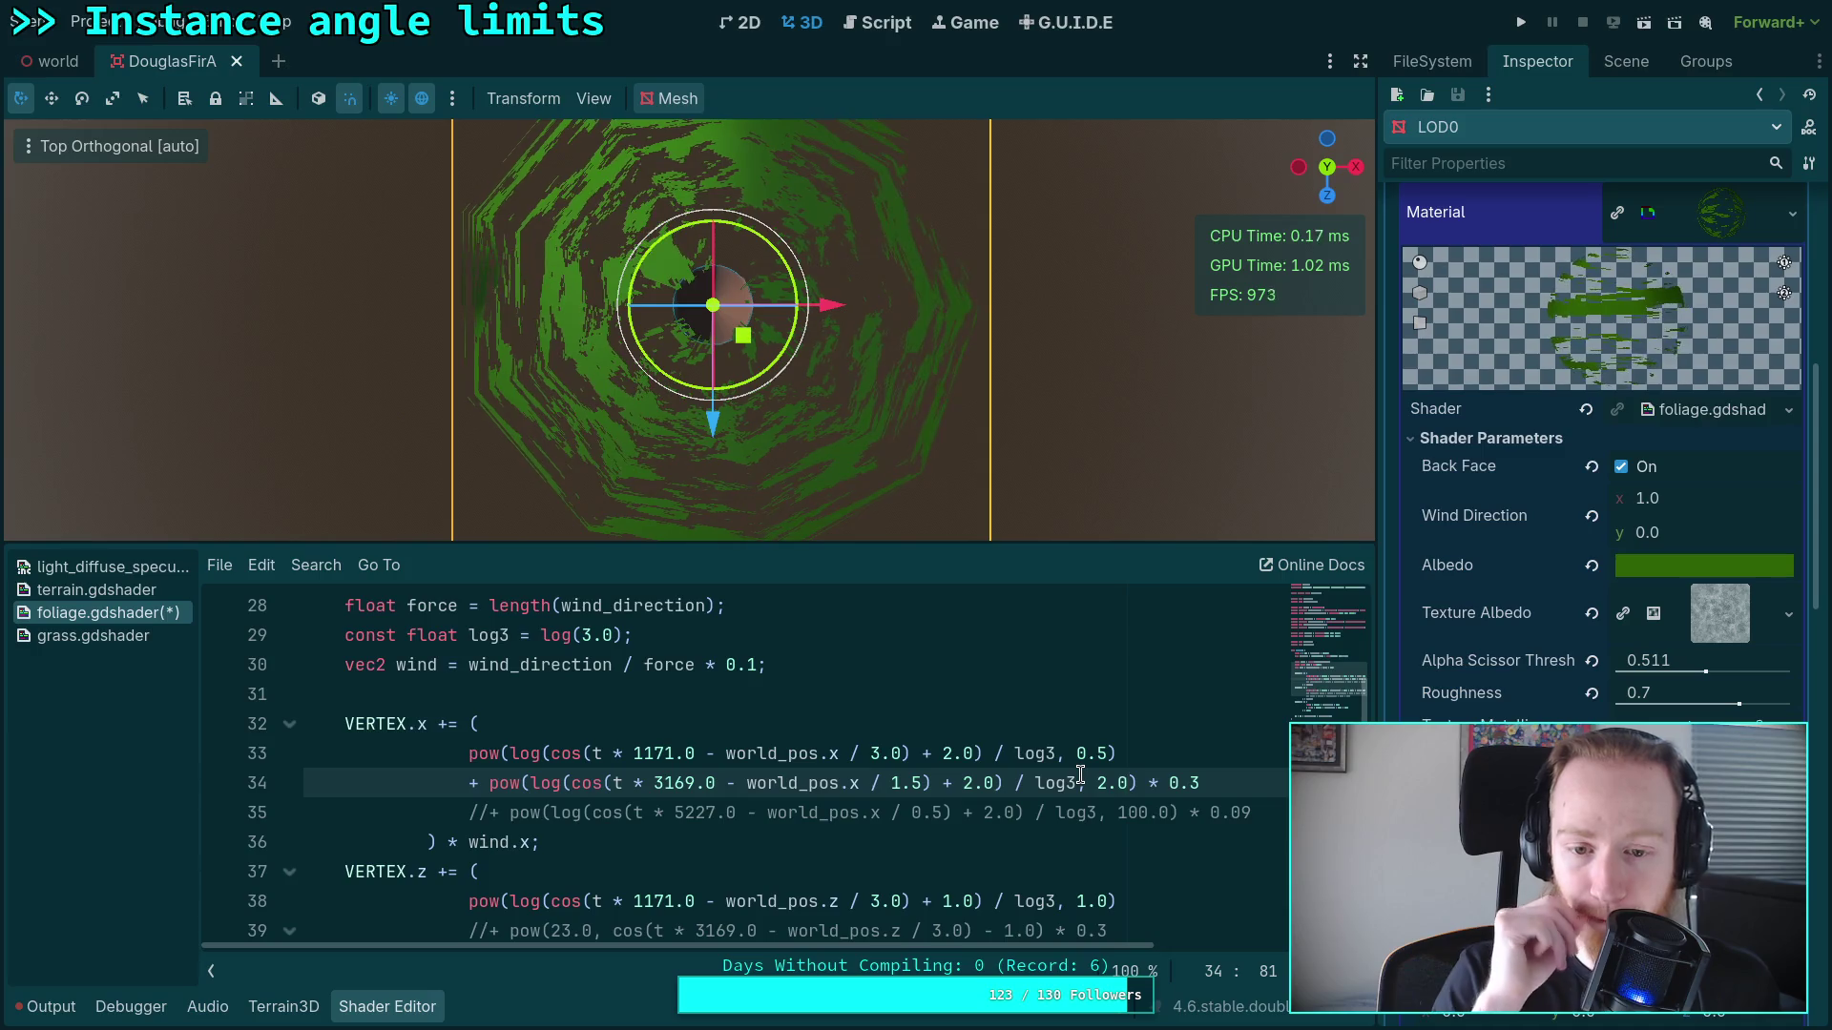
pyautogui.doubleClick(479, 756)
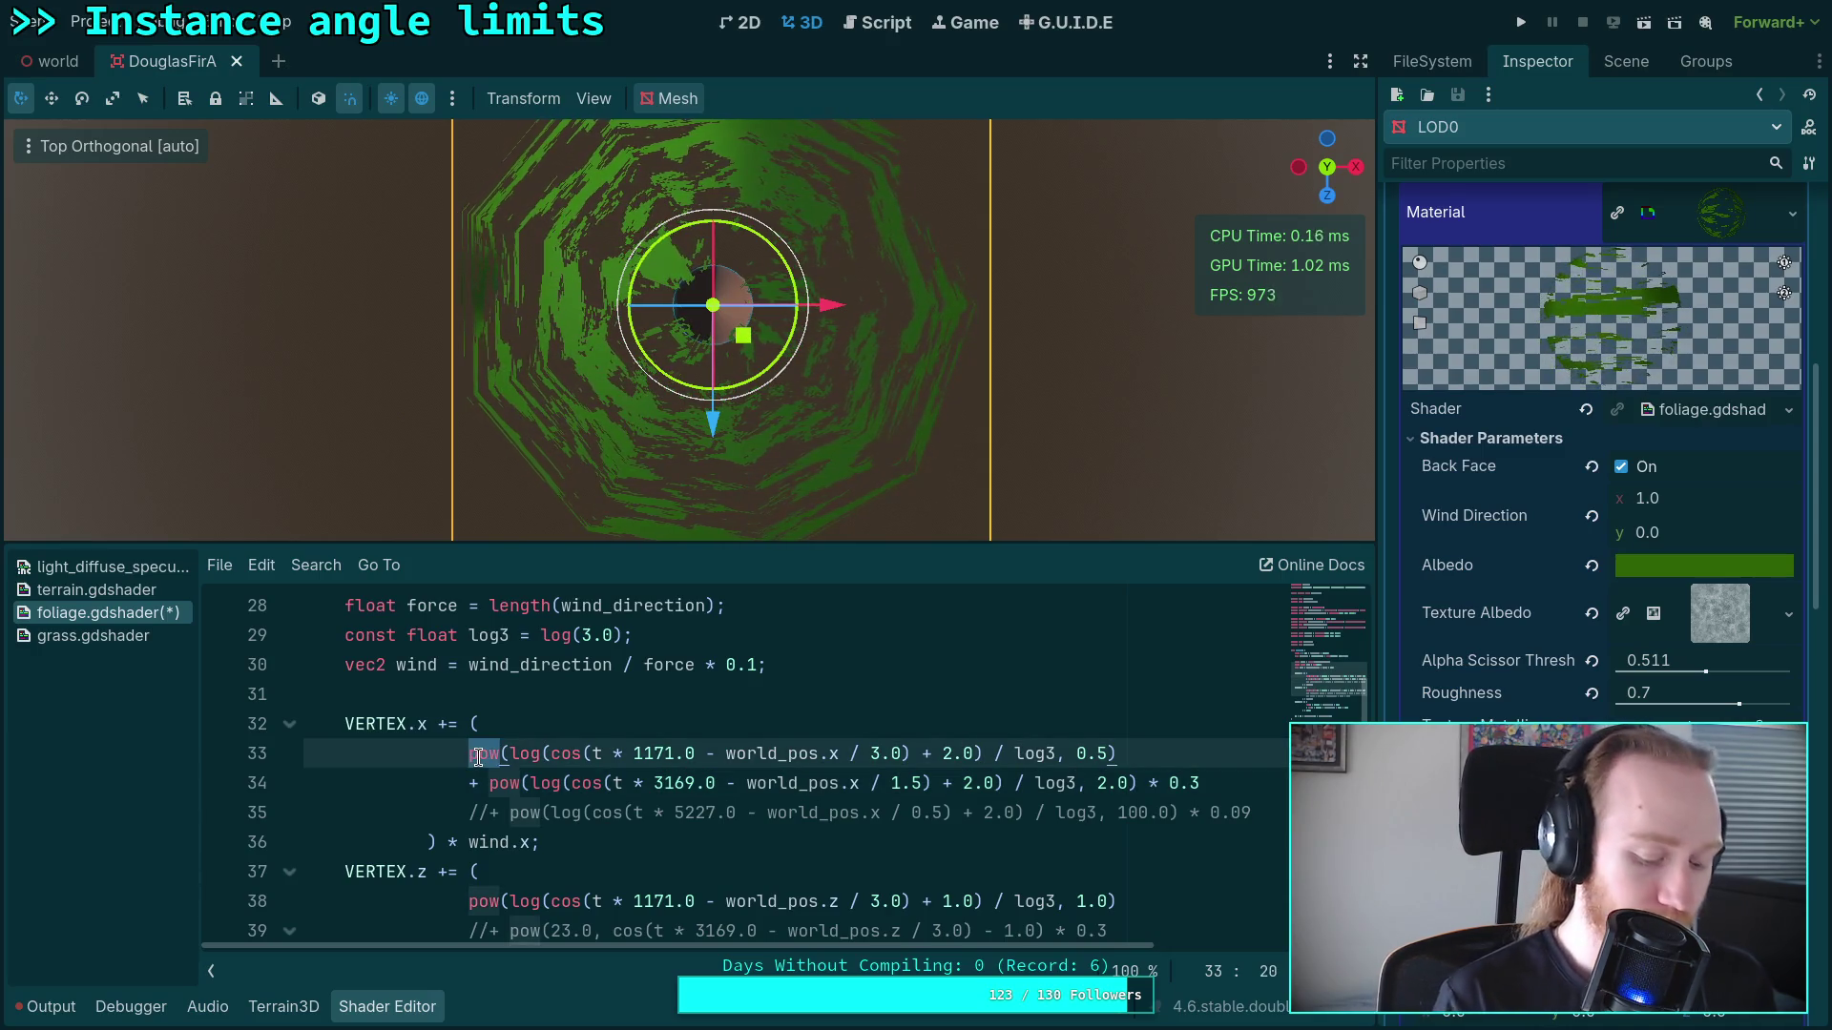
# Step: Replace pow with sqrt on line 33 and drop the leftover 0.5 exponent argument
pyautogui.write('sqrt')
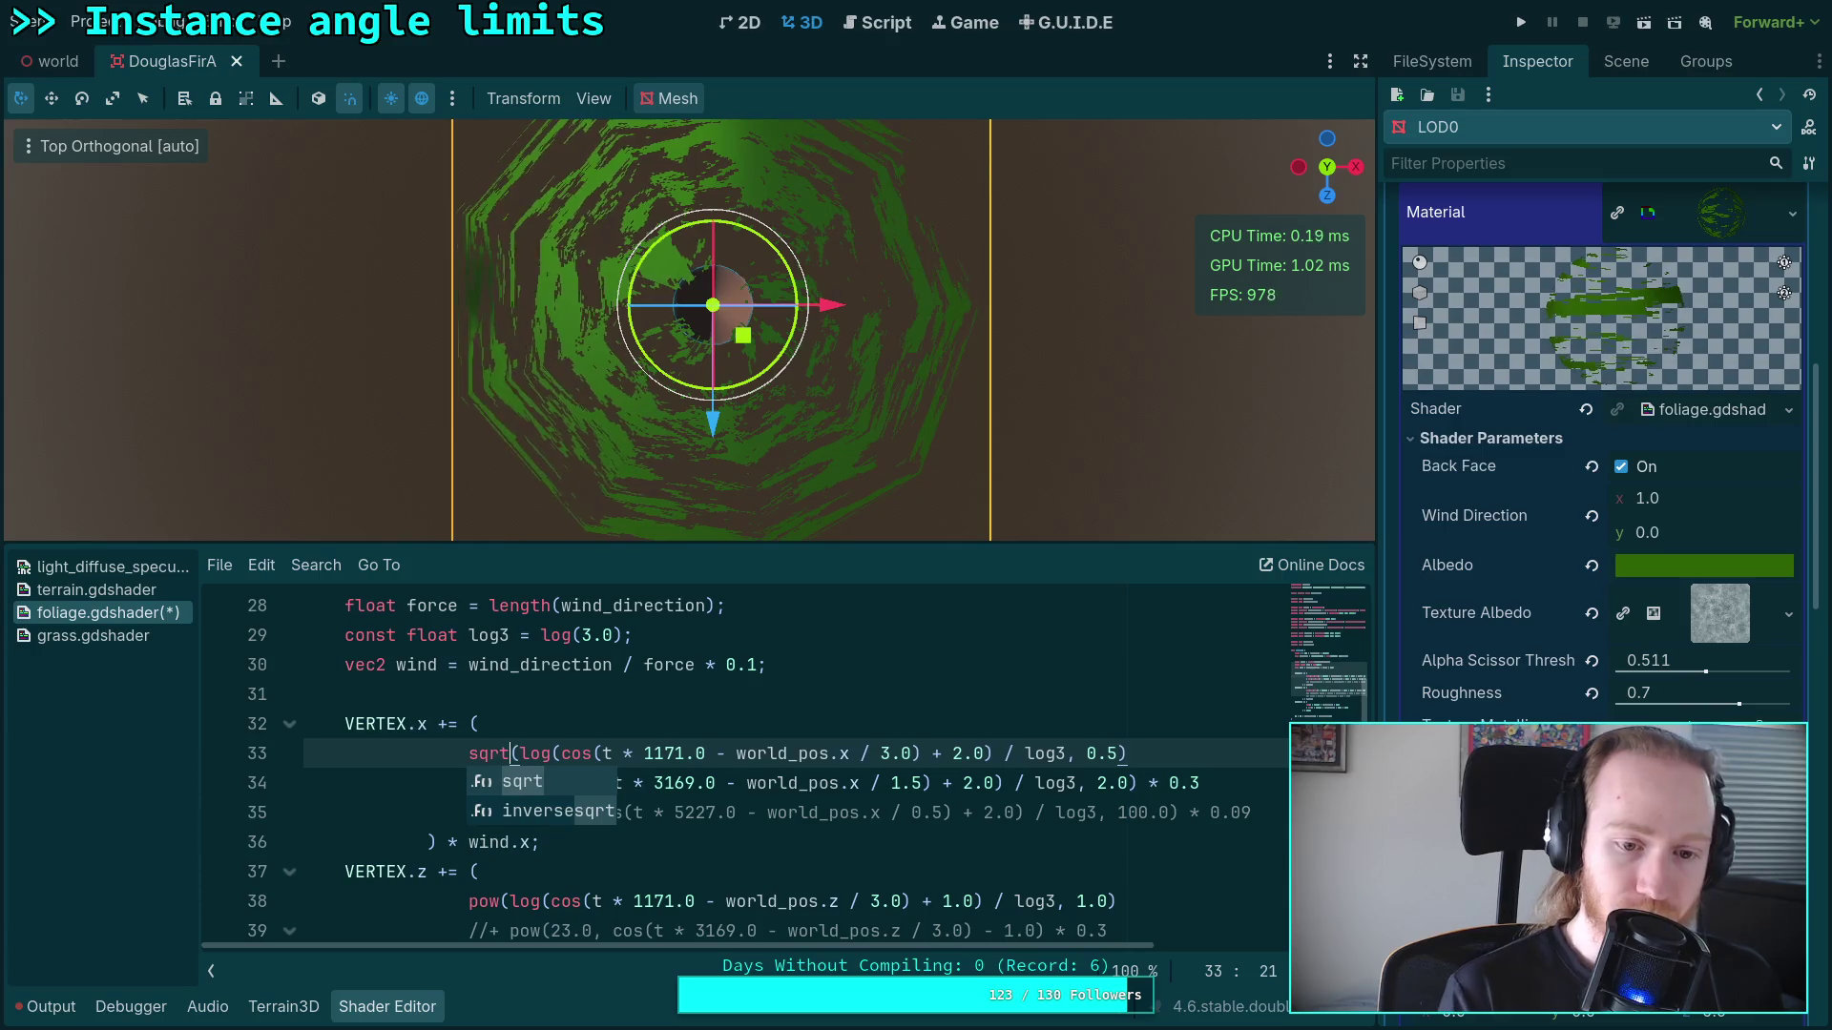
pyautogui.click(1065, 760)
pyautogui.moveTo(1065, 760); pyautogui.dragTo(1116, 758)
pyautogui.press('BackSpace')
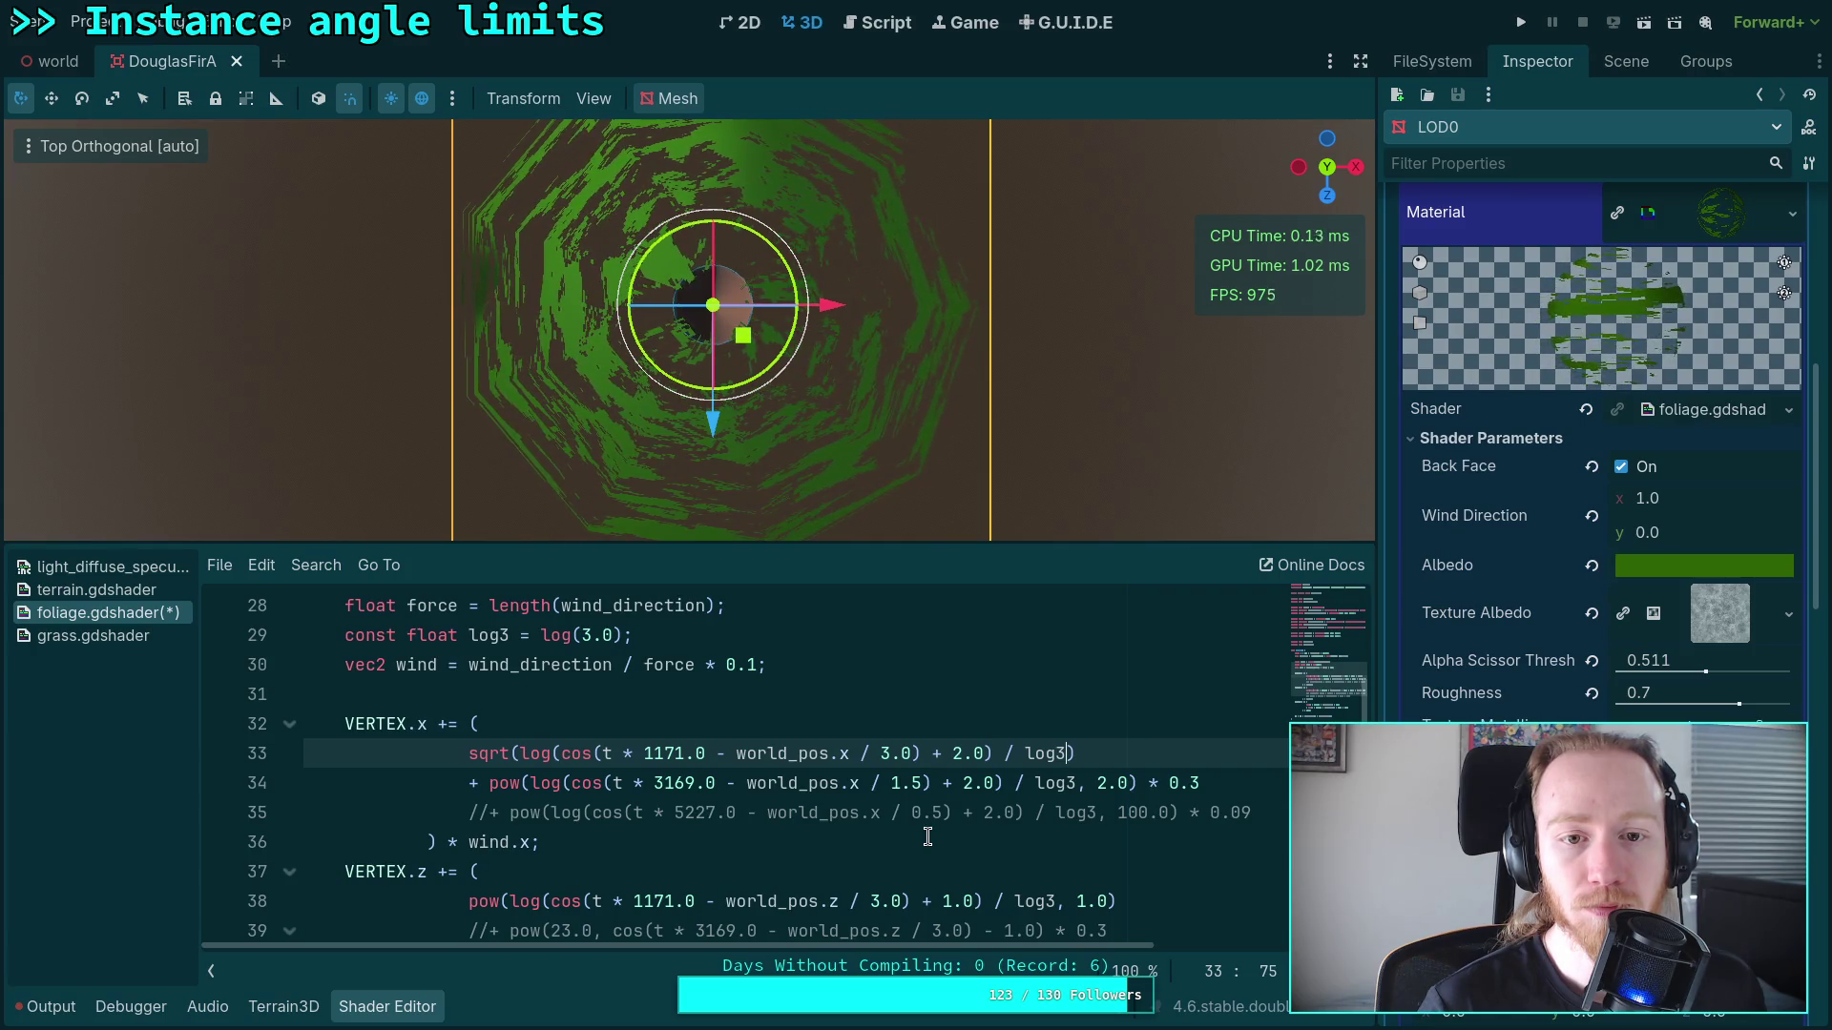
# Step: Comment out the sqrt term on line 33 with //
pyautogui.click(467, 754)
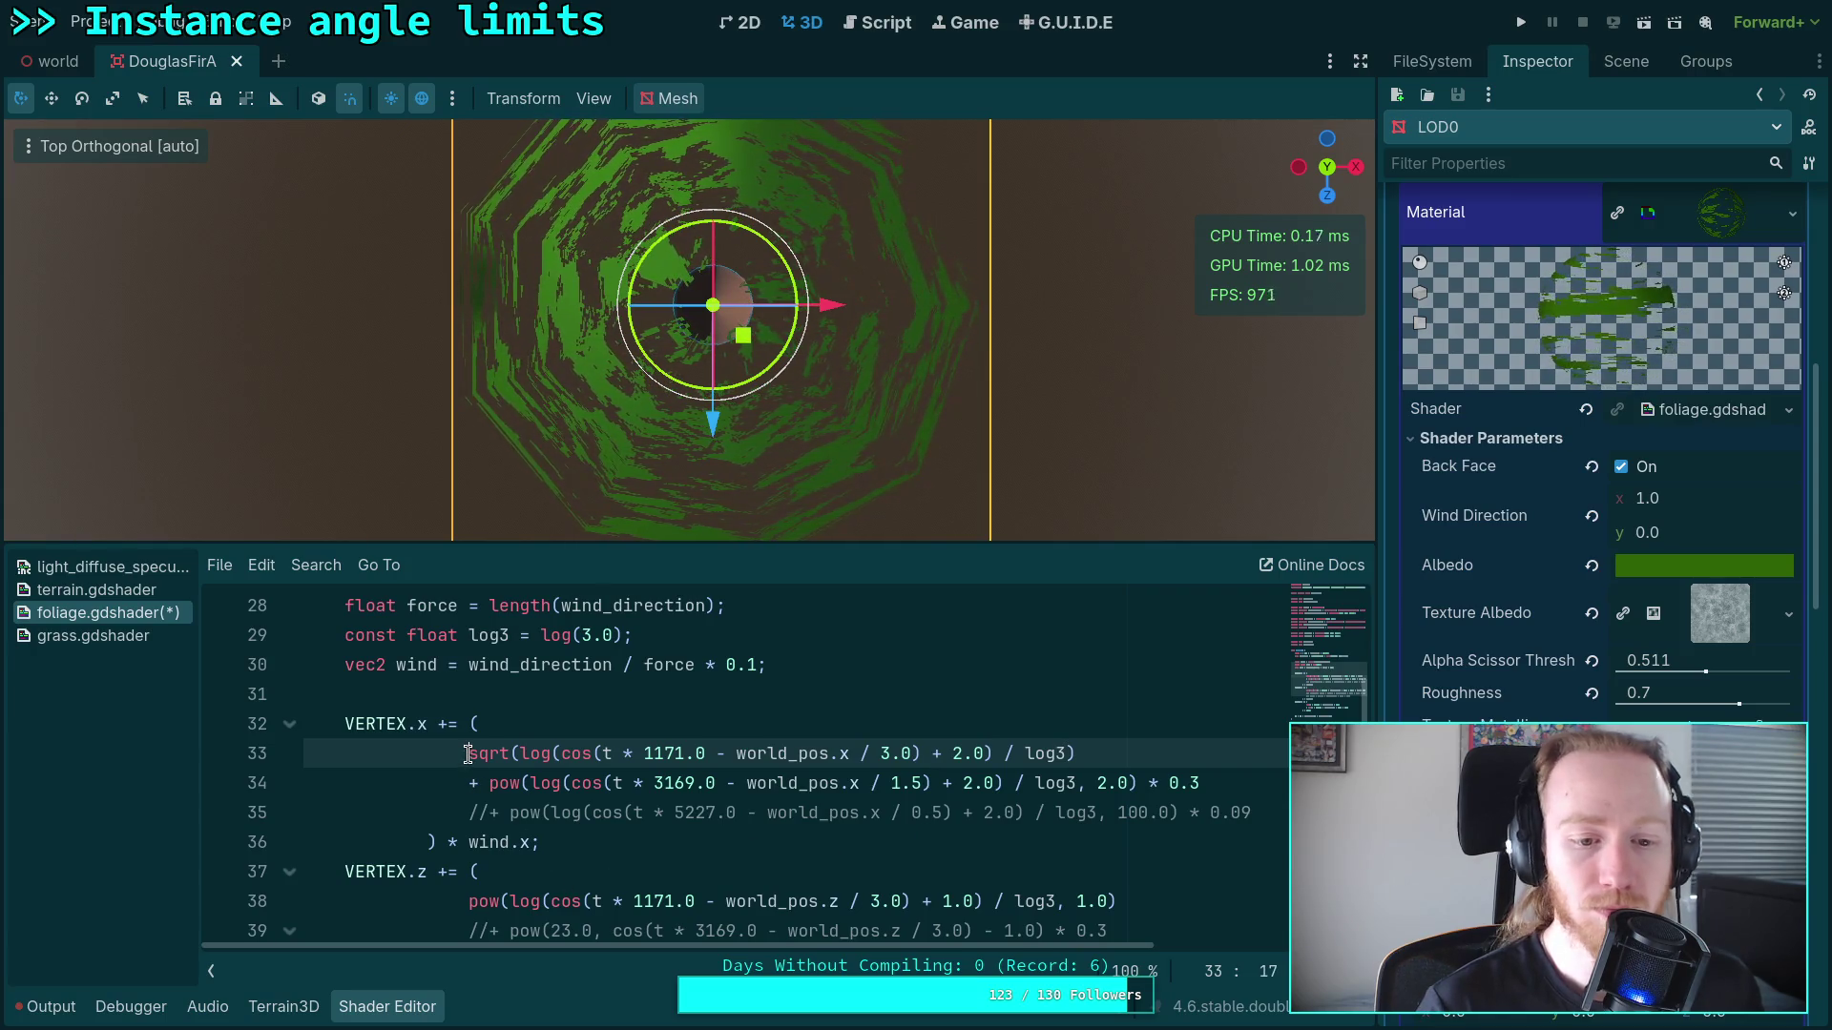
pyautogui.write('//')
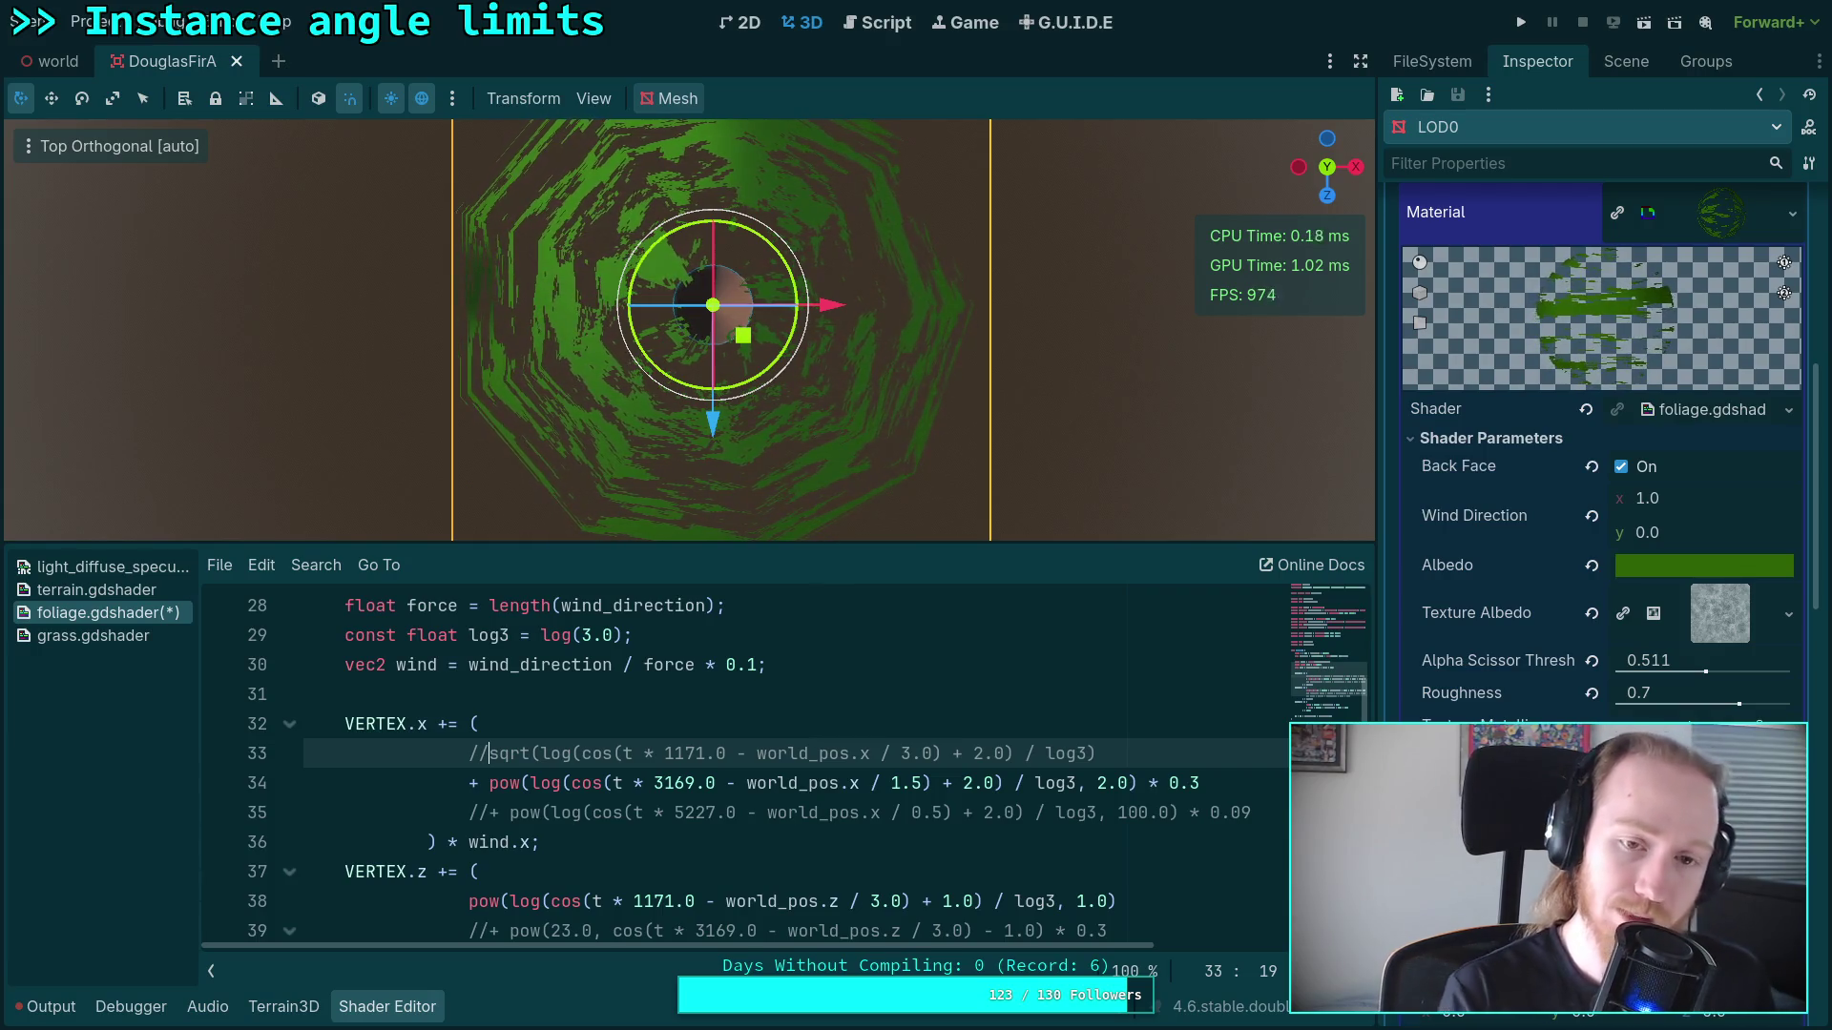
pyautogui.press('super+Right')
pyautogui.press('super+Right')
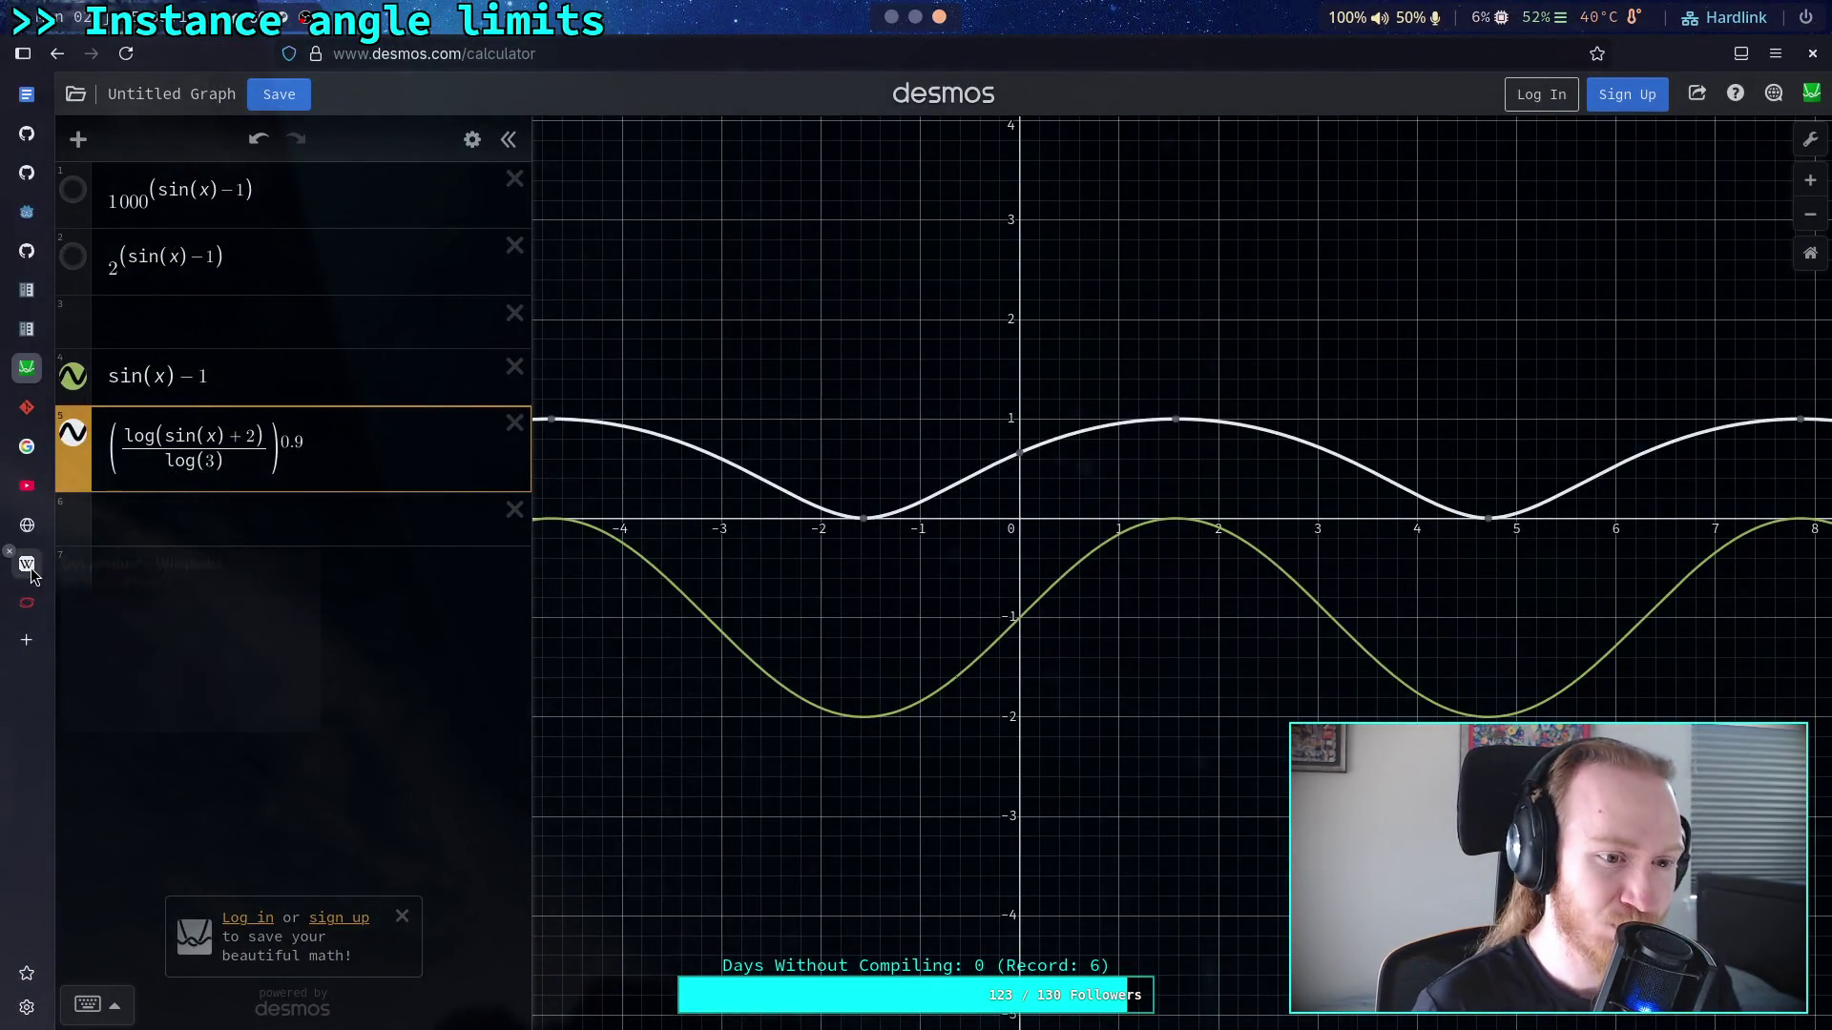
# Step: Page back to the first page of the online prime numbers list, primes up to 1223
pyautogui.click(29, 527)
pyautogui.click(187, 868)
pyautogui.click(187, 868)
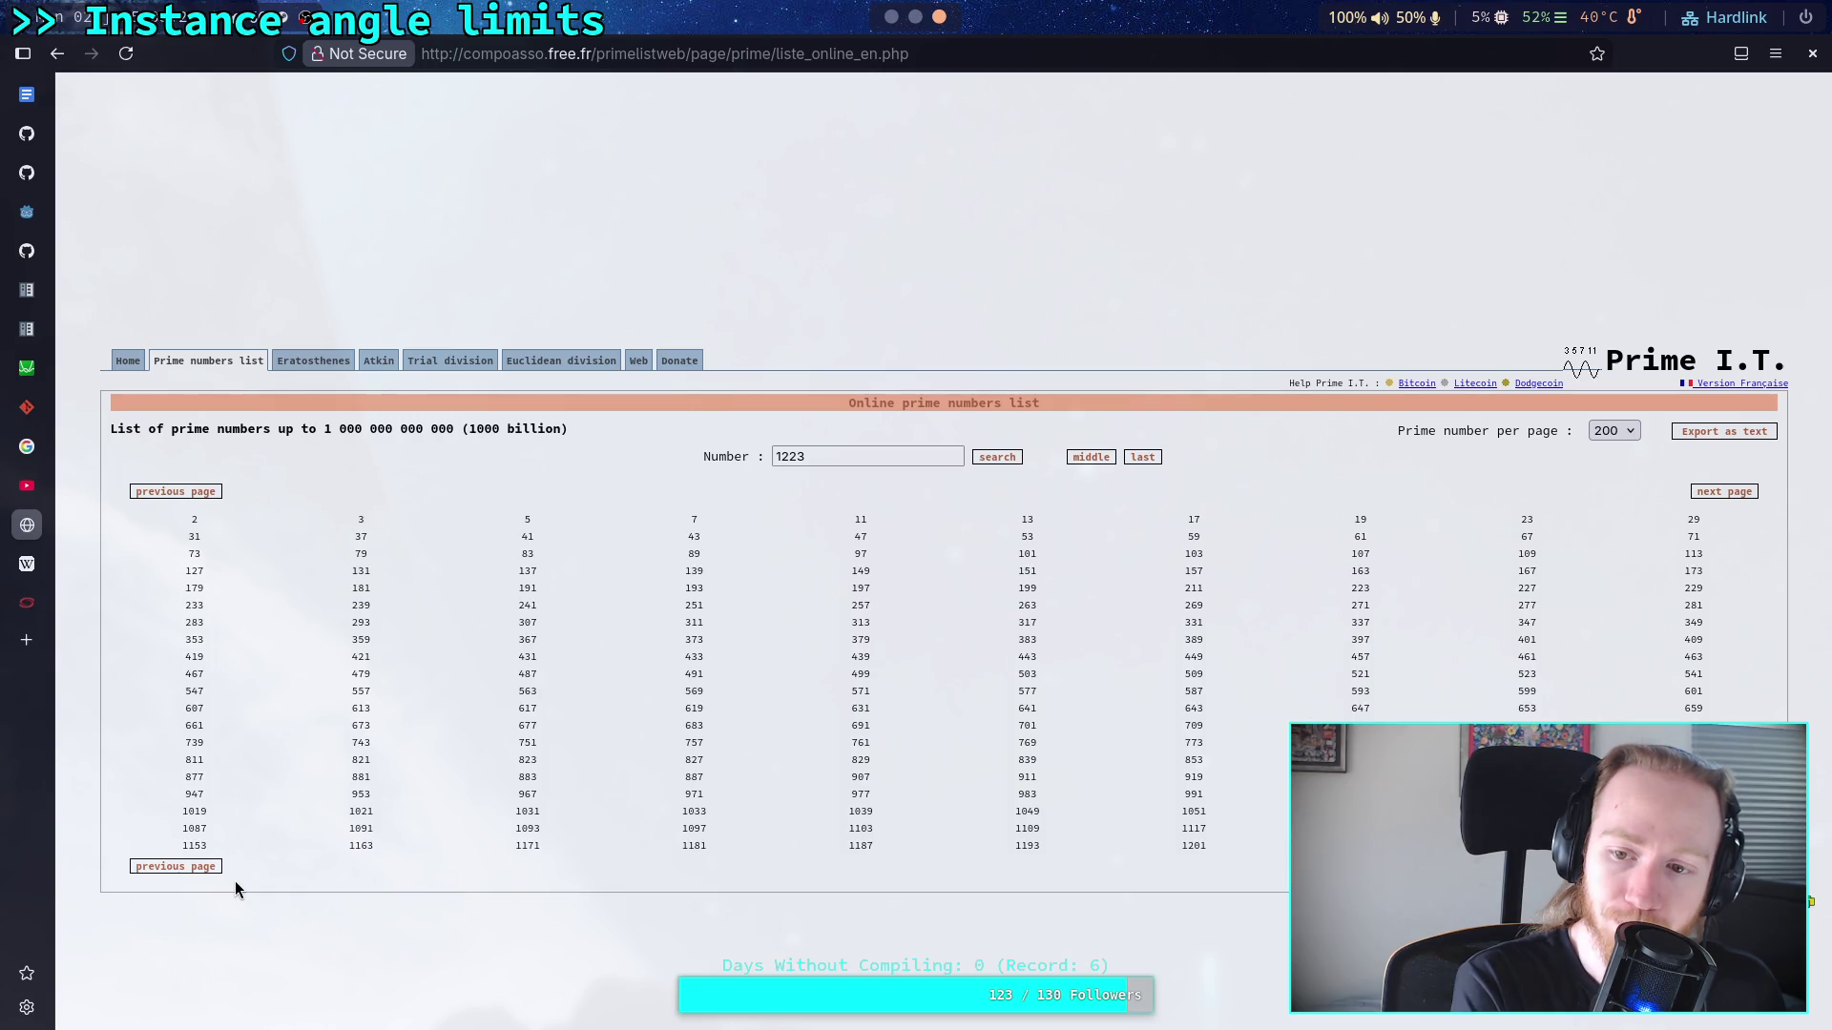
pyautogui.hotkey('alt', 'Tab')
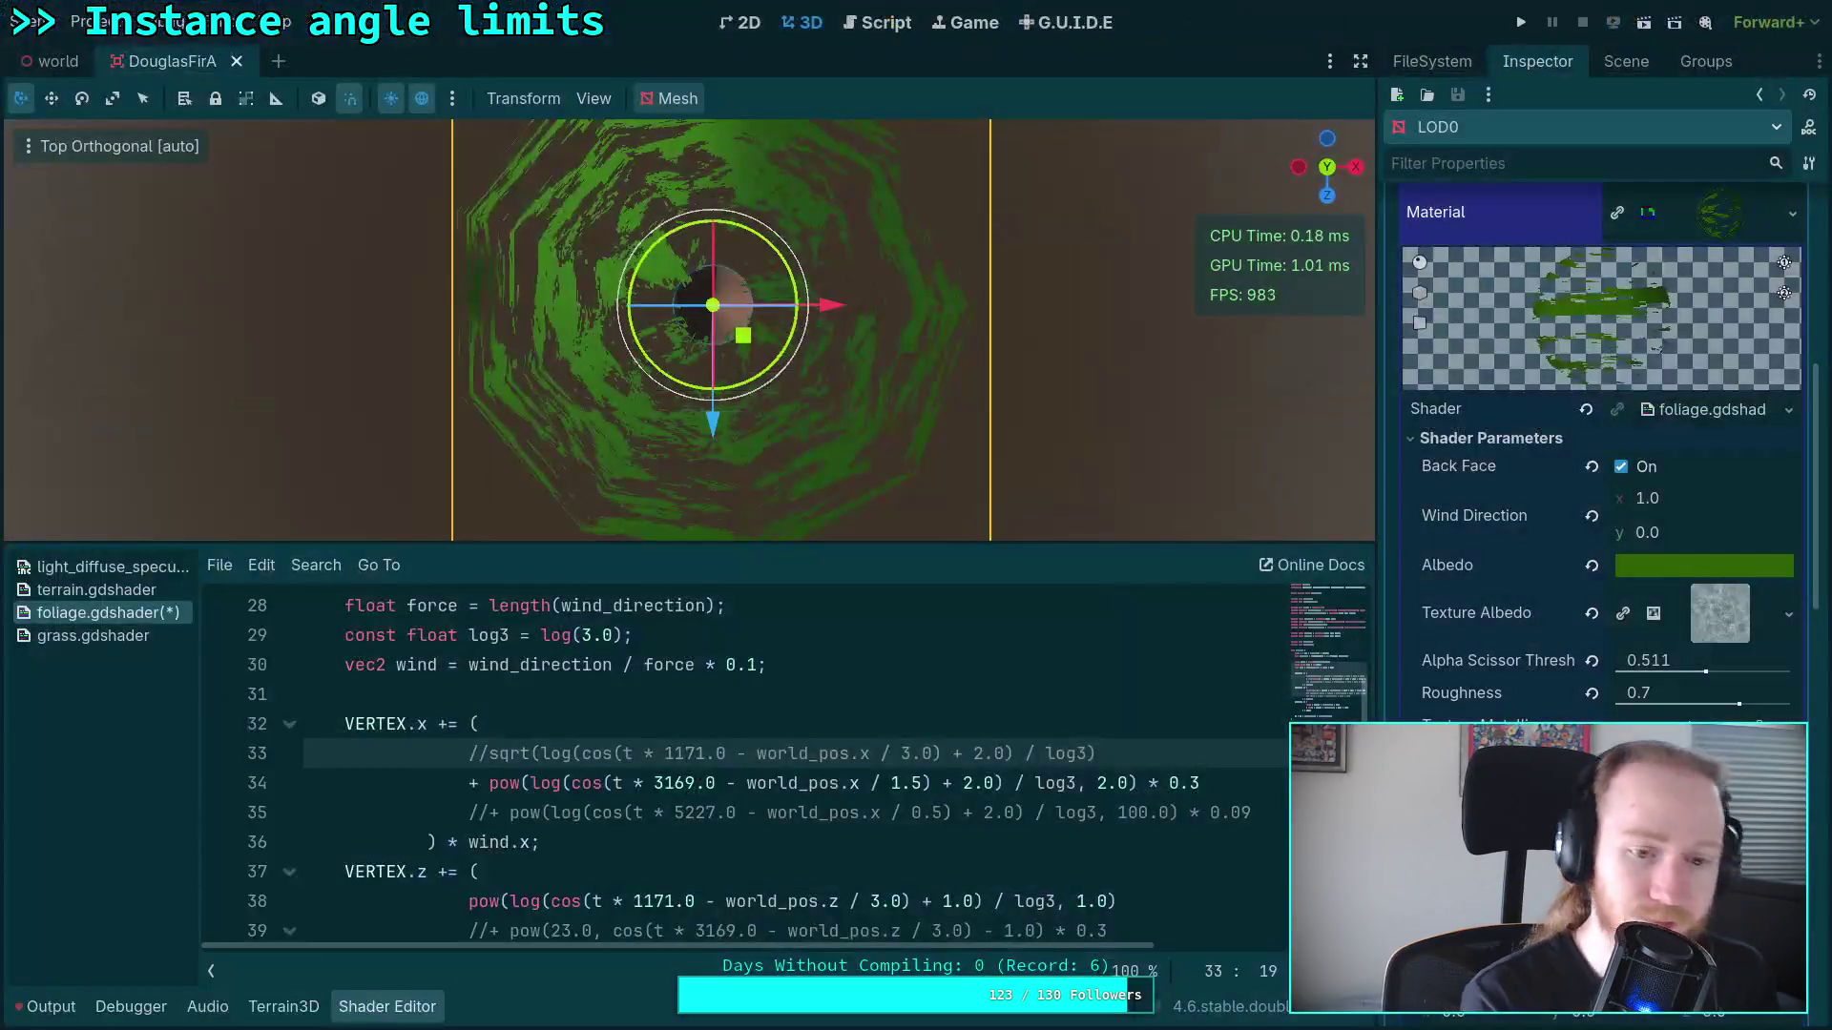
# Step: Set line 34's frequency to 523 and its multiplier to 0.9
pyautogui.doubleClick(667, 782)
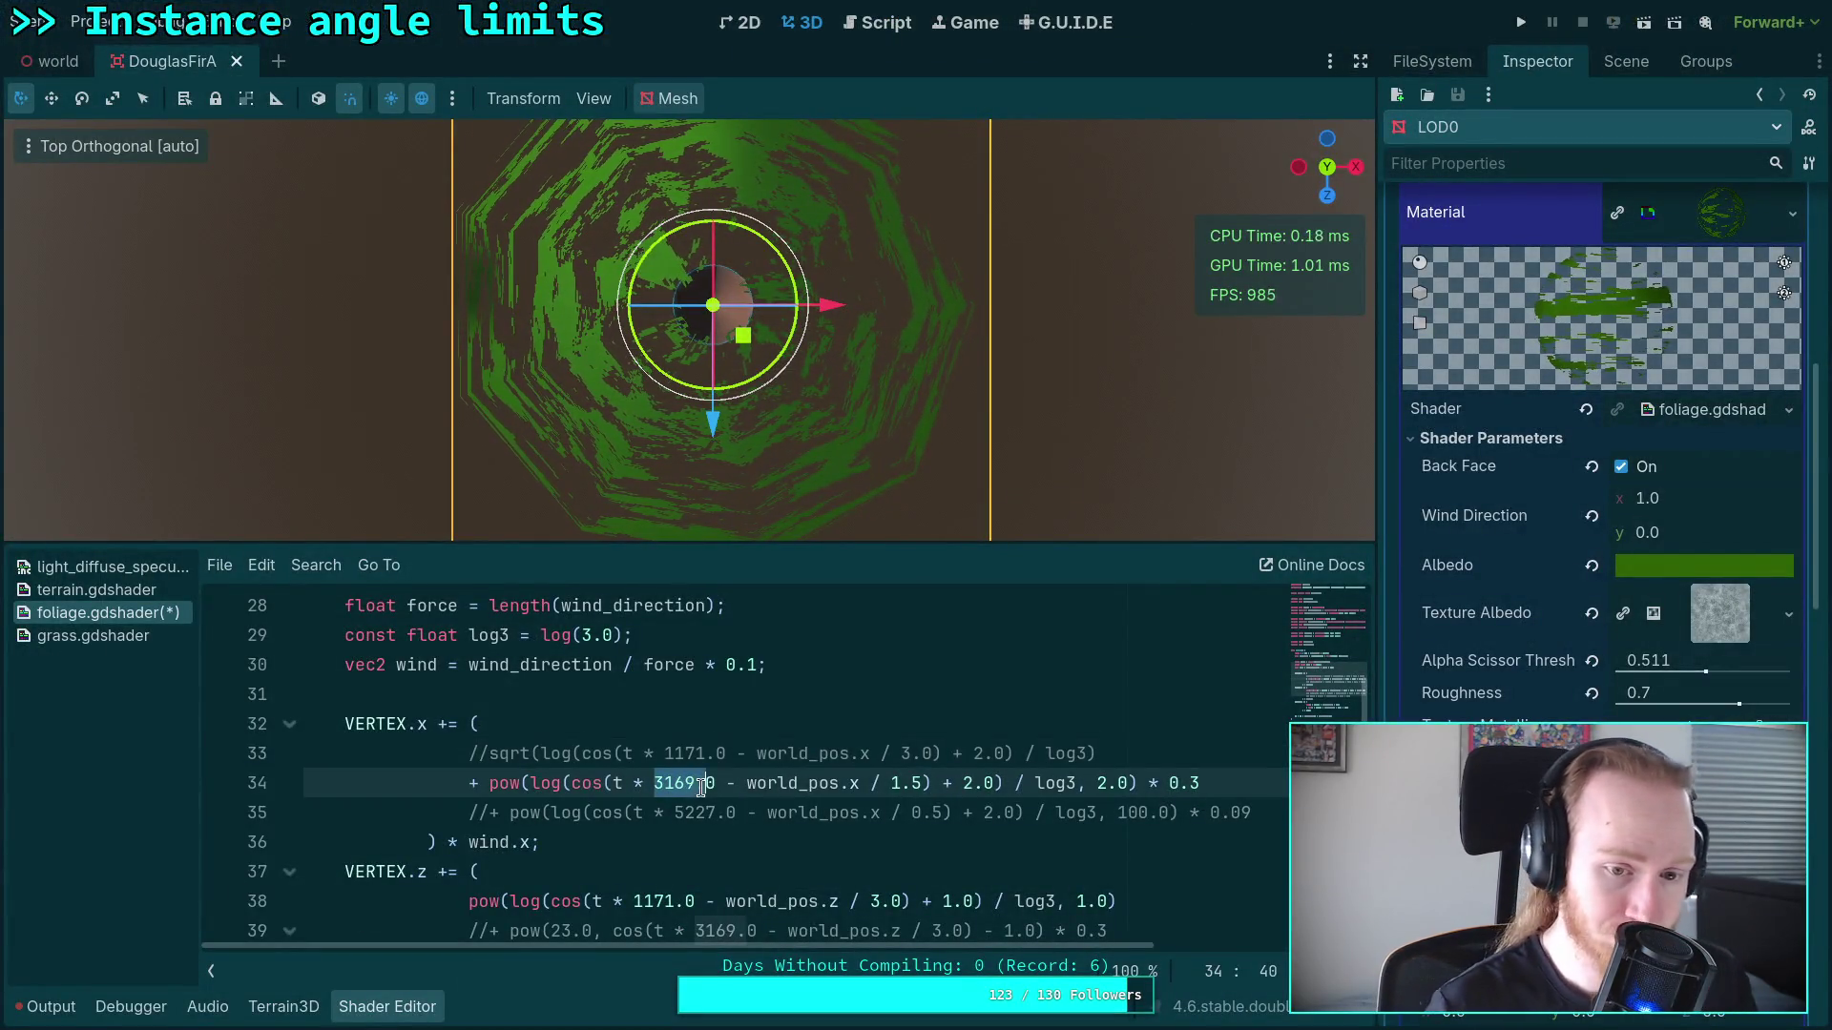
pyautogui.write('523')
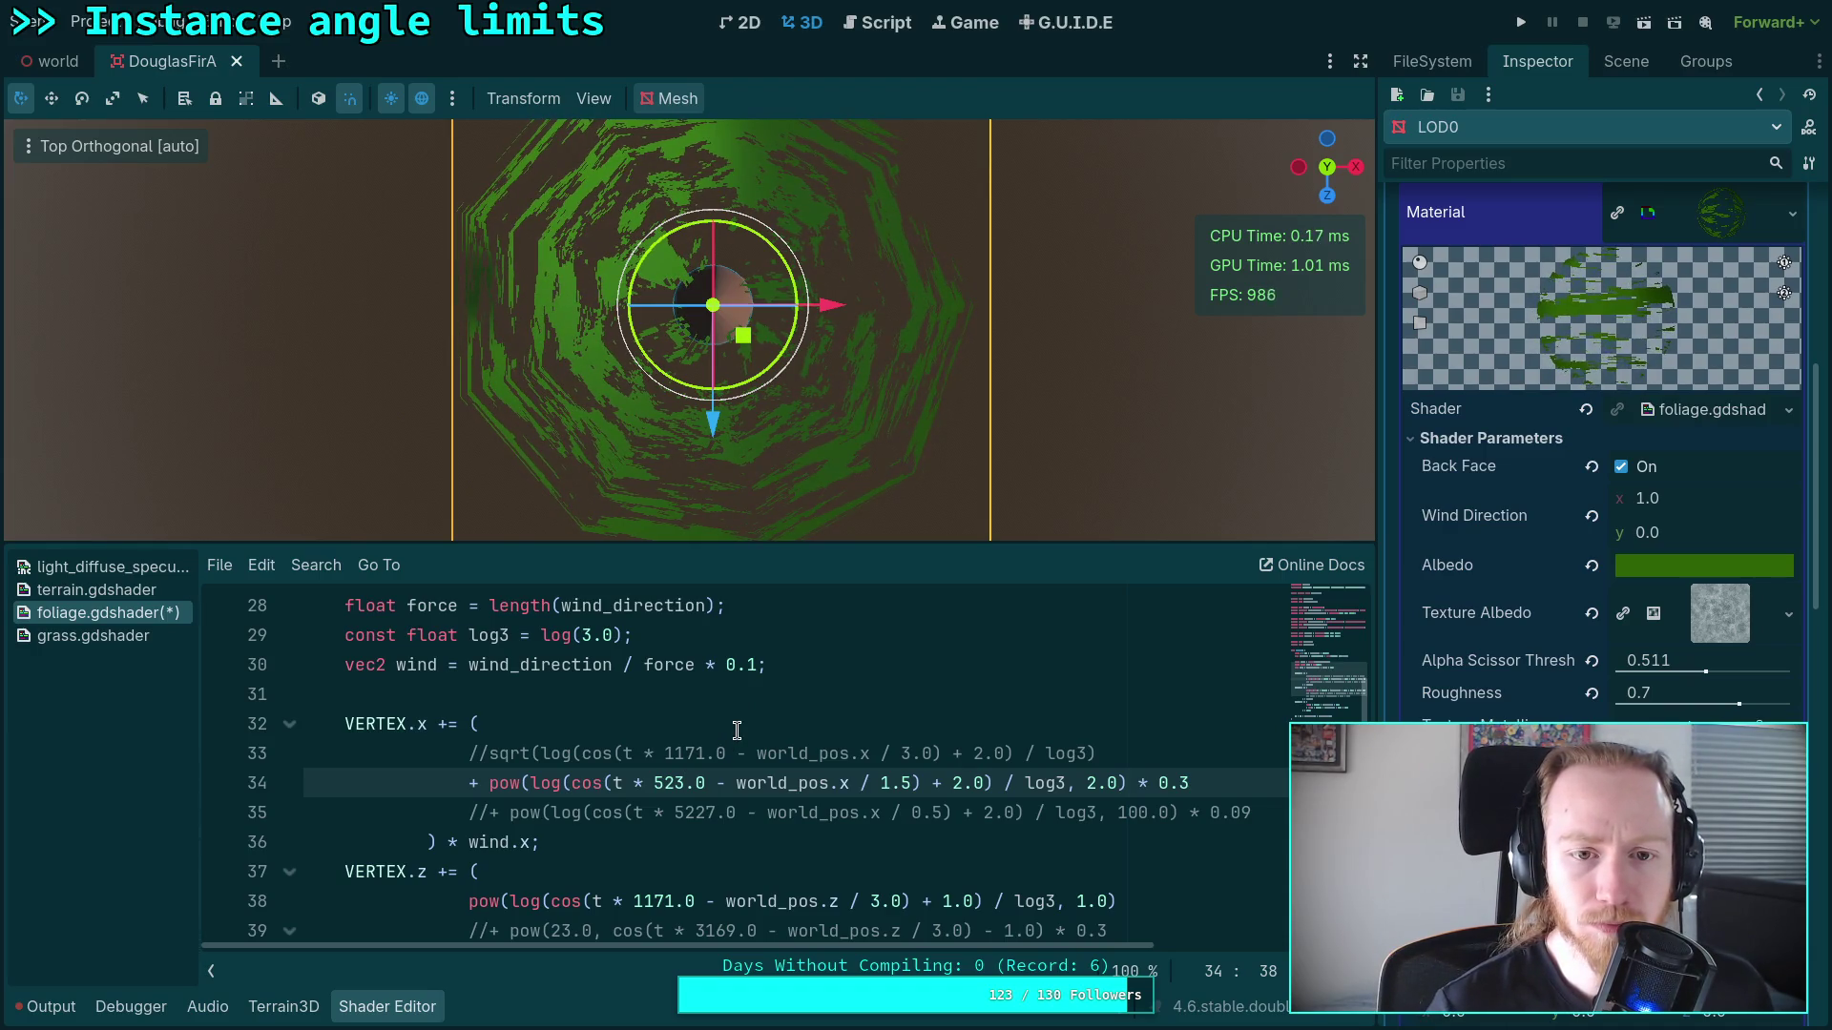
pyautogui.press('End')
pyautogui.press('BackSpace')
pyautogui.write('9')
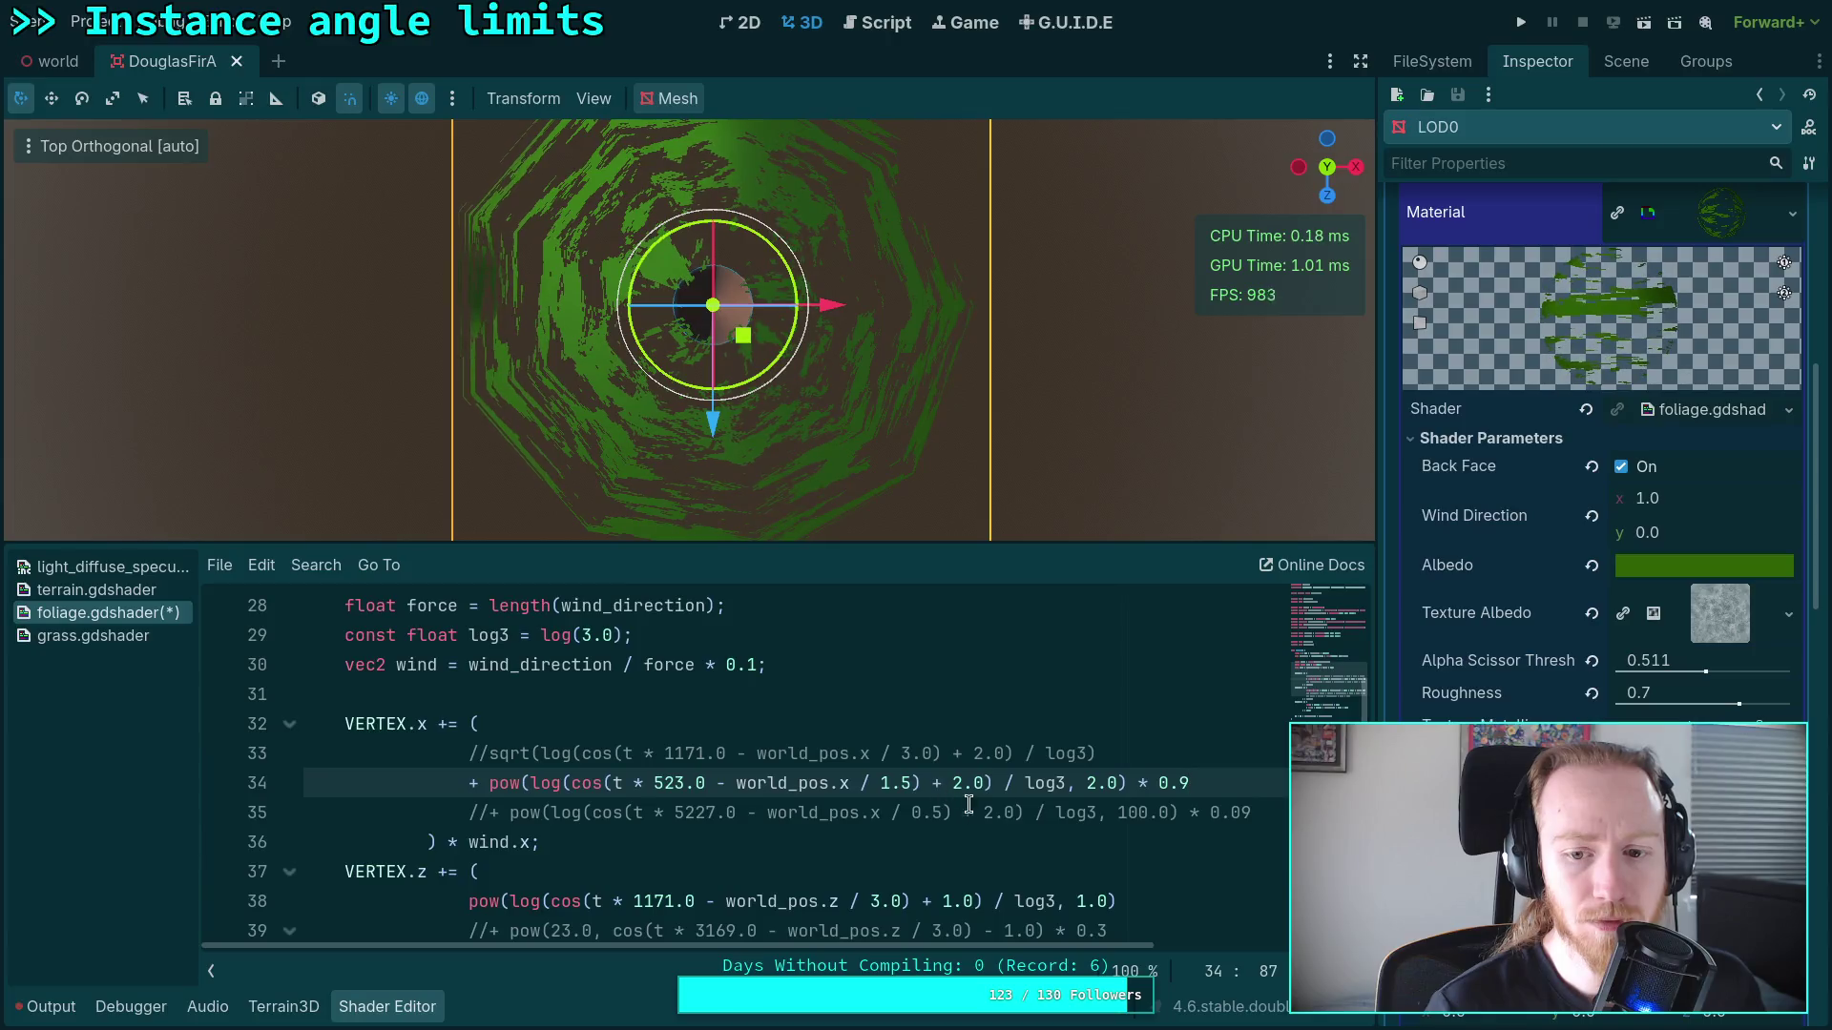
# Step: Try a pow exponent of 10.0 on line 34, then settle on 0.7
pyautogui.doubleClick(1094, 783)
pyautogui.write('1')
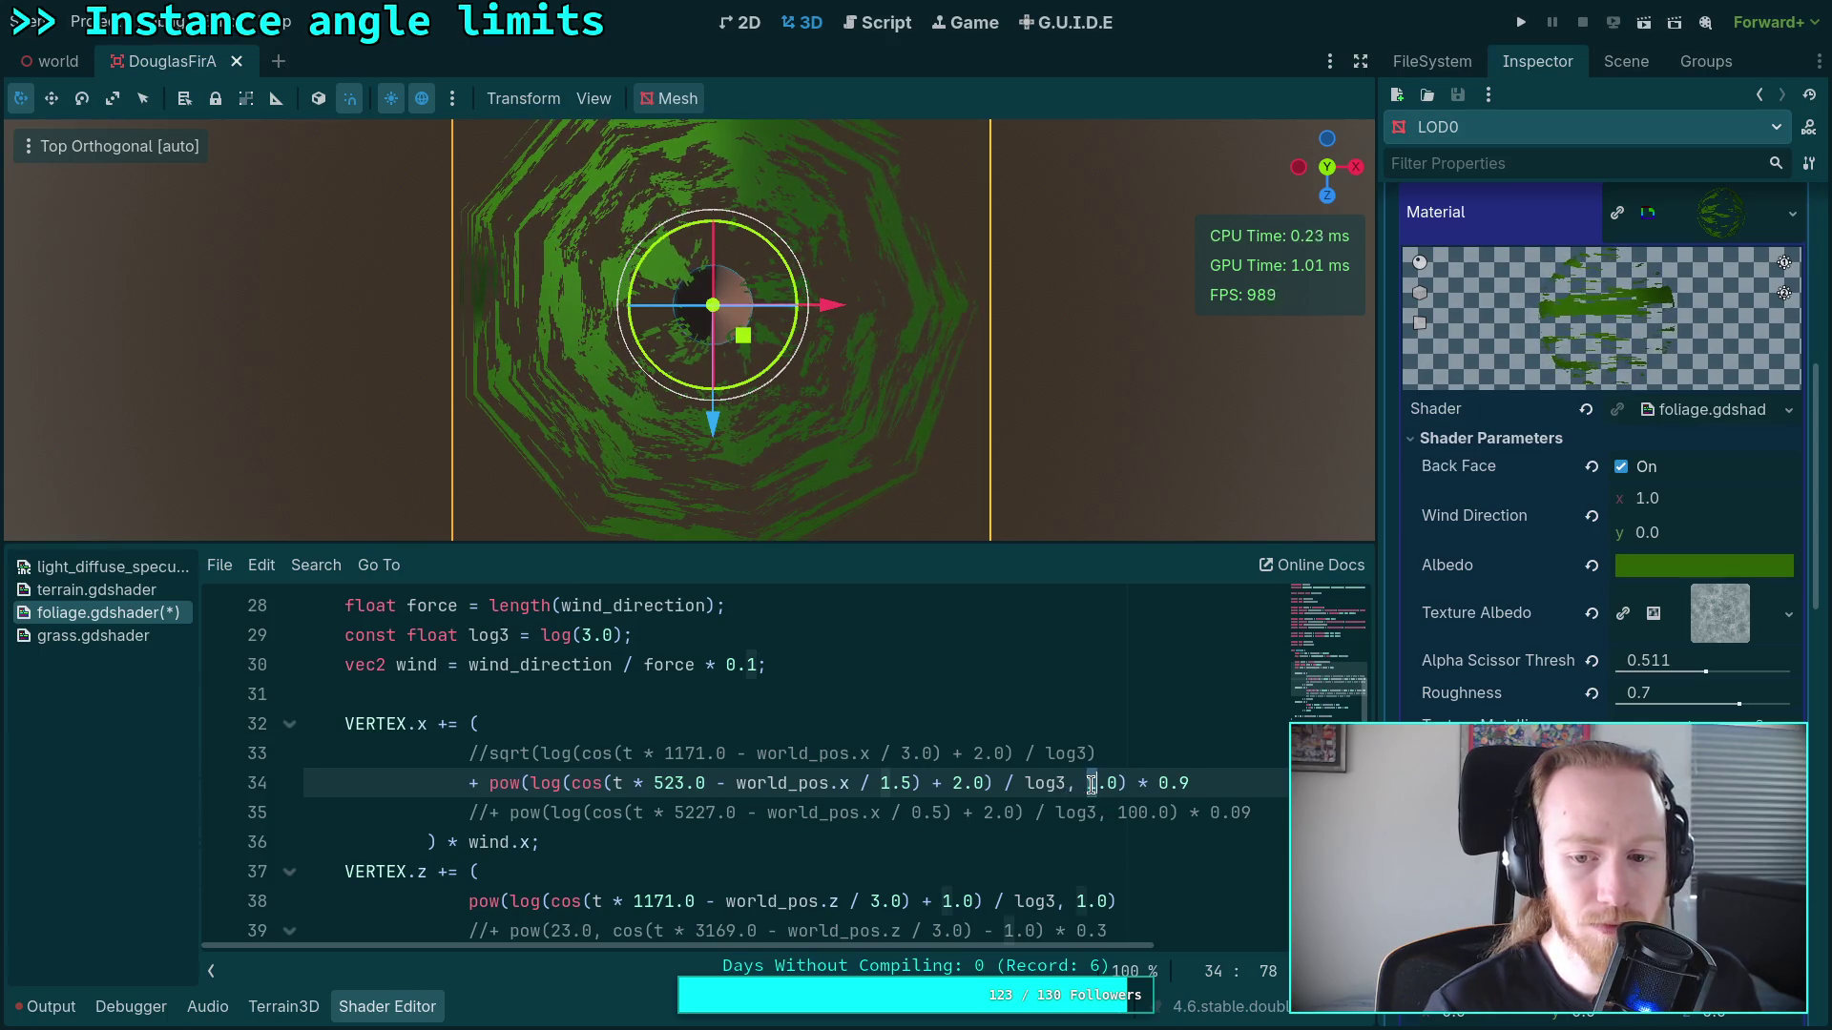
pyautogui.write('0')
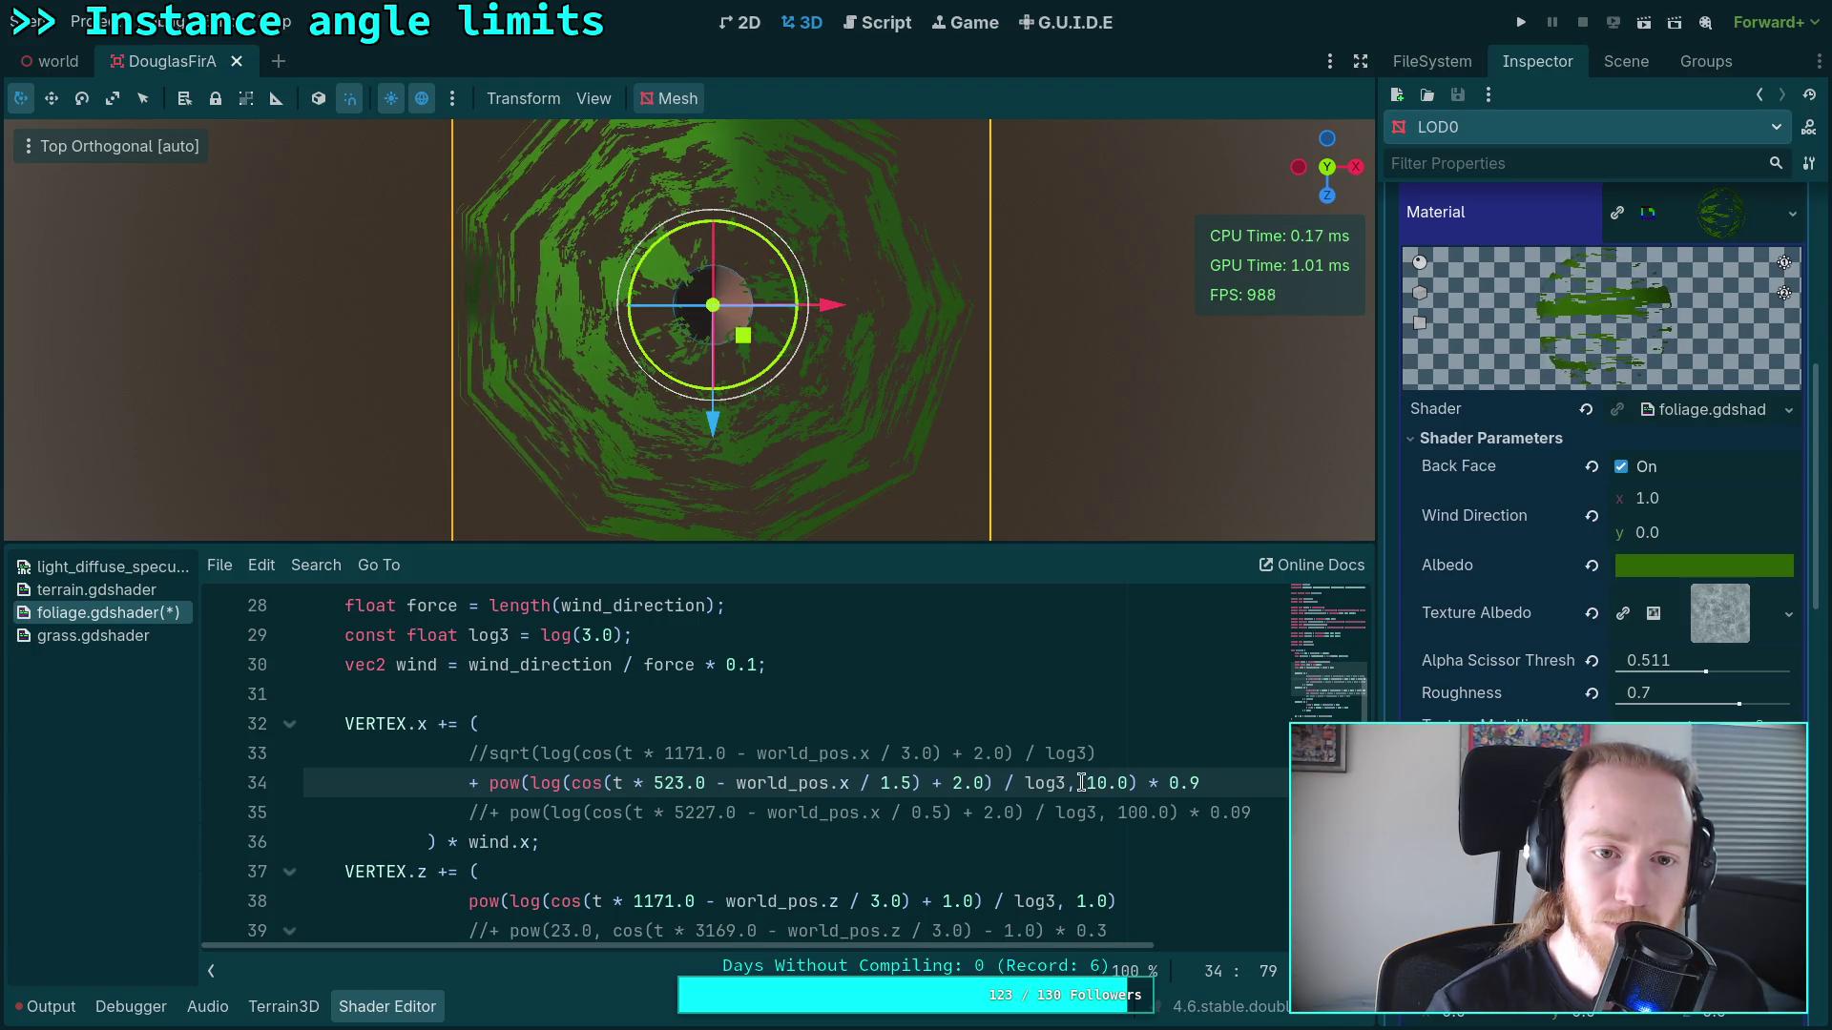
pyautogui.moveTo(1088, 782); pyautogui.dragTo(1124, 783)
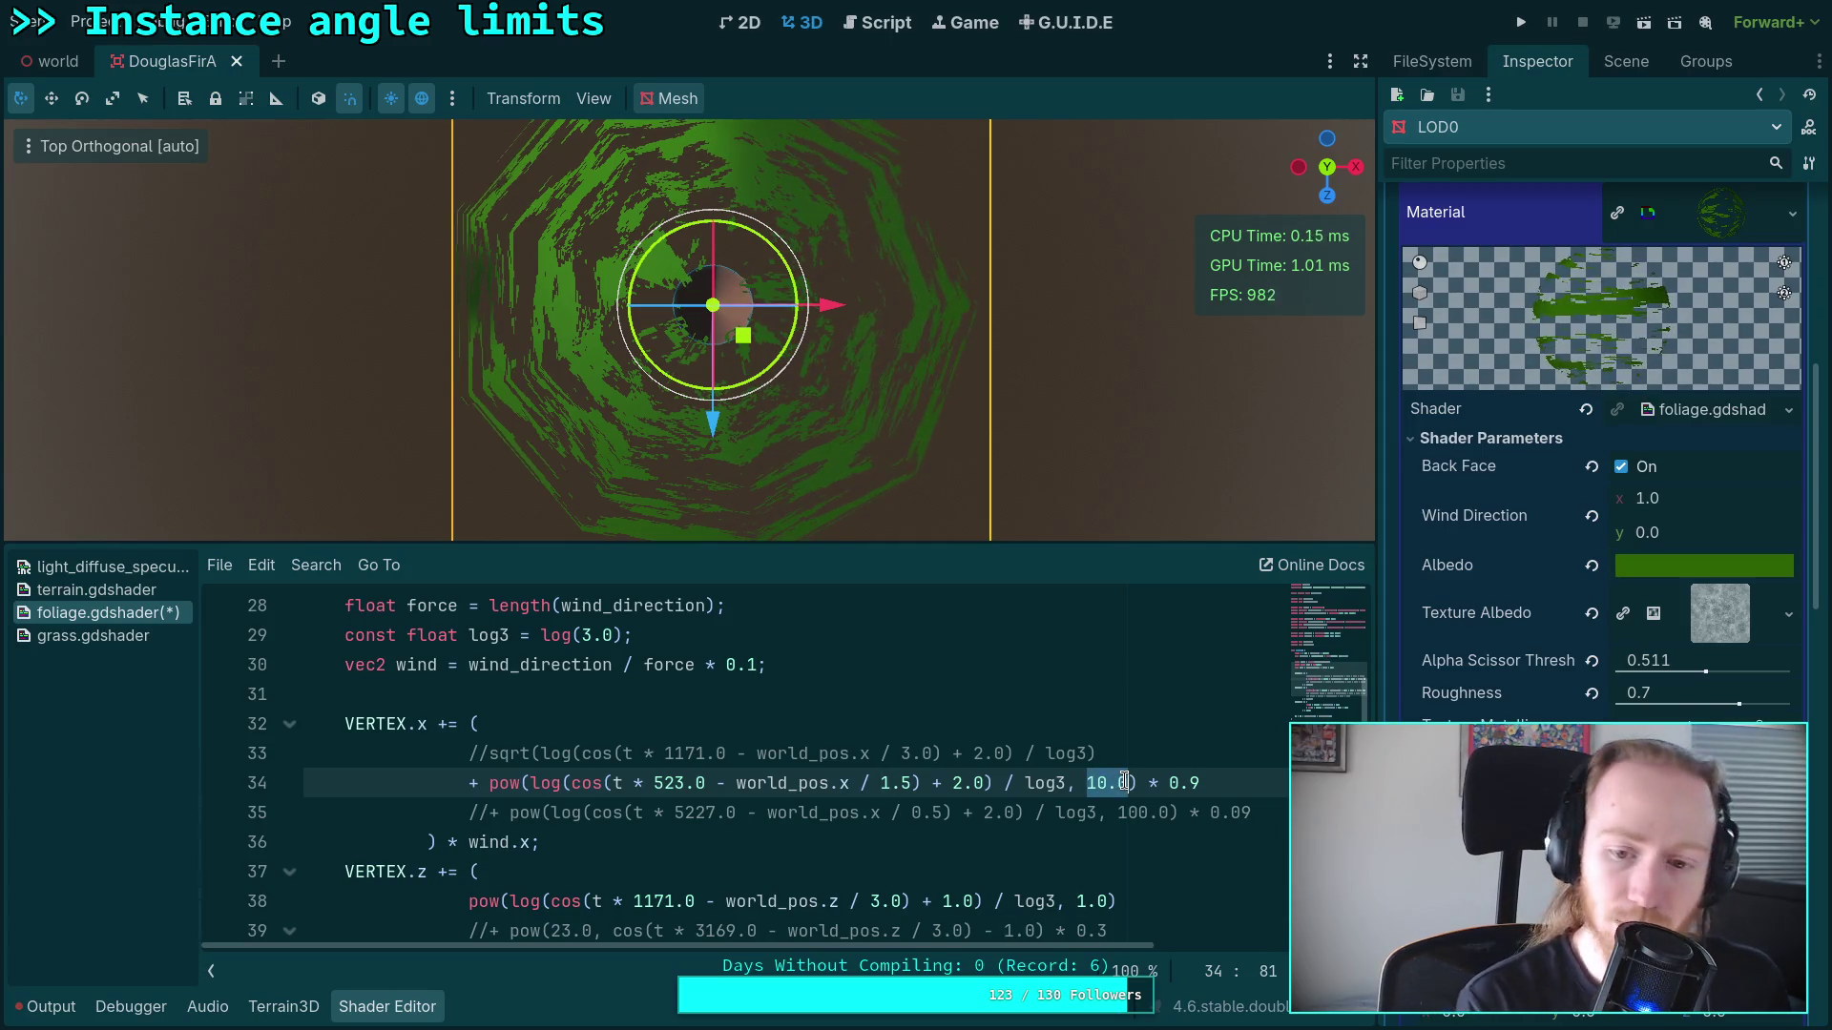
pyautogui.write('0.7')
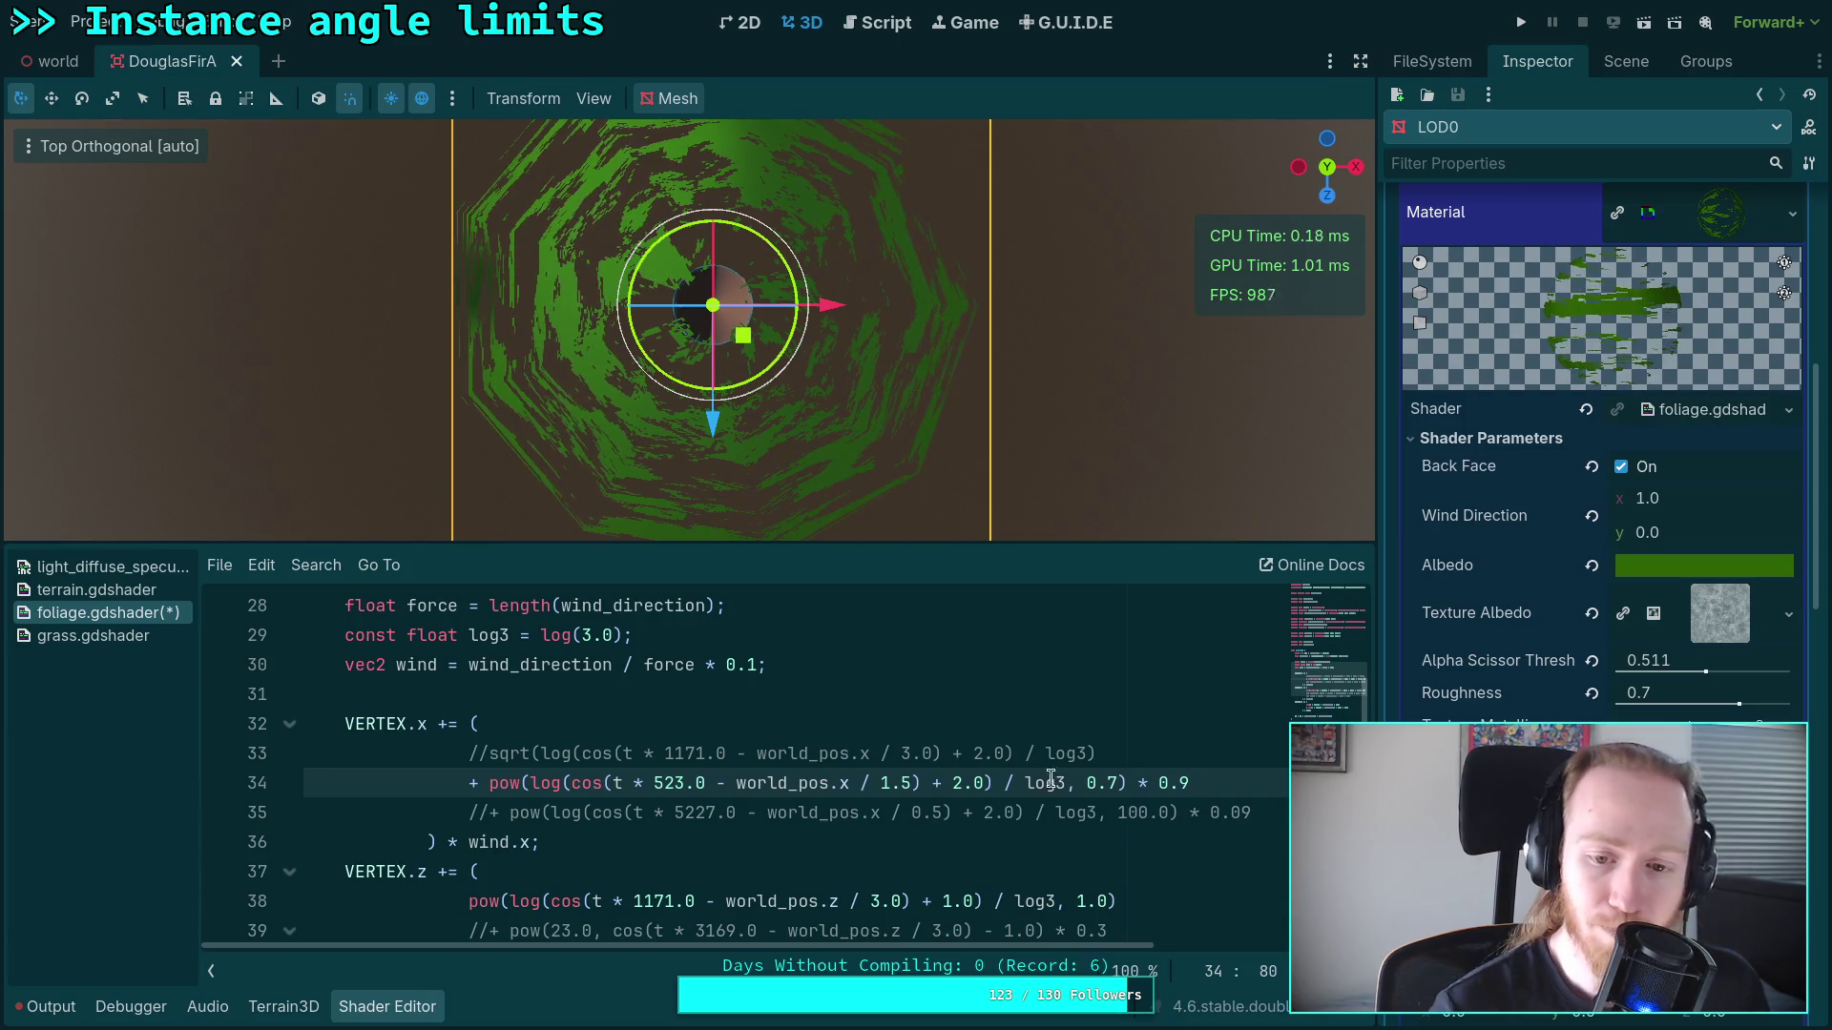
# Step: Change line 34's world_pos.x divisor from 1.5 to 0.5
pyautogui.click(907, 783)
pyautogui.press('BackSpace')
pyautogui.write('0')
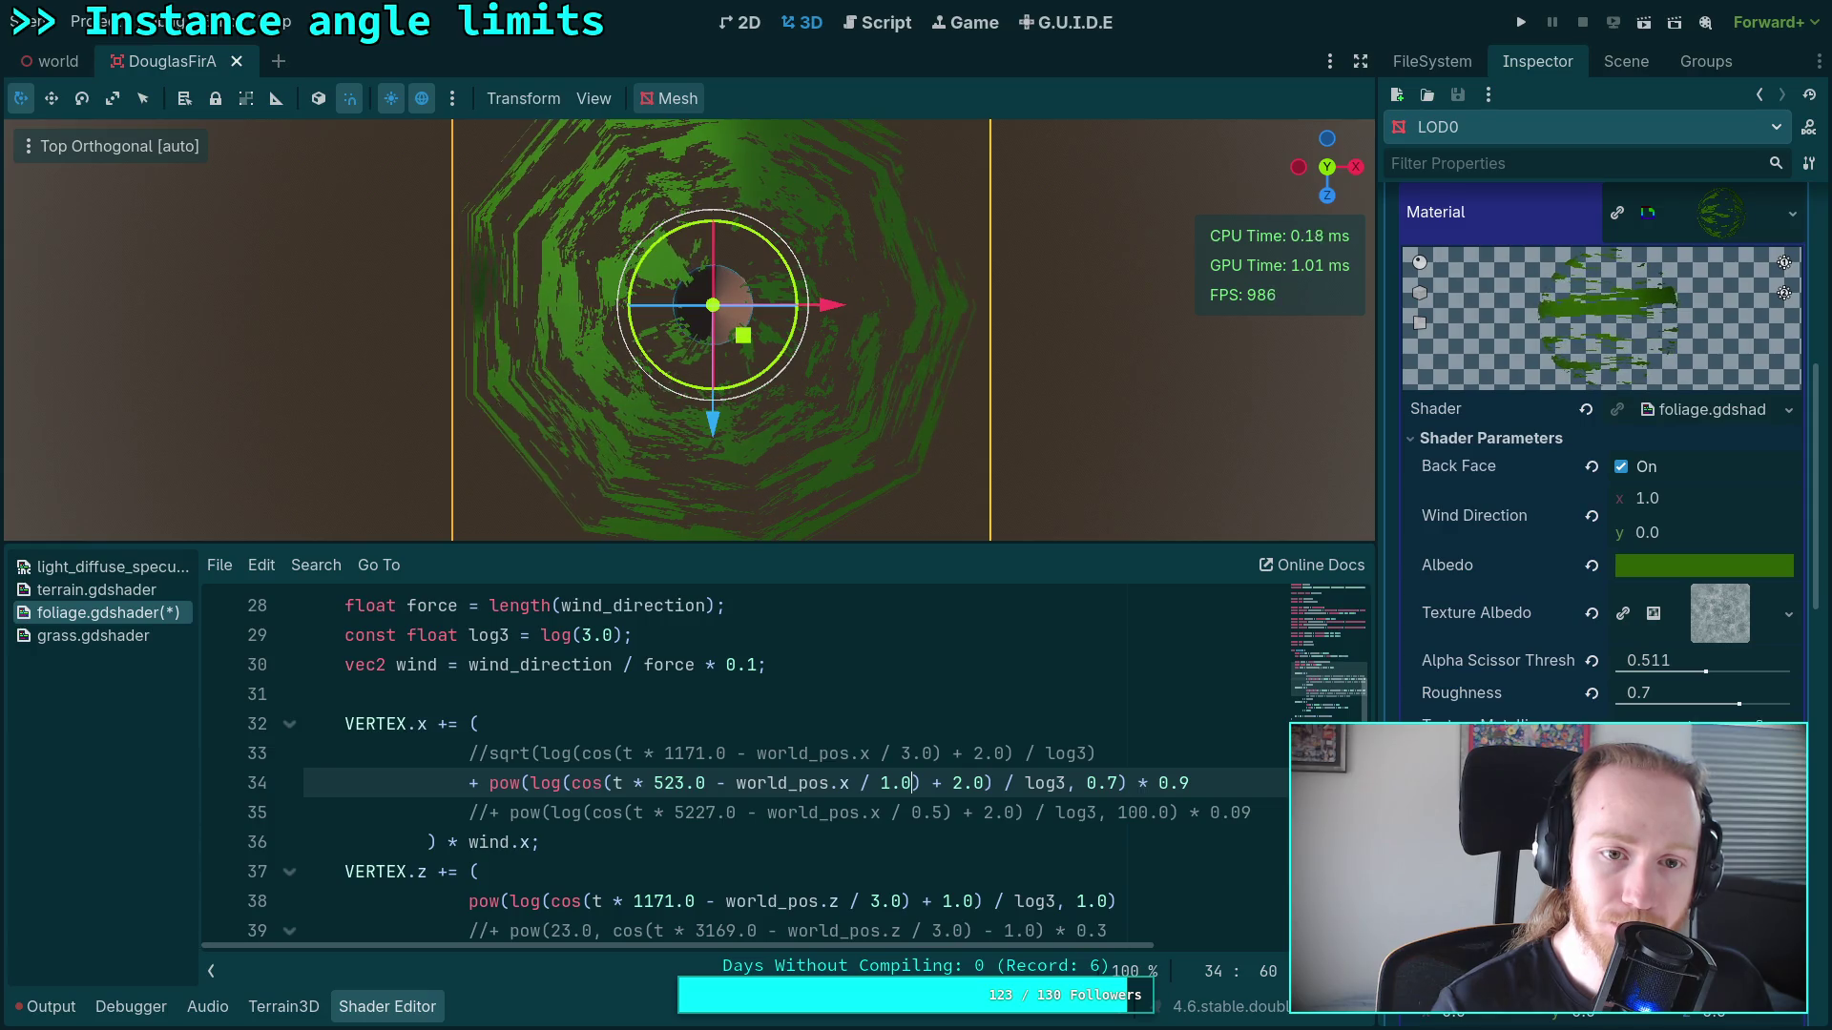
pyautogui.hotkey('shift', 'Left')
pyautogui.hotkey('shift', 'Left')
pyautogui.hotkey('shift', 'Left')
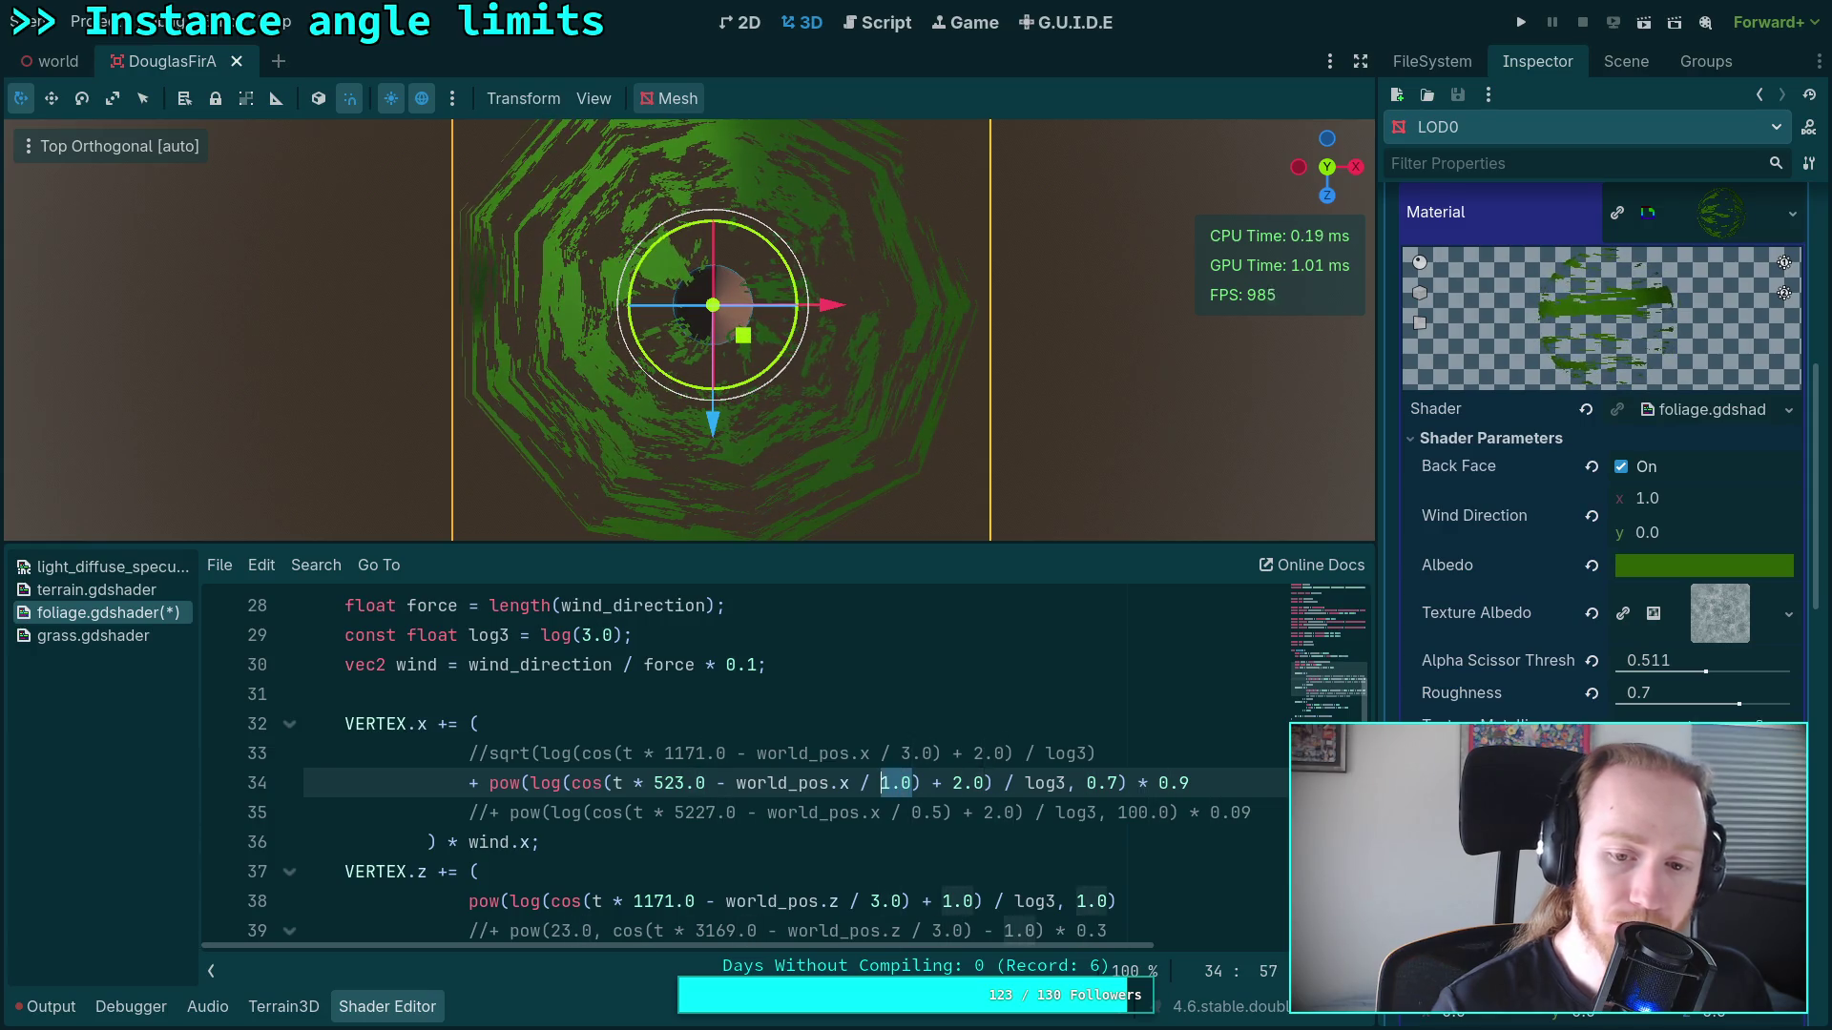
pyautogui.write('0.5')
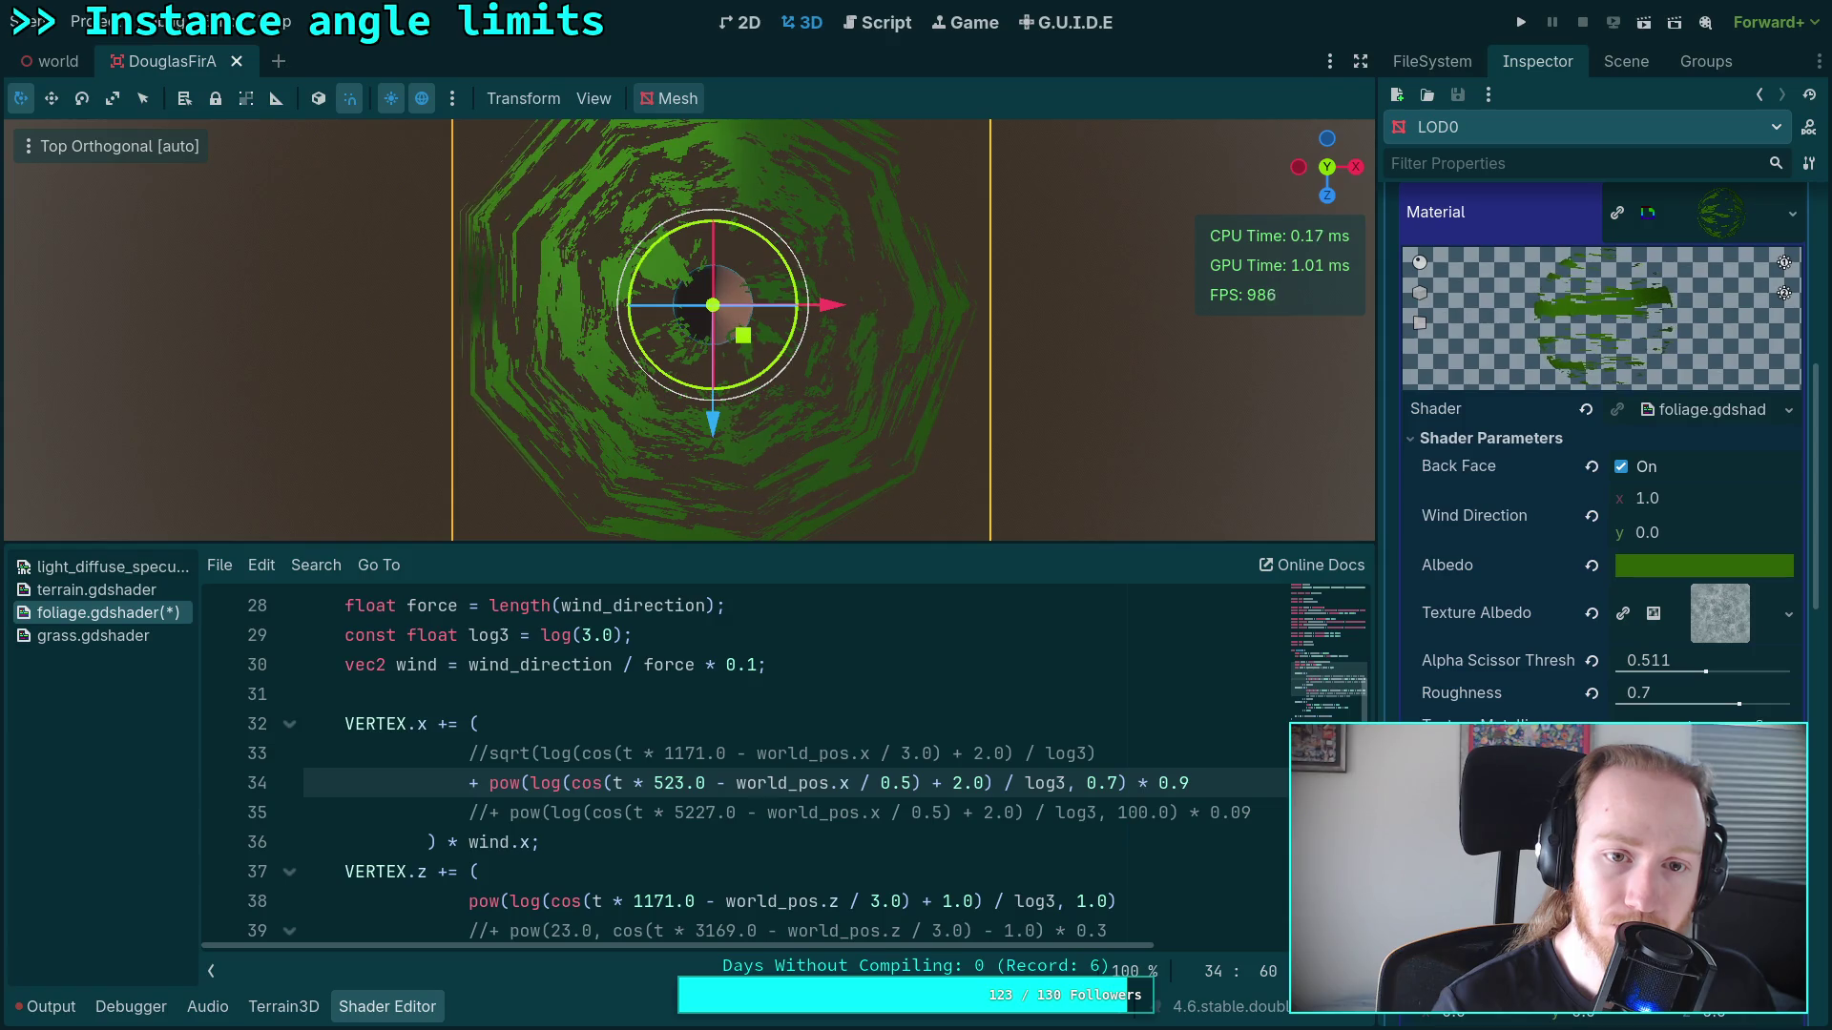
# Step: Lower line 34's pow exponent from 0.7 to 0.5
pyautogui.click(1109, 782)
pyautogui.hotkey('shift', 'Right')
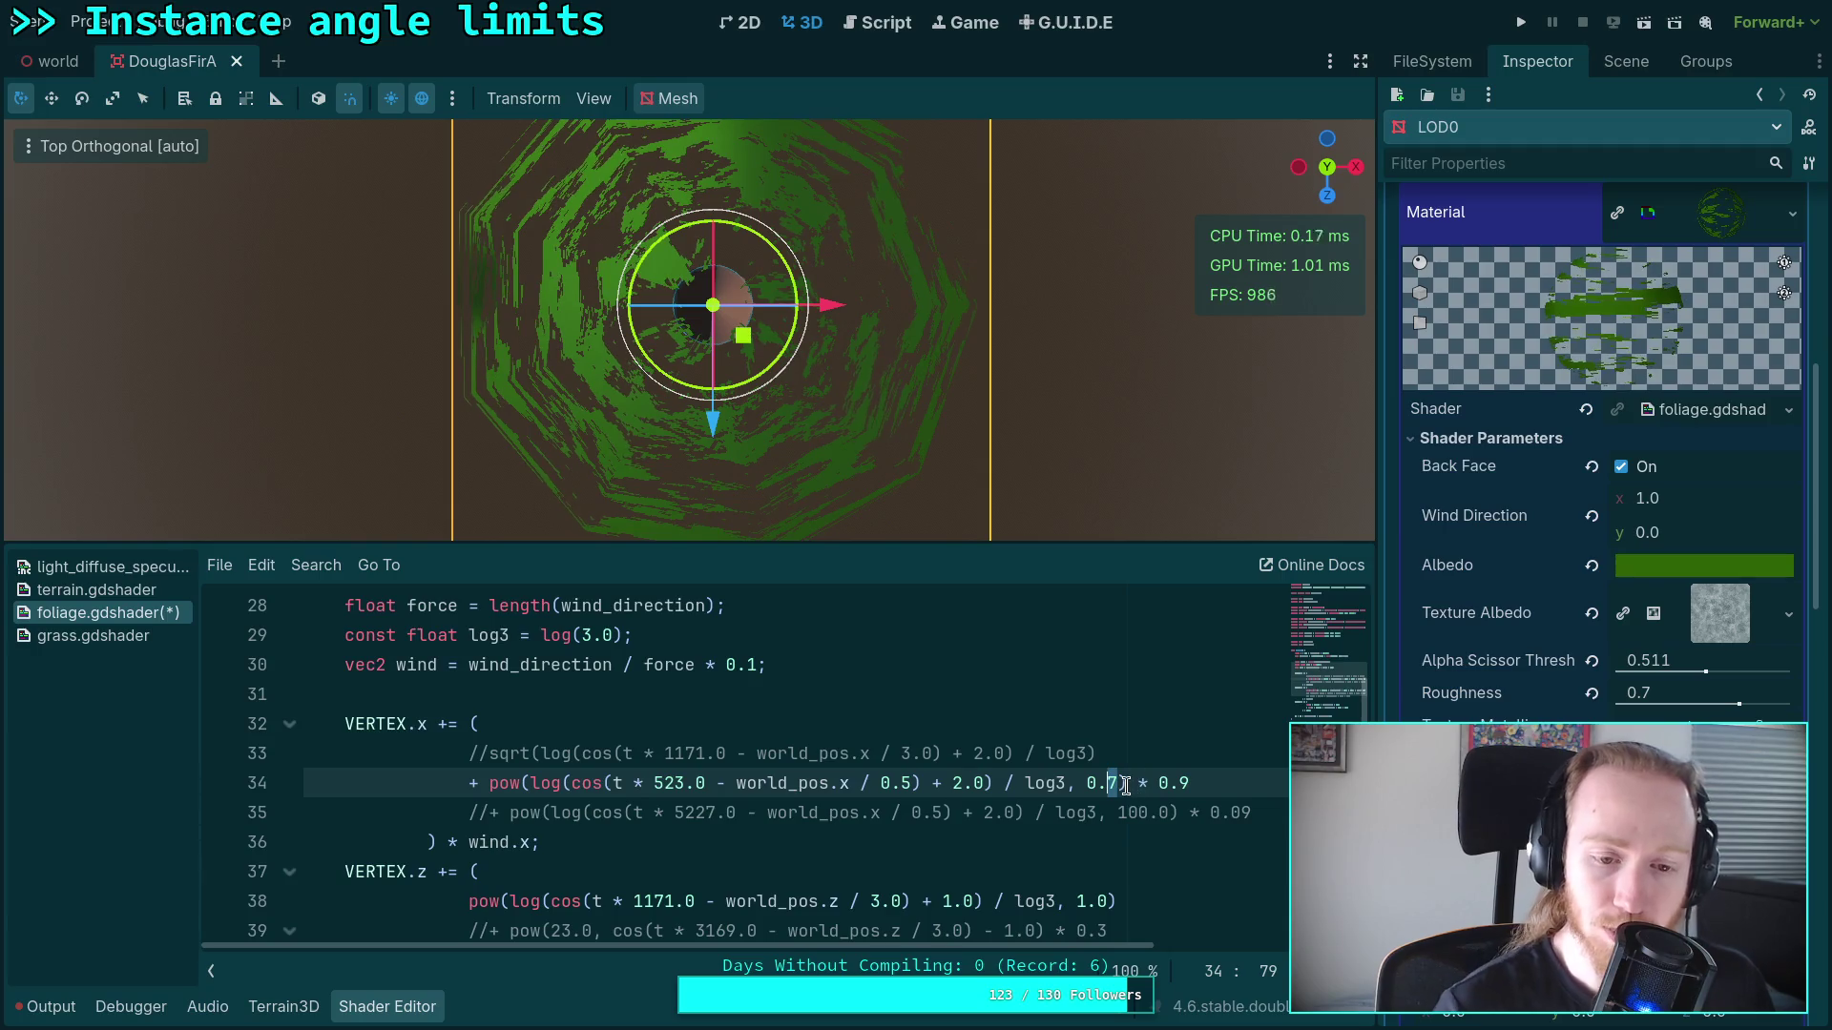
pyautogui.write('5')
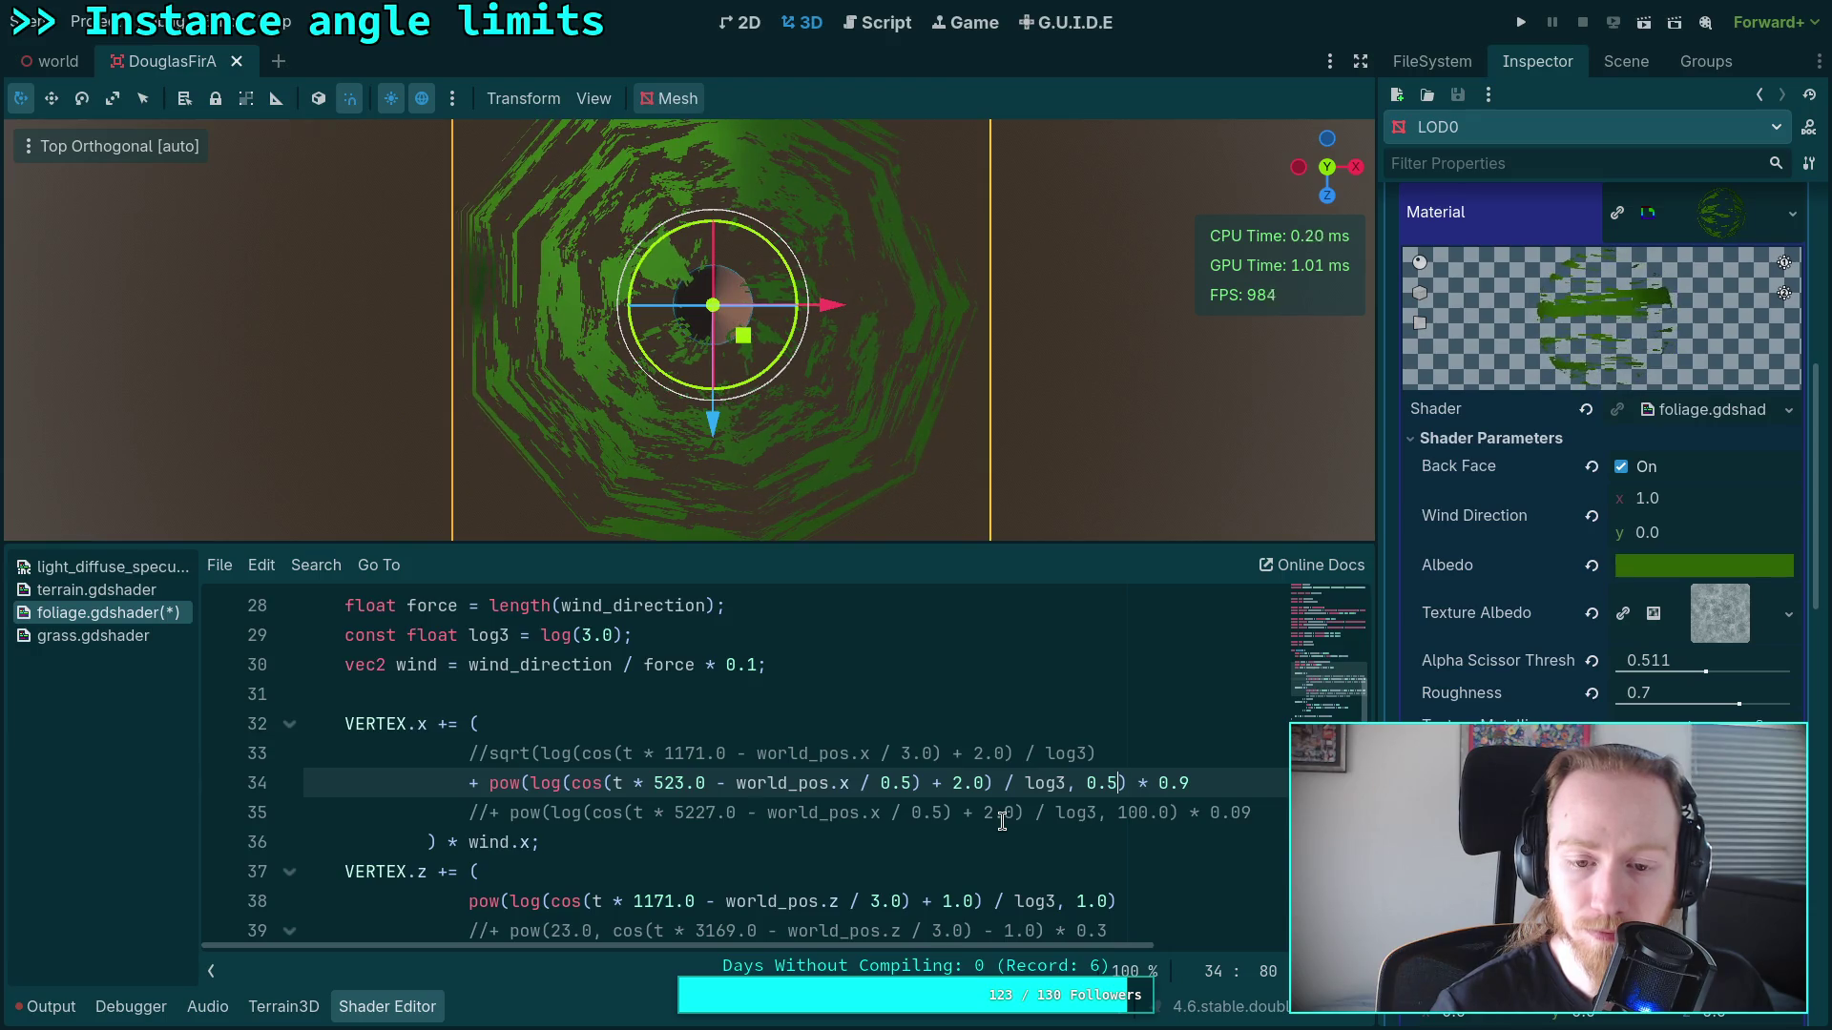
pyautogui.moveTo(654, 783); pyautogui.dragTo(685, 783)
pyautogui.scroll(-1, 801, 800)
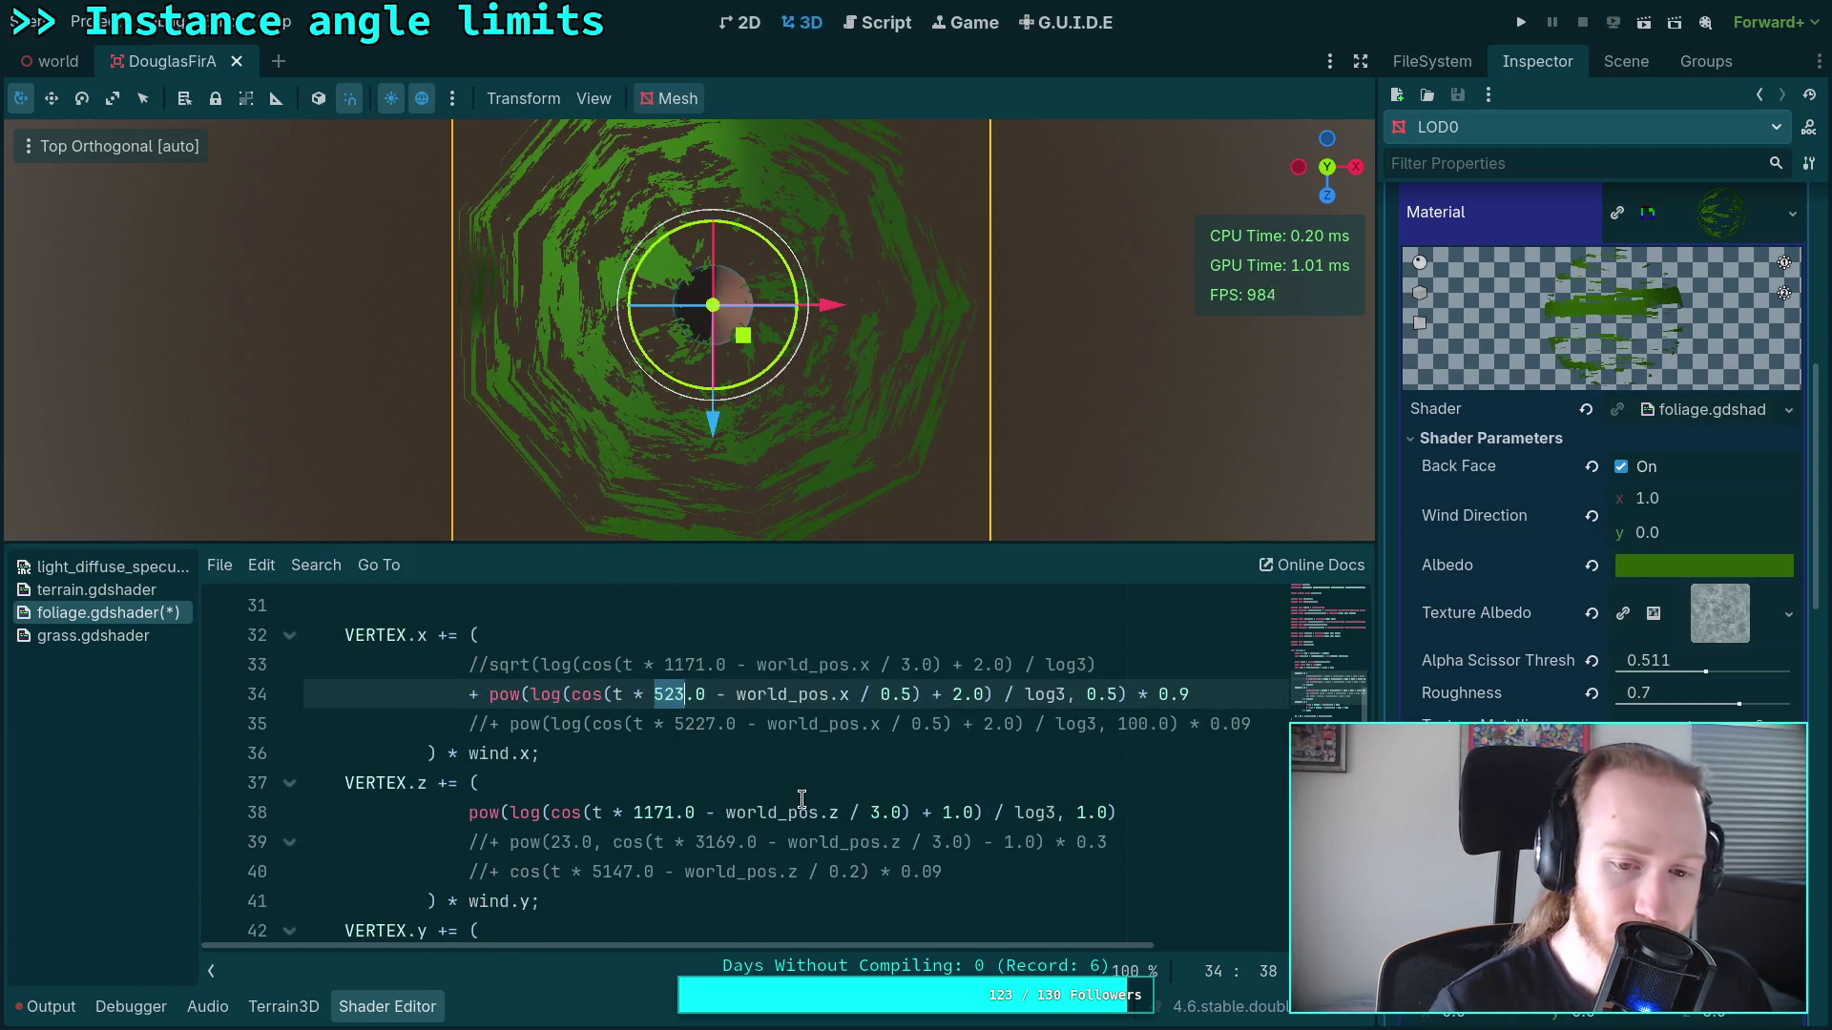
# Step: On line 34, set the wind frequency to 2000 and try world_pos.x divisors 2.0, then 3.0
pyautogui.write('2000')
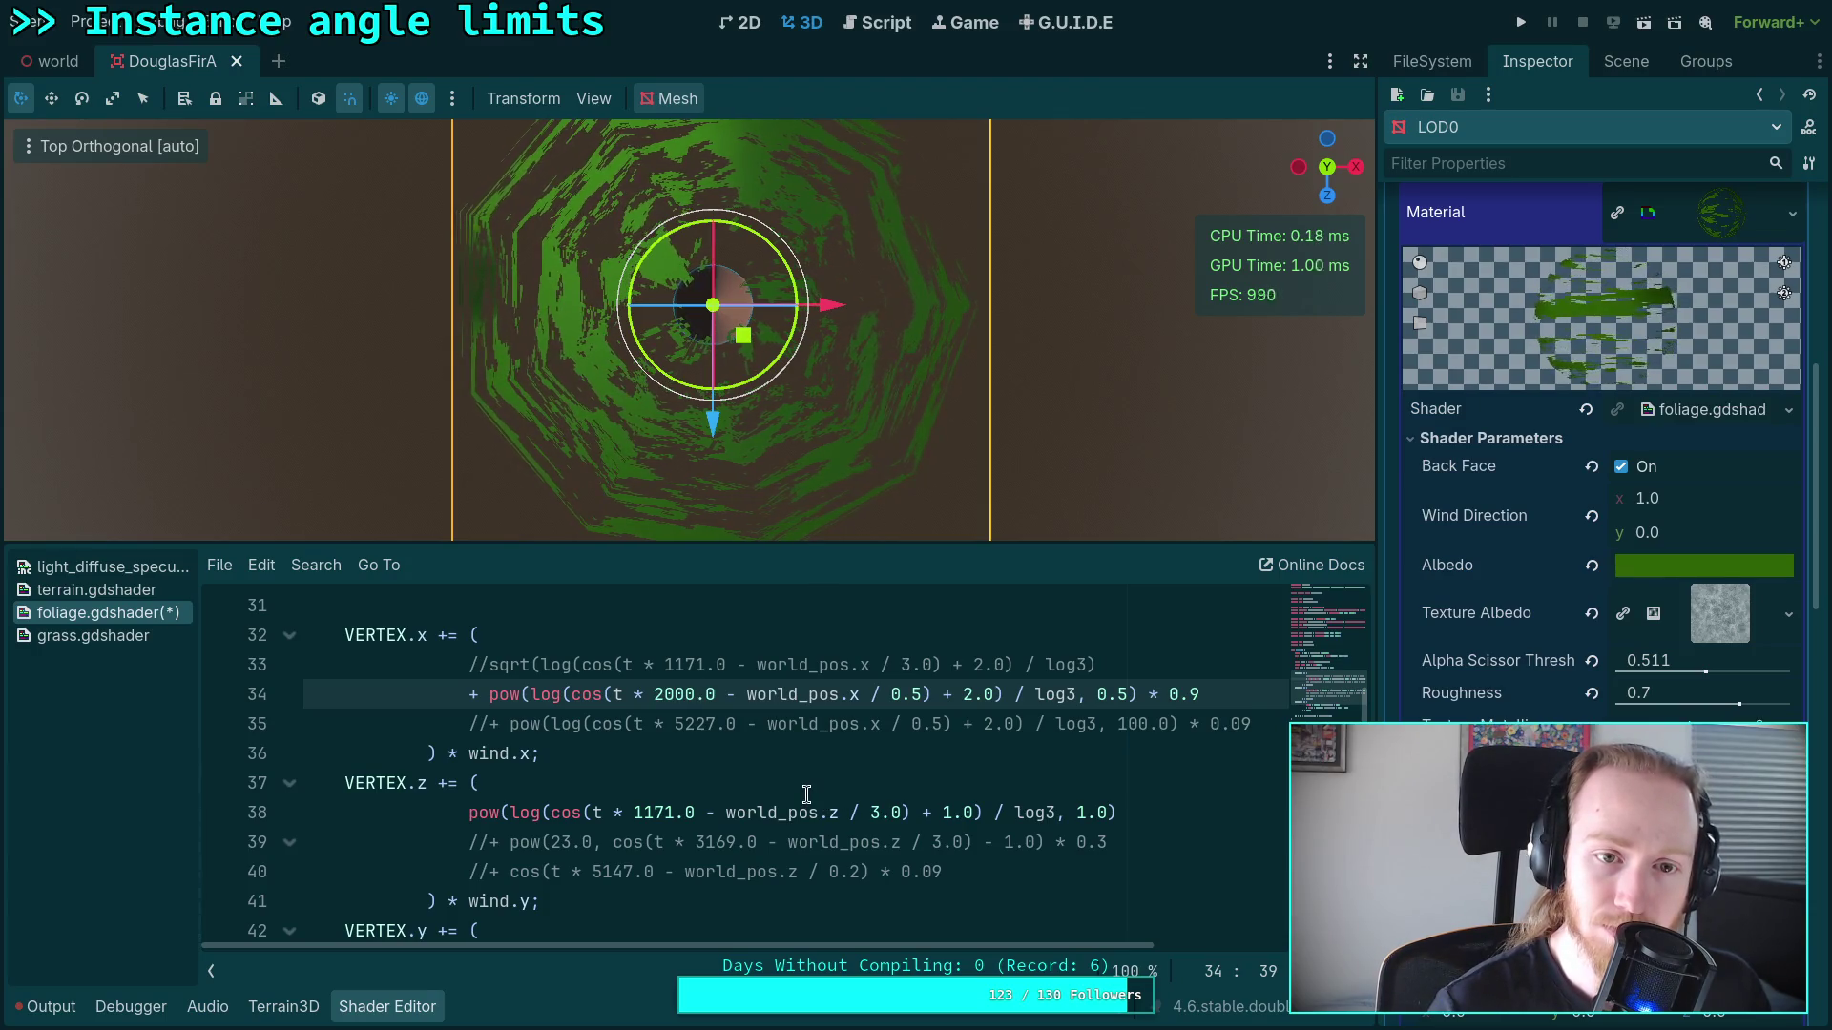
pyautogui.scroll(1, 799, 794)
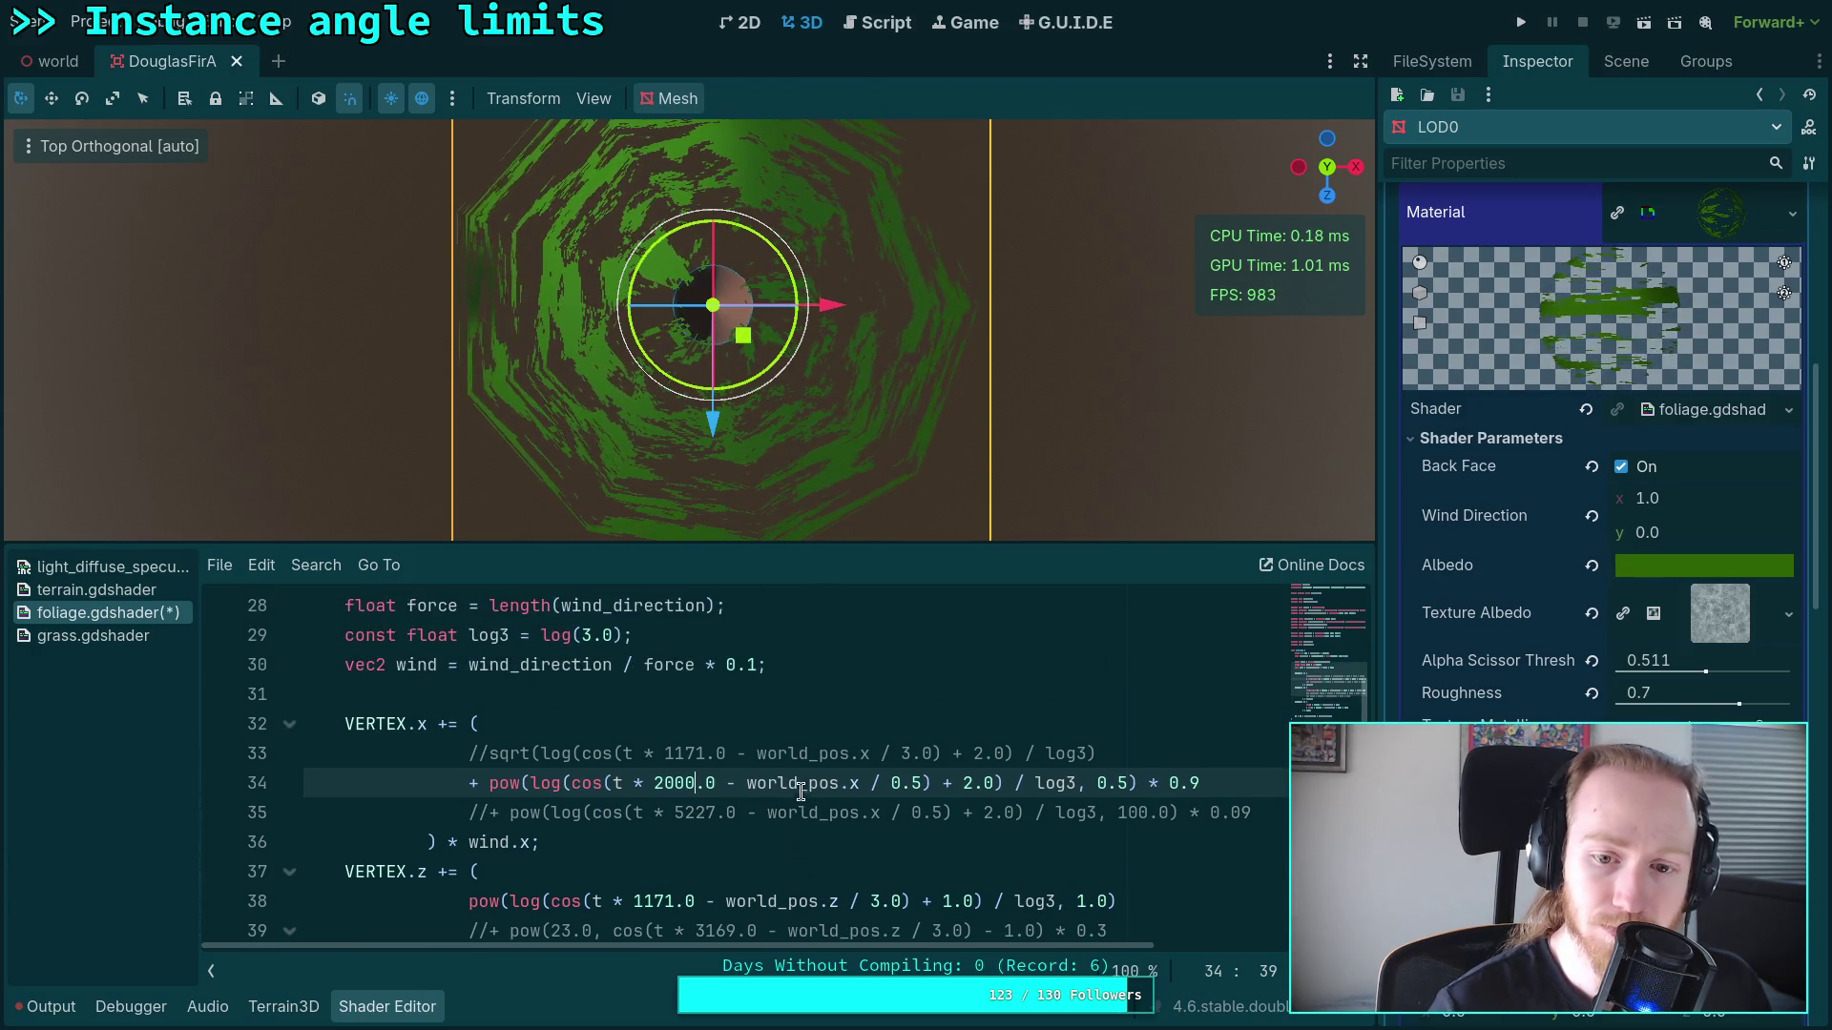
pyautogui.doubleClick(919, 785)
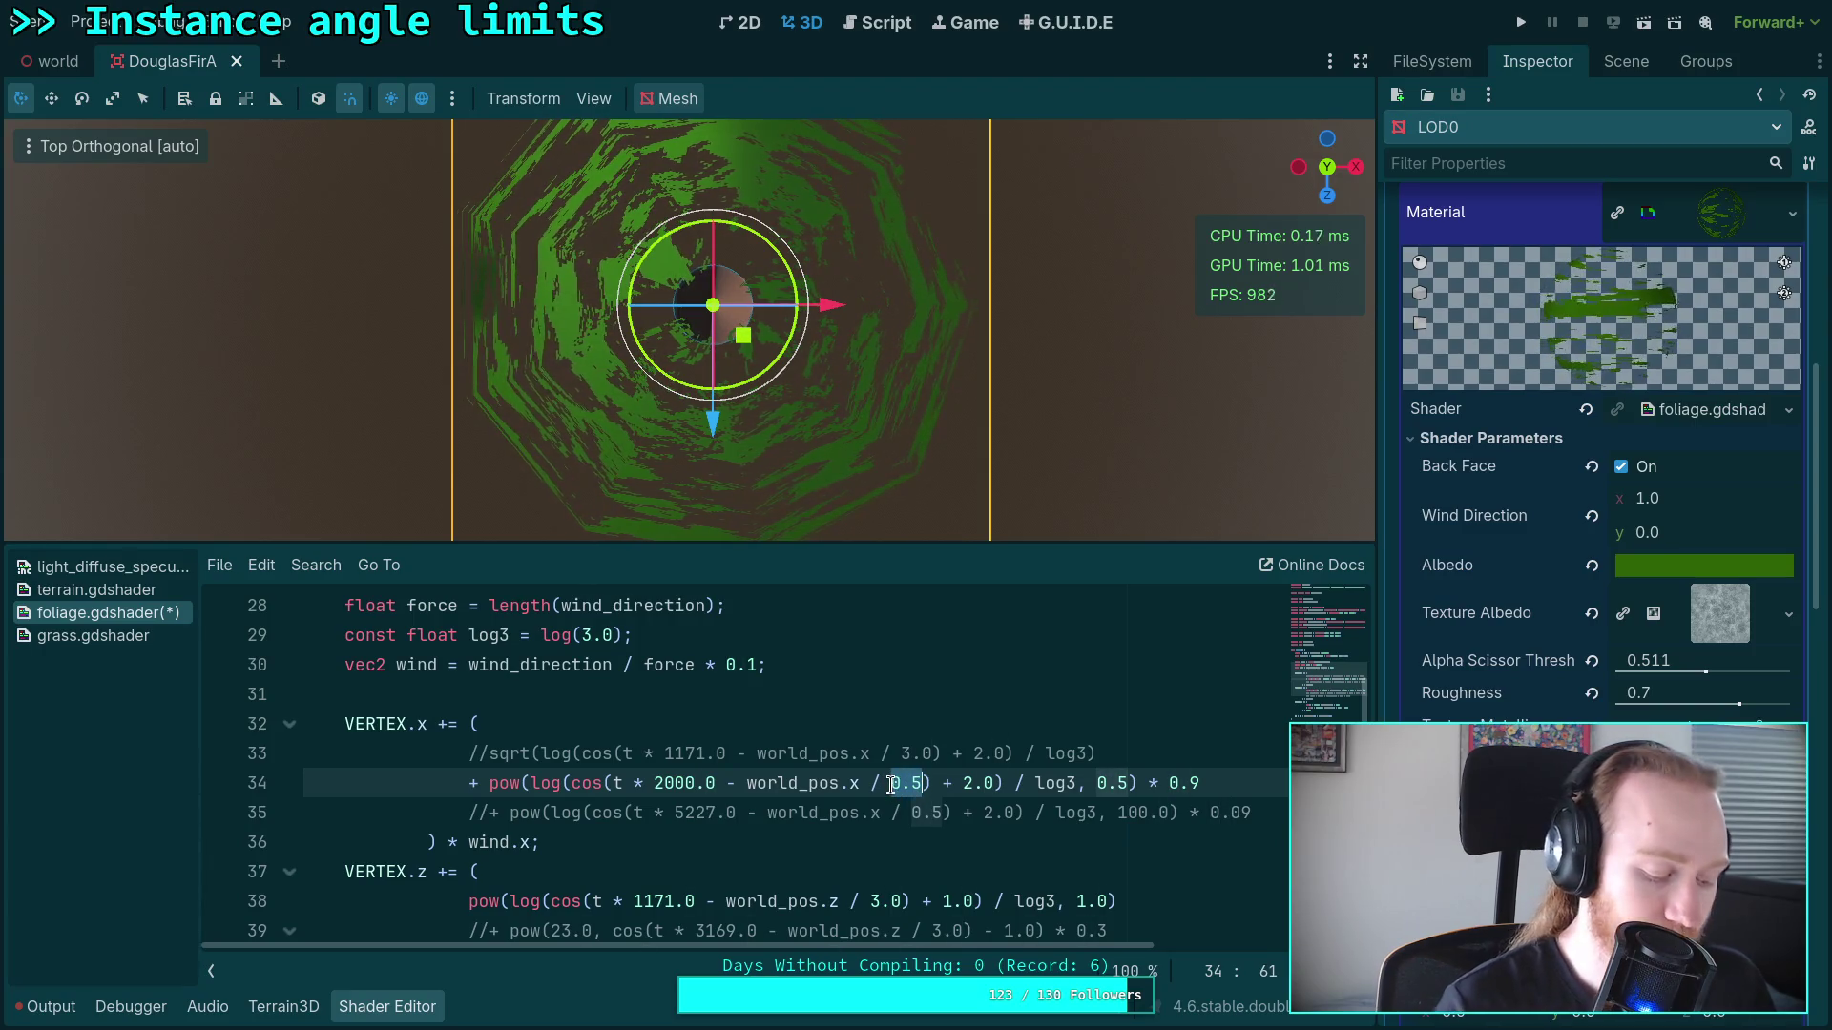
pyautogui.write('2.0')
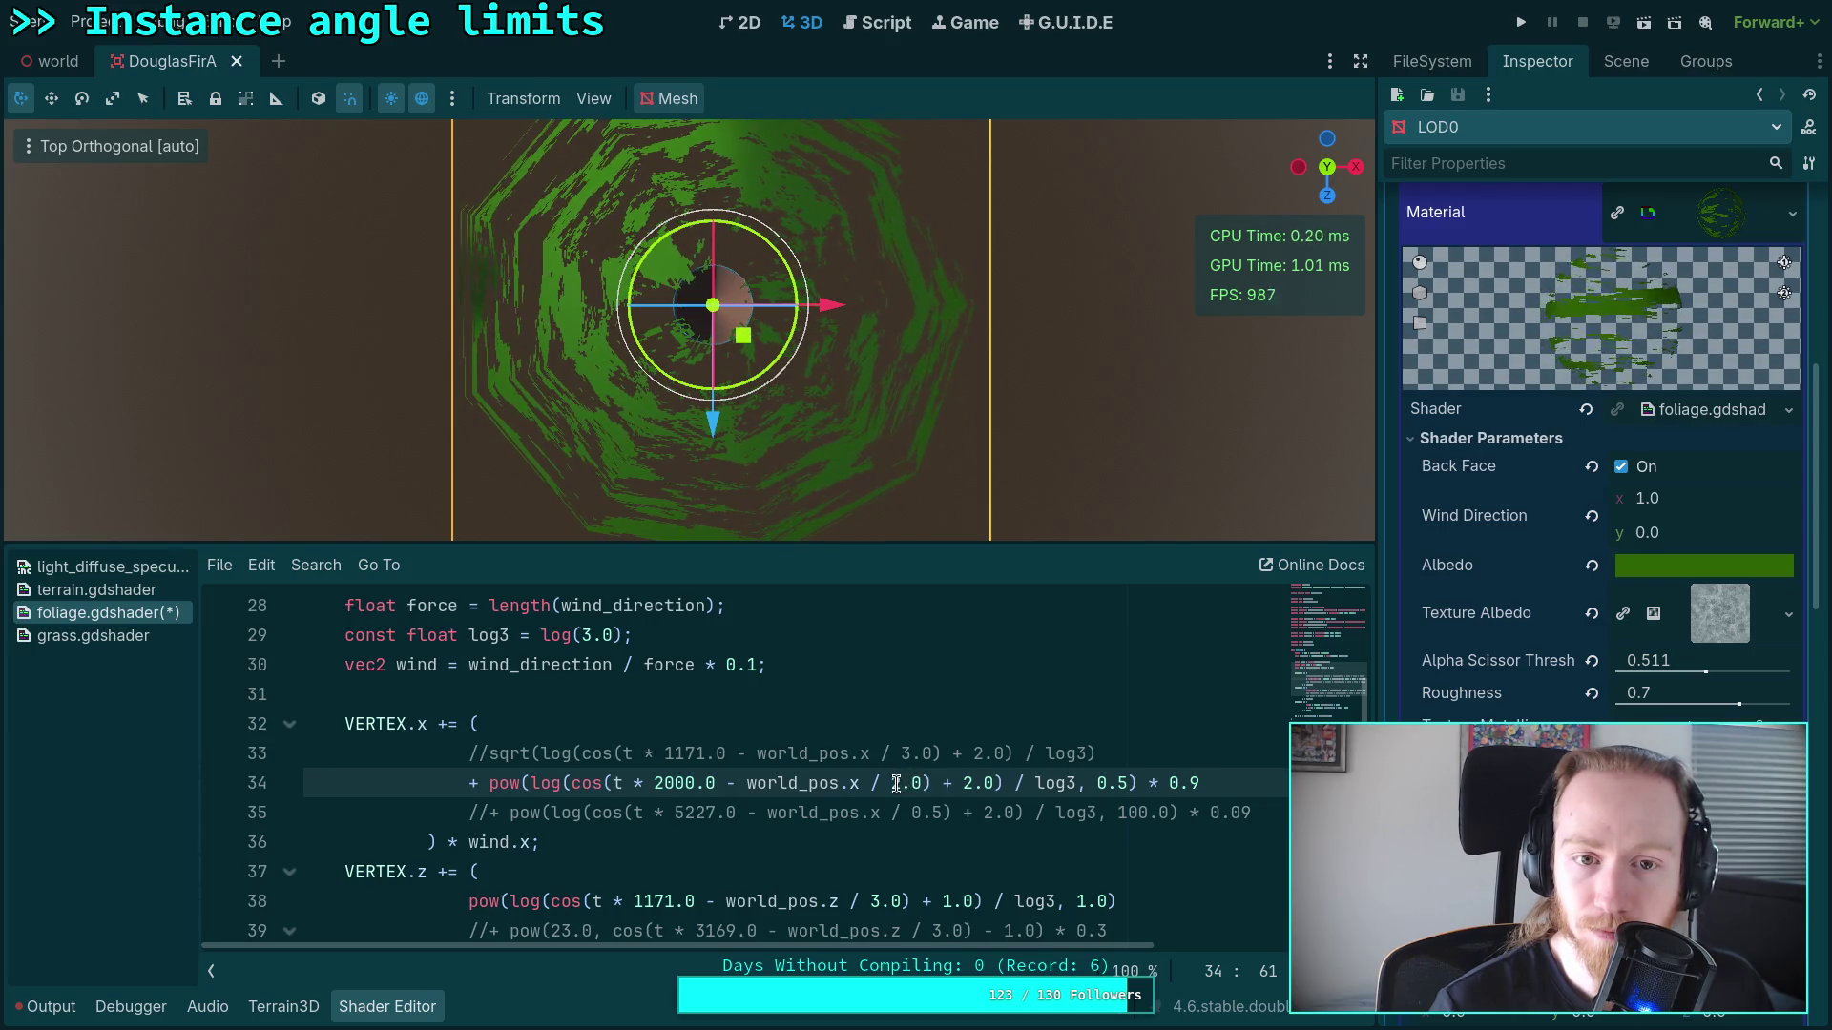
pyautogui.doubleClick(897, 784)
pyautogui.write('3')
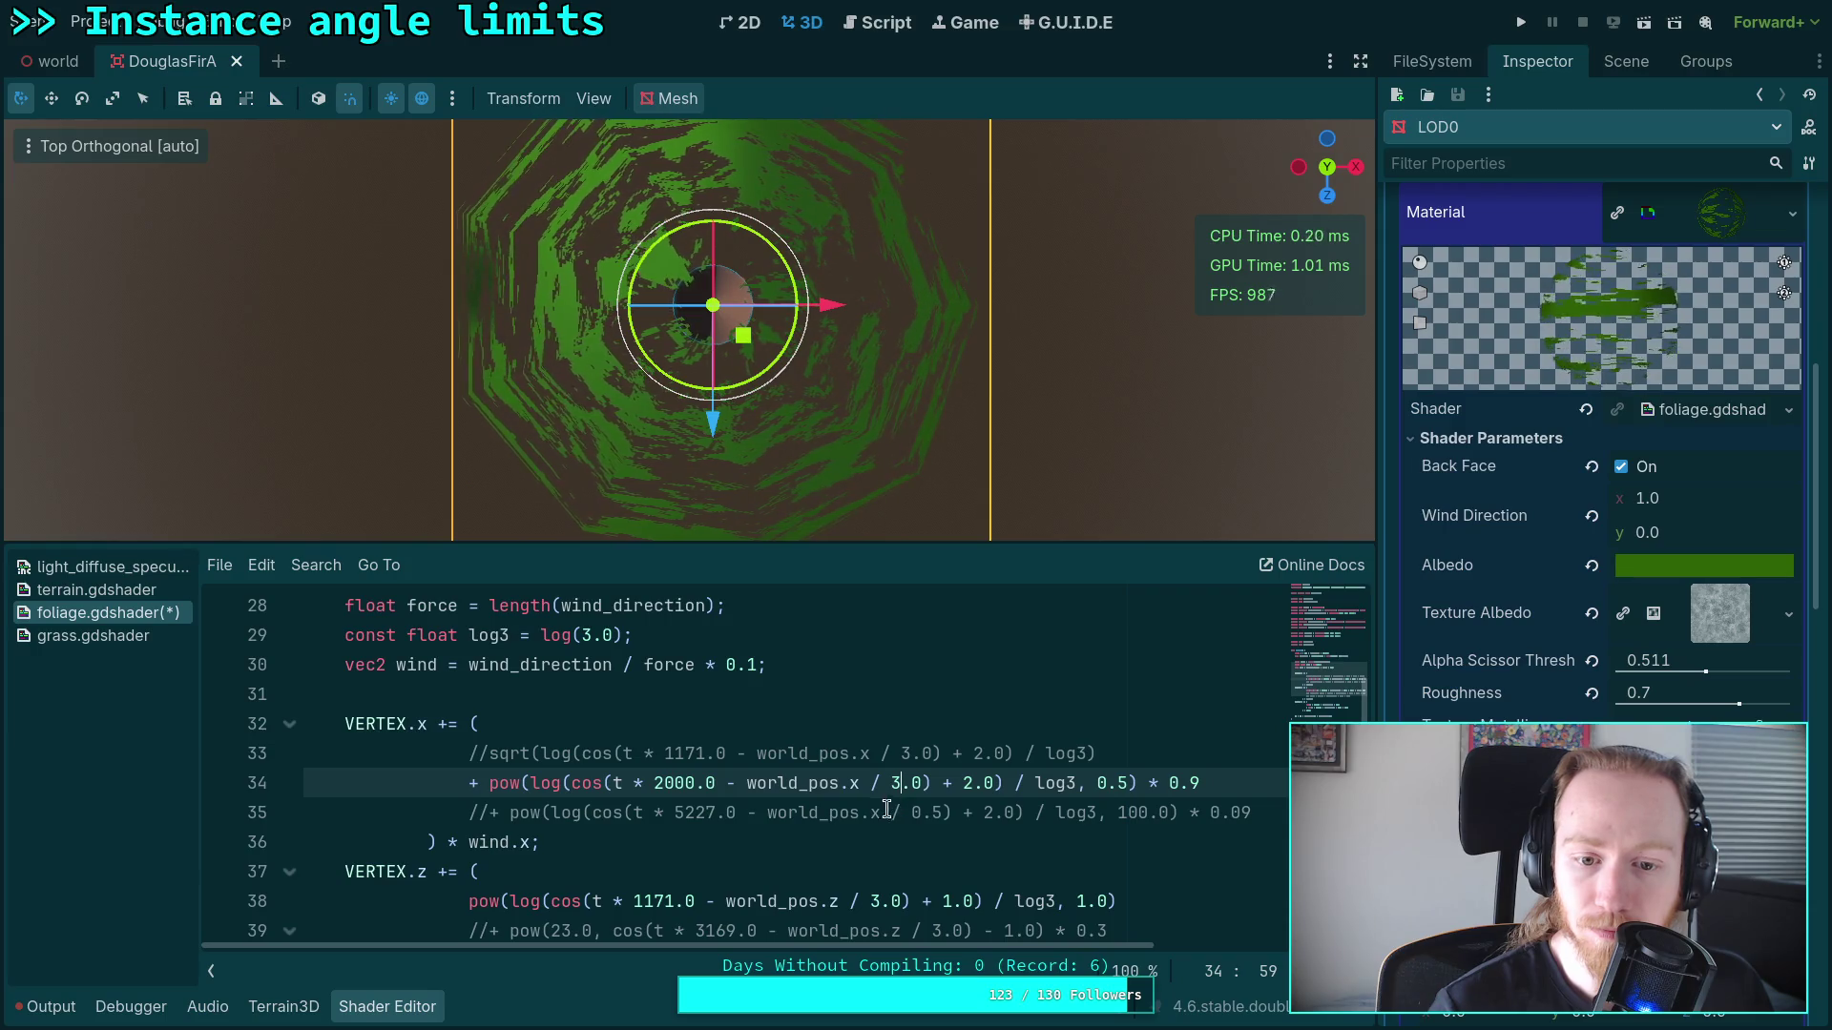
# Step: Try pow exponents 0.2 and 0.4, then settle on 0.333
pyautogui.doubleClick(1126, 782)
pyautogui.write('2')
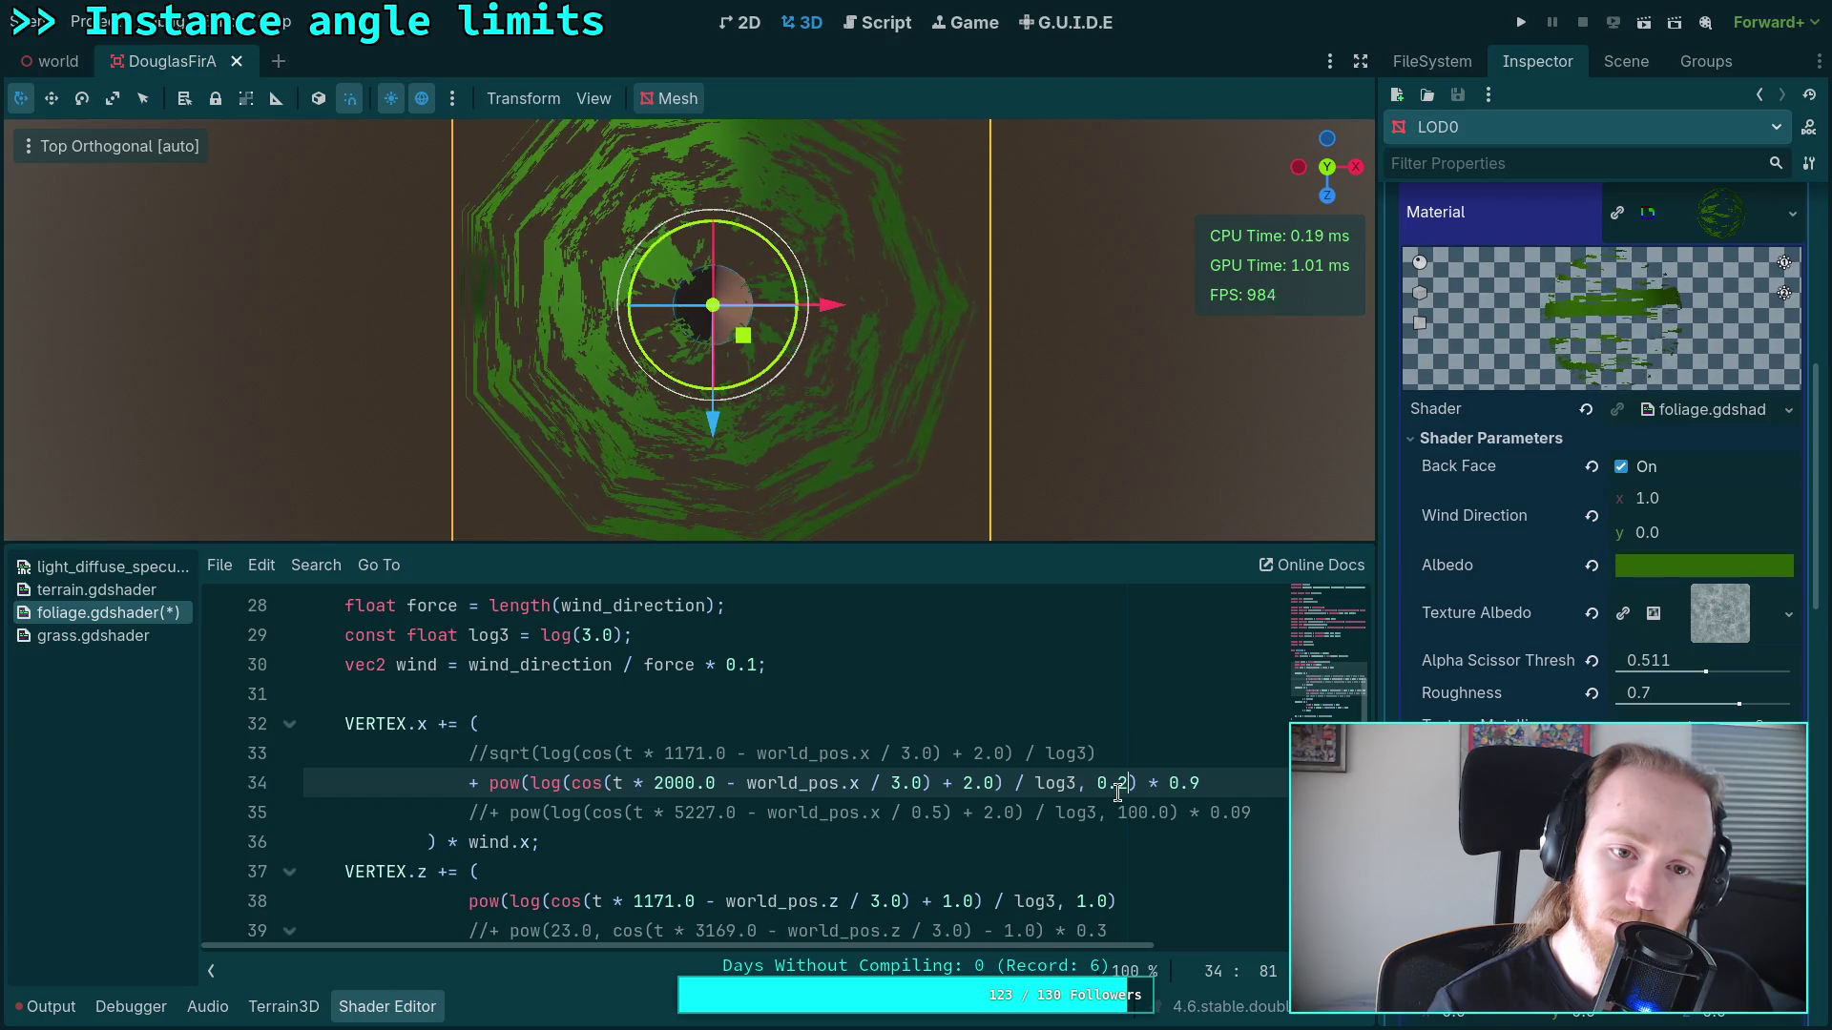
pyautogui.press('BackSpace')
pyautogui.write('4')
pyautogui.click(1119, 788)
pyautogui.press('BackSpace')
pyautogui.write('3')
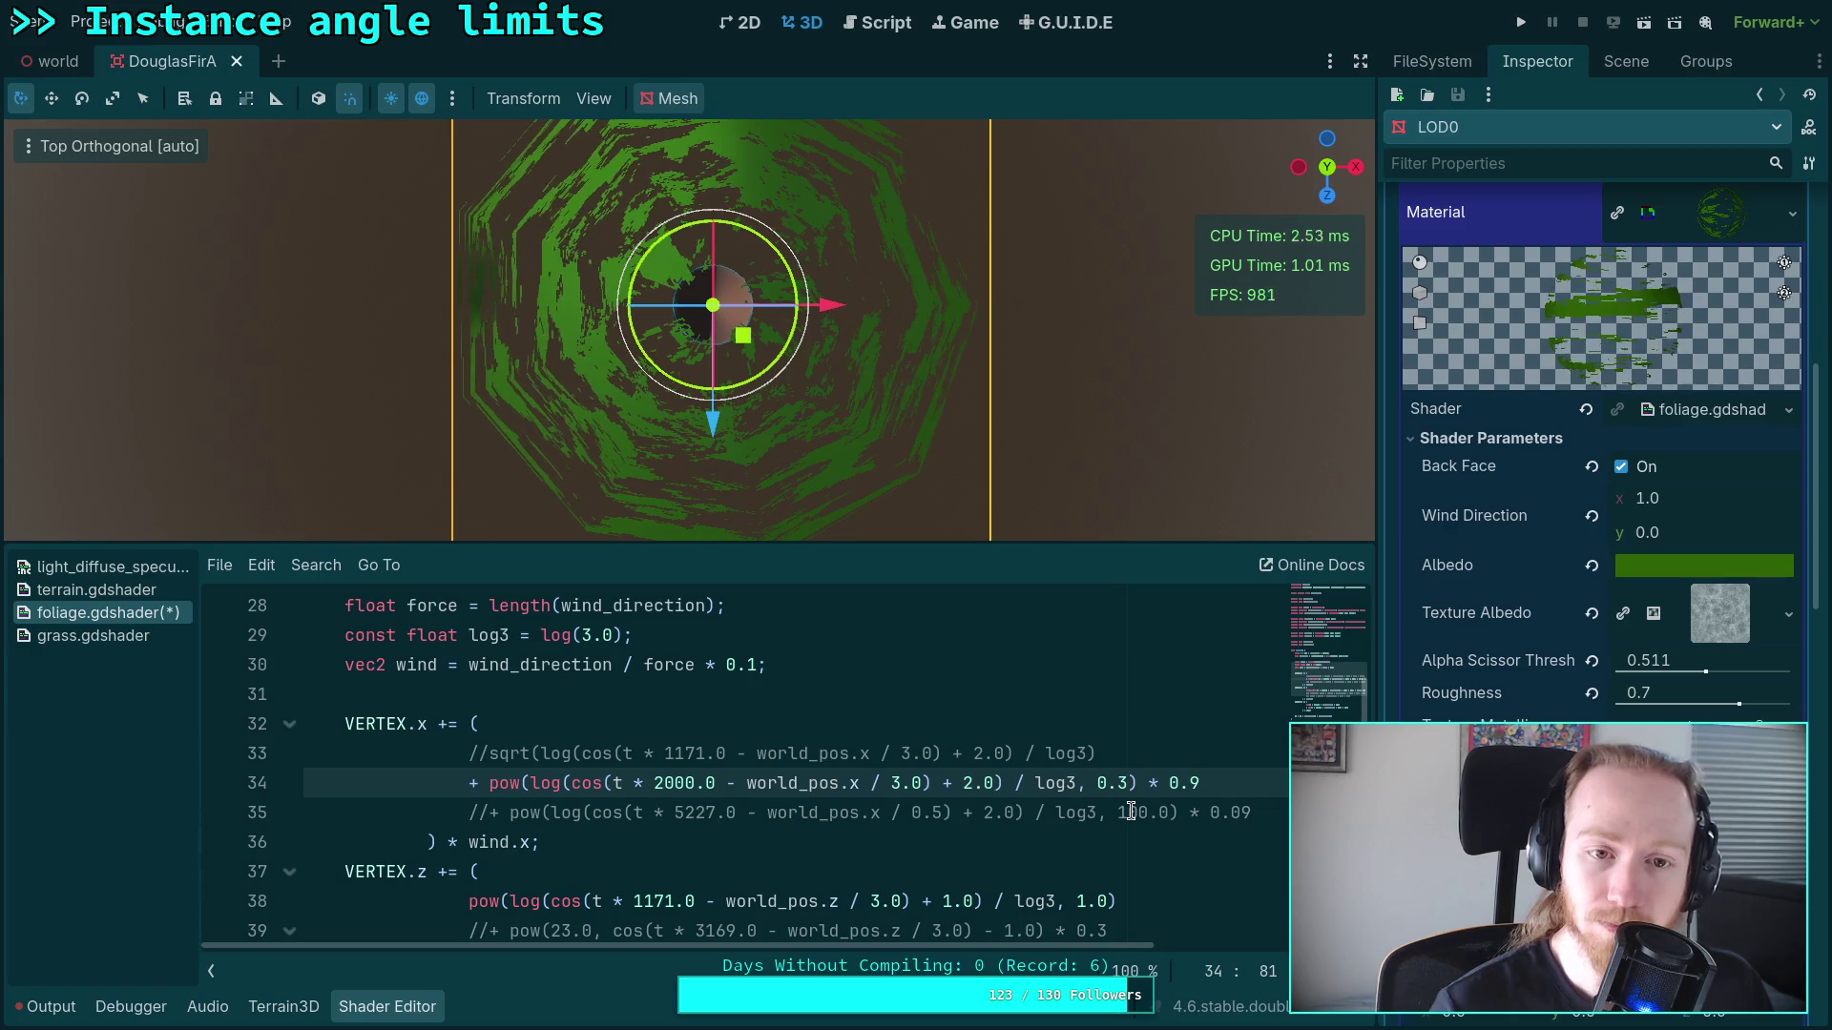
pyautogui.write('33')
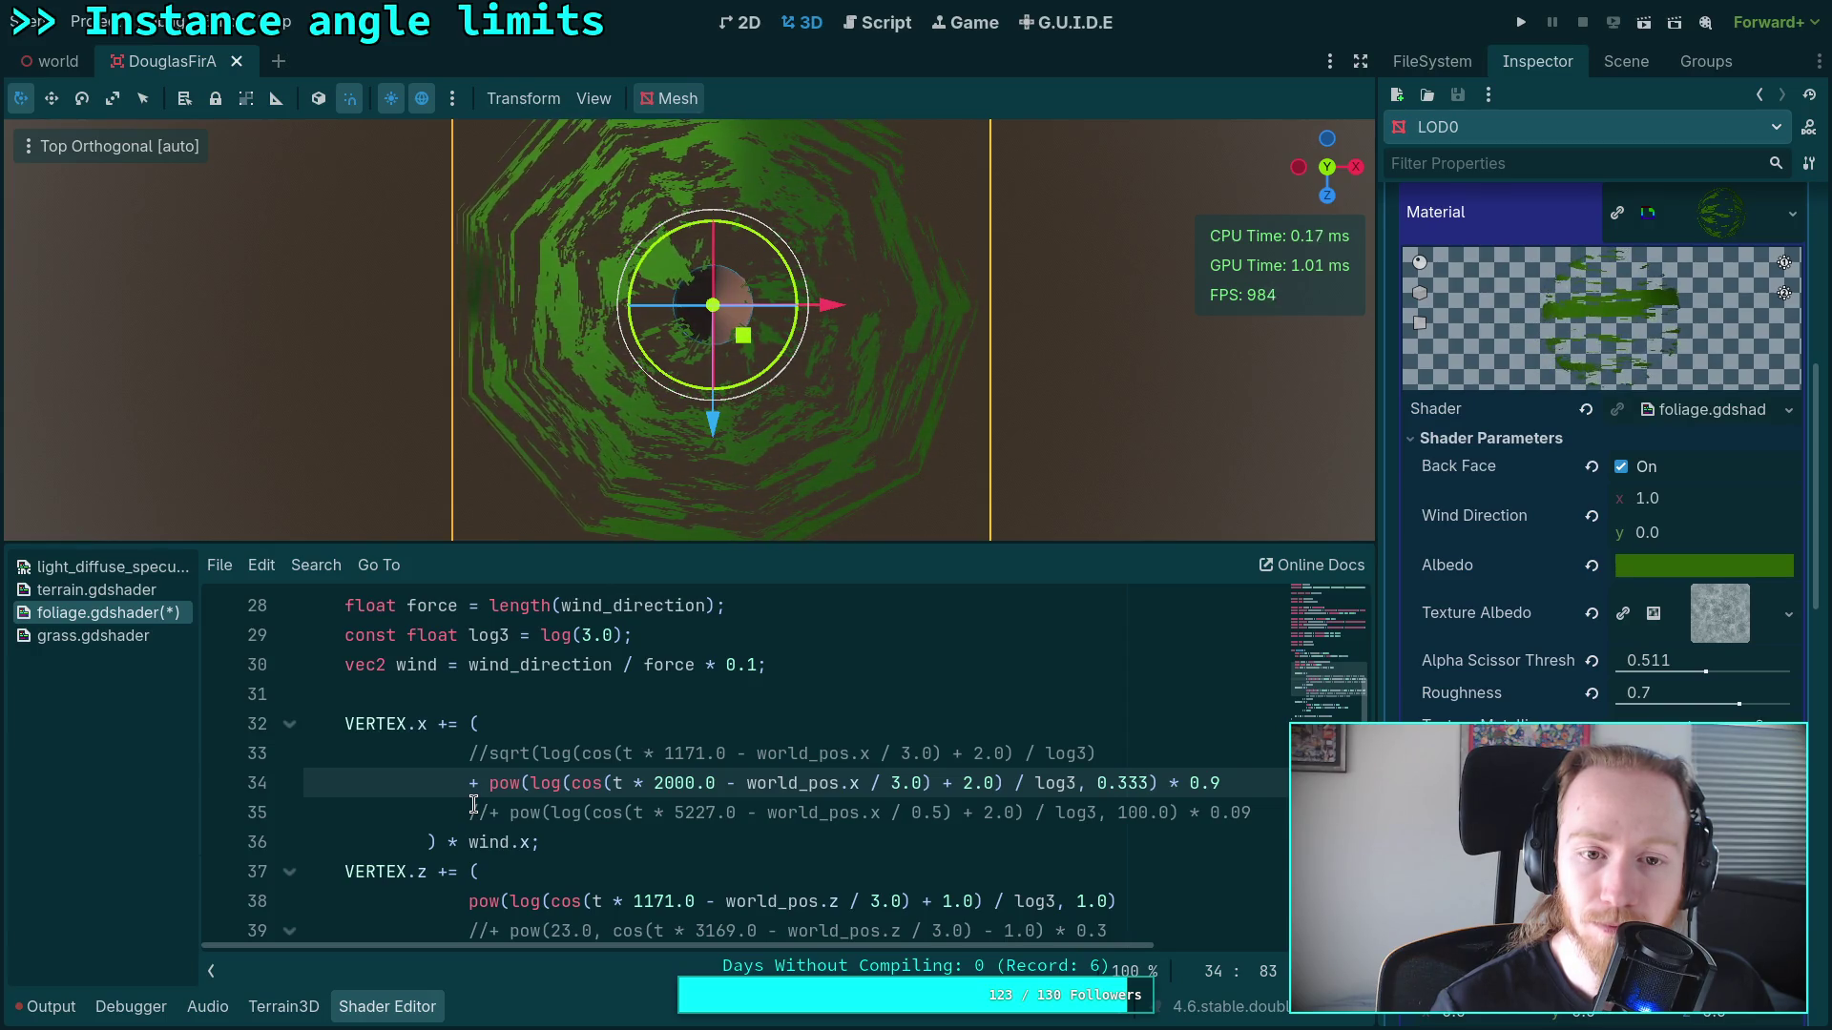
# Step: Change the world_pos.x divisor to 4.0, then to 5.0
pyautogui.doubleClick(894, 782)
pyautogui.write('4')
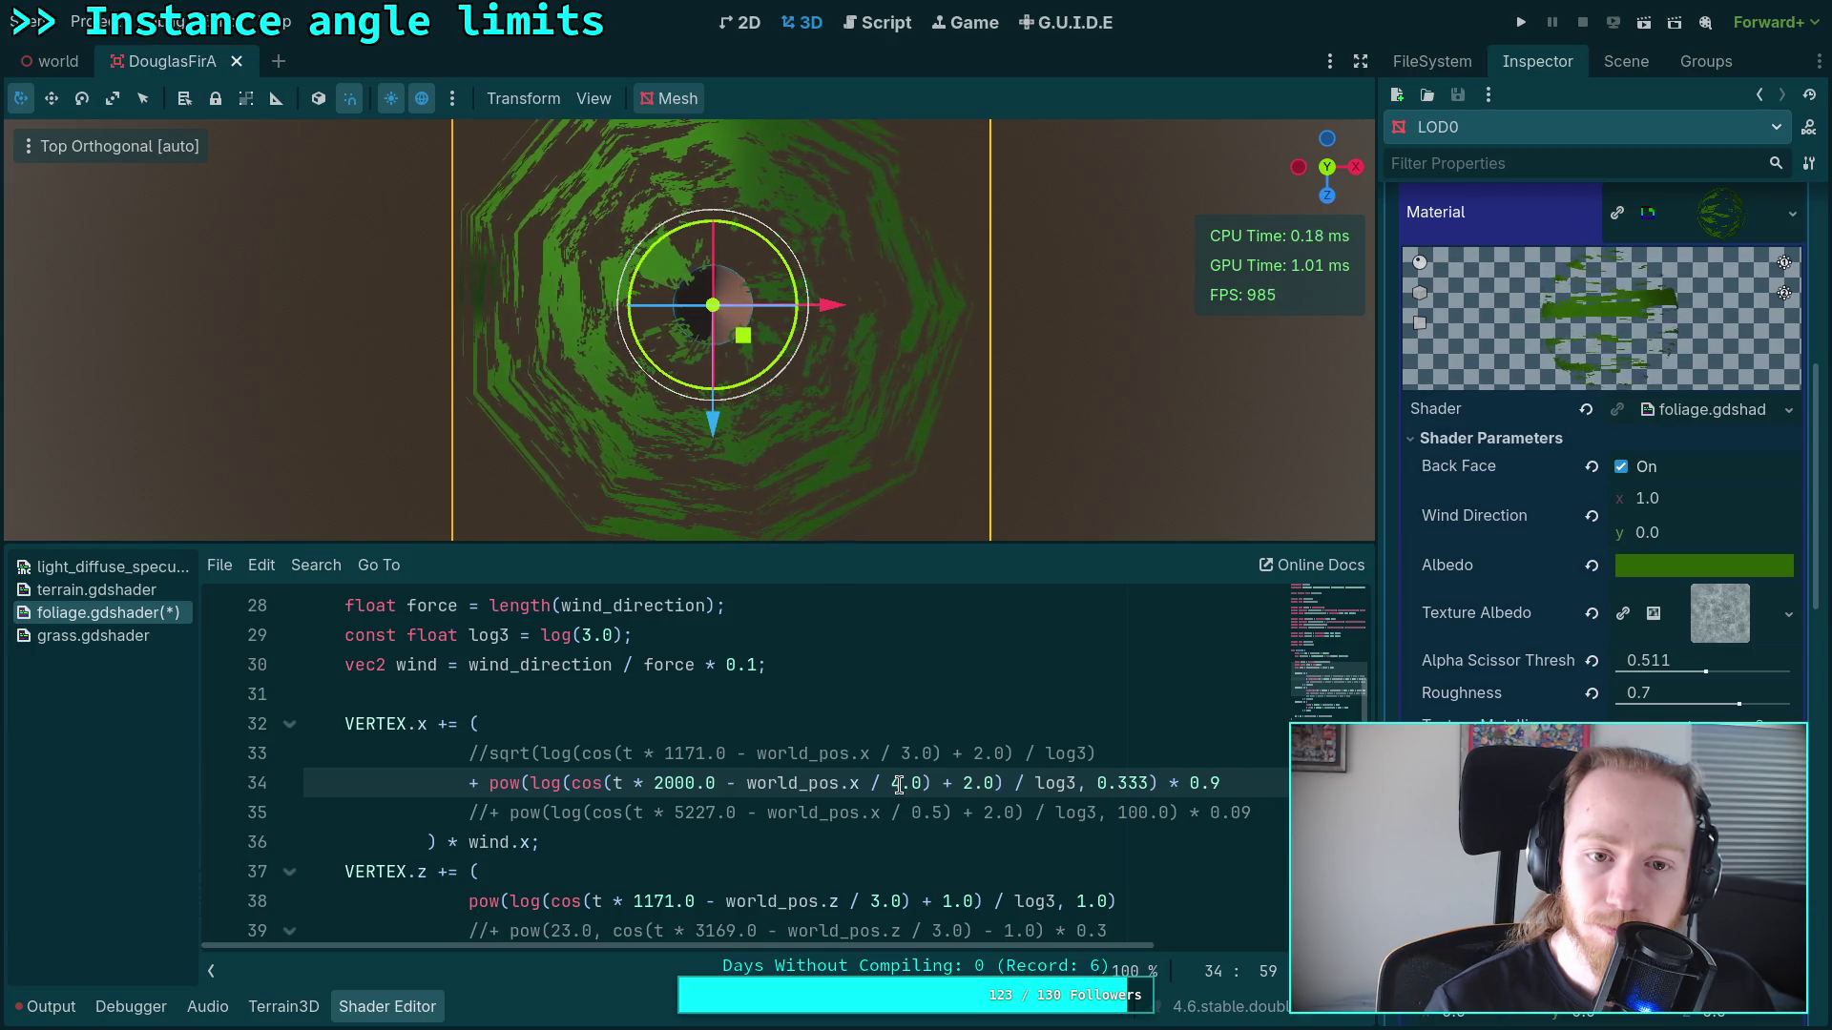
pyautogui.press('BackSpace')
pyautogui.write('5')
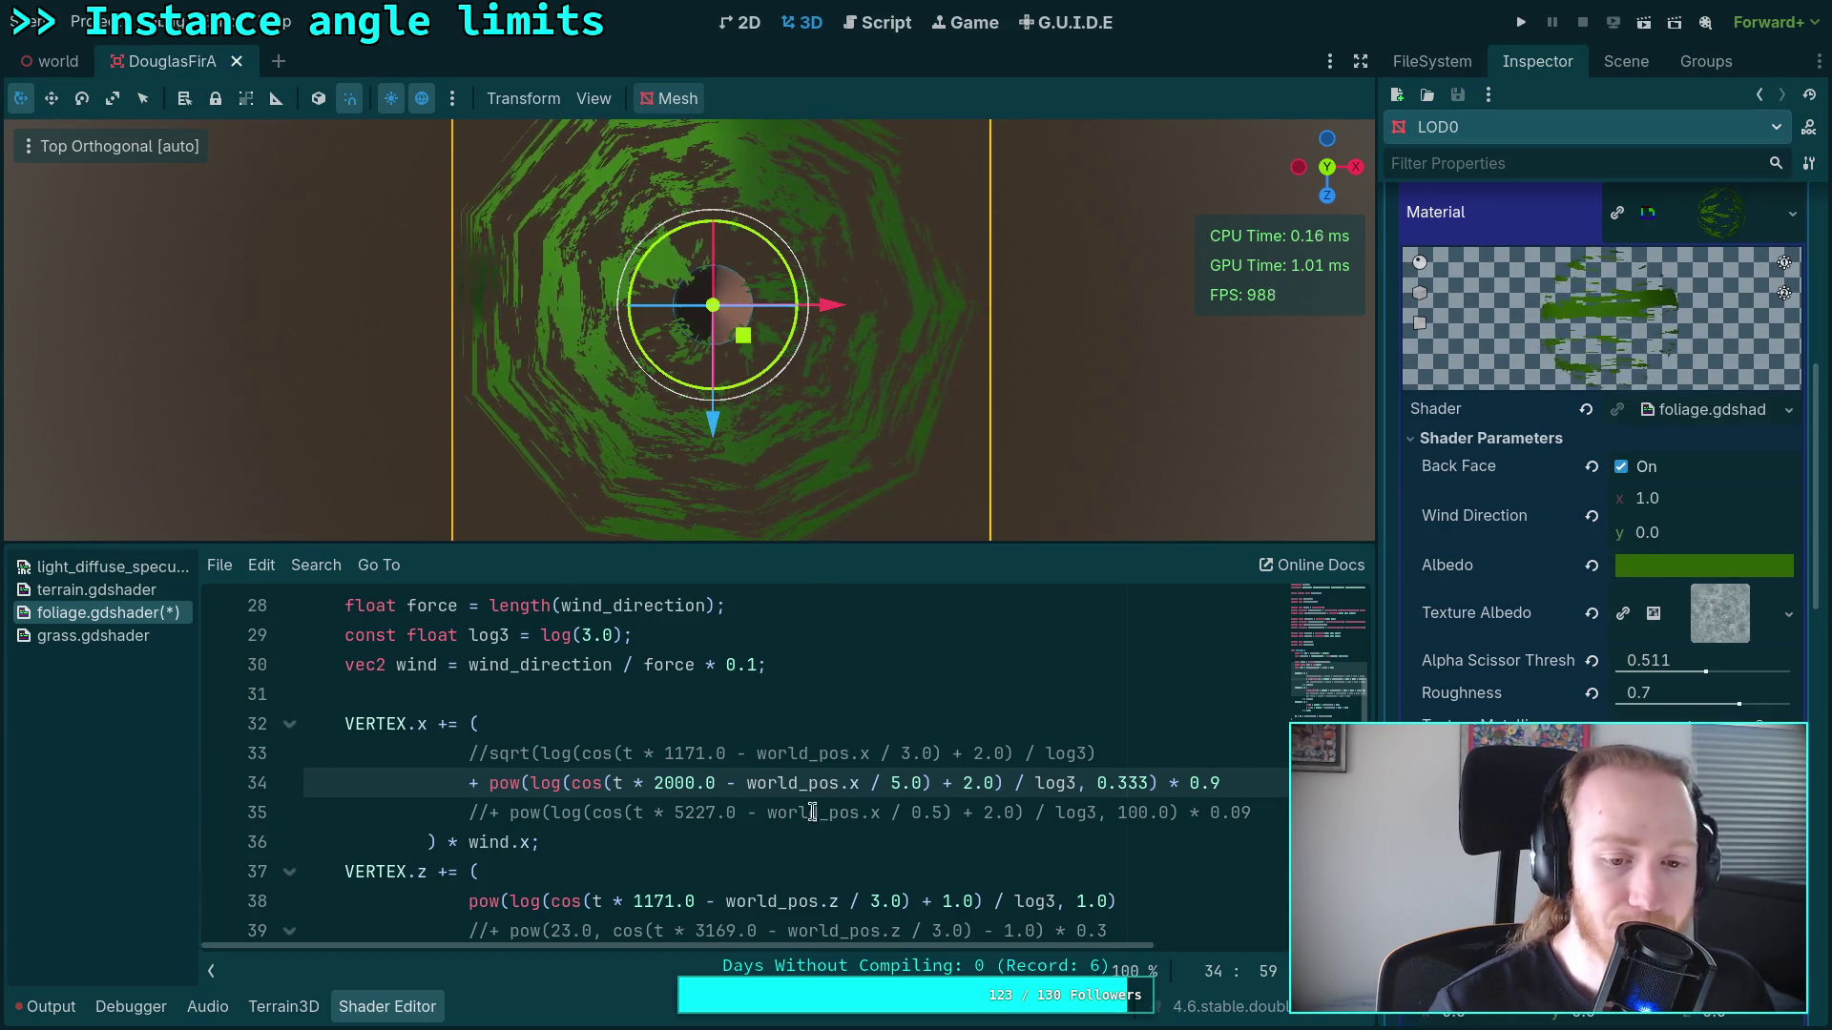
pyautogui.click(487, 784)
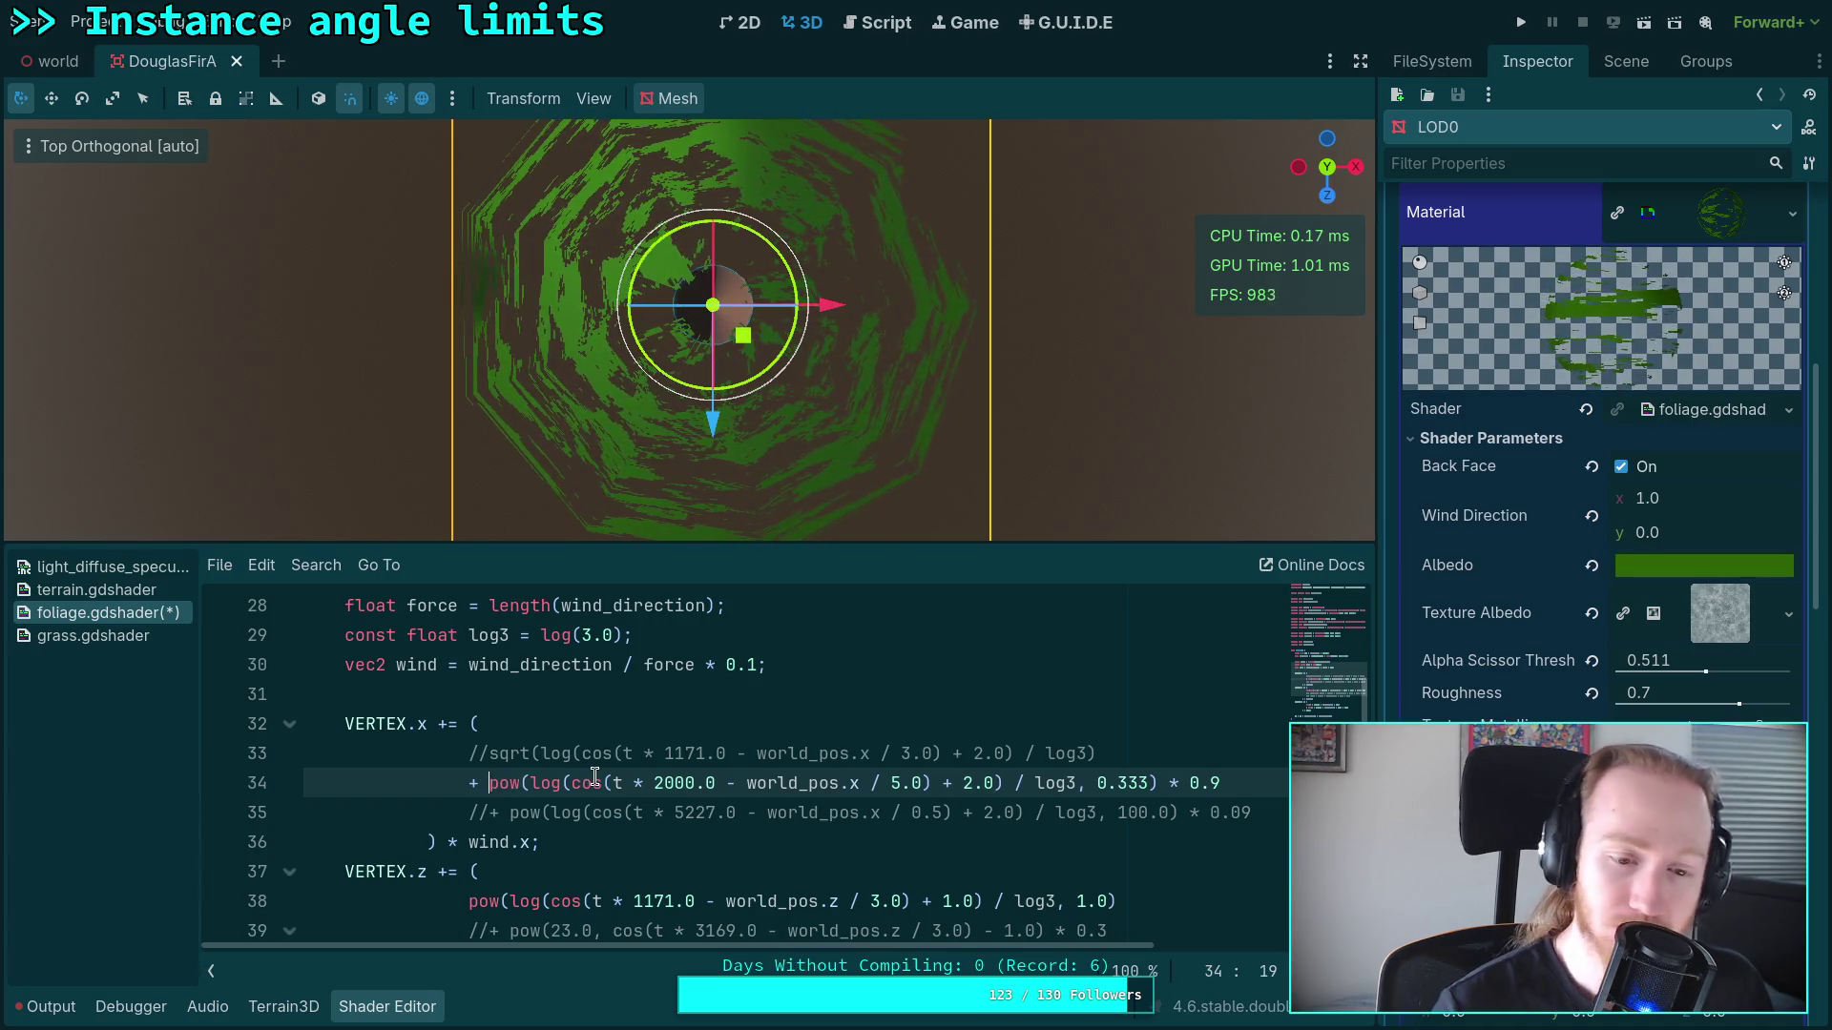
# Step: Insert '(1.0 -' before pow and add the missing ')' on line 34 so the shader compiles
pyautogui.write('(1.0 -')
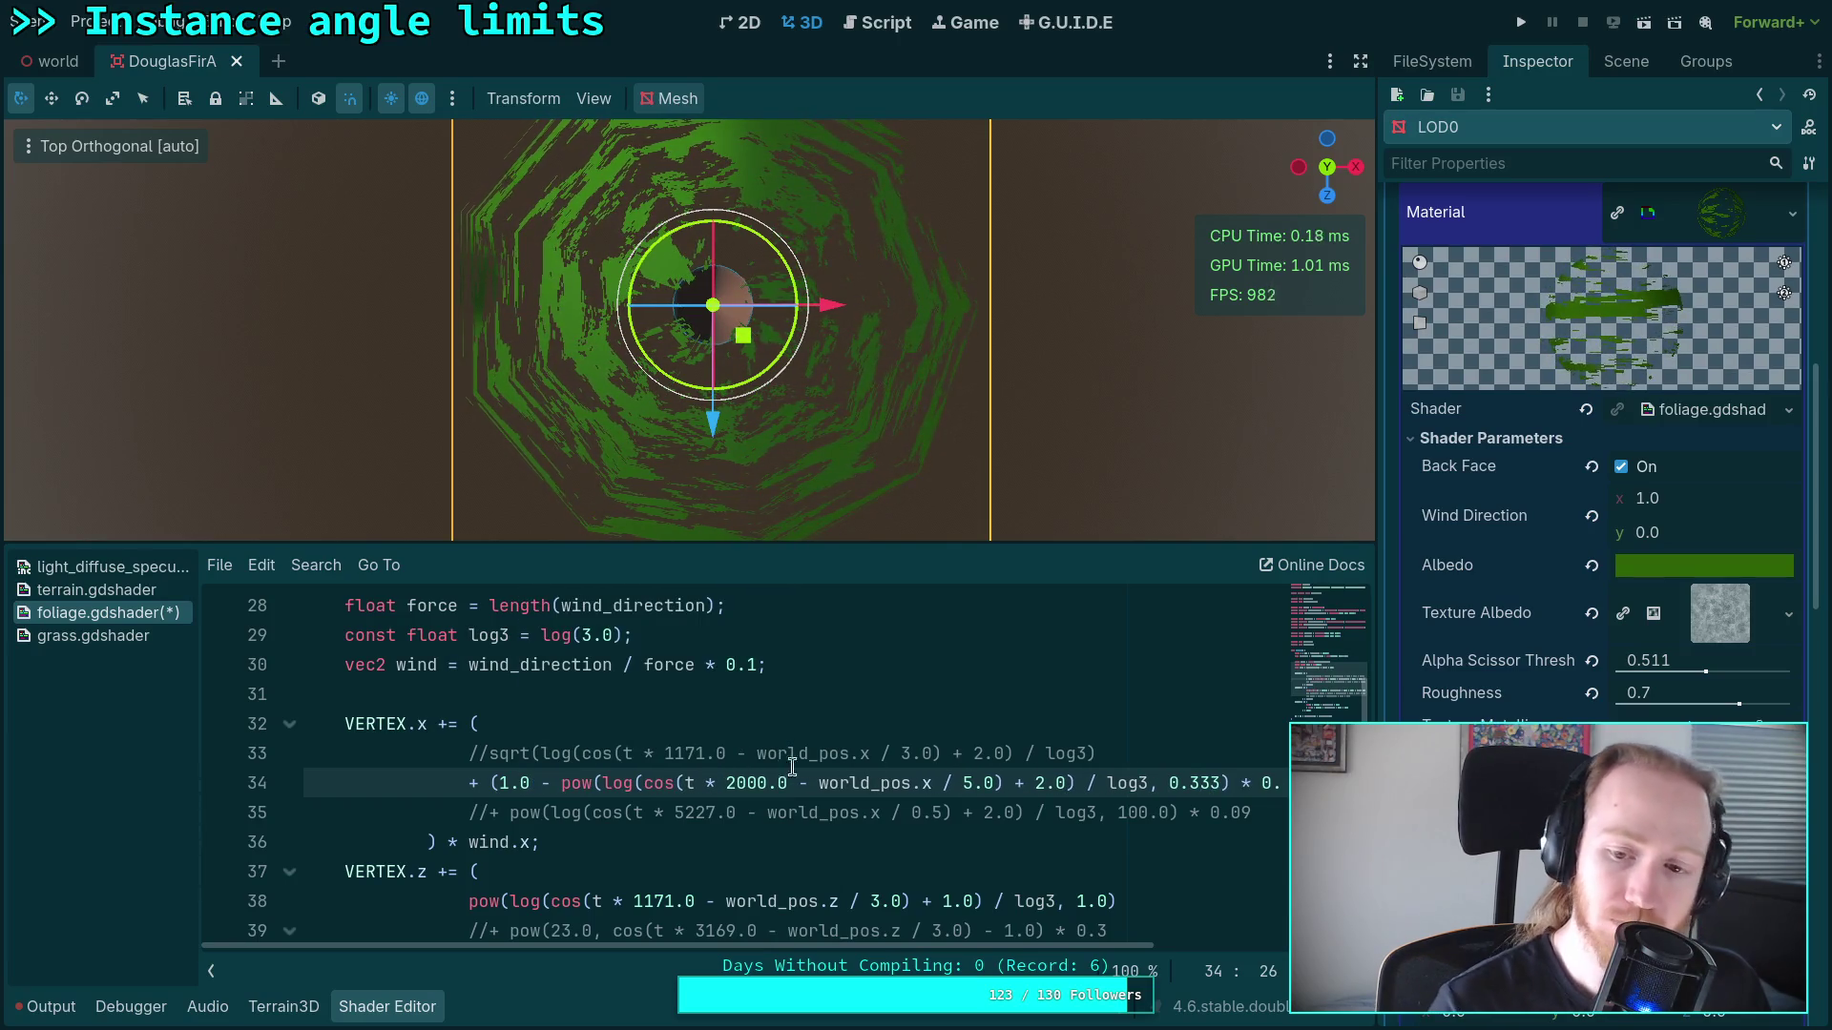
pyautogui.moveTo(945, 931); pyautogui.dragTo(996, 932)
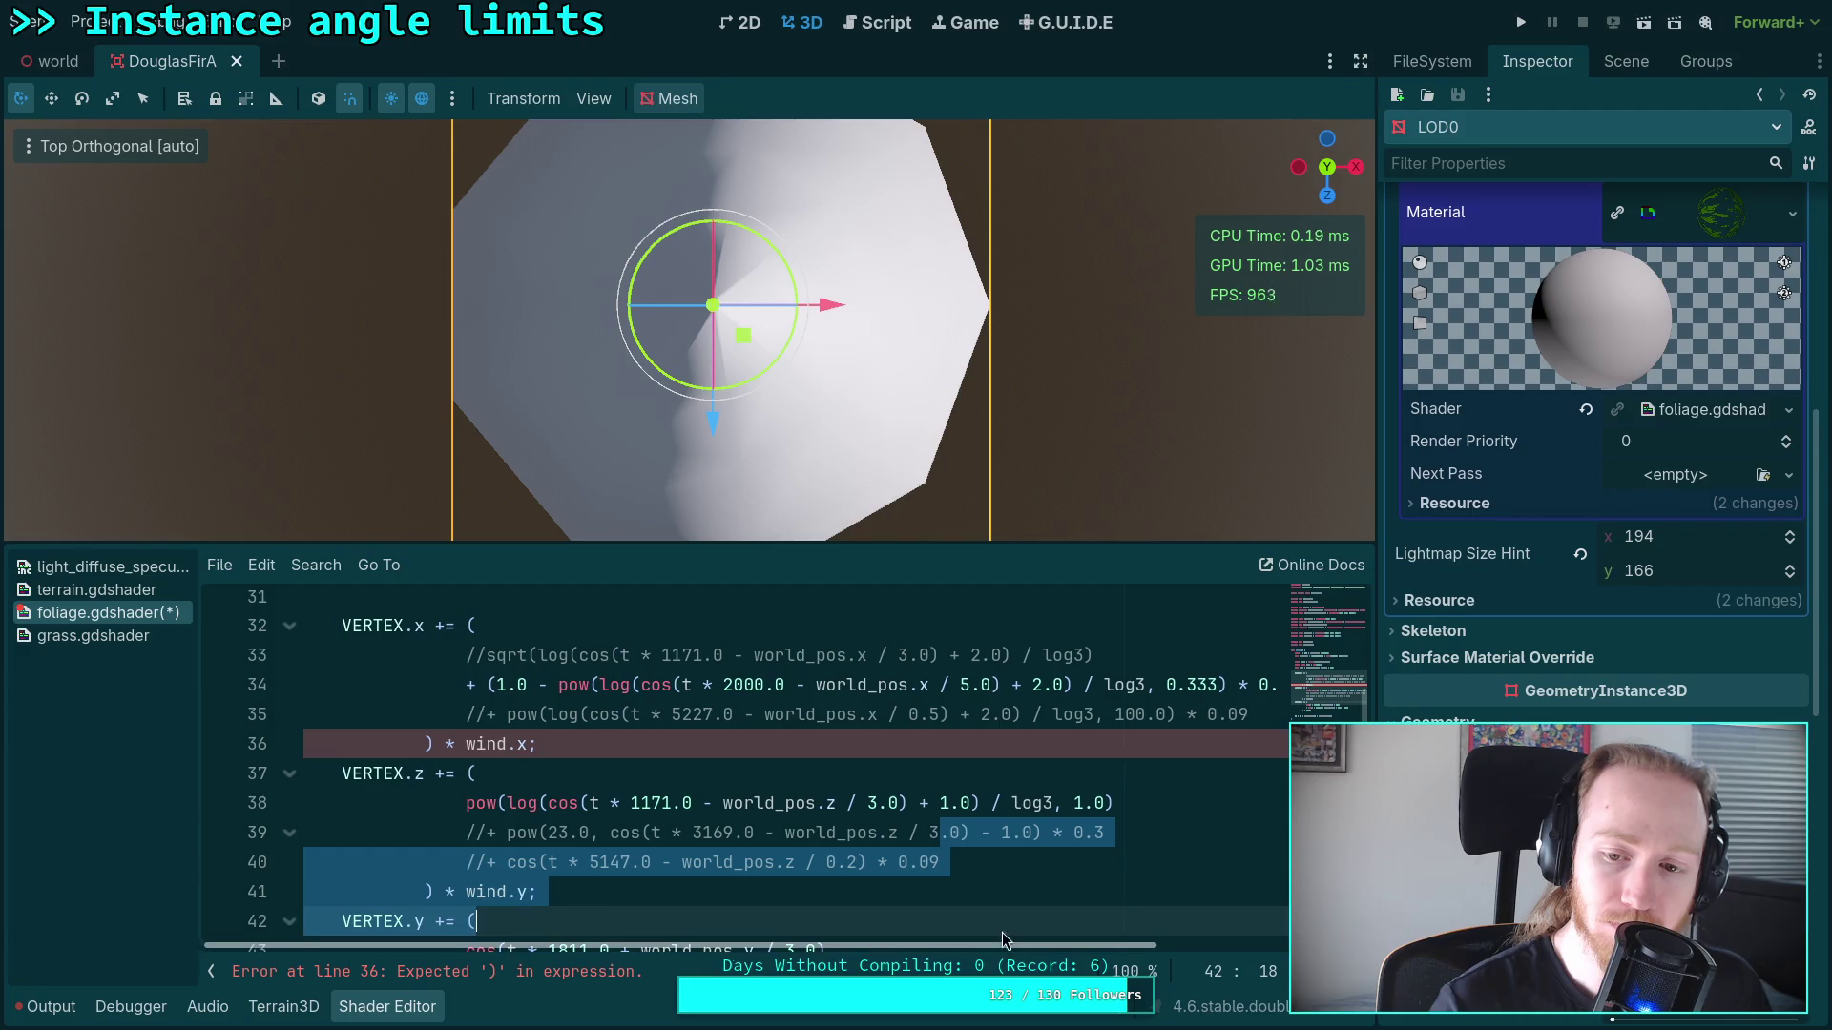
pyautogui.click(1280, 684)
pyautogui.write(')')
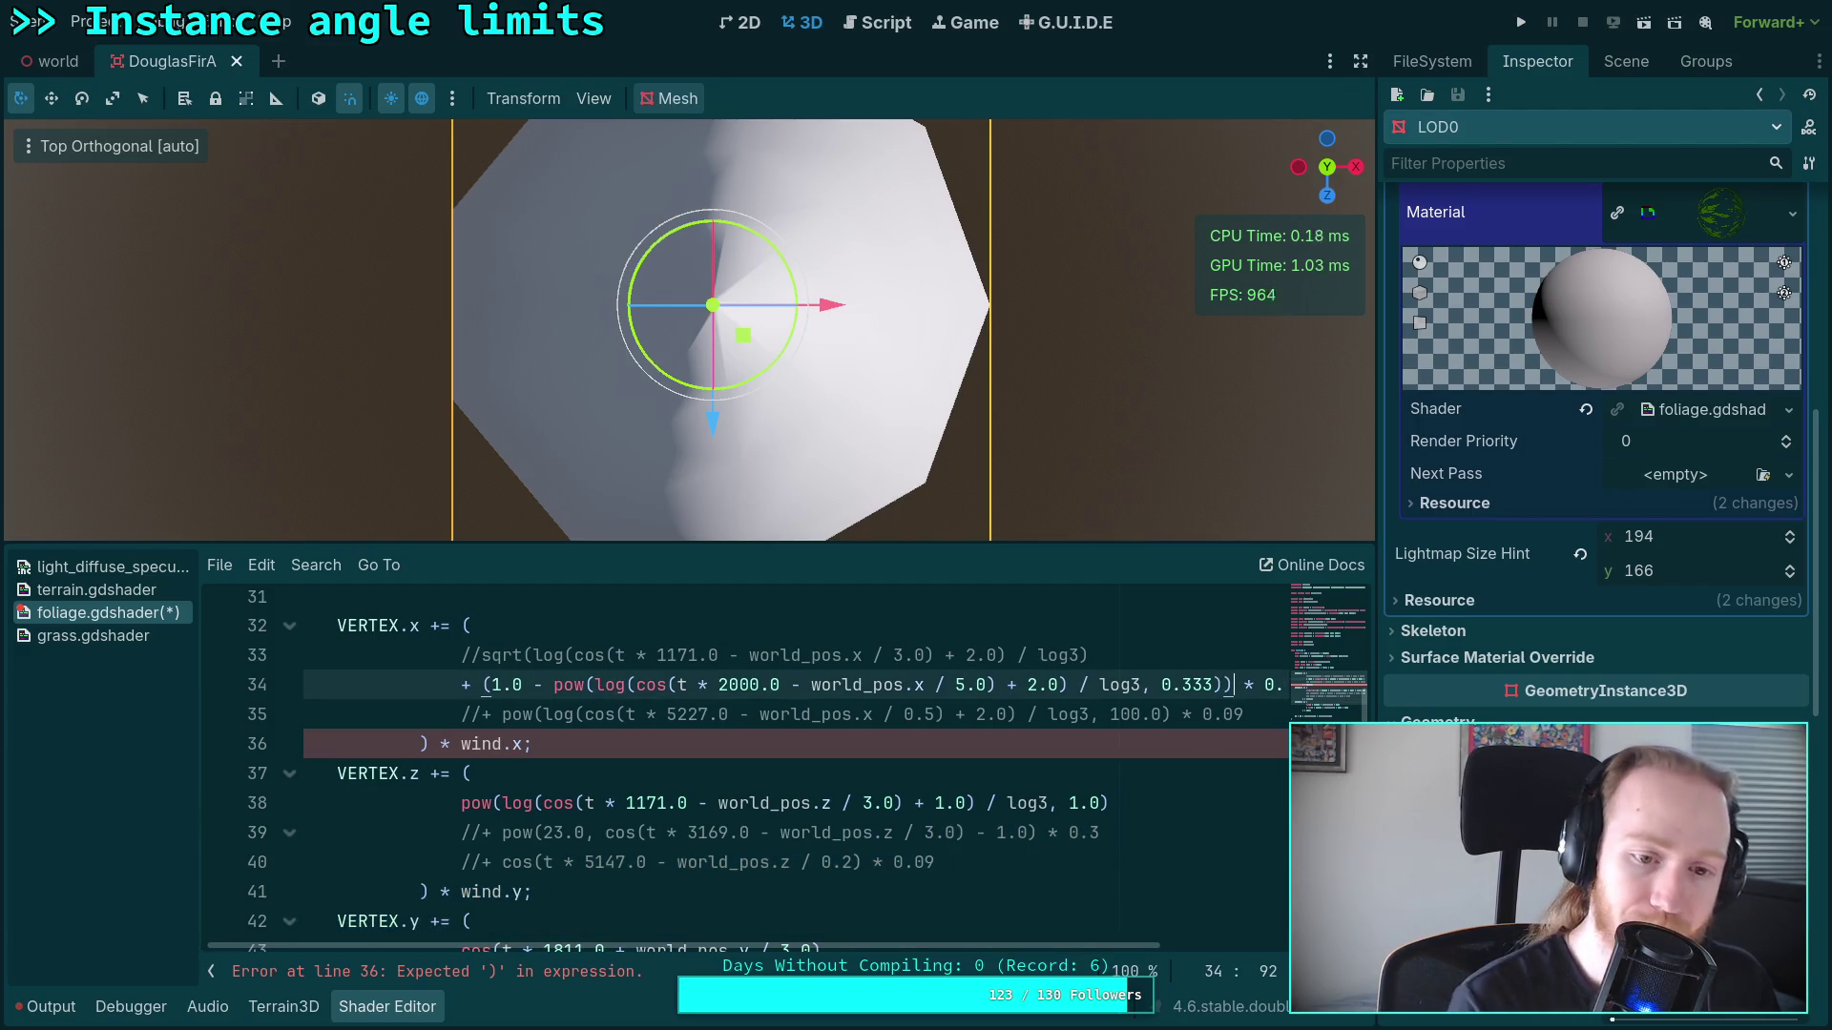
pyautogui.scroll(1, 778, 949)
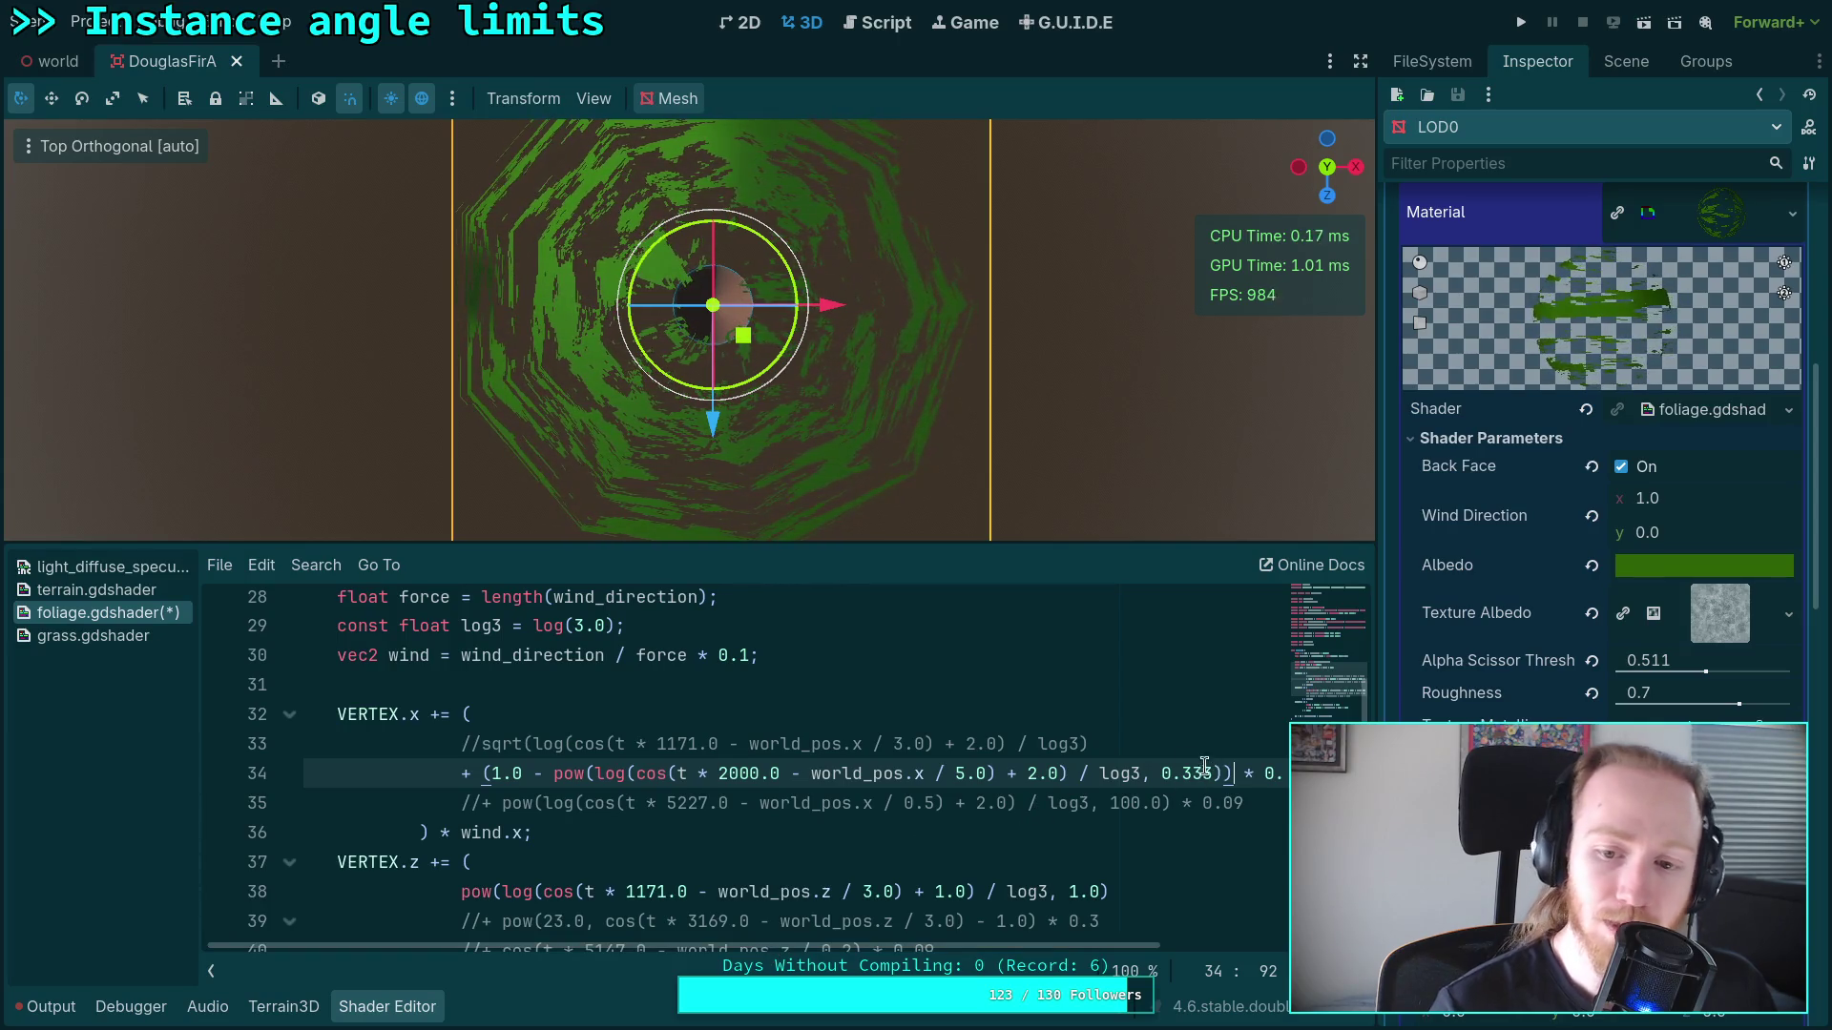
# Step: Replace '1.0 - ' with '(' and try pow exponents 5 and 100, ending at 0.1
pyautogui.moveTo(1159, 771); pyautogui.dragTo(1212, 771)
pyautogui.write('5')
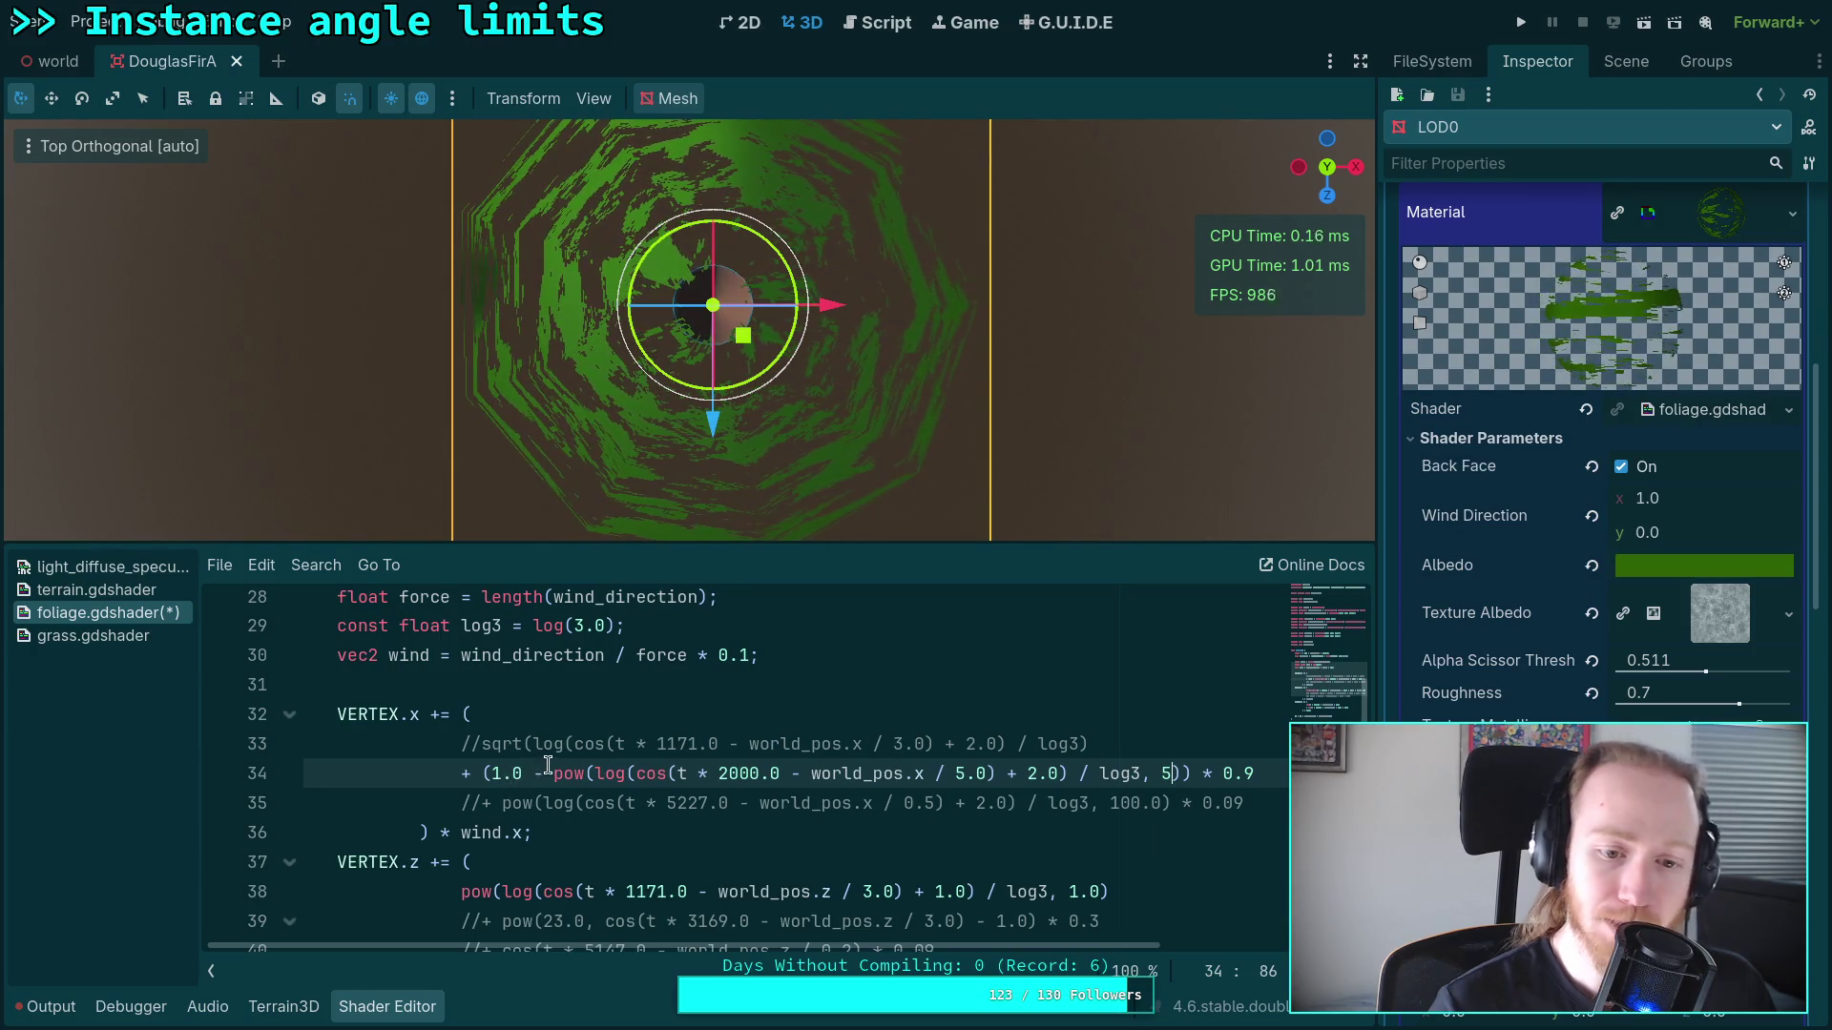
pyautogui.moveTo(553, 773); pyautogui.dragTo(488, 773)
pyautogui.write('(')
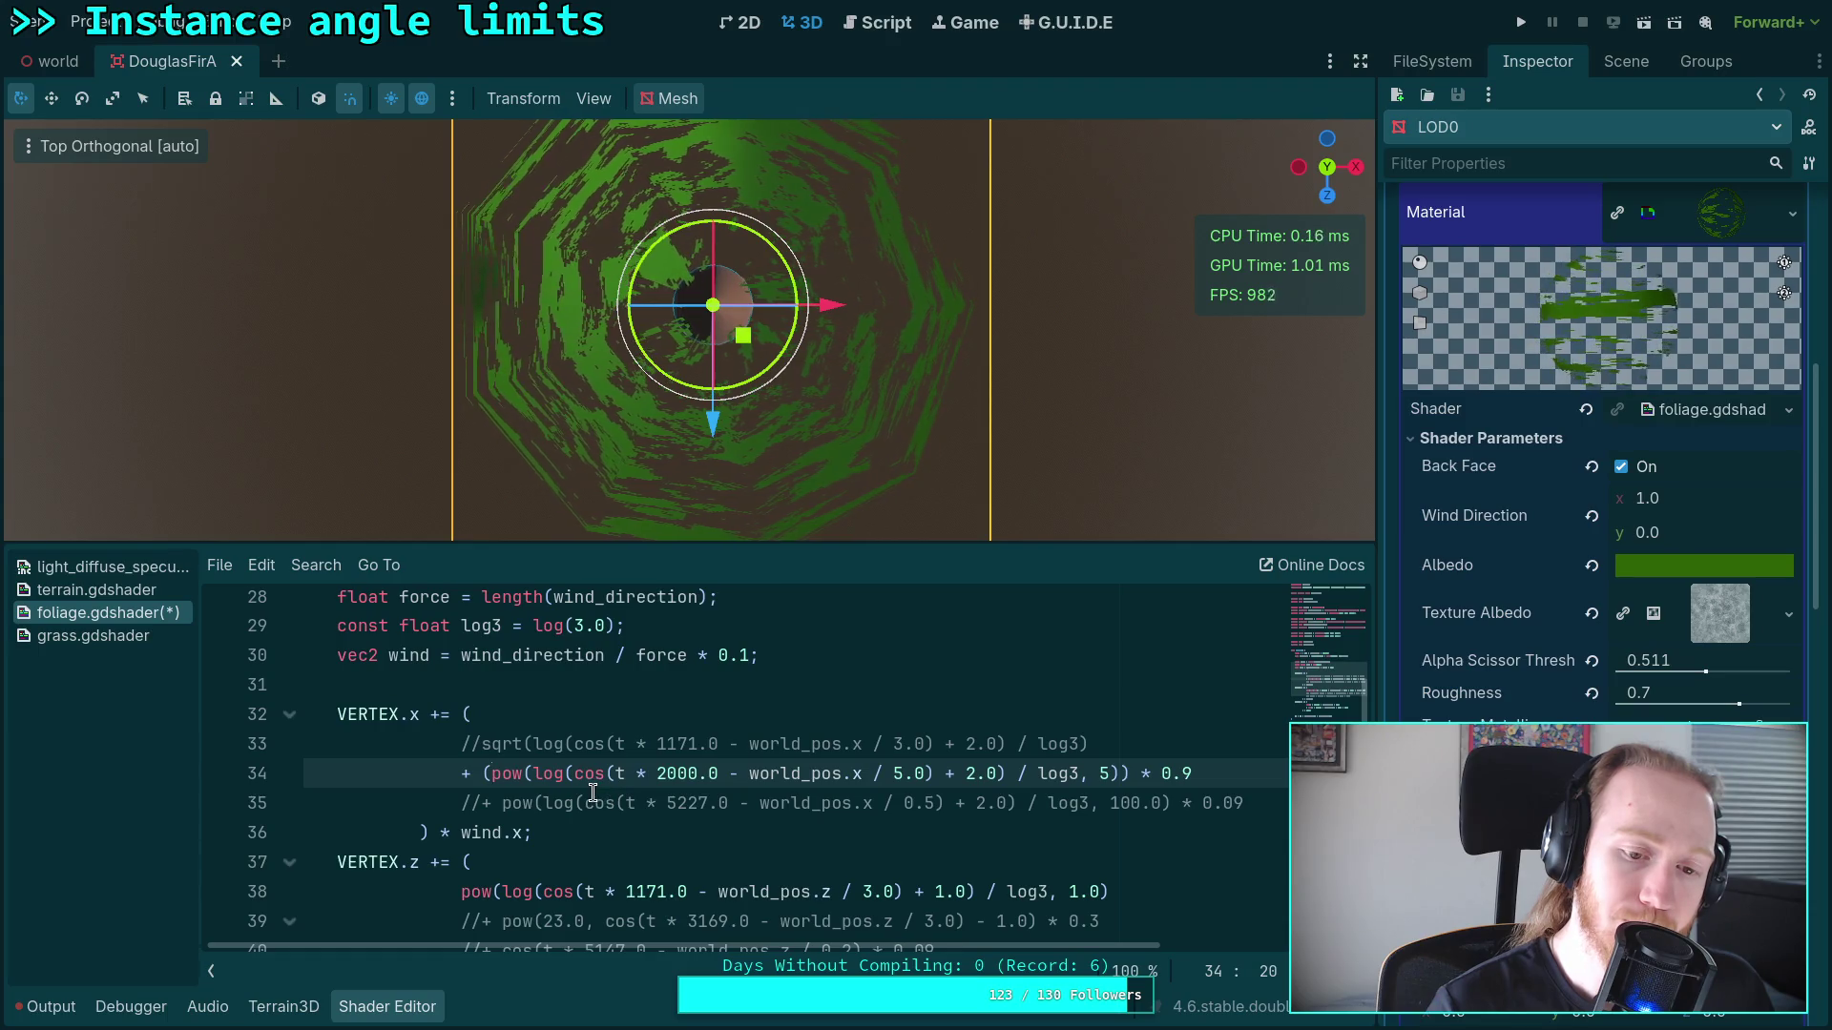
pyautogui.doubleClick(1104, 772)
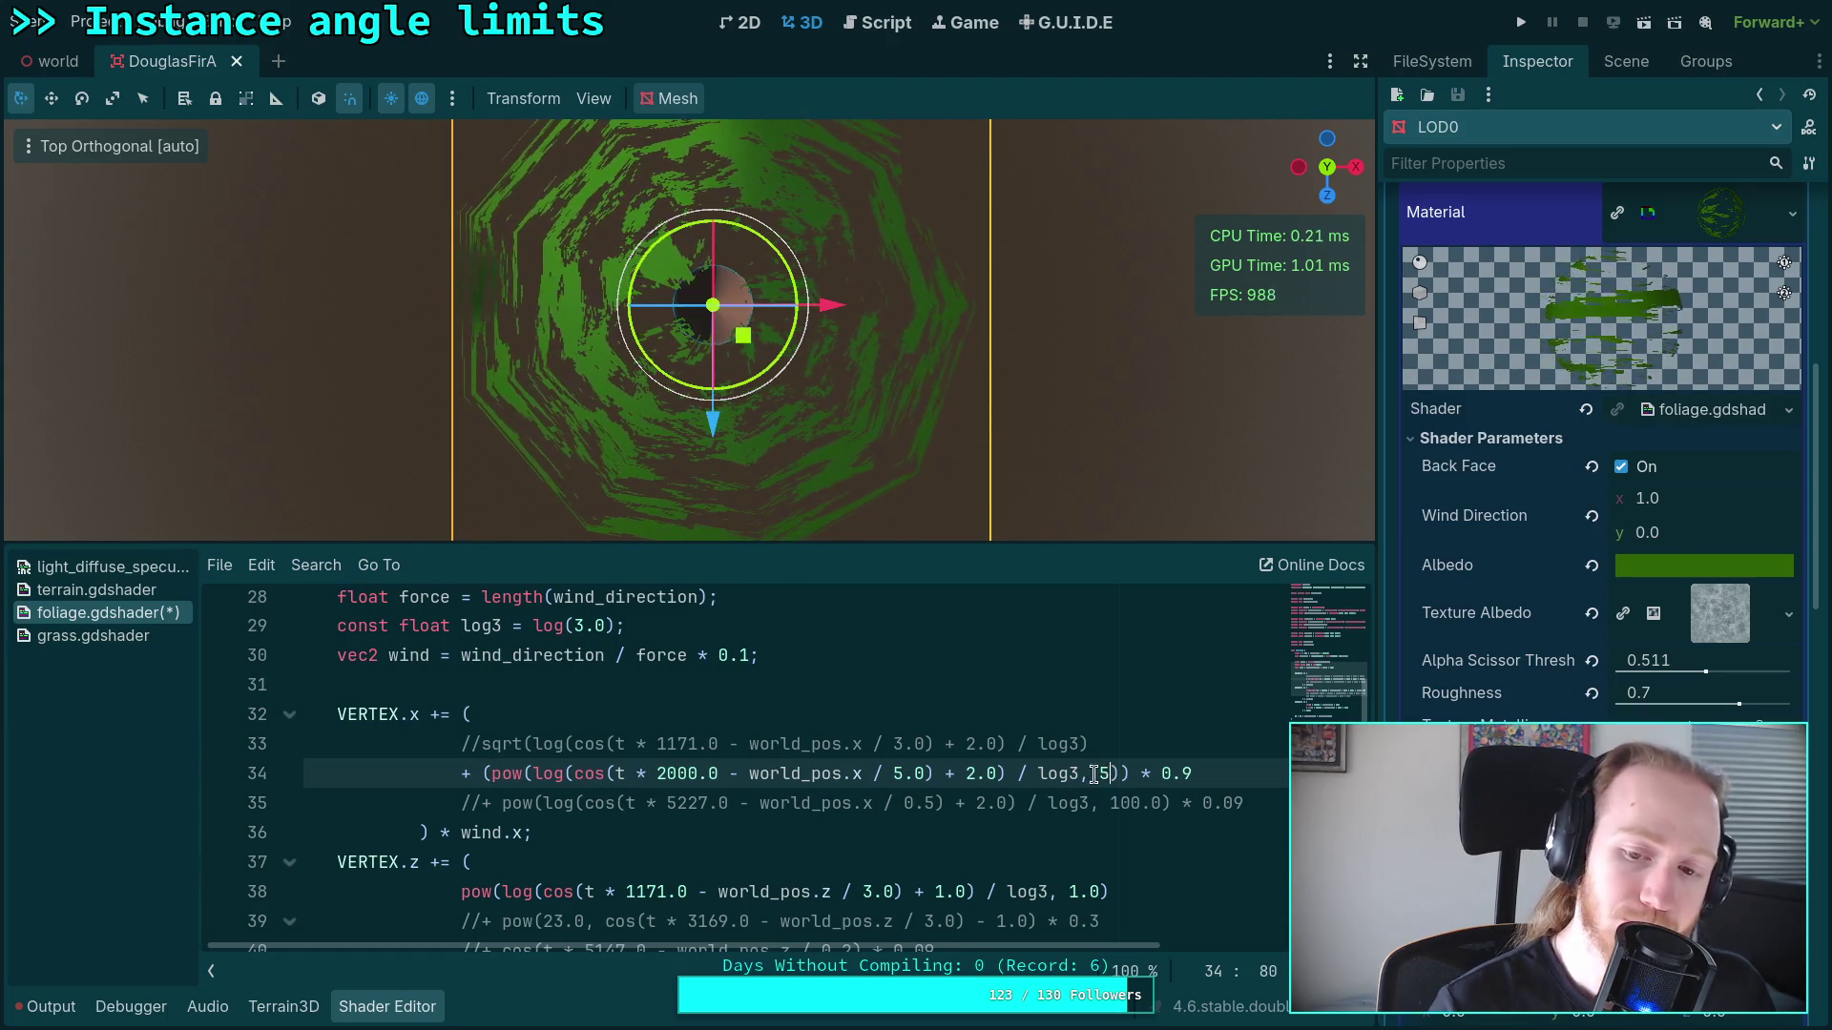
pyautogui.write('100')
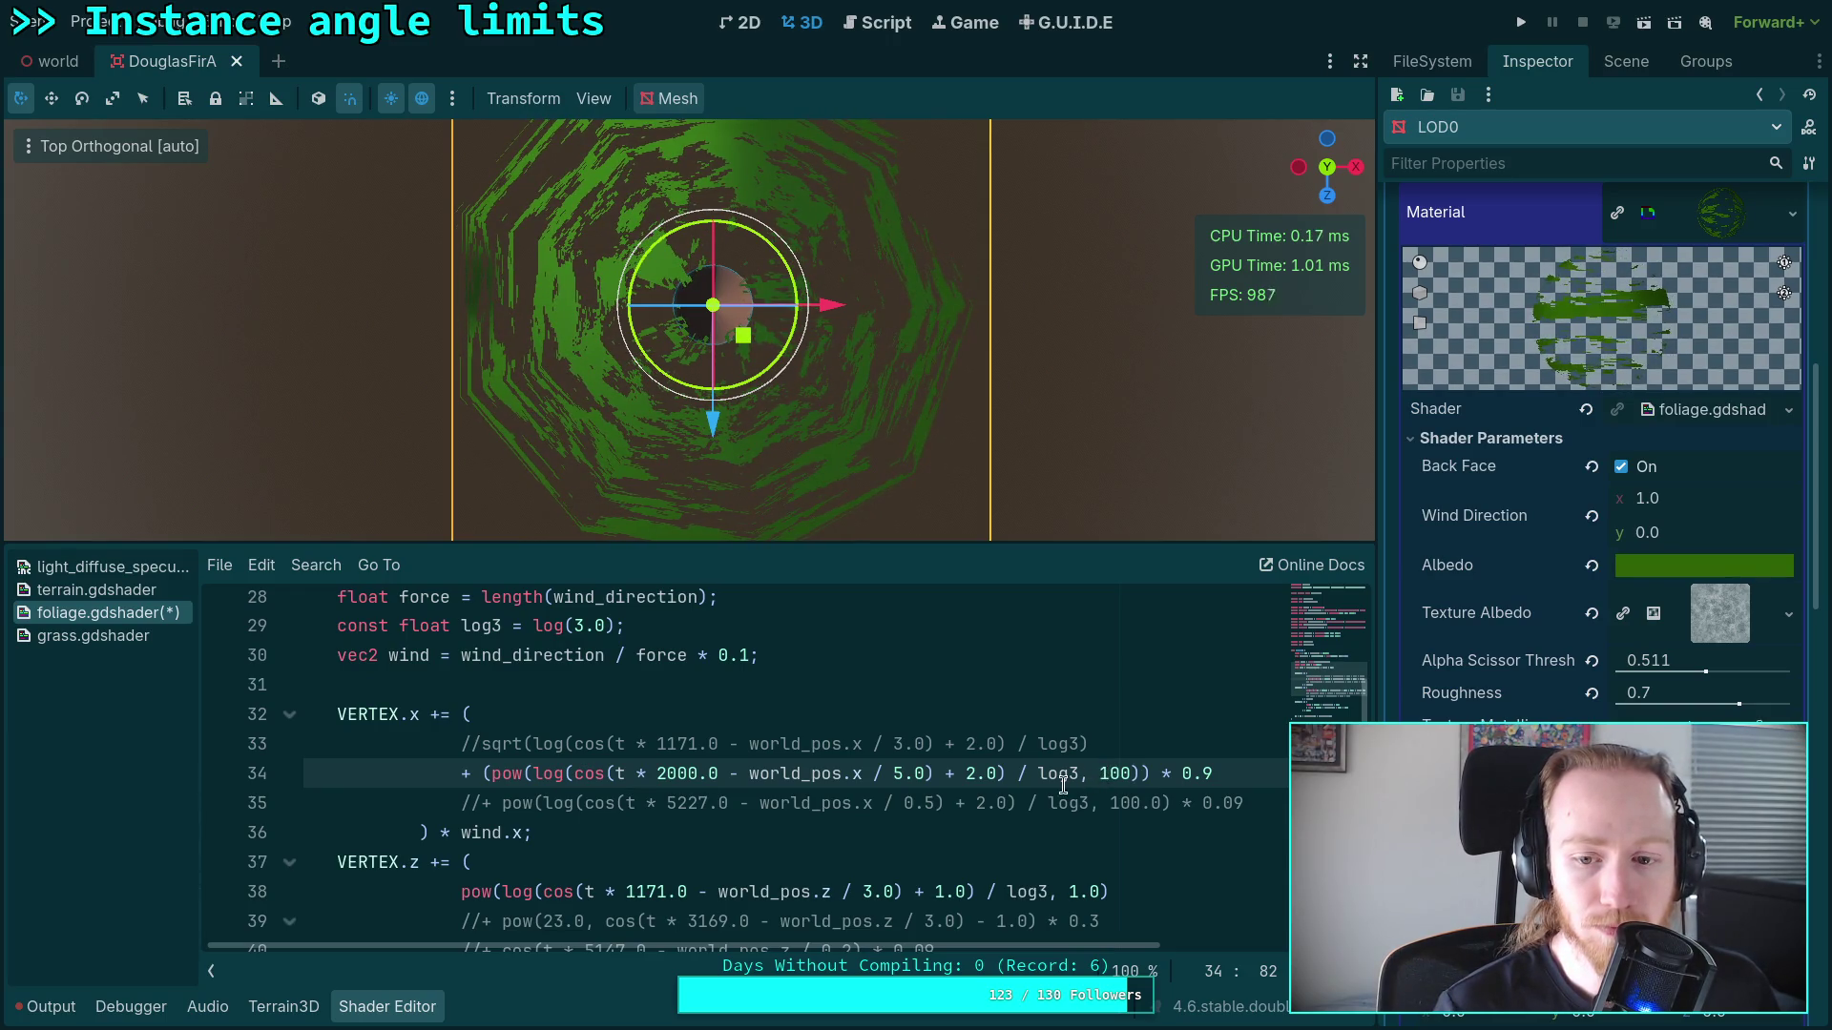
pyautogui.doubleClick(1116, 774)
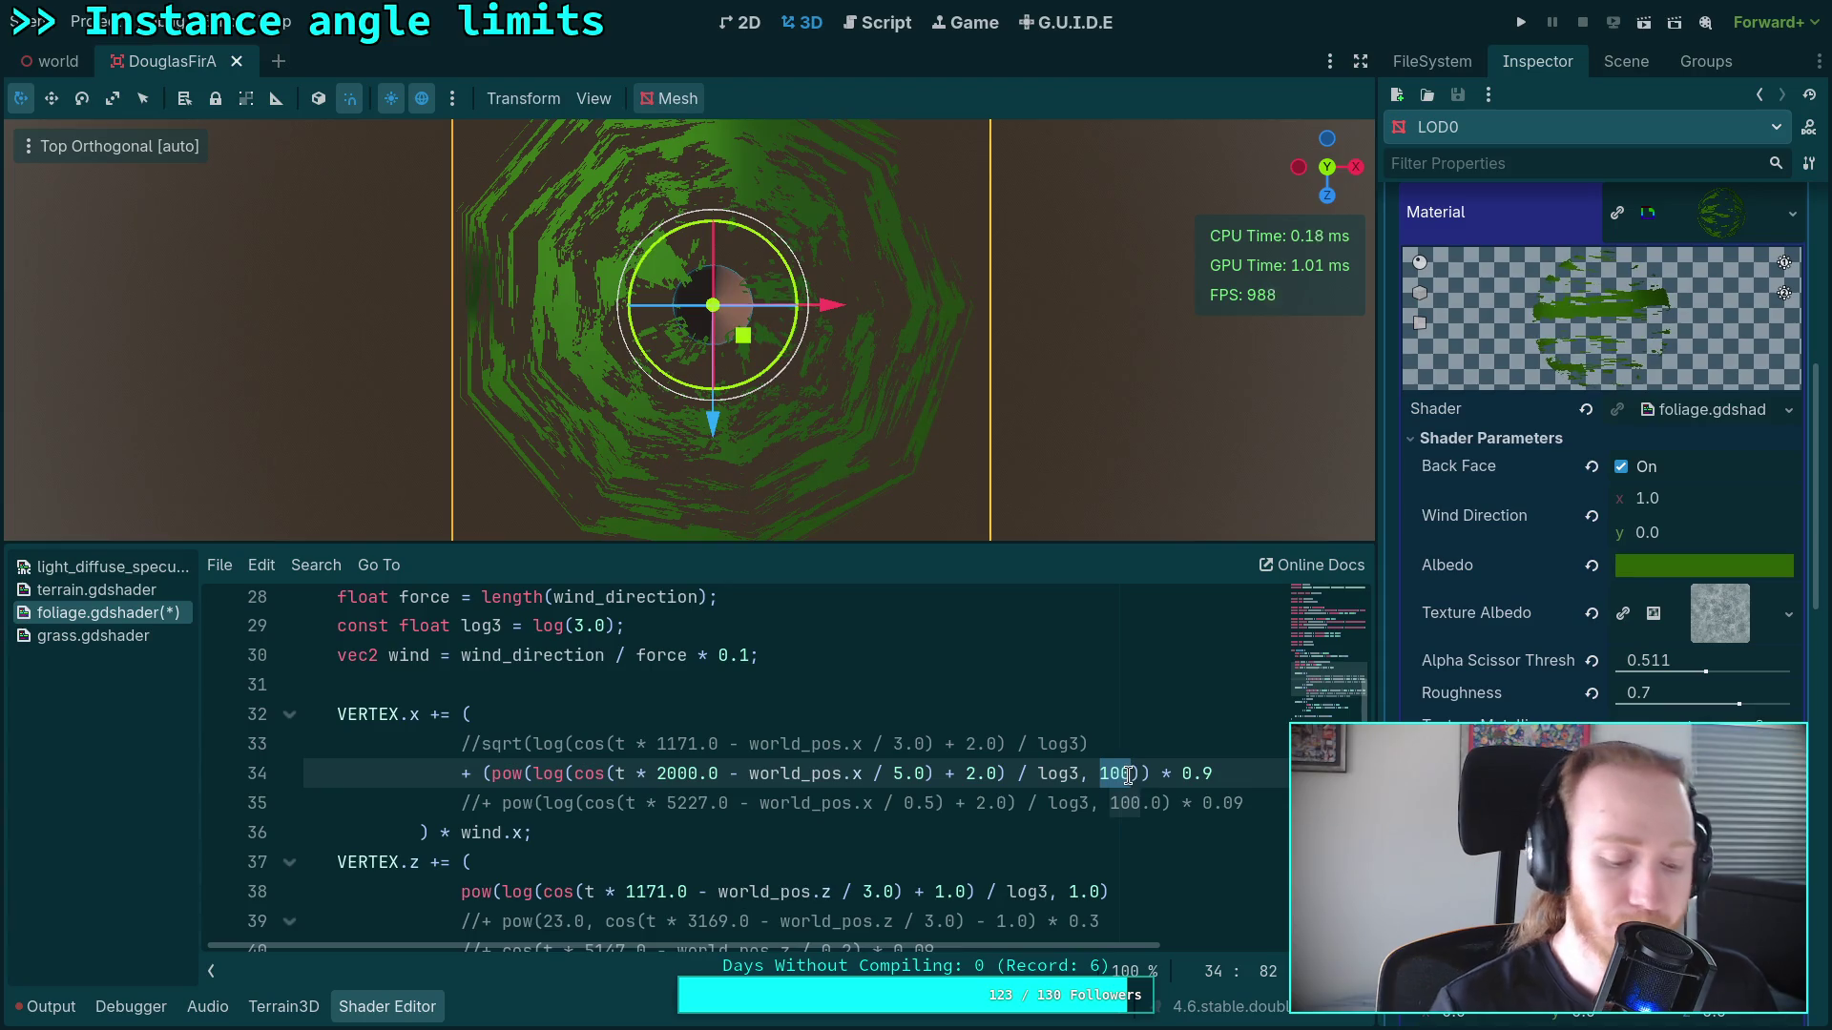
pyautogui.write('0.1')
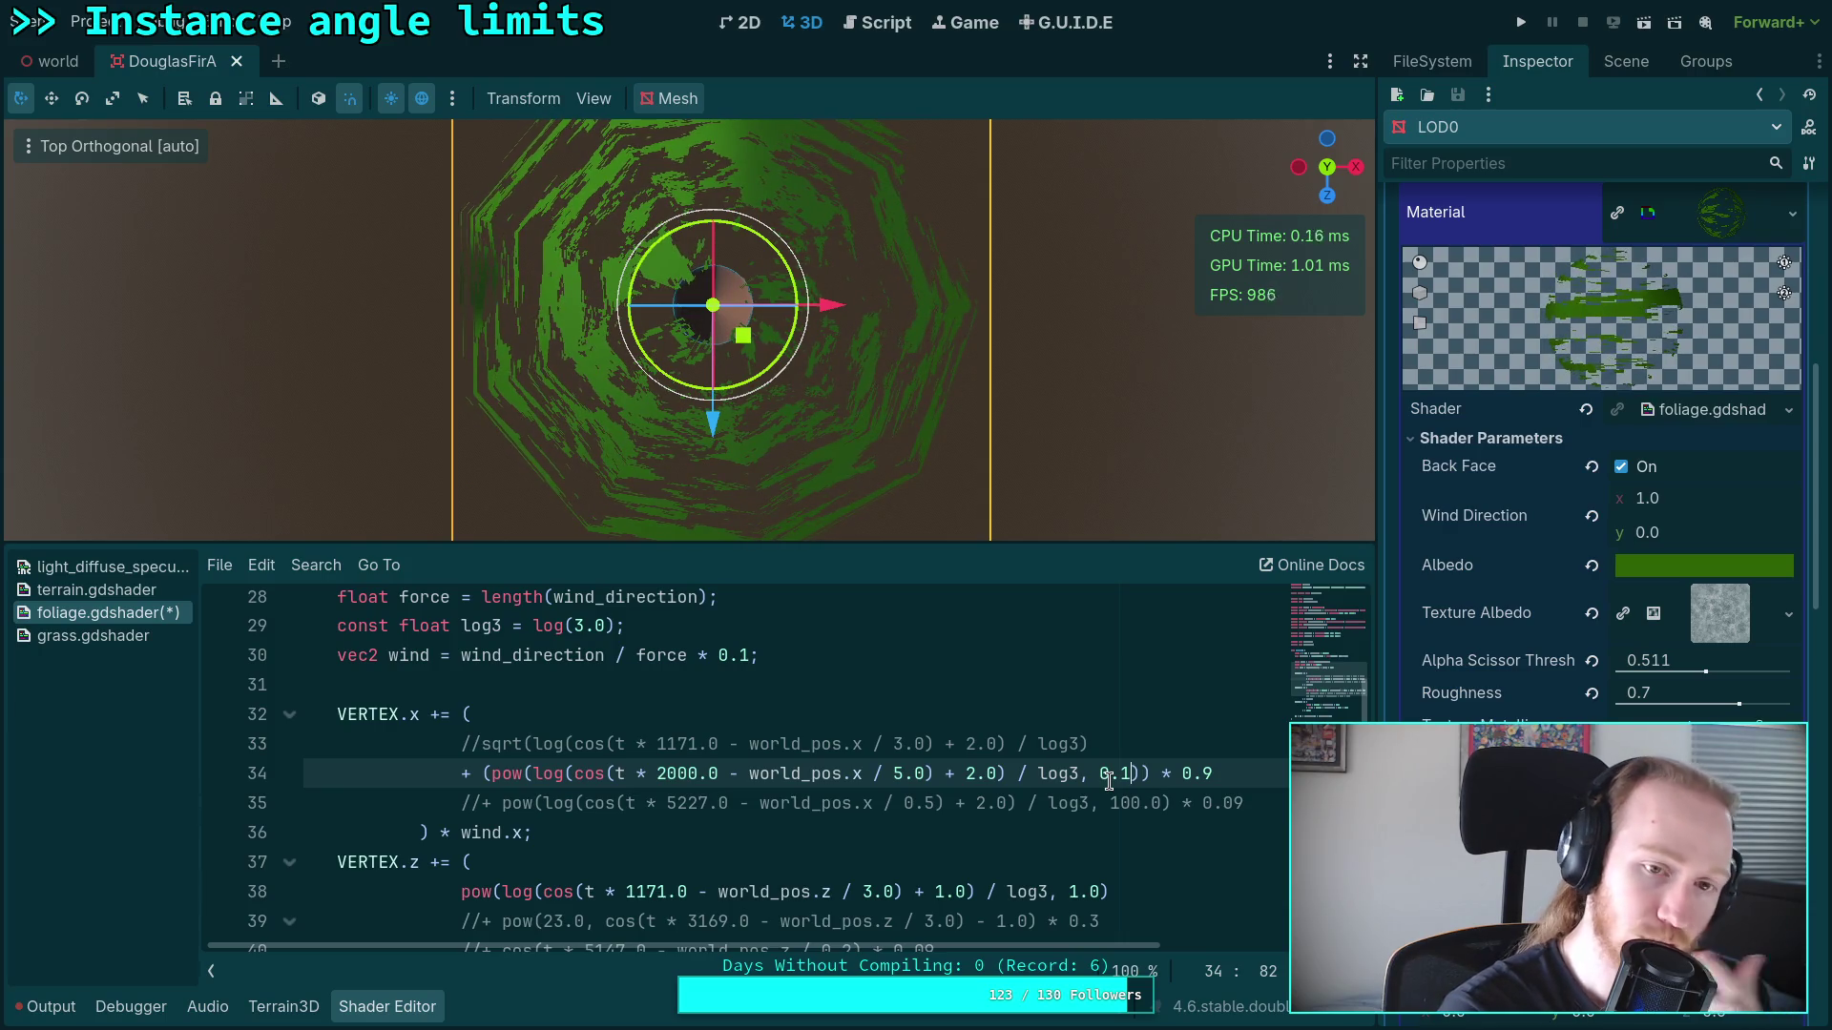
# Step: Make the second X wind term subtracted and set its pow exponent to 0.333
pyautogui.click(458, 773)
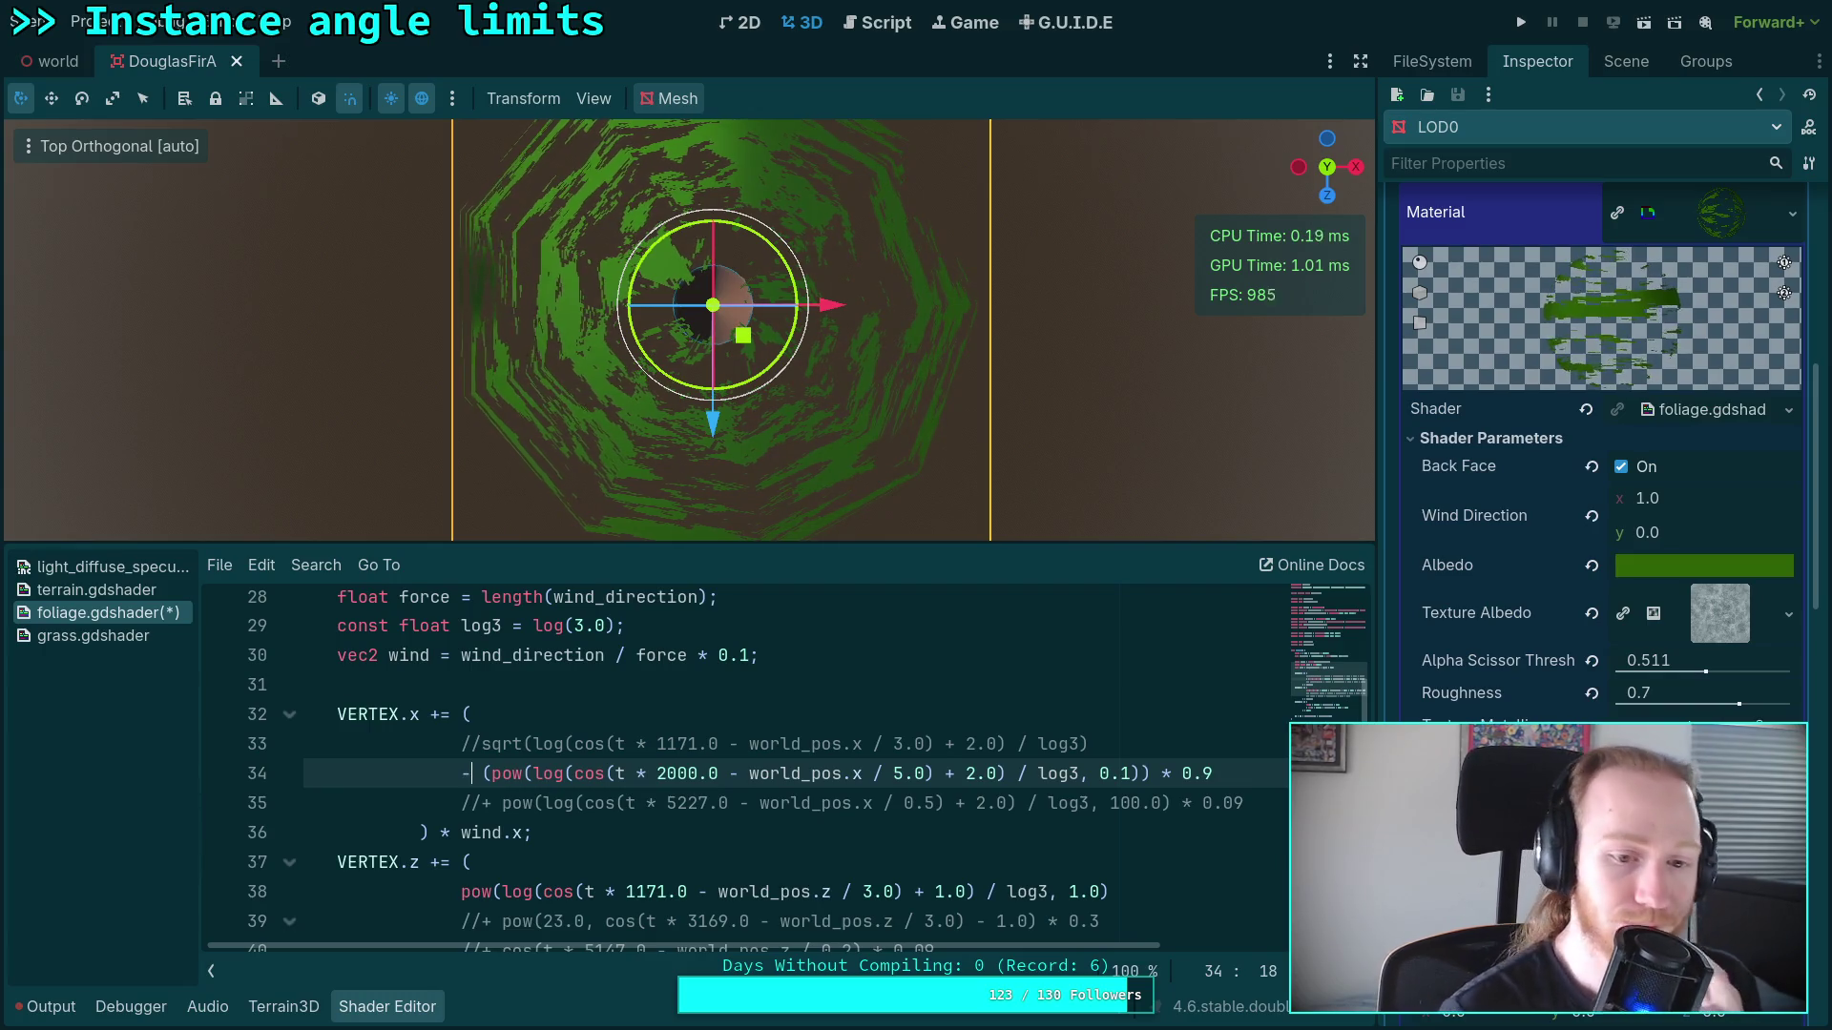
pyautogui.press('Left')
pyautogui.write('-')
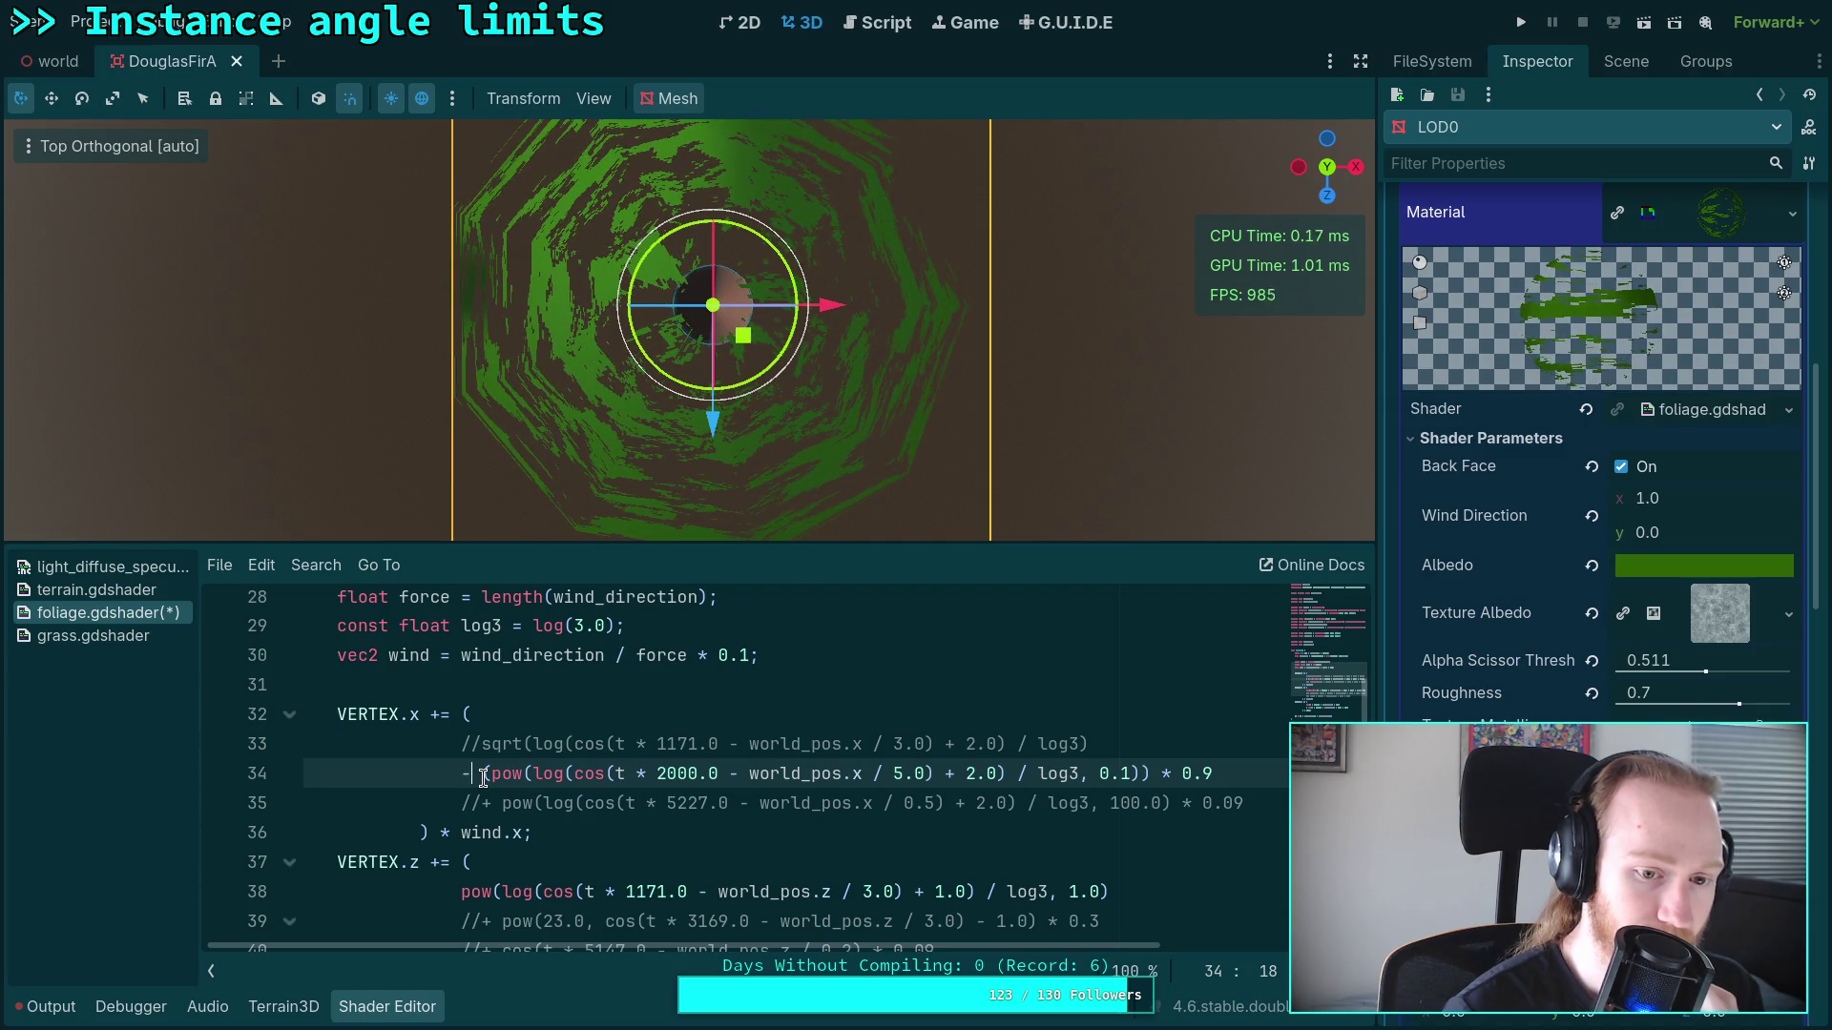
pyautogui.click(1131, 774)
pyautogui.press('BackSpace')
pyautogui.write('333')
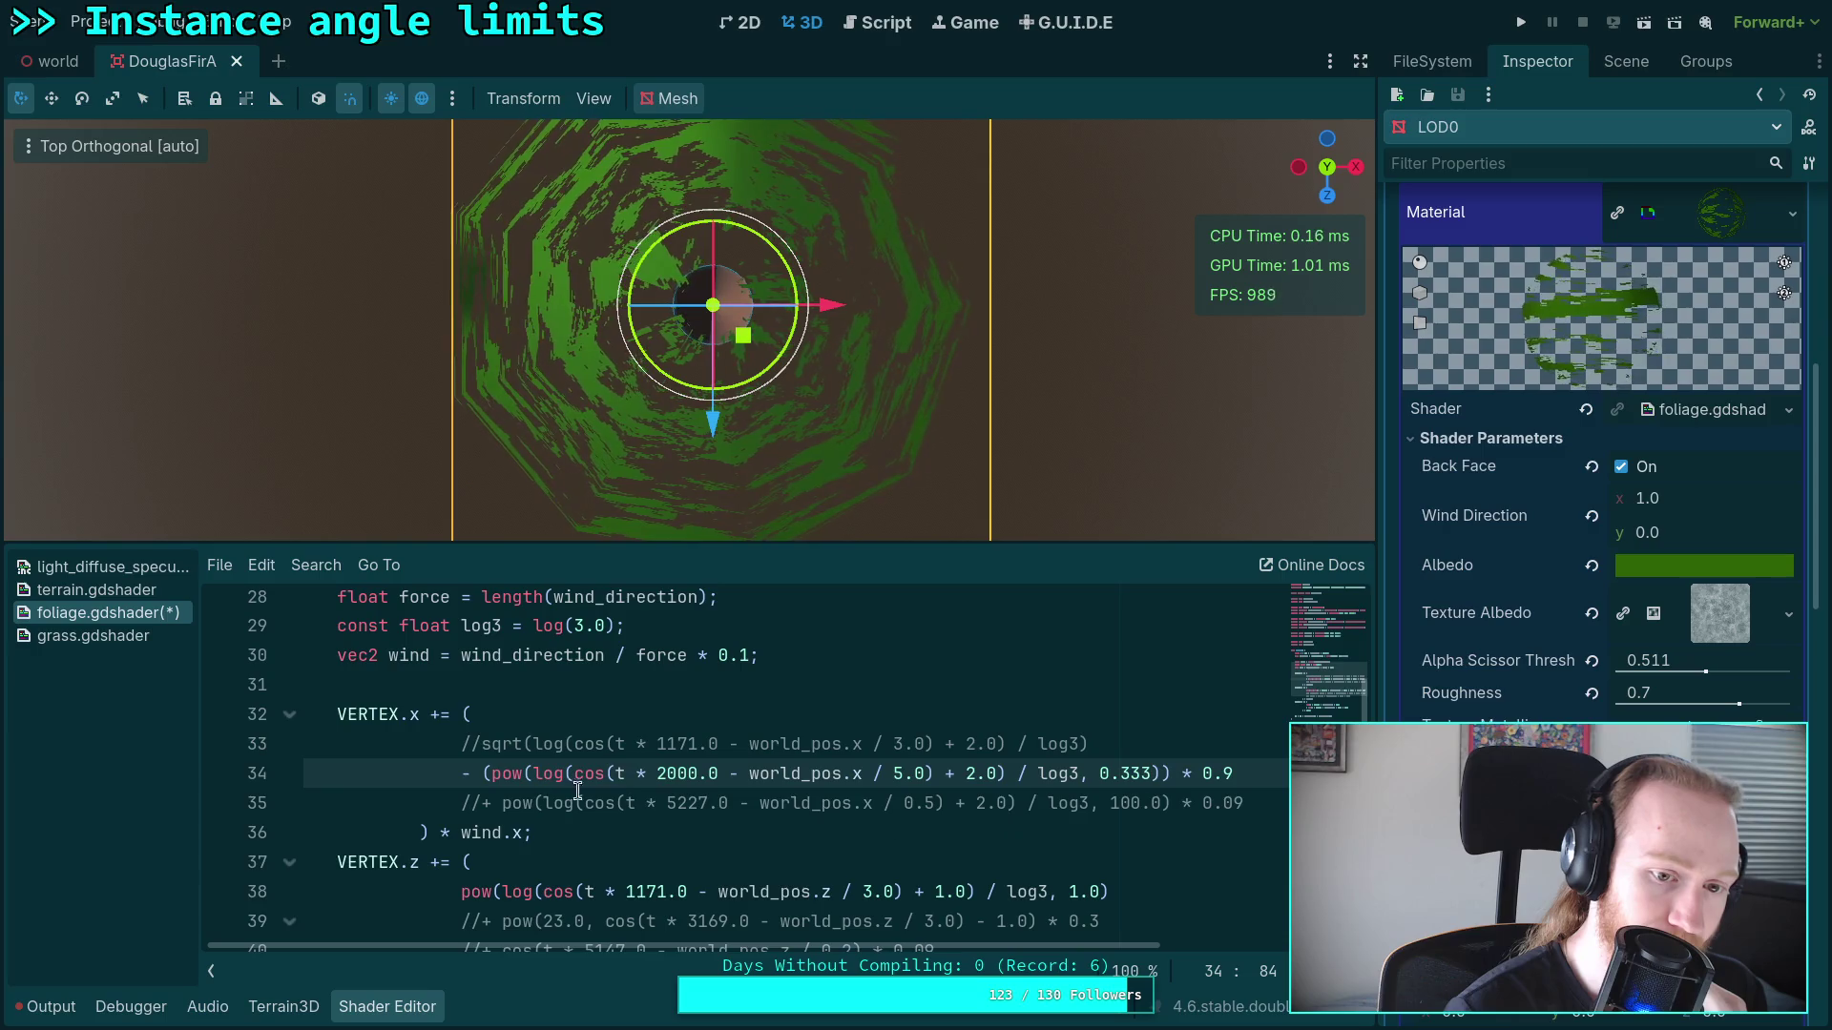
# Step: Remove the outer parentheses, set the frequency to 500.0 and the world_pos.x divisor to 1.0
pyautogui.press('Delete')
pyautogui.press('Home')
pyautogui.press('Right')
pyautogui.press('Right')
pyautogui.press('Delete')
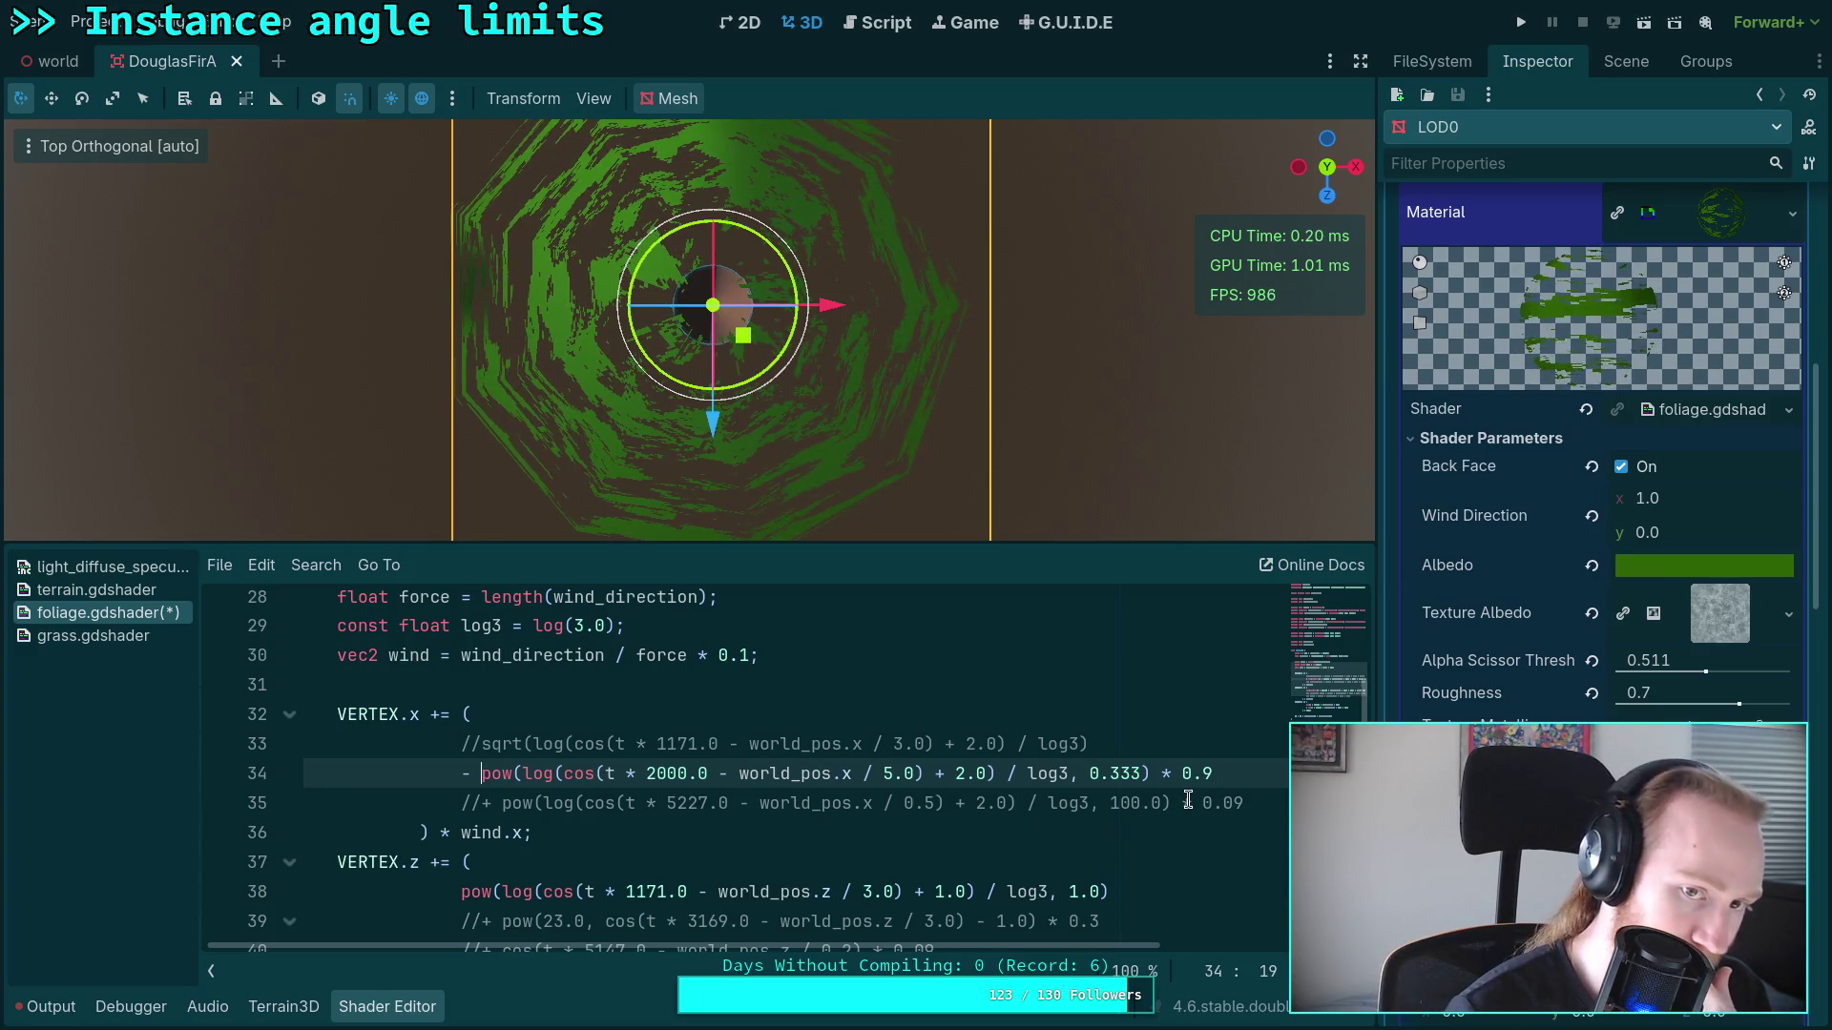
pyautogui.doubleClick(1203, 774)
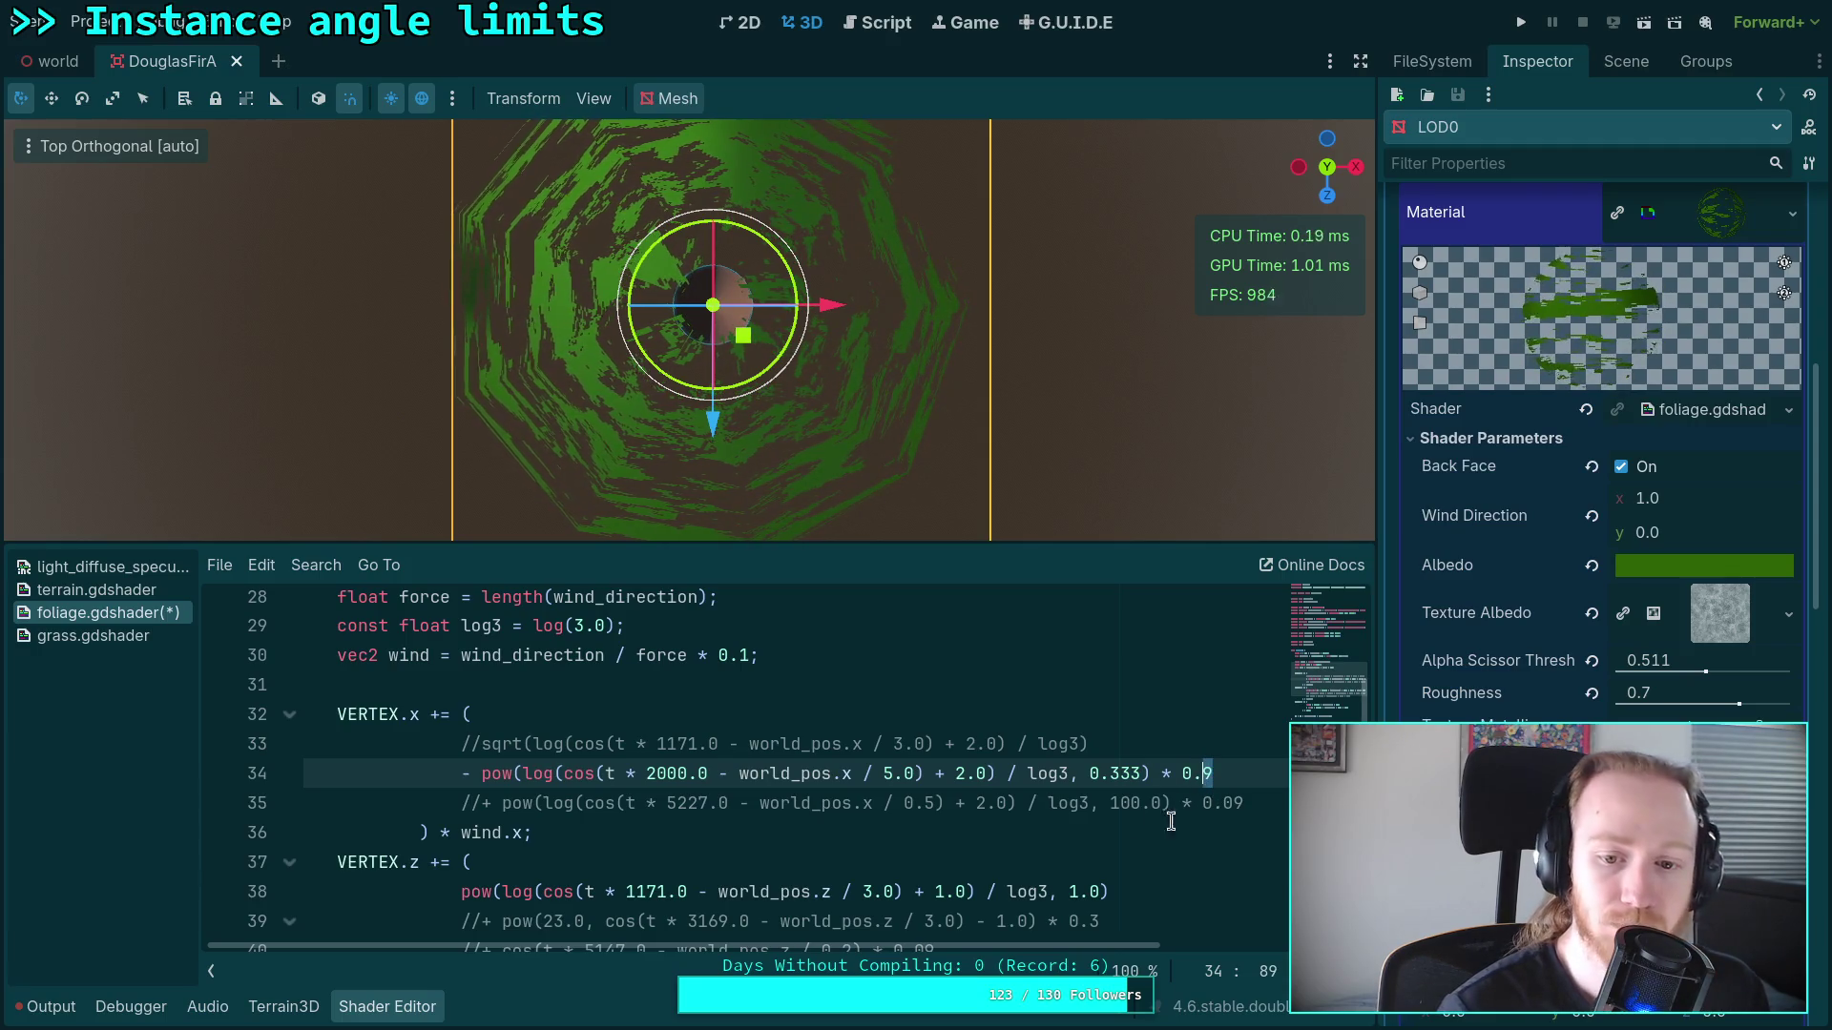
pyautogui.doubleClick(659, 771)
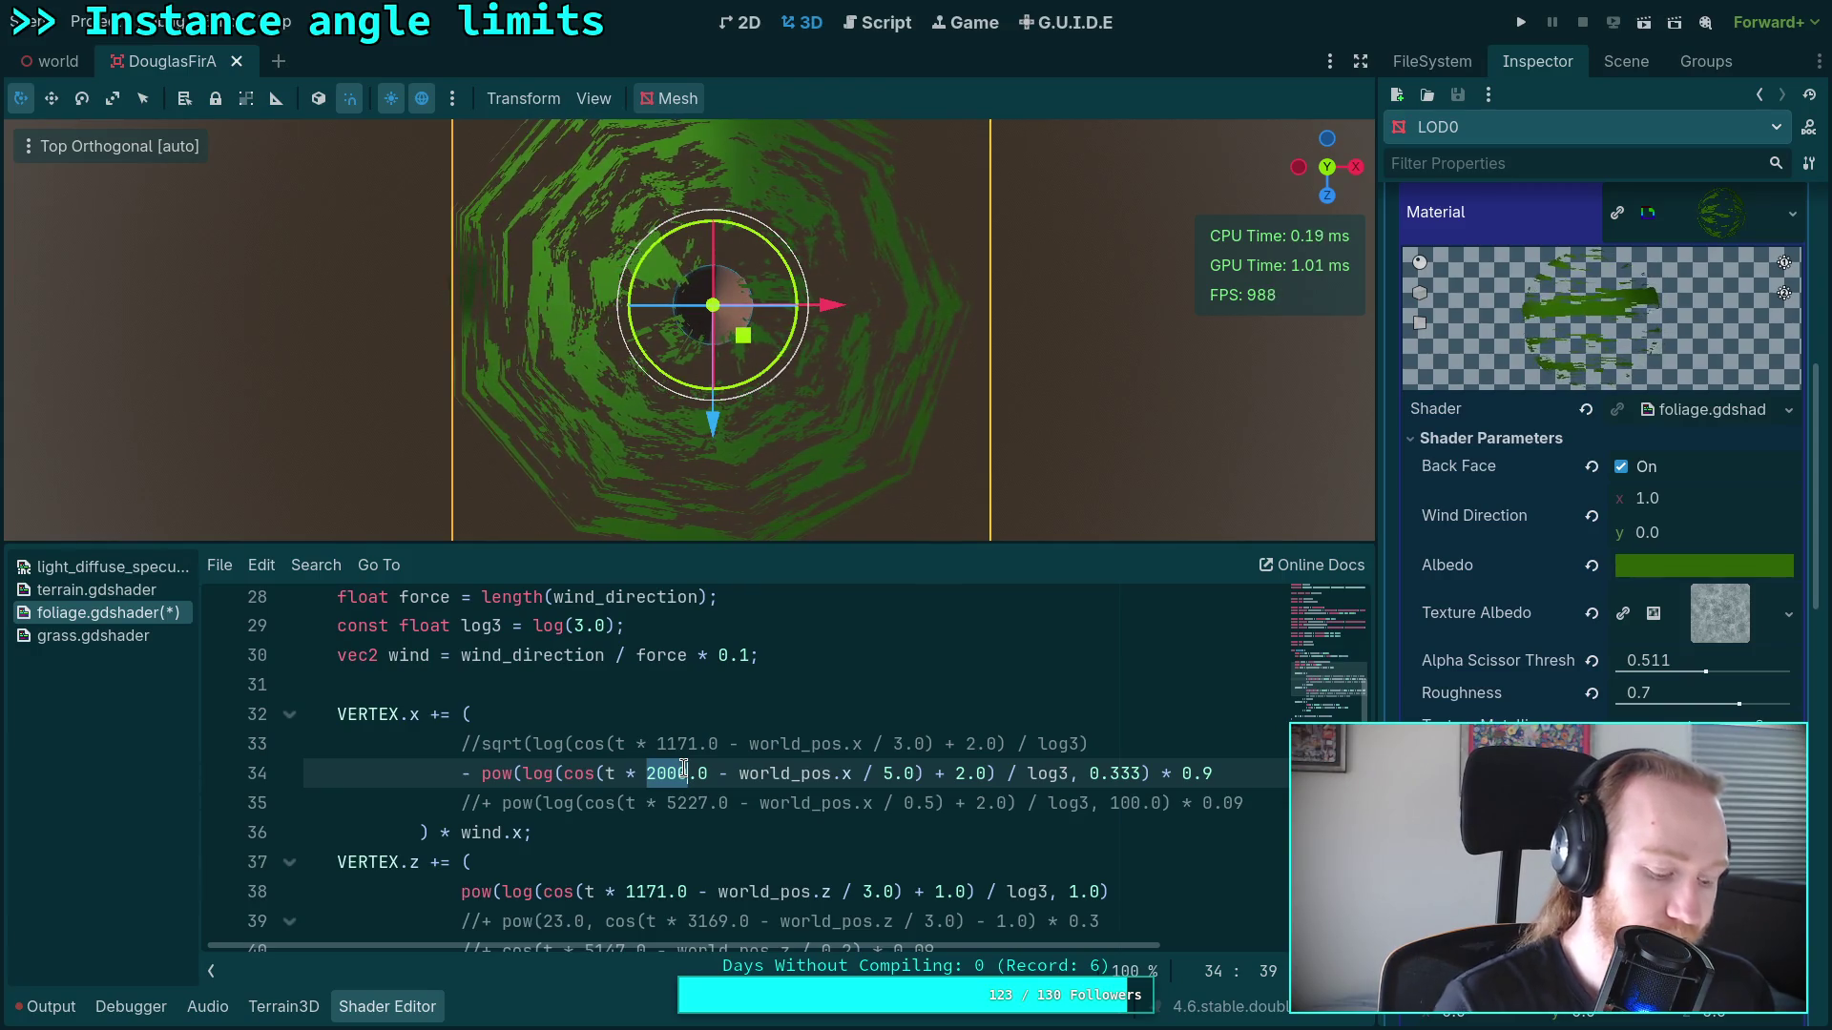
pyautogui.write('500')
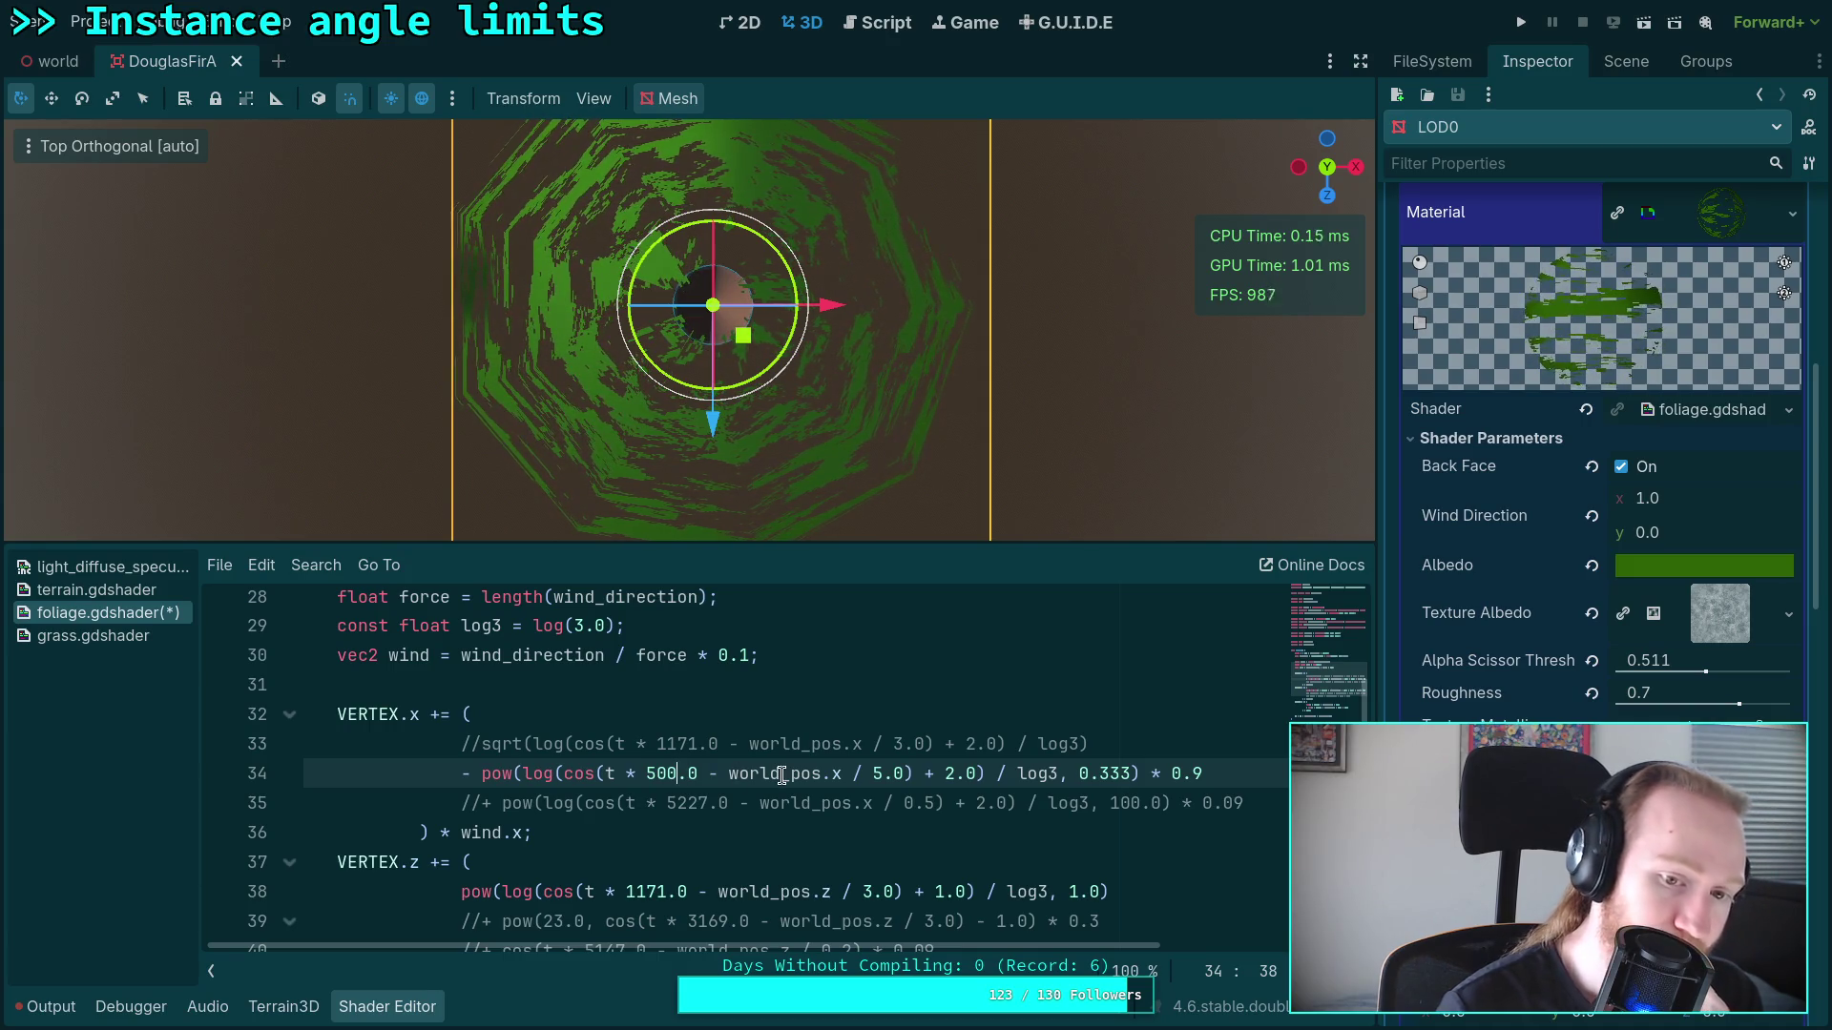
pyautogui.doubleClick(877, 772)
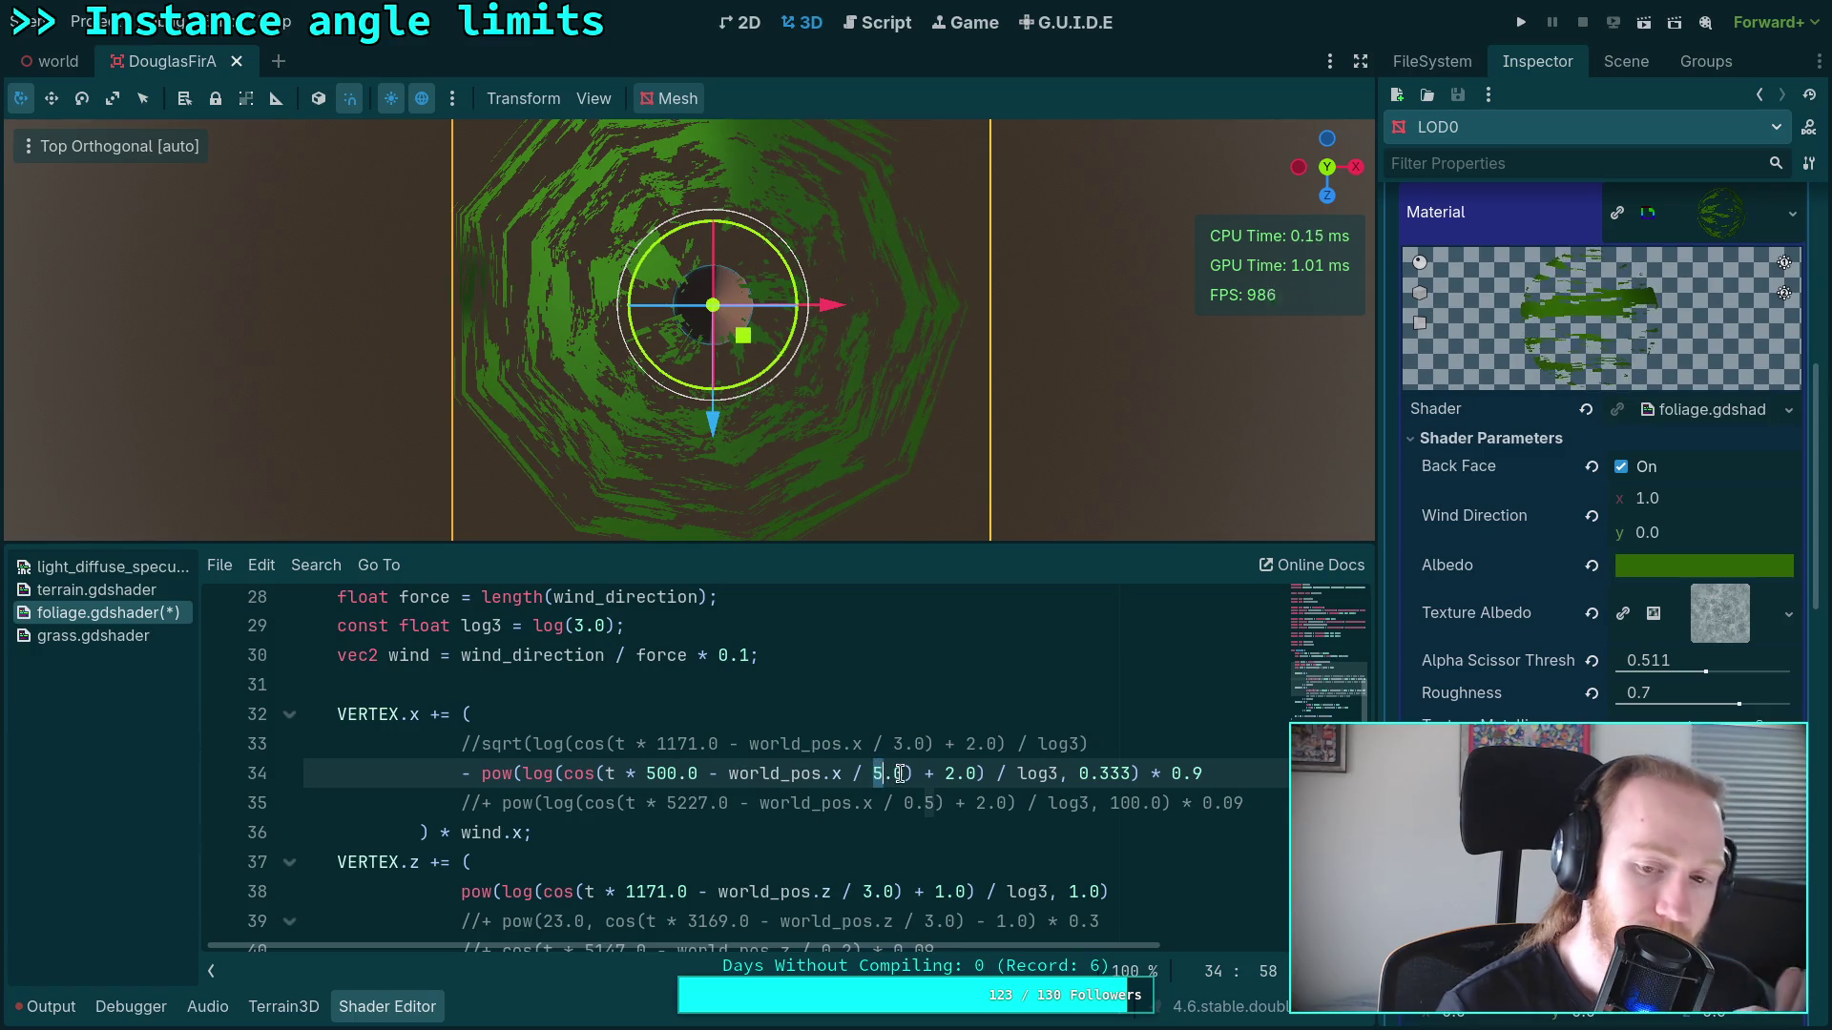
pyautogui.write('1')
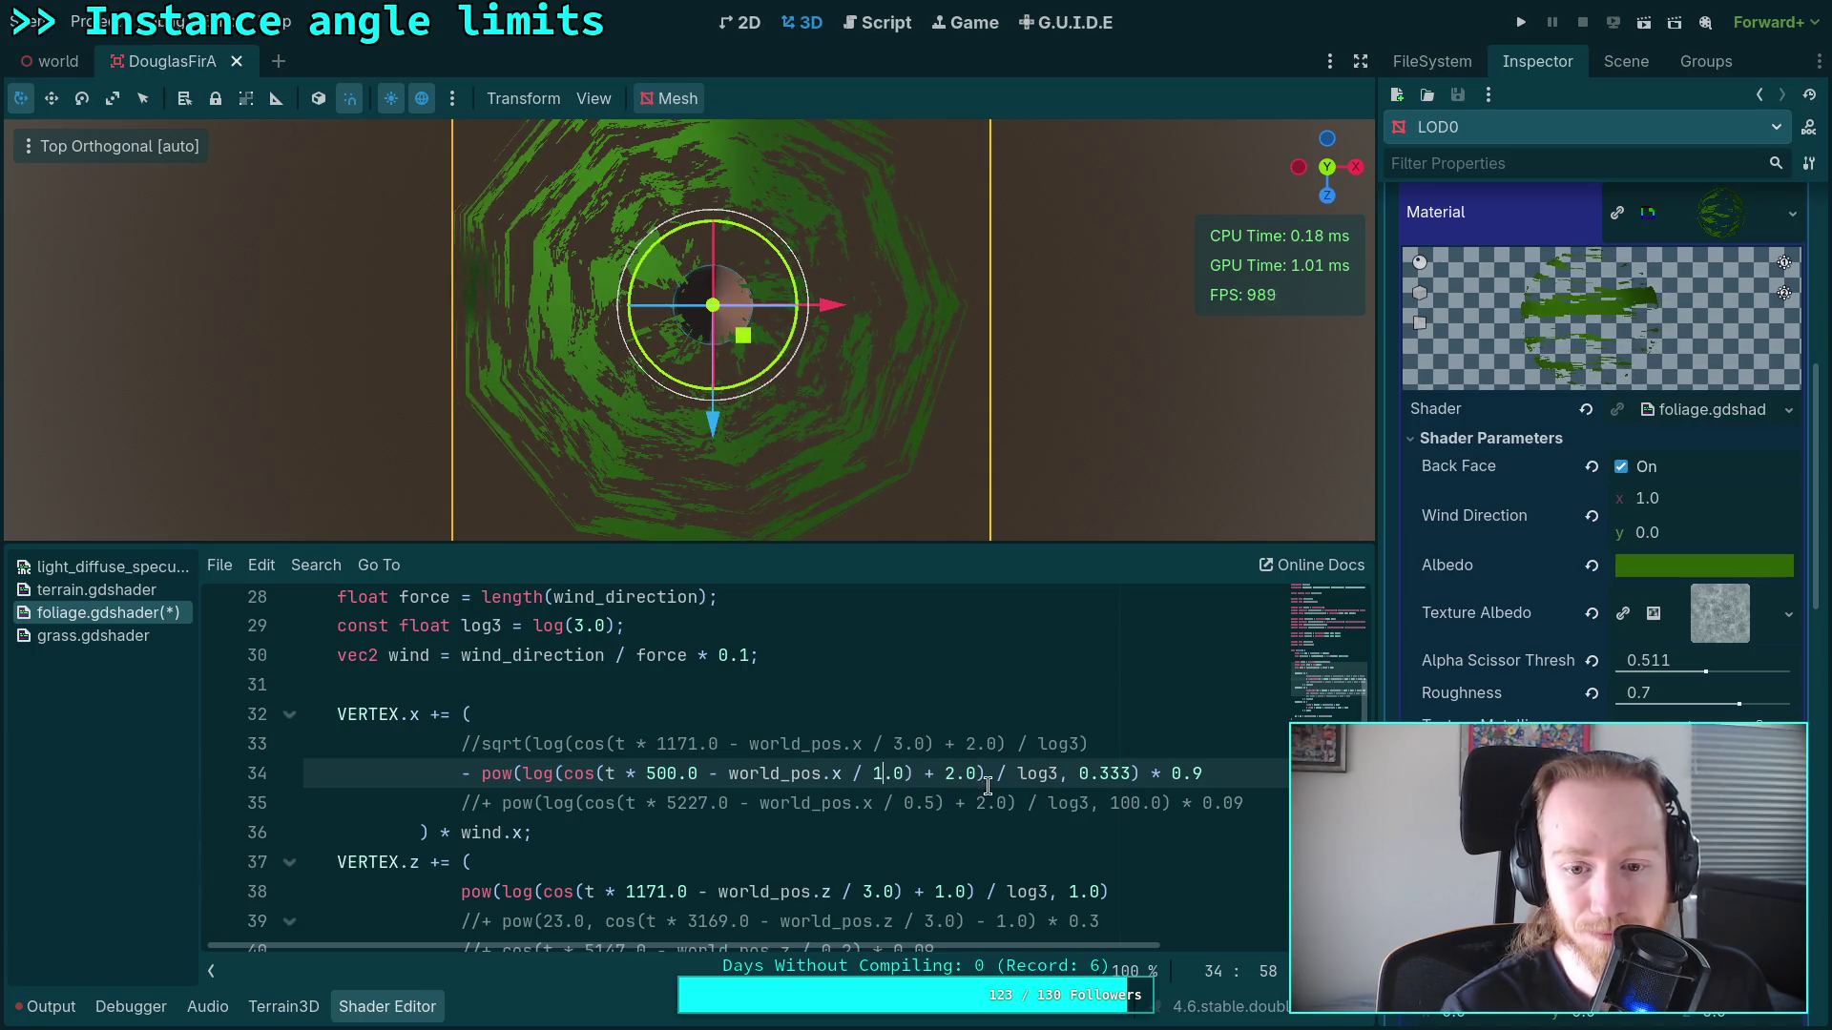
# Step: Change the world_pos.x divisor to 3.0 and switch the term's minus back to plus
pyautogui.click(871, 775)
pyautogui.press('Delete')
pyautogui.write('3')
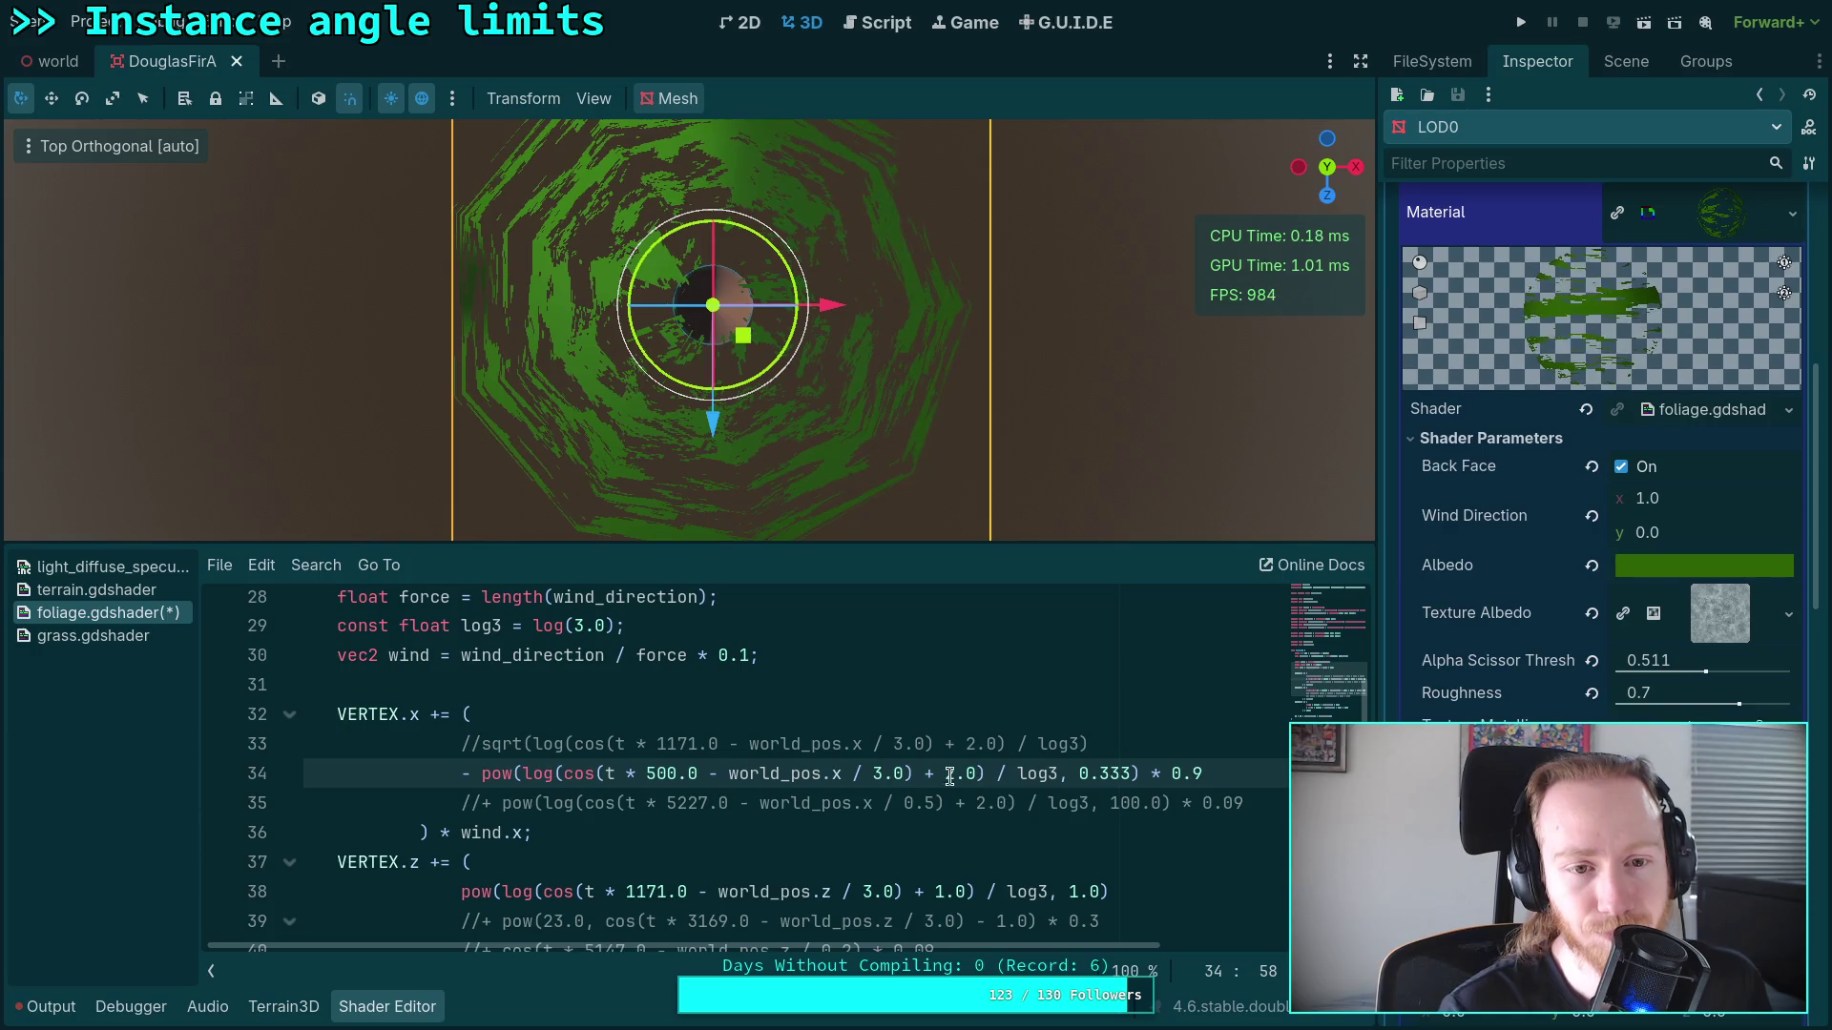
pyautogui.click(473, 773)
pyautogui.press('BackSpace')
pyautogui.write('+')
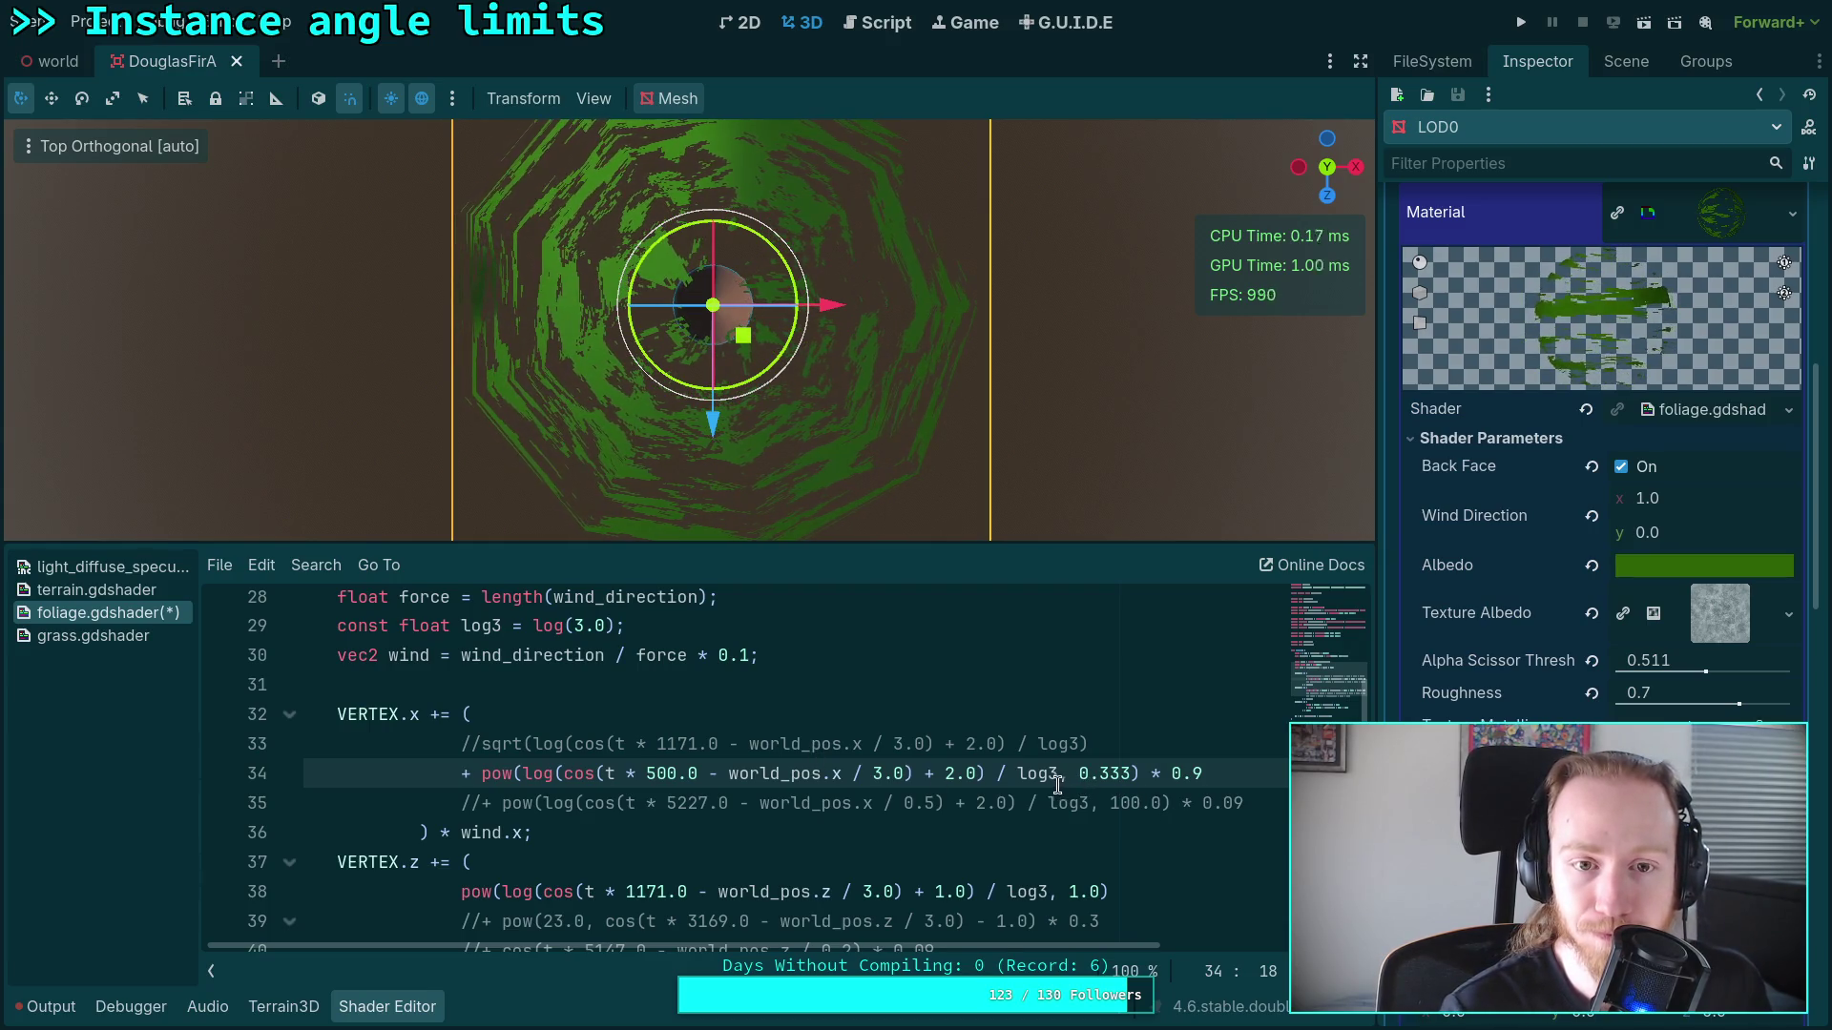
# Step: Try sqrt instead of pow, revert to pow with exponent 2, and set the frequency to 3000.0
pyautogui.doubleClick(497, 773)
pyautogui.write('sqrt')
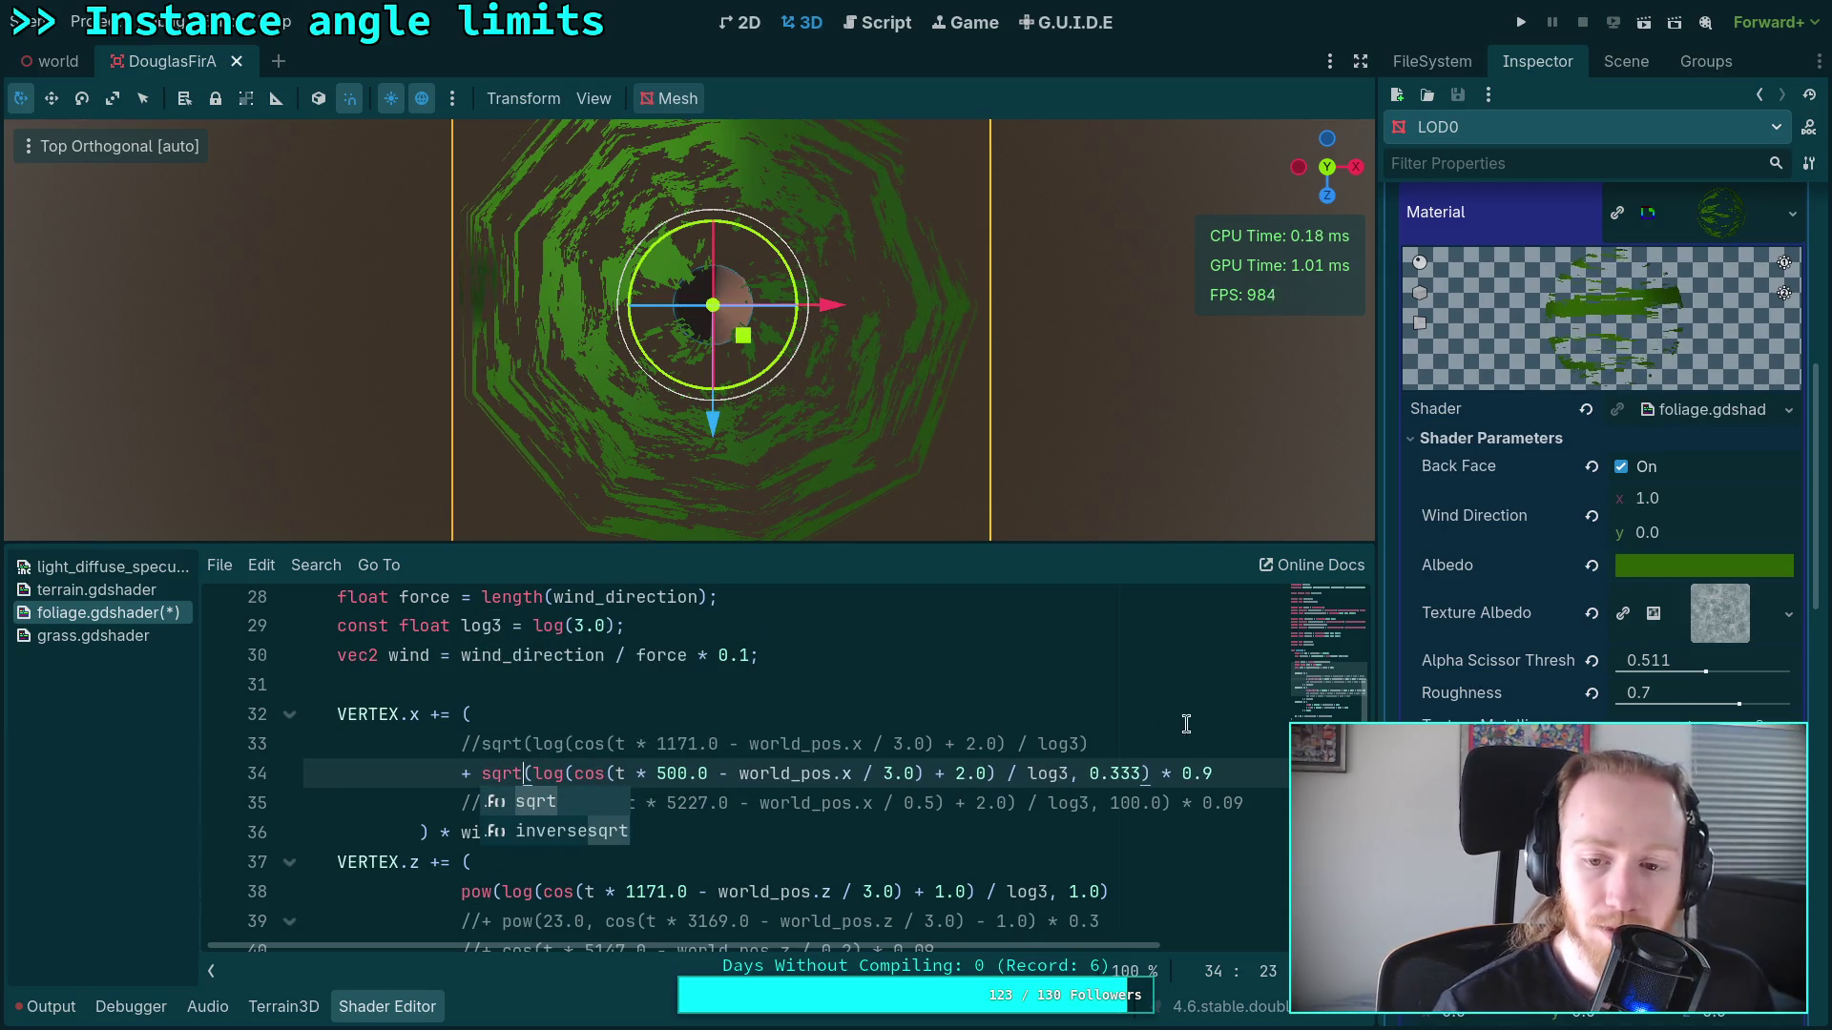
pyautogui.moveTo(1069, 774); pyautogui.dragTo(1141, 774)
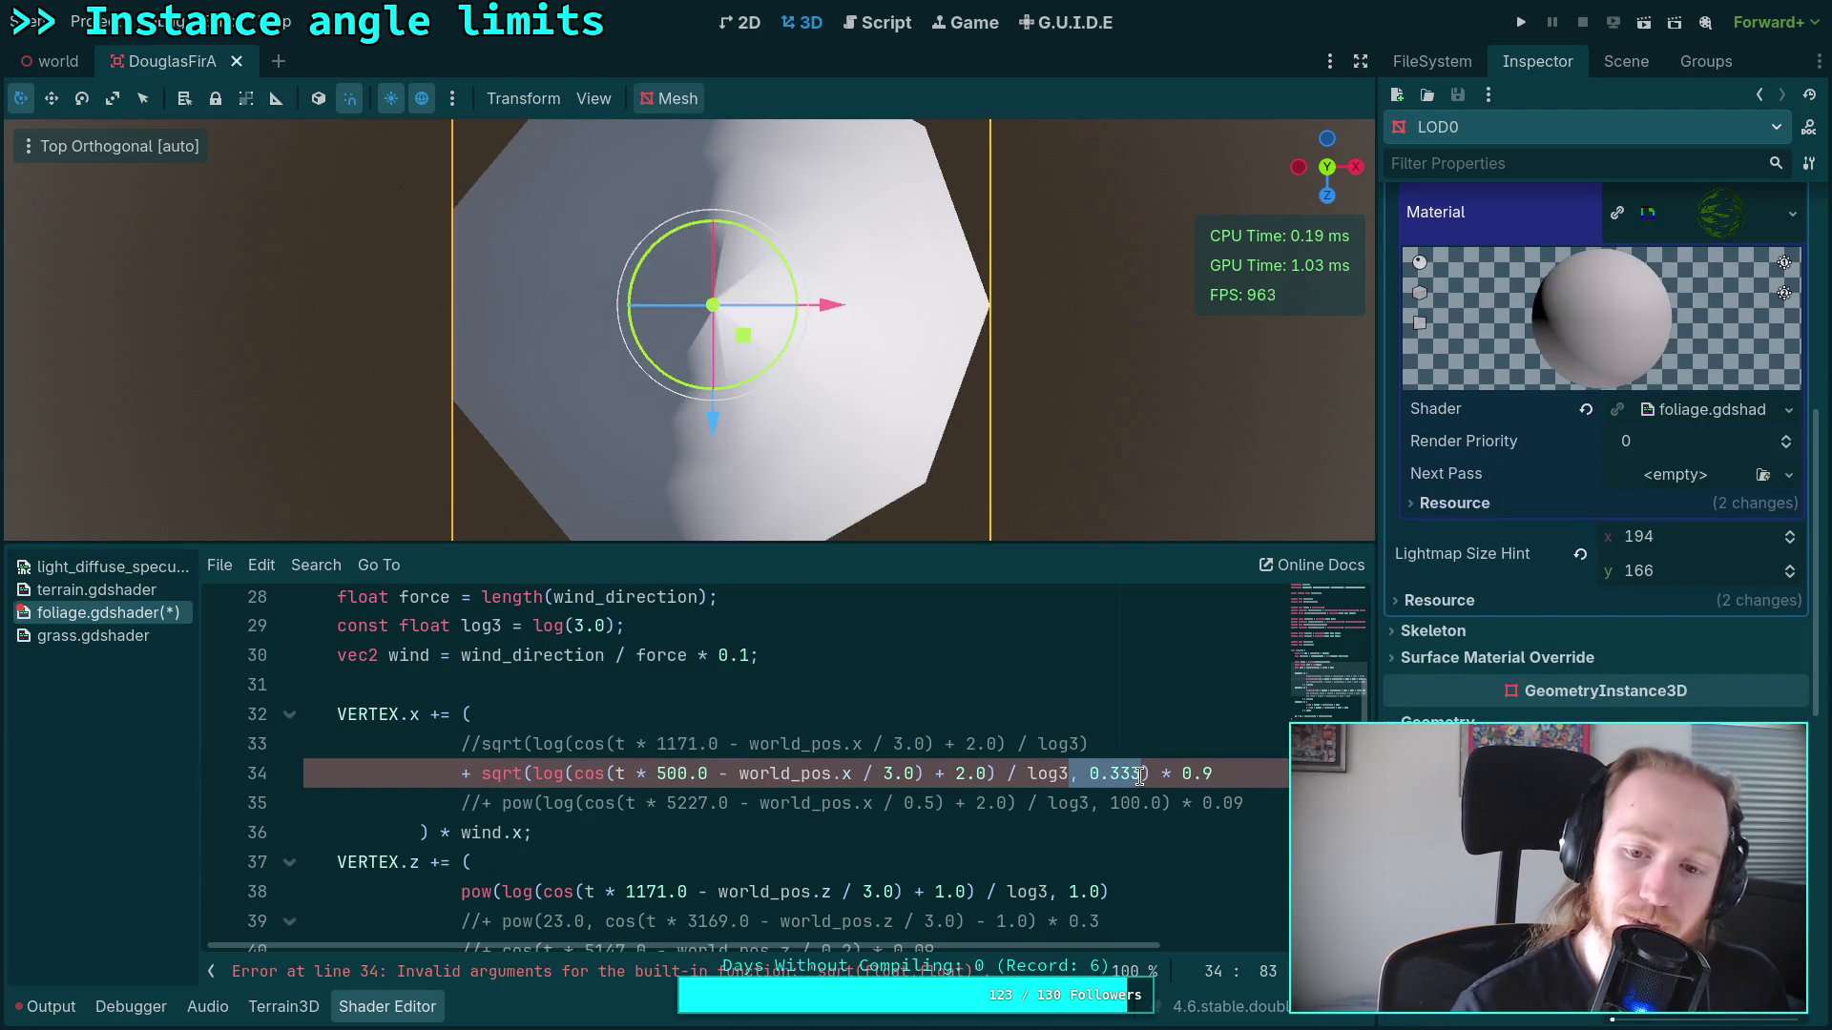
pyautogui.doubleClick(500, 773)
pyautogui.write('pow')
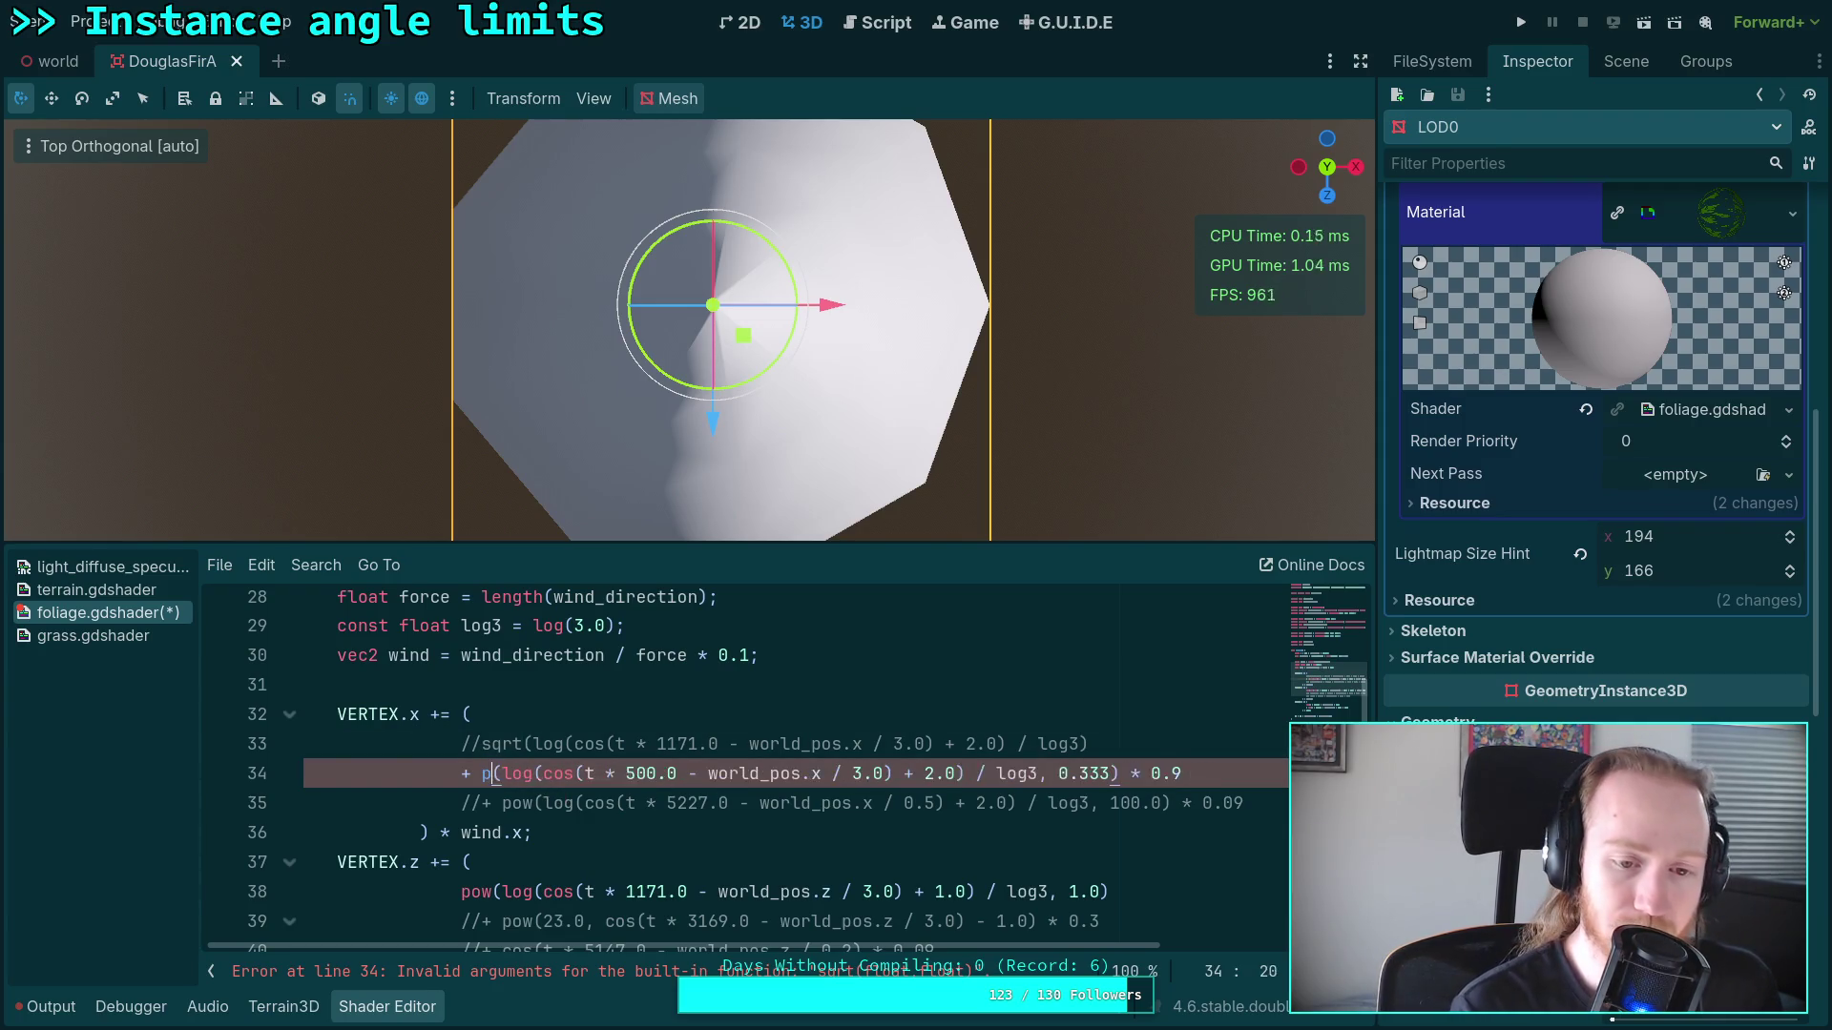
pyautogui.doubleClick(1105, 774)
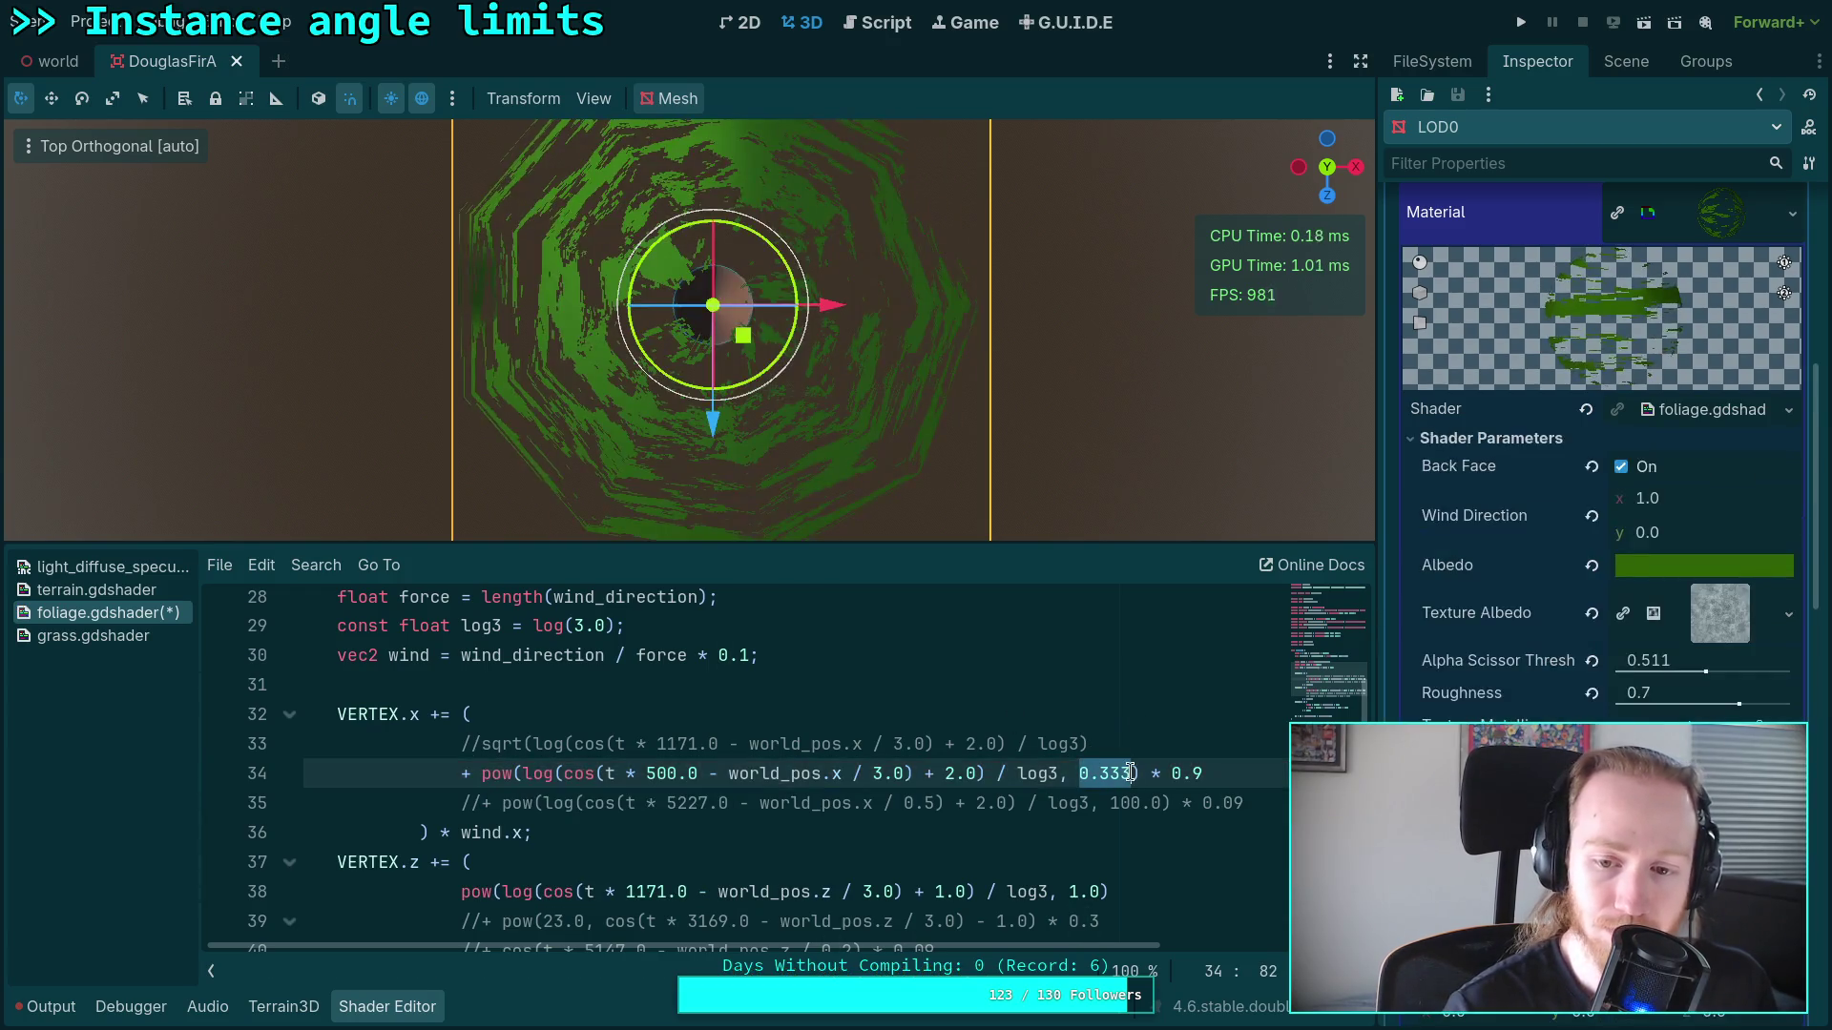
pyautogui.write('2.')
pyautogui.press('BackSpace')
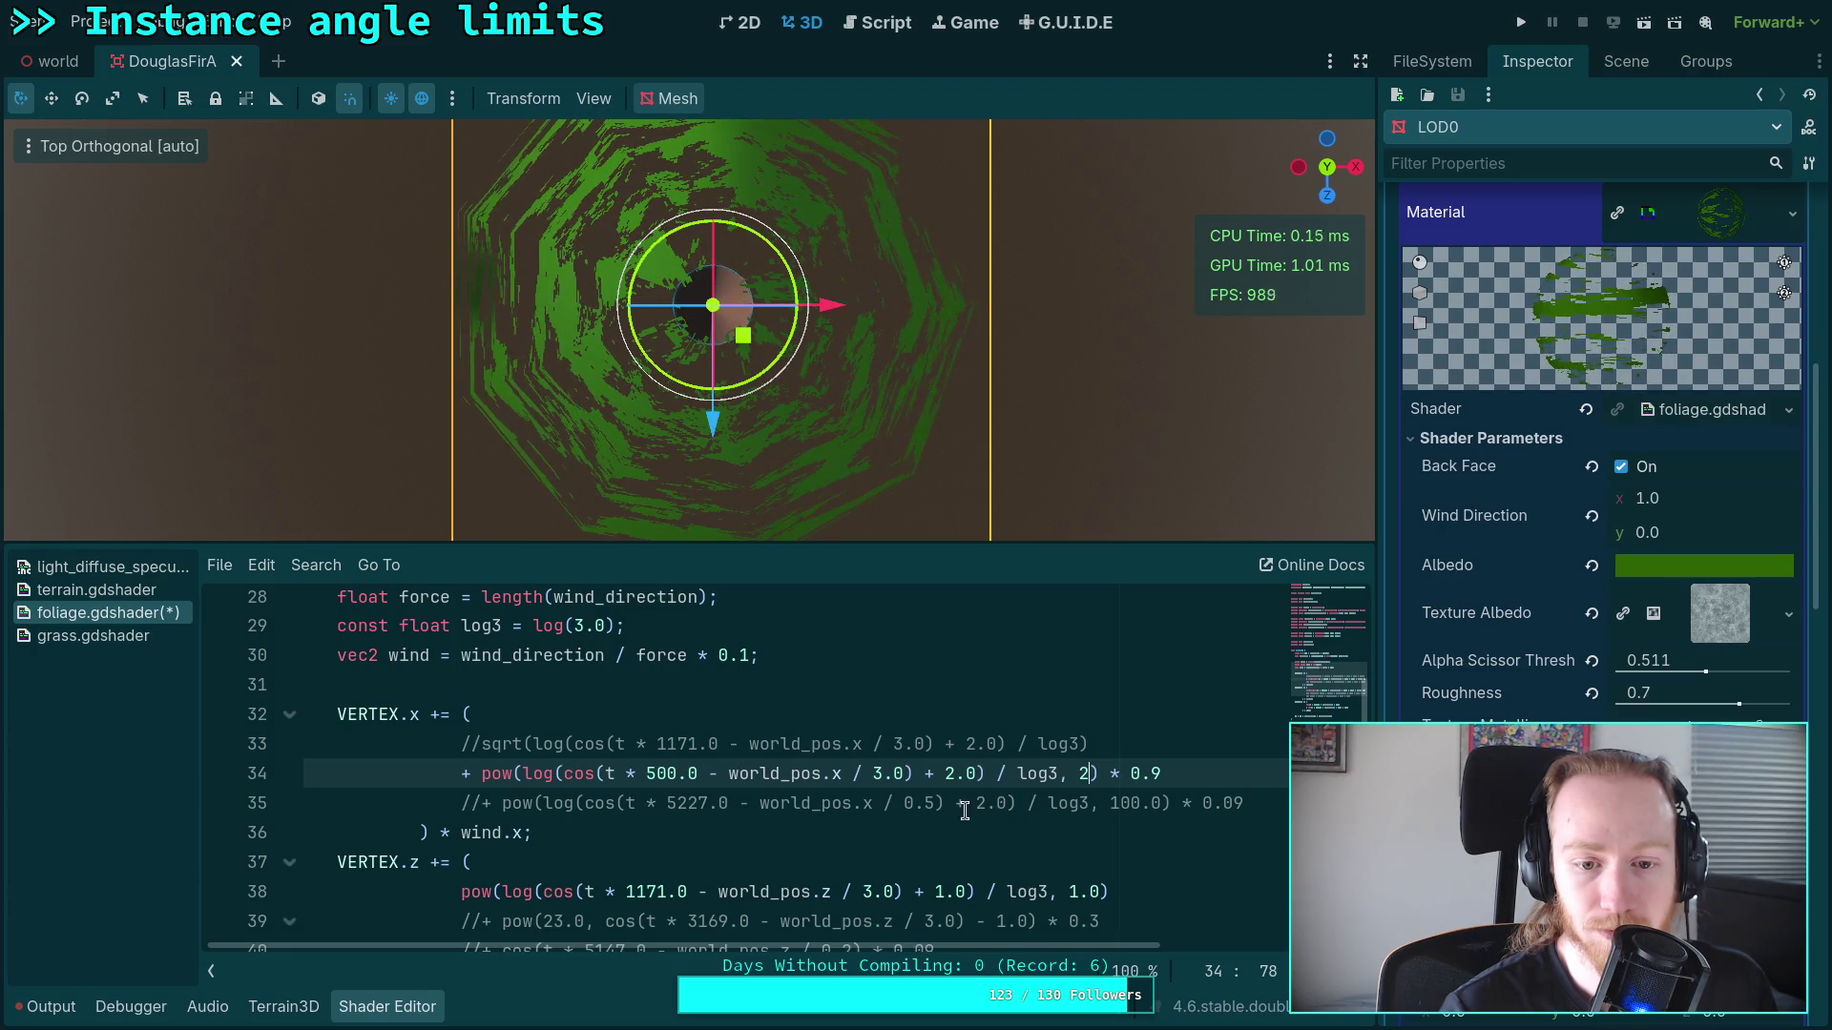
pyautogui.doubleClick(648, 784)
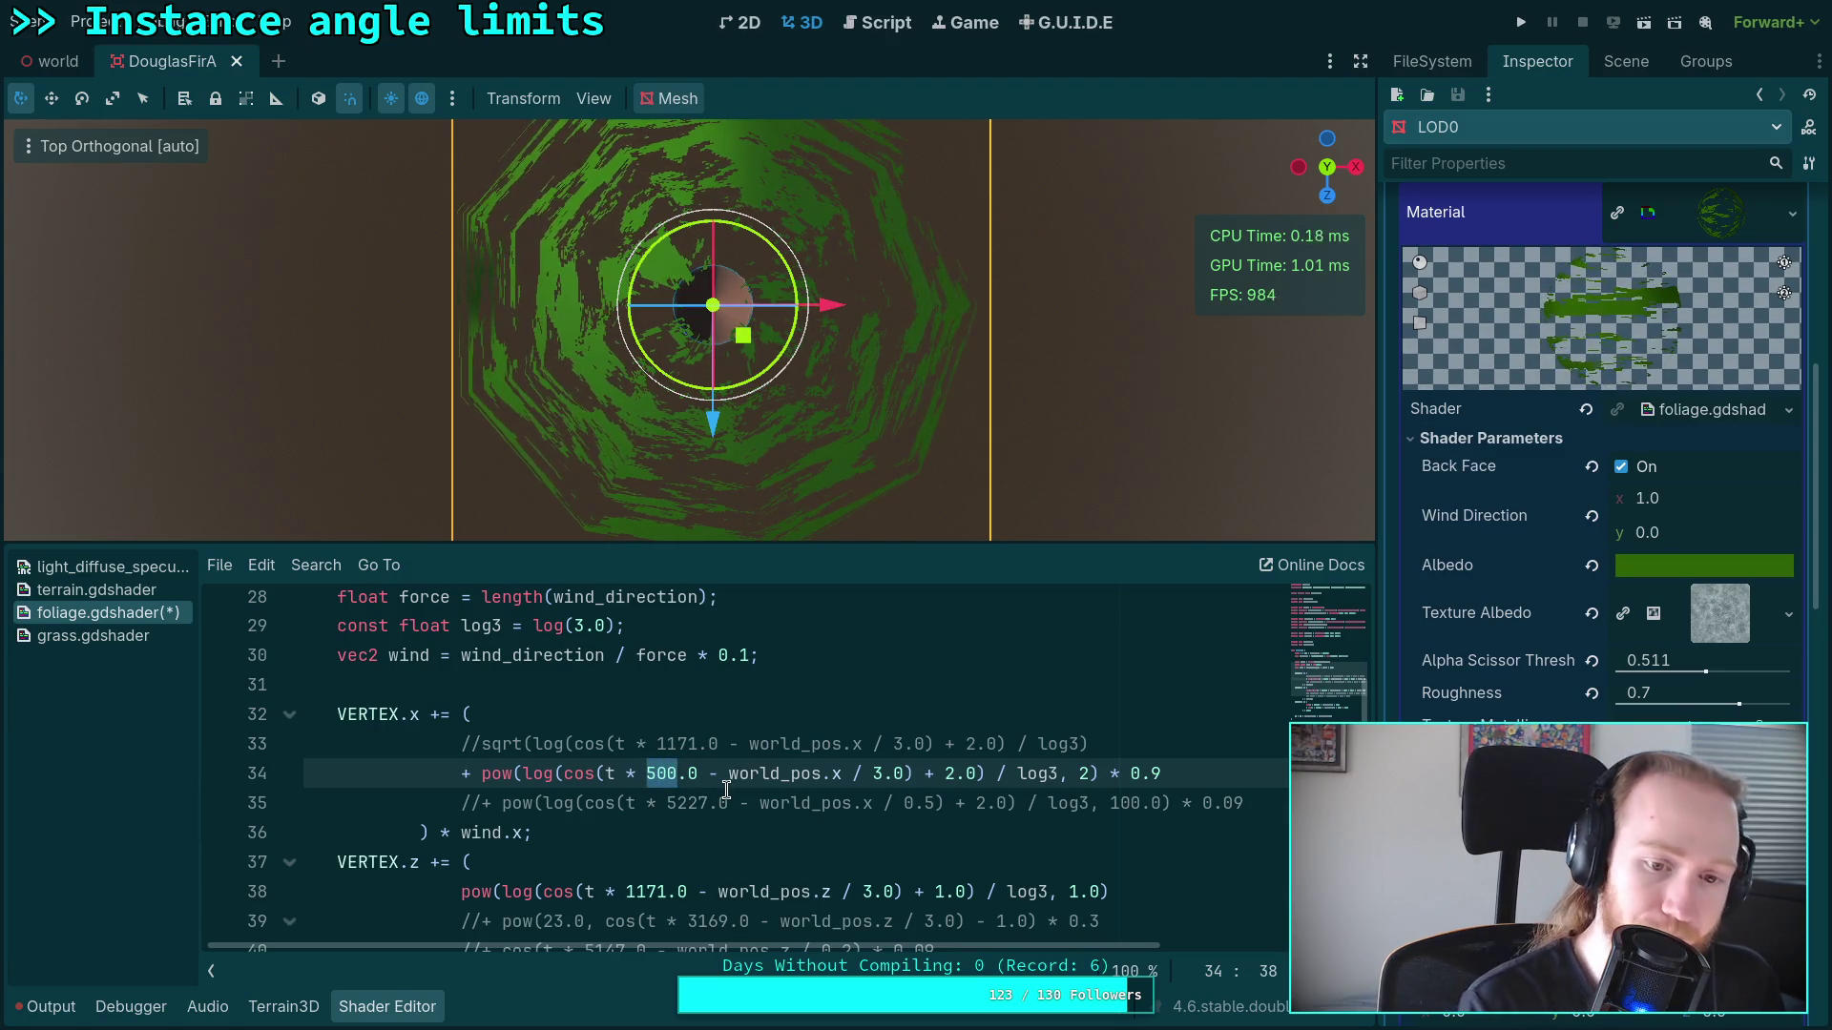
pyautogui.write('3000')
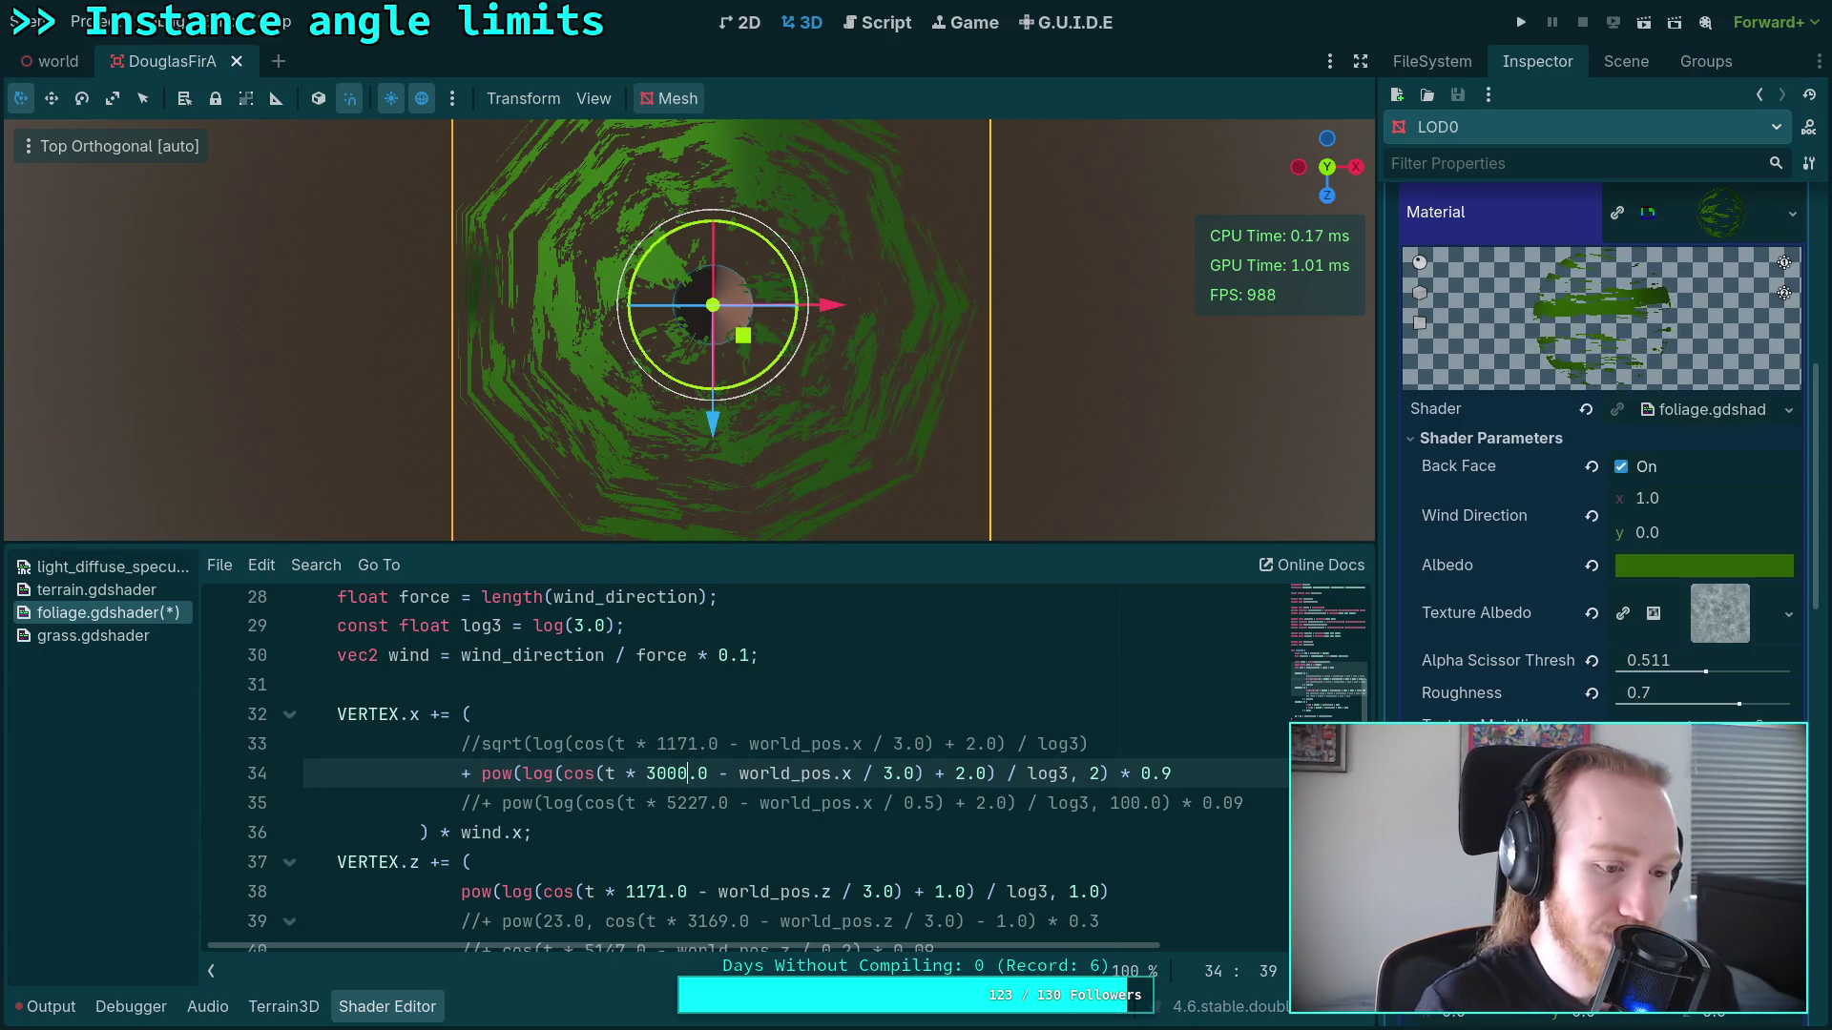
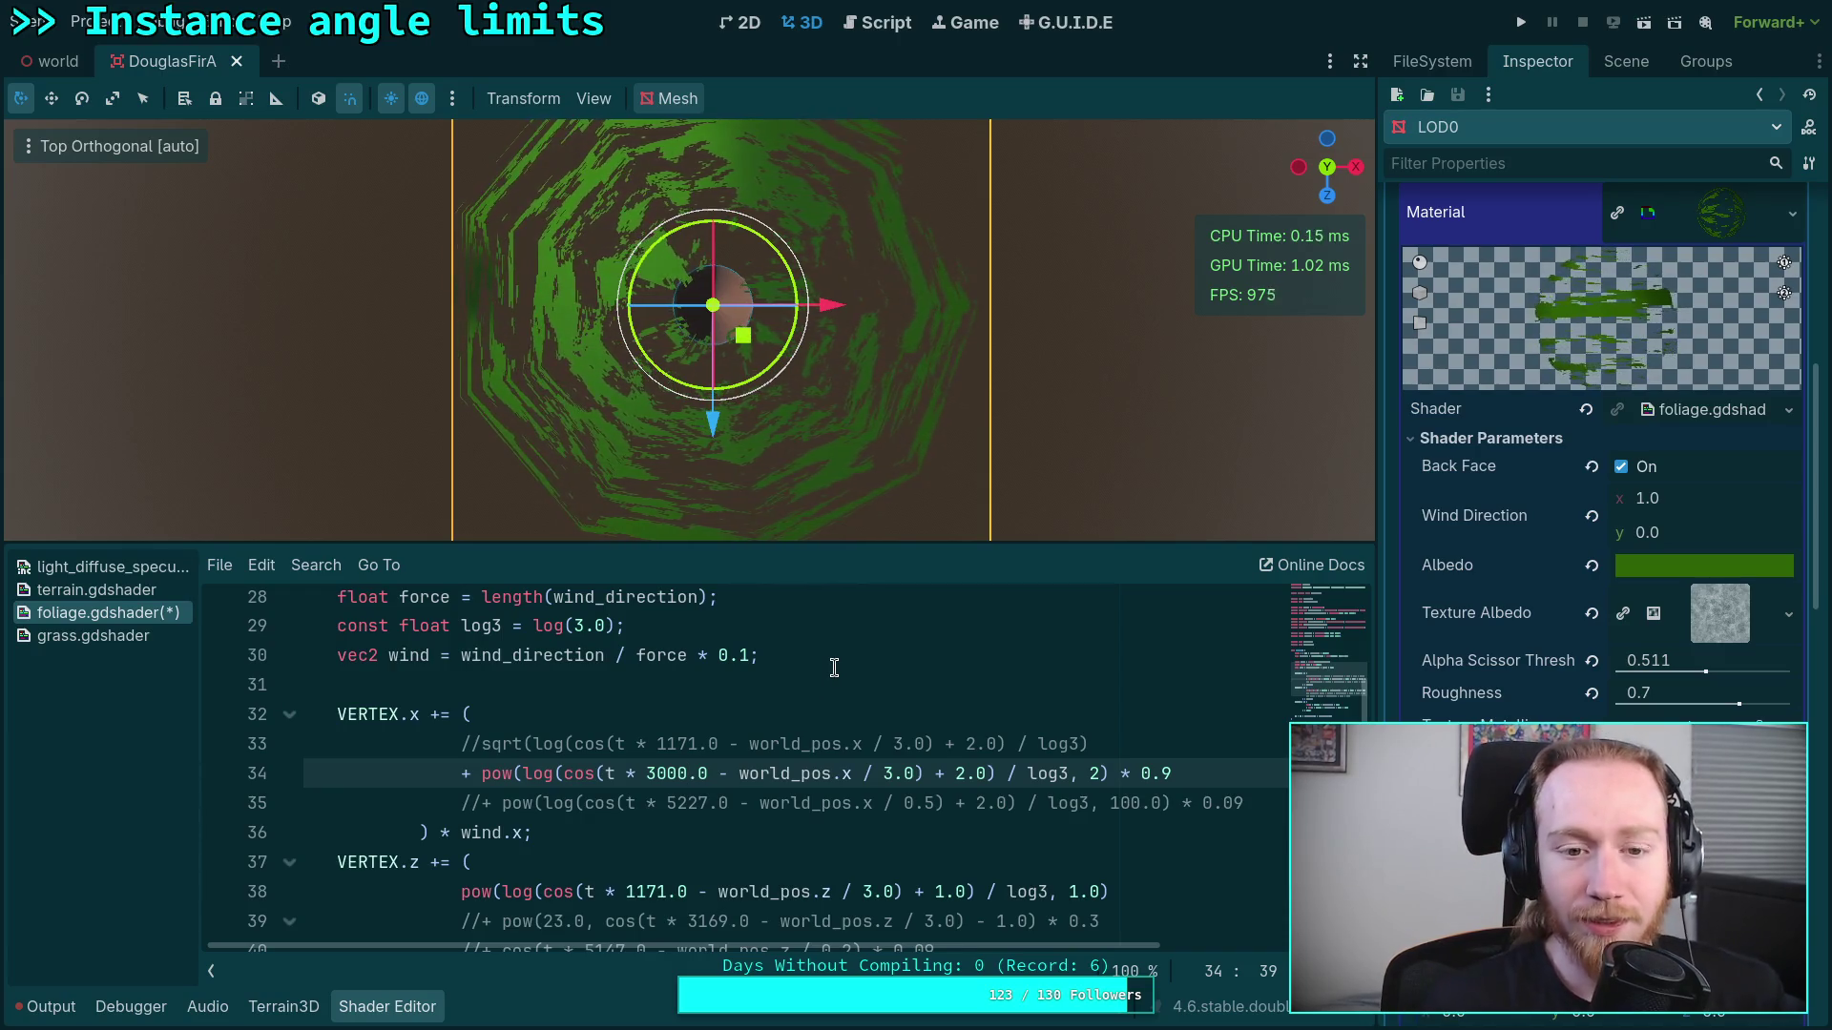
# Step: Uncomment the sqrt sway term on line 33 and set line 34's multiplier to 0.2
pyautogui.moveTo(482, 743); pyautogui.dragTo(456, 743)
pyautogui.press('BackSpace')
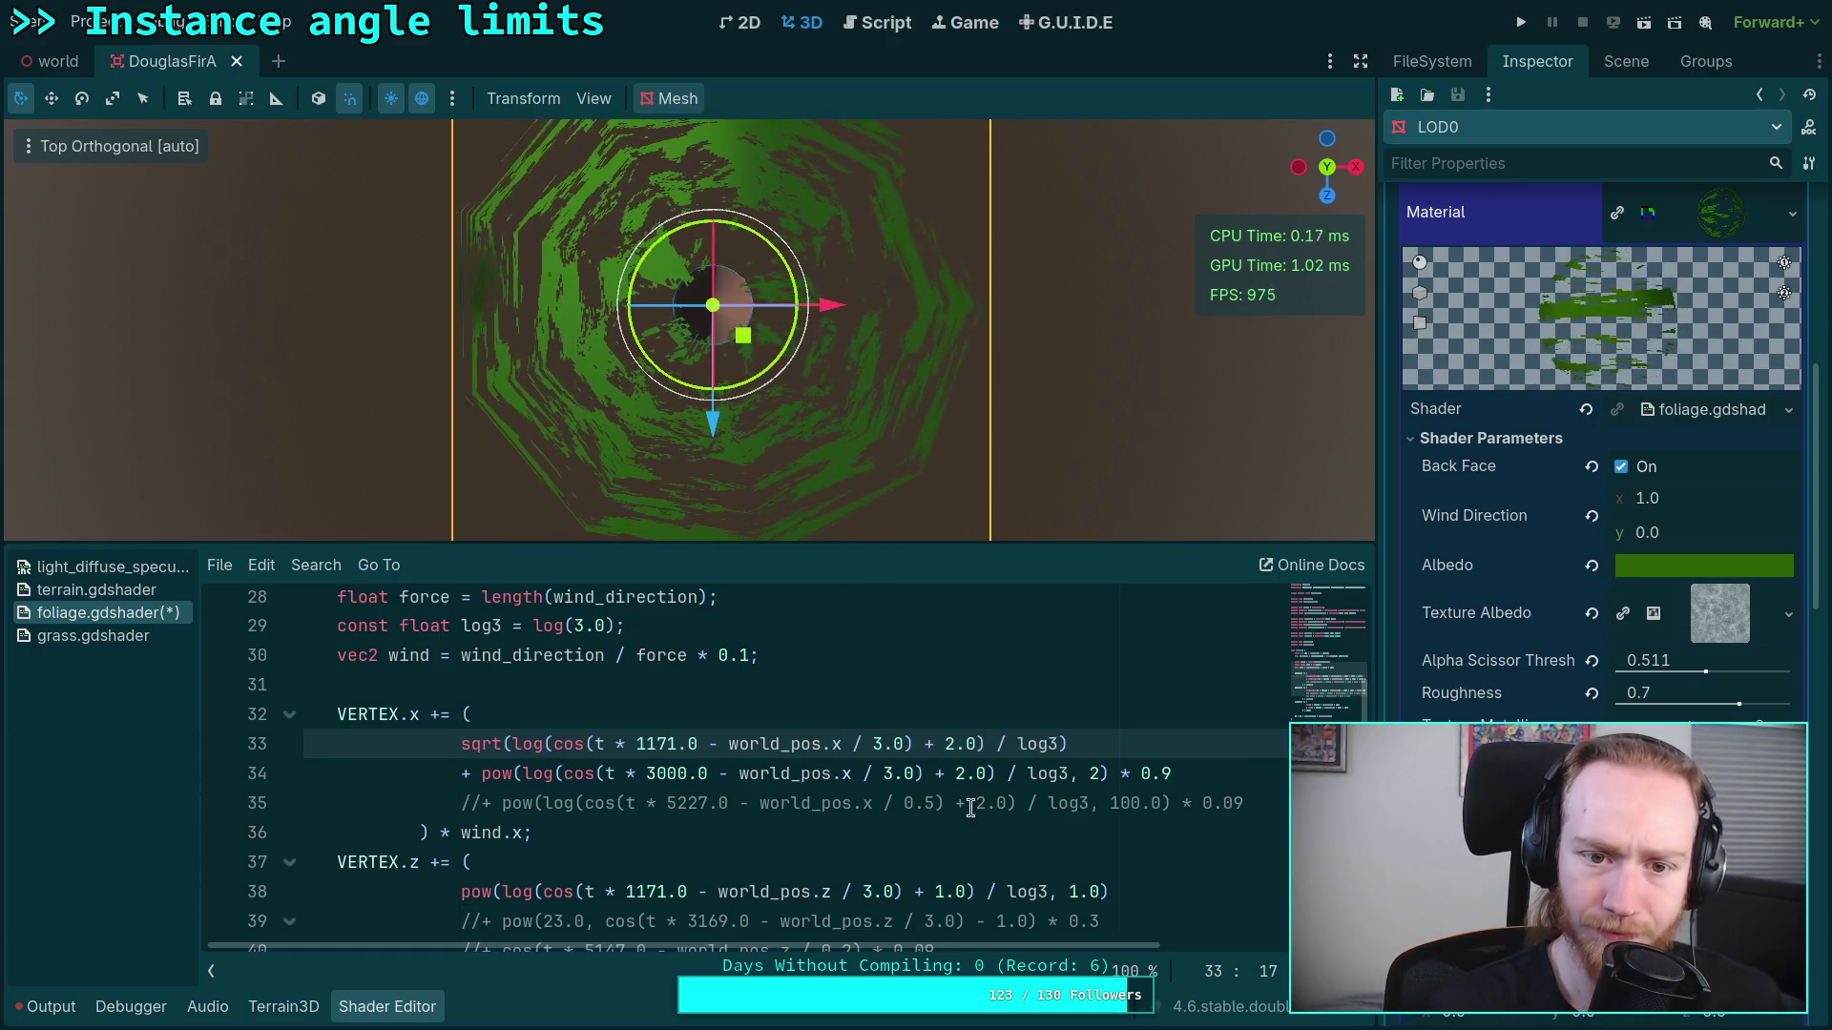
pyautogui.click(1165, 775)
pyautogui.press('BackSpace')
pyautogui.write('4')
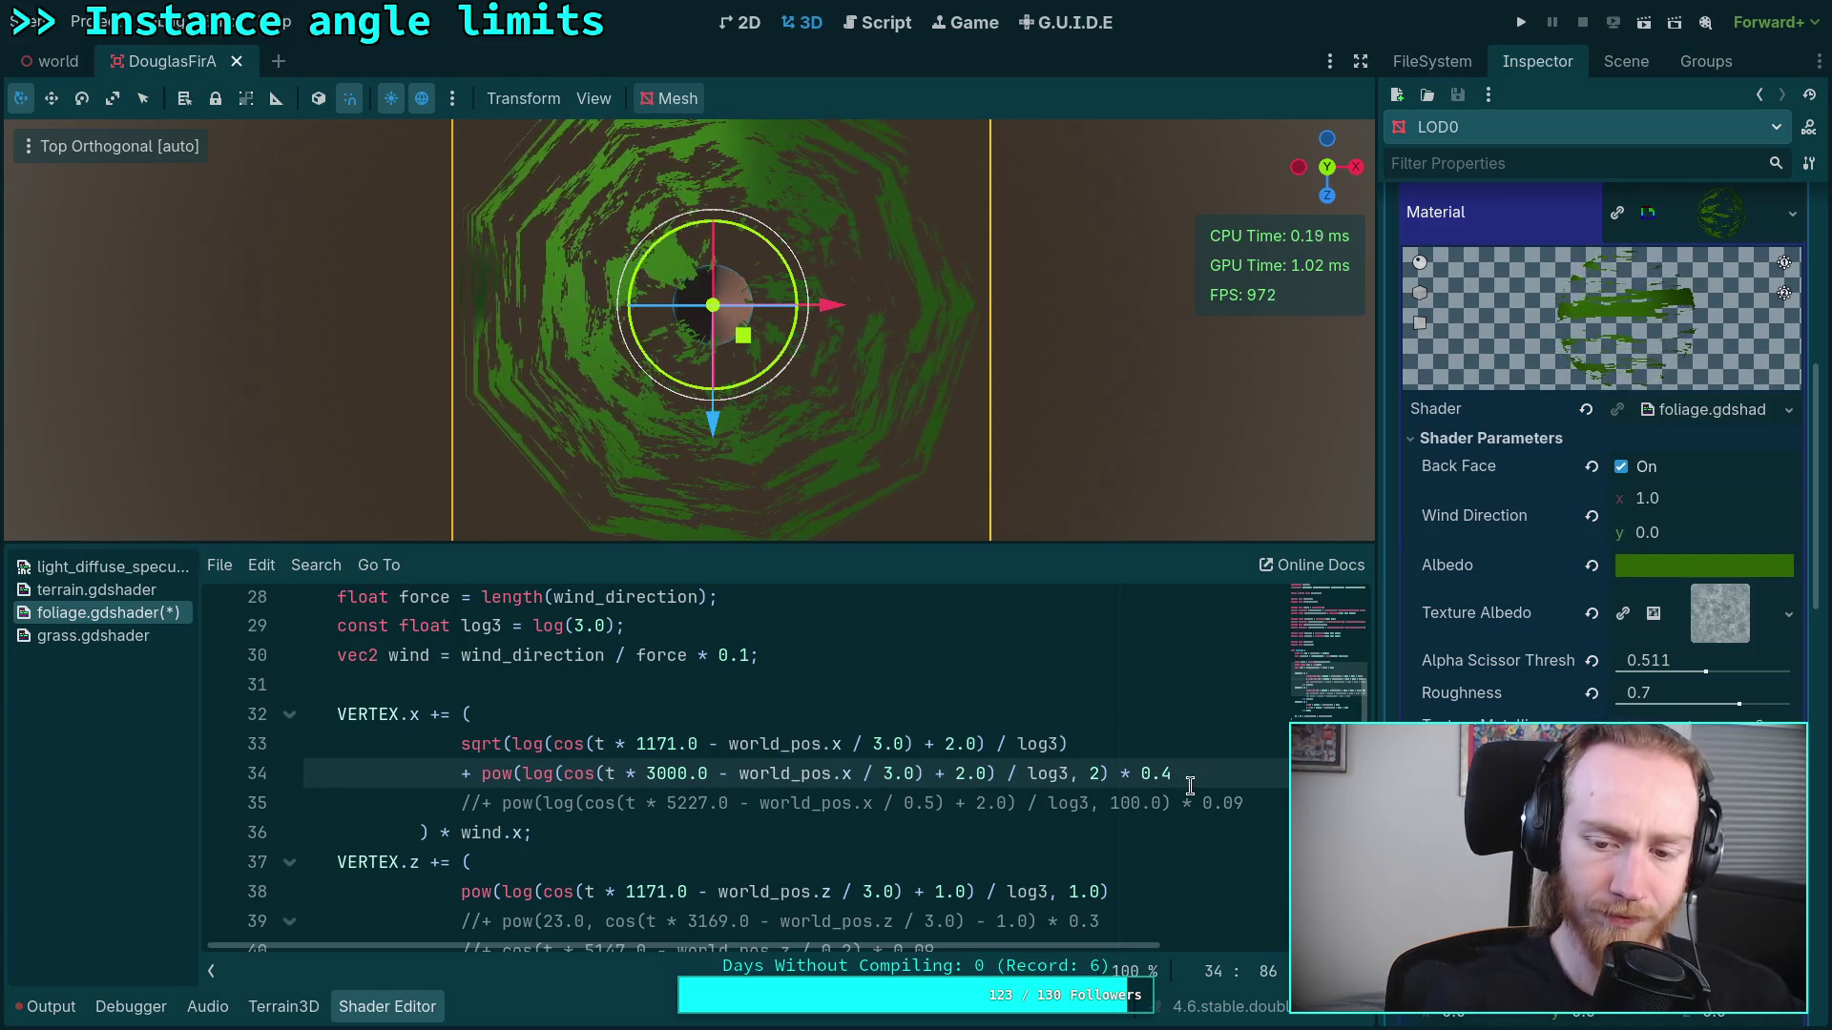
pyautogui.press('BackSpace')
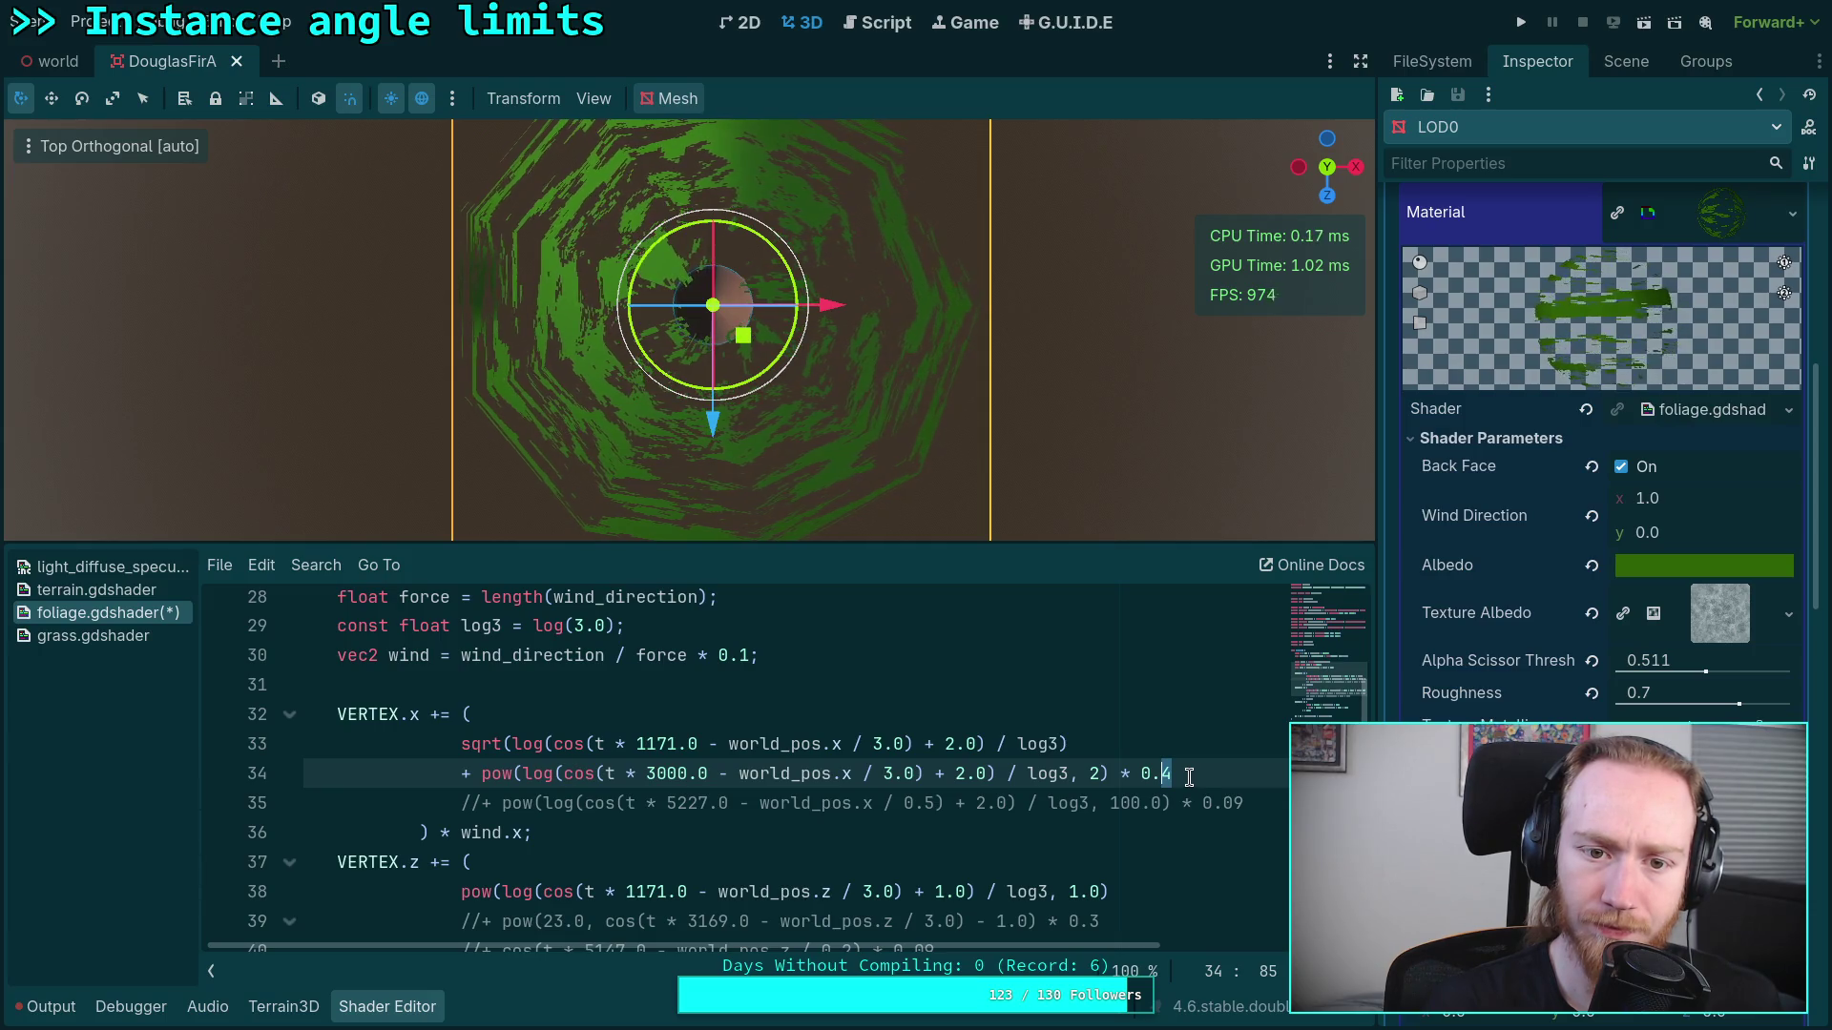
pyautogui.write('2')
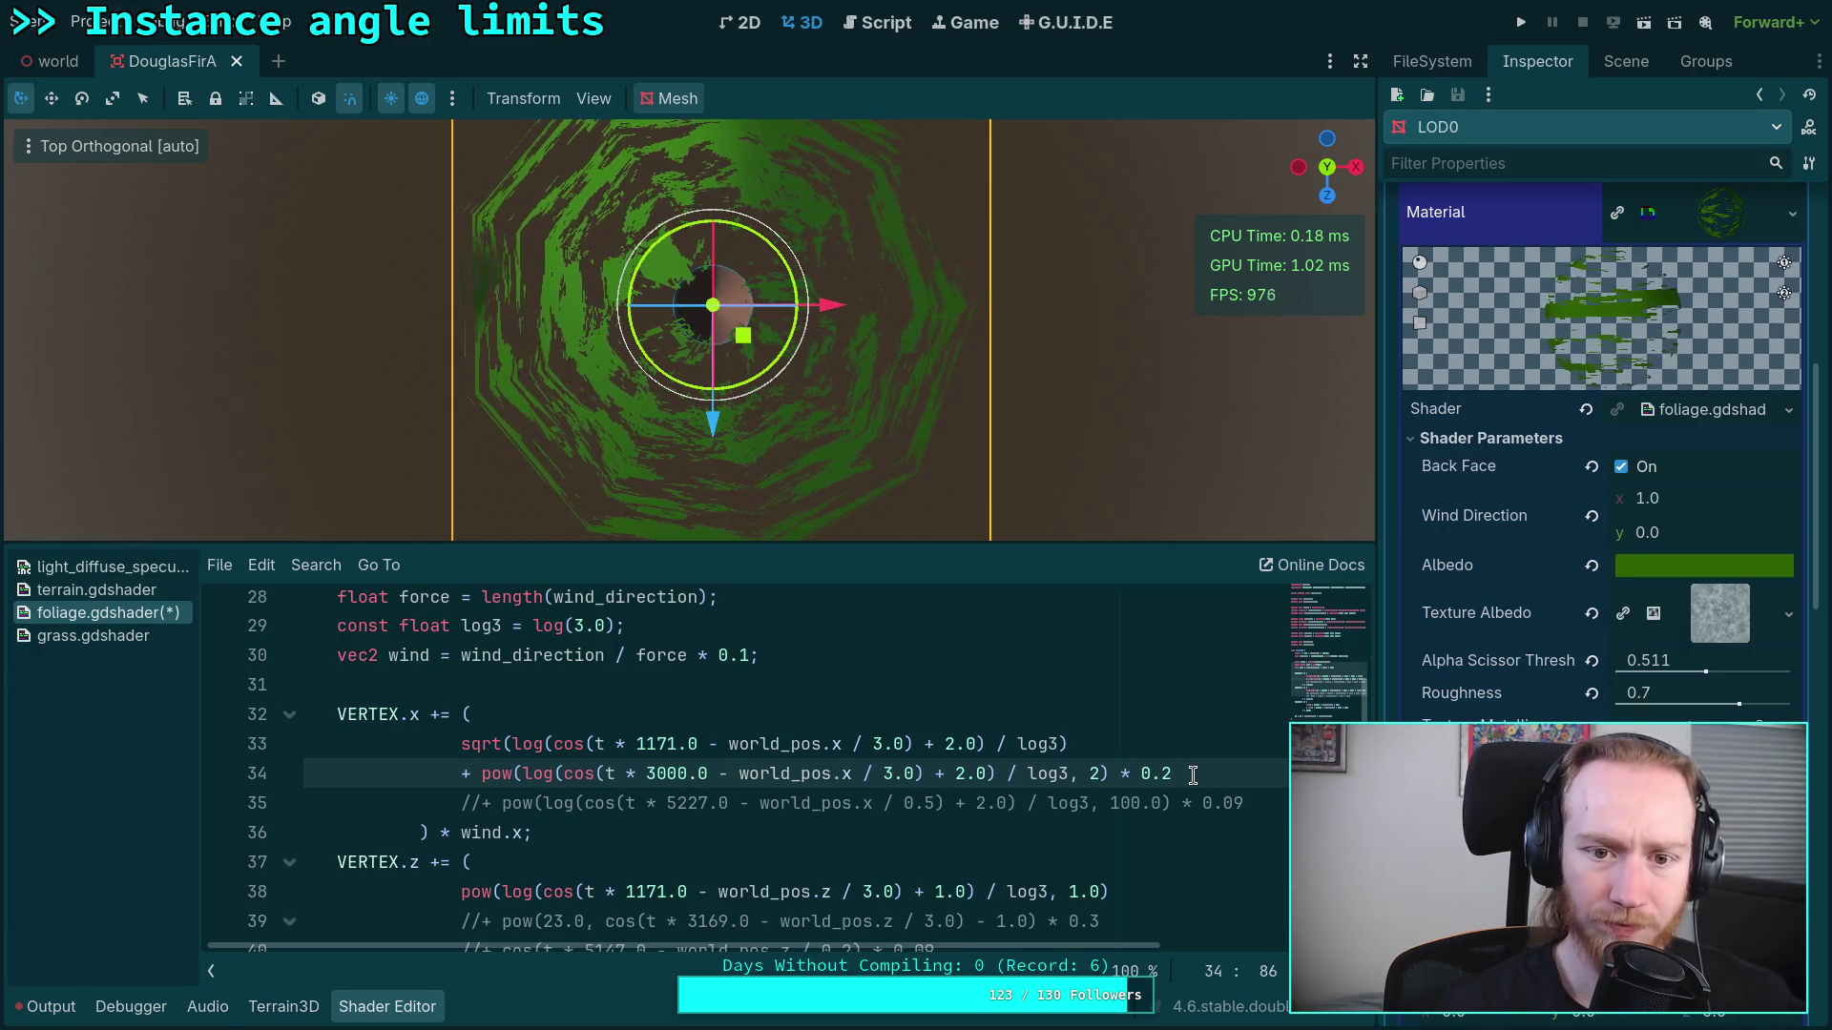
# Step: After checking the prime numbers list, change line 34's frequency from 3000.0 to 3169.0
pyautogui.scroll(1, 607, 862)
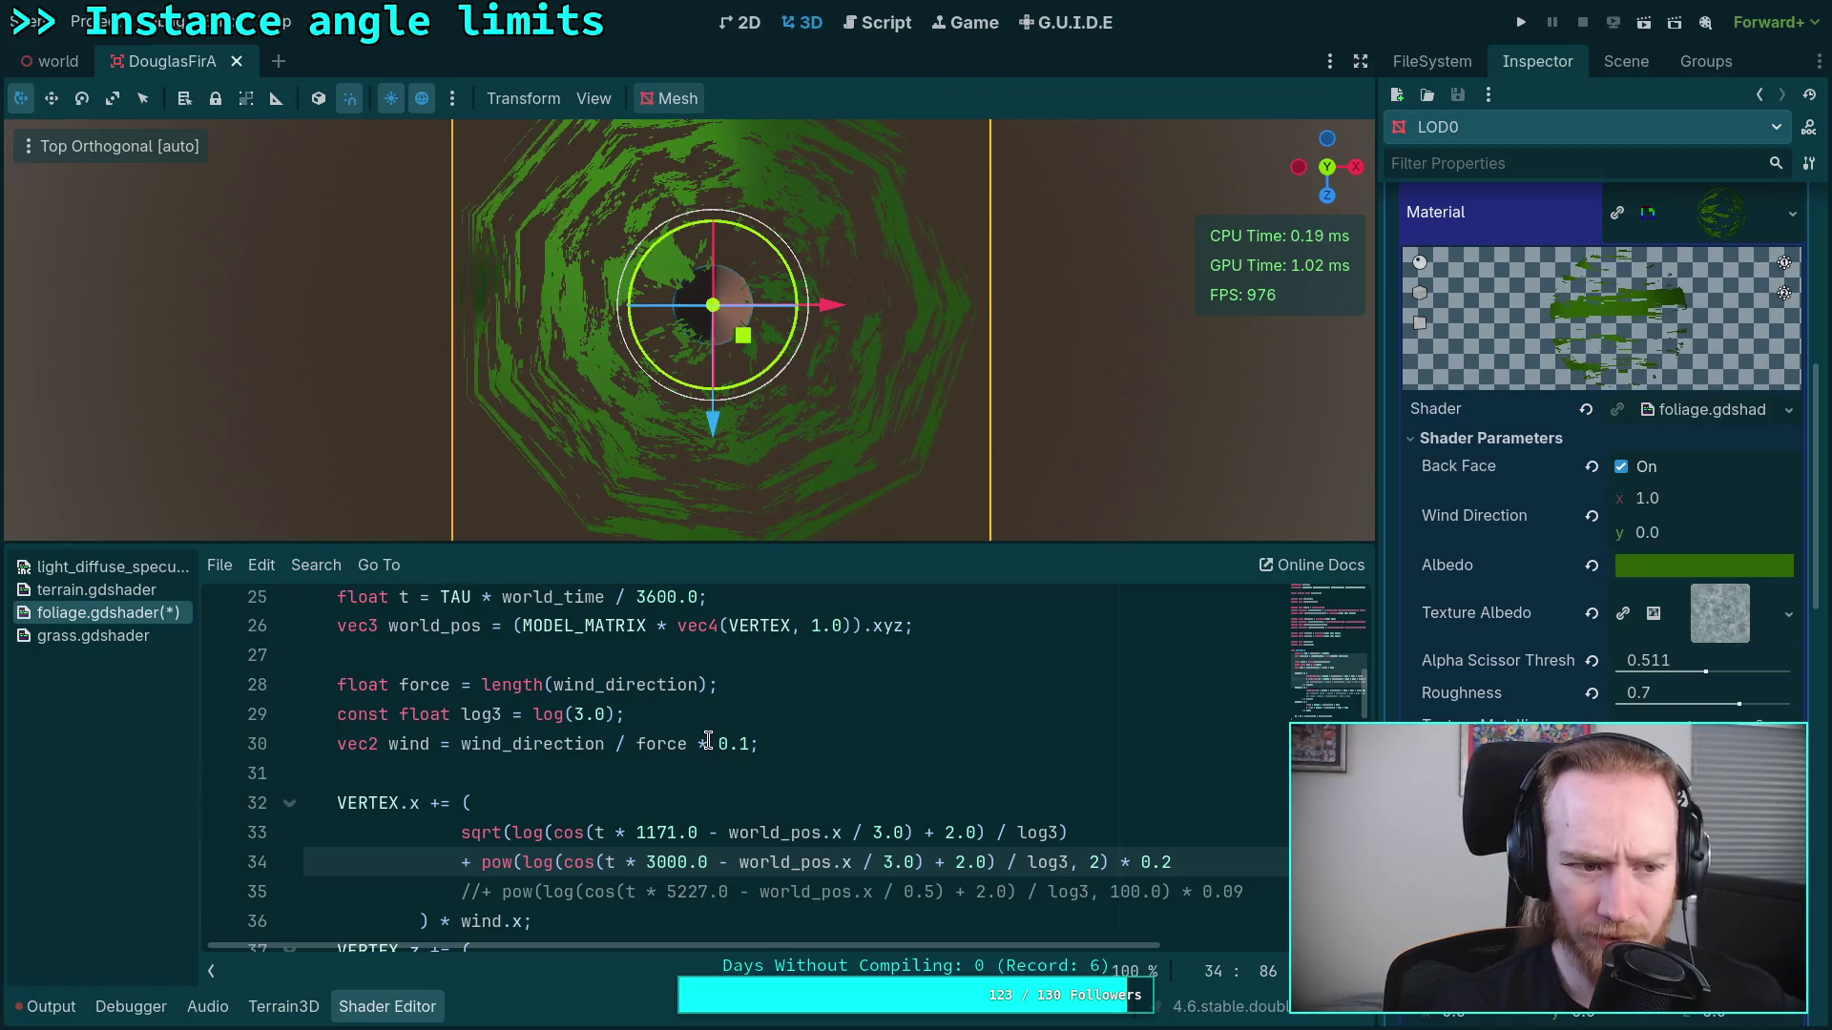
pyautogui.scroll(-1, 762, 763)
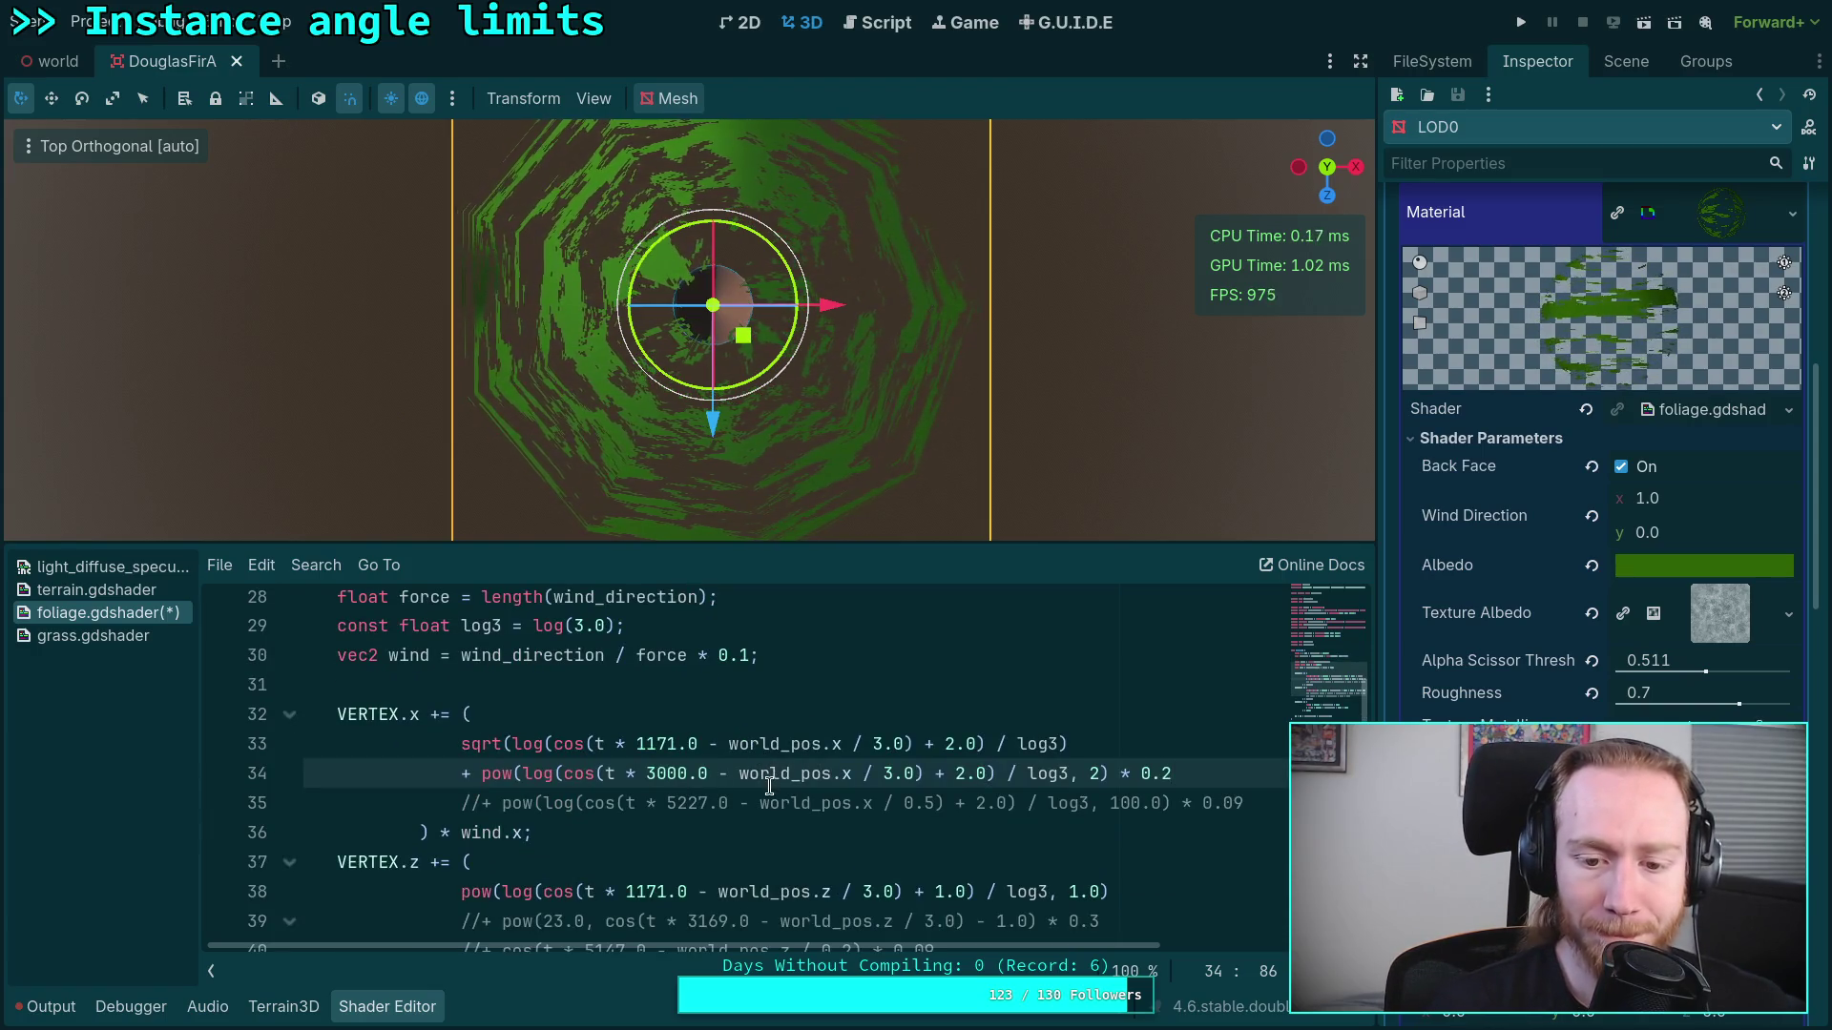
pyautogui.click(484, 799)
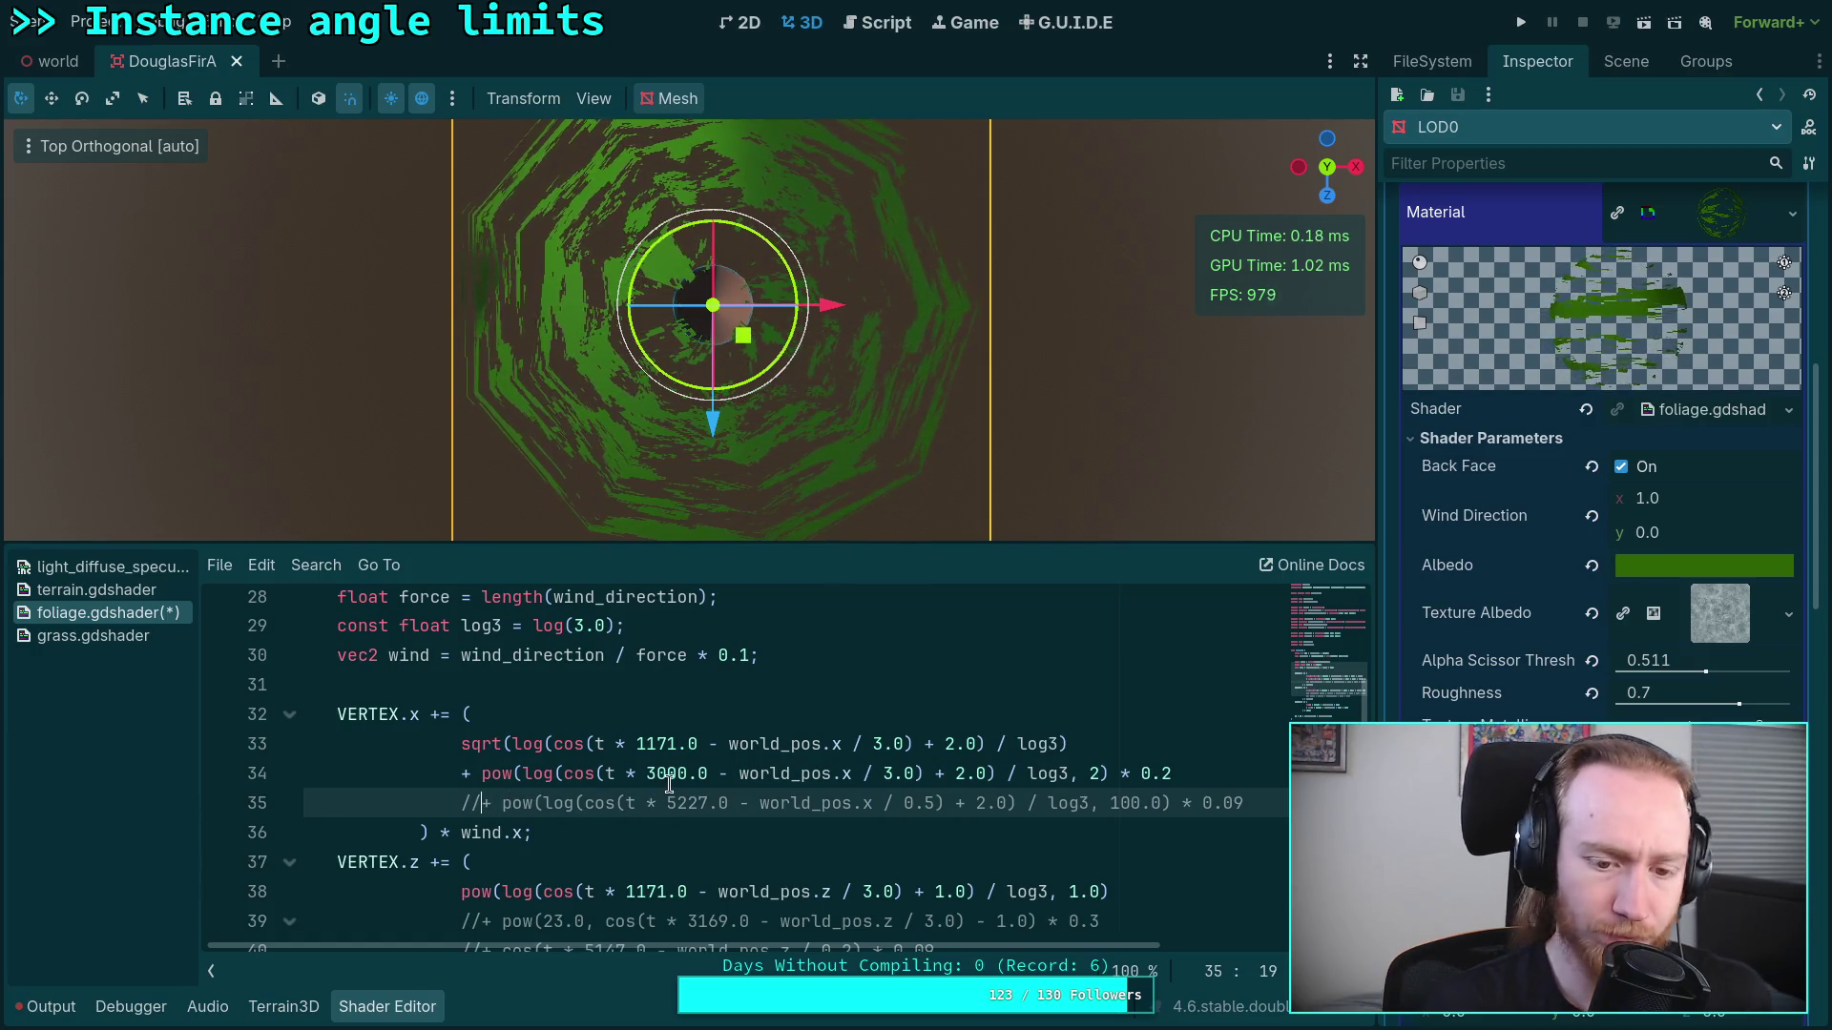
pyautogui.press('super+3')
pyautogui.press('super+2')
pyautogui.press('super+3')
pyautogui.press('super+4')
pyautogui.press('super+1')
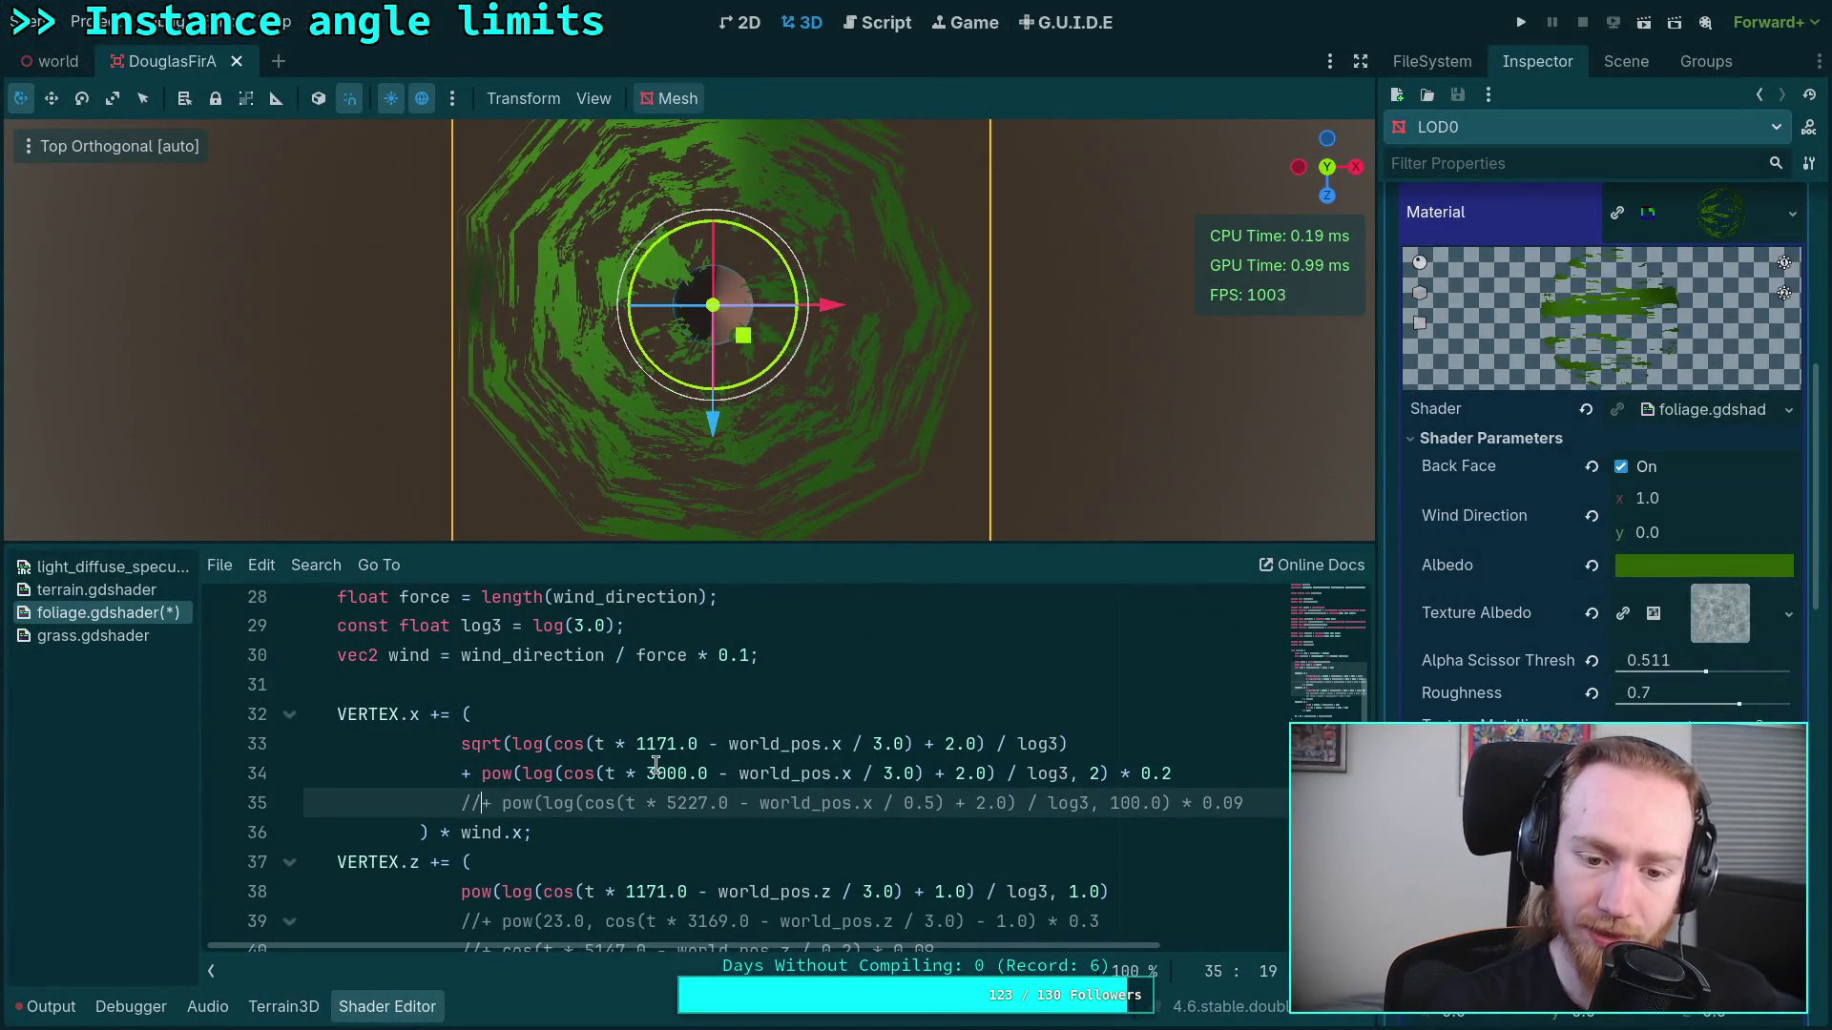
pyautogui.moveTo(647, 773); pyautogui.dragTo(685, 773)
pyautogui.write('169')
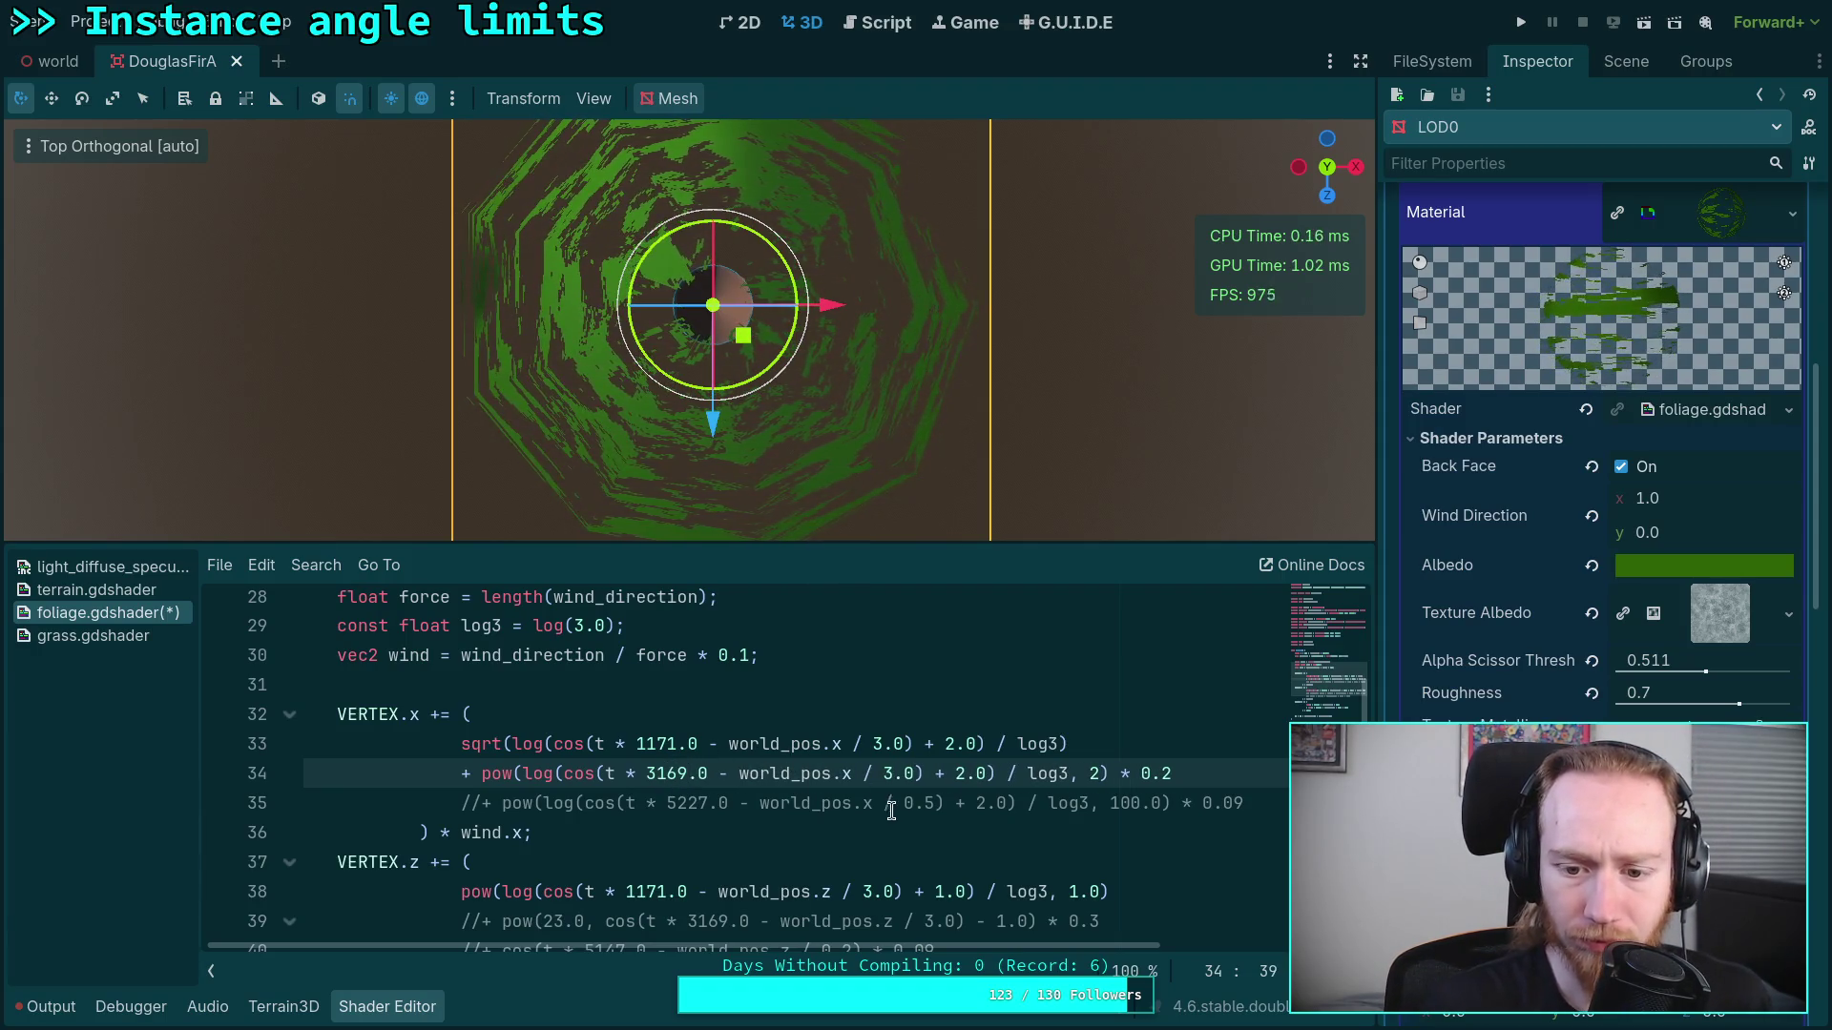
pyautogui.doubleClick(1093, 773)
# Step: Set line 34's exponent to 10, uncomment line 35, and shorten its exponent to 100
pyautogui.write('10')
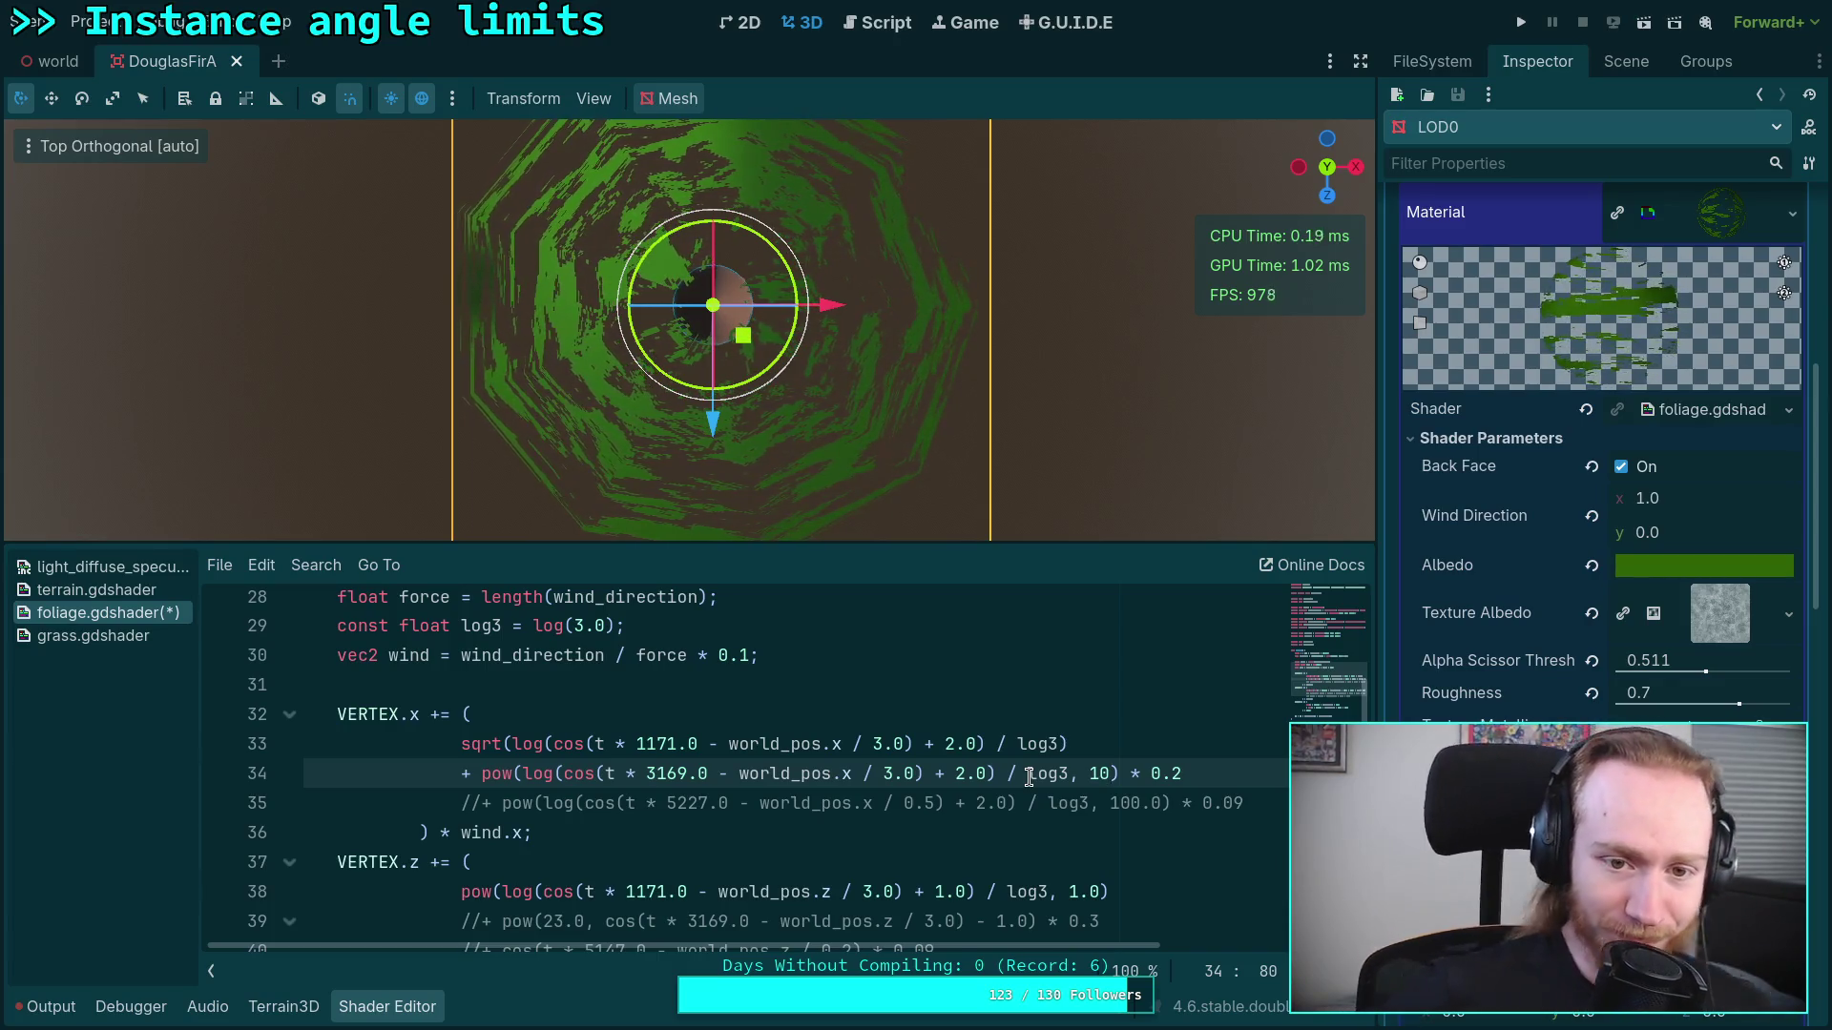
pyautogui.click(486, 802)
pyautogui.press('BackSpace')
pyautogui.press('BackSpace')
pyautogui.click(1141, 803)
pyautogui.press('BackSpace')
pyautogui.press('BackSpace')
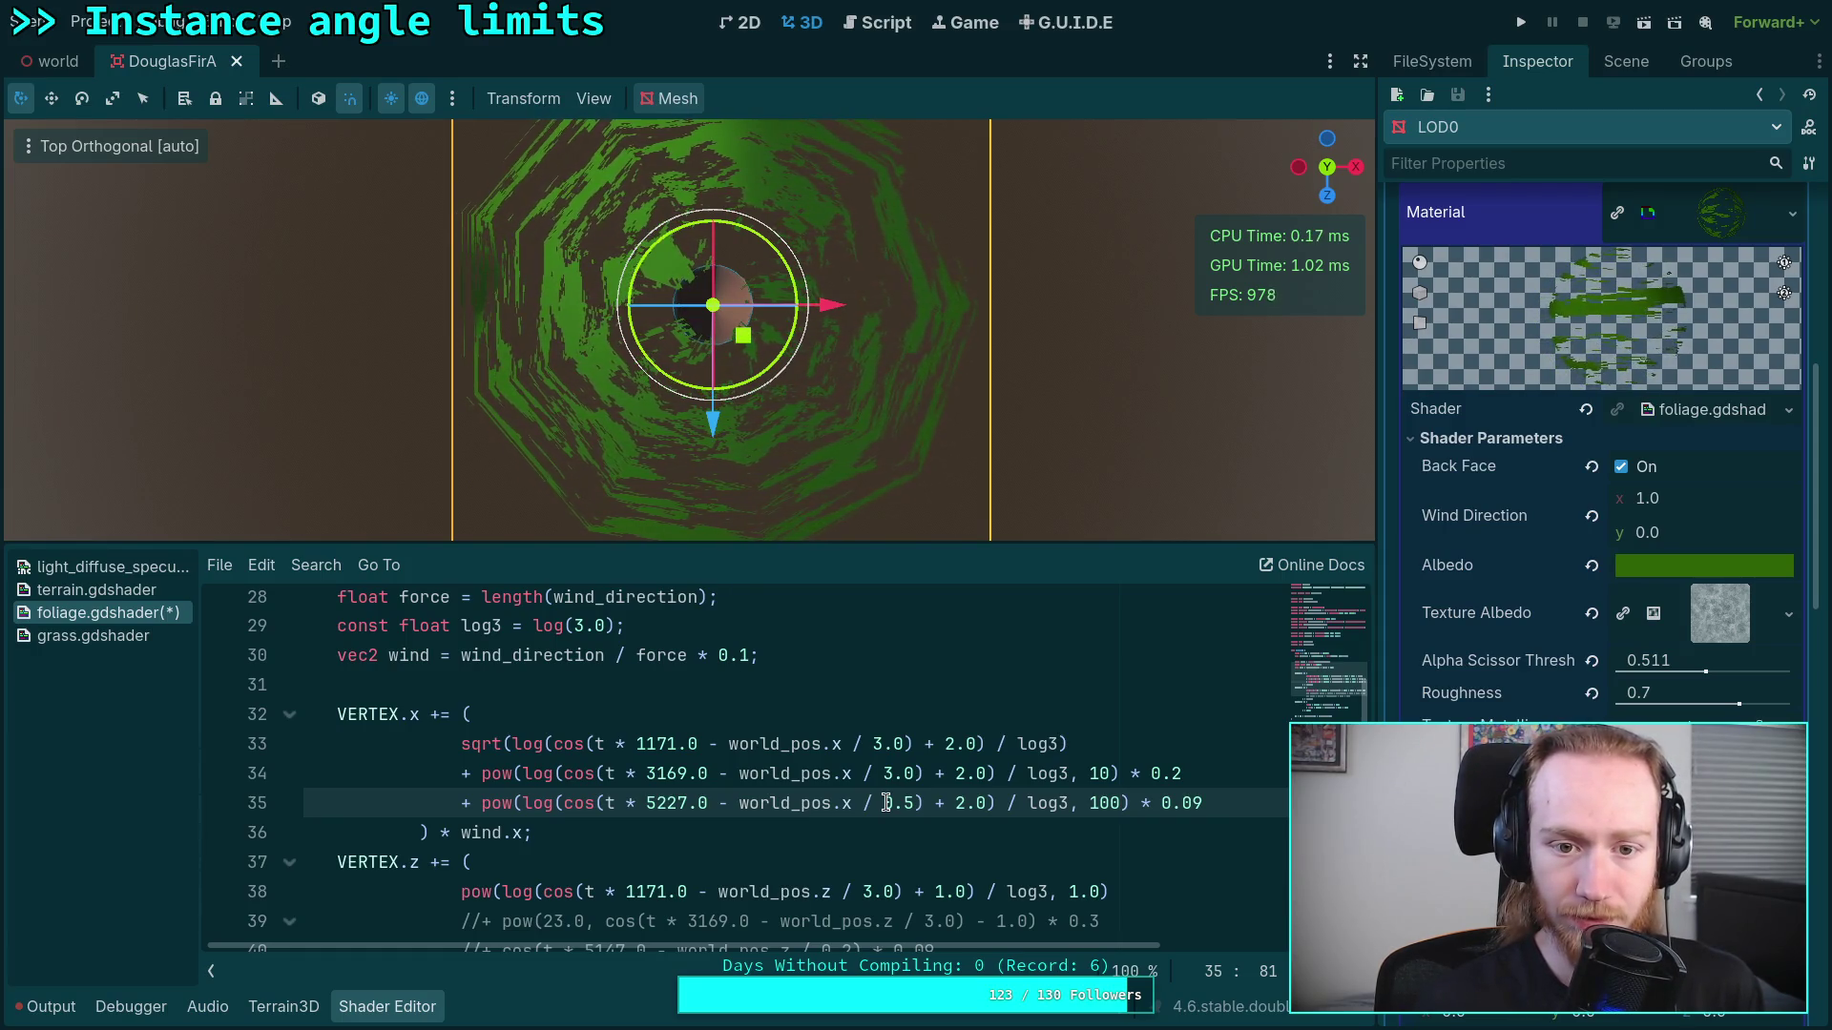
# Step: Change line 35's multiplier digit and delete its / 0.5 divisor
pyautogui.click(1199, 803)
pyautogui.press('BackSpace')
pyautogui.write('4')
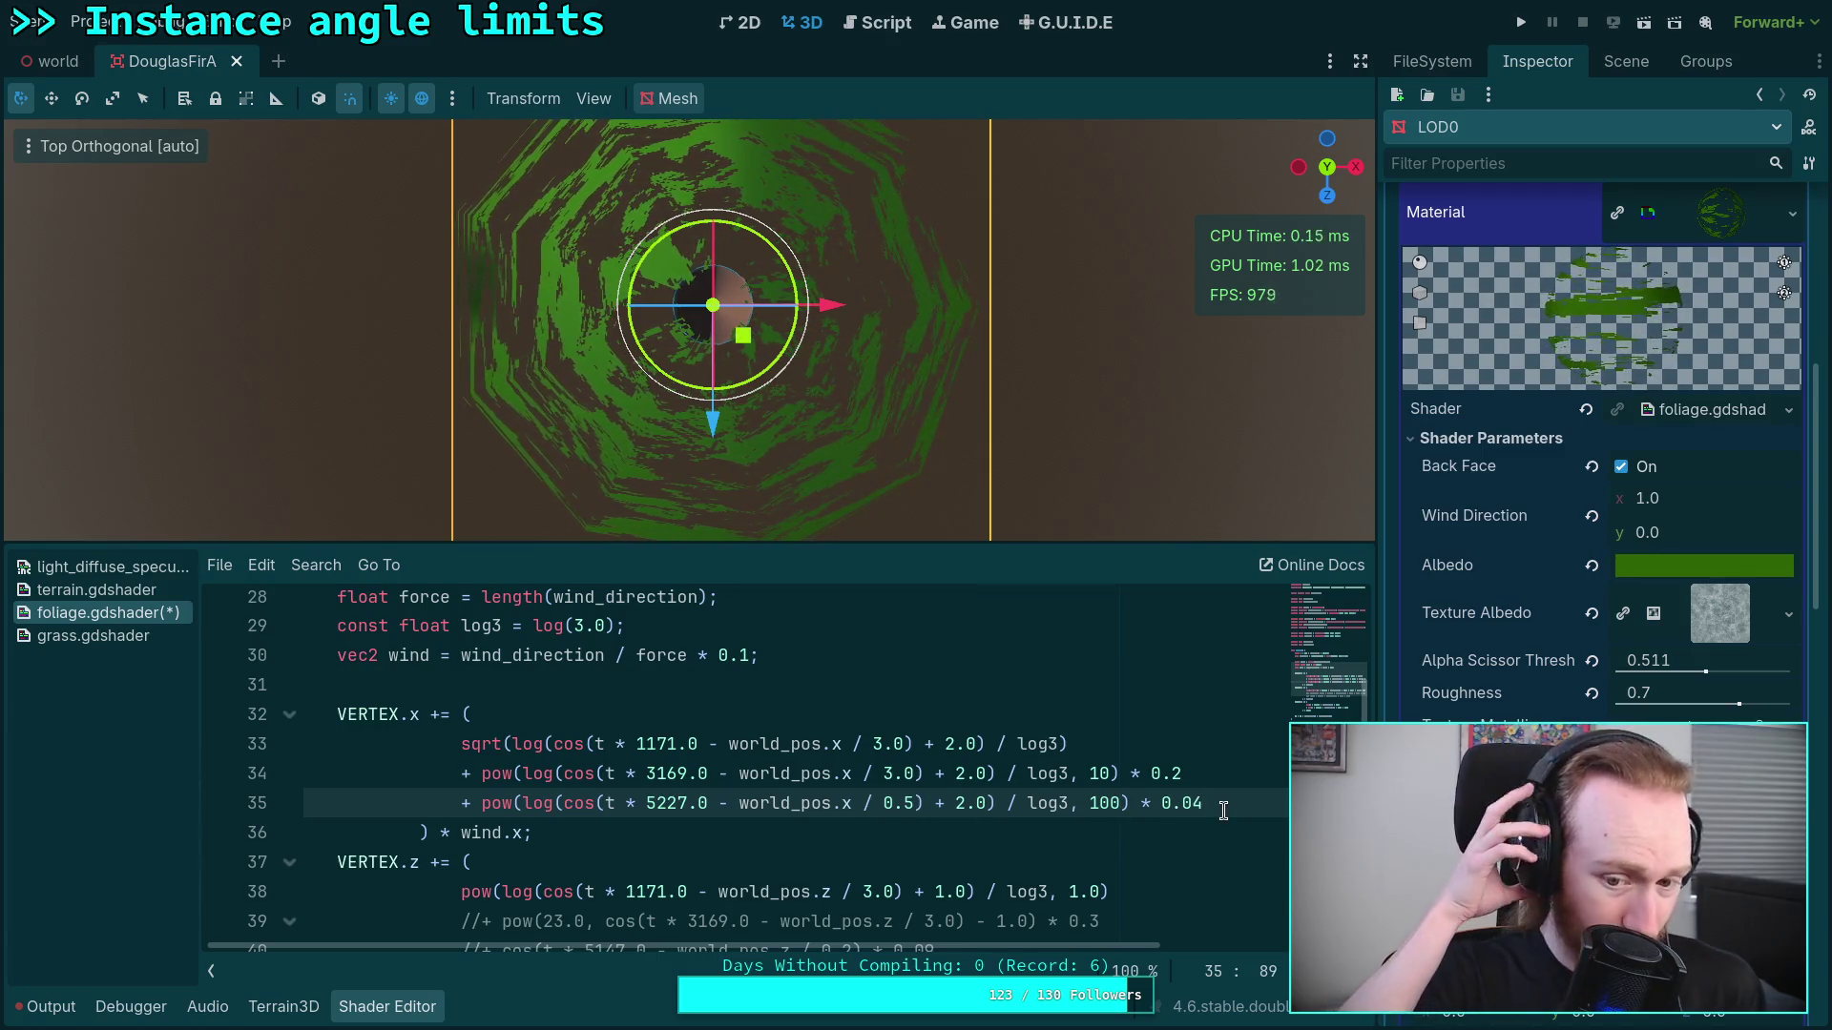
pyautogui.click(887, 803)
pyautogui.moveTo(853, 803); pyautogui.dragTo(916, 806)
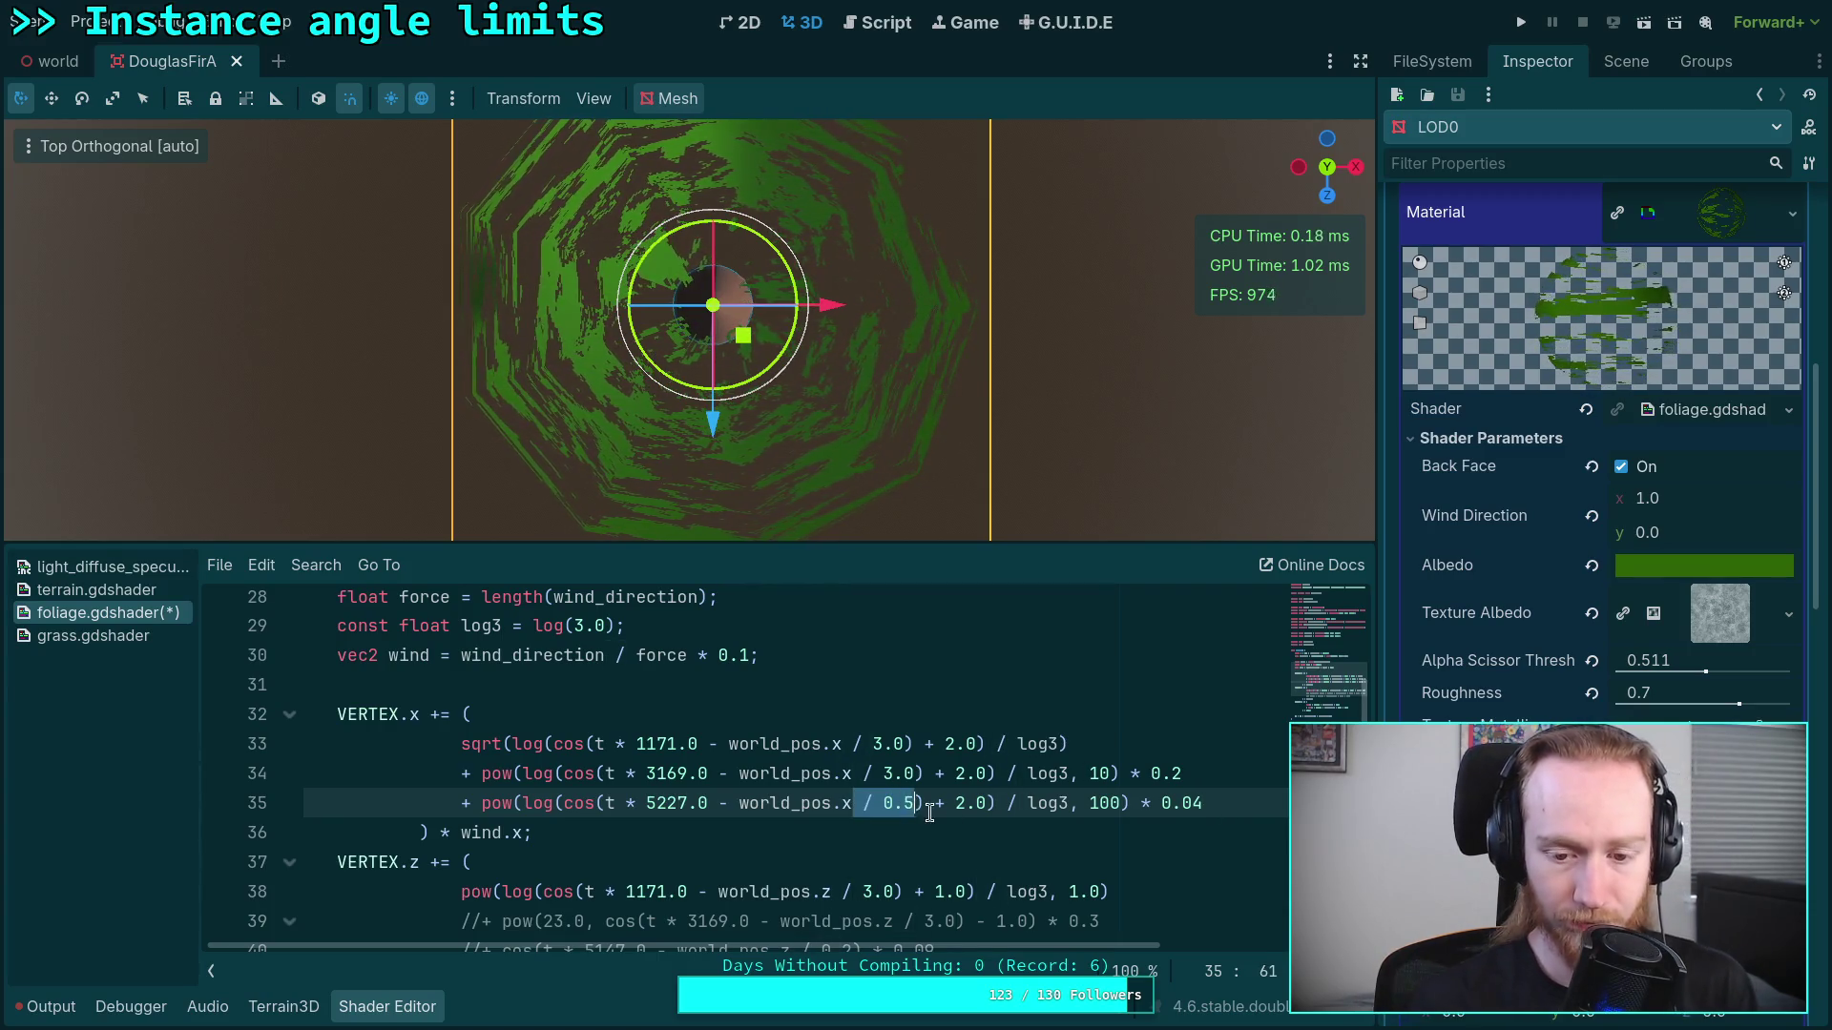
pyautogui.press('BackSpace')
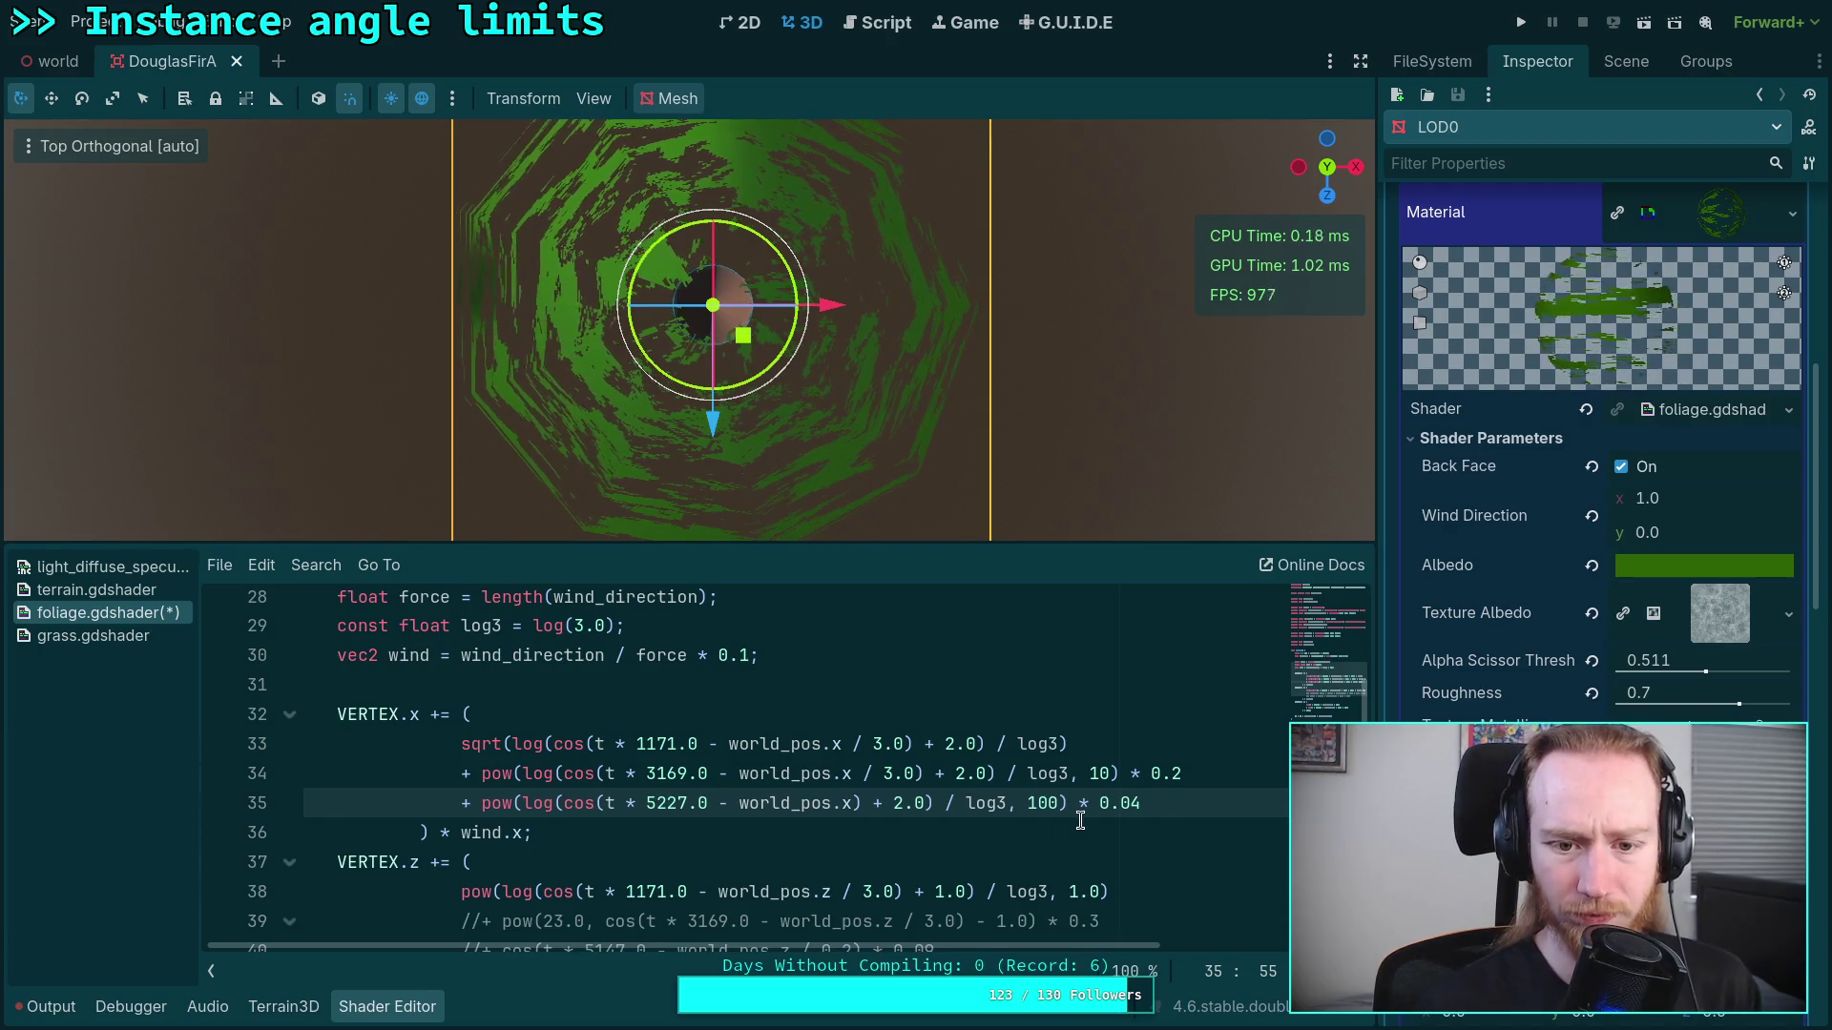
# Step: Comment out the sway terms on lines 33 and 34
pyautogui.click(458, 754)
pyautogui.write('==')
pyautogui.press('BackSpace')
pyautogui.press('BackSpace')
pyautogui.write('//')
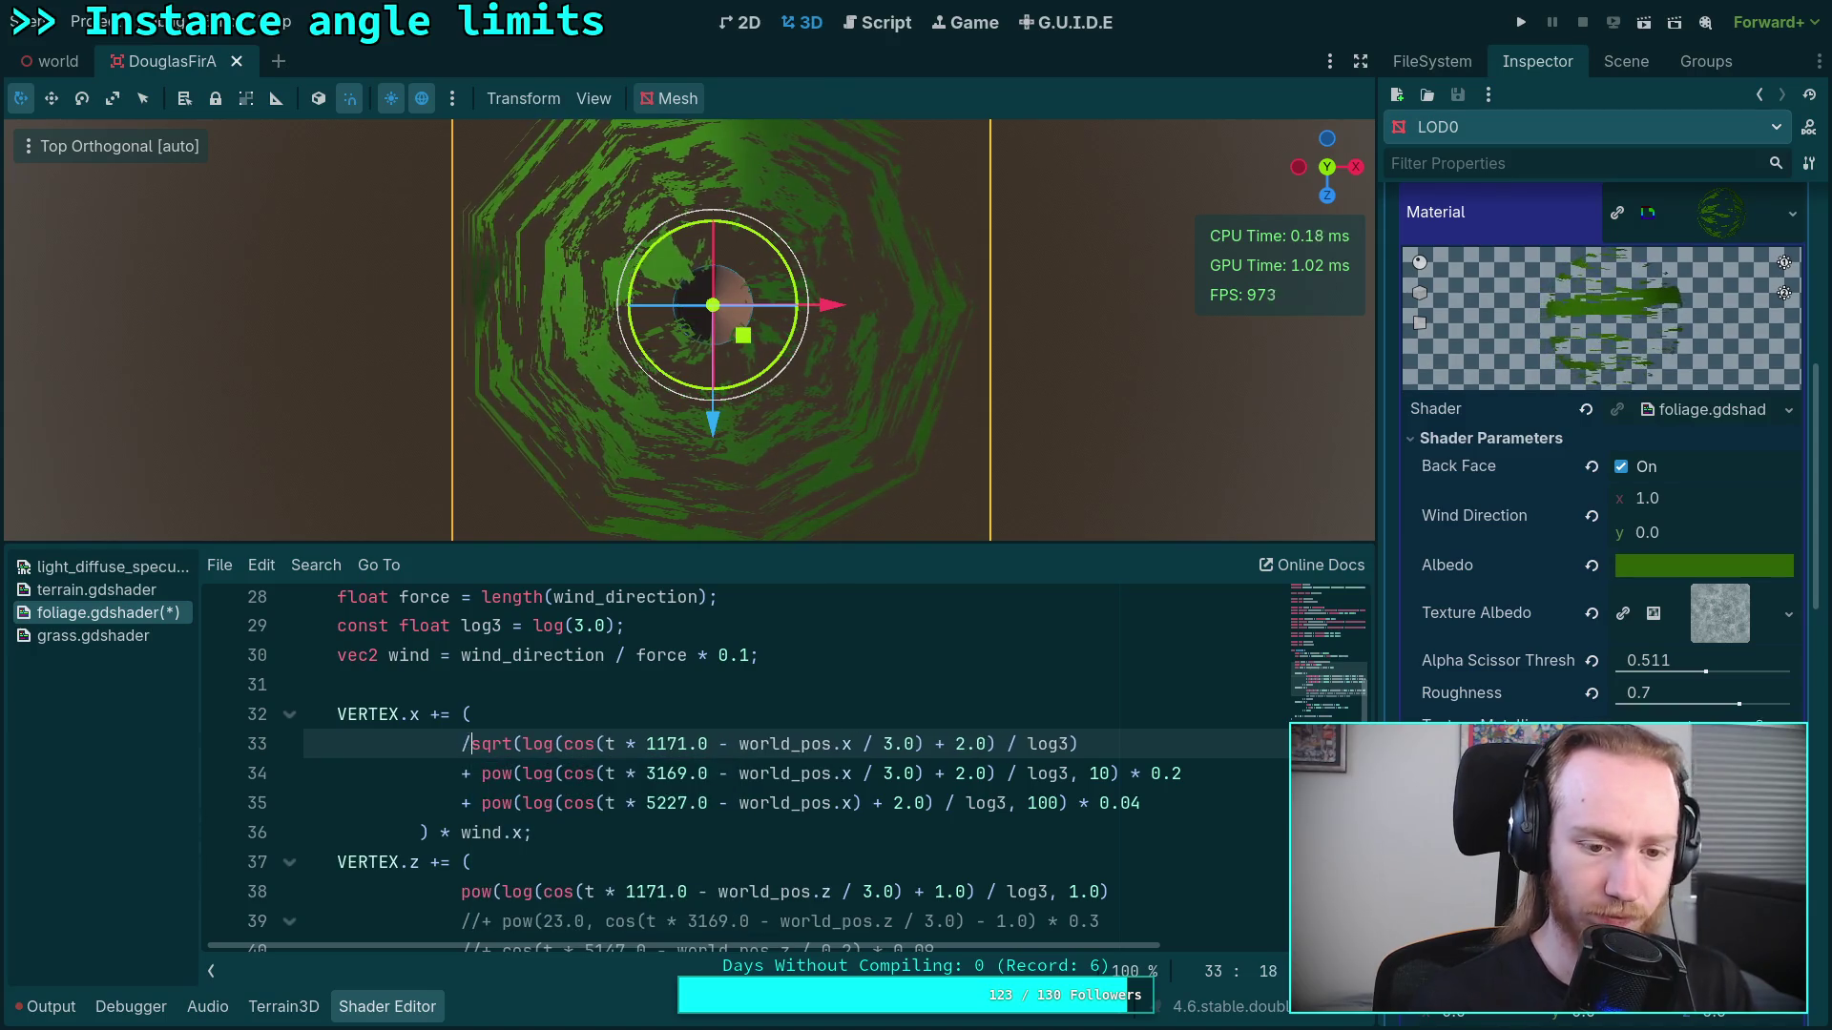
pyautogui.click(465, 773)
pyautogui.write('//')
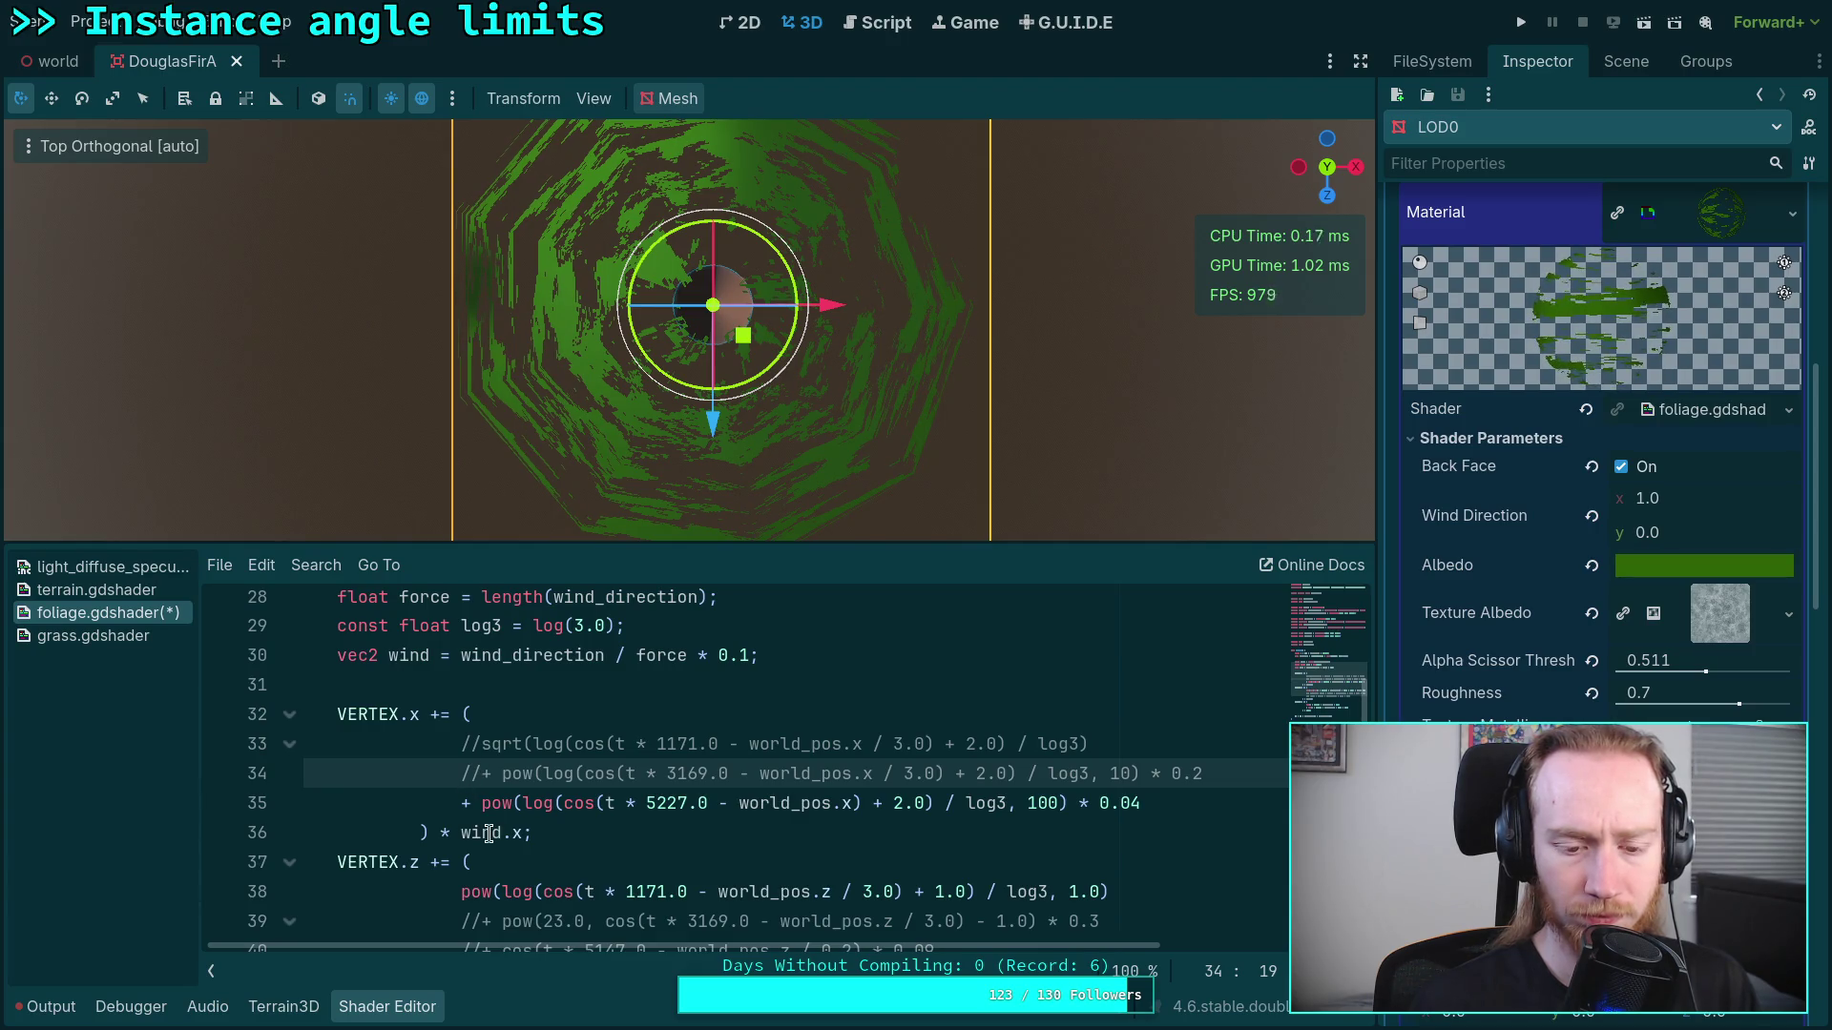
# Step: Set line 35's multiplier to 0.2
pyautogui.click(852, 802)
pyautogui.click(1143, 804)
pyautogui.press('BackSpace')
pyautogui.press('BackSpace')
pyautogui.write('1')
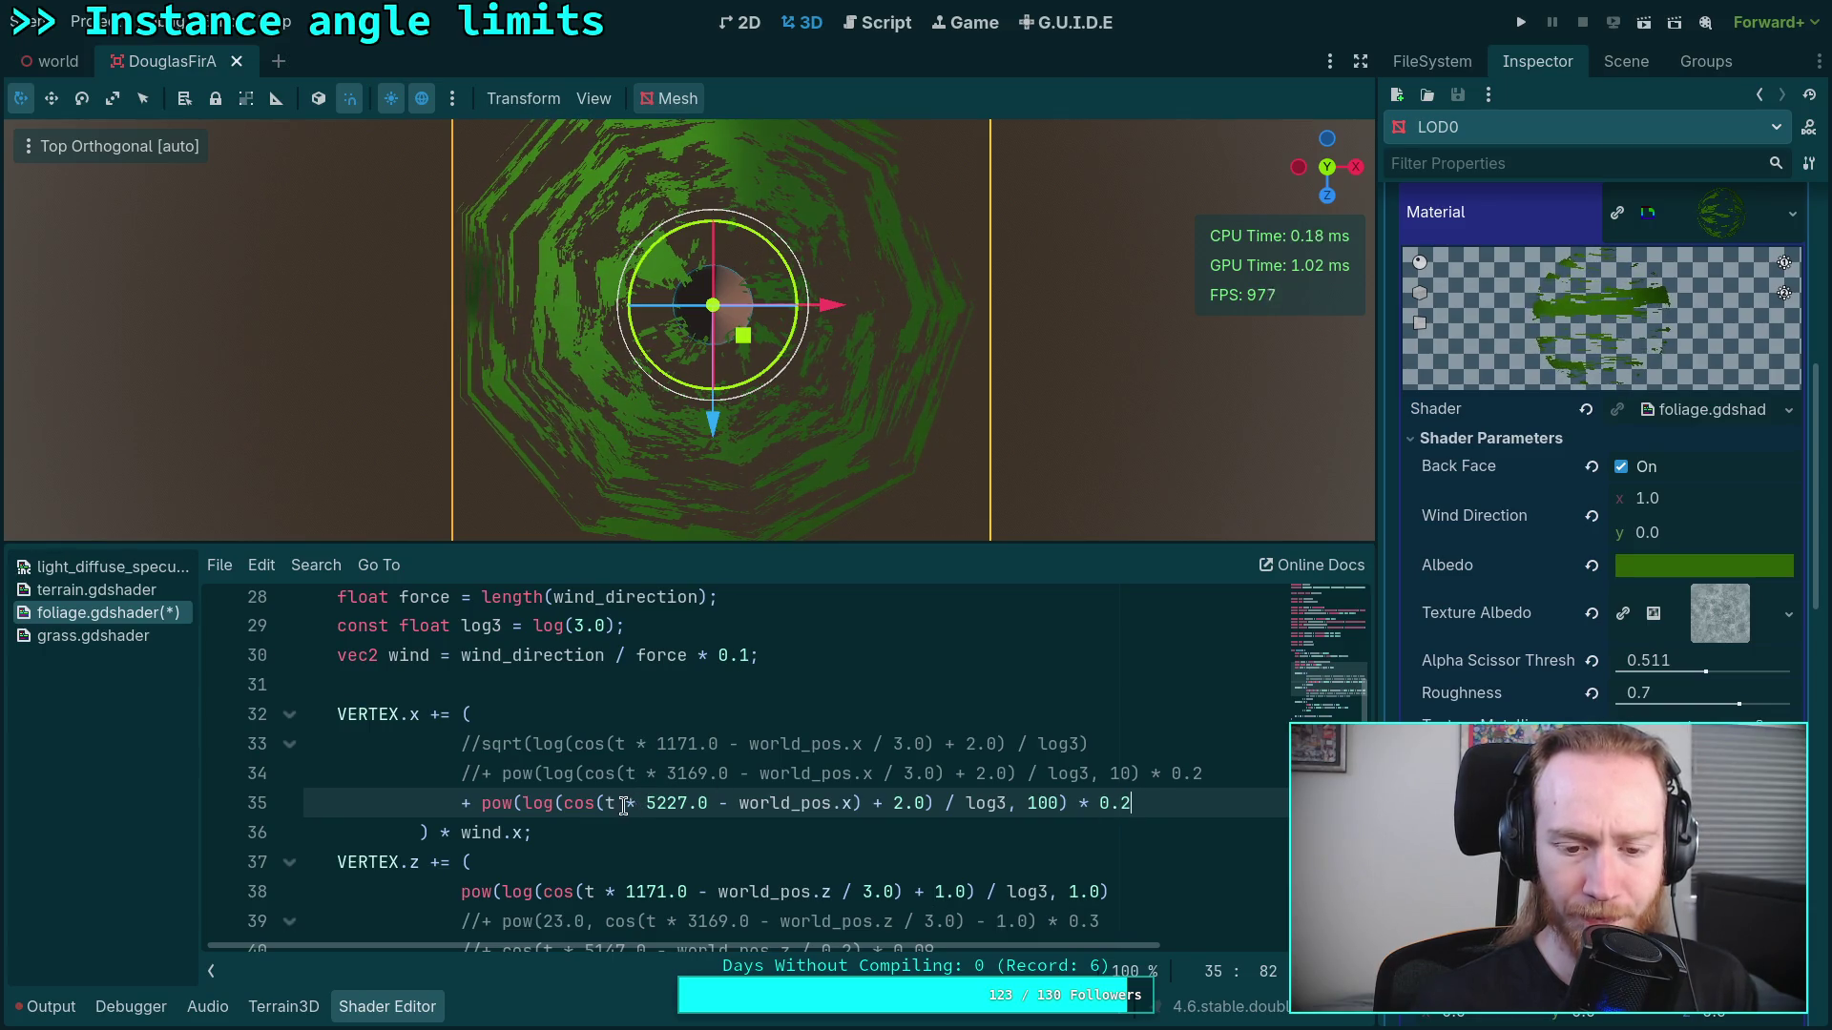
pyautogui.click(851, 802)
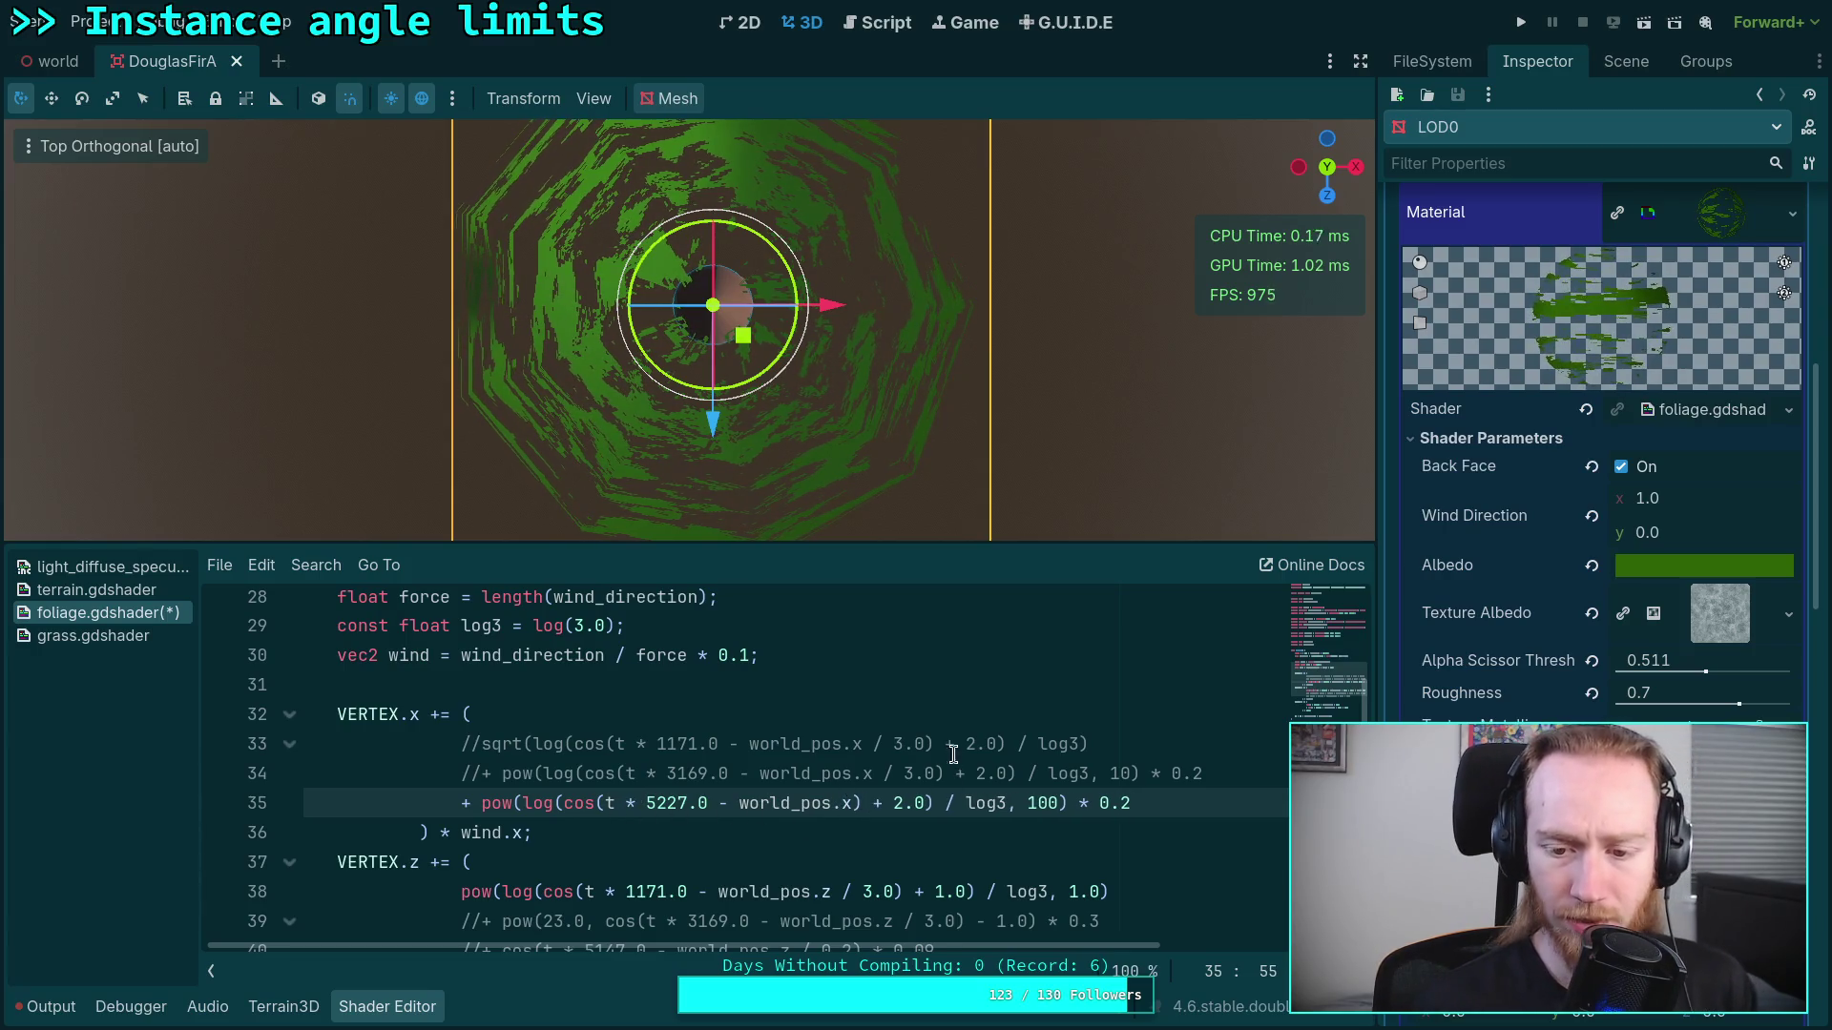
# Step: Lower line 35's pow exponent from 100 to 0.5
pyautogui.click(1071, 803)
pyautogui.press('BackSpace')
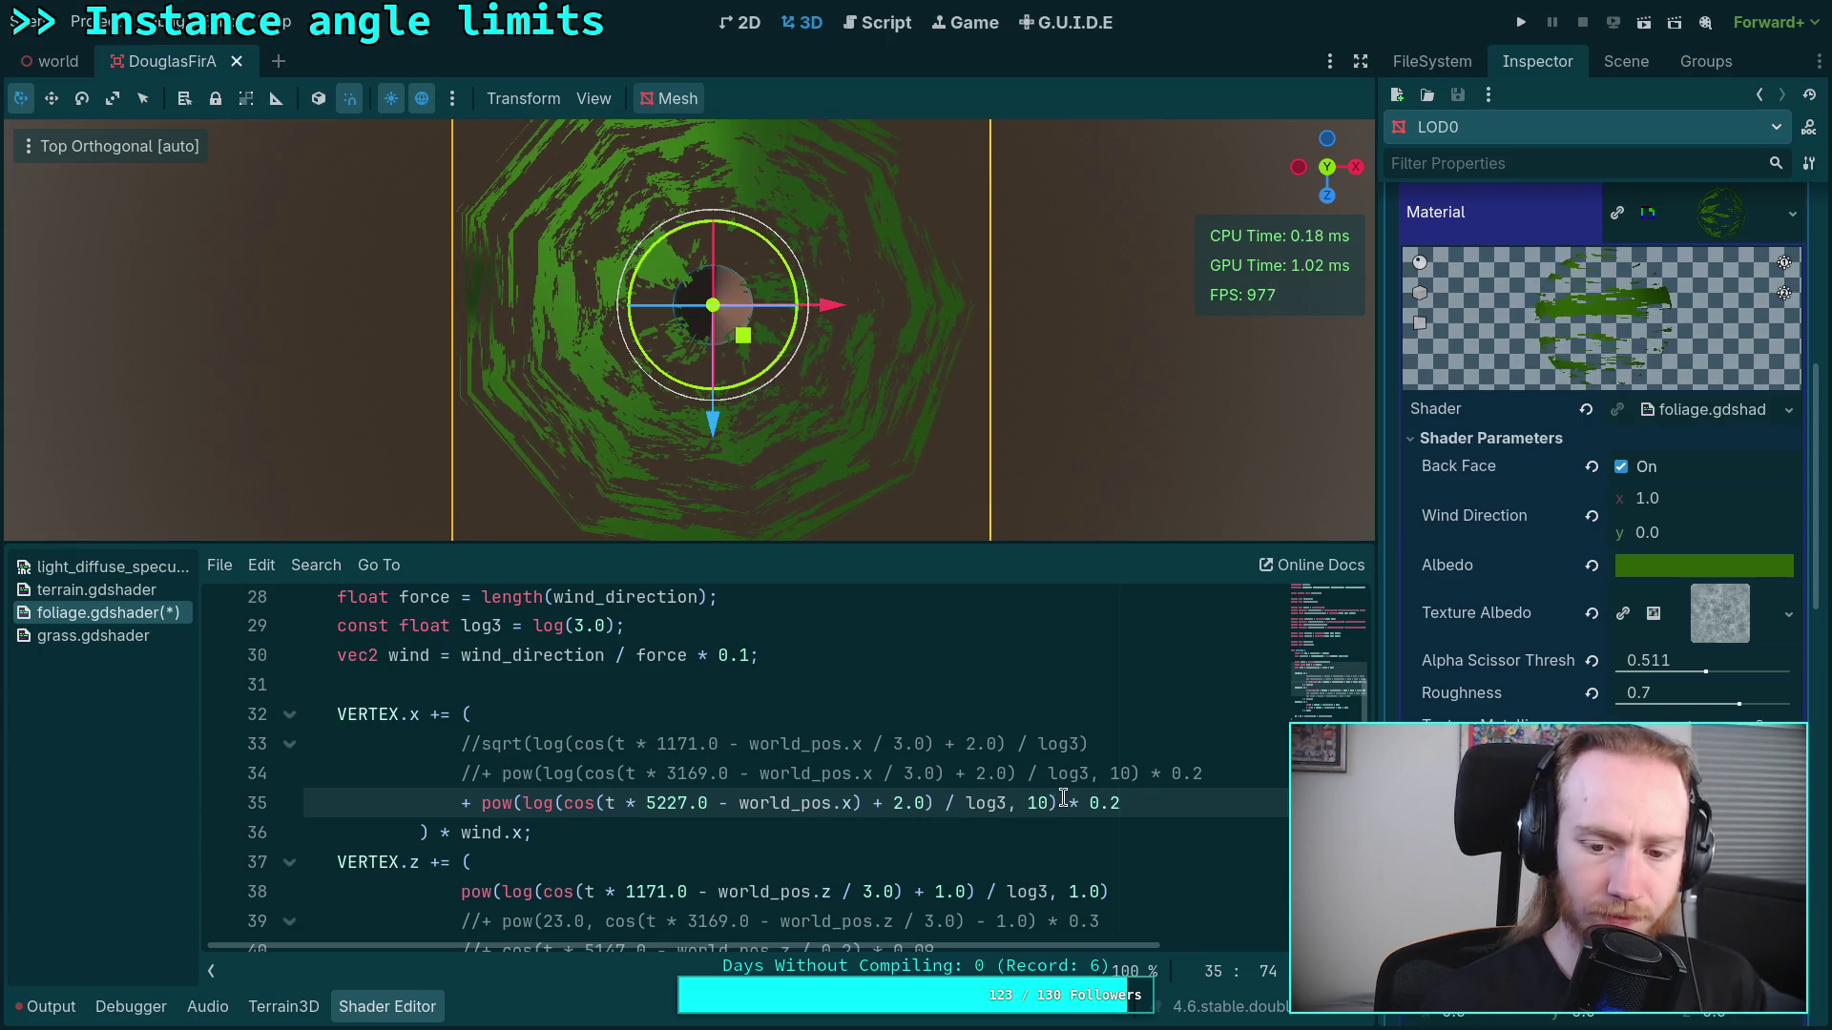
pyautogui.press('BackSpace')
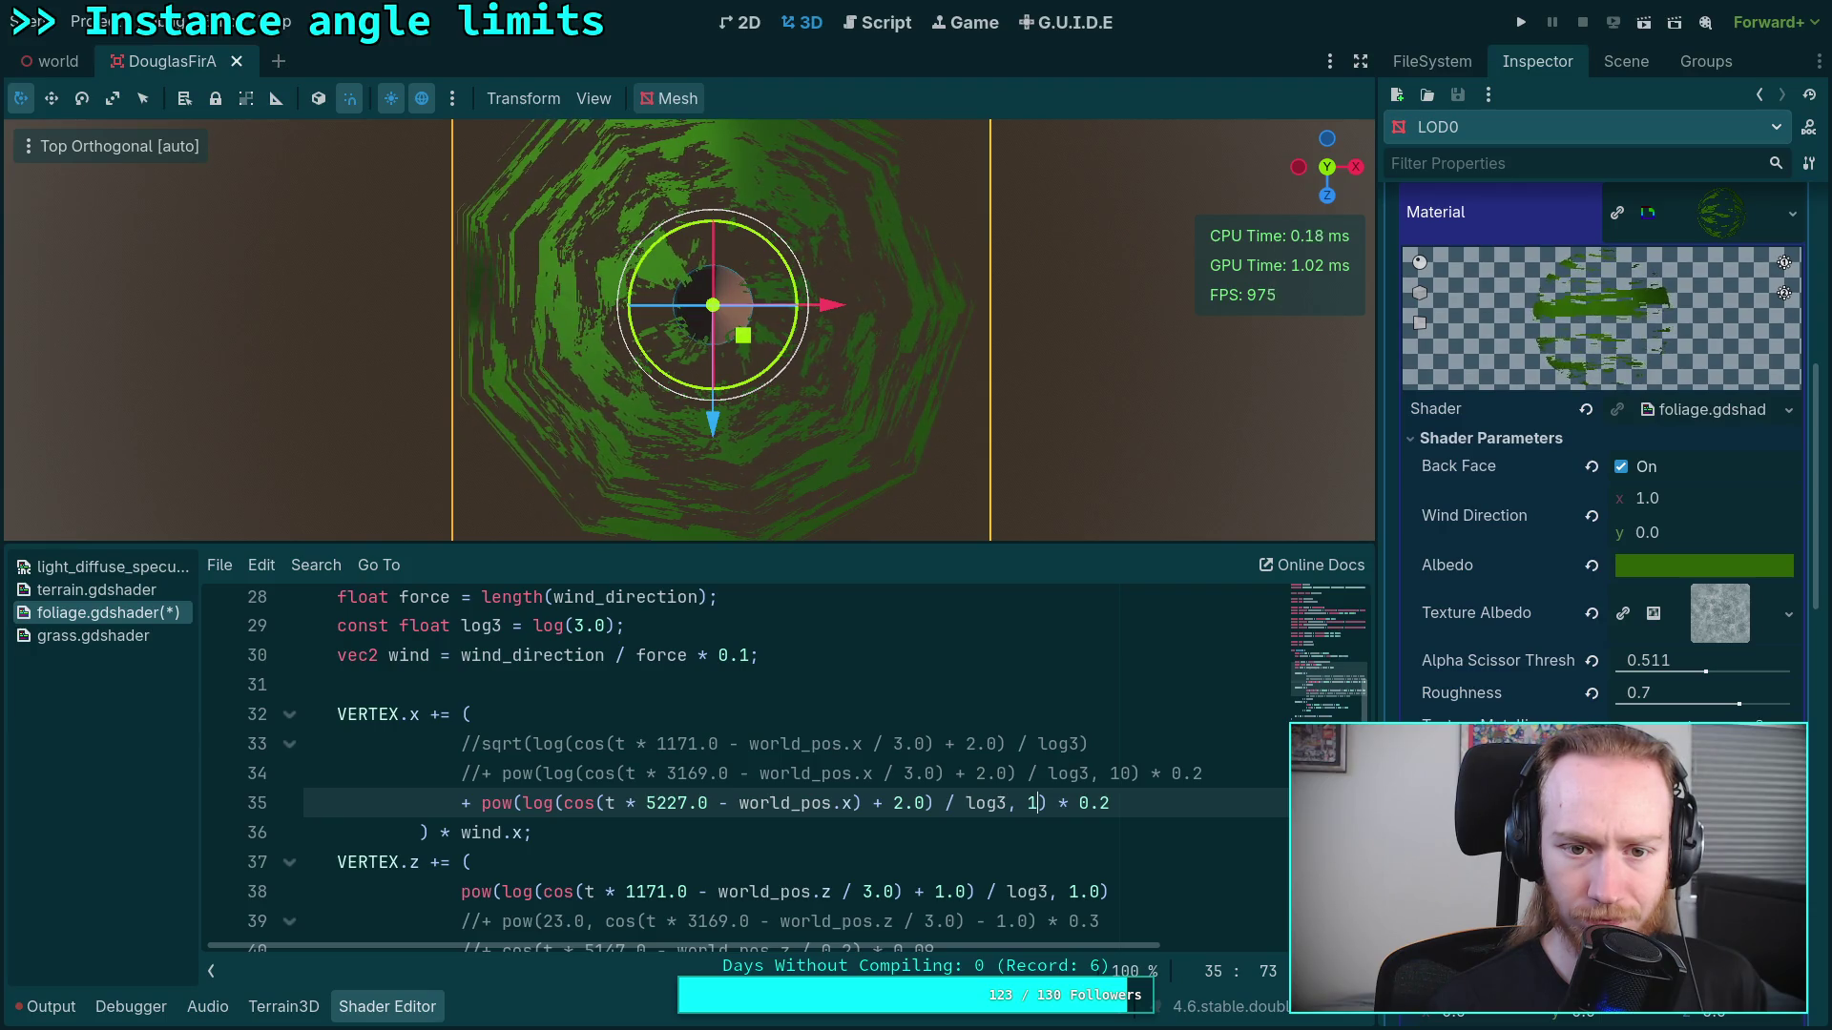
pyautogui.hotkey('shift', 'Left')
pyautogui.write('0.5')
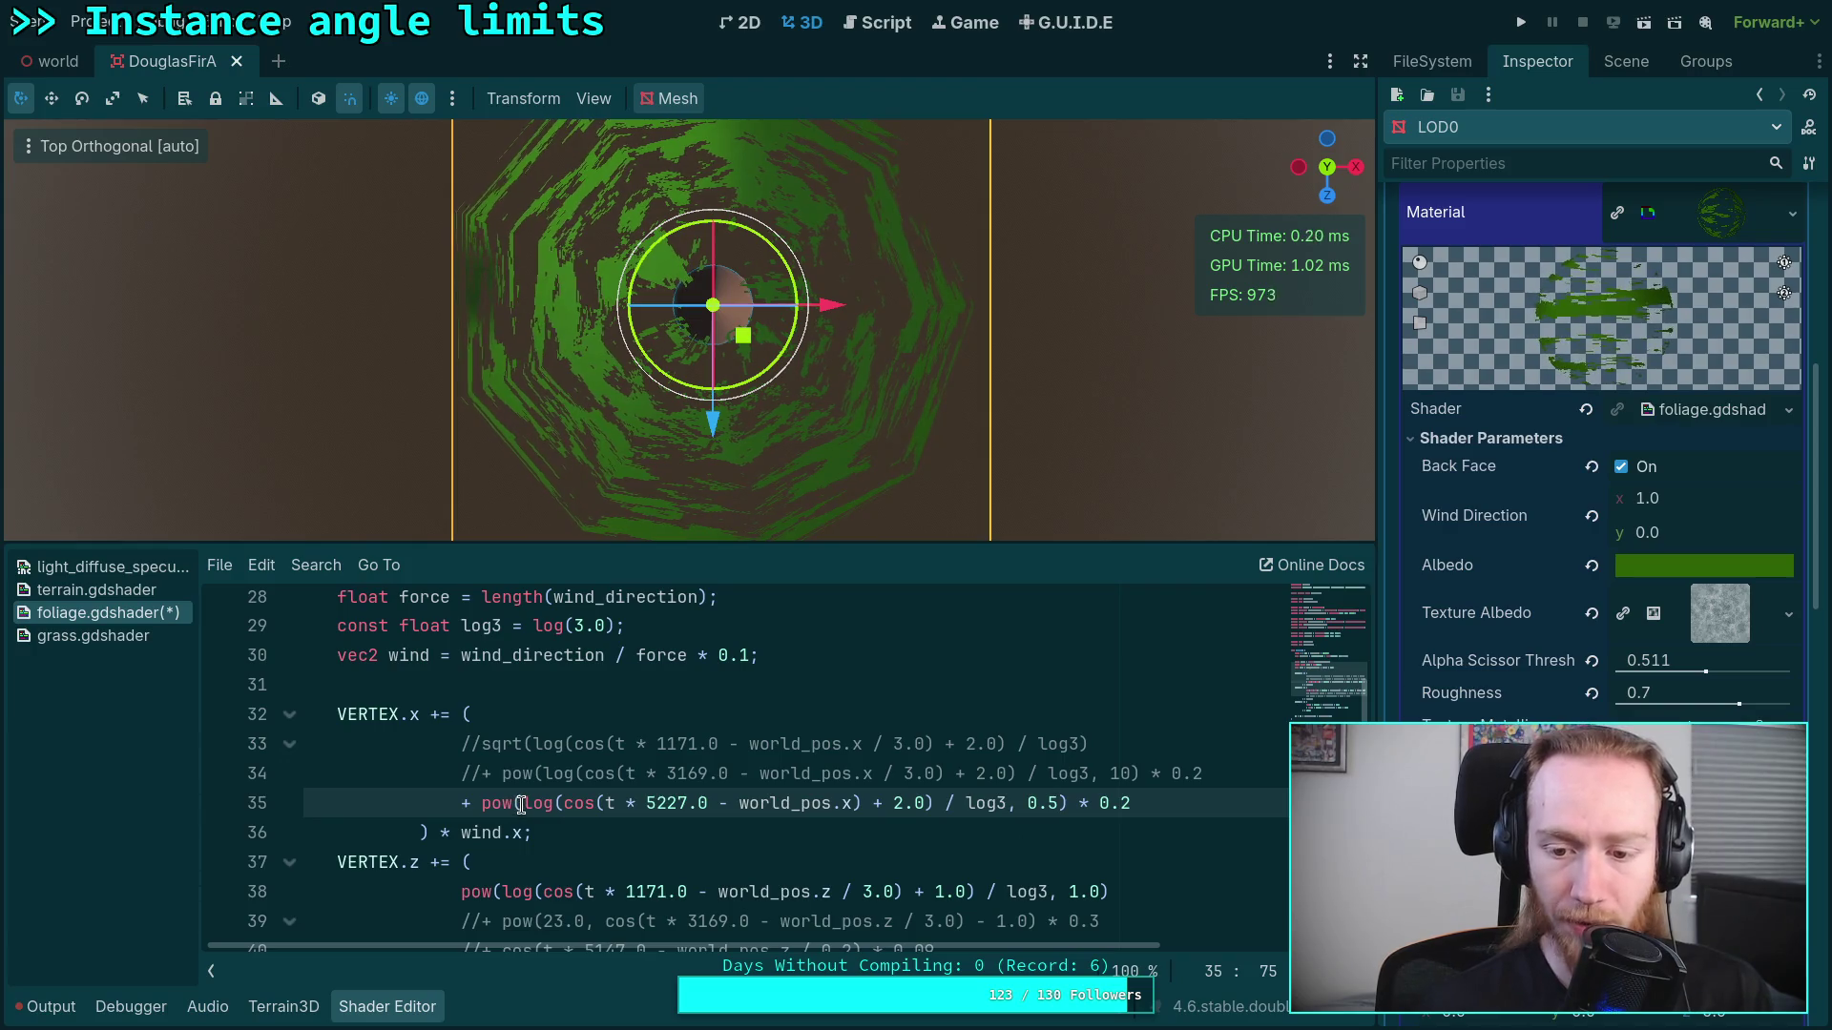
# Step: Strip the pow( wrapper and exponent from line 35 and set its multiplier to 0.09
pyautogui.click(479, 802)
pyautogui.press('Delete')
pyautogui.press('Delete')
pyautogui.press('Delete')
pyautogui.moveTo(1025, 802); pyautogui.dragTo(970, 798)
pyautogui.press('Delete')
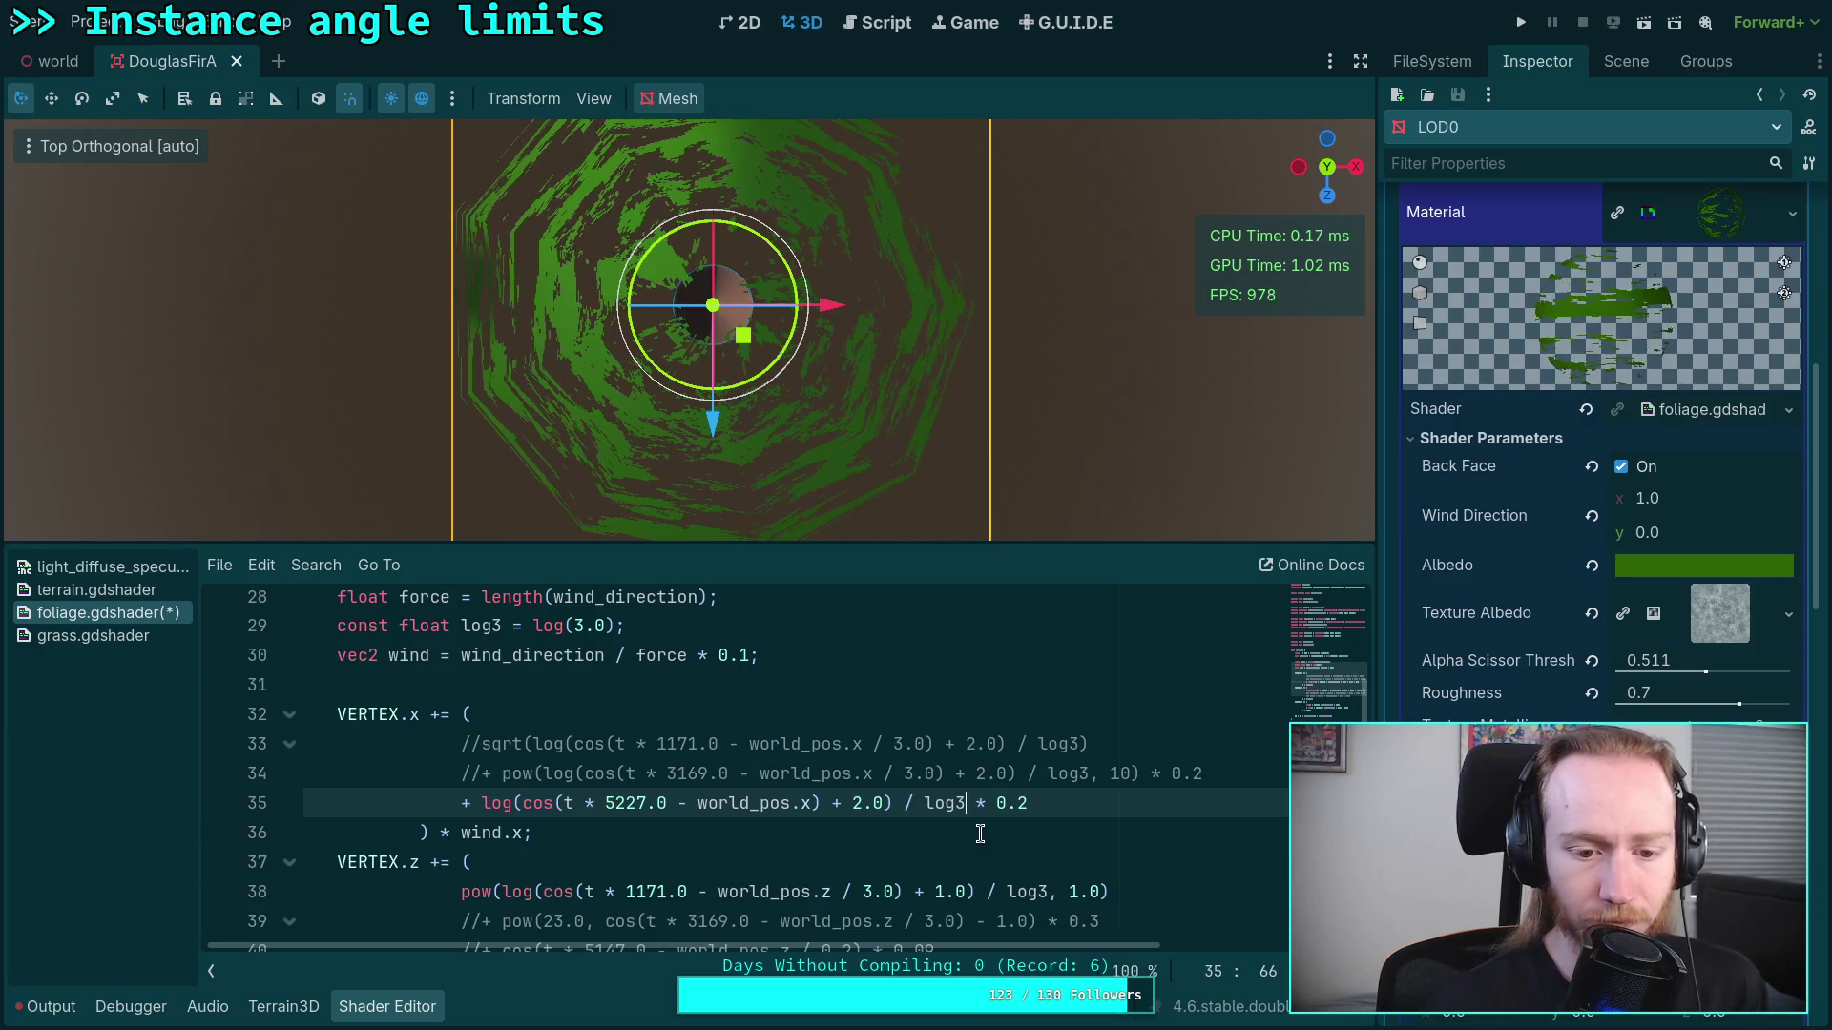
pyautogui.doubleClick(1020, 802)
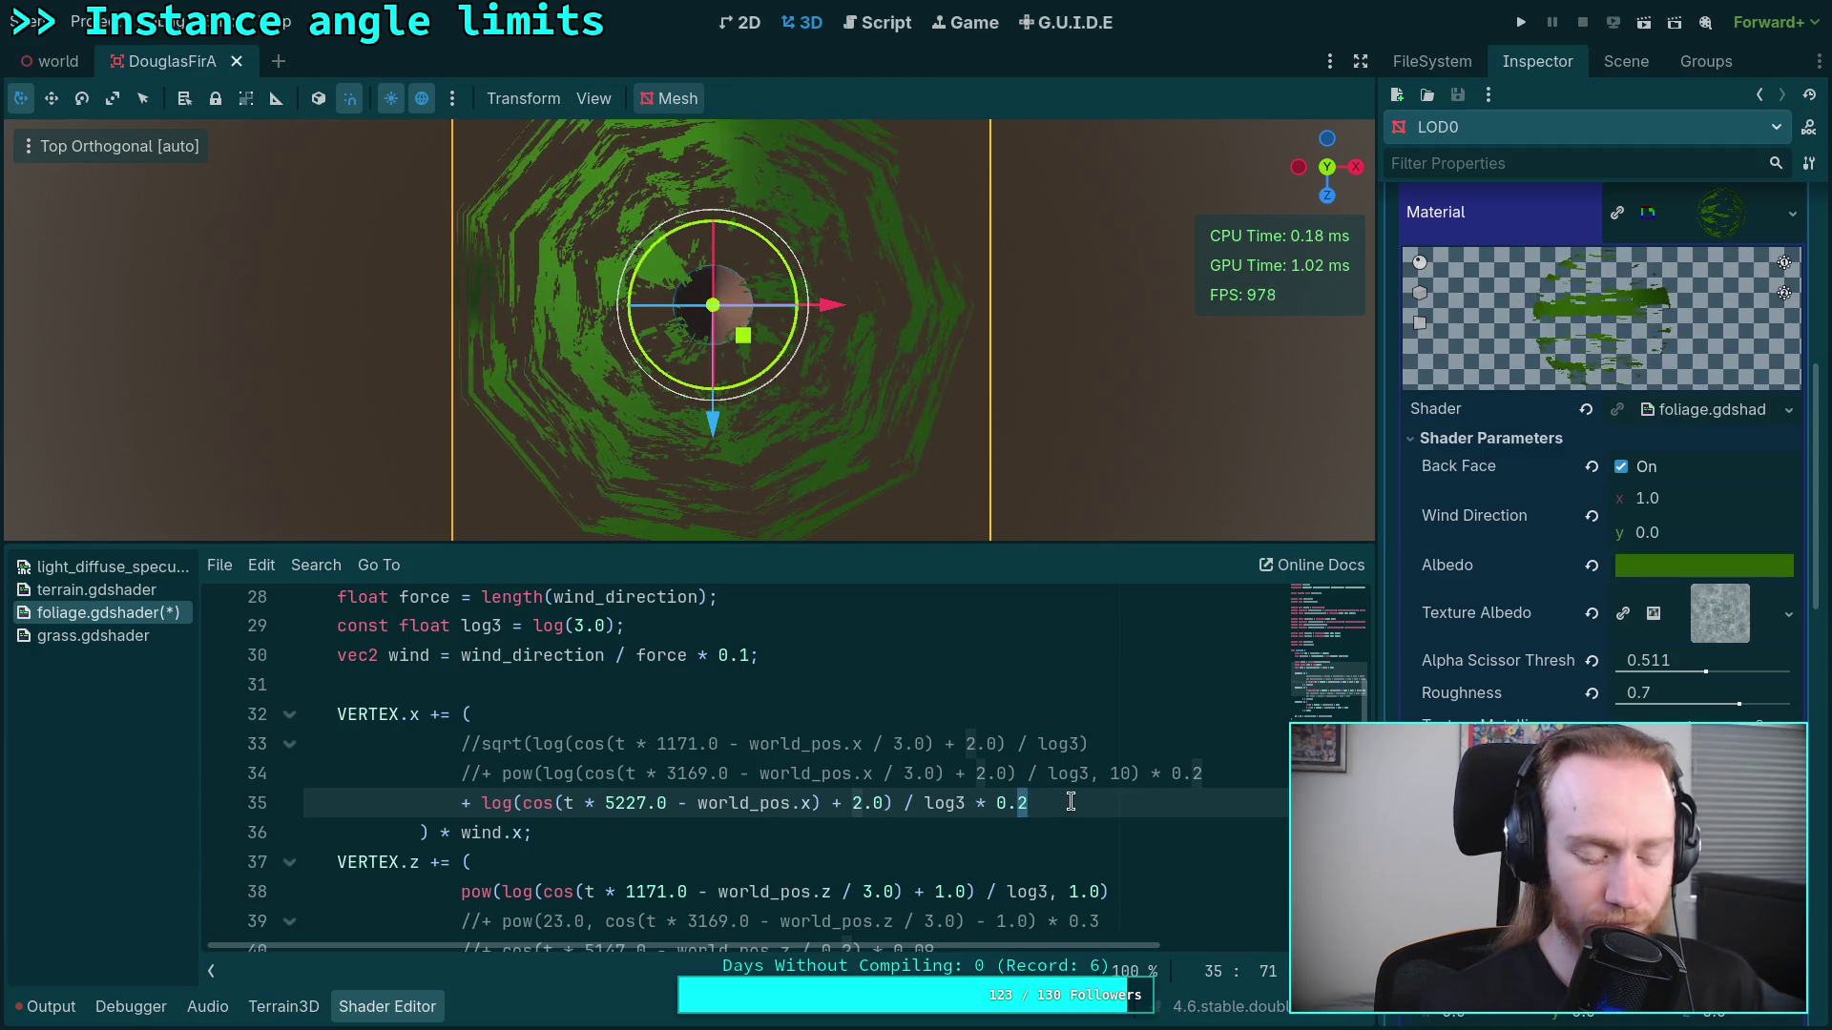
pyautogui.write('04')
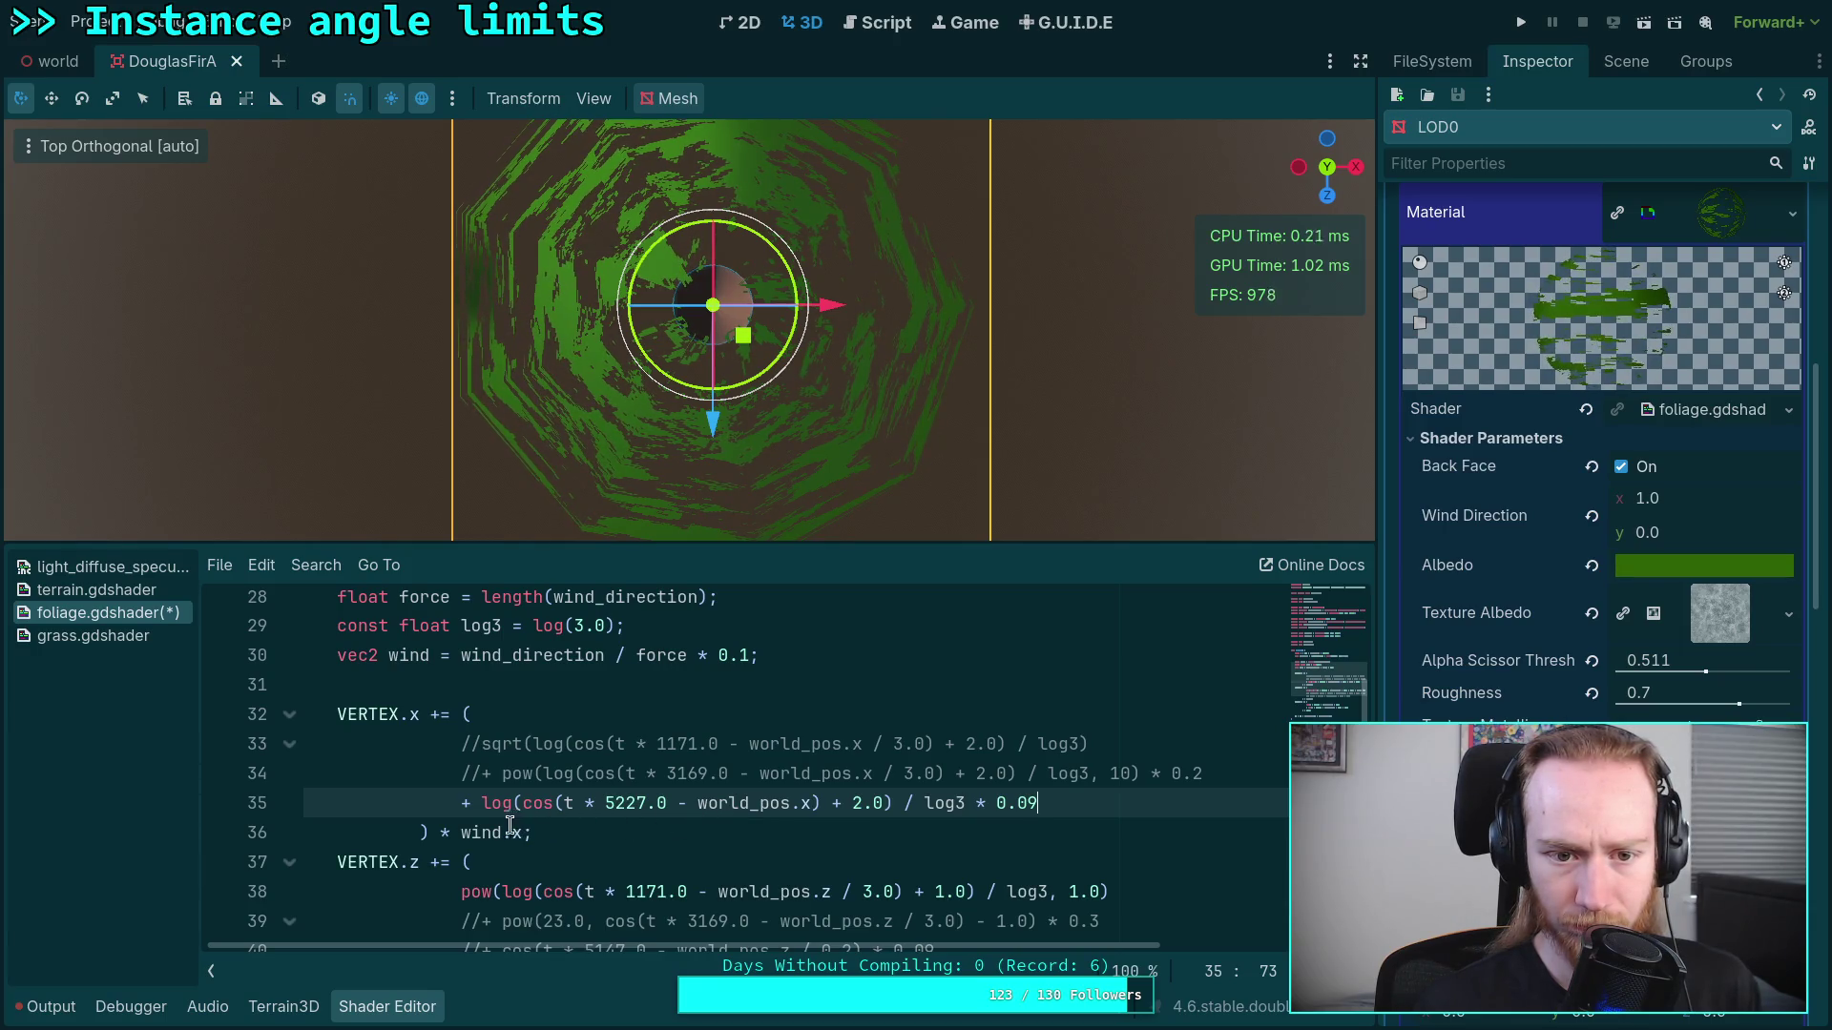
# Step: Uncomment the 3169.0 term on line 34 and the sqrt term on line 33
pyautogui.click(473, 782)
pyautogui.hotkey('ctrl', 'k')
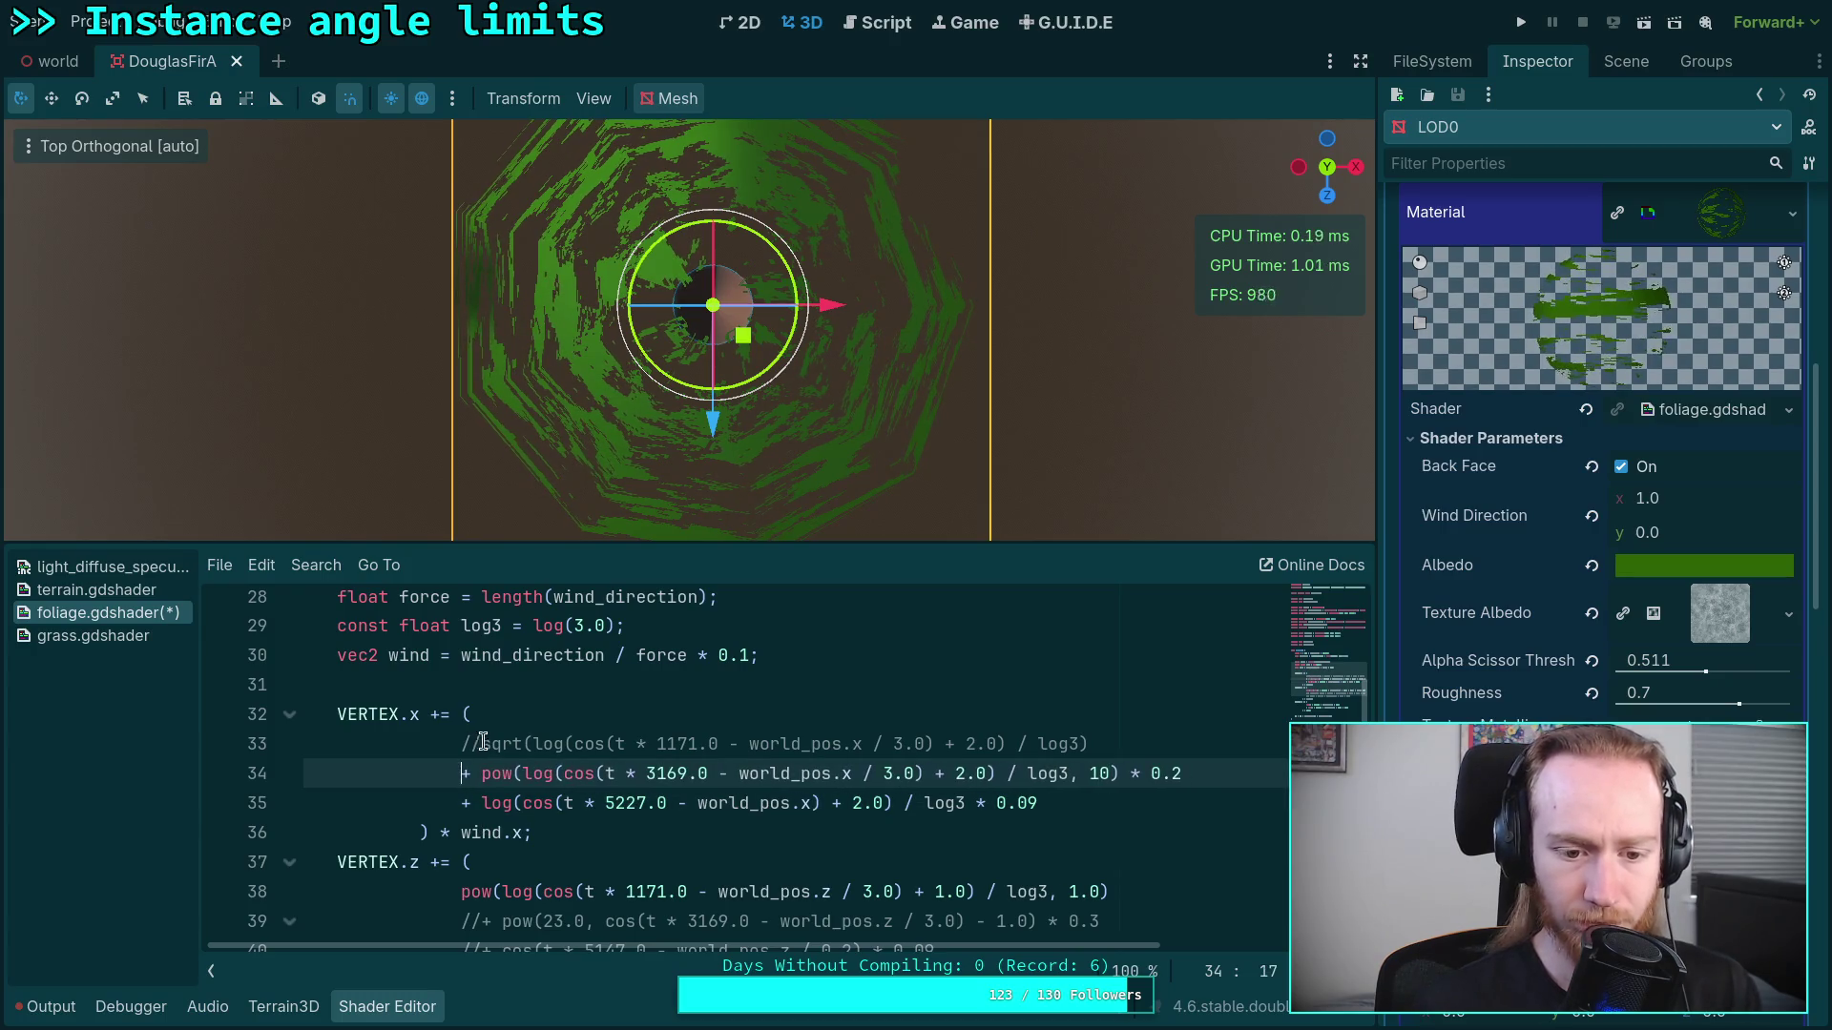
pyautogui.click(484, 741)
pyautogui.hotkey('ctrl', 'k')
# Step: Change line 34's multiplier to 0.3 and its pow exponent from 10 to 2
pyautogui.click(1121, 814)
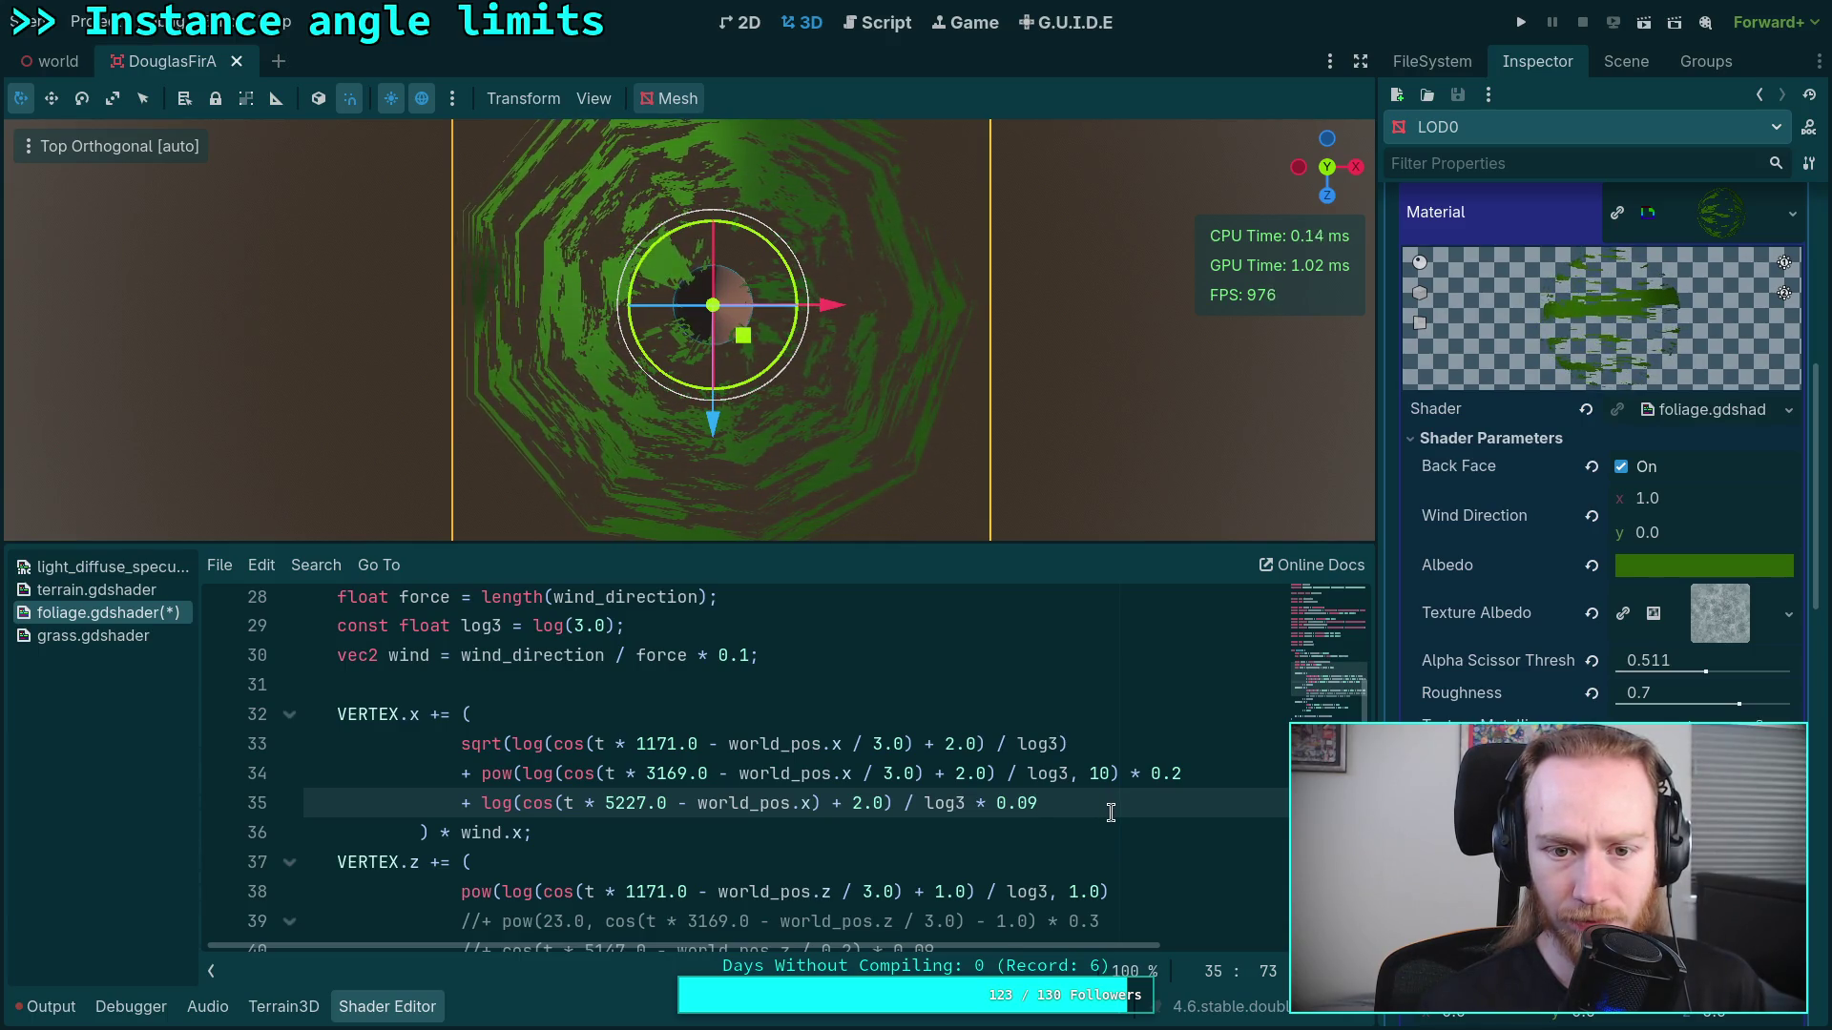
pyautogui.click(1188, 775)
pyautogui.press('BackSpace')
pyautogui.write('5')
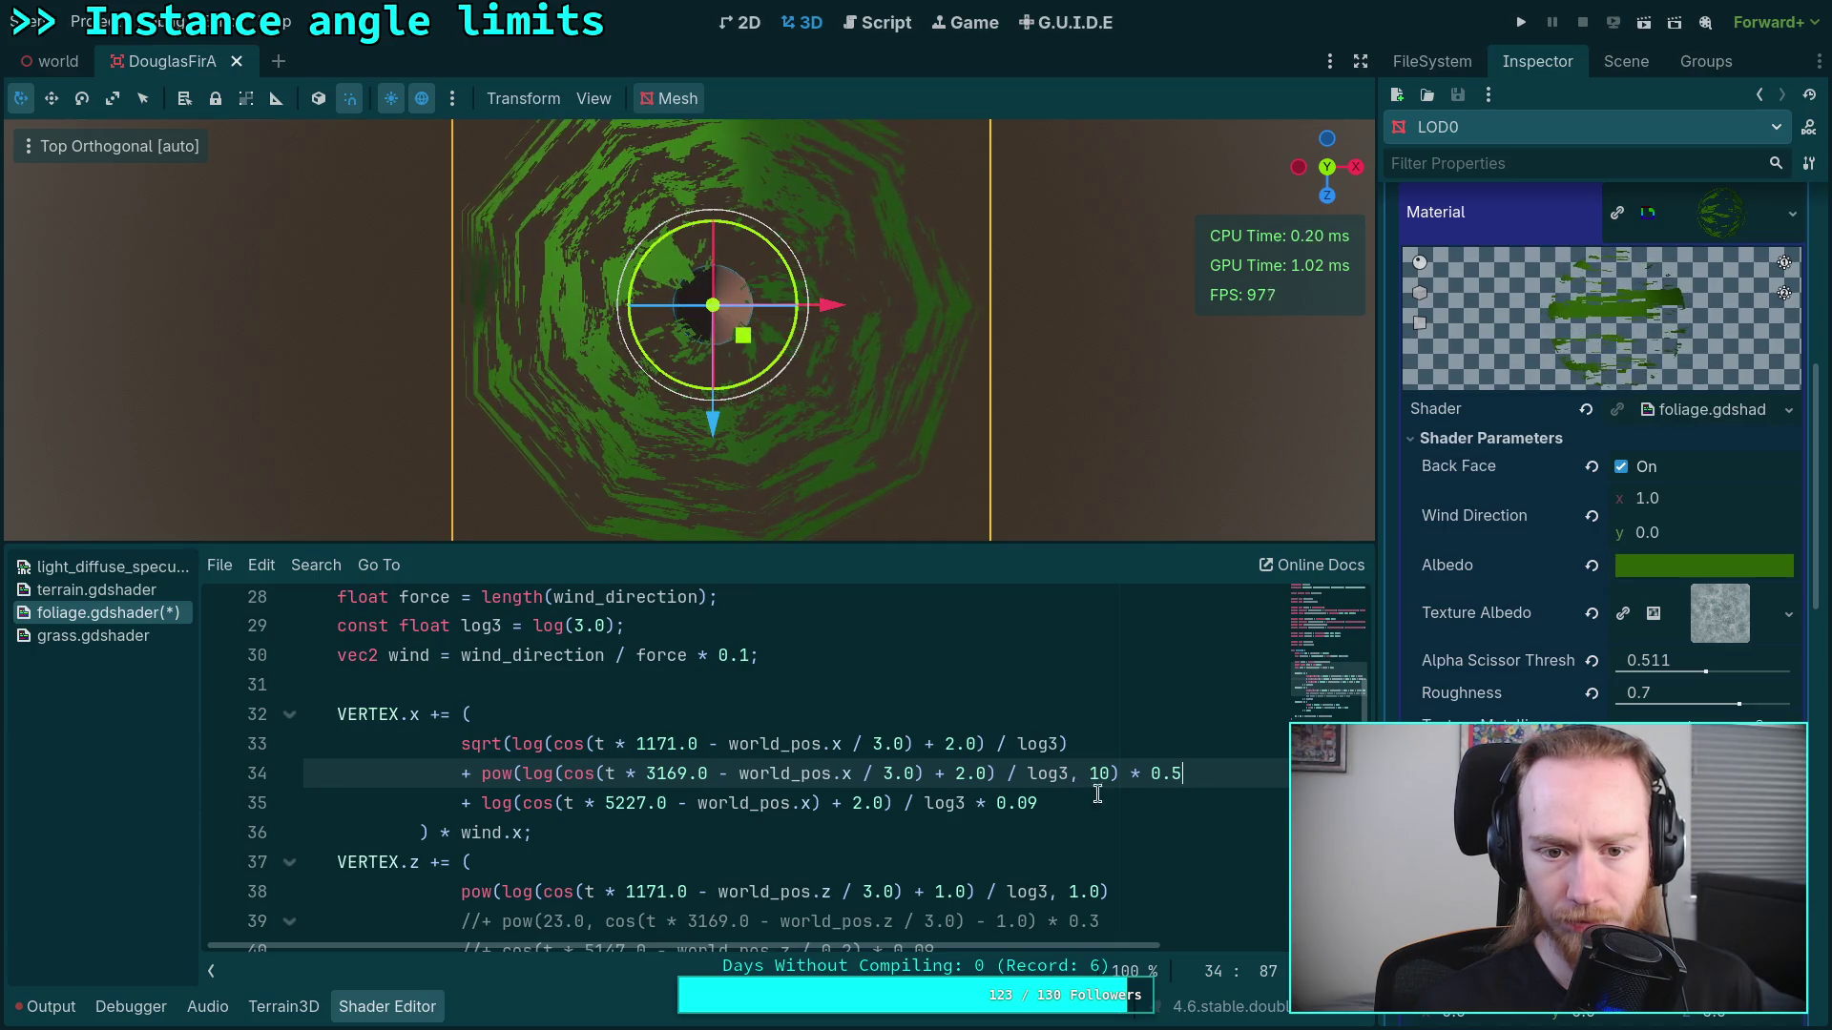
pyautogui.moveTo(1190, 774); pyautogui.dragTo(1172, 775)
pyautogui.write('3')
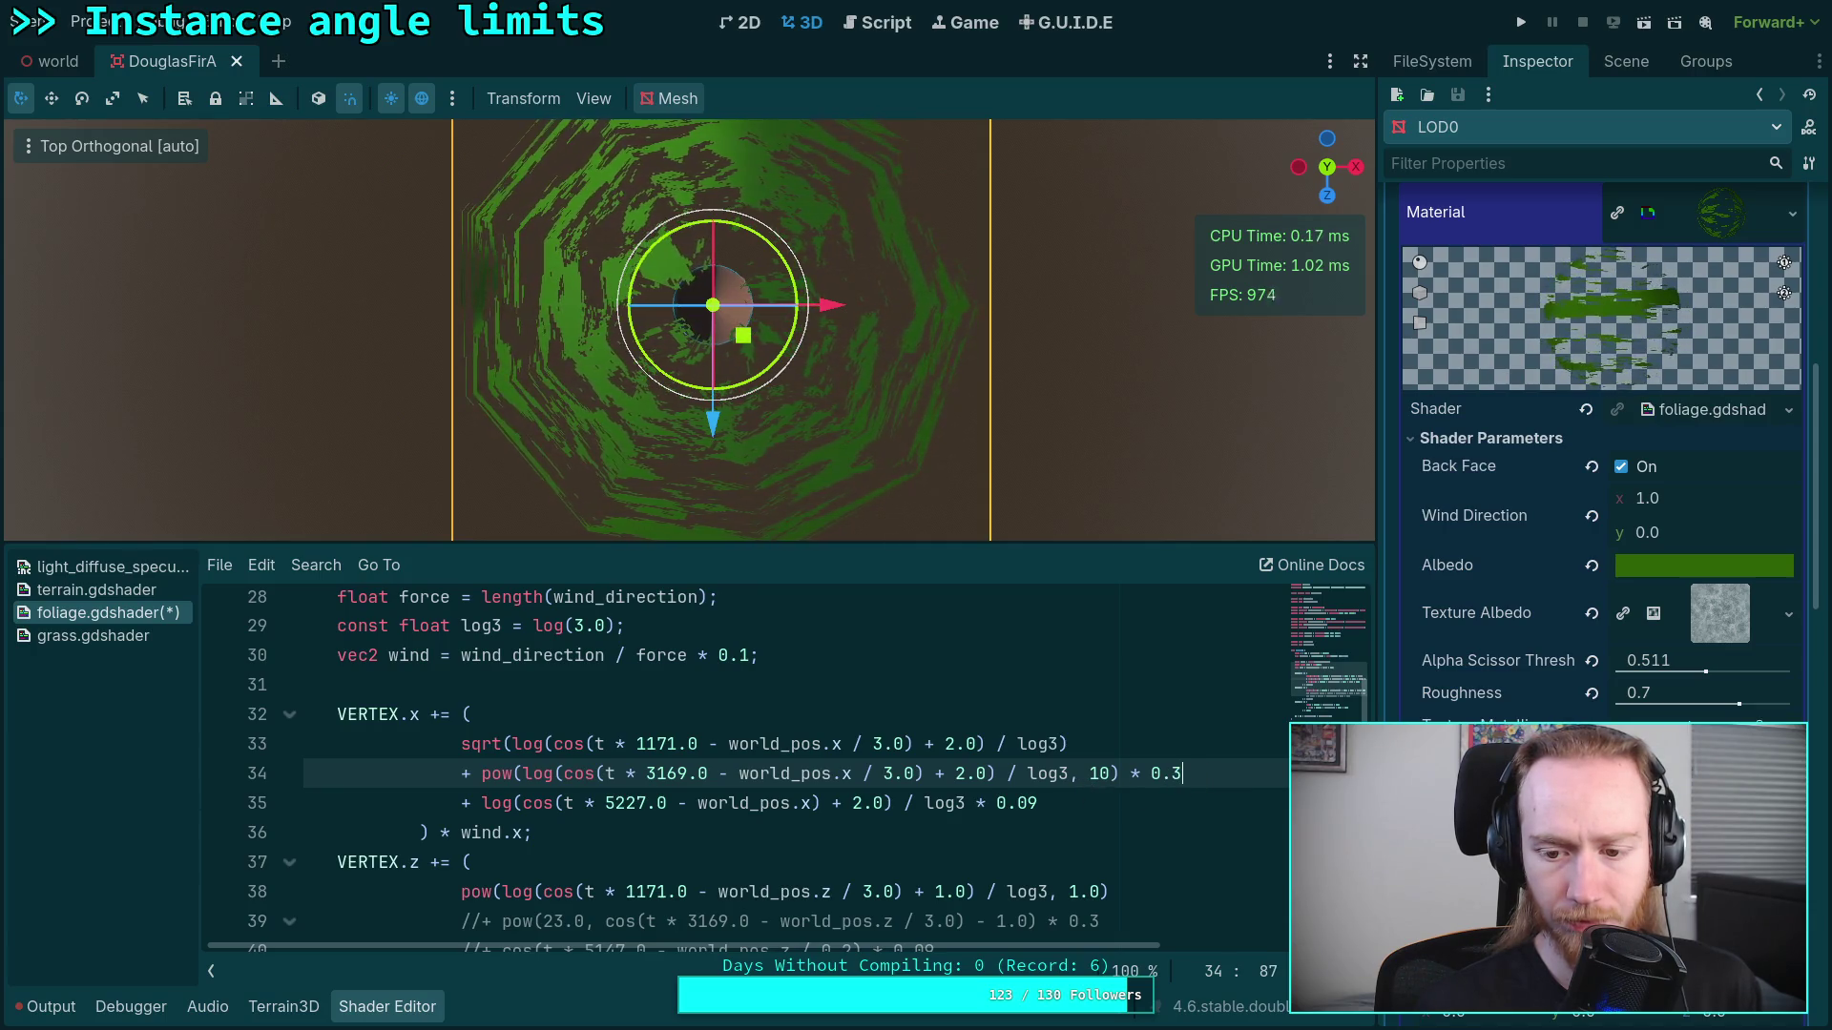
pyautogui.moveTo(1090, 775); pyautogui.dragTo(1112, 774)
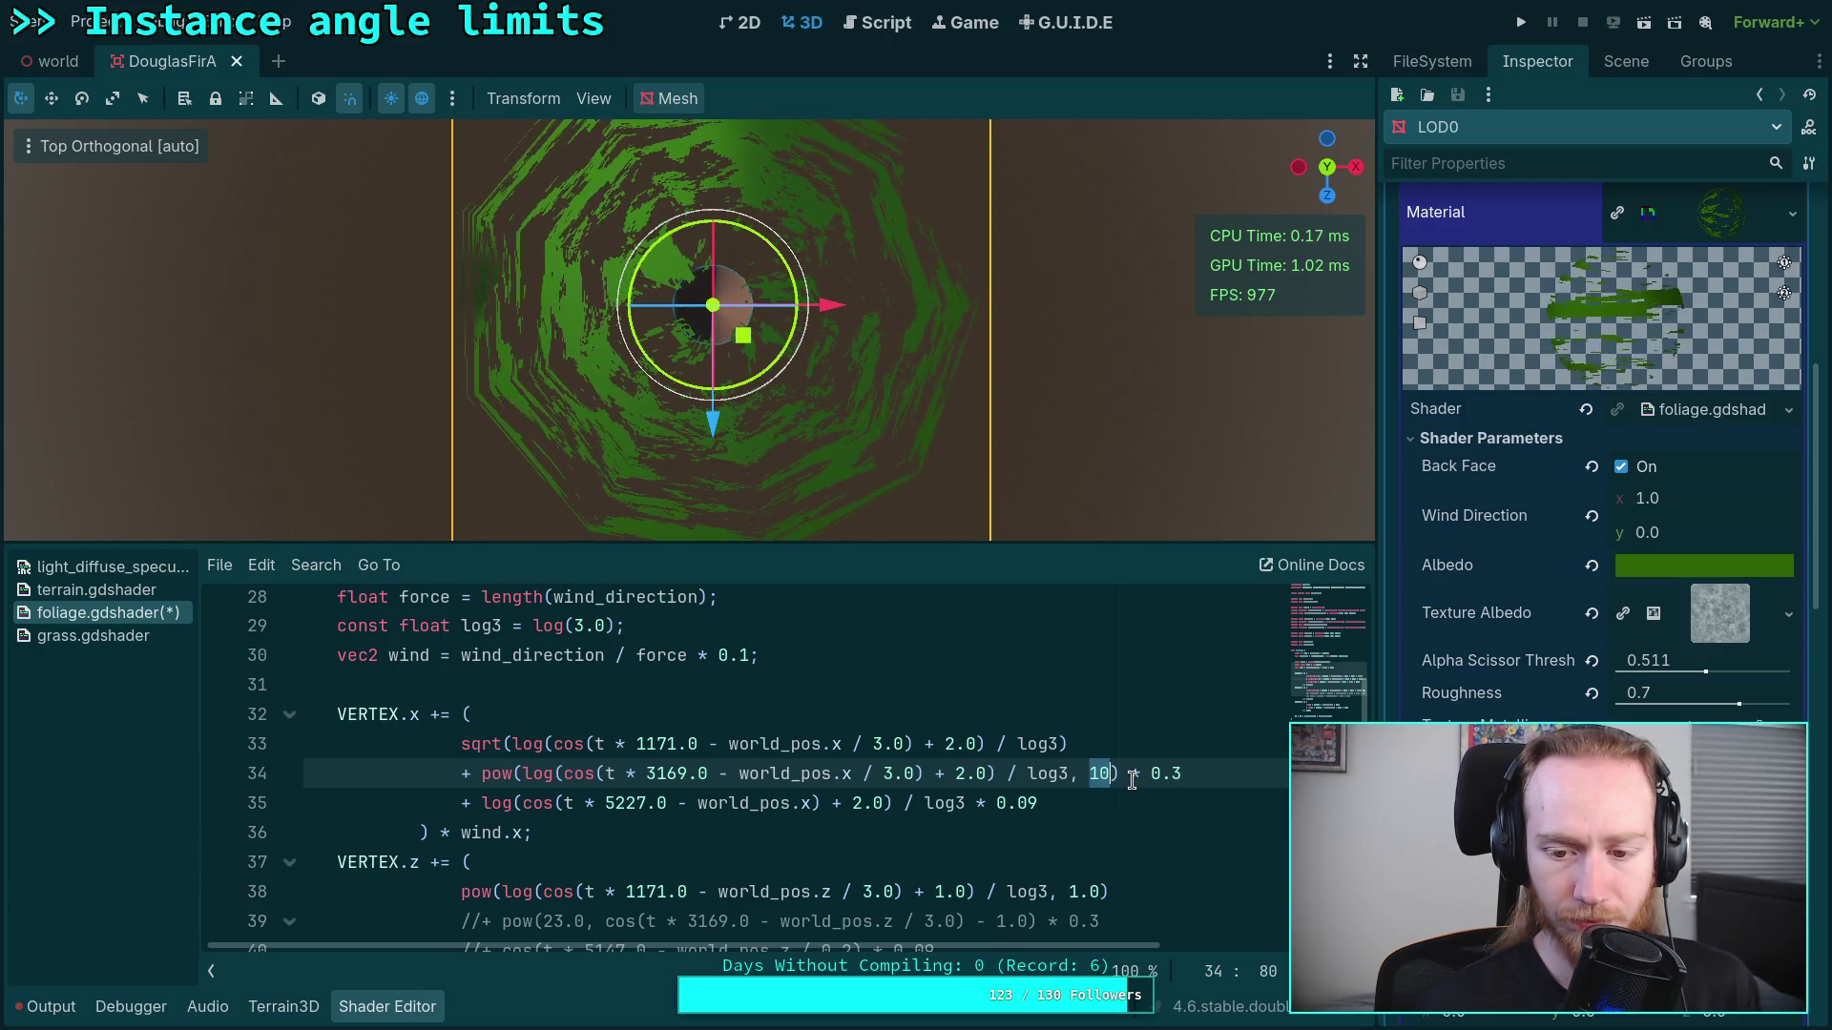
pyautogui.write('2')
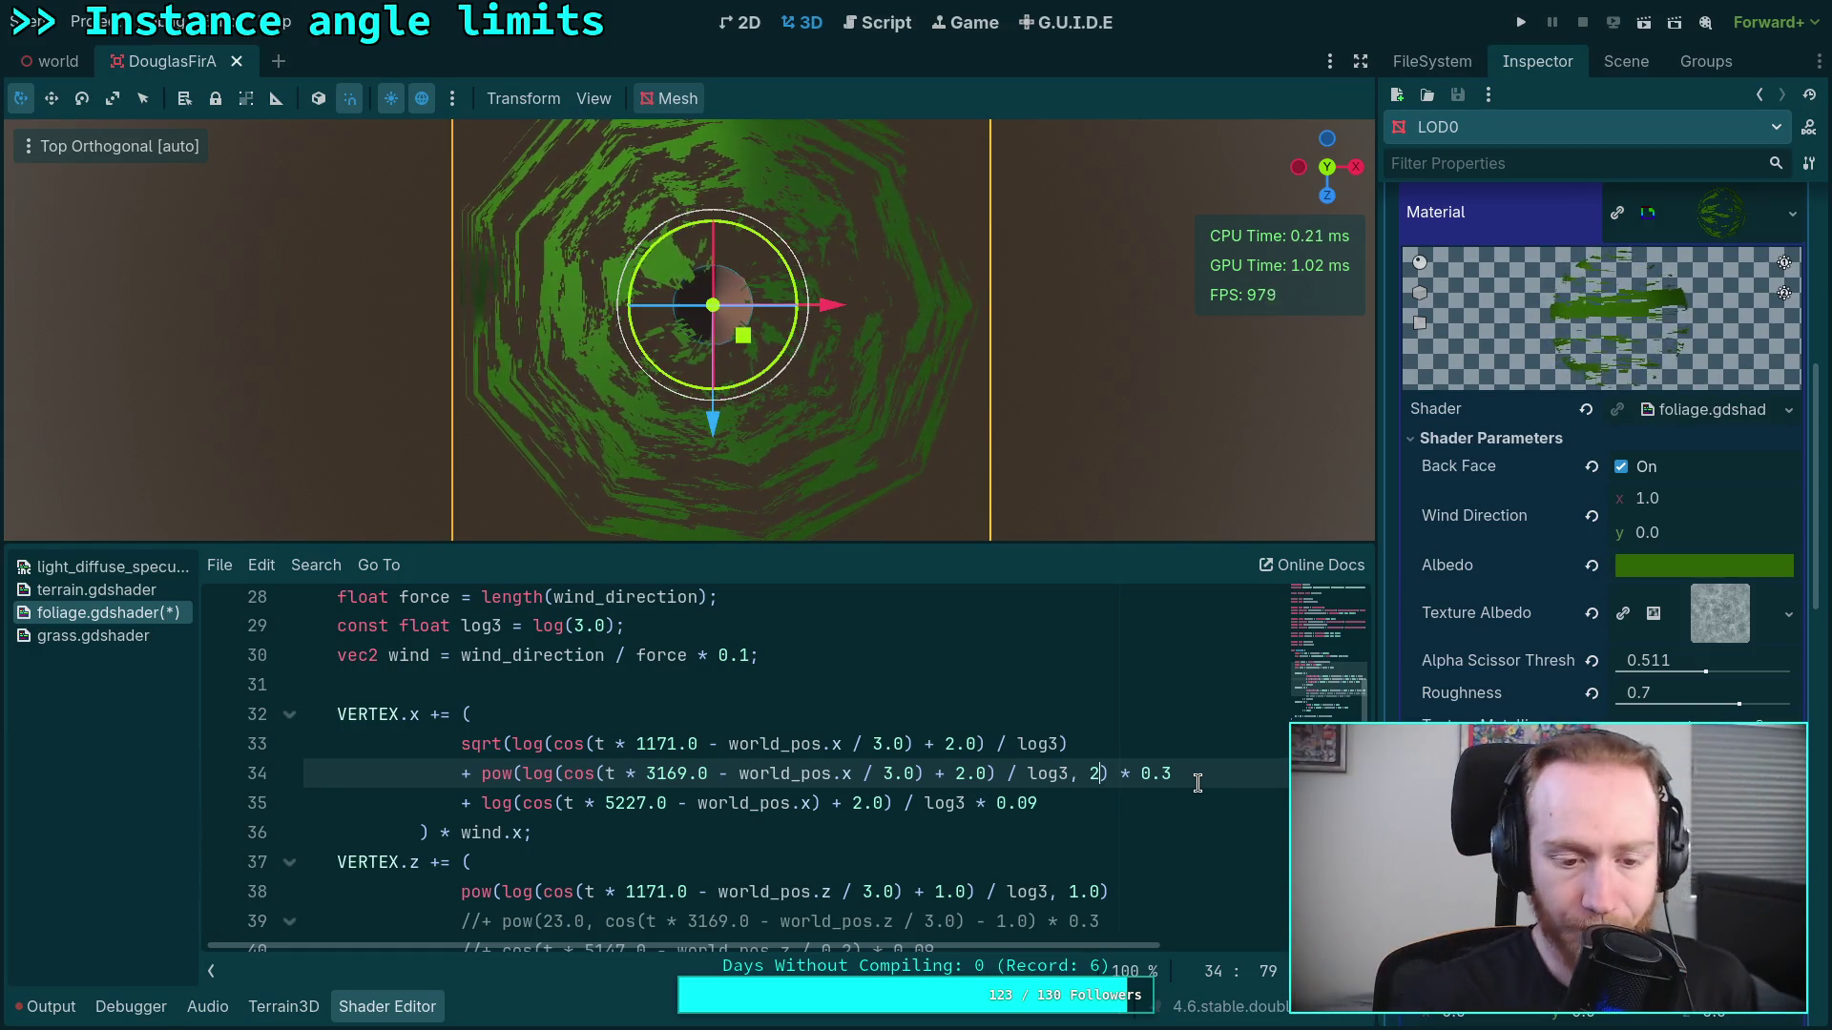
pyautogui.scroll(-2, 818, 785)
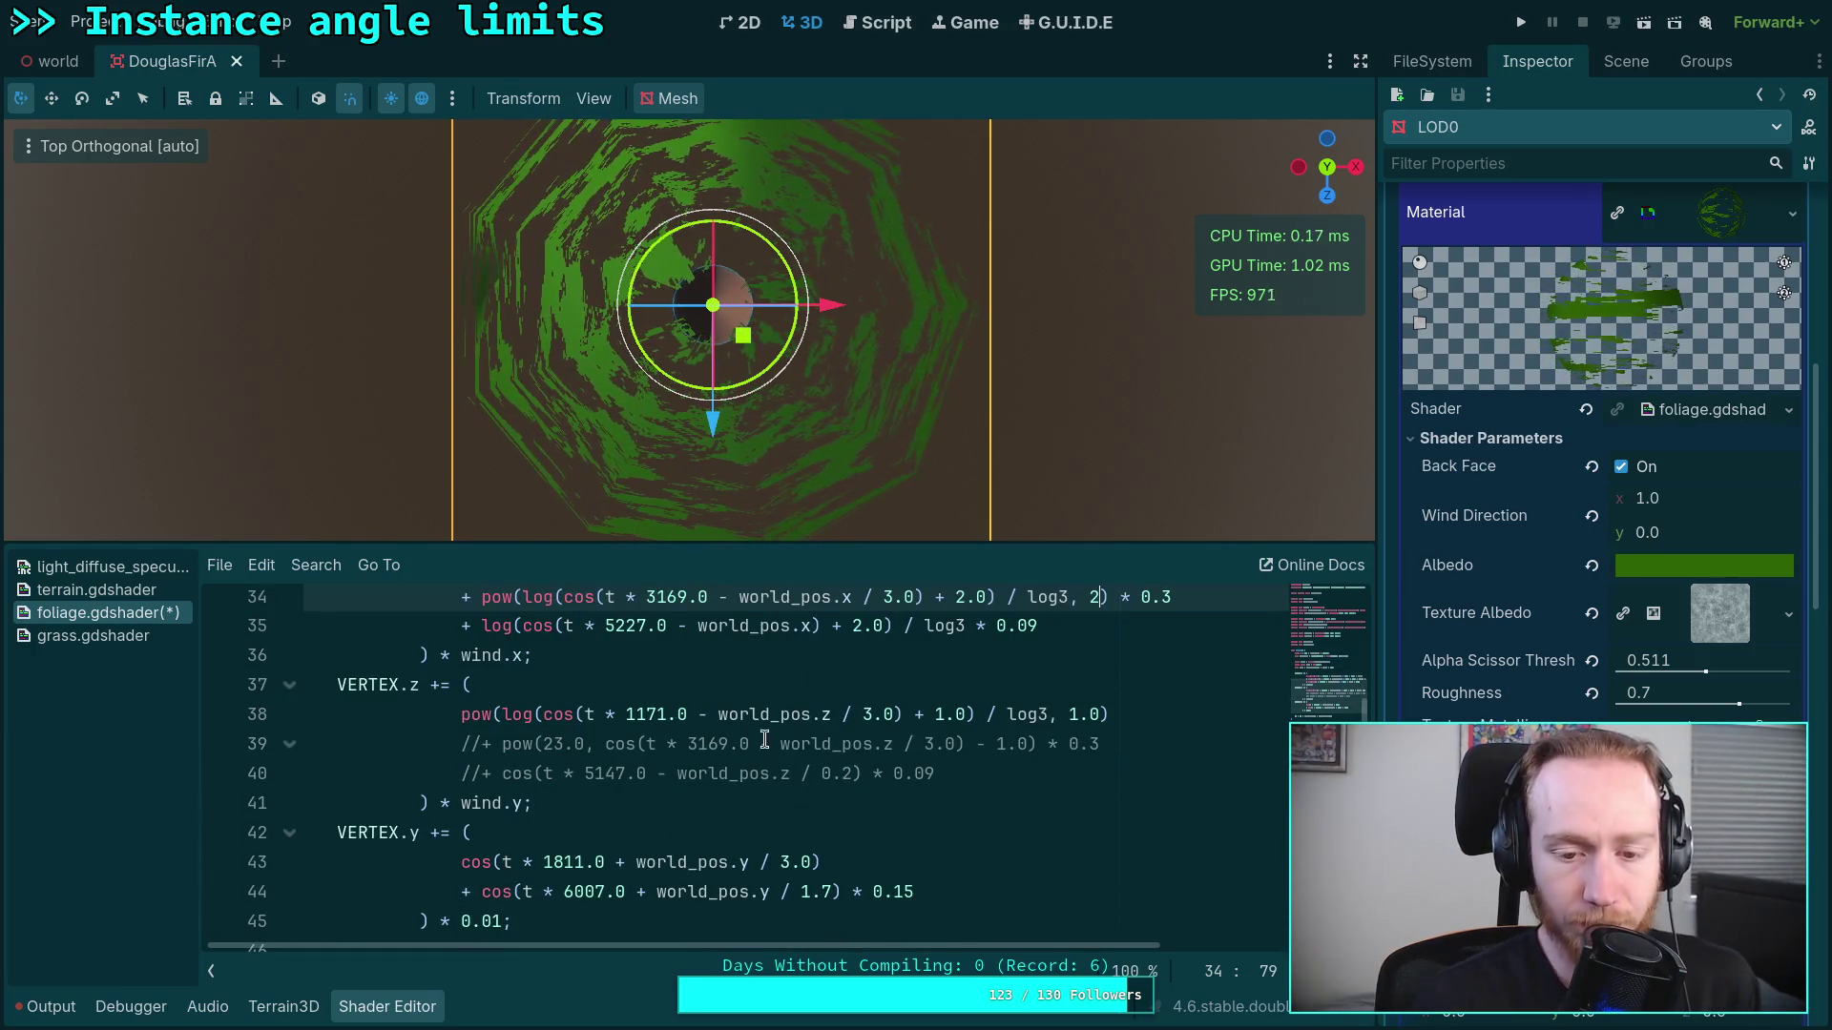
# Step: Enlarge the shader code panel and orbit the 3D preview to a side perspective of the fir
pyautogui.moveTo(832, 543); pyautogui.dragTo(844, 425)
pyautogui.scroll(2, 778, 726)
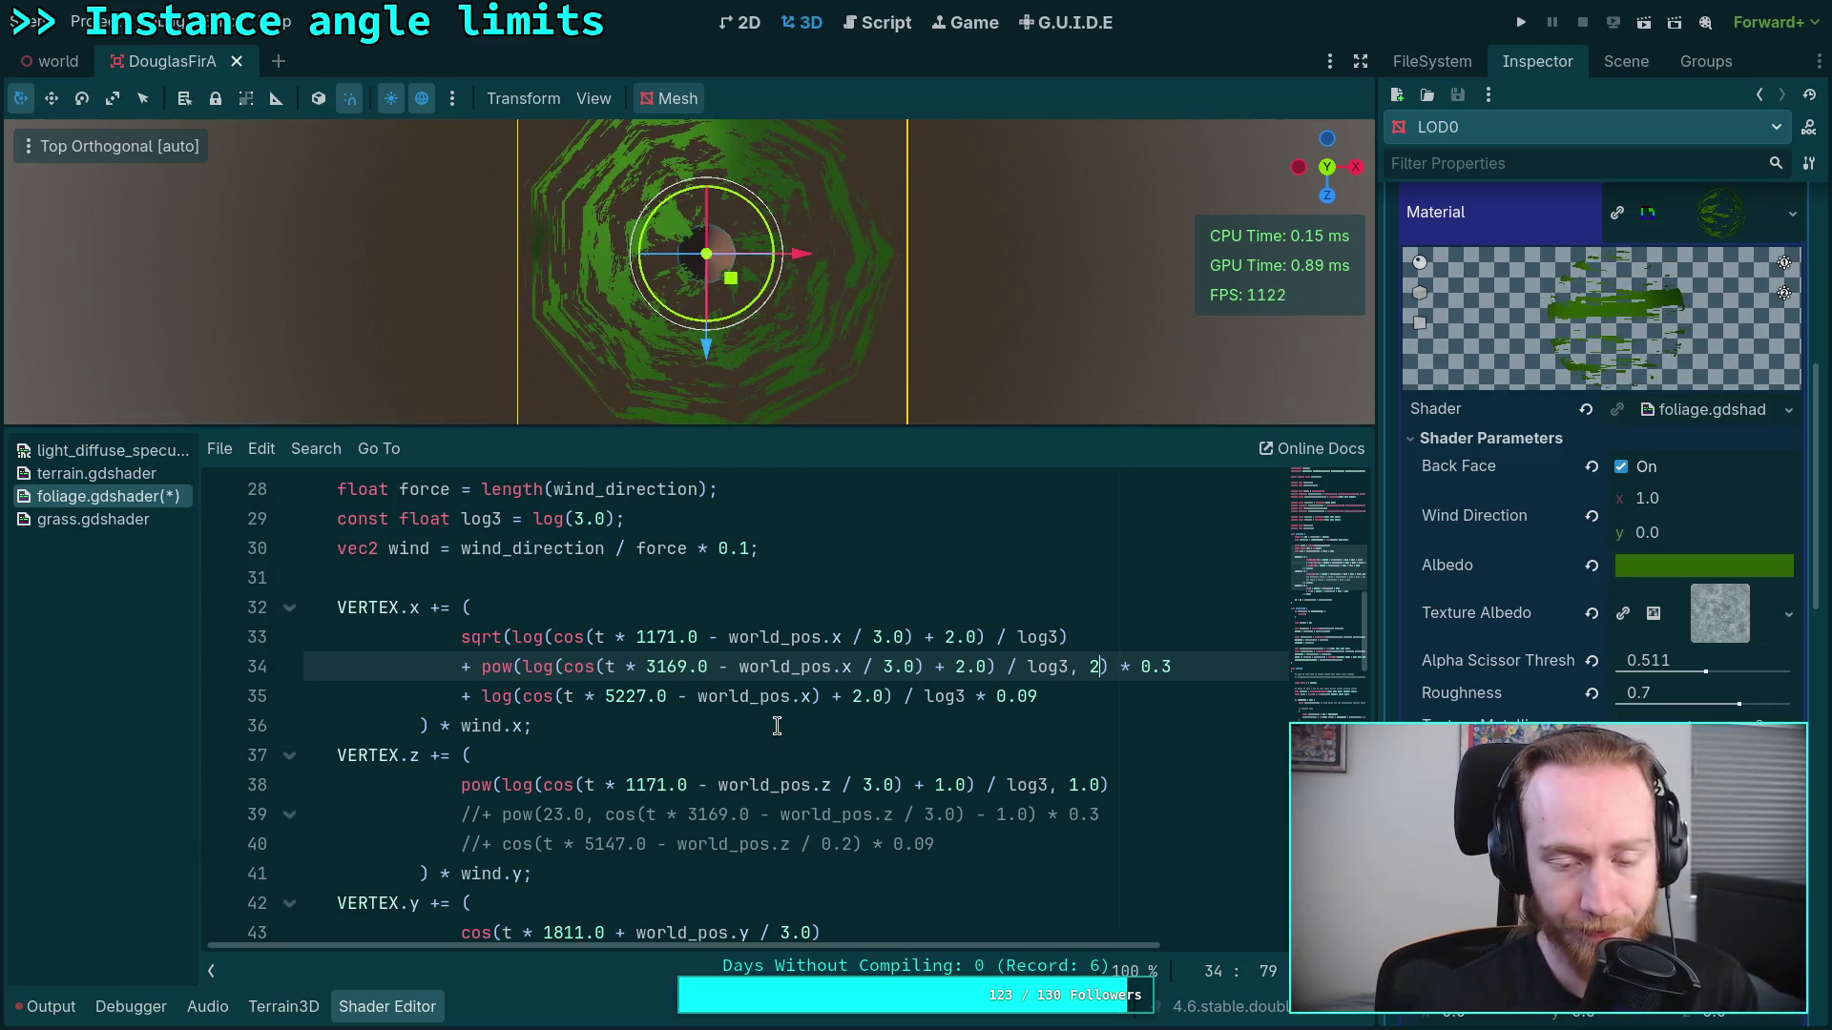
pyautogui.moveTo(694, 223)
pyautogui.mouseDown()
pyautogui.moveTo(823, 271)
pyautogui.moveTo(722, 360)
pyautogui.moveTo(722, 420)
pyautogui.mouseUp()
pyautogui.scroll(-2, 694, 277)
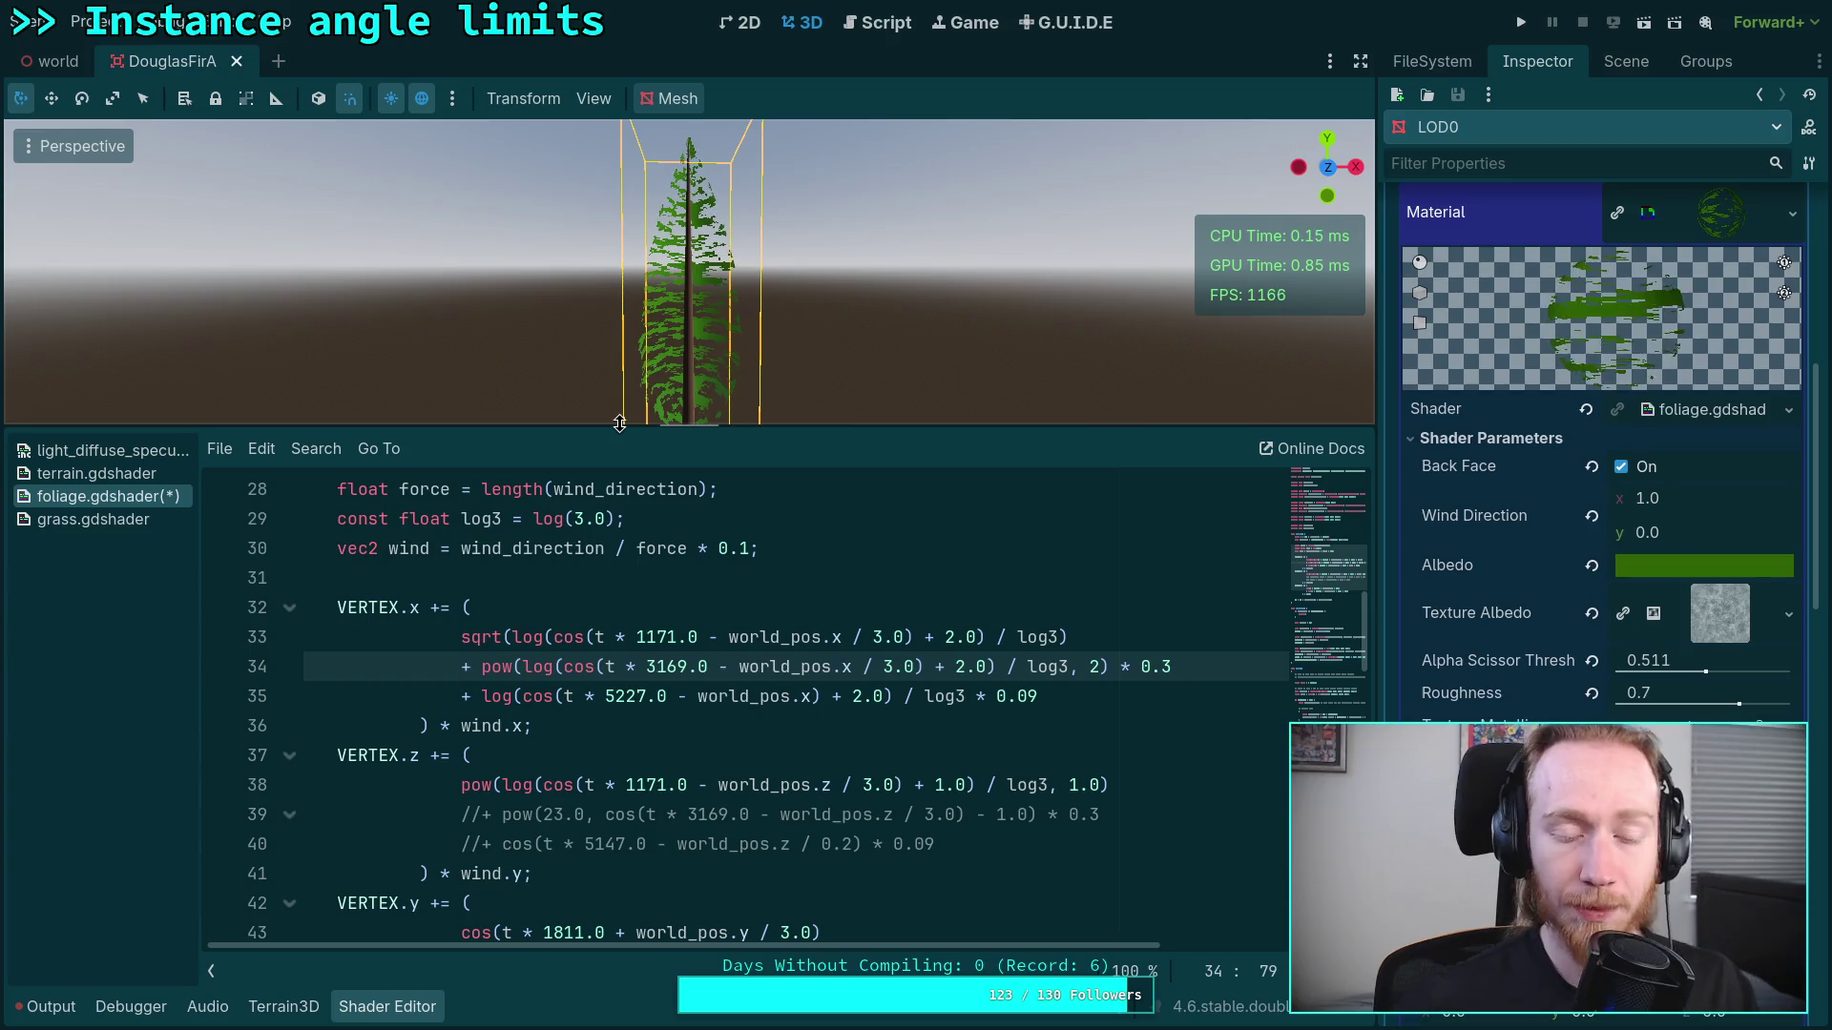
pyautogui.scroll(-1, 693, 723)
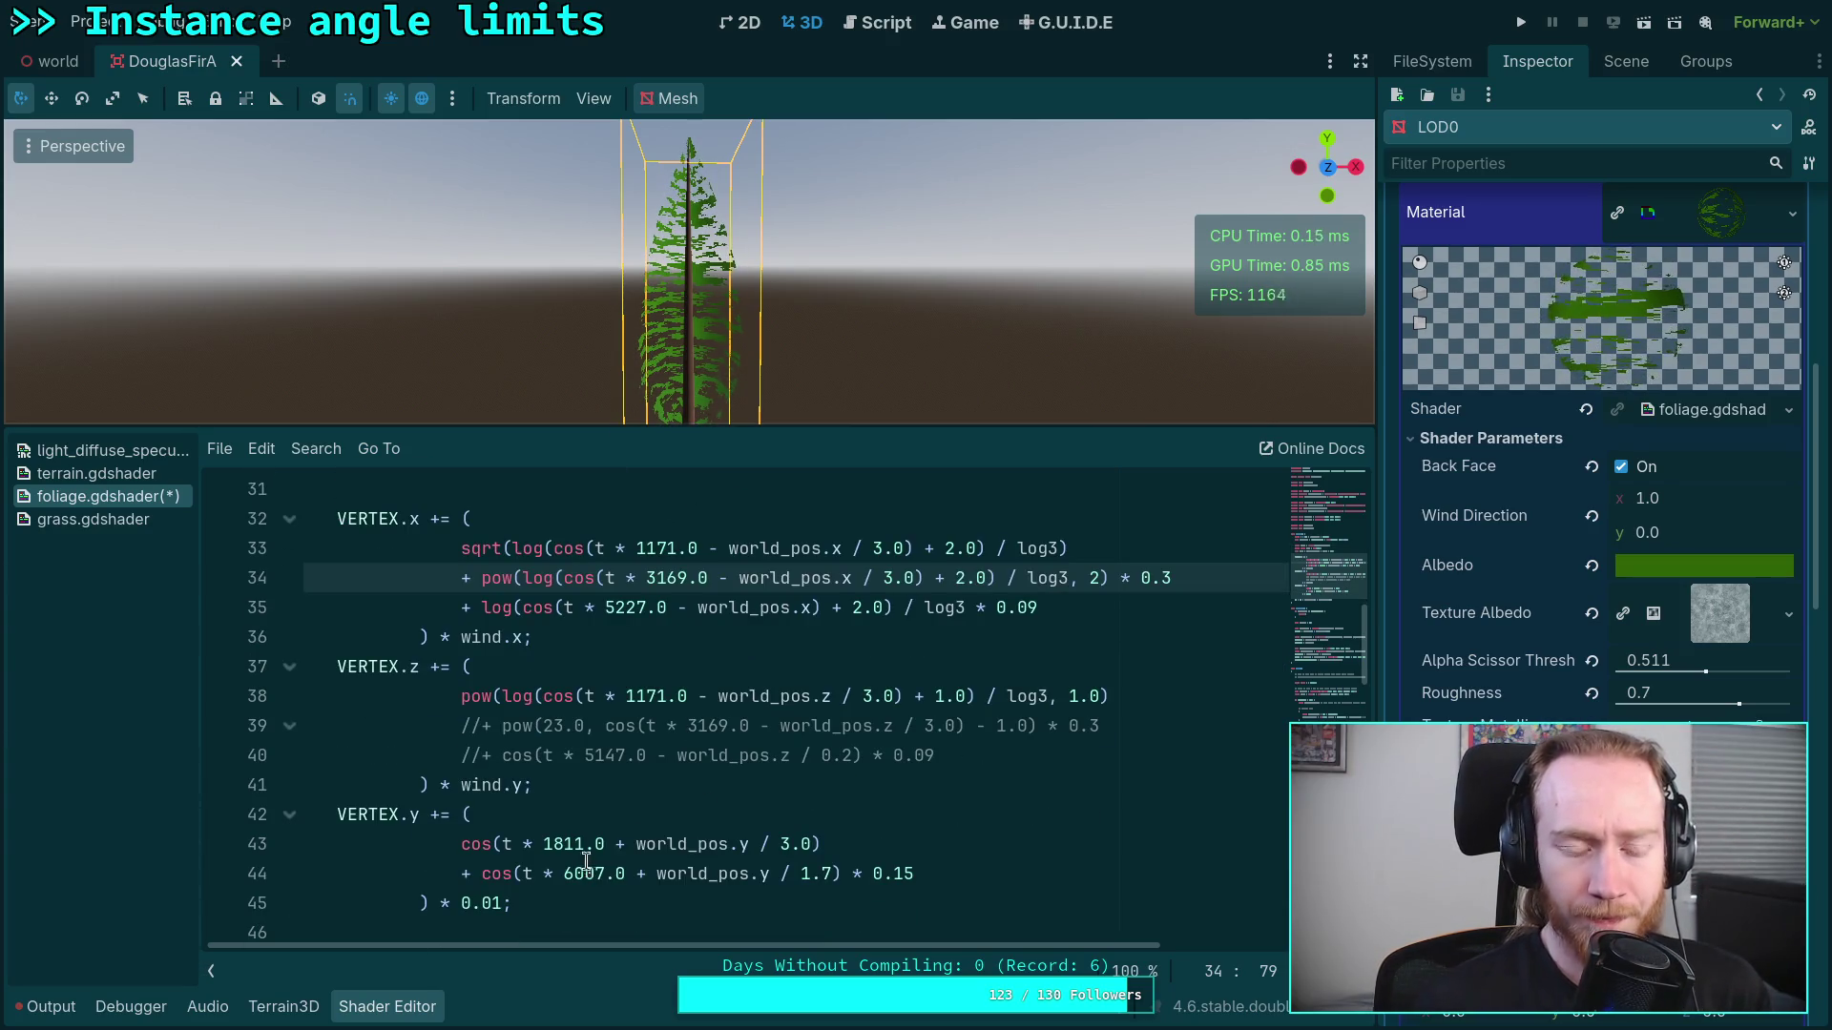
pyautogui.scroll(1, 518, 789)
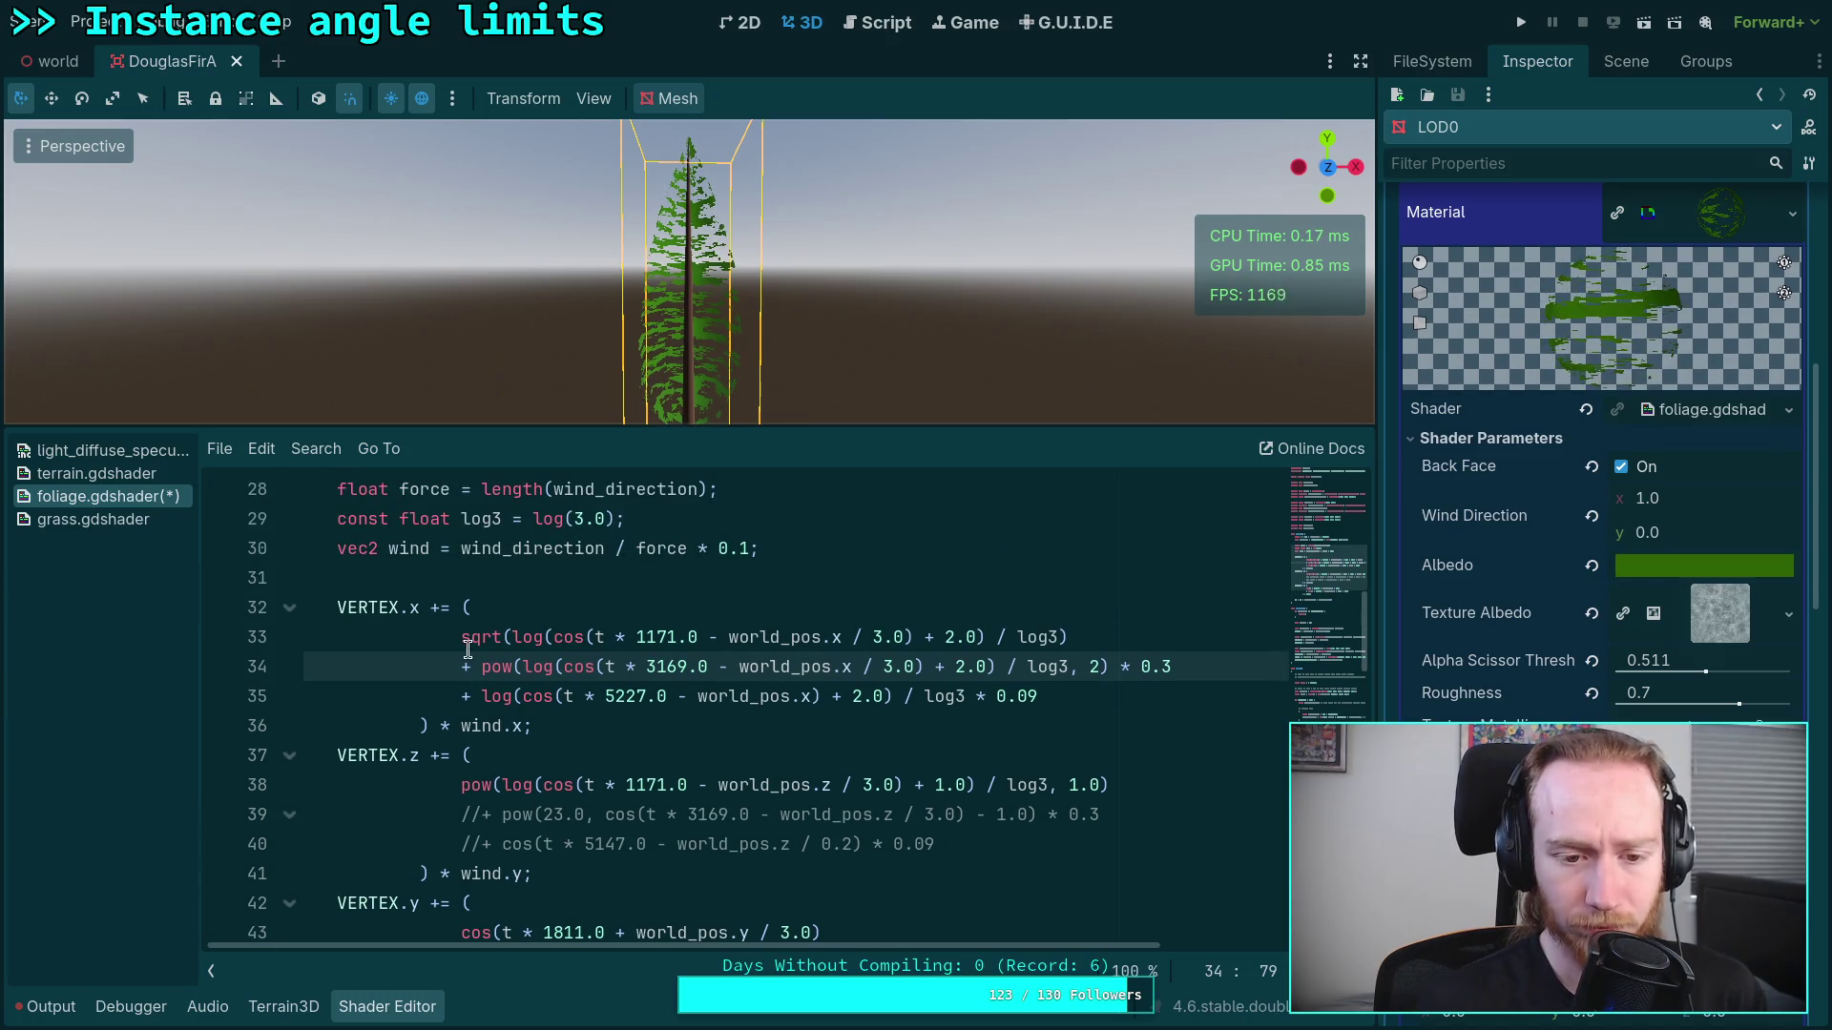
pyautogui.click(622, 574)
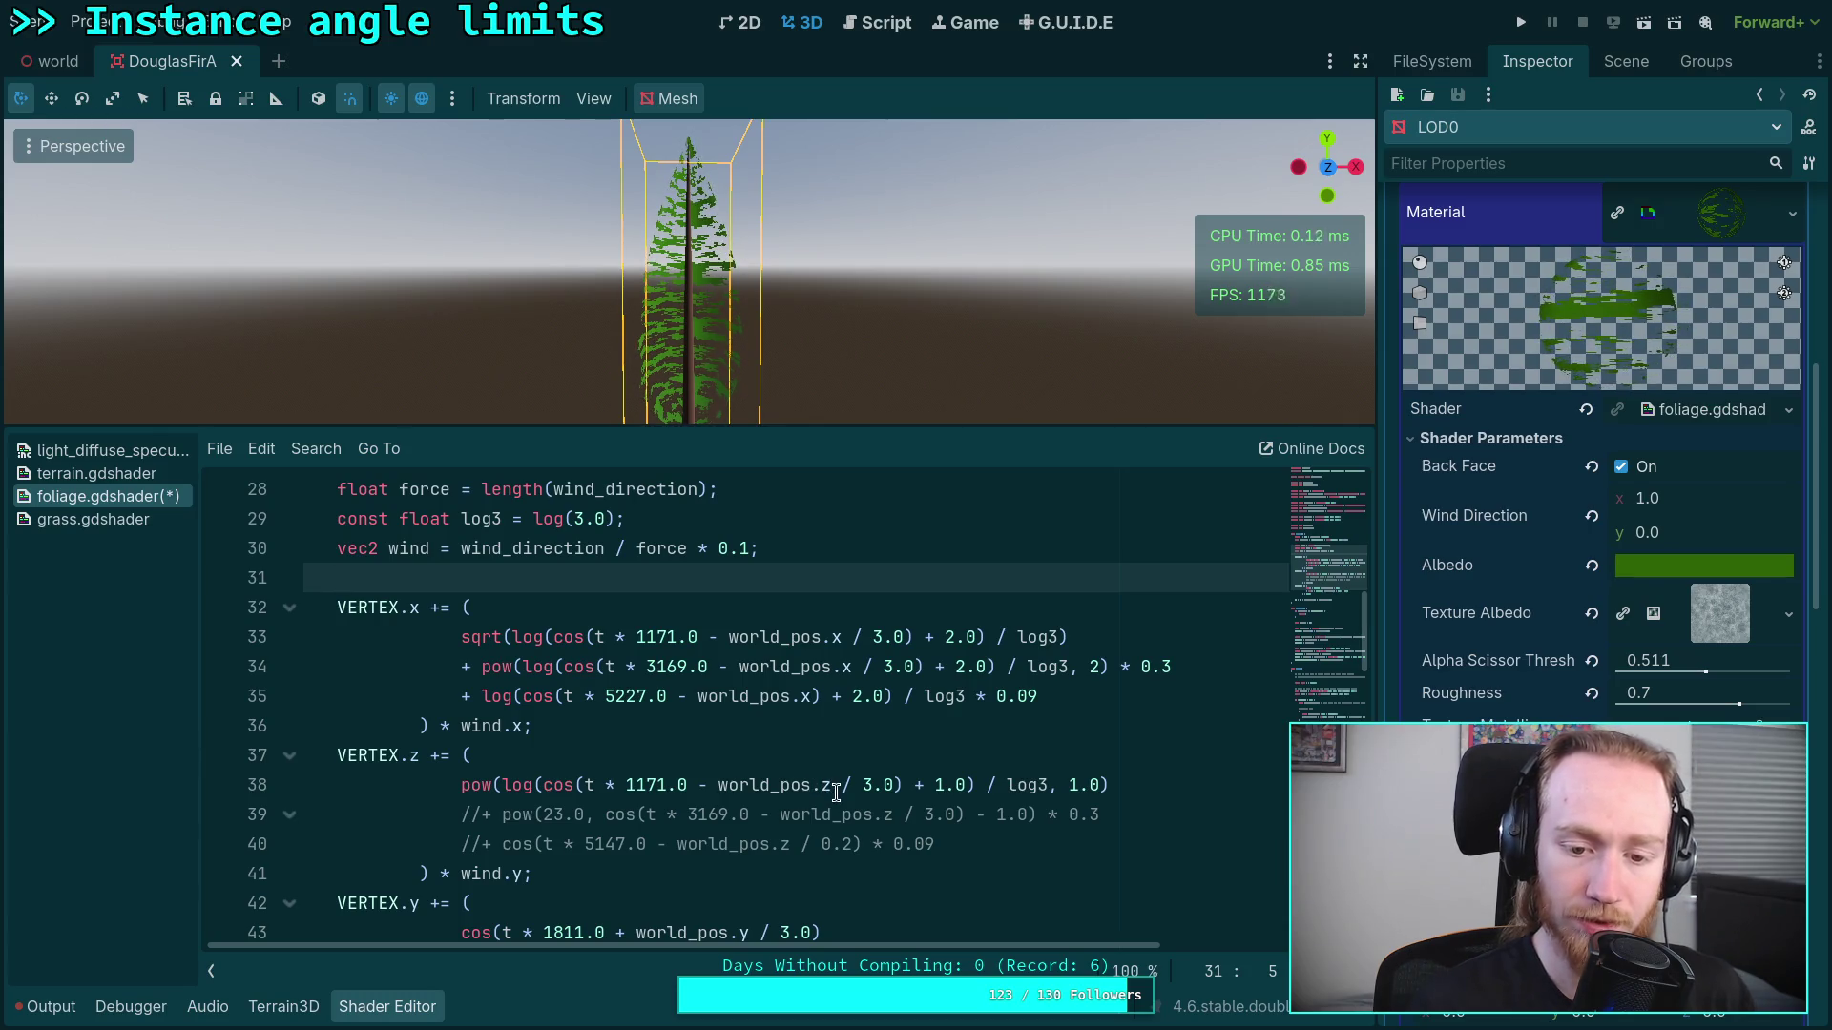
# Step: Wrap world_pos.z / 3.0 + world_pos.y in parentheses in line 38's z-sway term
pyautogui.click(893, 785)
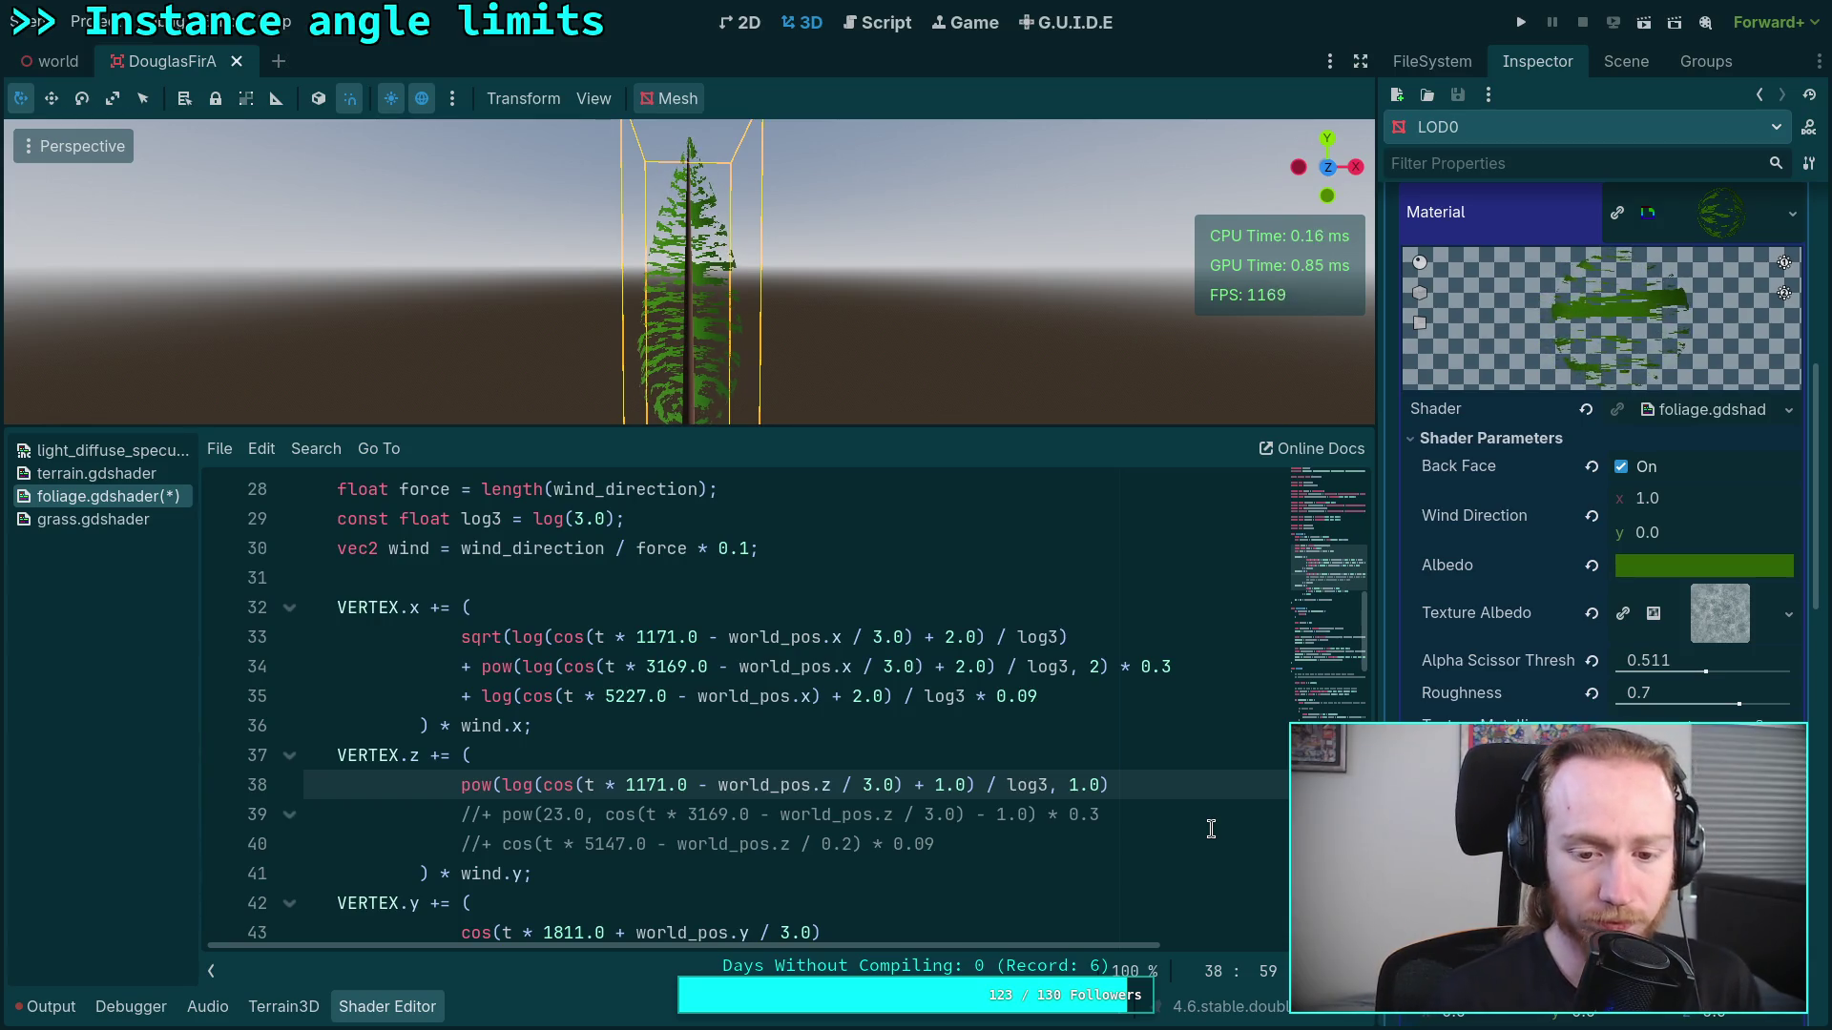
pyautogui.press('BackSpace')
pyautogui.click(718, 785)
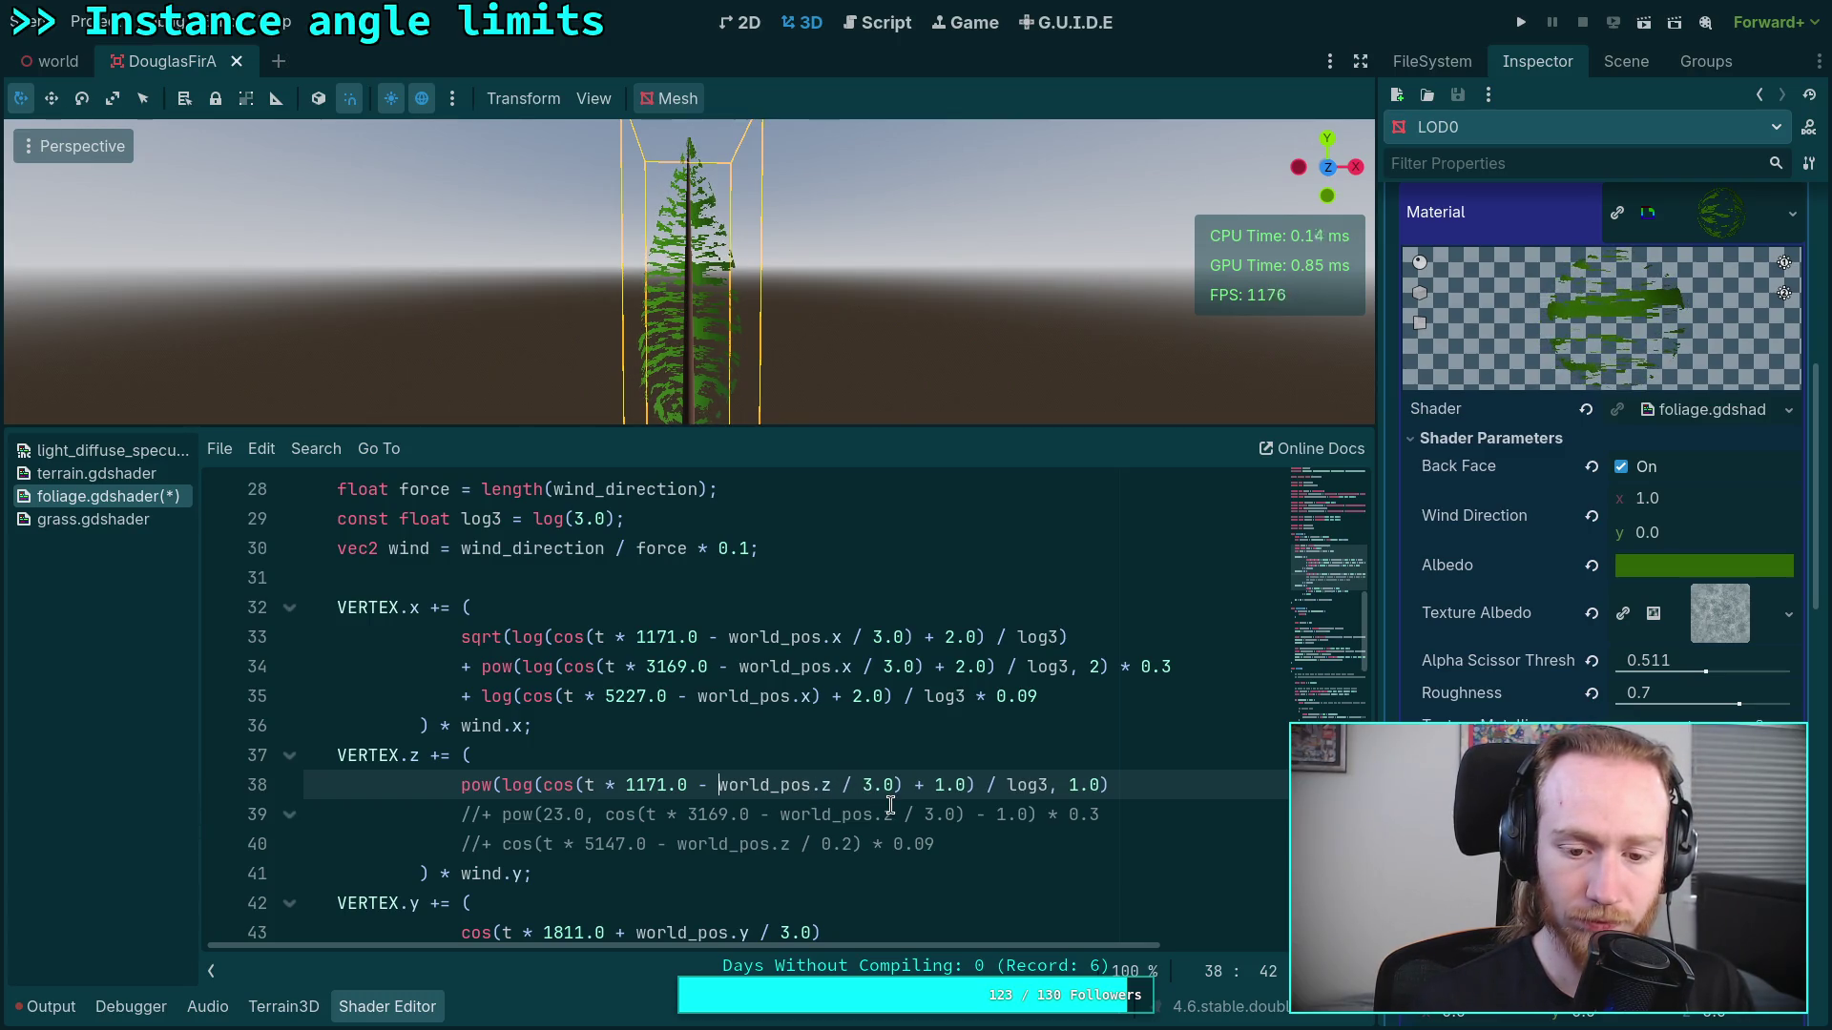
pyautogui.write('(world_pos.z')
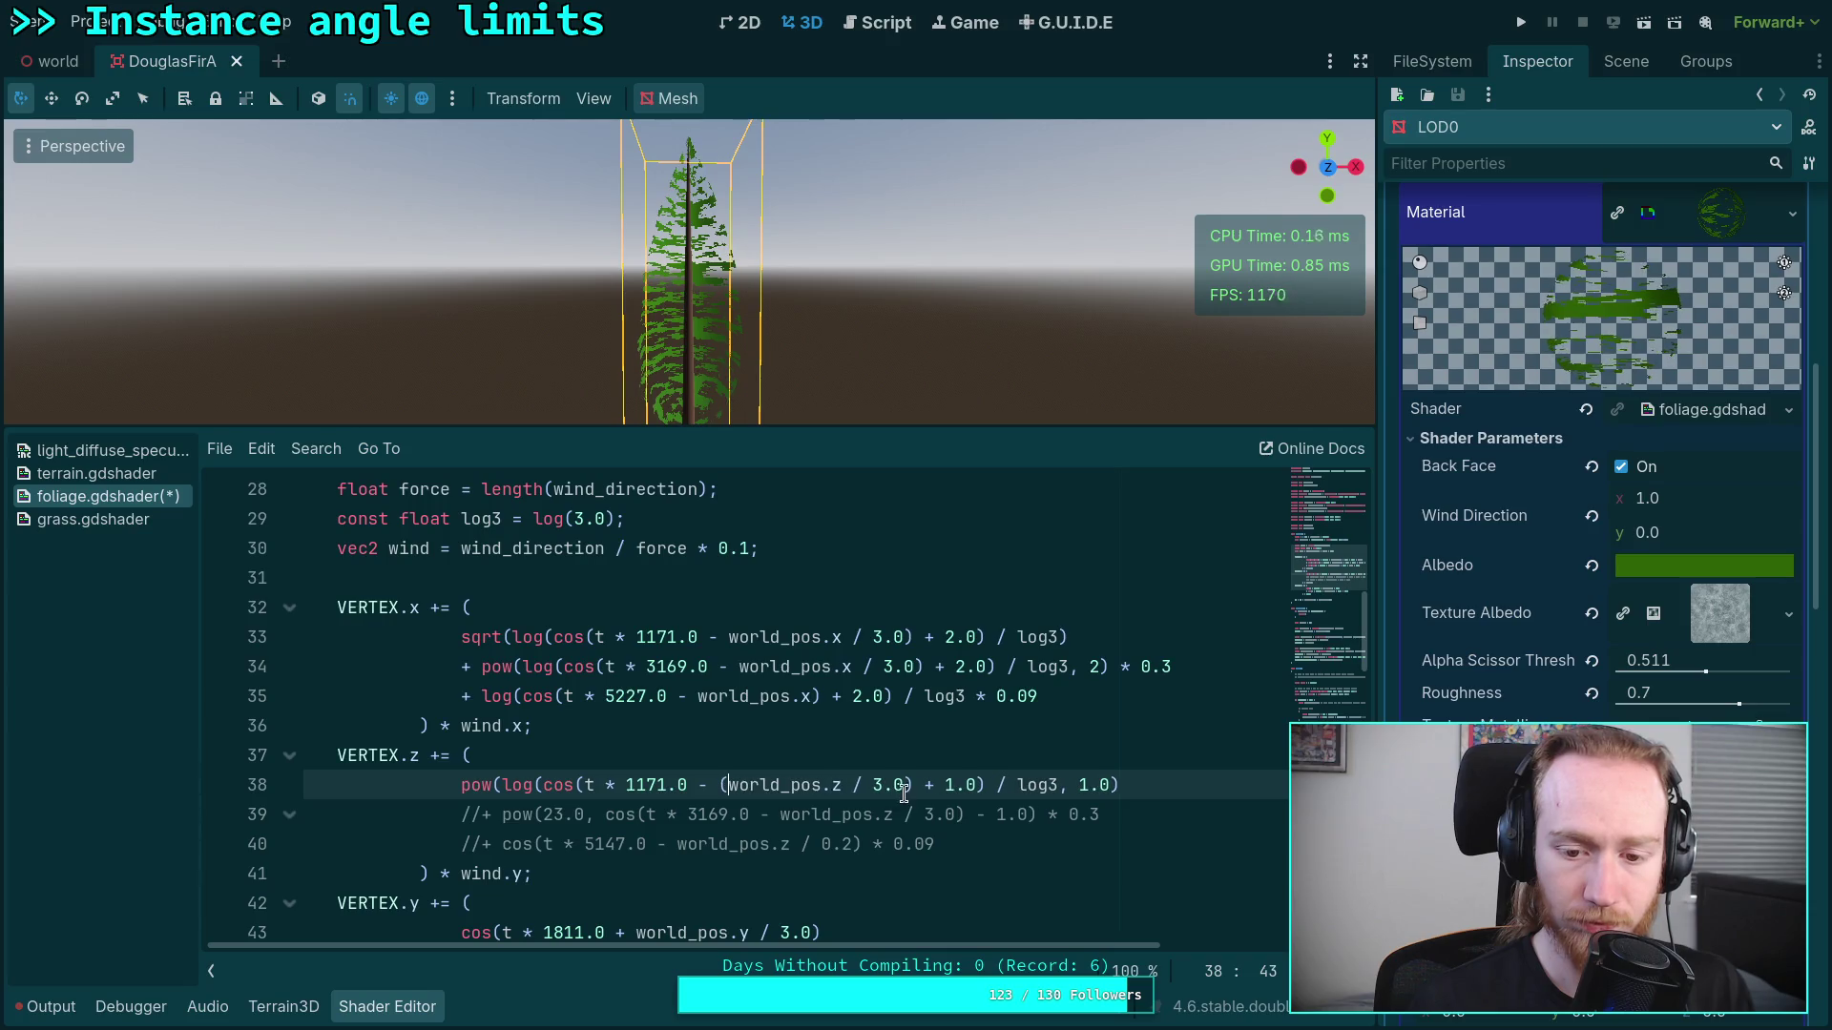
pyautogui.write(' / 3.0 + worl')
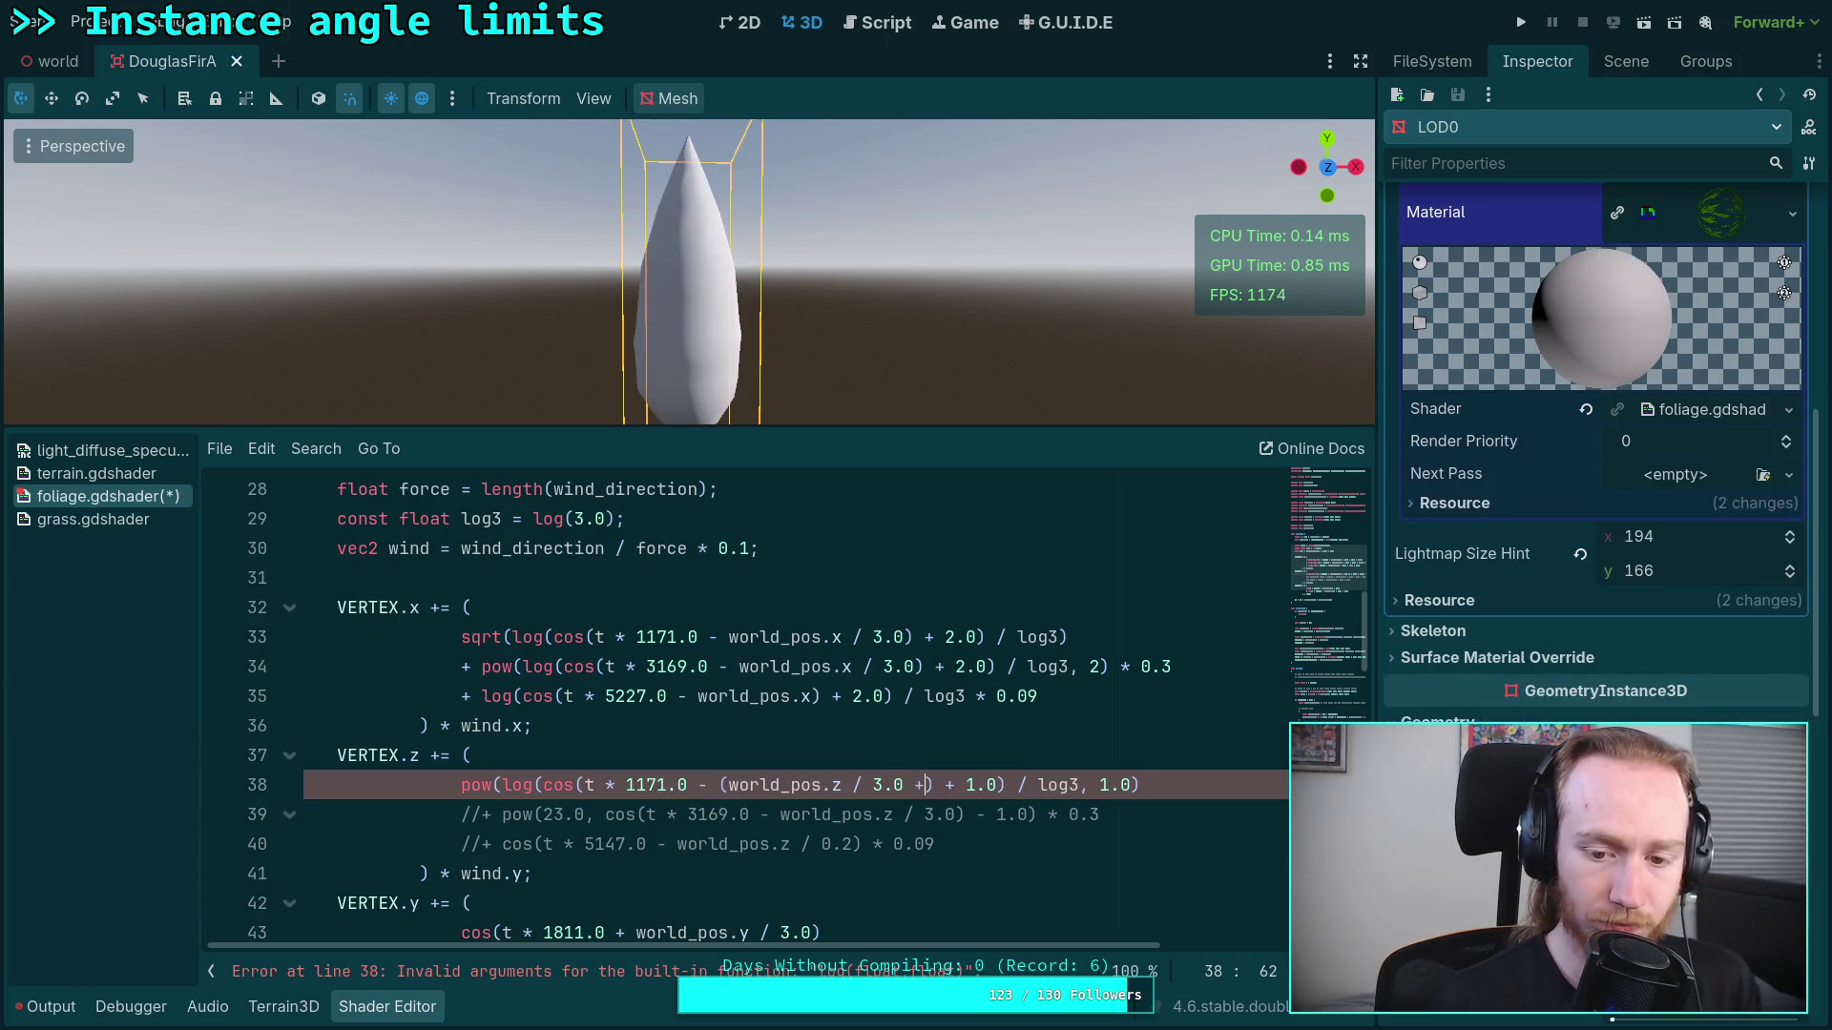
pyautogui.write('d')
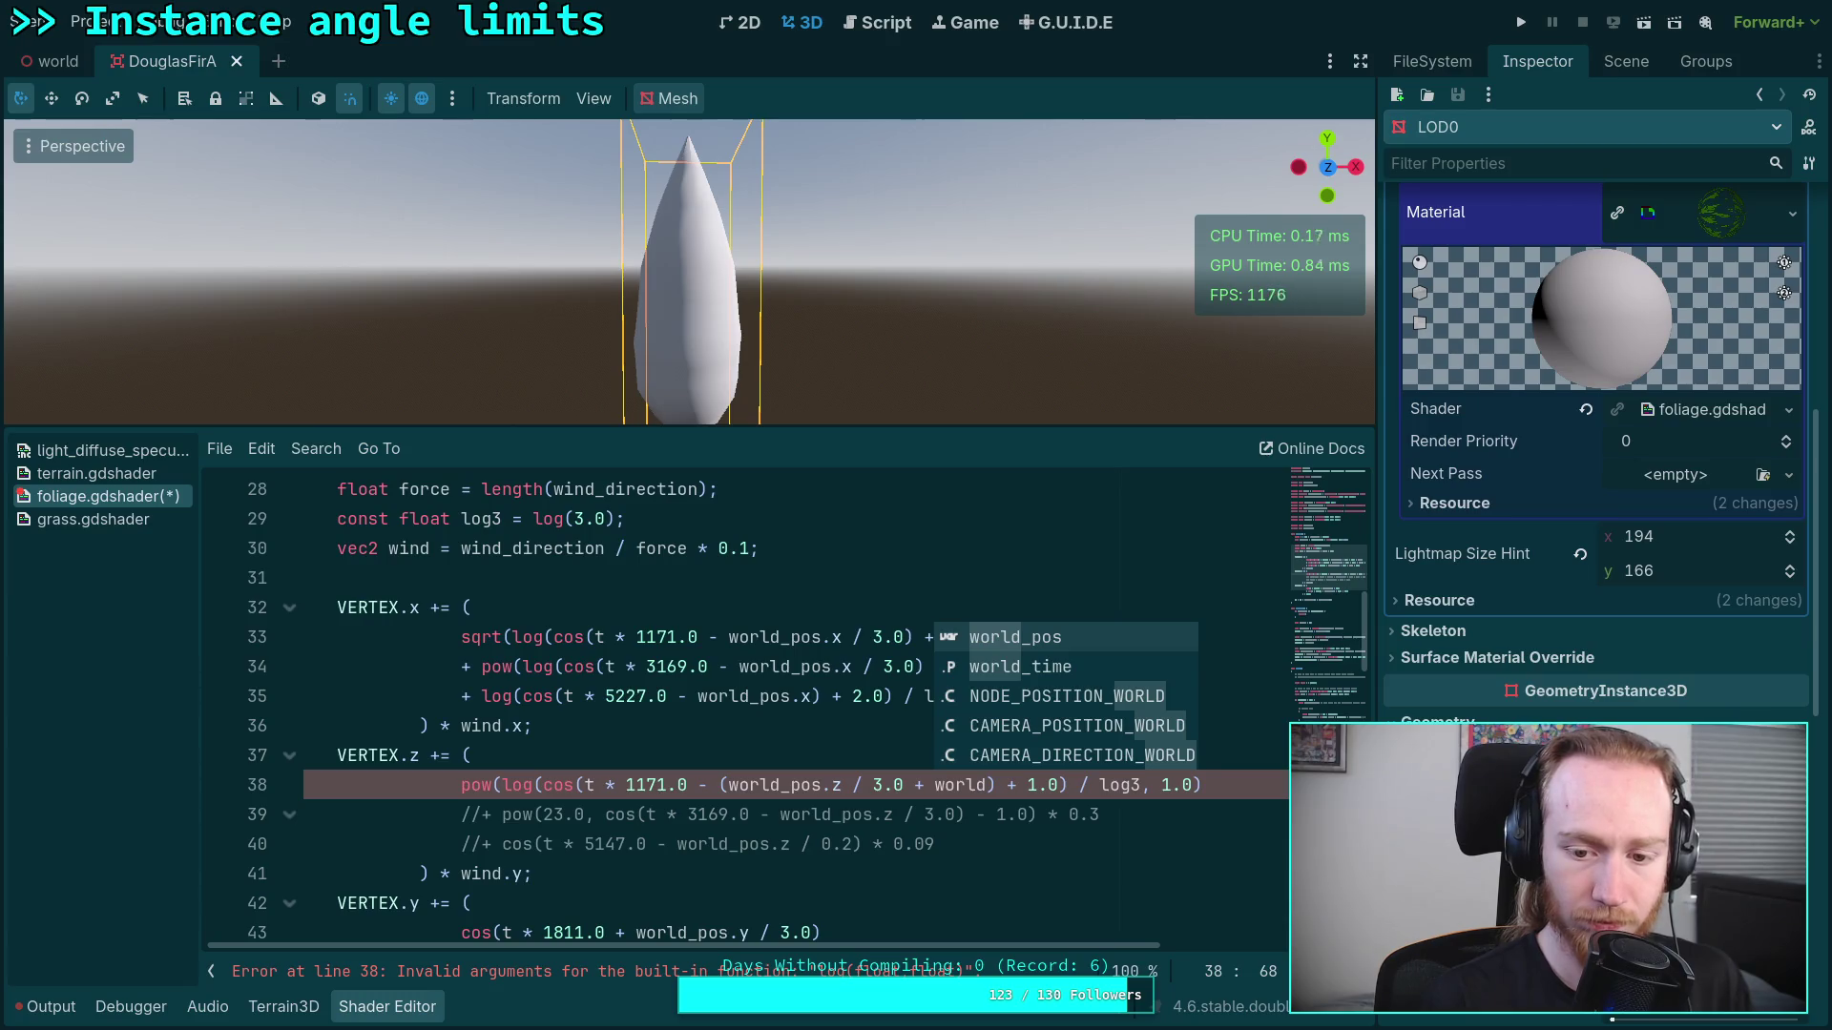
pyautogui.write('_pos.y)')
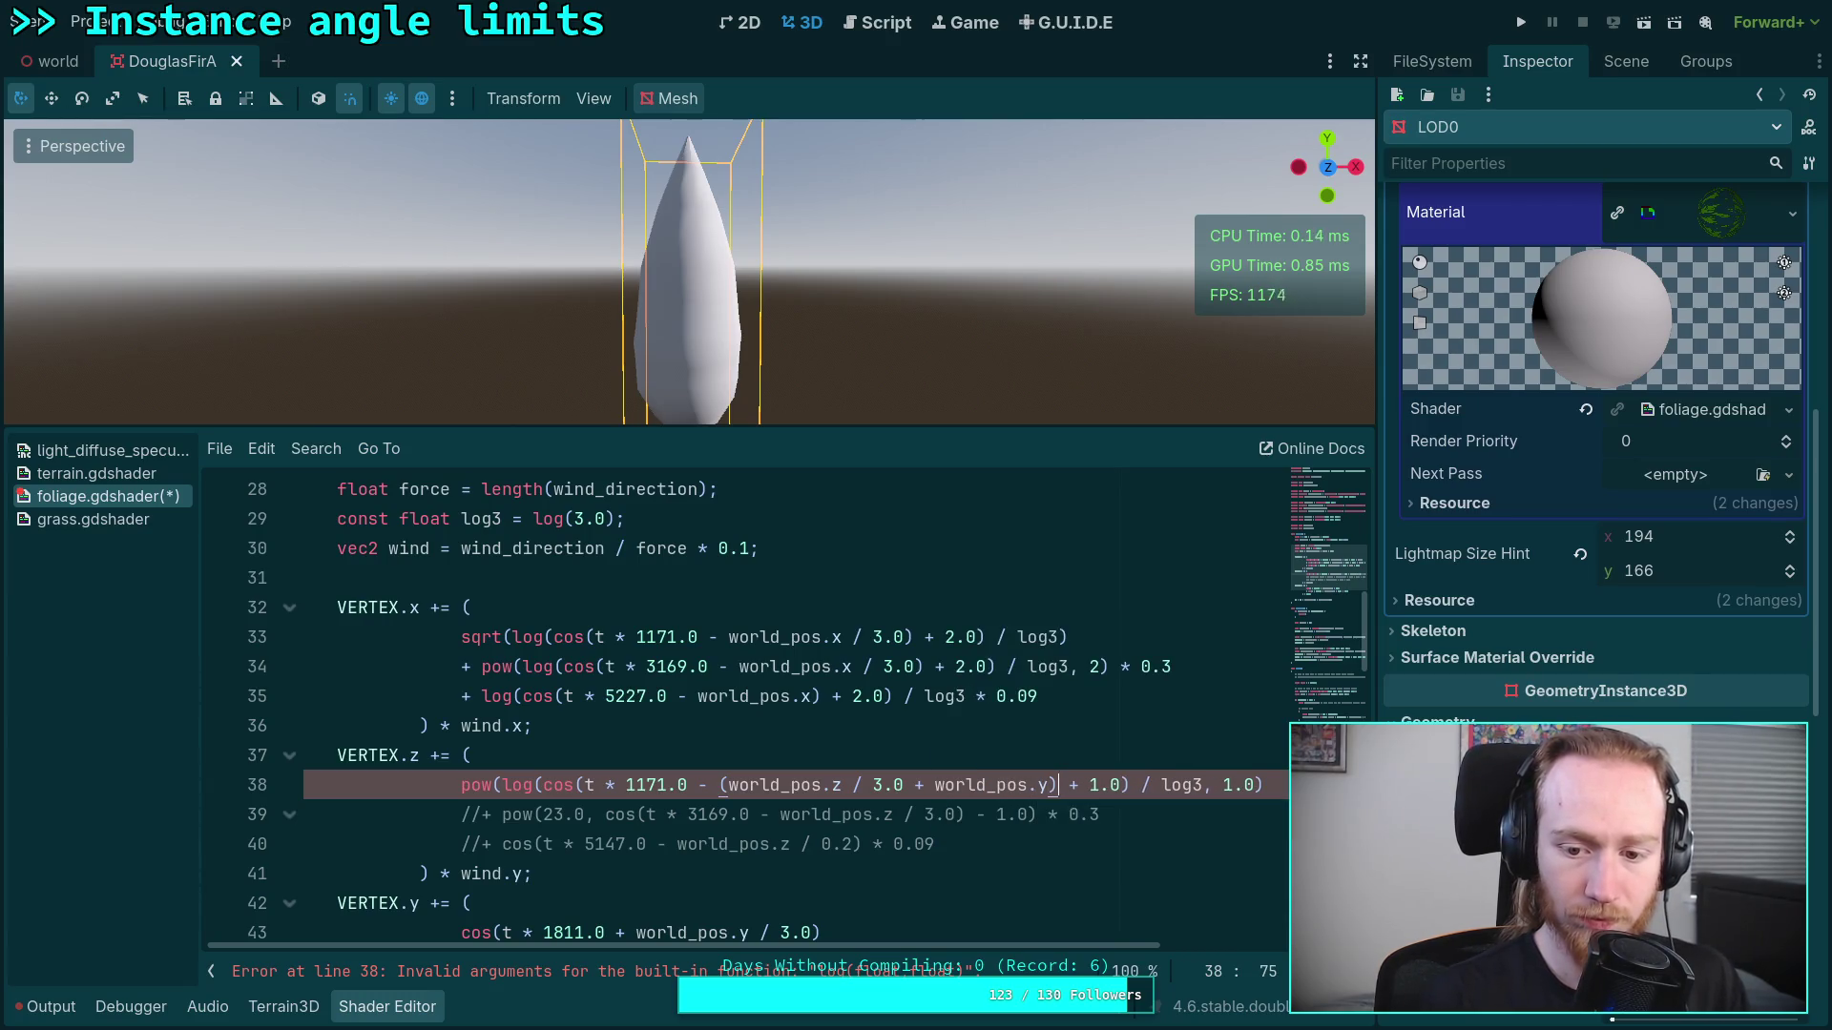
pyautogui.write(')')
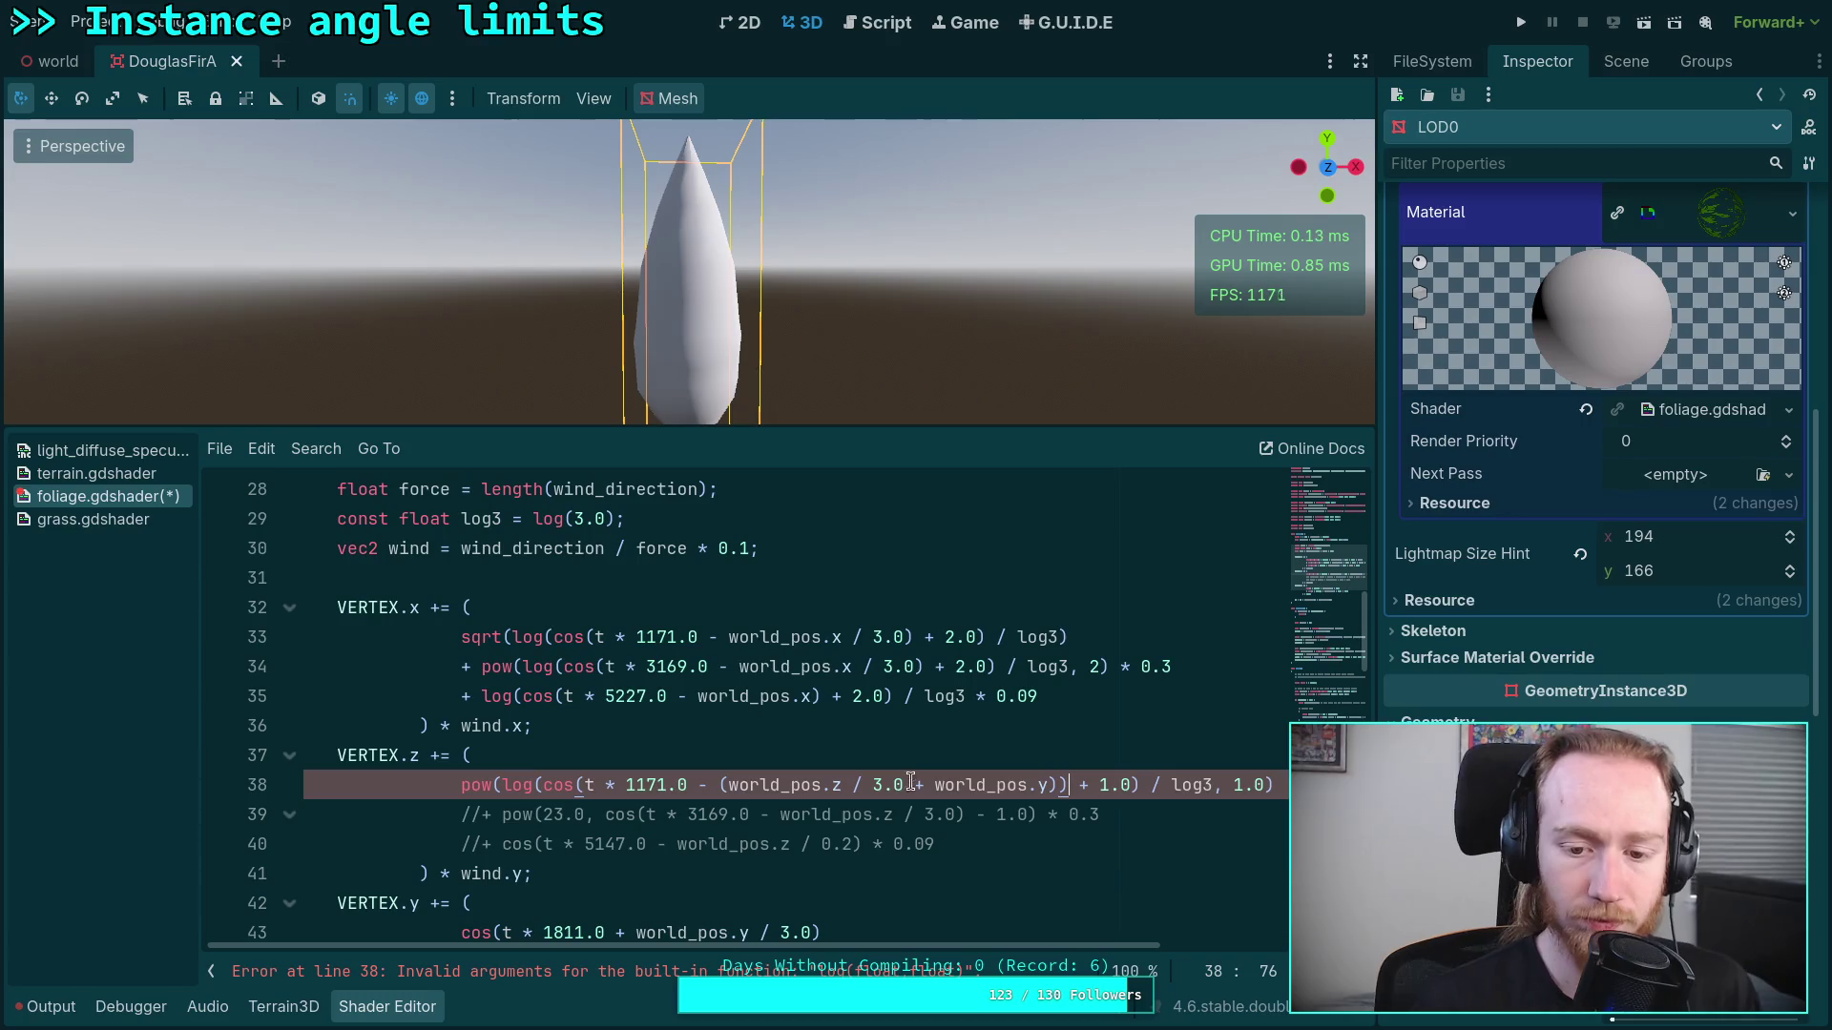
pyautogui.click(918, 784)
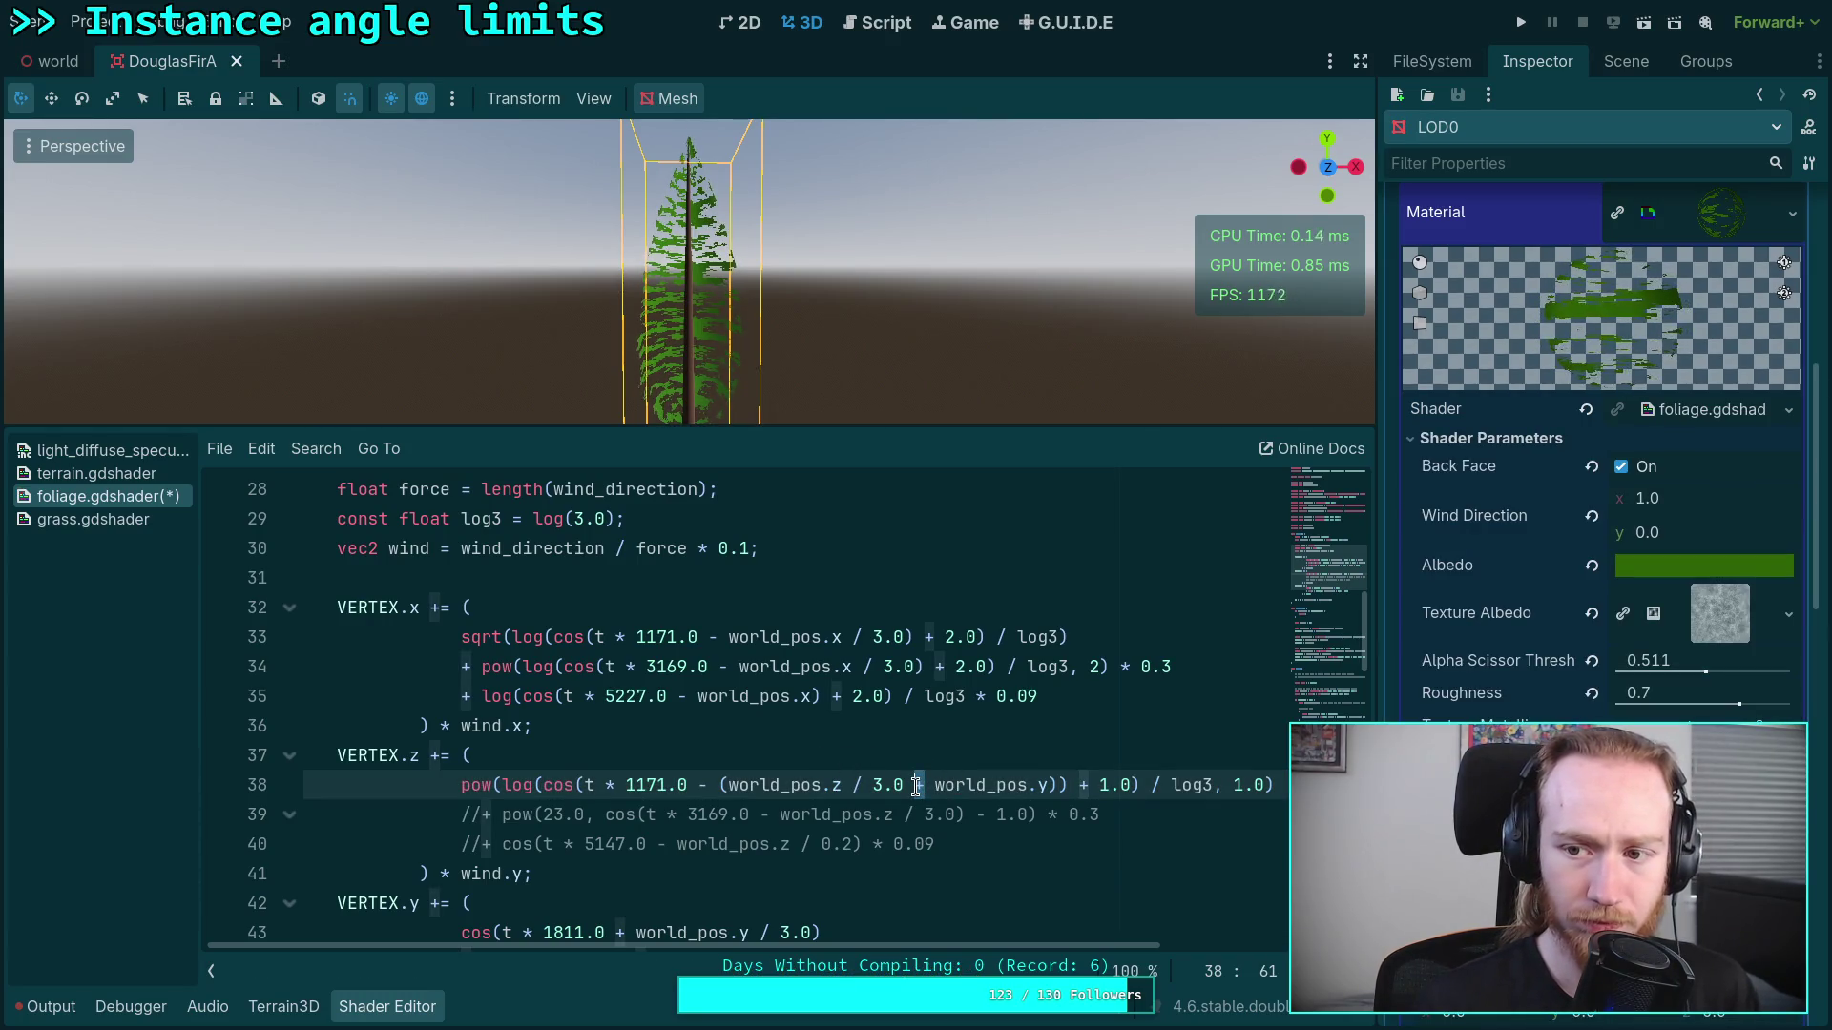
pyautogui.write('-')
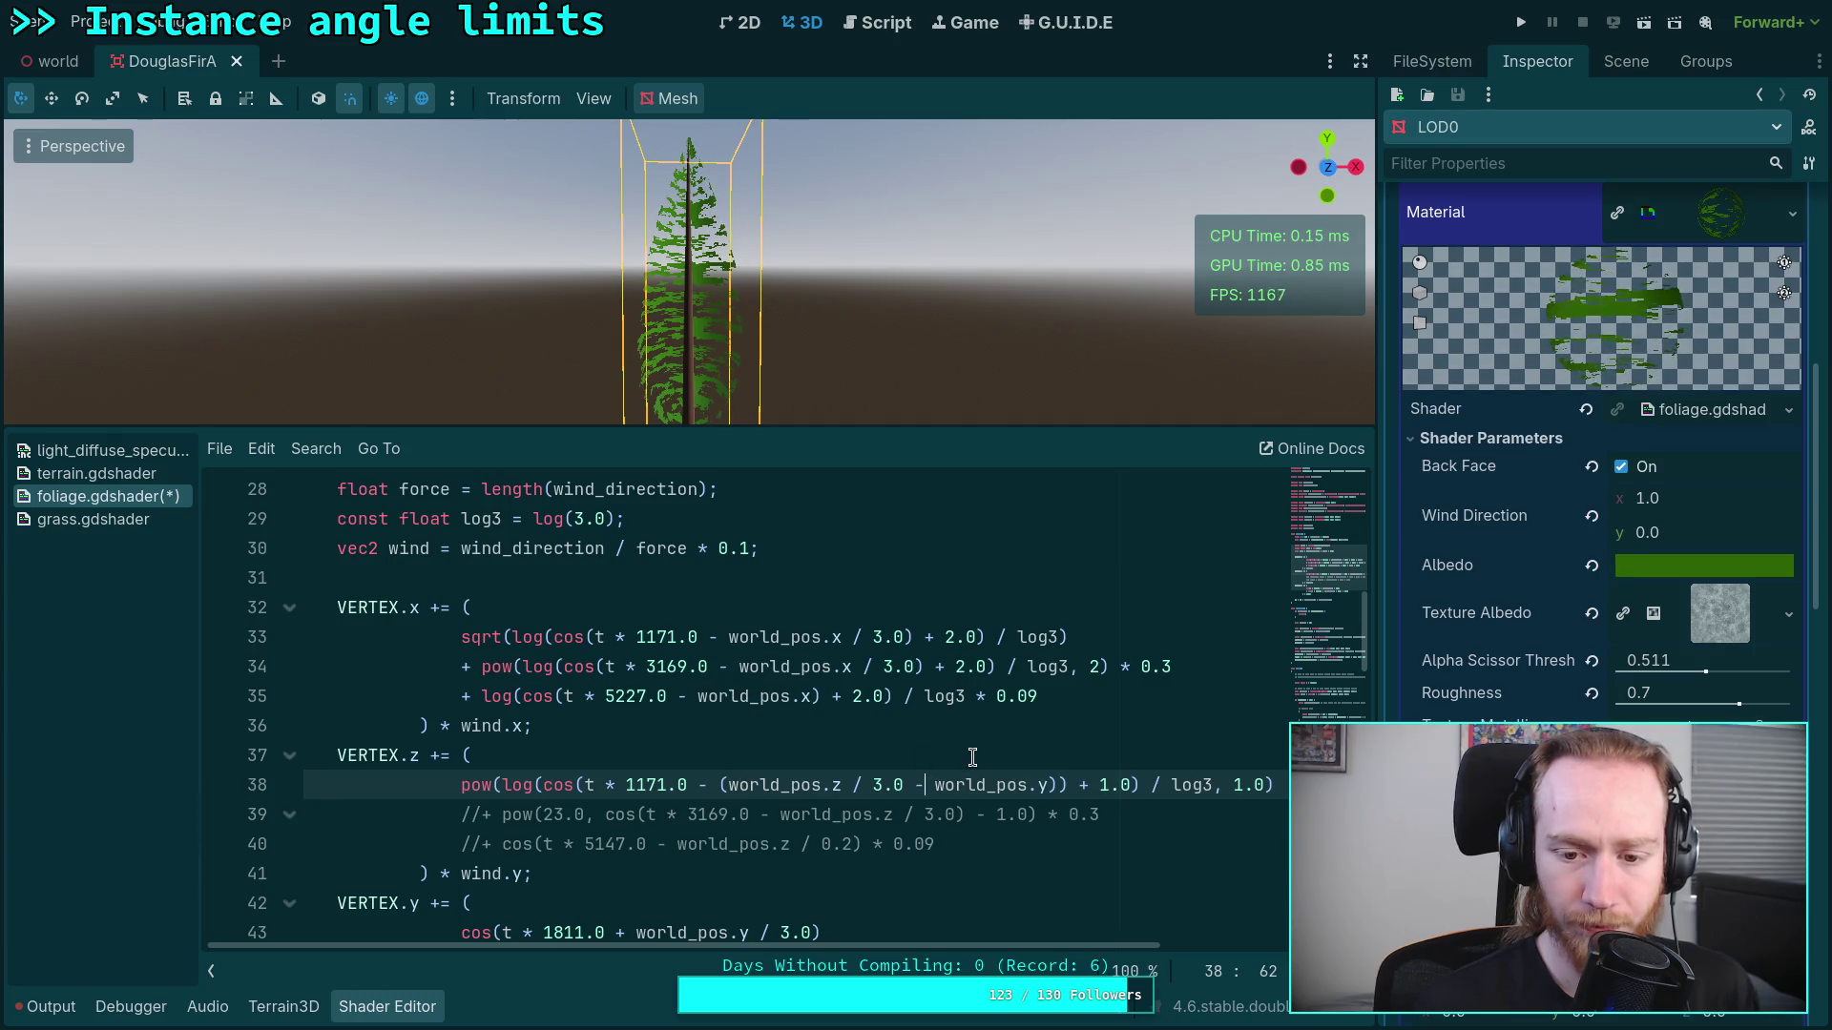
pyautogui.press('BackSpace')
pyautogui.write('+')
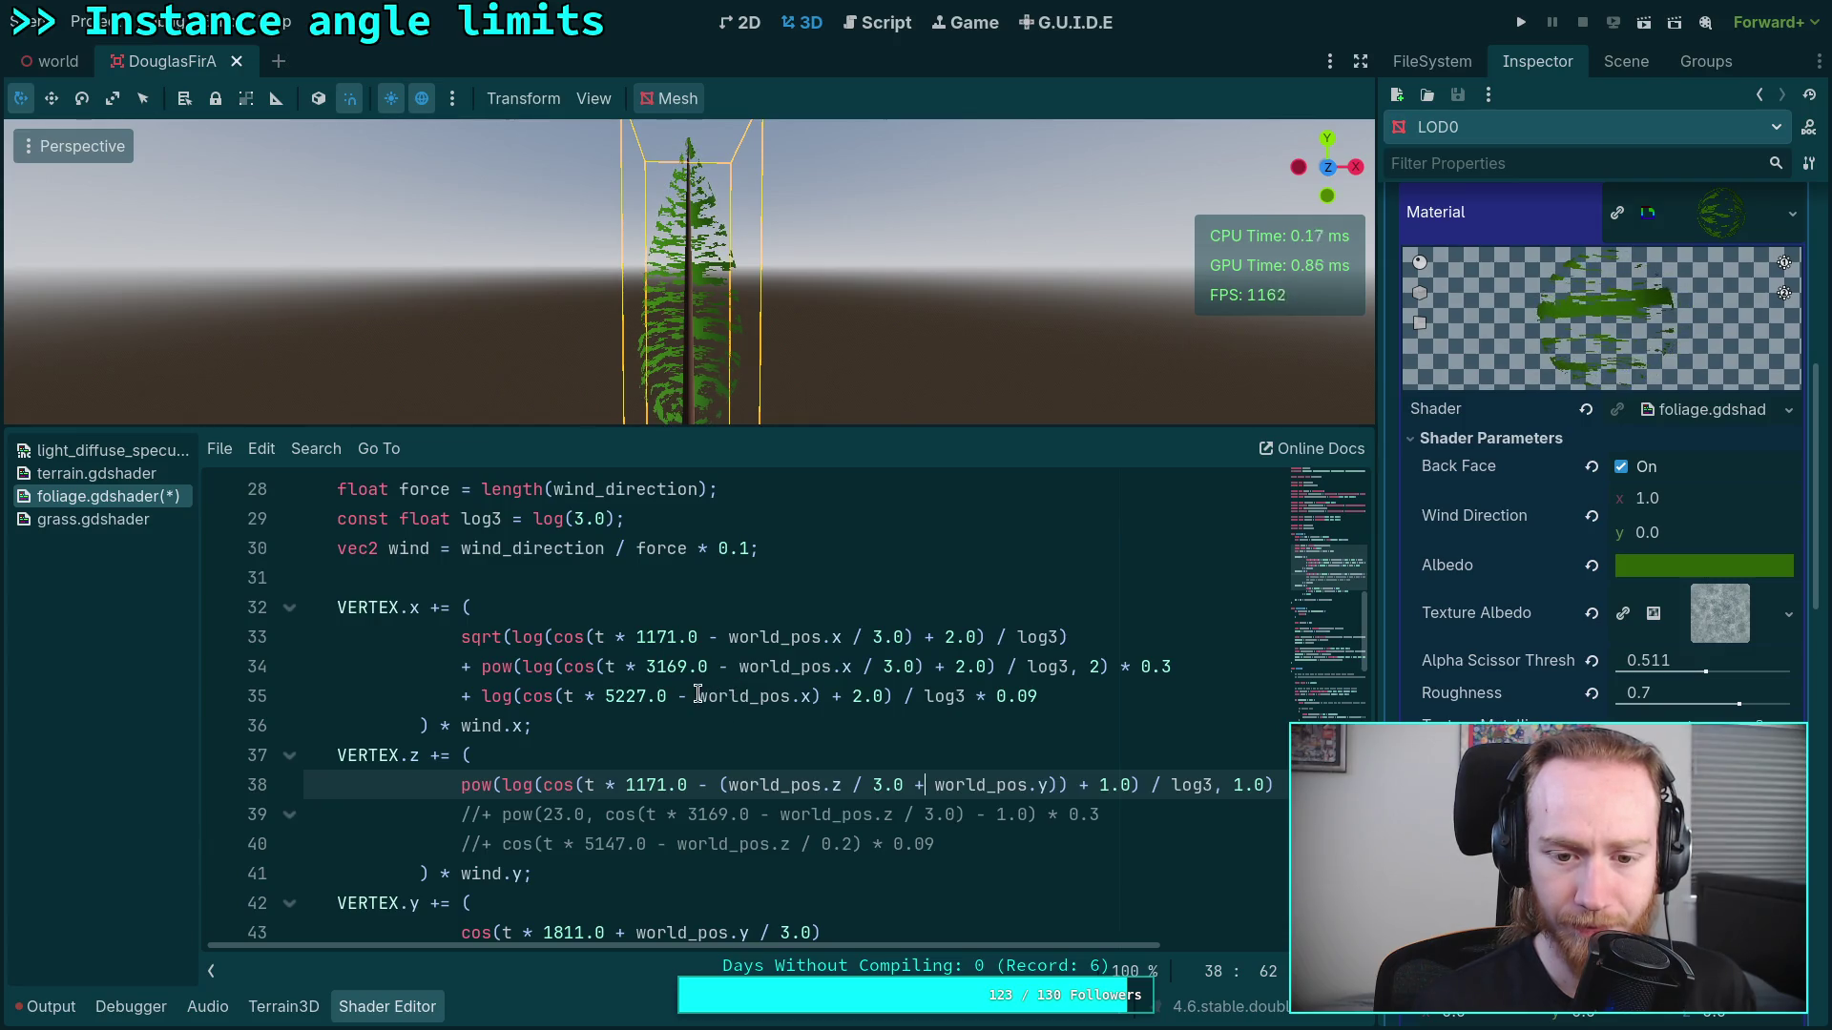
# Step: Comment out line 38's z-sway term with //
pyautogui.click(460, 780)
pyautogui.write('//')
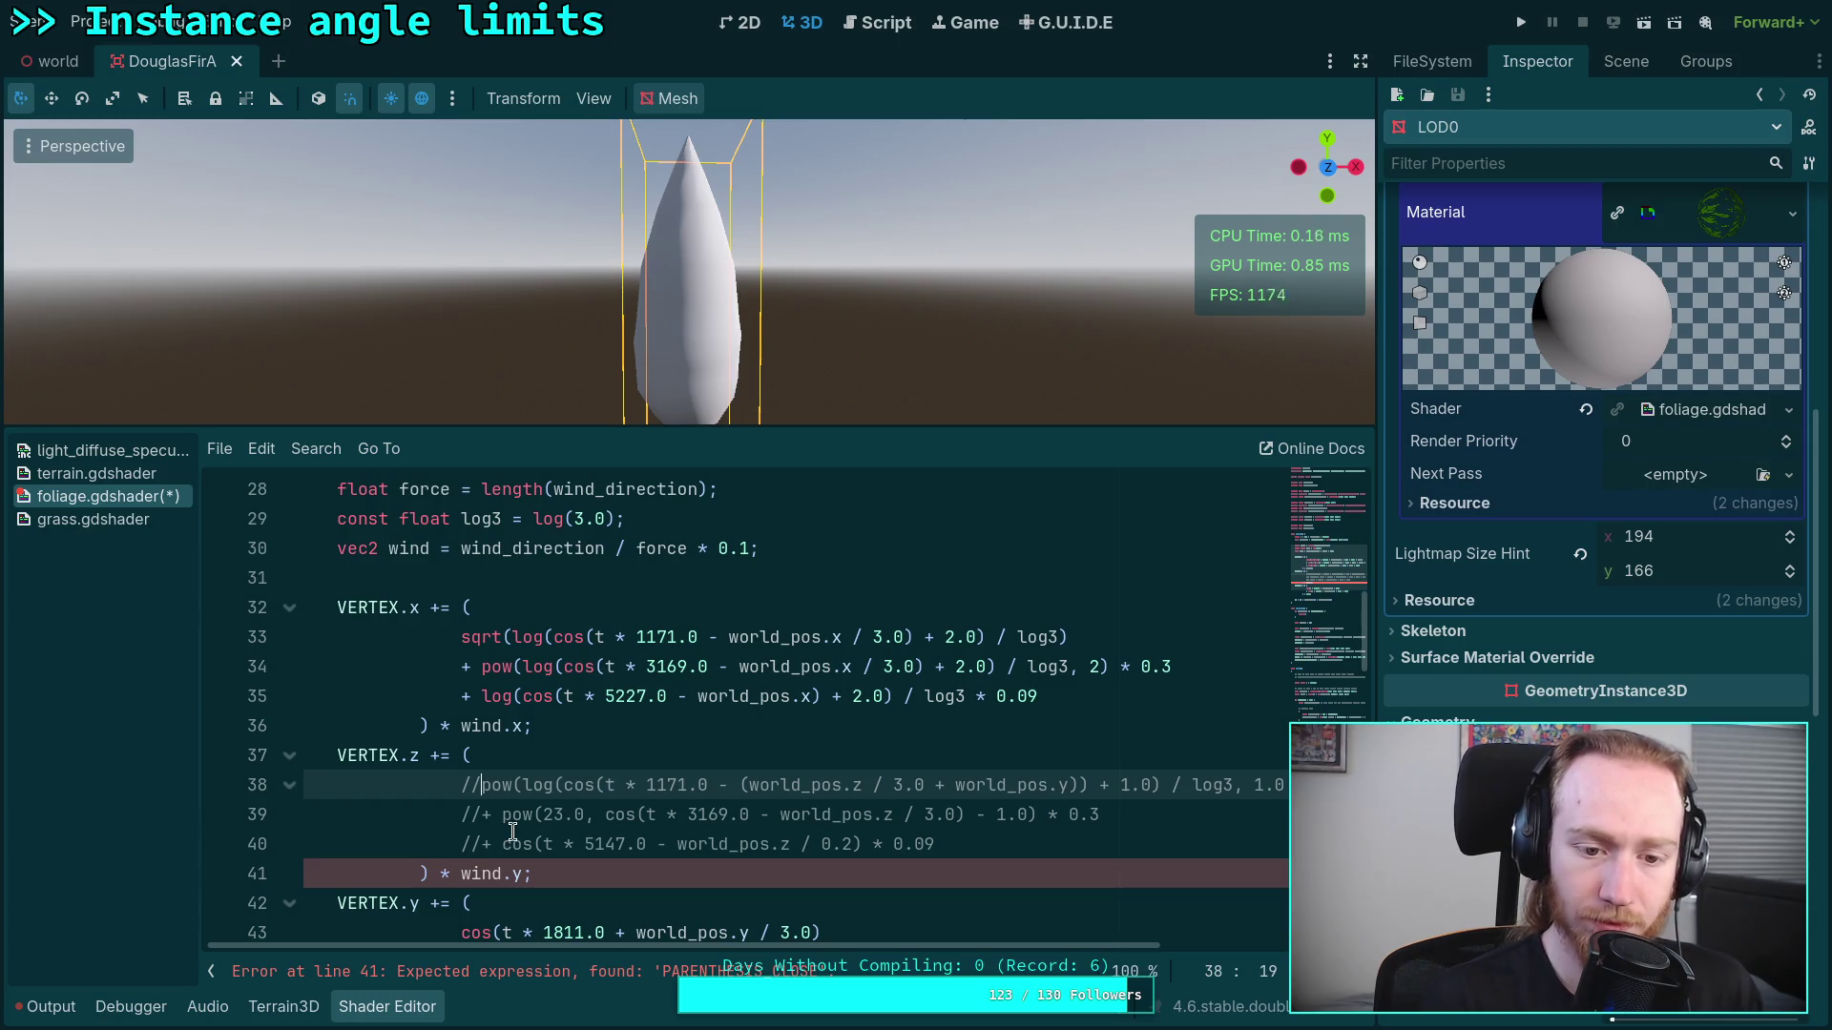
pyautogui.click(726, 638)
# Step: Add (world_pos.x + world_pos.y) grouping to the sway terms on lines 33–35 using multiple carets
pyautogui.write('(')
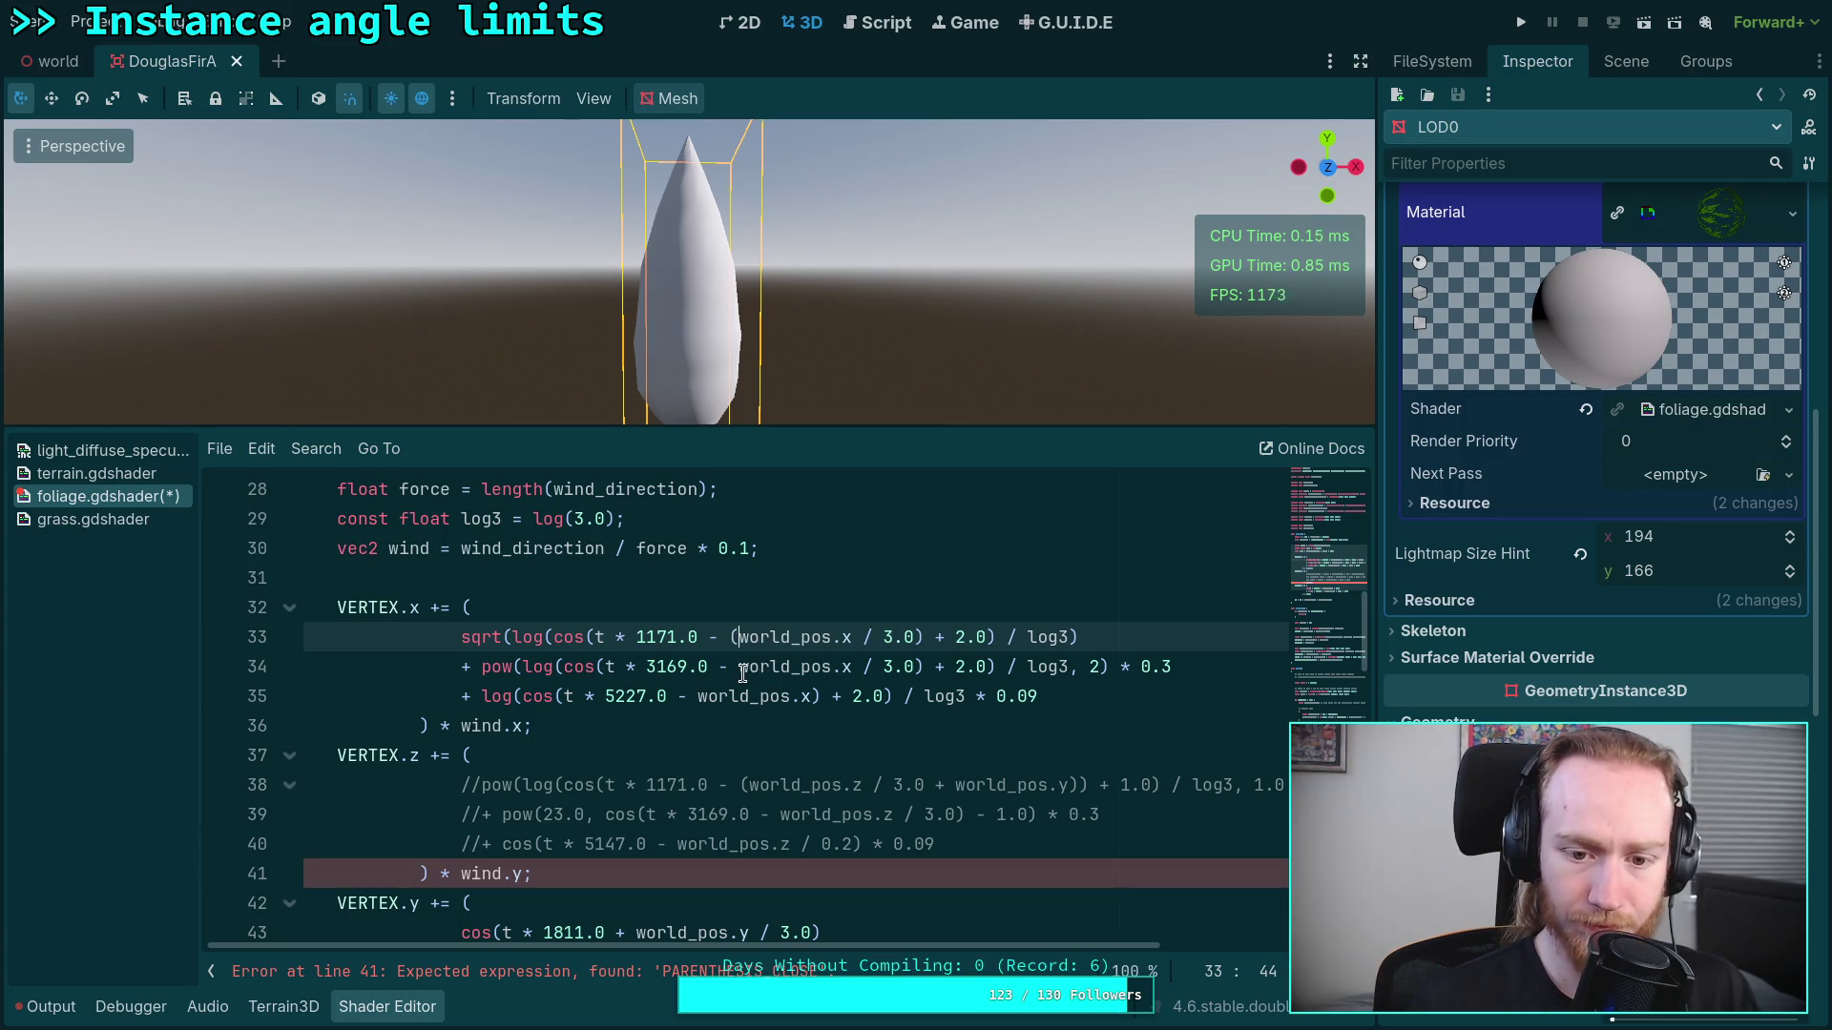
pyautogui.click(739, 667)
pyautogui.write('(')
pyautogui.click(697, 697)
pyautogui.write('(')
pyautogui.click(825, 696)
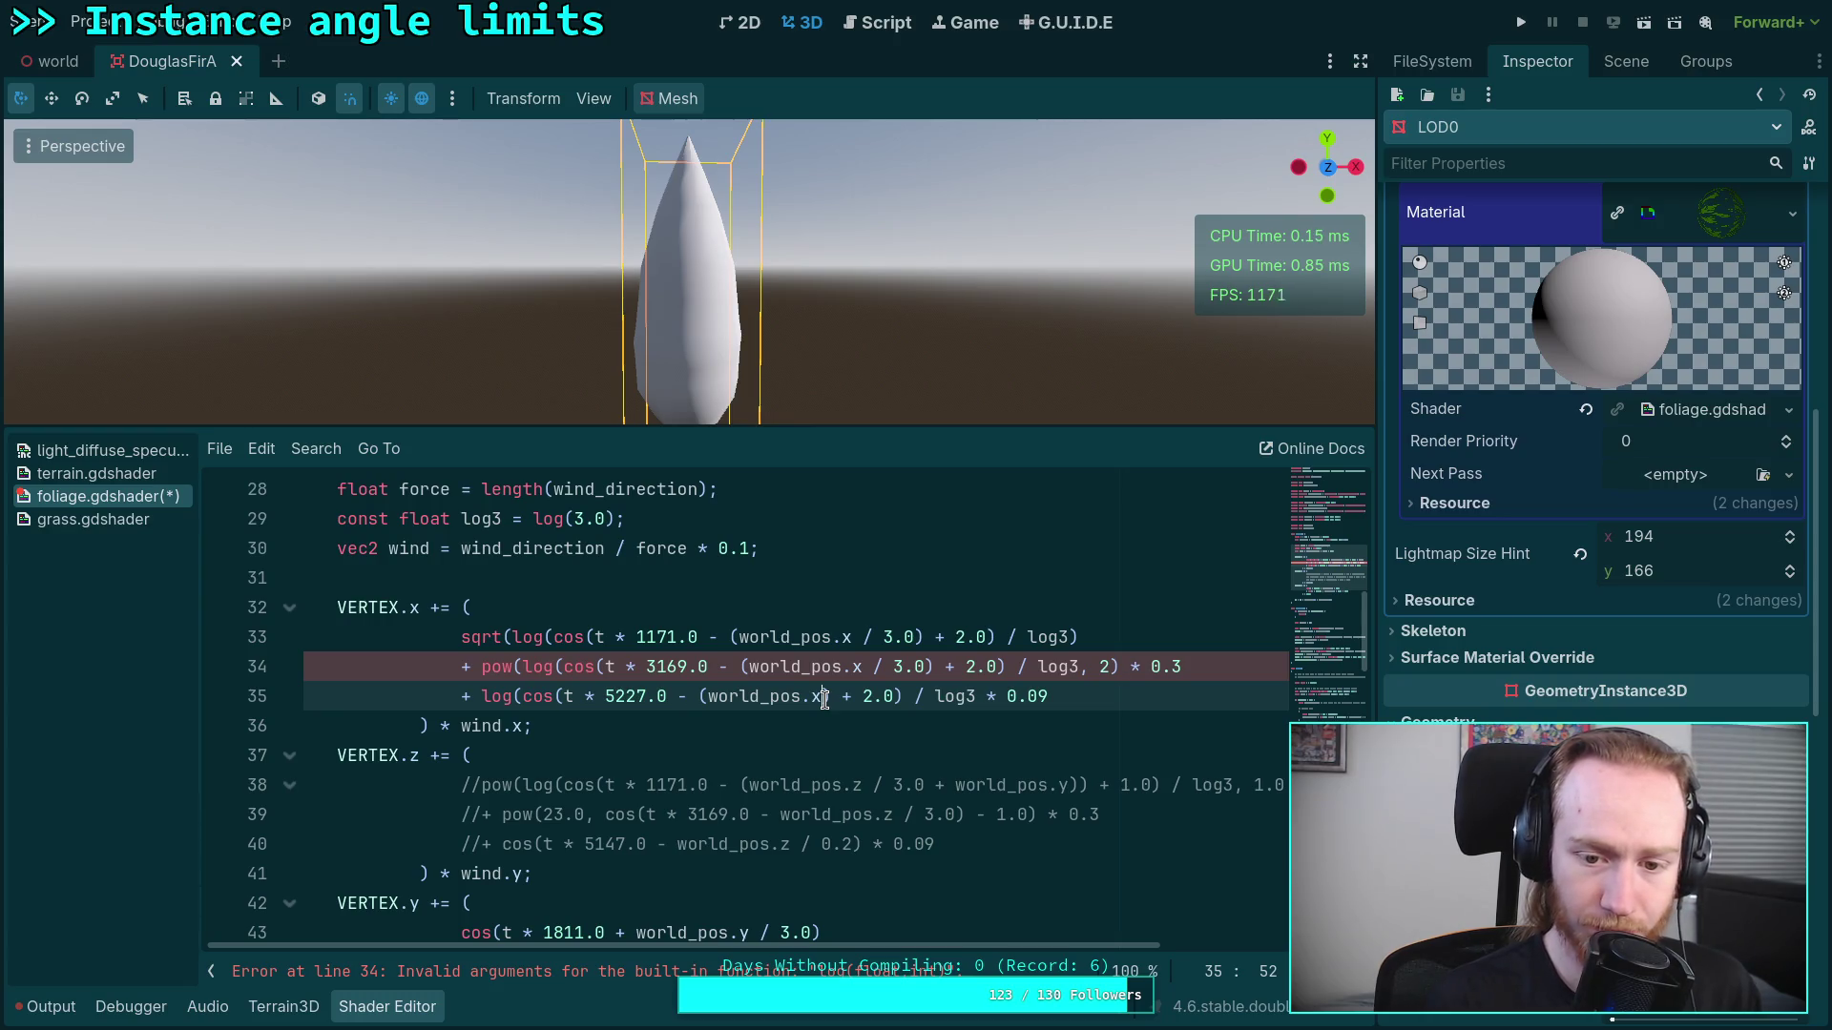
pyautogui.write('+ world_pos.y)) +')
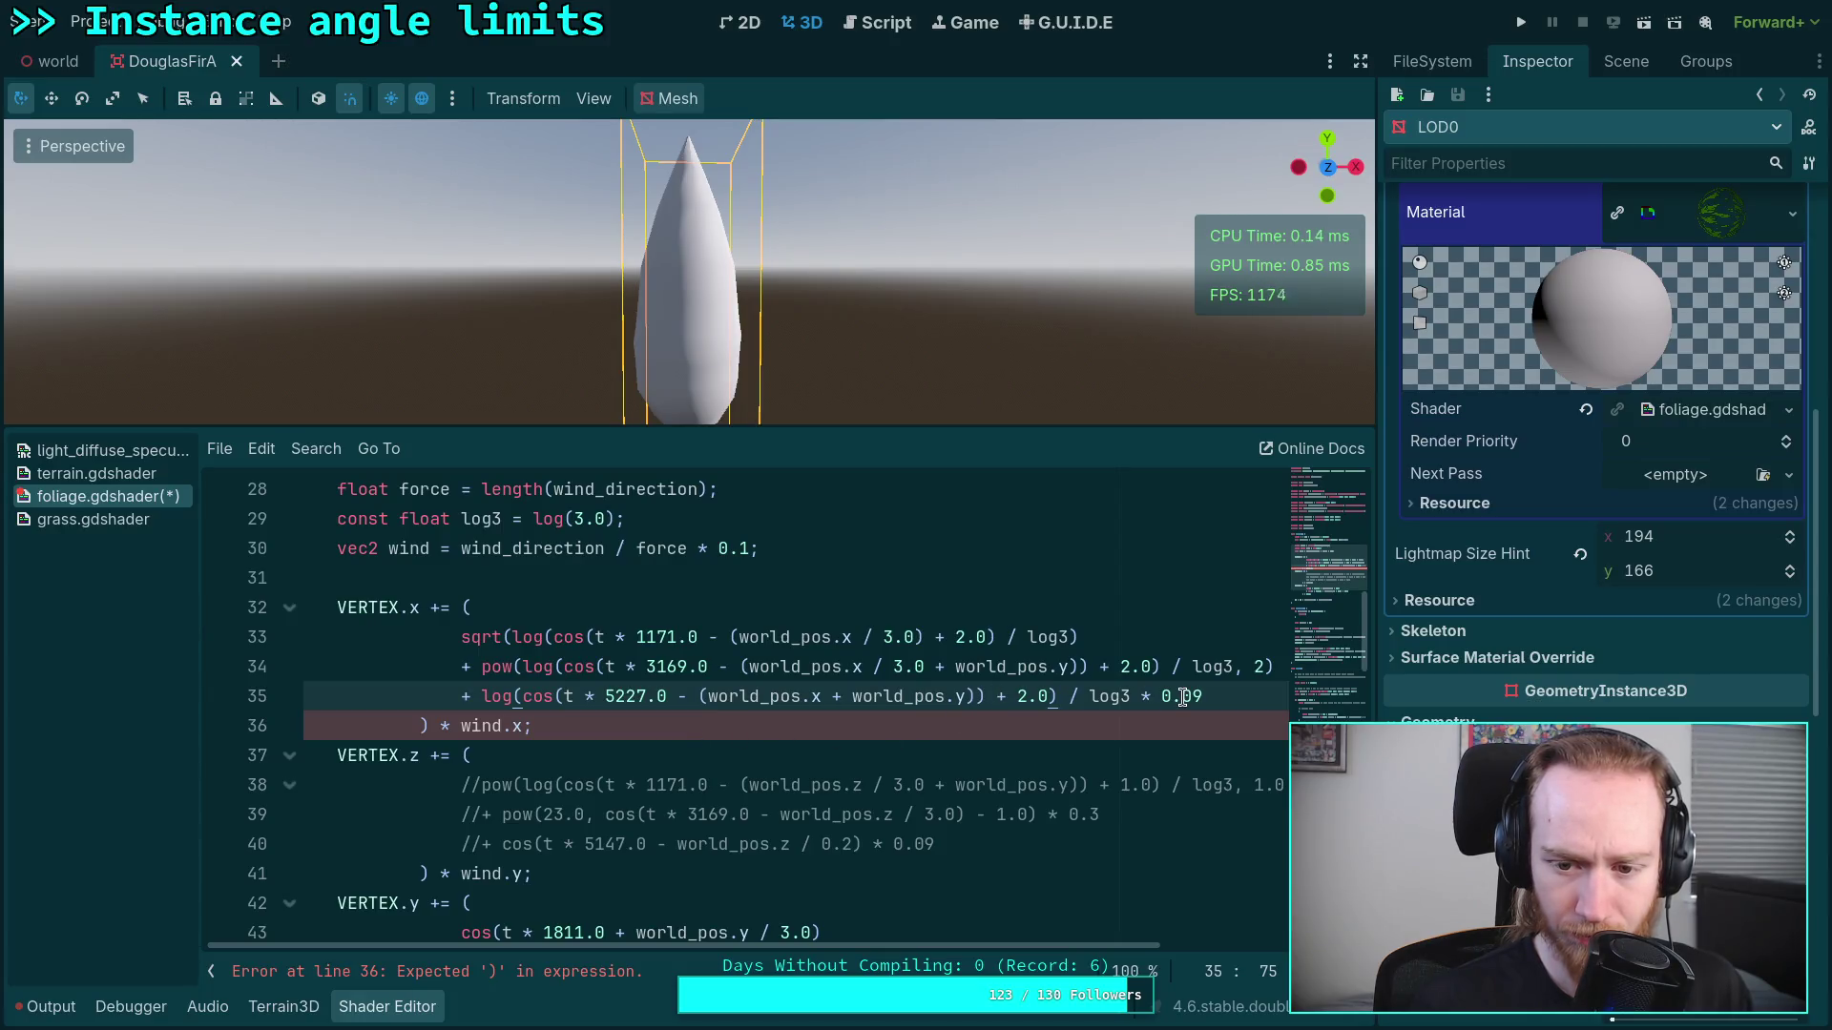
pyautogui.click(428, 725)
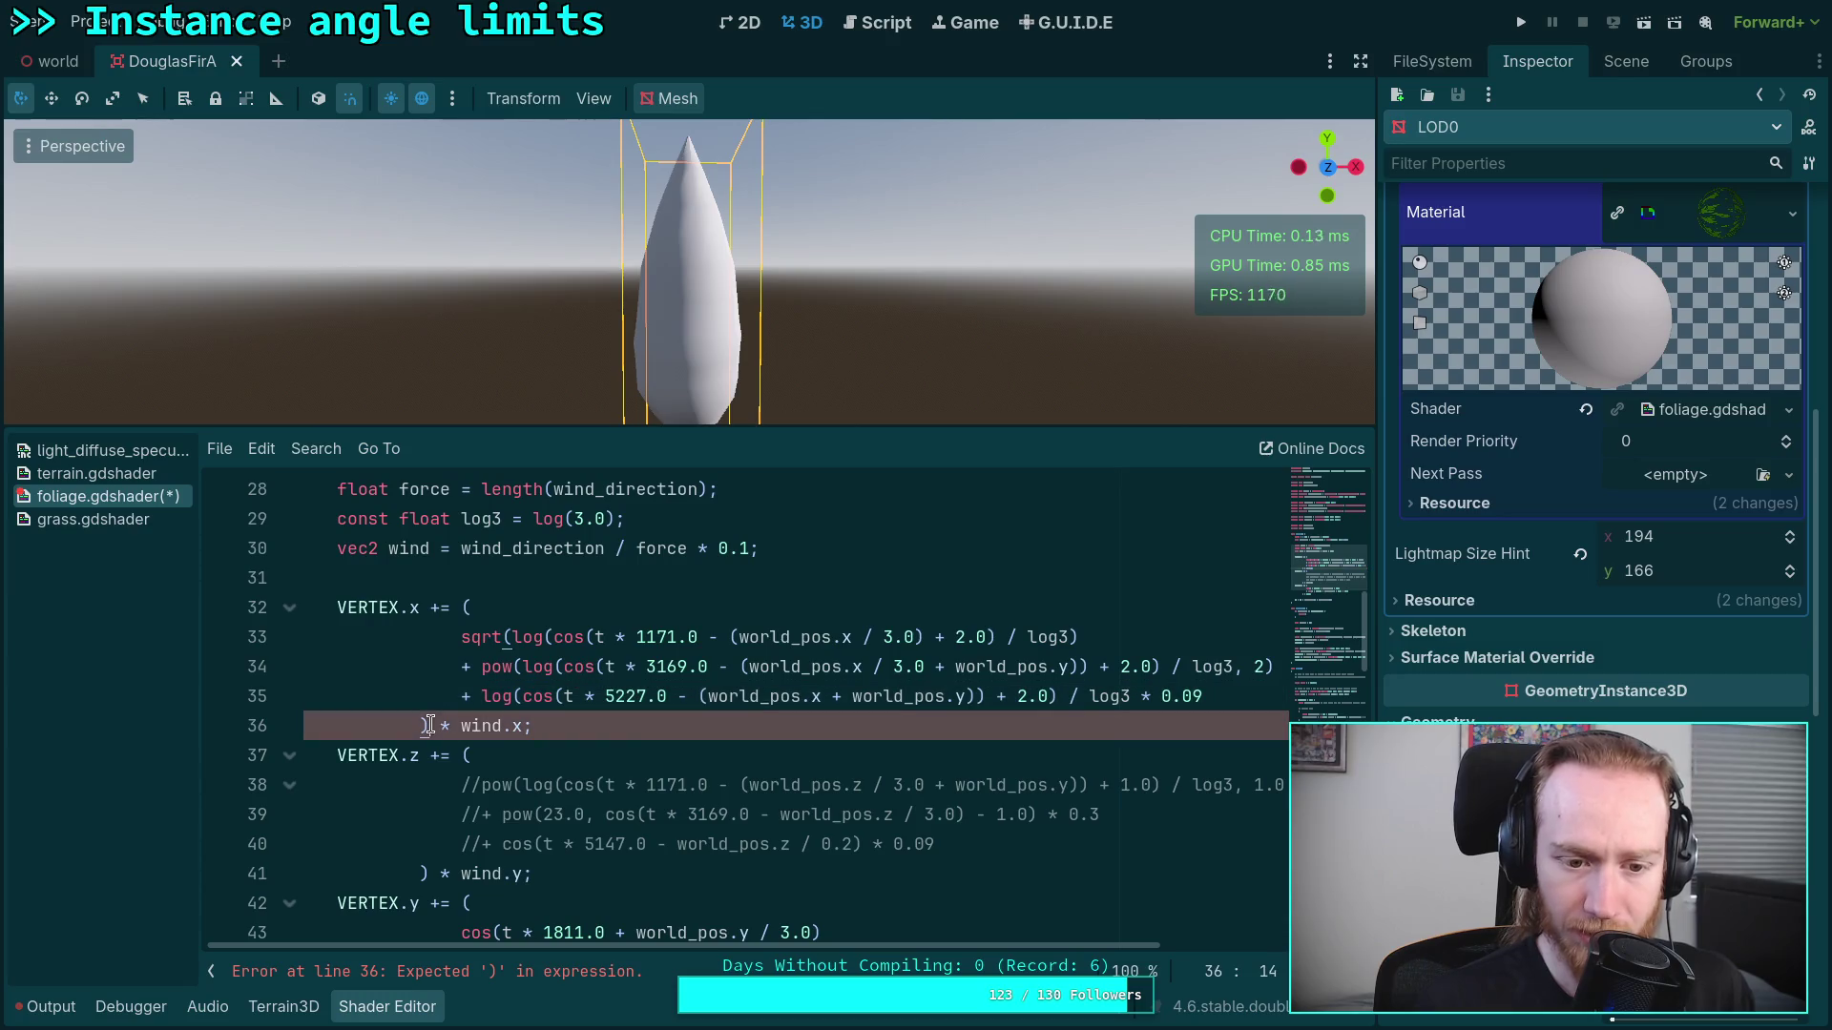
# Step: Fix line 33's world_pos.y parentheses and make VERTEX.z start from 0.0
pyautogui.click(1120, 641)
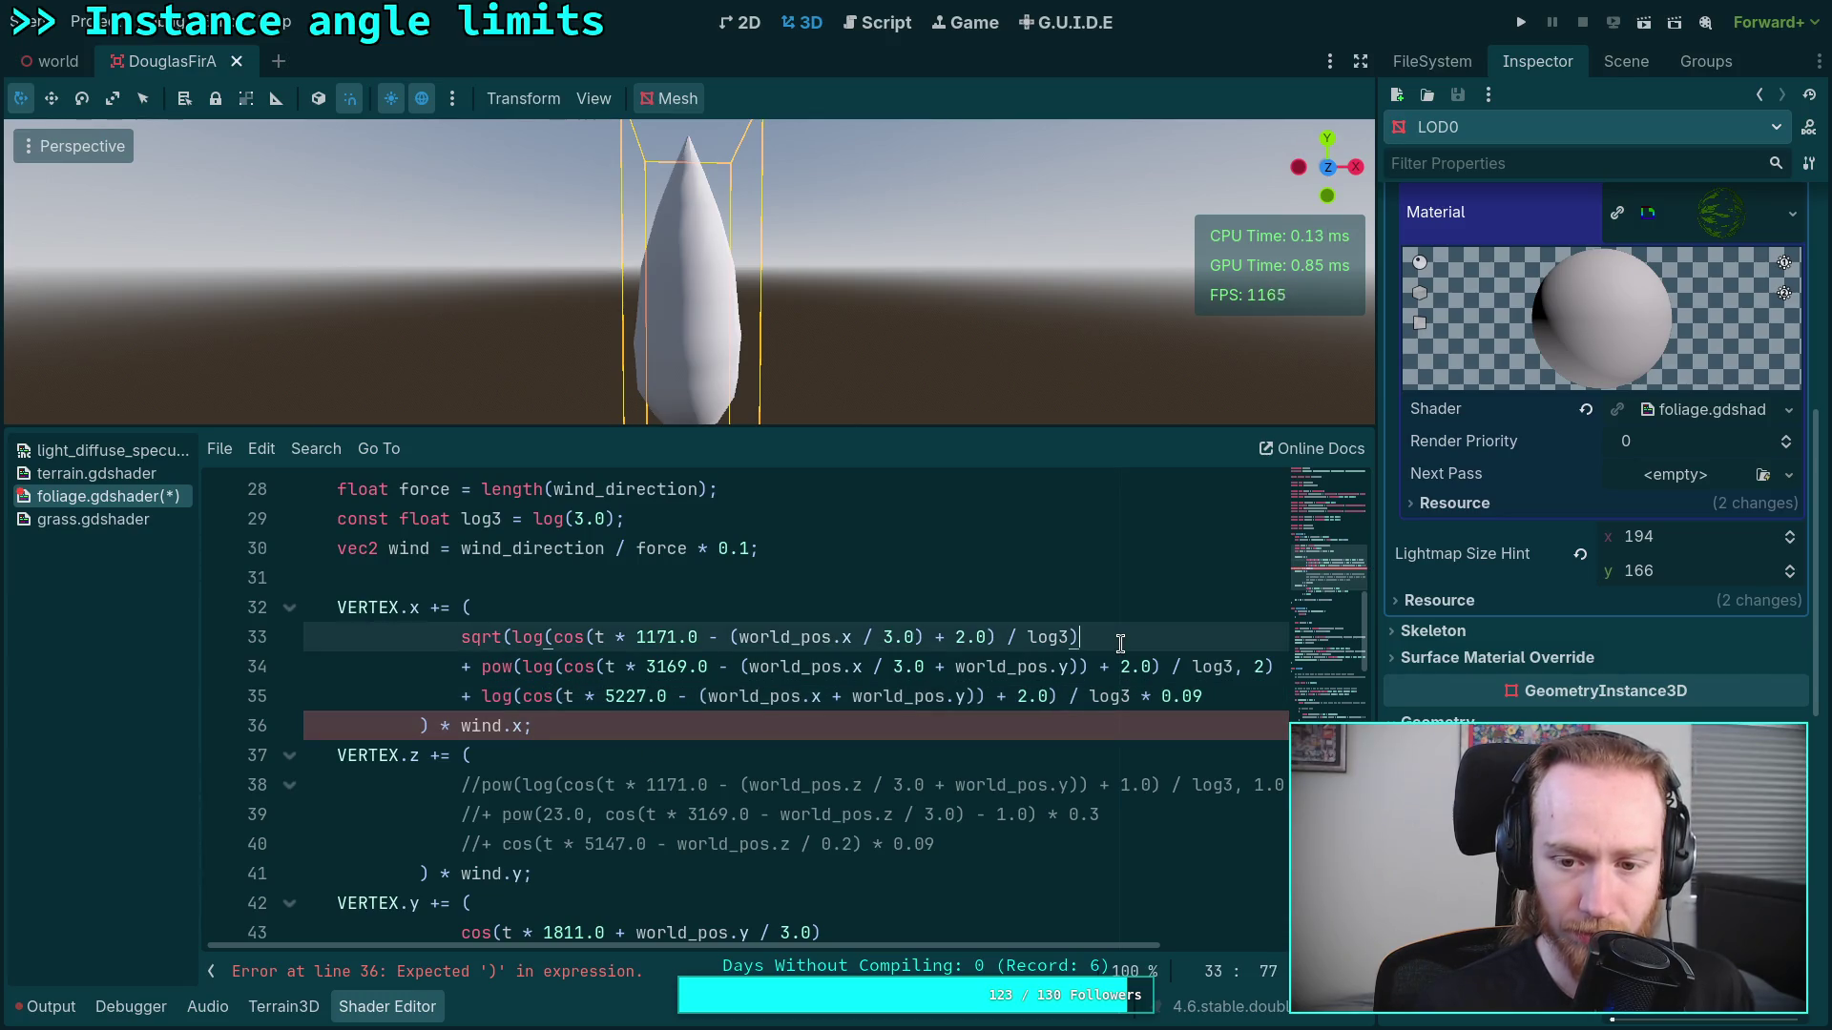
pyautogui.press('Left')
pyautogui.press('Left')
pyautogui.press('Left')
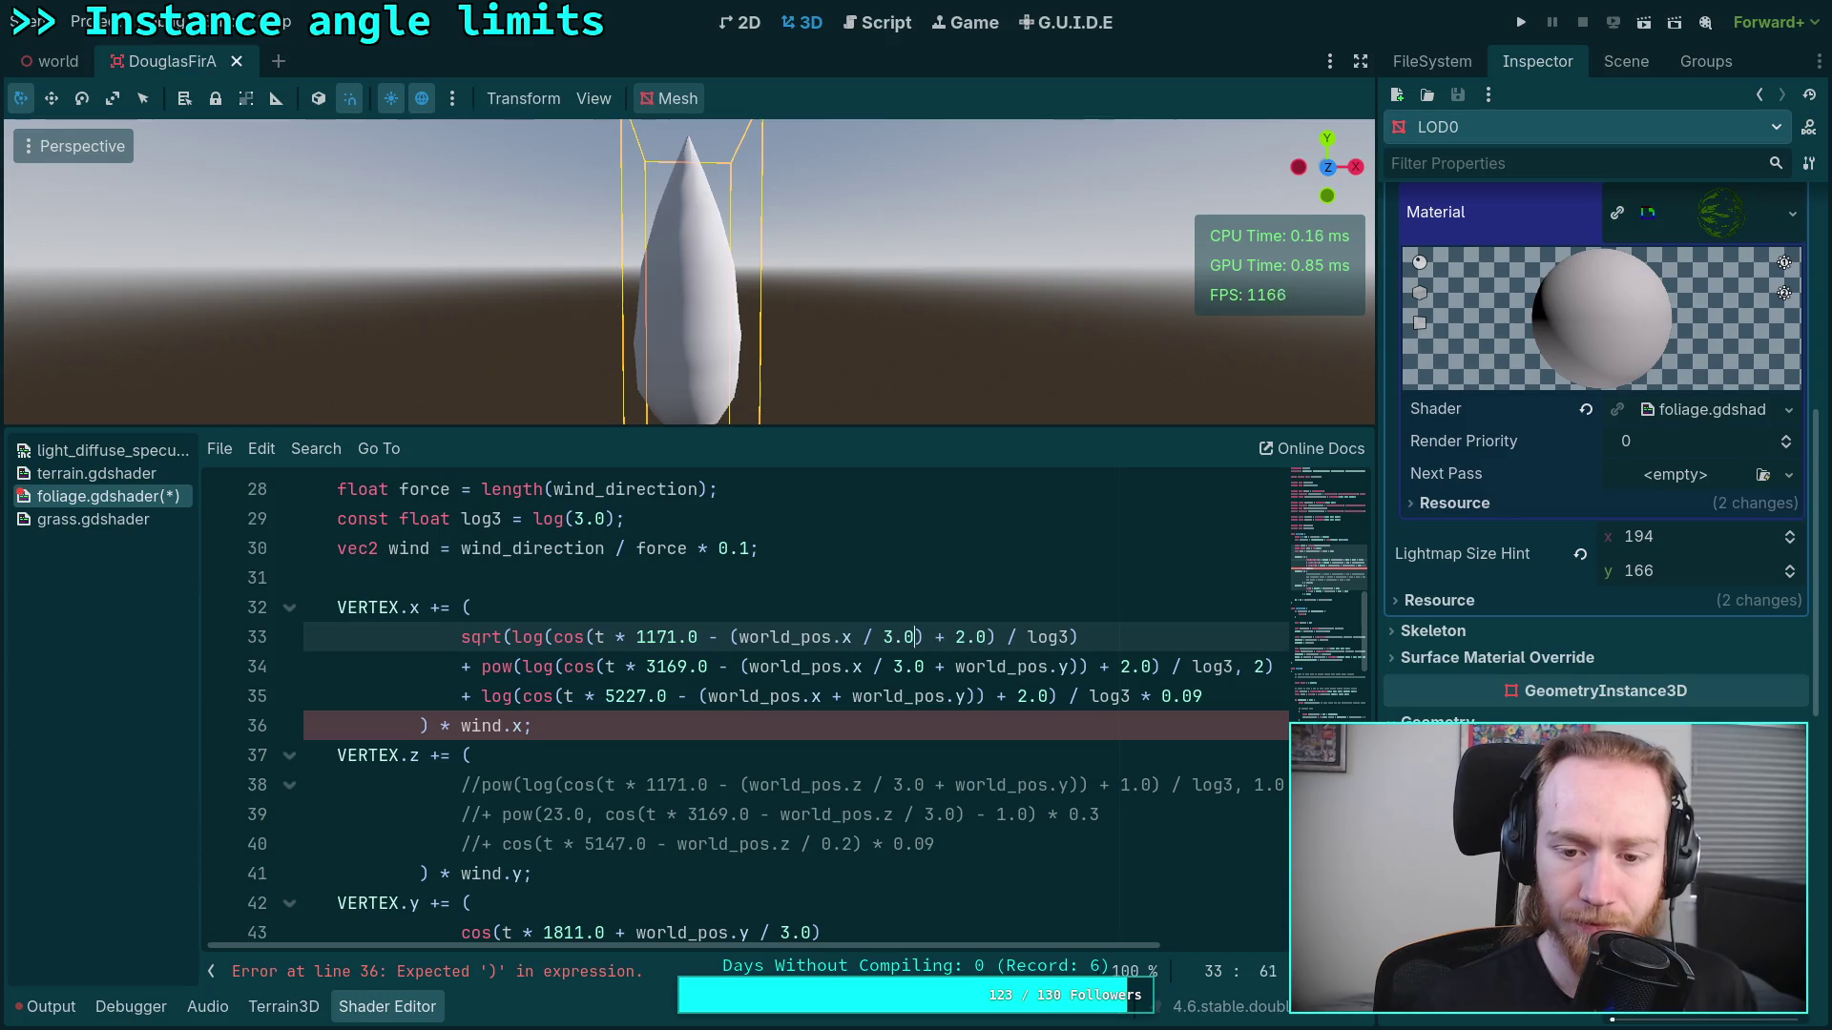
pyautogui.press('Right')
pyautogui.write('+ world_p')
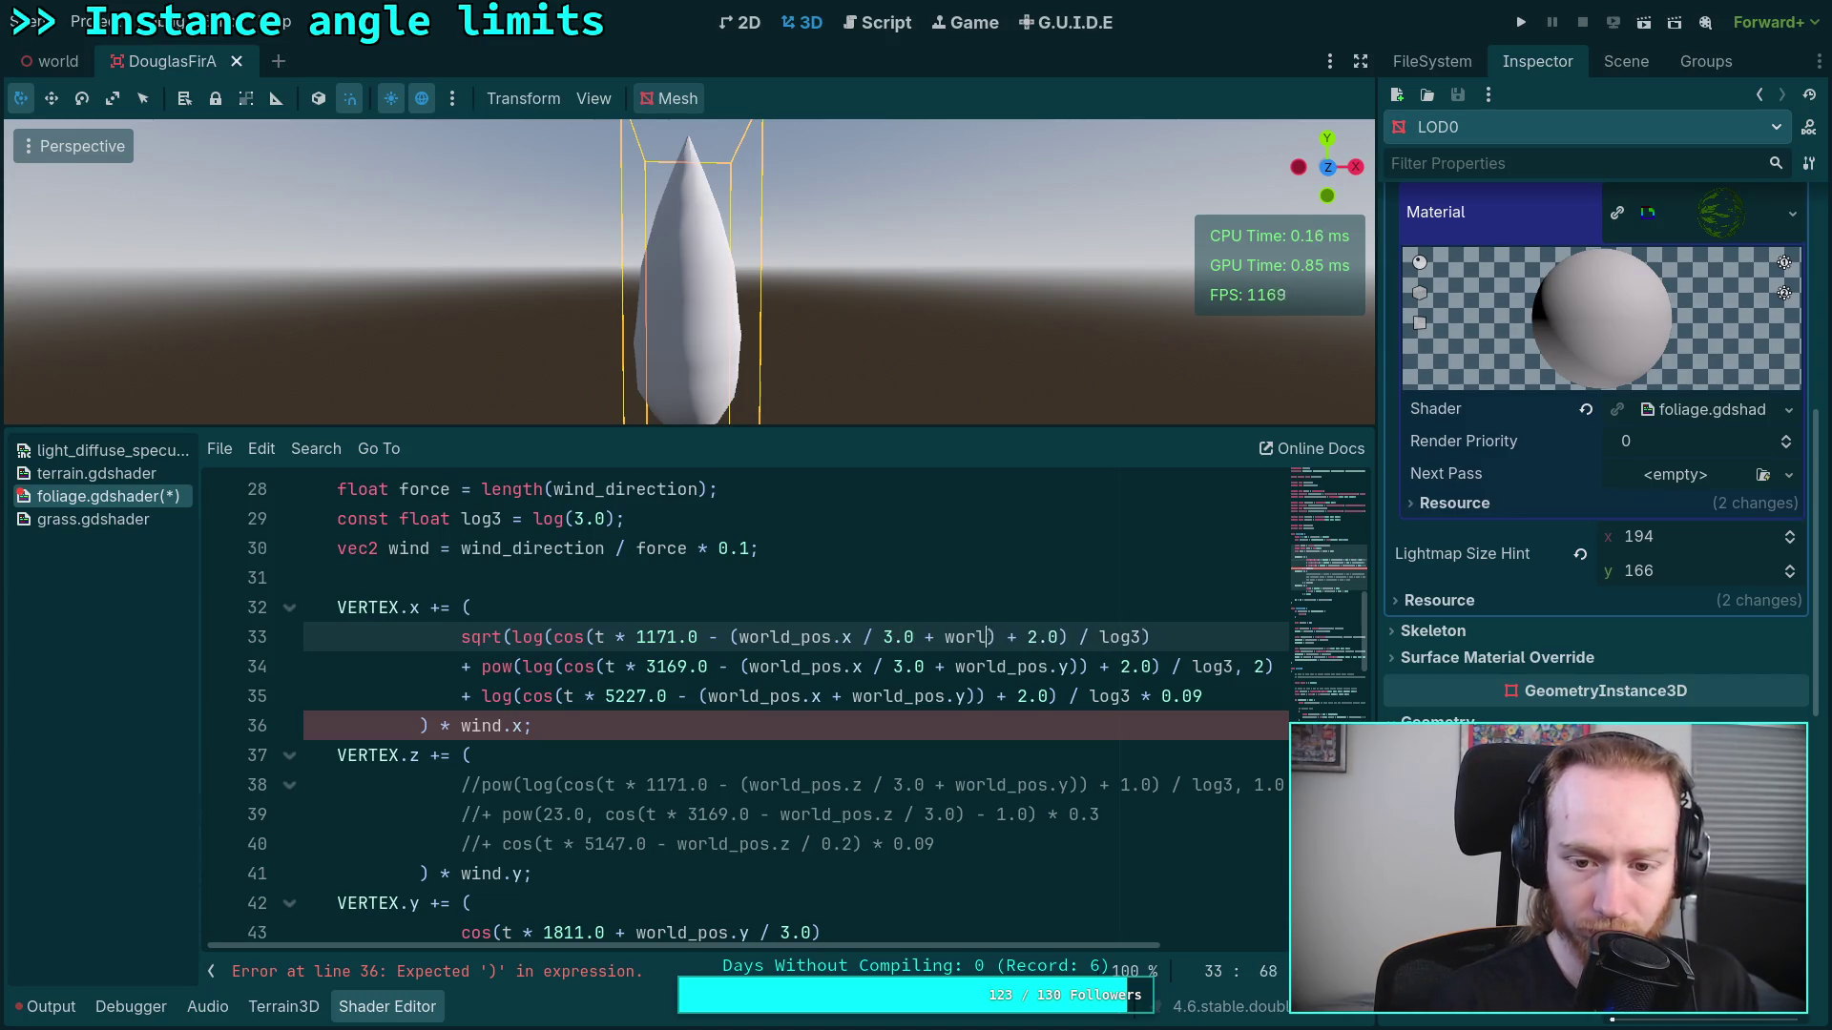
pyautogui.write('os.y')
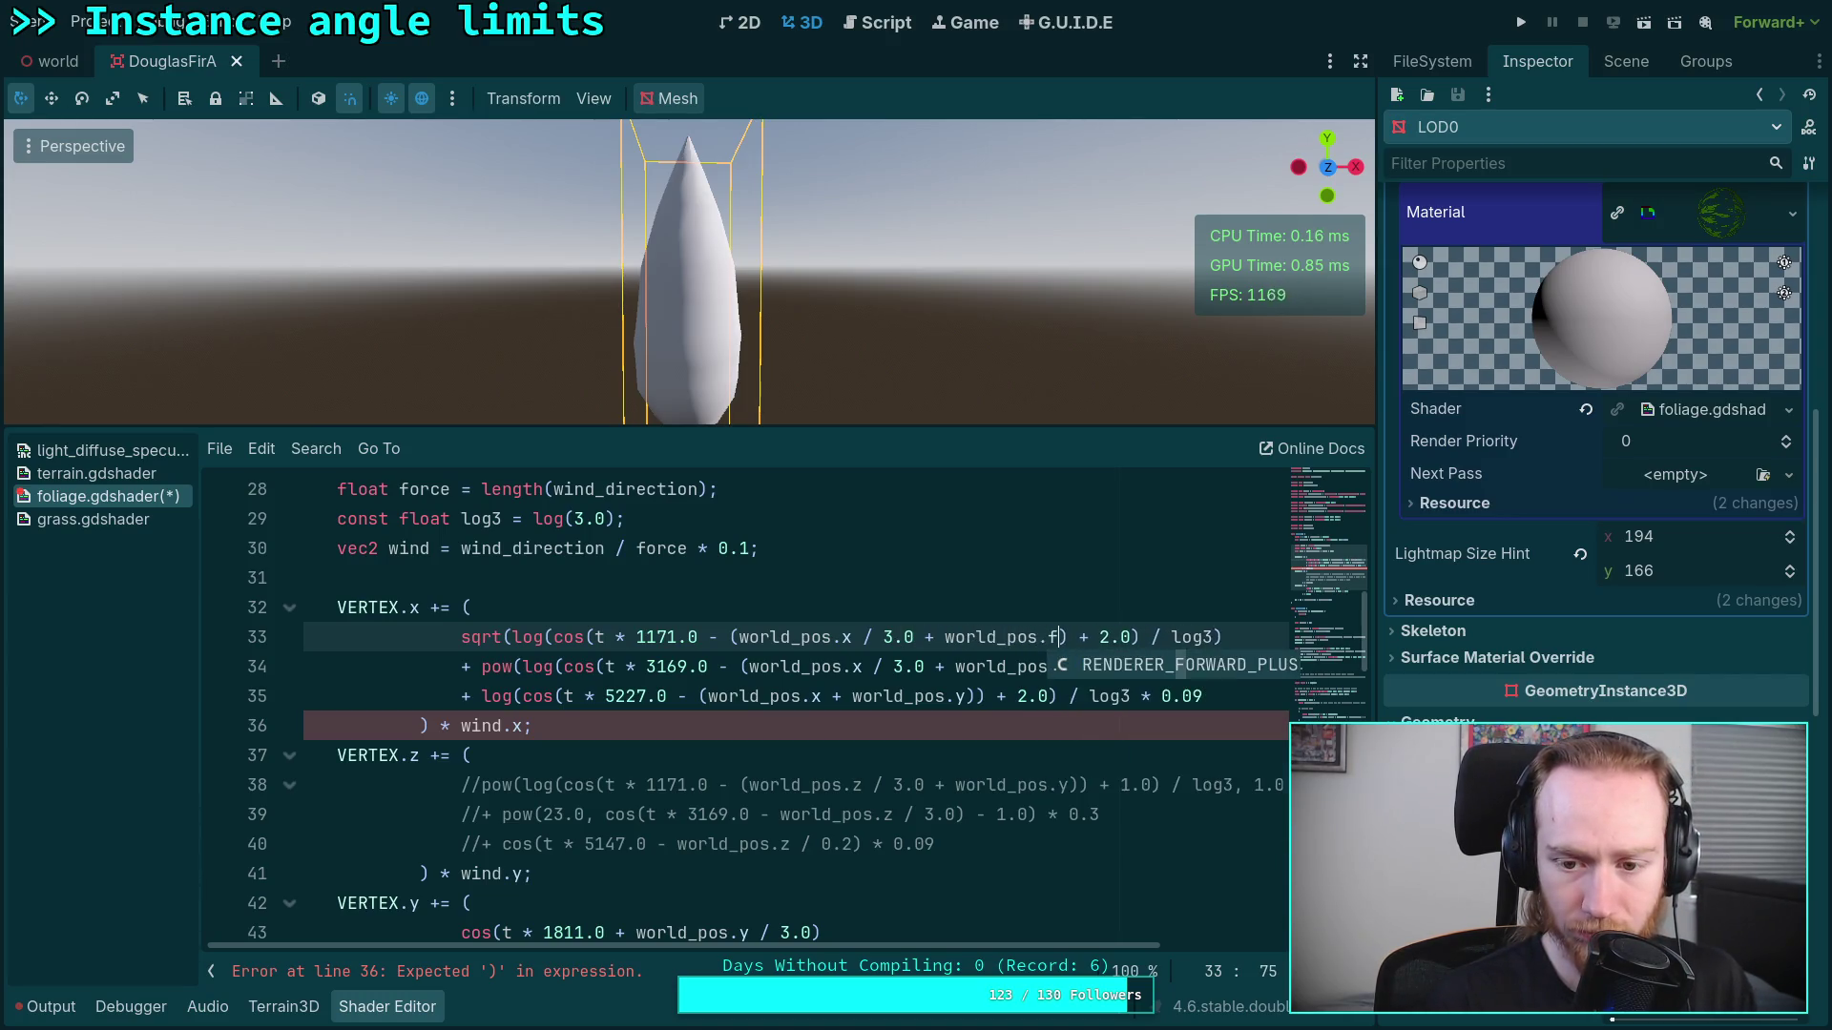
pyautogui.write('))')
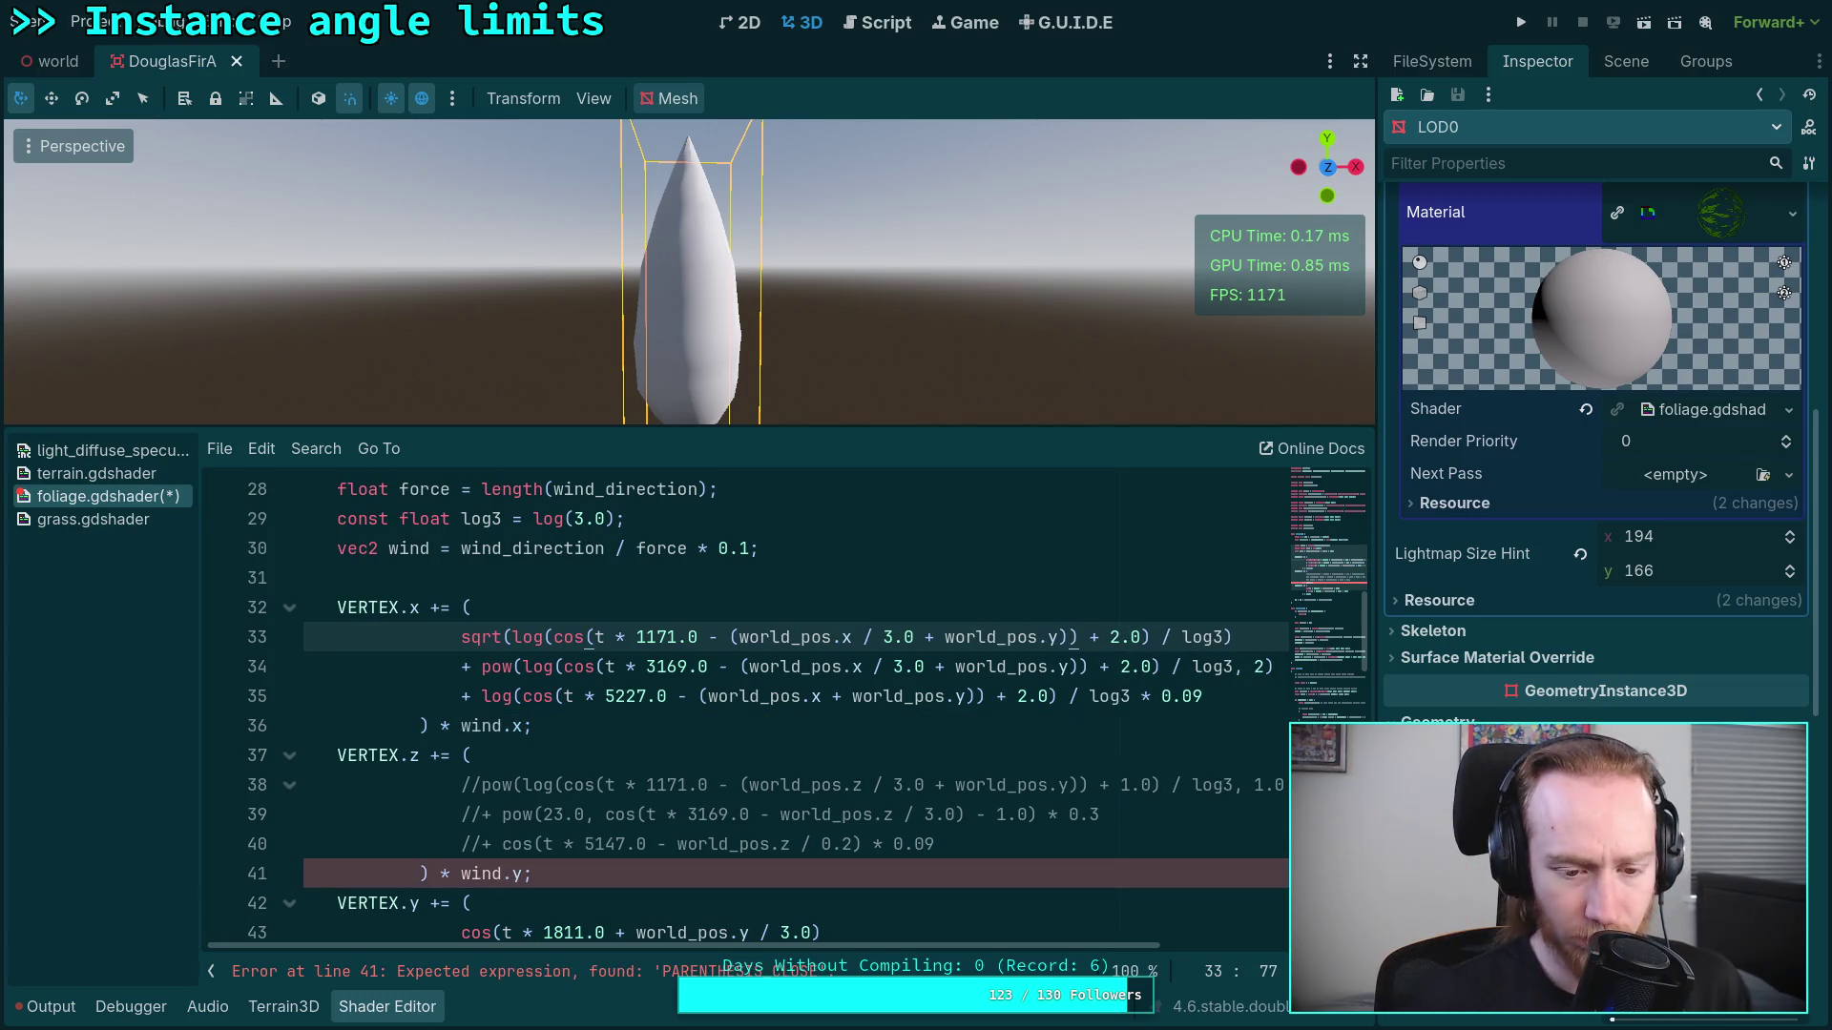
pyautogui.click(942, 843)
pyautogui.click(664, 758)
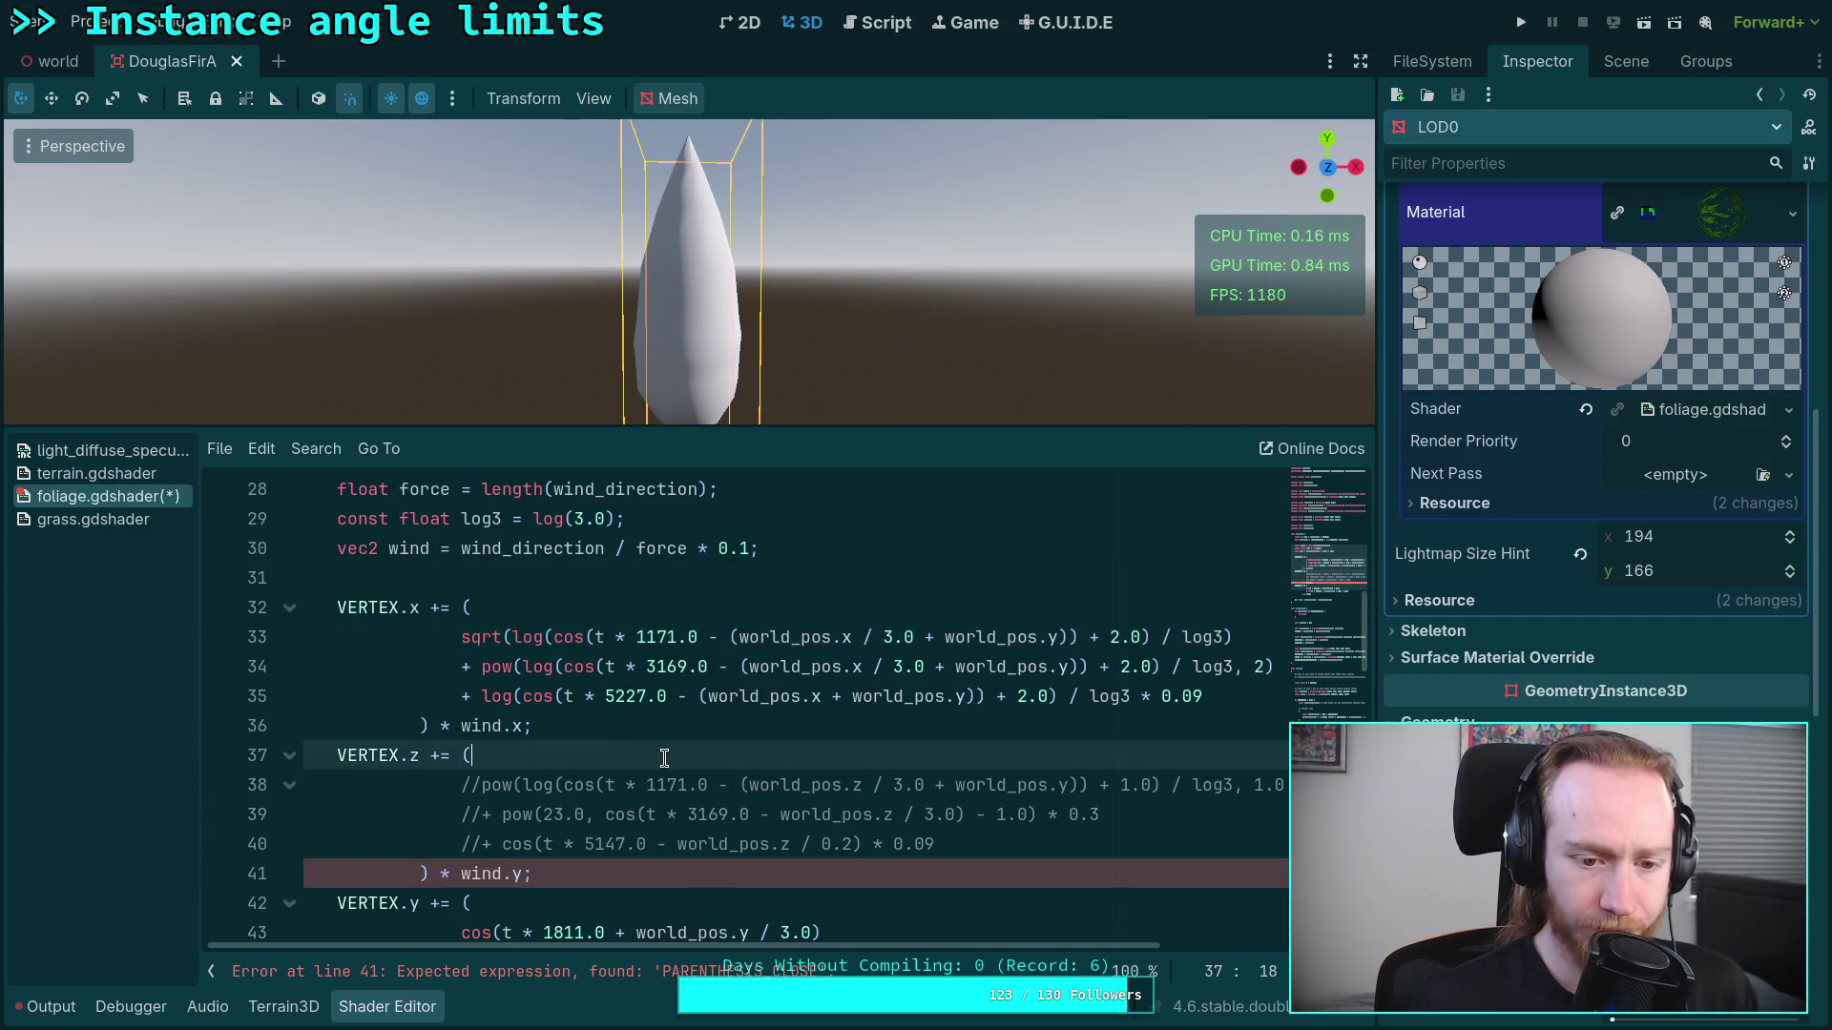
pyautogui.write('0.0')
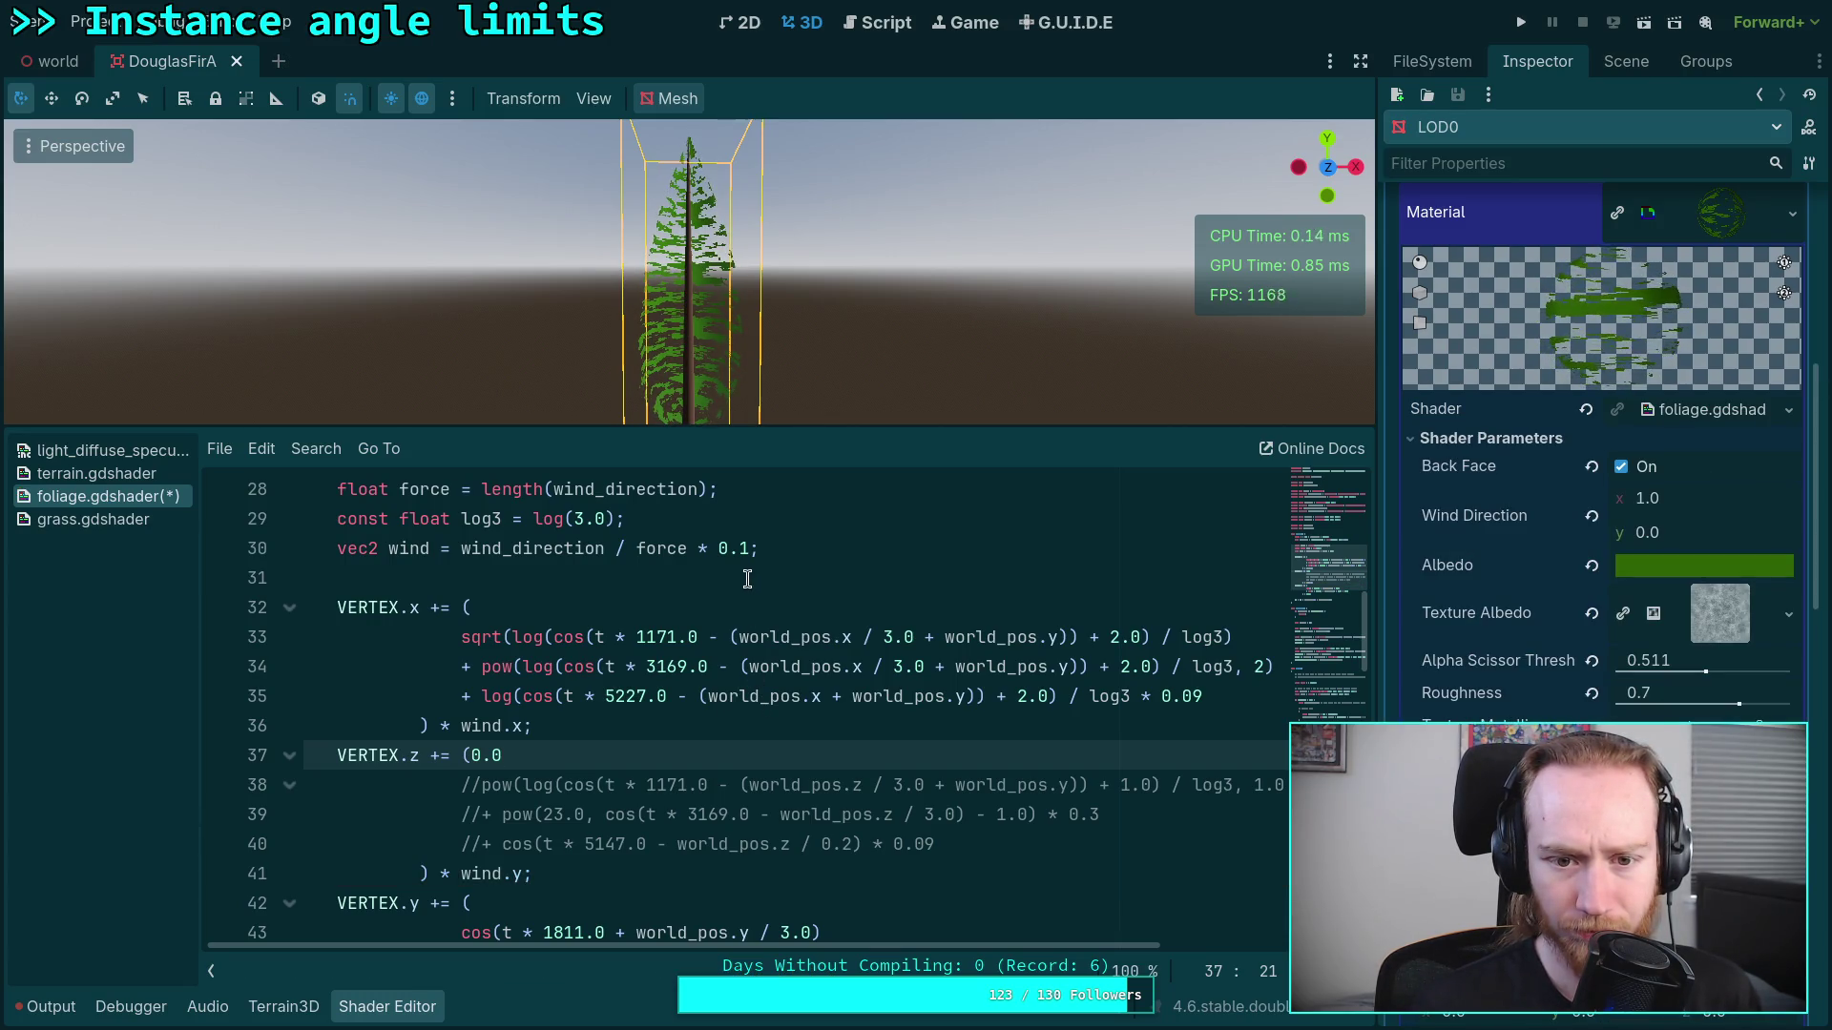
# Step: Divide world_pos.y by 5.0 on line 33 and scroll up to the world_pos declaration
pyautogui.click(1067, 636)
pyautogui.write('/ 5.0')
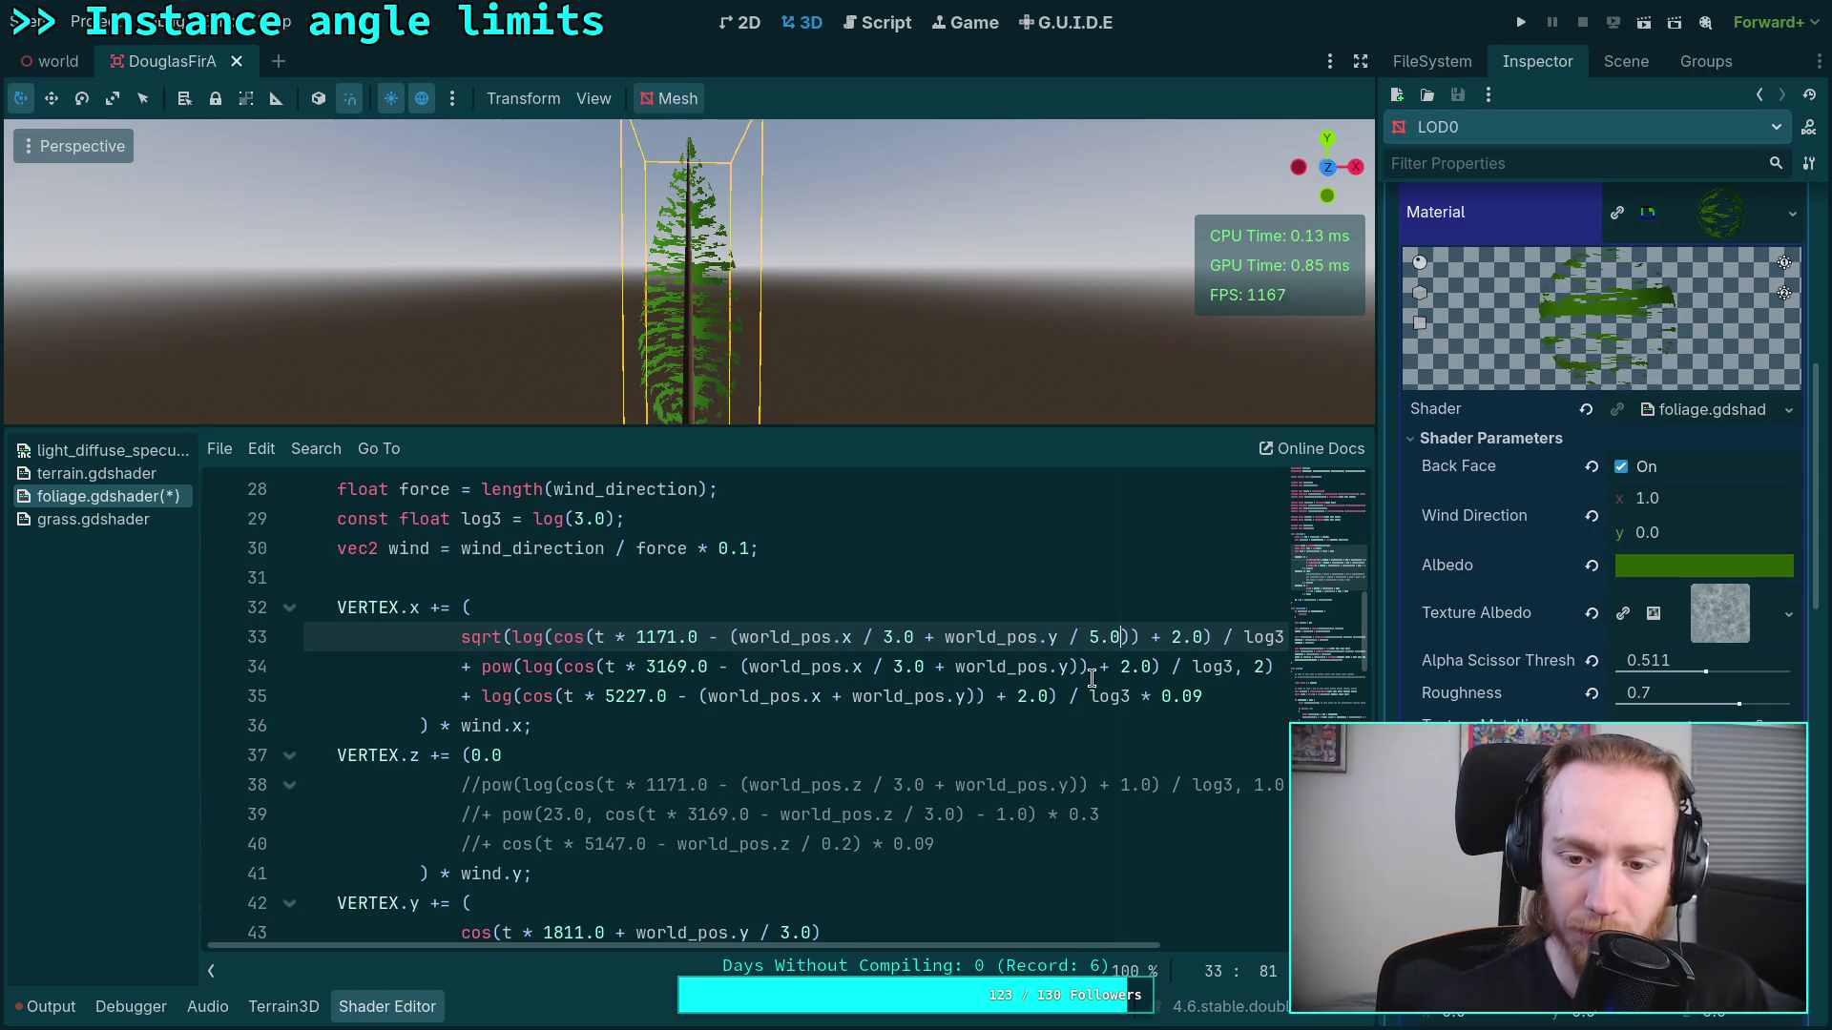
pyautogui.scroll(-1, 882, 625)
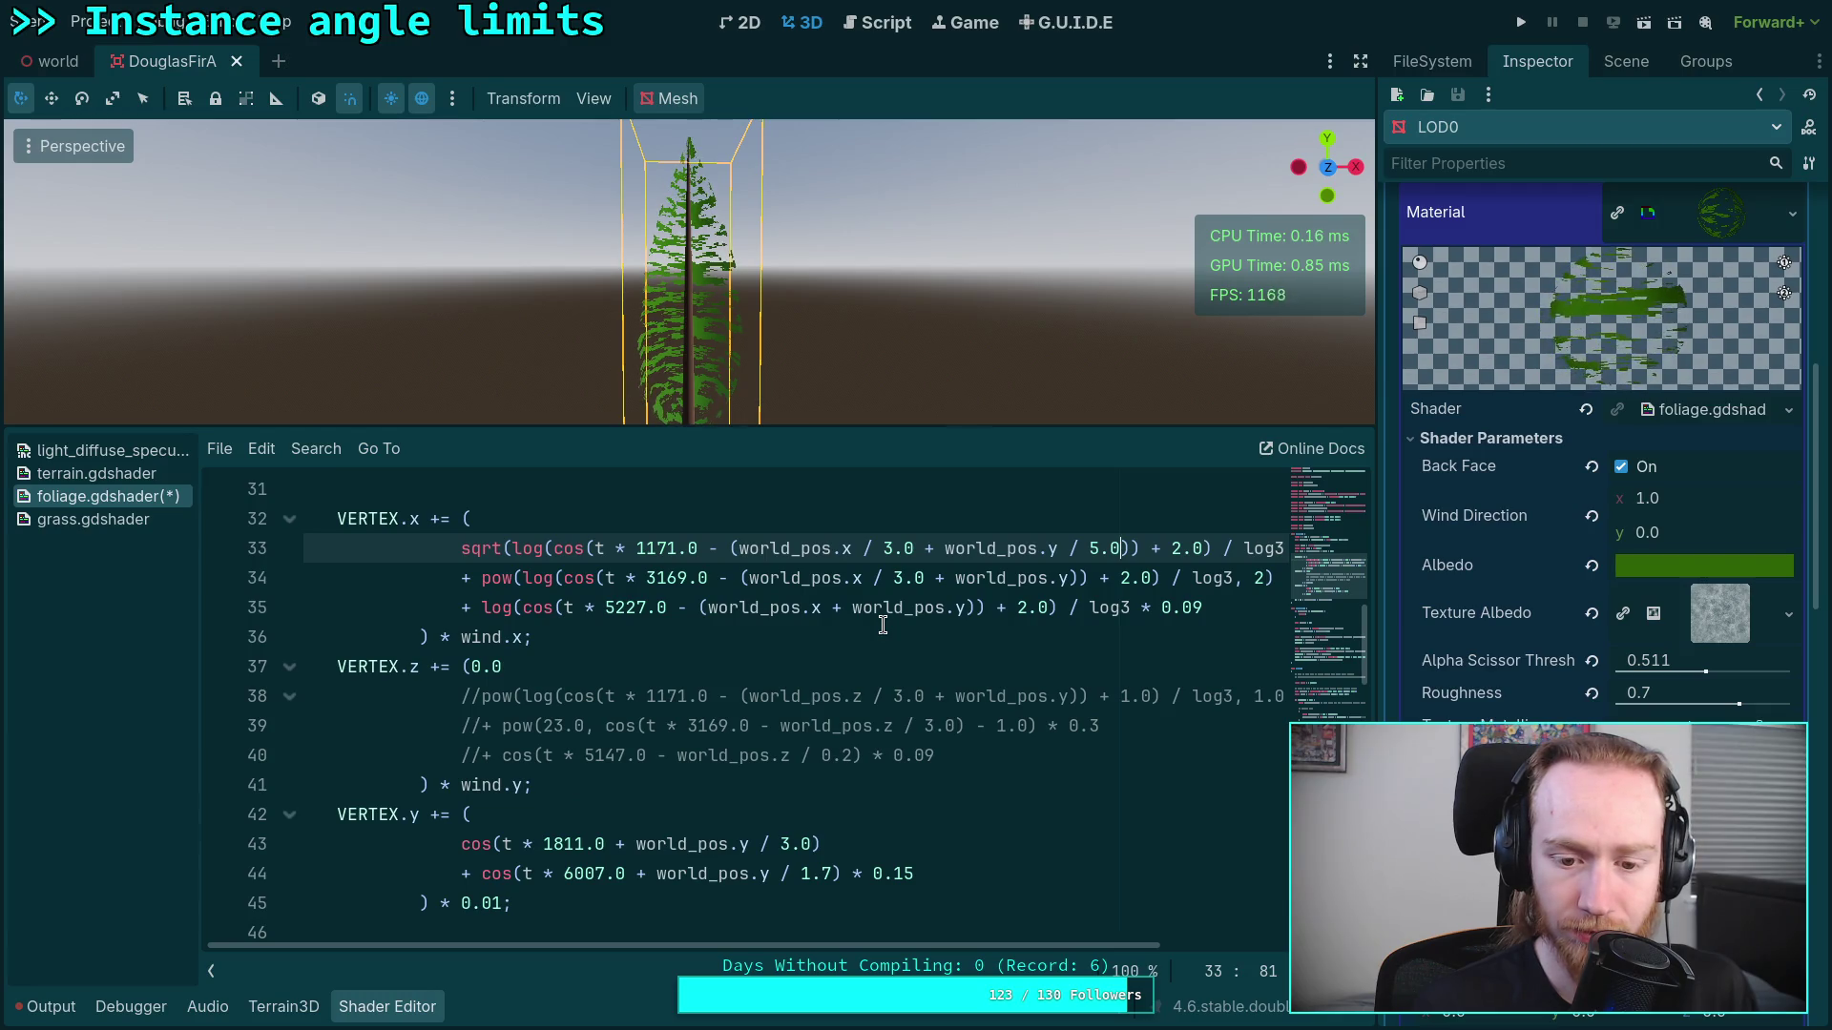
pyautogui.scroll(1, 882, 625)
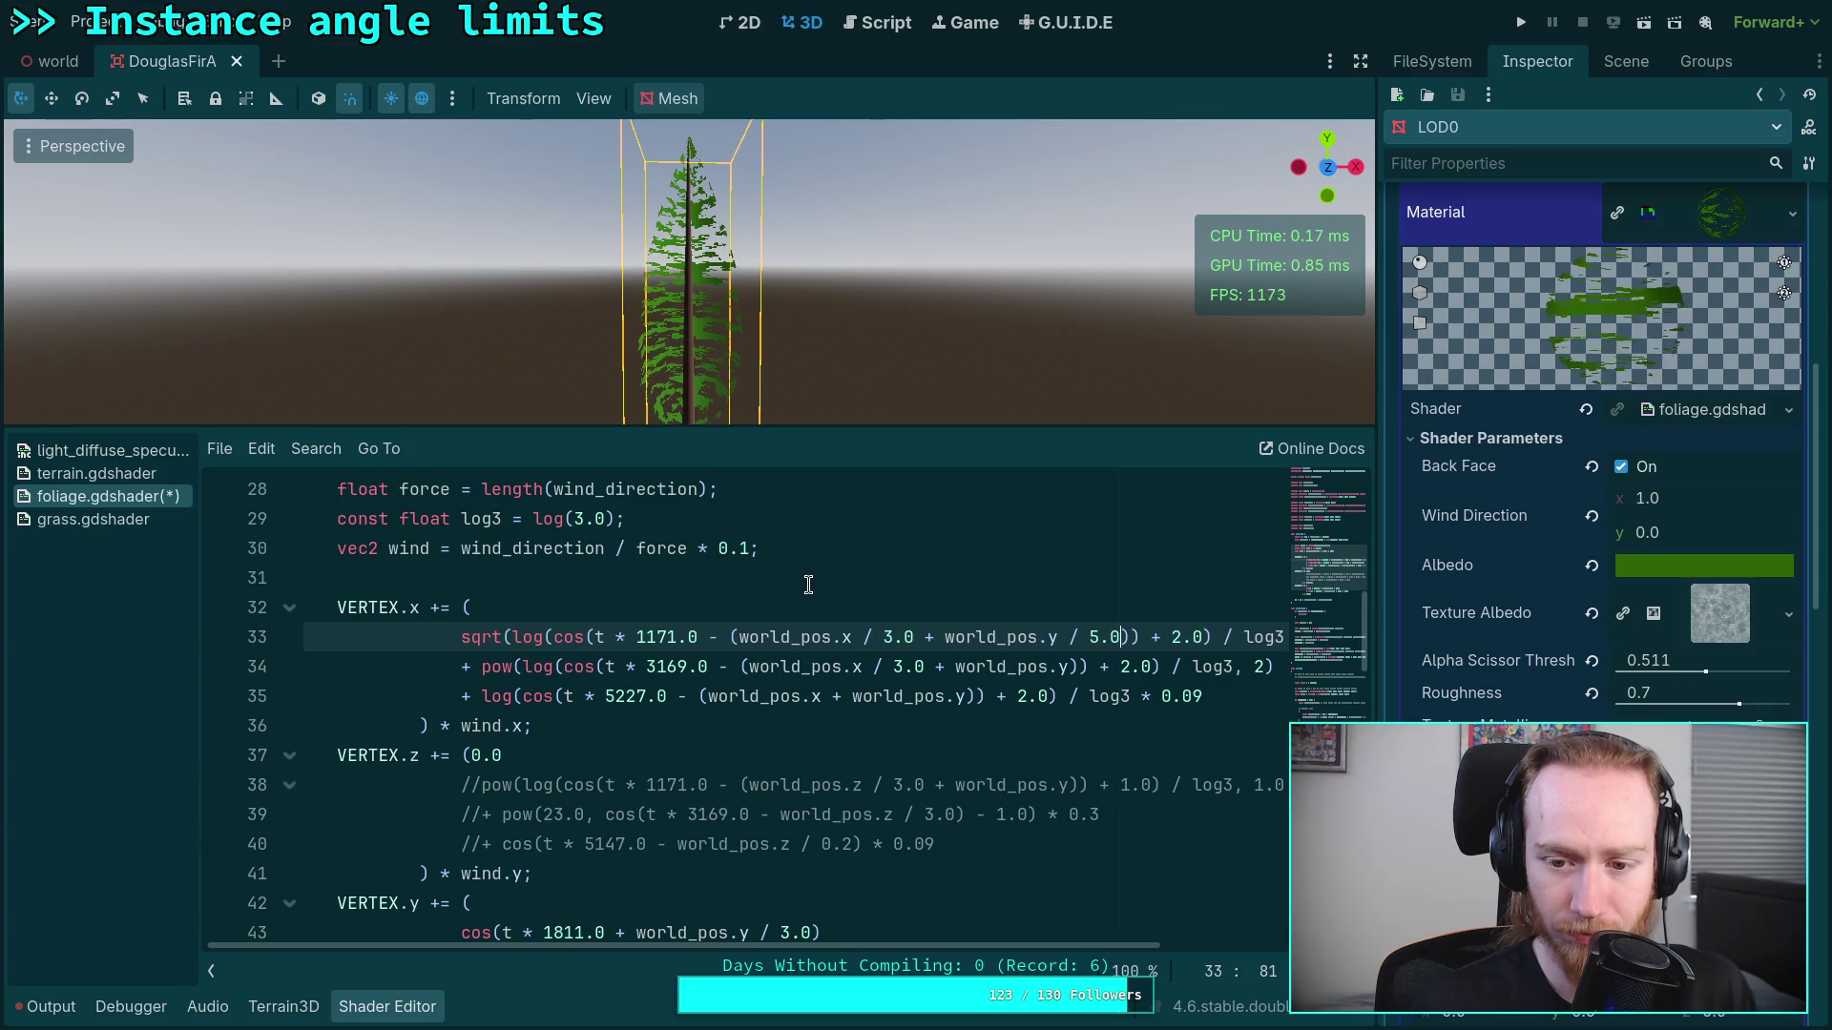
pyautogui.click(906, 559)
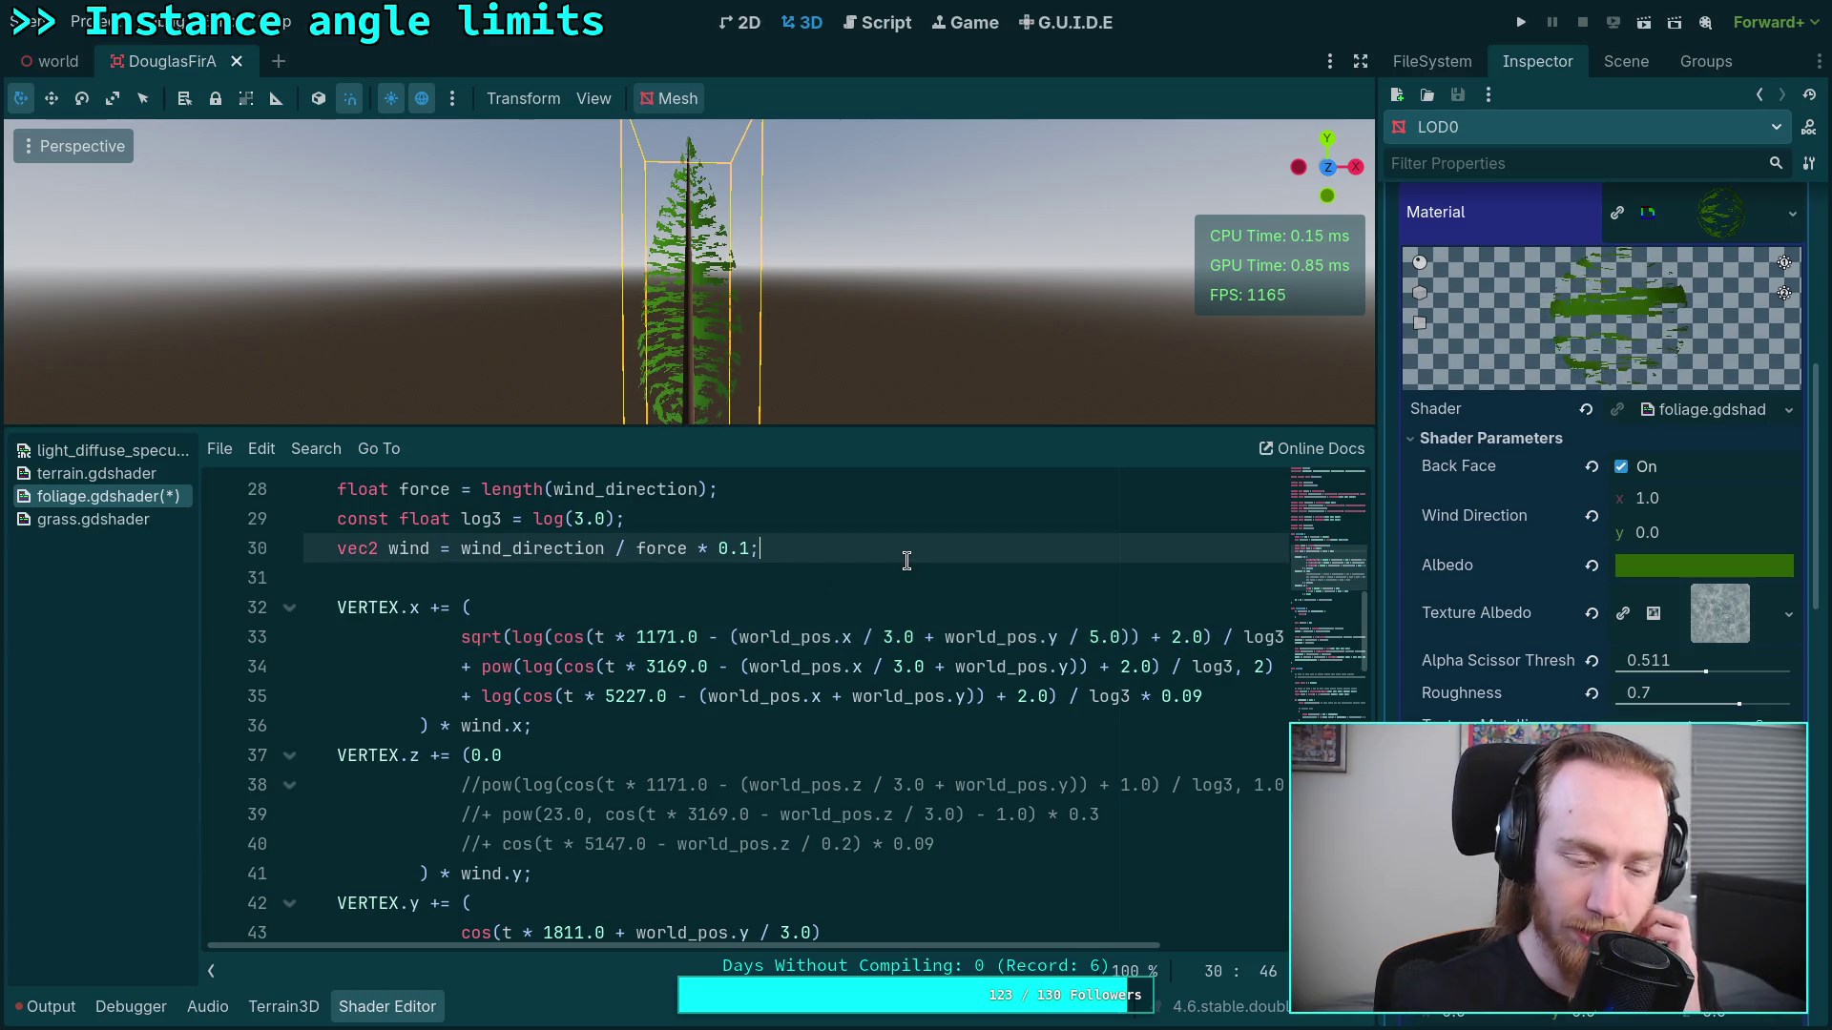
pyautogui.scroll(2, 906, 560)
pyautogui.scroll(-1, 907, 560)
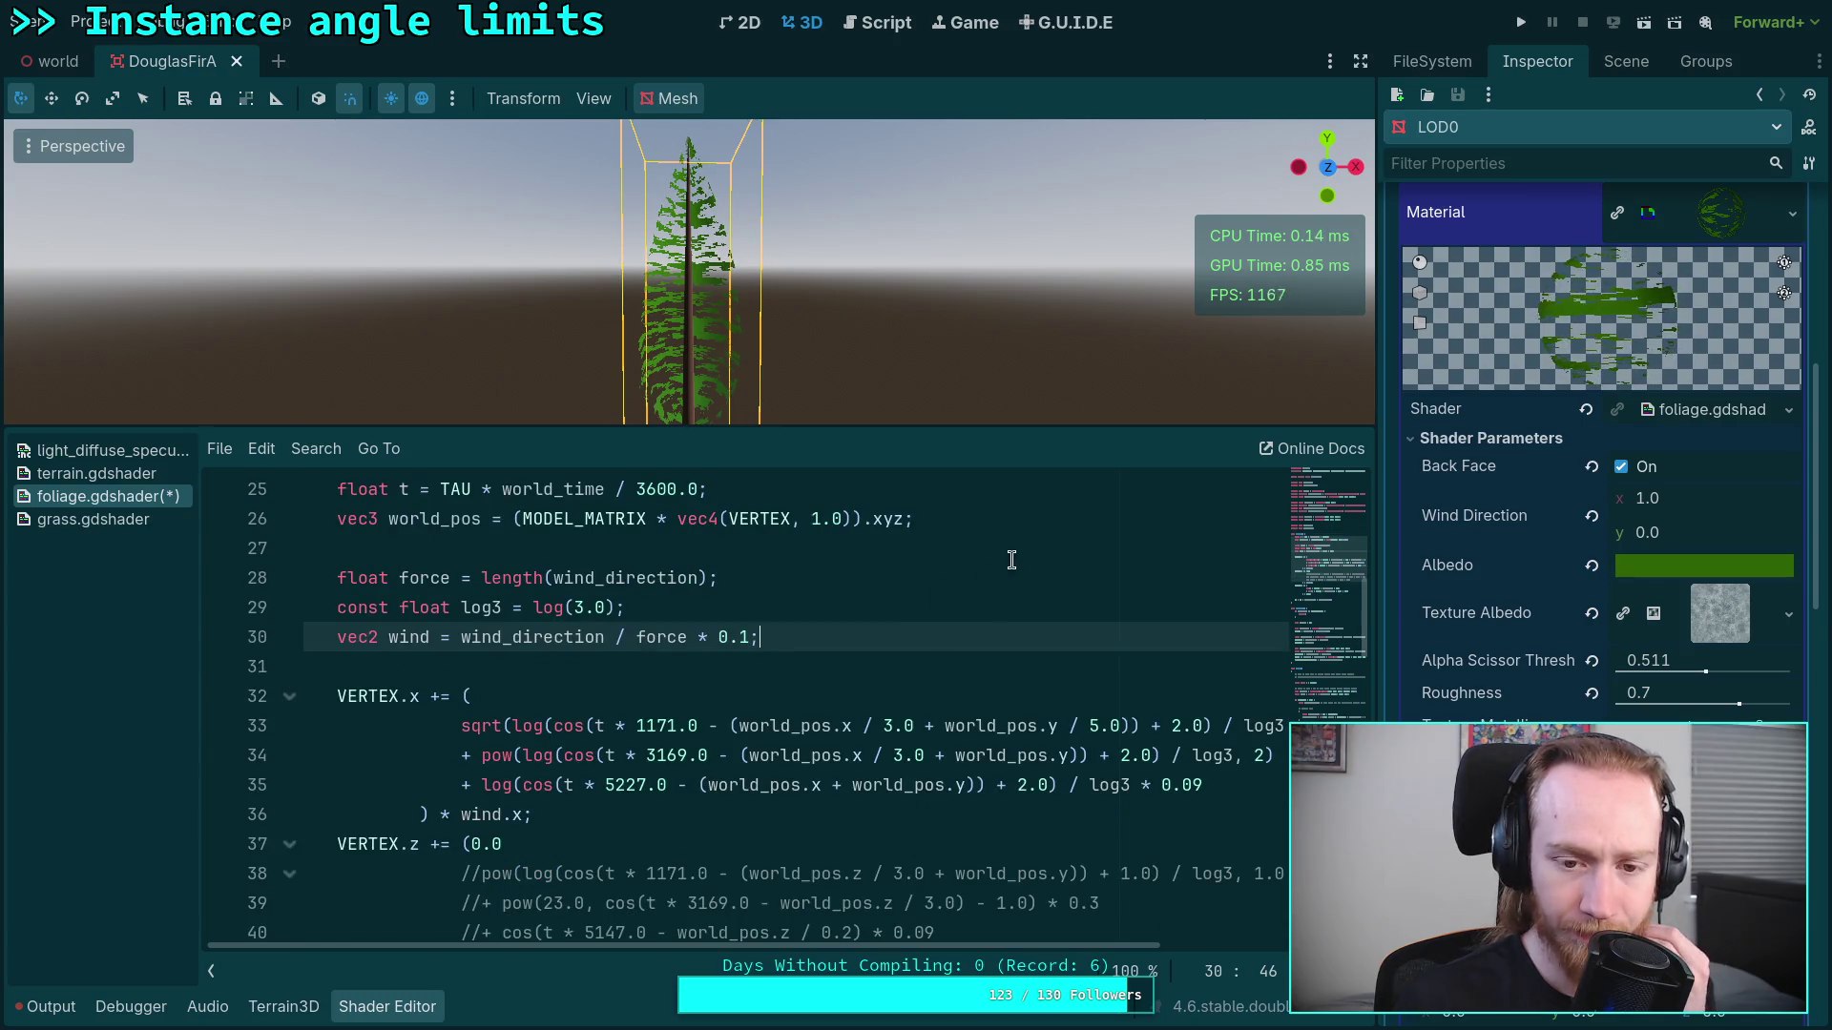
# Step: Add 'world_pos.xz /= 3.0;' and 'world_pos.y /= 5.0;' below the world_pos declaration
pyautogui.click(1059, 523)
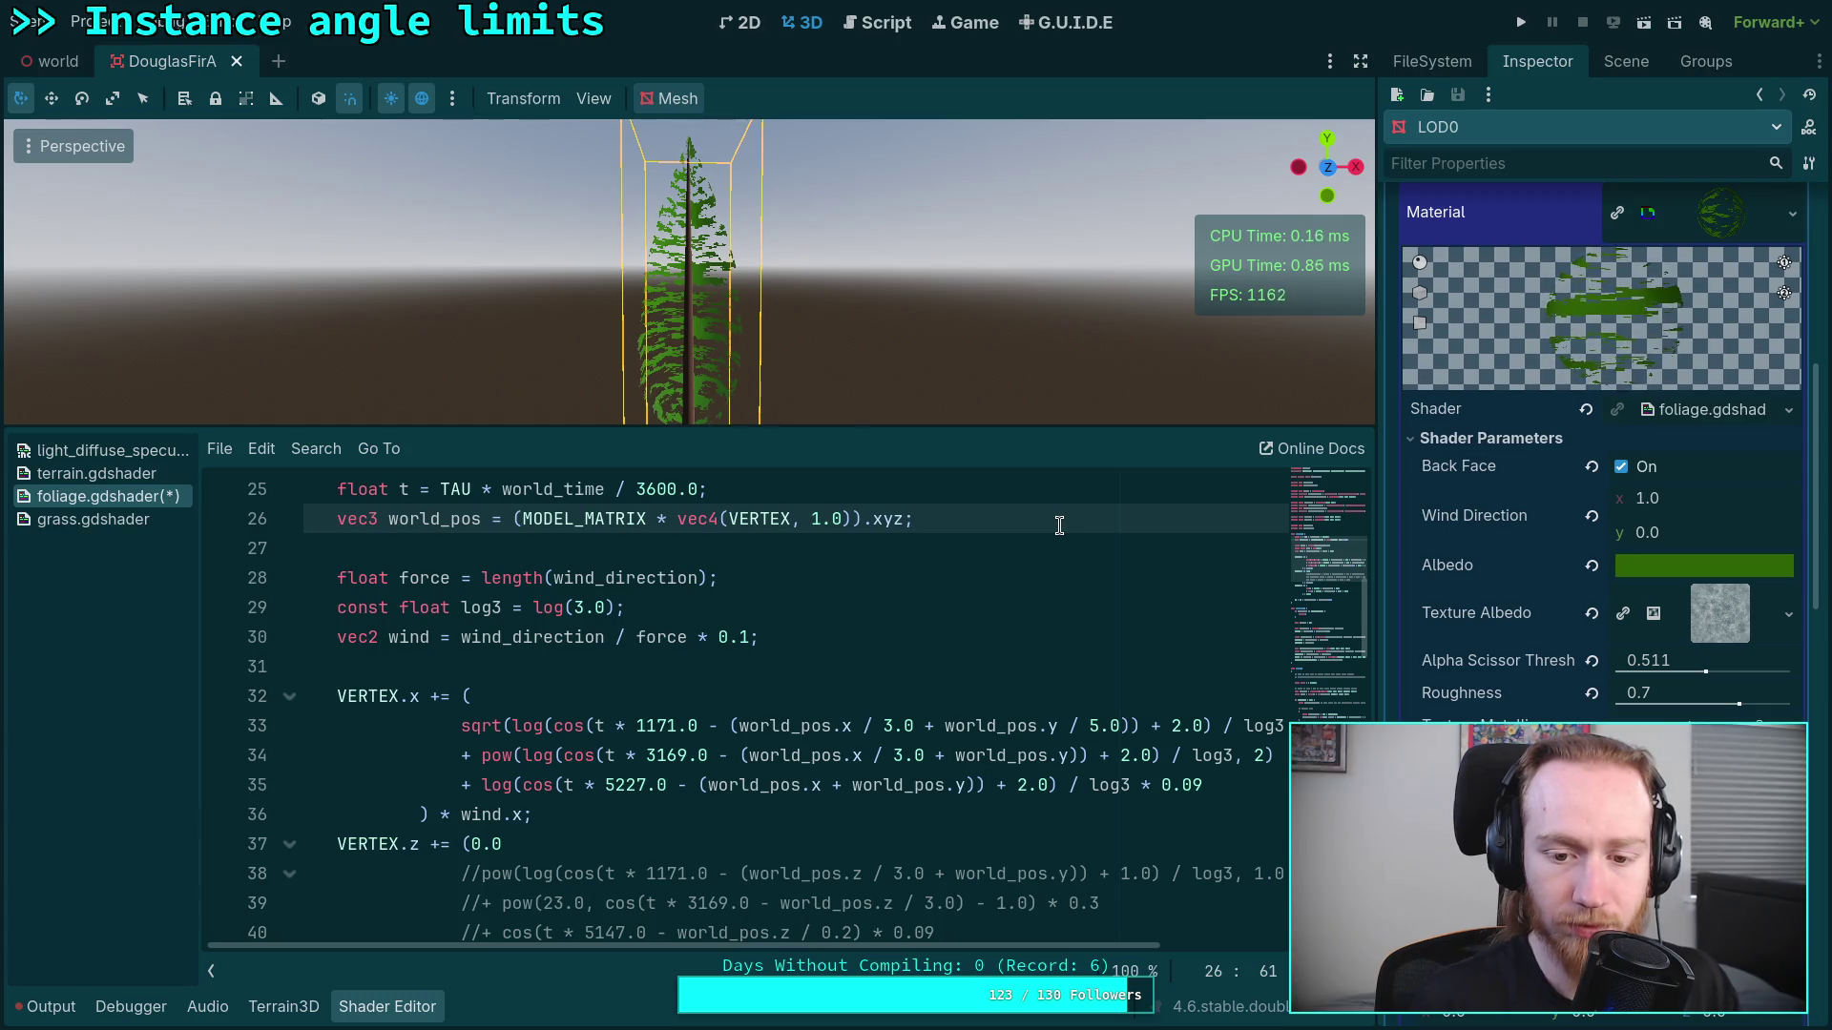
pyautogui.press('Return')
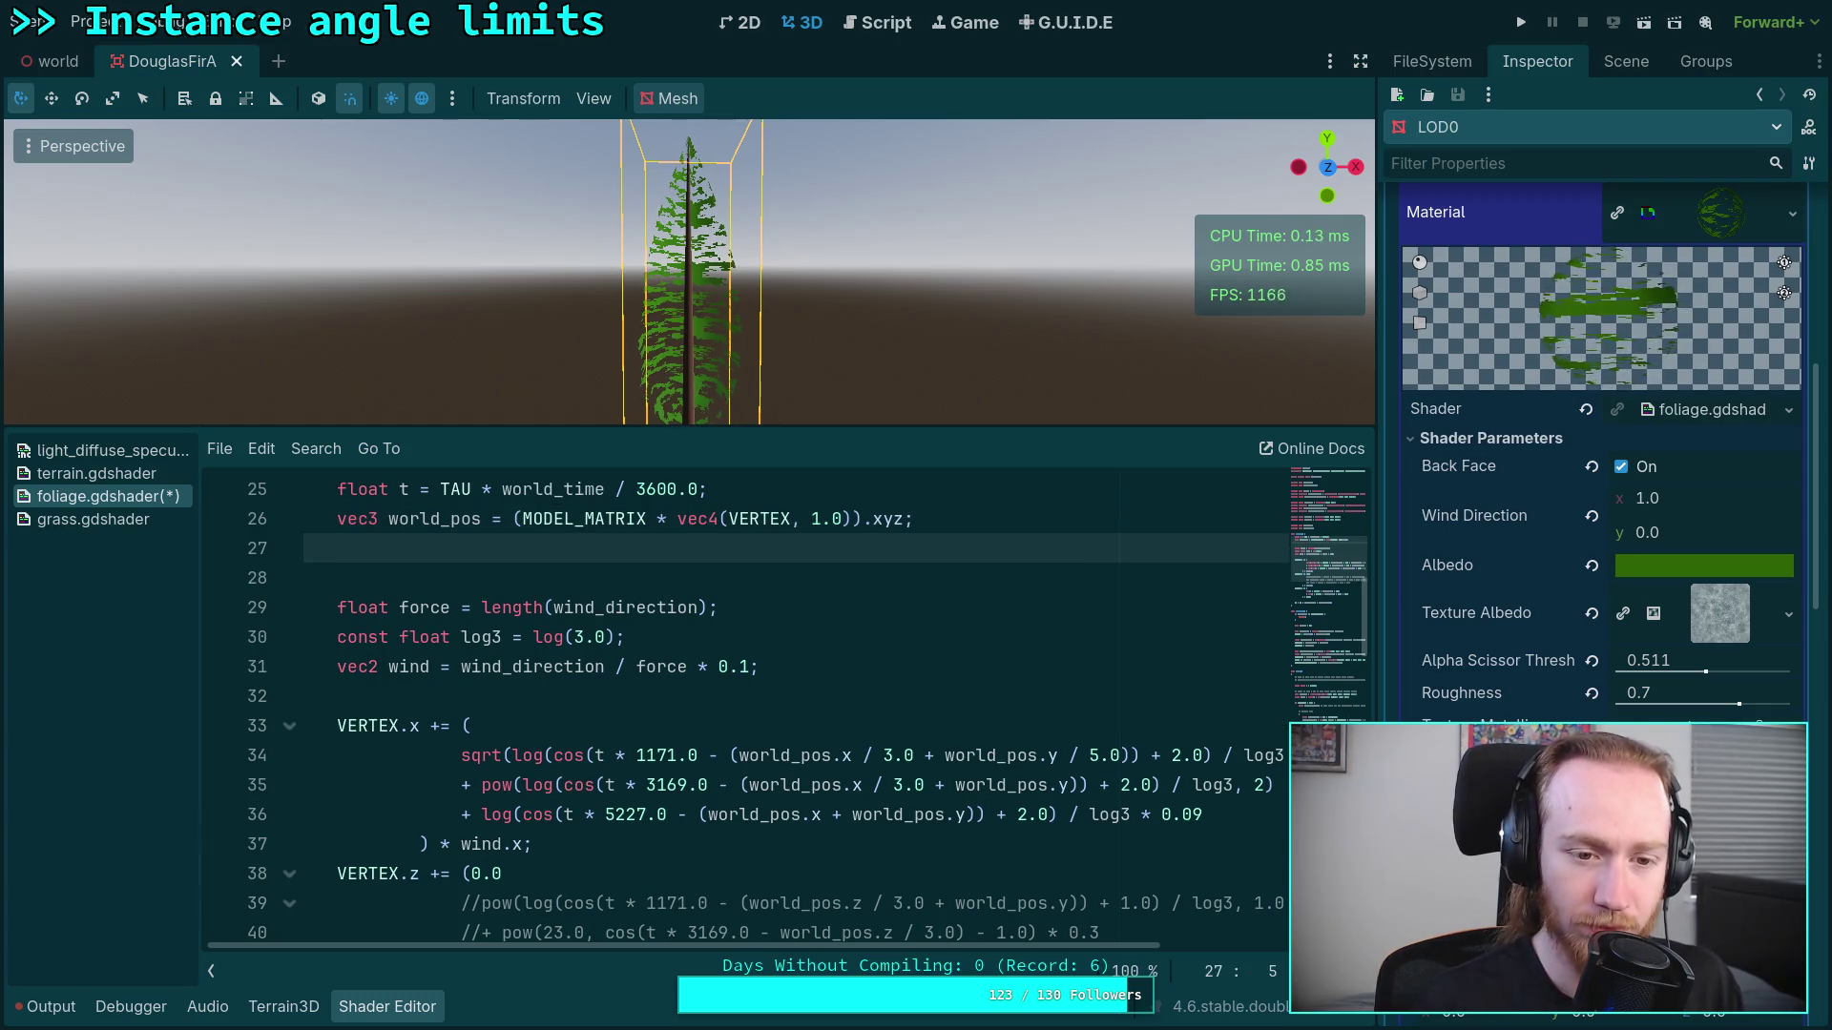
pyautogui.press('BackSpace')
pyautogui.write('orld_pos.')
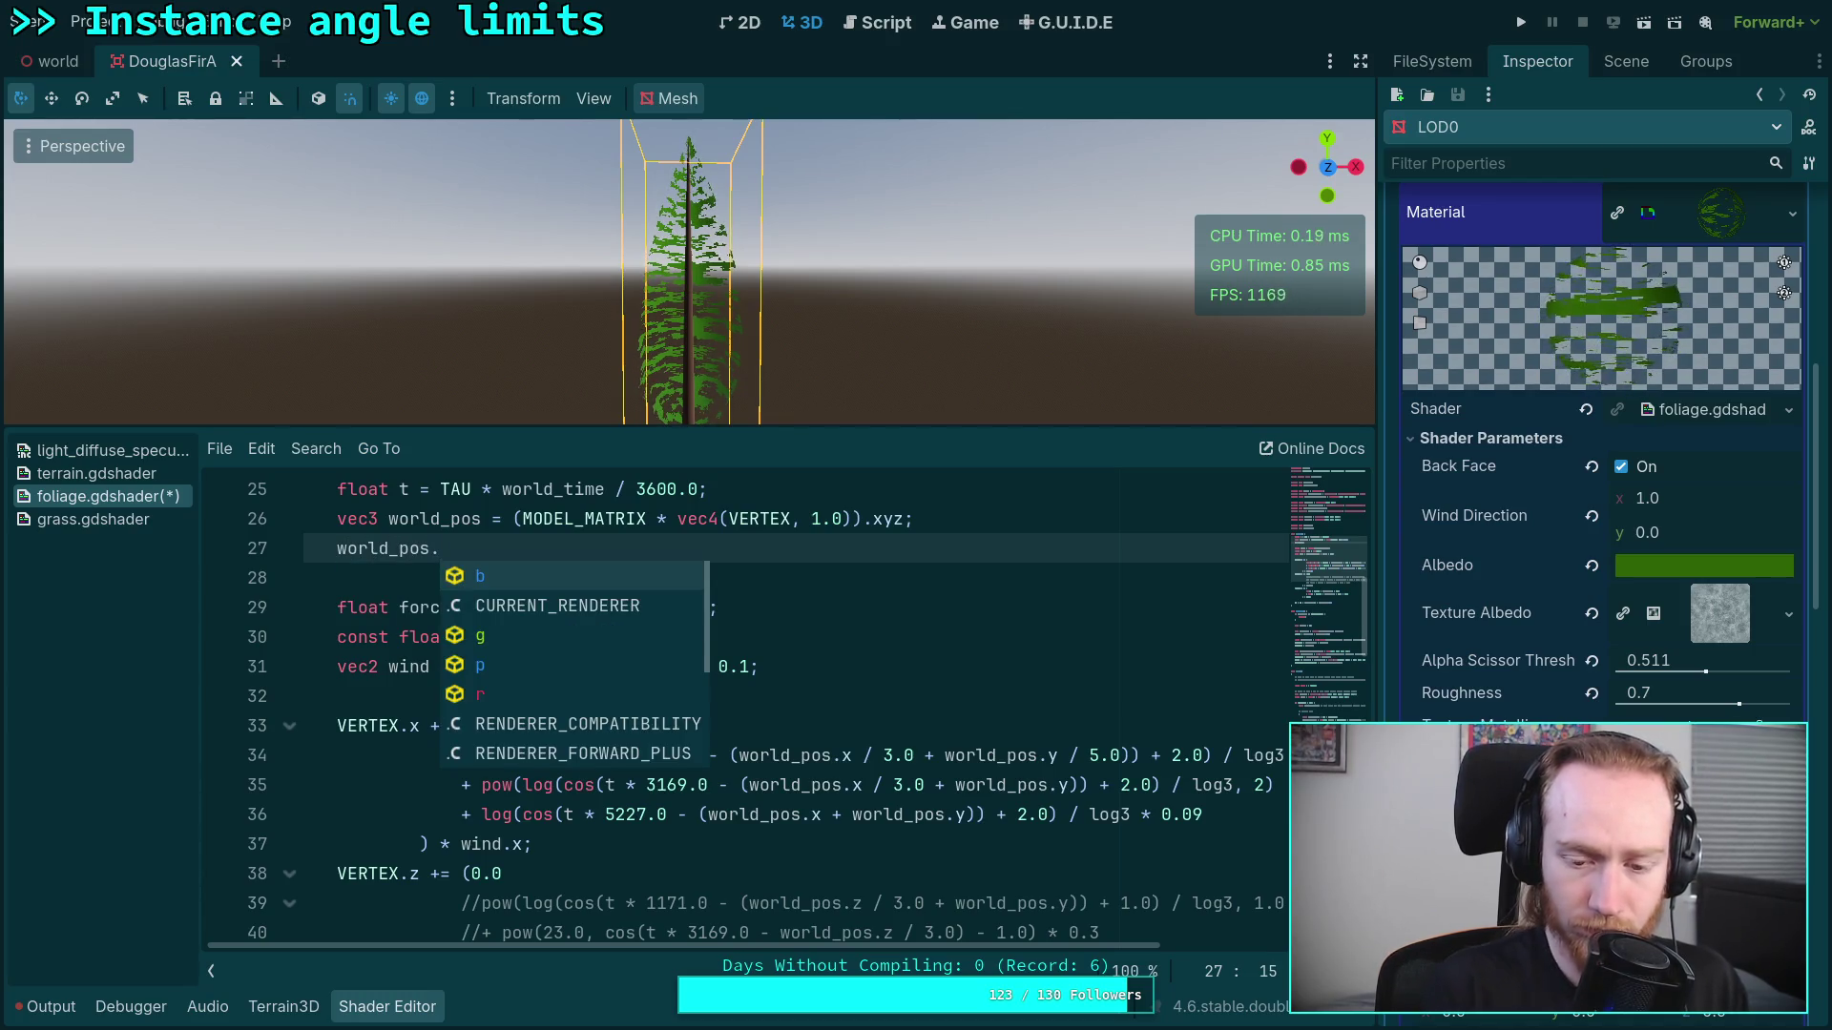
pyautogui.write('x / = ')
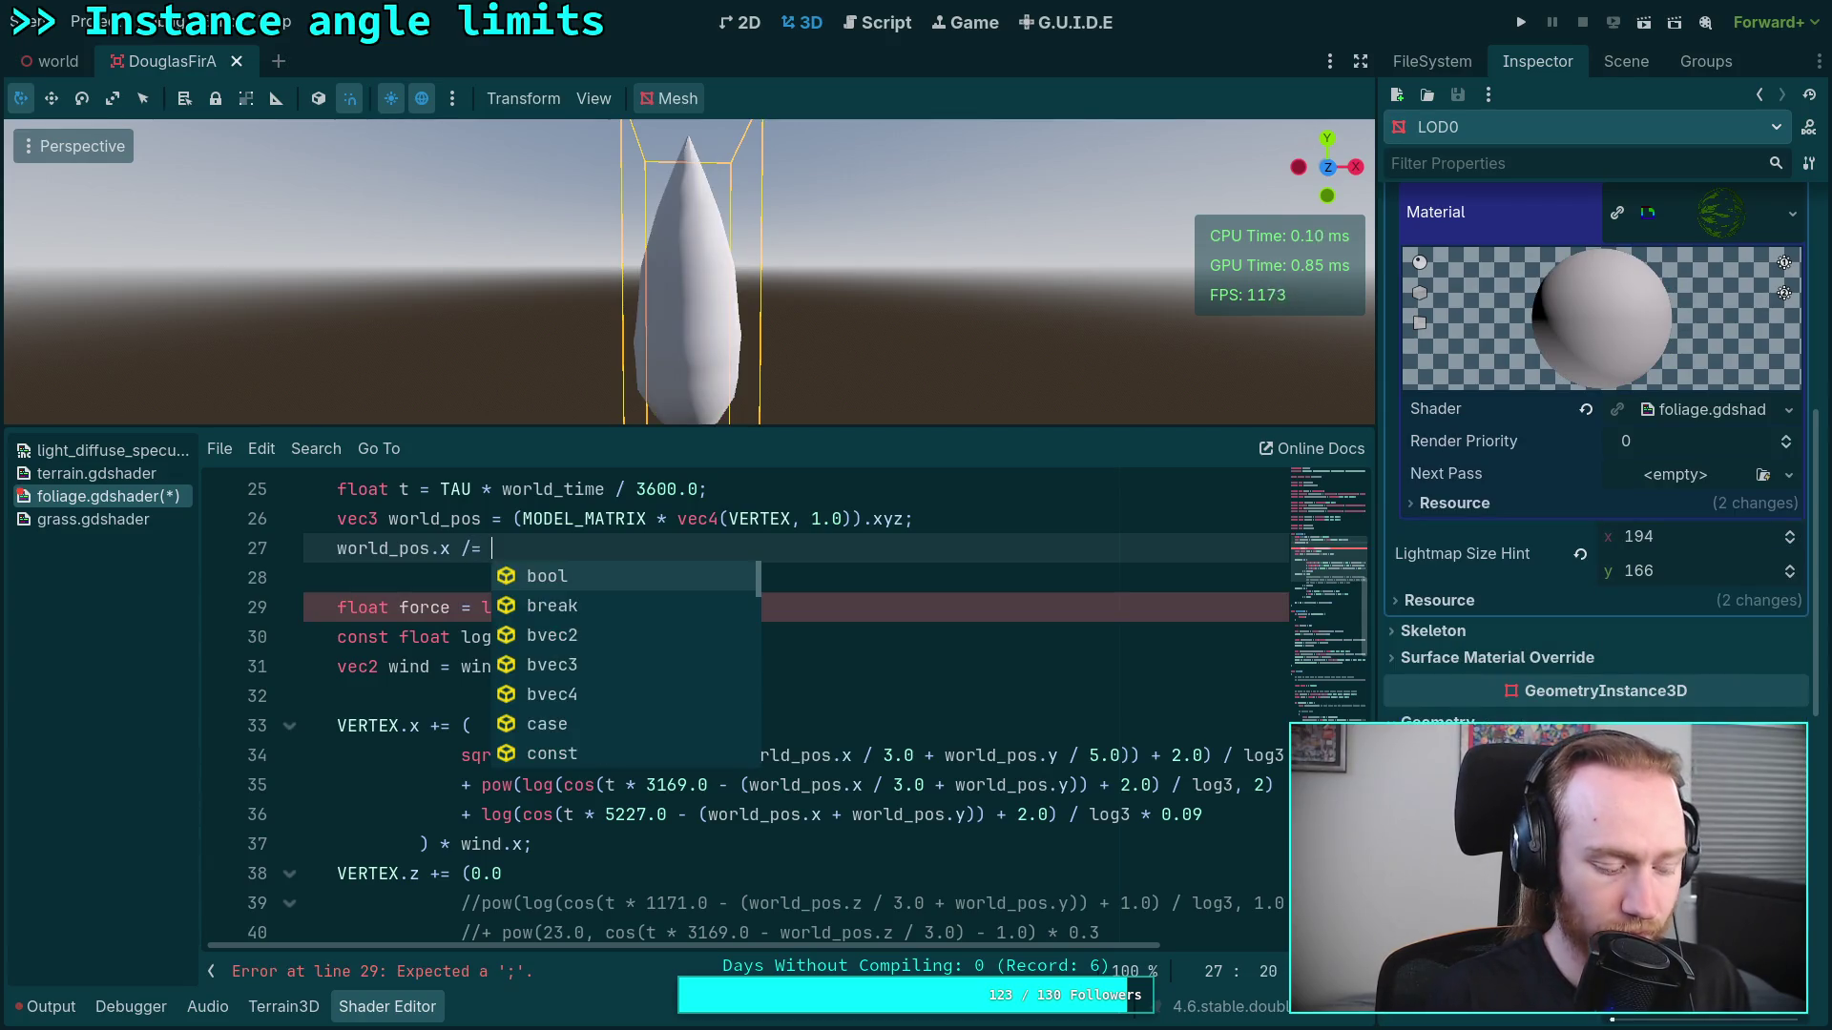
pyautogui.write('3.0')
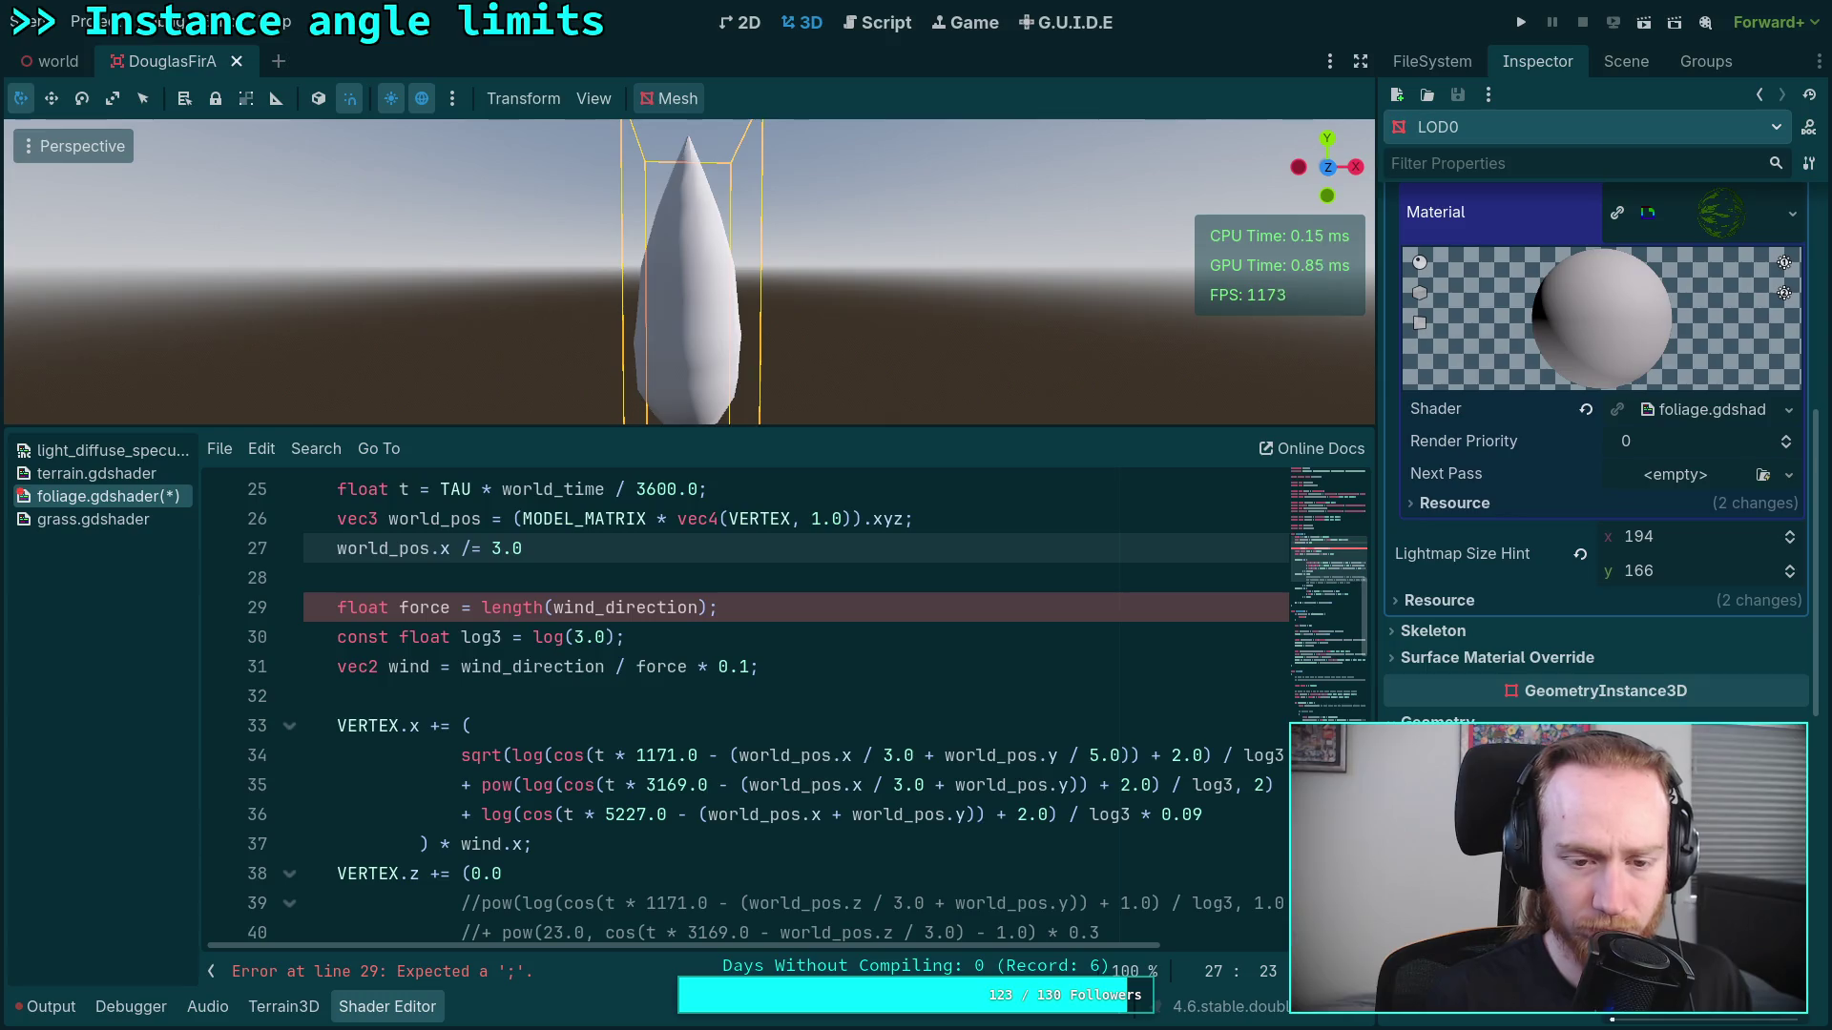
pyautogui.write(';')
pyautogui.press('Return')
pyautogui.write('wor')
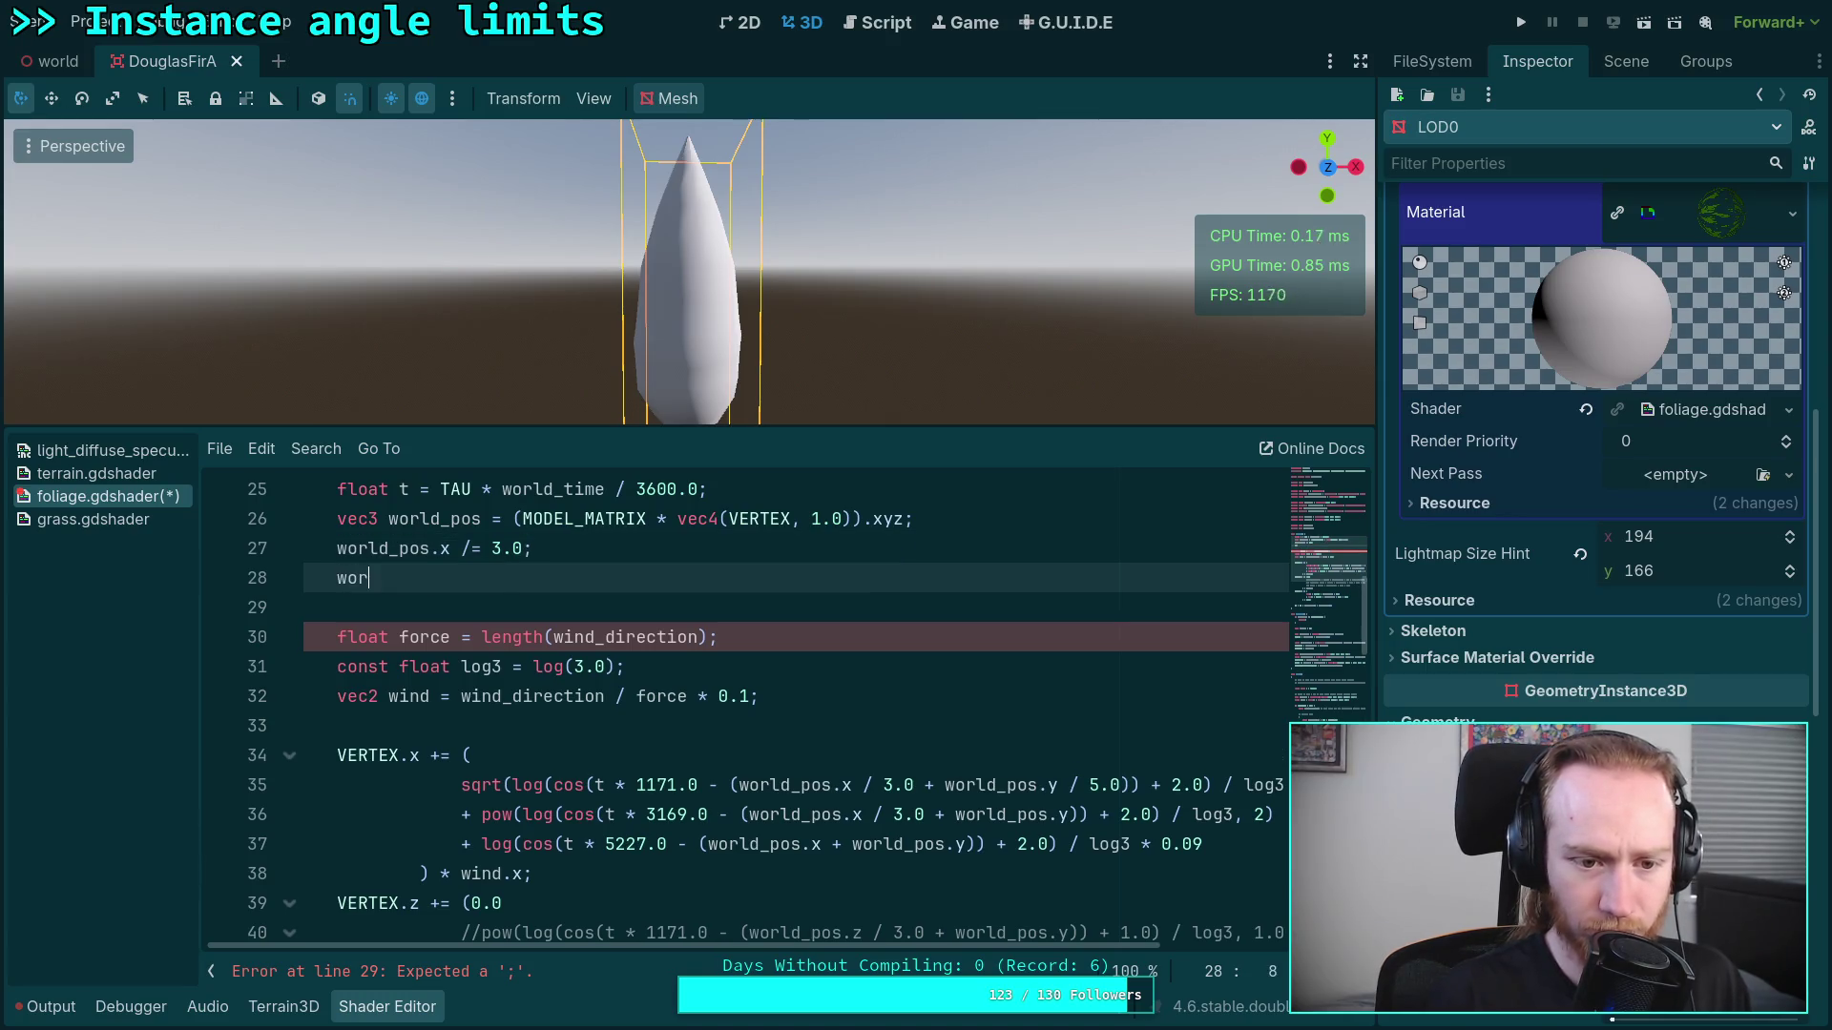
pyautogui.write('ld_pos.y /= 5.0;')
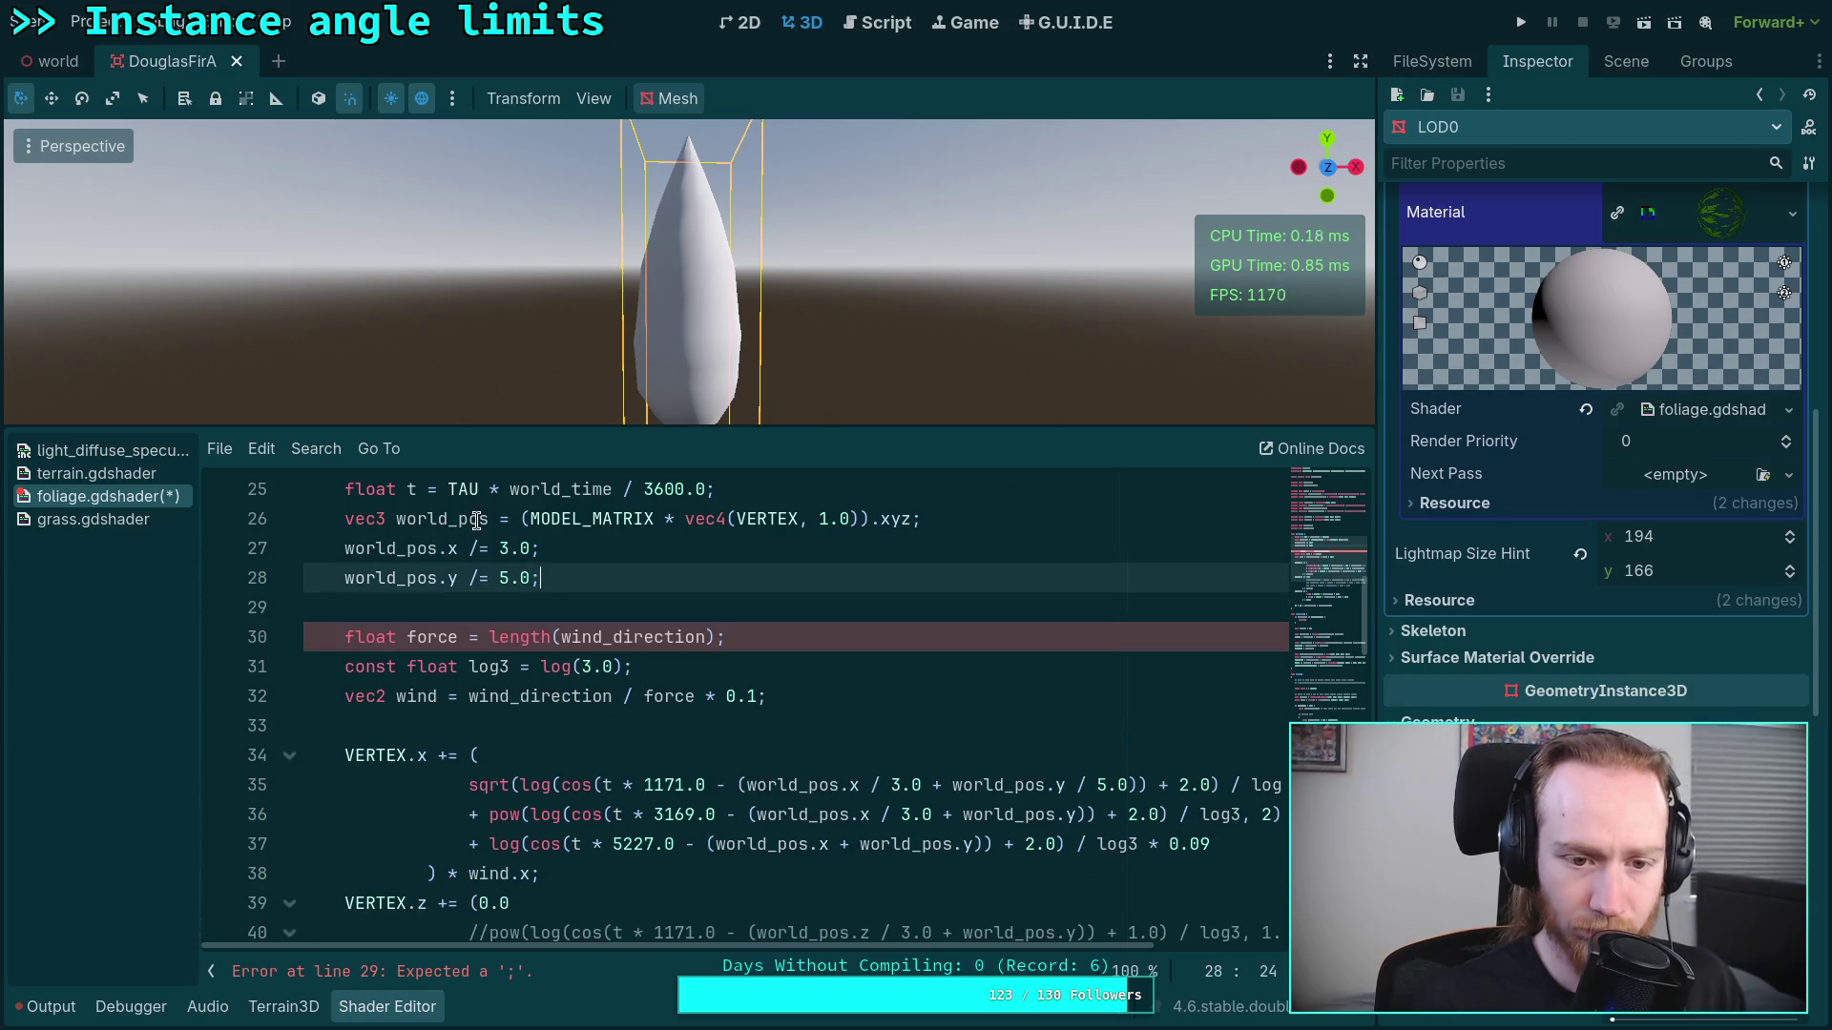
pyautogui.click(458, 548)
pyautogui.write('z')
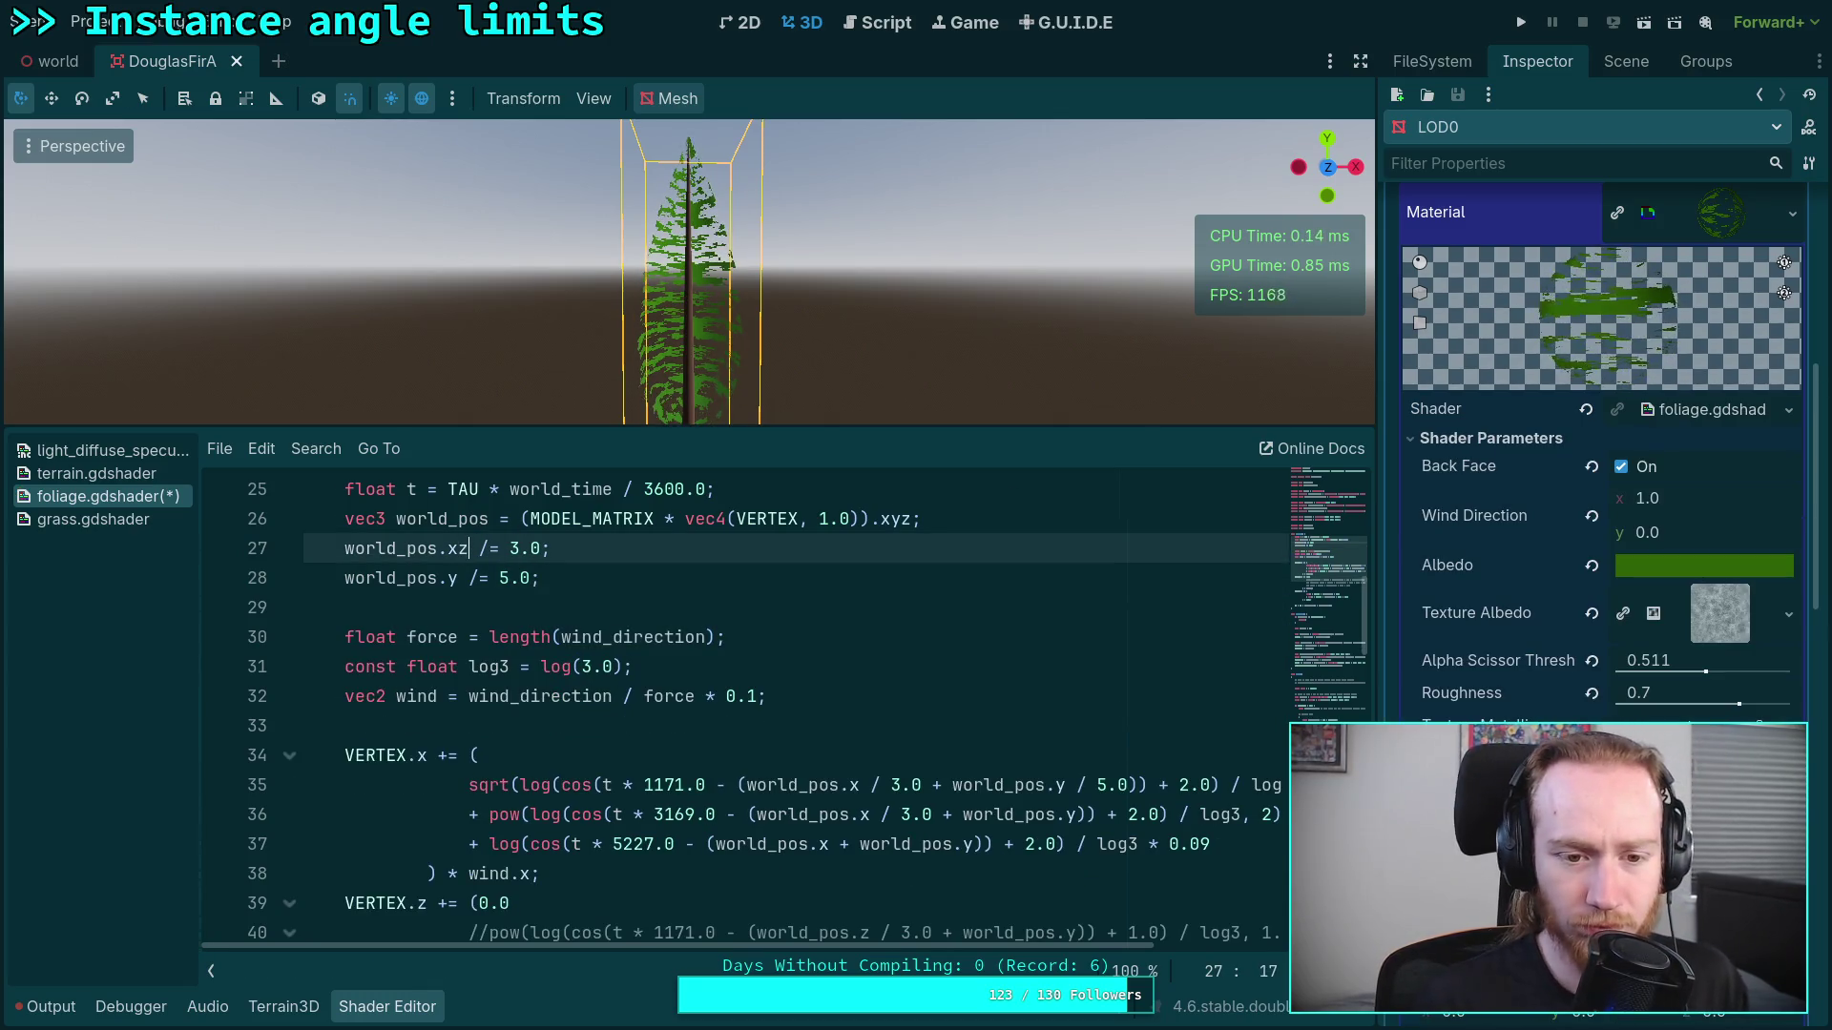
pyautogui.click(678, 580)
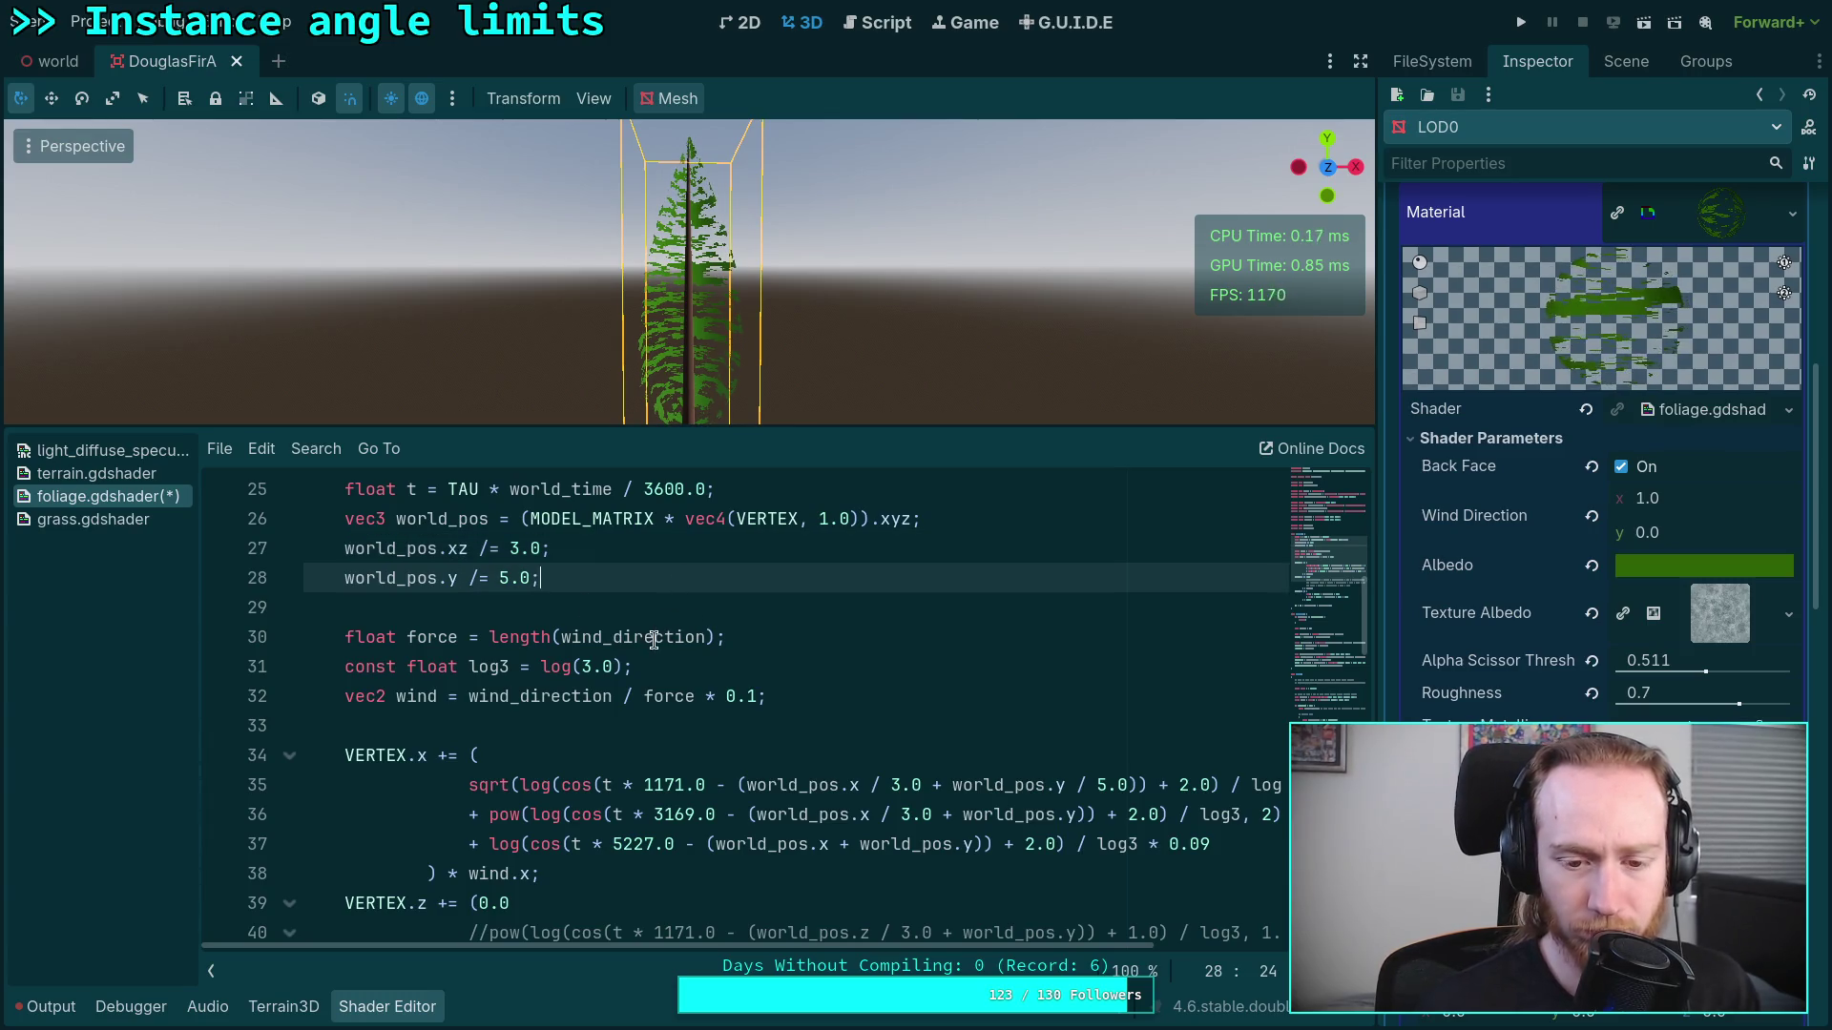
# Step: Delete the now-redundant inline / 3.0 division on line 35
pyautogui.moveTo(438, 548); pyautogui.dragTo(477, 549)
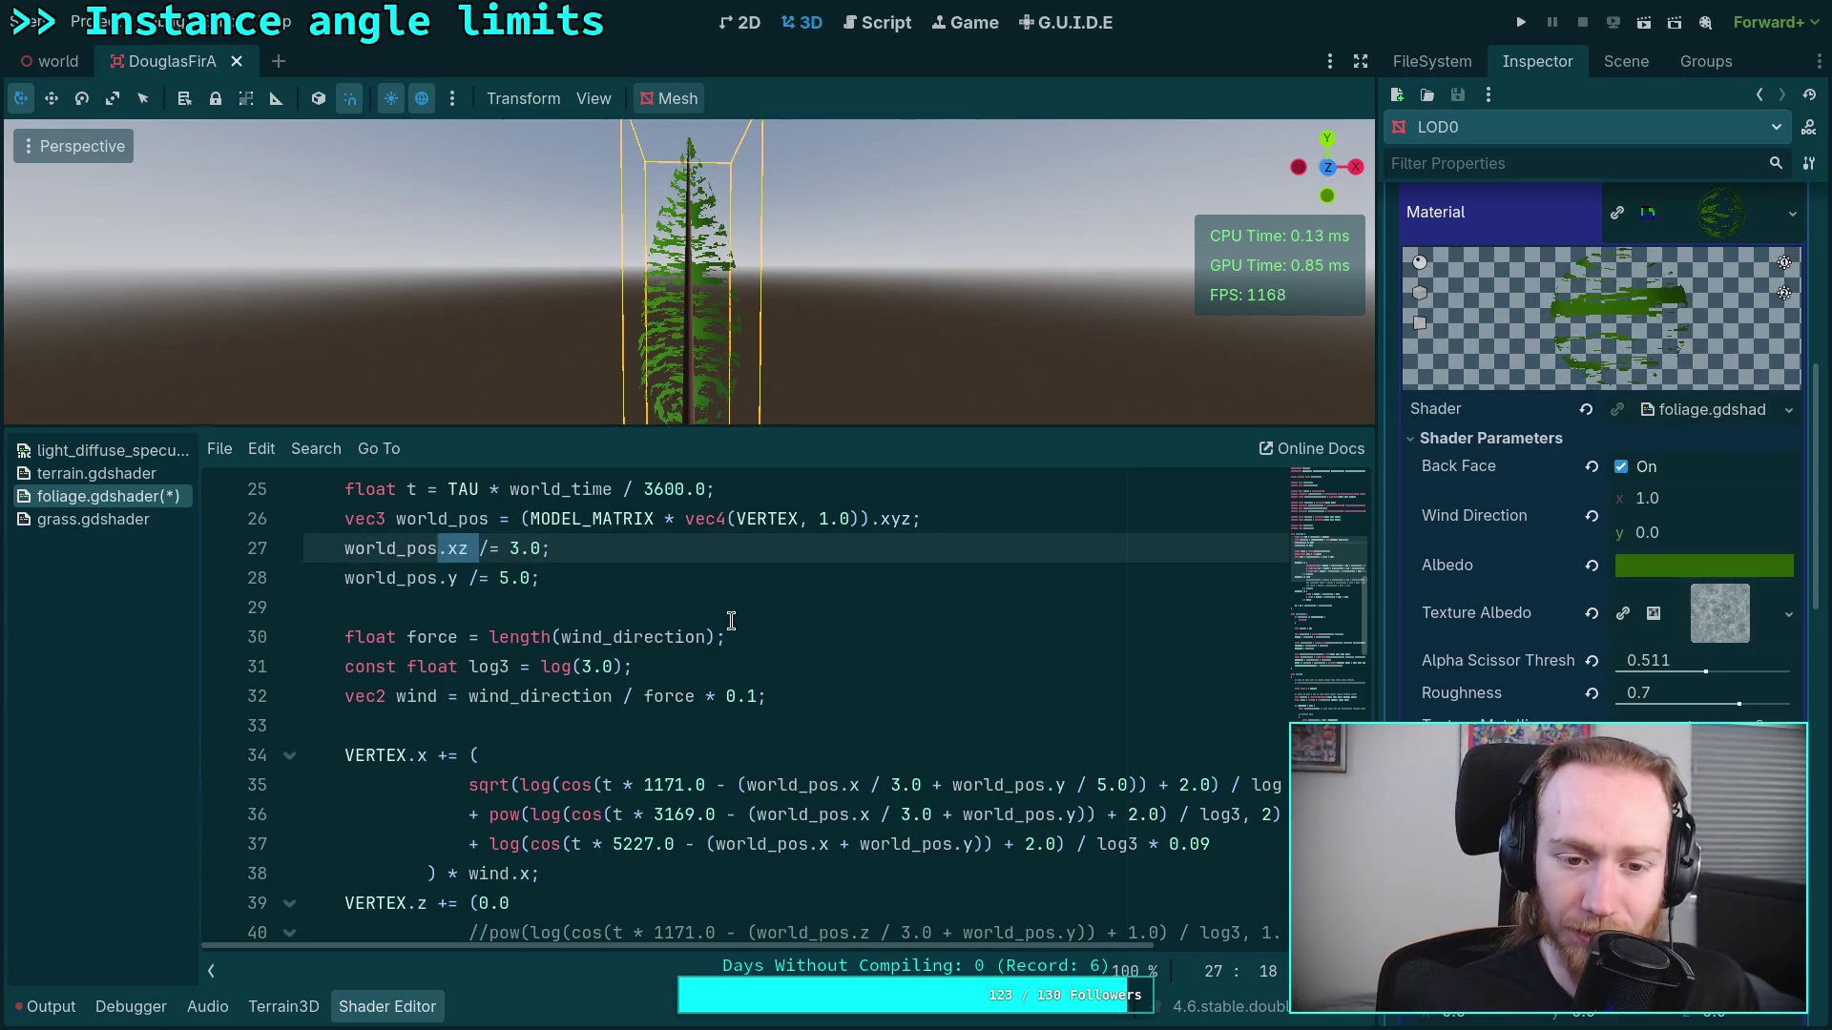
pyautogui.click(906, 665)
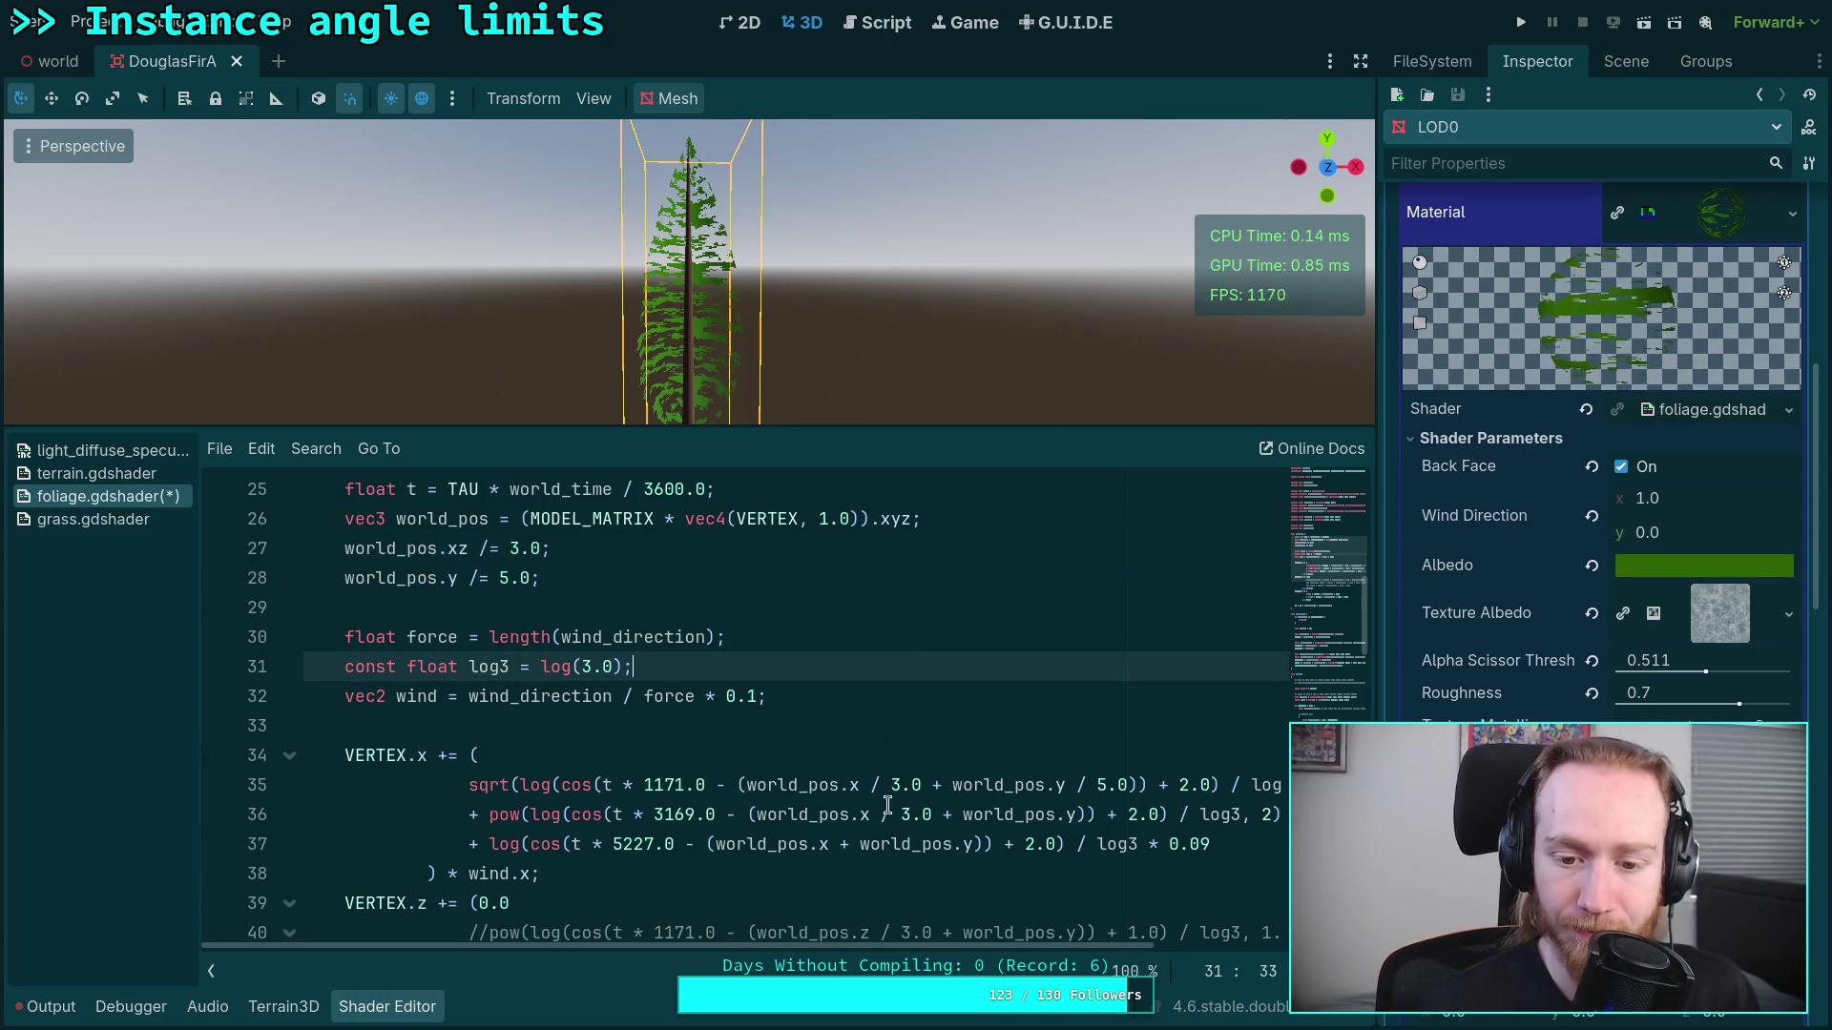
pyautogui.moveTo(862, 784)
pyautogui.mouseDown()
pyautogui.moveTo(922, 784)
pyautogui.moveTo(901, 813)
pyautogui.moveTo(1079, 785)
pyautogui.mouseUp()
pyautogui.press('BackSpace')
pyautogui.press('BackSpace')
pyautogui.press('BackSpace')
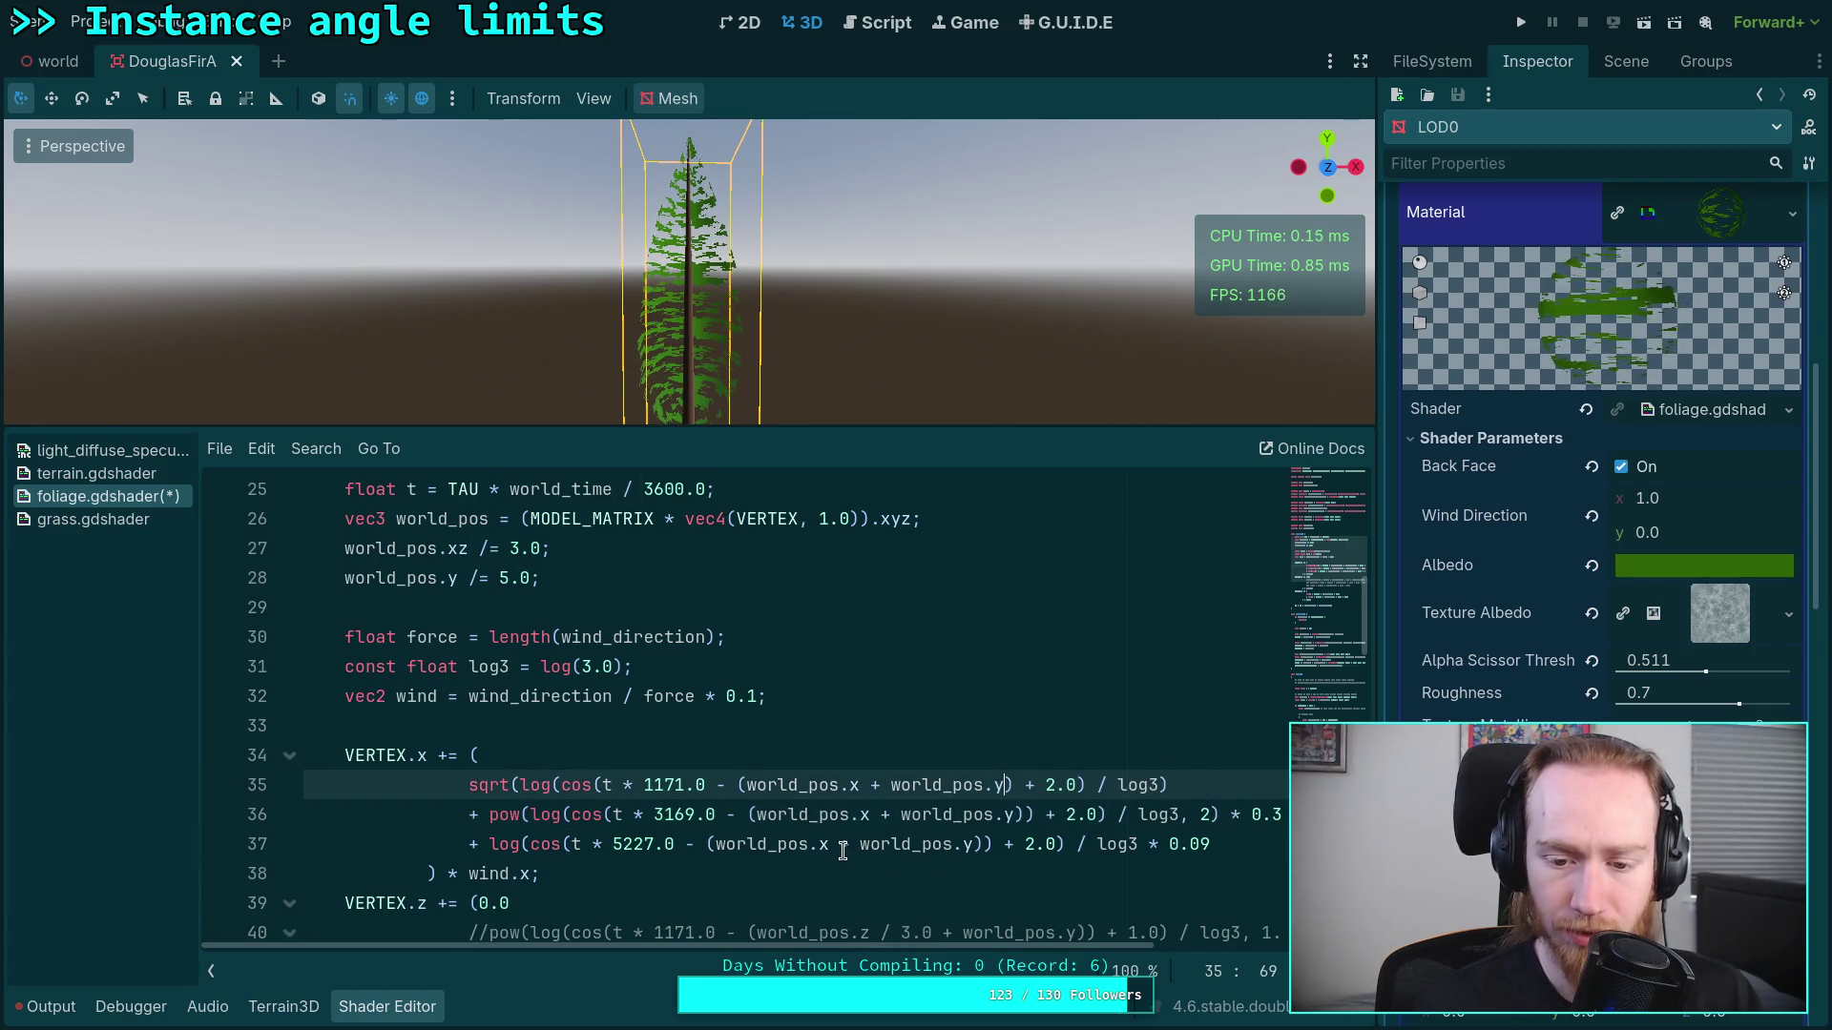
# Step: Close the parenthesis and append '* 3.0' after world_pos.x in the third sway term
pyautogui.write(')')
pyautogui.click(842, 849)
pyautogui.write('*')
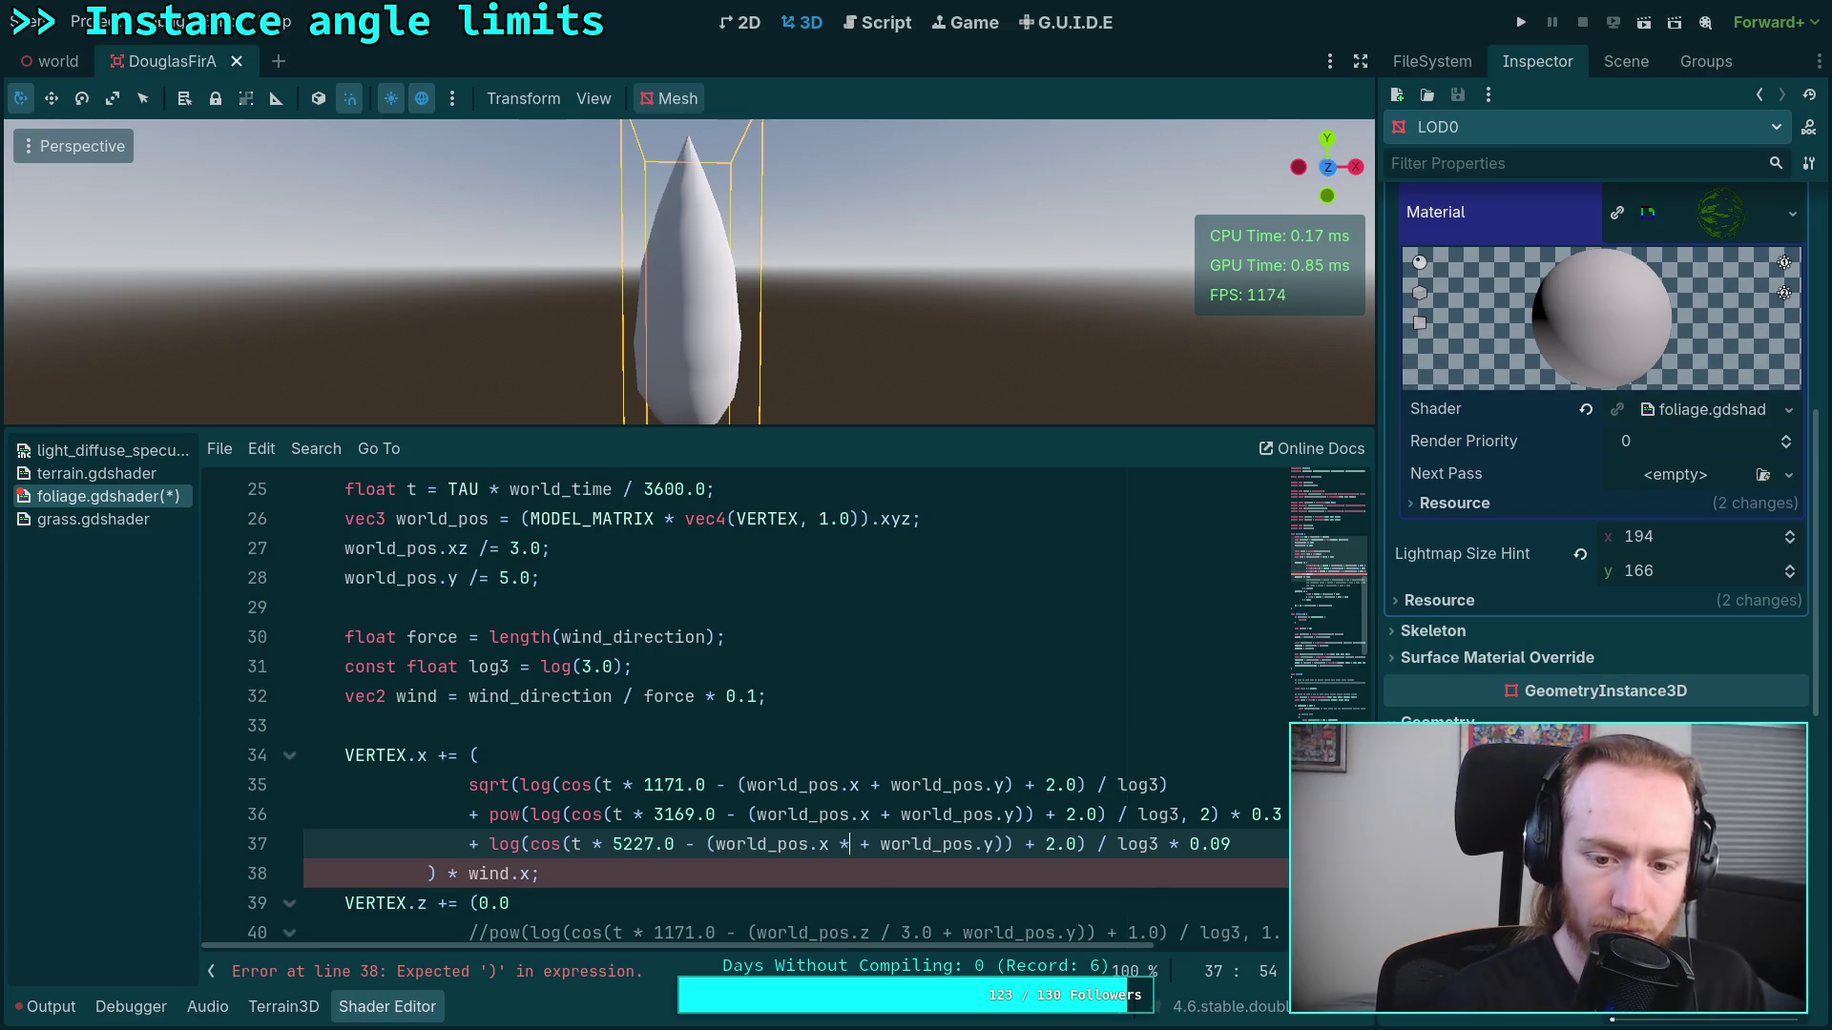
pyautogui.write(' 3.0')
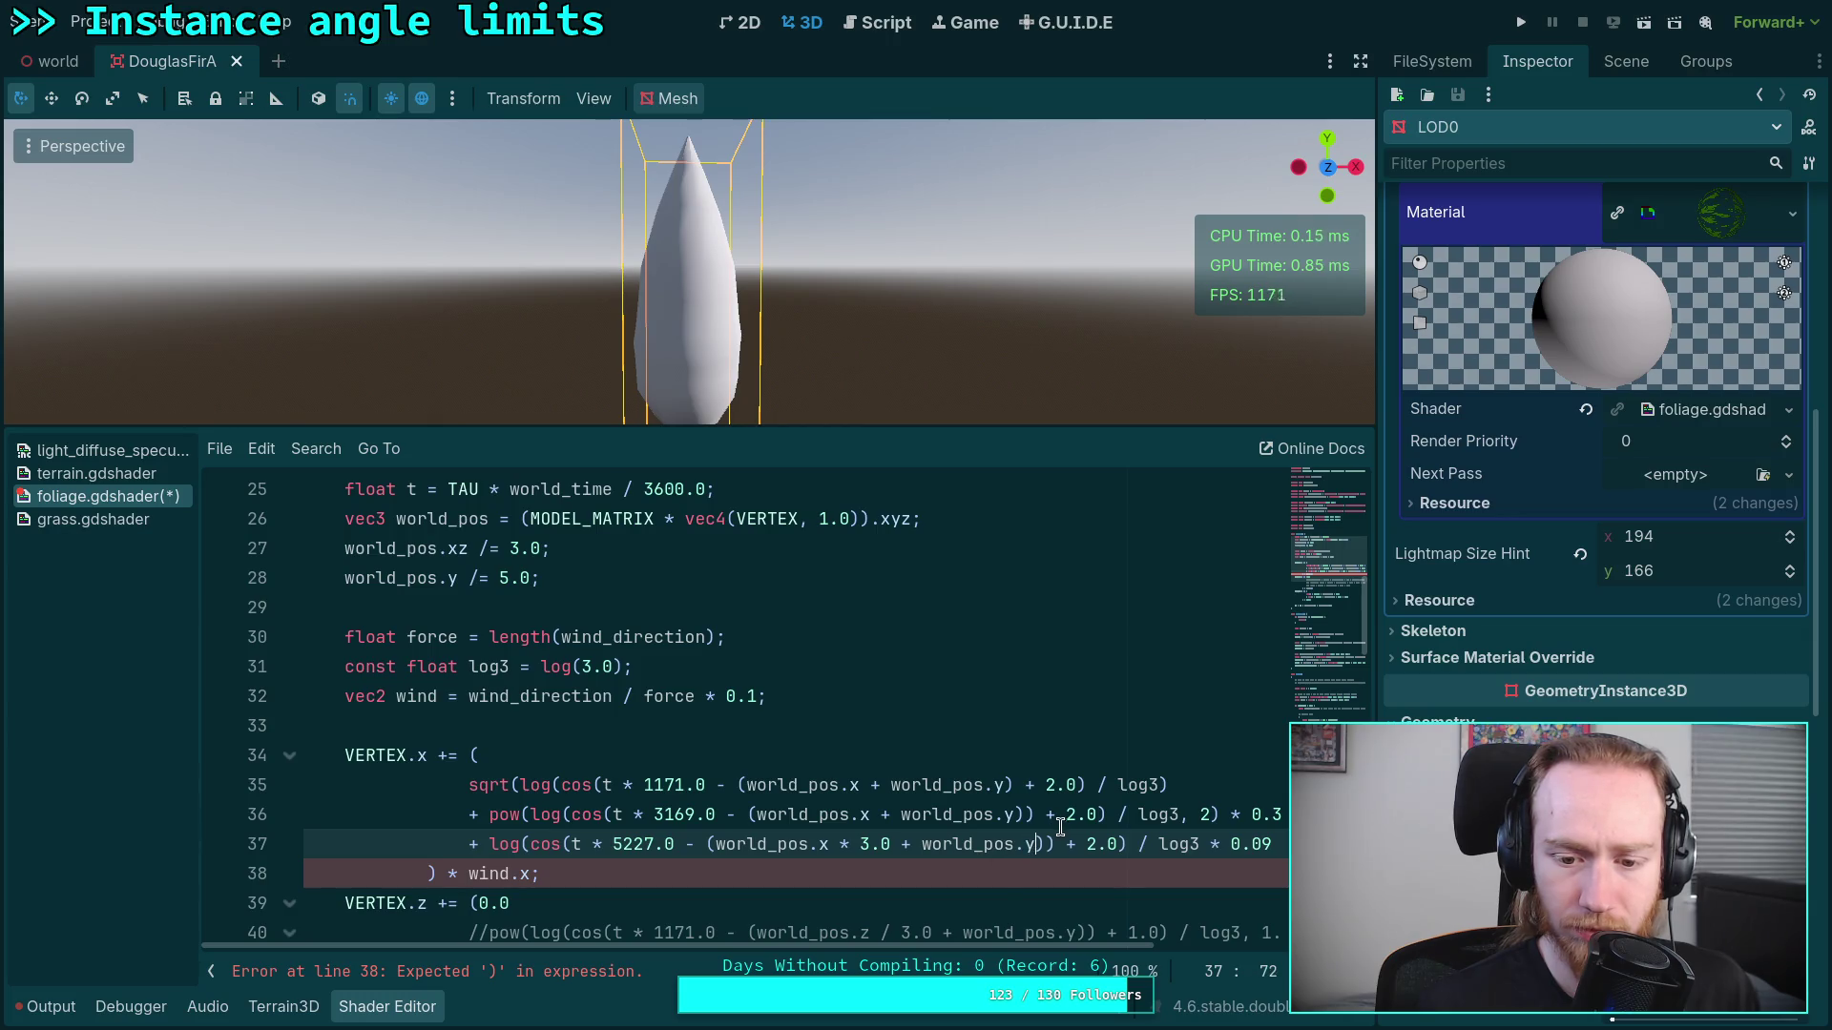
# Step: Declare vec3 scaled_world_pos from world_pos below its declaration and delete the two old in-place scaling lines
pyautogui.click(935, 519)
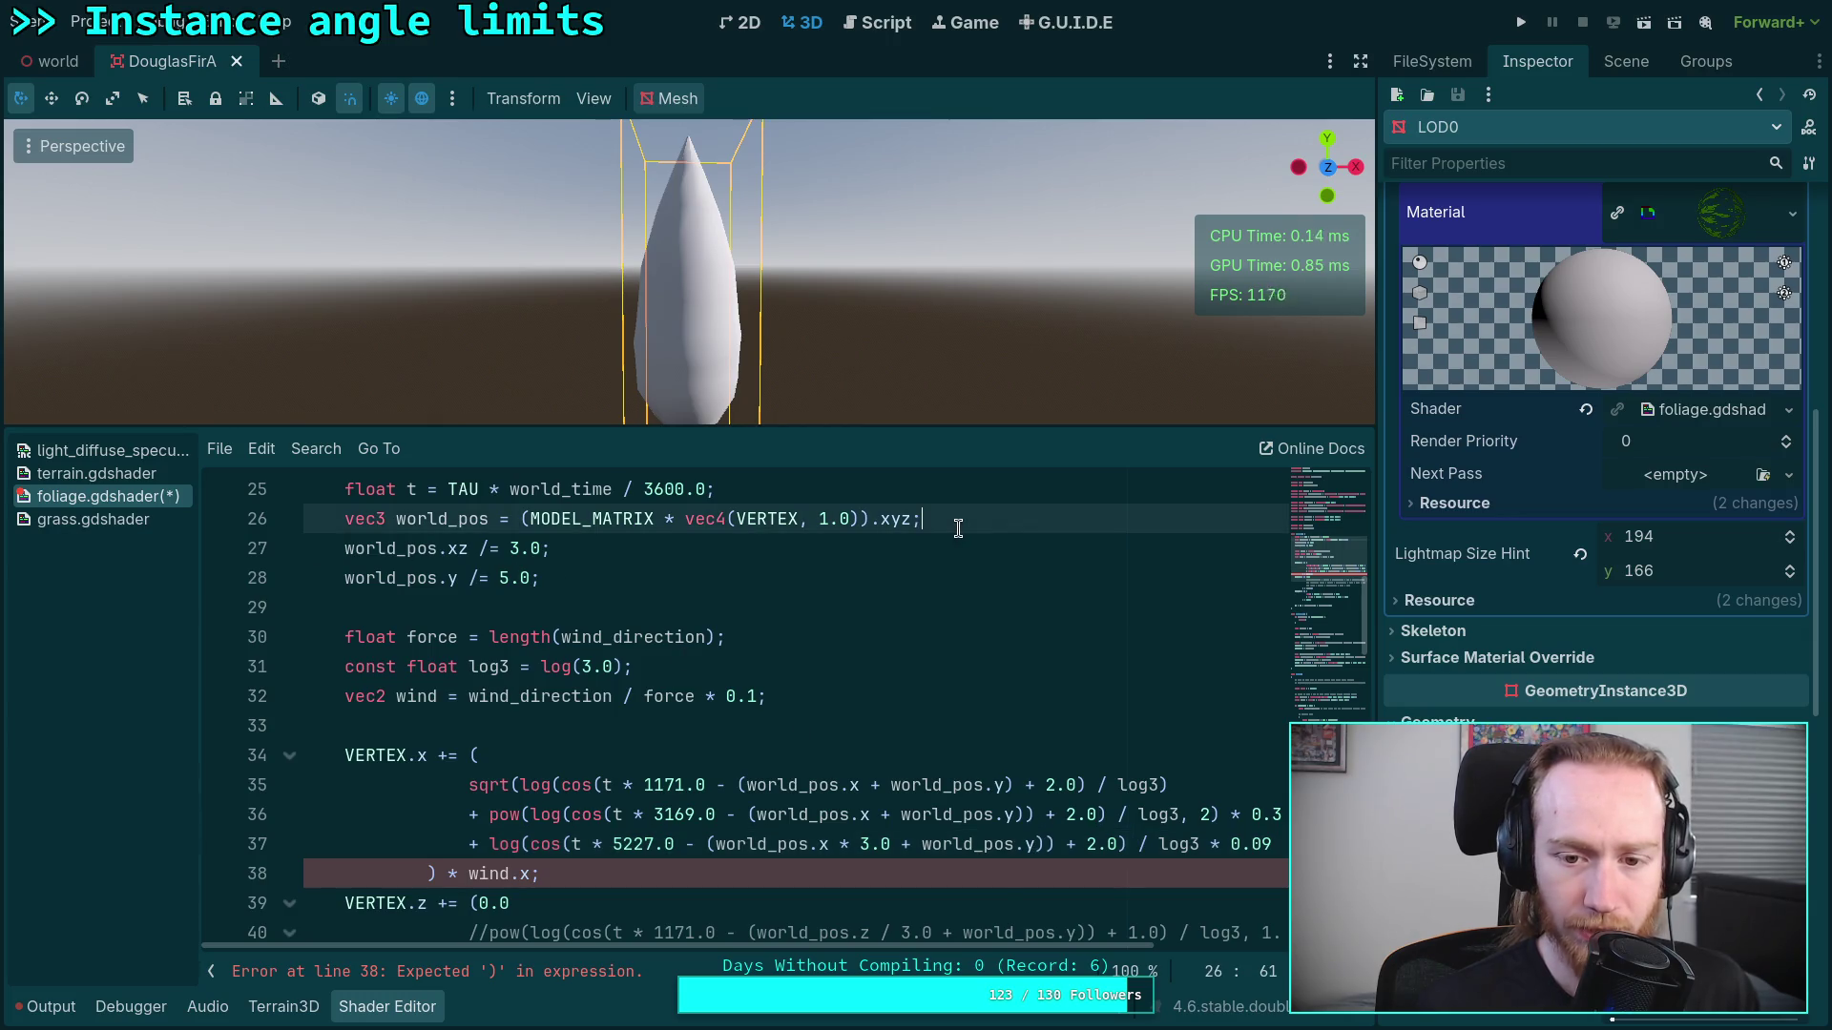
pyautogui.press('Return')
pyautogui.write('vec3 ')
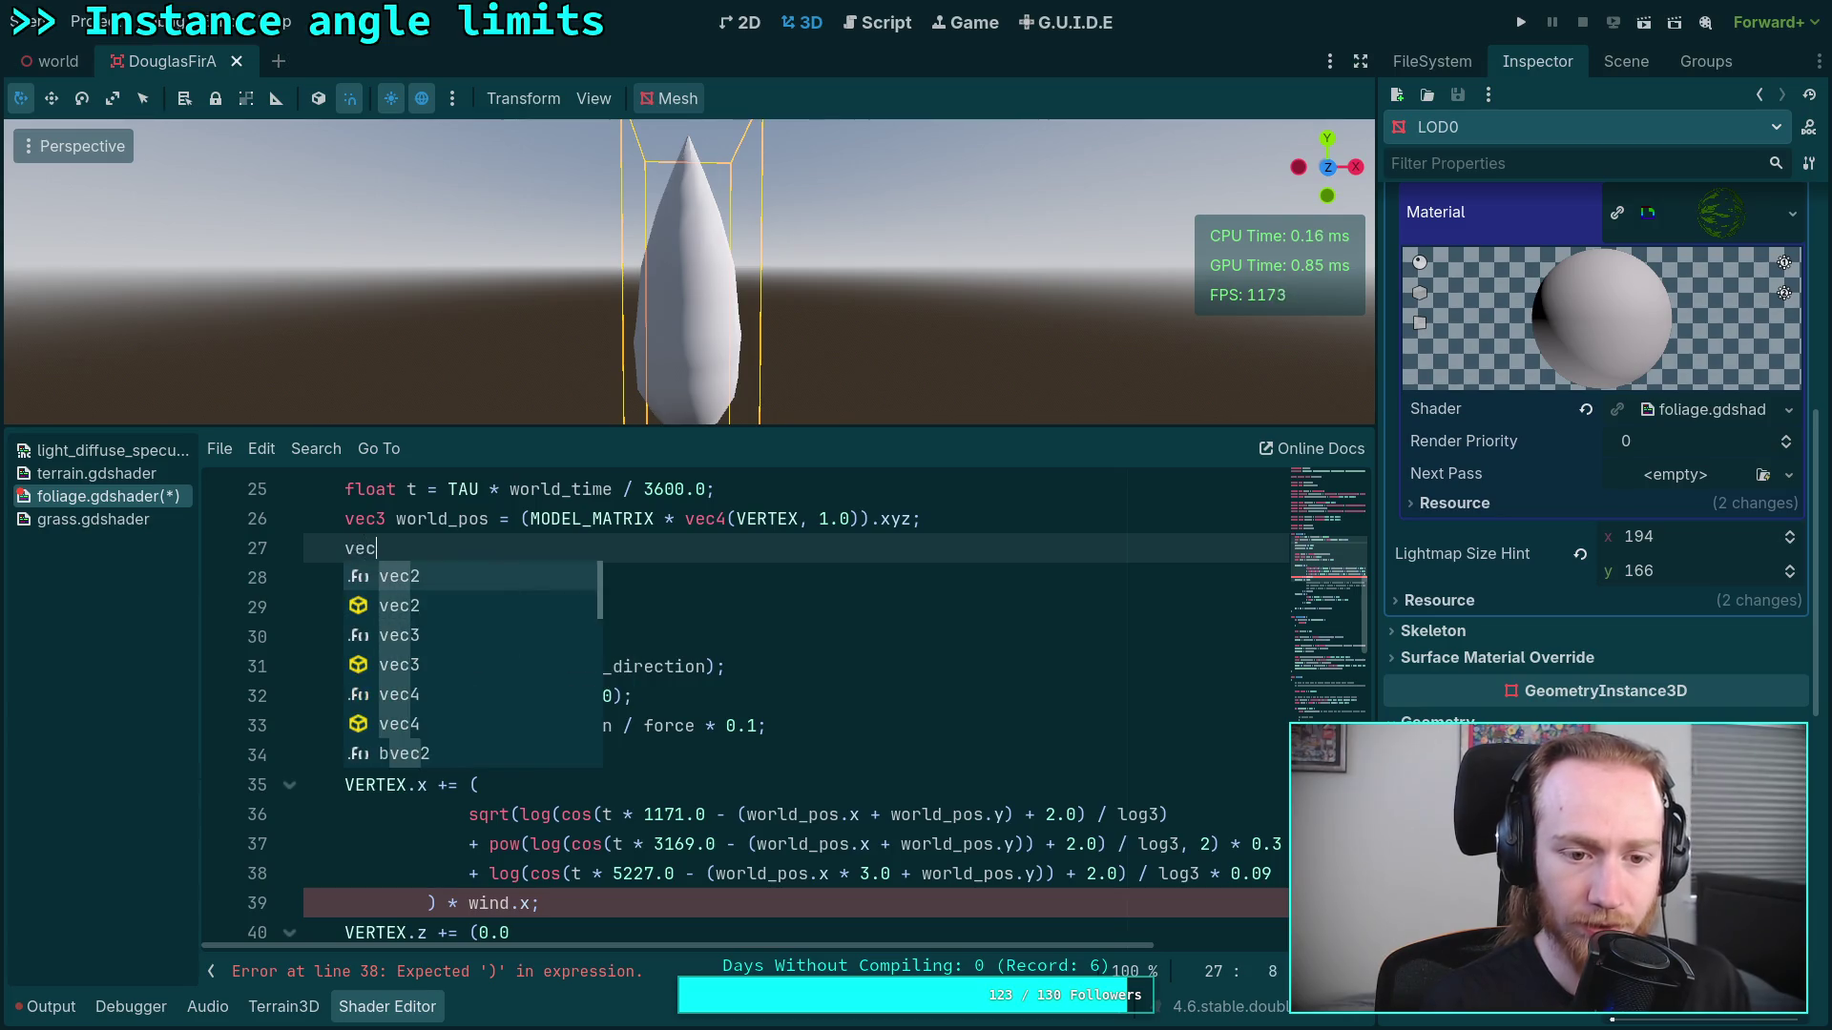
pyautogui.write('scaled')
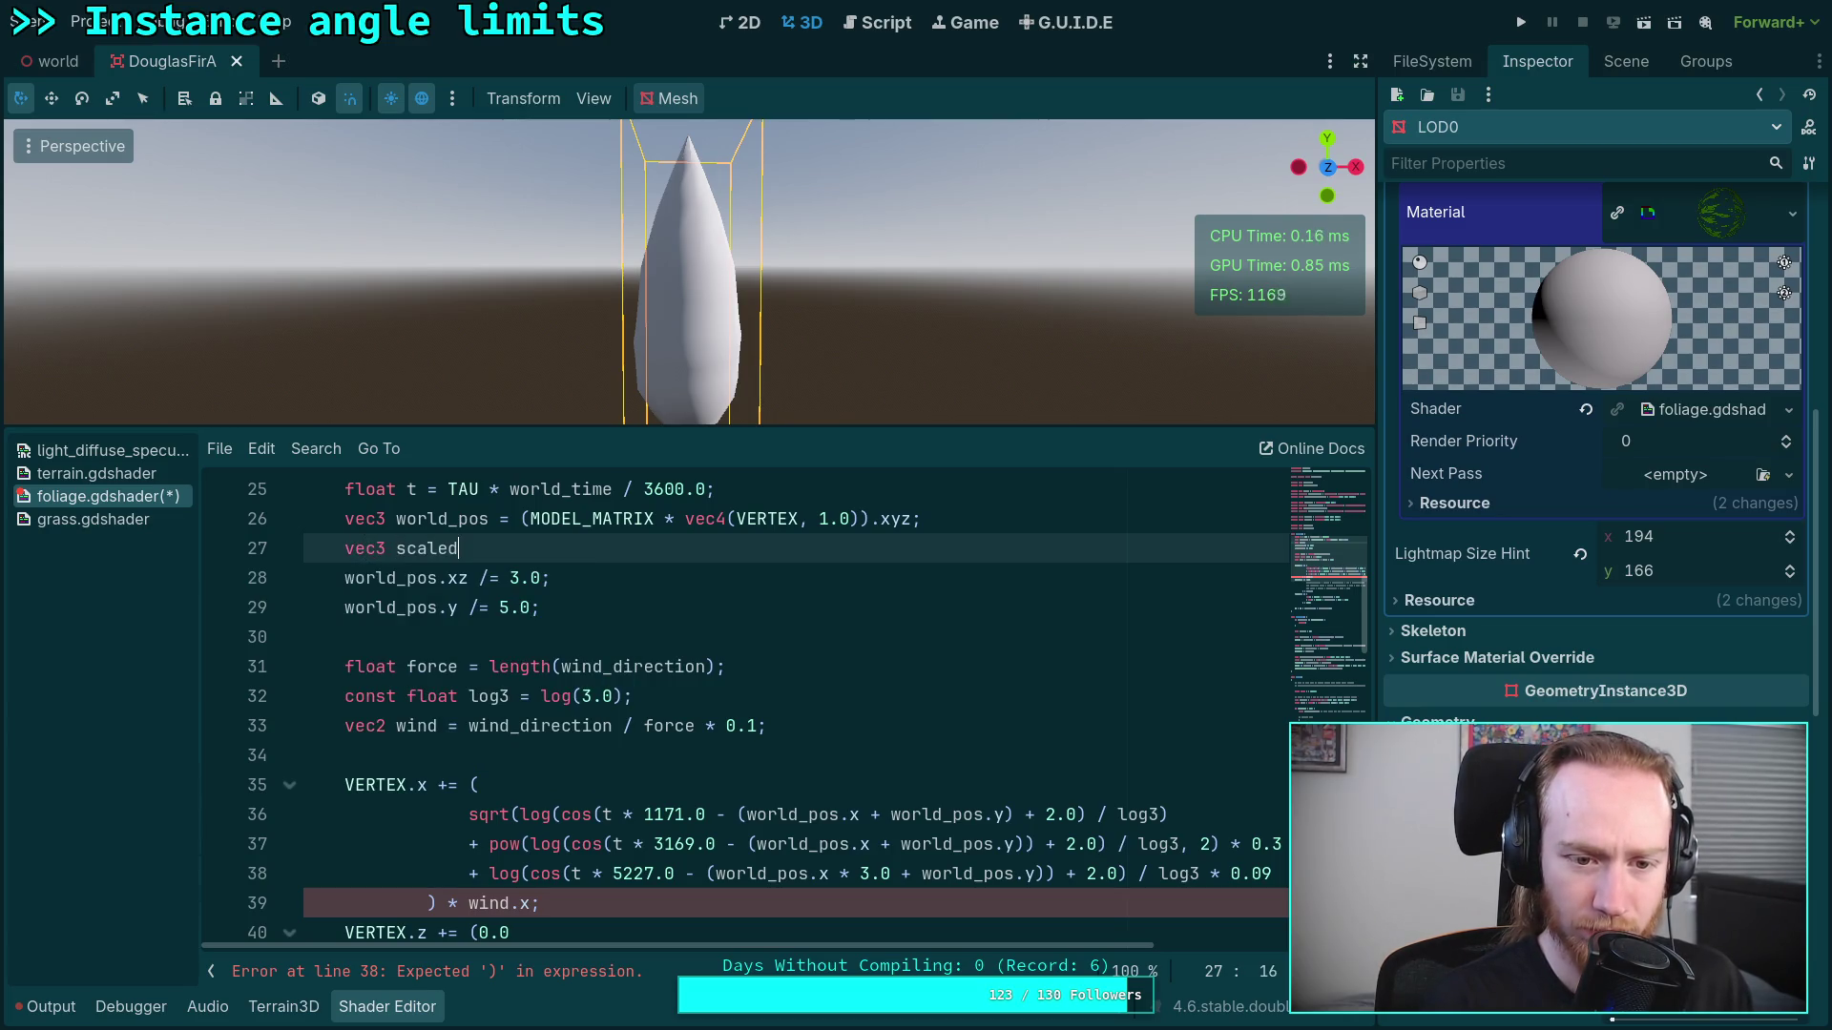
pyautogui.write('_world_pos = ')
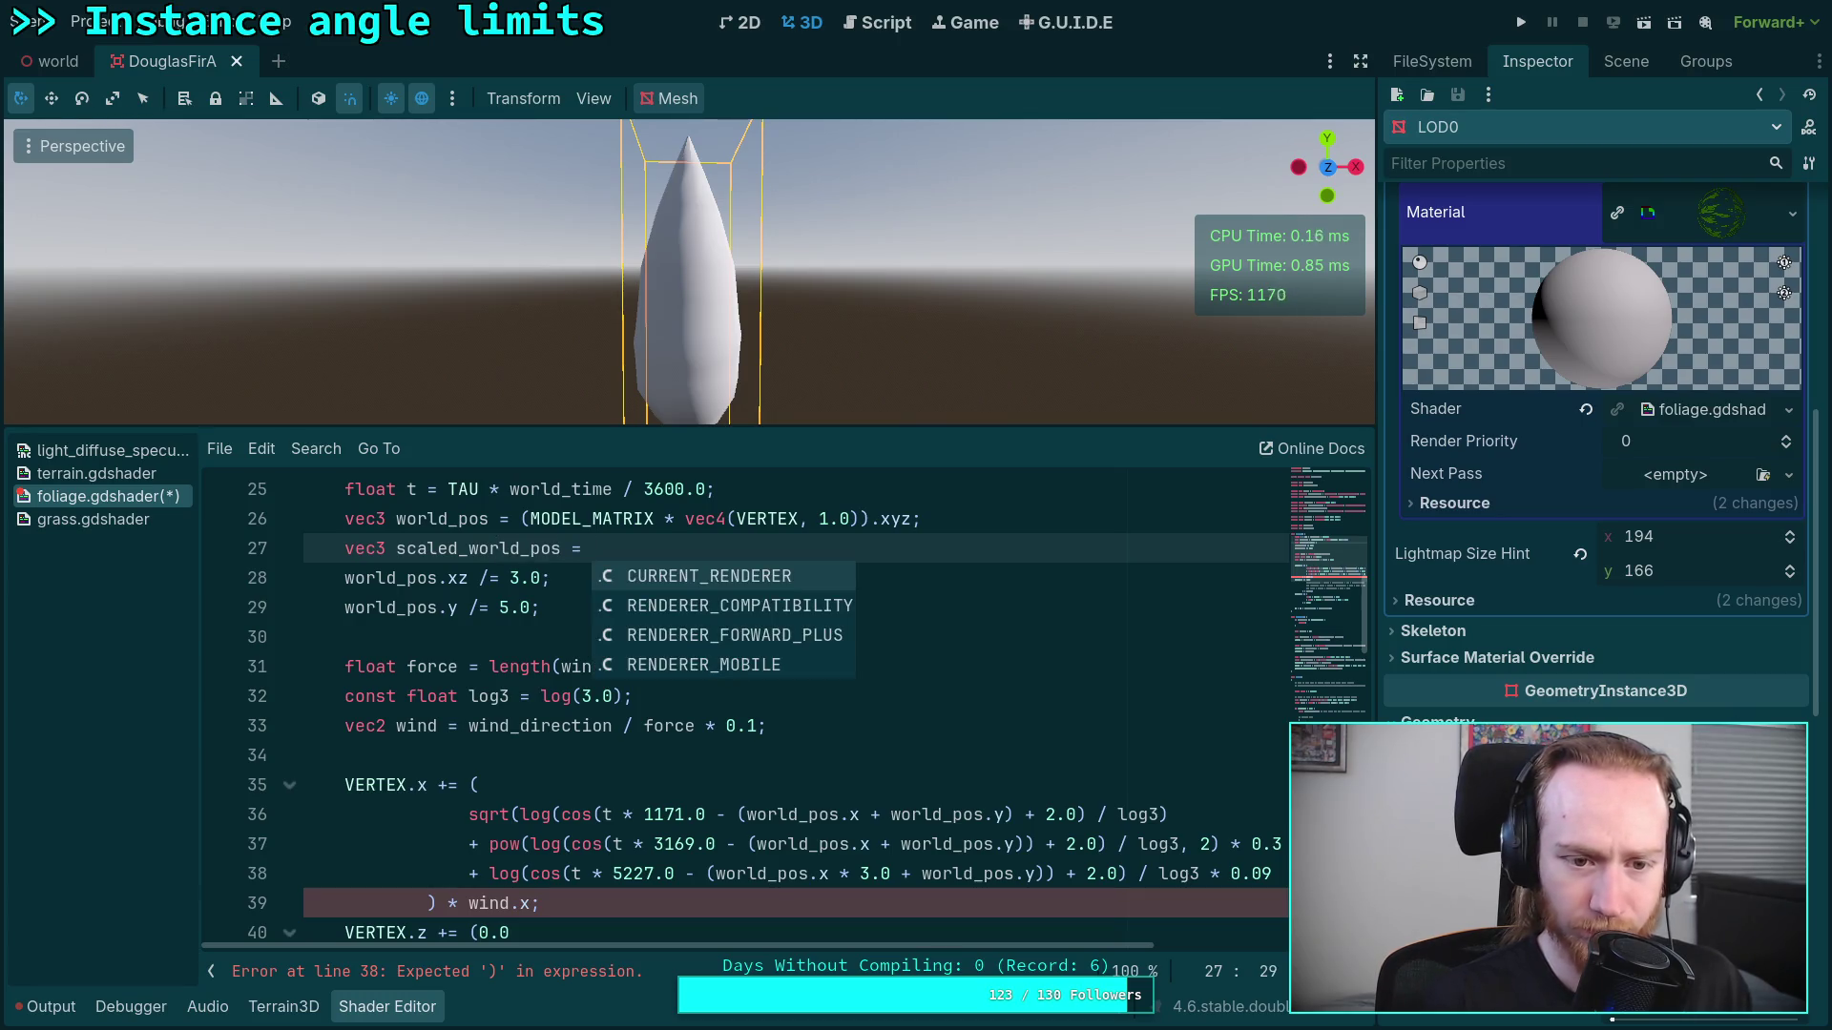
pyautogui.write('world')
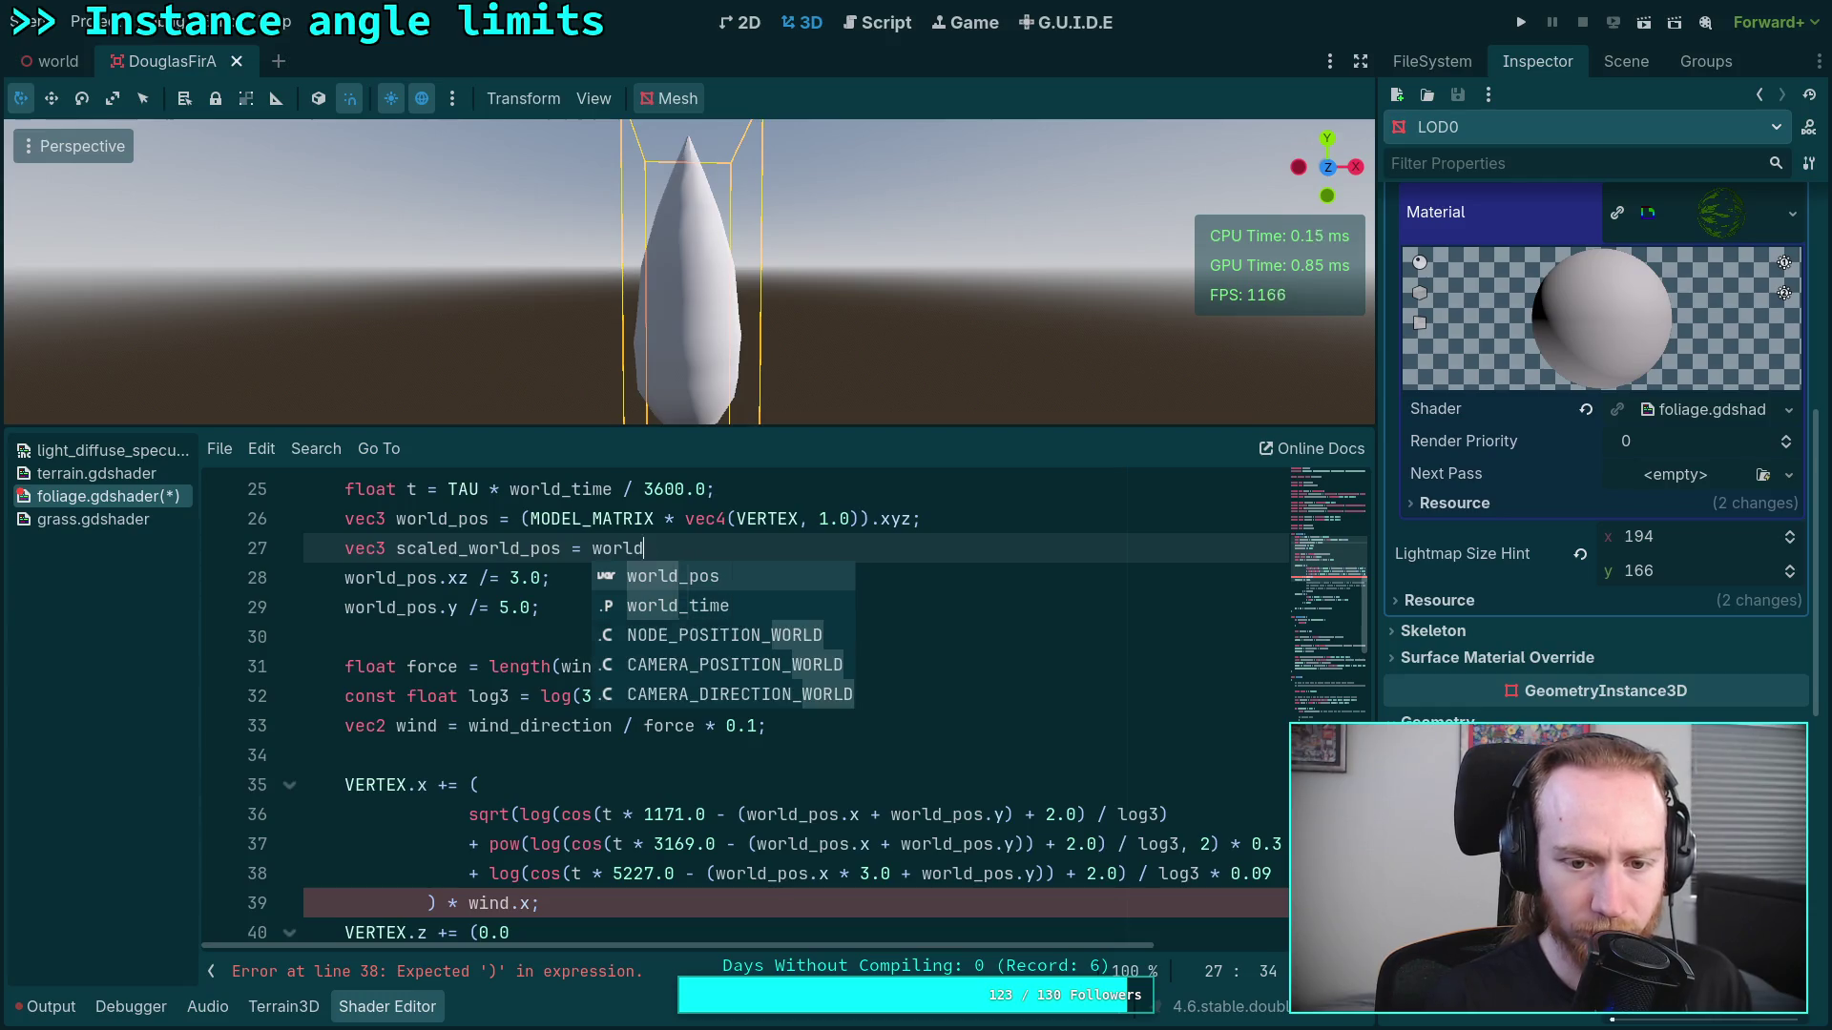
pyautogui.press('BackSpace')
pyautogui.press('BackSpace')
pyautogui.press('BackSpace')
pyautogui.press('BackSpace')
pyautogui.press('BackSpace')
pyautogui.write('vec')
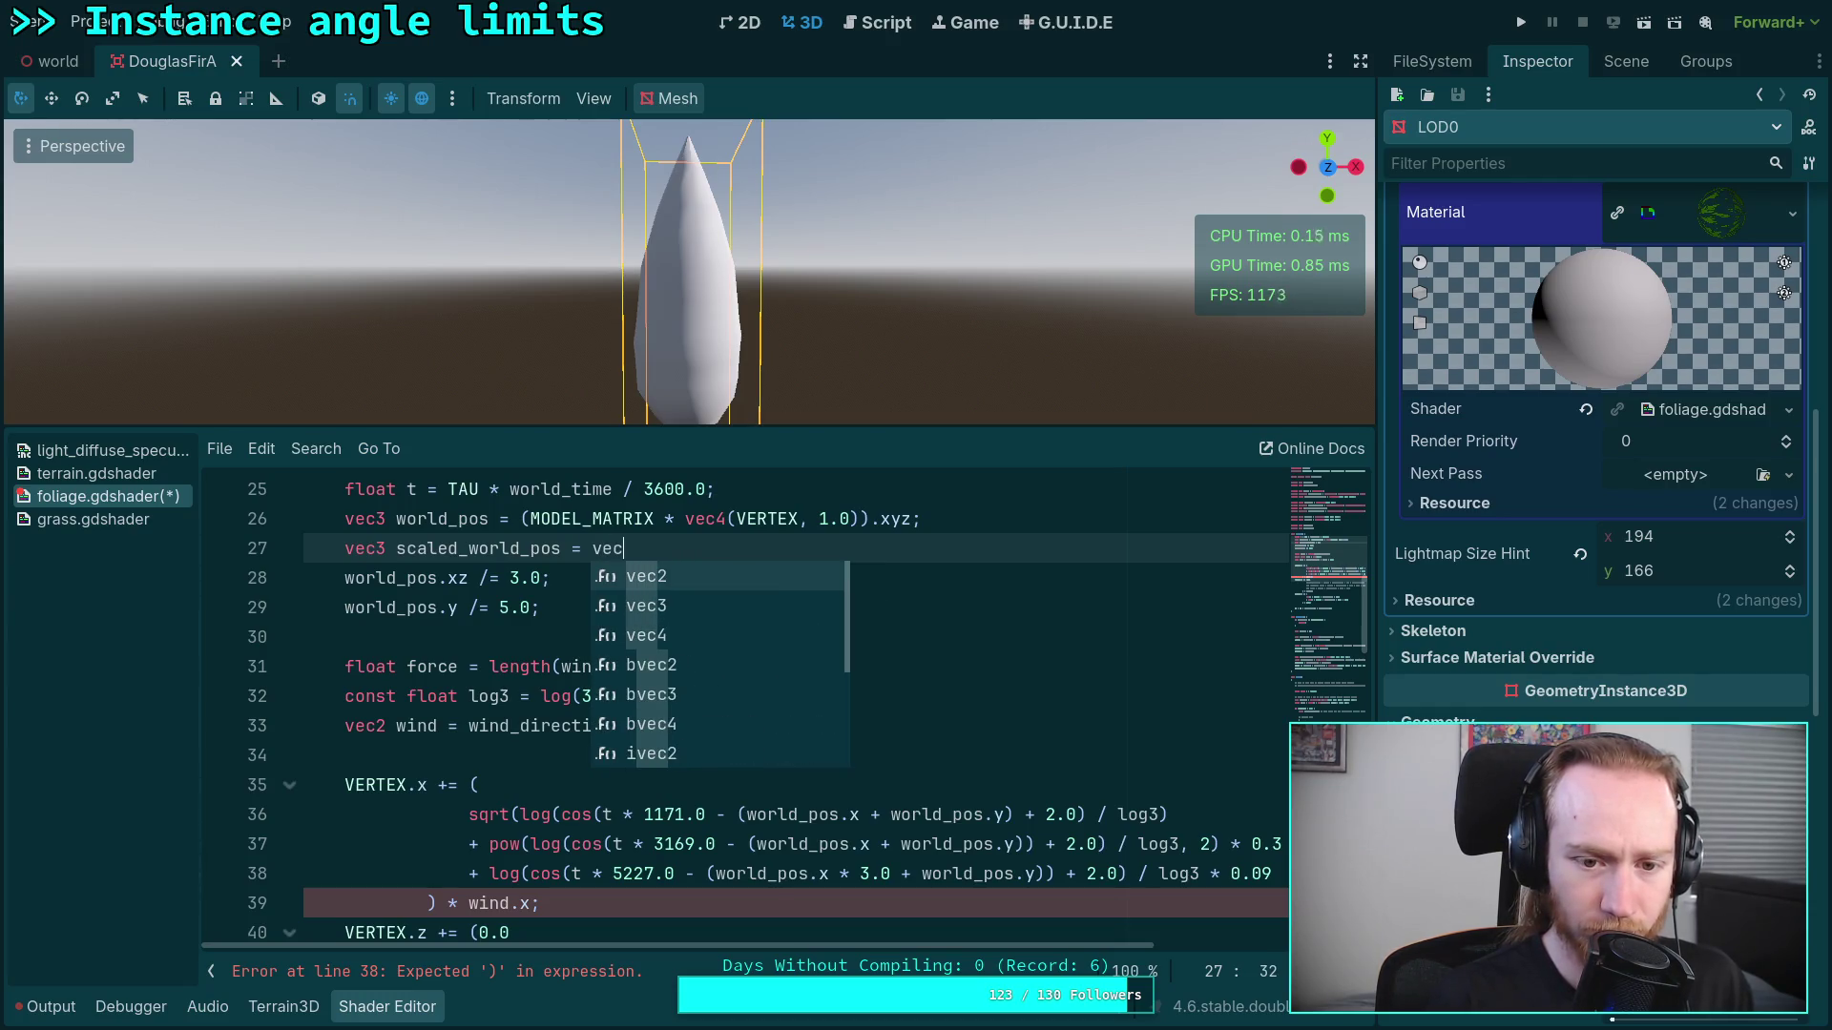
pyautogui.write('3(worl')
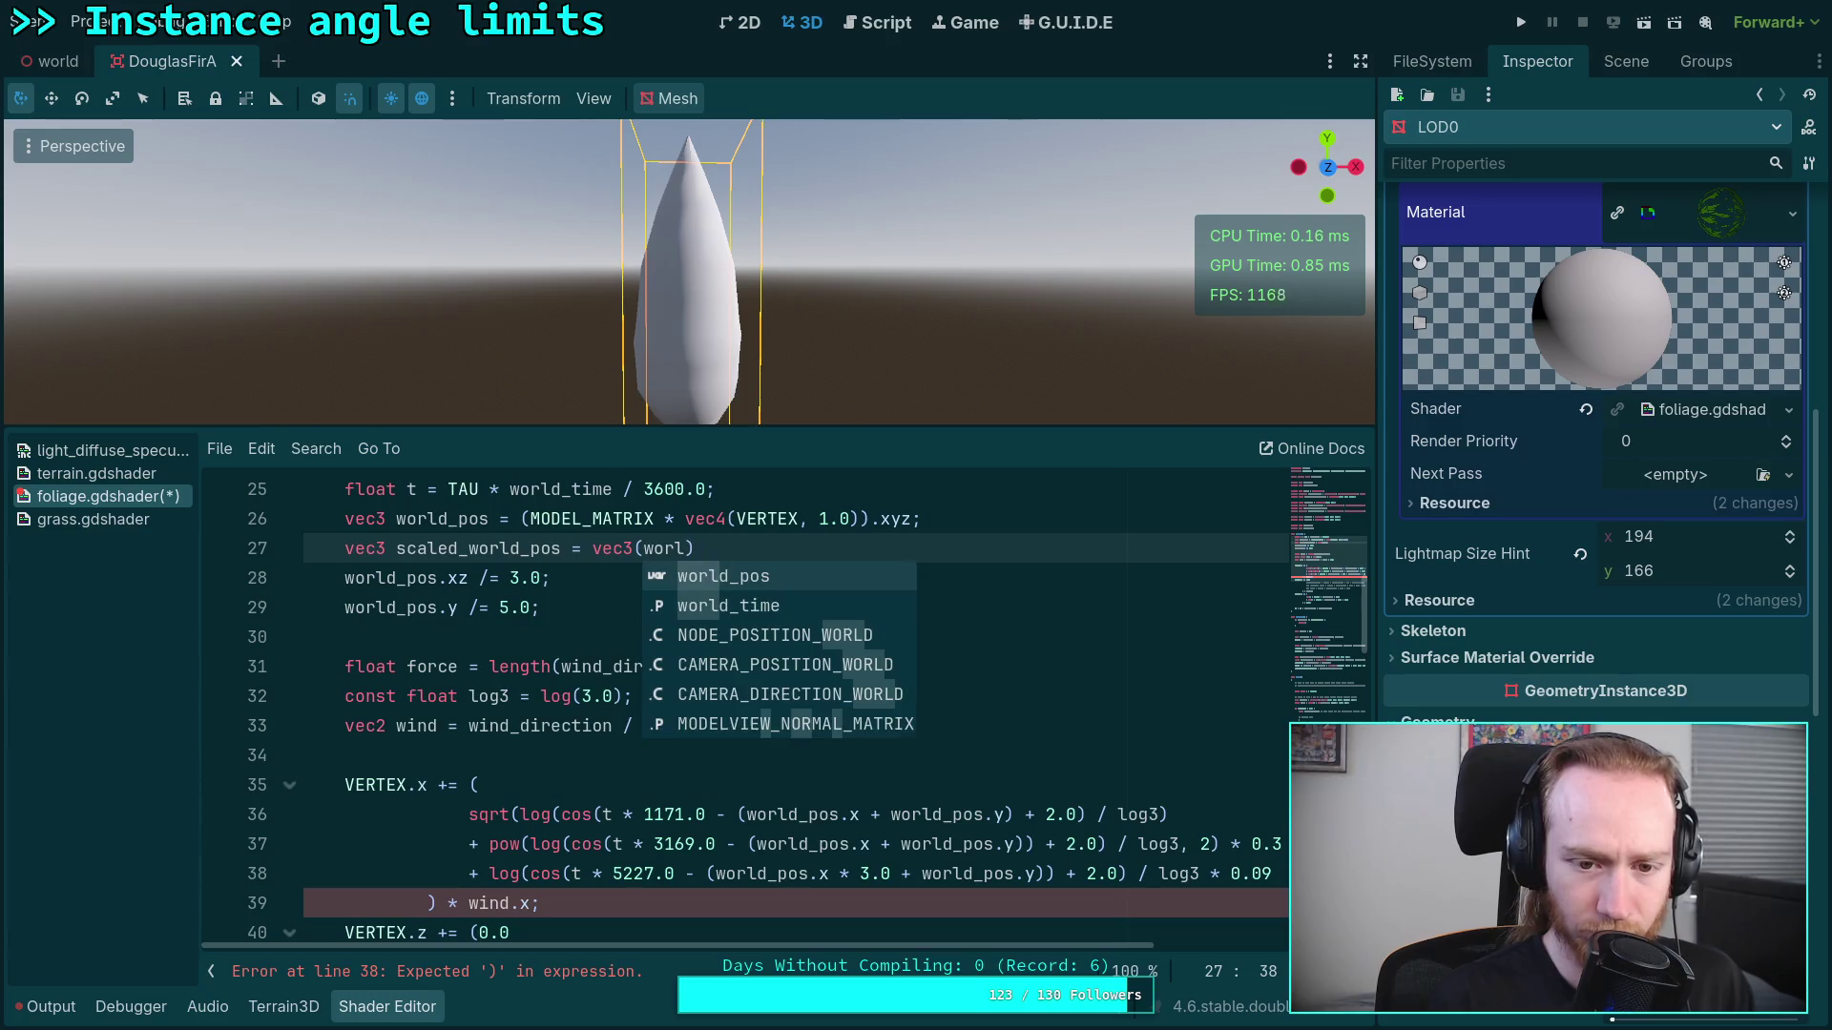
pyautogui.press('BackSpace')
pyautogui.press('BackSpace')
pyautogui.press('BackSpace')
pyautogui.write('world')
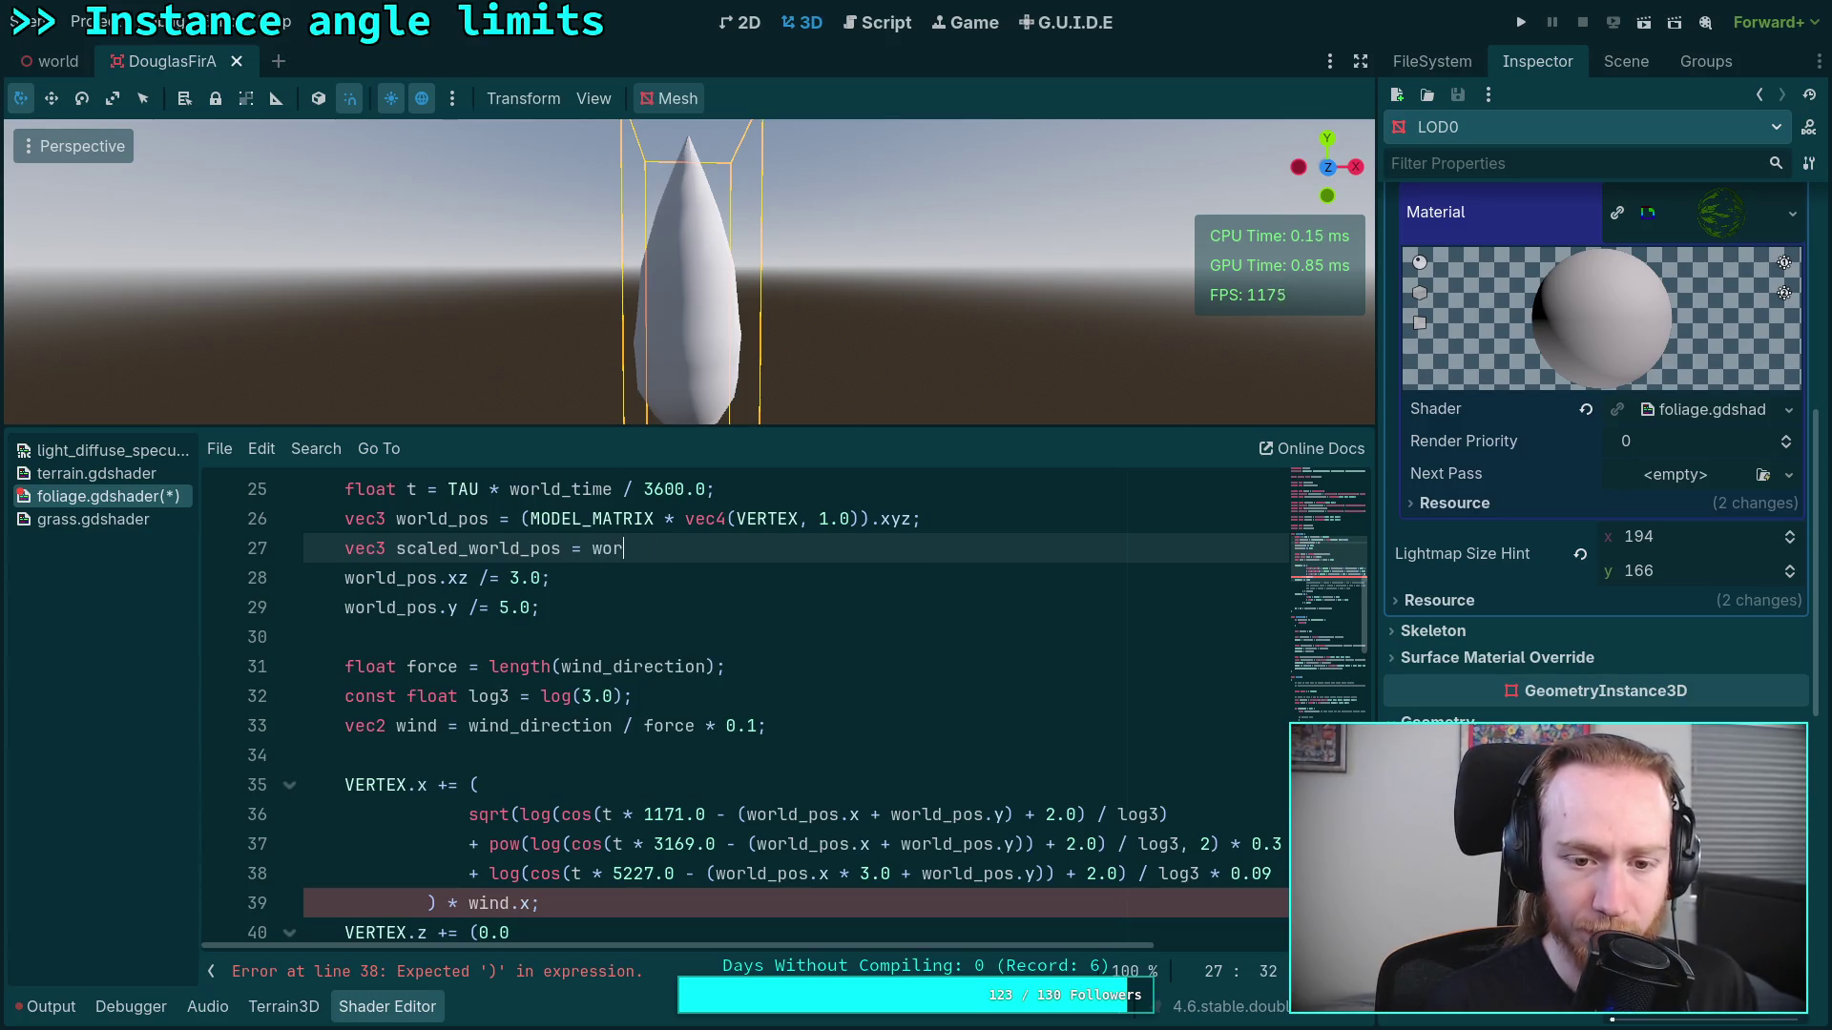
pyautogui.write('_pos /vec(')
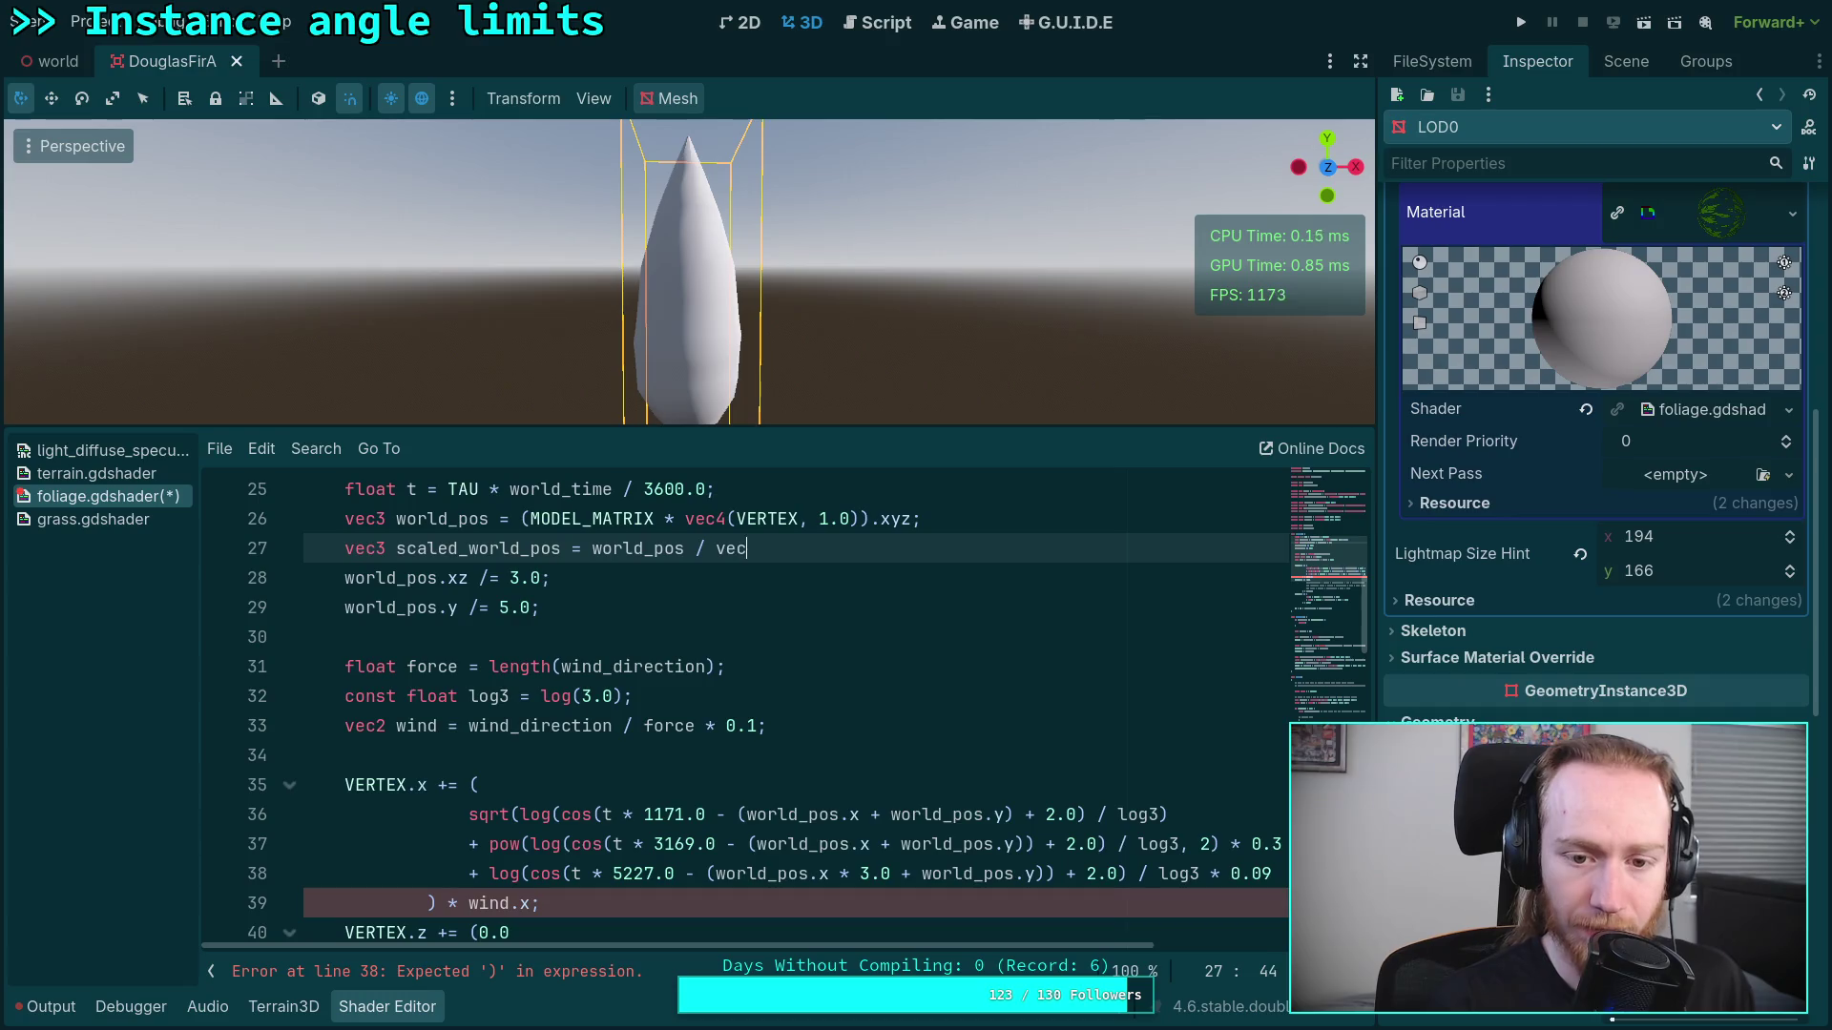
pyautogui.write('(')
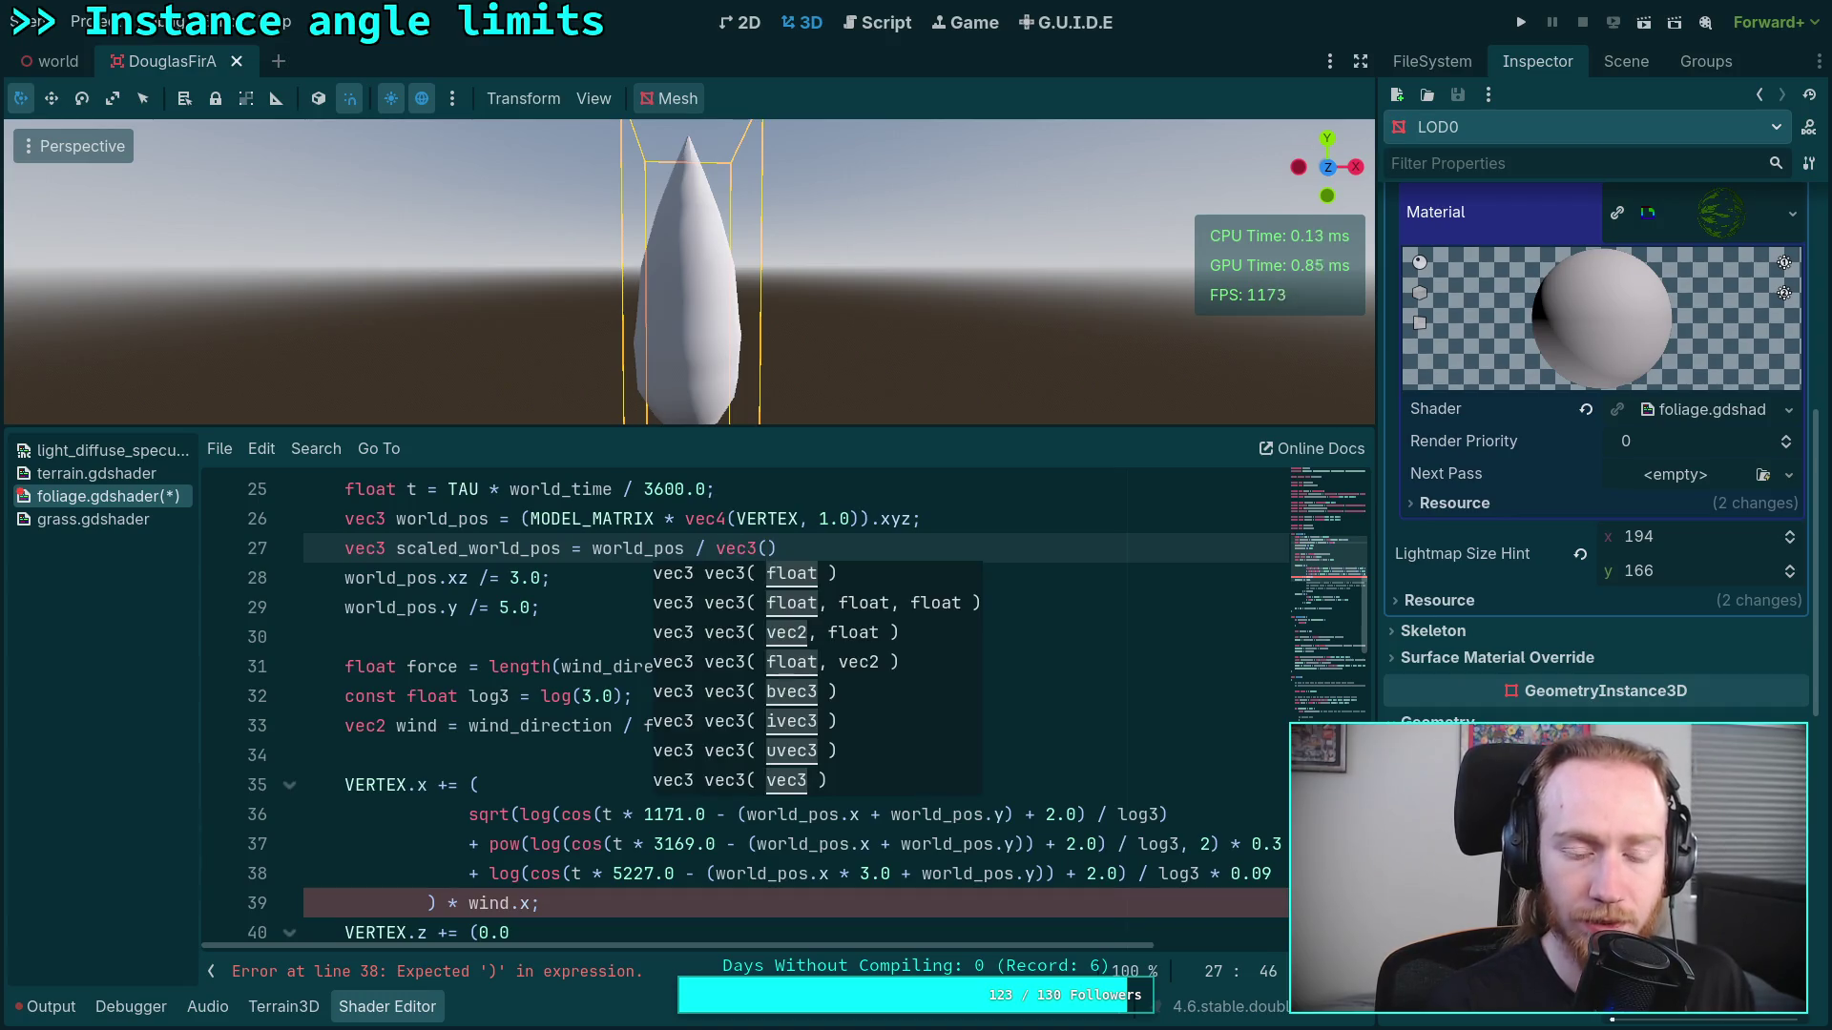
pyautogui.write('.0, 5.0, 2')
pyautogui.press('BackSpace')
pyautogui.write('3.0')
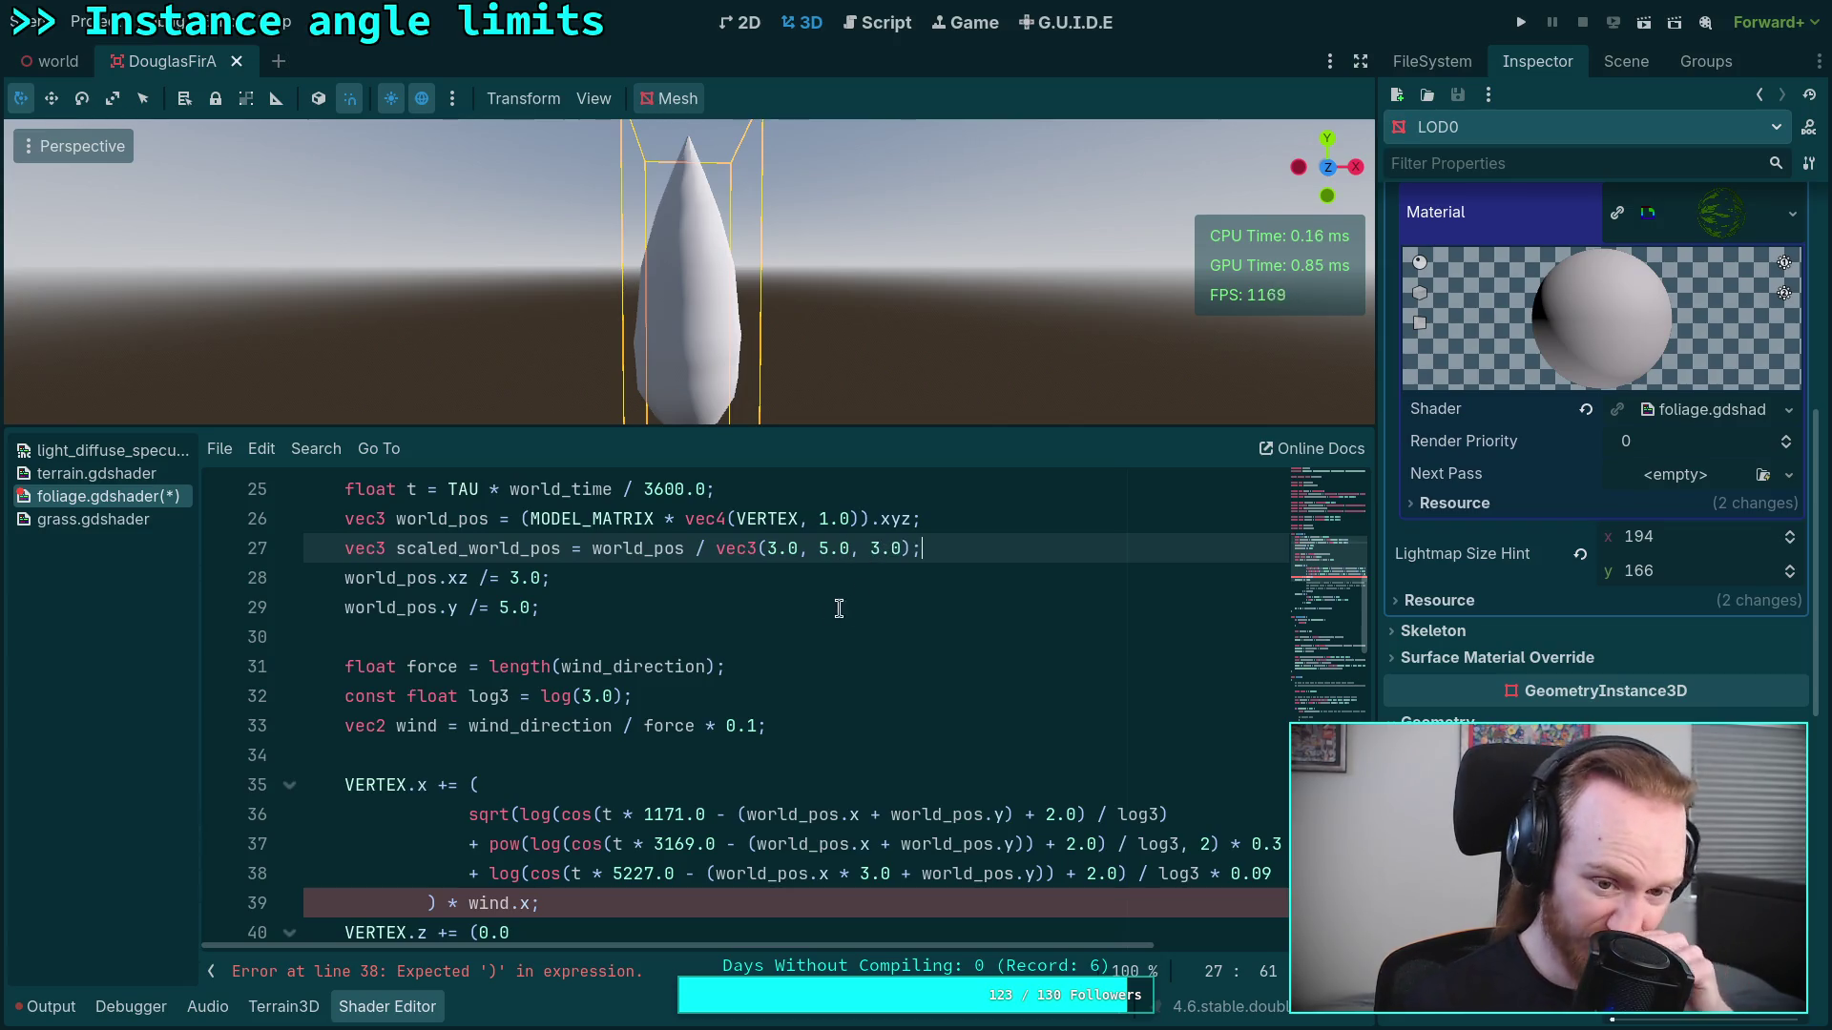
pyautogui.hotkey('shift', 'Down')
pyautogui.hotkey('shift', 'Down')
pyautogui.press('BackSpace')
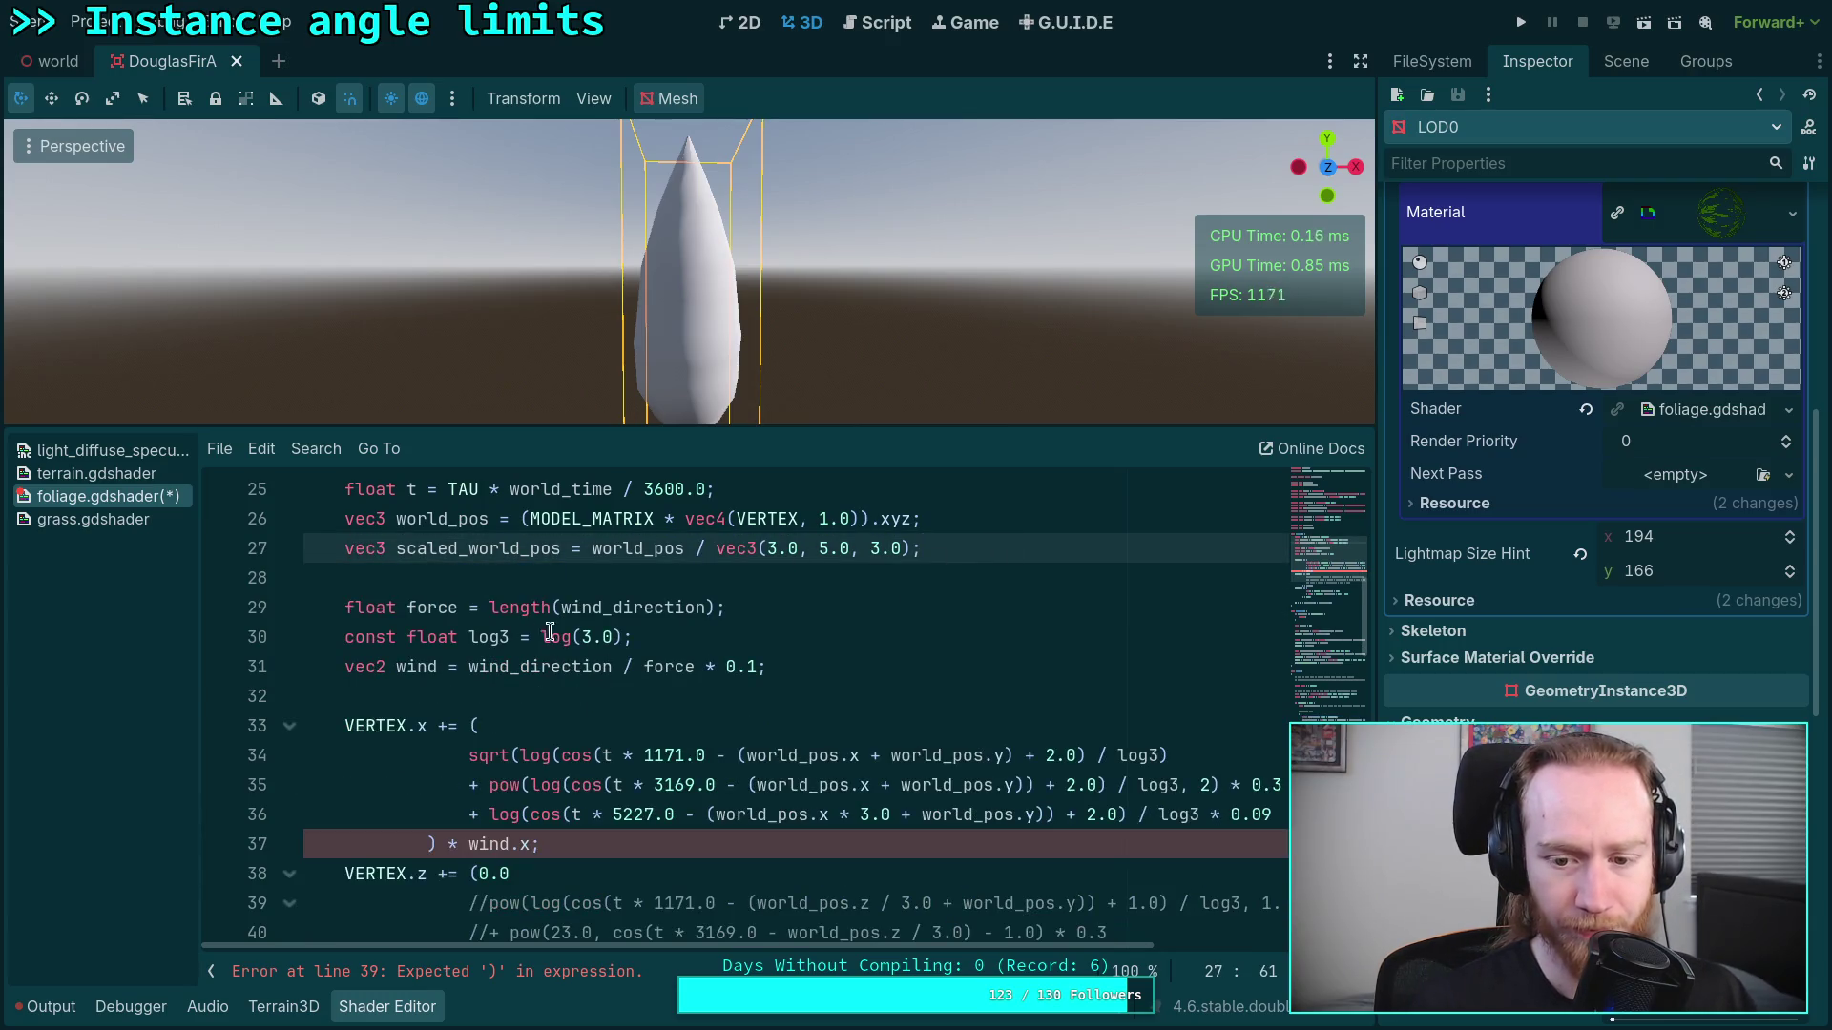
# Step: Replace the world_pos references on lines 34 and 35 with scaled_world_pos
pyautogui.click(748, 756)
pyautogui.write('scaled_')
pyautogui.doubleClick(802, 754)
pyautogui.hotkey('ctrl', 'c')
pyautogui.rightClick(806, 759)
pyautogui.press('Escape')
pyautogui.rightClick(815, 756)
pyautogui.press('Escape')
pyautogui.doubleClick(997, 754)
pyautogui.hotkey('ctrl', 'v')
pyautogui.doubleClick(797, 784)
pyautogui.hotkey('ctrl', 'v')
pyautogui.doubleClick(1016, 784)
pyautogui.hotkey('ctrl', 'v')
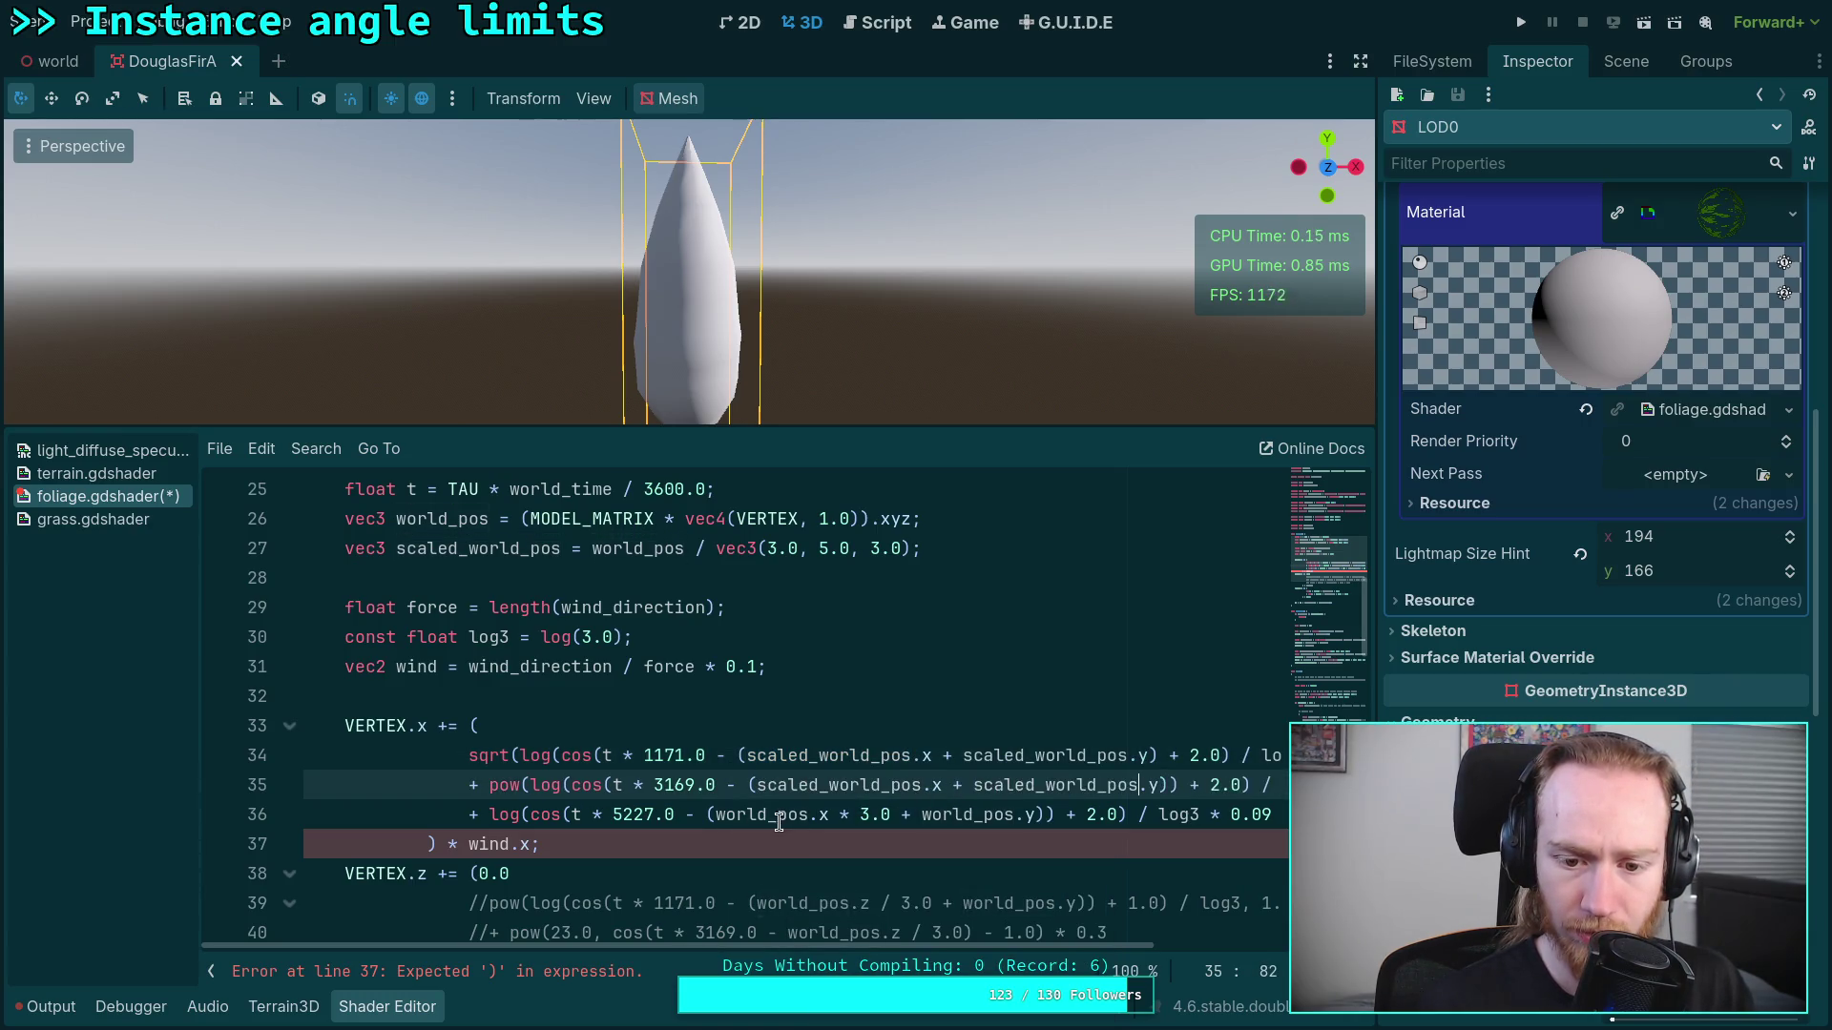
# Step: Delete the '* 3.0' factor on line 36 and change its world_pos.y to scaled_world_pos.y
pyautogui.doubleClick(779, 816)
pyautogui.click(836, 817)
pyautogui.moveTo(839, 816); pyautogui.dragTo(893, 816)
pyautogui.press('BackSpace')
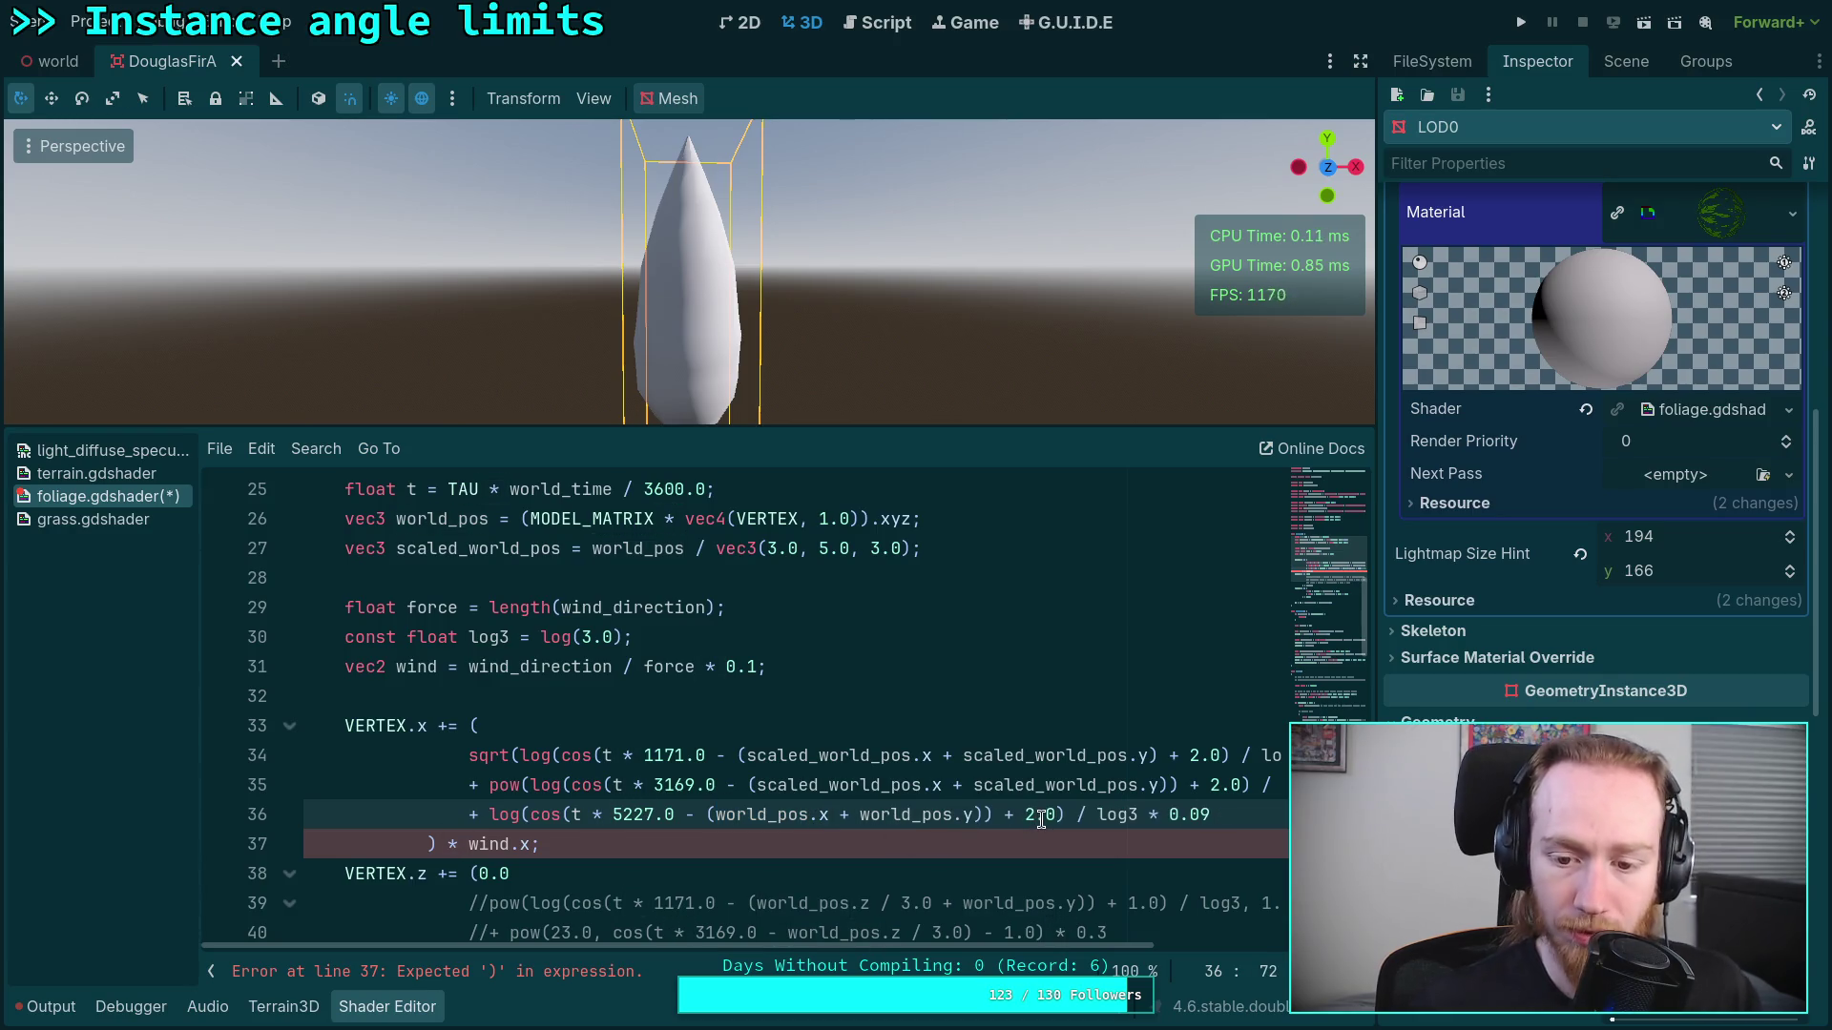
pyautogui.click(858, 814)
pyautogui.write('scaled_')
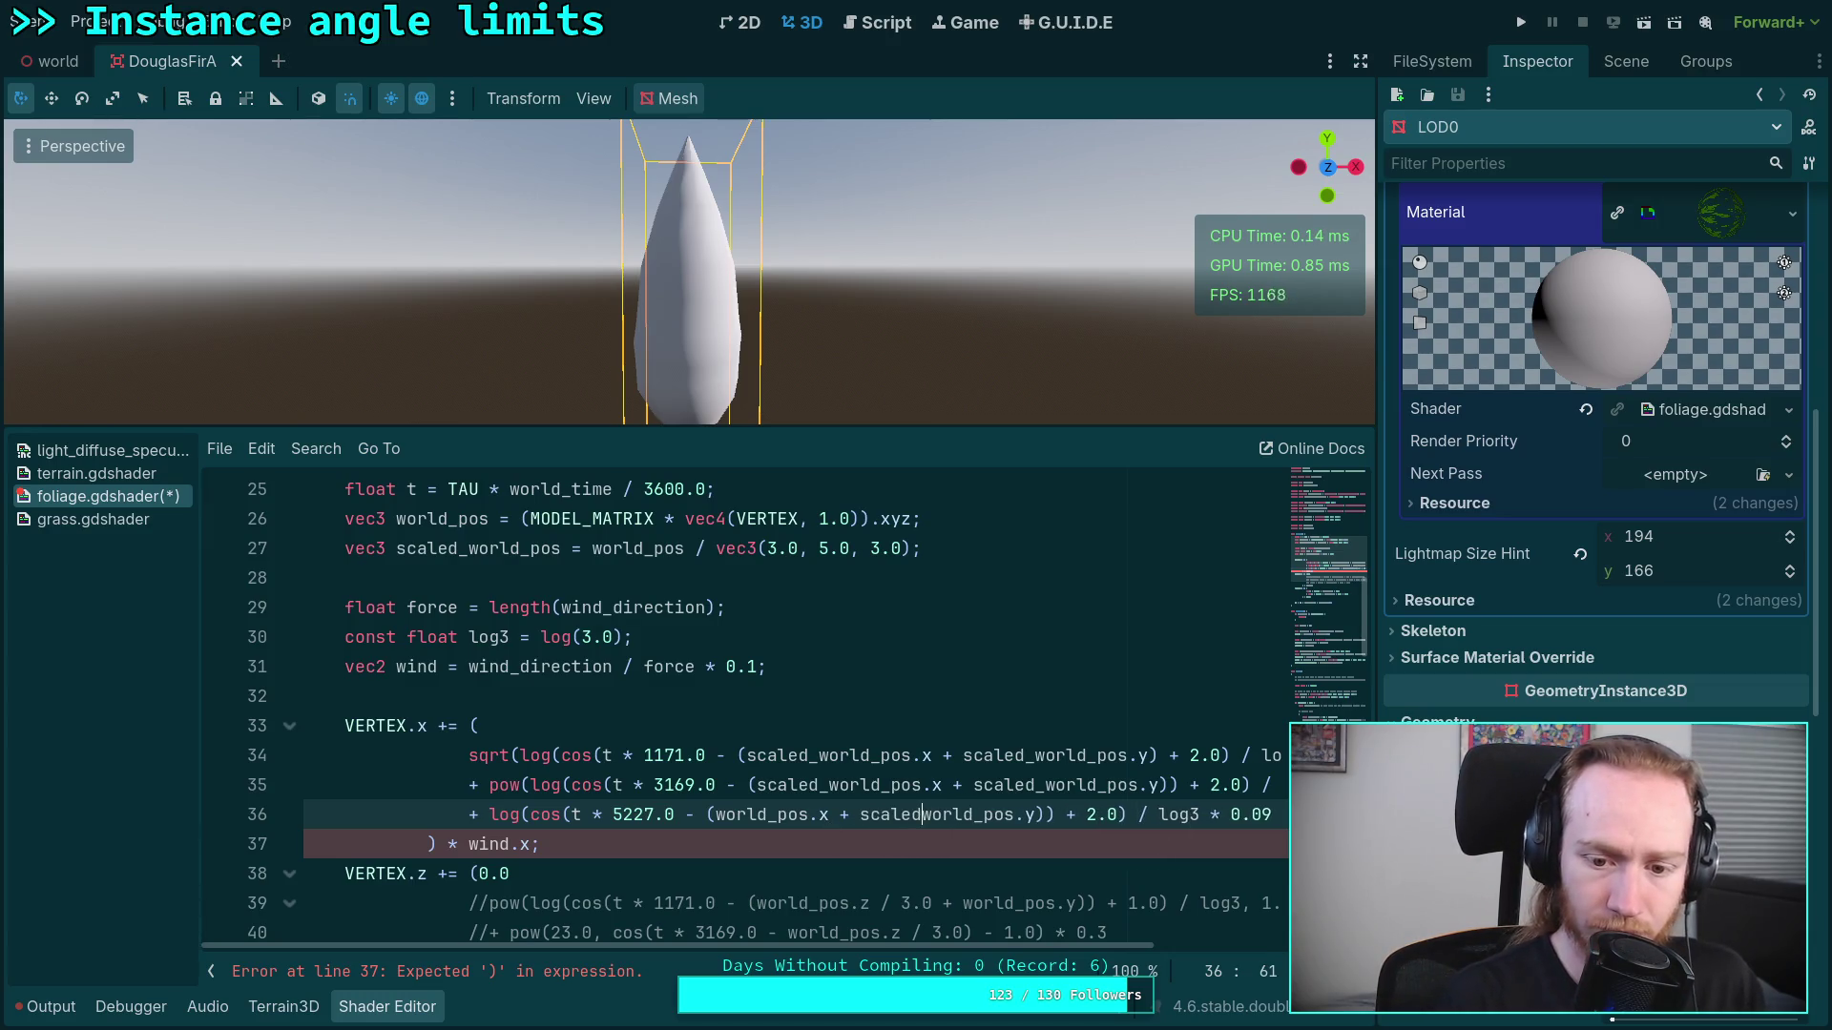
# Step: On line 34, remove the extra parentheses and change the '+' before scaled_world_pos.y to '-'
pyautogui.click(1027, 727)
pyautogui.scroll(-1, 950, 750)
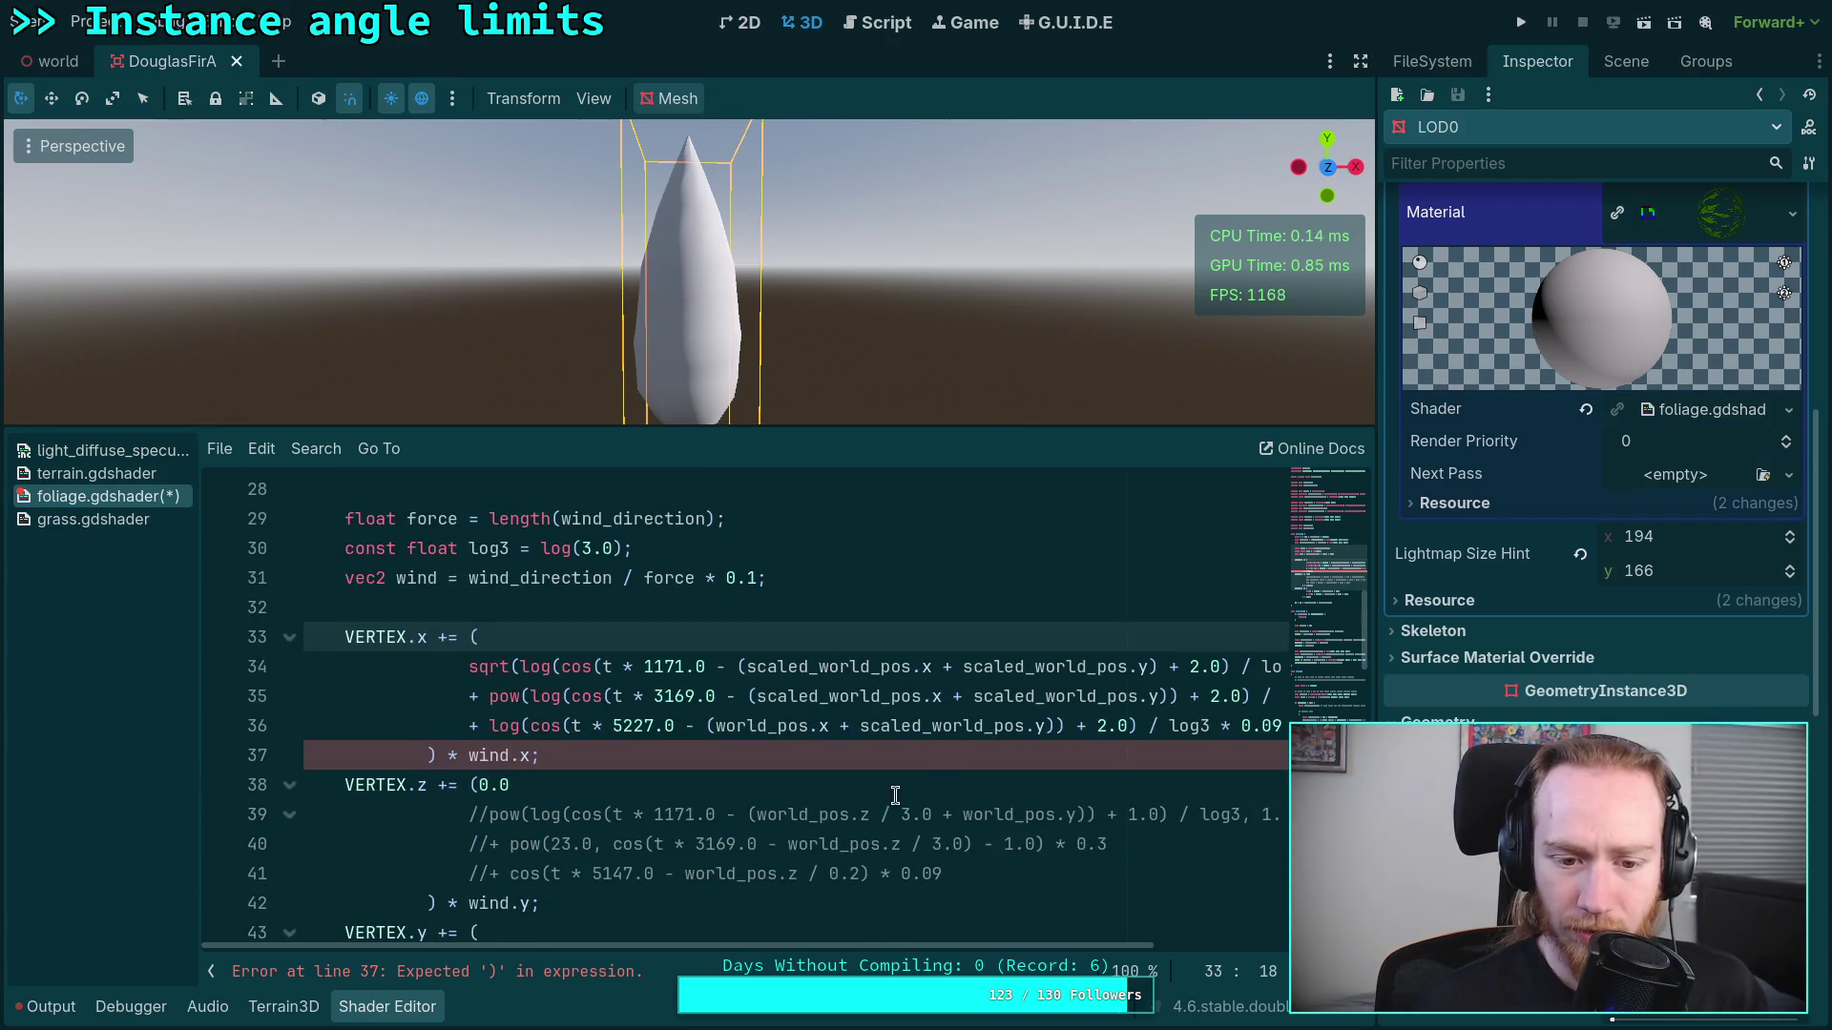
pyautogui.moveTo(926, 948)
pyautogui.mouseDown()
pyautogui.moveTo(1080, 946)
pyautogui.moveTo(1057, 948)
pyautogui.mouseUp()
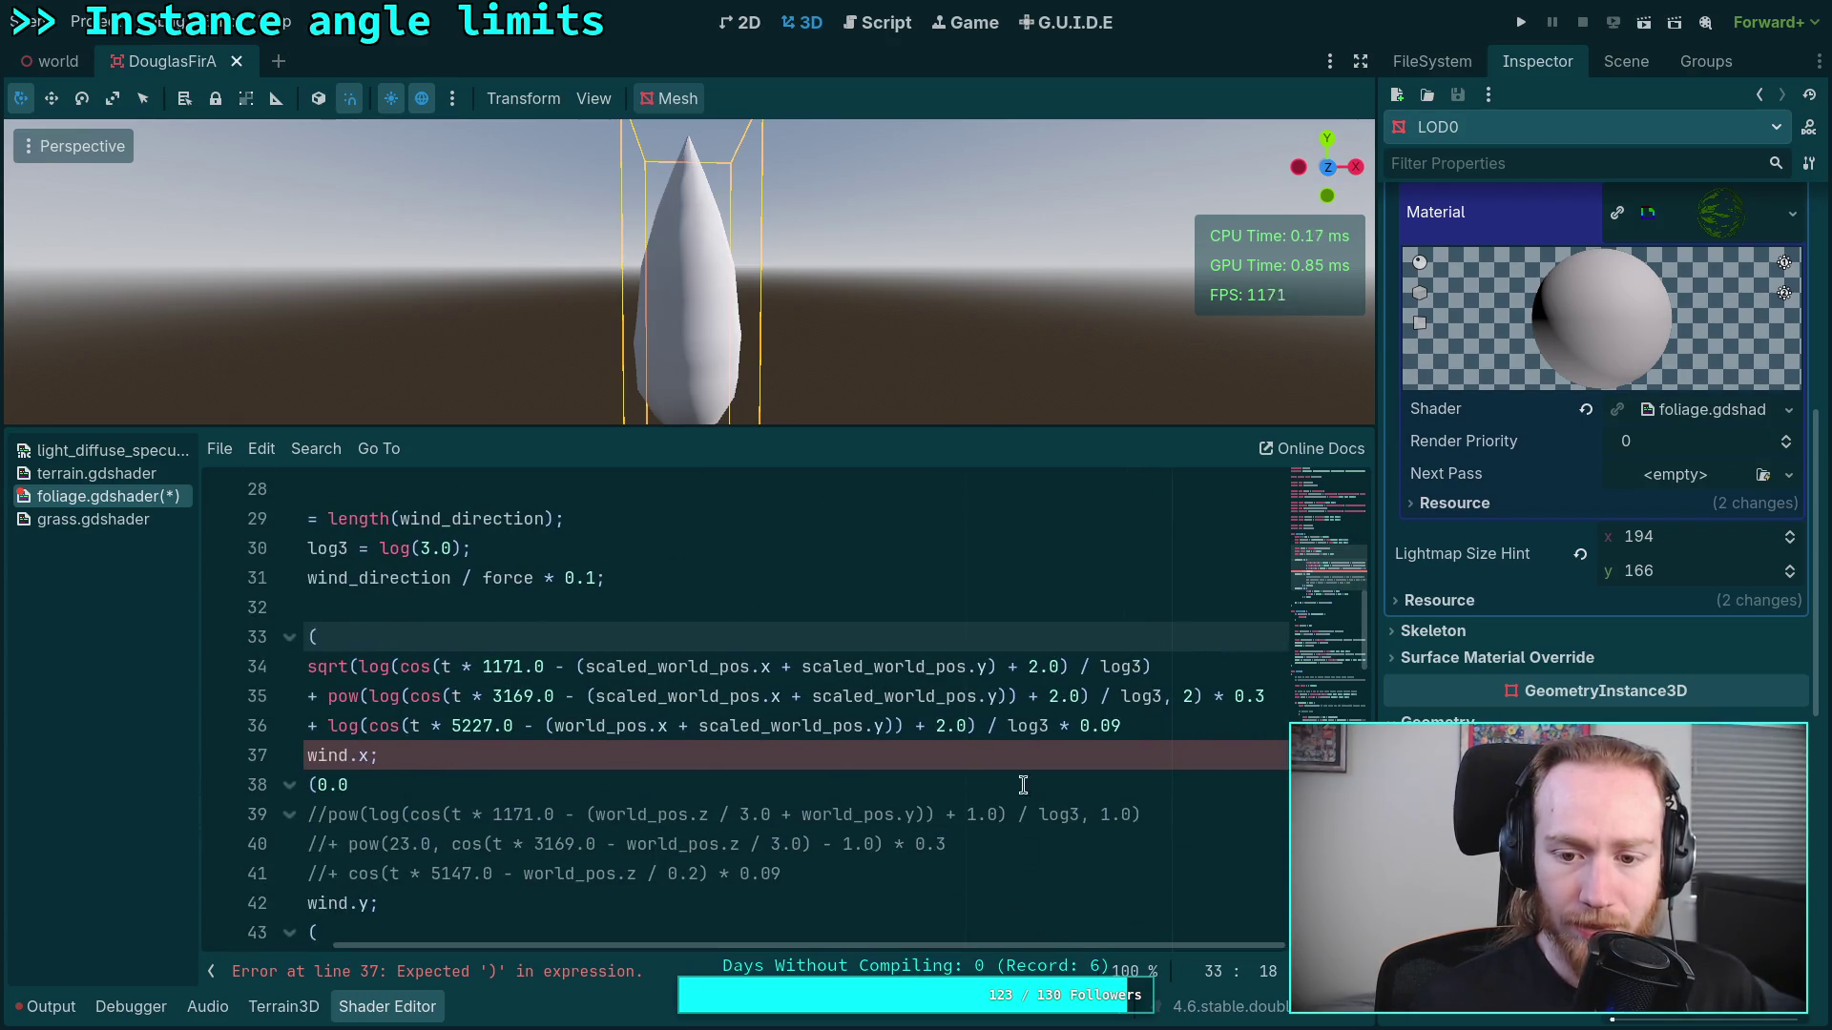
pyautogui.click(1019, 697)
pyautogui.click(996, 667)
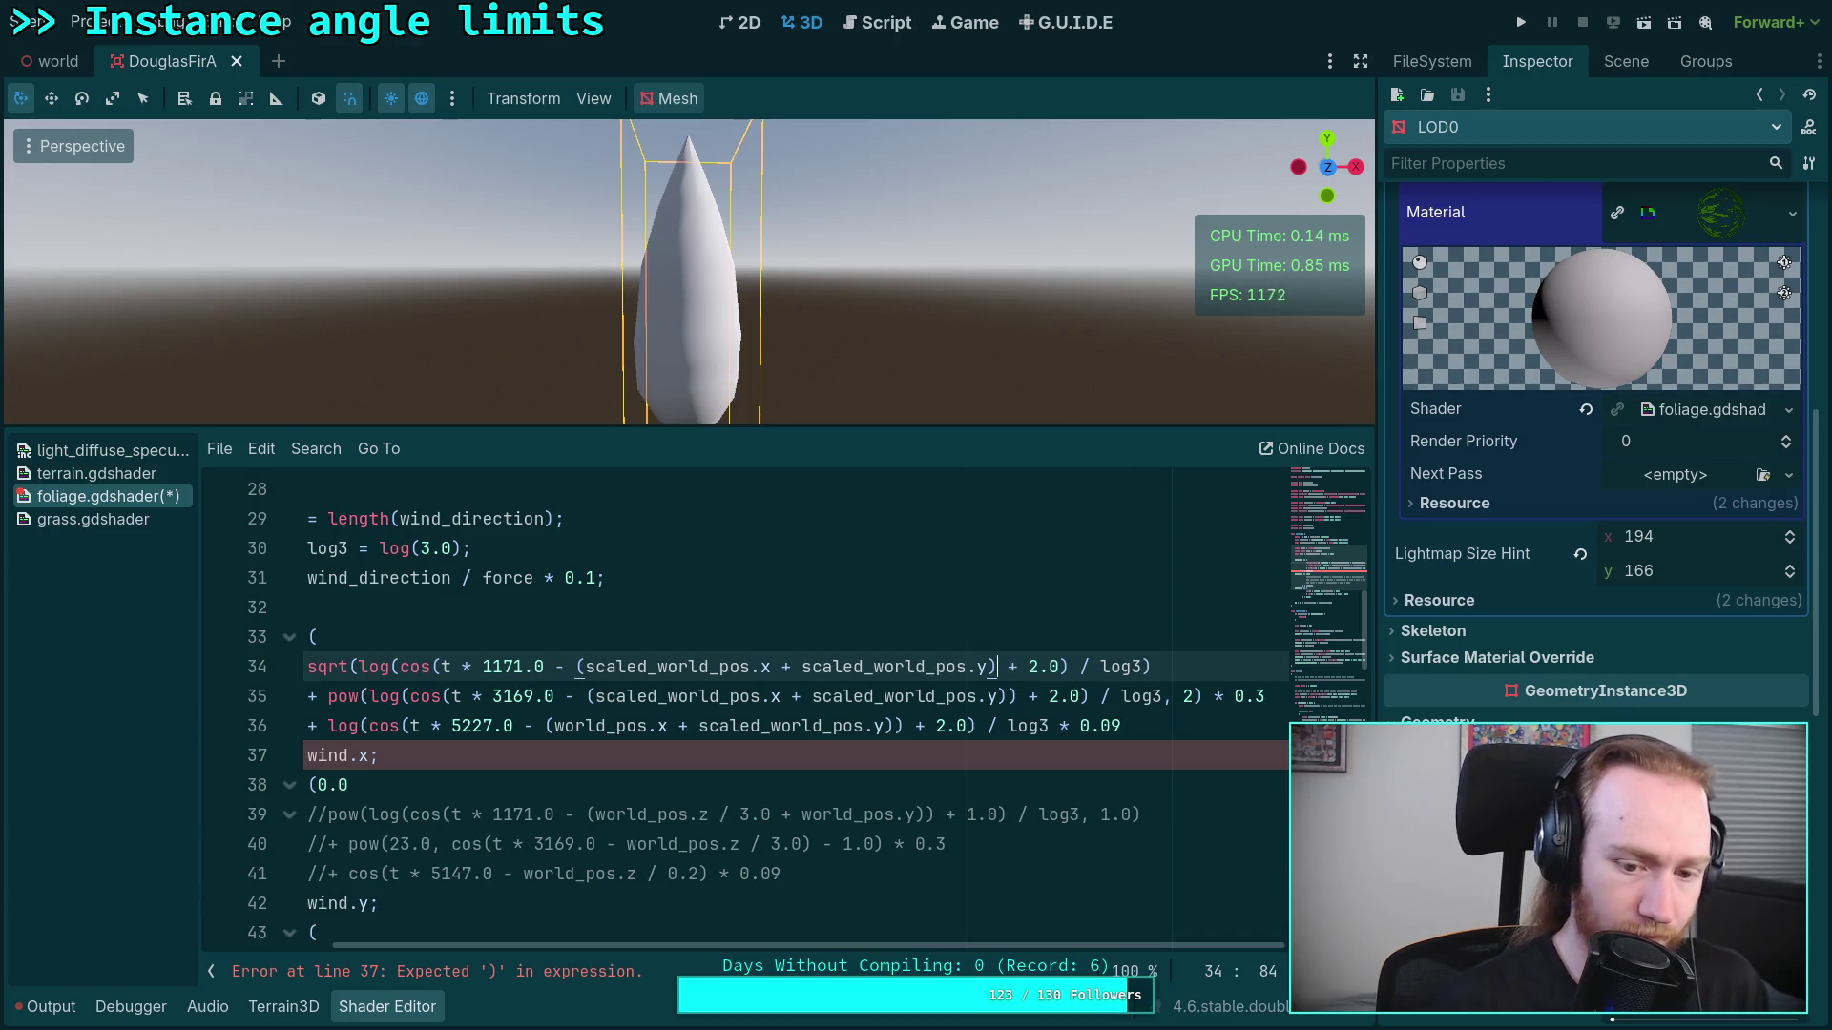
pyautogui.write(')')
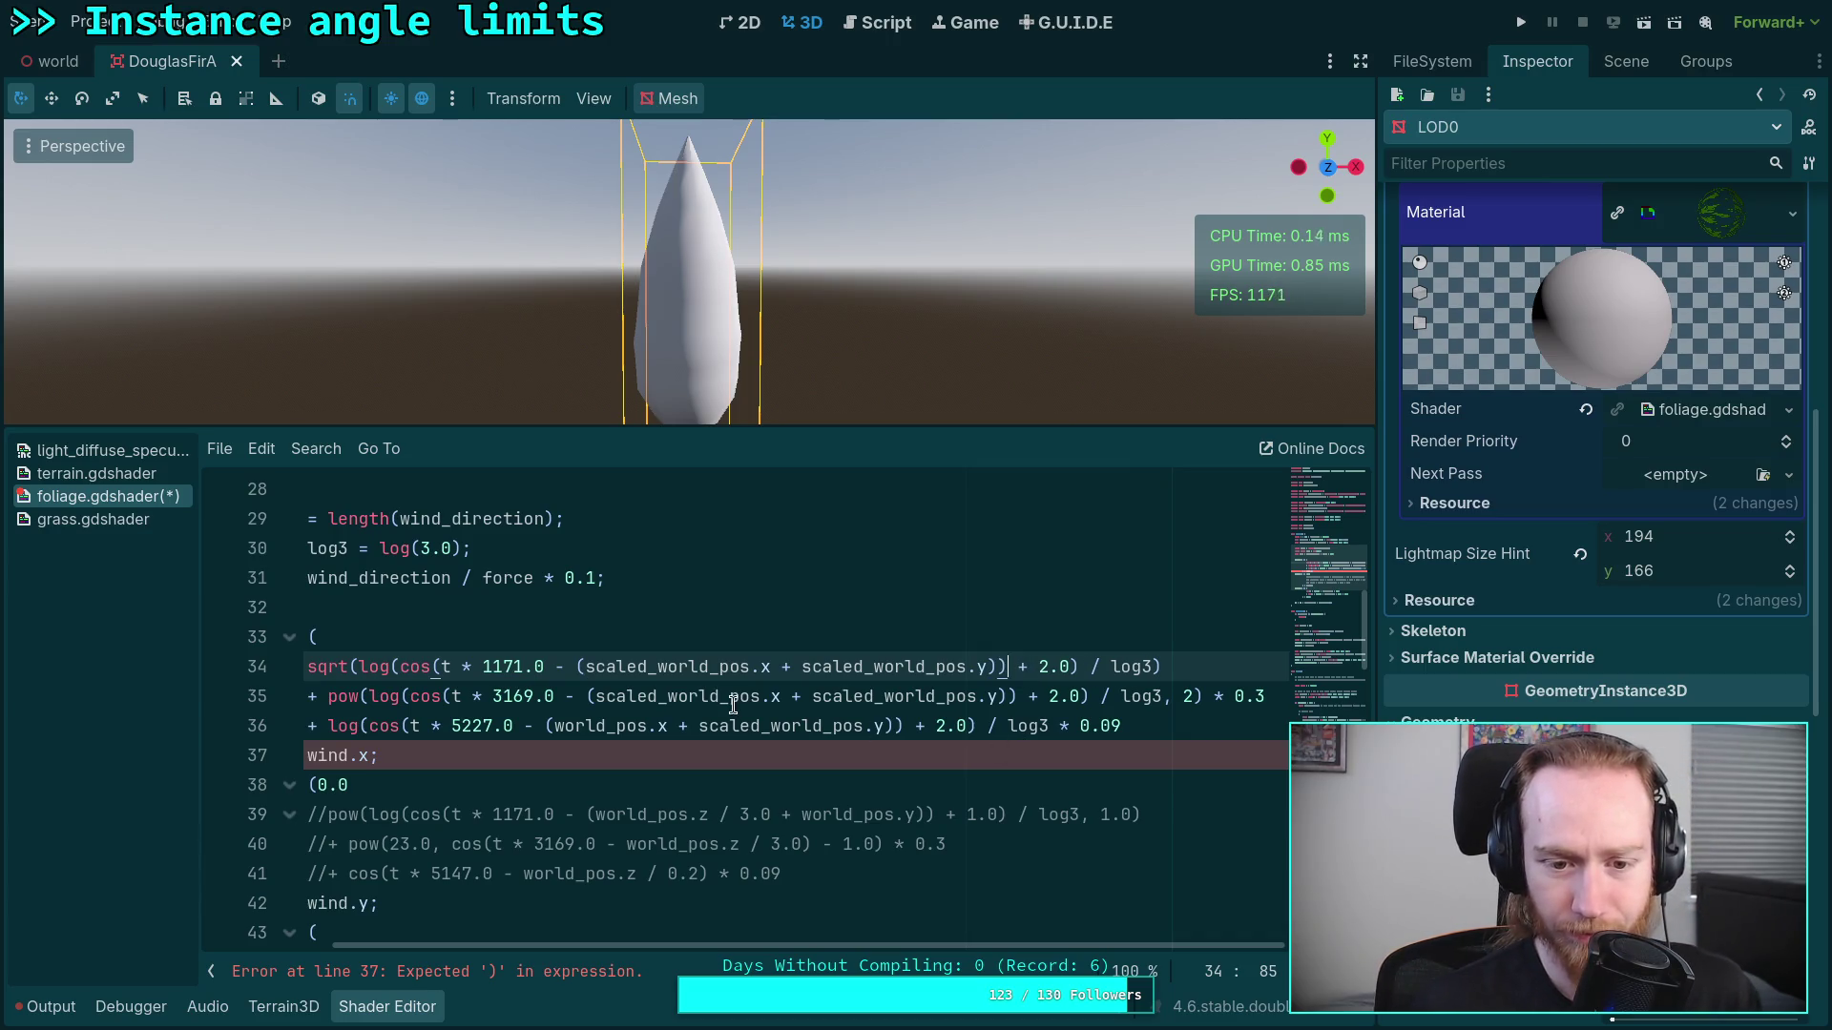
pyautogui.click(582, 666)
pyautogui.press('BackSpace')
pyautogui.click(774, 665)
pyautogui.write('-')
pyautogui.press('BackSpace')
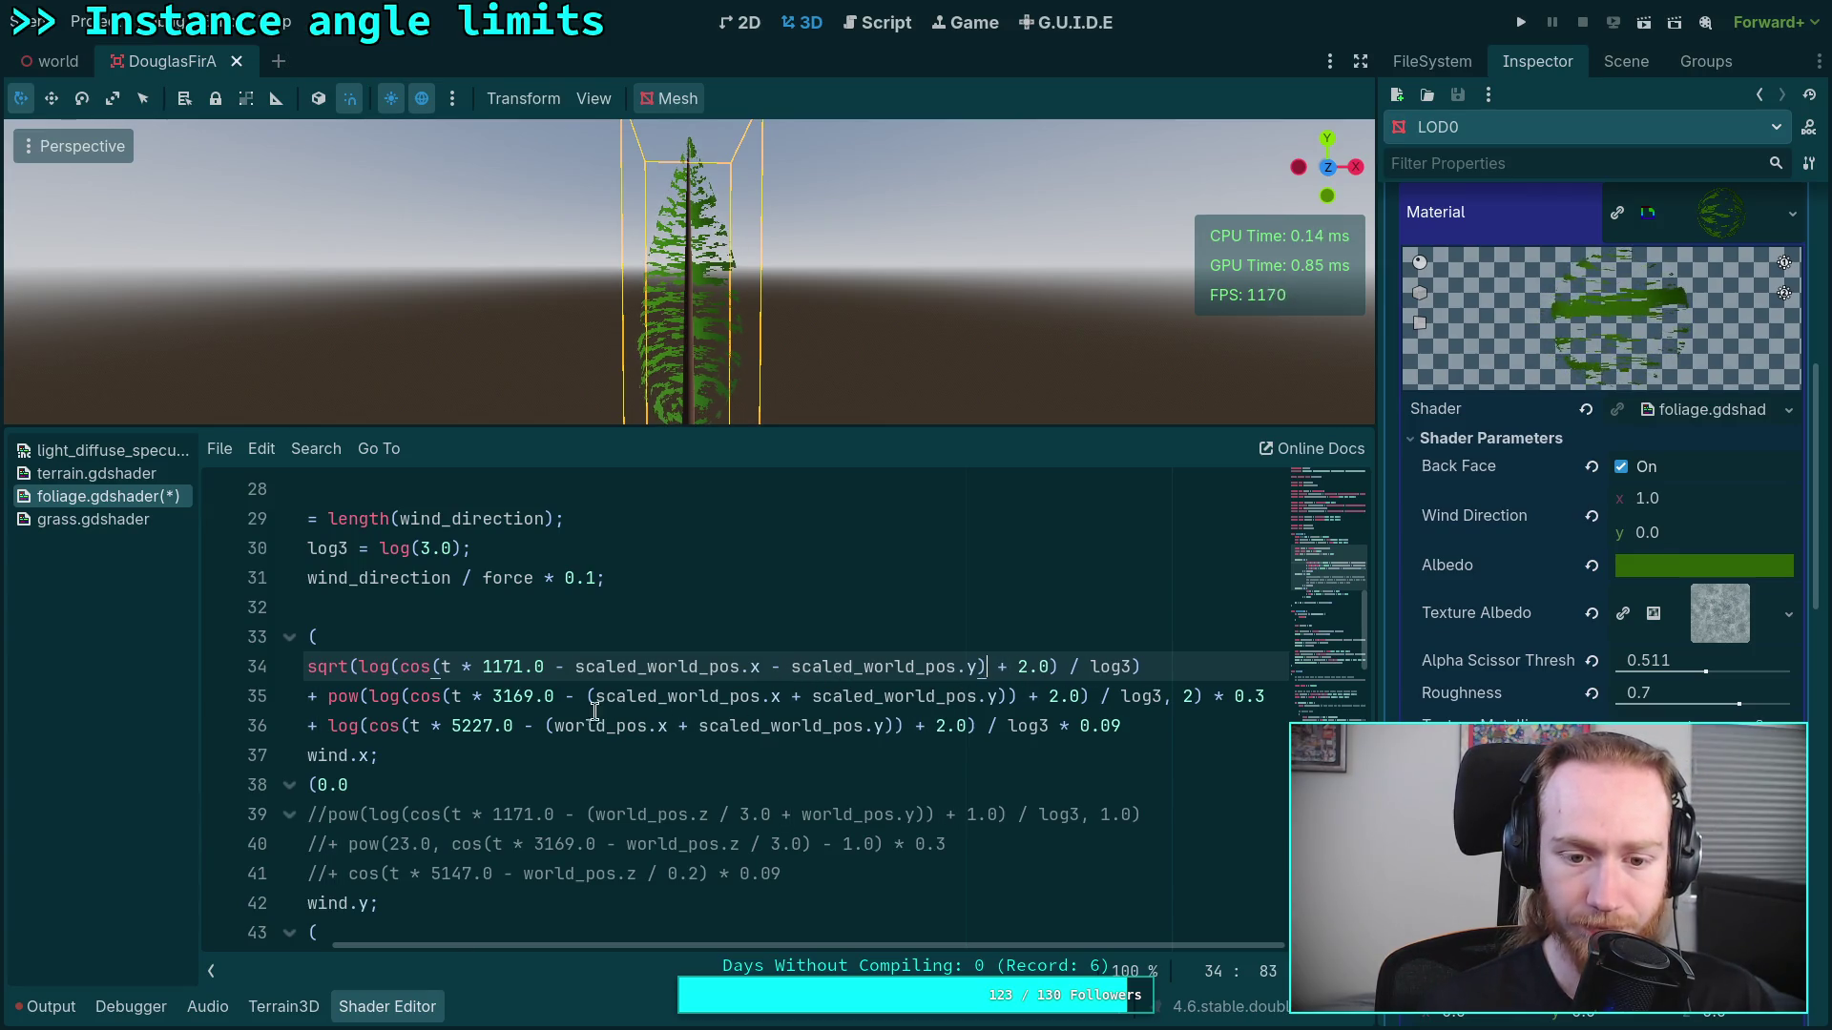
# Step: On line 35, remove the extra parentheses and change '+' to '-'
pyautogui.click(597, 699)
pyautogui.press('BackSpace')
pyautogui.click(796, 696)
pyautogui.press('BackSpace')
pyautogui.write('-')
pyautogui.click(1001, 697)
pyautogui.press('BackSpace')
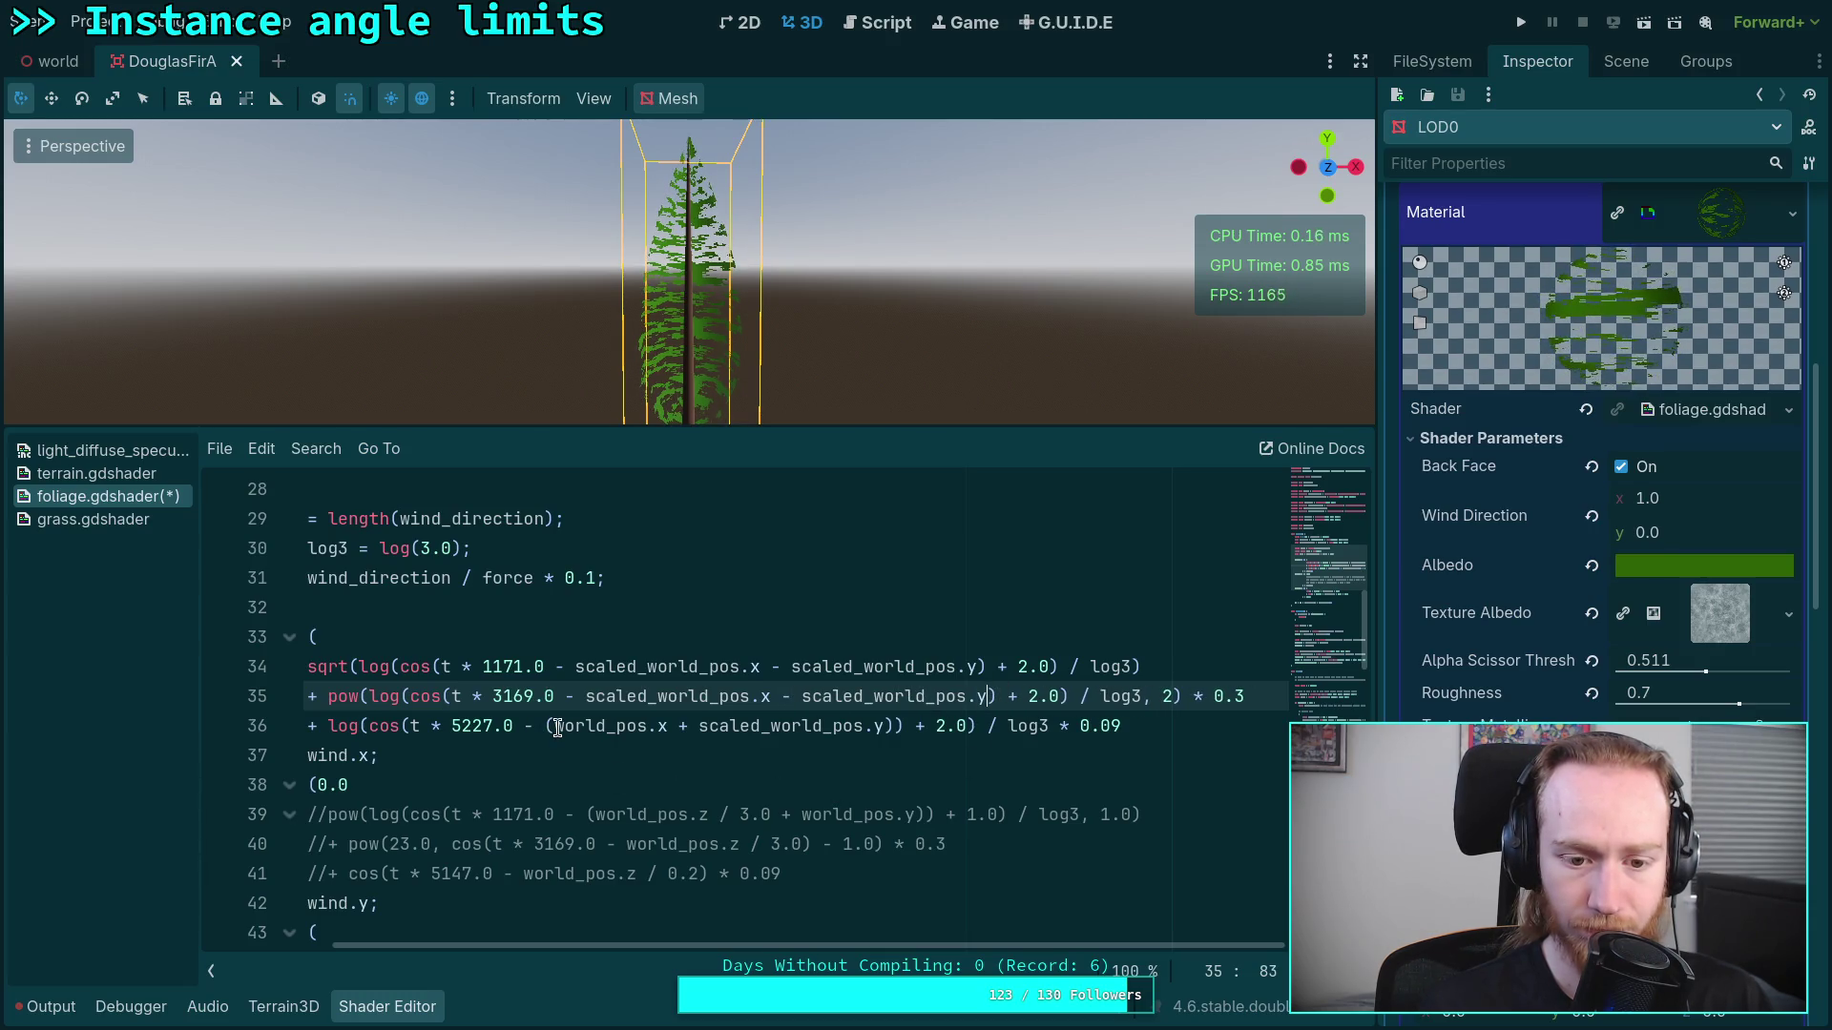
# Step: On line 36, remove the extra parentheses and change '+' to '-' so the shader compiles
pyautogui.click(558, 727)
pyautogui.press('BackSpace')
pyautogui.click(678, 727)
pyautogui.press('BackSpace')
pyautogui.write('-')
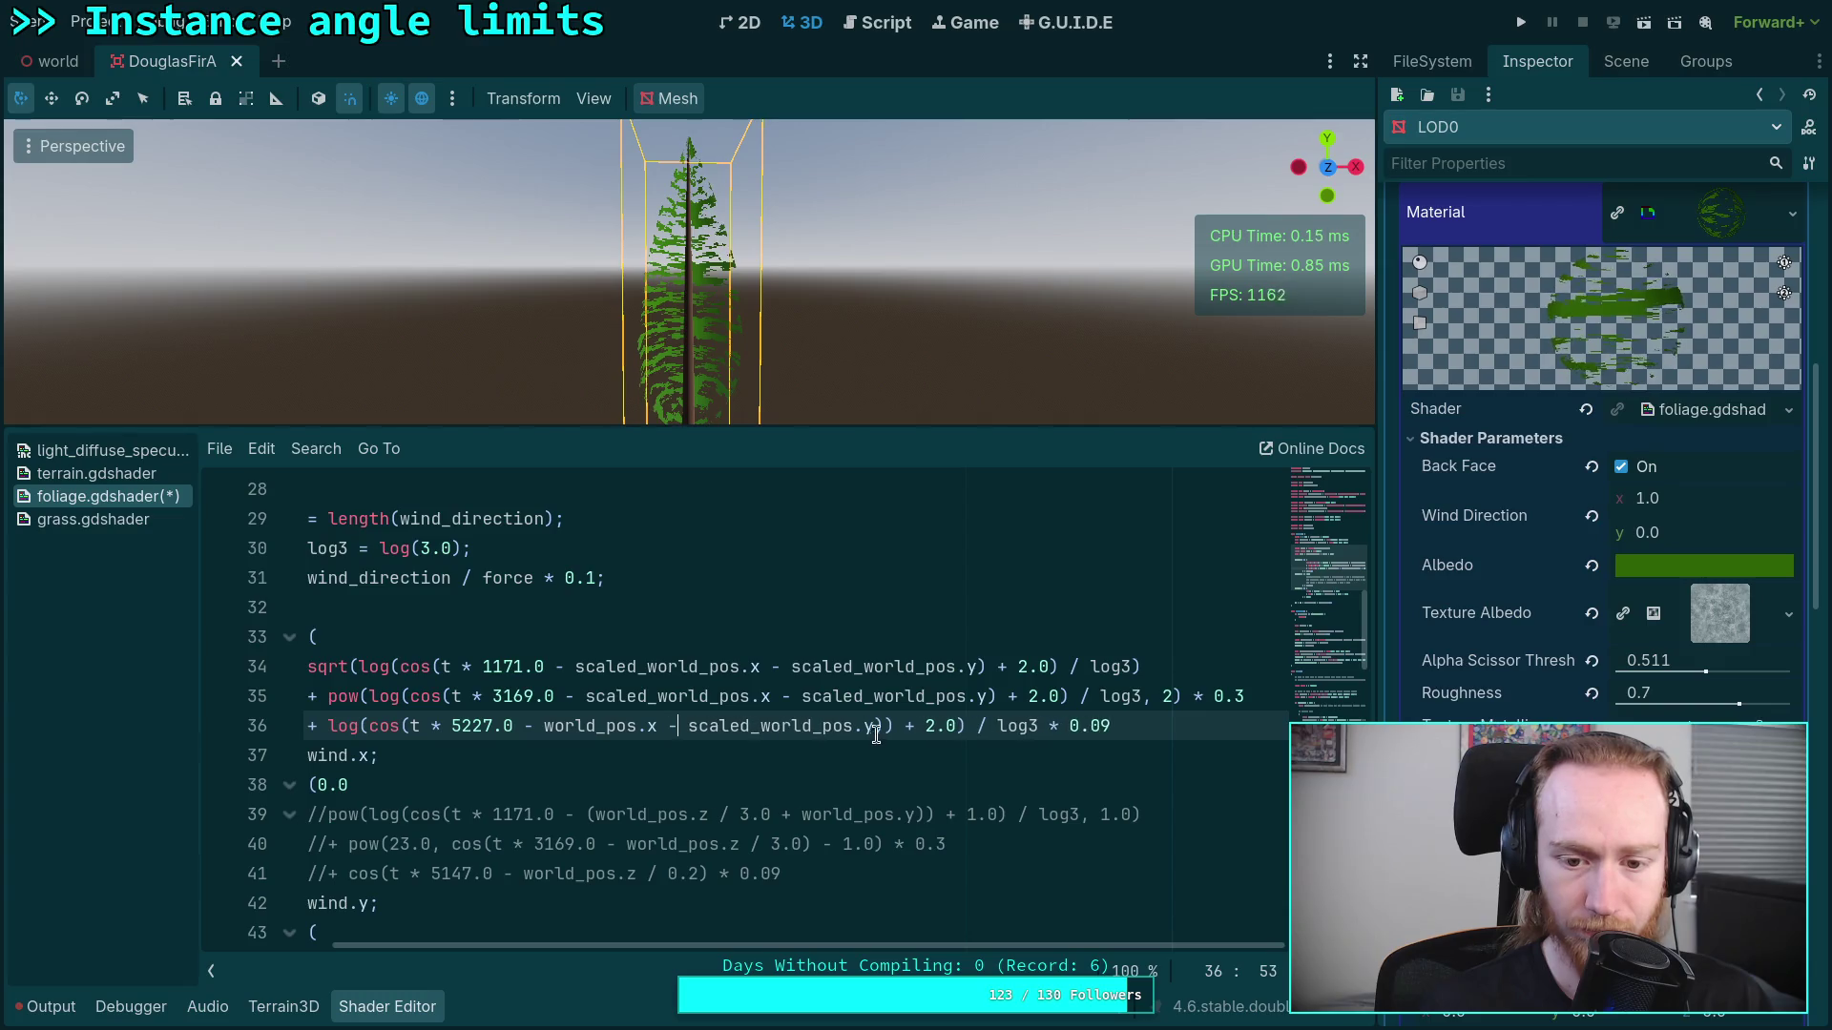
pyautogui.click(888, 726)
pyautogui.press('BackSpace')
pyautogui.moveTo(893, 944); pyautogui.dragTo(748, 945)
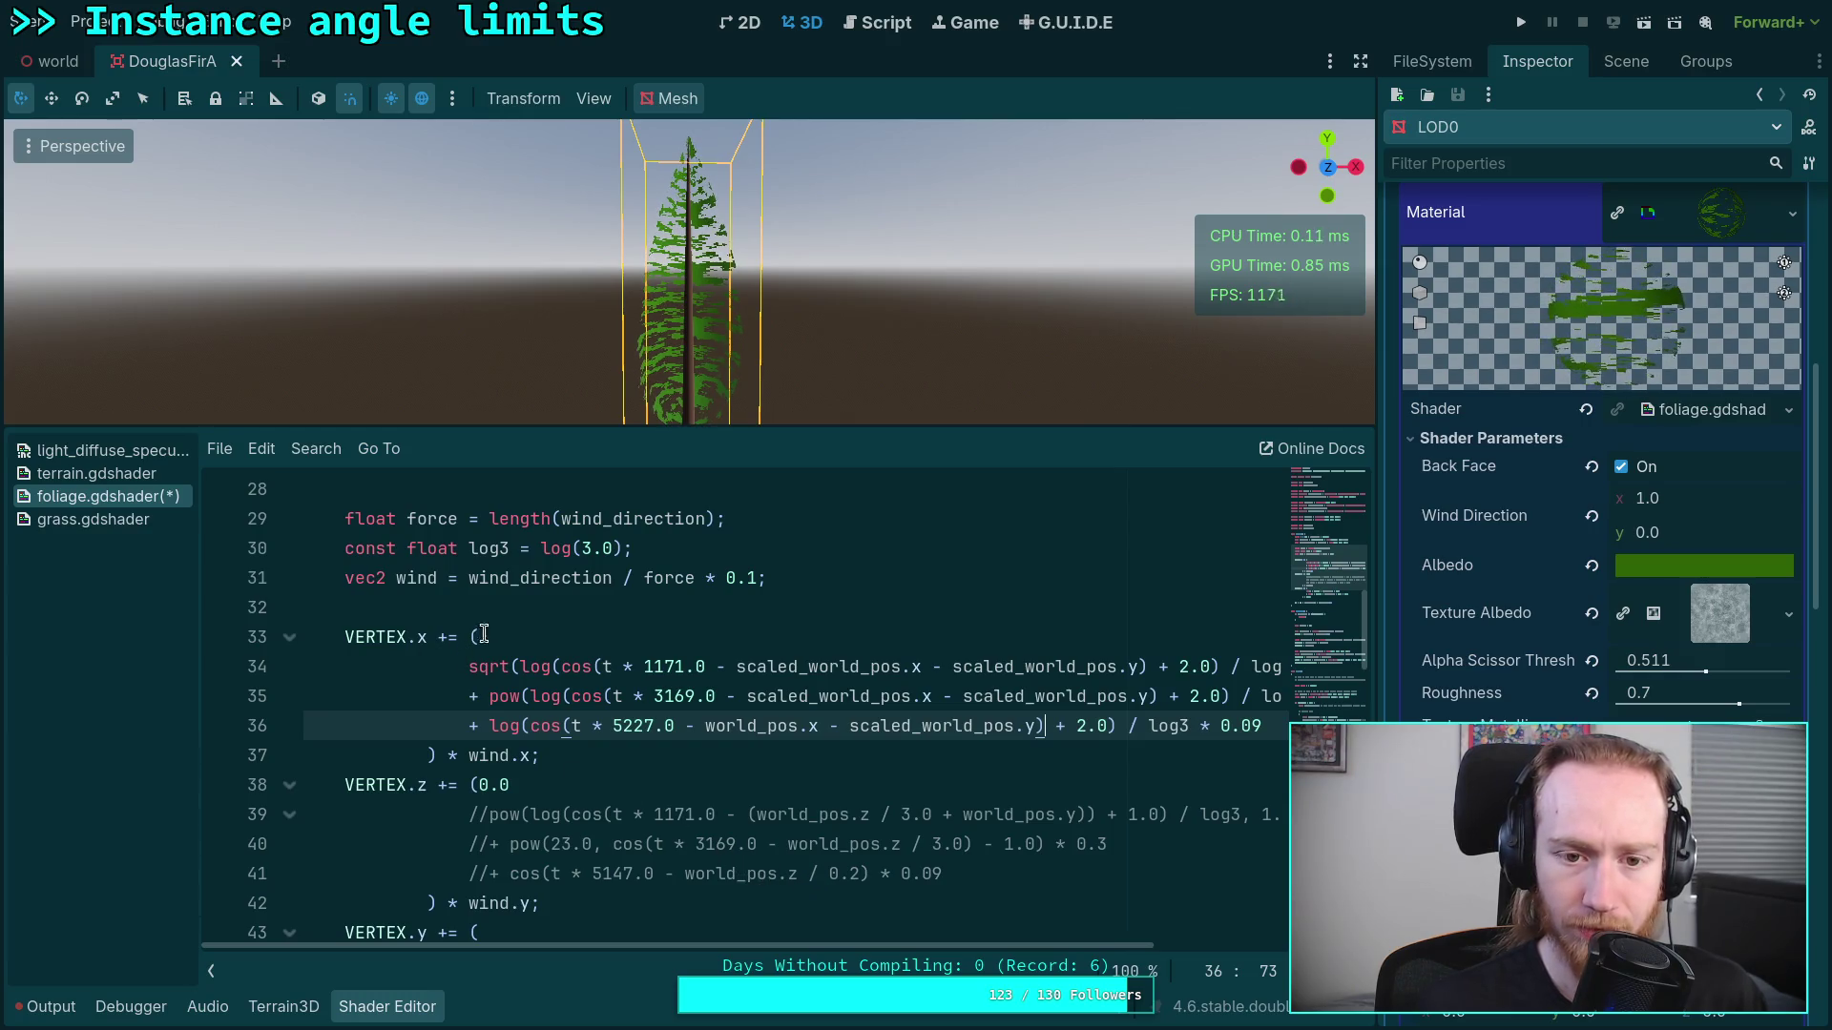
# Step: Switch to numpad-1 front view, enlarge the 3D viewport, and pan and zoom to frame the whole Douglas fir
pyautogui.press('KP_1')
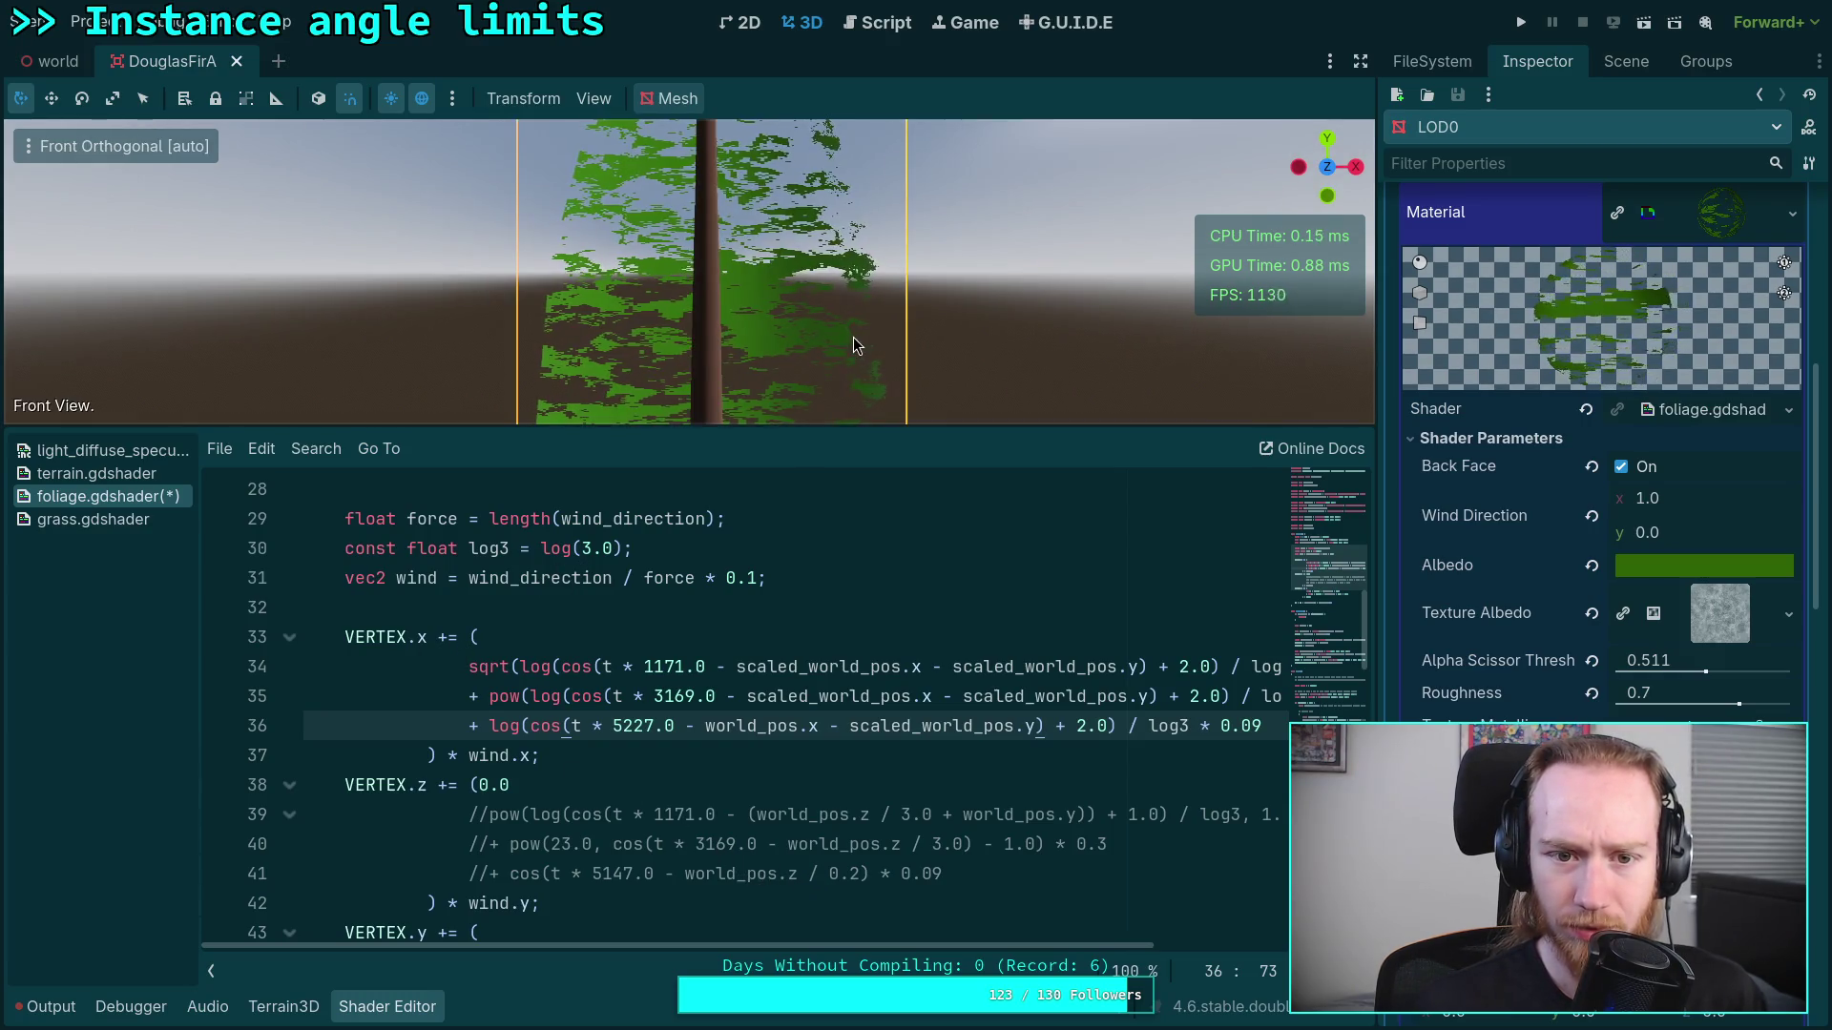
pyautogui.moveTo(793, 427); pyautogui.dragTo(791, 636)
pyautogui.scroll(-3, 765, 479)
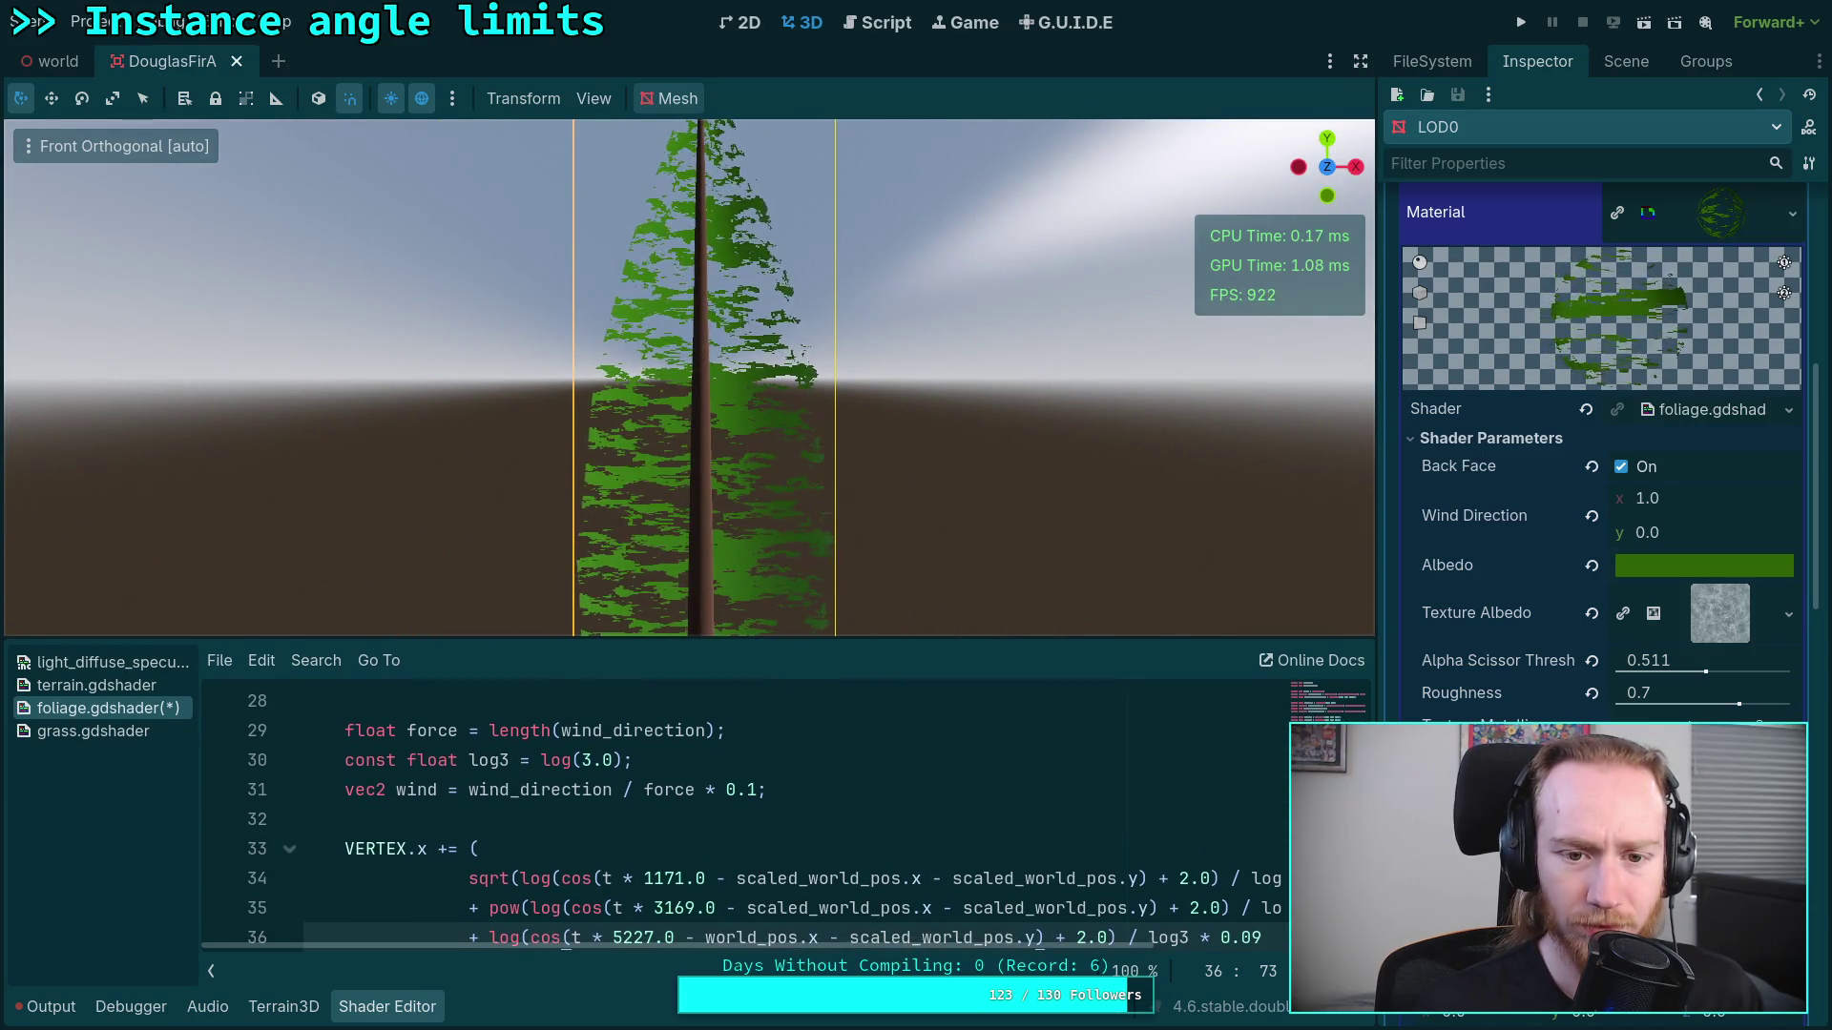
pyautogui.moveTo(797, 465); pyautogui.dragTo(765, 317)
pyautogui.scroll(-3, 766, 316)
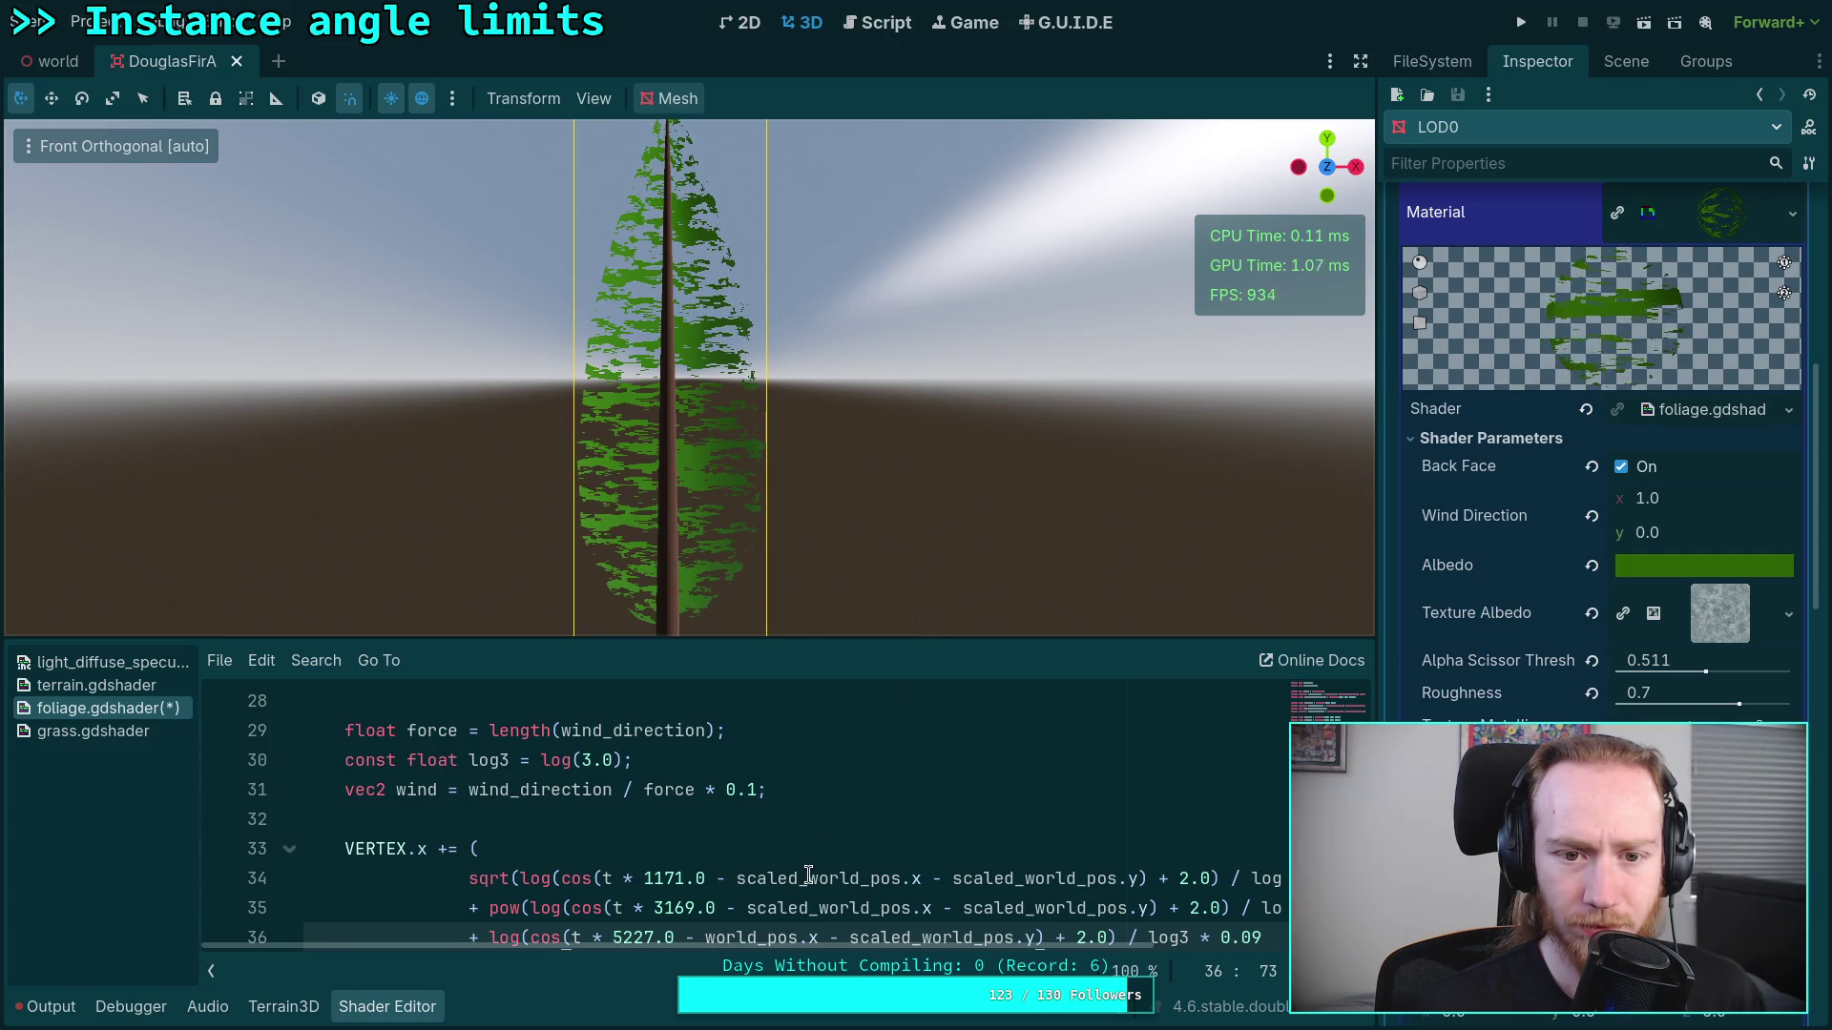
pyautogui.scroll(-3, 804, 868)
pyautogui.scroll(-3, 804, 868)
pyautogui.scroll(2, 798, 850)
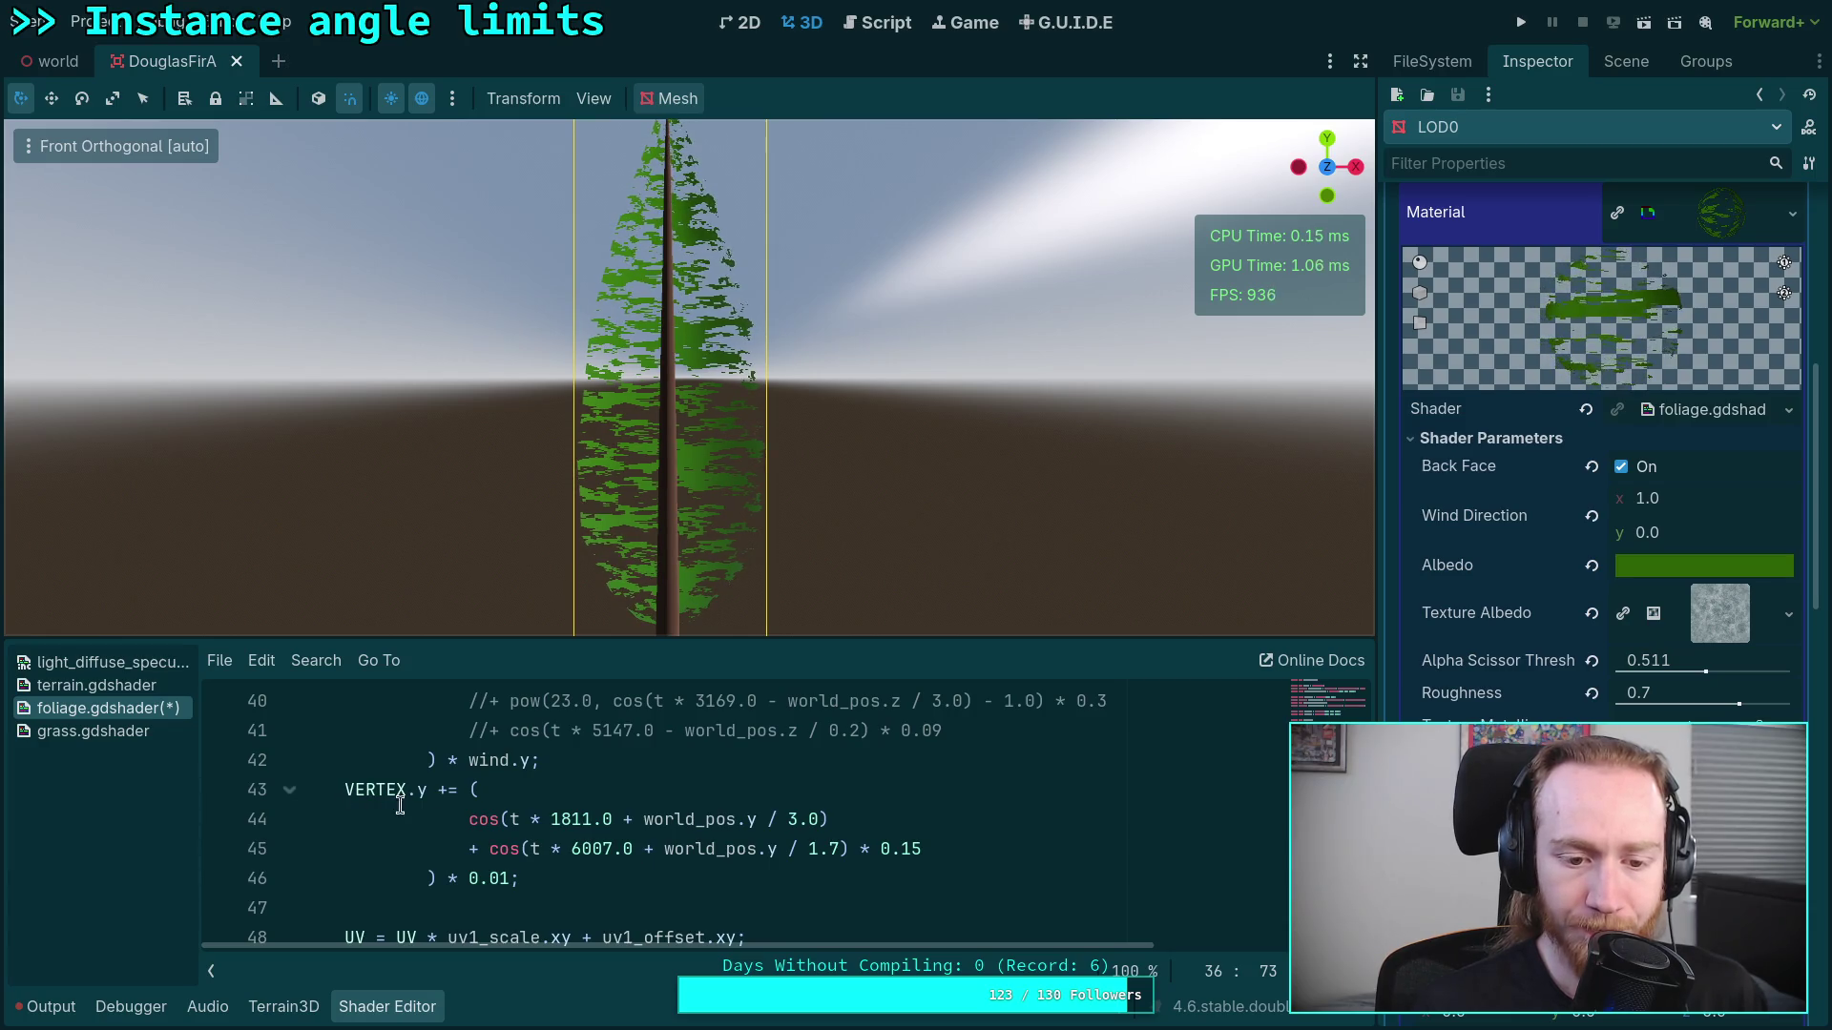
pyautogui.scroll(3, 502, 816)
pyautogui.scroll(-3, 377, 784)
pyautogui.scroll(3, 378, 784)
pyautogui.click(454, 734)
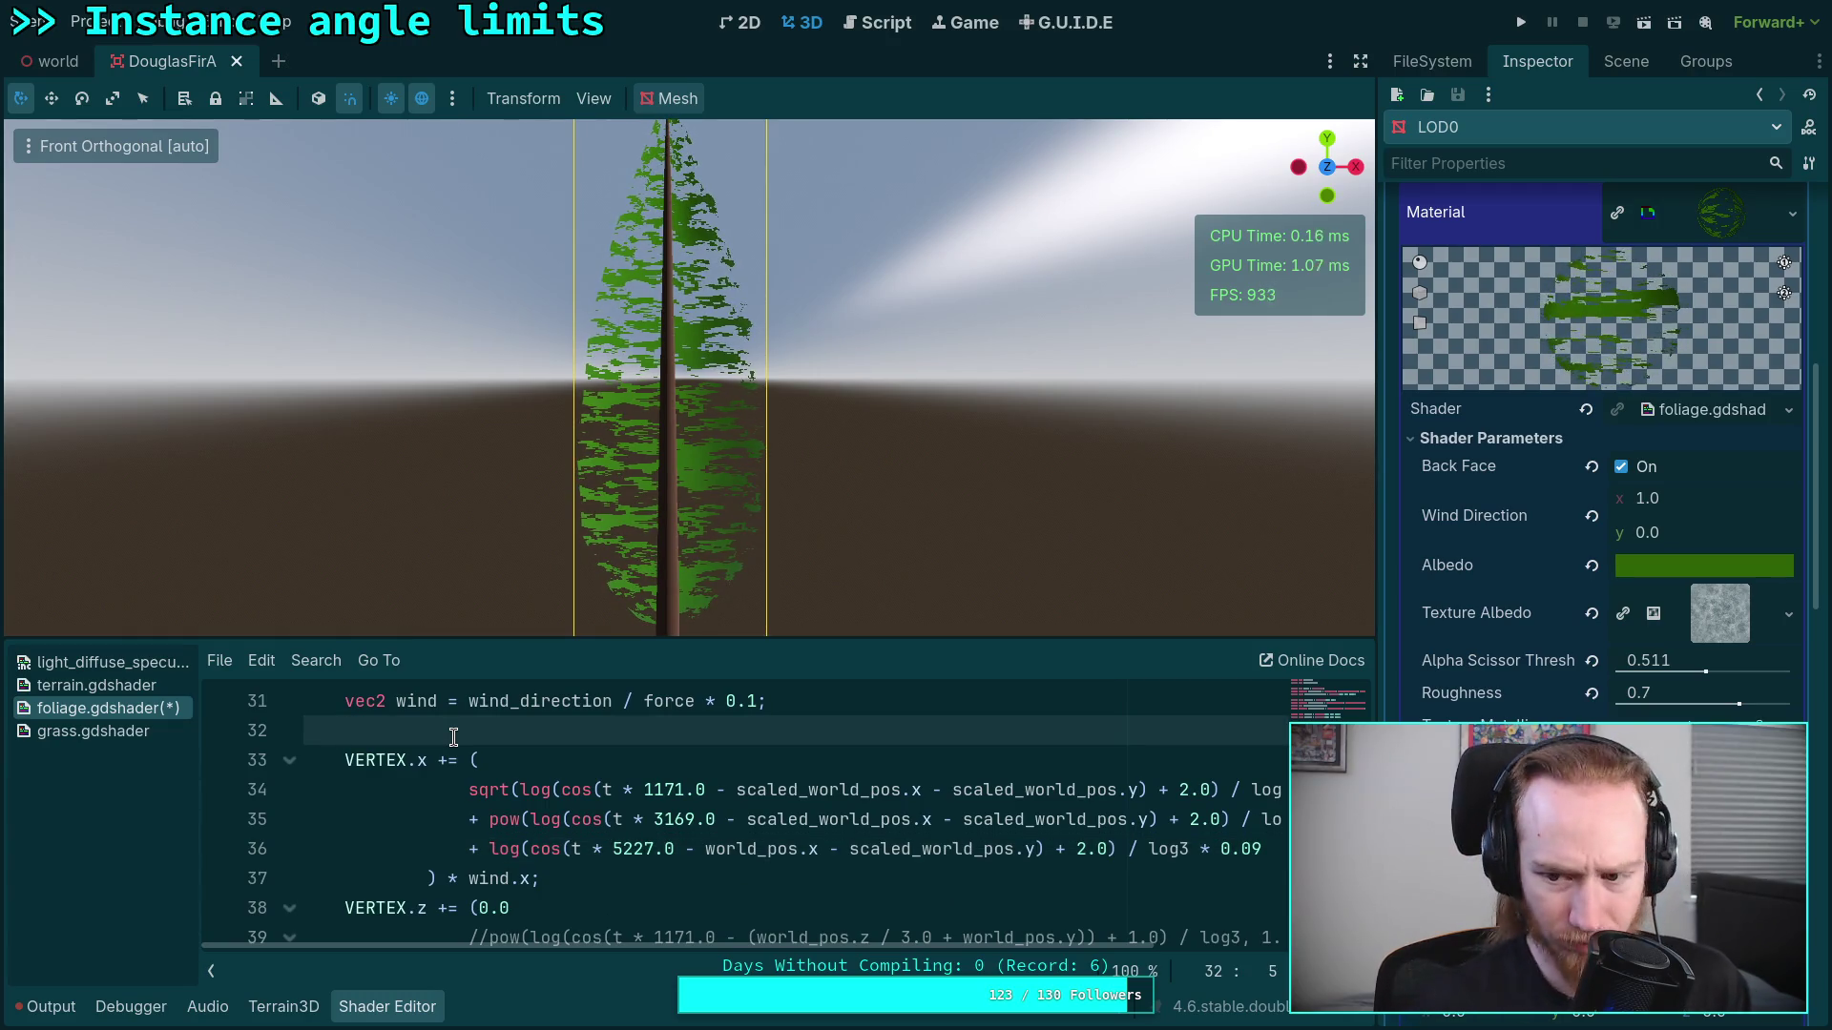
pyautogui.scroll(-5, 872, 831)
pyautogui.scroll(2, 872, 831)
pyautogui.click(1706, 500)
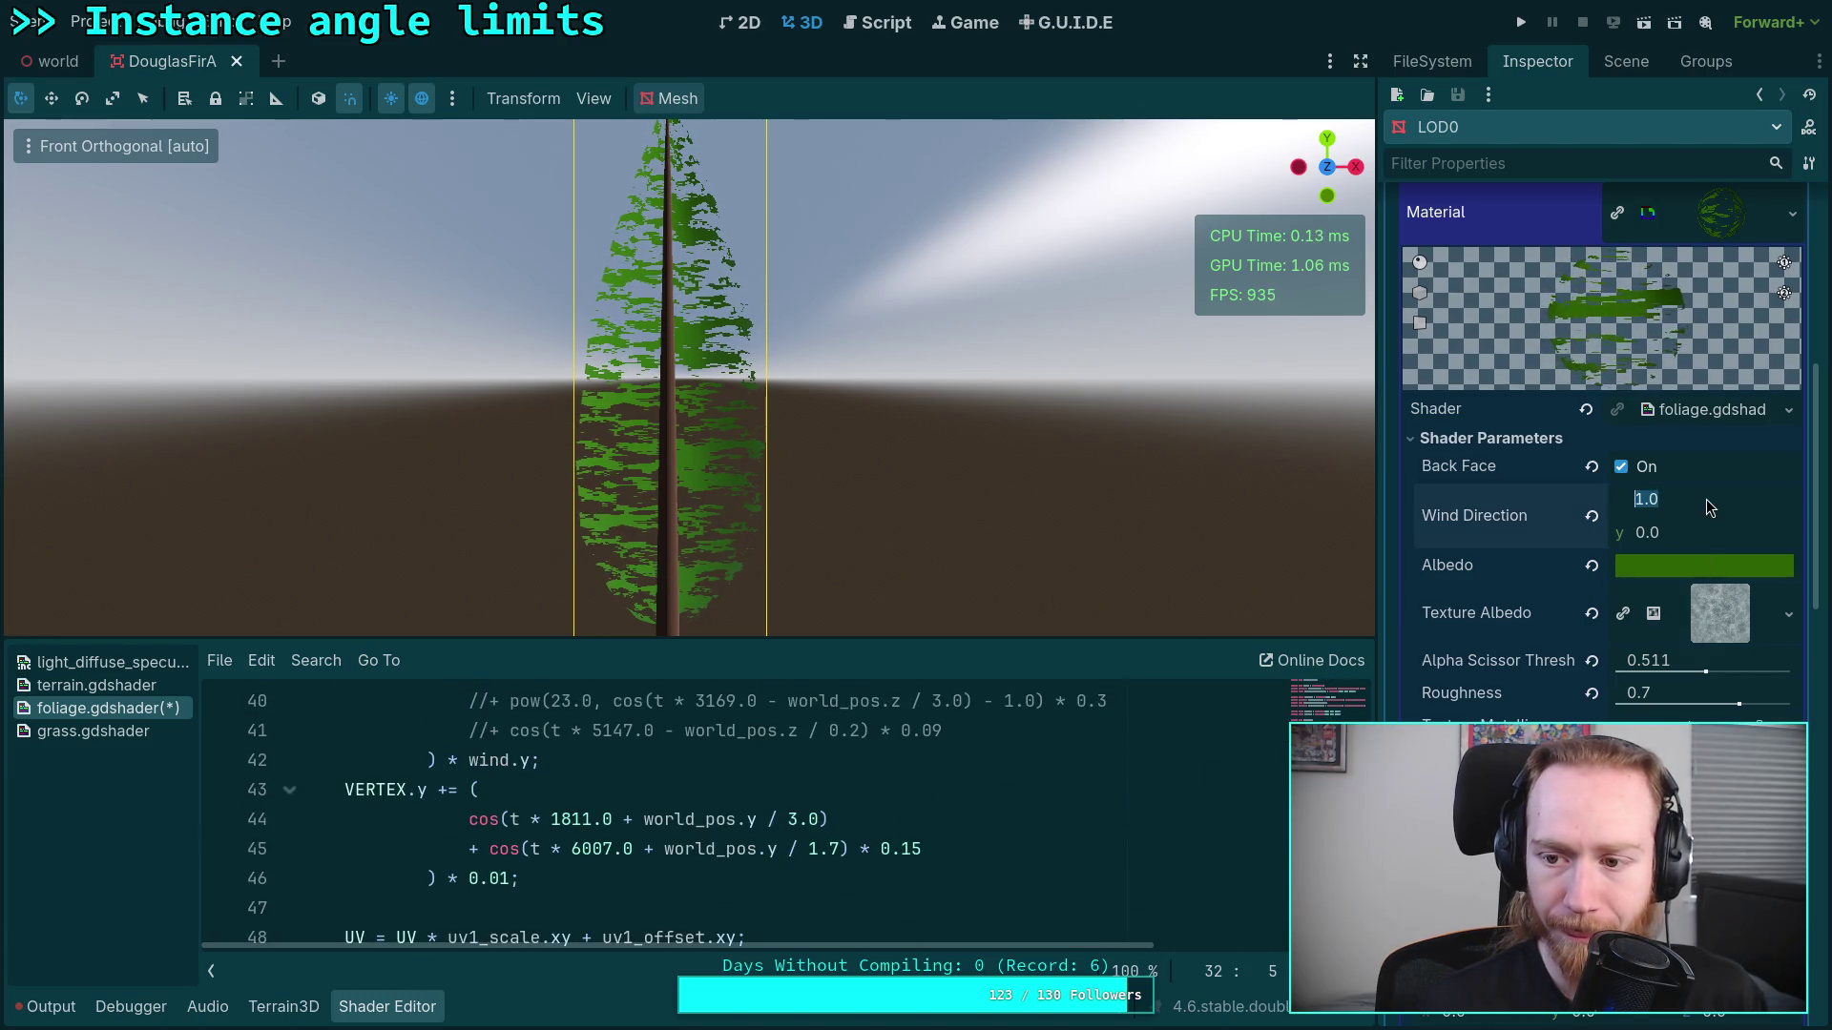
pyautogui.write('0')
pyautogui.click(797, 849)
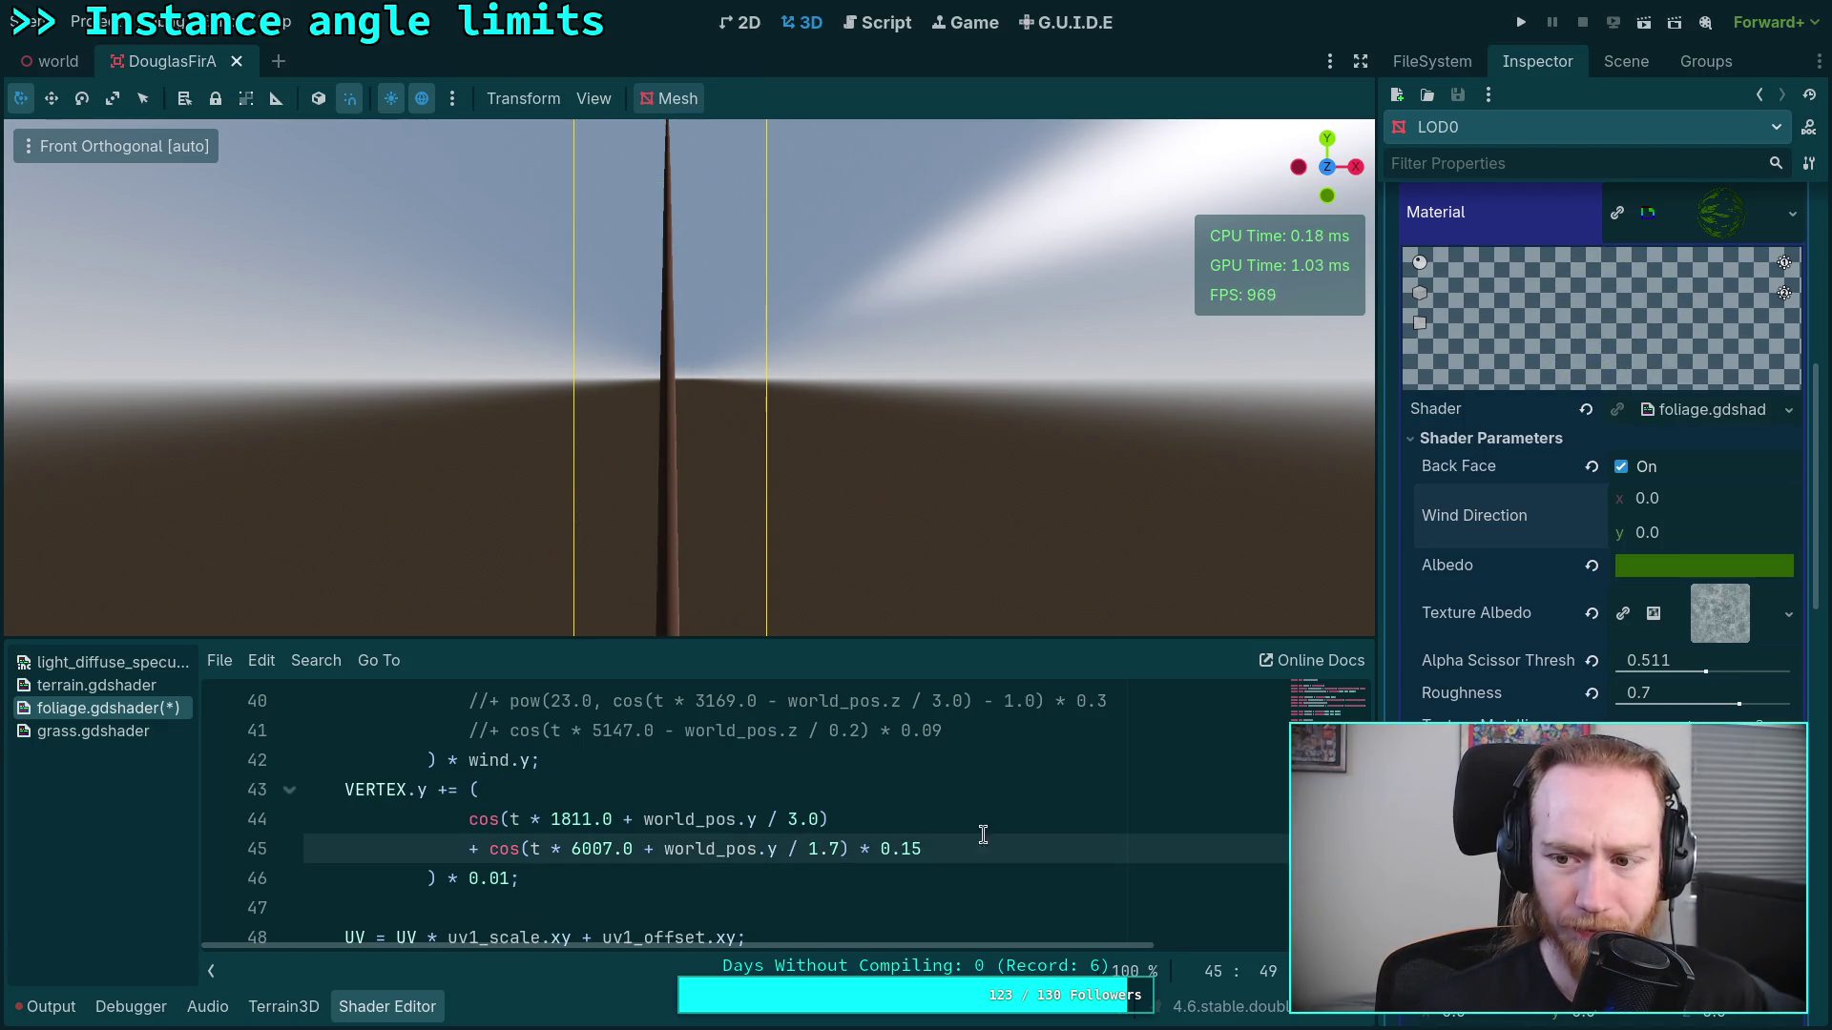
pyautogui.scroll(2, 771, 865)
pyautogui.scroll(-2, 772, 865)
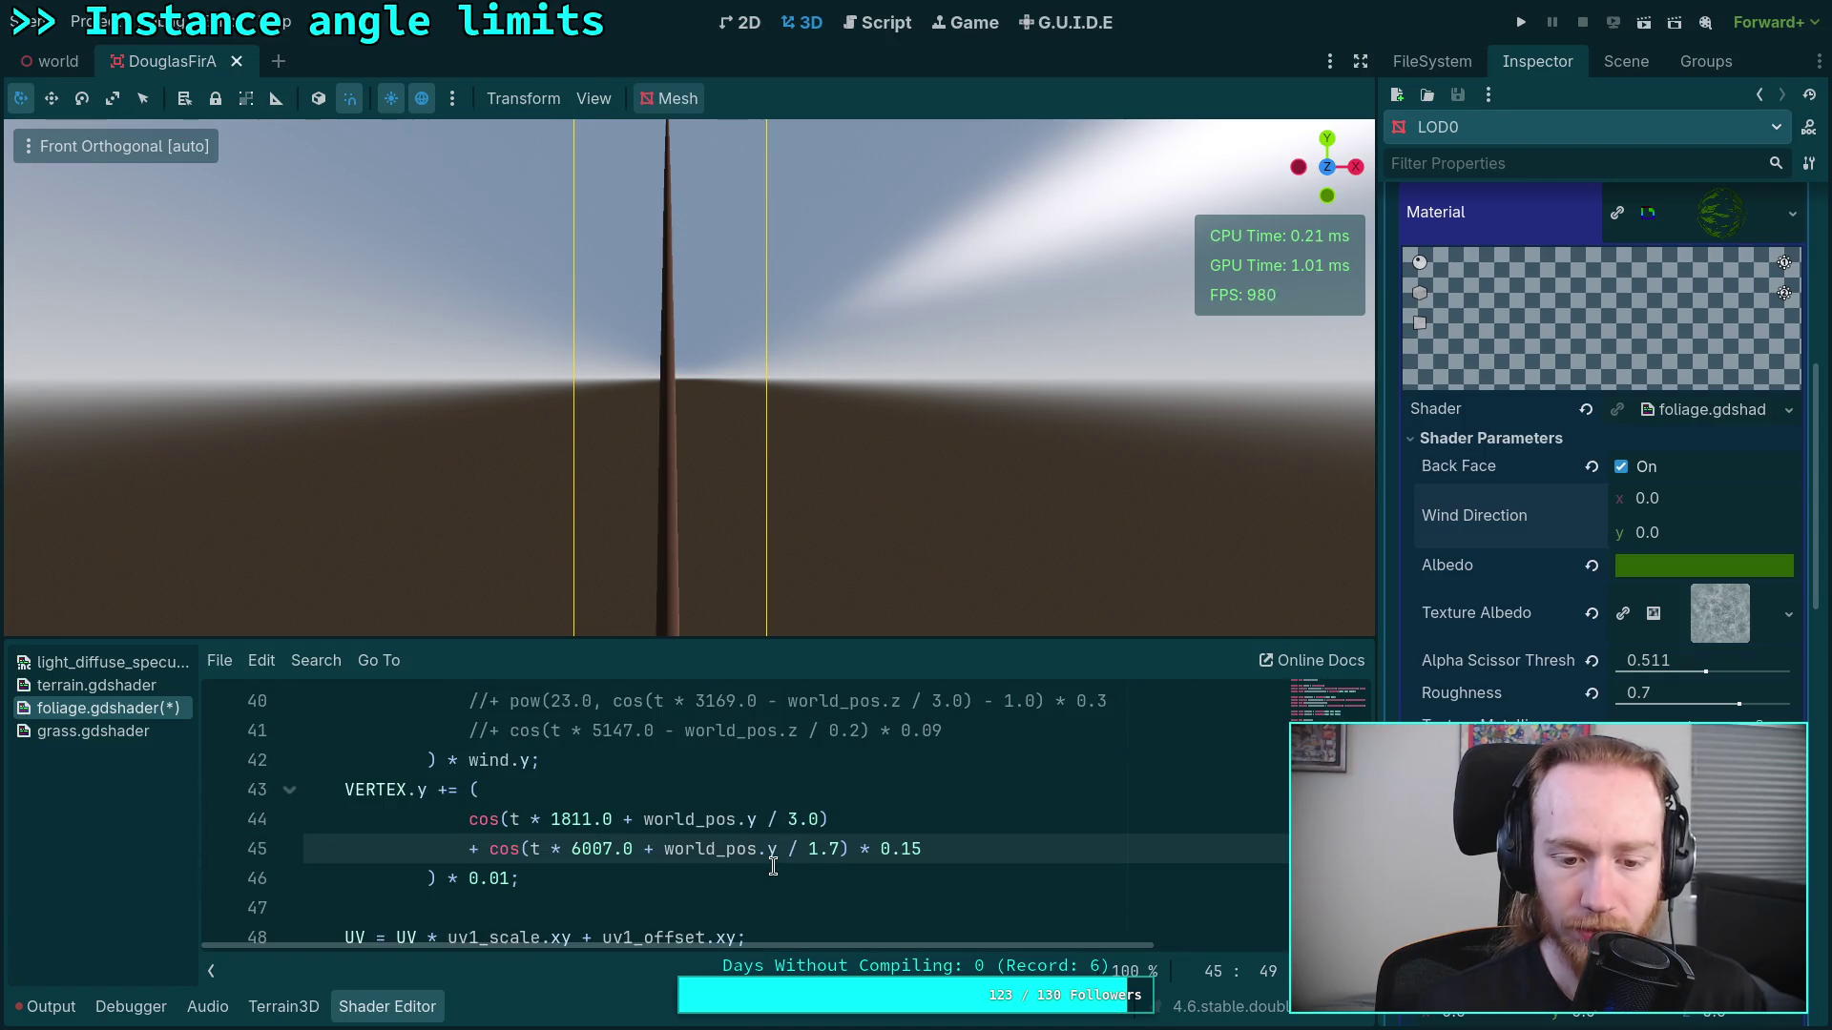
pyautogui.scroll(3, 772, 865)
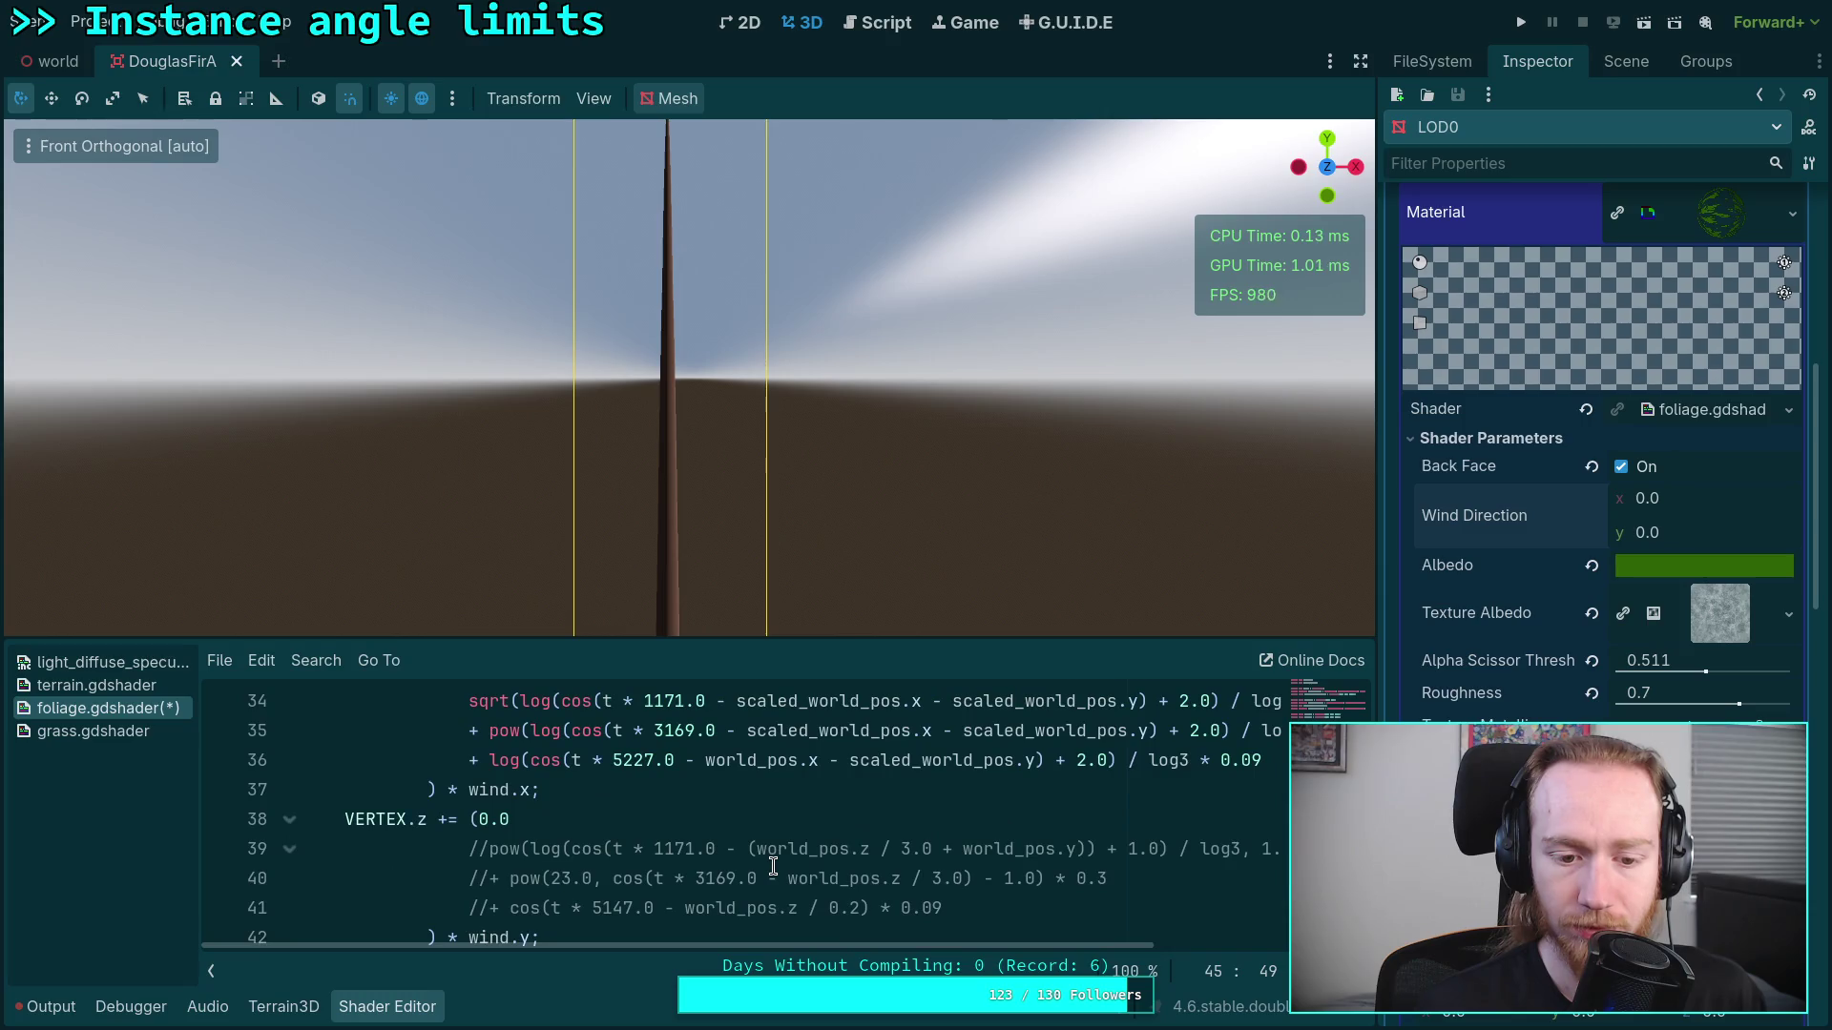
pyautogui.scroll(3, 492, 881)
pyautogui.scroll(-3, 491, 882)
pyautogui.doubleClick(483, 878)
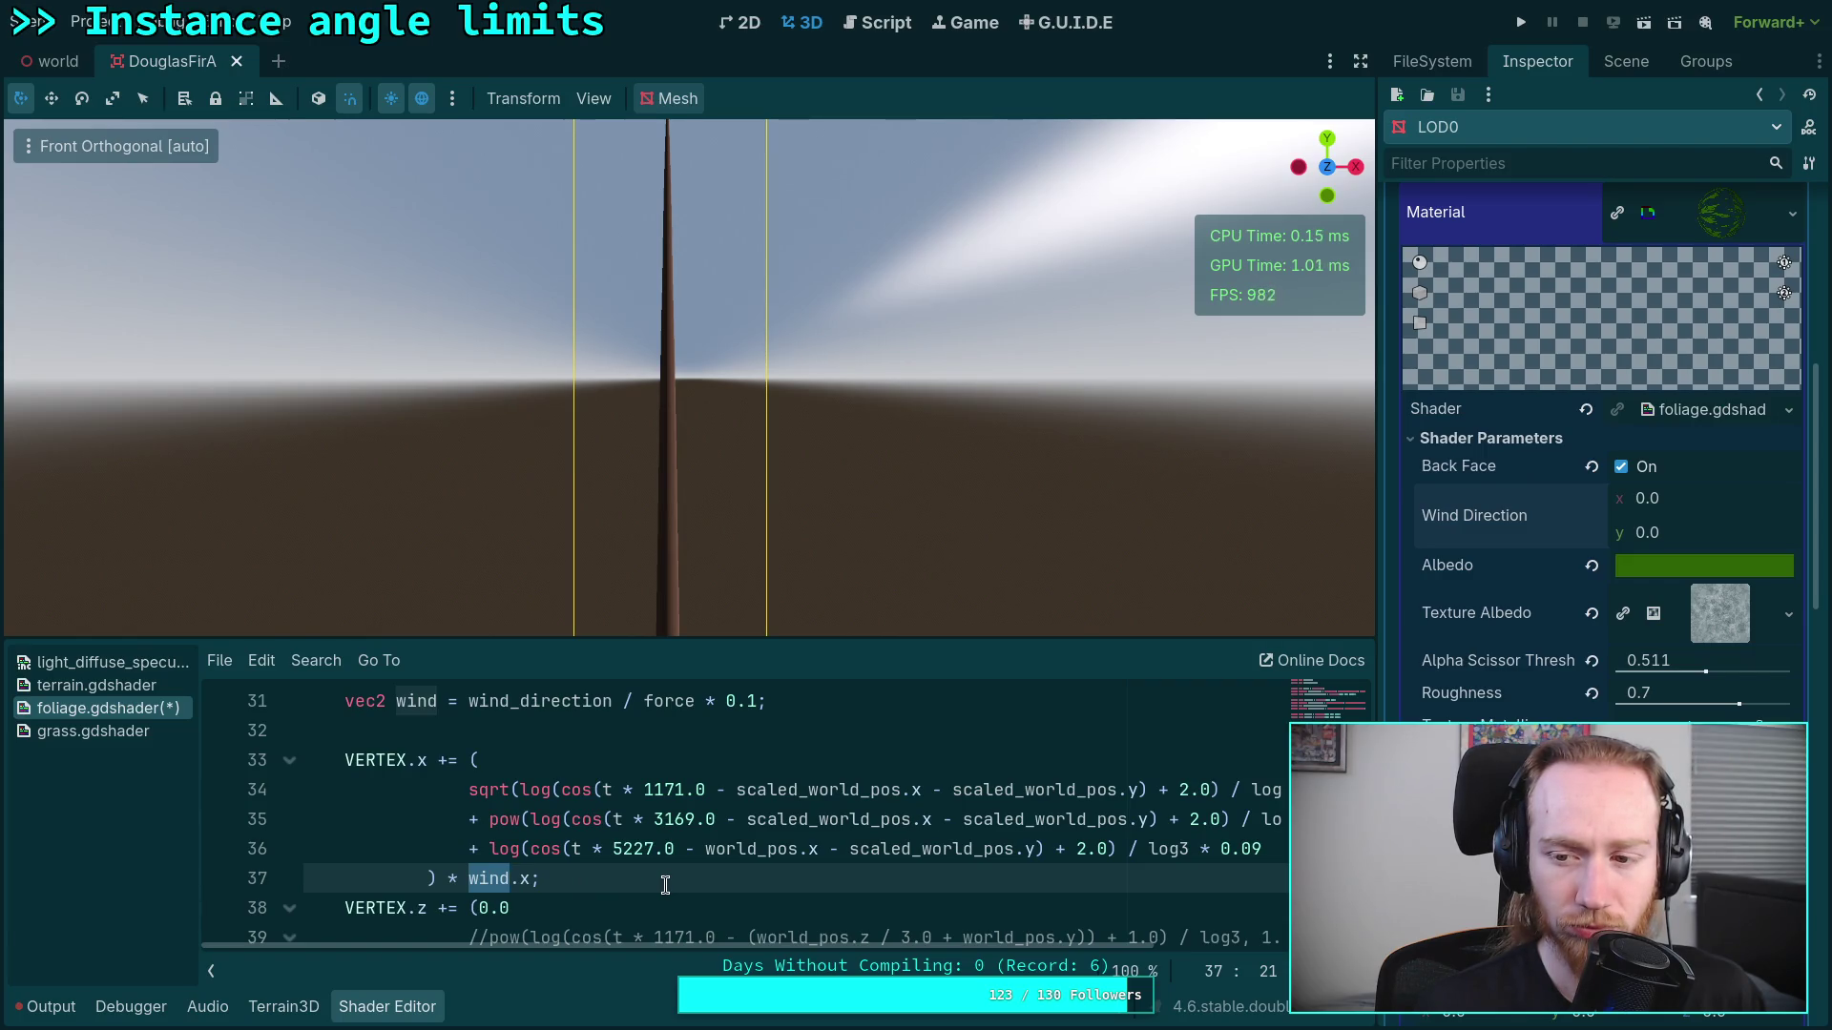
pyautogui.scroll(3, 665, 886)
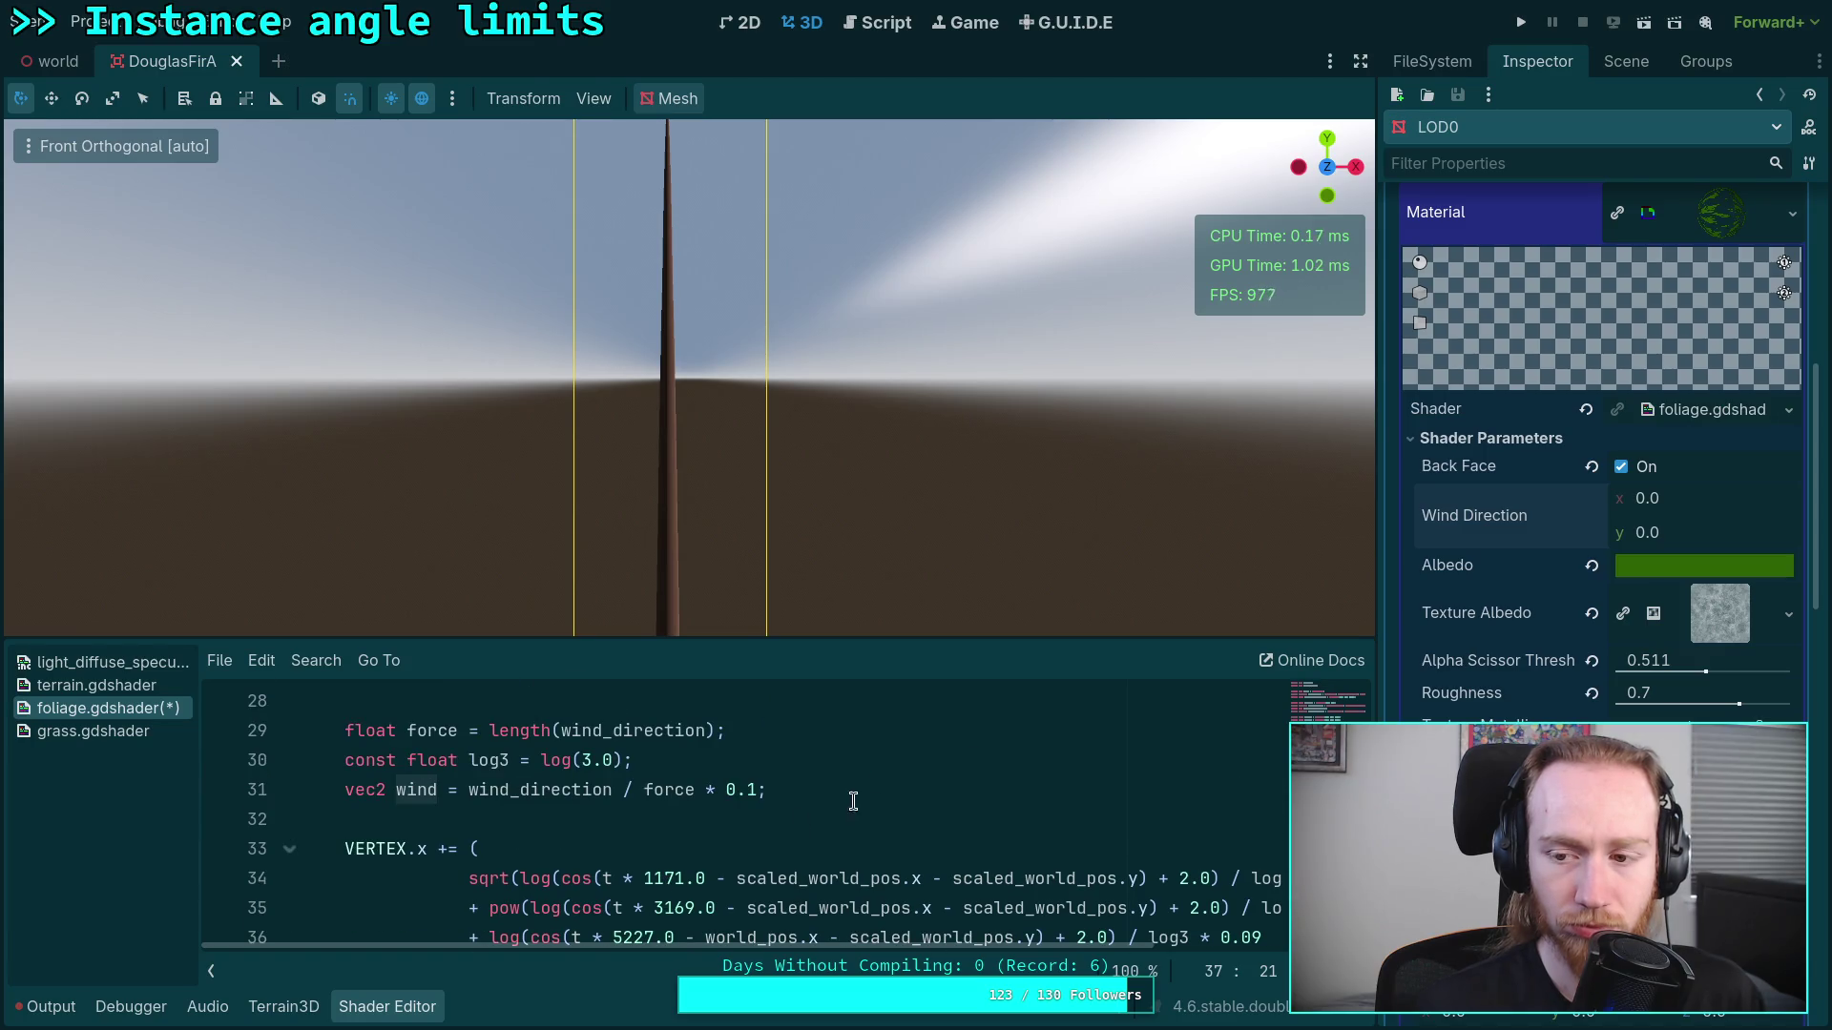
pyautogui.click(1694, 504)
pyautogui.write('1')
pyautogui.press('Return')
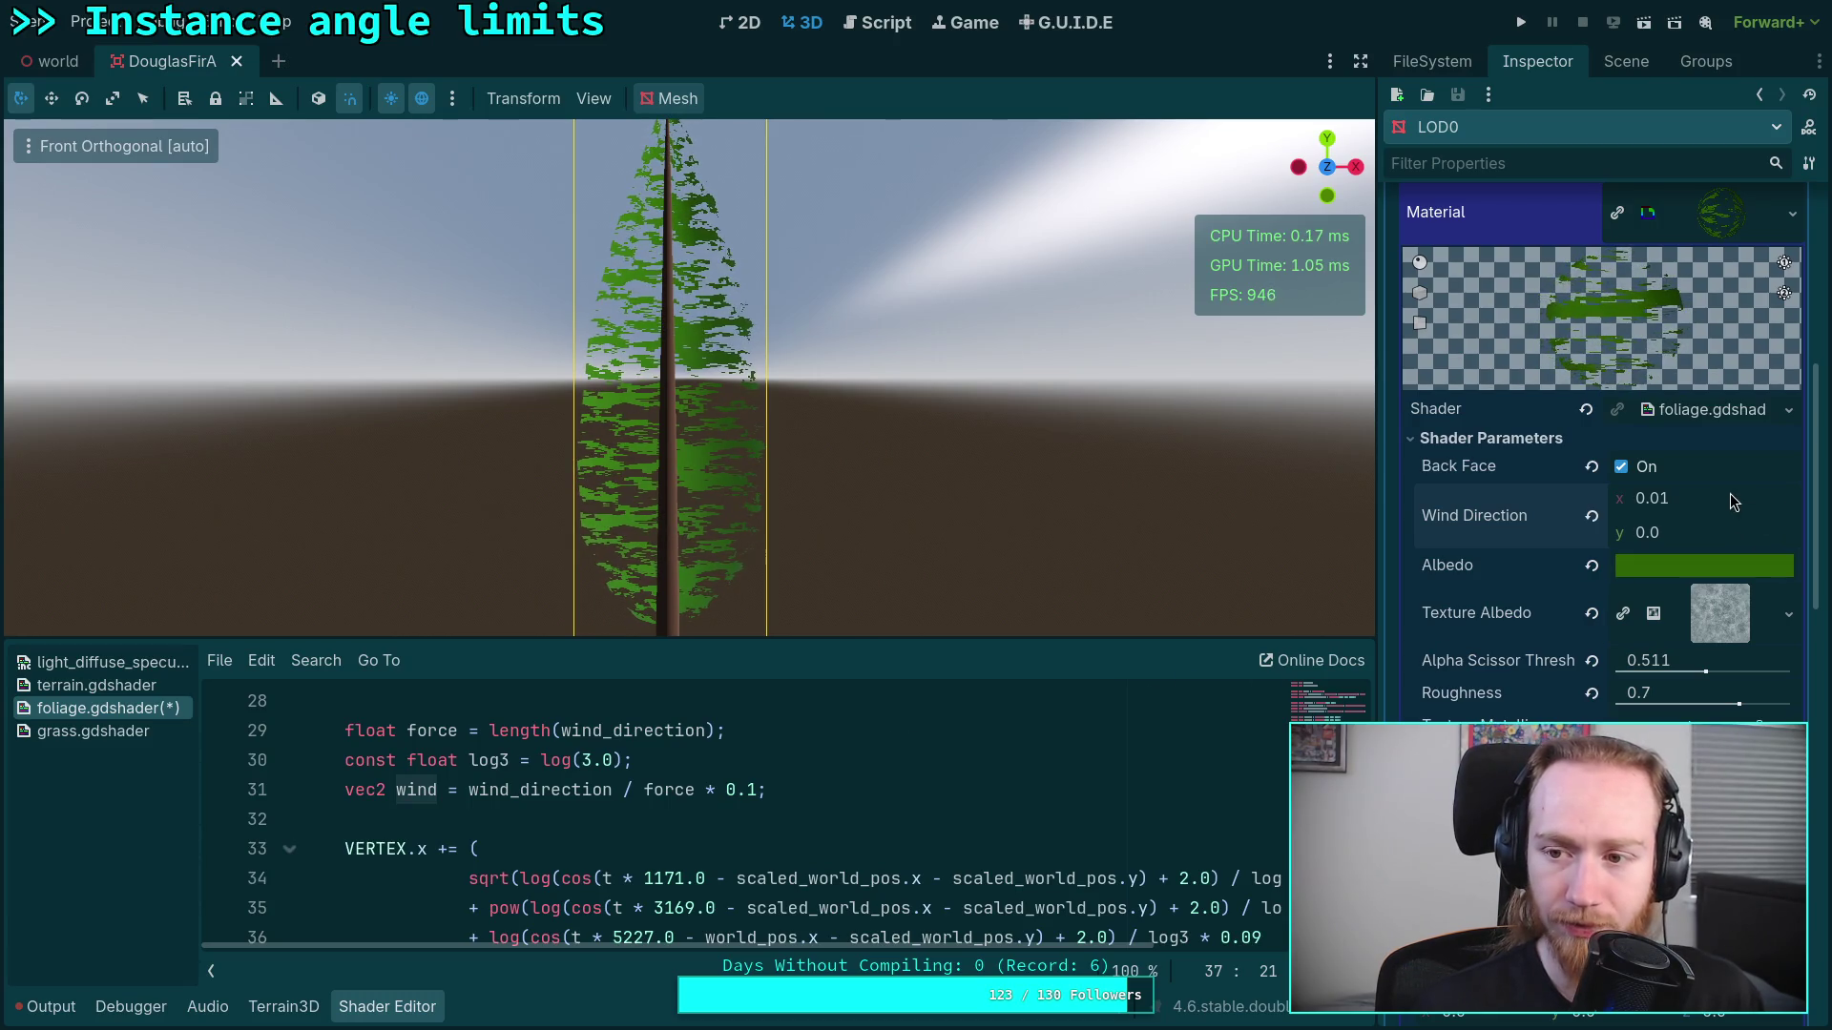
pyautogui.click(1733, 501)
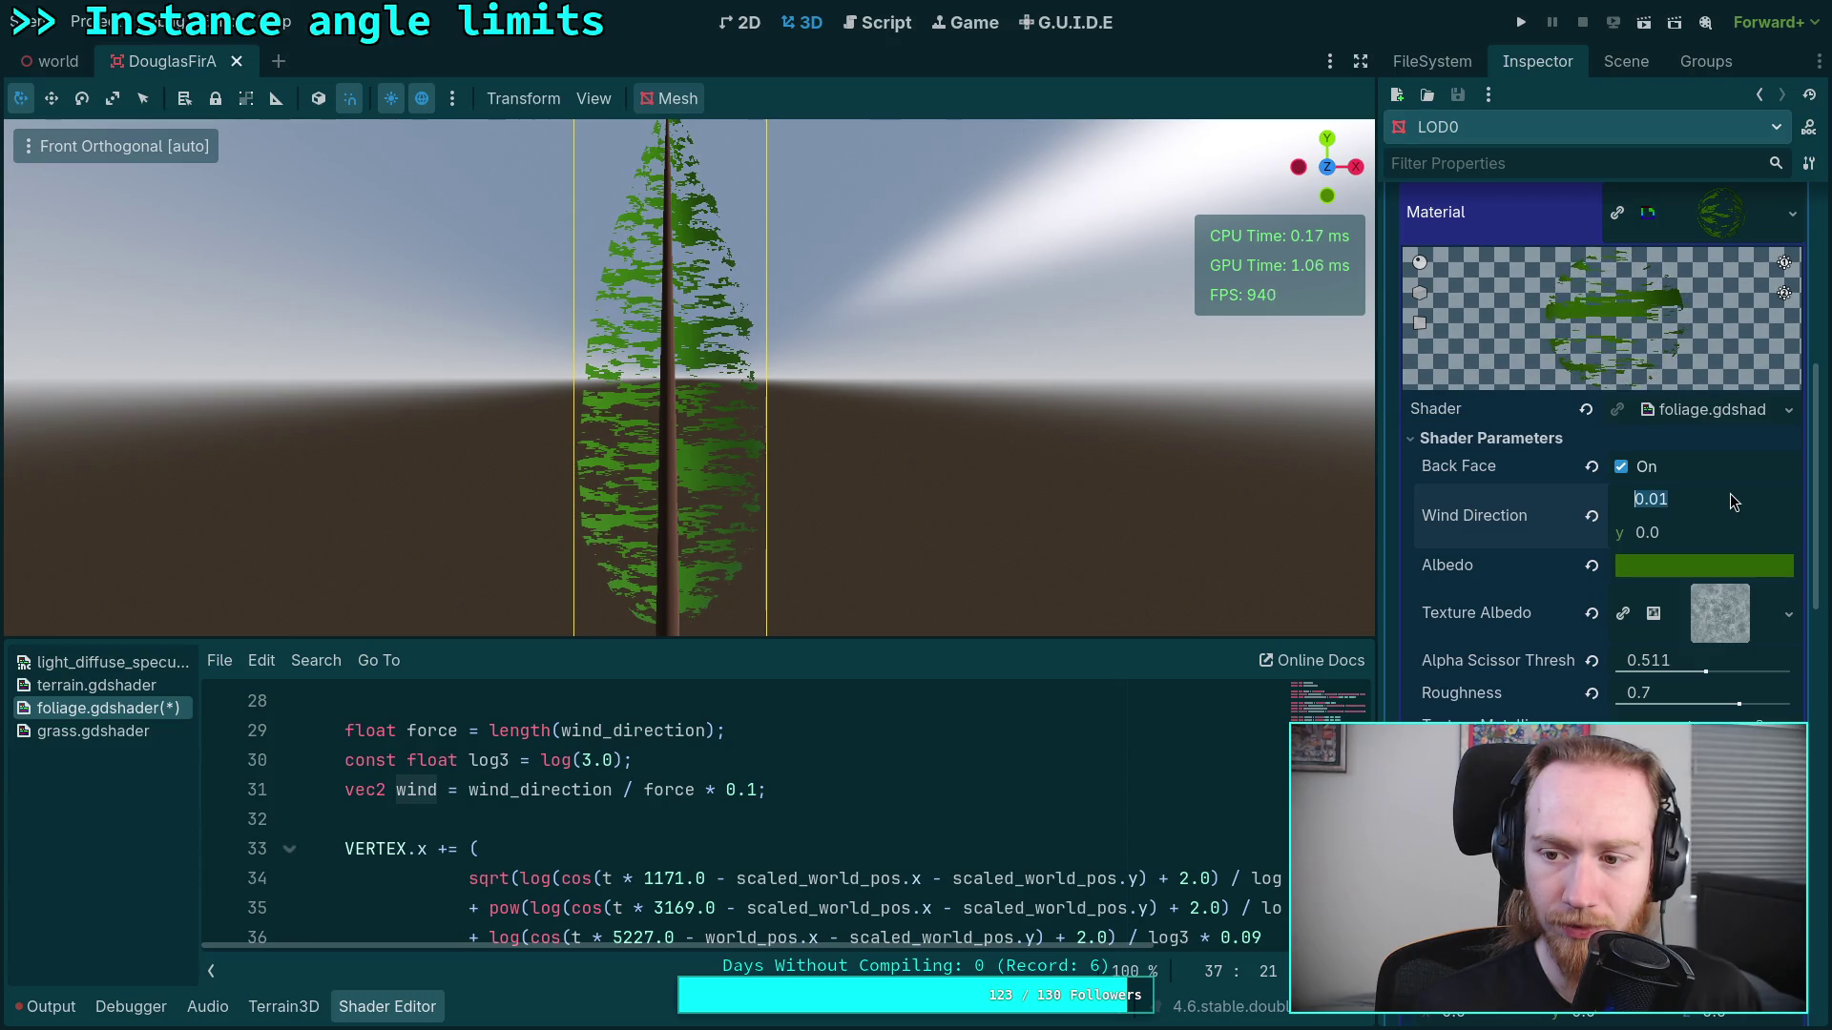
pyautogui.write('1')
pyautogui.press('Return')
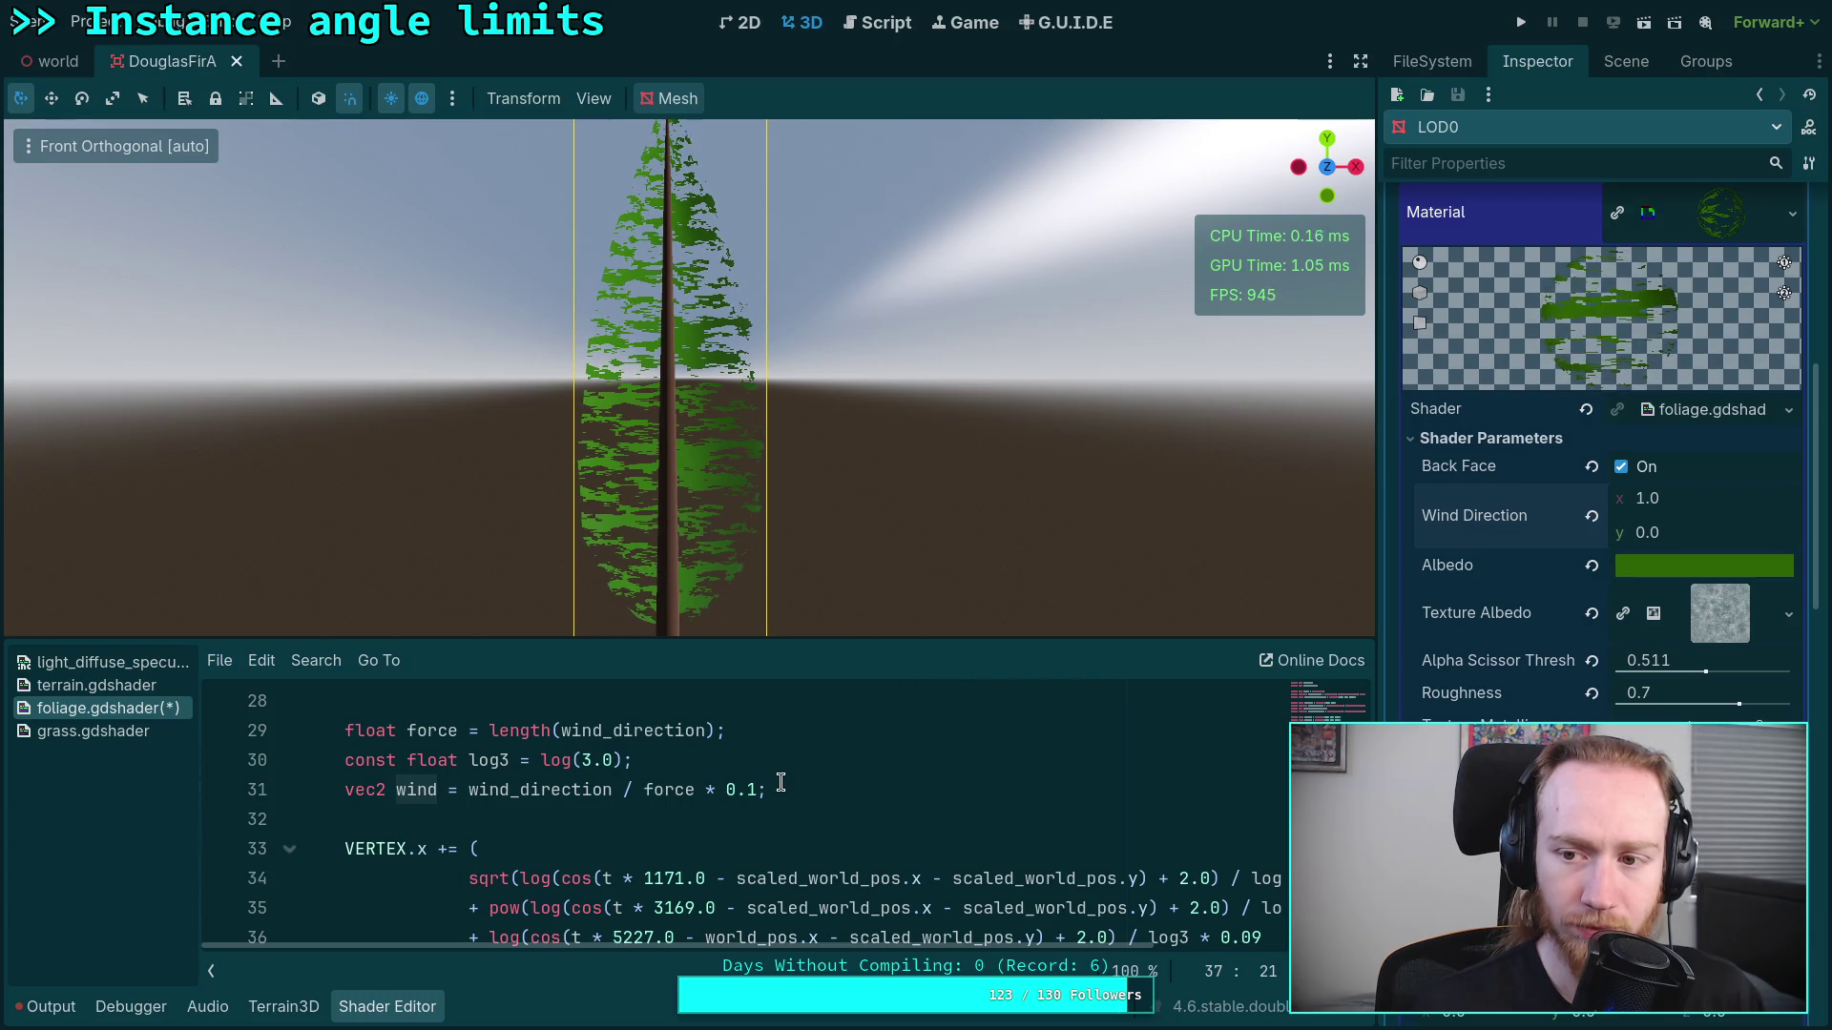
pyautogui.doubleClick(431, 731)
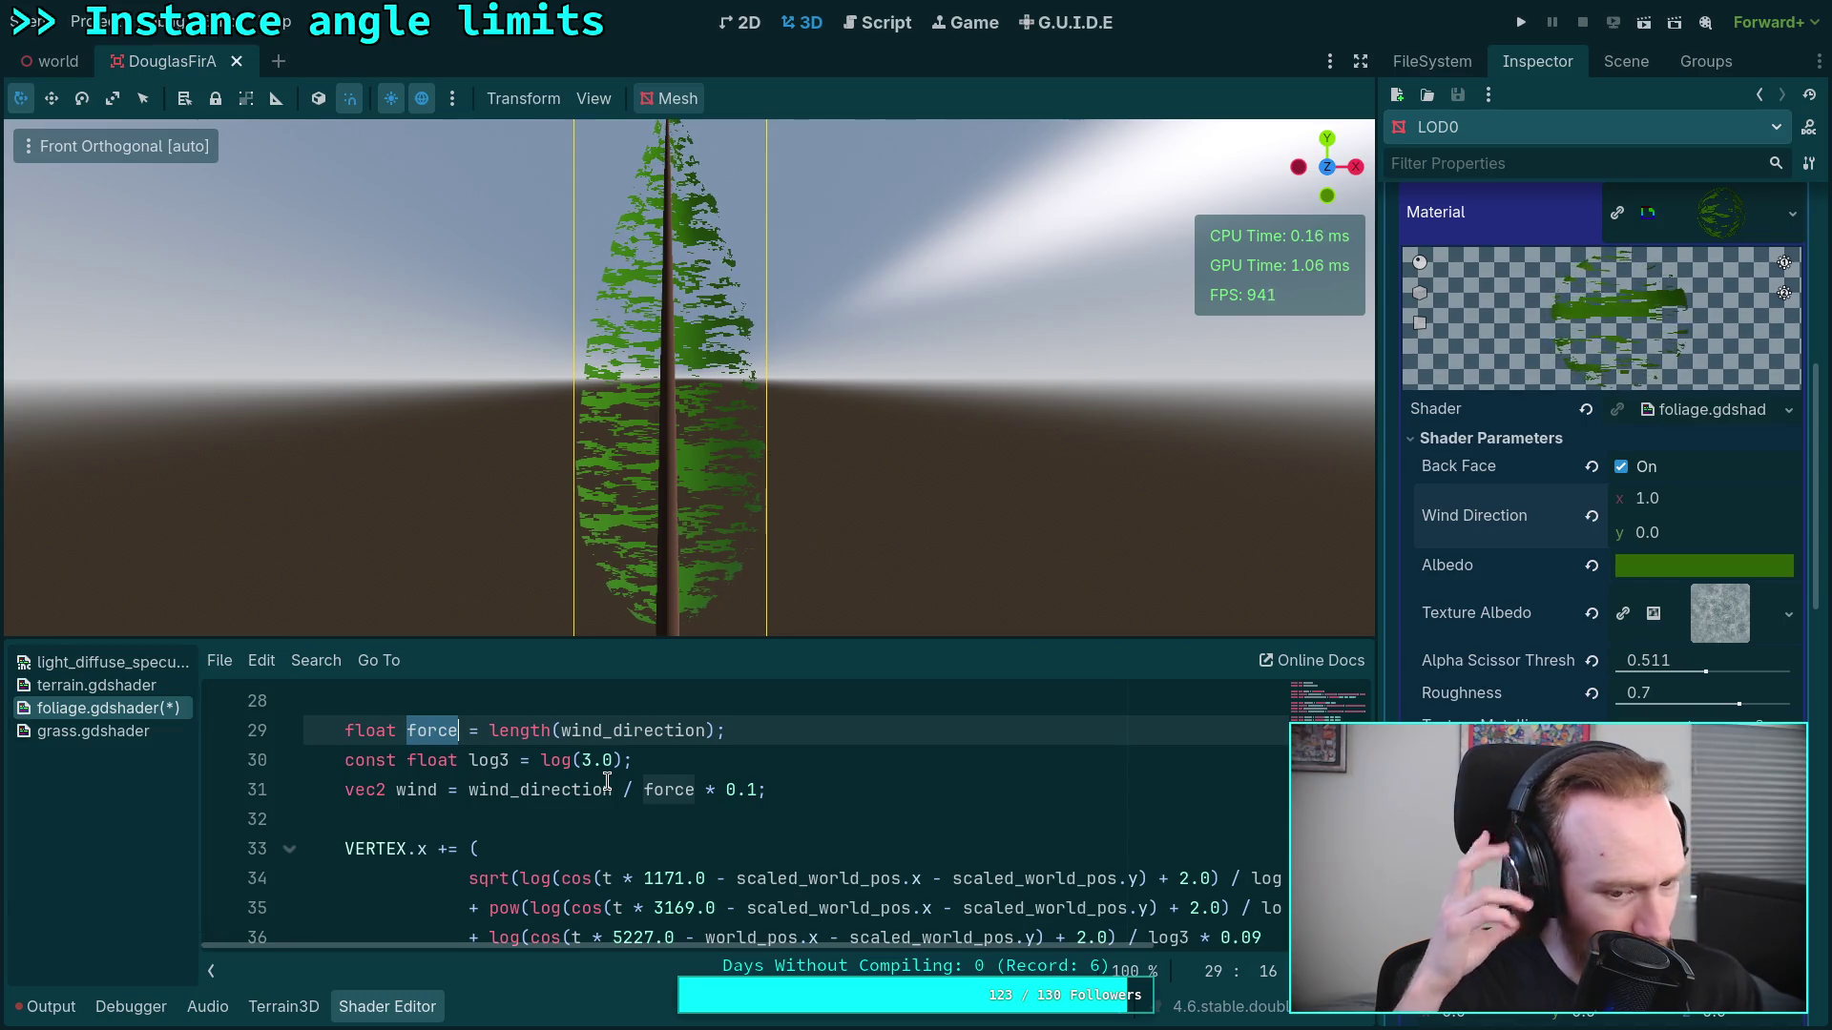
pyautogui.doubleClick(423, 792)
pyautogui.scroll(-2, 634, 799)
pyautogui.scroll(1, 639, 801)
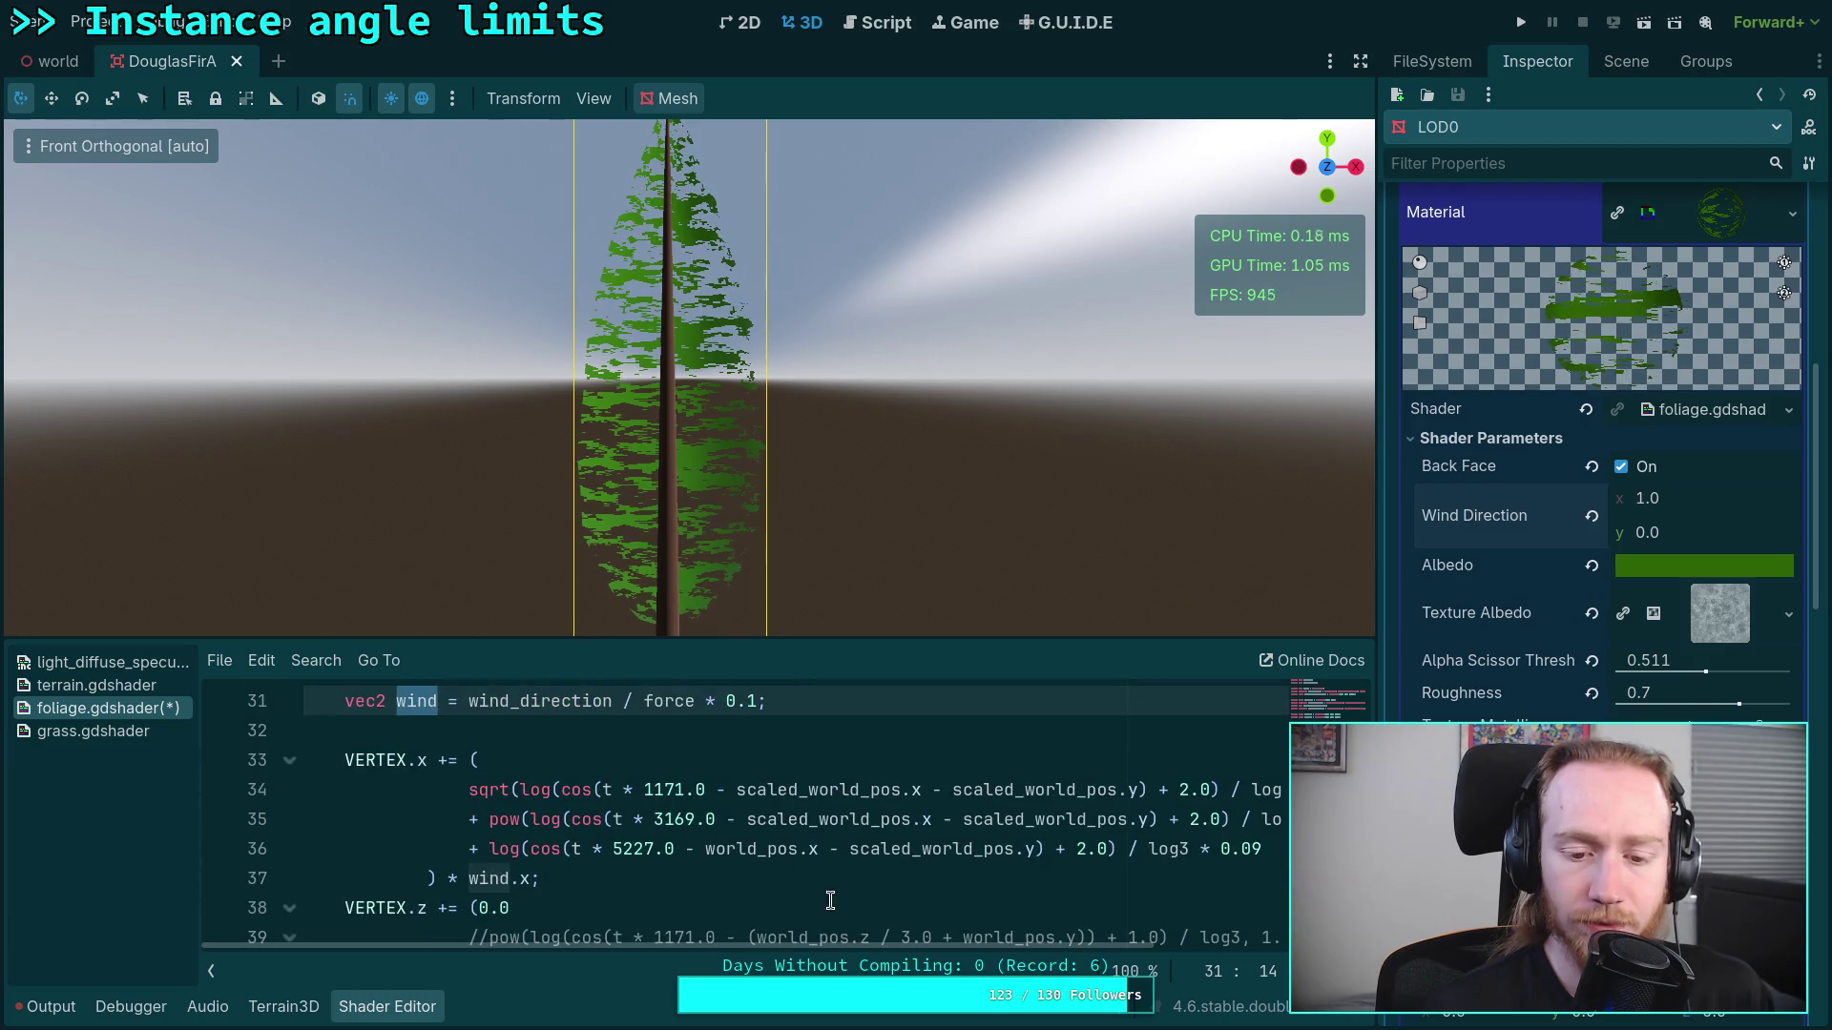
pyautogui.hscroll(3, 815, 948)
pyautogui.hscroll(-3, 814, 948)
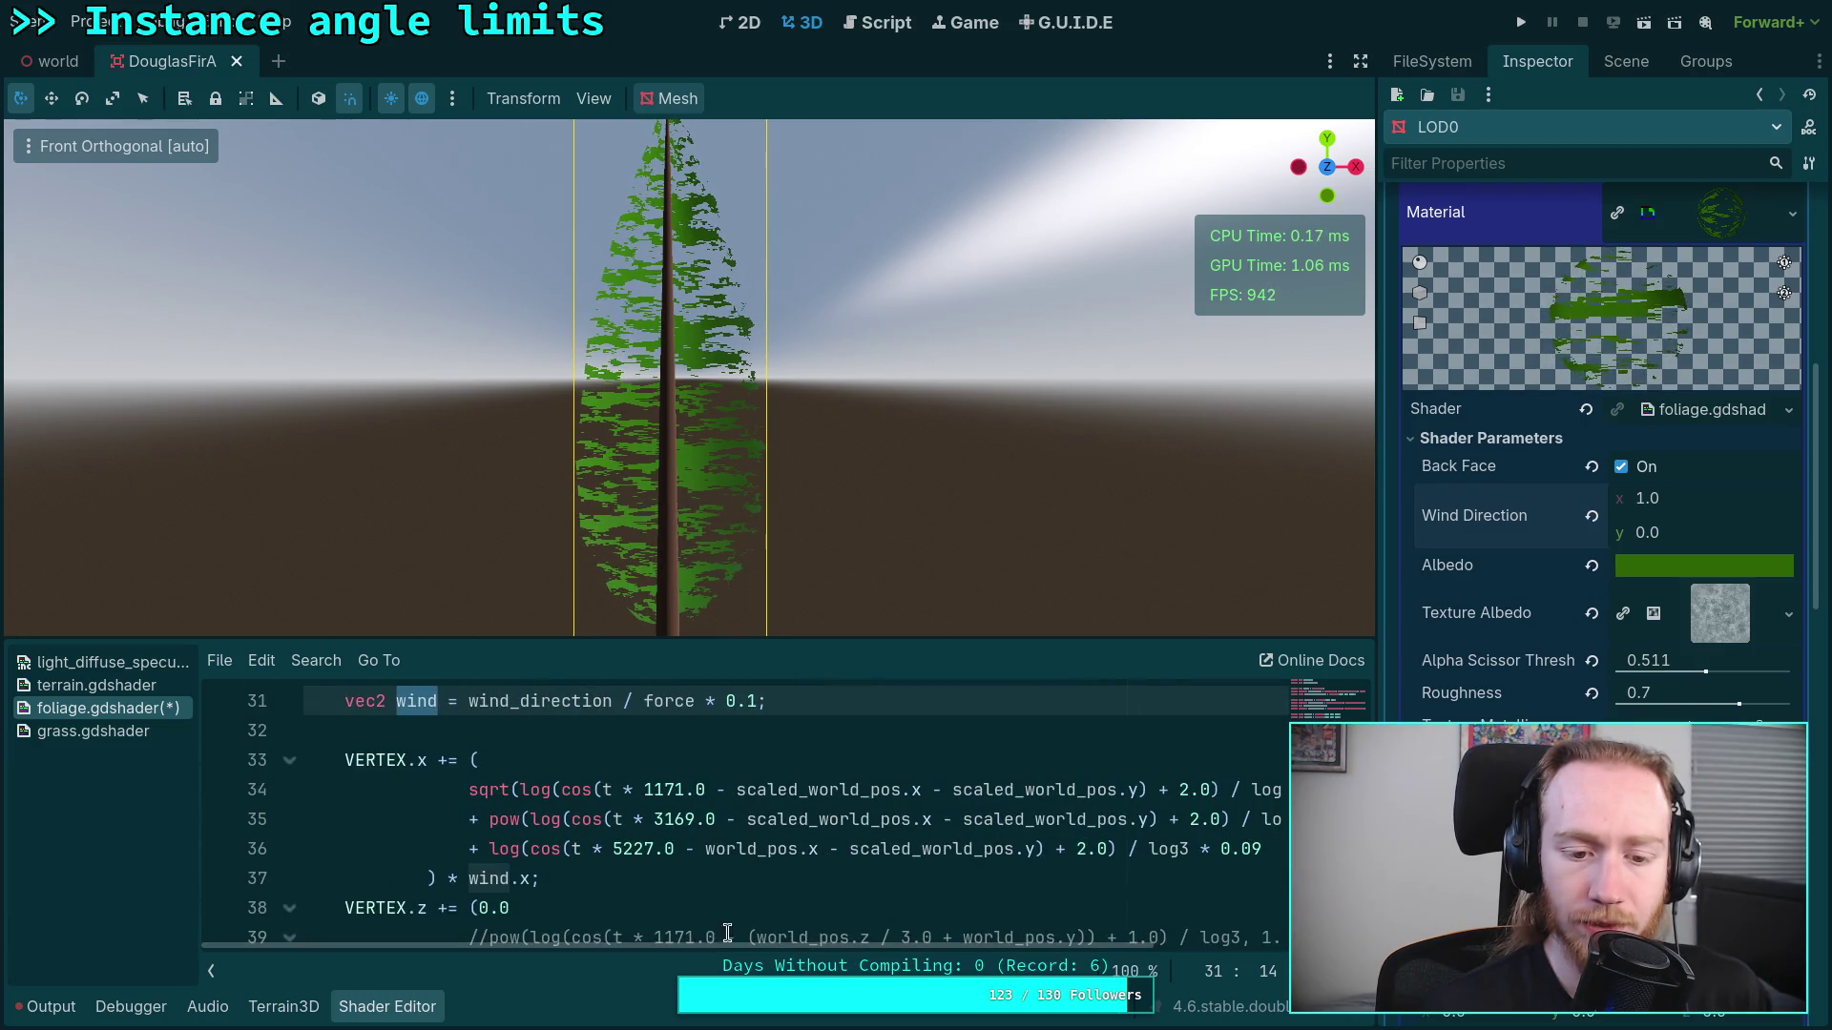
pyautogui.moveTo(470, 790)
pyautogui.mouseDown()
pyautogui.moveTo(477, 816)
pyautogui.moveTo(711, 859)
pyautogui.mouseUp()
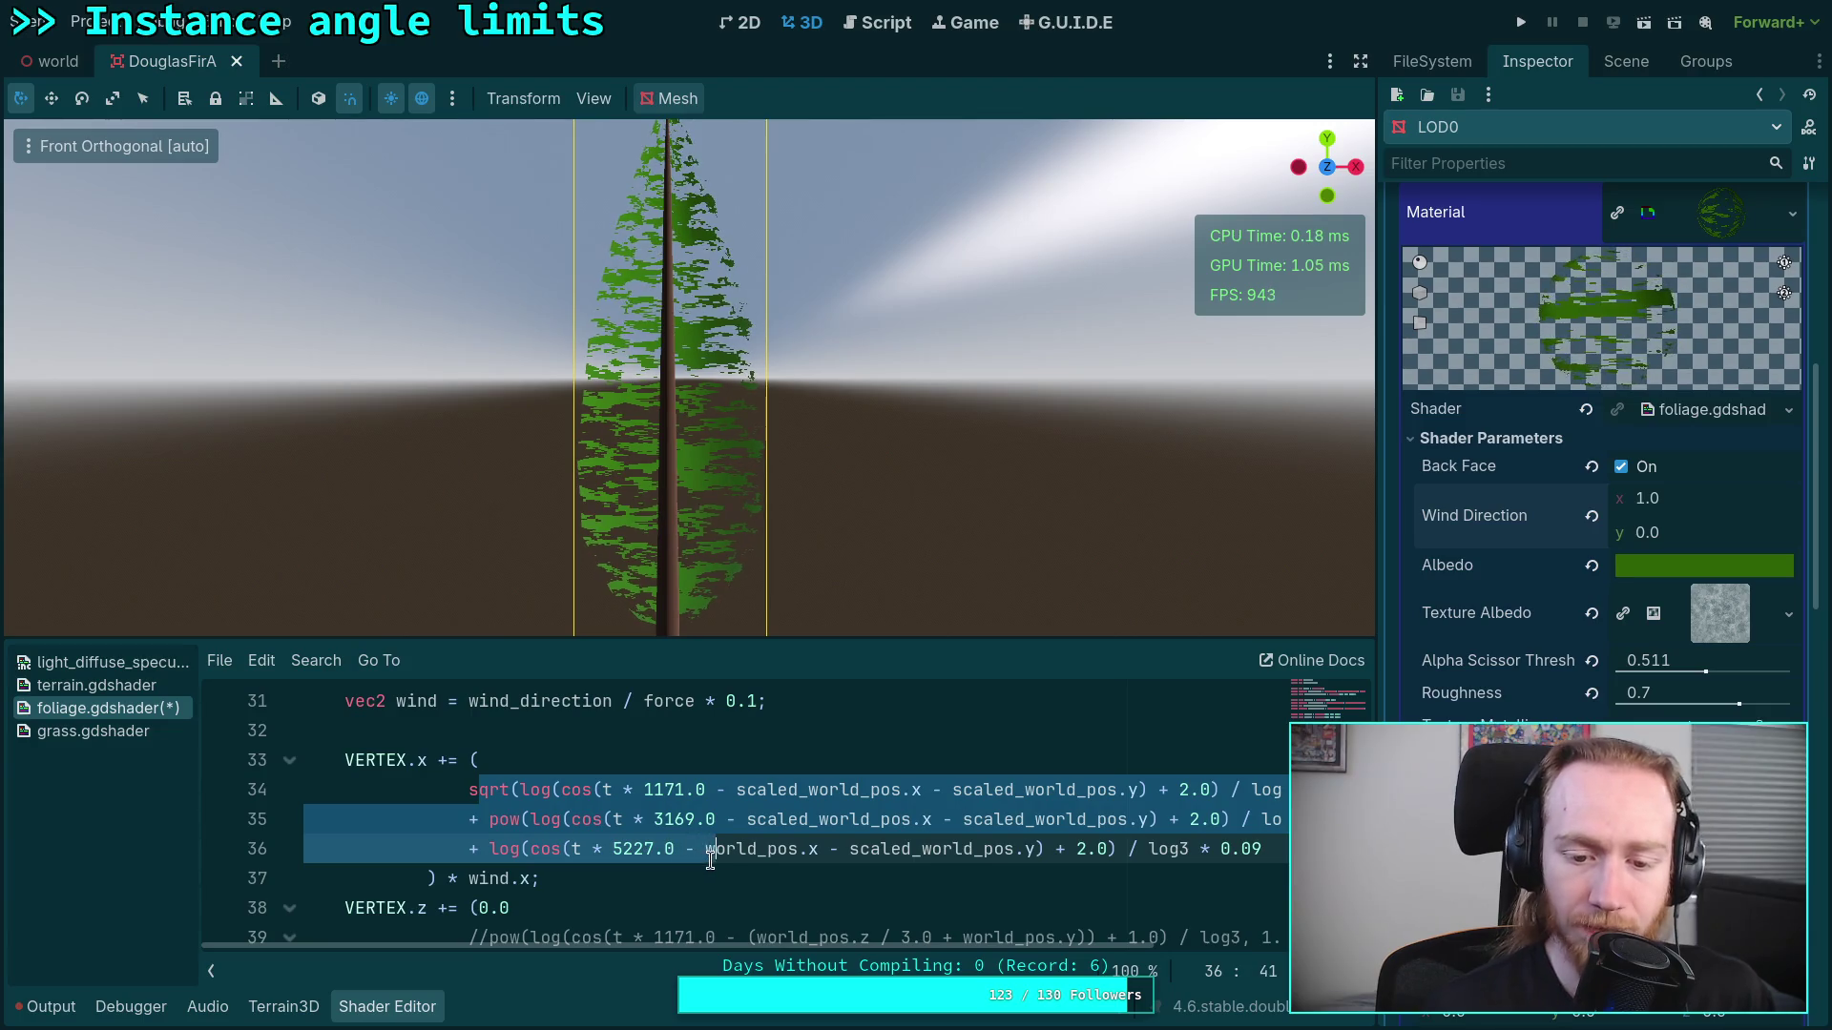
pyautogui.moveTo(453, 879); pyautogui.dragTo(538, 879)
pyautogui.scroll(1, 539, 852)
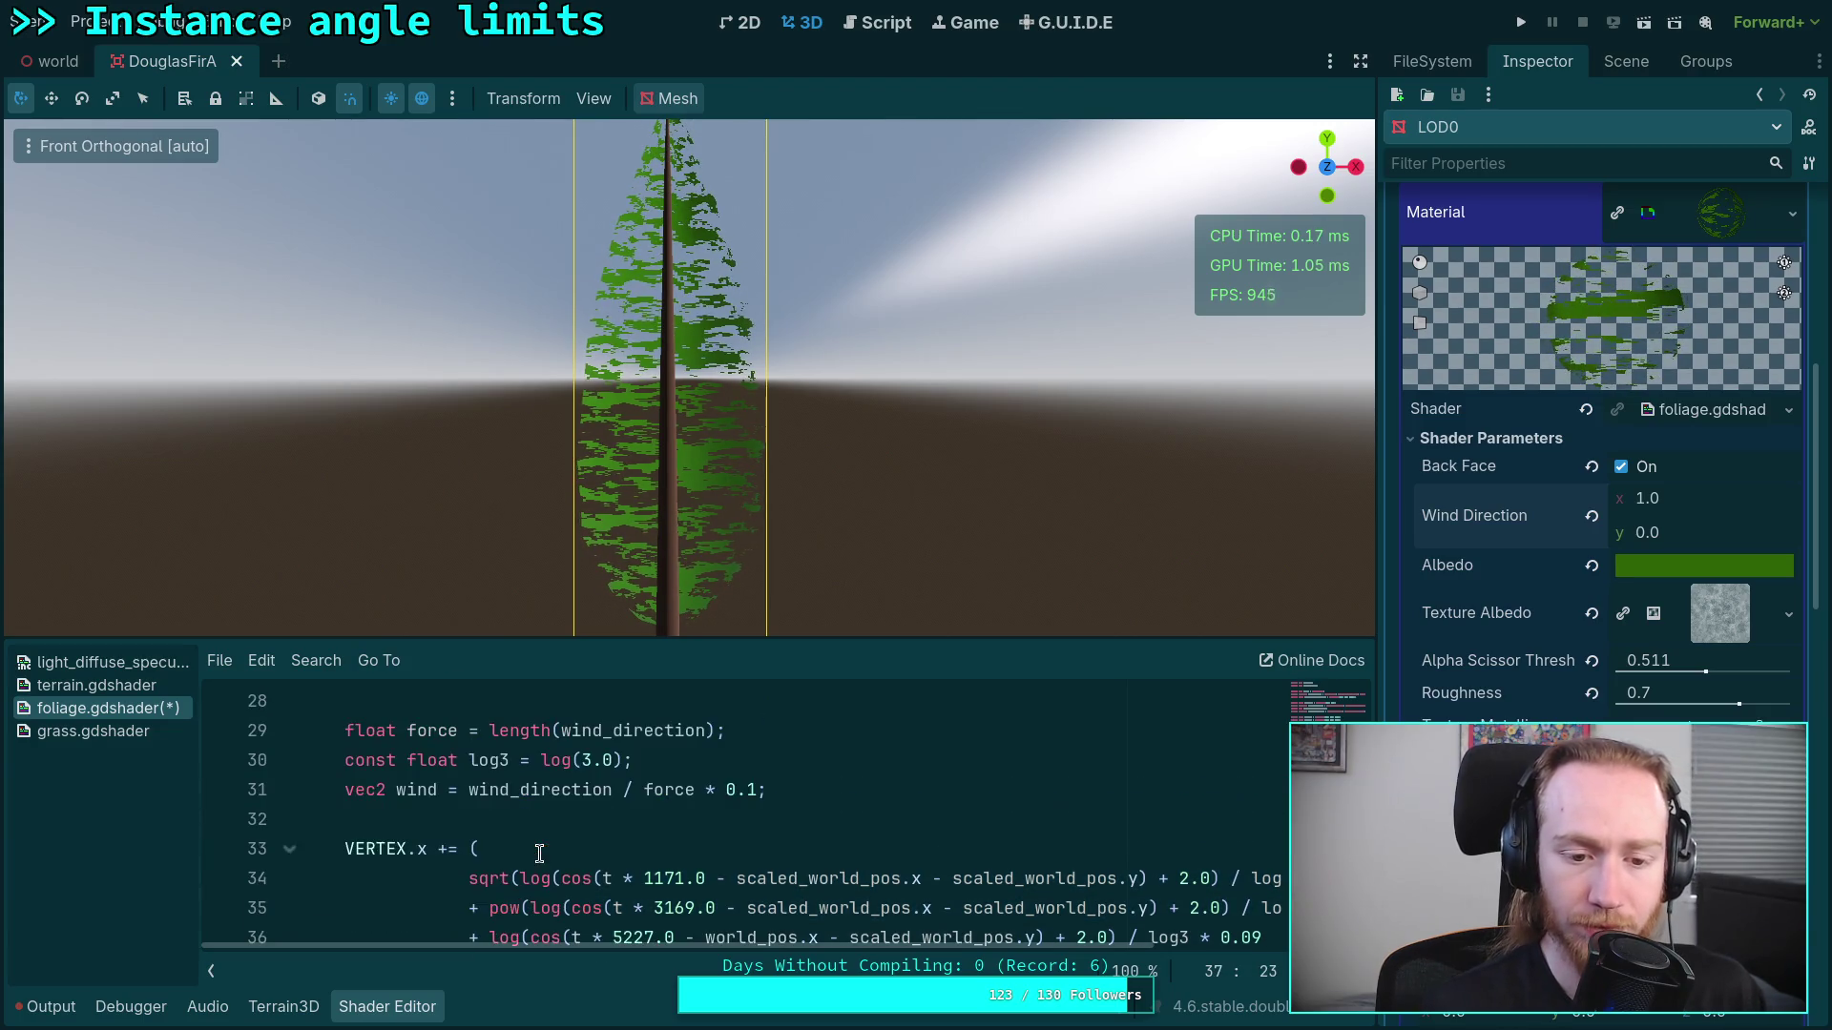
pyautogui.doubleClick(440, 790)
pyautogui.scroll(-1, 652, 836)
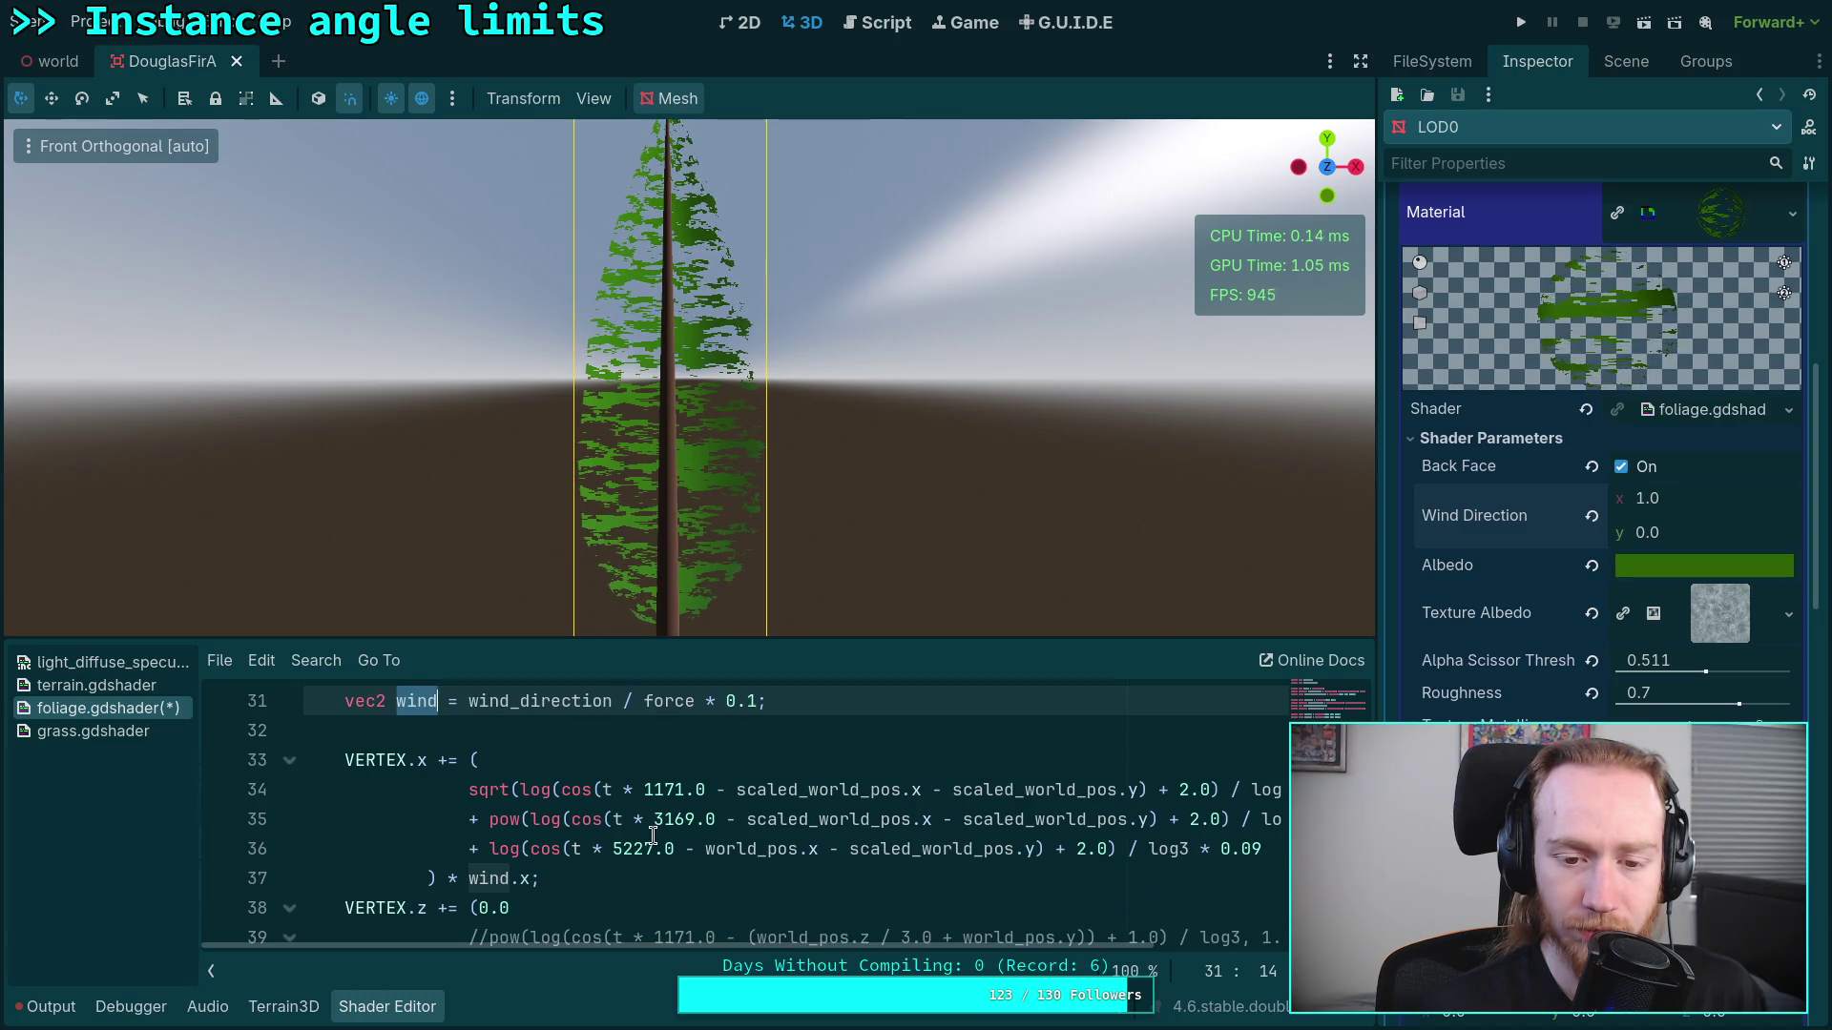
pyautogui.scroll(1, 653, 835)
pyautogui.scroll(-1, 596, 831)
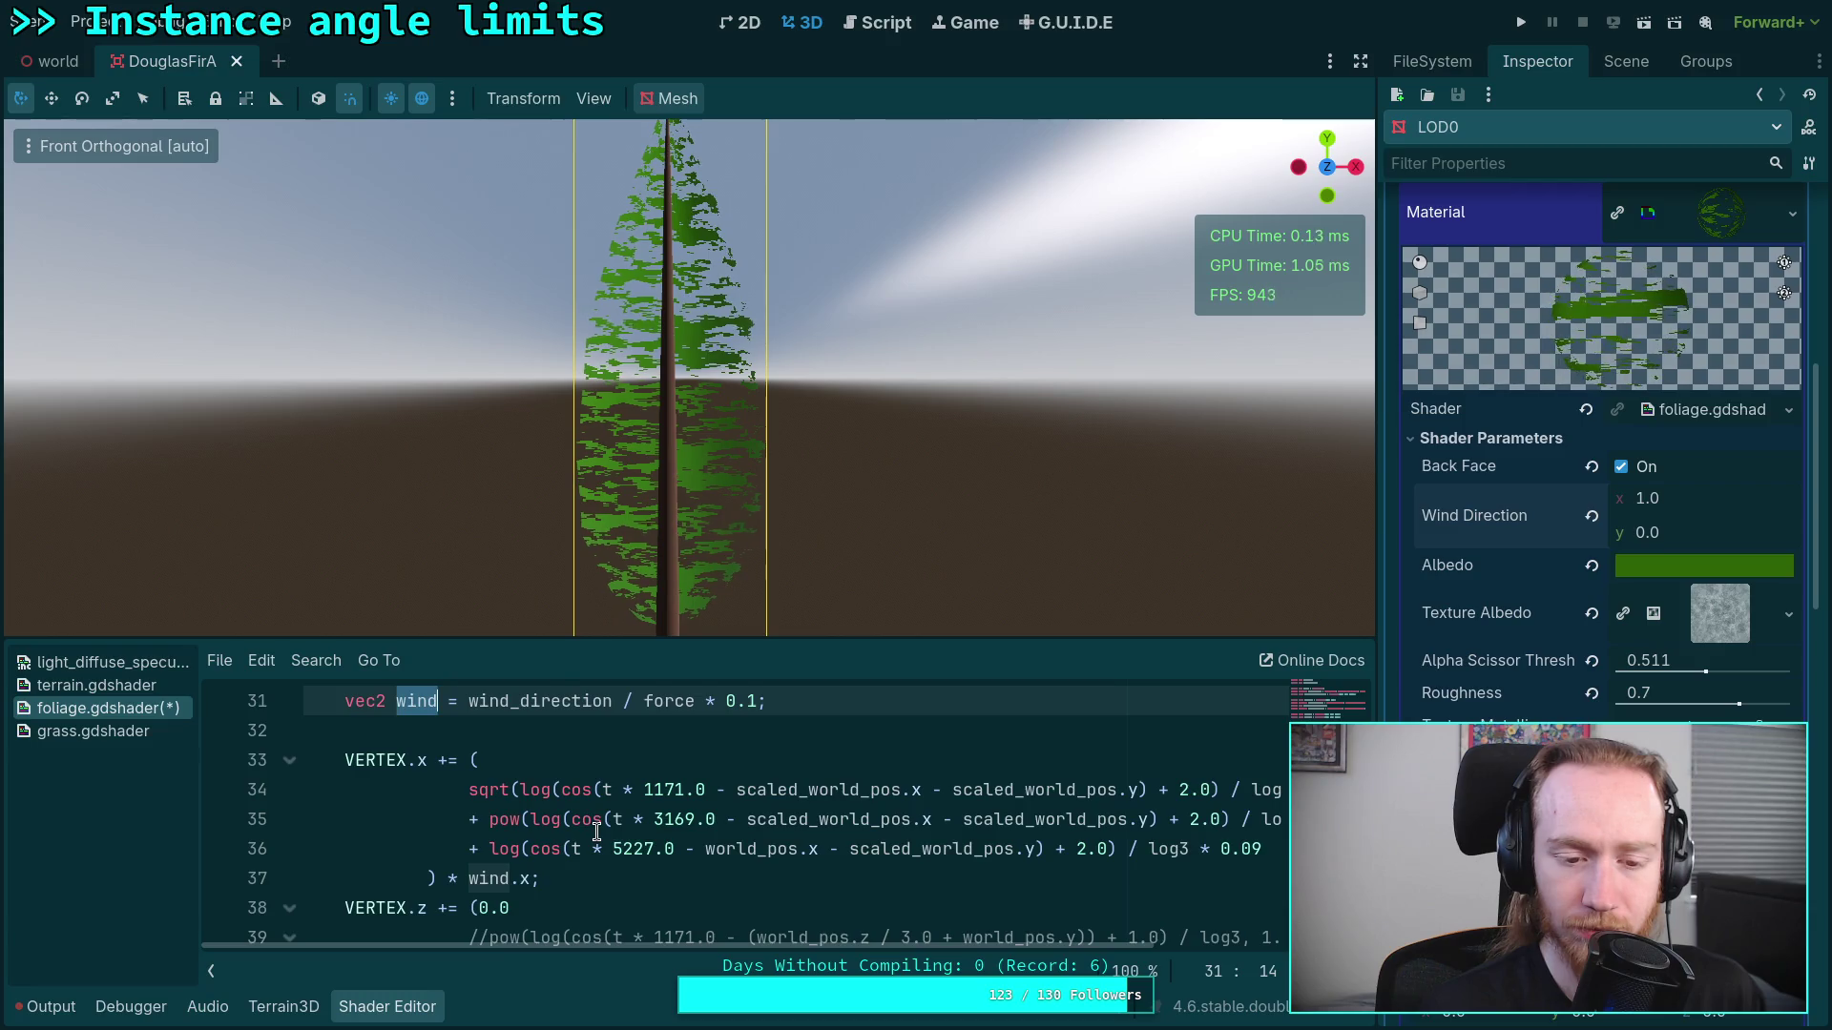
pyautogui.scroll(1, 596, 831)
pyautogui.click(800, 792)
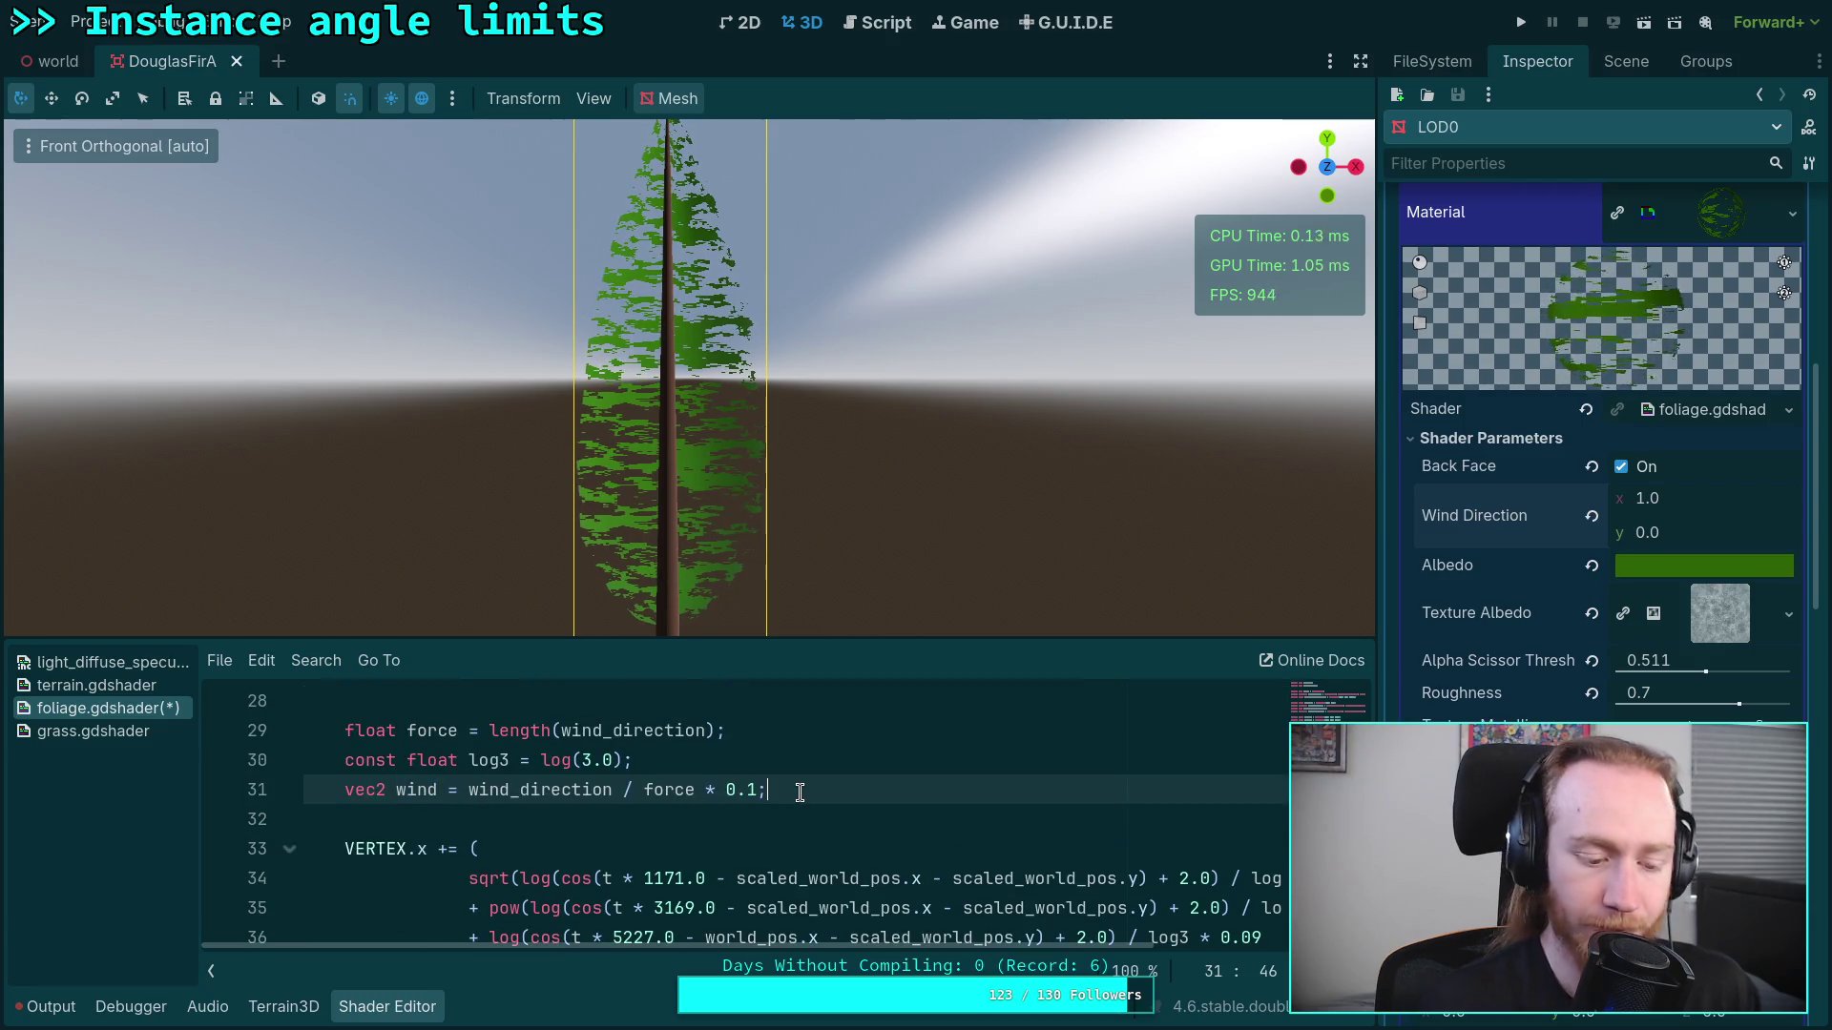
# Step: Add 'wind = vec2(0.0);' on line 32 below the wind declaration
pyautogui.press('Return')
pyautogui.write('wind')
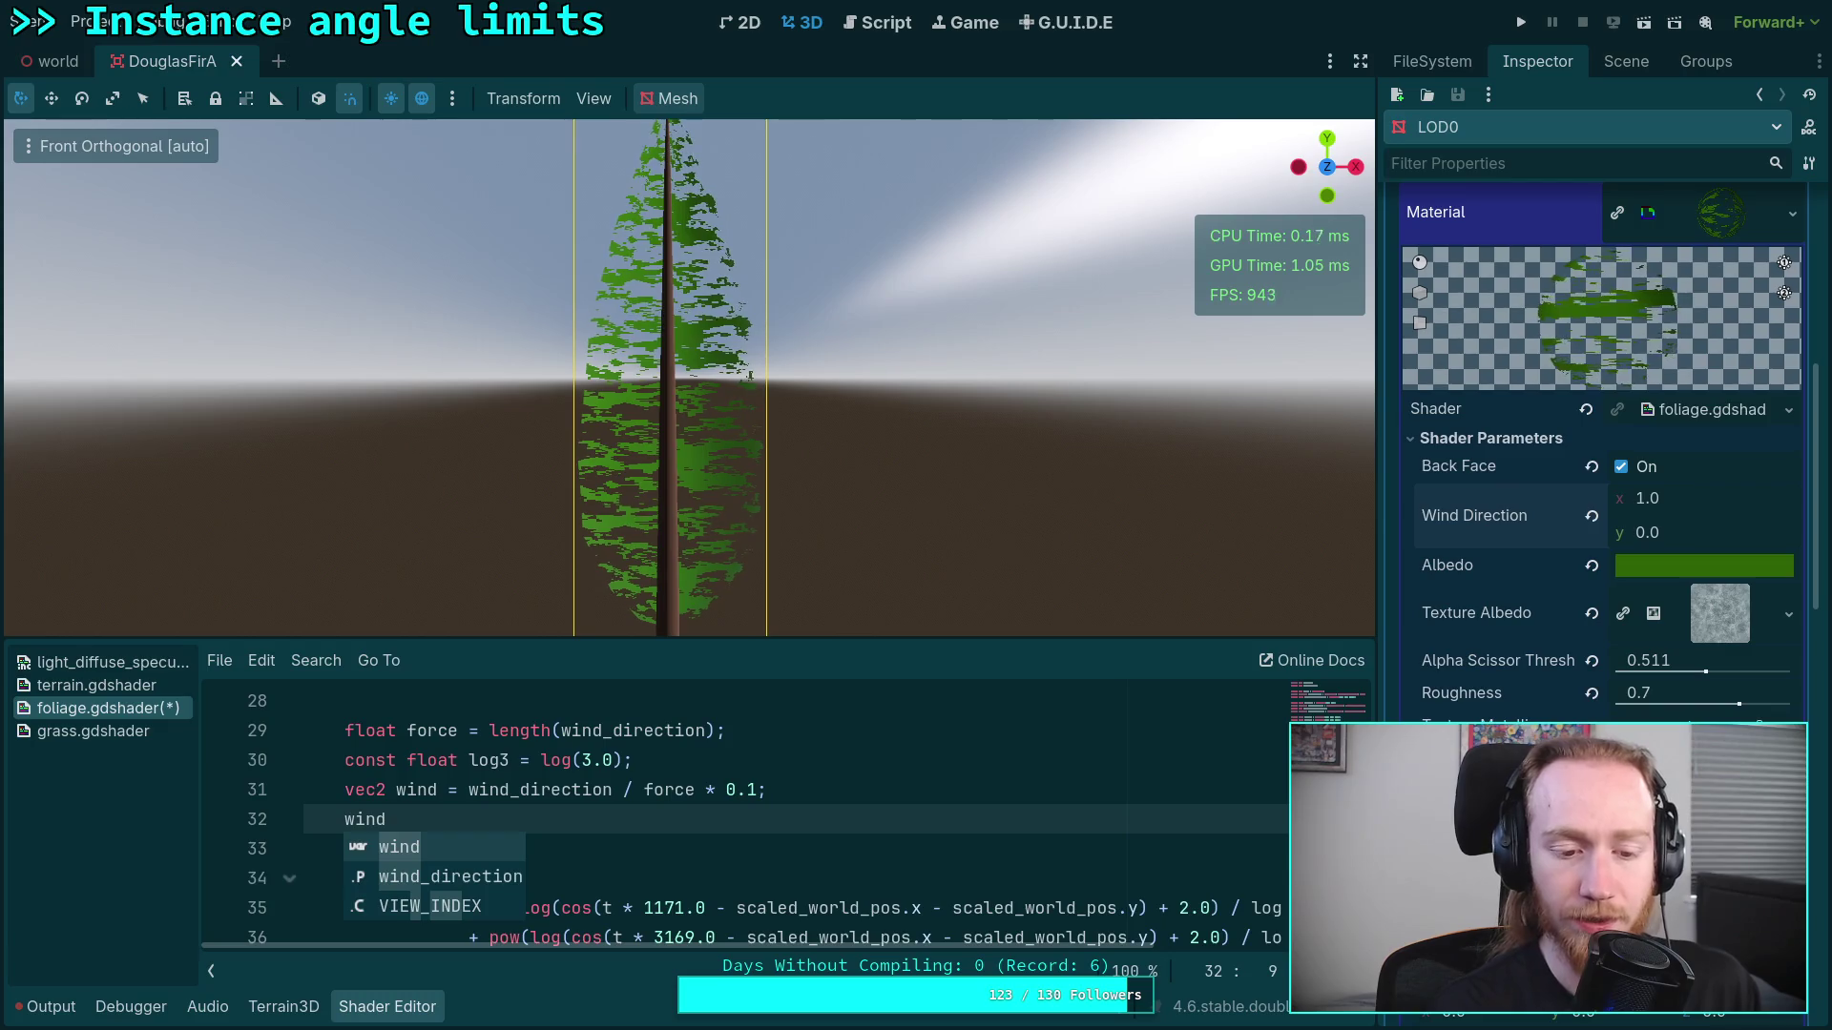
pyautogui.write('.xy = v')
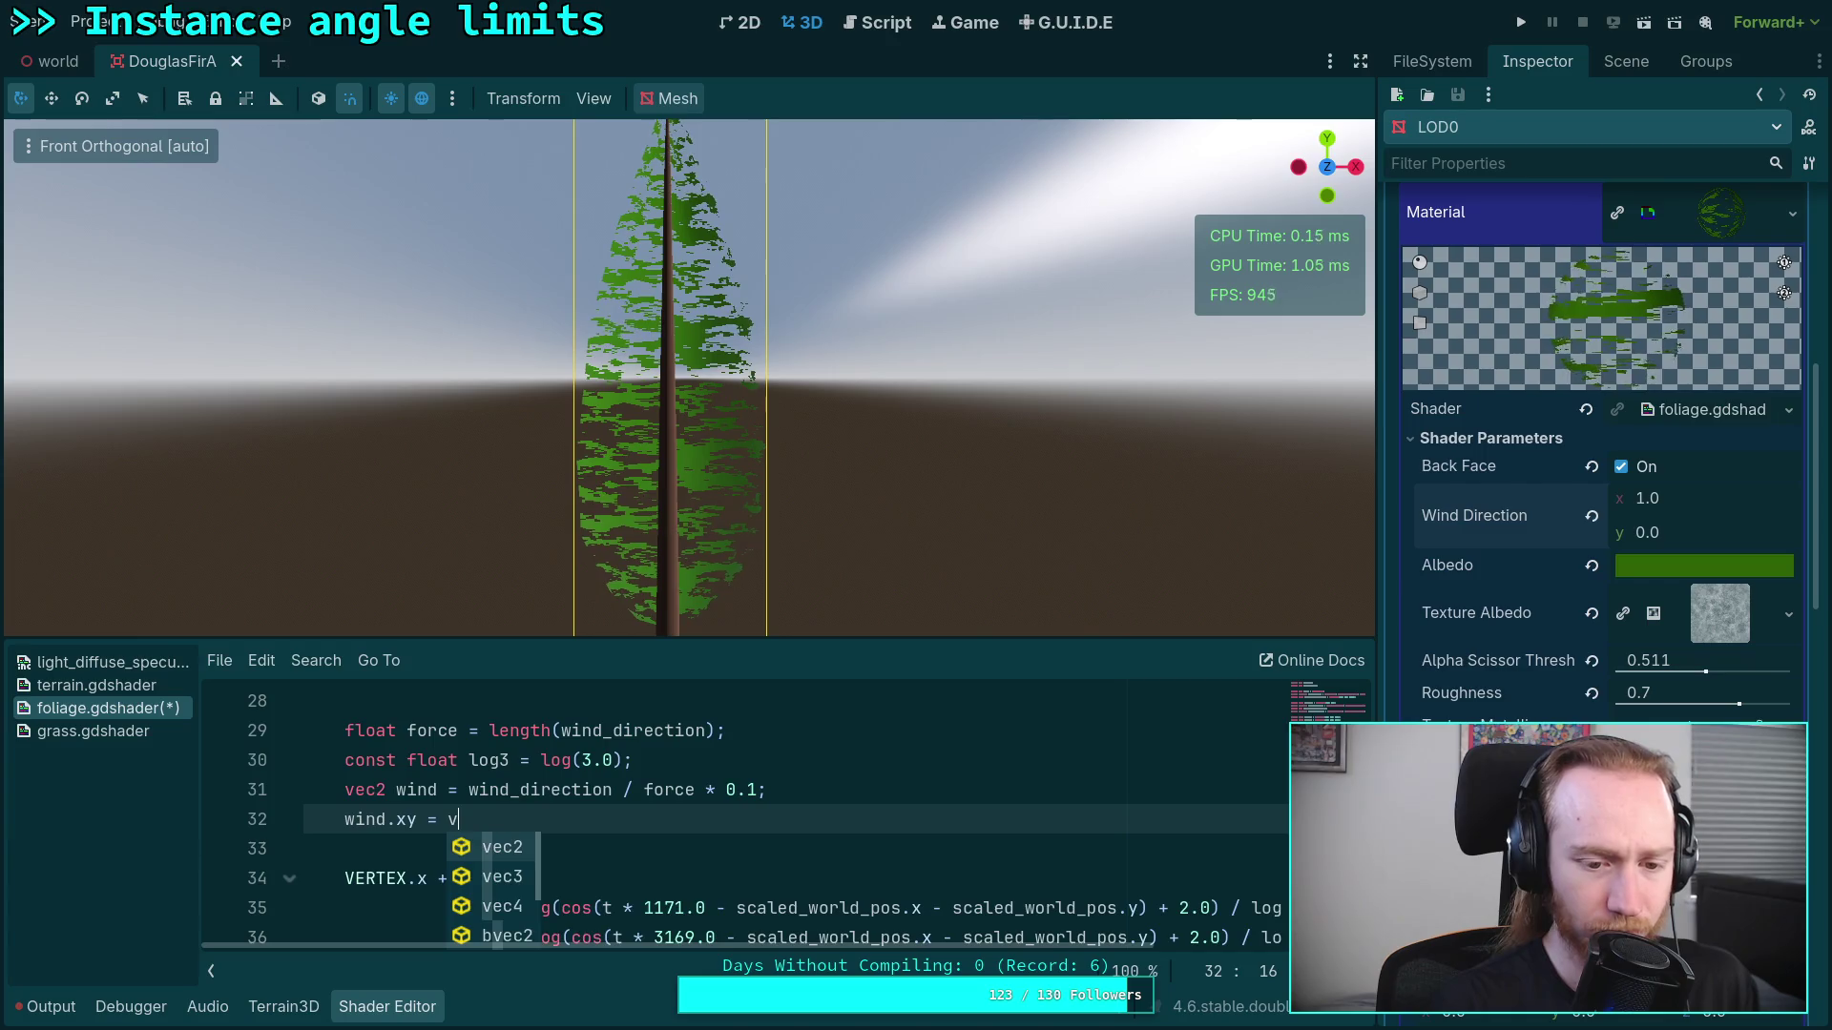
pyautogui.press('BackSpace')
pyautogui.write('0.0;')
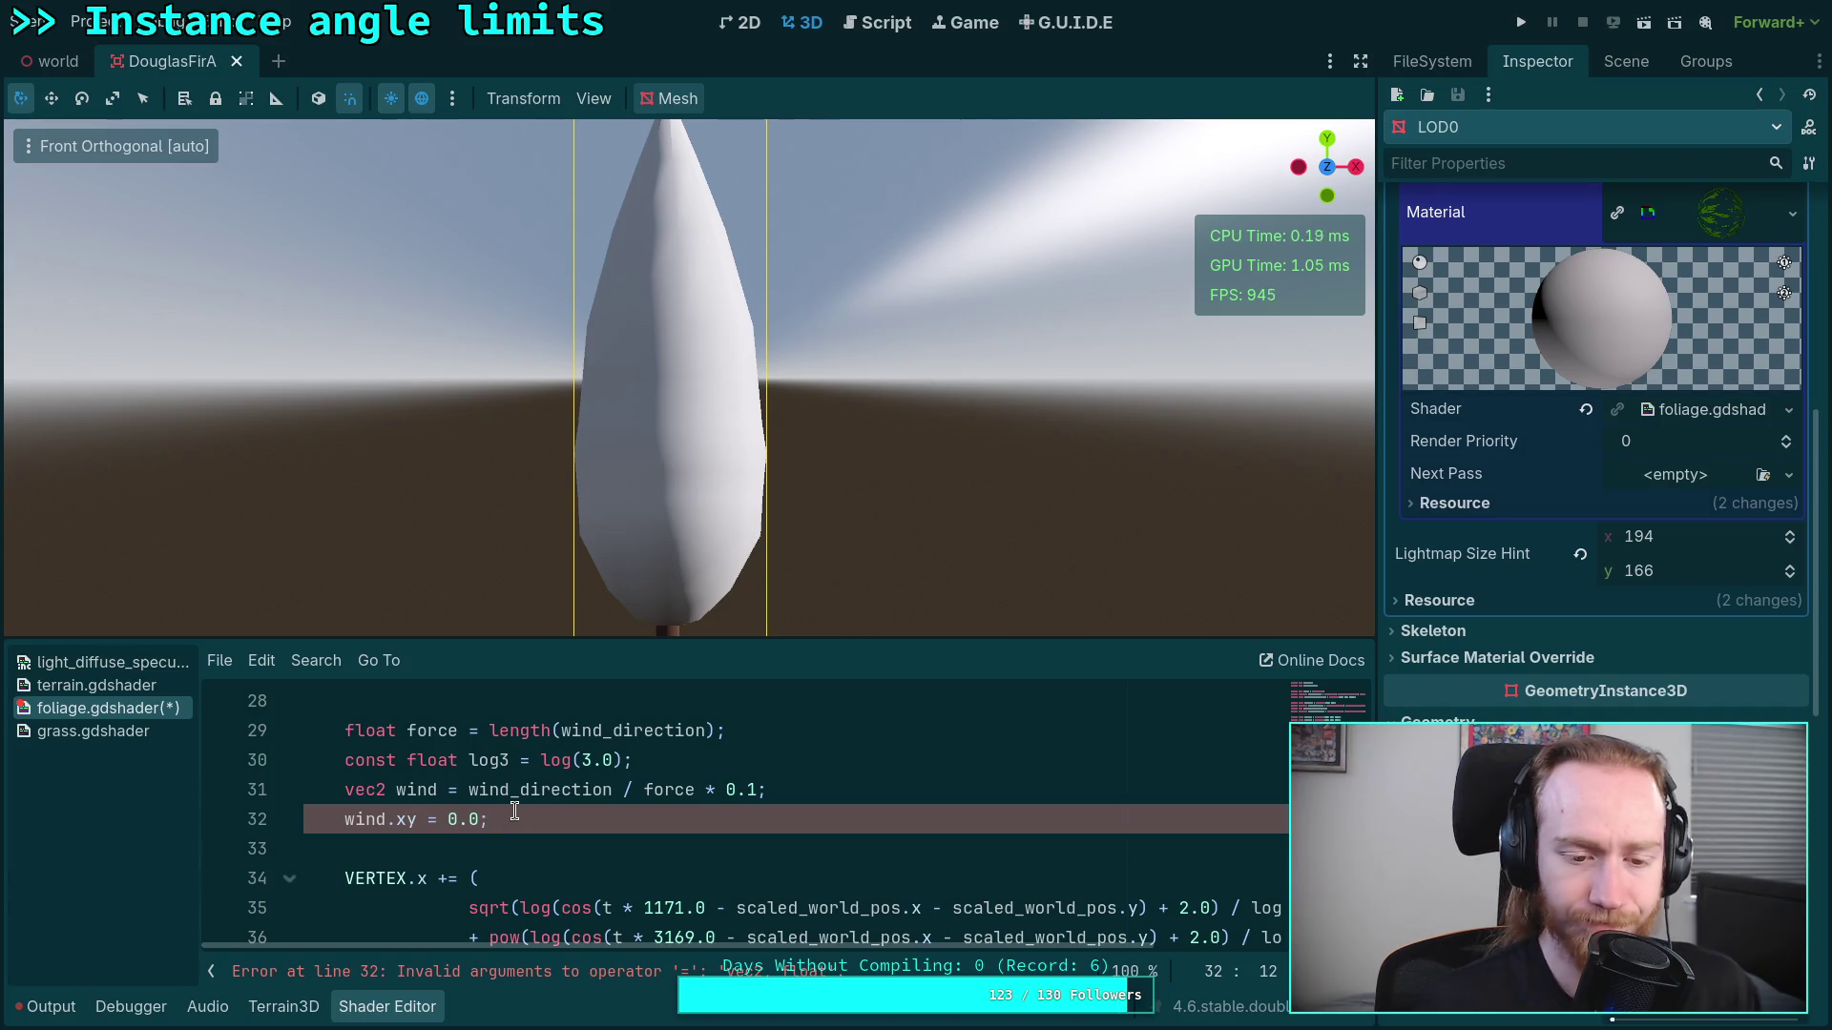
pyautogui.press('BackSpace')
pyautogui.hotkey('ctrl', 'shift', 'd')
pyautogui.press('BackSpace')
pyautogui.write('y')
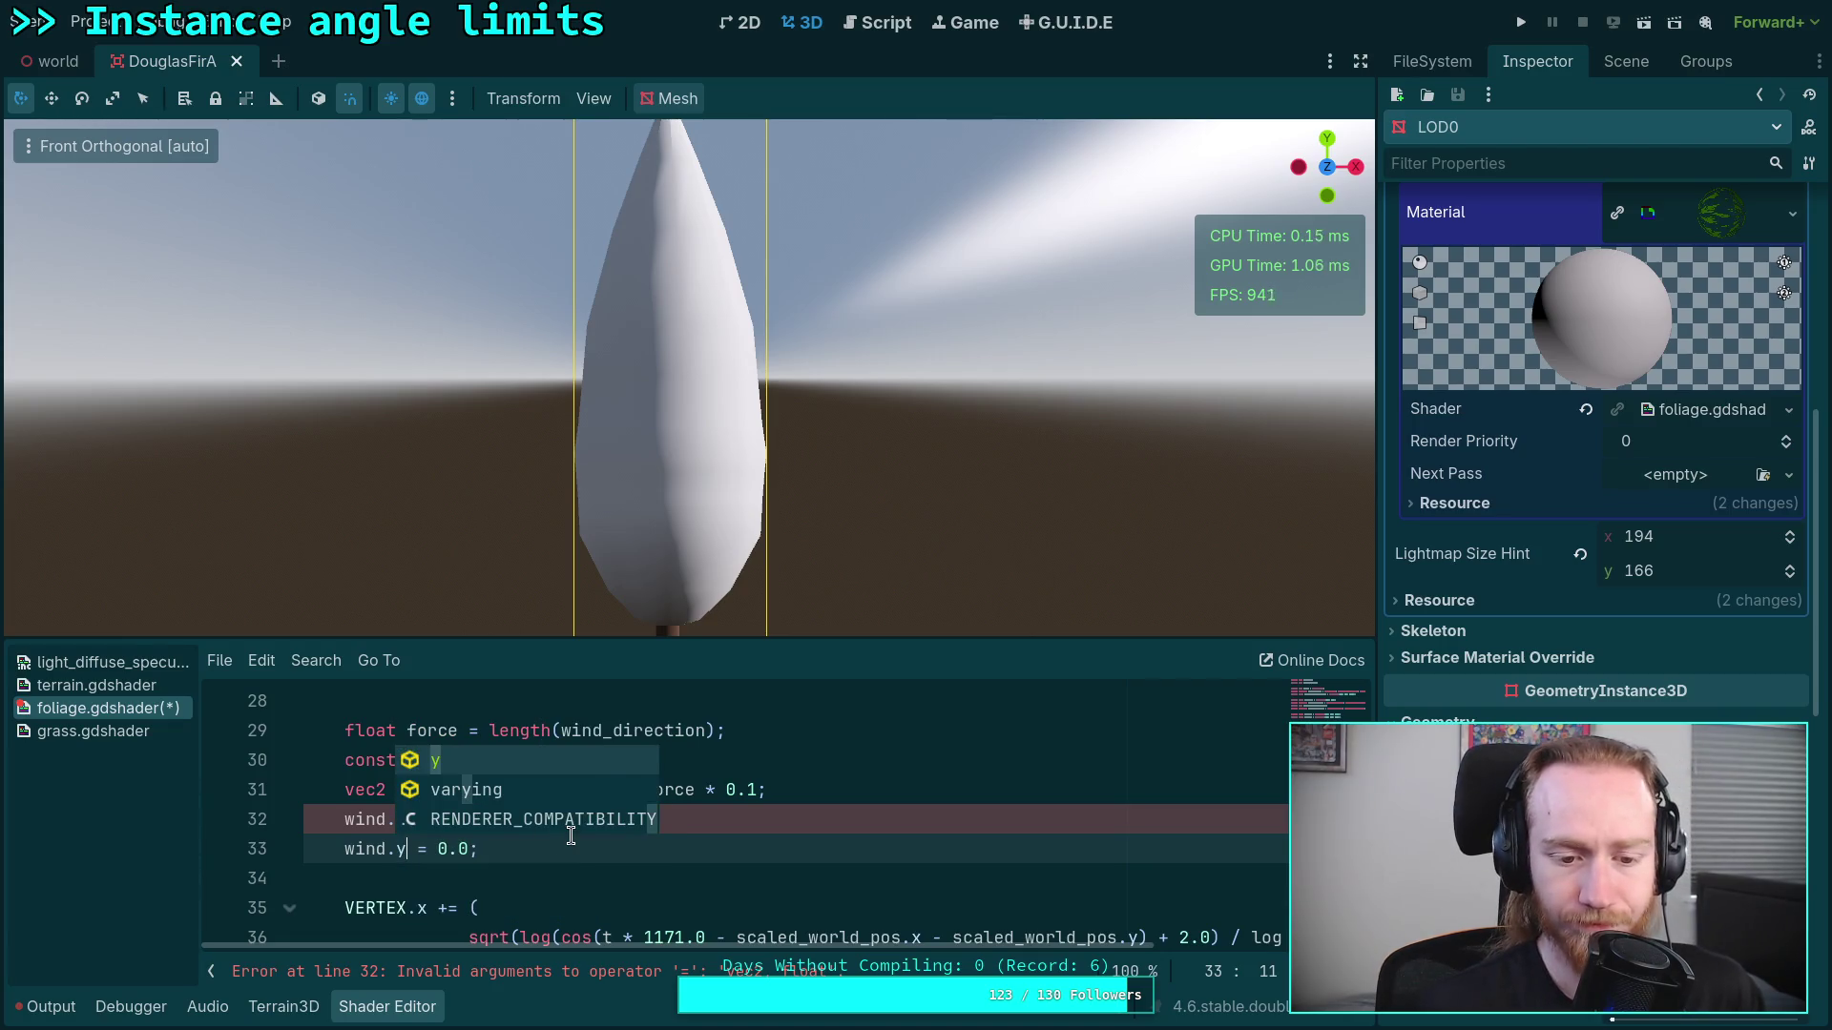
pyautogui.press('Escape')
pyautogui.hotkey('ctrl', 'shift', 'k')
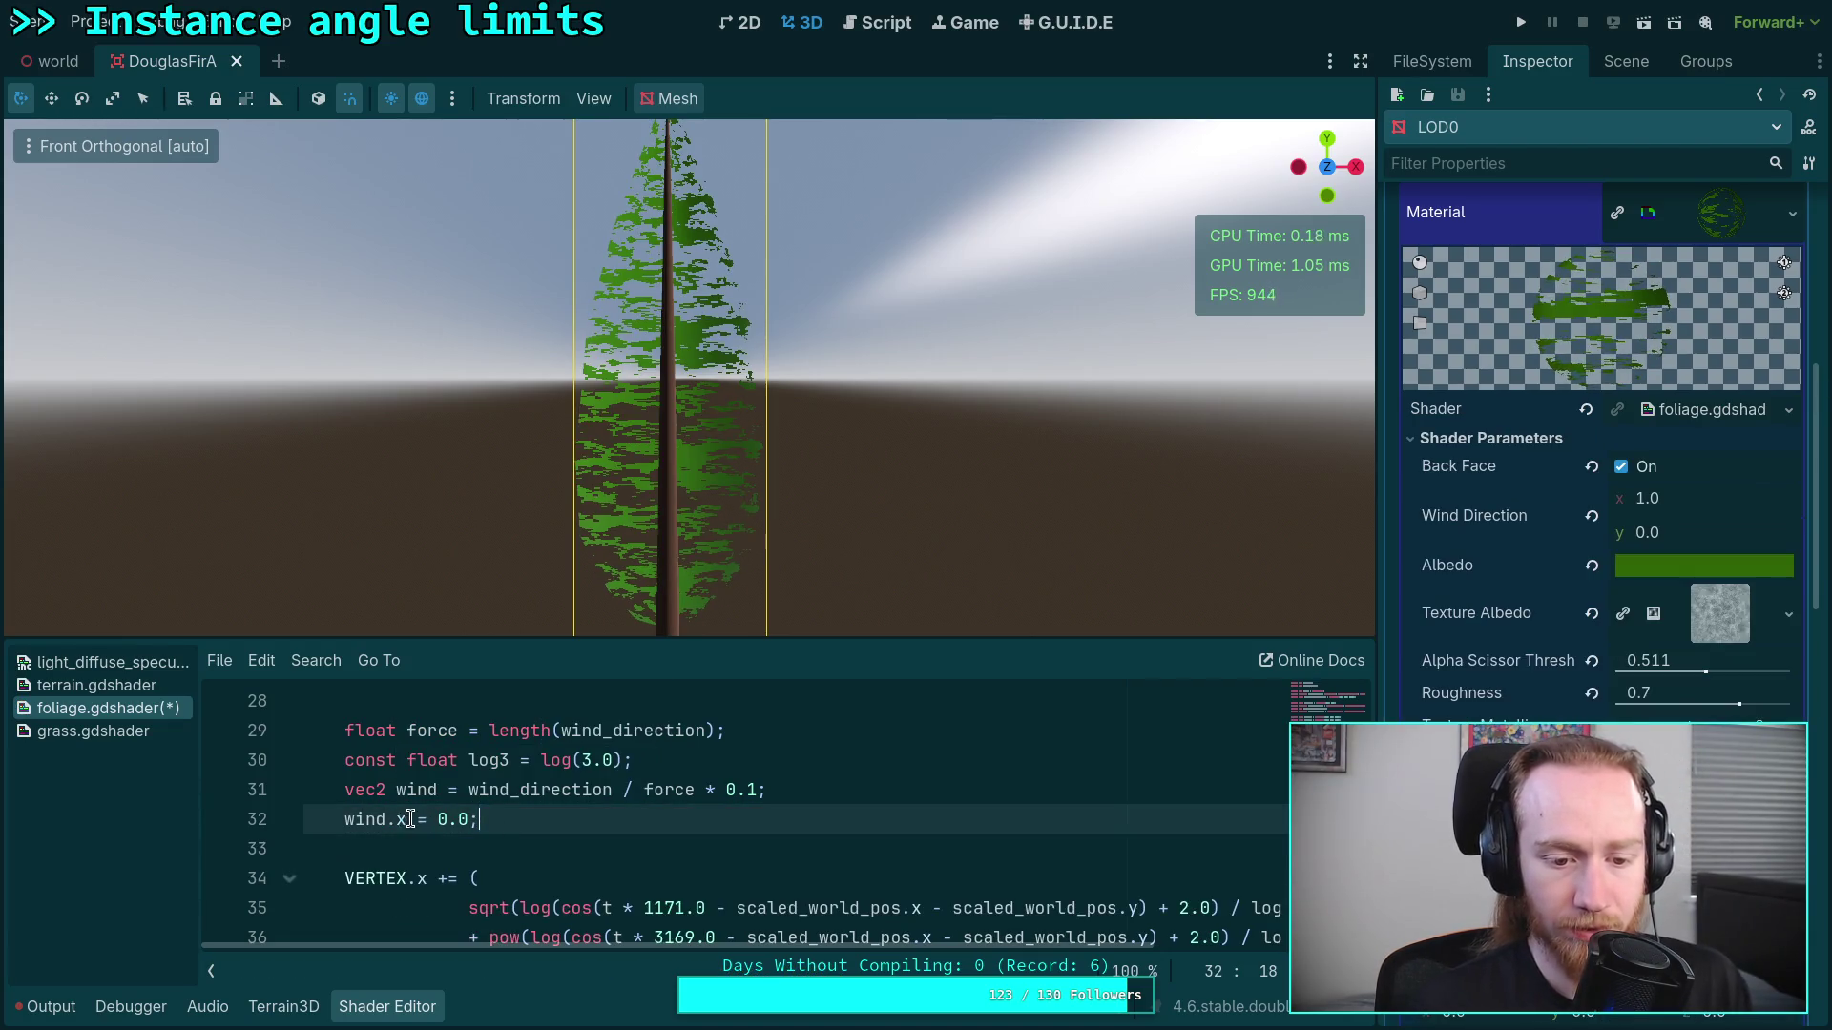
pyautogui.click(411, 820)
pyautogui.press('BackSpace')
pyautogui.press('BackSpace')
pyautogui.click(410, 821)
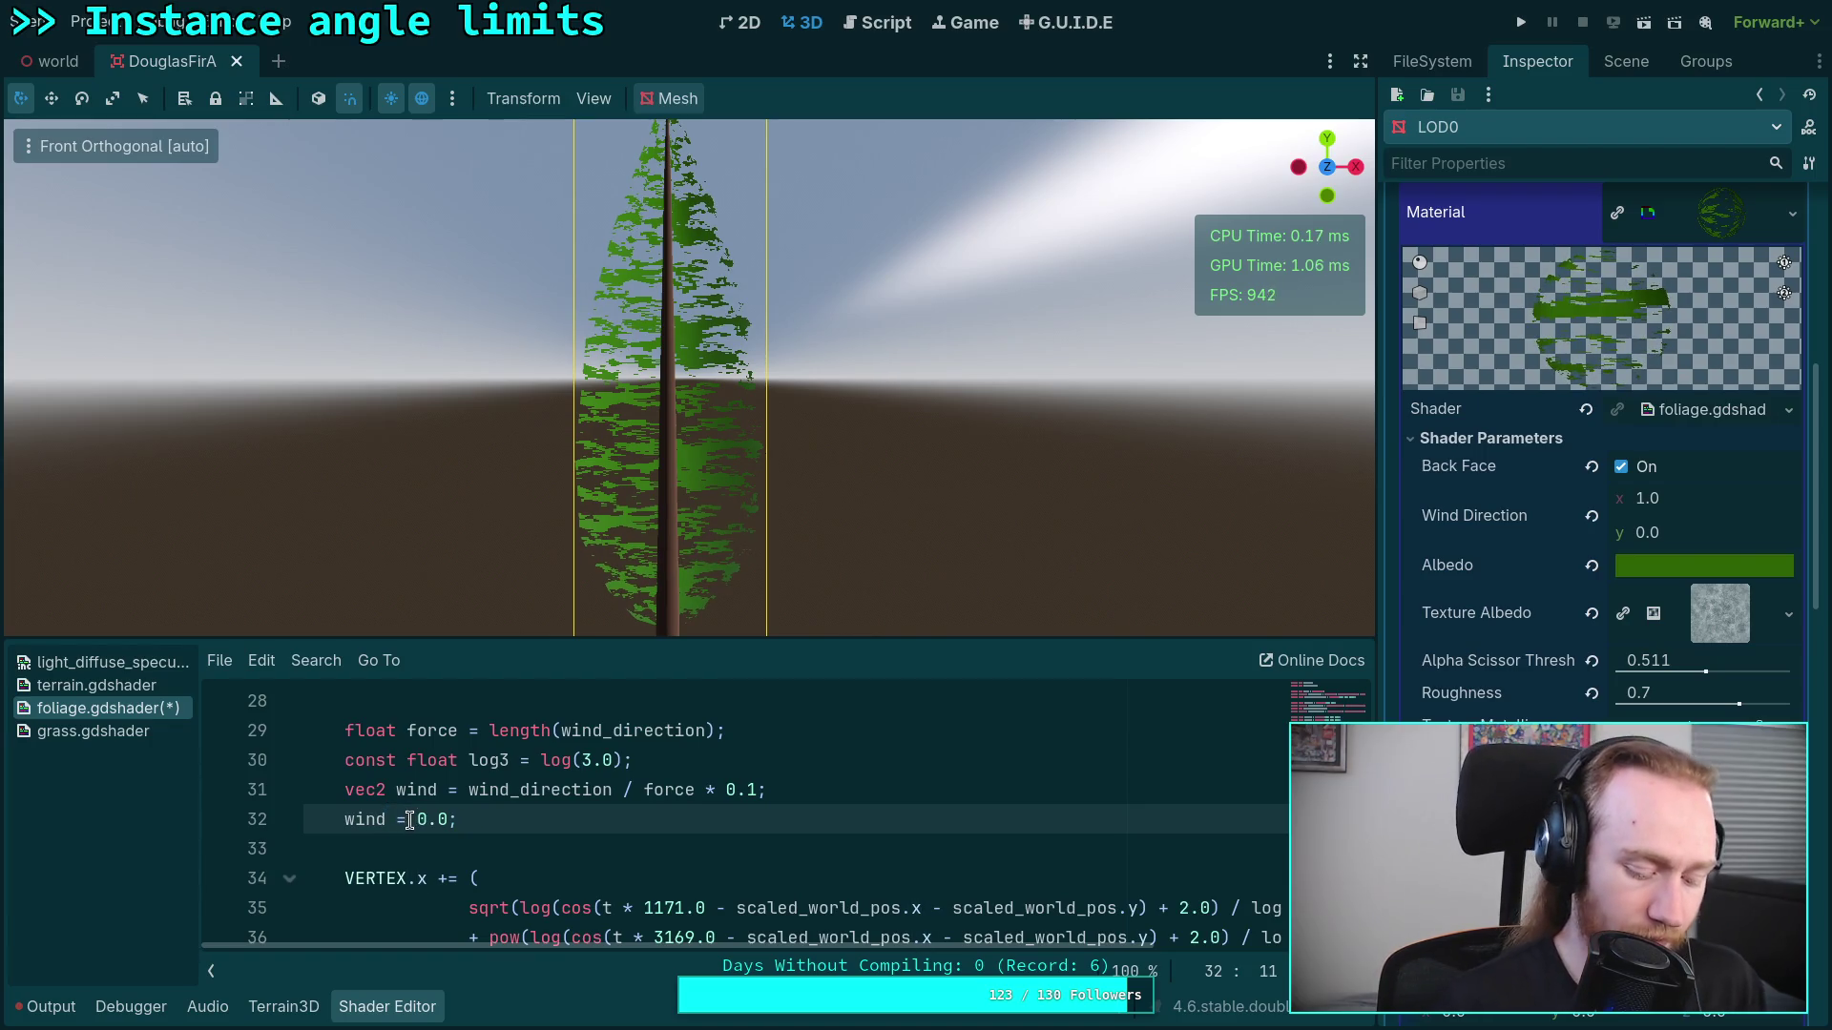
pyautogui.write('vec2(0.0')
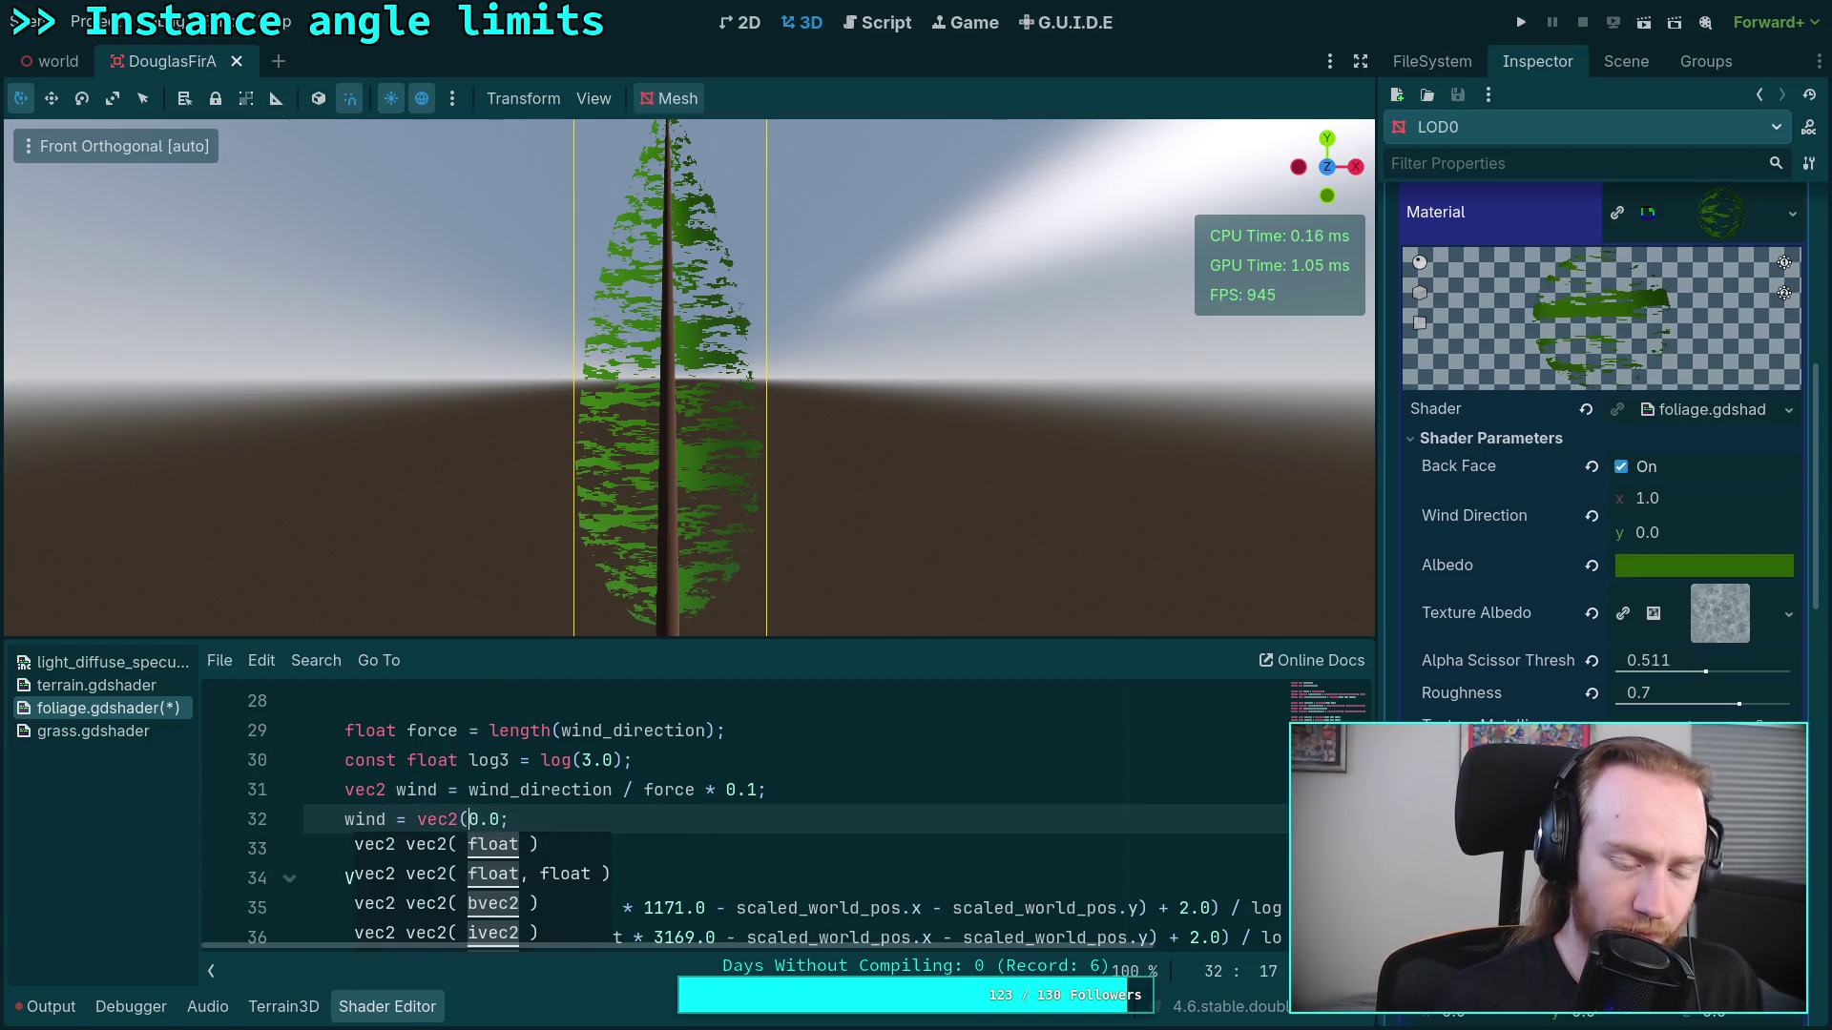
pyautogui.write(')')
pyautogui.click(642, 835)
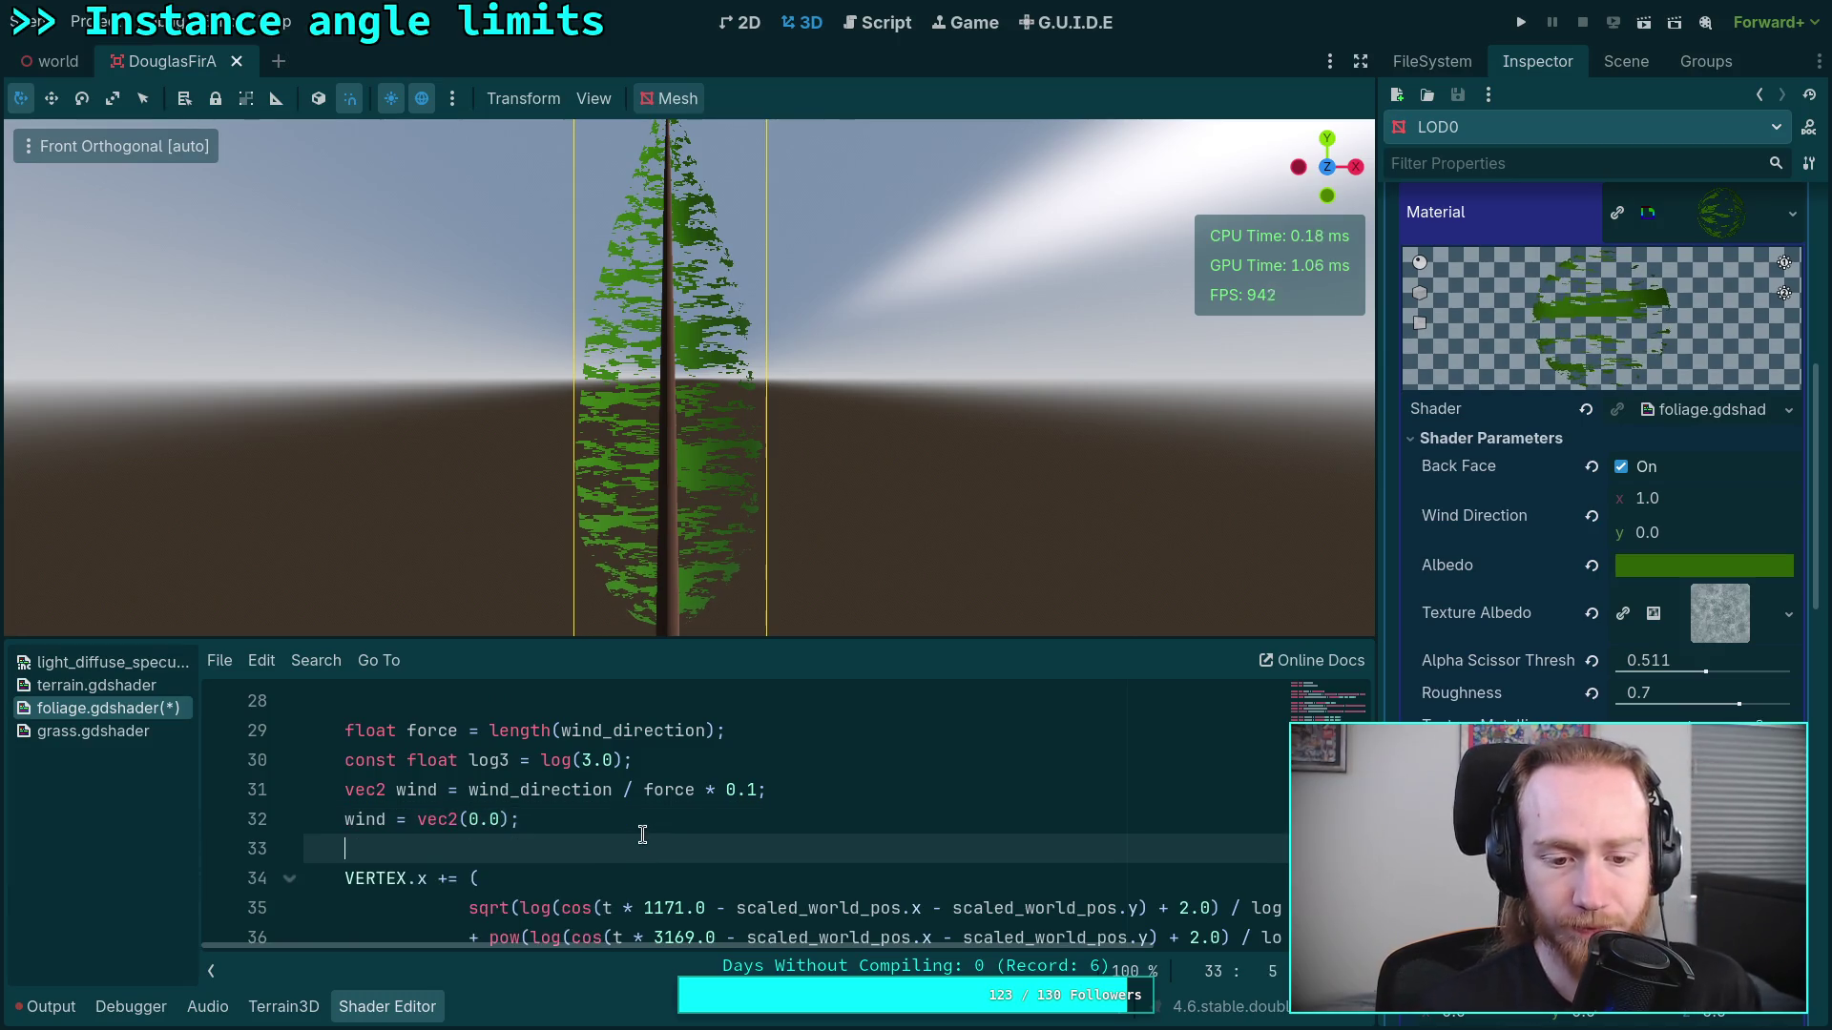
# Step: Drag the viewport/editor splitter up to make the shader code area taller
pyautogui.scroll(-5, 642, 835)
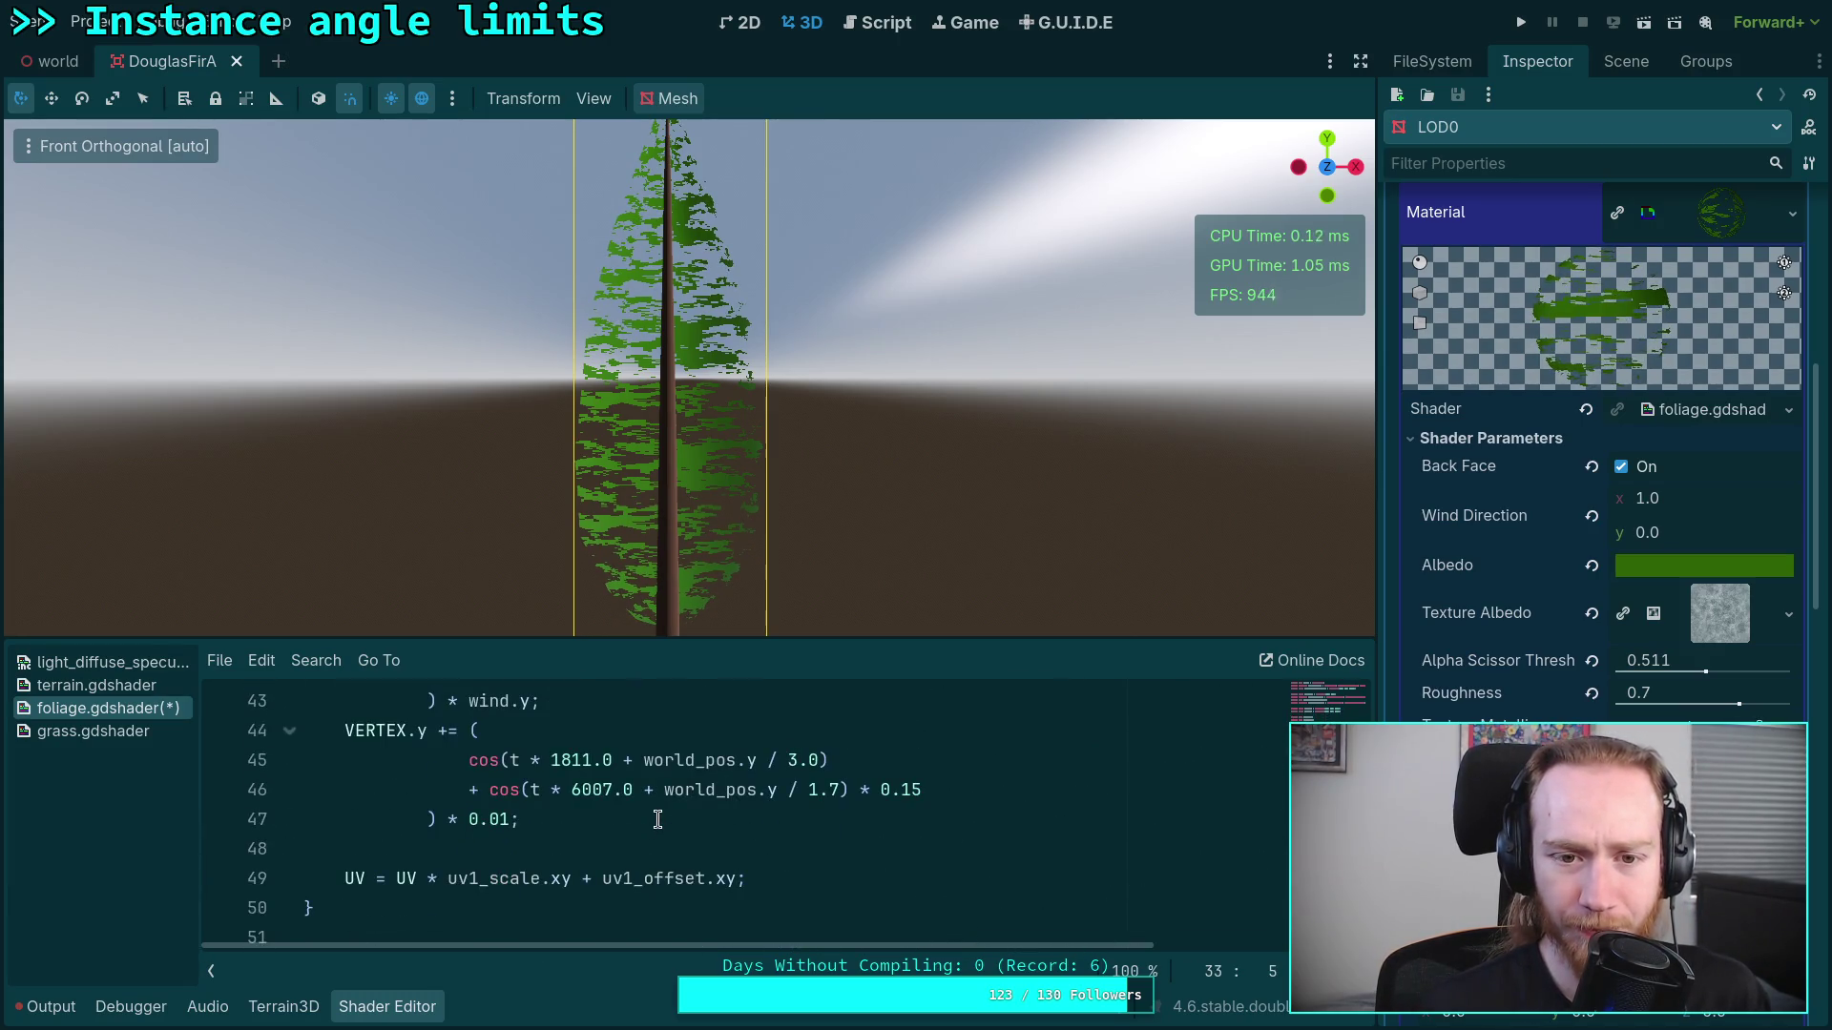
pyautogui.scroll(3, 758, 472)
pyautogui.scroll(4, 758, 471)
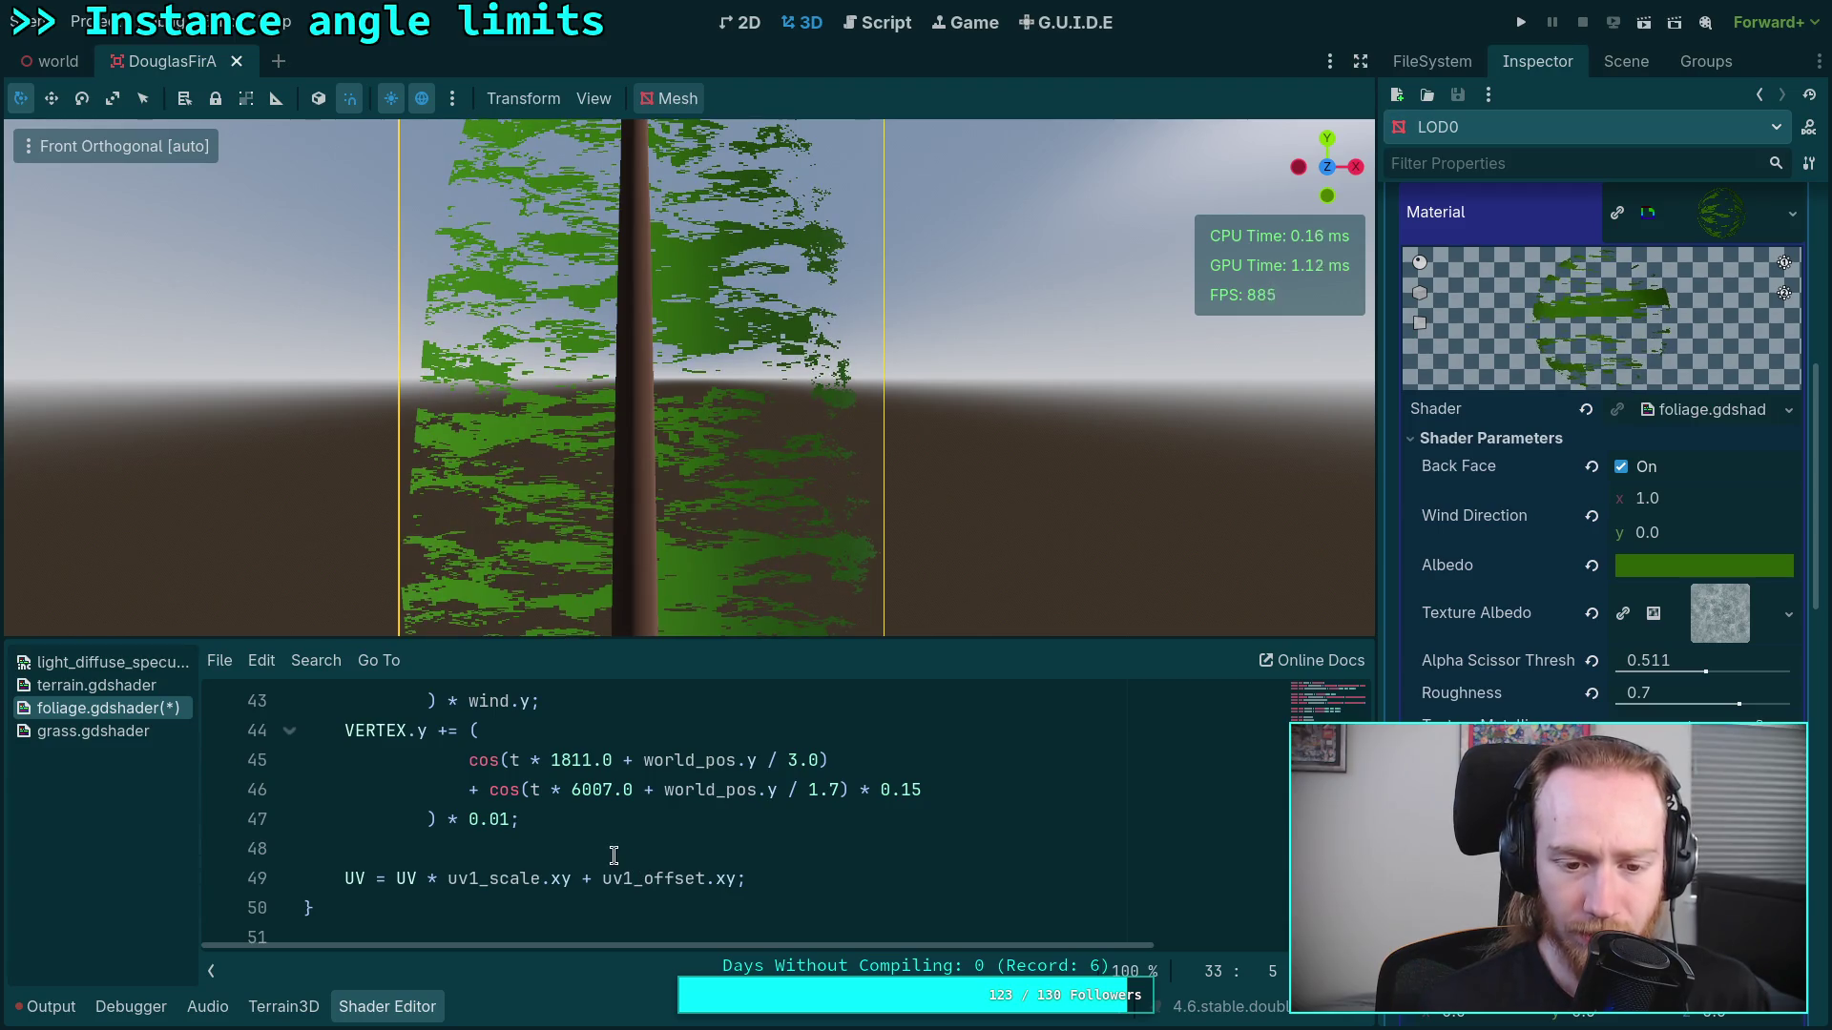
pyautogui.scroll(2, 614, 858)
pyautogui.scroll(-1, 540, 806)
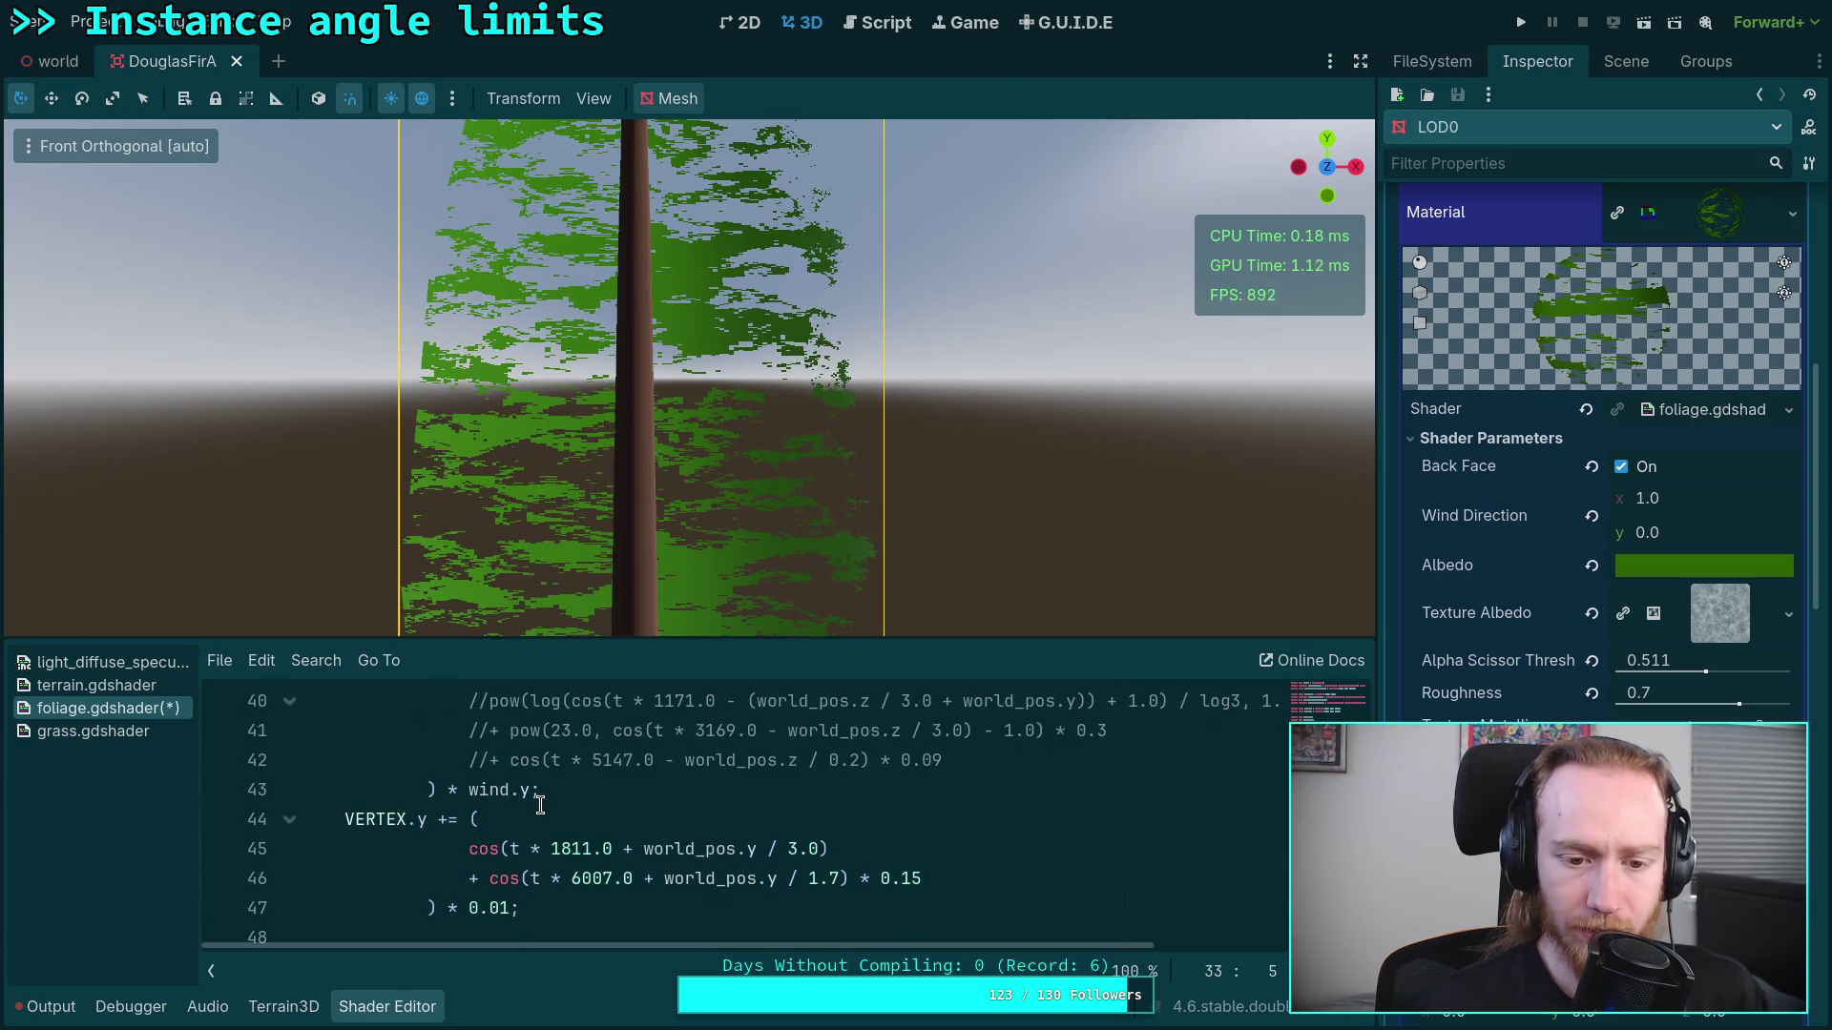
pyautogui.doubleClick(482, 849)
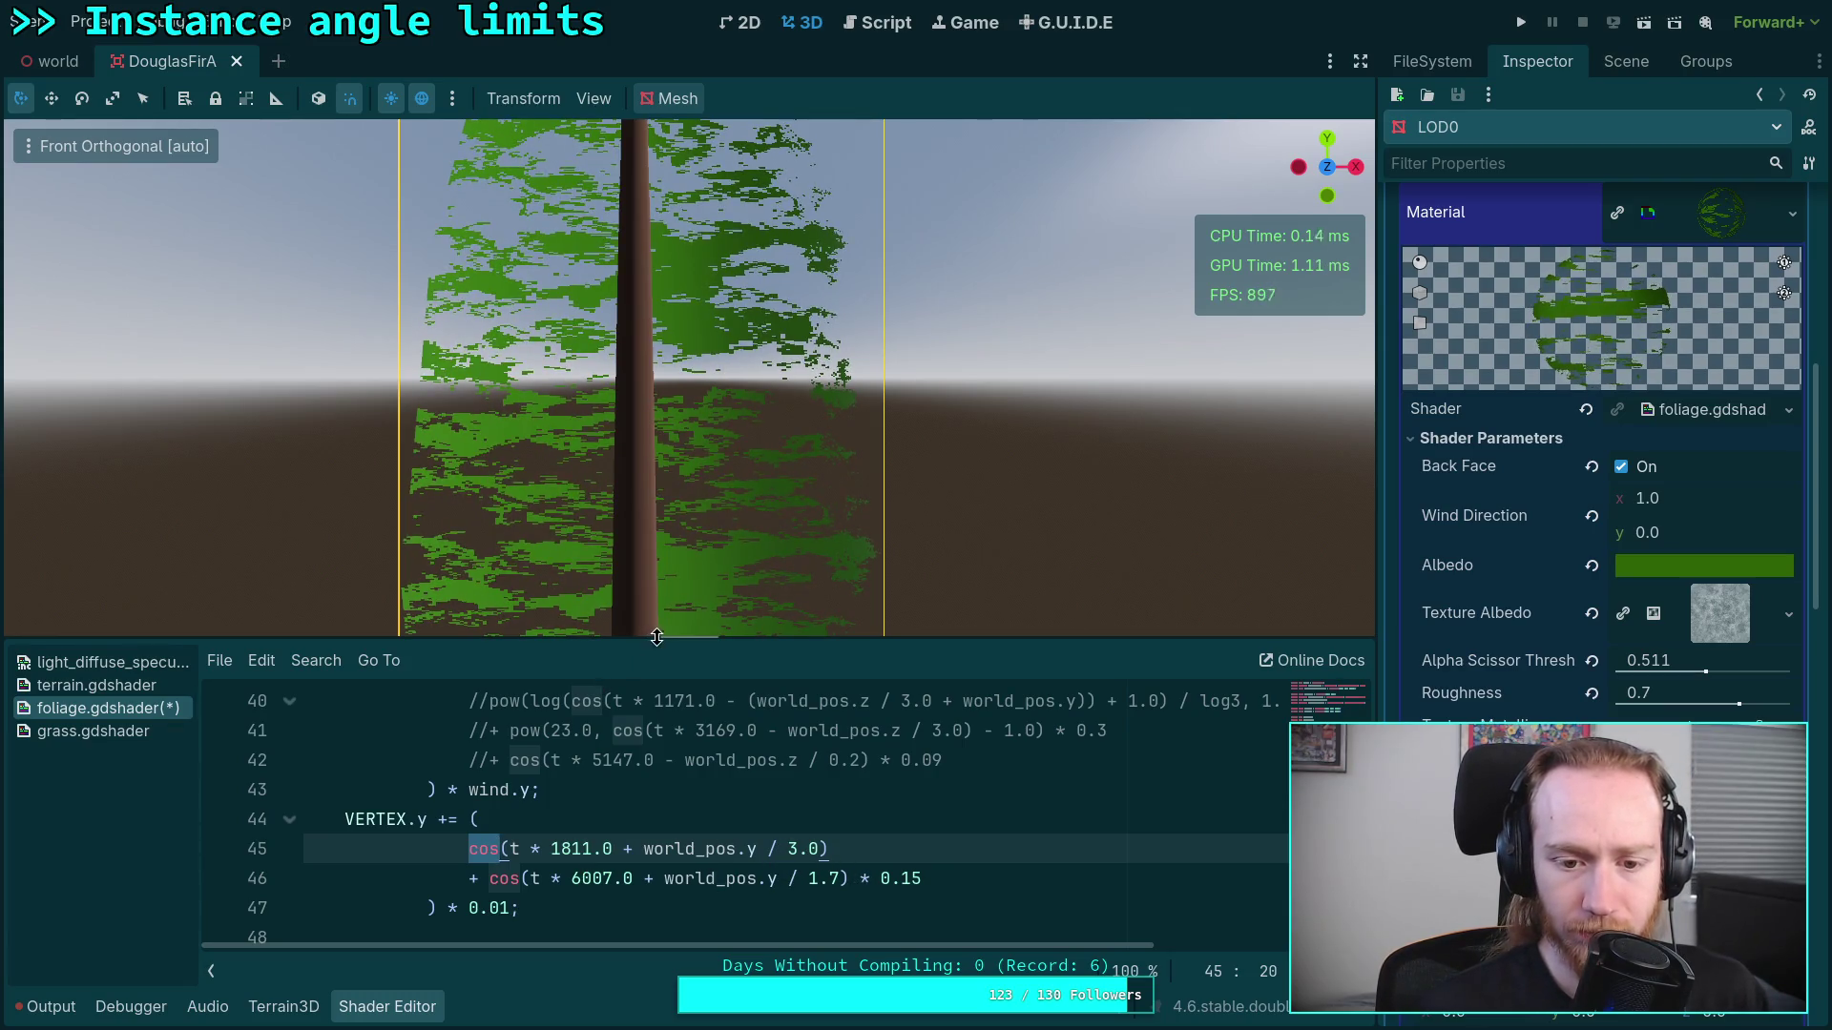
pyautogui.moveTo(682, 640); pyautogui.dragTo(682, 531)
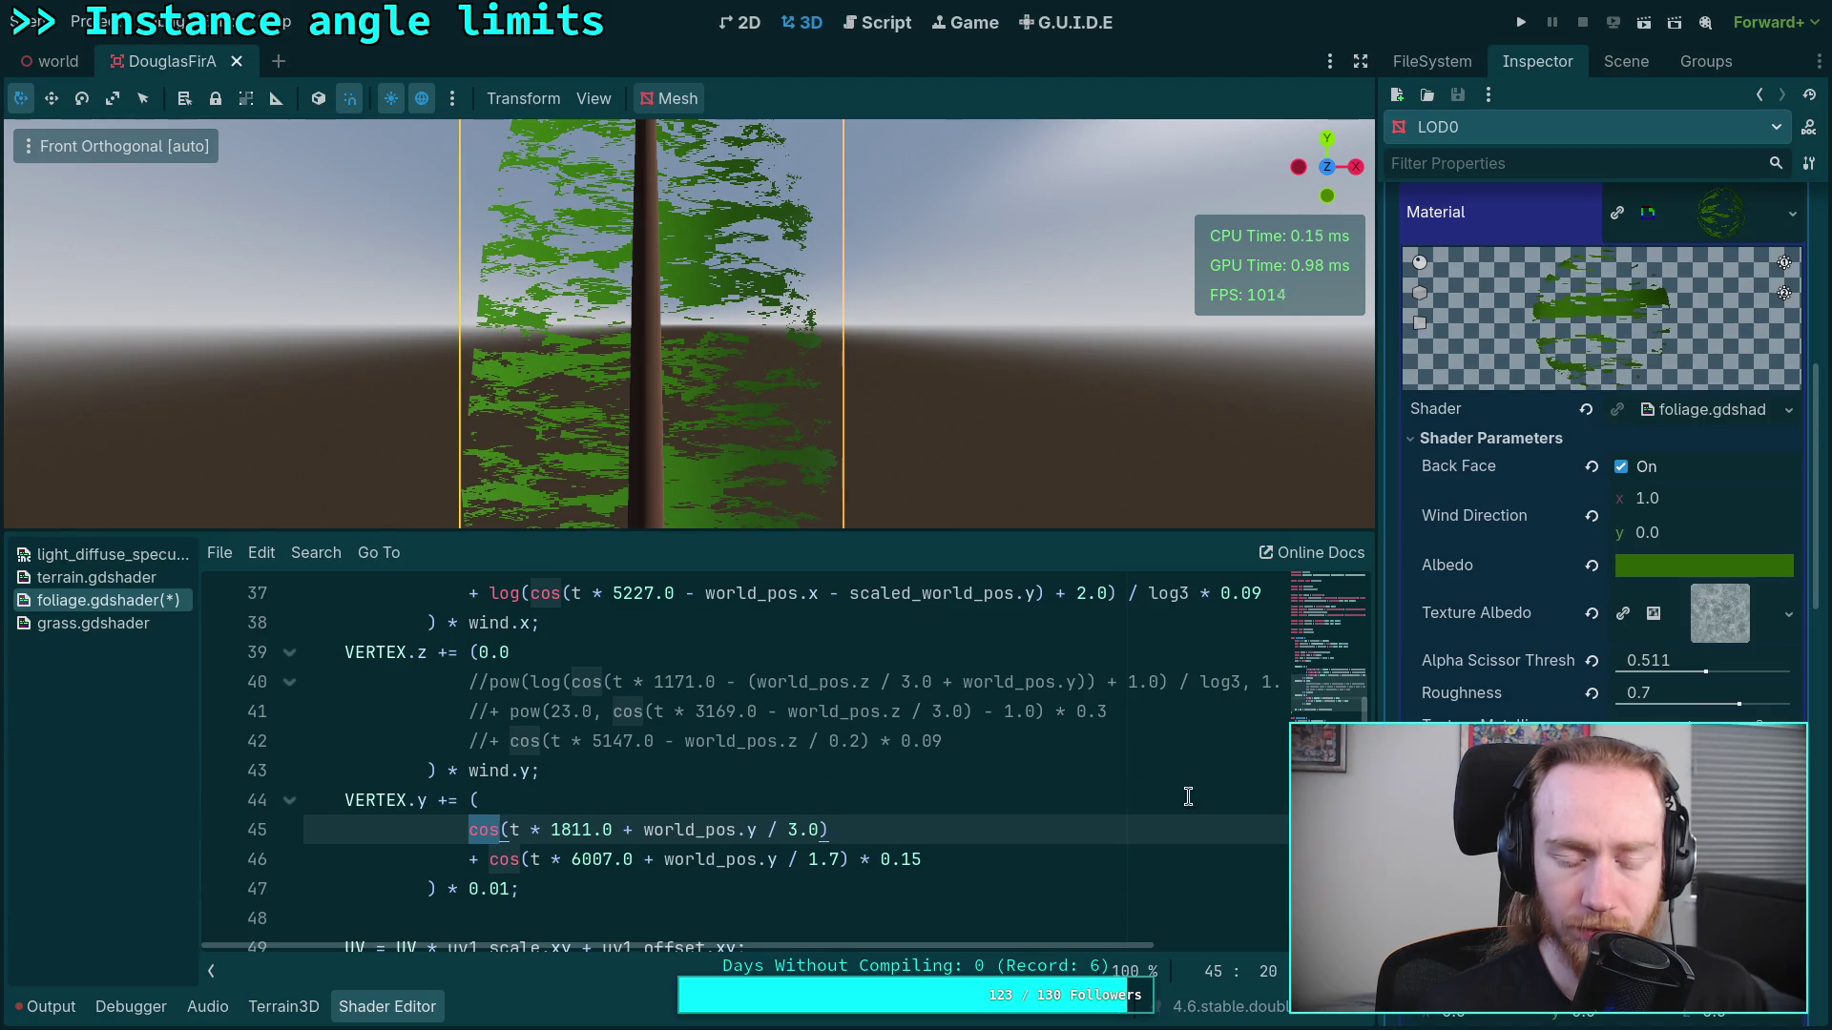
pyautogui.scroll(1, 1143, 819)
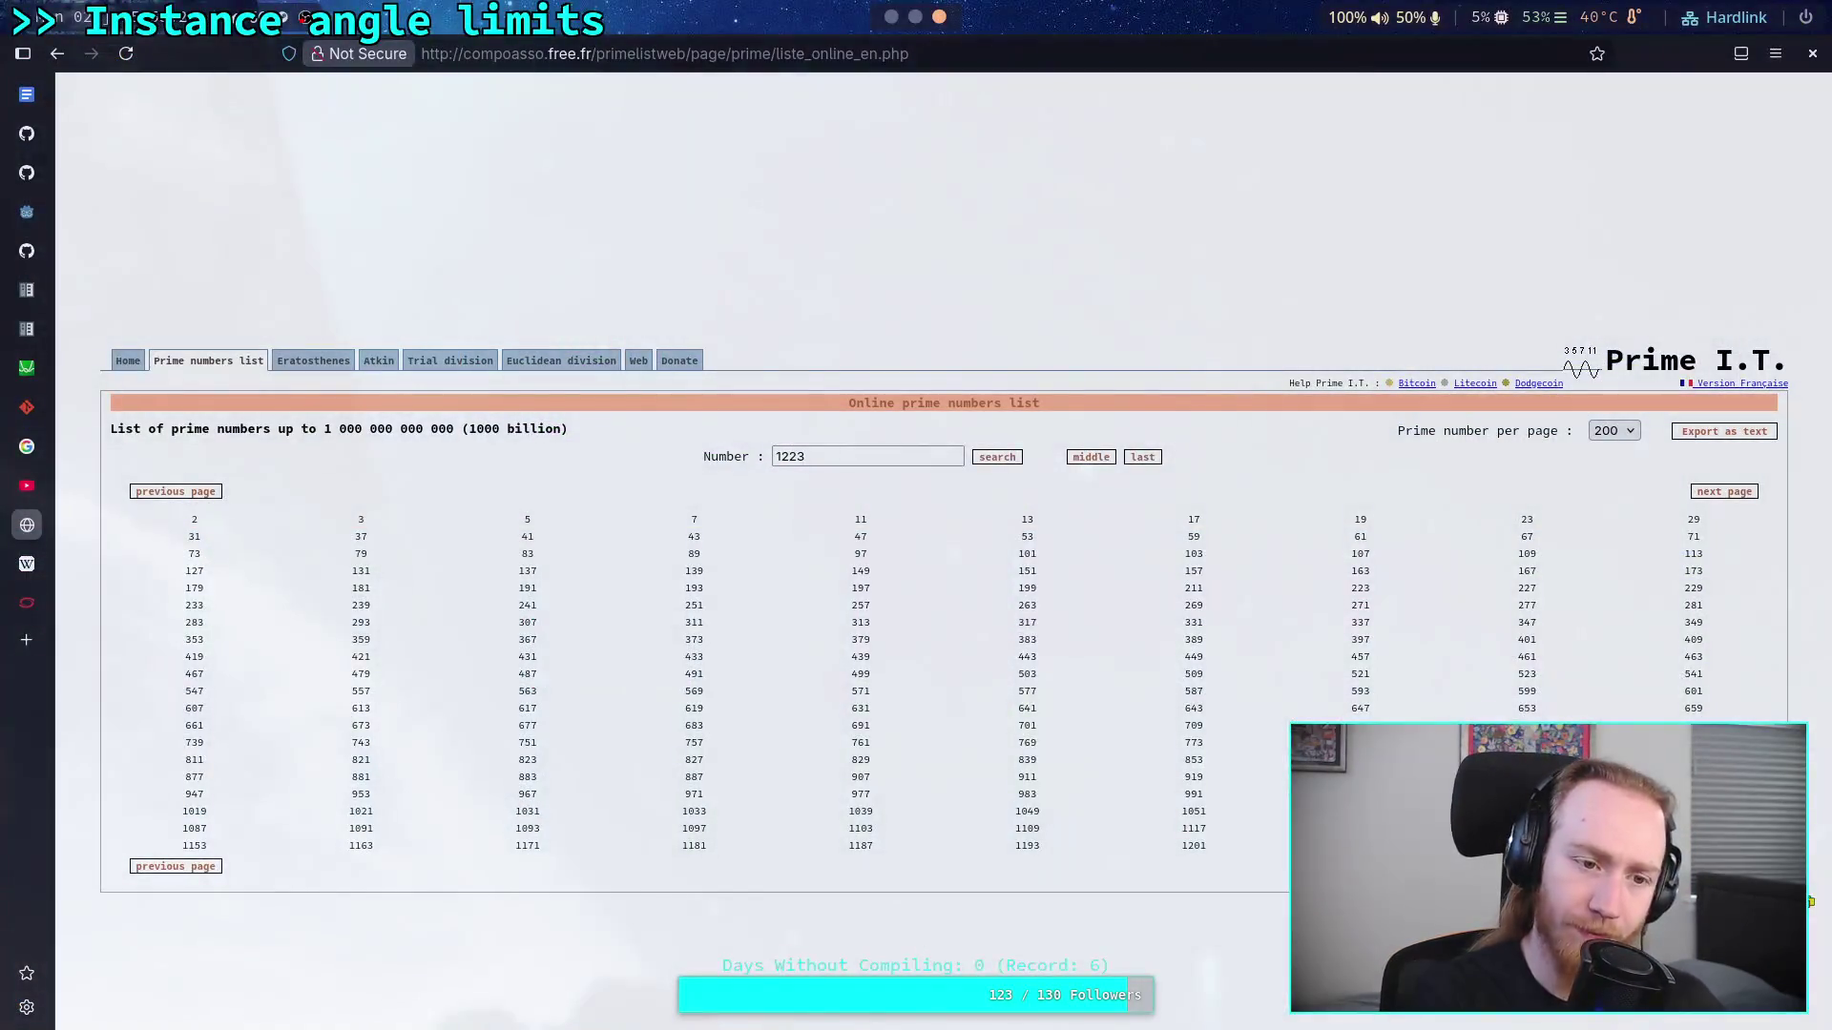
# Step: Switch from the primes list to the Desmos graphing calculator in the browser sidebar
pyautogui.click(39, 367)
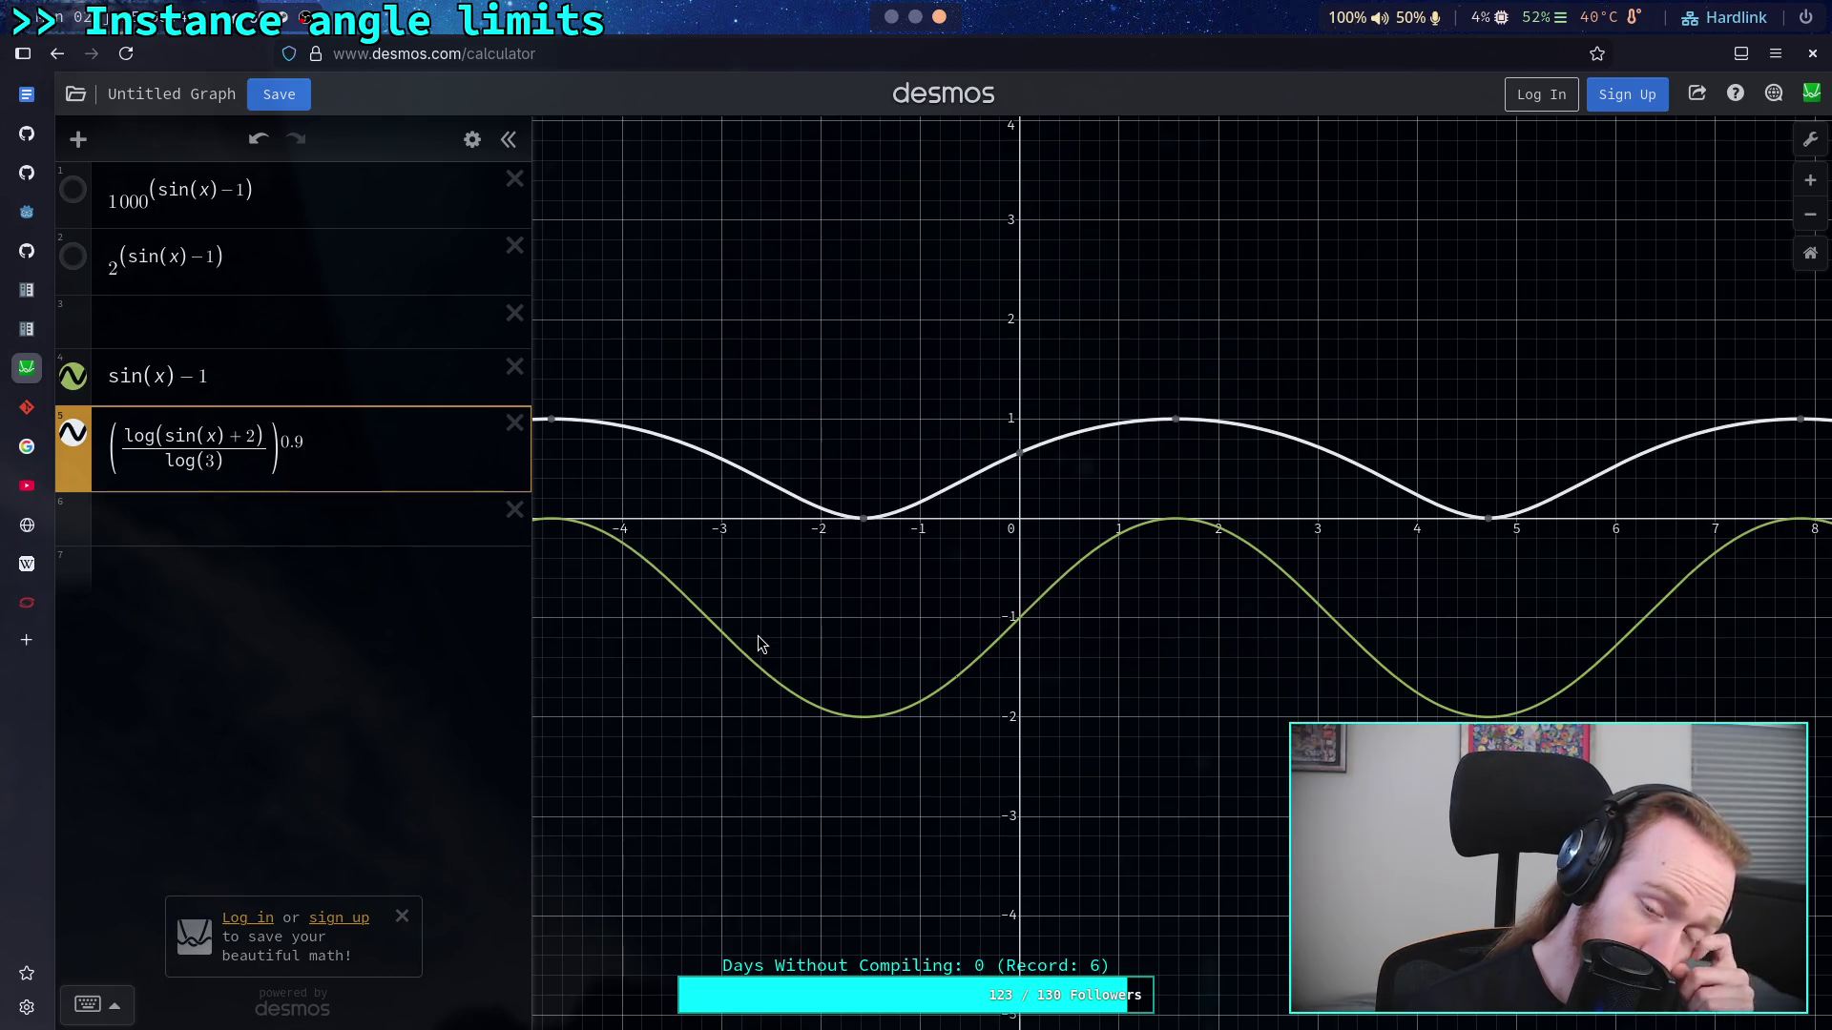
# Step: Start a new expression 6 as (sin(x))^ and hide the log curve of expression 5
pyautogui.click(247, 513)
pyautogui.write('sin(x)')
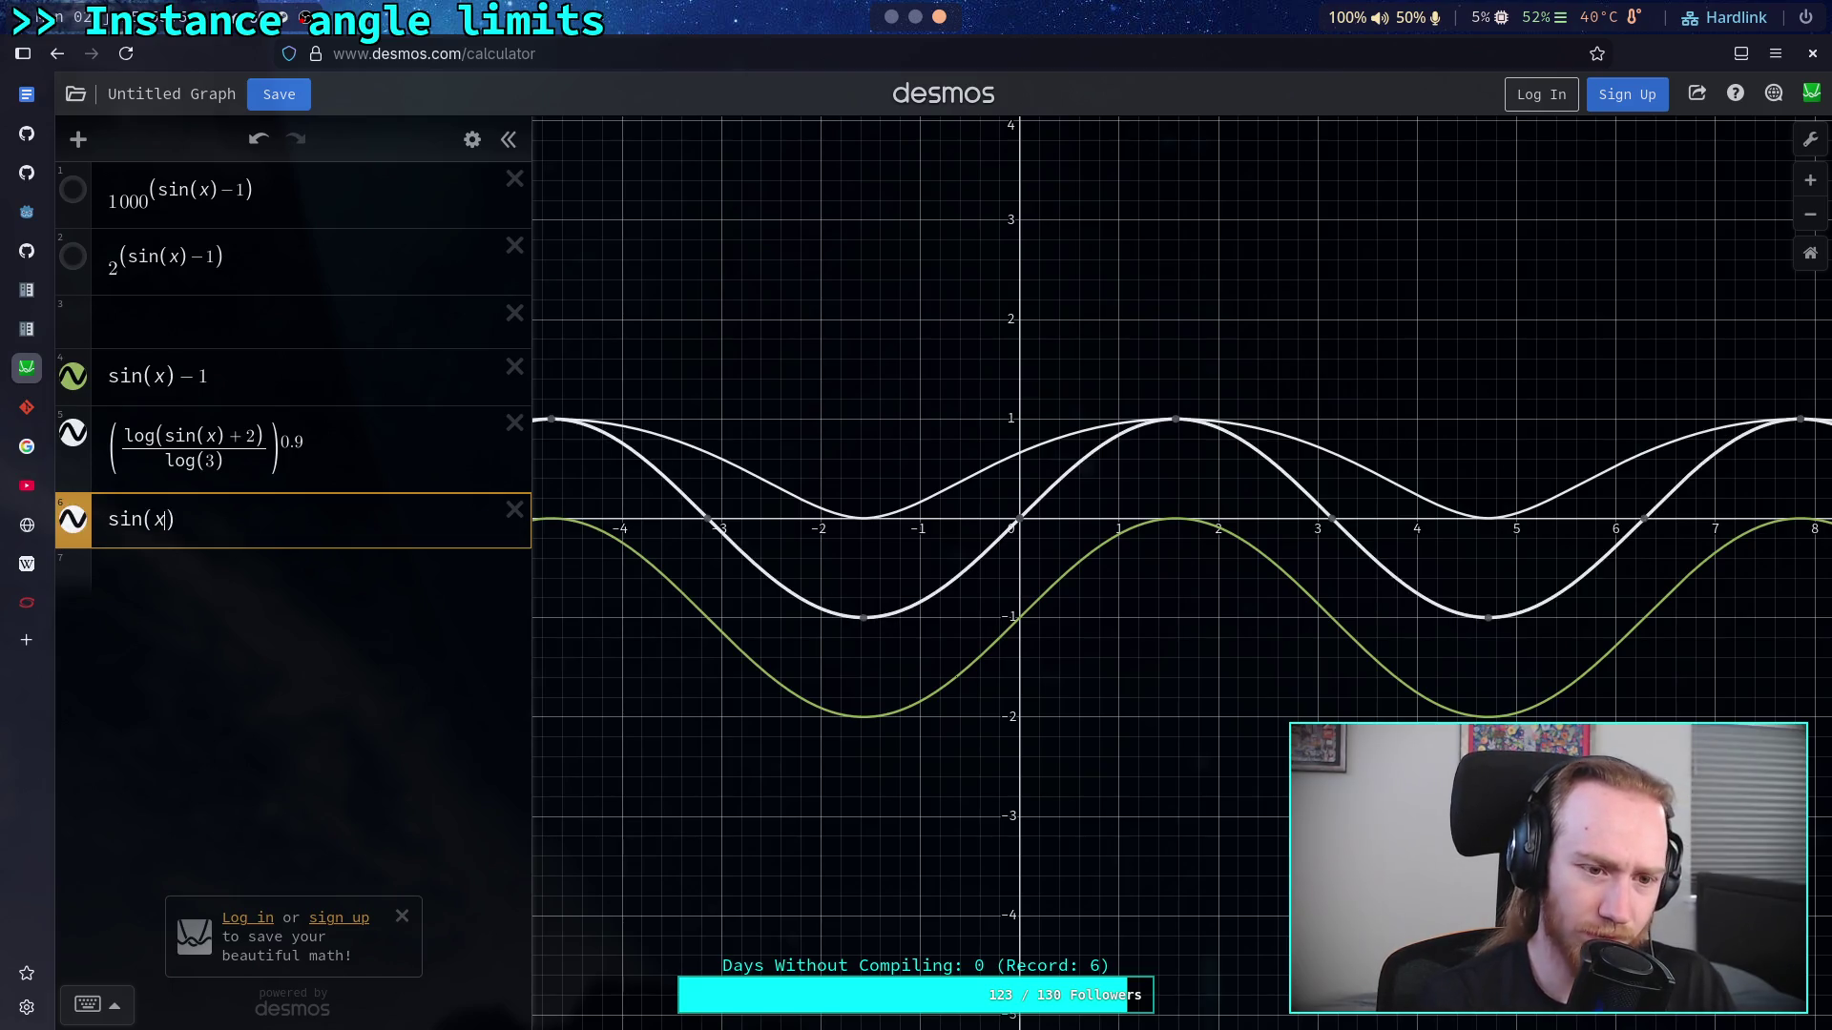
pyautogui.write('(')
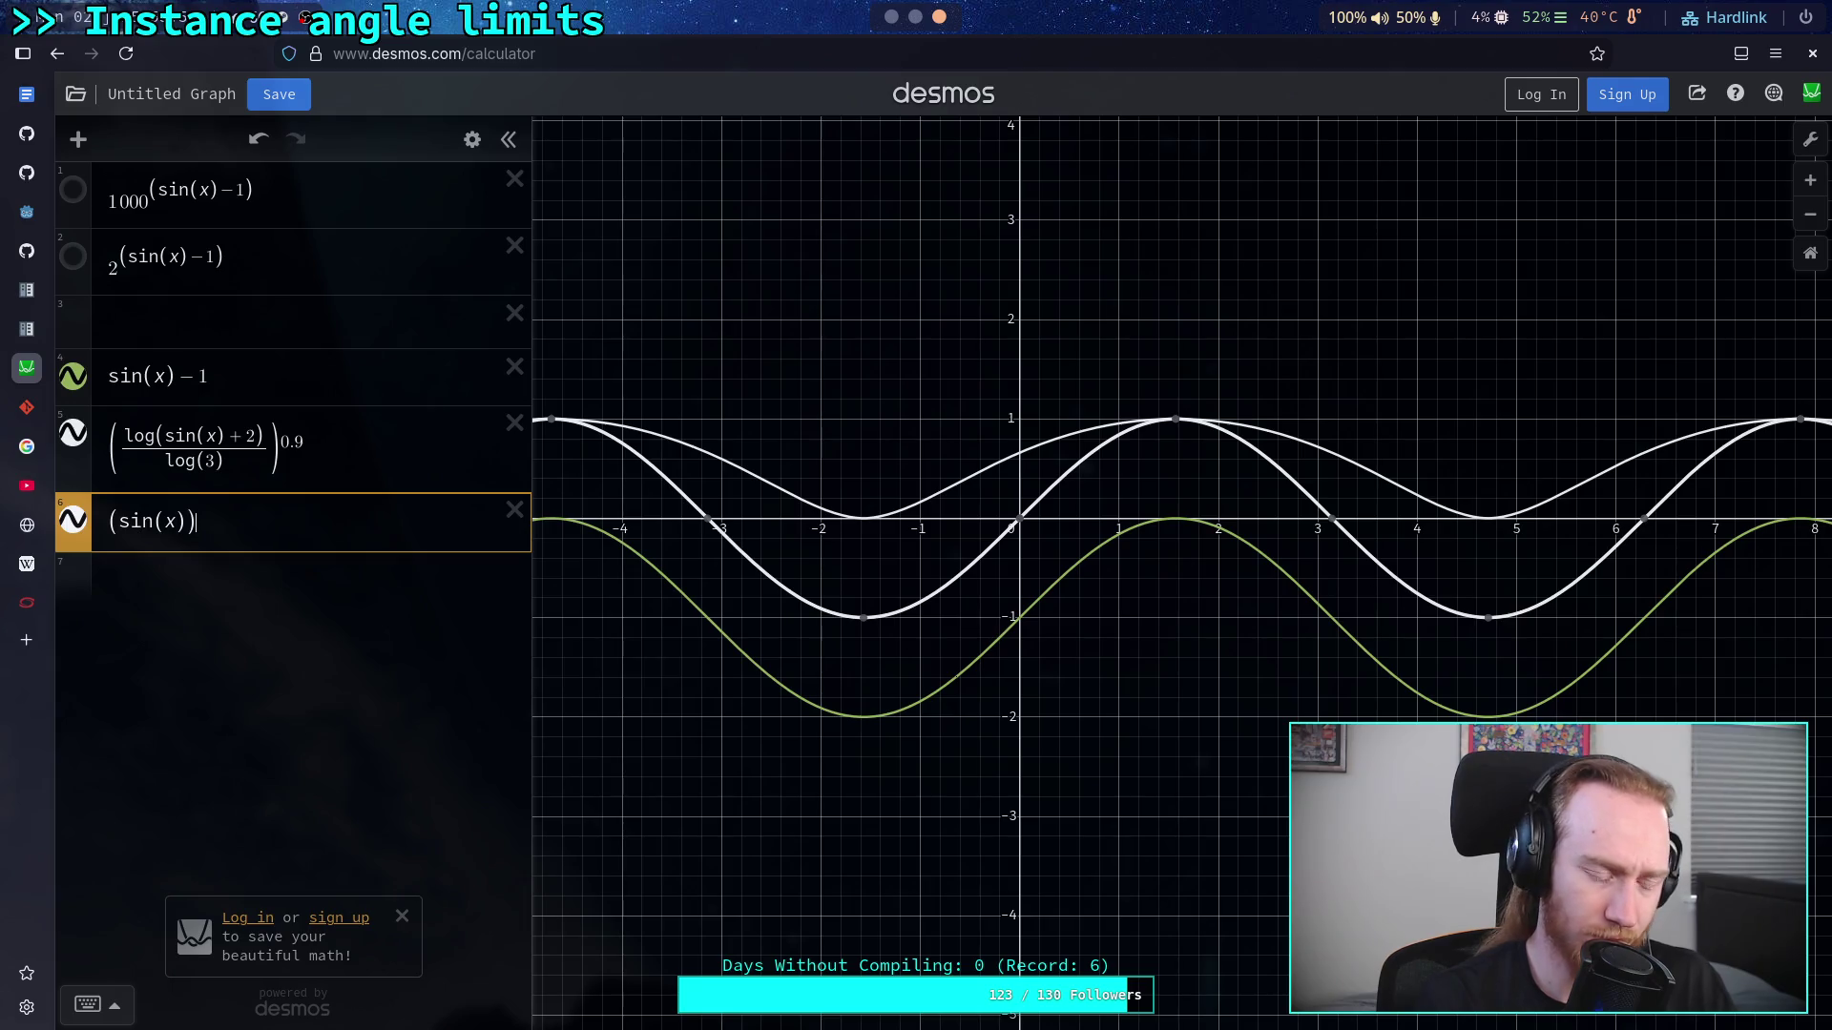
pyautogui.write('q')
pyautogui.press('BackSpace')
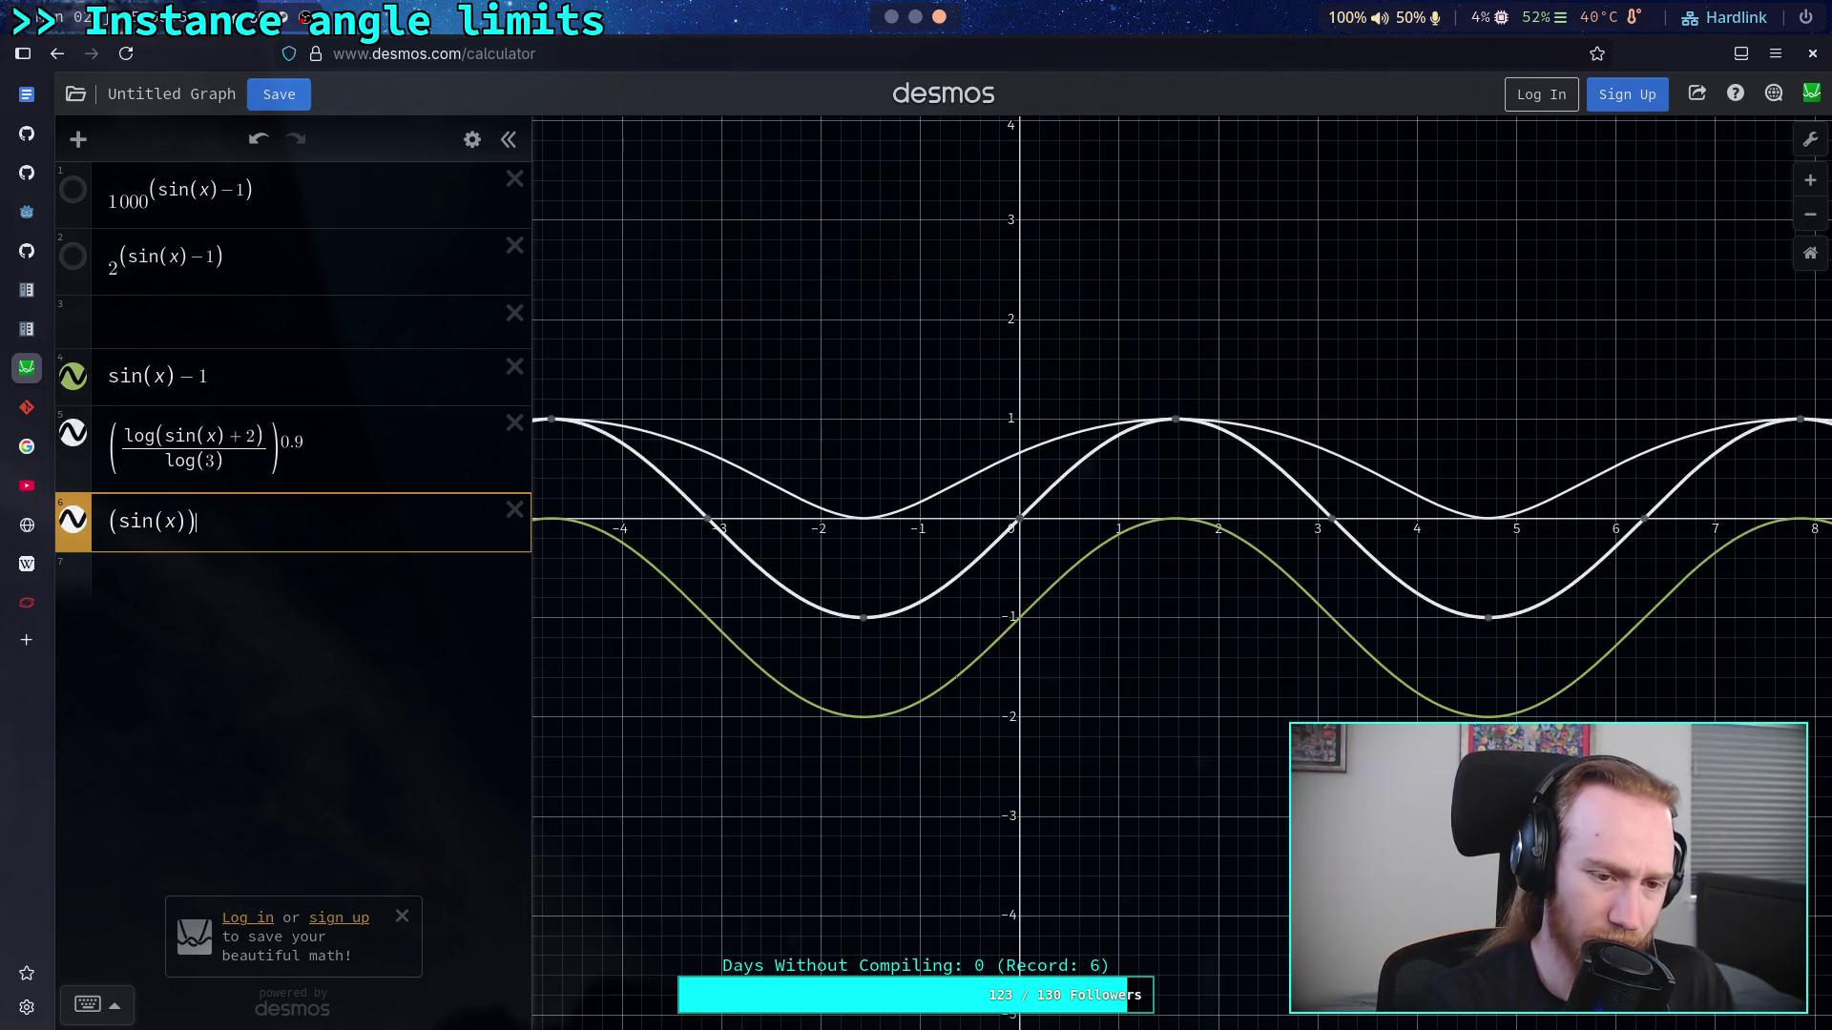
pyautogui.write('^2')
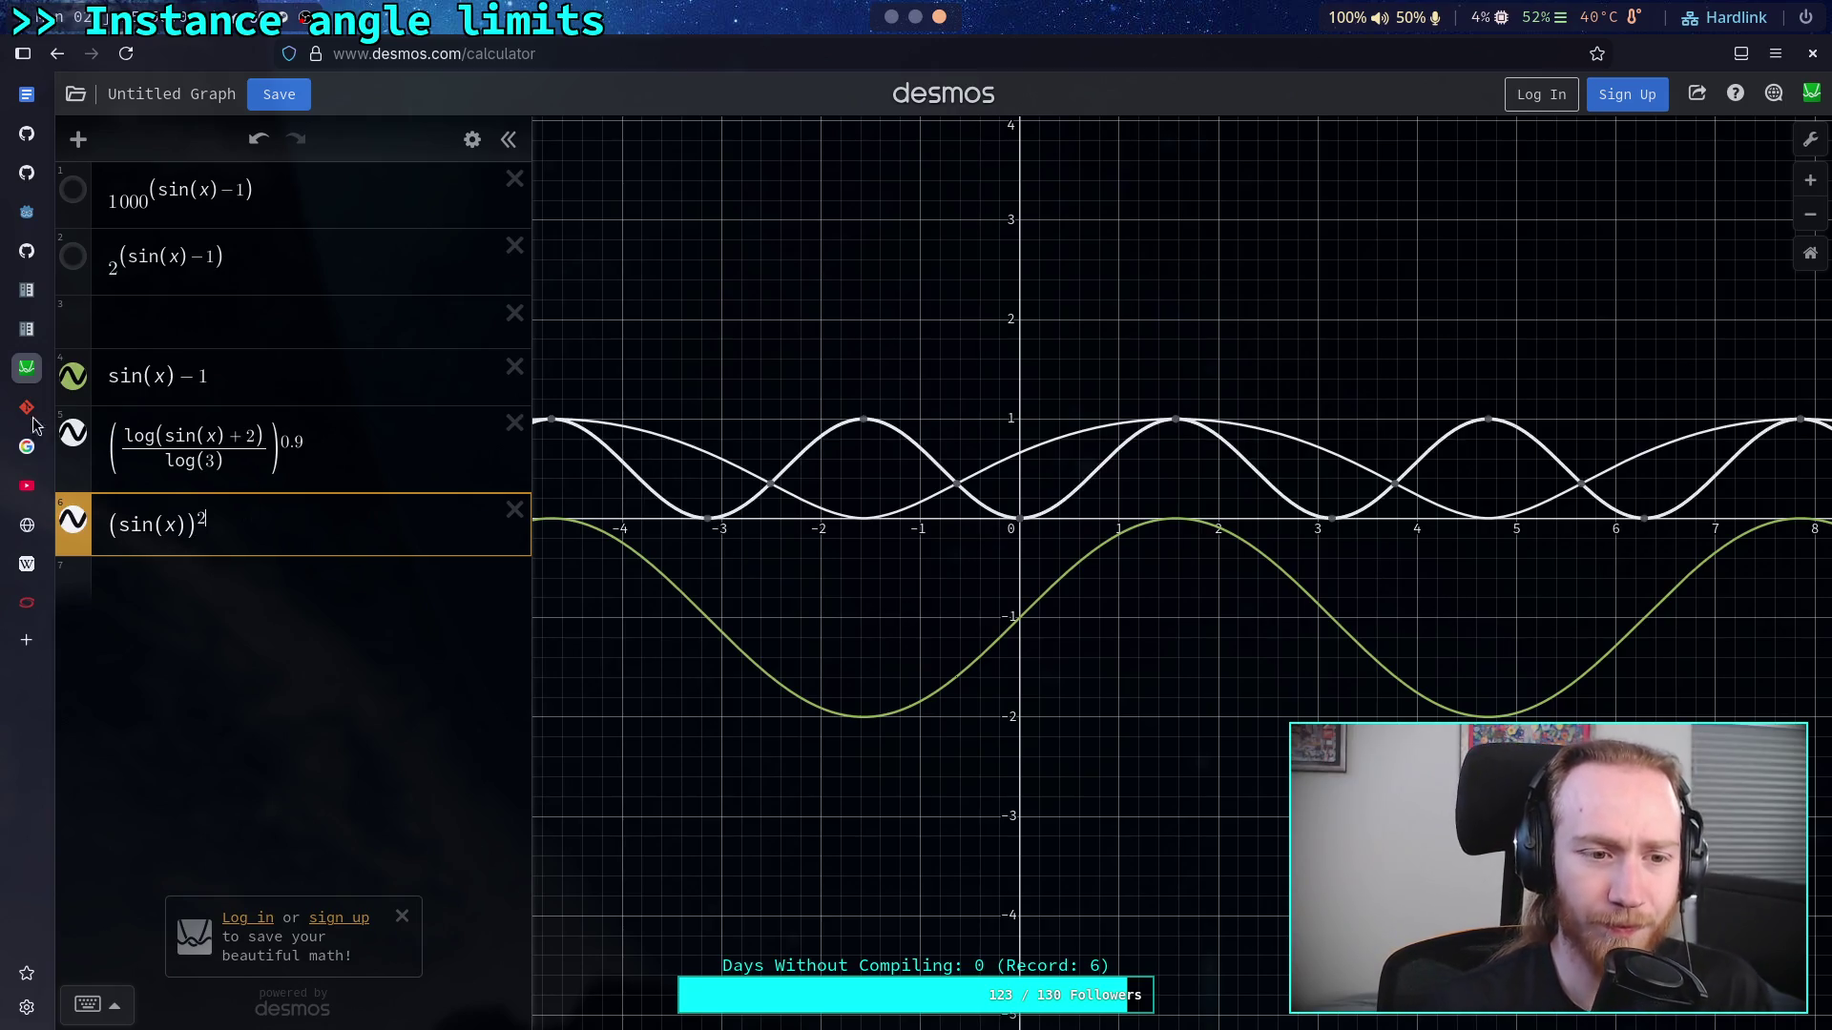
pyautogui.click(73, 440)
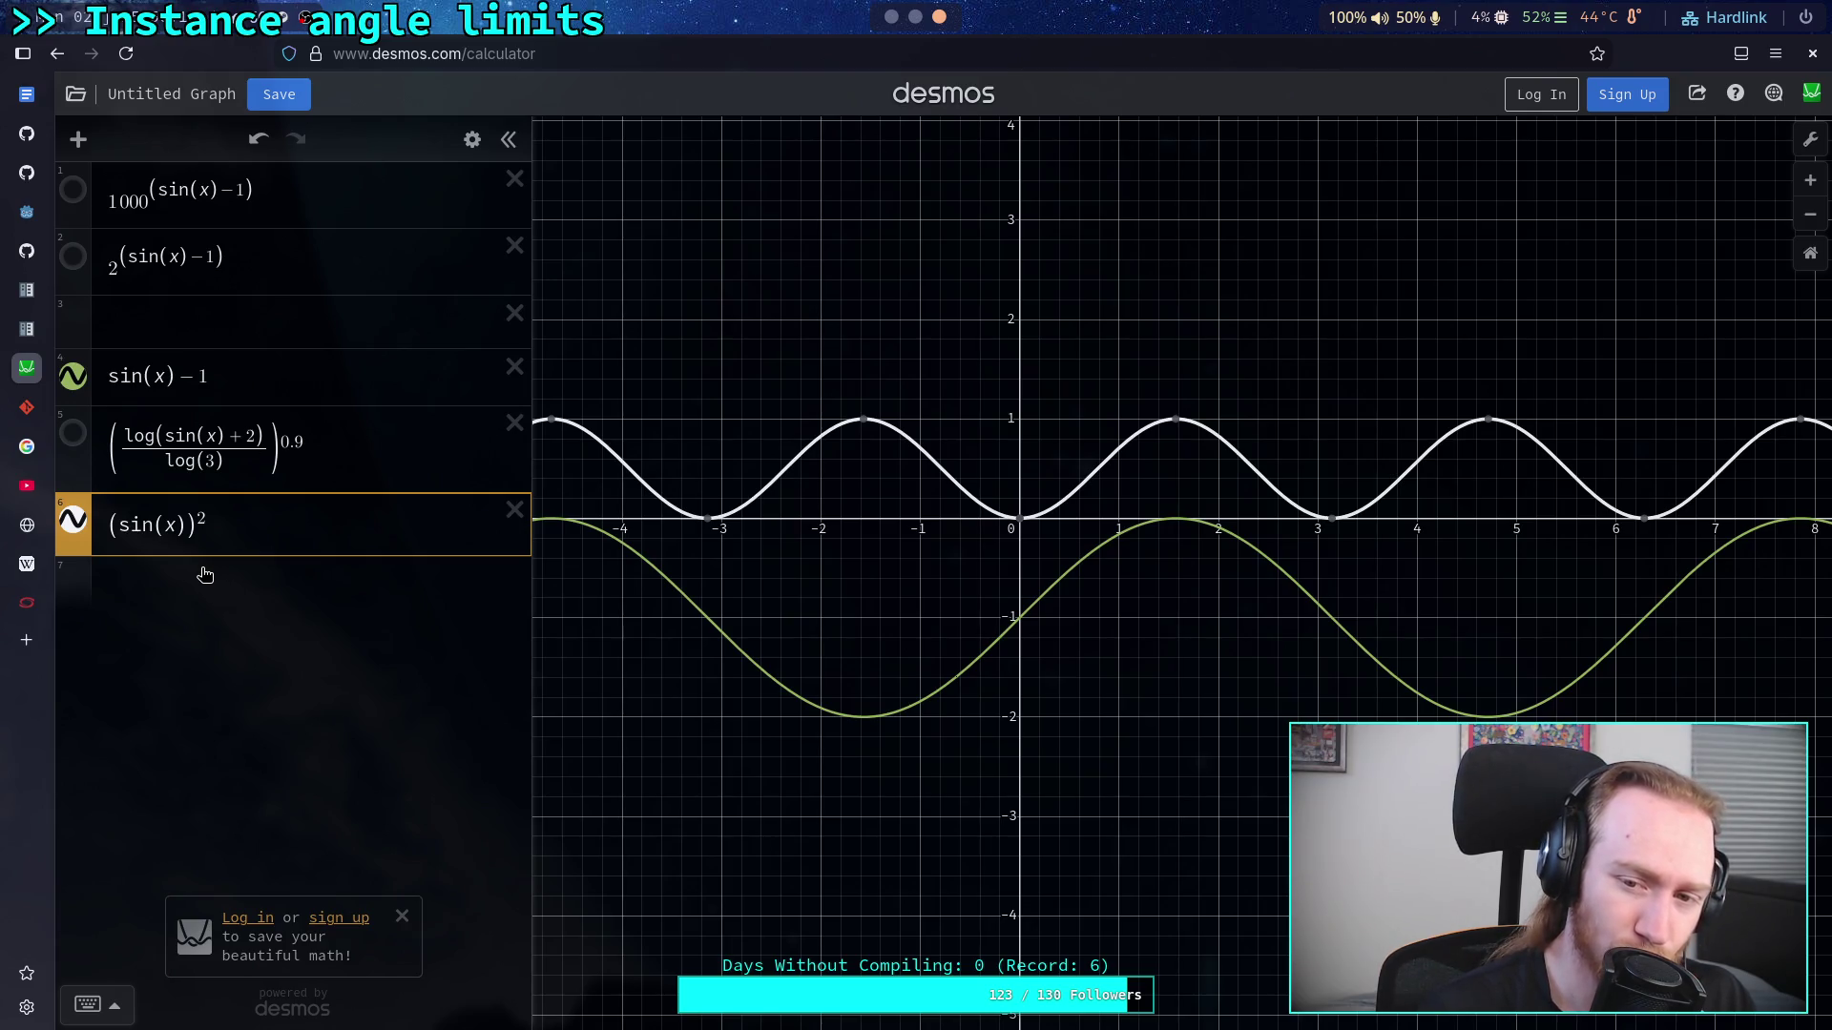
# Step: Try exponents 3 and 5, settle on (sin(x))^(9), then show the log curve and hide the power curve
pyautogui.click(206, 526)
pyautogui.press('BackSpace')
pyautogui.press('BackSpace')
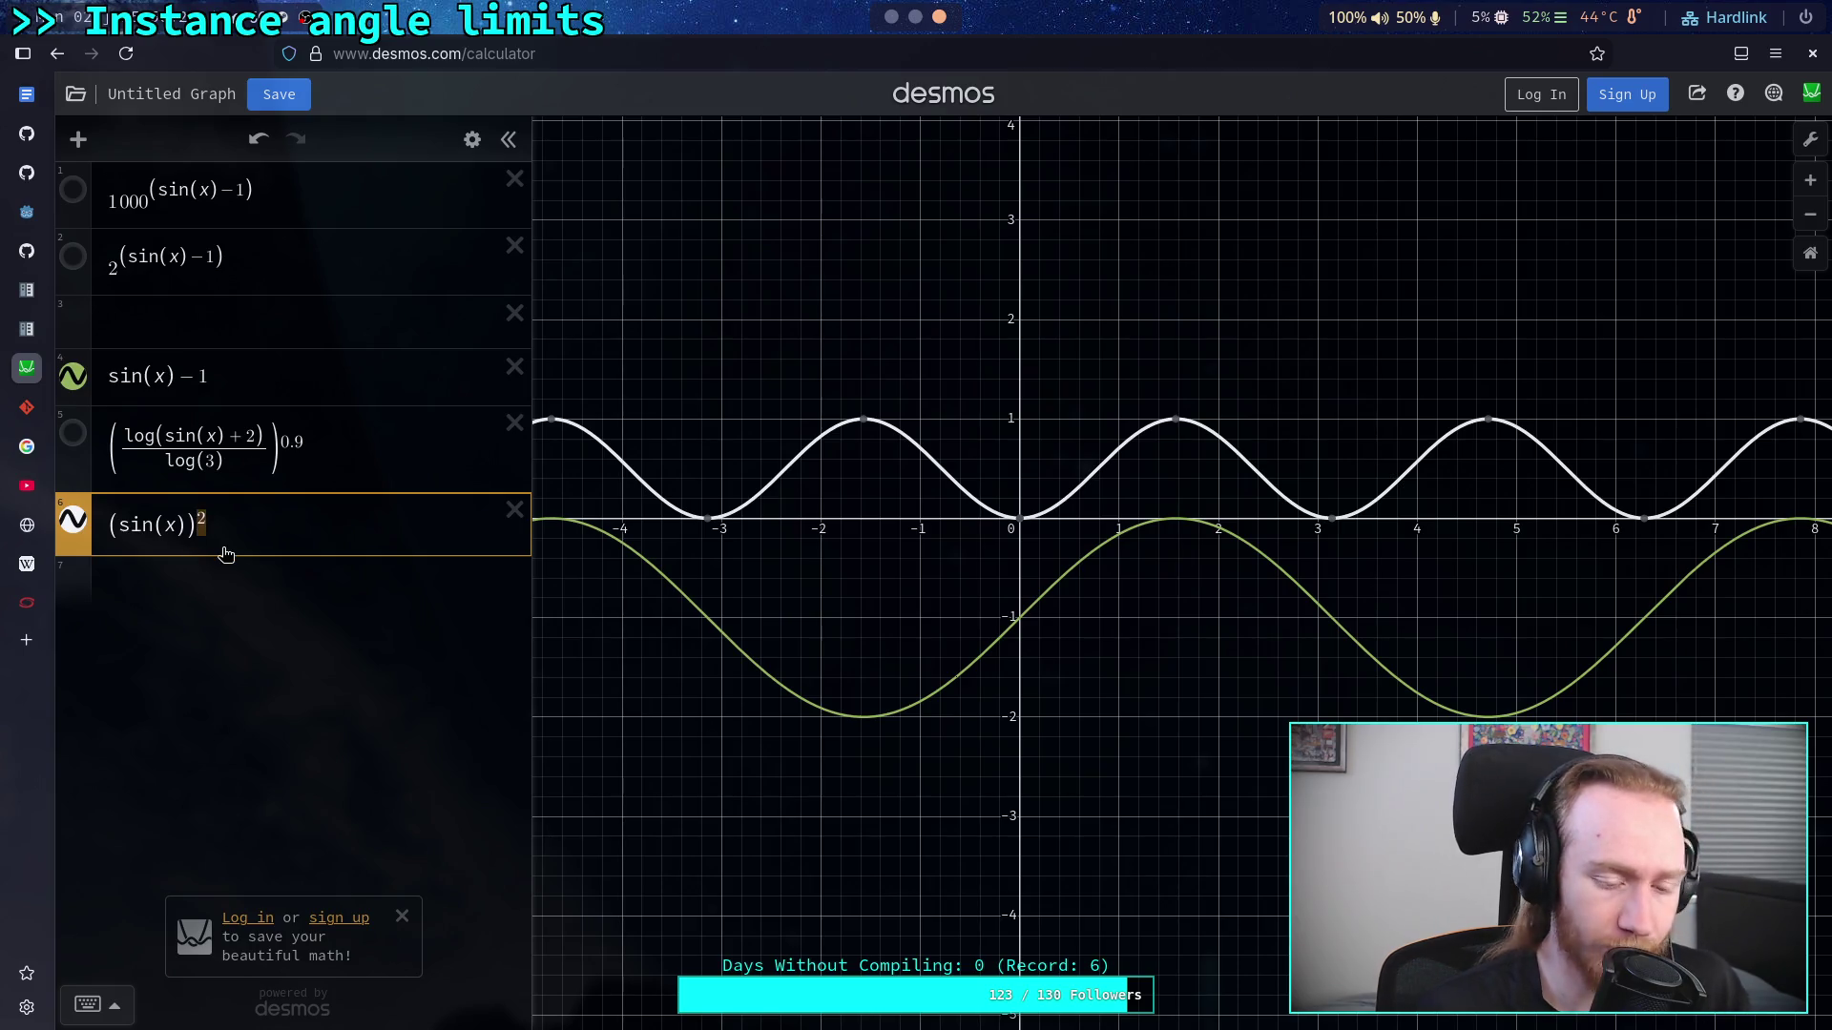
pyautogui.write('3')
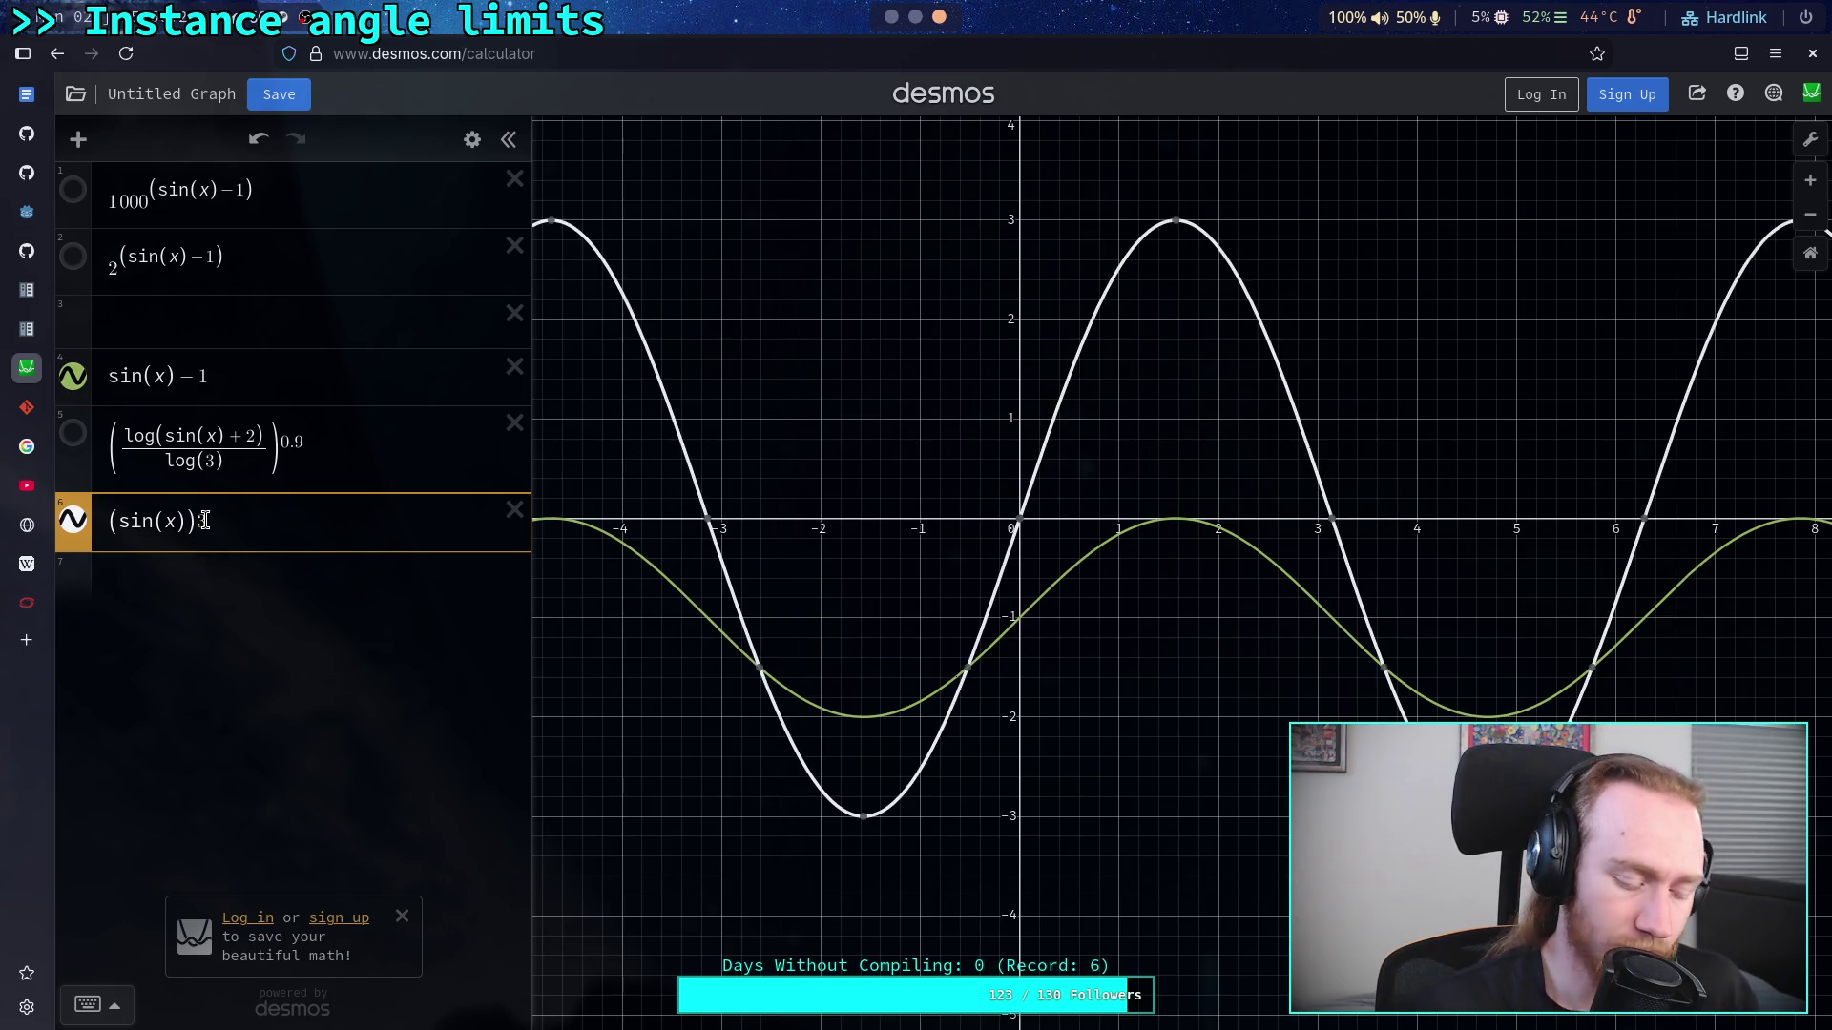
pyautogui.press('BackSpace')
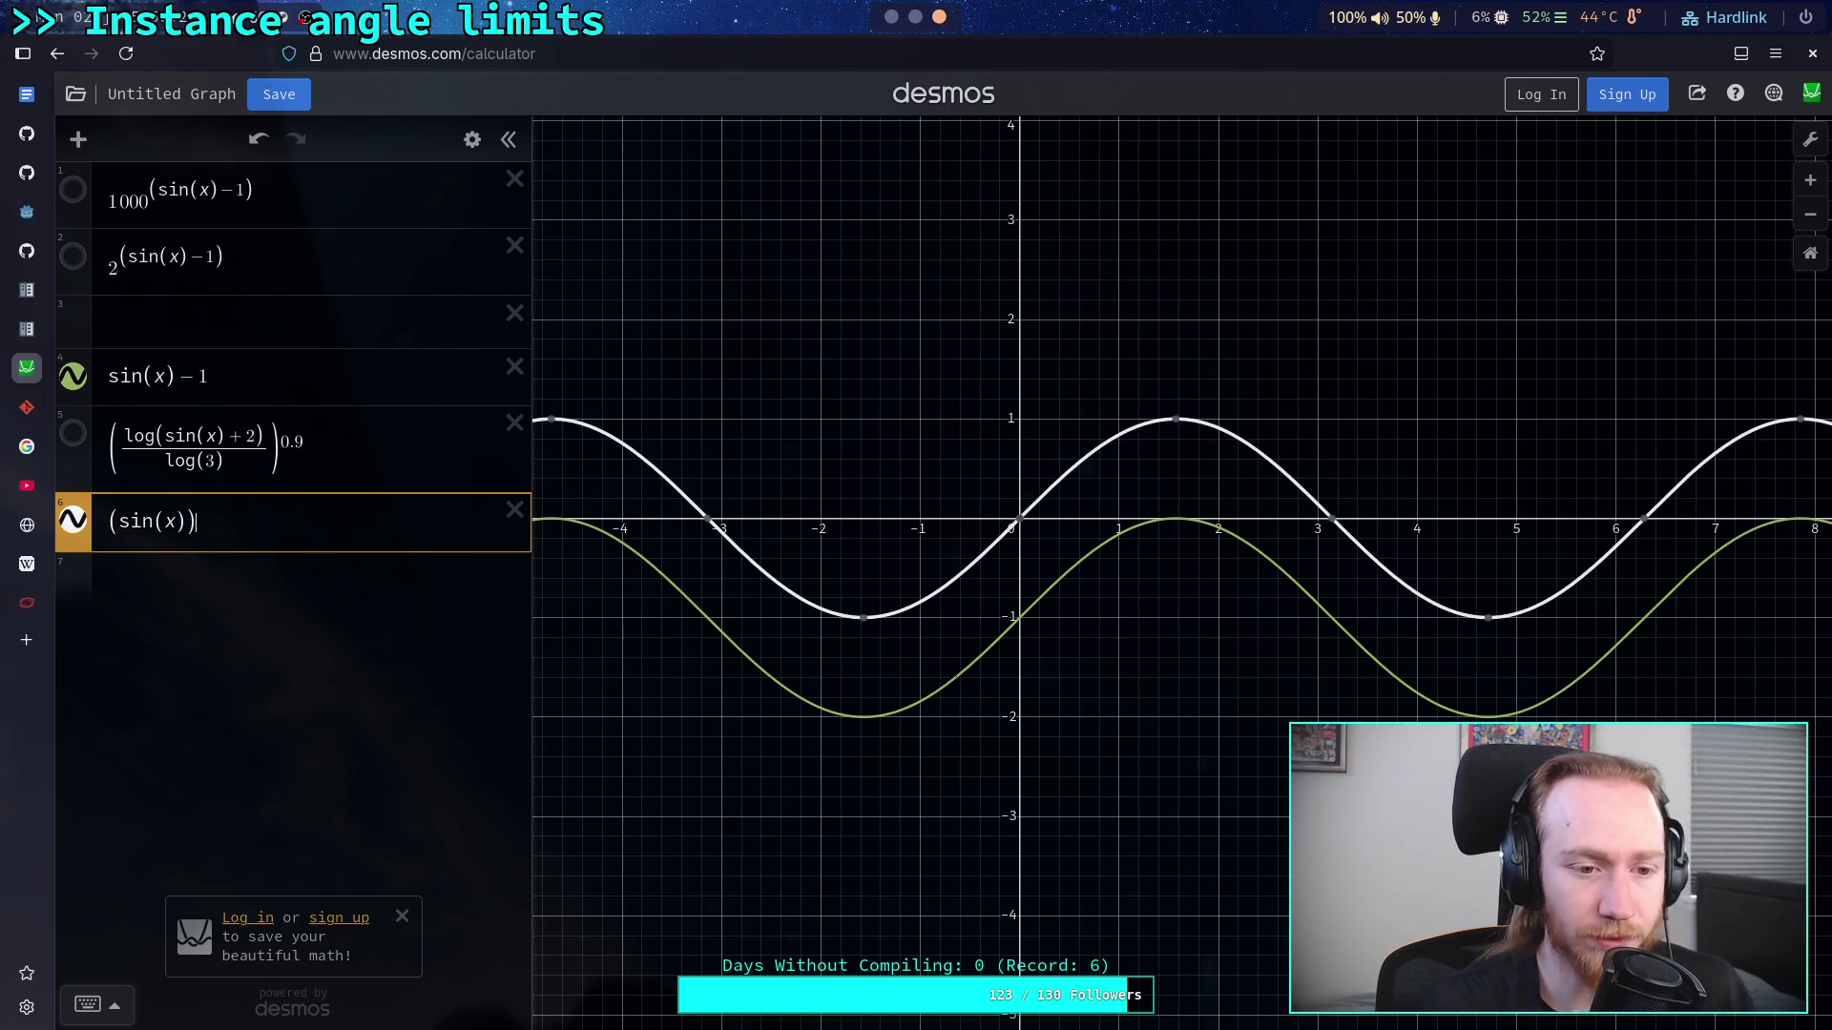
pyautogui.write('^')
pyautogui.press('BackSpace')
pyautogui.write('^')
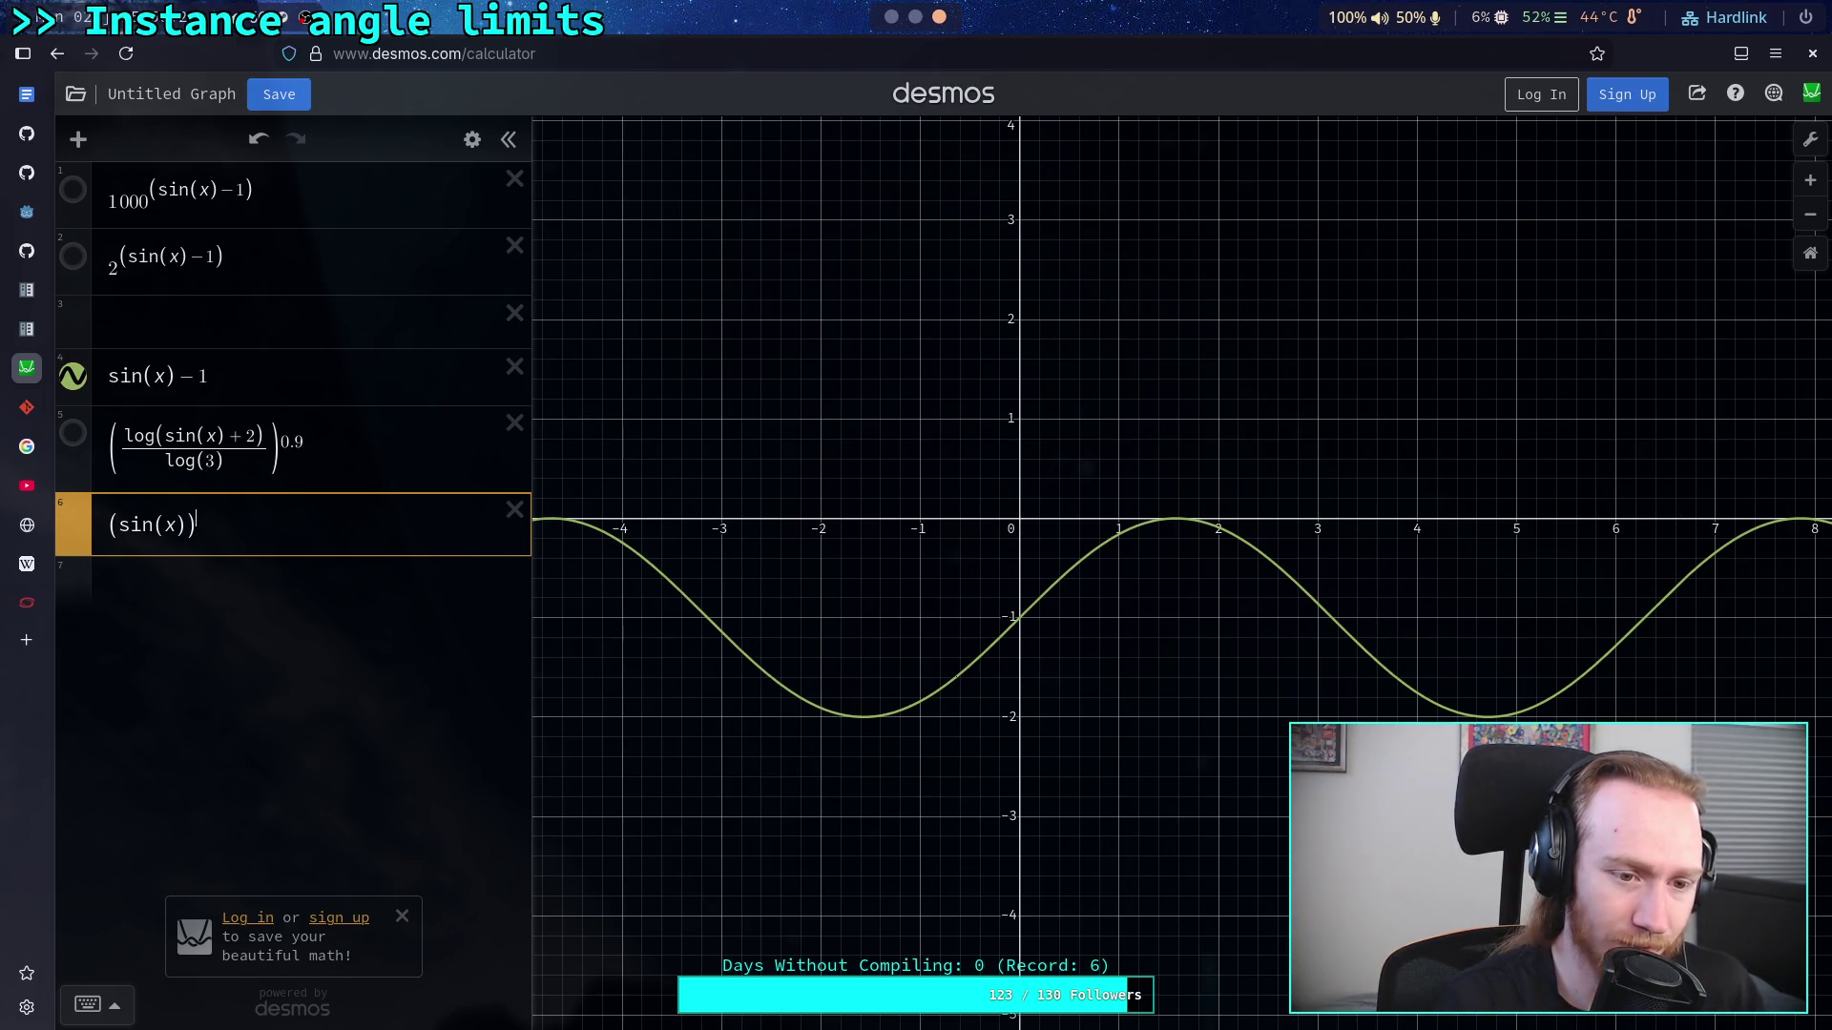
pyautogui.write('(3)')
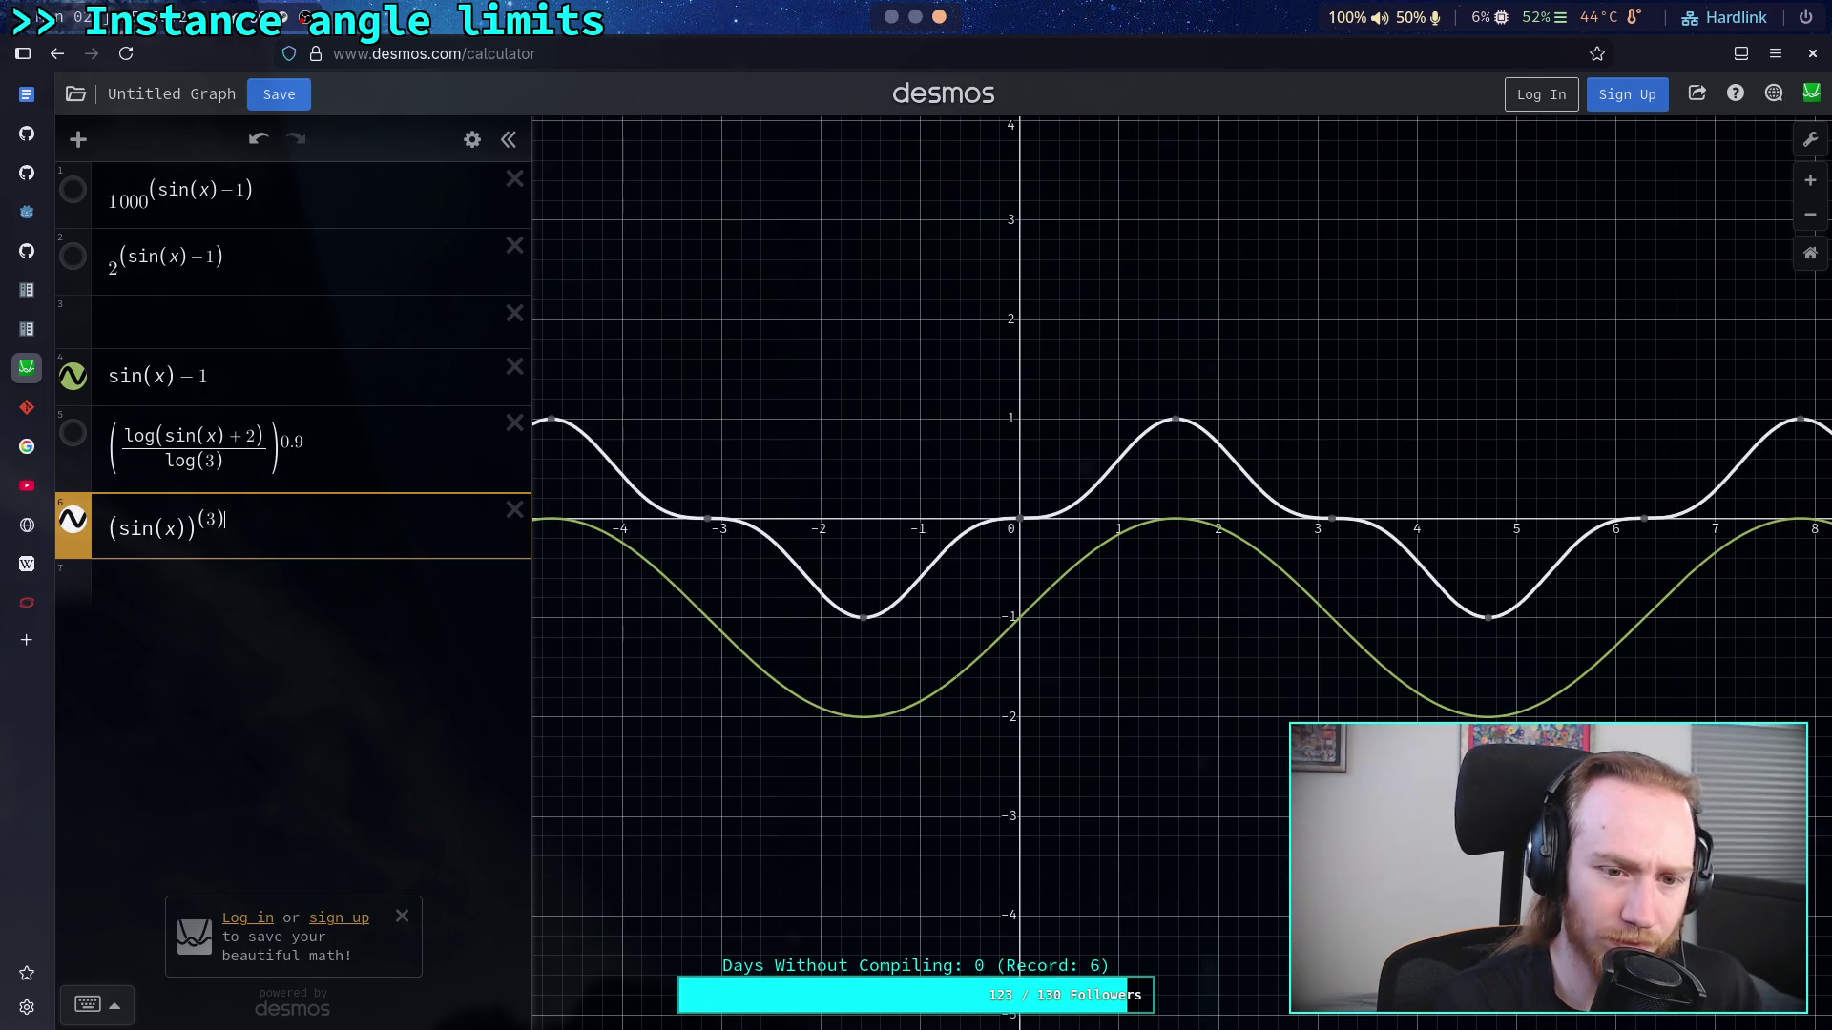
pyautogui.doubleClick(208, 521)
pyautogui.write('5')
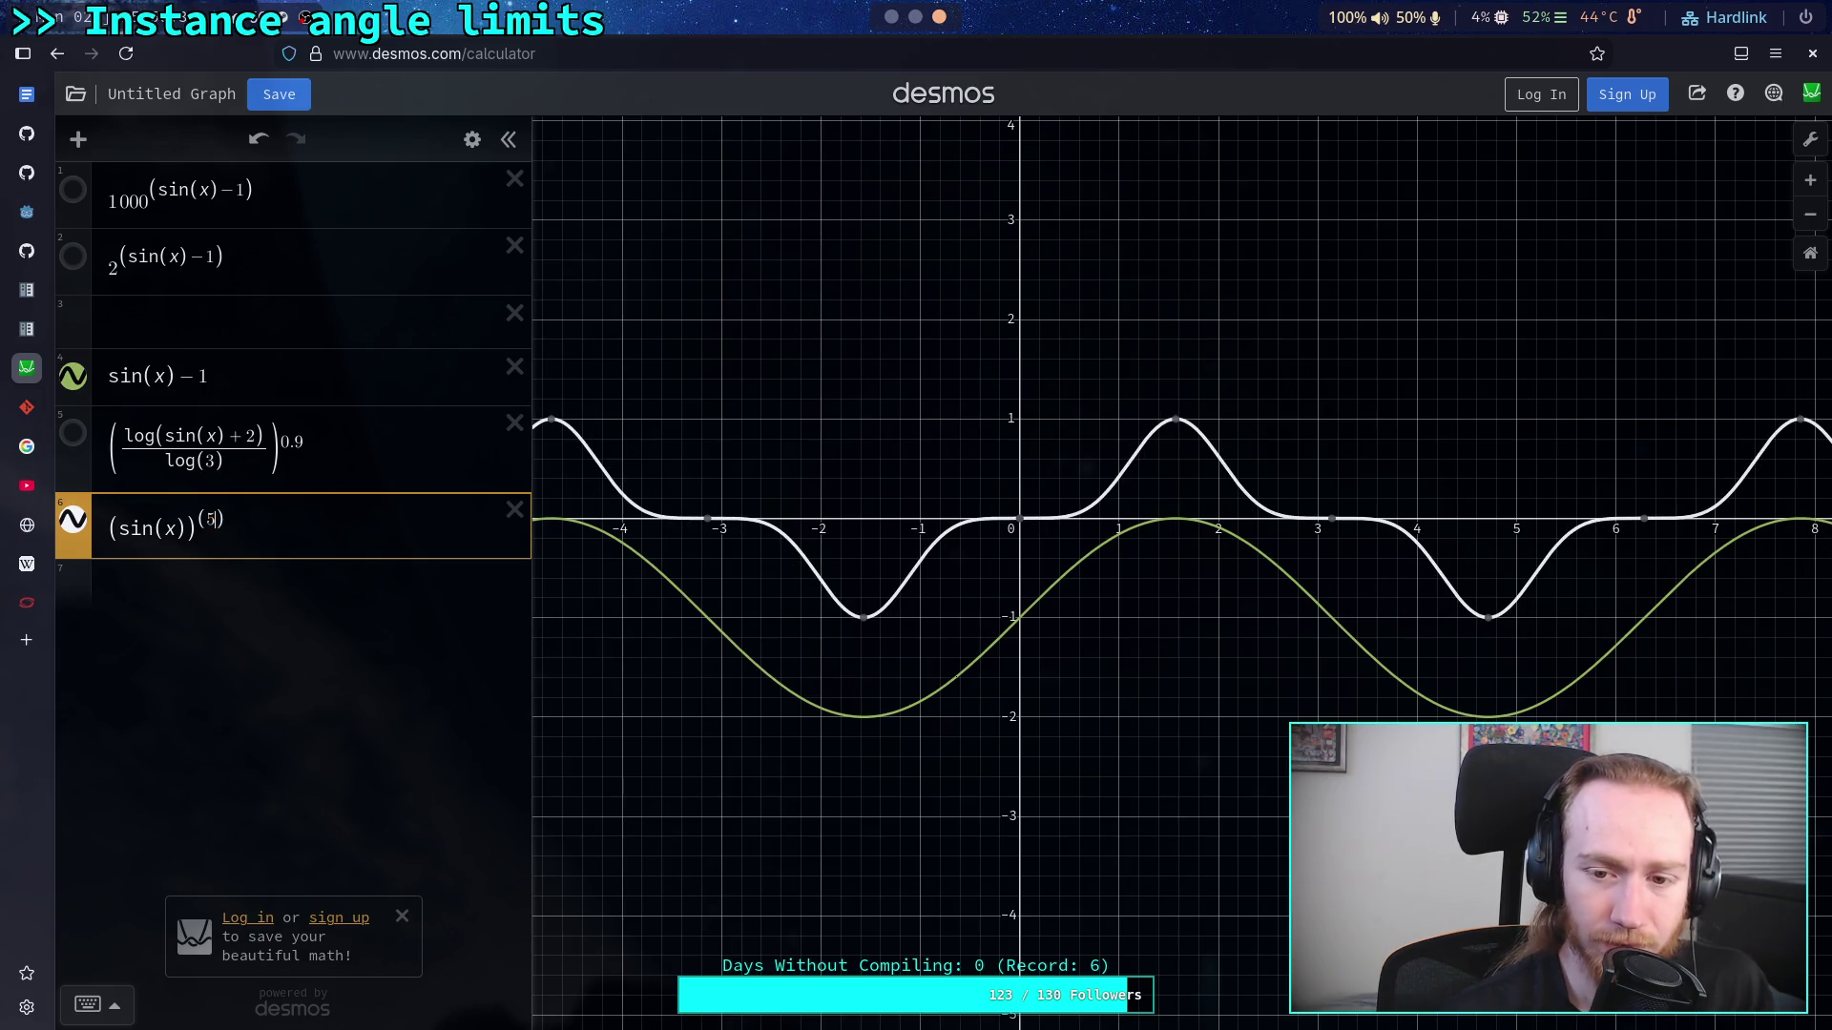
pyautogui.doubleClick(212, 520)
pyautogui.write('9')
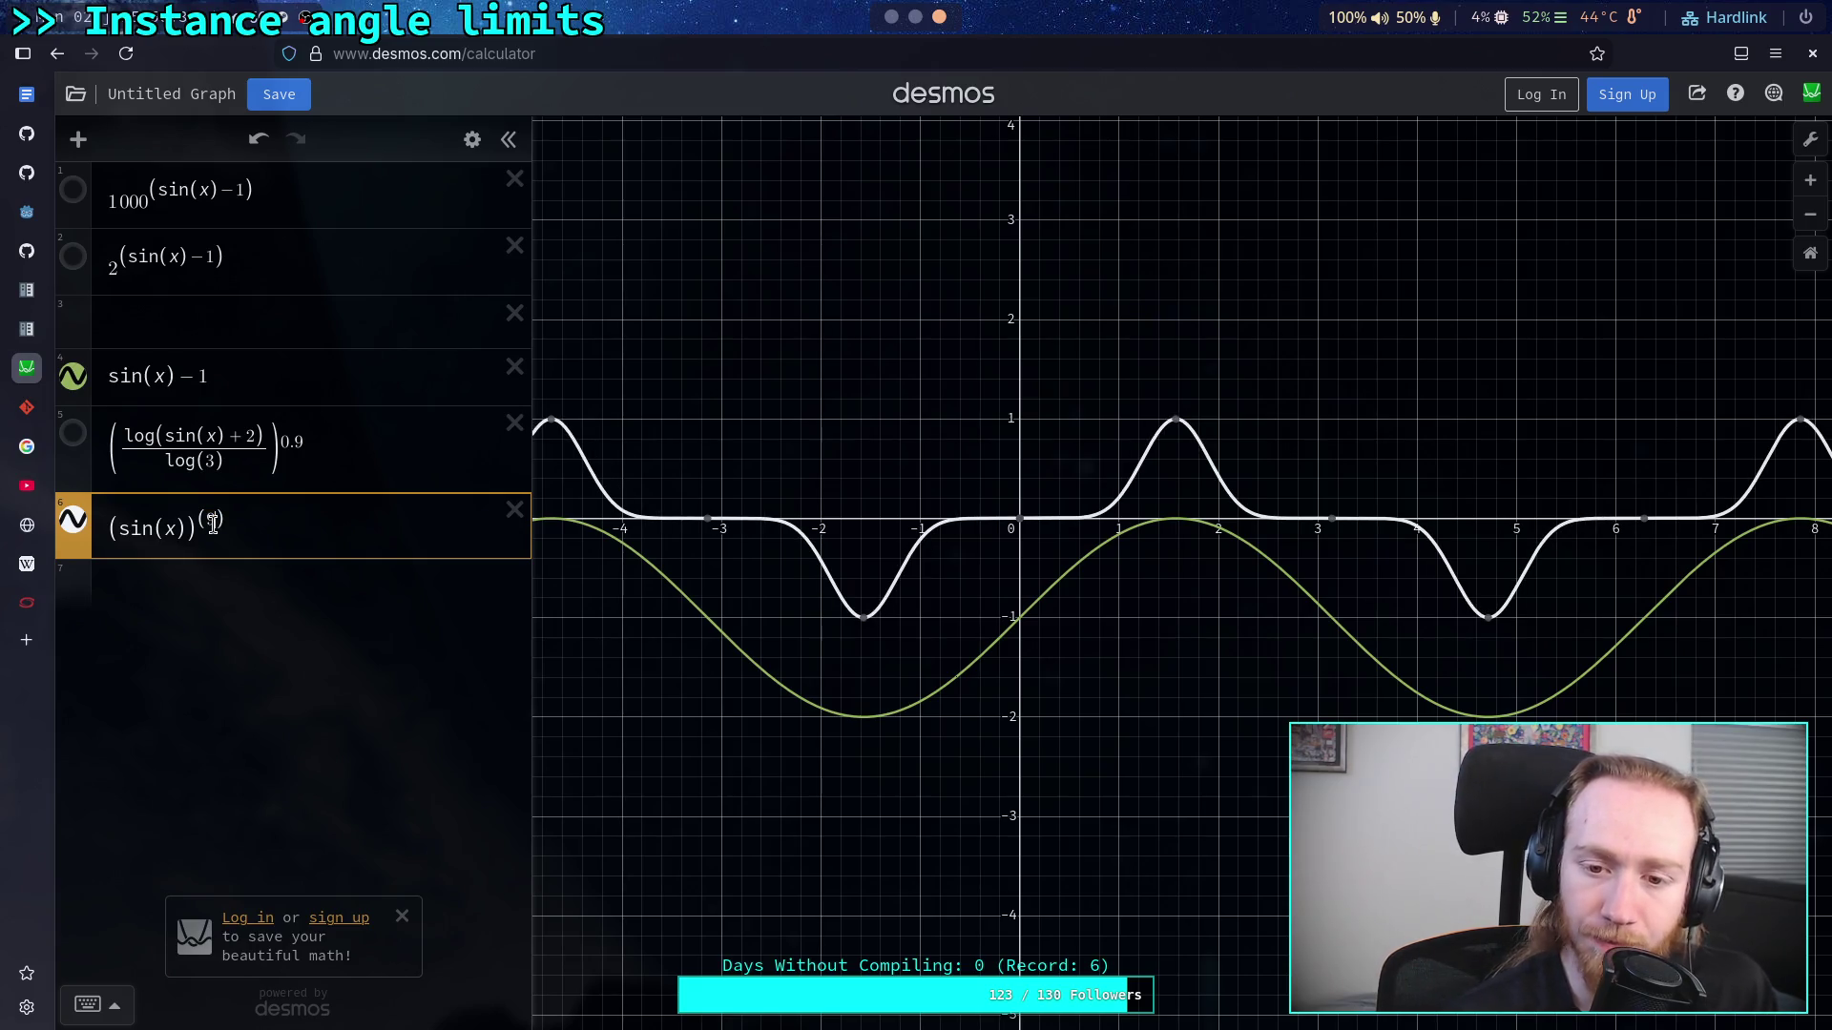
pyautogui.click(72, 434)
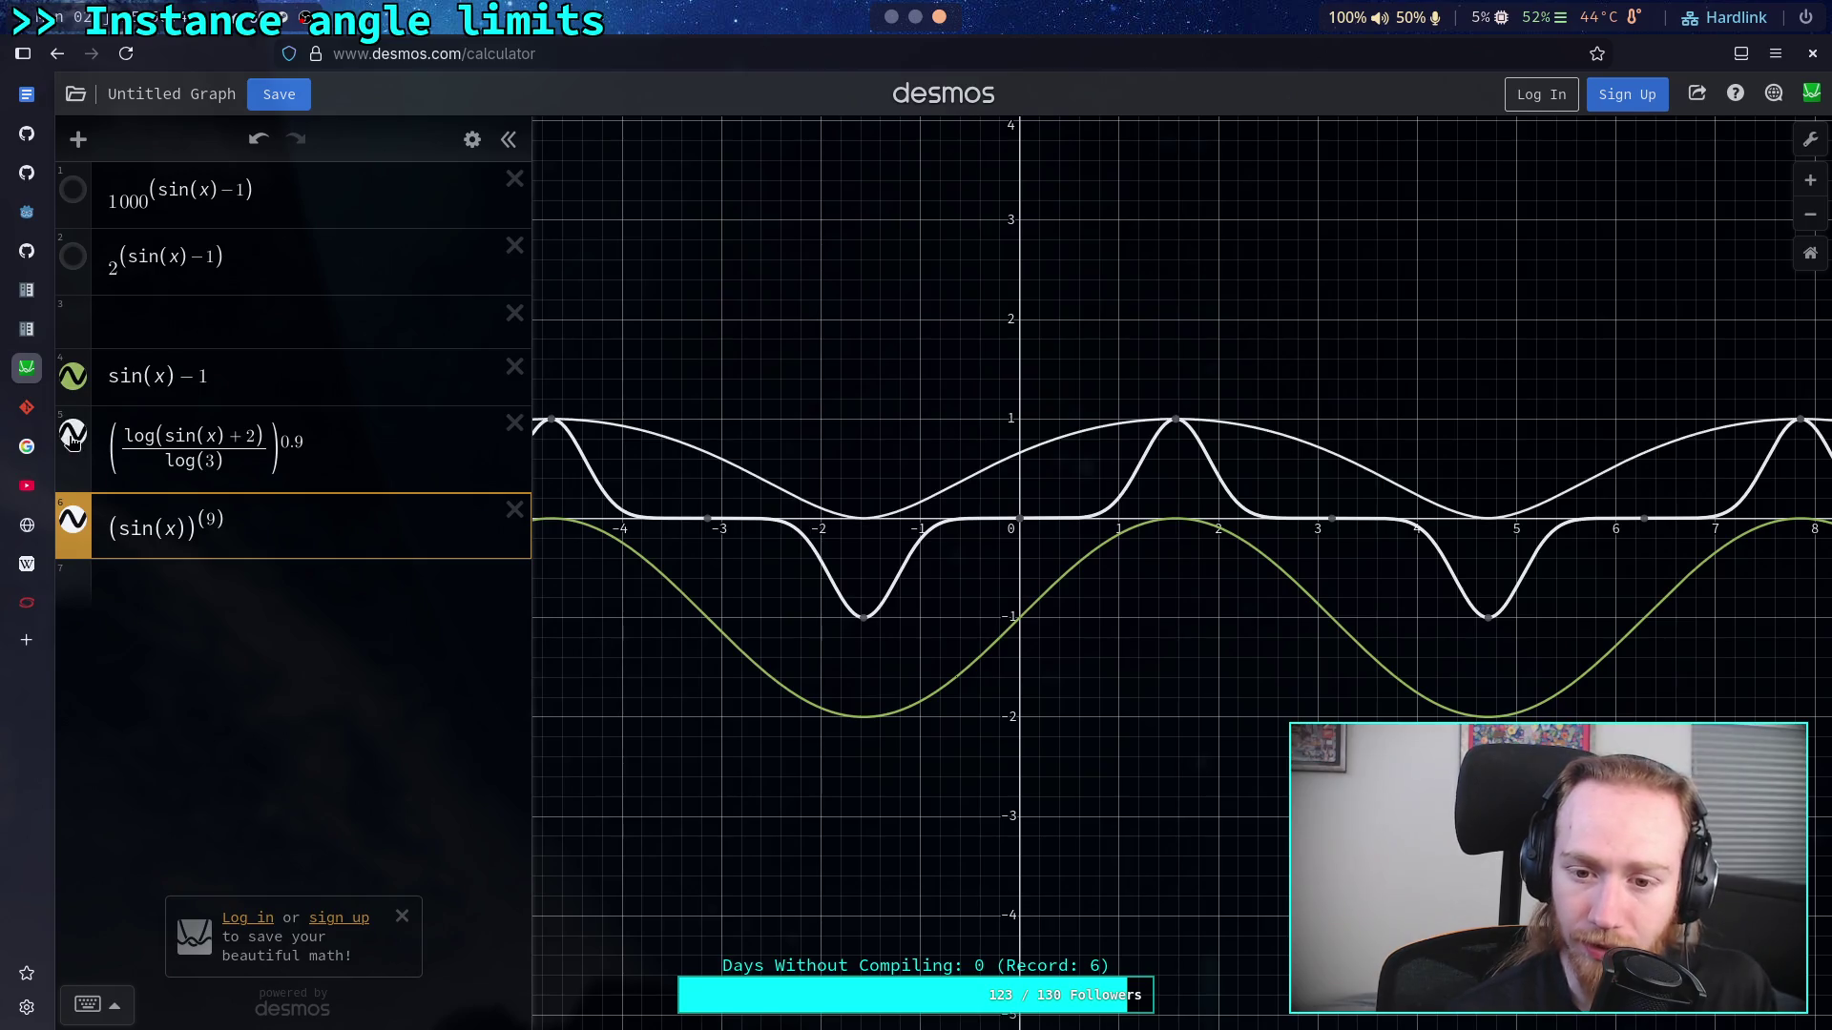
pyautogui.click(73, 520)
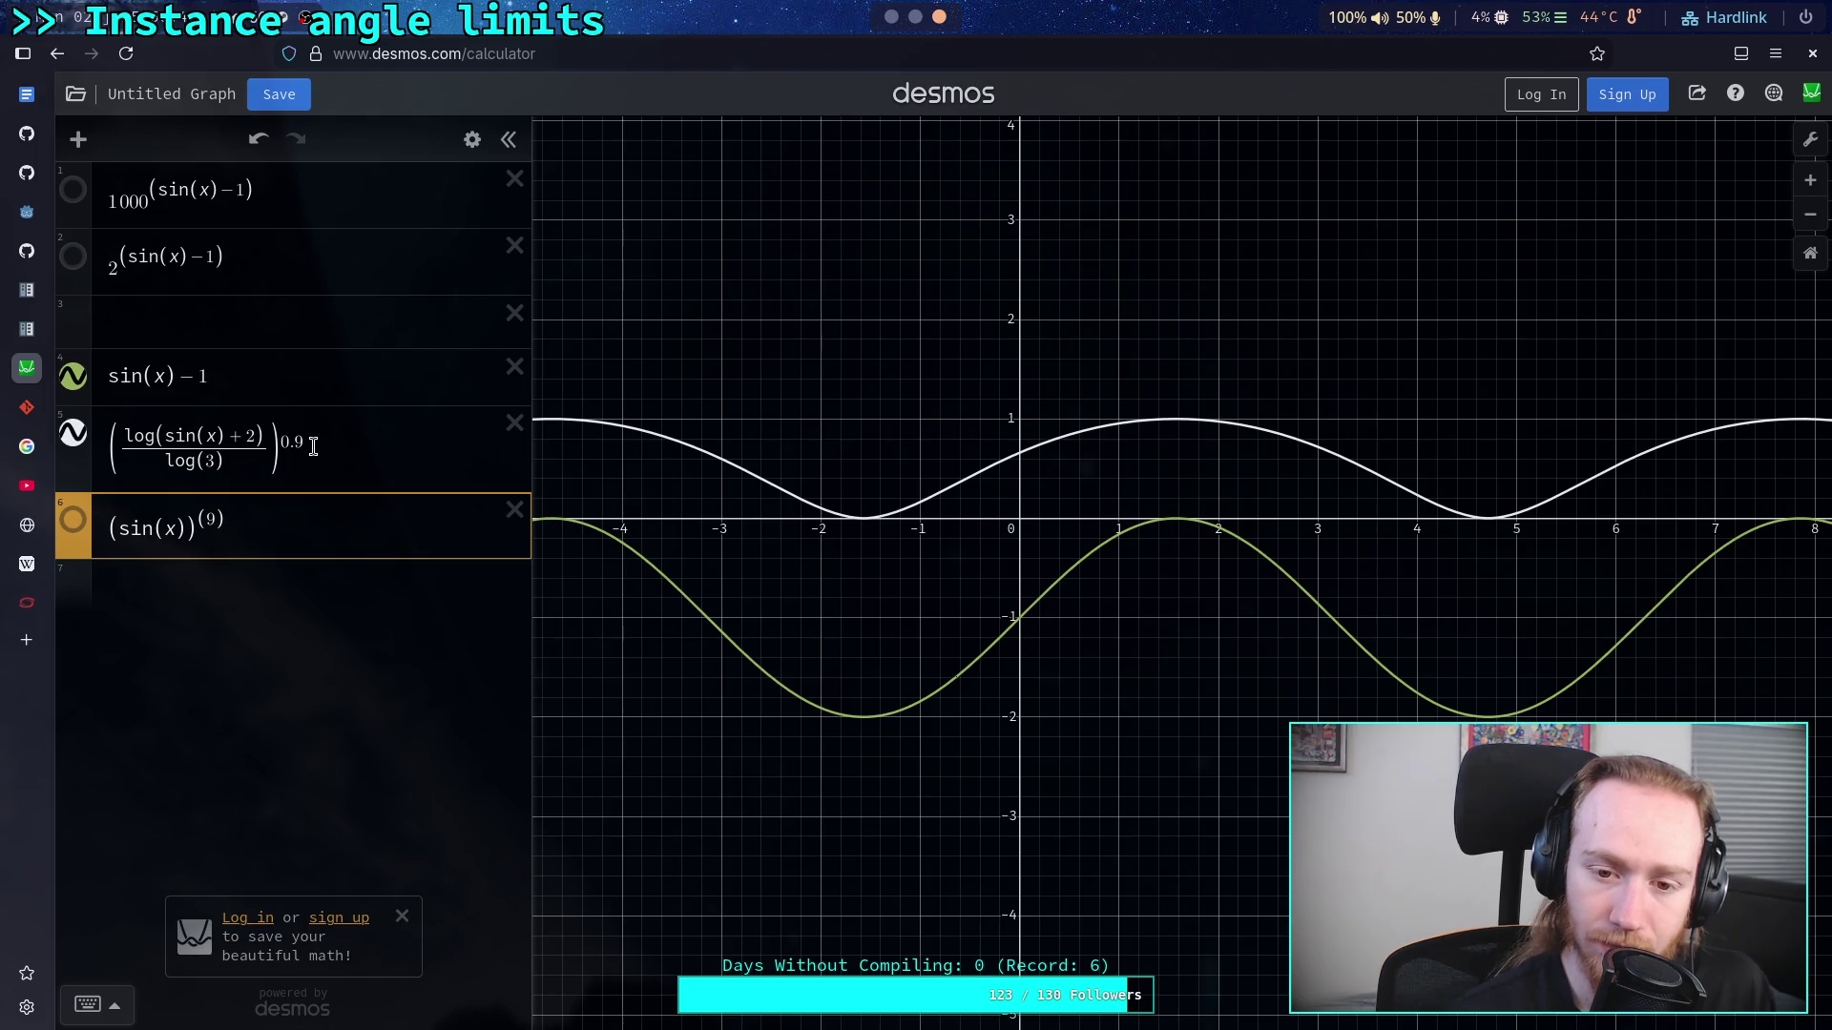
# Step: Strip the denominator and 0.9 exponent from expression 5 and change the log offset to 1
pyautogui.click(214, 464)
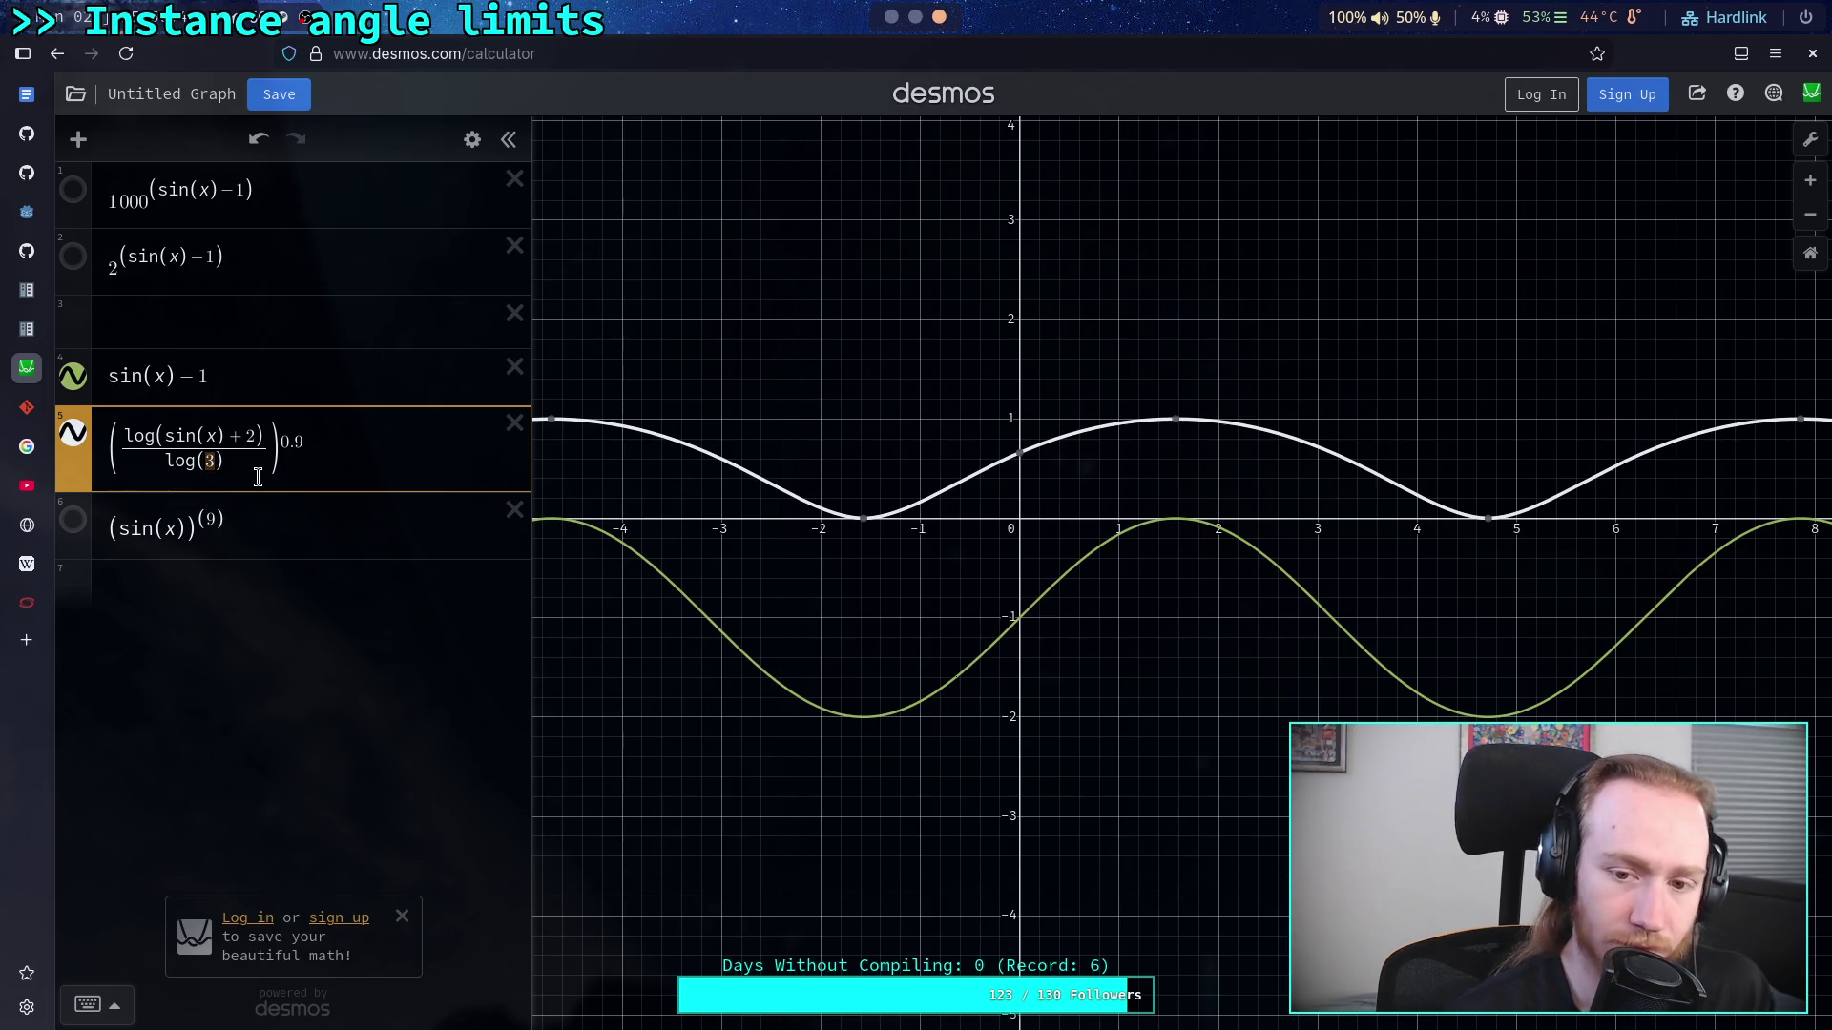
pyautogui.write('2')
pyautogui.press('BackSpace')
pyautogui.press('BackSpace')
pyautogui.press('BackSpace')
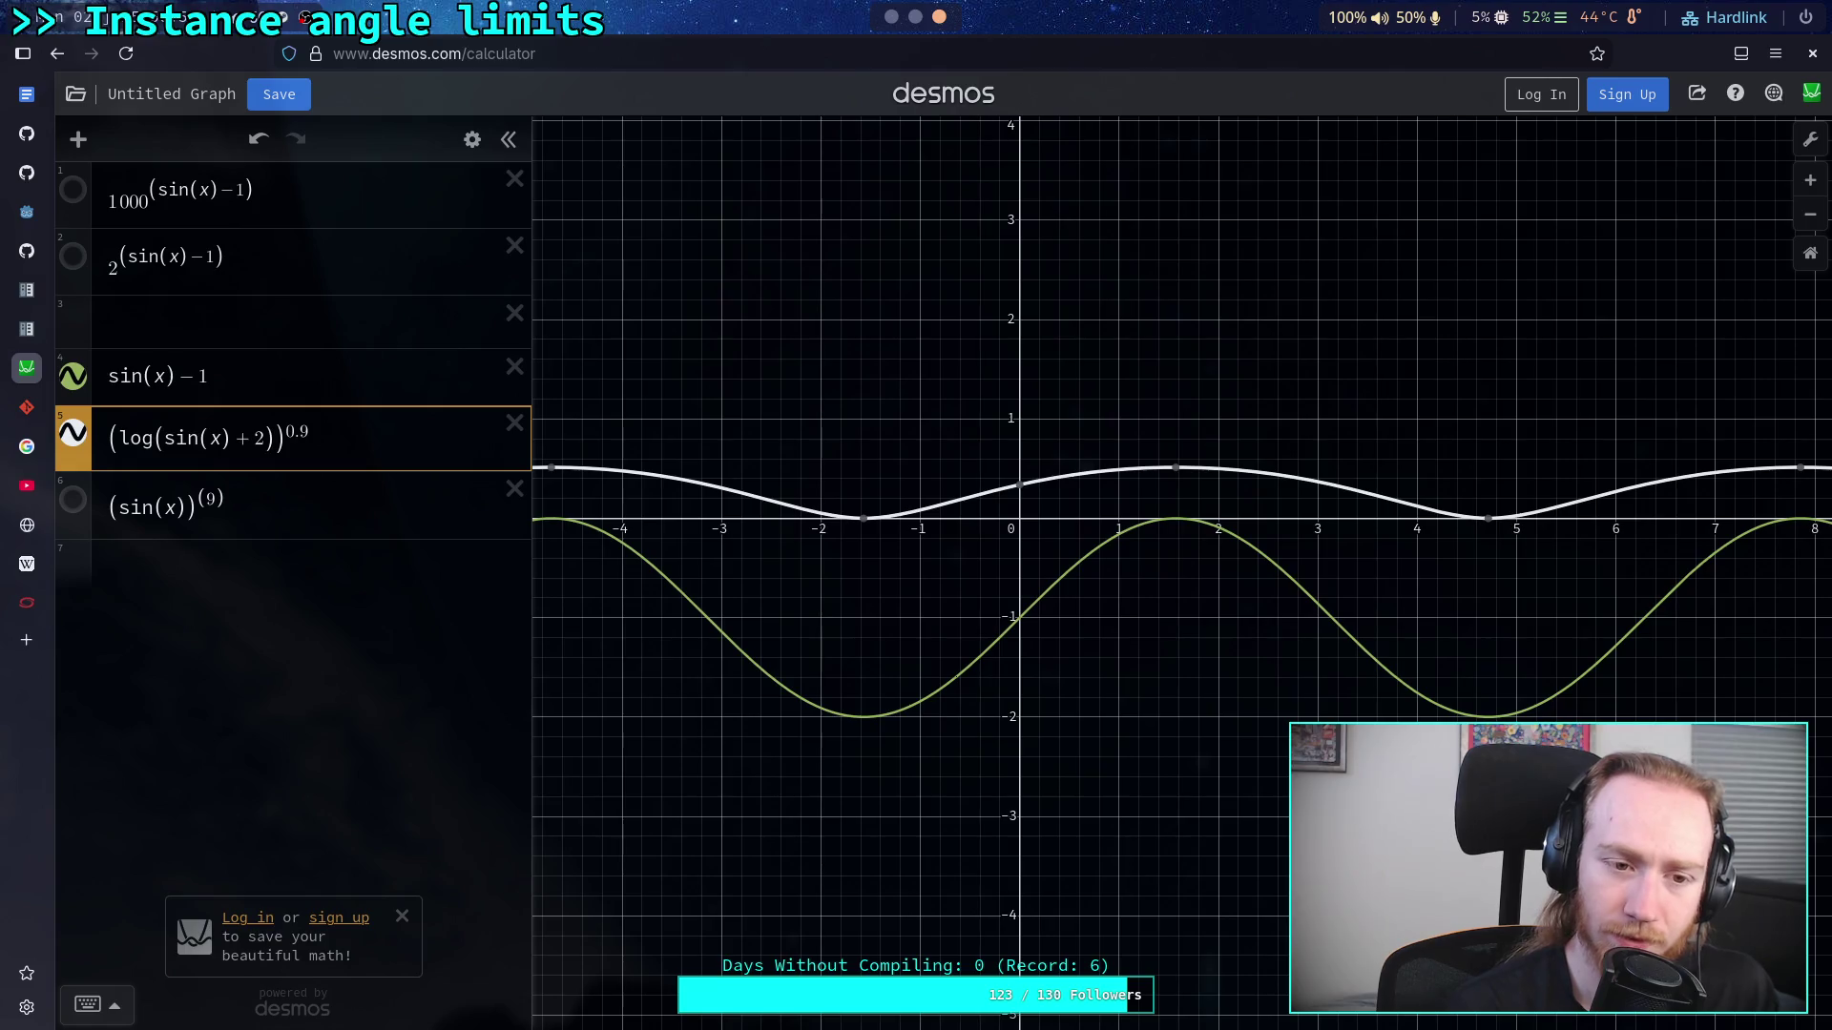
pyautogui.press('BackSpace')
pyautogui.write('1')
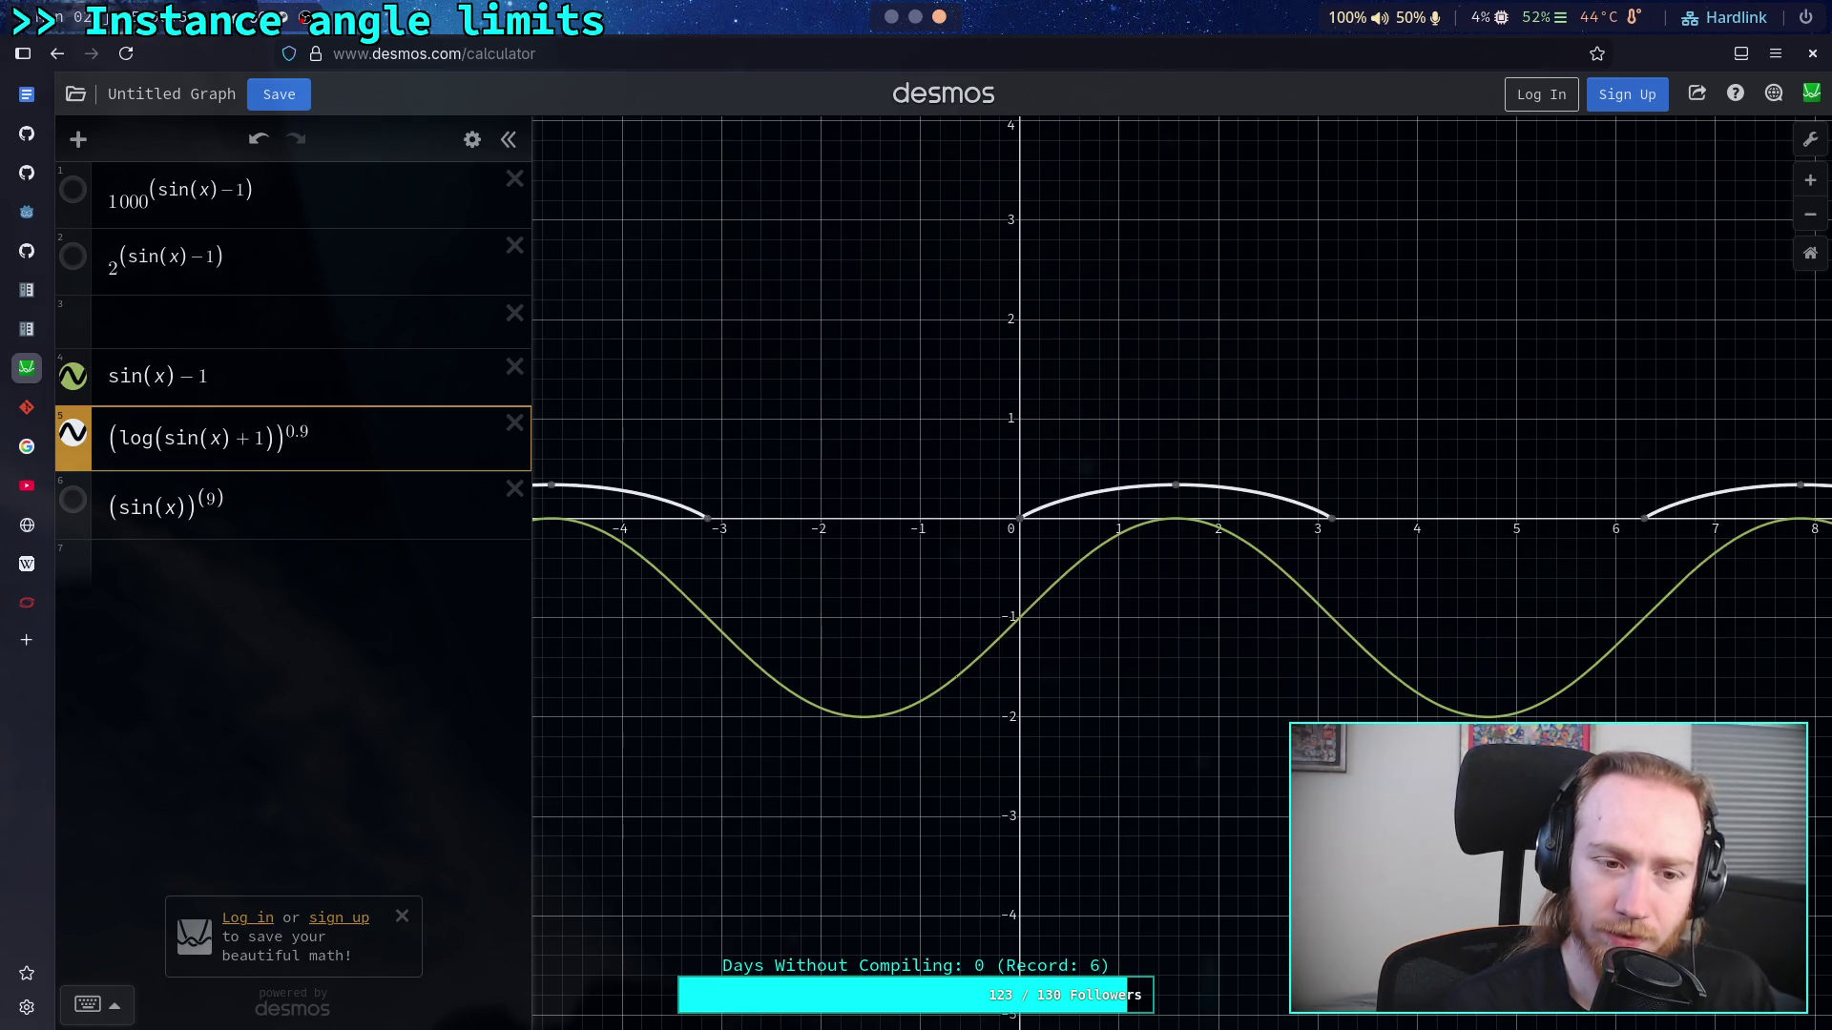
pyautogui.press('Delete')
pyautogui.press('Delete')
pyautogui.press('Delete')
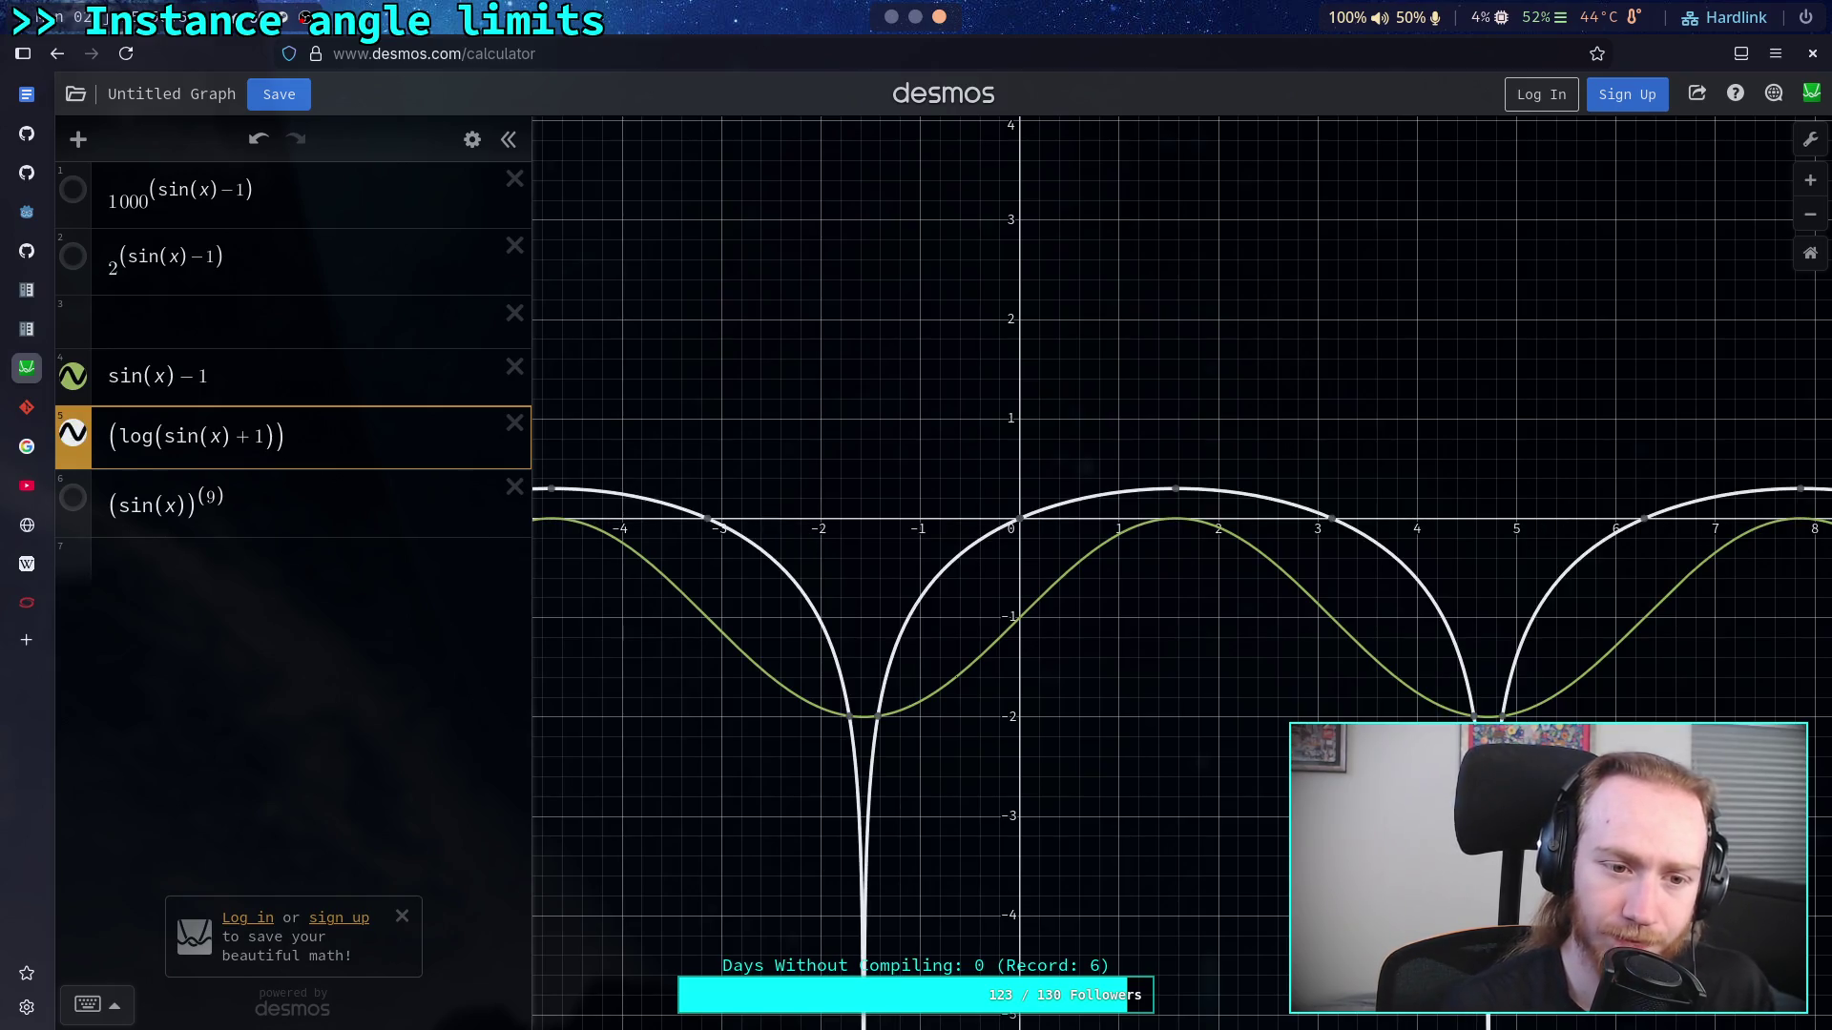
# Step: Try log offsets 1.5, 1.4, 1.3, 1.2 and 1.1, then re-add the /log(3) denominator
pyautogui.write('.5')
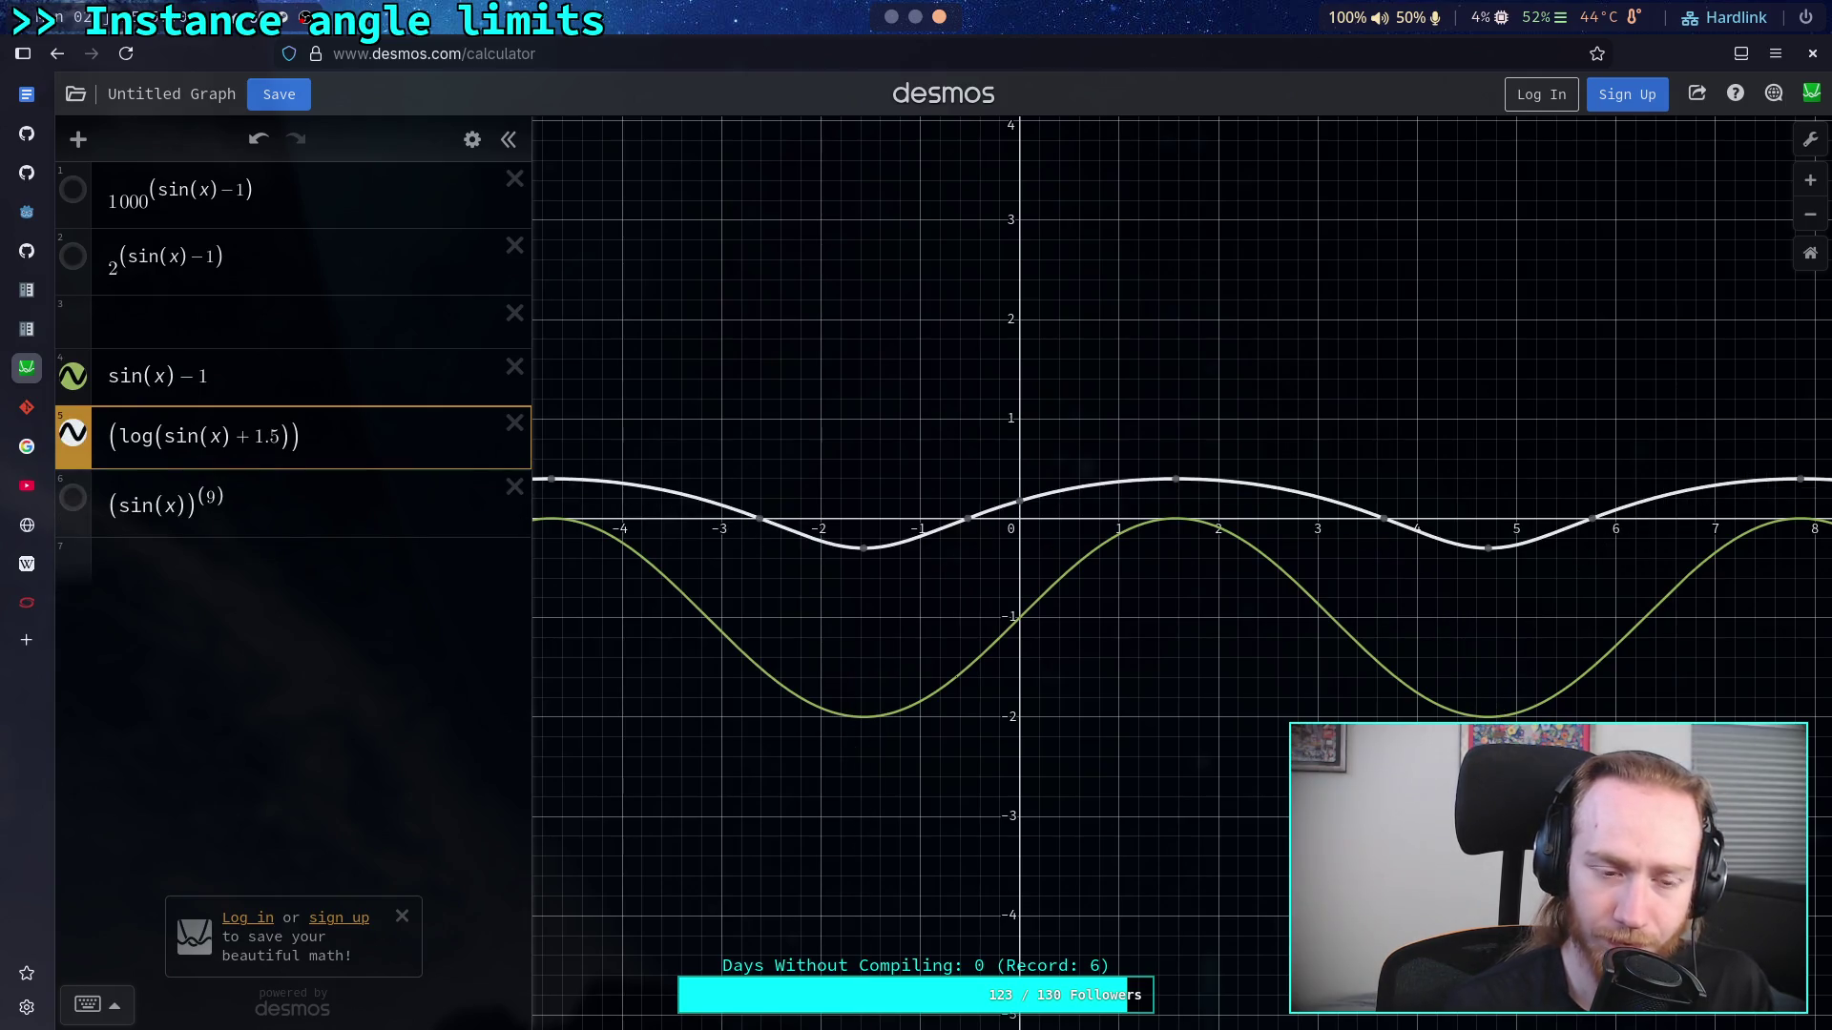
pyautogui.press('BackSpace')
pyautogui.write('4')
pyautogui.press('BackSpace')
pyautogui.write('3')
pyautogui.press('BackSpace')
pyautogui.write('2')
pyautogui.press('BackSpace')
pyautogui.write('1')
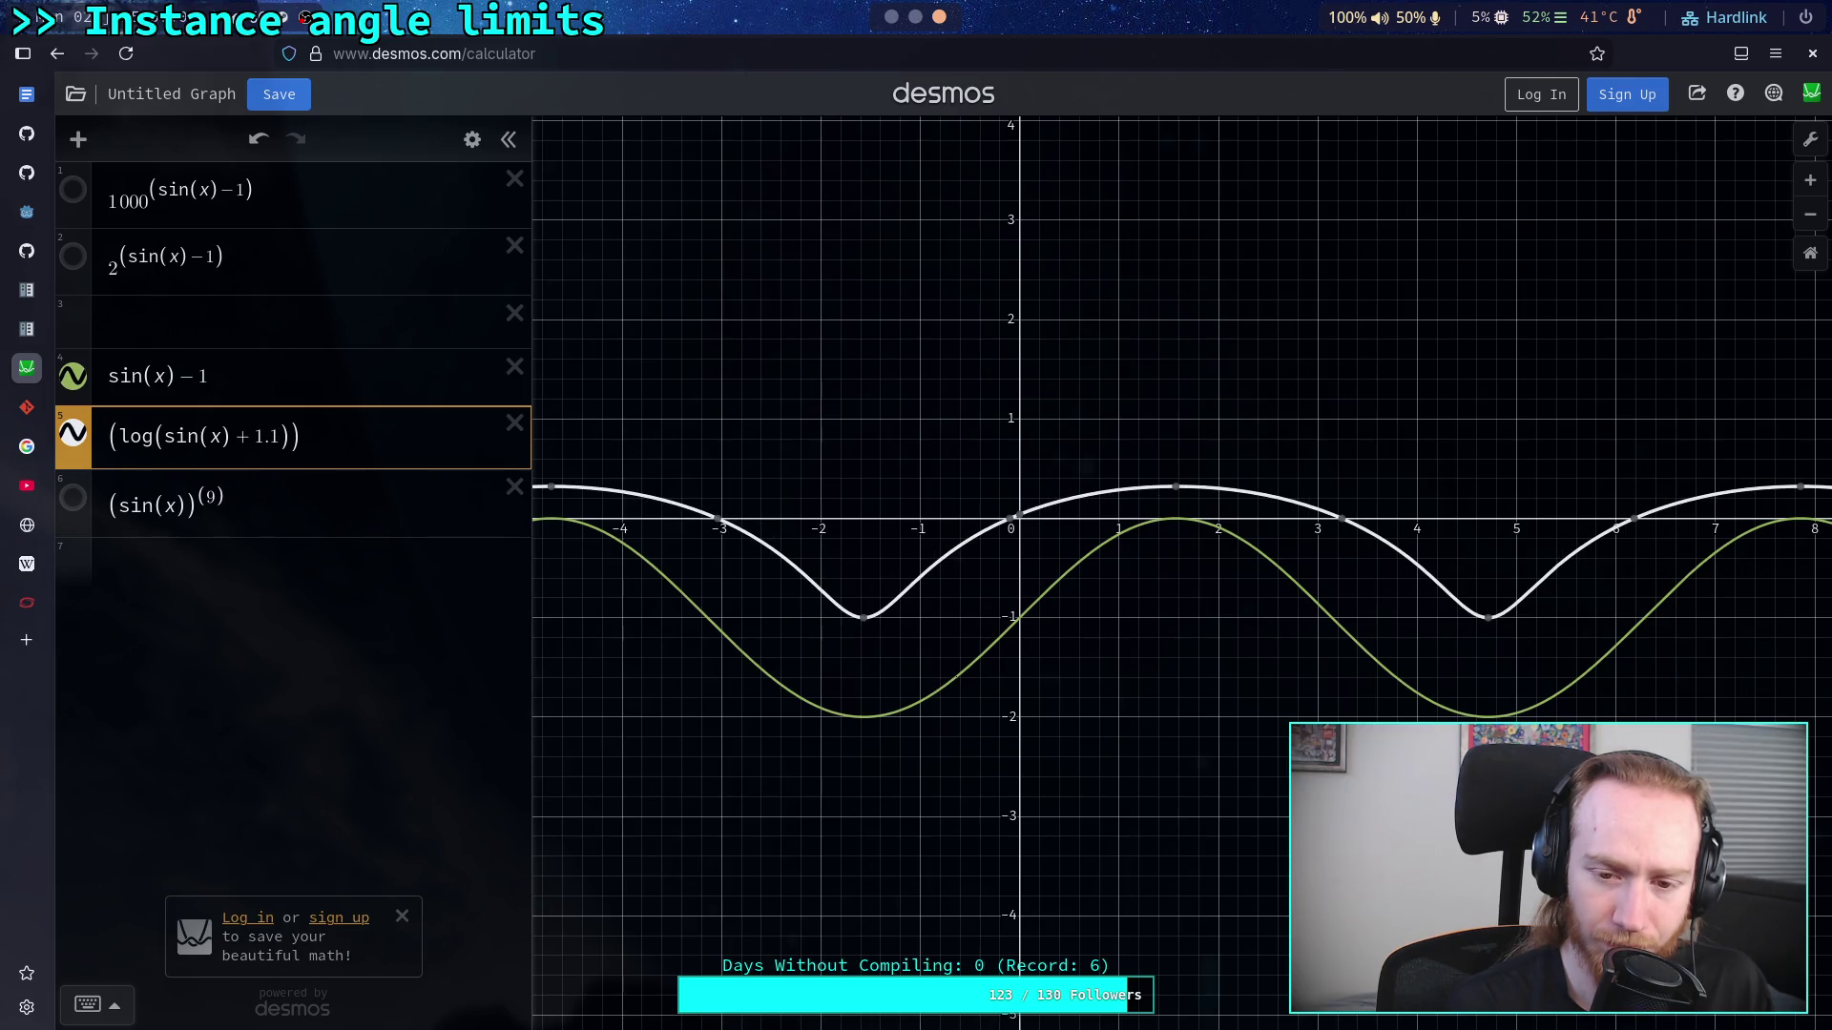
pyautogui.moveTo(868, 620)
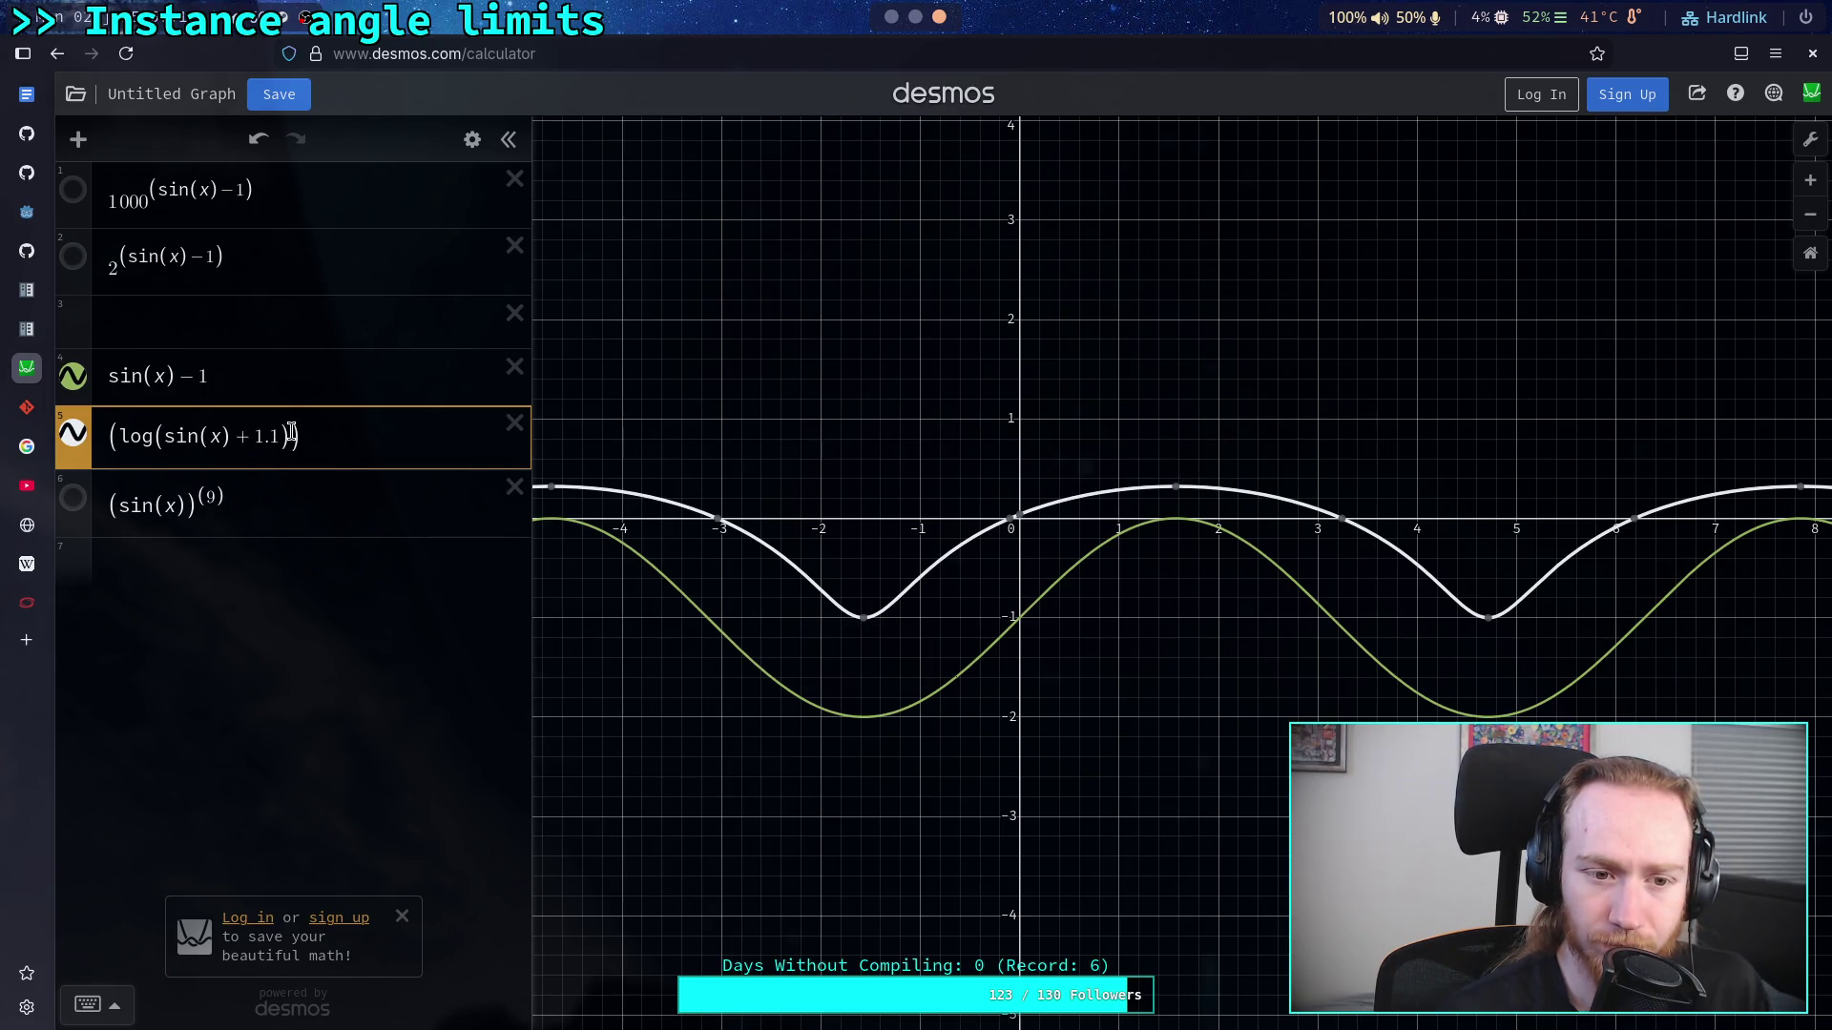
pyautogui.write('/log(3')
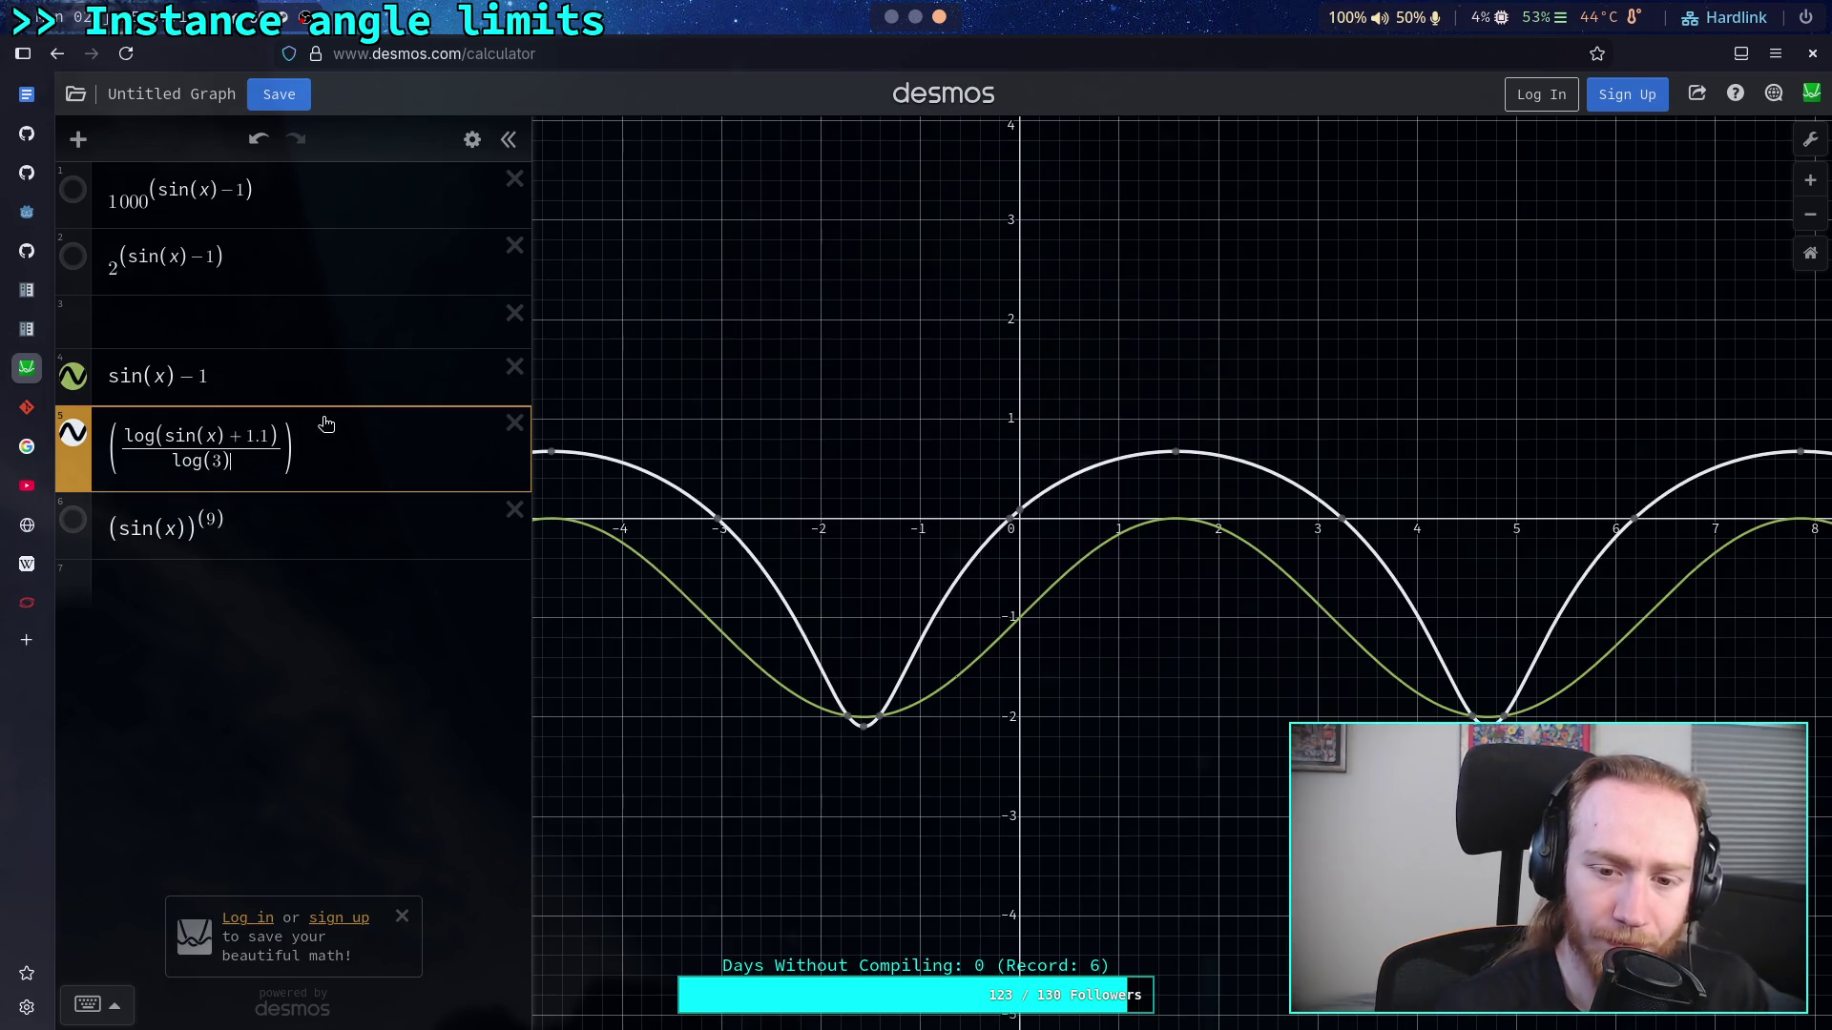
# Step: Try offsets 1.4 and 1.3 again, then set the offset back to 2, giving log(sin(x)+2)/log(3)
pyautogui.click(282, 436)
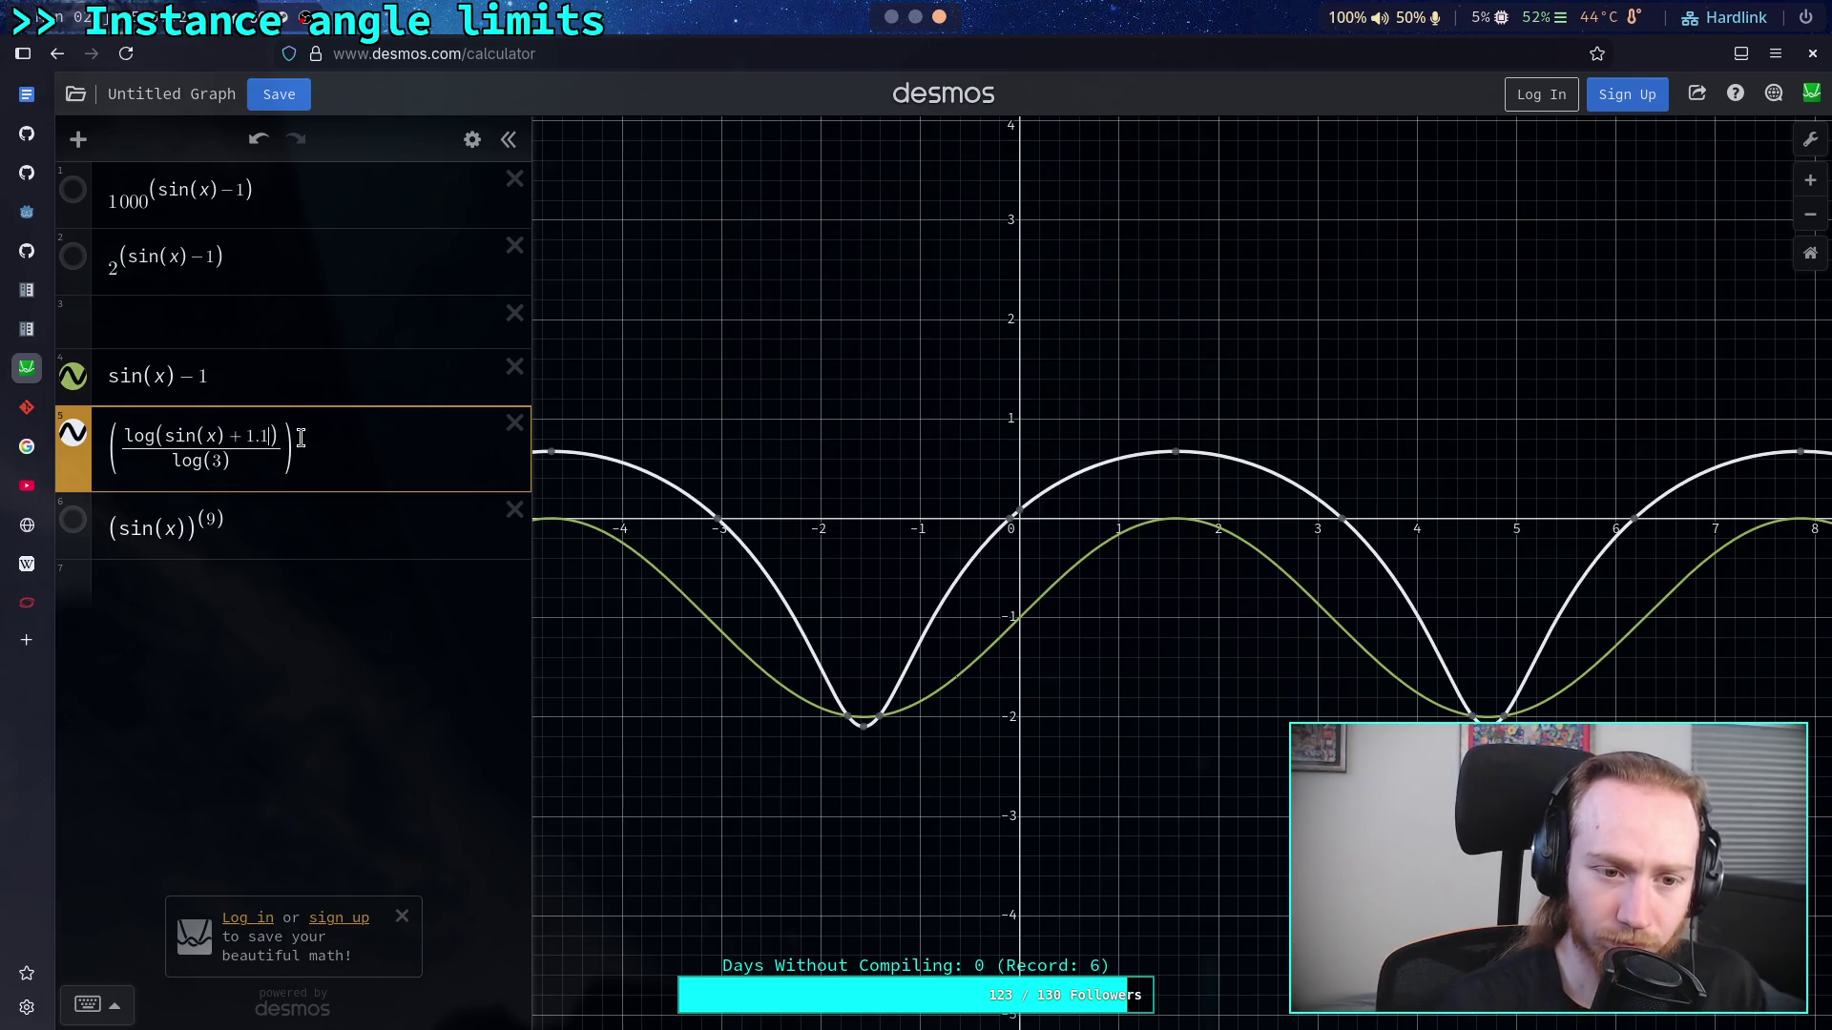
pyautogui.press('BackSpace')
pyautogui.press('BackSpace')
pyautogui.write('.4')
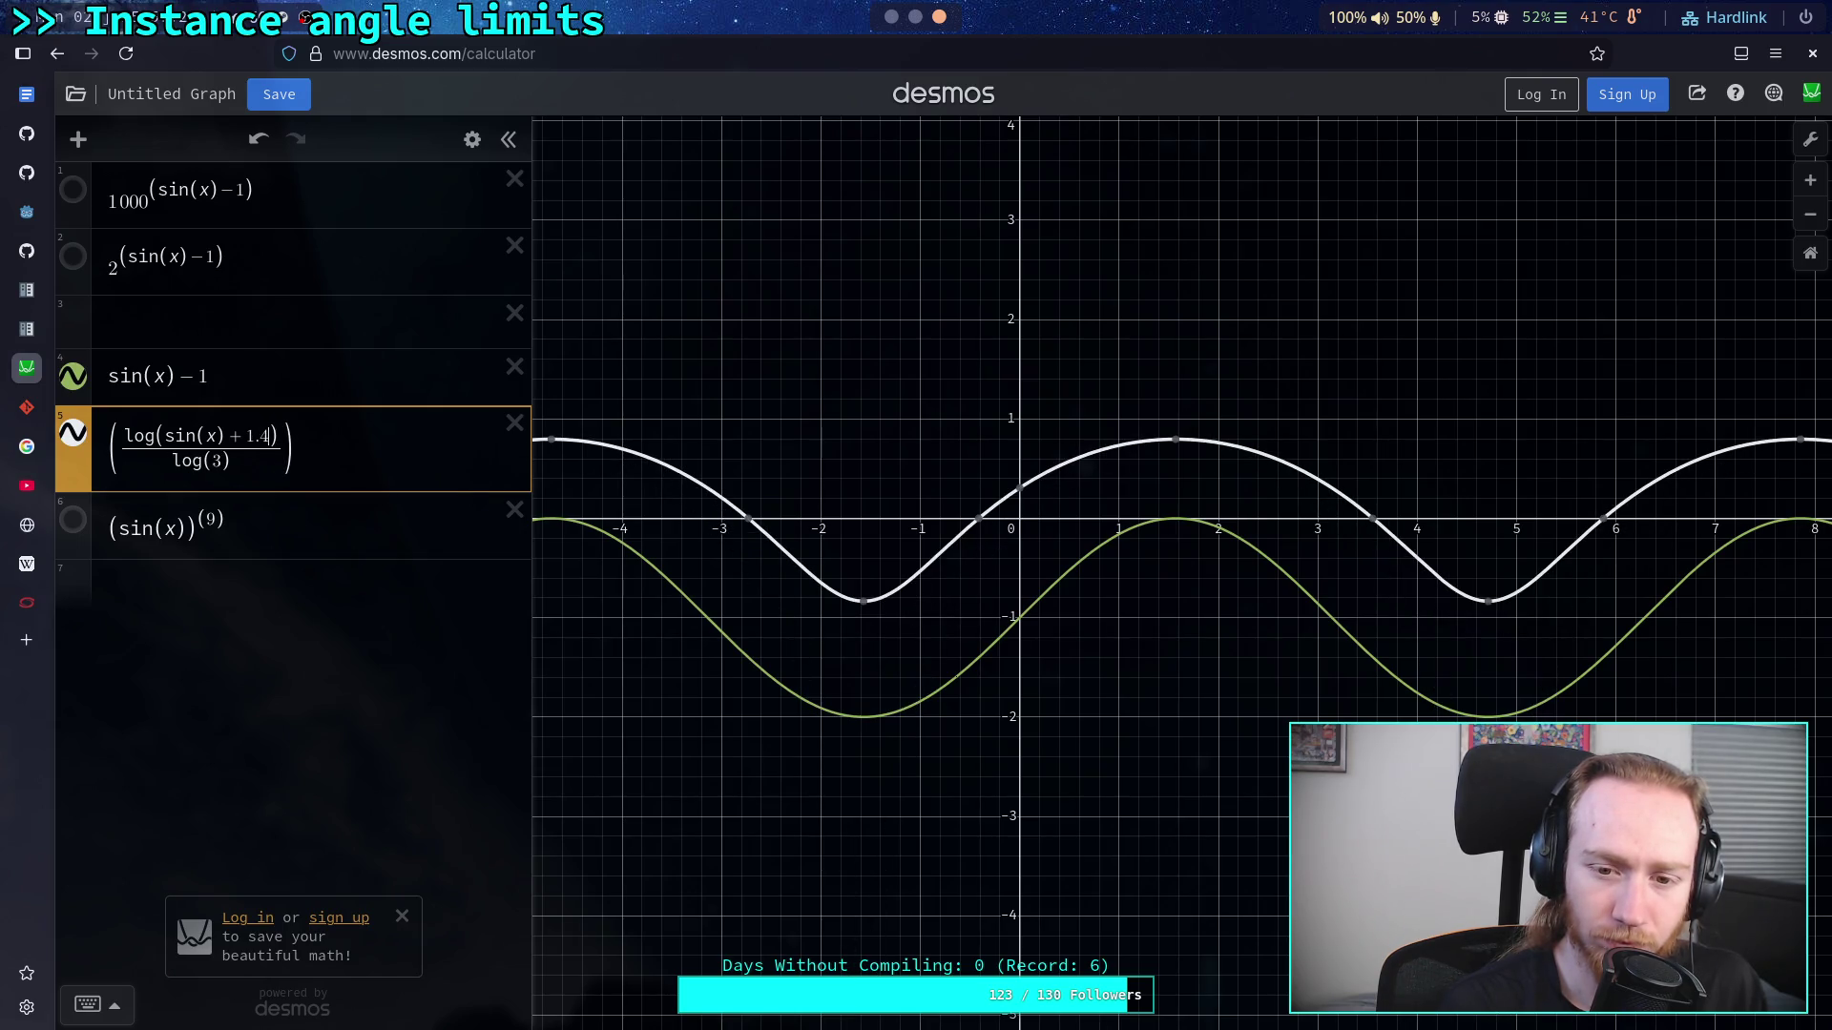
pyautogui.press('BackSpace')
pyautogui.write('3')
pyautogui.press('BackSpace')
pyautogui.write('4')
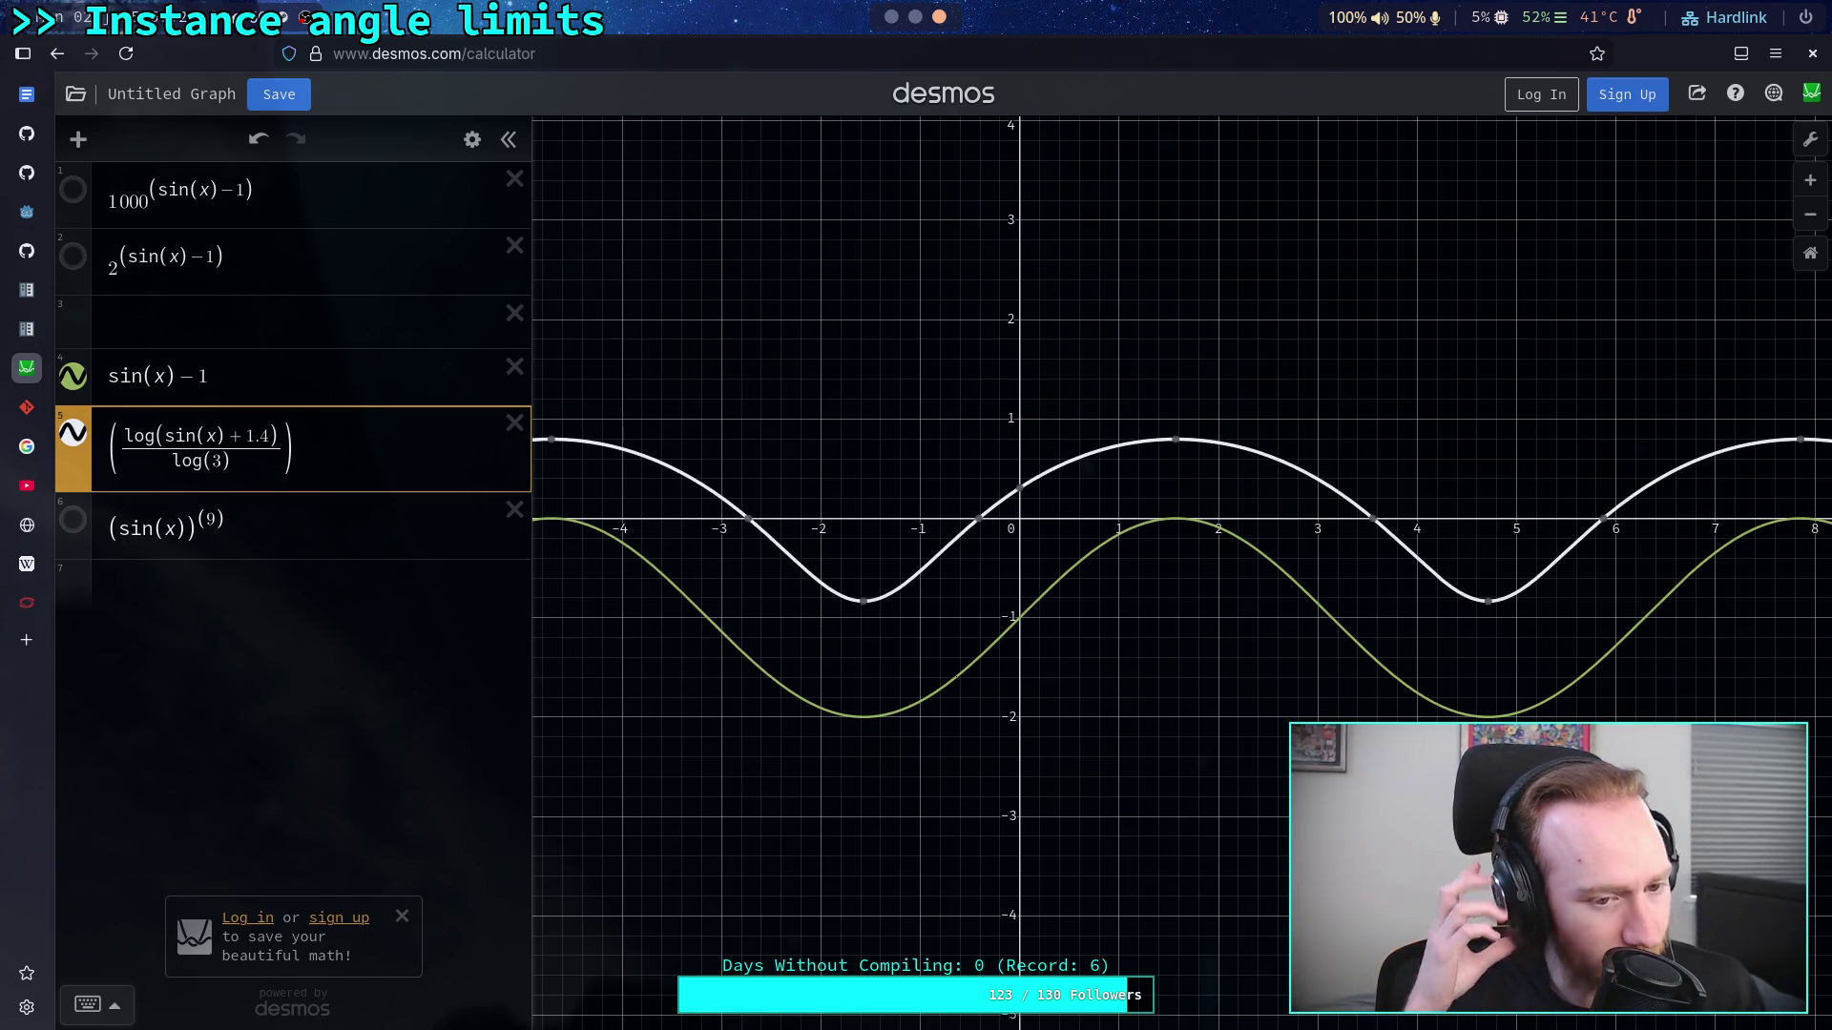
pyautogui.press('BackSpace')
pyautogui.press('BackSpace')
pyautogui.press('BackSpace')
pyautogui.write('2')
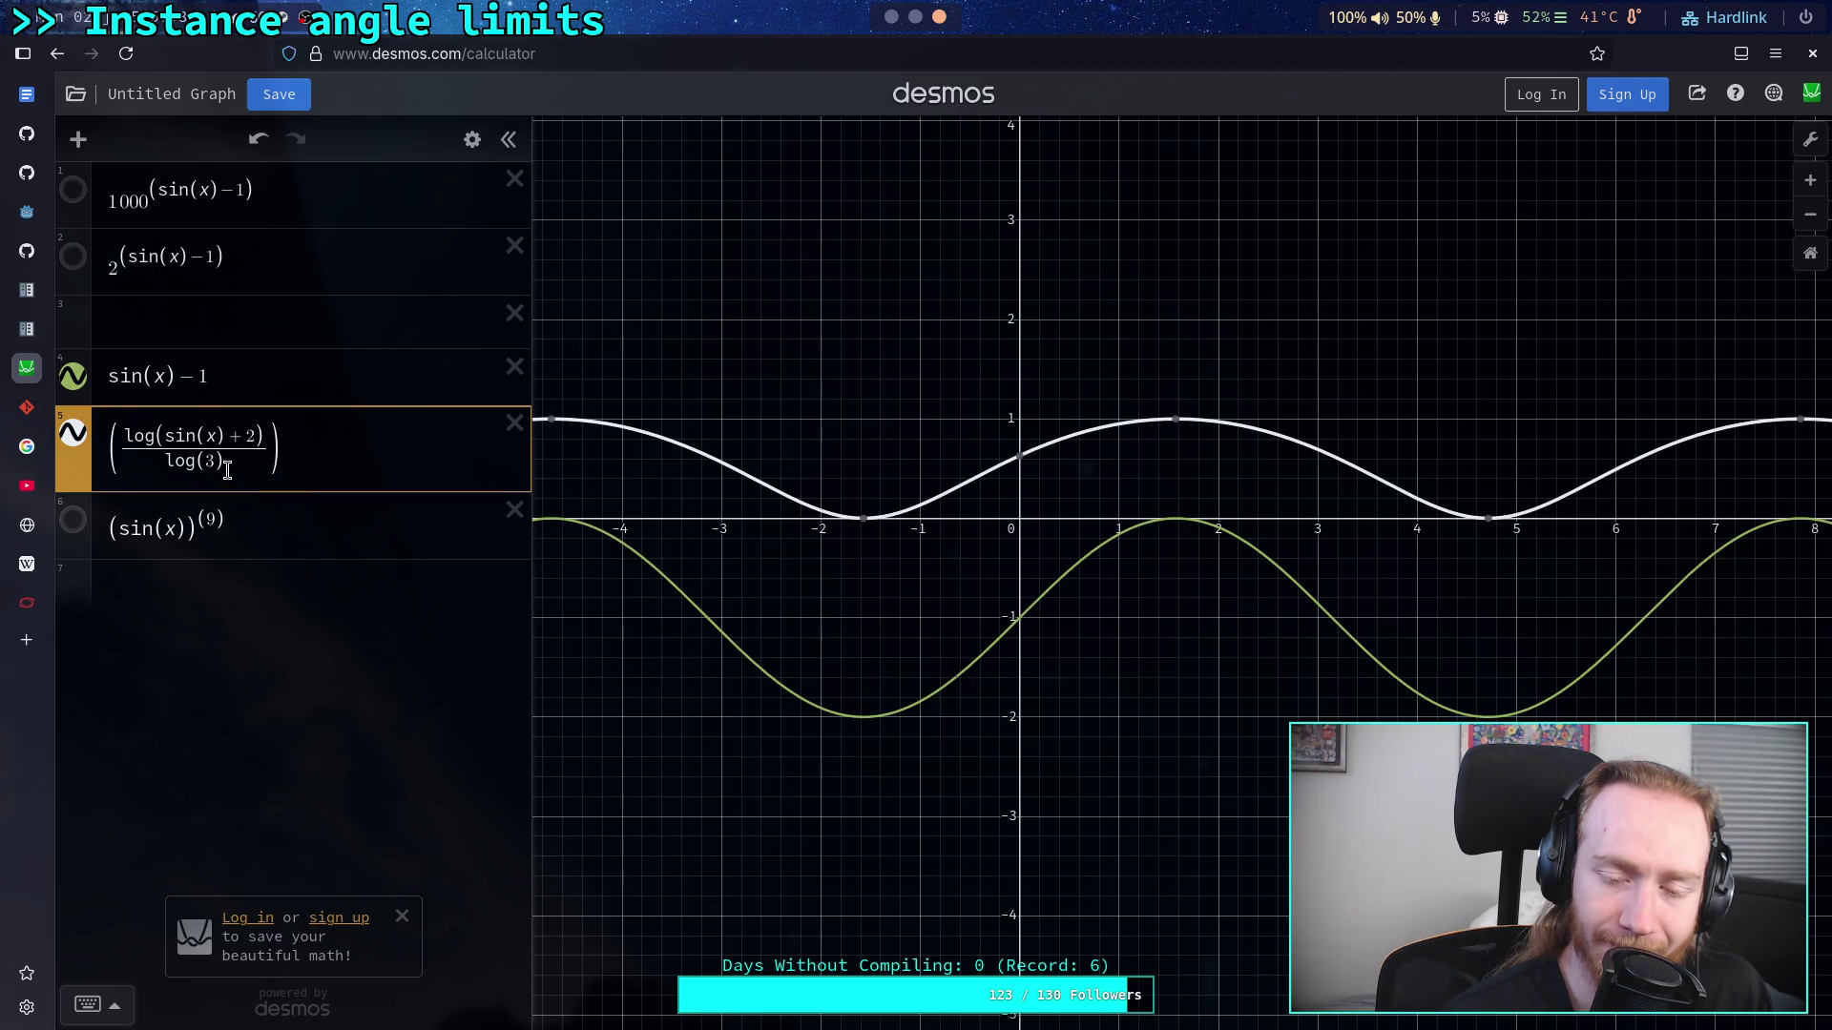
# Step: Append *2-1 to expression 5 and remove the −1 from expression 4 so it reads sin(x)
pyautogui.click(305, 447)
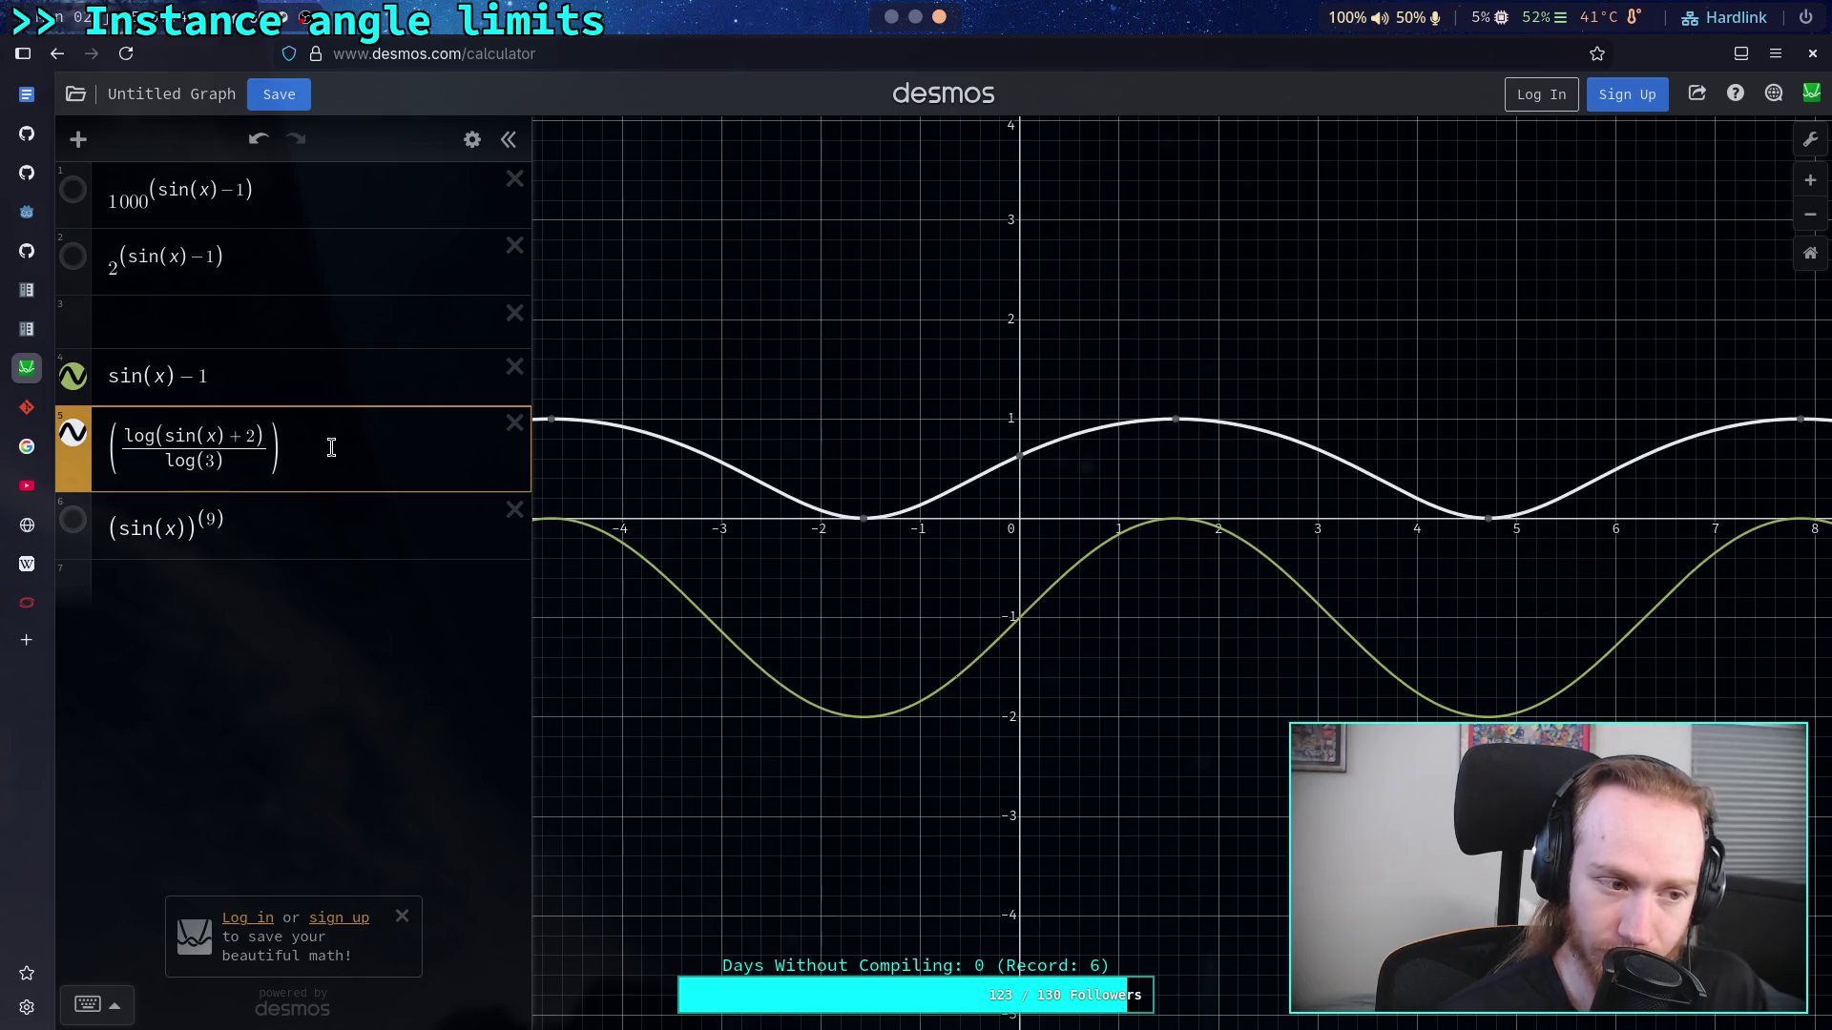
pyautogui.write('*2-1')
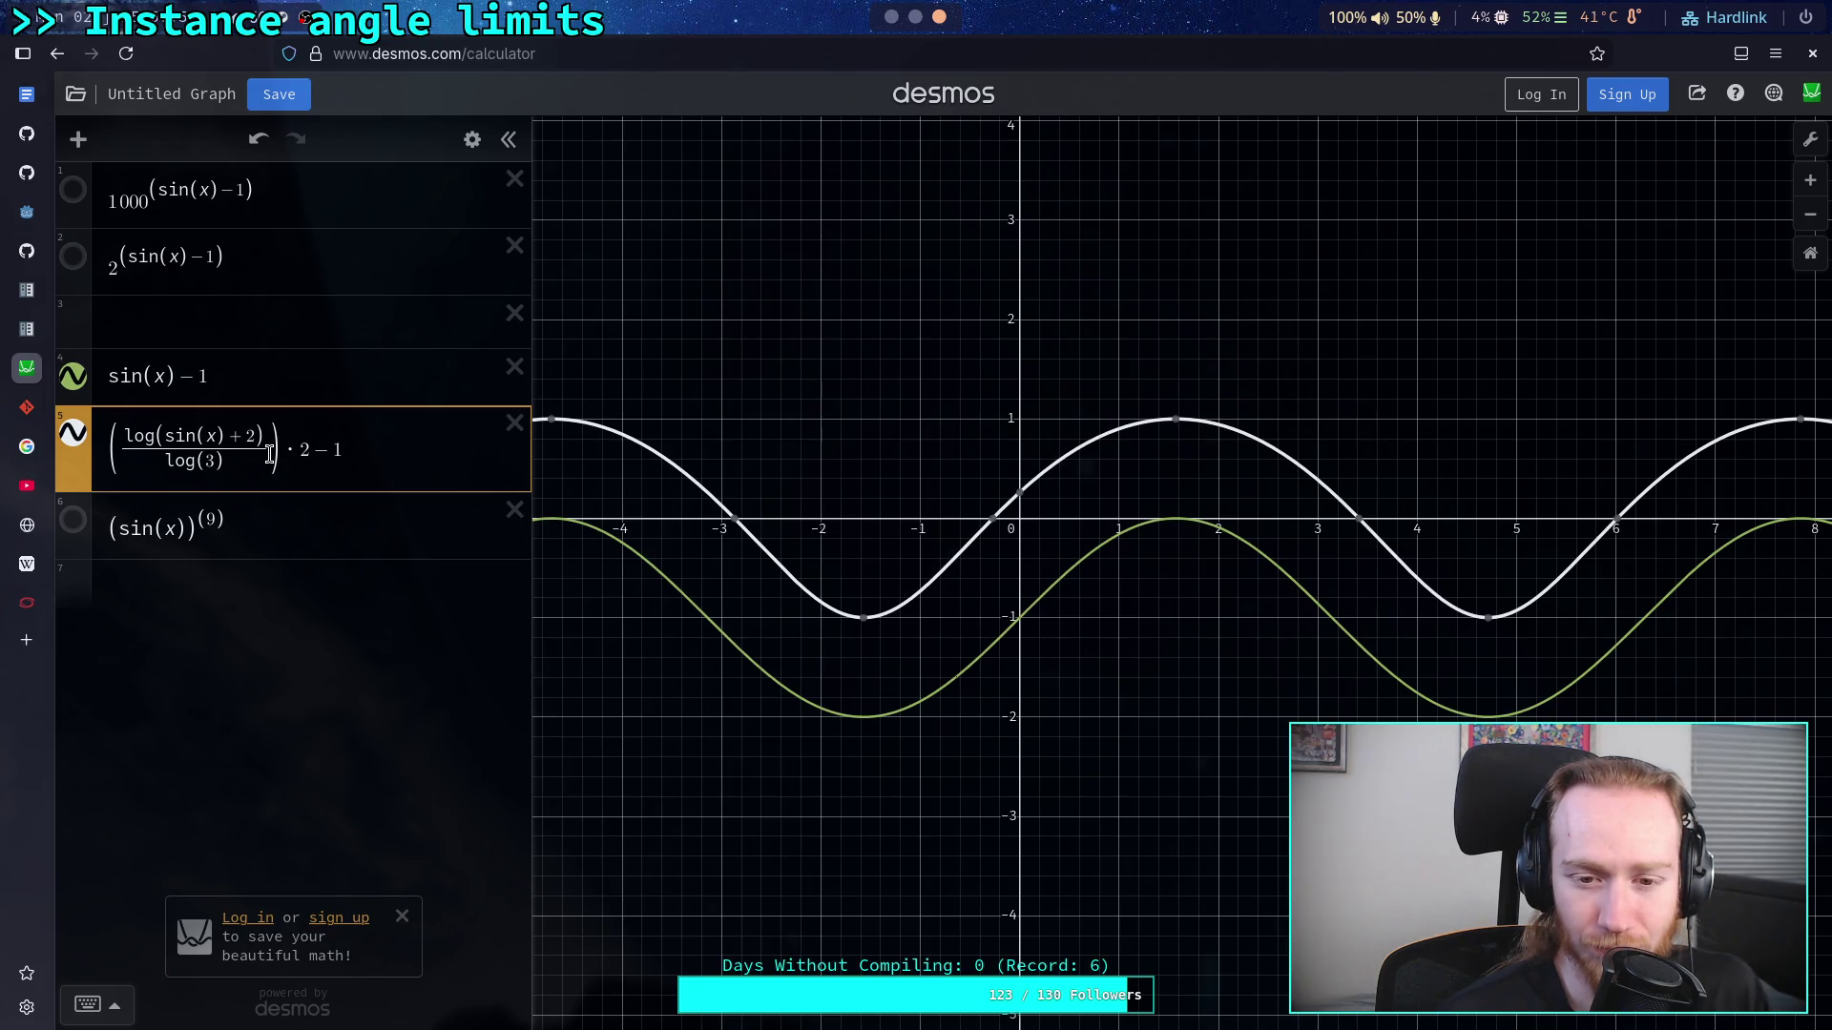
pyautogui.click(235, 531)
pyautogui.click(229, 374)
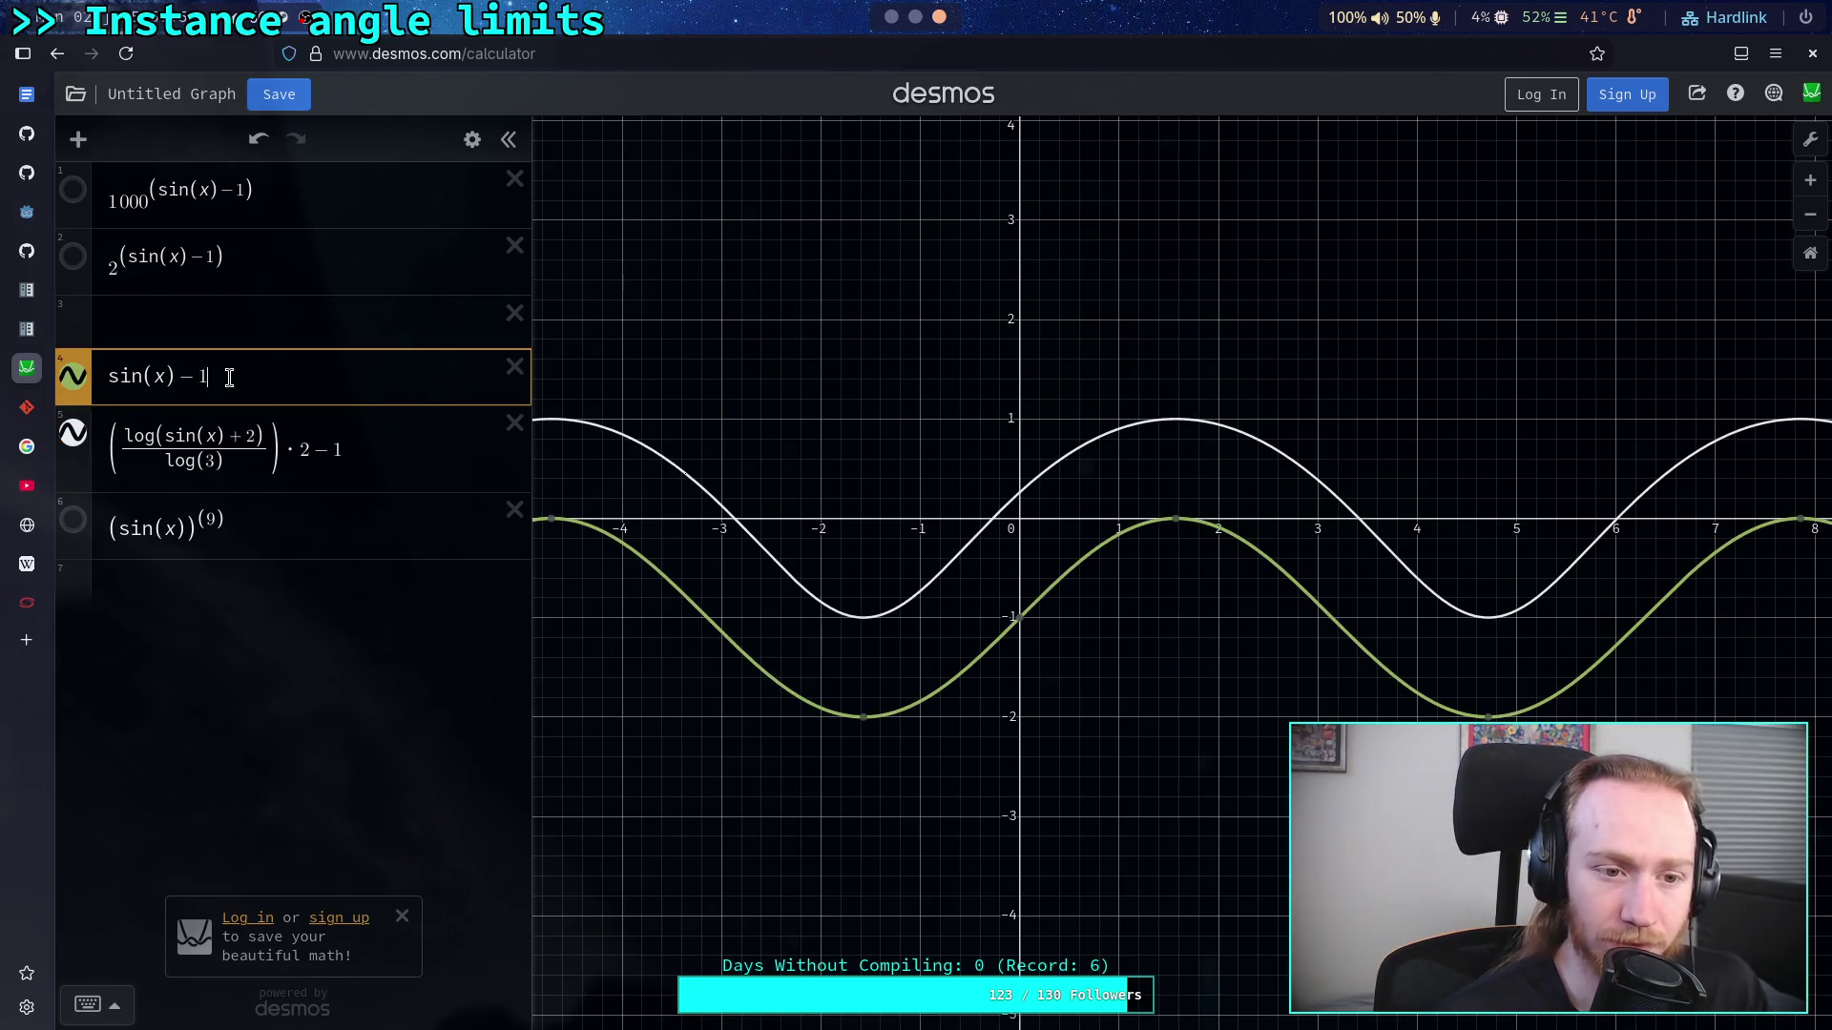
pyautogui.press('BackSpace')
pyautogui.press('BackSpace')
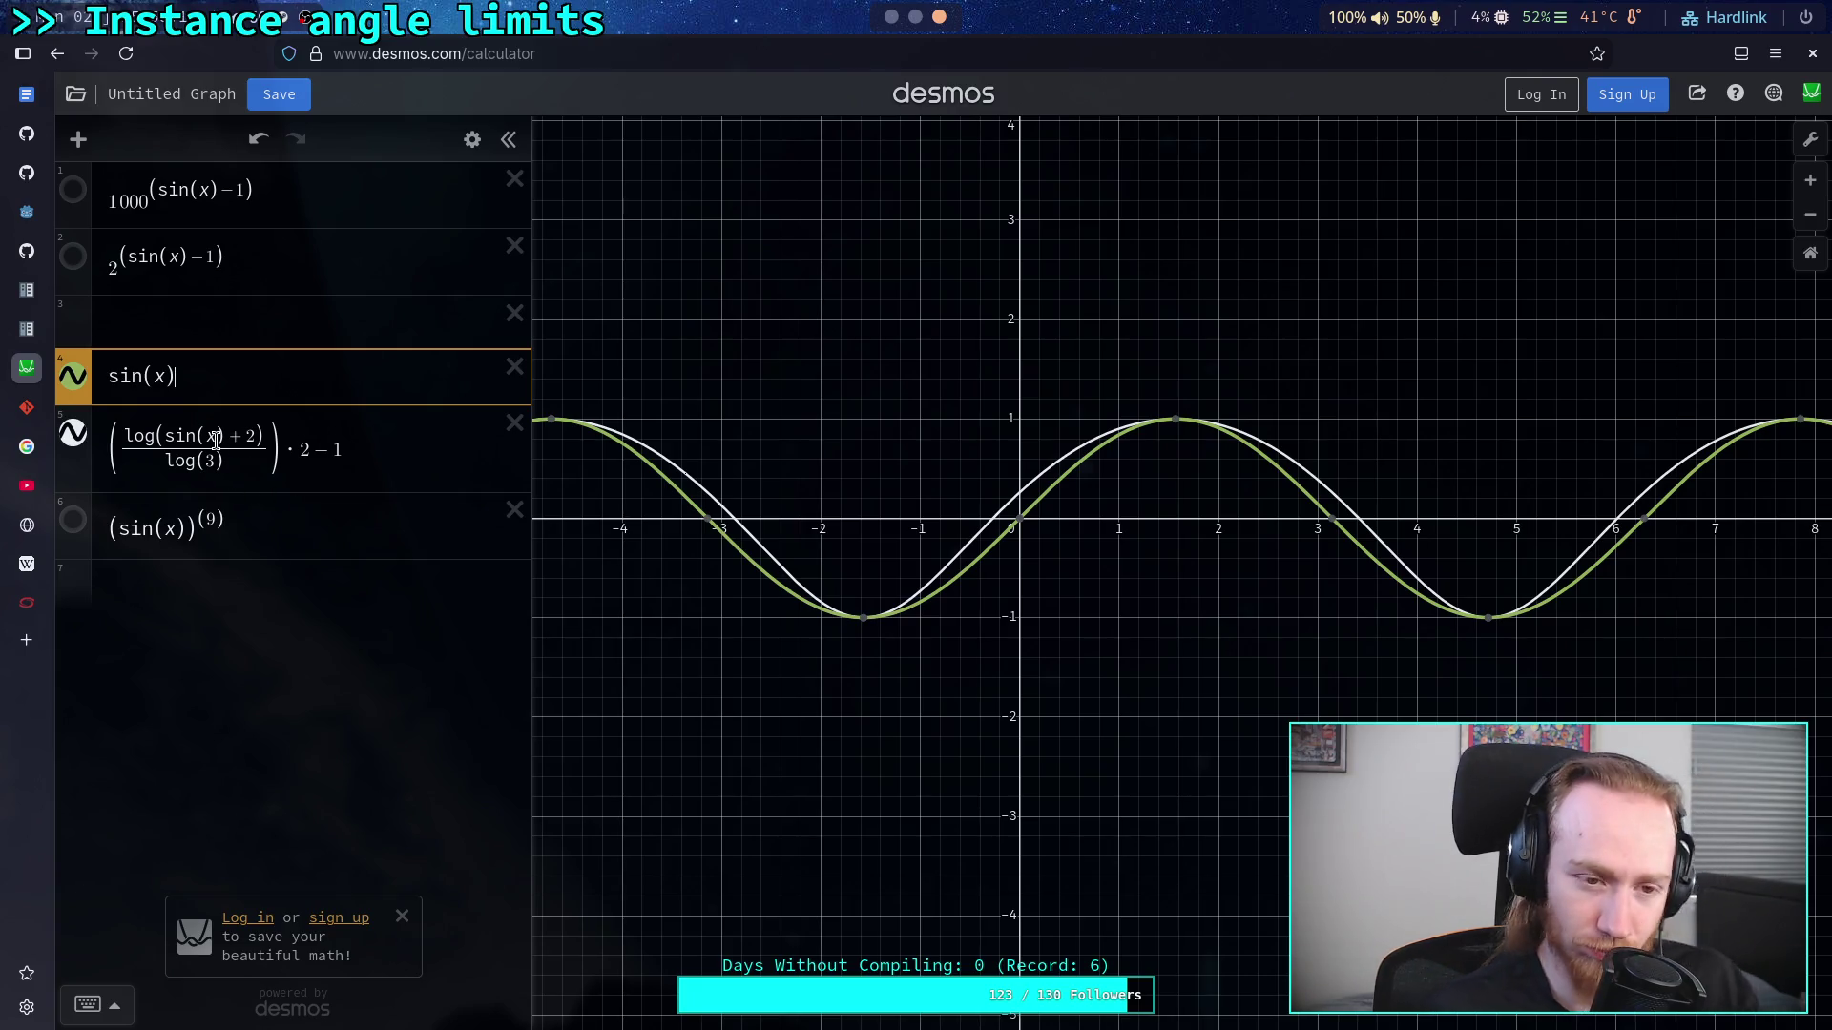
# Step: Raise expression 5 to trial exponents 3, 4, 1, 0.5, 0.3 and 0.1
pyautogui.click(272, 447)
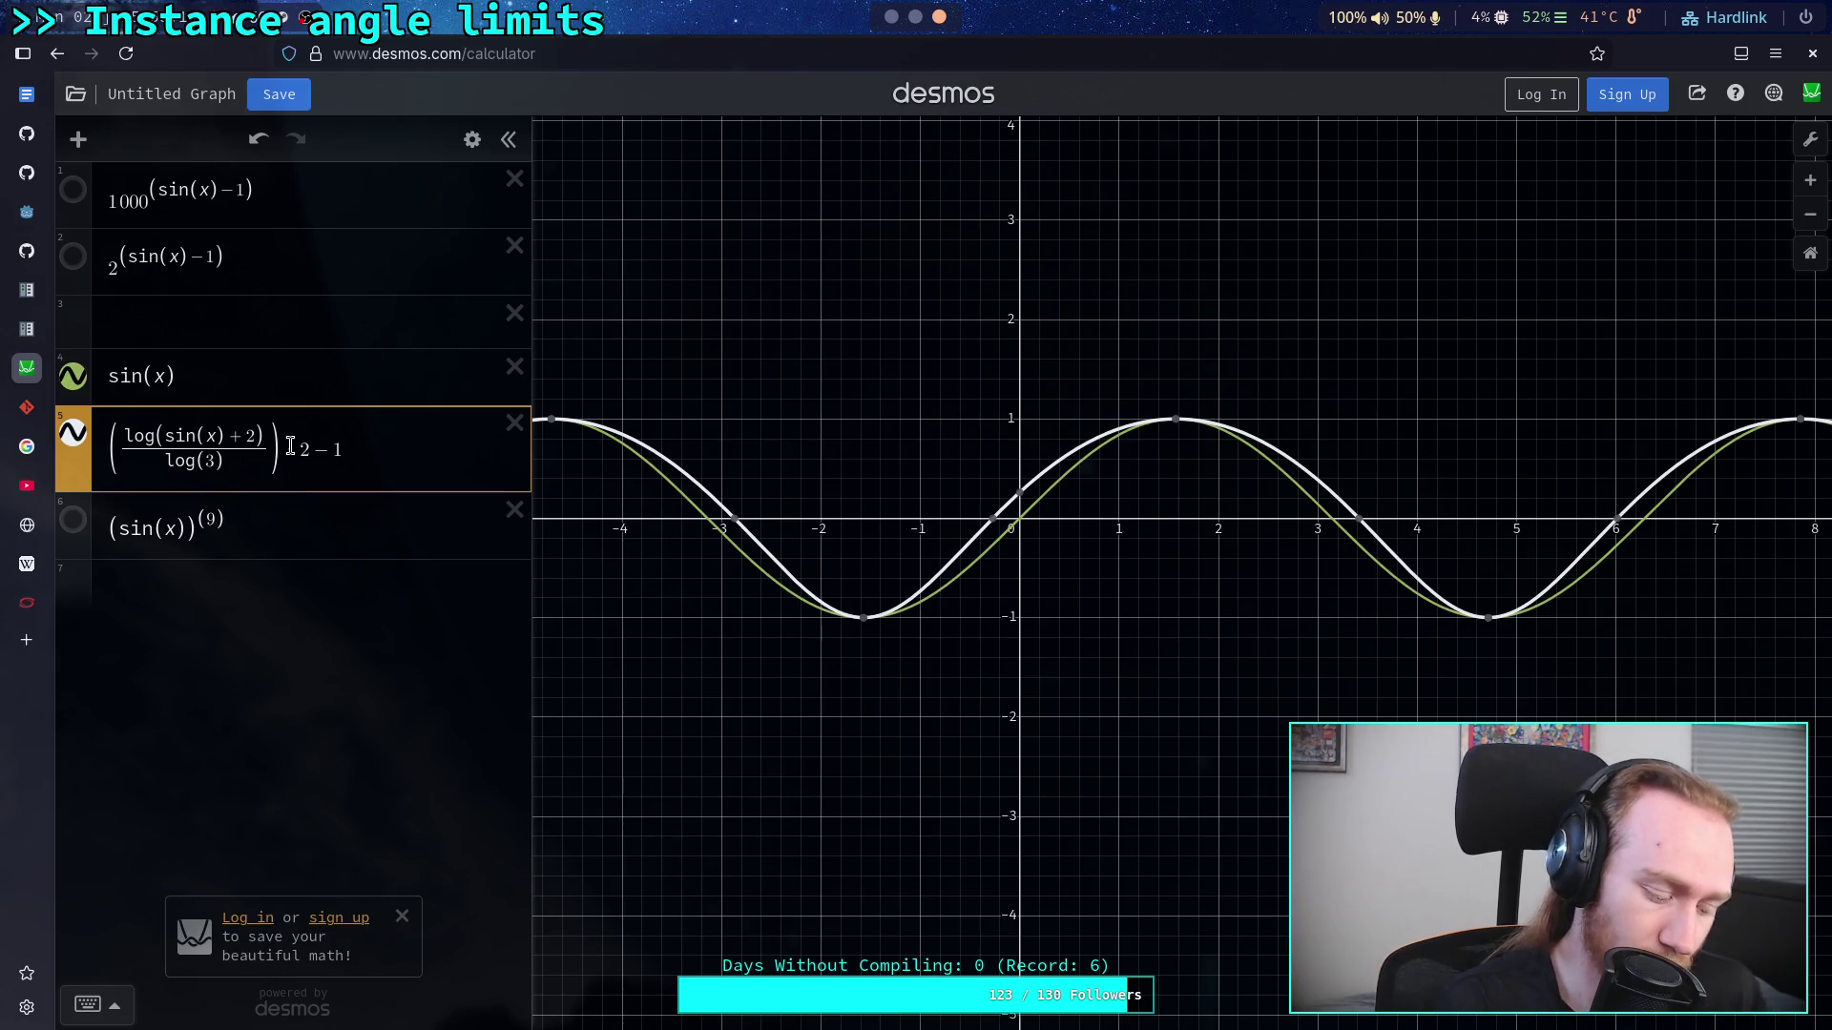
pyautogui.write('^(')
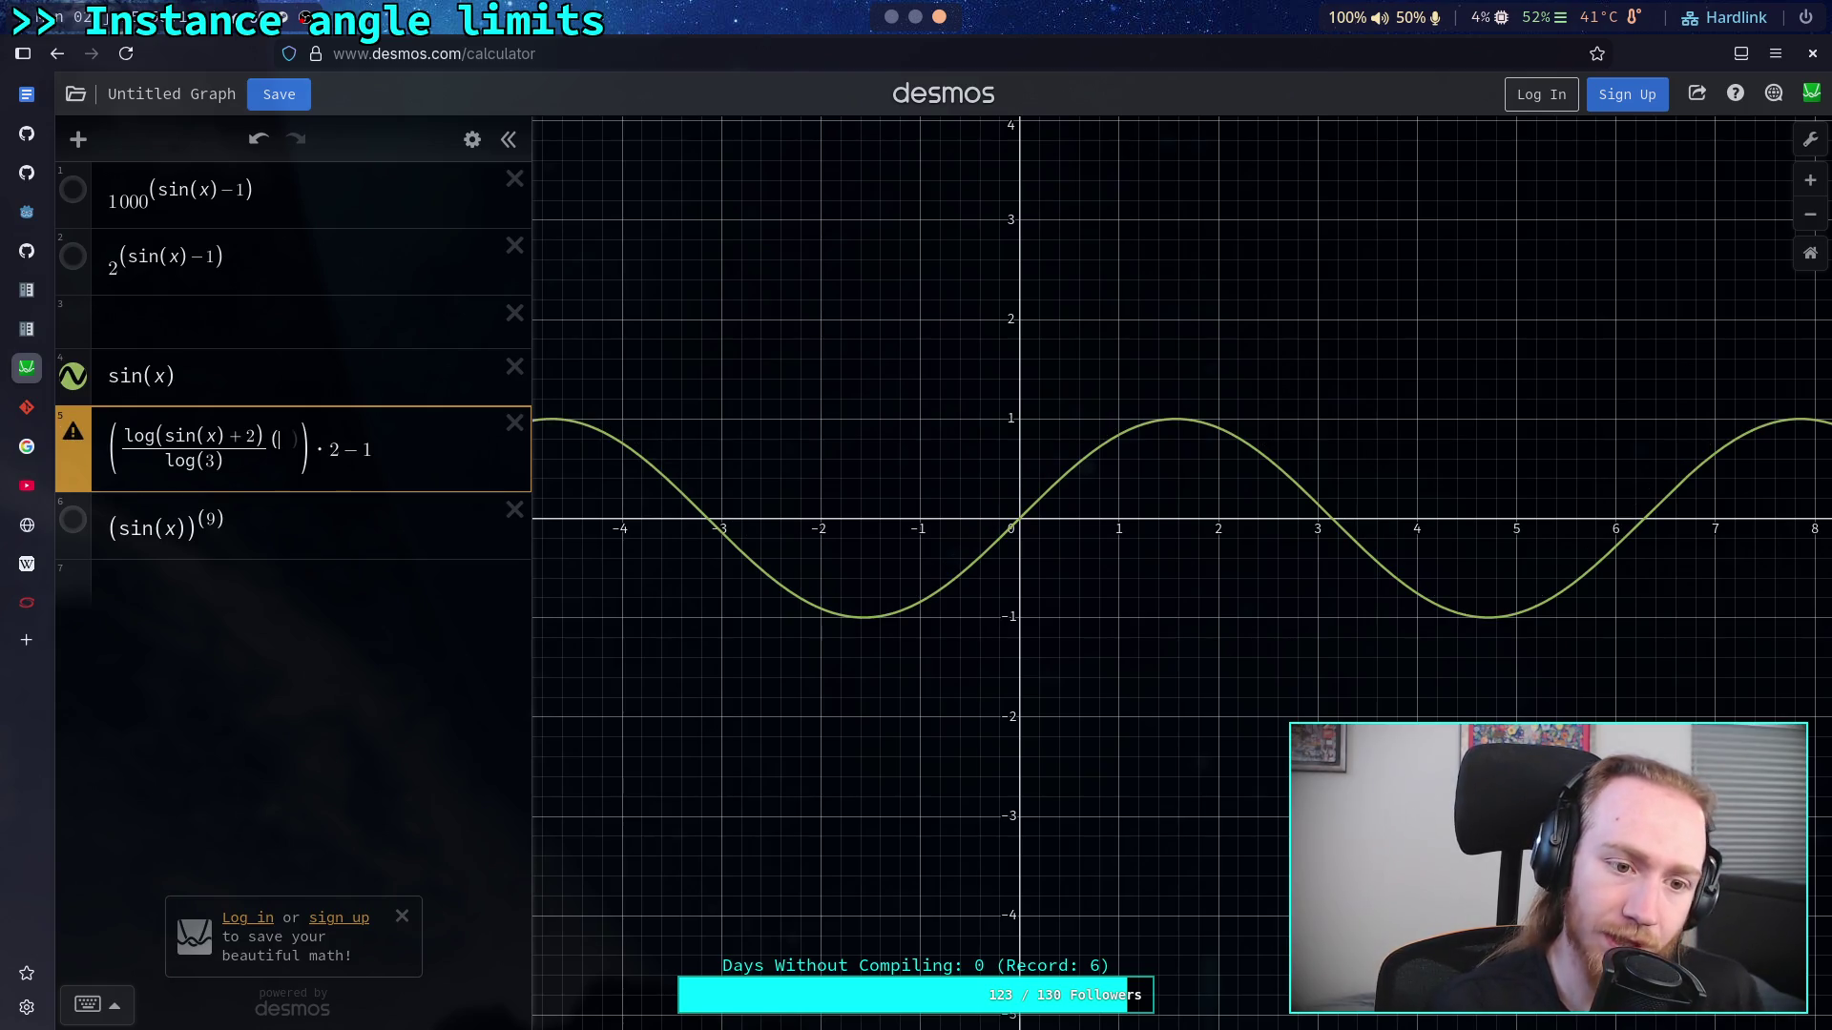
pyautogui.write('3')
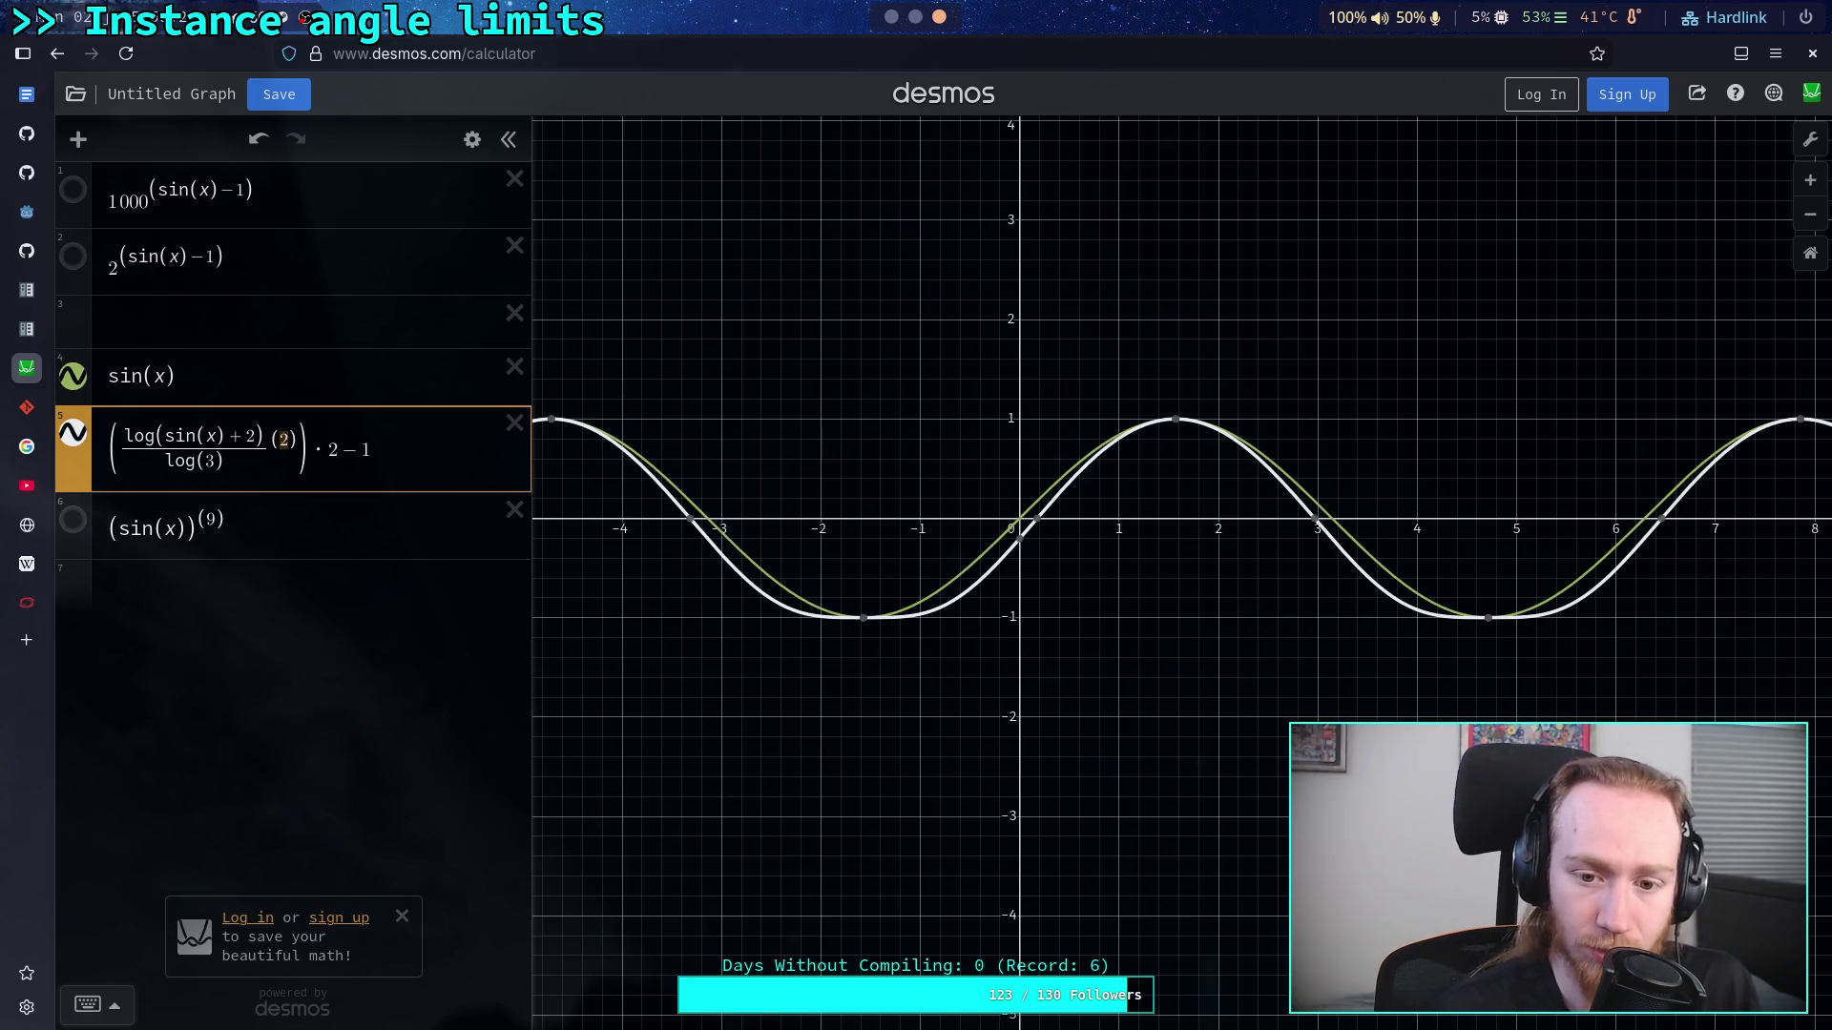
pyautogui.press('BackSpace')
pyautogui.write('4')
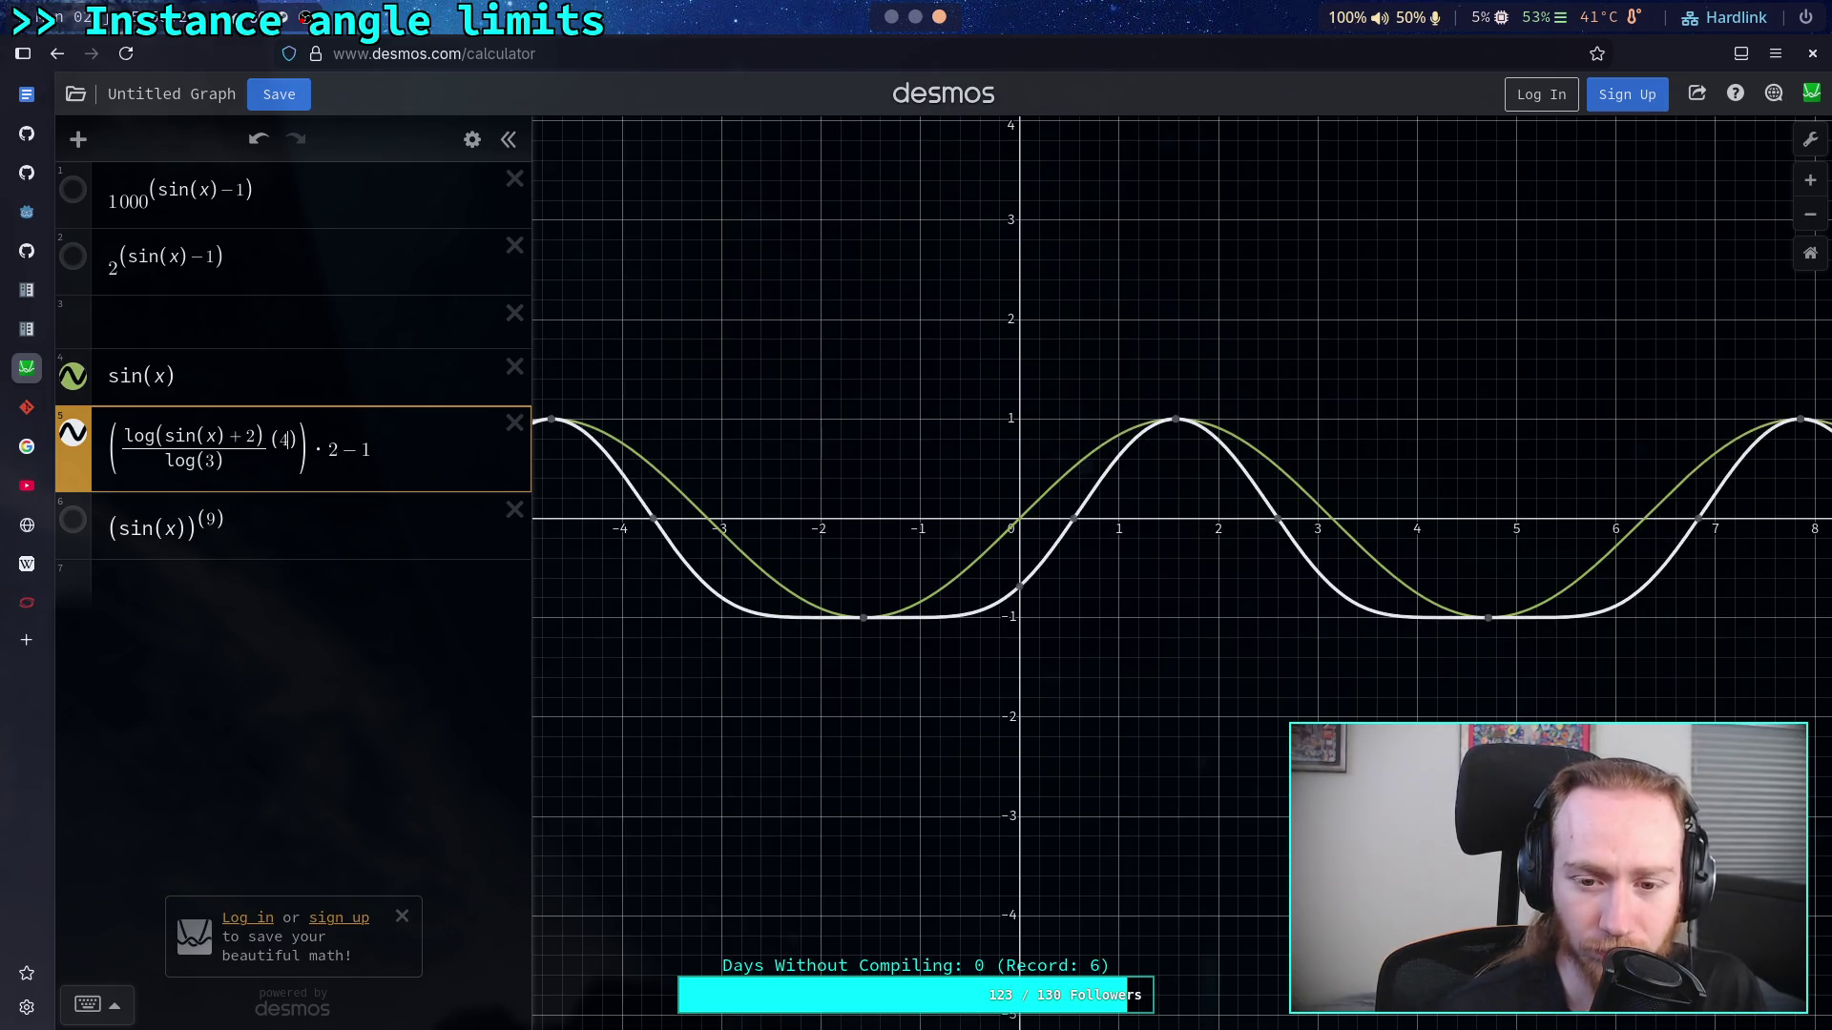
pyautogui.press('BackSpace')
pyautogui.write('1')
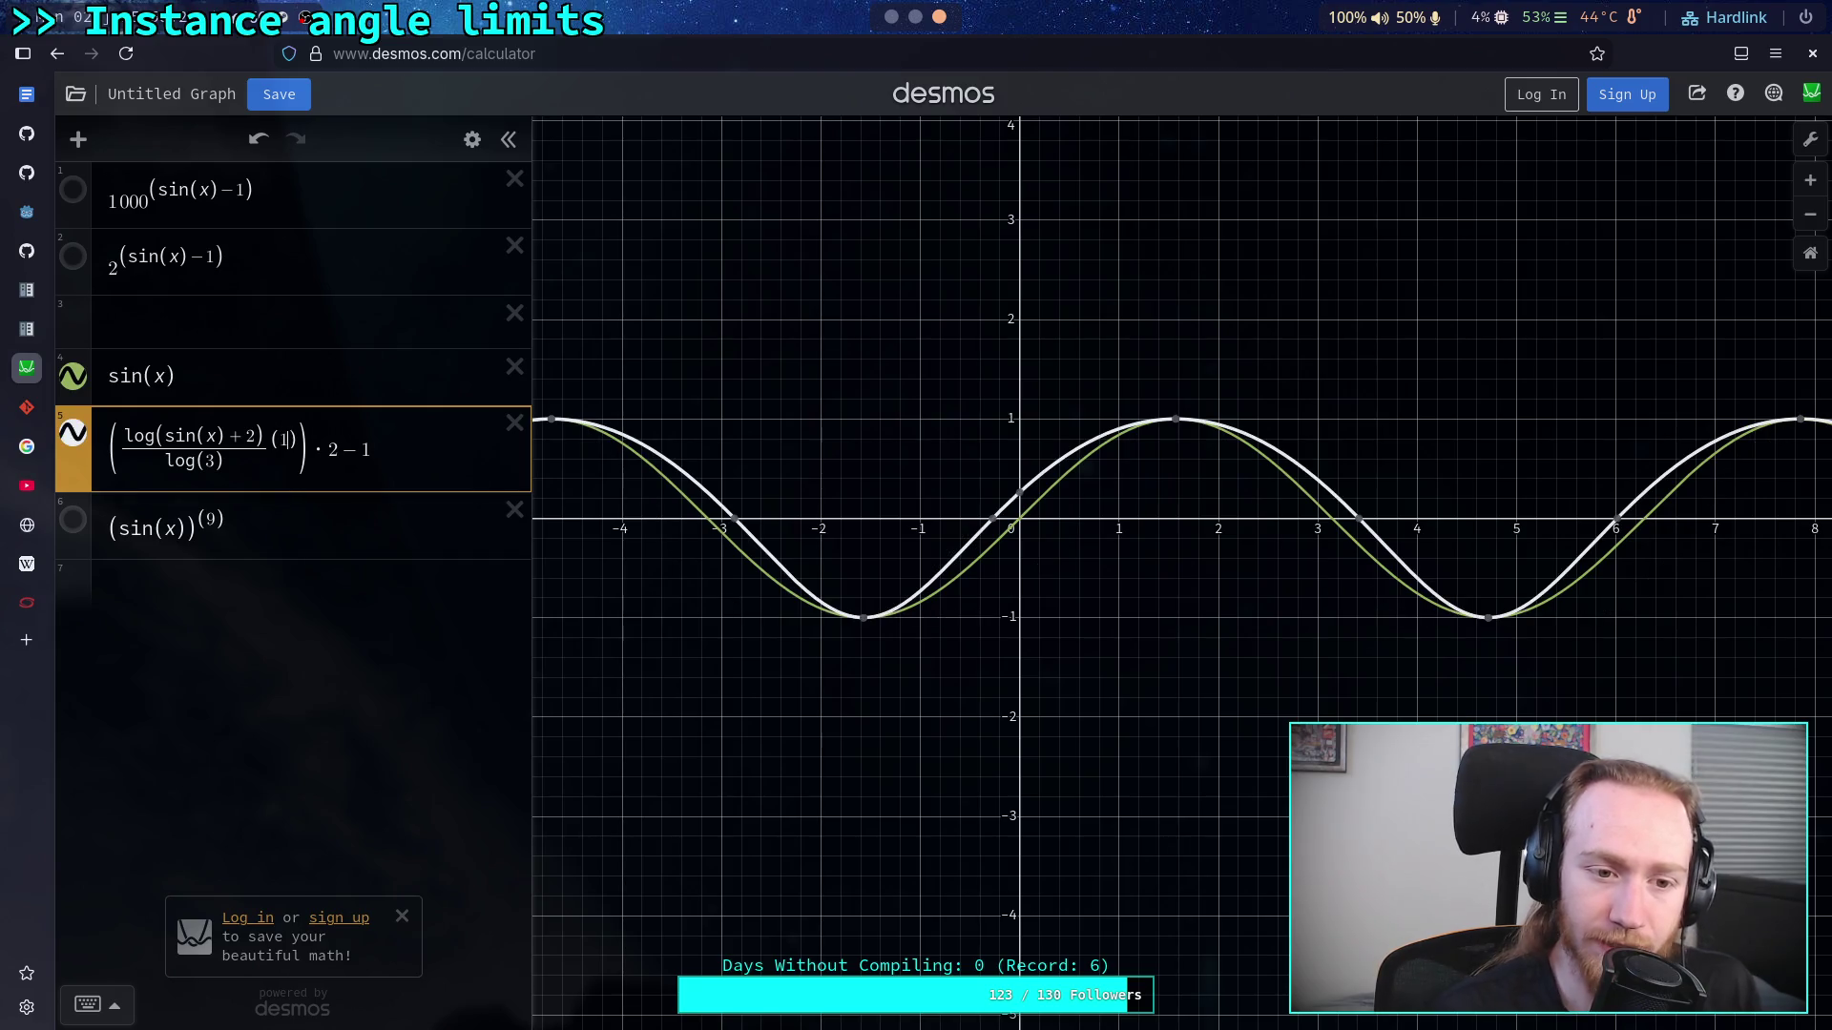
pyautogui.press('BackSpace')
pyautogui.write('0.5')
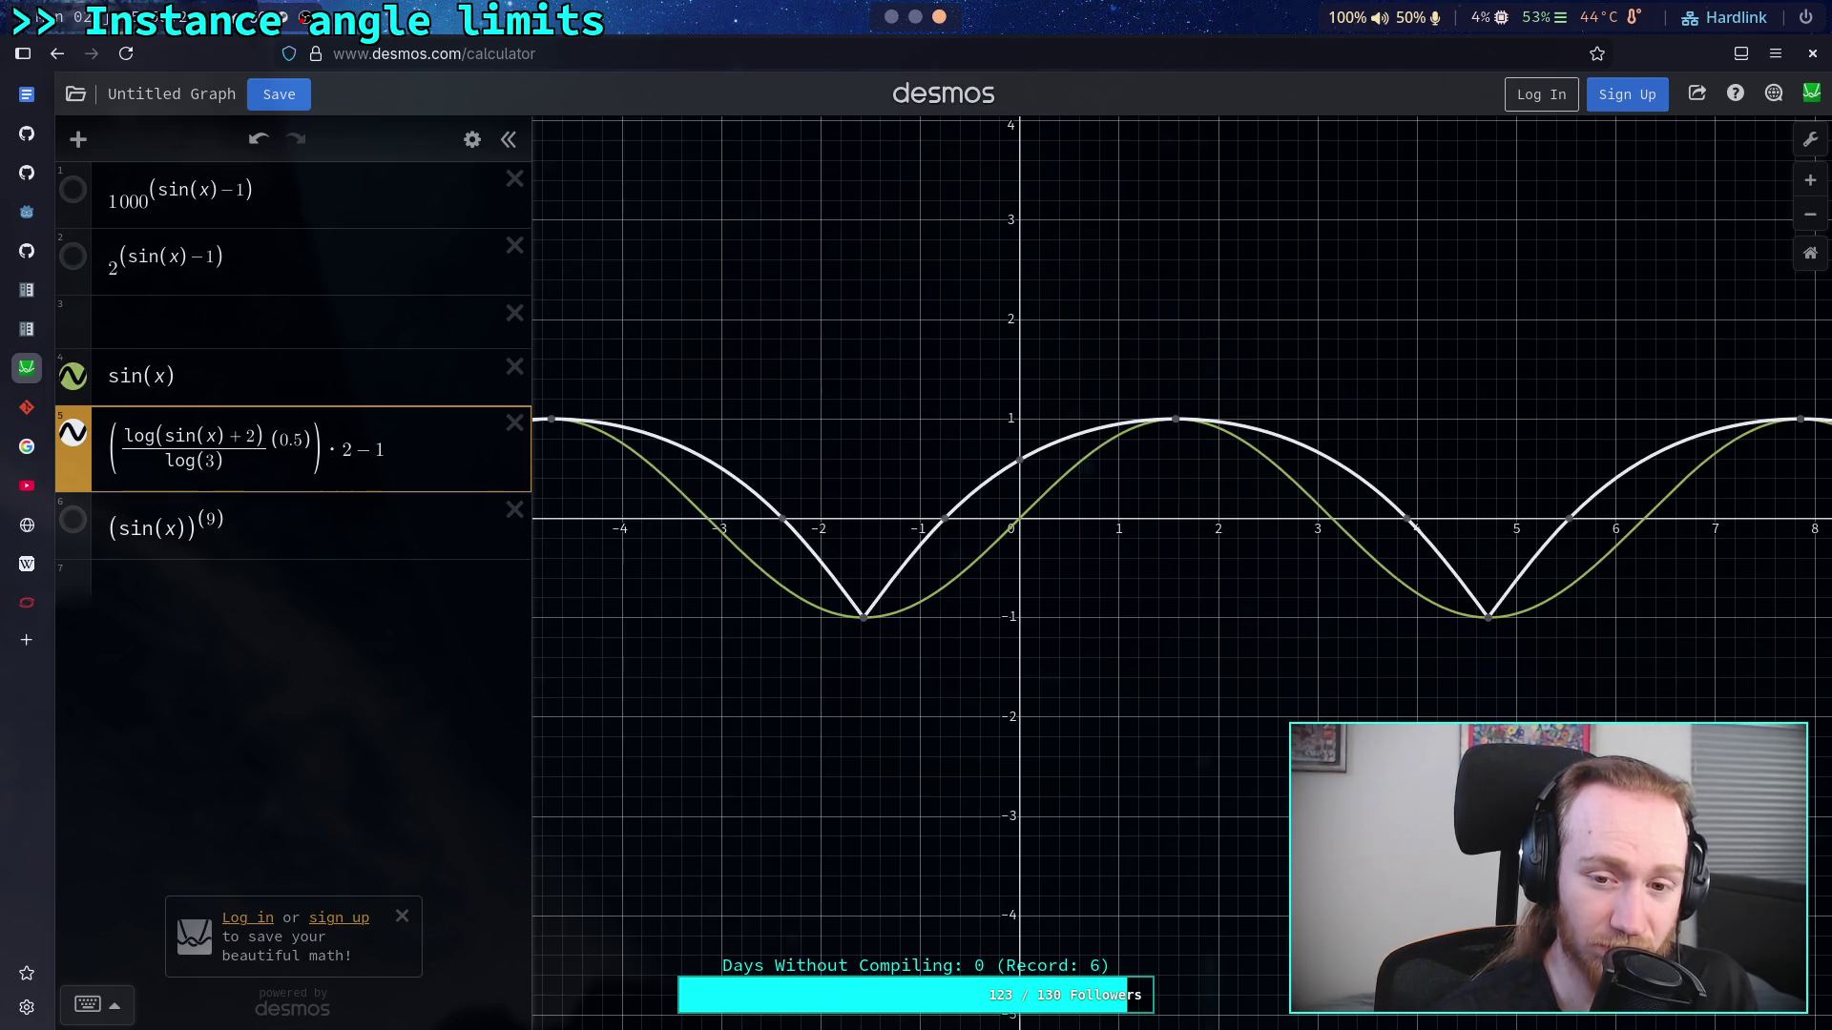
pyautogui.press('BackSpace')
pyautogui.write('3')
pyautogui.press('BackSpace')
pyautogui.write('1')
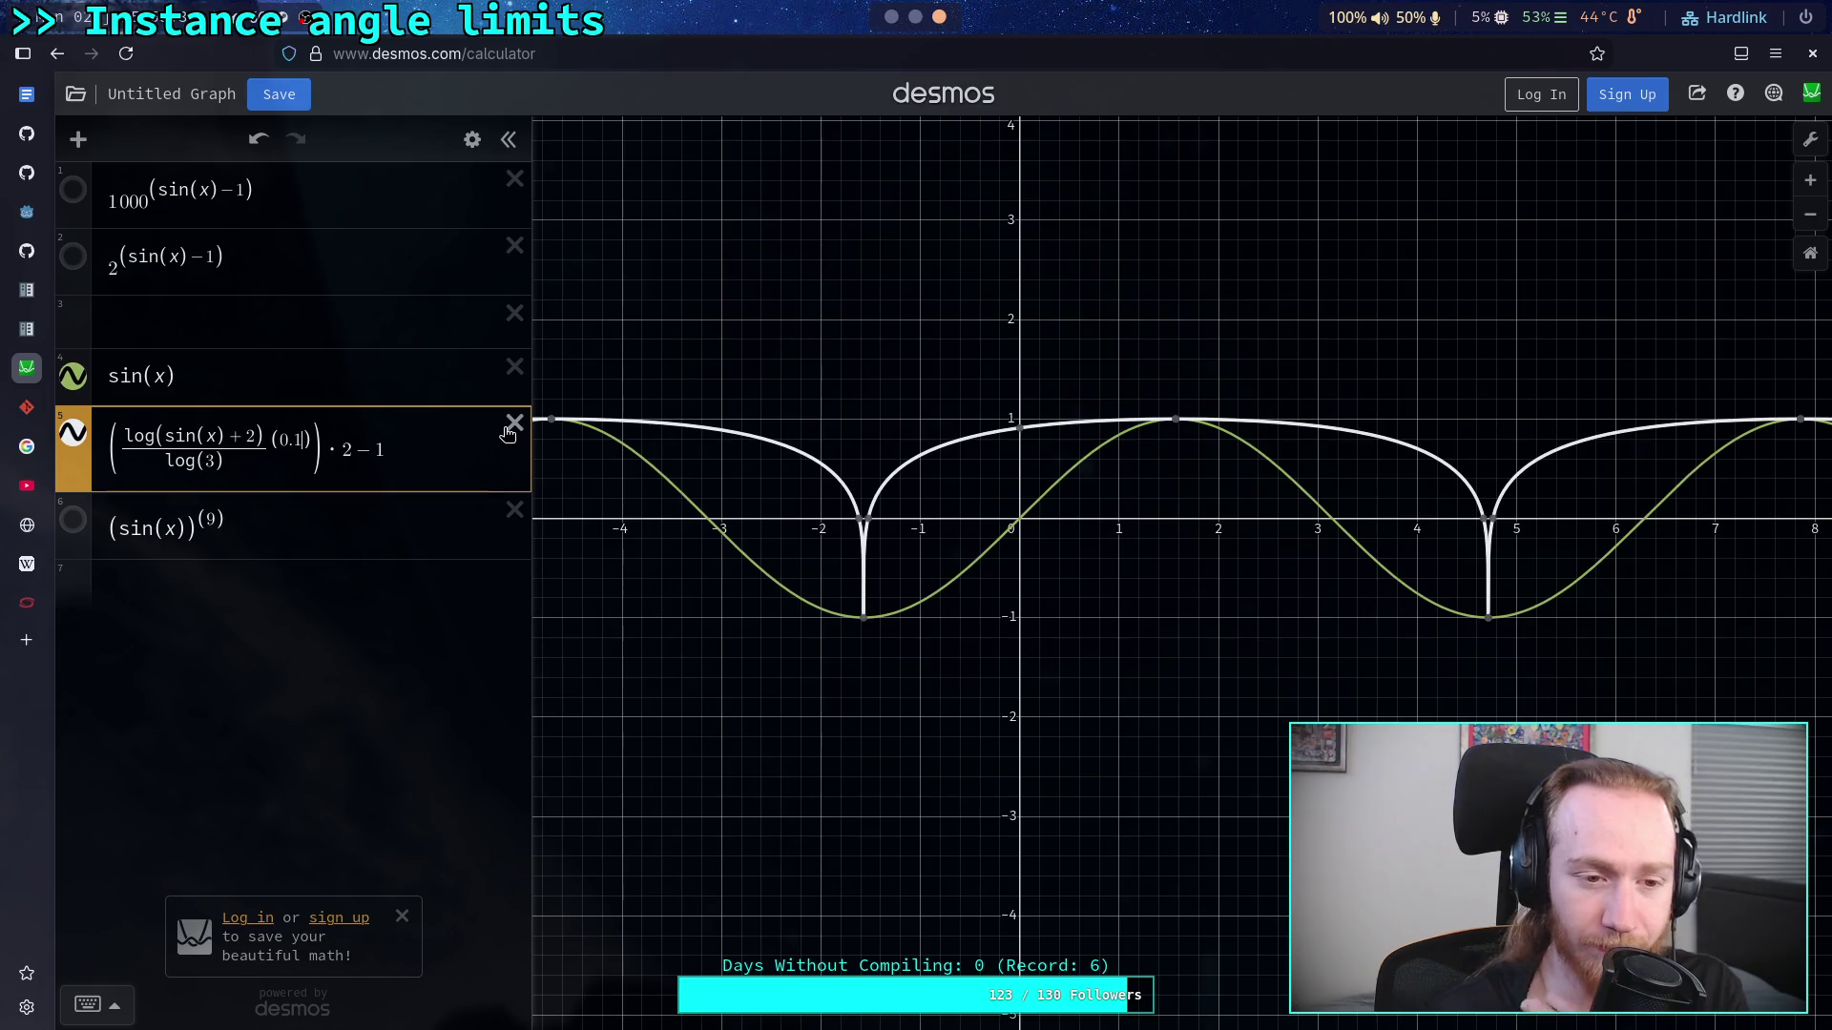
# Step: Drop expression 5's ·2−1 scaling and outer parentheses, set its exponent to 2, and add an empty row
pyautogui.click(420, 448)
pyautogui.press('BackSpace')
pyautogui.press('BackSpace')
pyautogui.press('BackSpace')
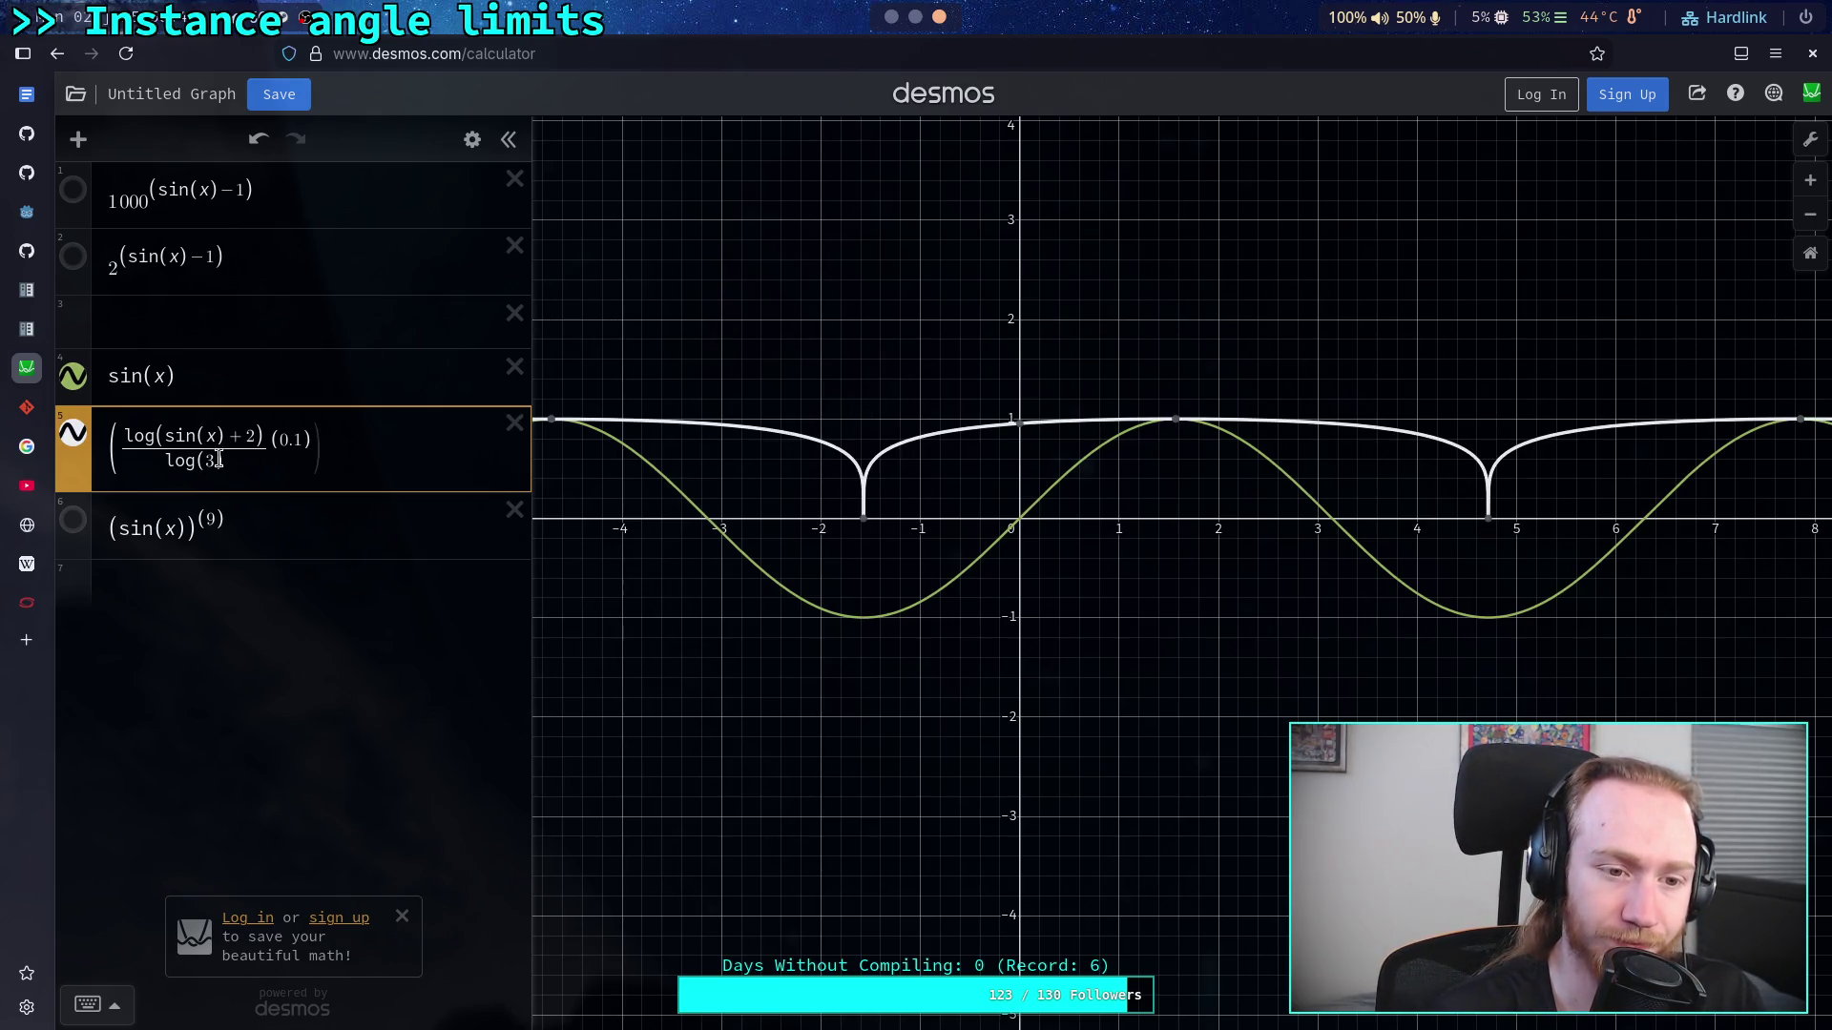
pyautogui.click(149, 454)
pyautogui.hotkey('ctrl', 'z')
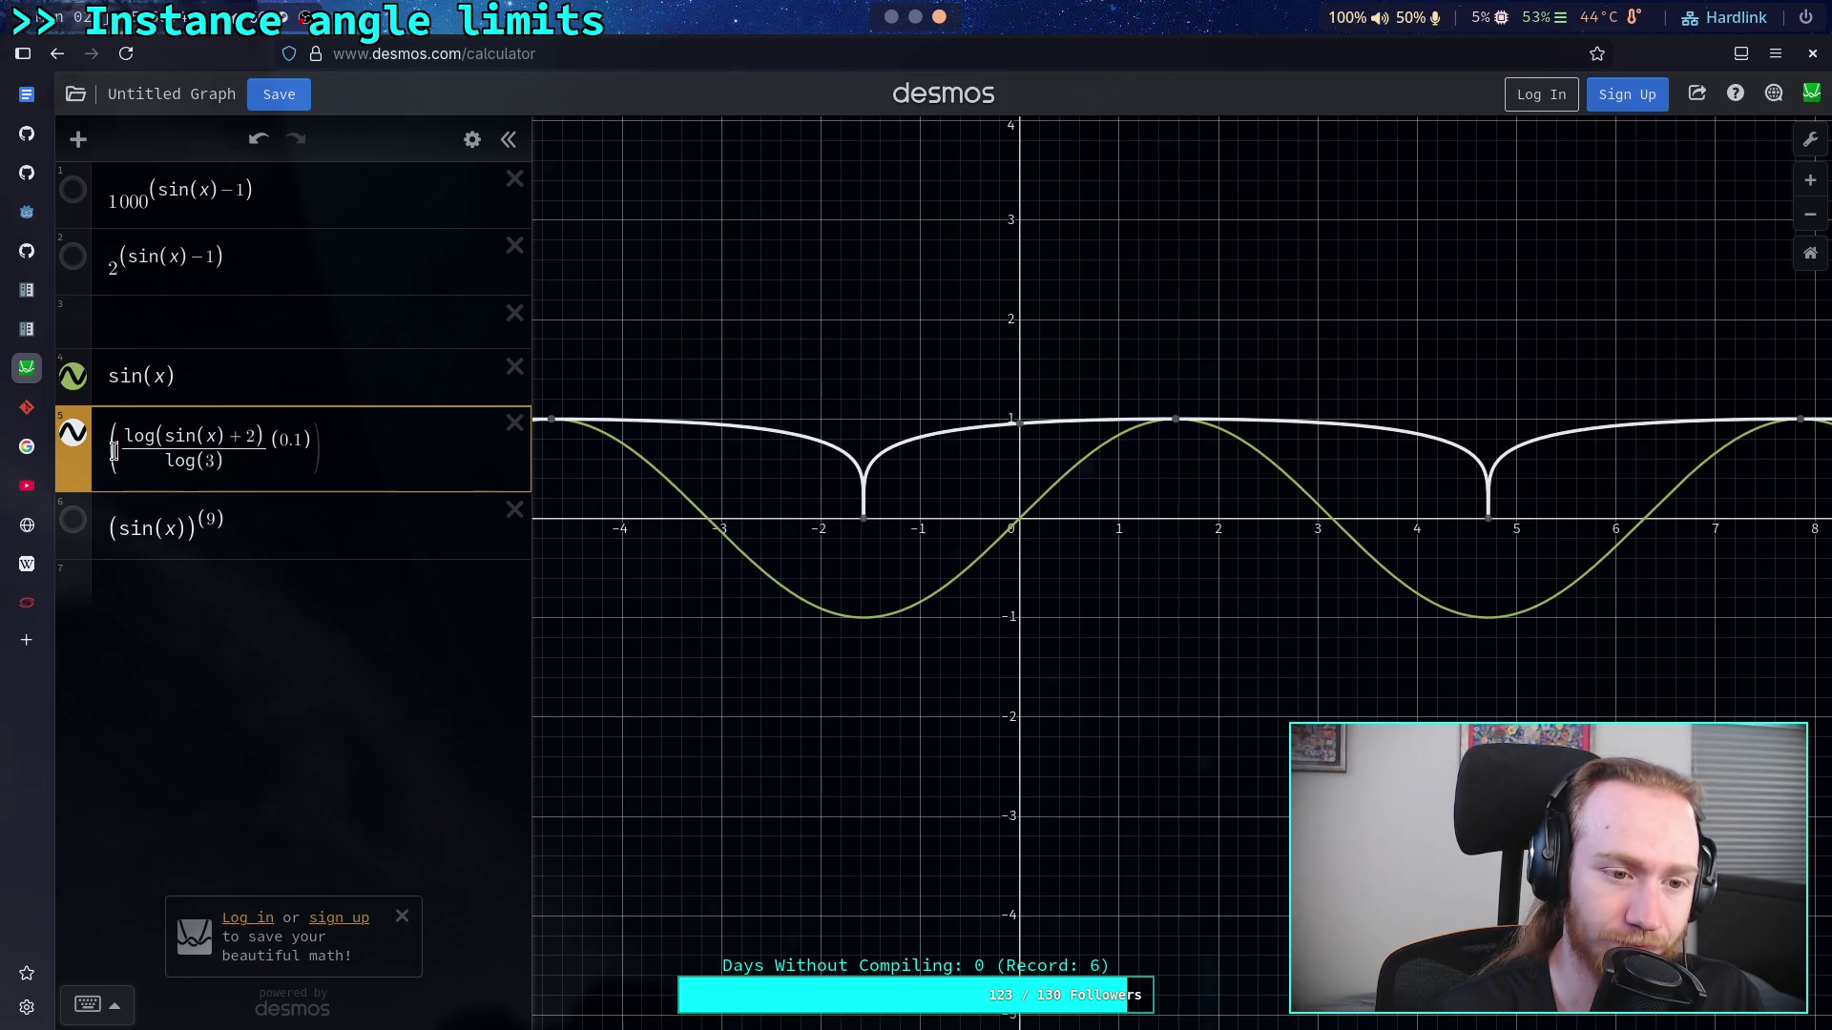
pyautogui.press('BackSpace')
pyautogui.press('BackSpace')
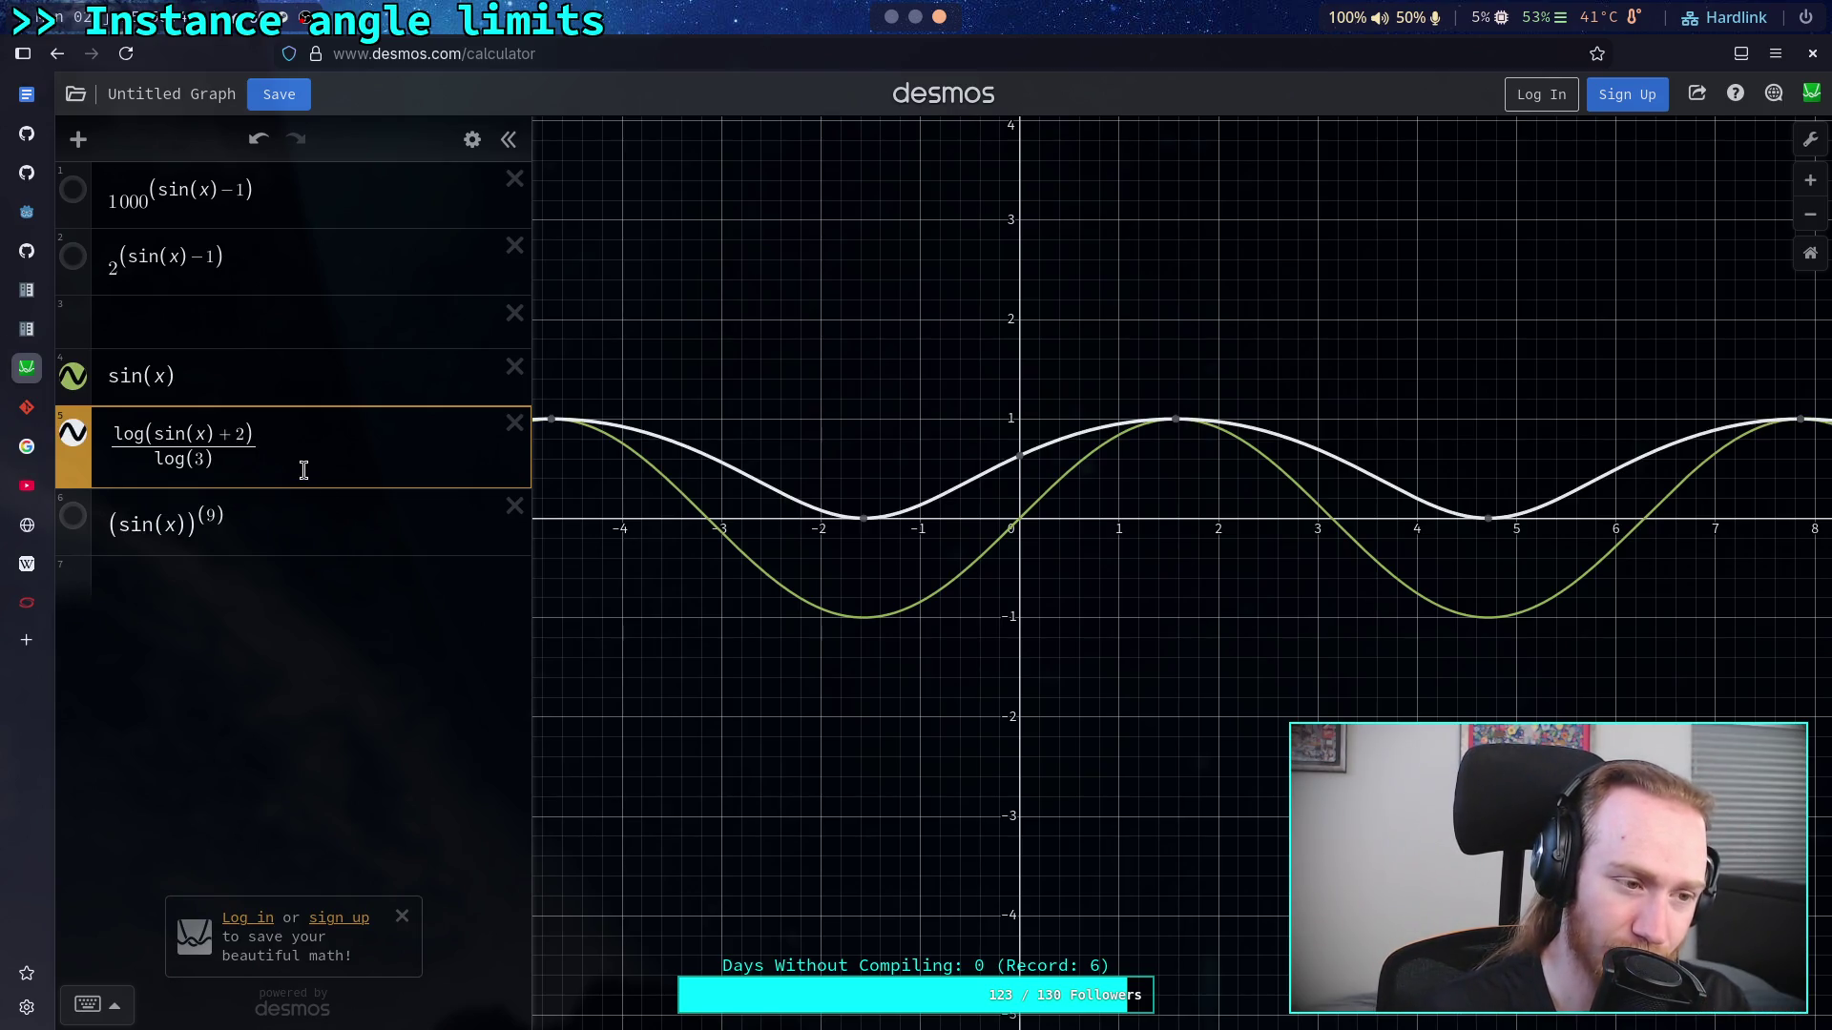
pyautogui.press('BackSpace')
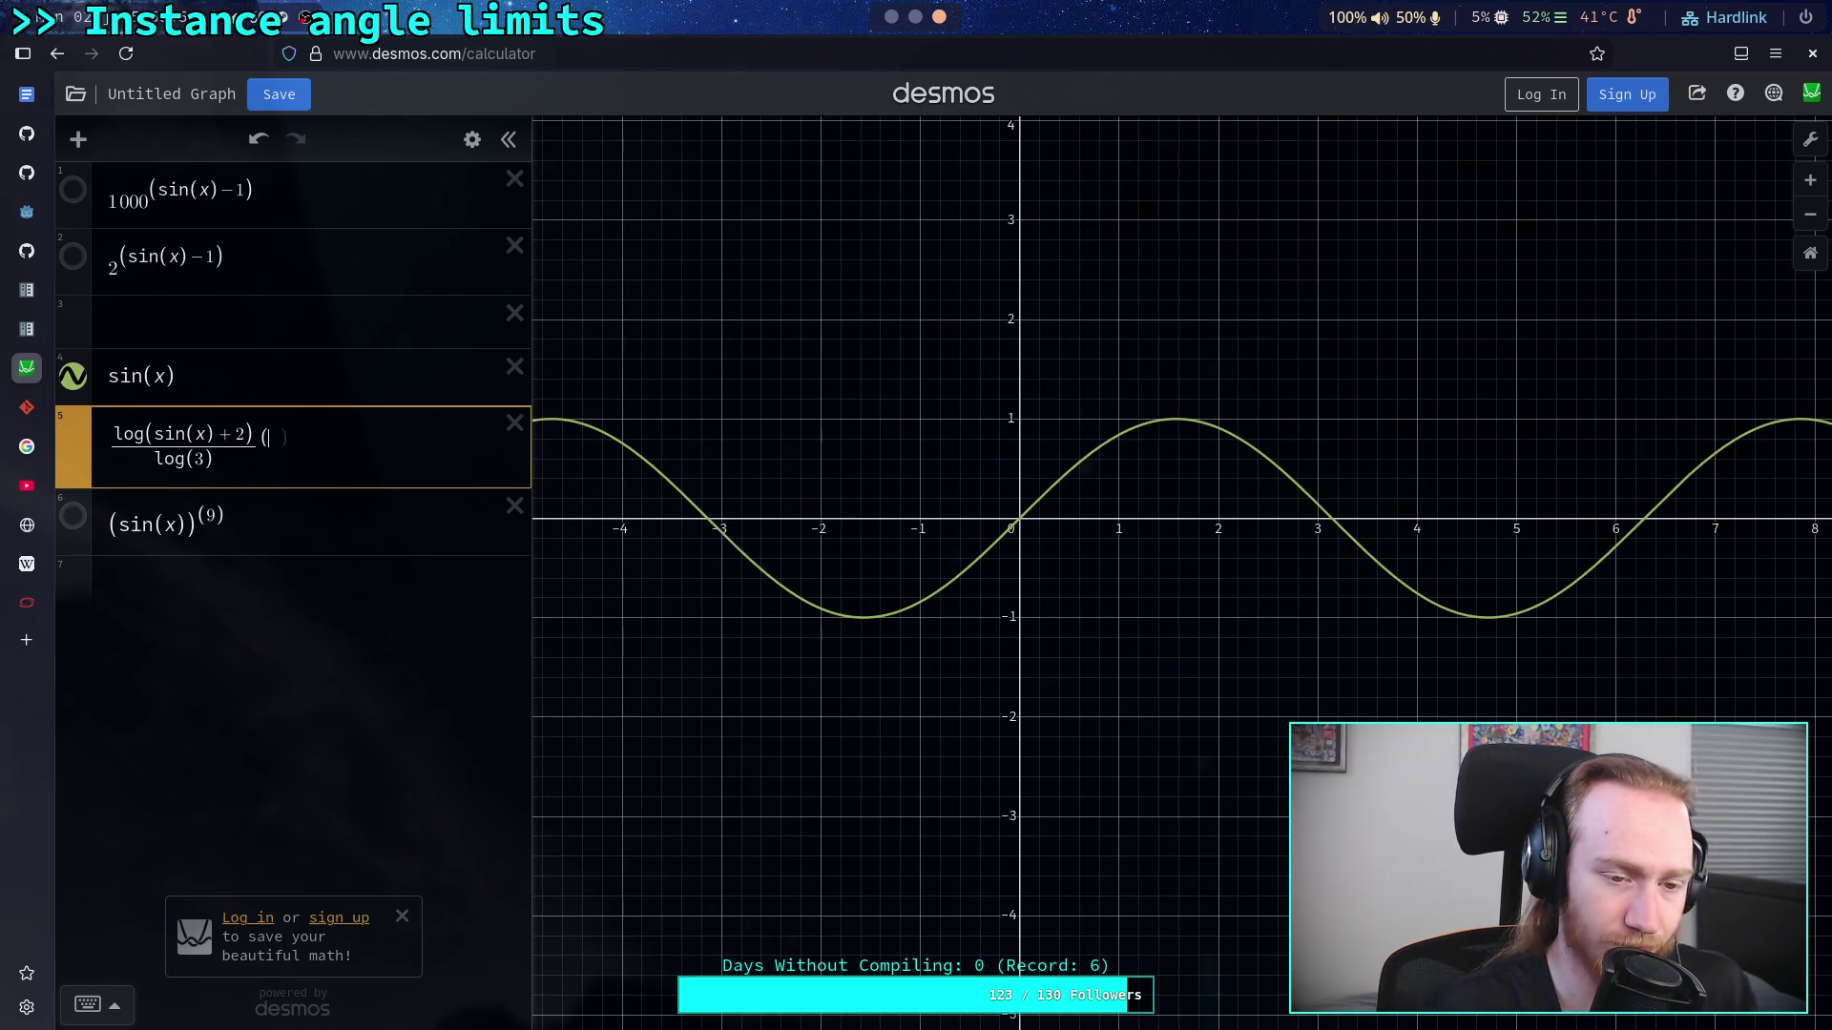
pyautogui.write('2')
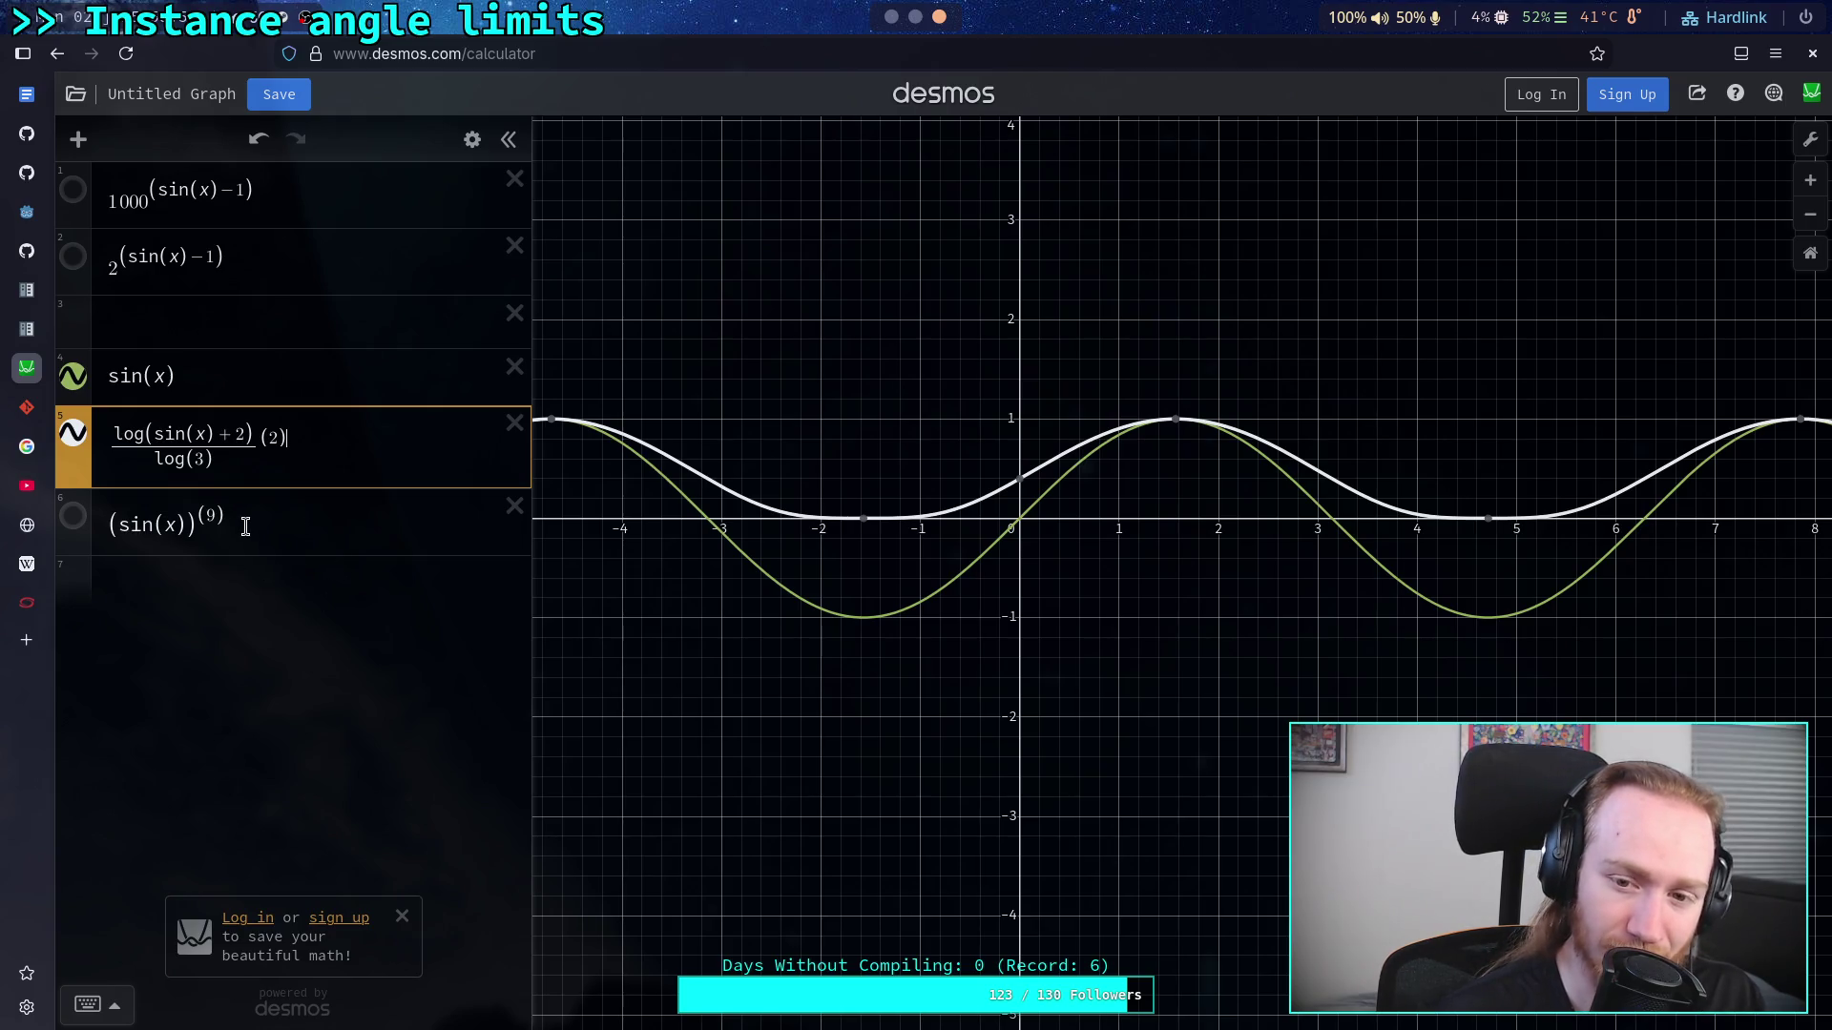
pyautogui.click(264, 581)
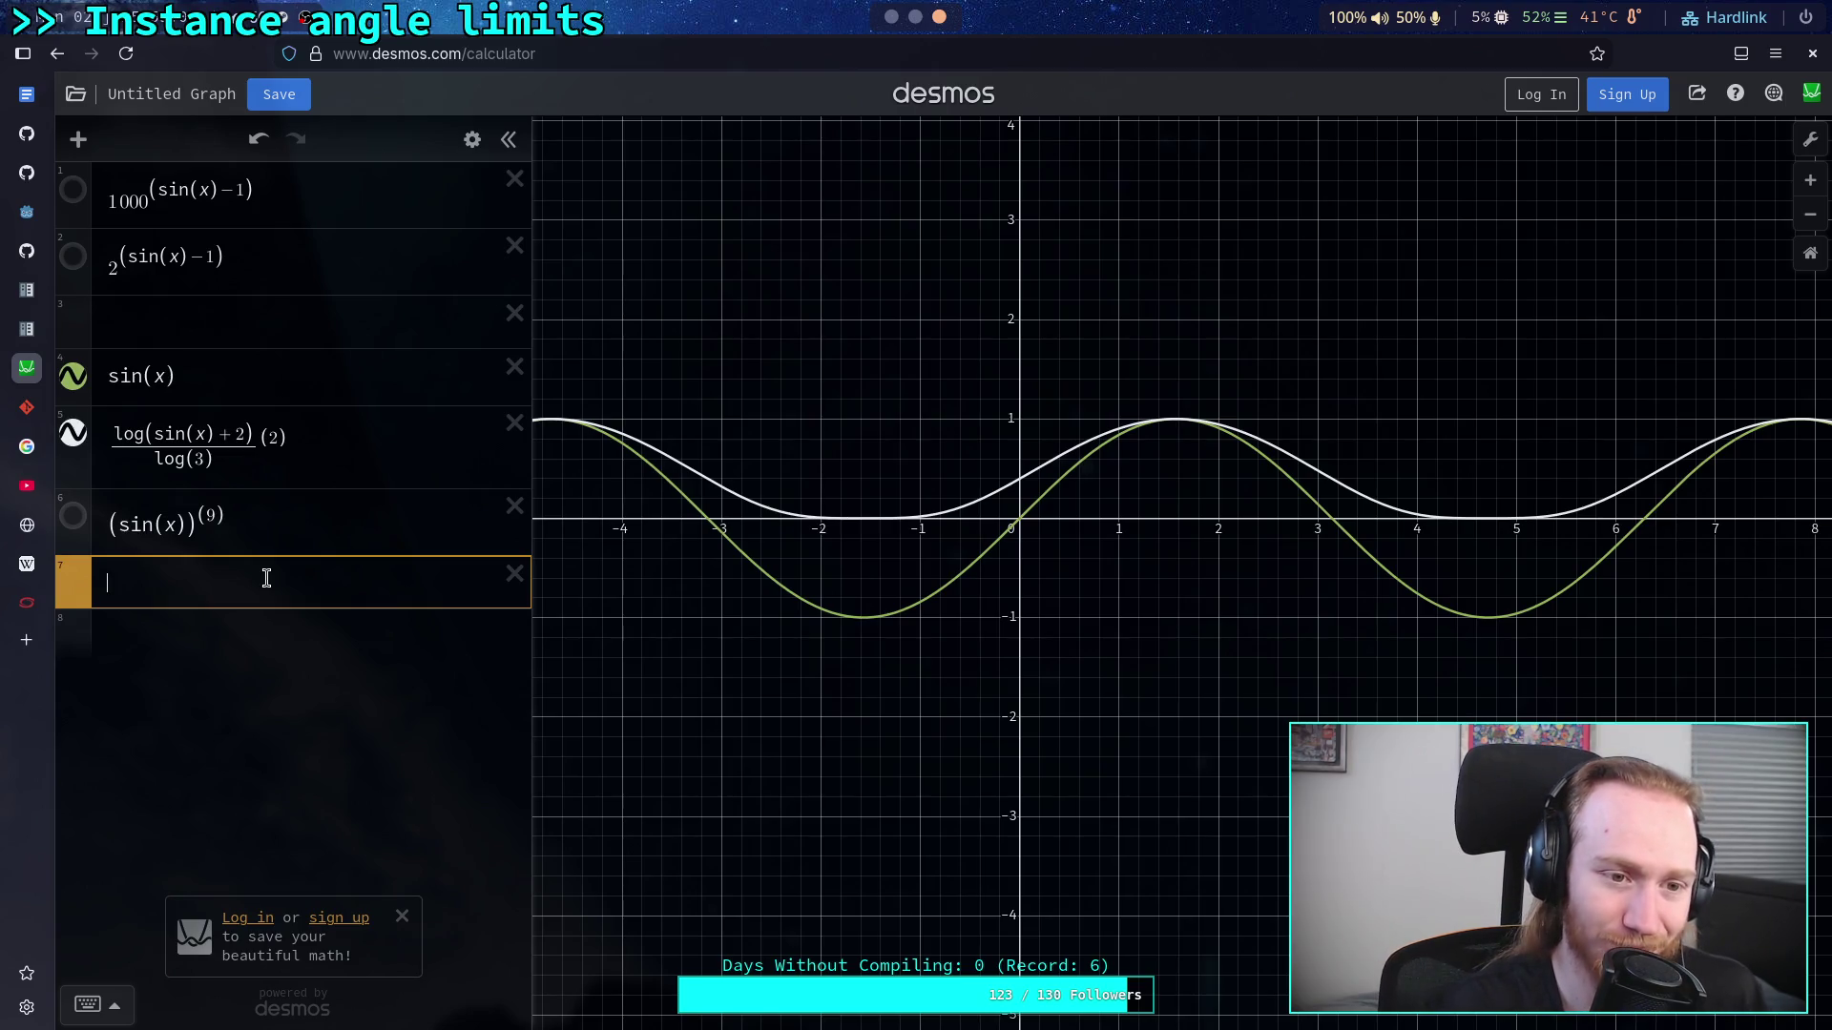
# Step: Enter sin(x)/2+0.5 as expression 7, wrapped in parentheses with exponent 2
pyautogui.write('sin(x)')
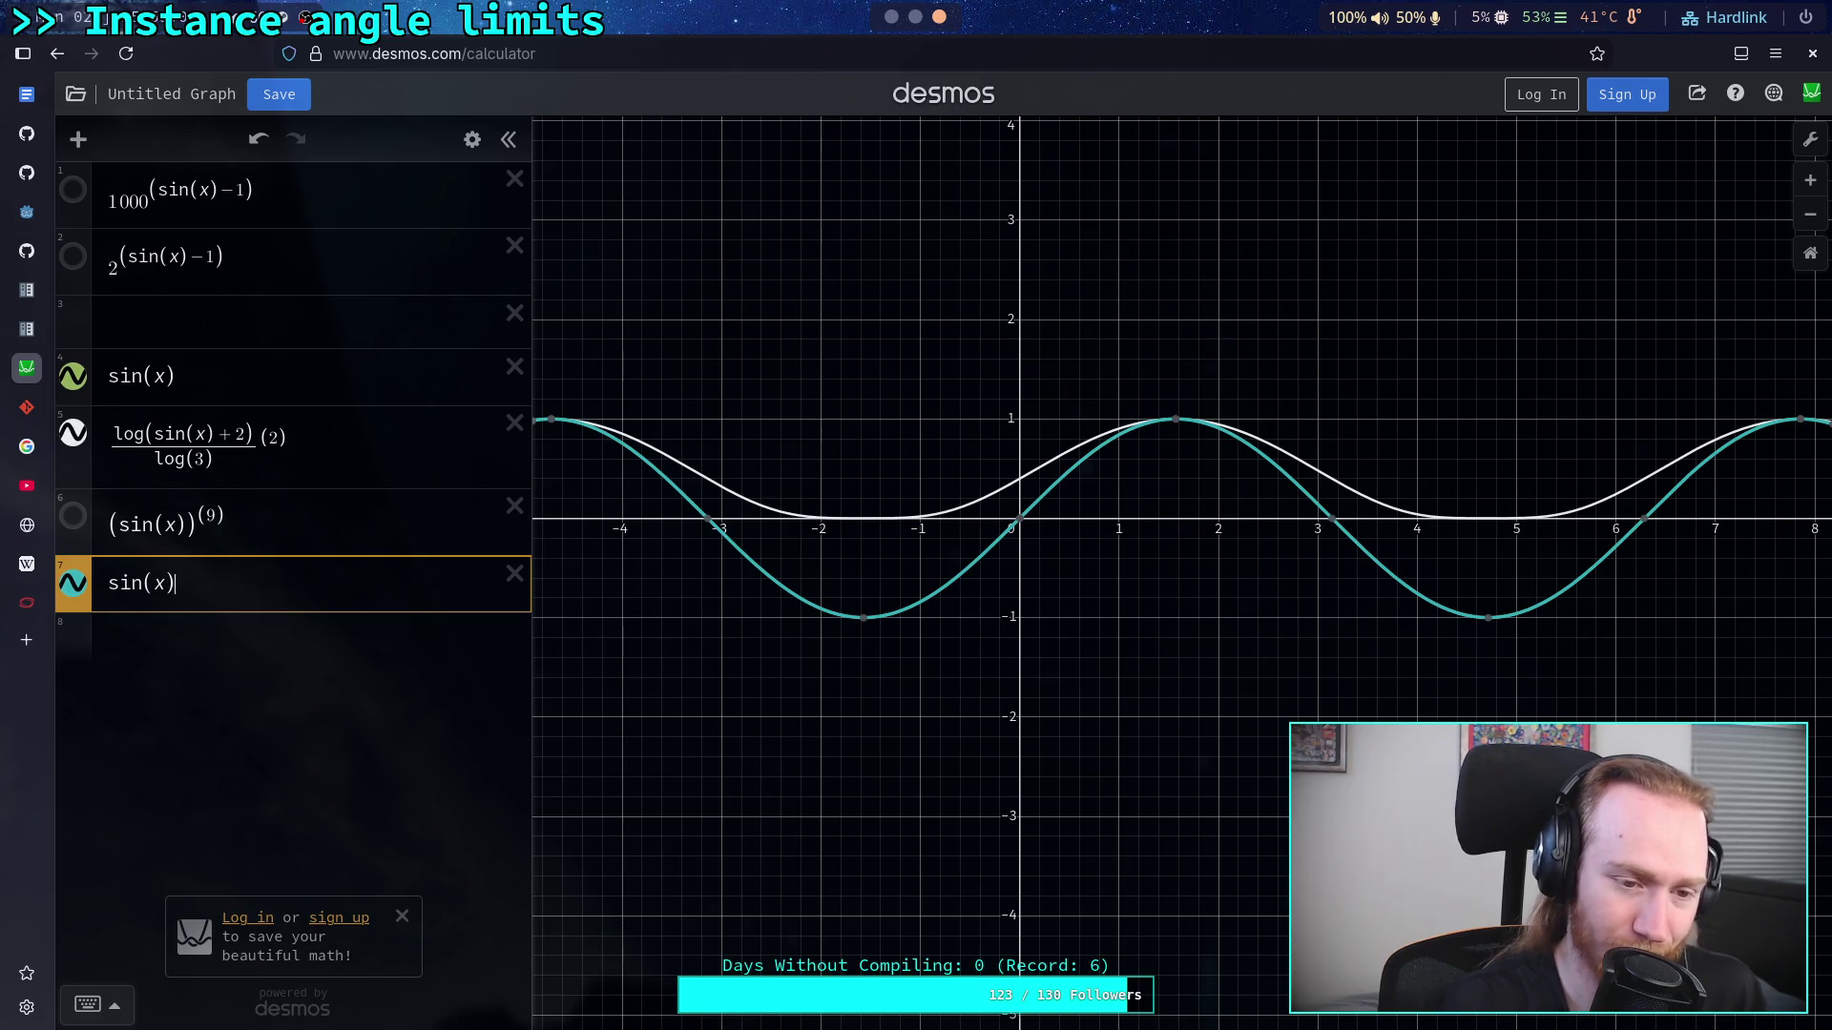
pyautogui.write('/2+1')
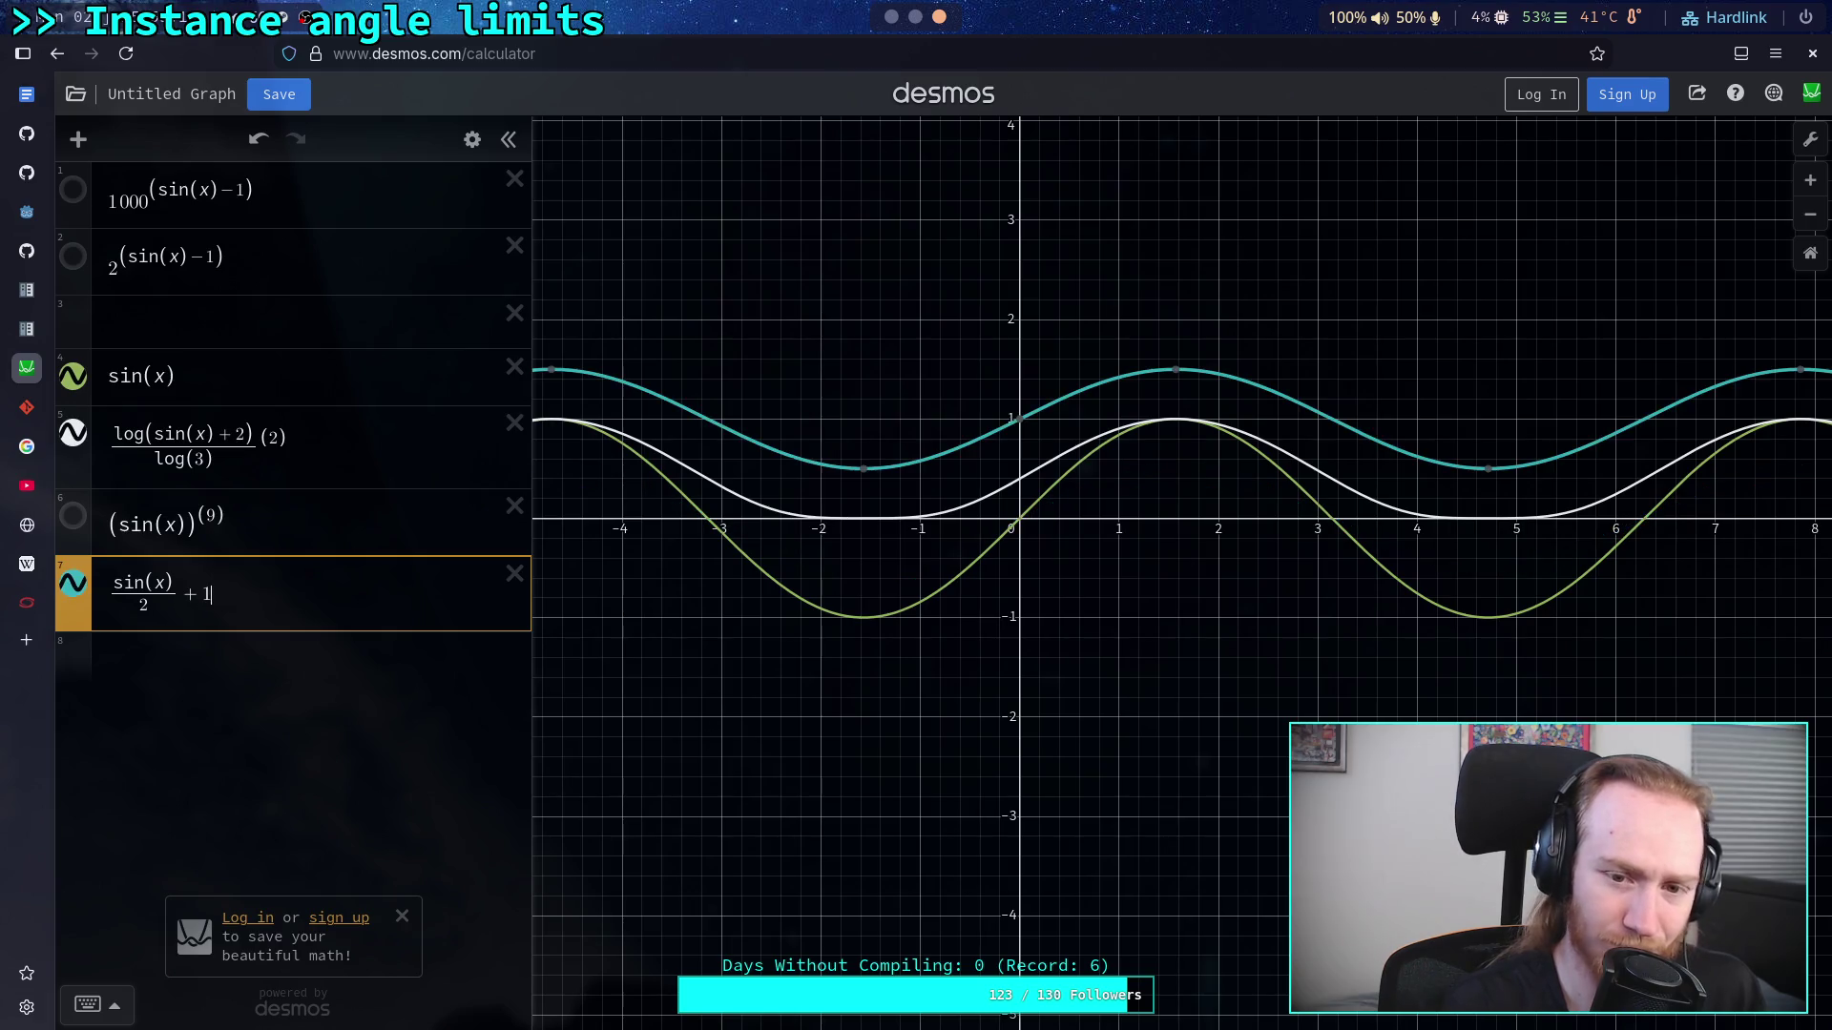
pyautogui.press('BackSpace')
pyautogui.write('0.5')
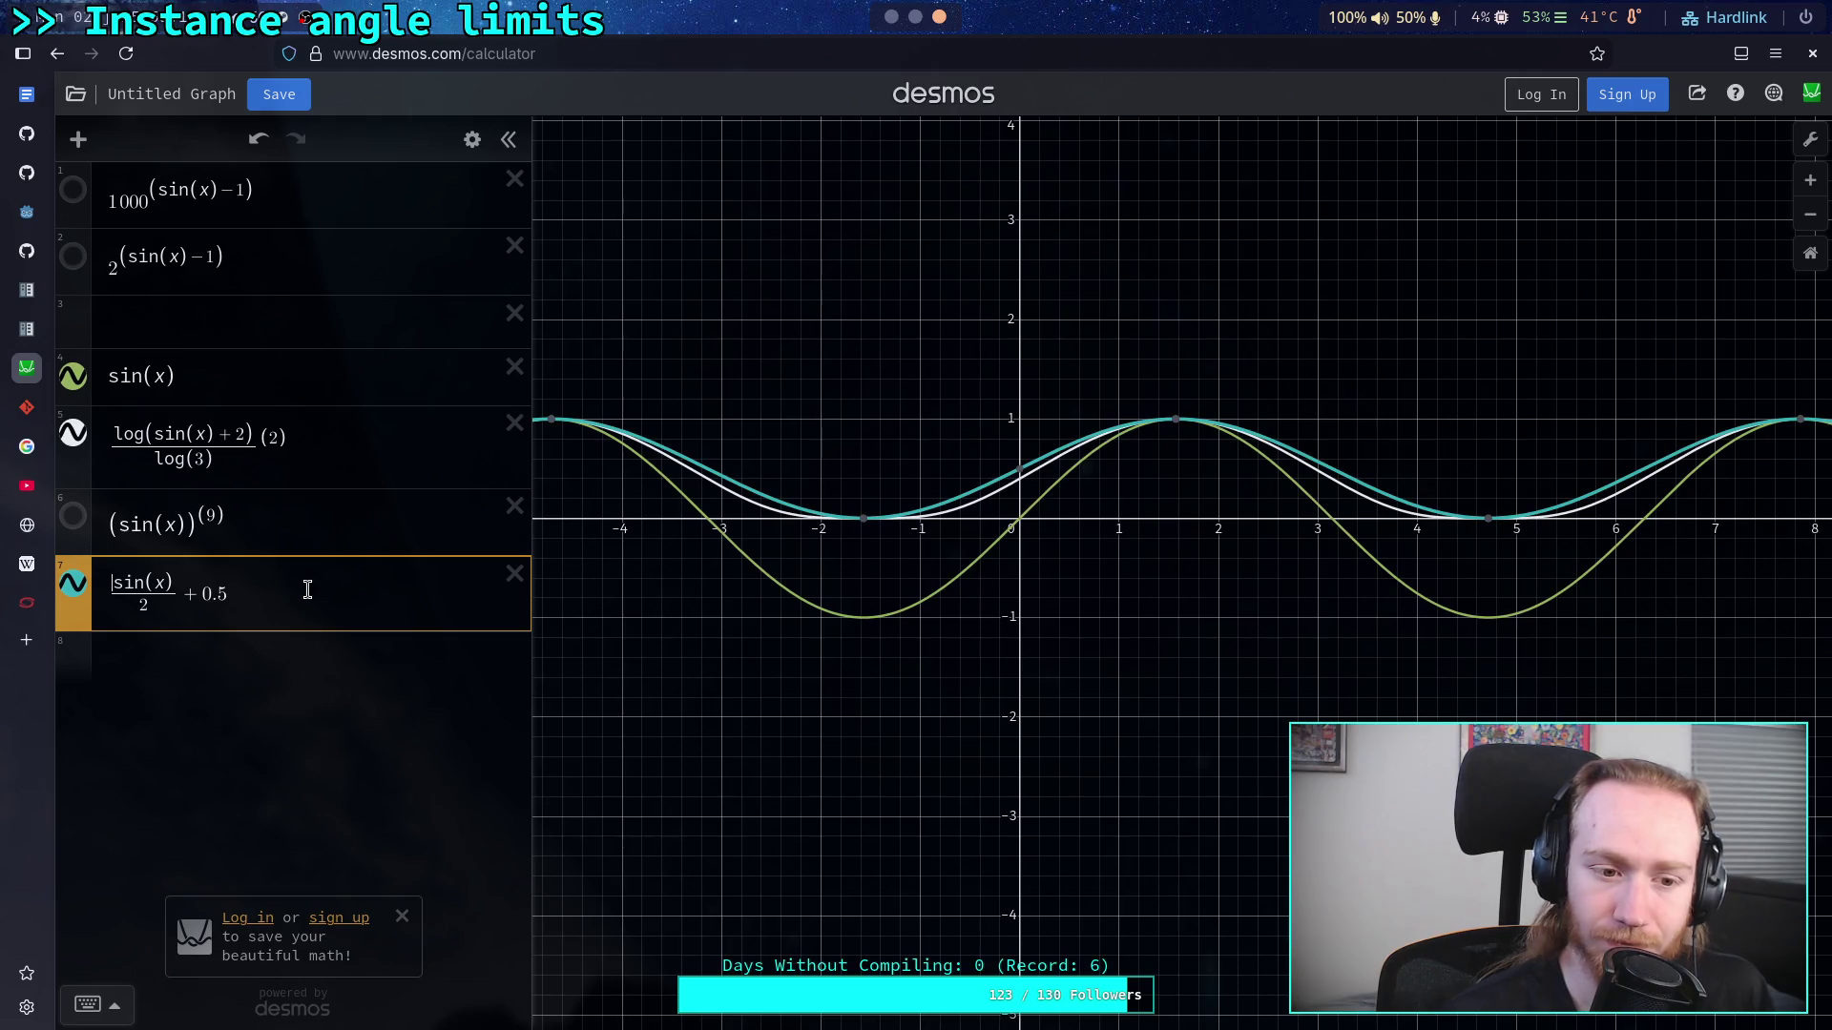
pyautogui.press('Home')
pyautogui.write('(')
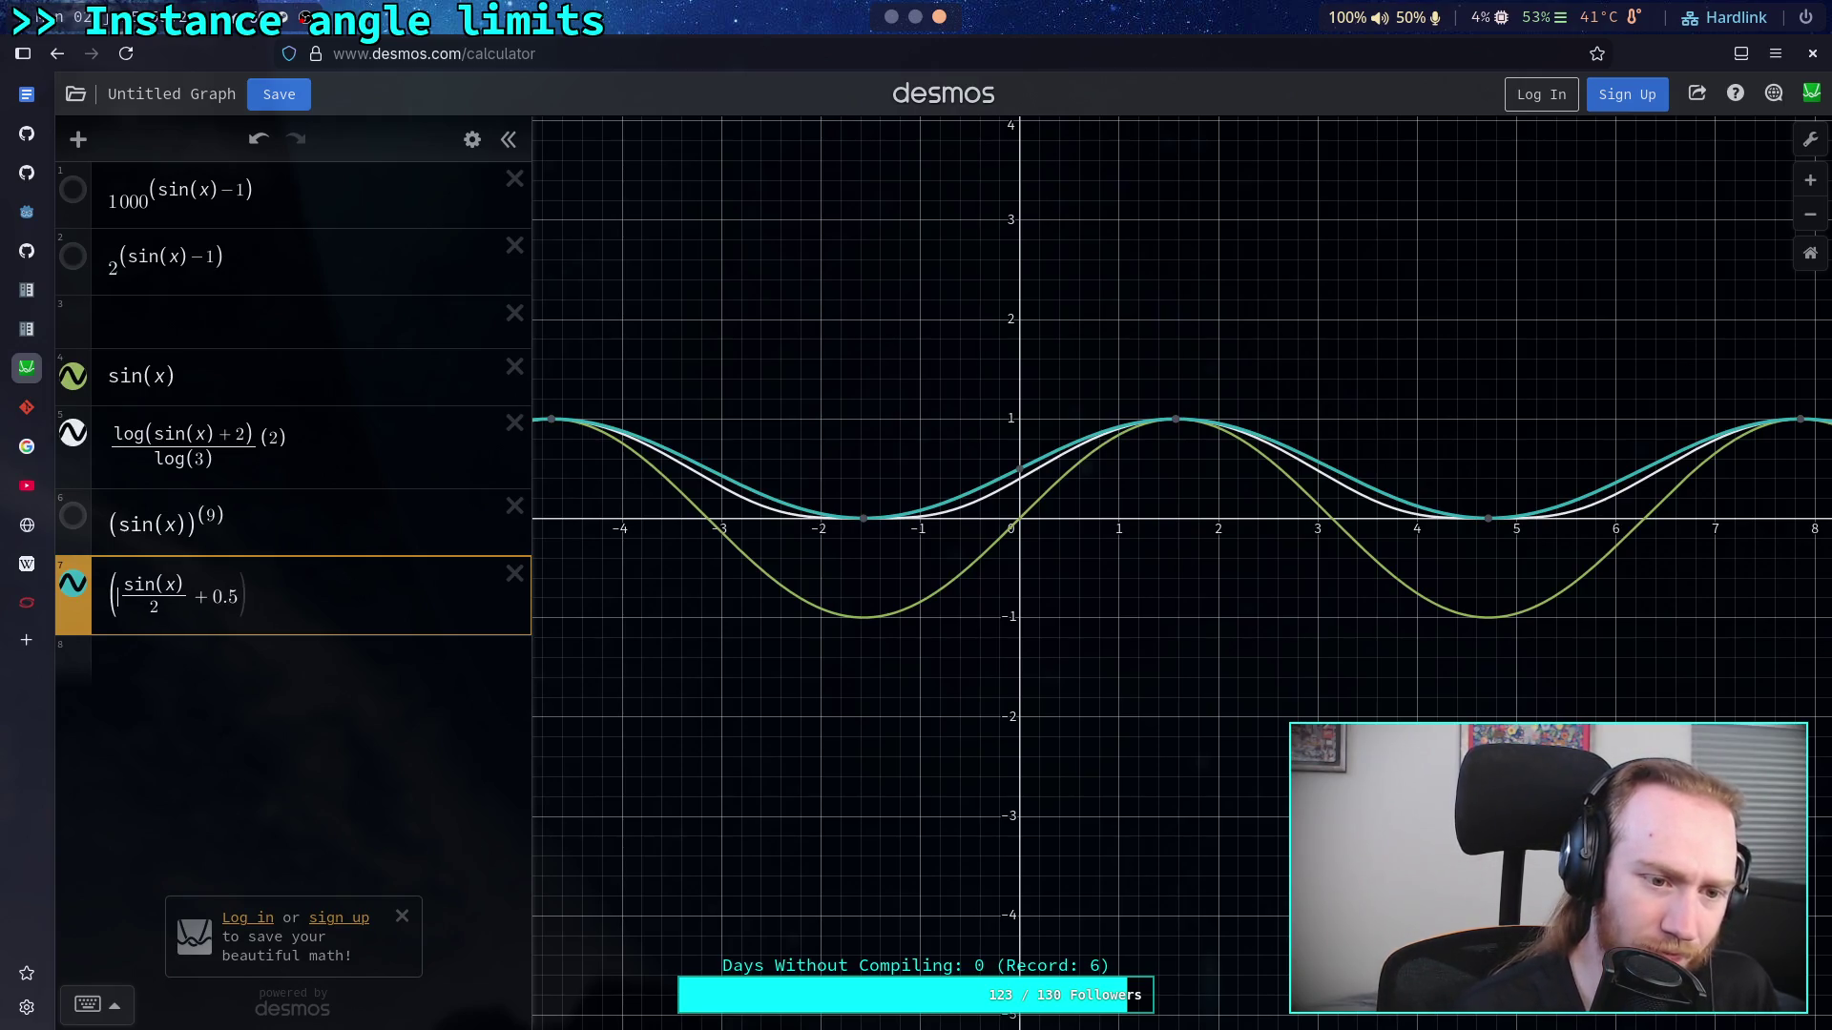
pyautogui.write('^2')
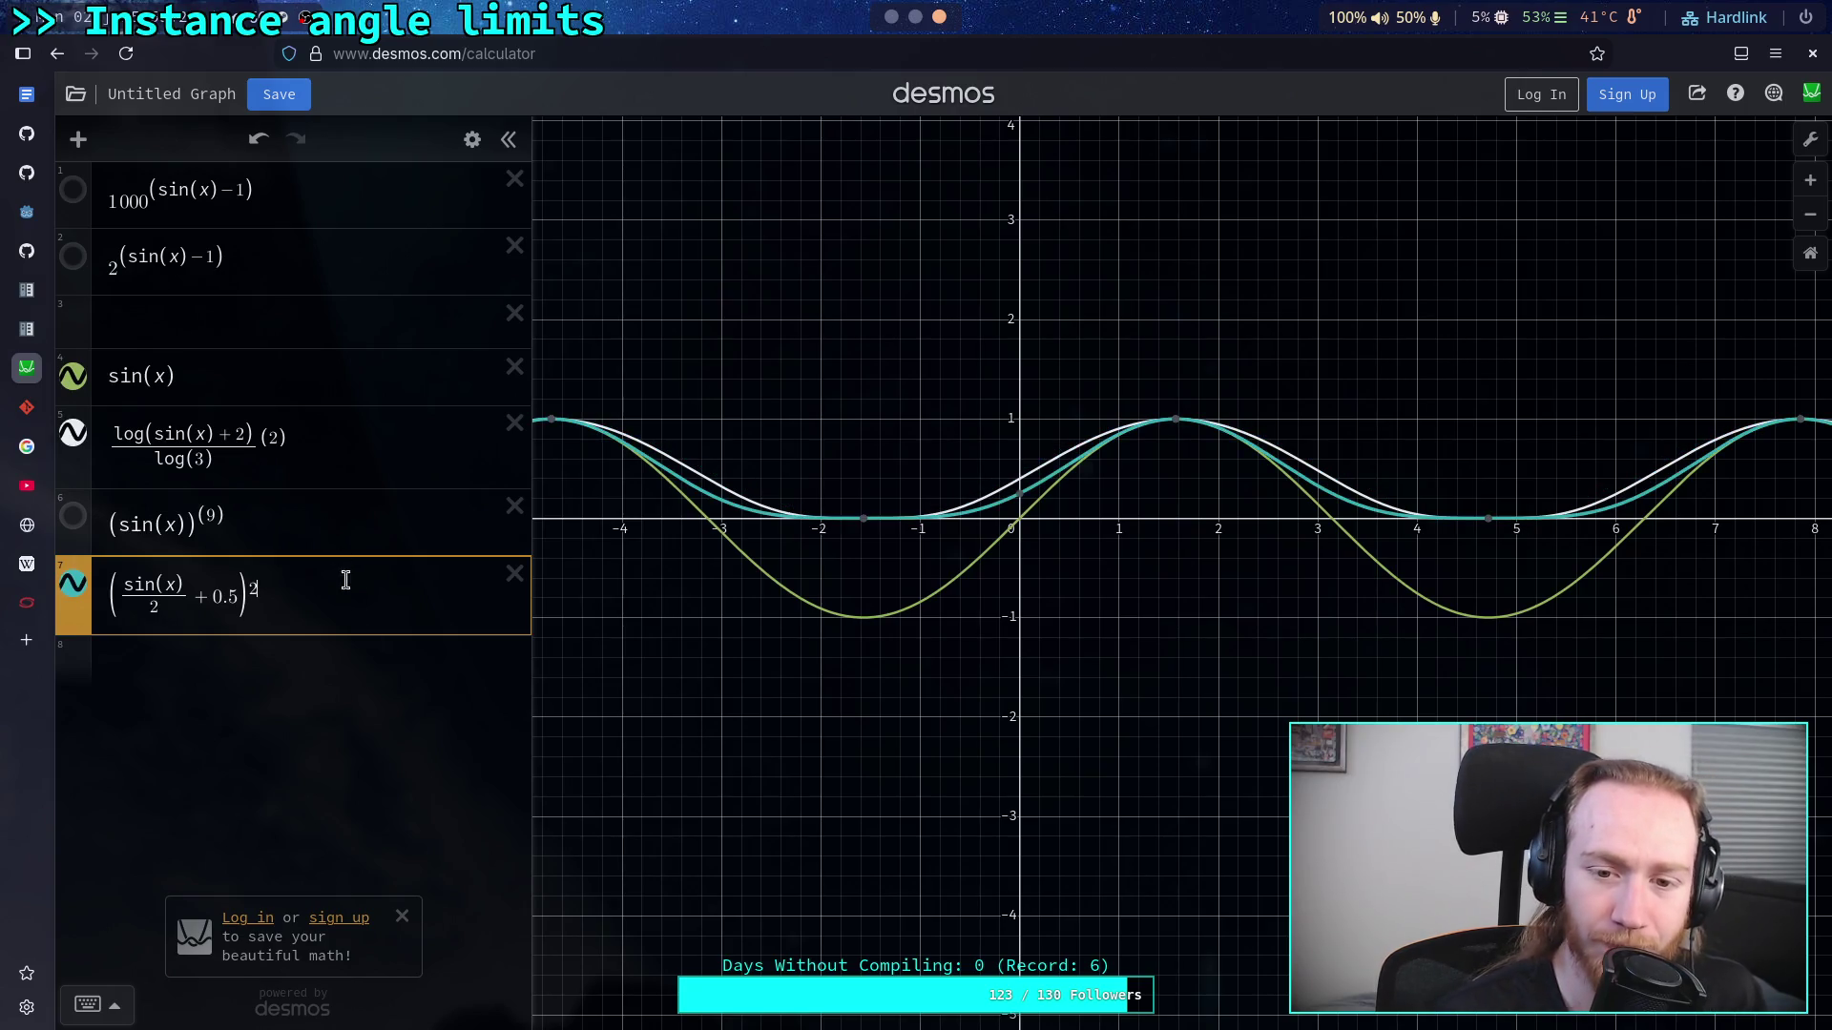
# Step: Set expression 5's exponent to 3
pyautogui.click(277, 441)
pyautogui.click(254, 591)
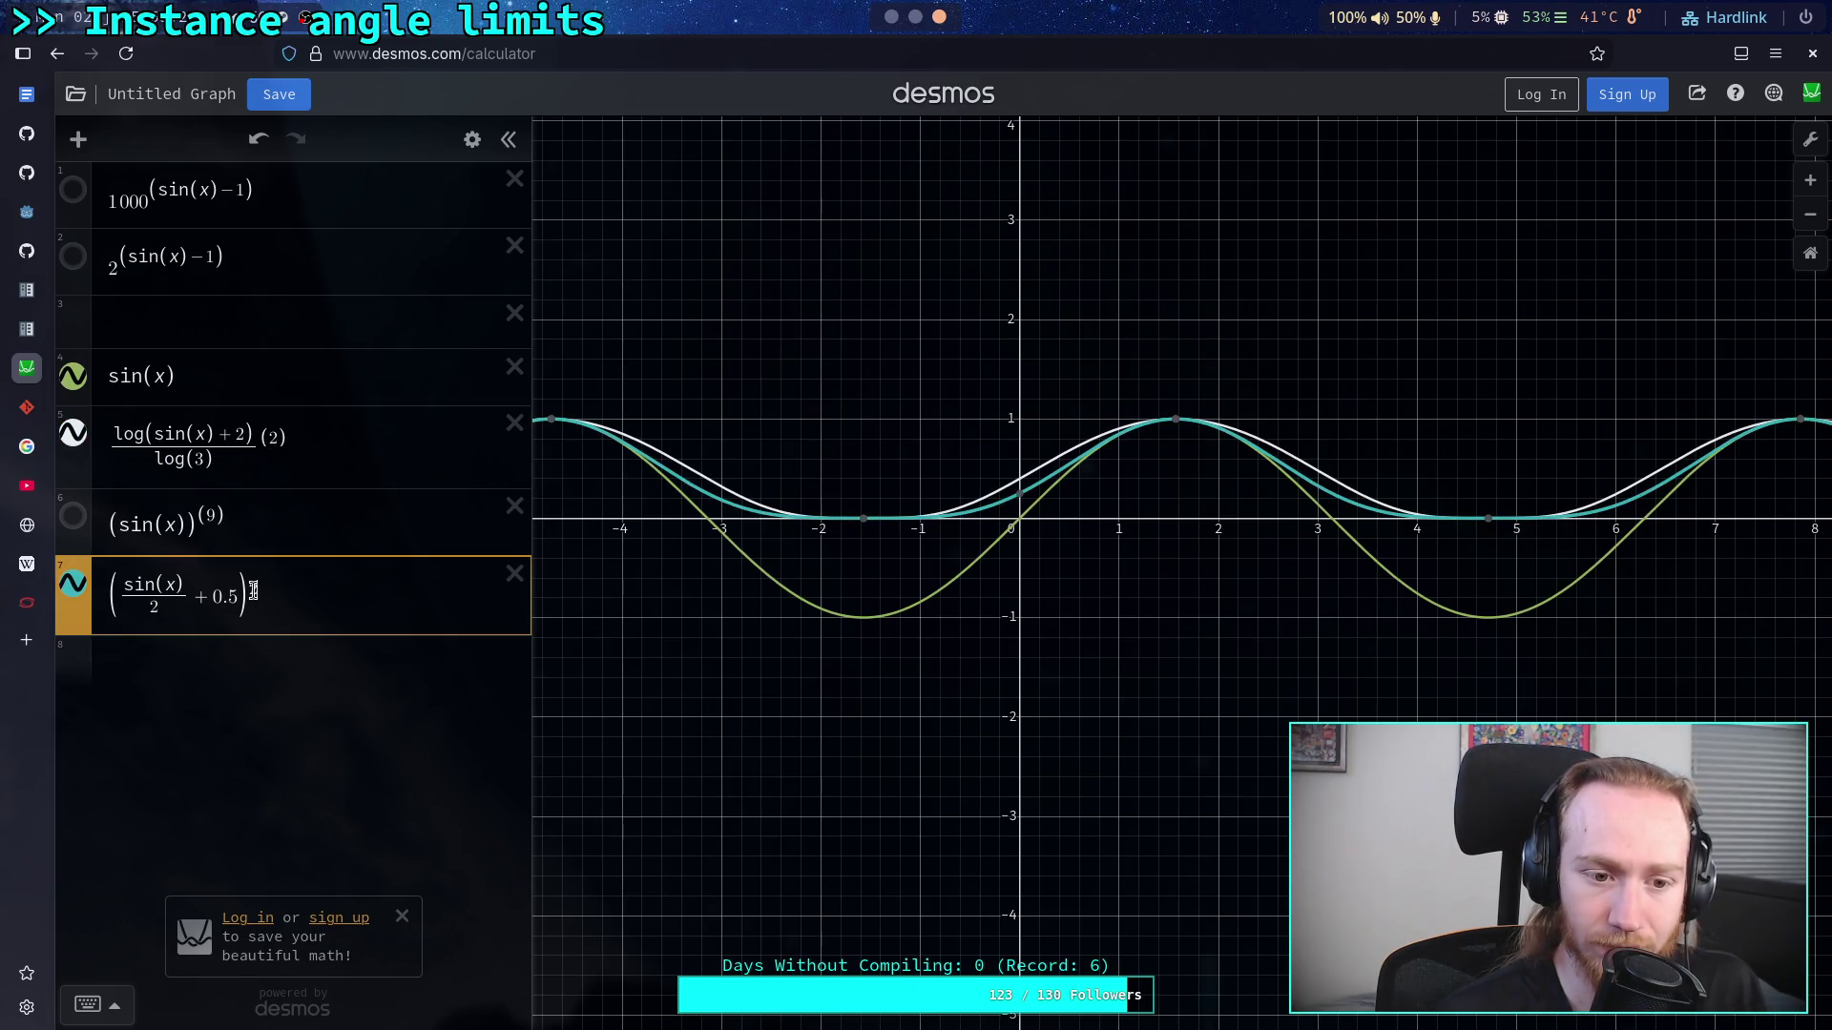
pyautogui.write('(')
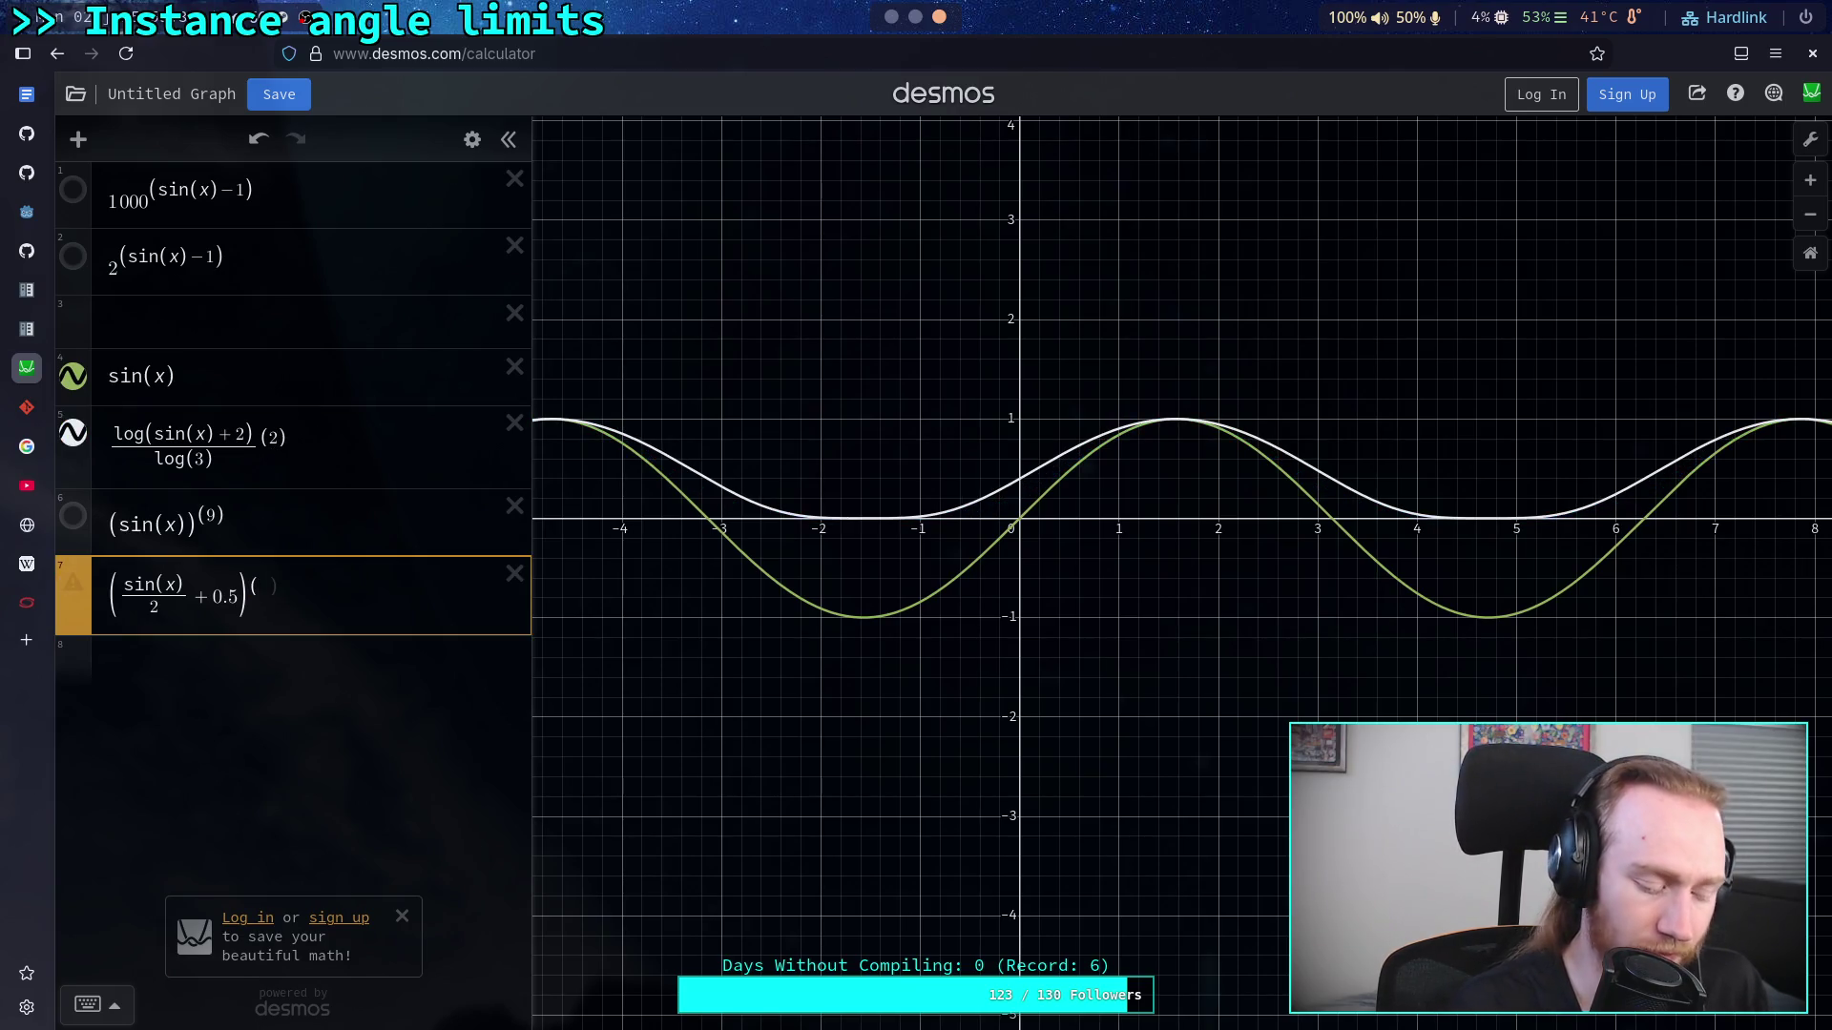
pyautogui.write('2')
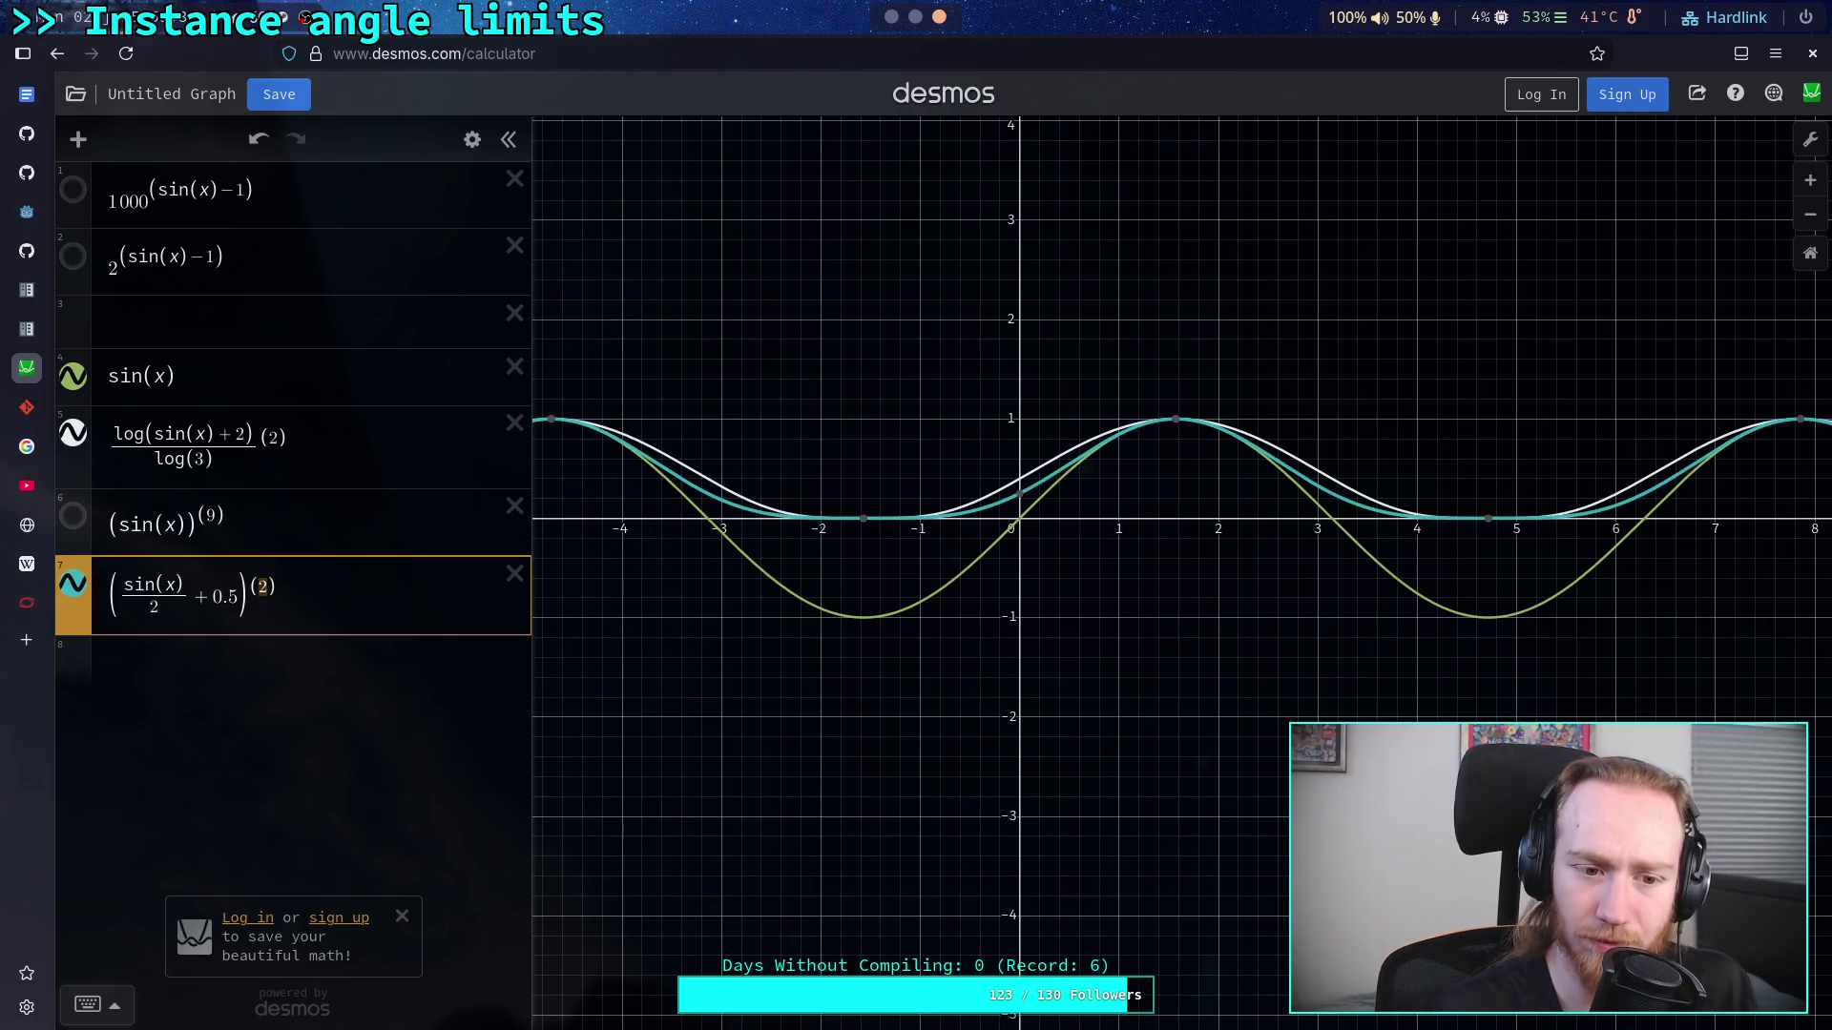
pyautogui.write('3')
pyautogui.click(274, 442)
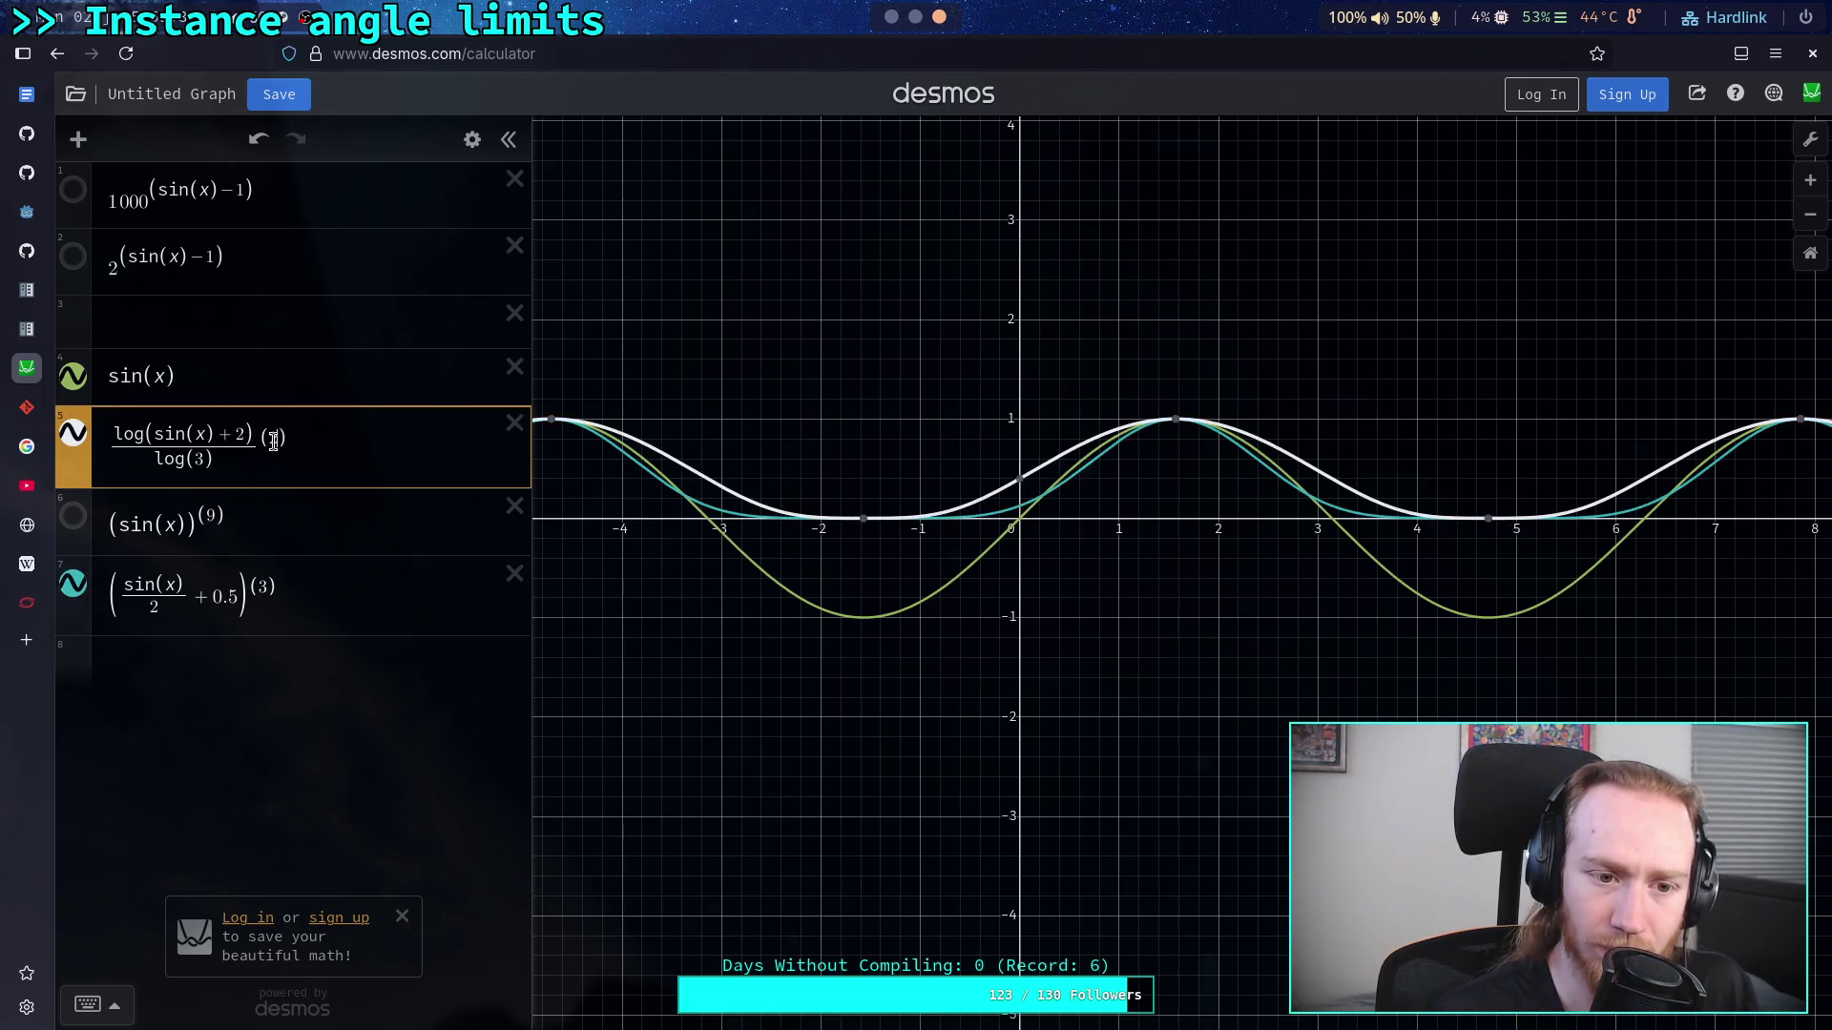
pyautogui.write('3')
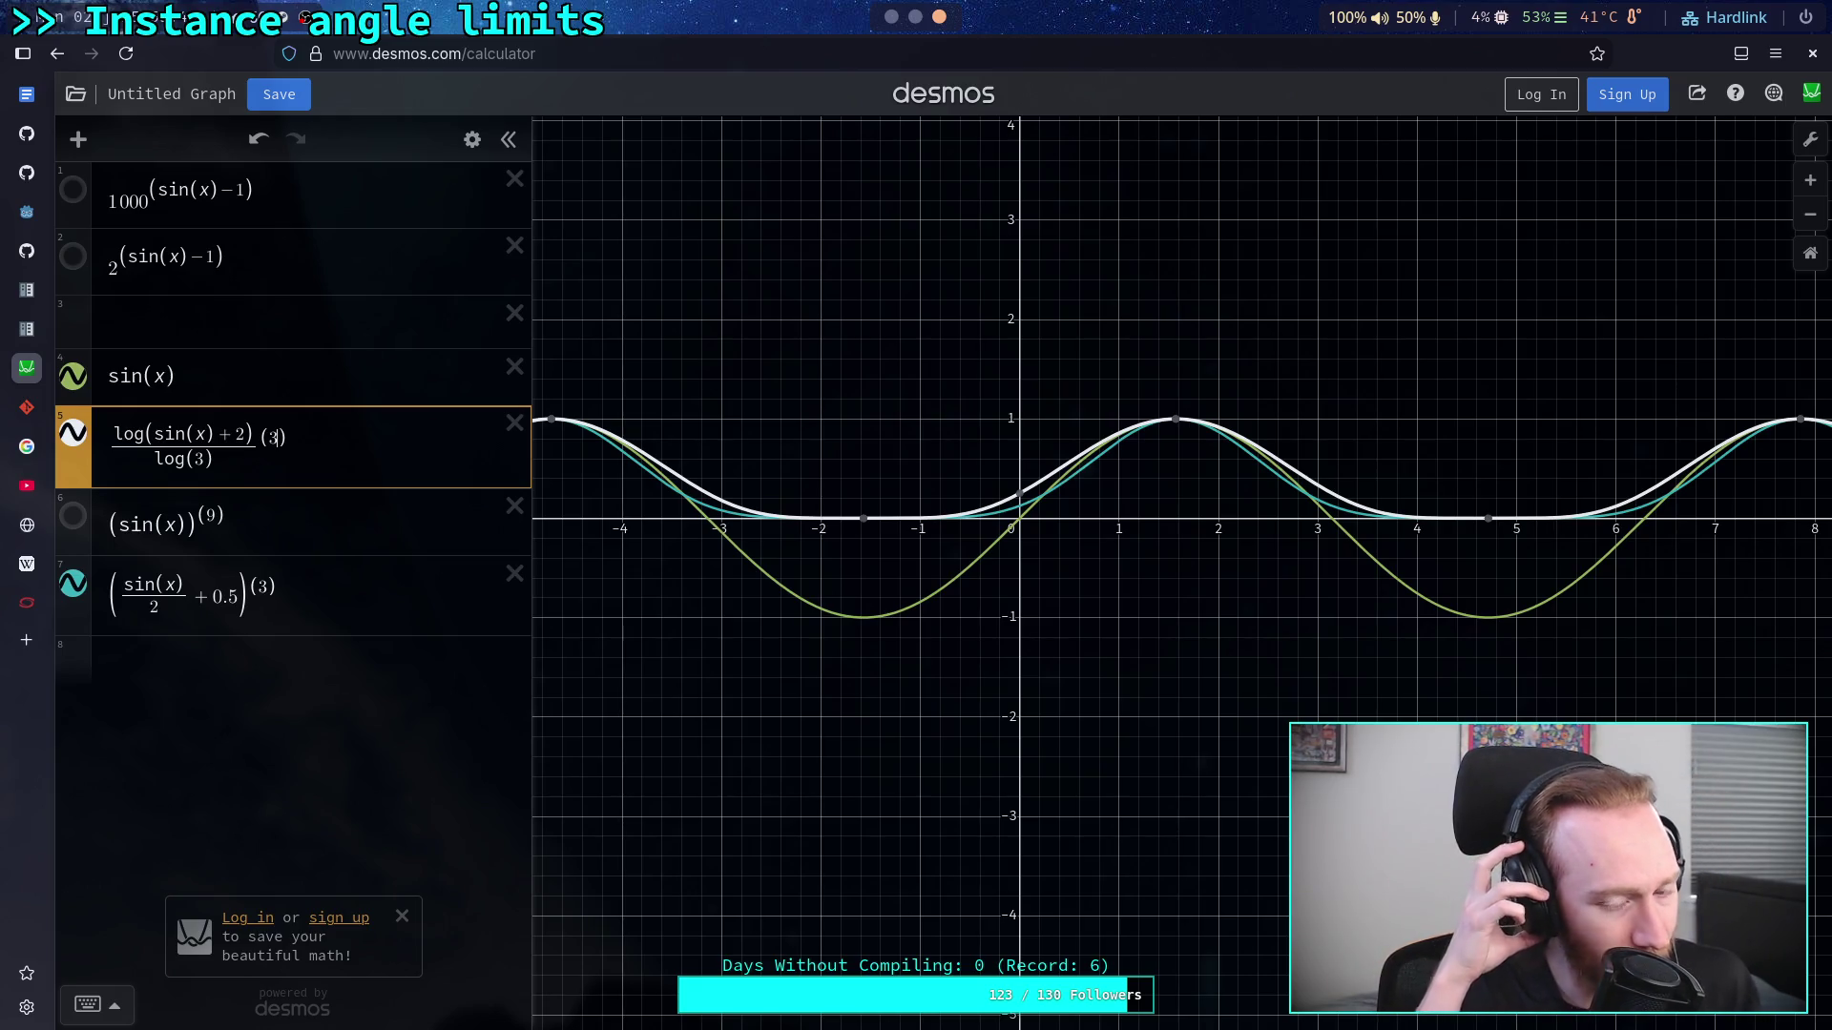
# Step: Change expression 7's exponent to 0.5, then step it through 0.6 and 0.7 to 0.8
pyautogui.click(258, 588)
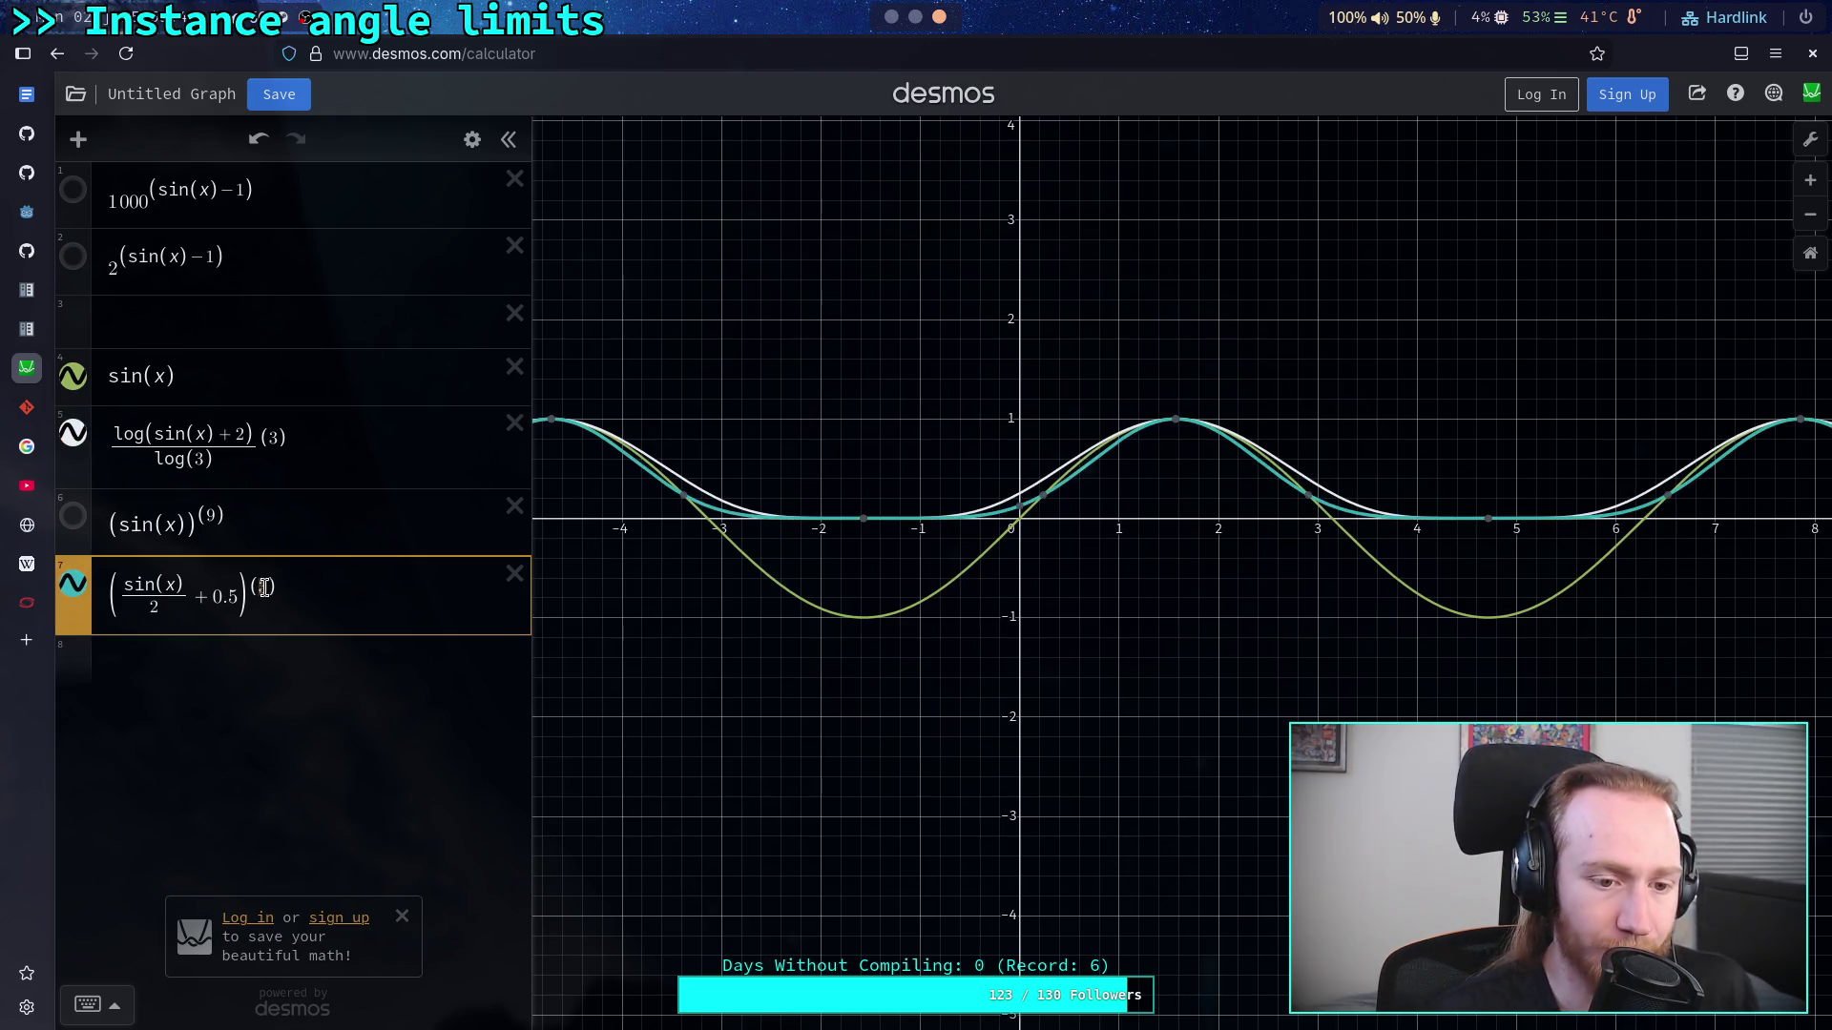
pyautogui.press('BackSpace')
pyautogui.write('0.5)^(0')
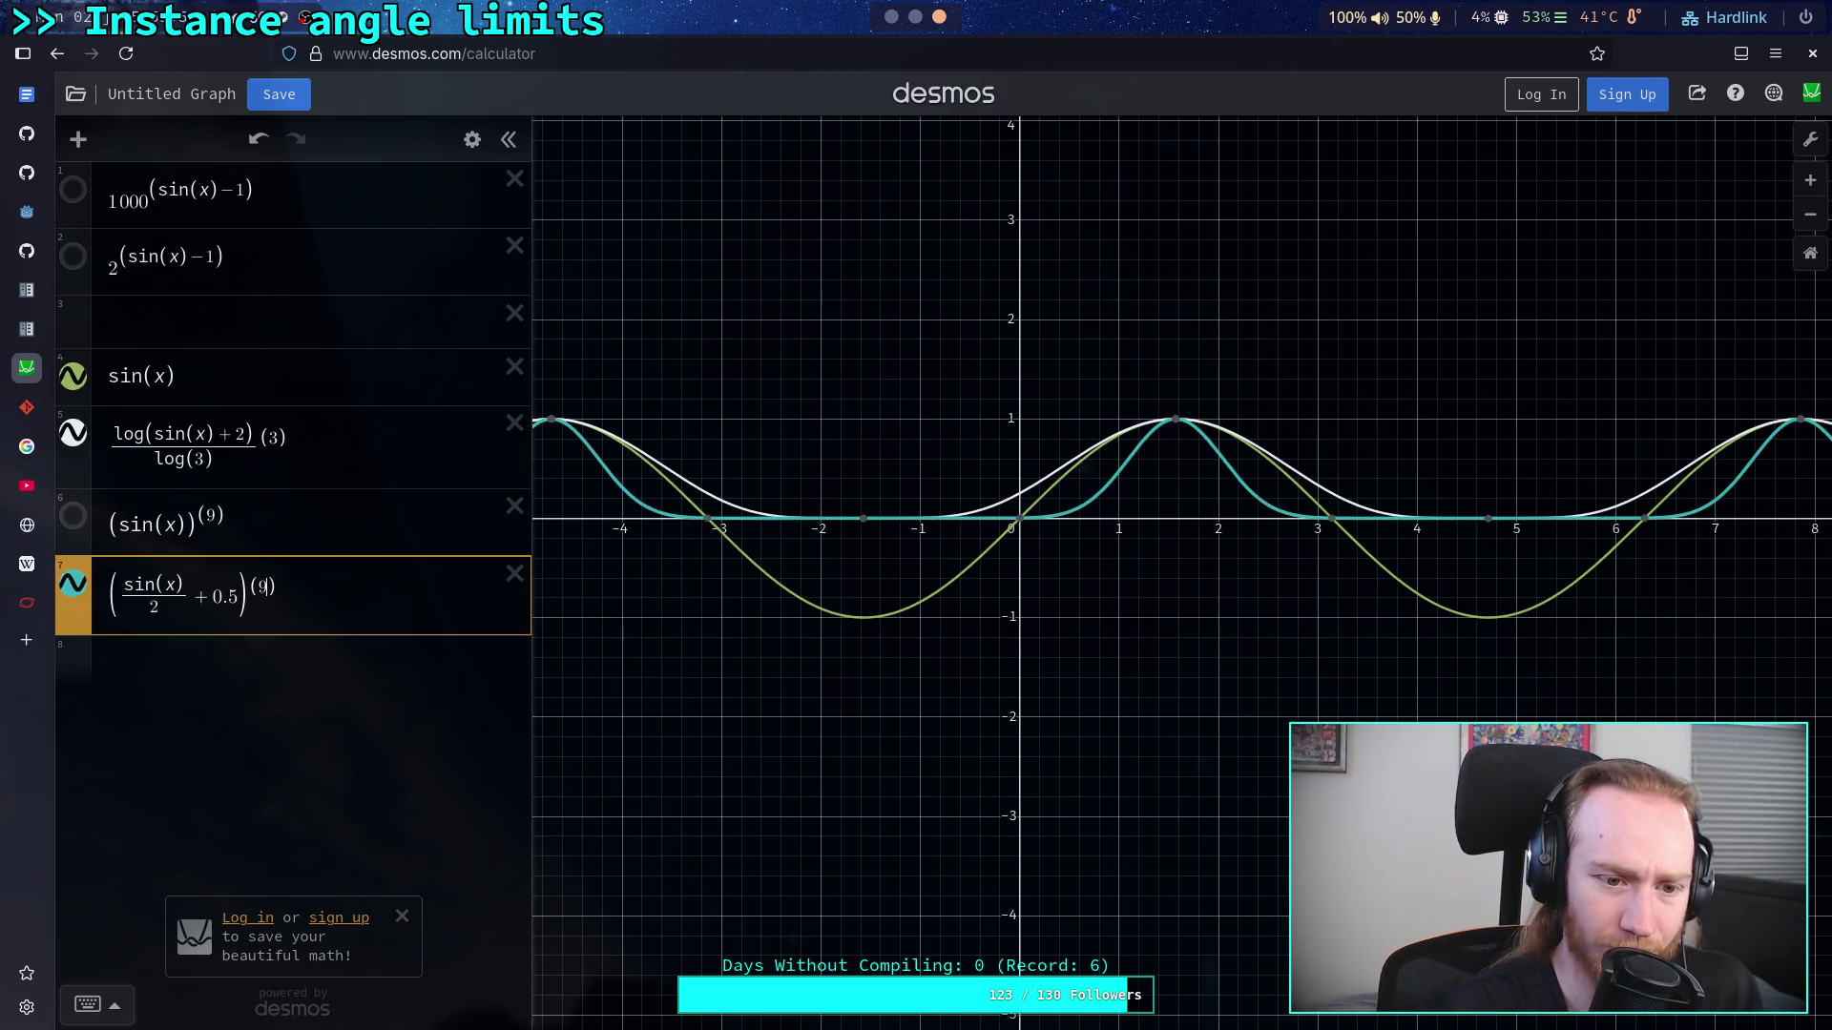
pyautogui.write('.5')
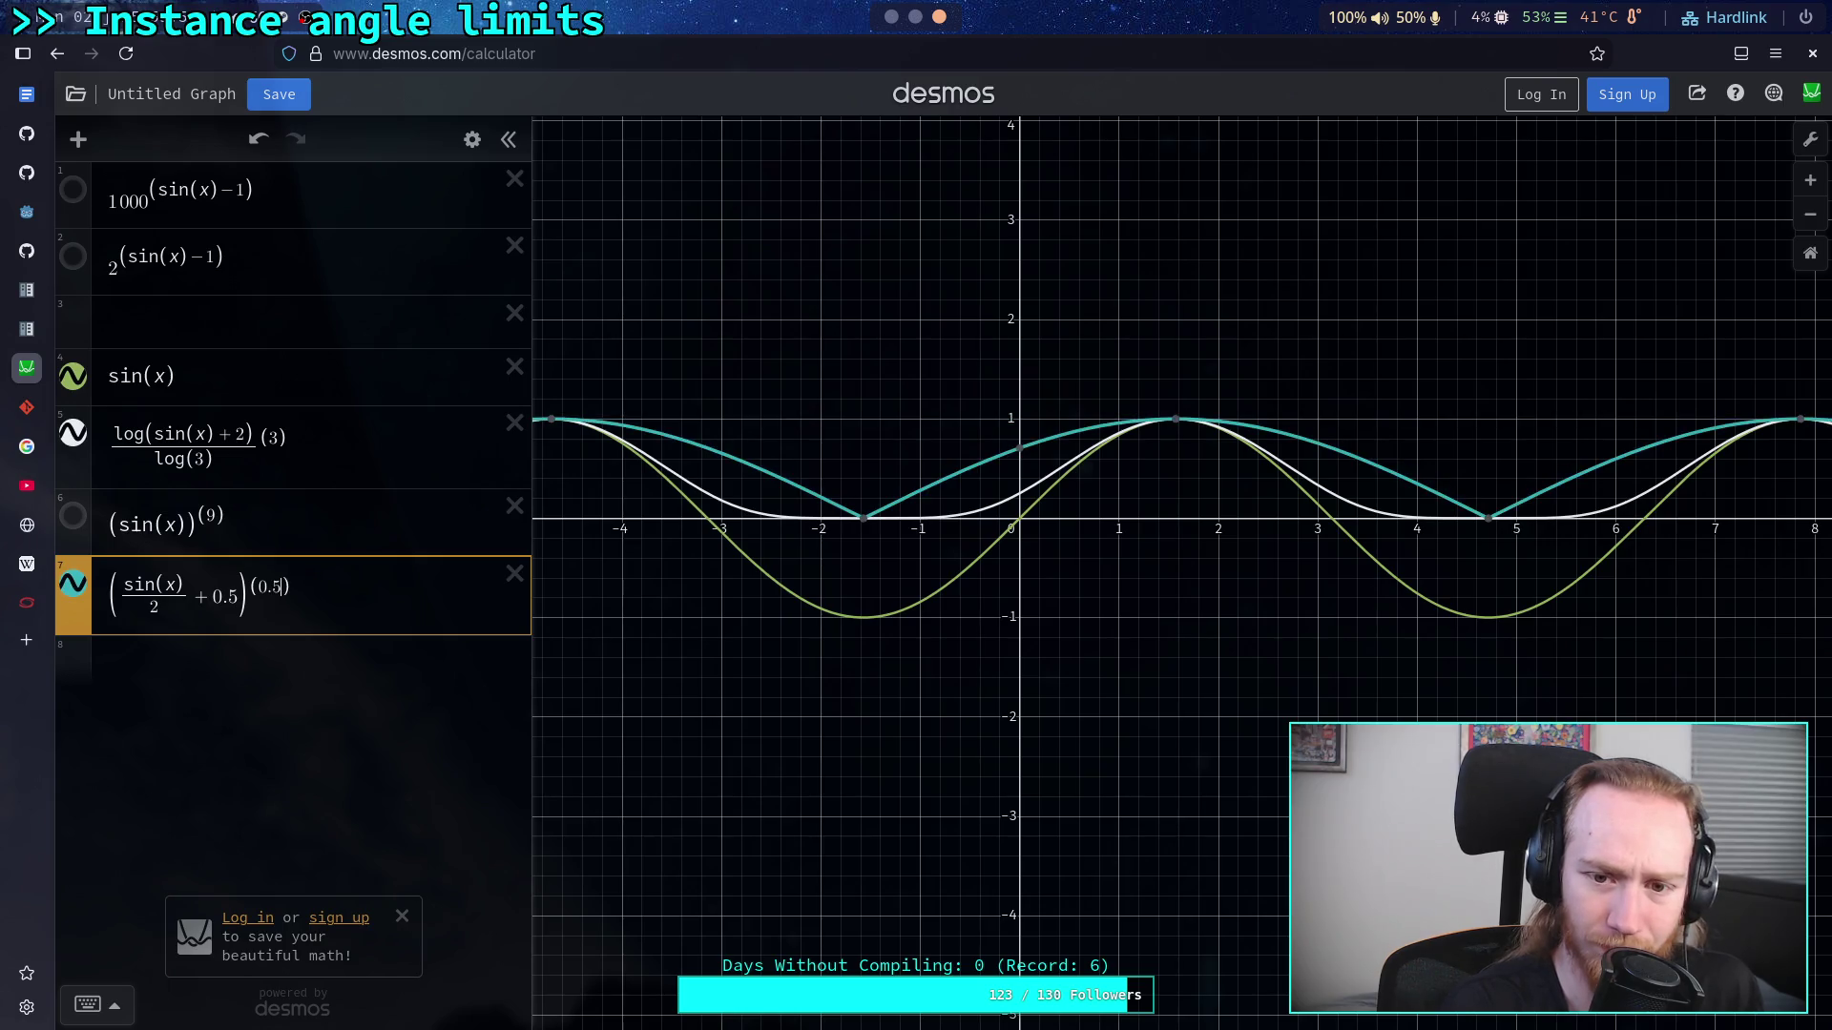
pyautogui.press('BackSpace')
pyautogui.write('6')
pyautogui.press('BackSpace')
pyautogui.write('7')
pyautogui.press('BackSpace')
pyautogui.write('8')
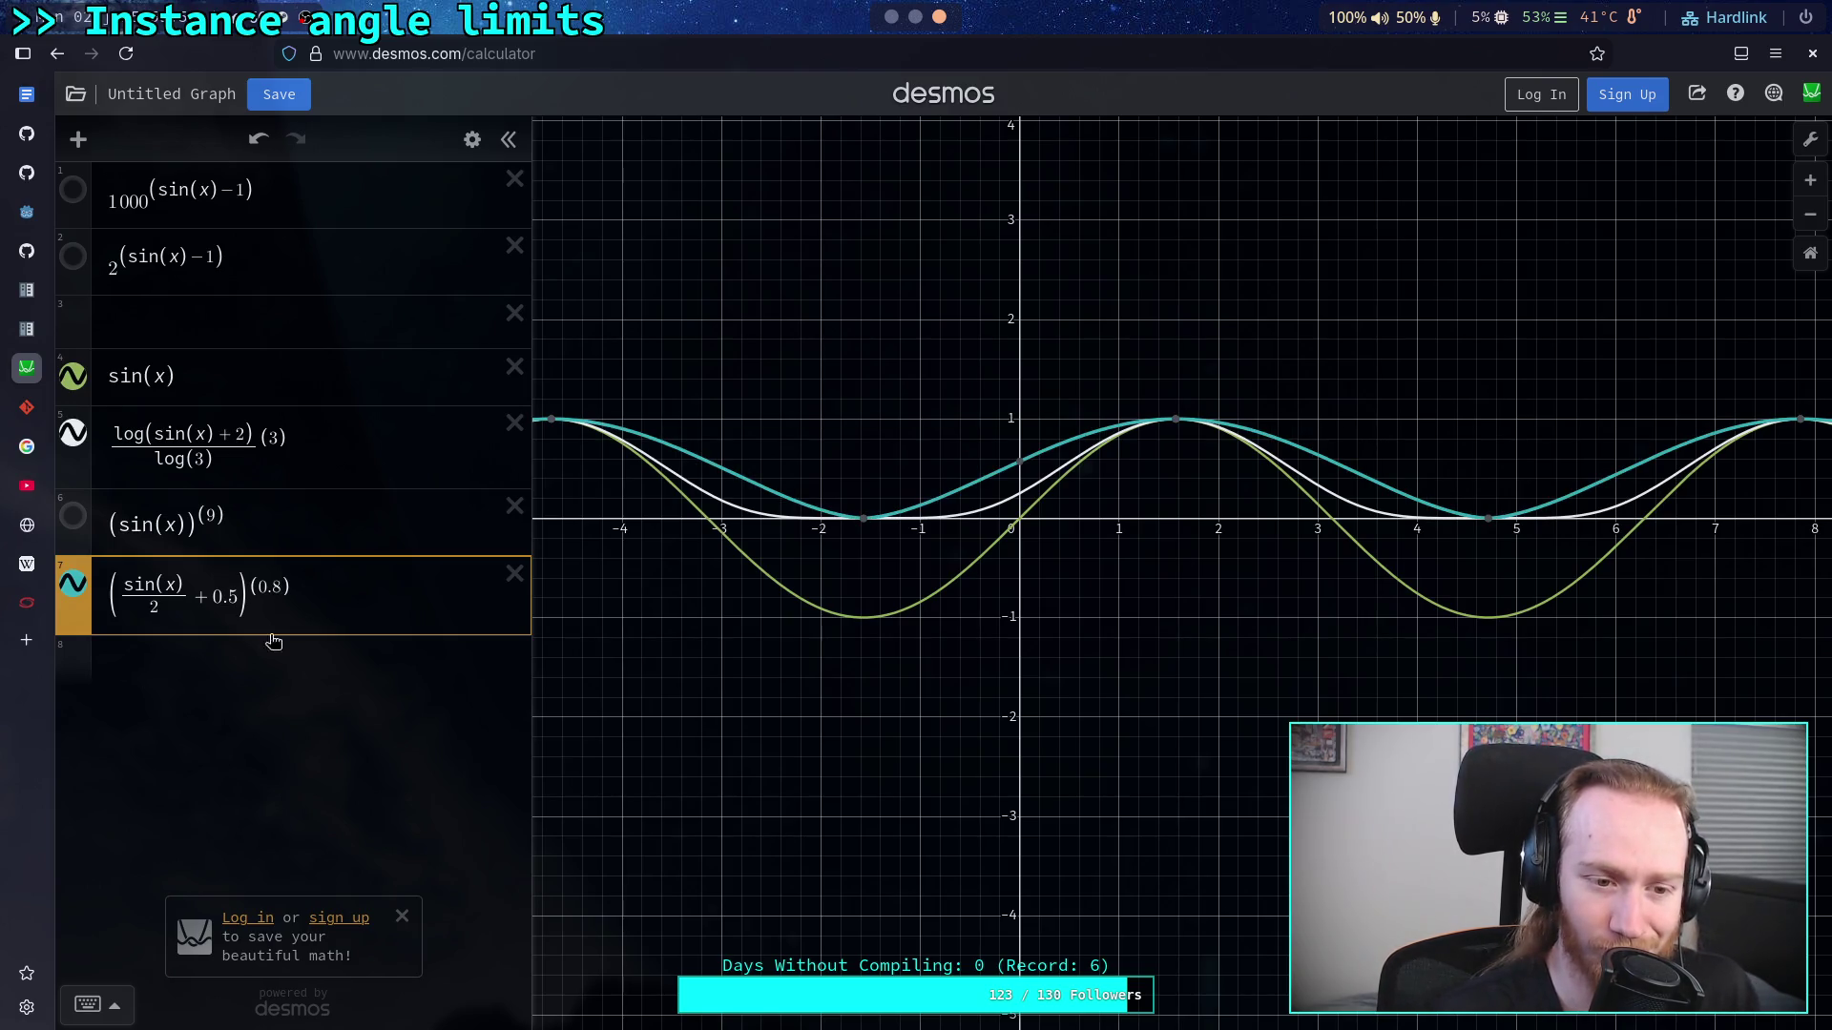
# Step: Add a new expression a=0.5 below expression 7
pyautogui.click(261, 670)
pyautogui.write('a=0.5')
pyautogui.moveTo(256, 588); pyautogui.dragTo(281, 588)
# Step: Use slider a, ranged 0–10, as the exponent of expressions 7 and 5, tuning it to about 1.36
pyautogui.write('a')
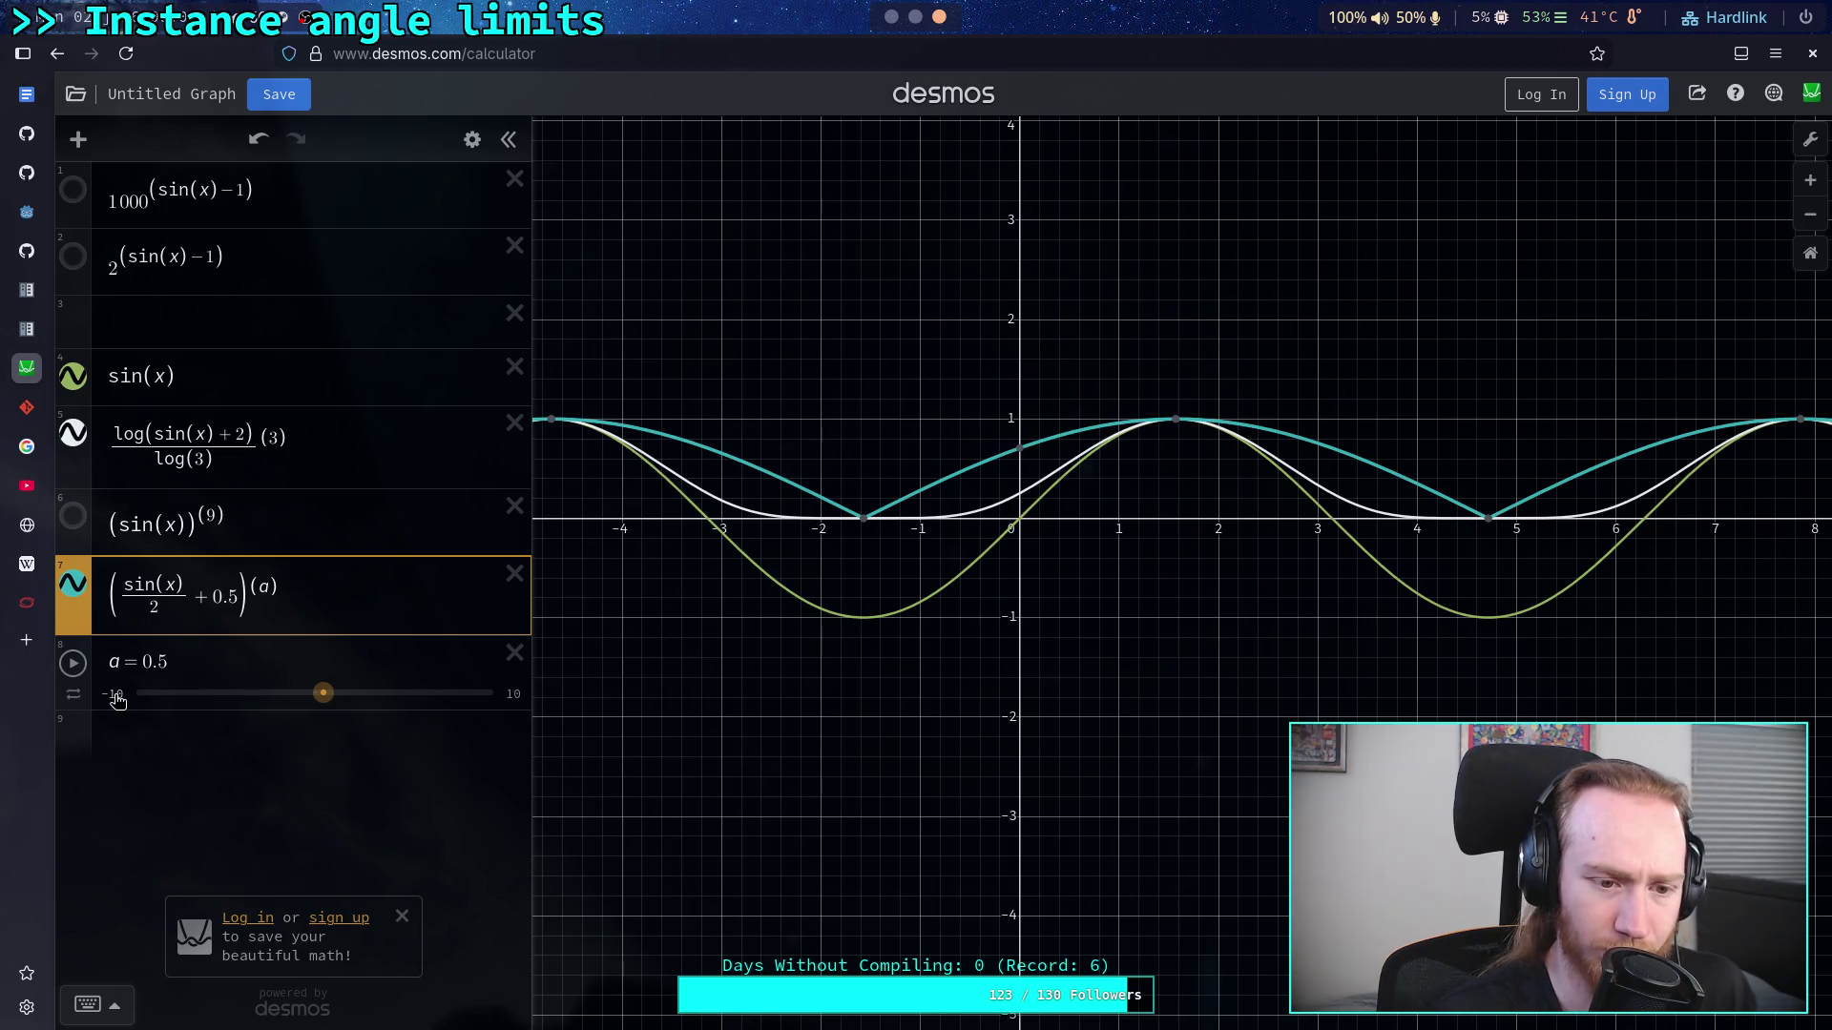
pyautogui.moveTo(327, 695)
pyautogui.mouseDown()
pyautogui.moveTo(298, 696)
pyautogui.moveTo(328, 706)
pyautogui.mouseUp()
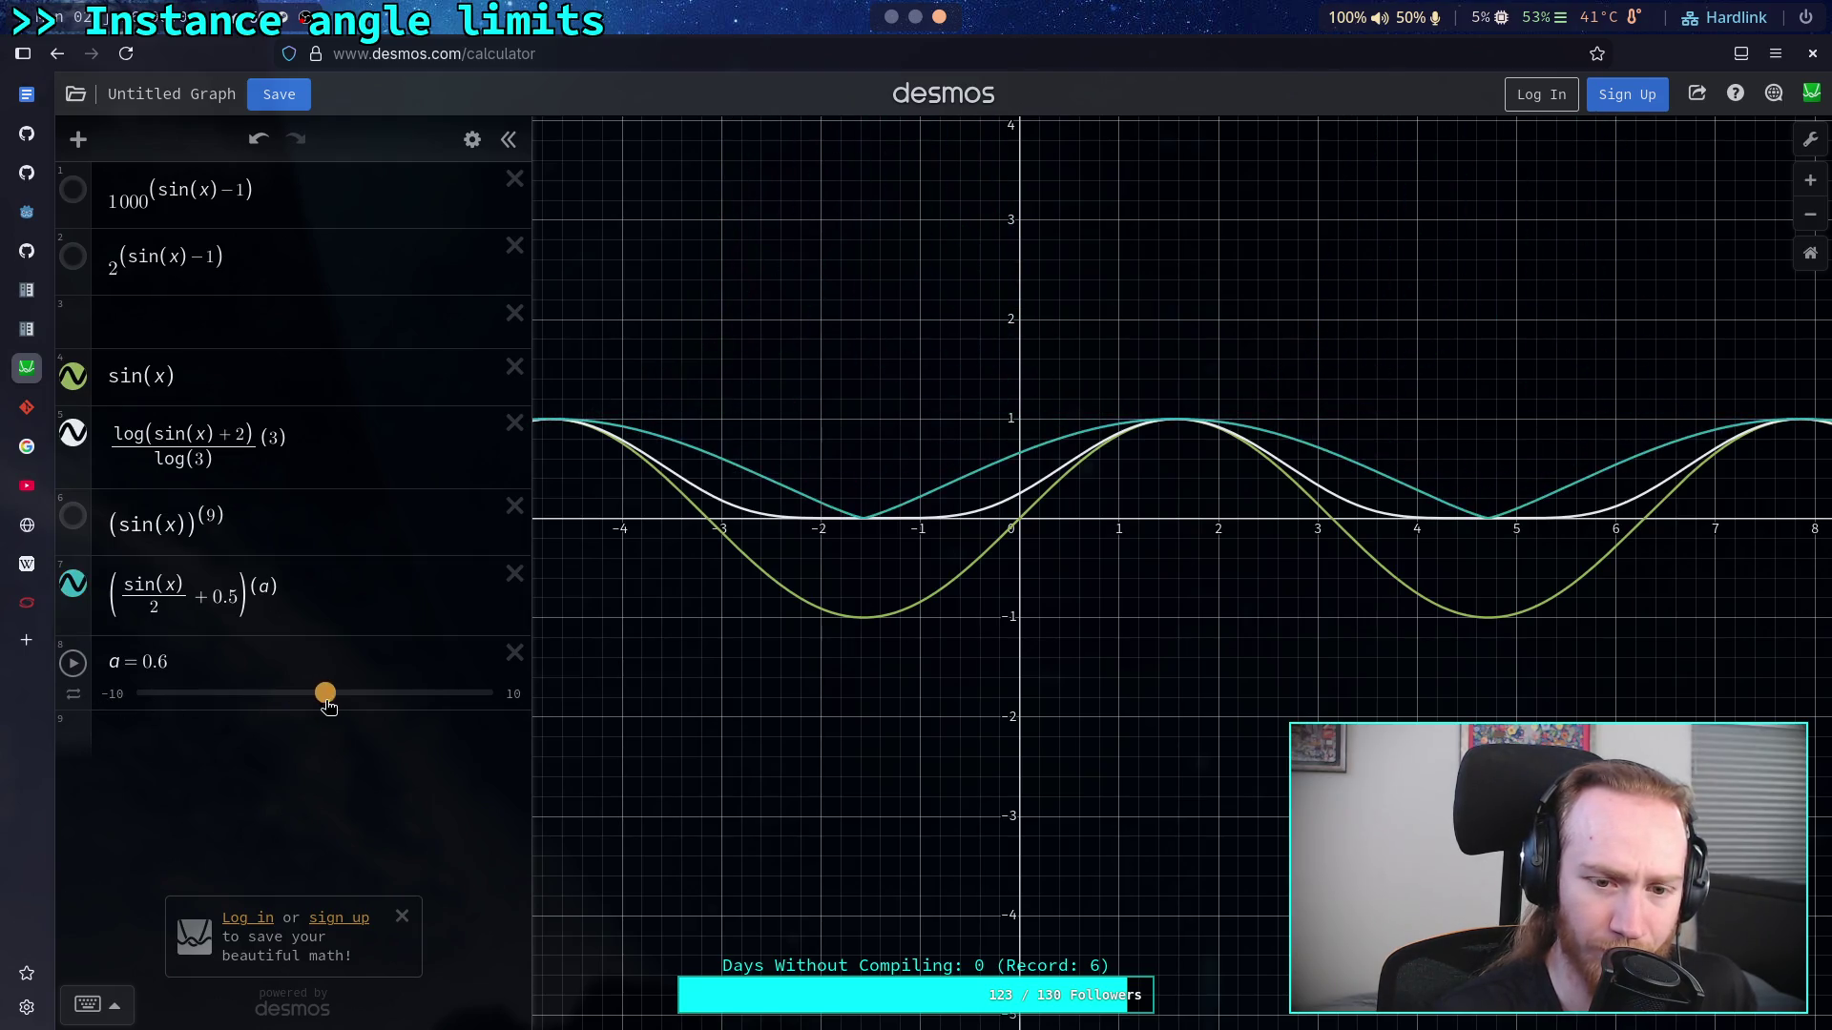
pyautogui.click(143, 698)
pyautogui.press('Return')
pyautogui.click(331, 695)
pyautogui.moveTo(331, 695)
pyautogui.mouseDown()
pyautogui.moveTo(376, 696)
pyautogui.moveTo(159, 696)
pyautogui.mouseUp()
pyautogui.click(276, 437)
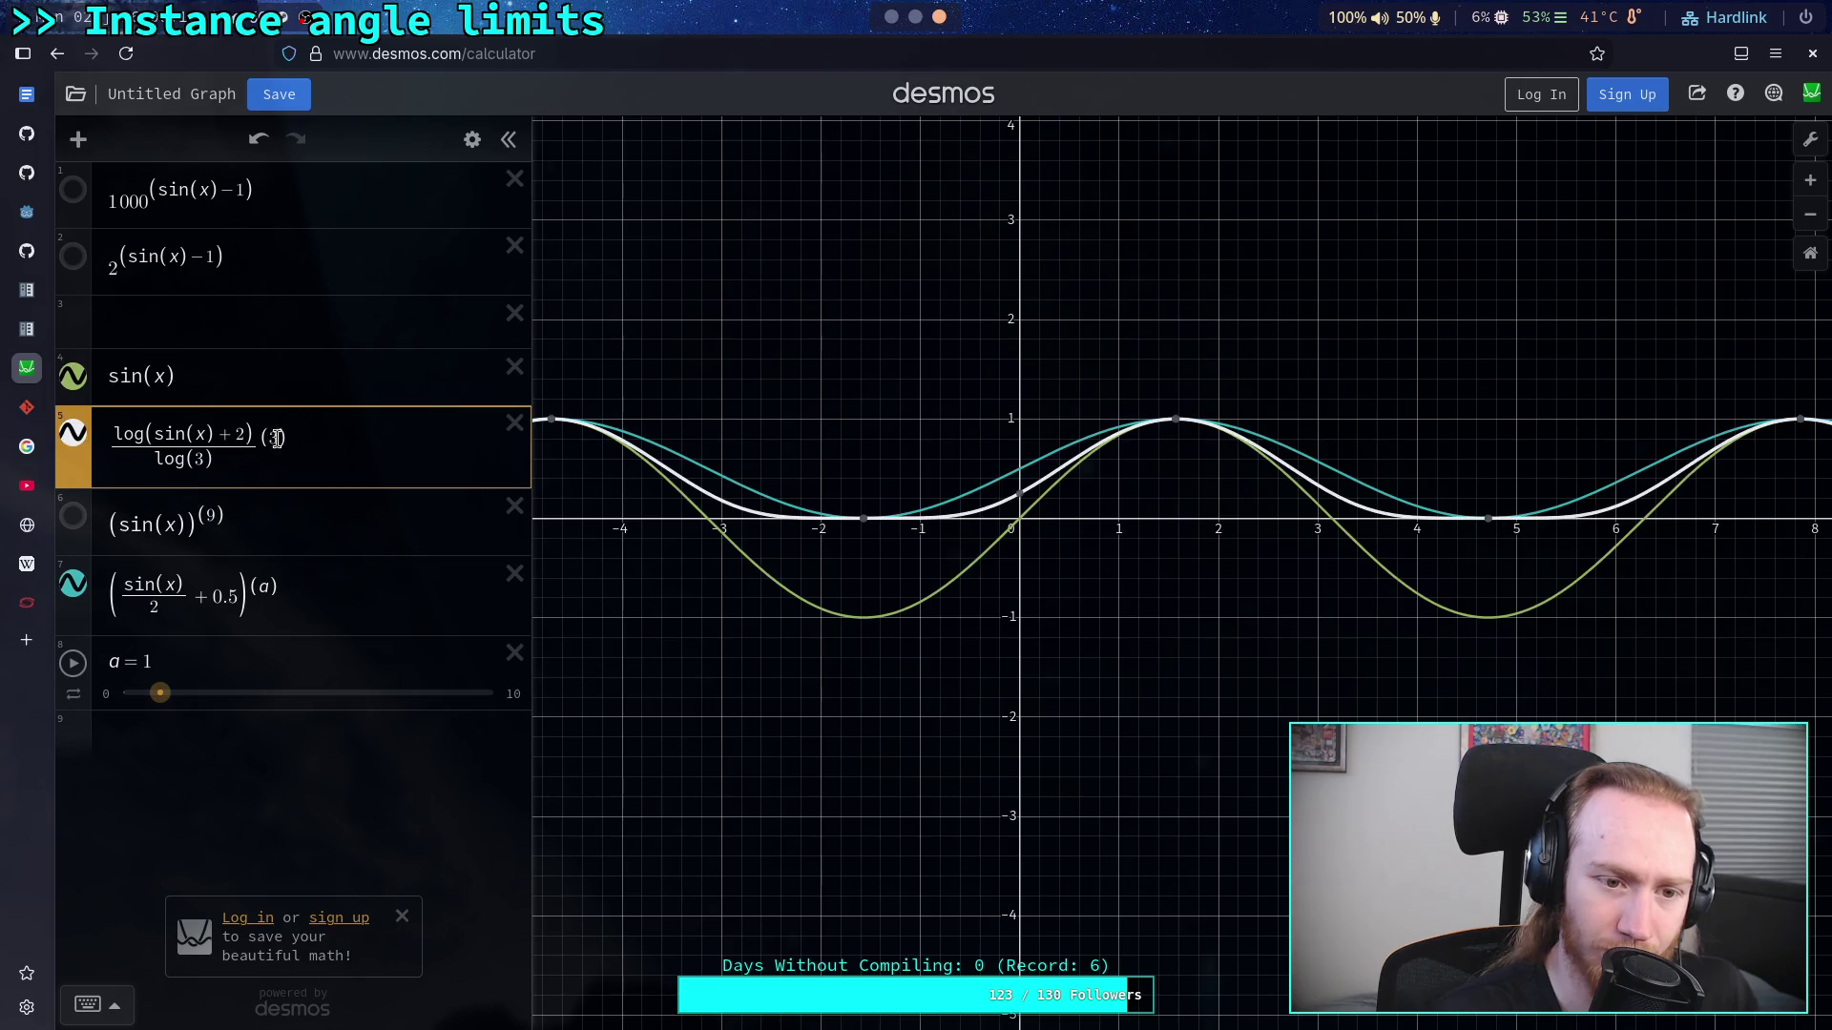
pyautogui.write('a')
pyautogui.moveTo(159, 693)
pyautogui.mouseDown()
pyautogui.moveTo(383, 696)
pyautogui.moveTo(112, 697)
pyautogui.moveTo(491, 695)
pyautogui.moveTo(129, 689)
pyautogui.moveTo(175, 688)
pyautogui.mouseUp()
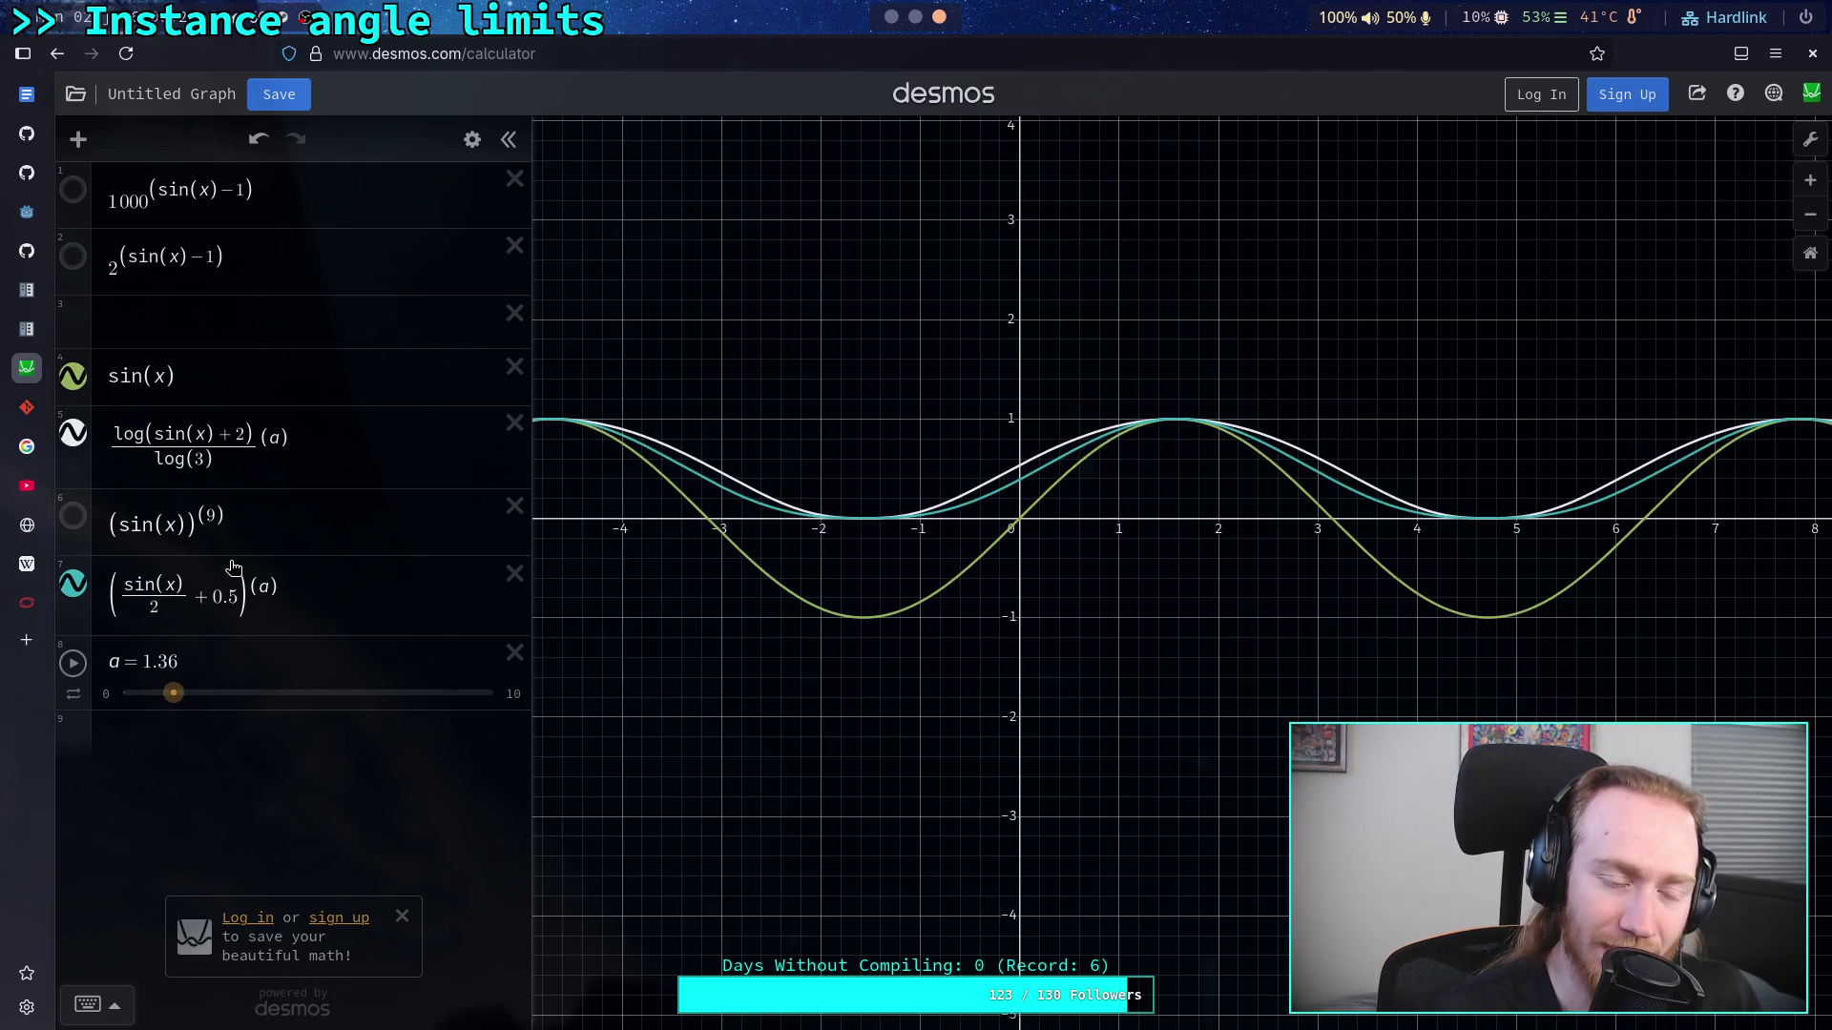
# Step: Try other offsets in expression 7, such as 0.55 and 1.0, before returning it to 0.5
pyautogui.click(238, 599)
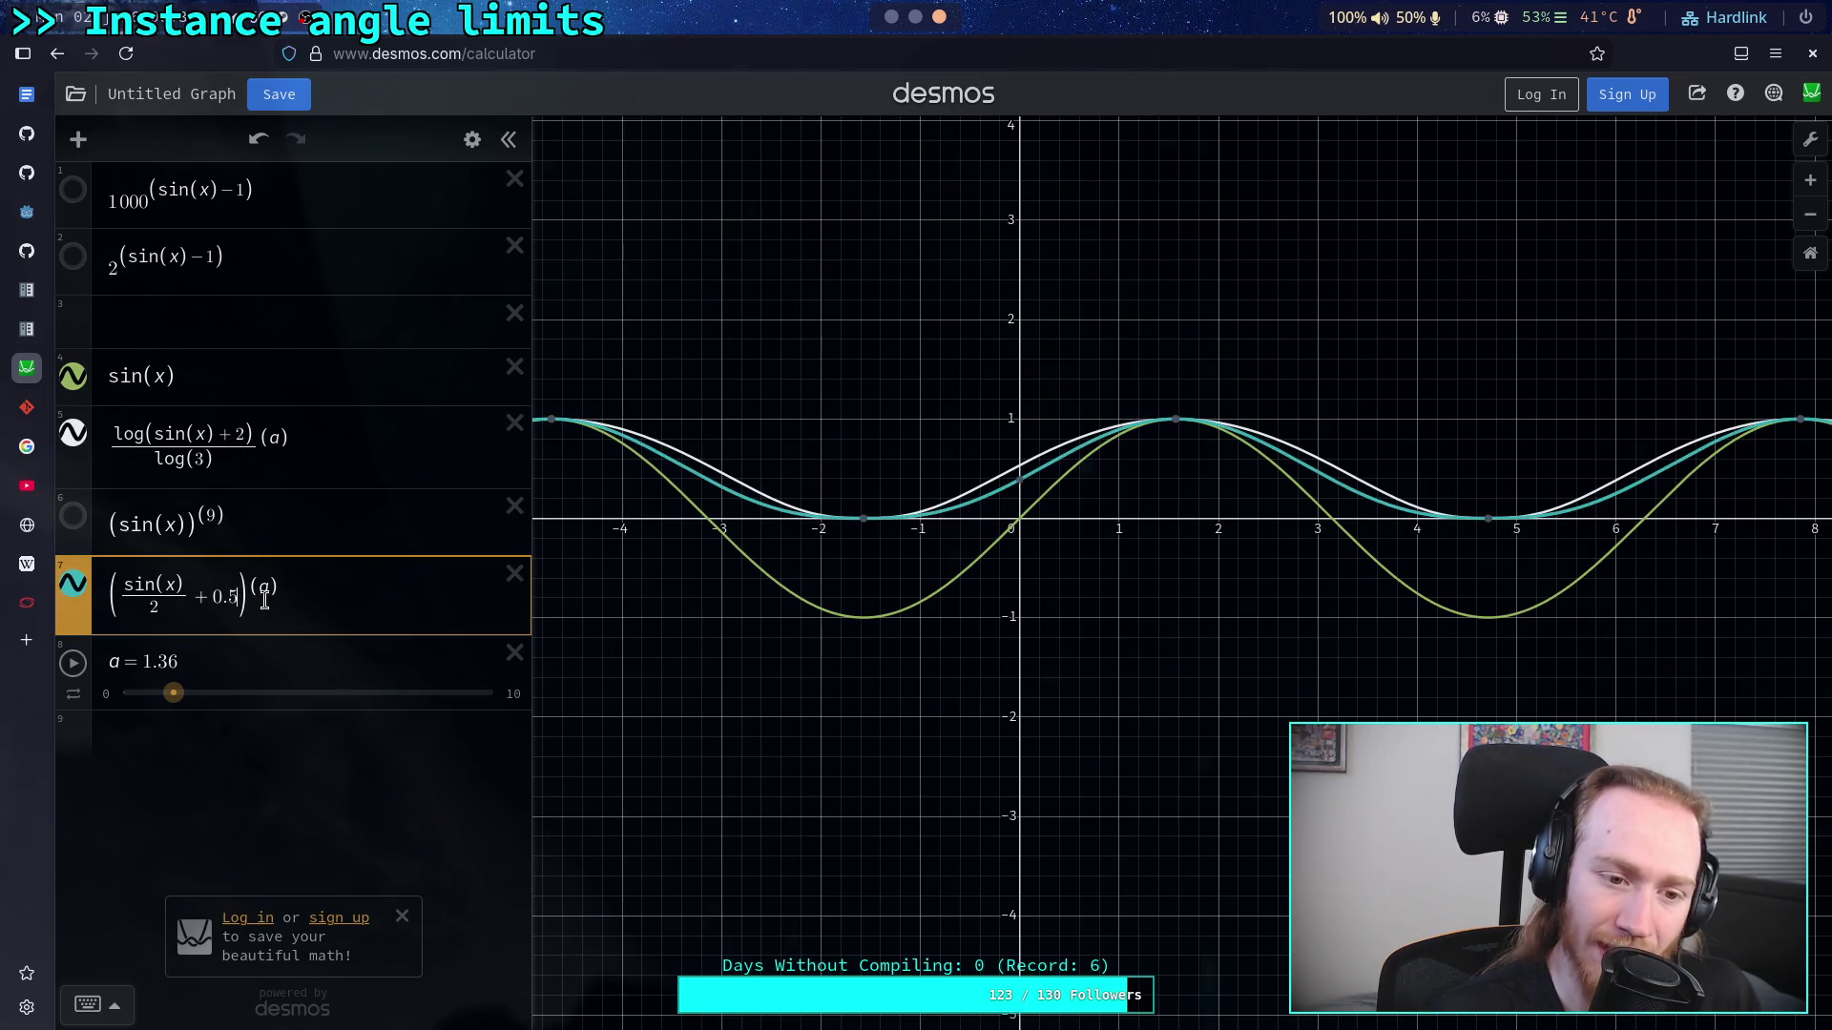
pyautogui.write('1')
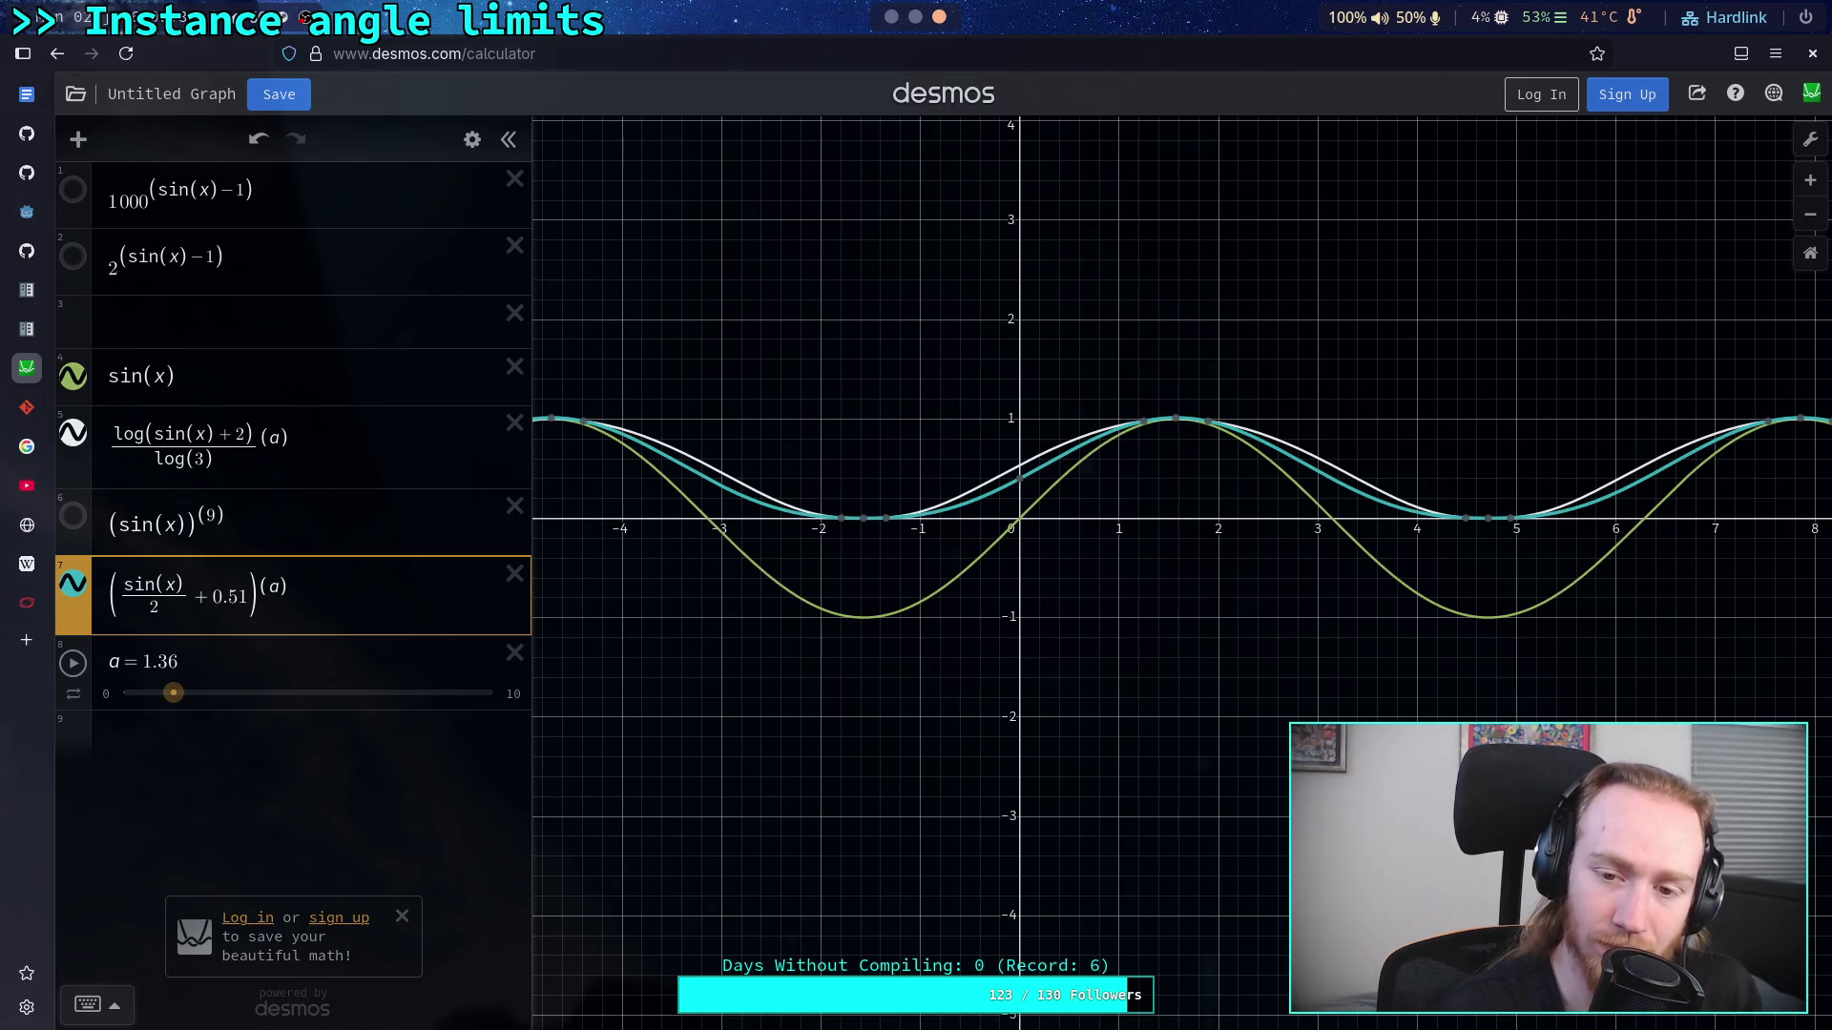
pyautogui.press('BackSpace')
pyautogui.write('5')
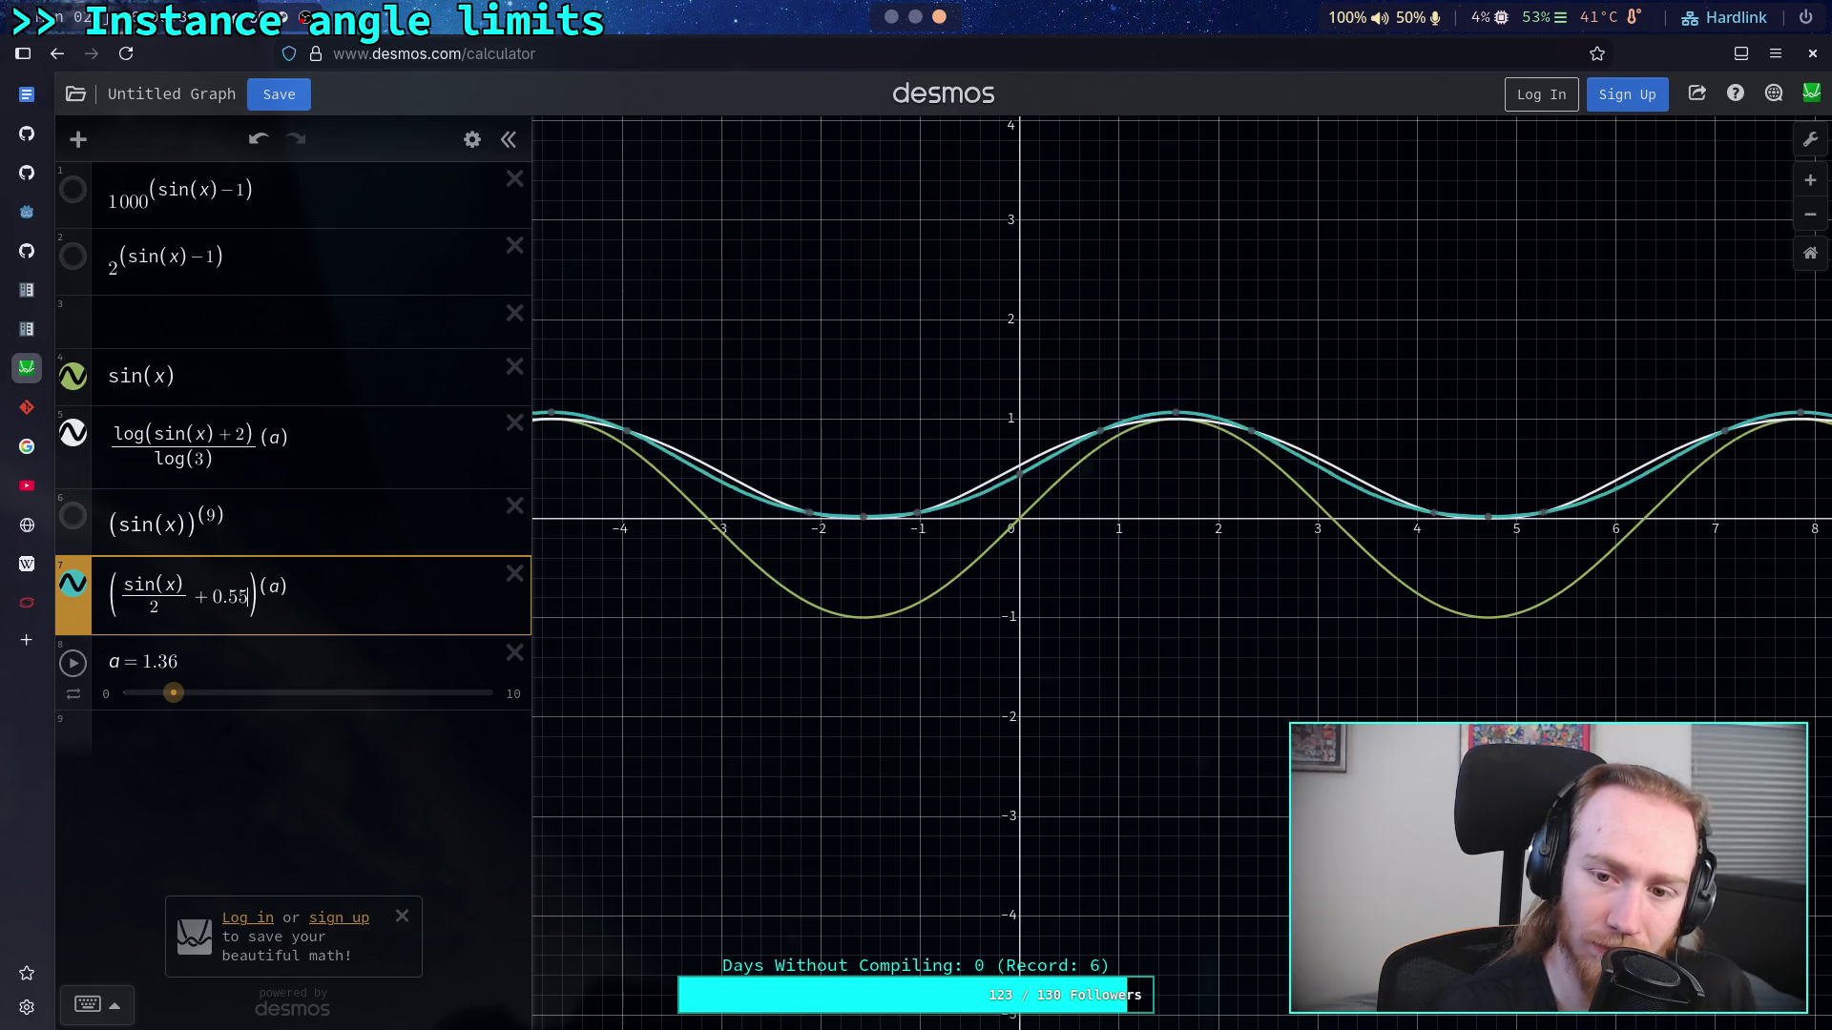
pyautogui.press('BackSpace')
pyautogui.press('BackSpace')
pyautogui.press('BackSpace')
pyautogui.press('BackSpace')
pyautogui.write('1.0')
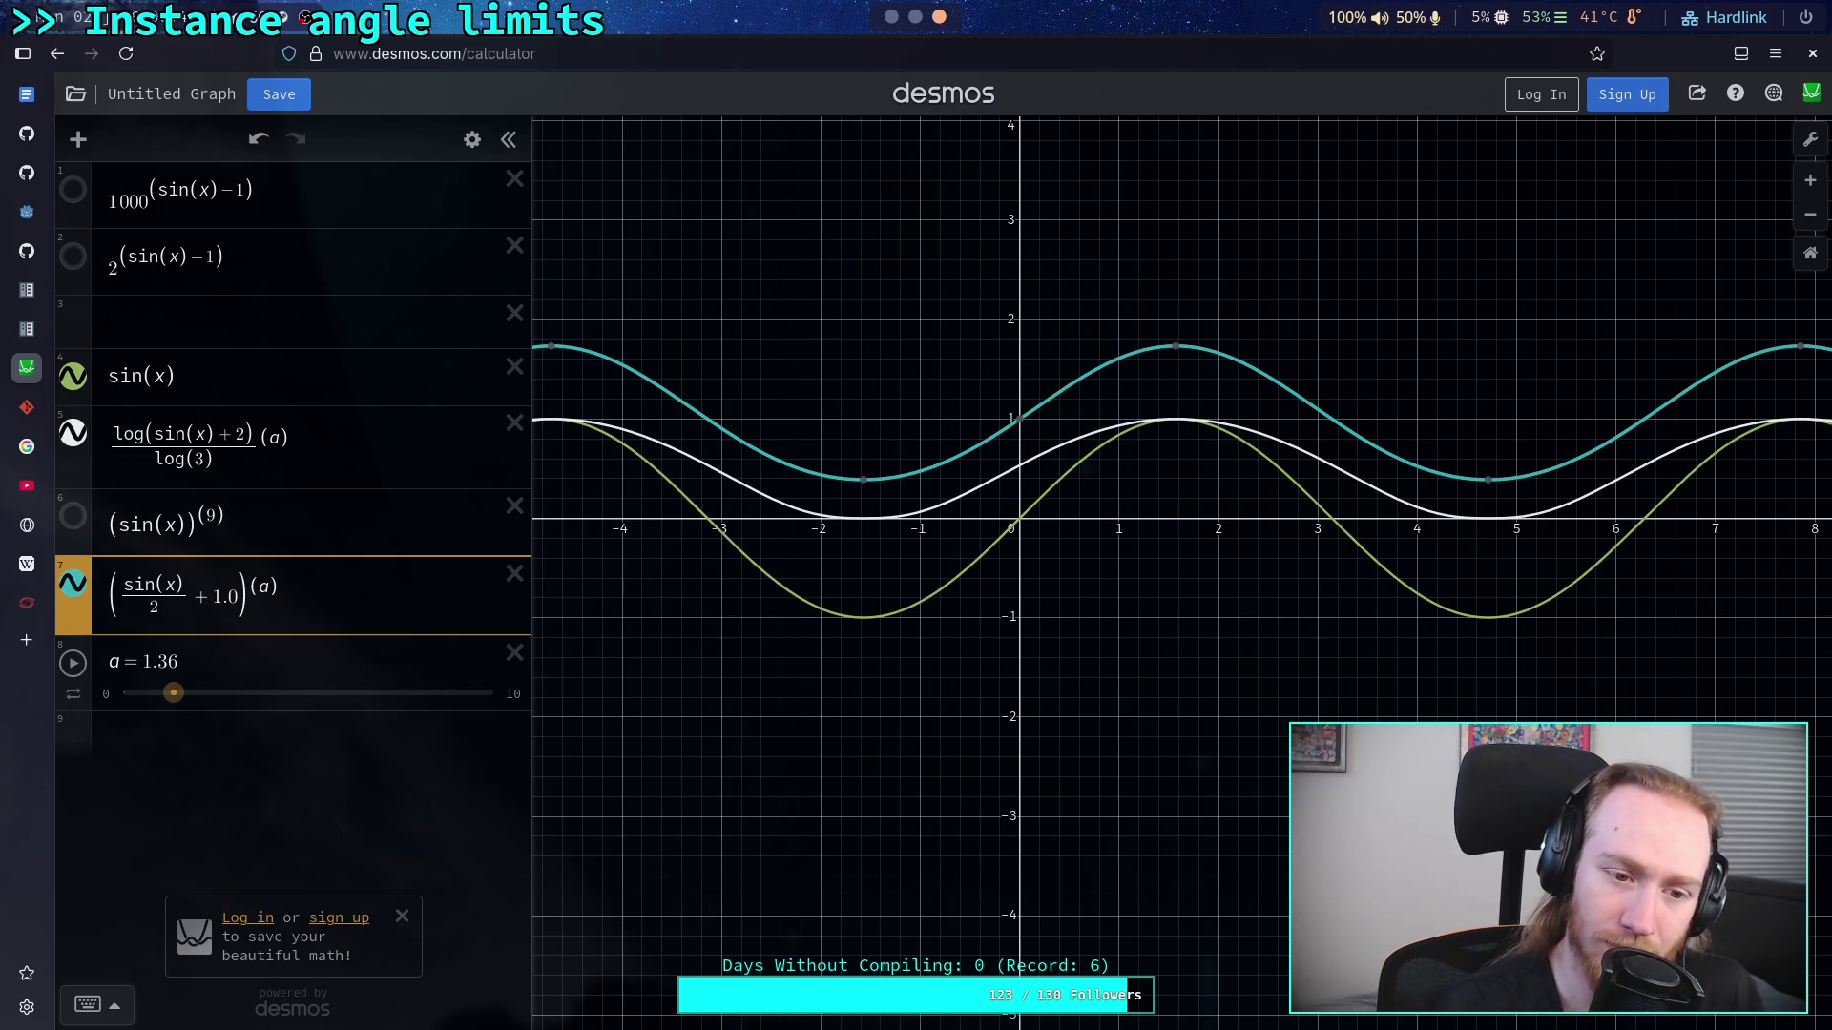
pyautogui.press('BackSpace')
pyautogui.press('BackSpace')
pyautogui.press('BackSpace')
pyautogui.write('0.5')
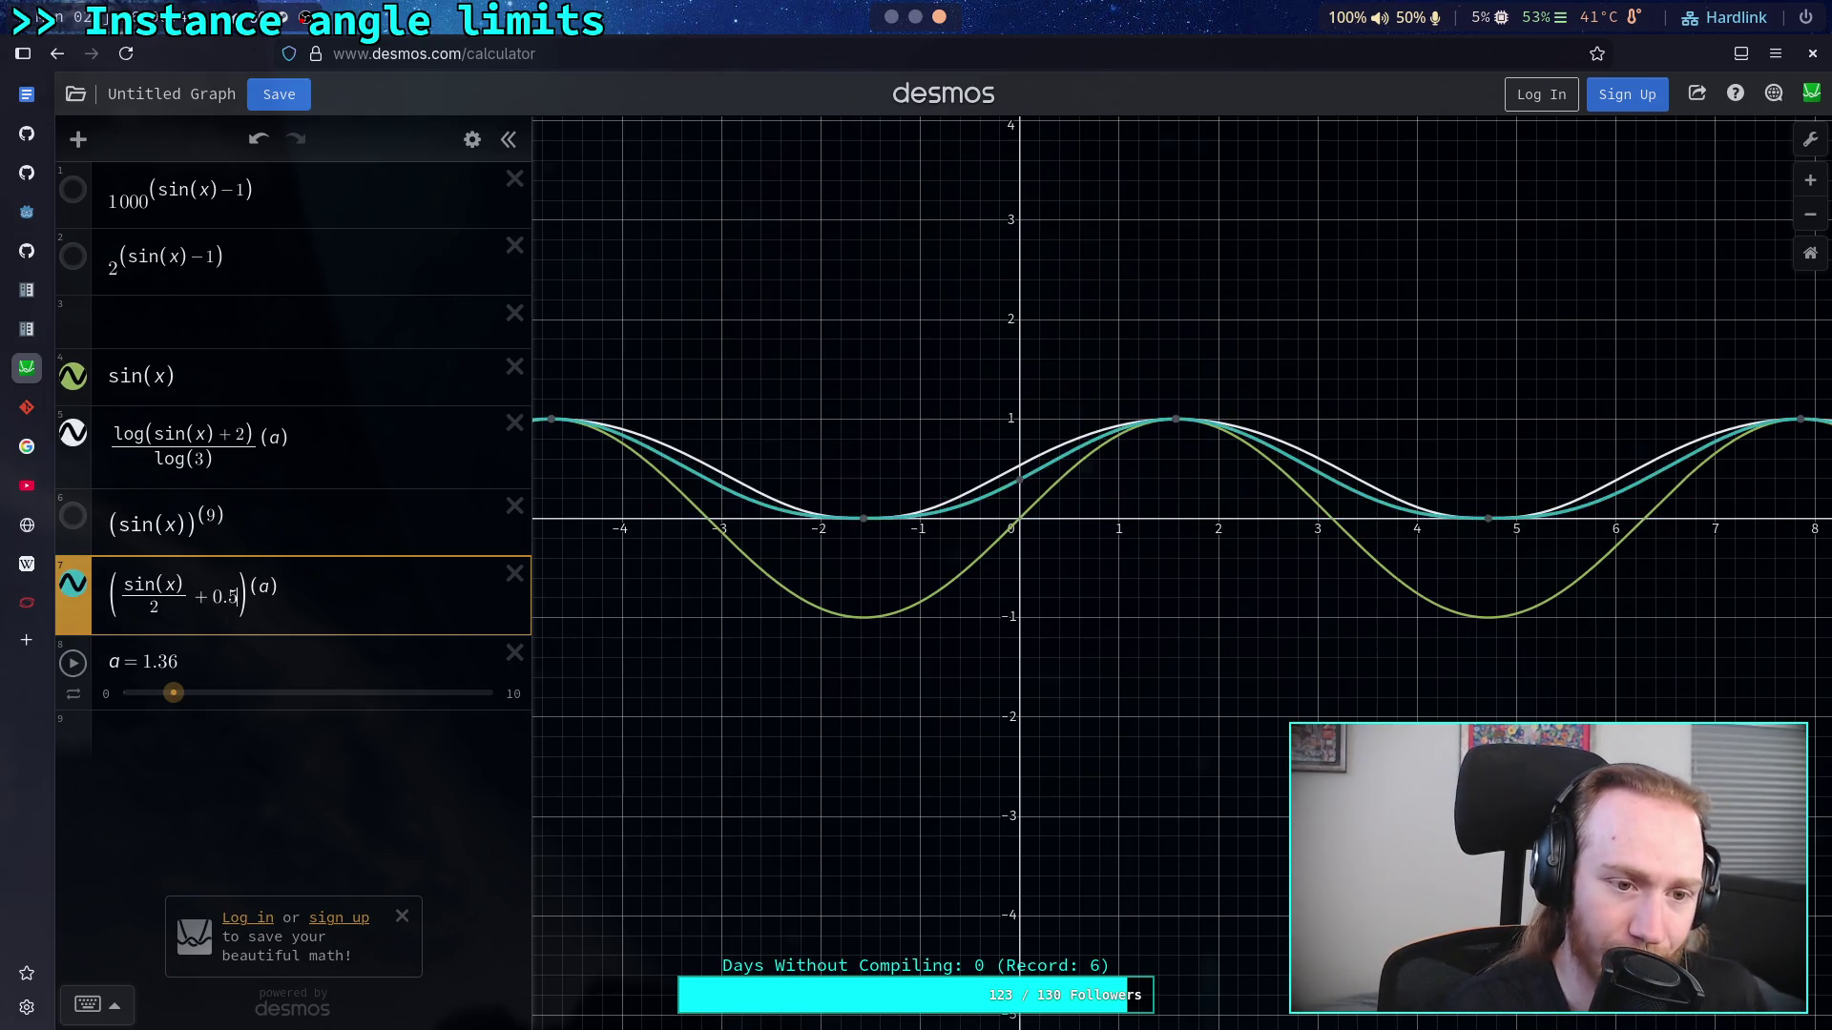
pyautogui.press('super+2')
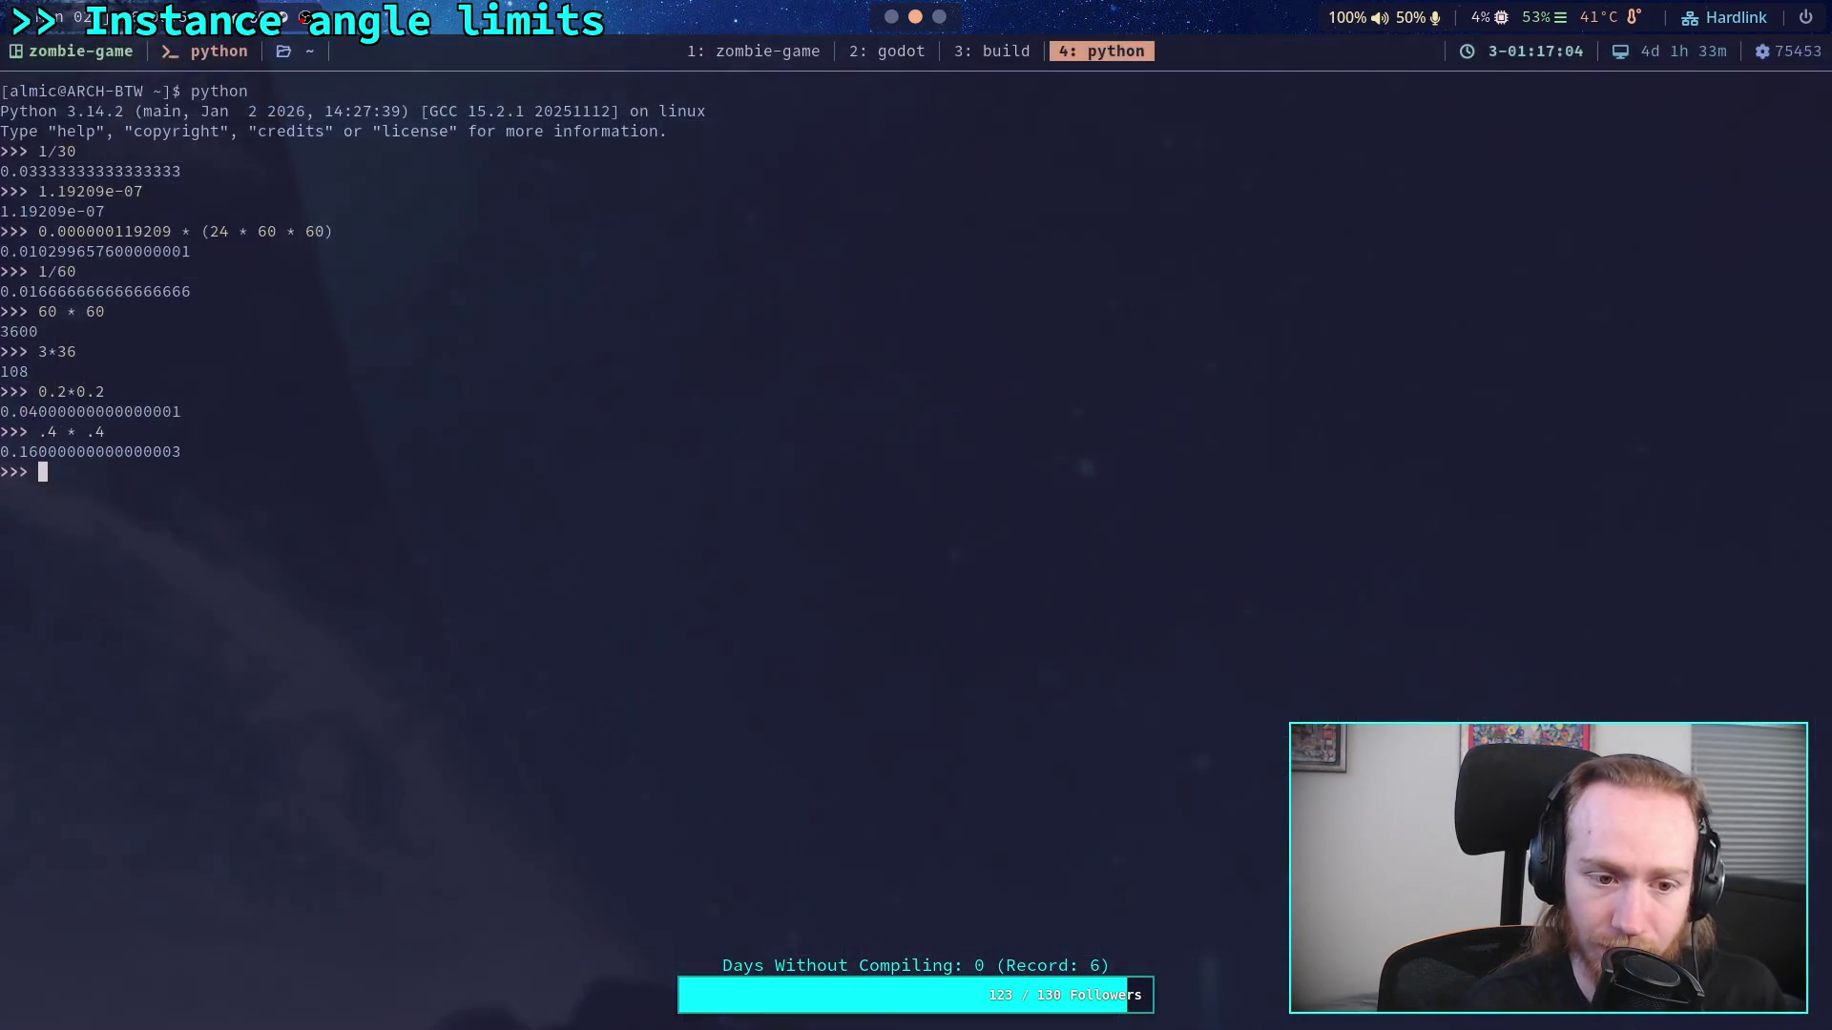
# Step: Back in foliage.gdshader, delete the log from line 35's sqrt sway term
pyautogui.press('super+3')
pyautogui.scroll(1, 512, 665)
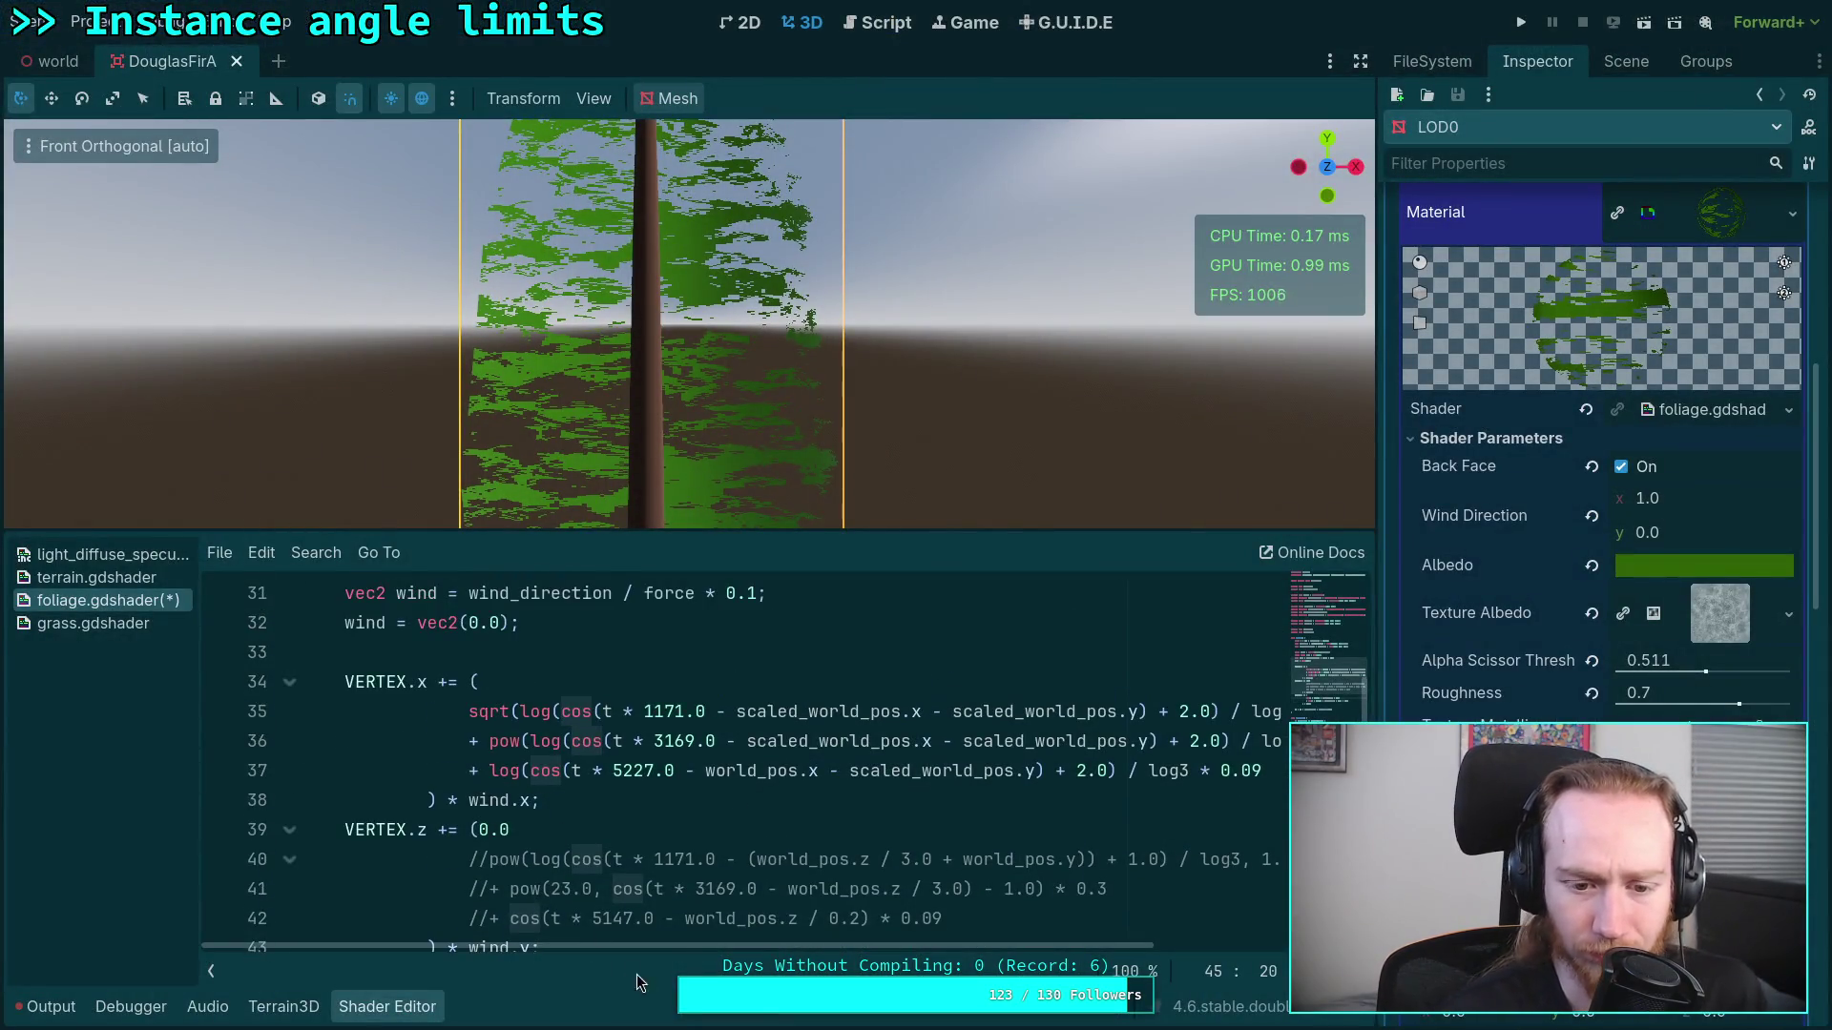
pyautogui.moveTo(691, 948); pyautogui.dragTo(792, 937)
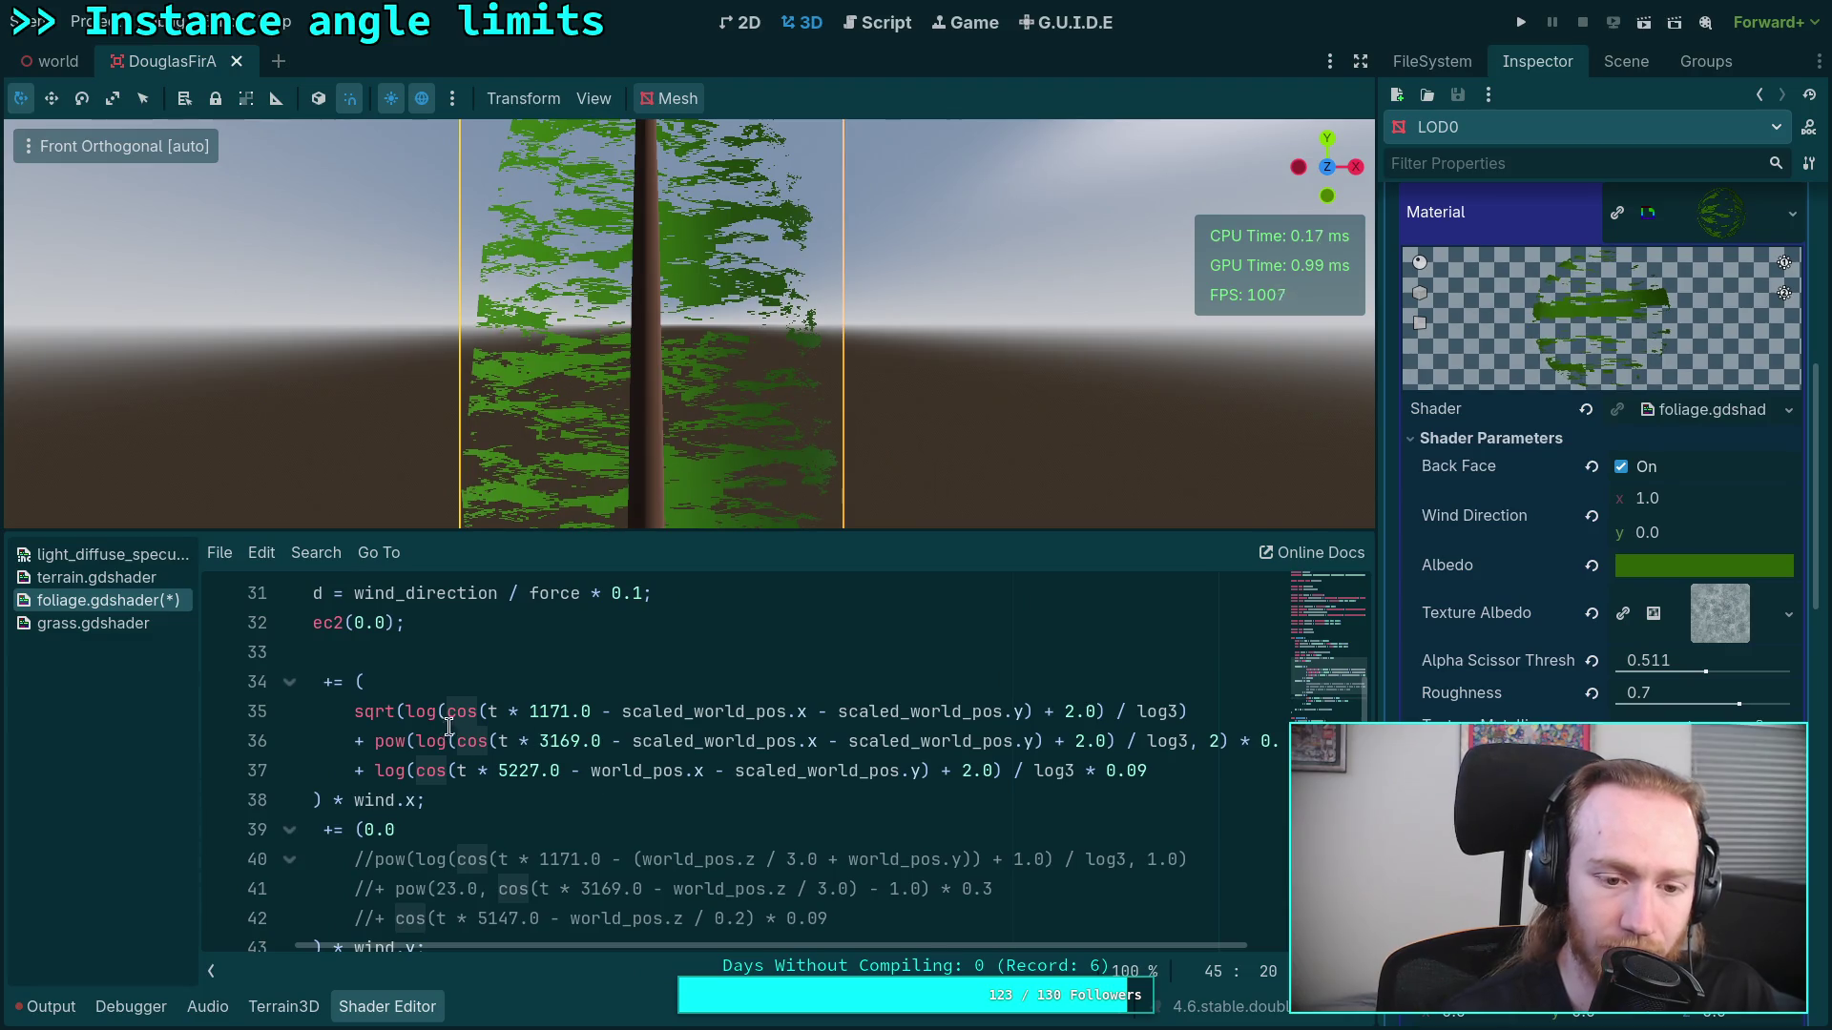
pyautogui.doubleClick(421, 713)
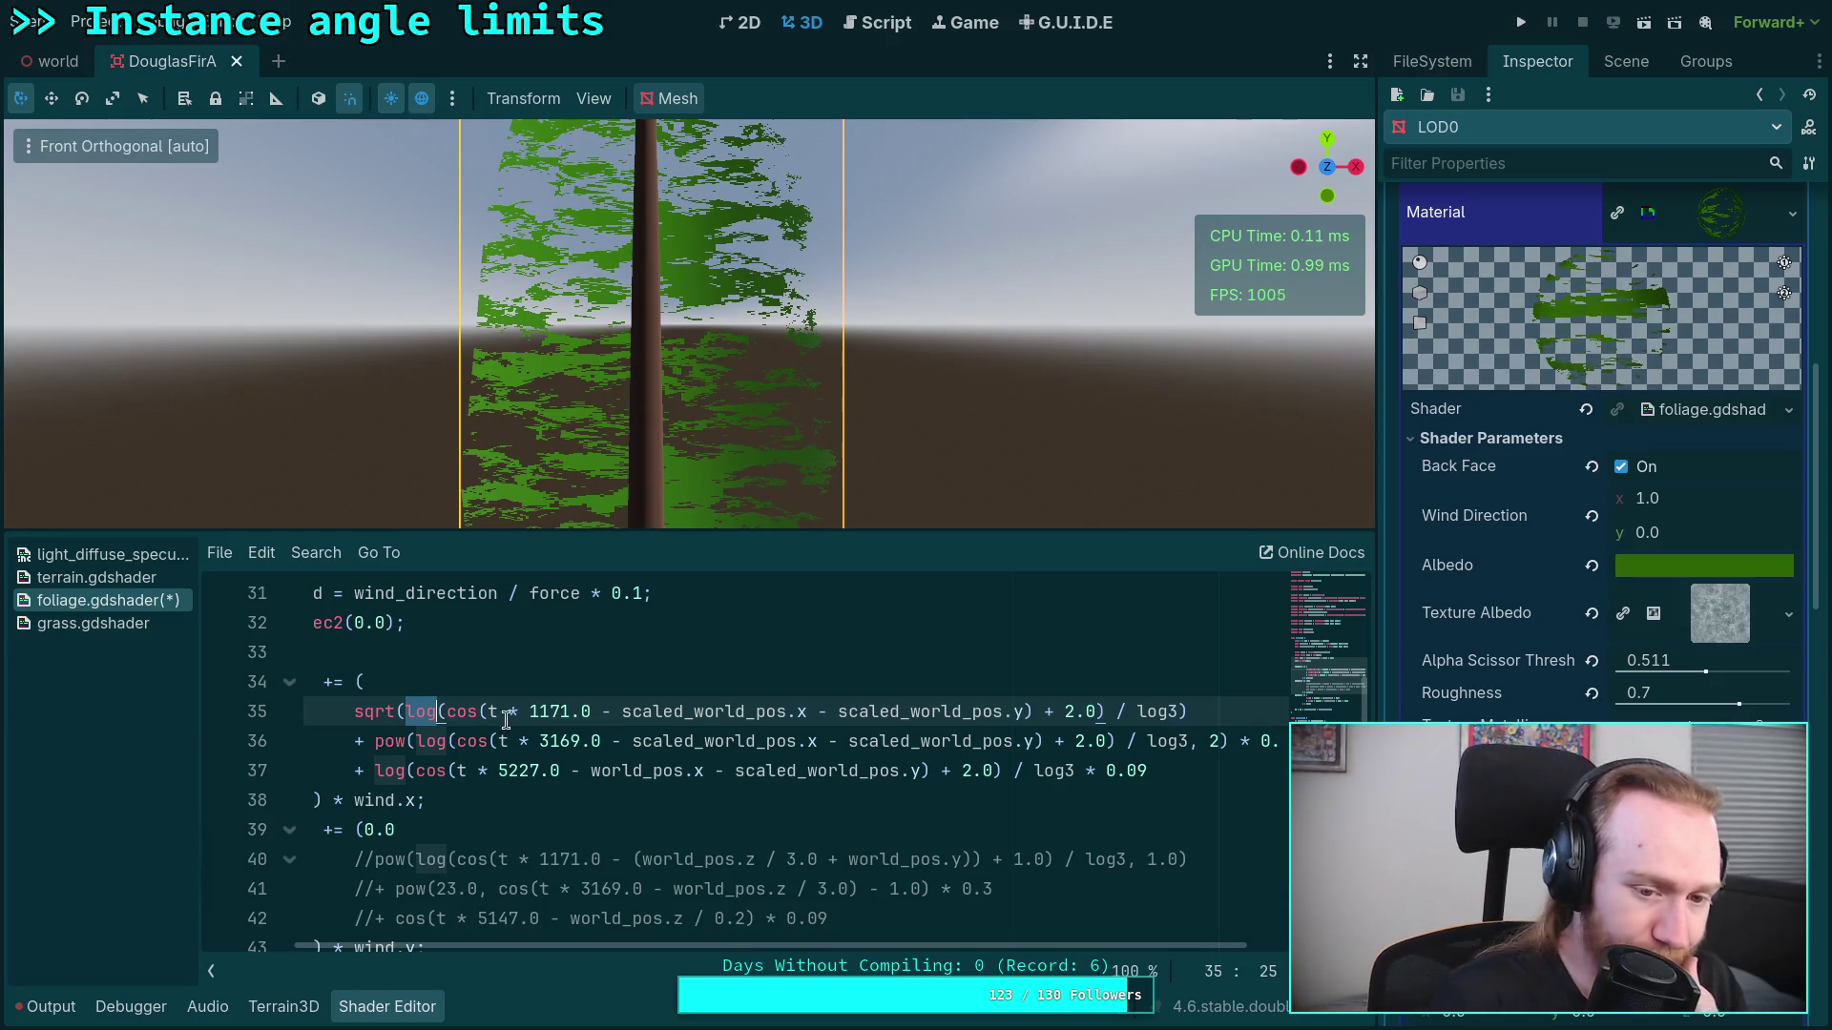
pyautogui.scroll(1, 502, 750)
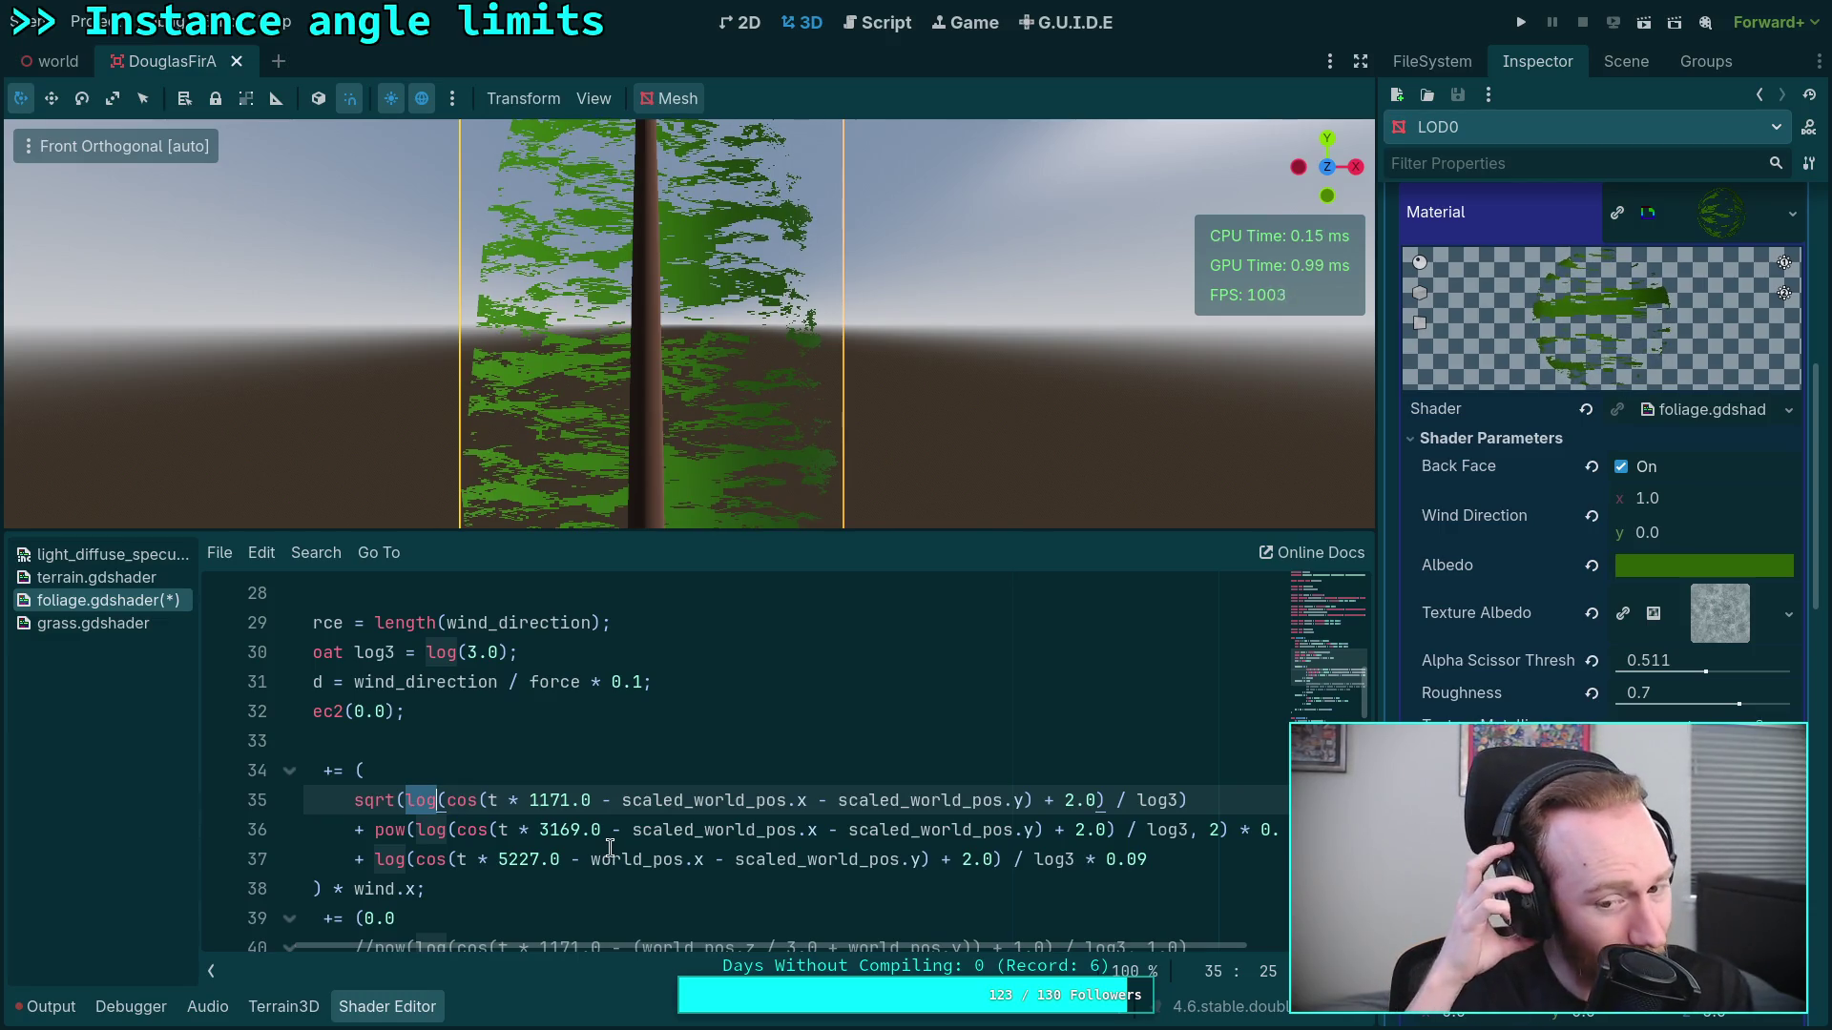
pyautogui.press('BackSpace')
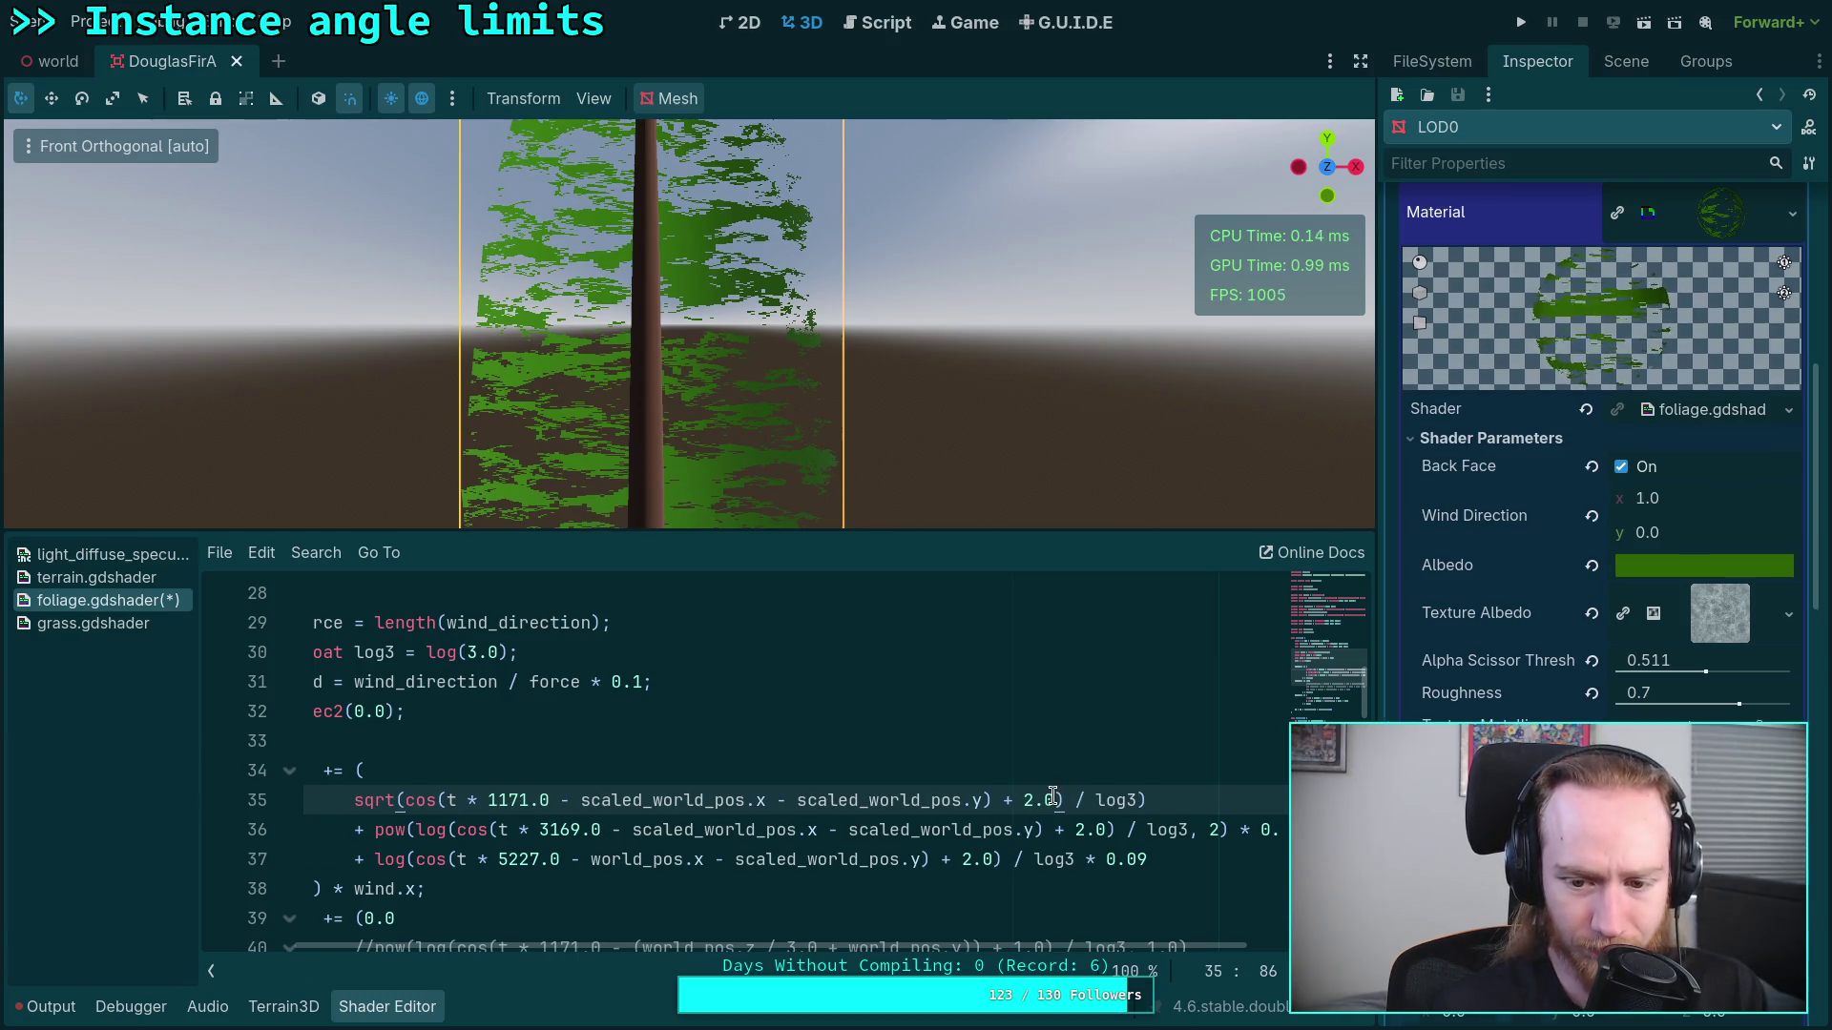
# Step: Rewrite line 35's sway term as cos(...) / 2.0 + 0.5, removing the log3 division
pyautogui.press('Delete')
pyautogui.moveTo(1056, 799); pyautogui.dragTo(1132, 799)
pyautogui.press('BackSpace')
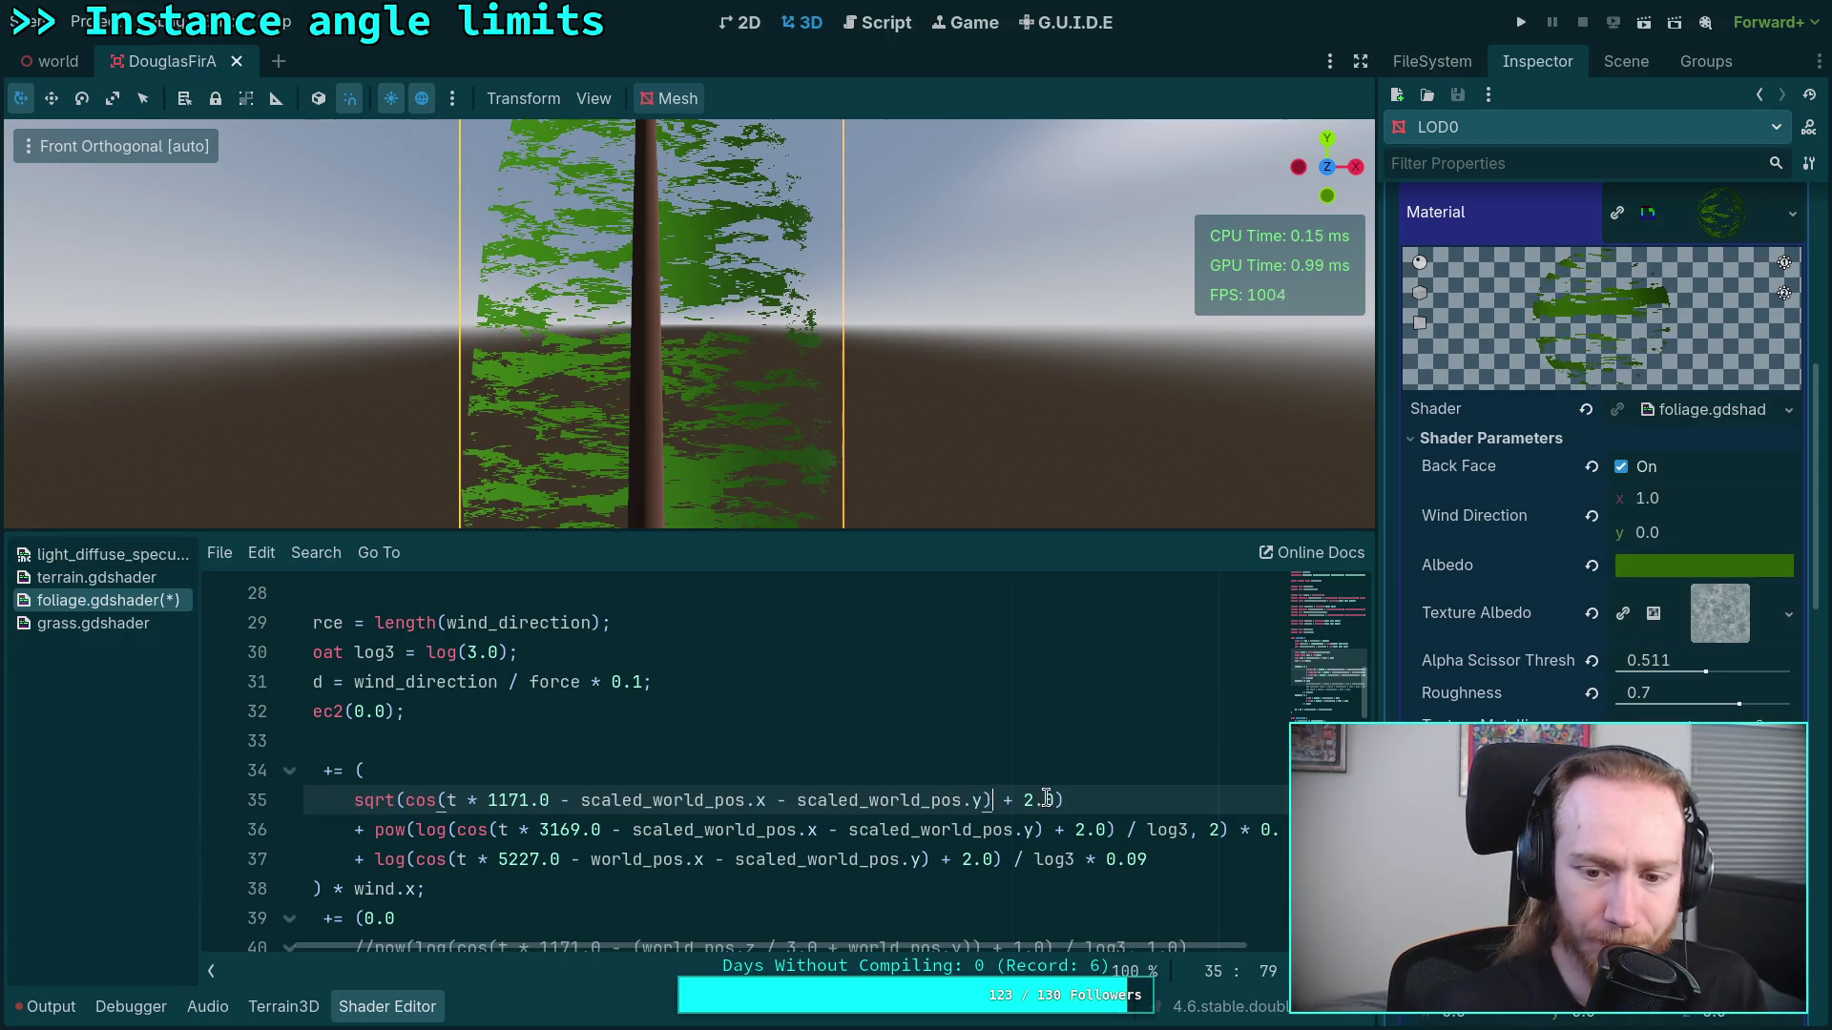
pyautogui.click(999, 802)
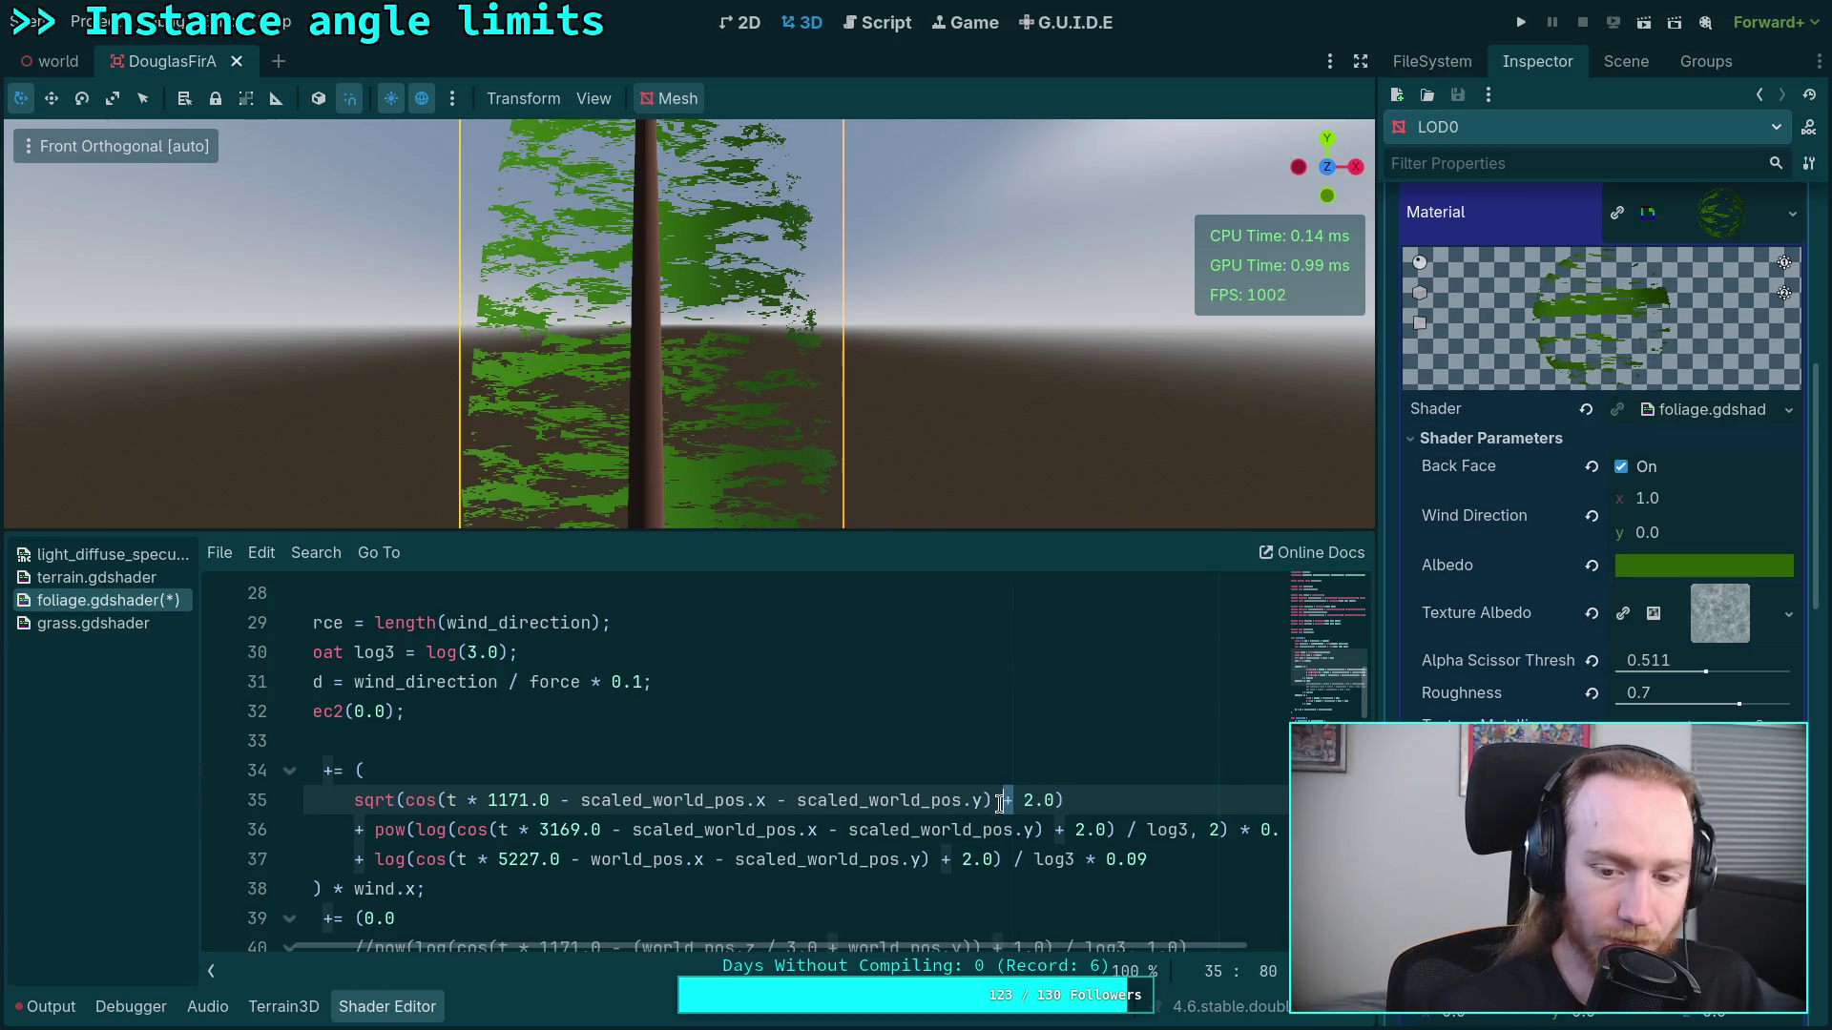
pyautogui.press('Delete')
pyautogui.write('/')
pyautogui.press('Right')
pyautogui.press('Right')
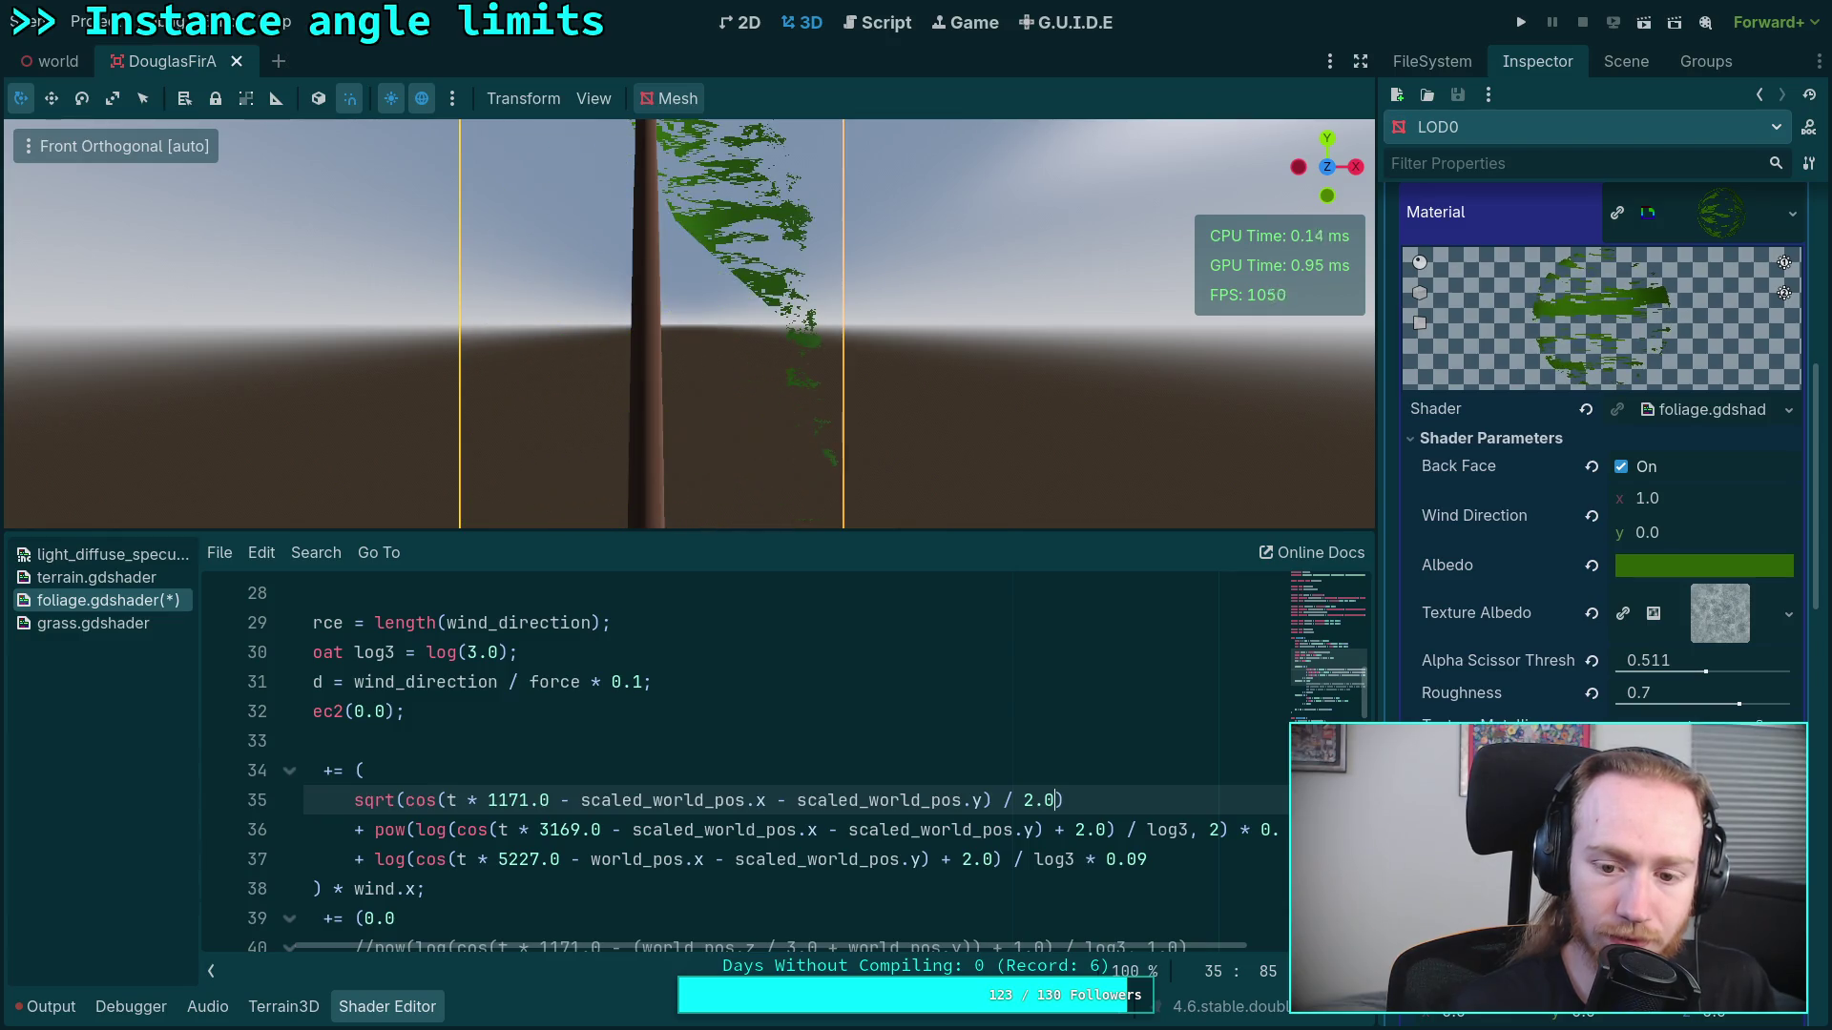
pyautogui.write('+ ')
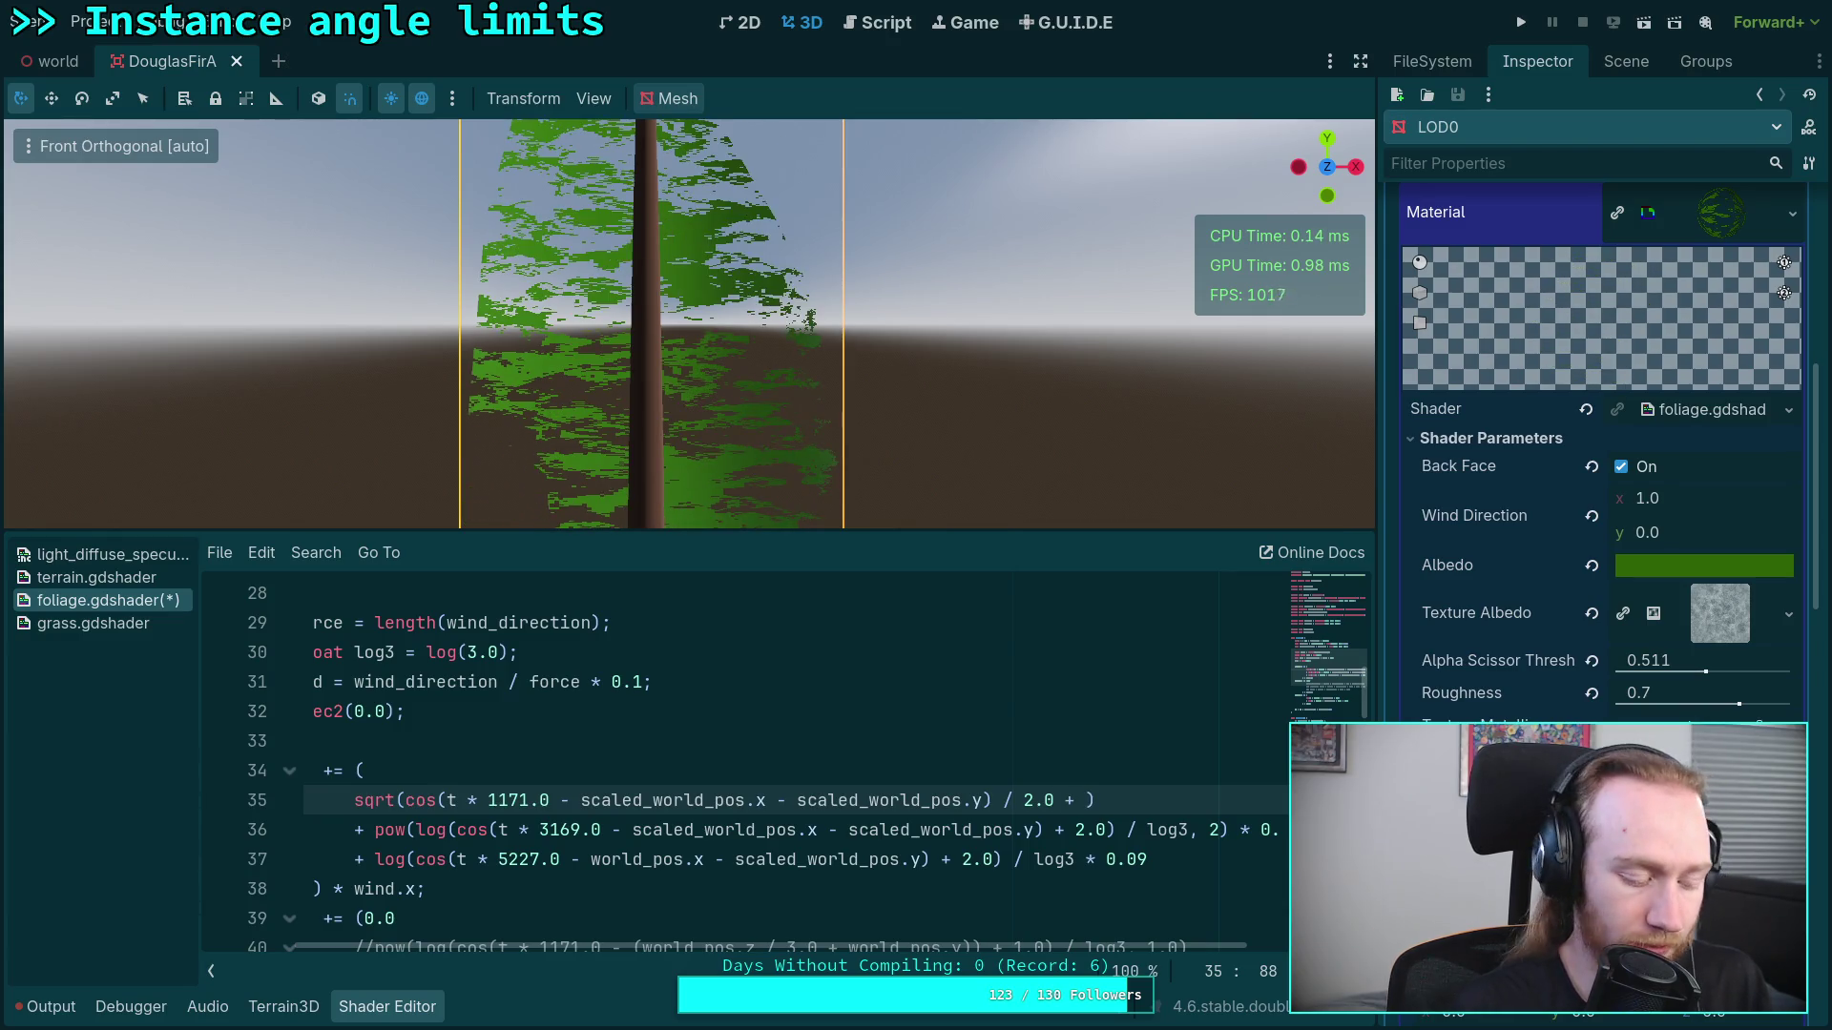
pyautogui.write('0.5')
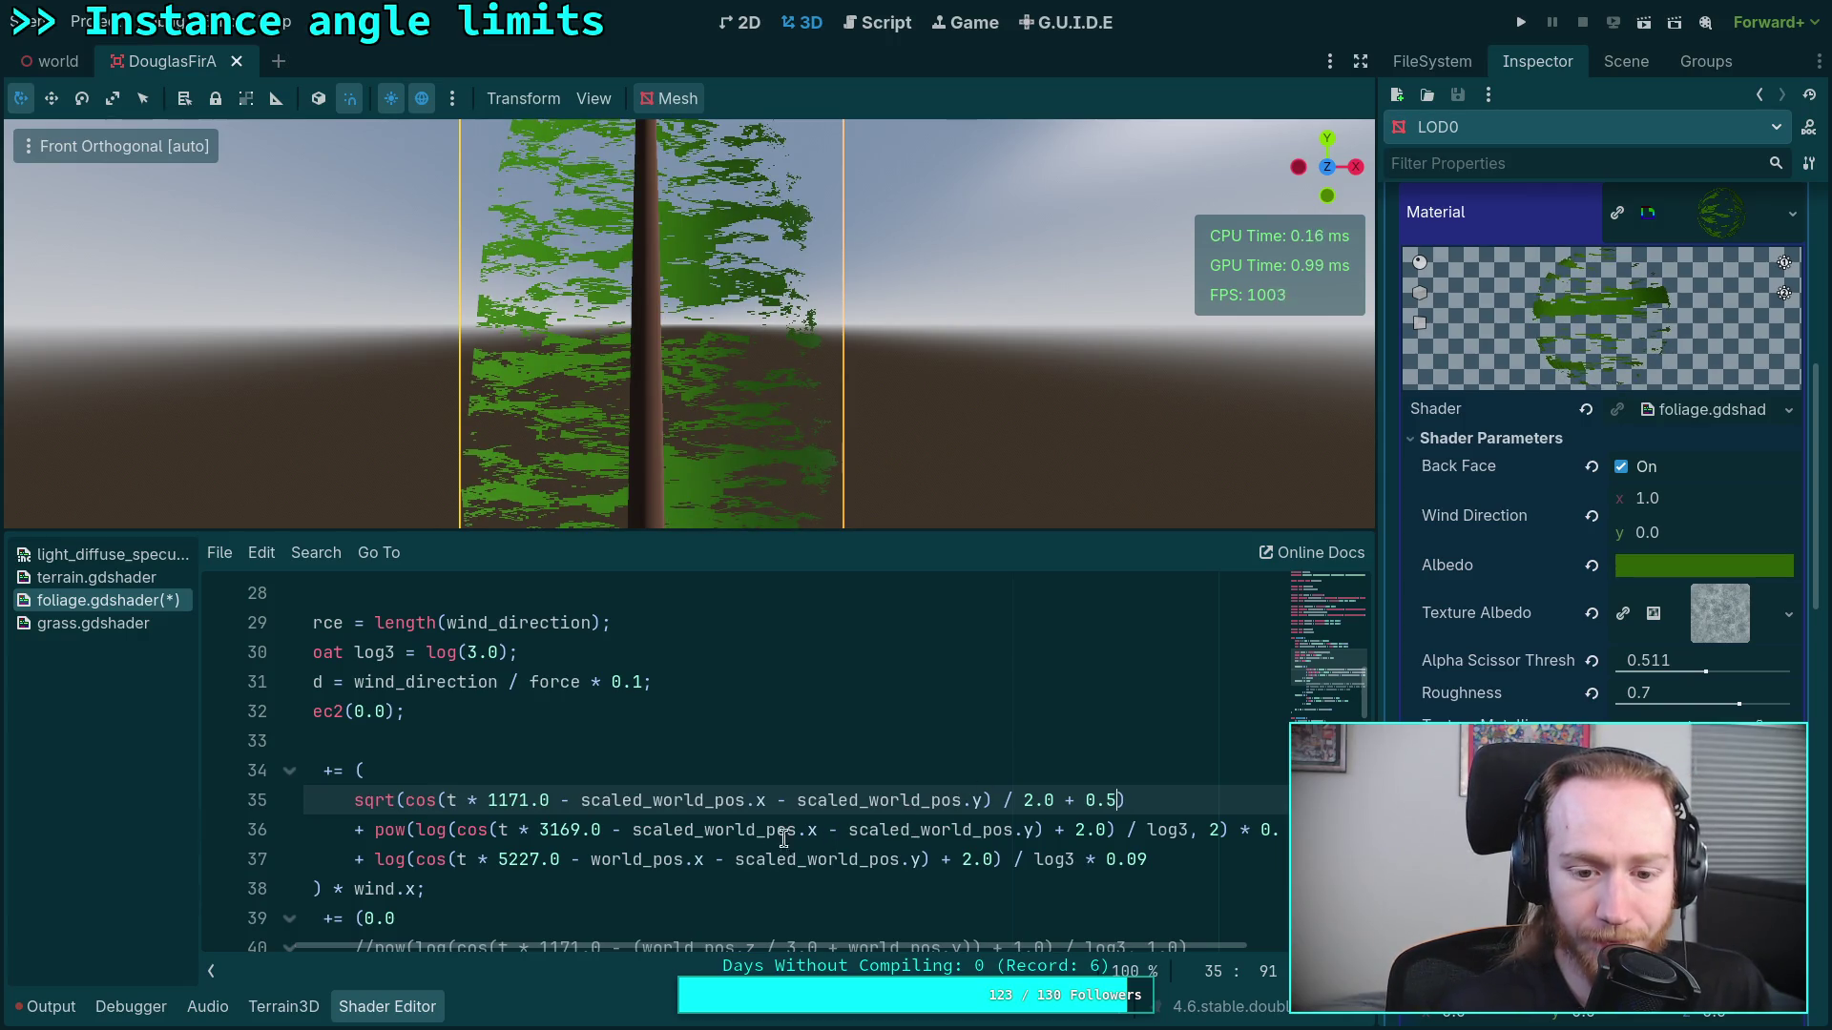
# Step: Convert line 36's log sway term to the cos(...) / 2.0 form without the log3 division
pyautogui.click(459, 829)
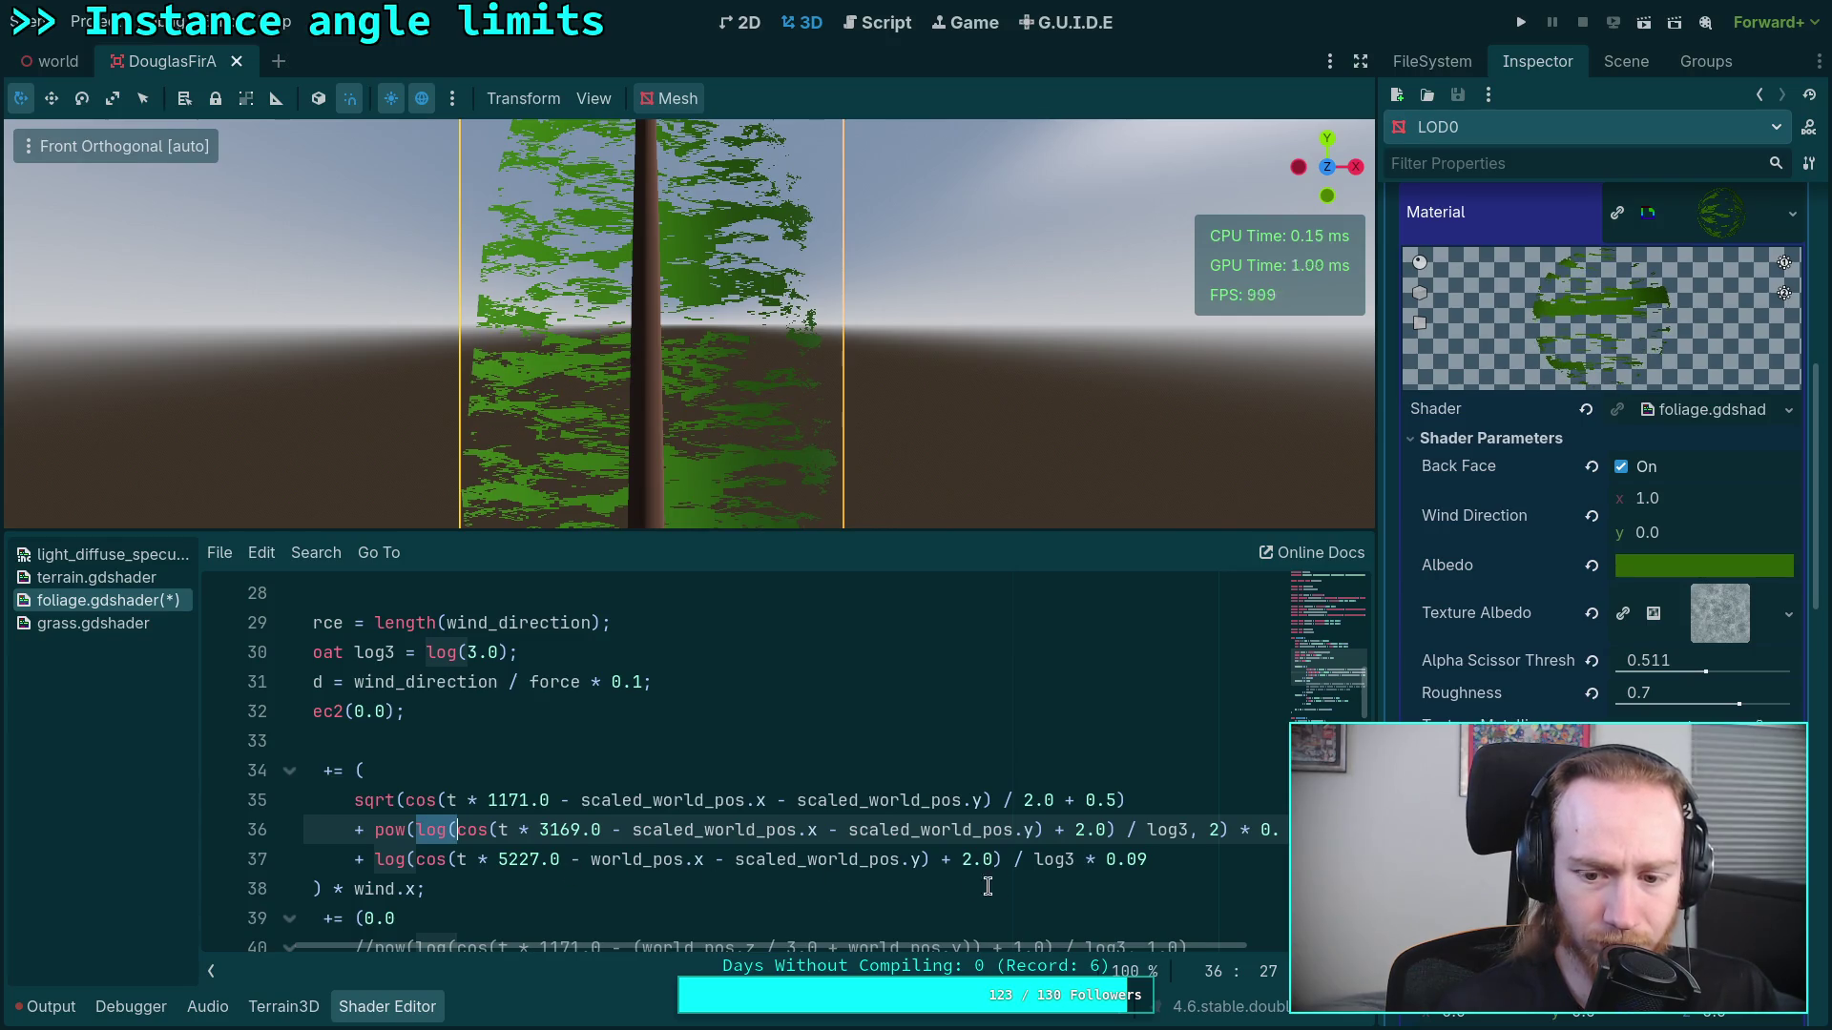
pyautogui.press('BackSpace')
pyautogui.press('BackSpace')
pyautogui.press('BackSpace')
pyautogui.doubleClick(1019, 829)
pyautogui.write('/')
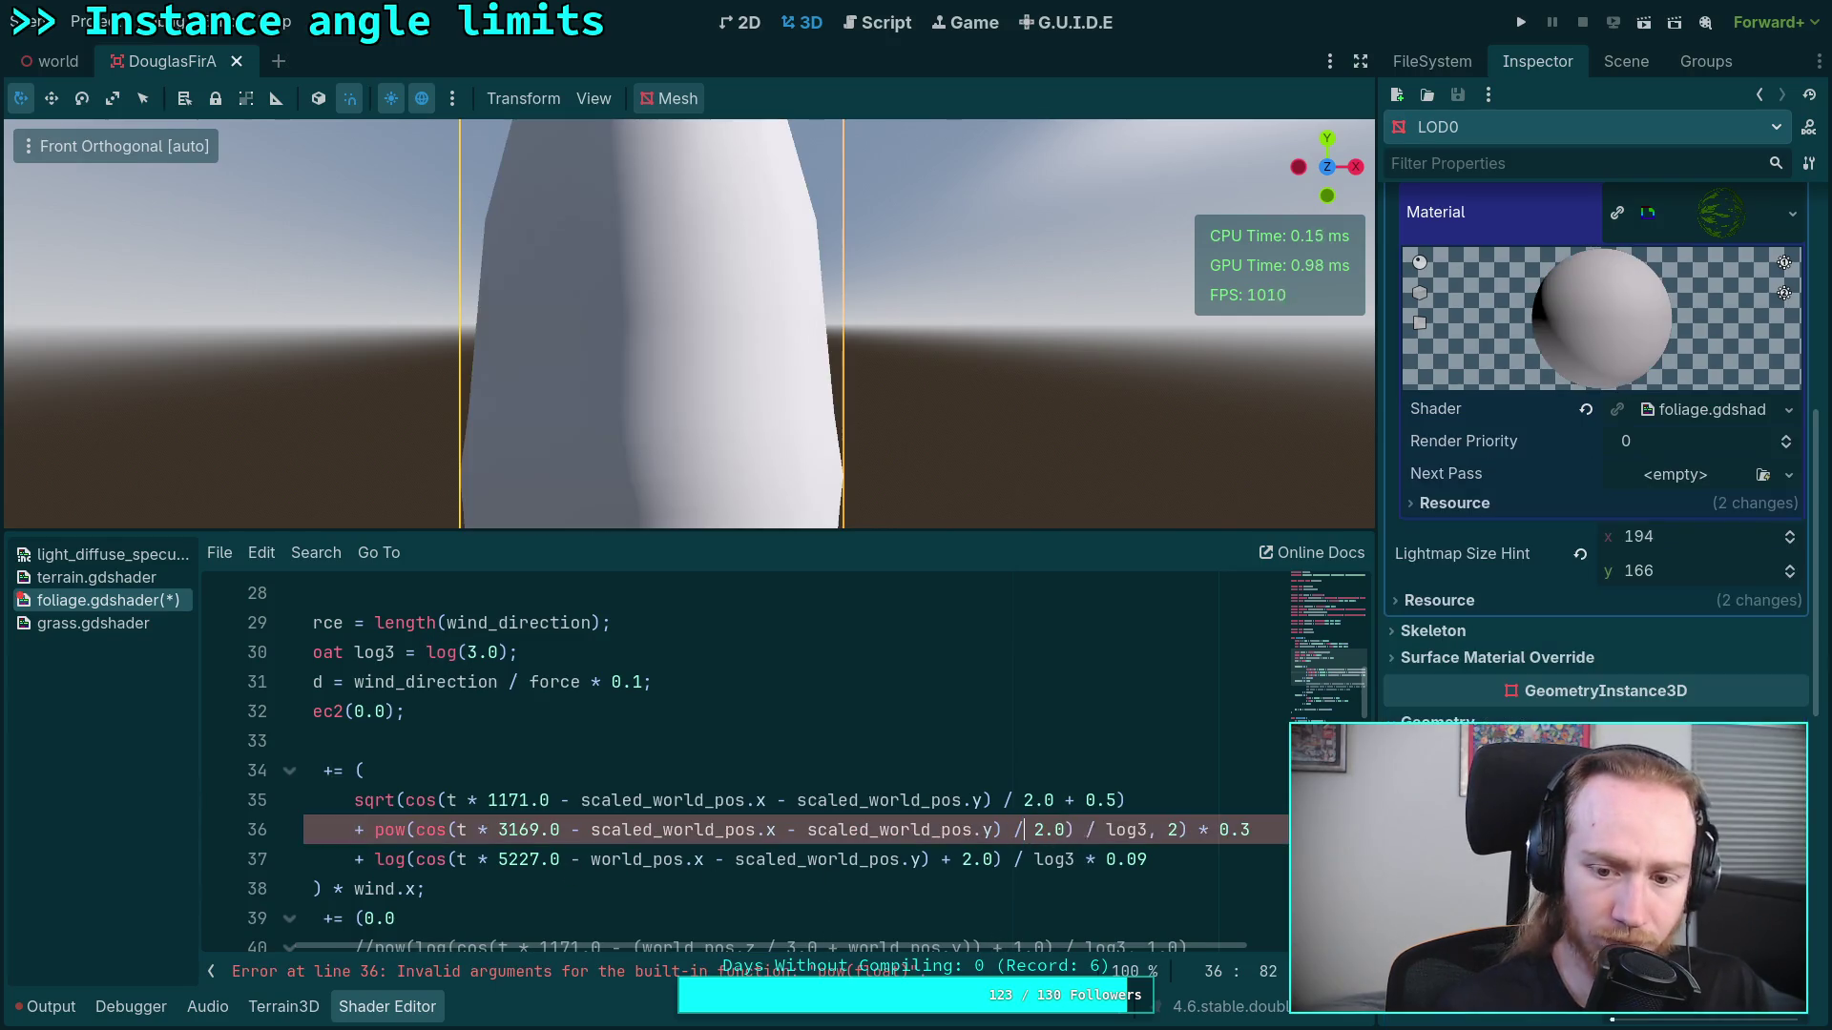
pyautogui.moveTo(1114, 829); pyautogui.dragTo(1148, 826)
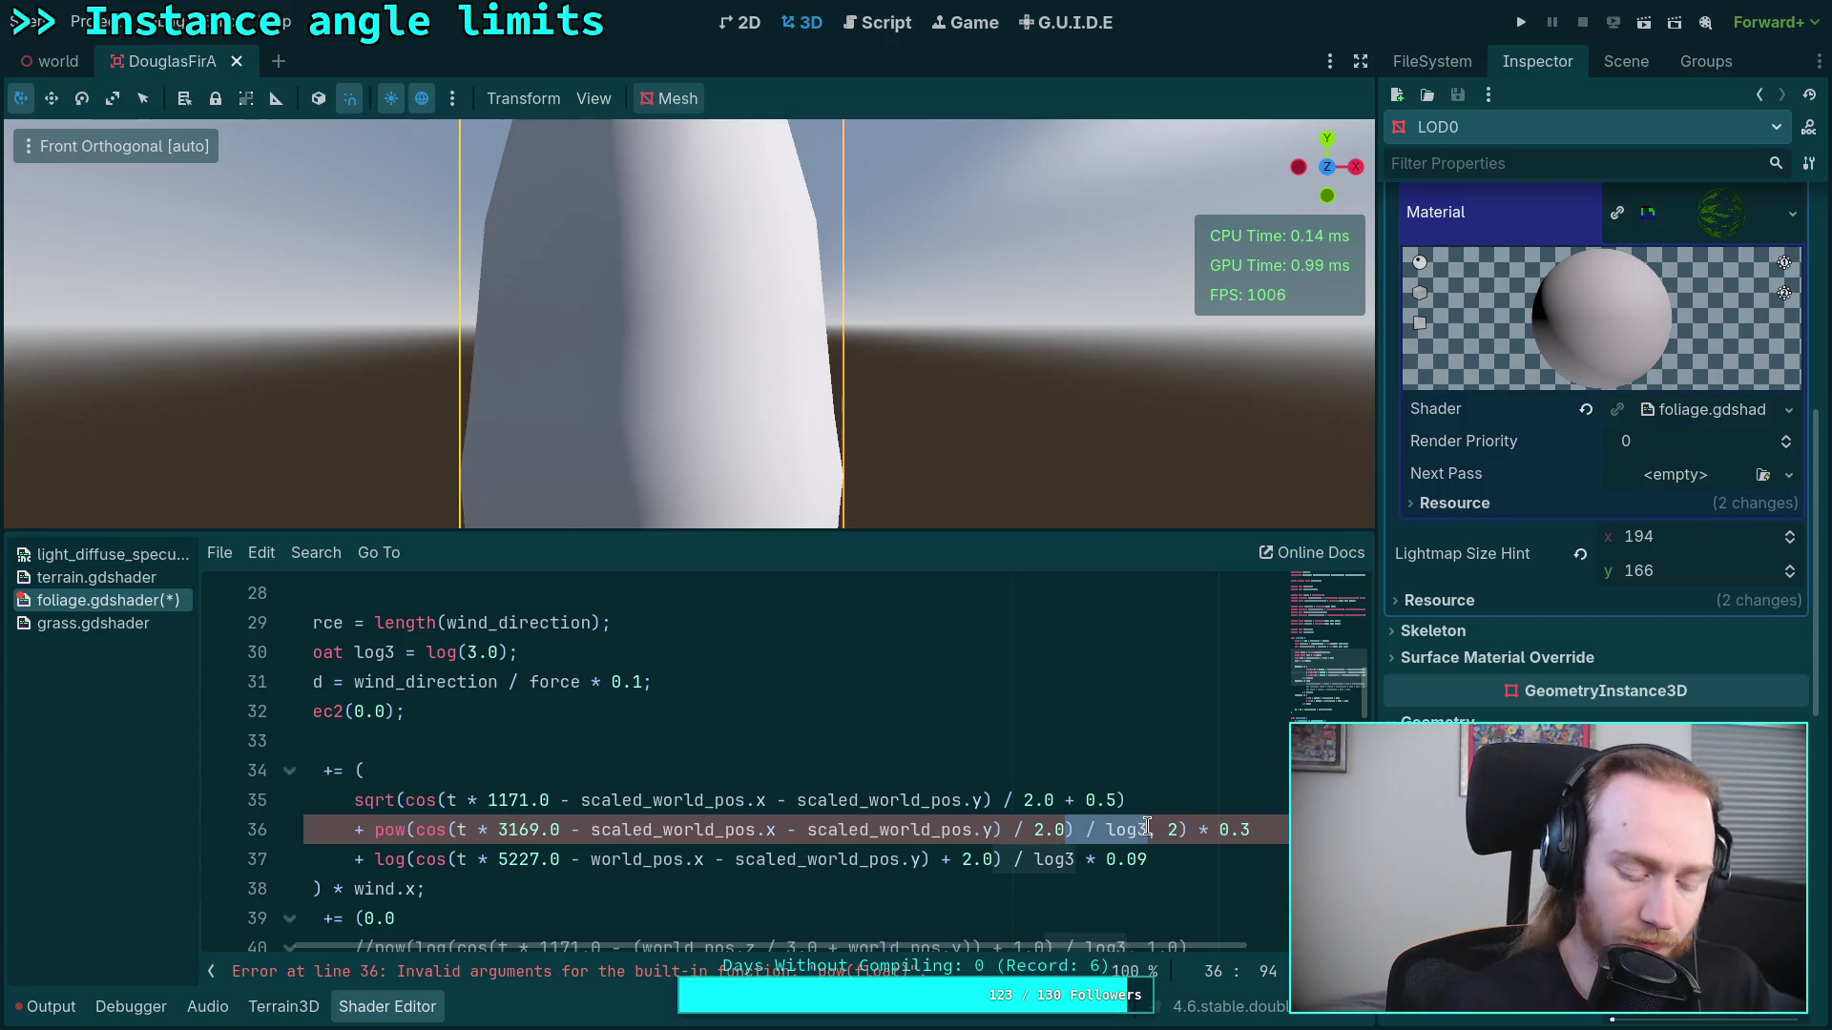
pyautogui.write('0.6')
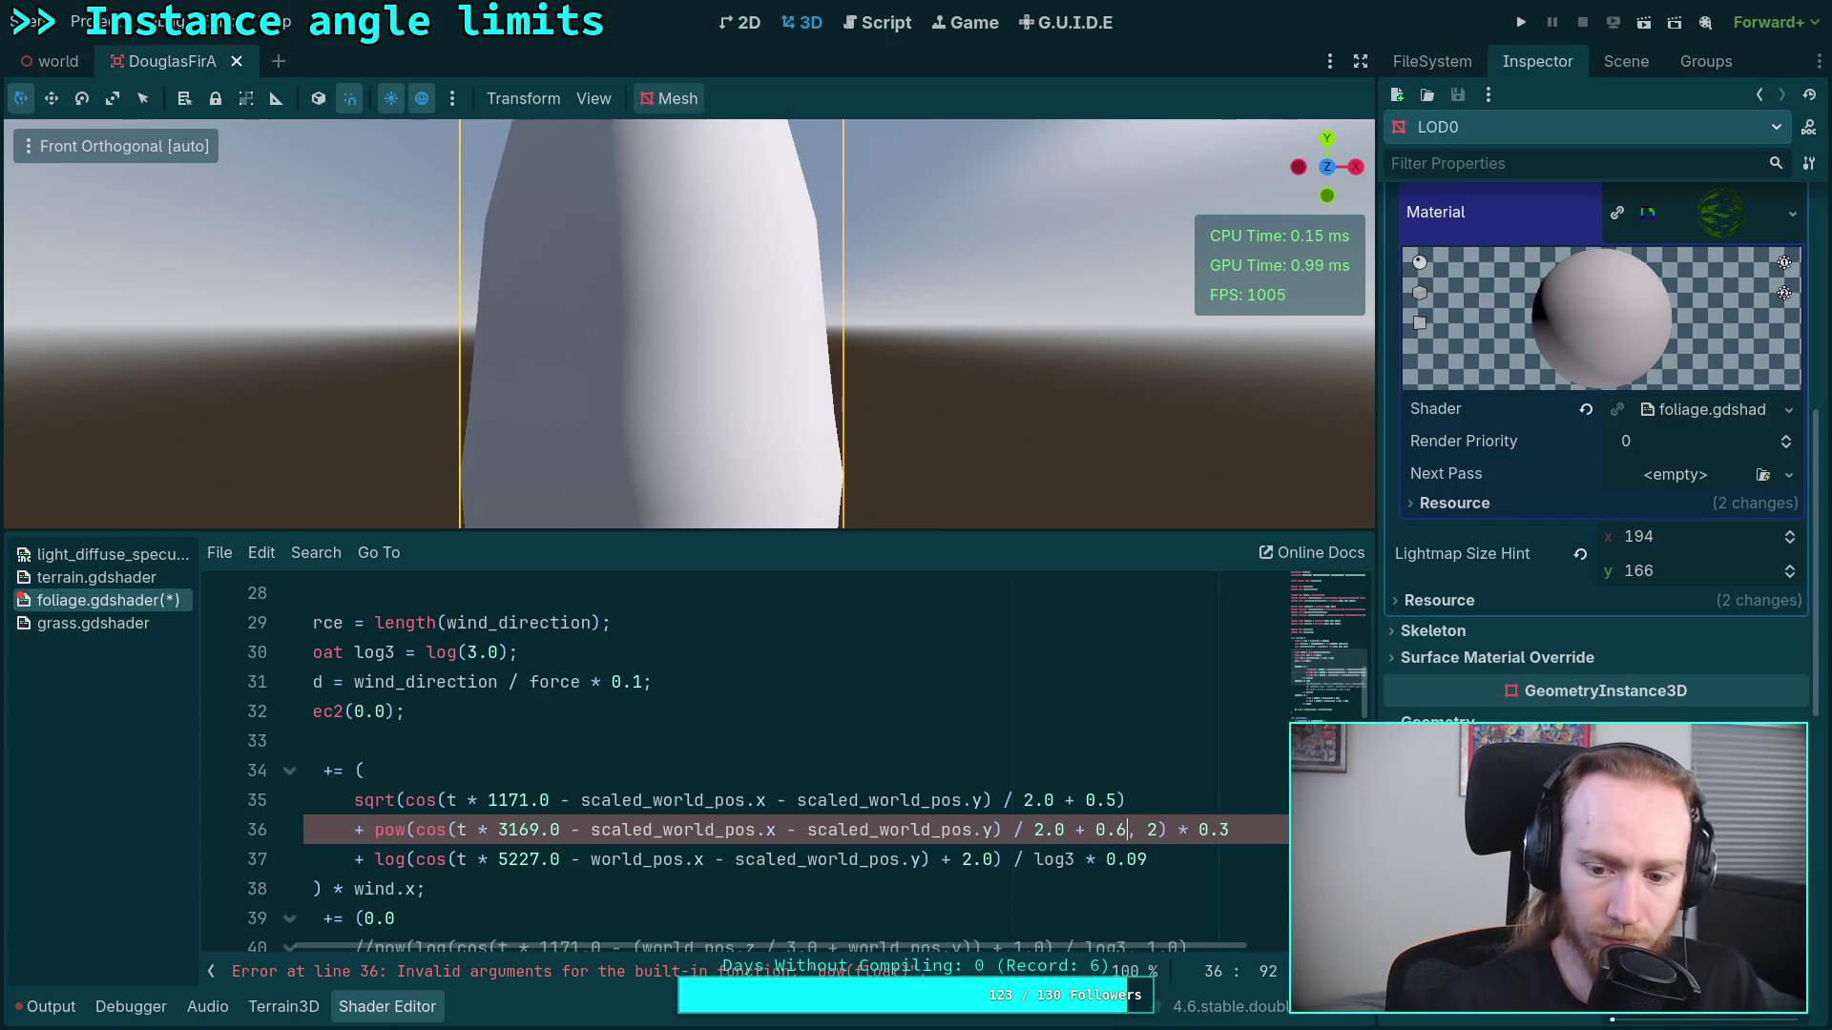
pyautogui.click(445, 829)
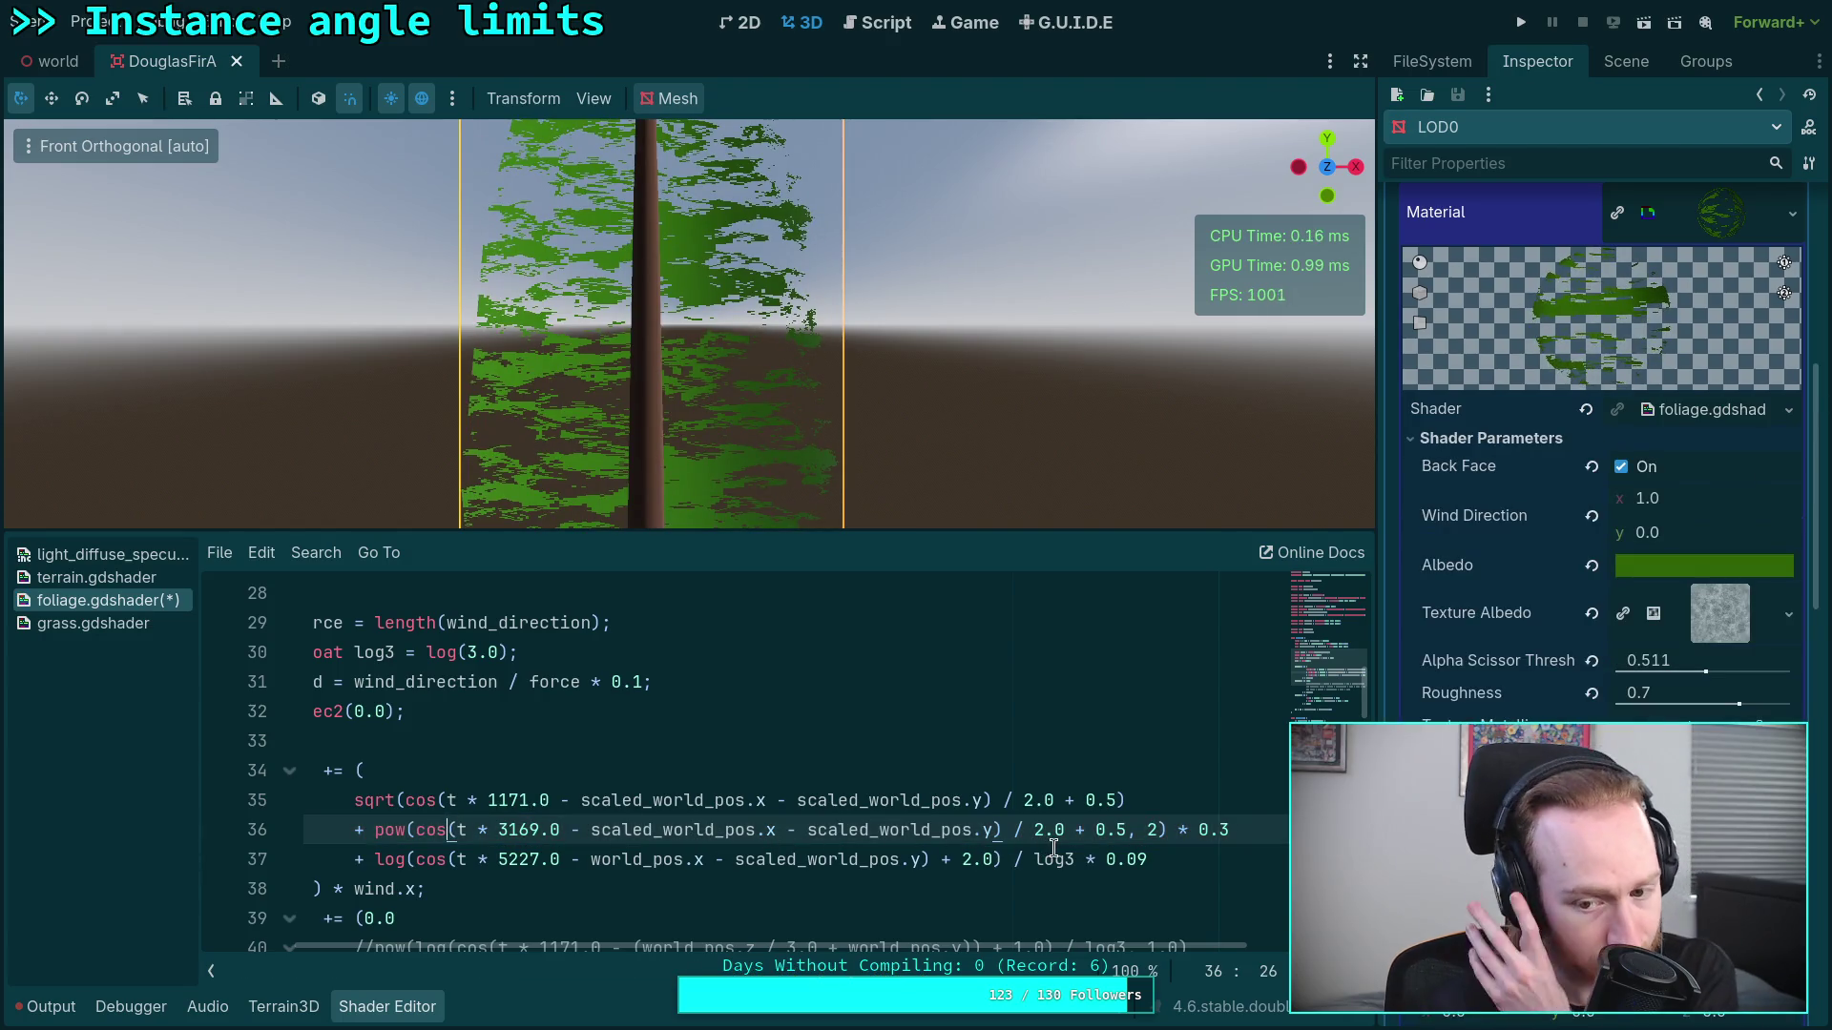
# Step: Convert line 37's sway term to cos(...) / 2.0 + 0.5, removing its log and log3
pyautogui.doubleClick(379, 861)
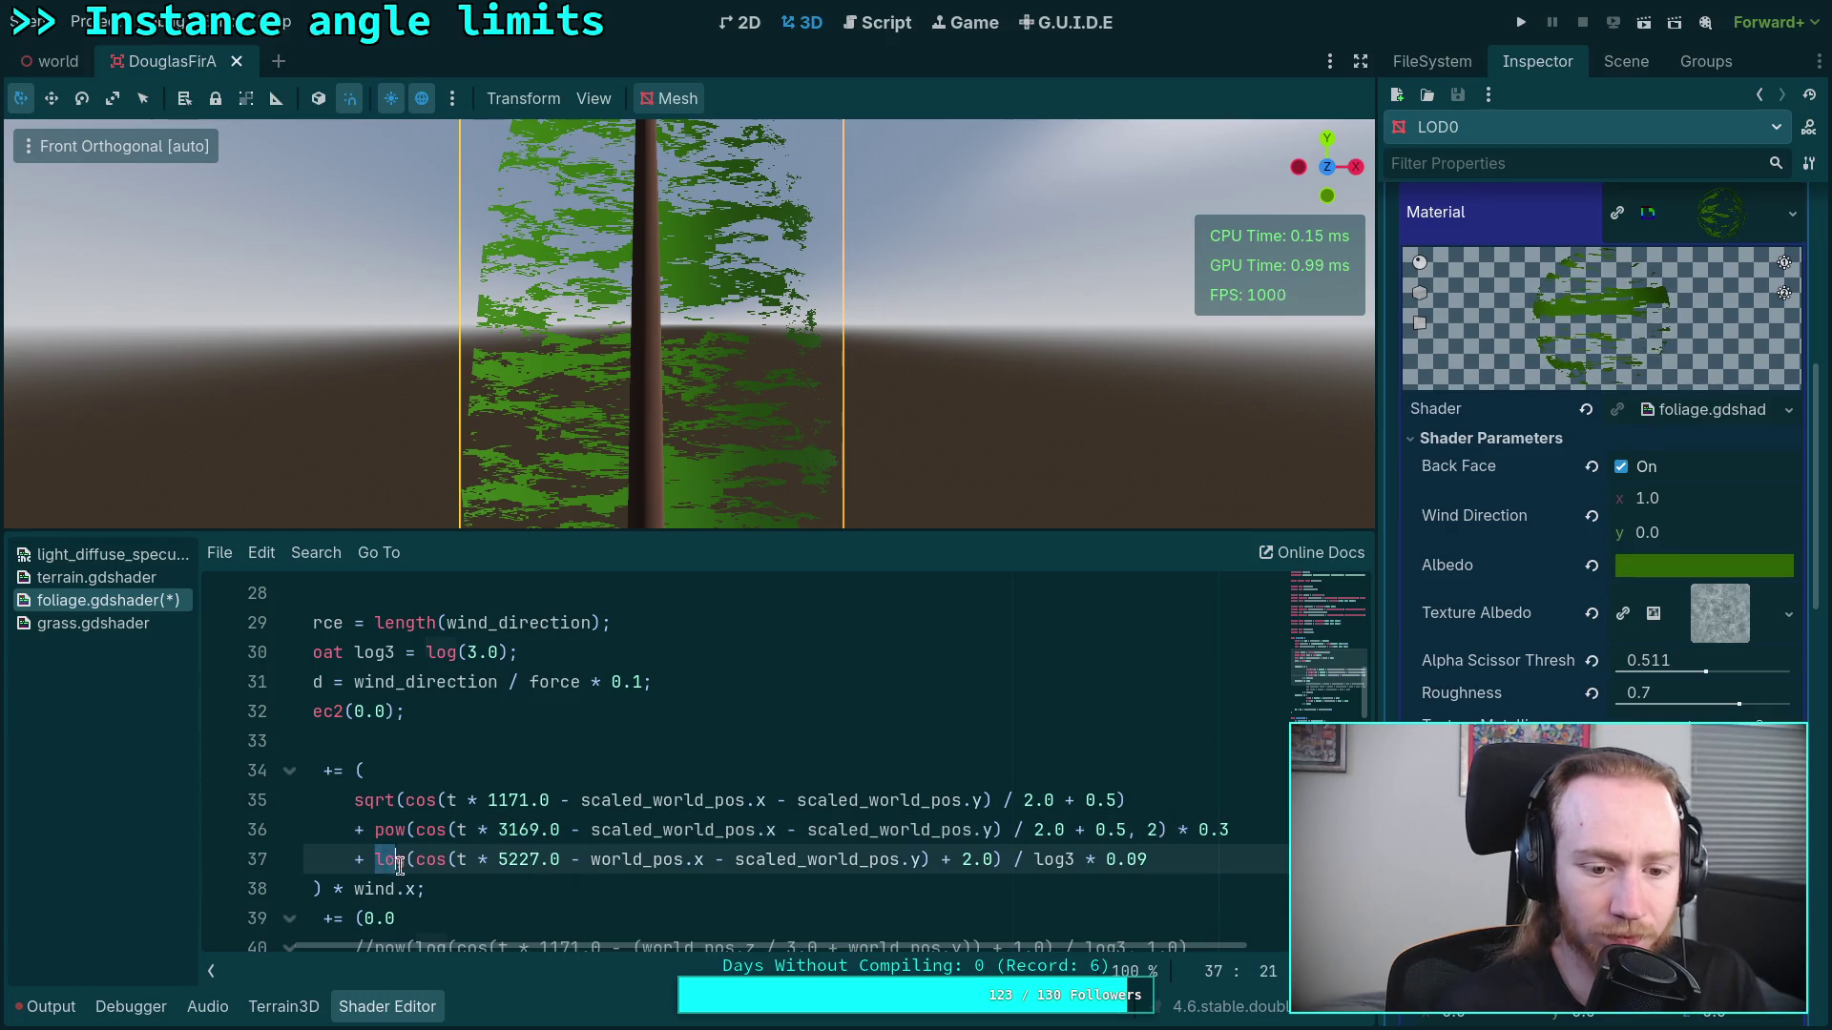
pyautogui.press('BackSpace')
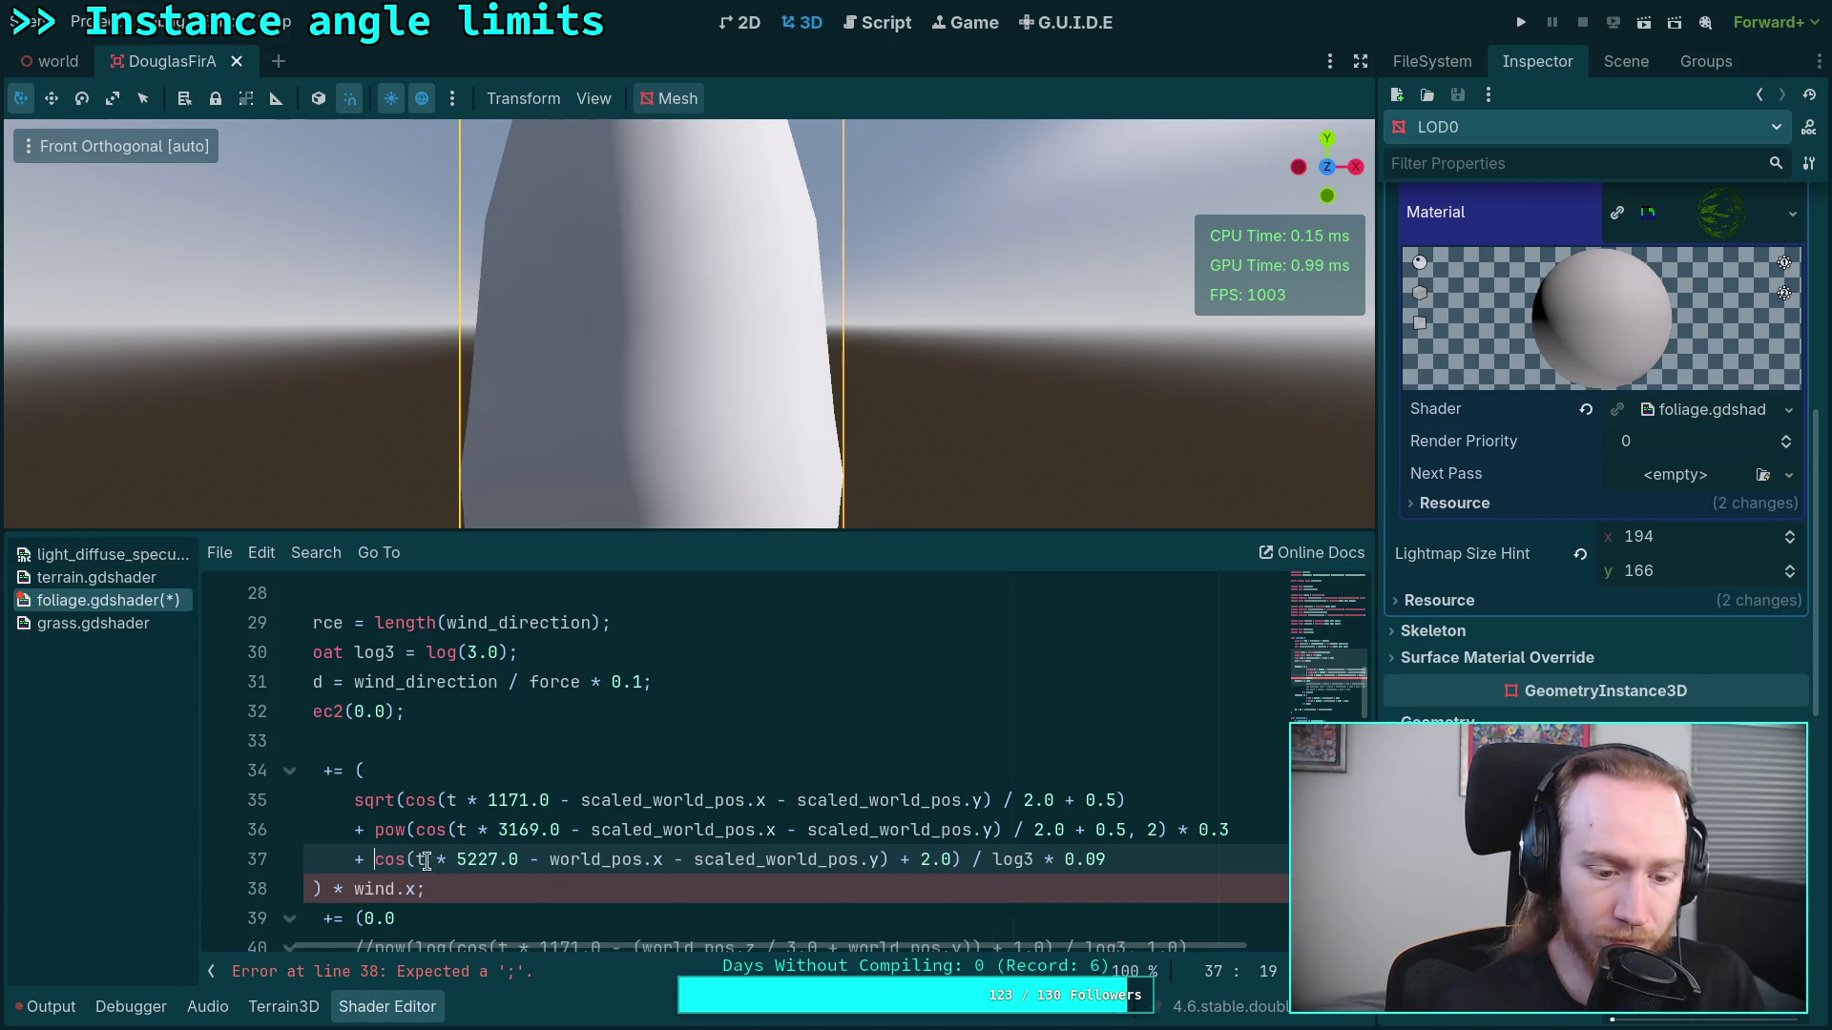
pyautogui.write('(')
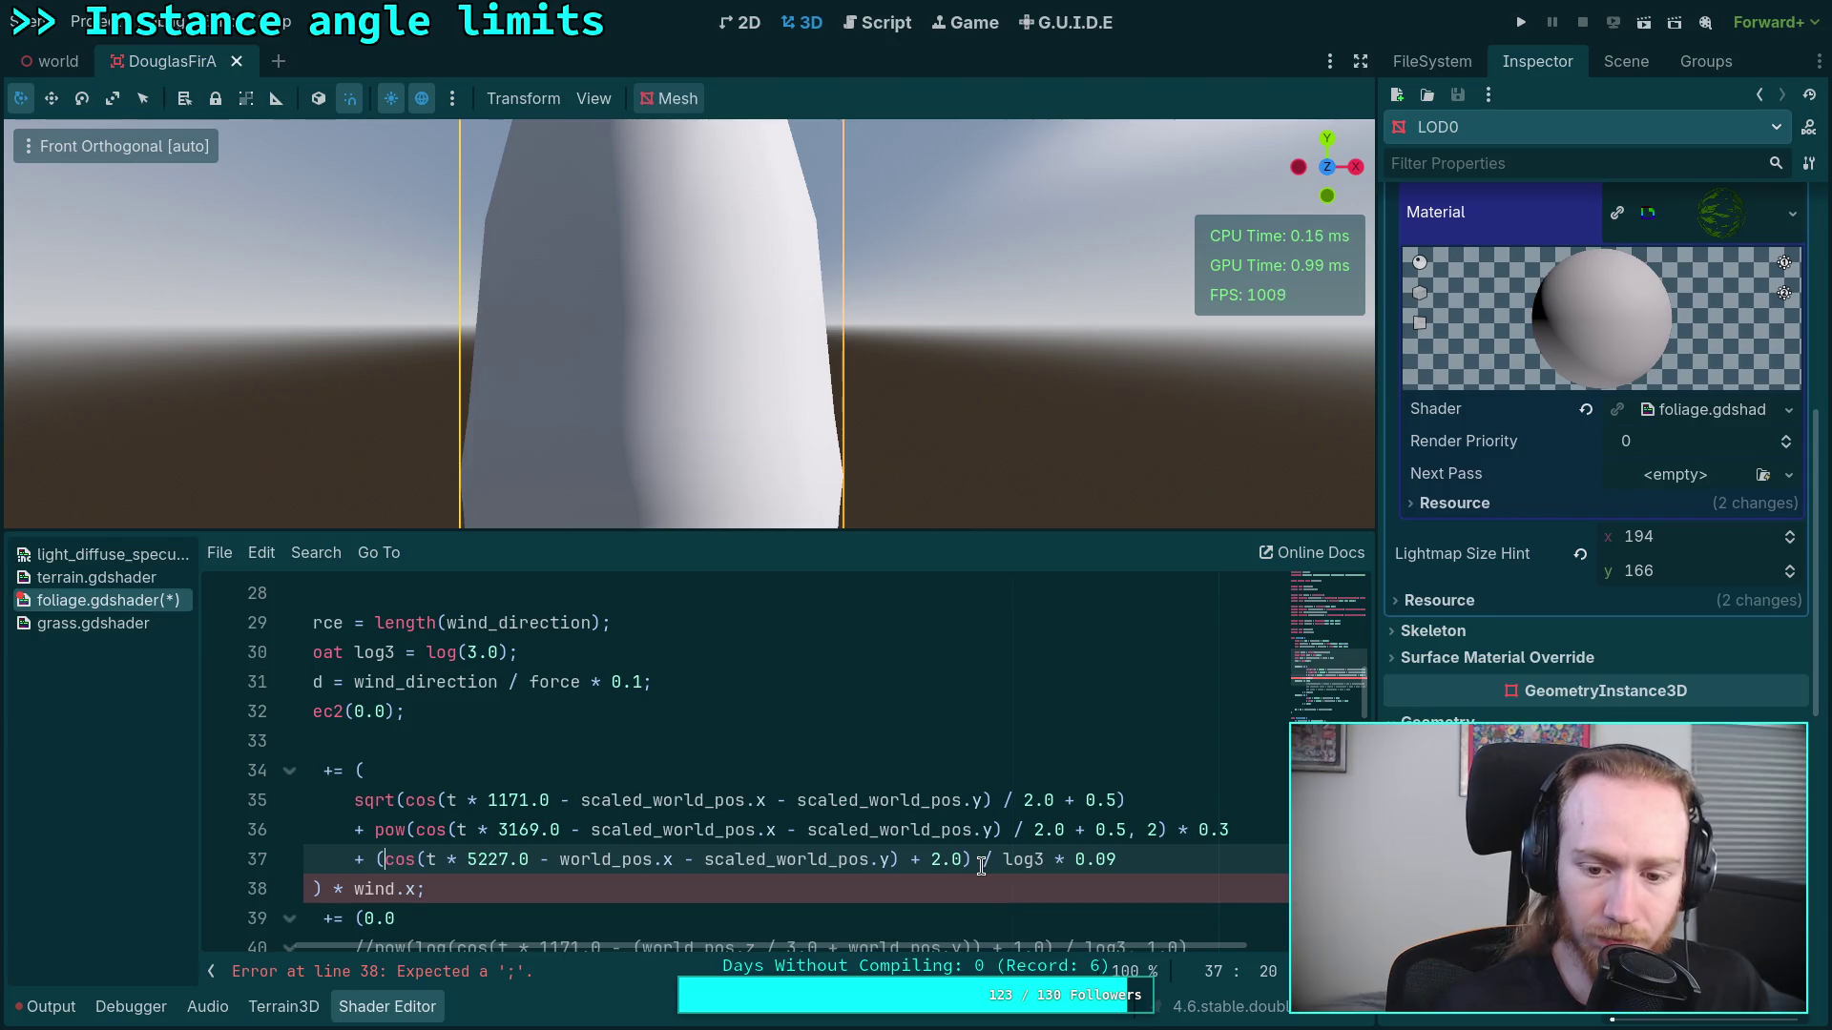
pyautogui.click(916, 862)
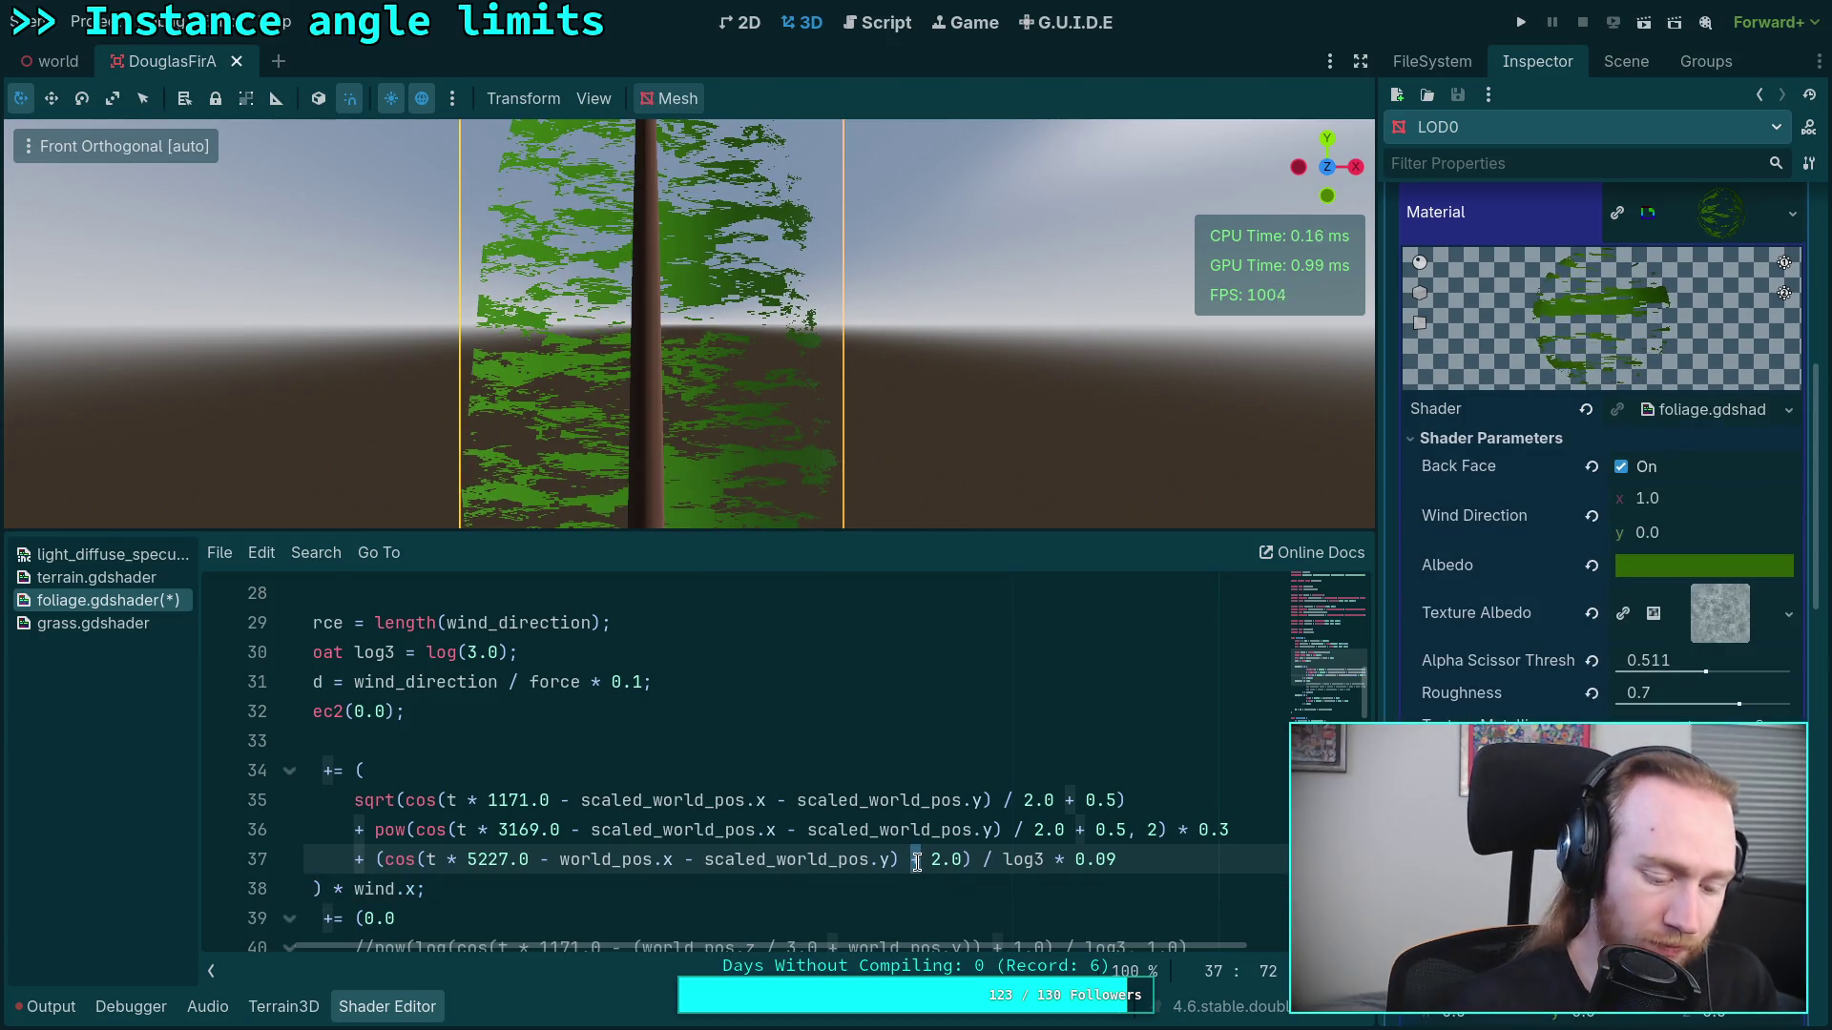
pyautogui.moveTo(963, 861); pyautogui.dragTo(1025, 858)
pyautogui.press('Left')
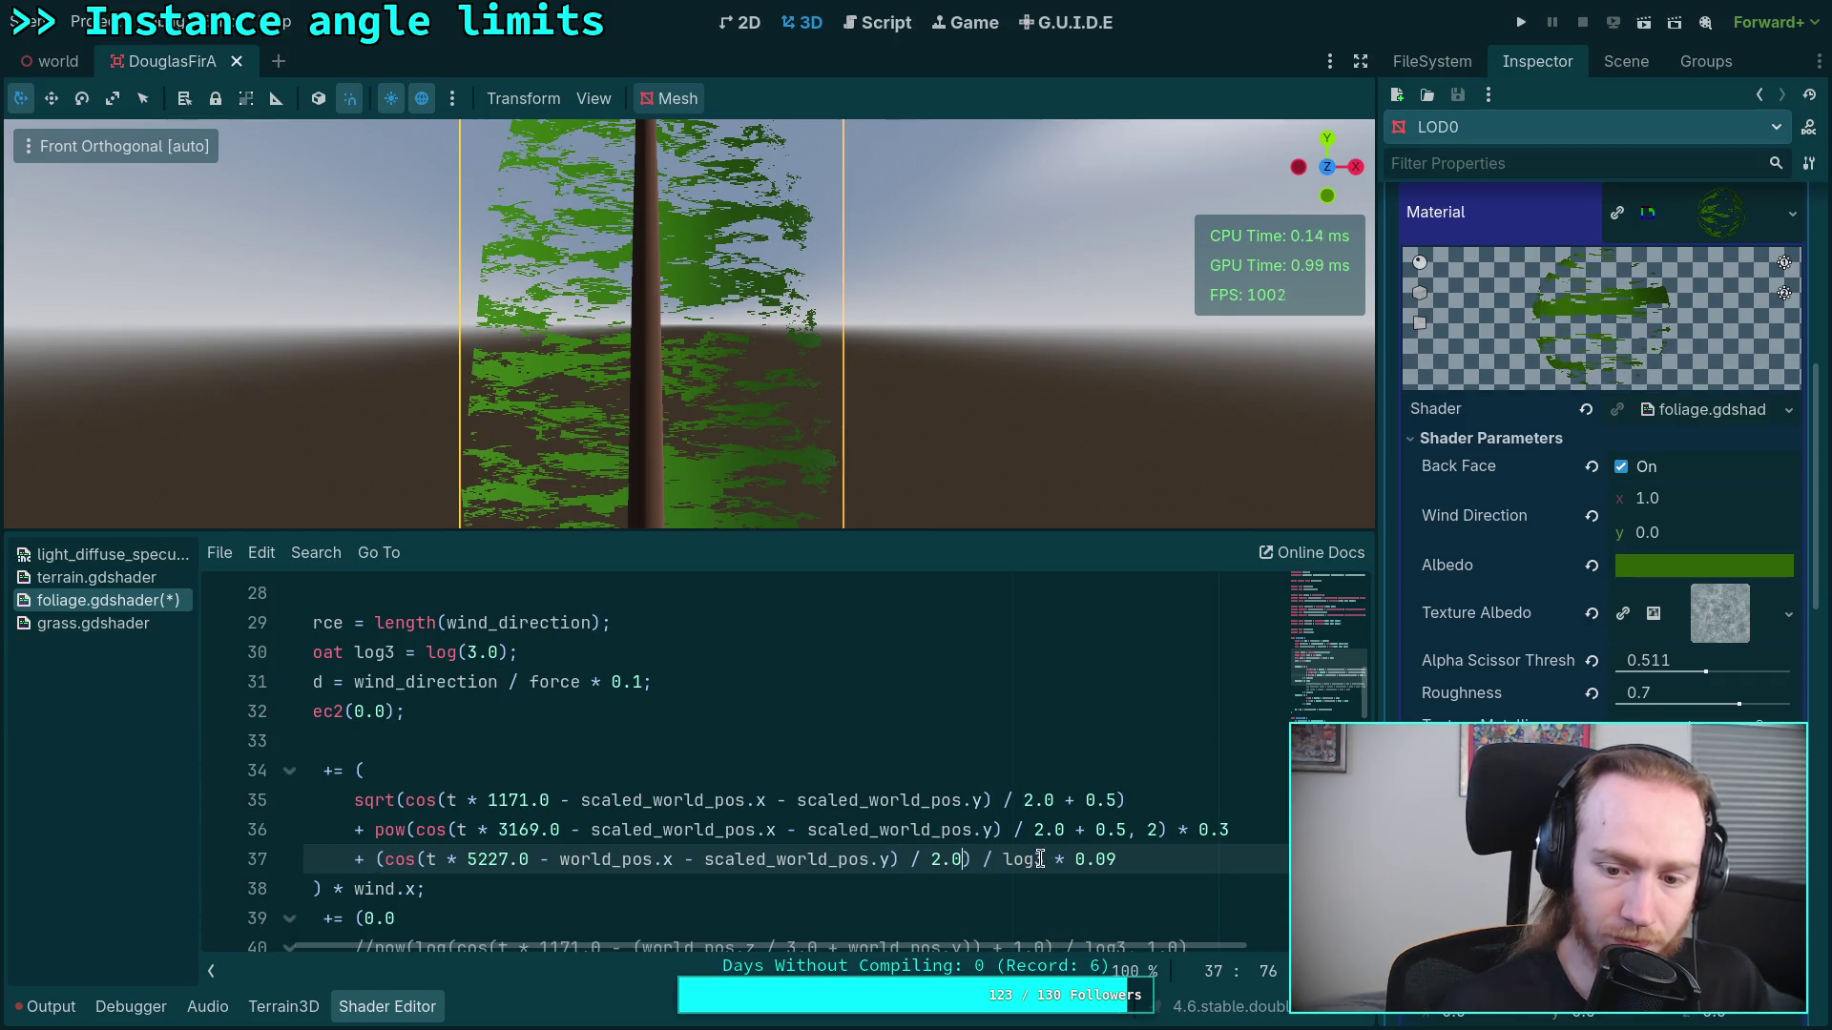
pyautogui.keyDown('shift'); pyautogui.click(1046, 860); pyautogui.keyUp('shift')
pyautogui.press('BackSpace')
pyautogui.write('+ (')
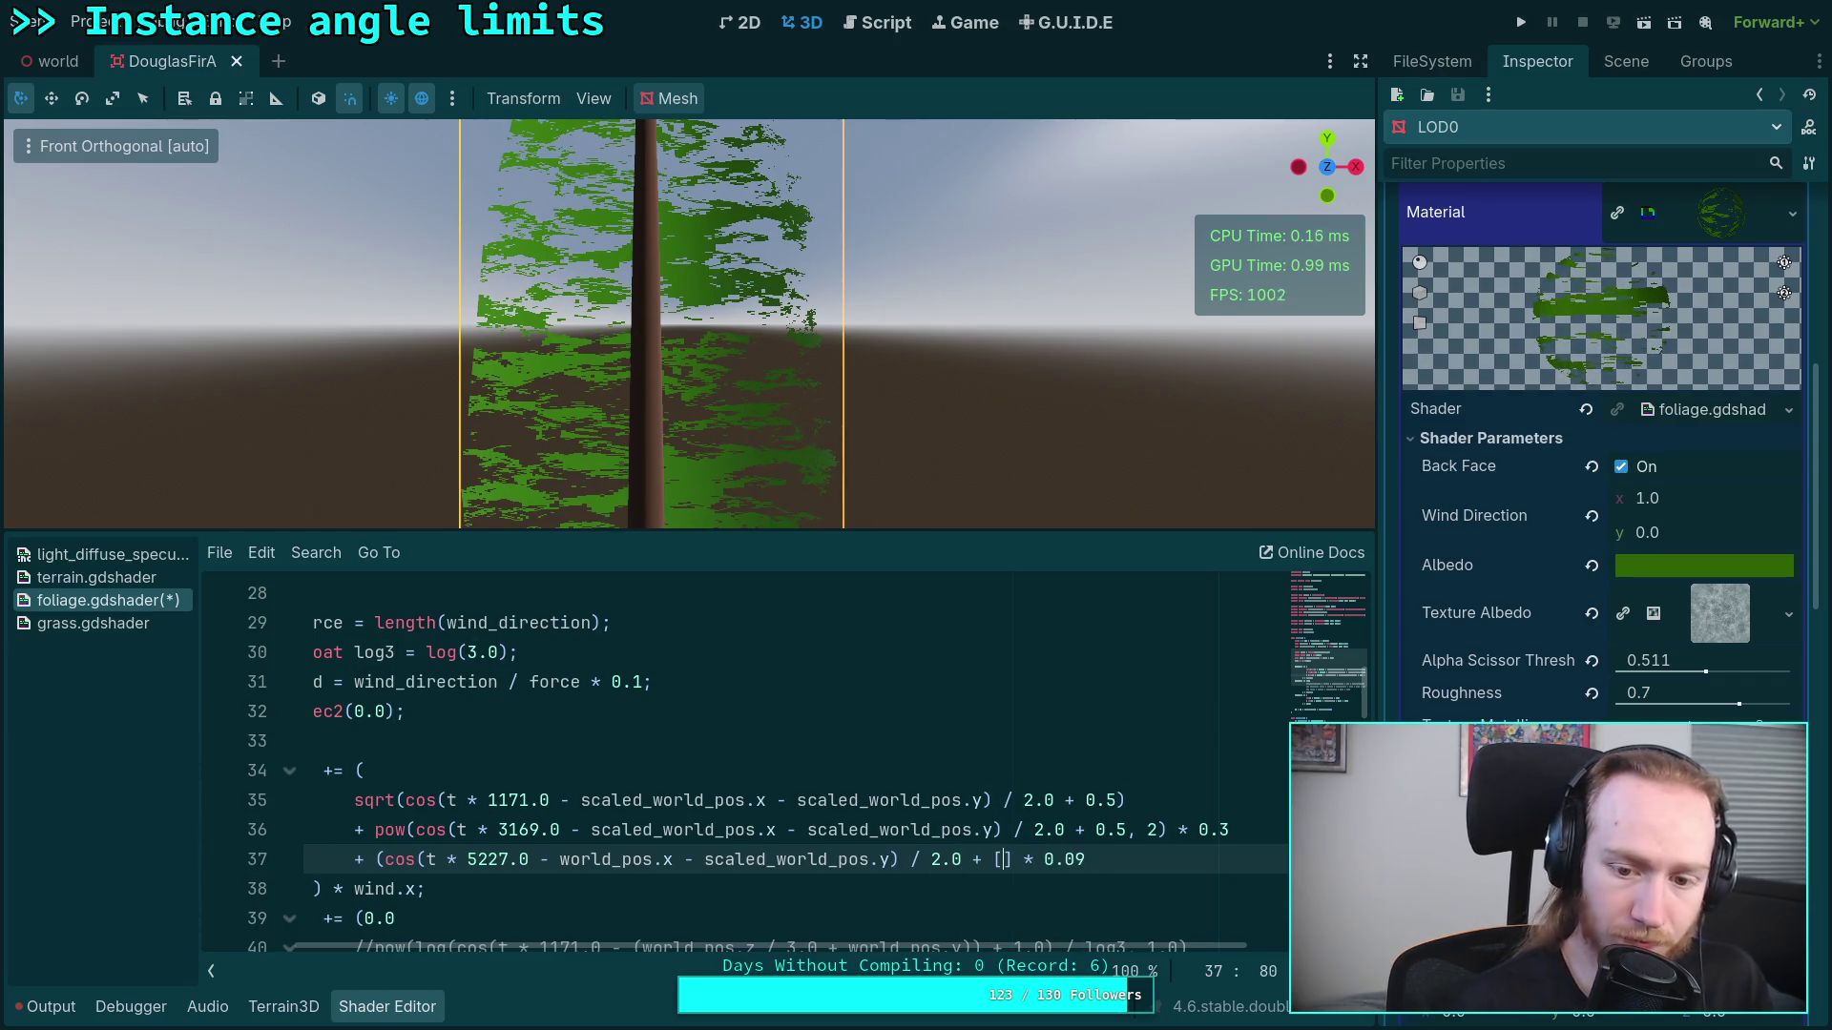
pyautogui.press('BackSpace')
pyautogui.write('0.5')
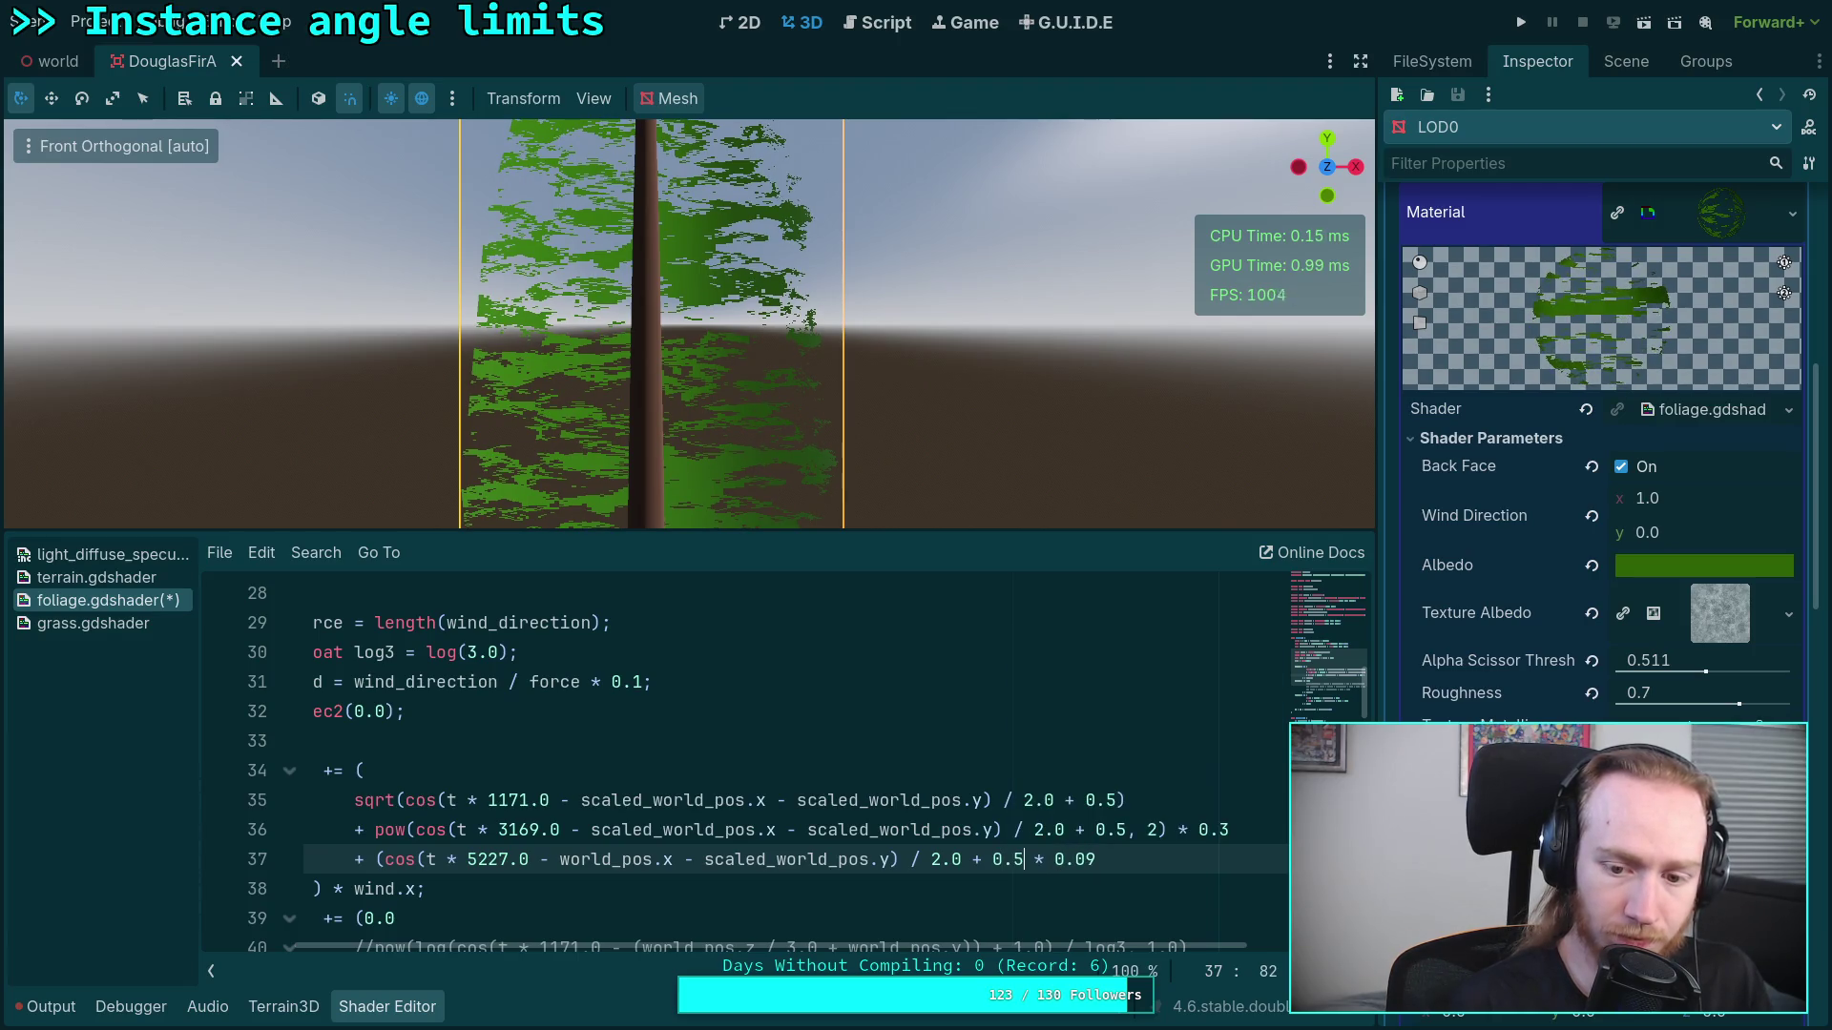
pyautogui.write(')')
pyautogui.press('End')
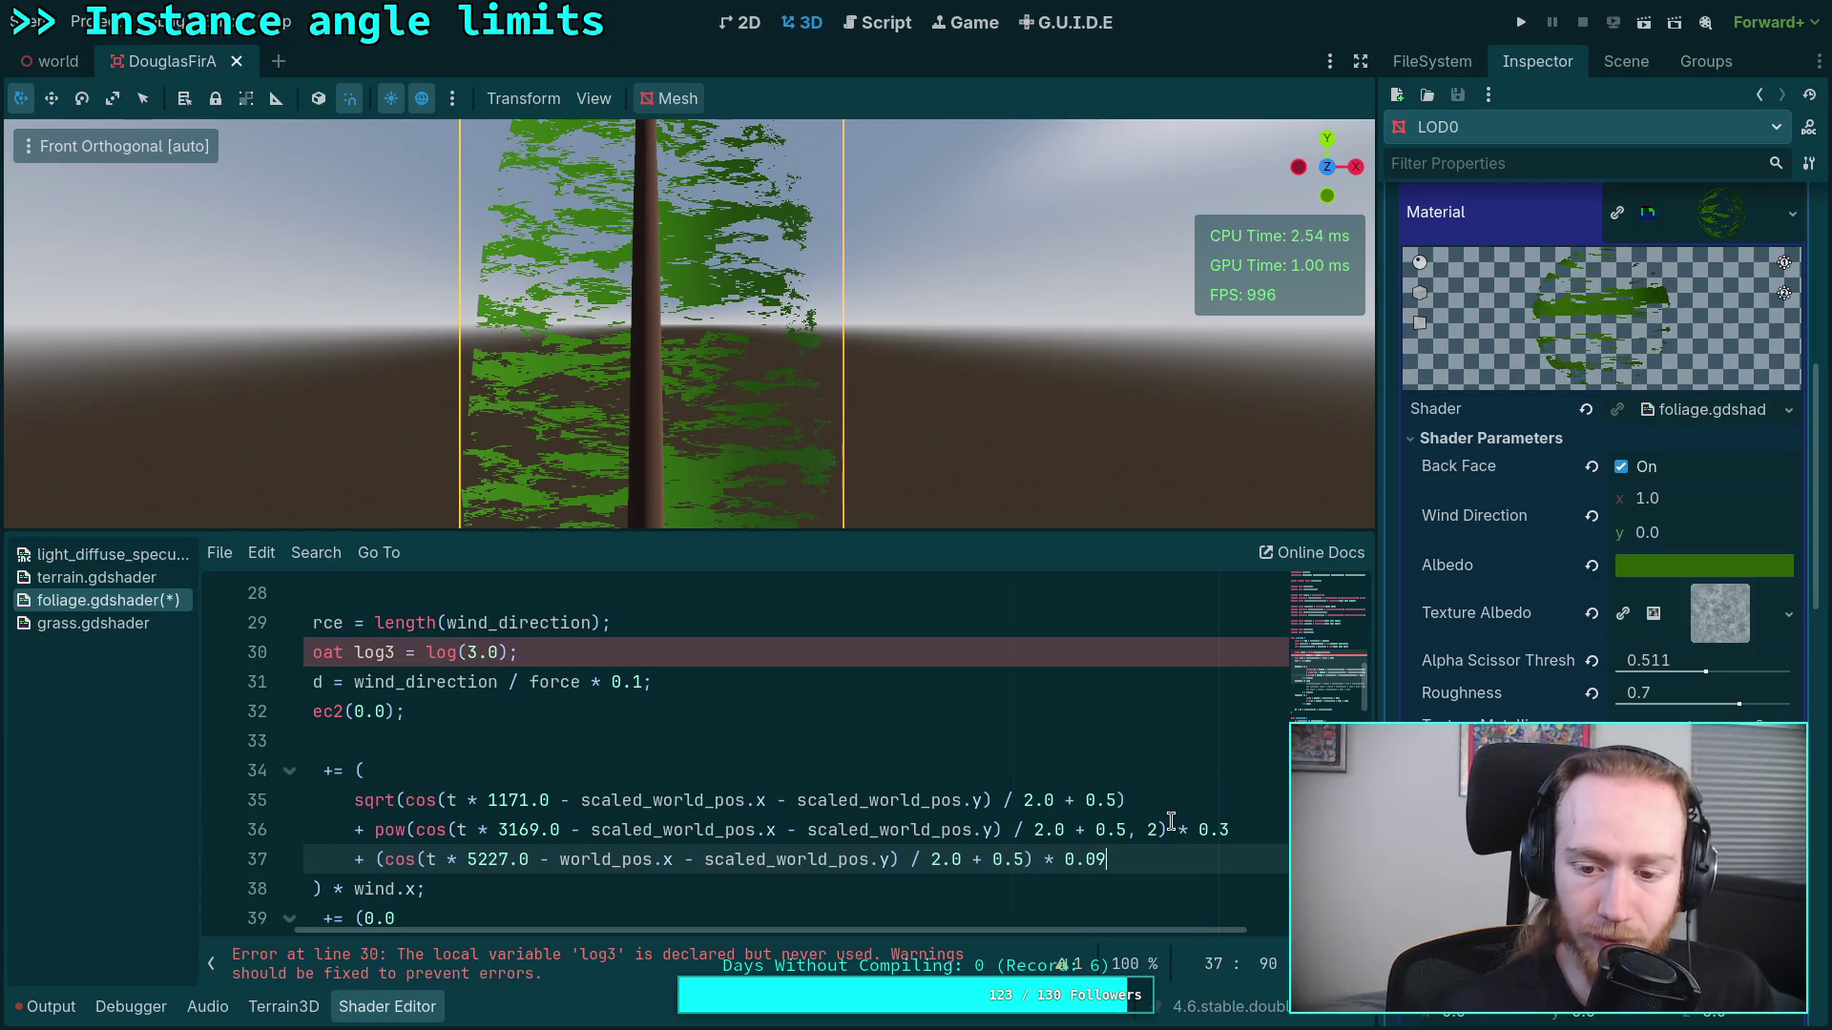
# Step: Delete the now unused log3 declaration
pyautogui.click(1171, 823)
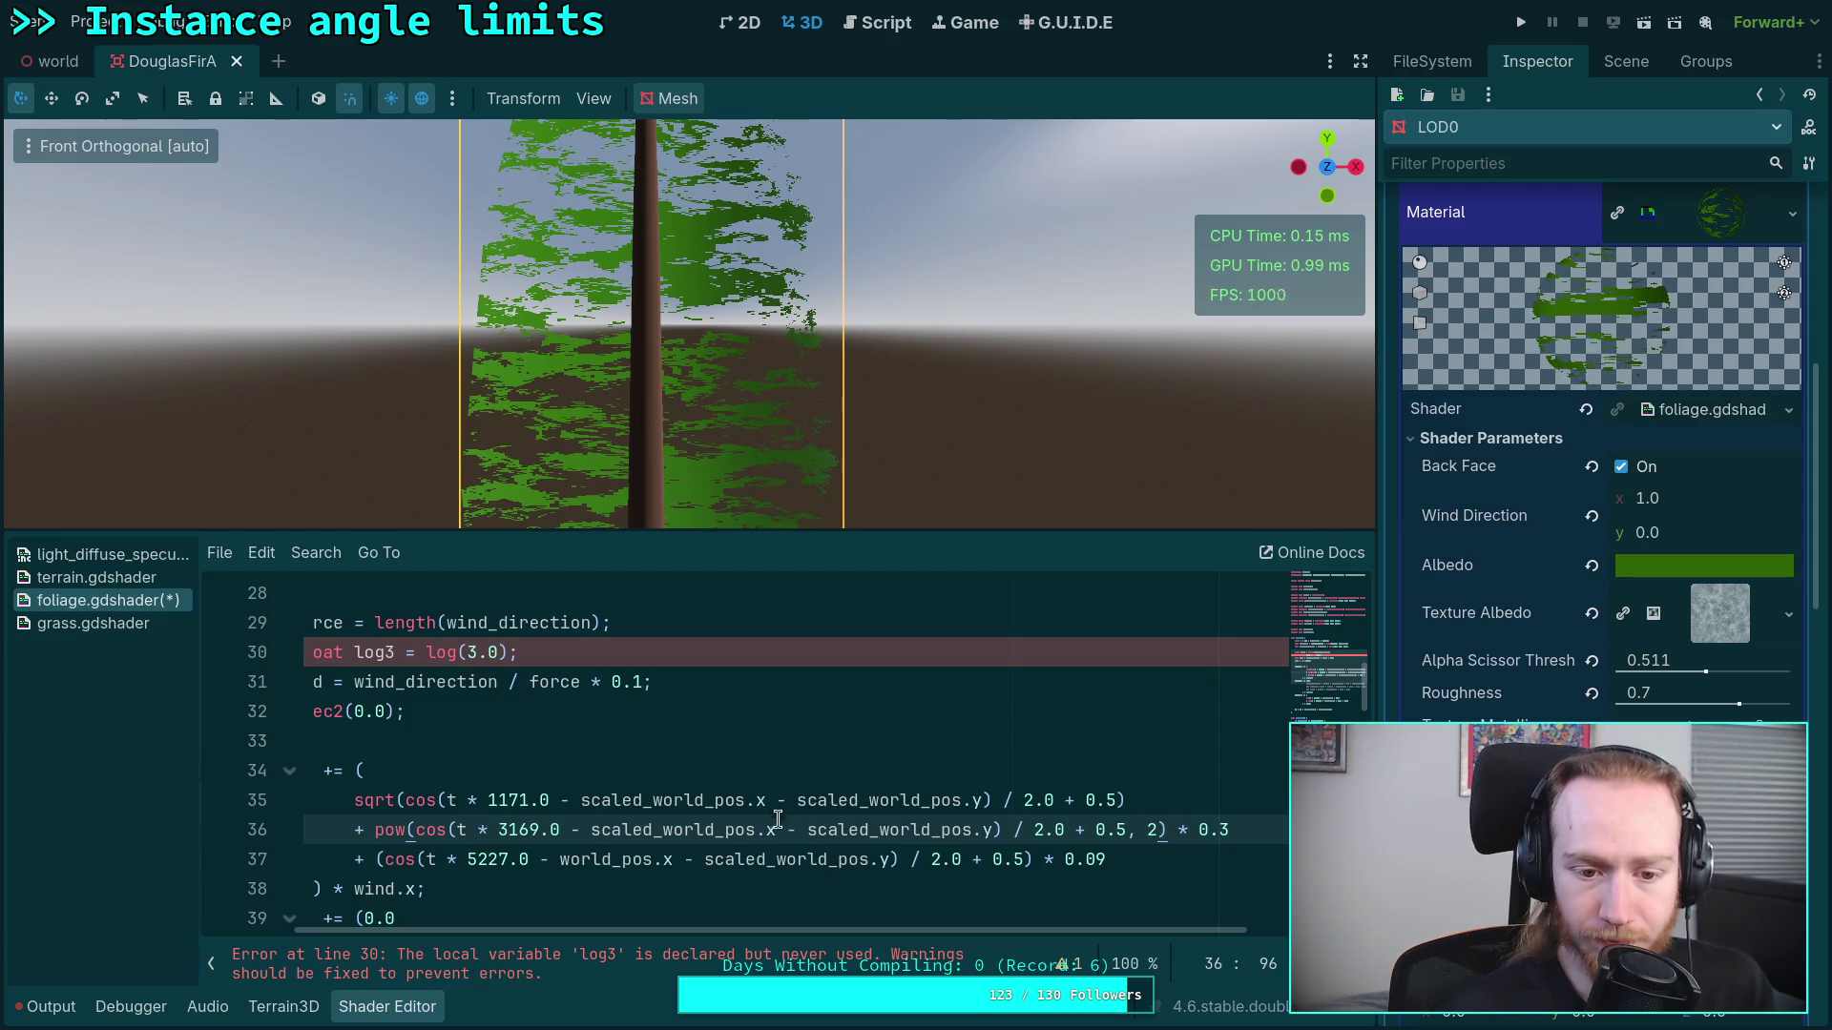
pyautogui.moveTo(728, 645); pyautogui.dragTo(728, 625)
pyautogui.press('BackSpace')
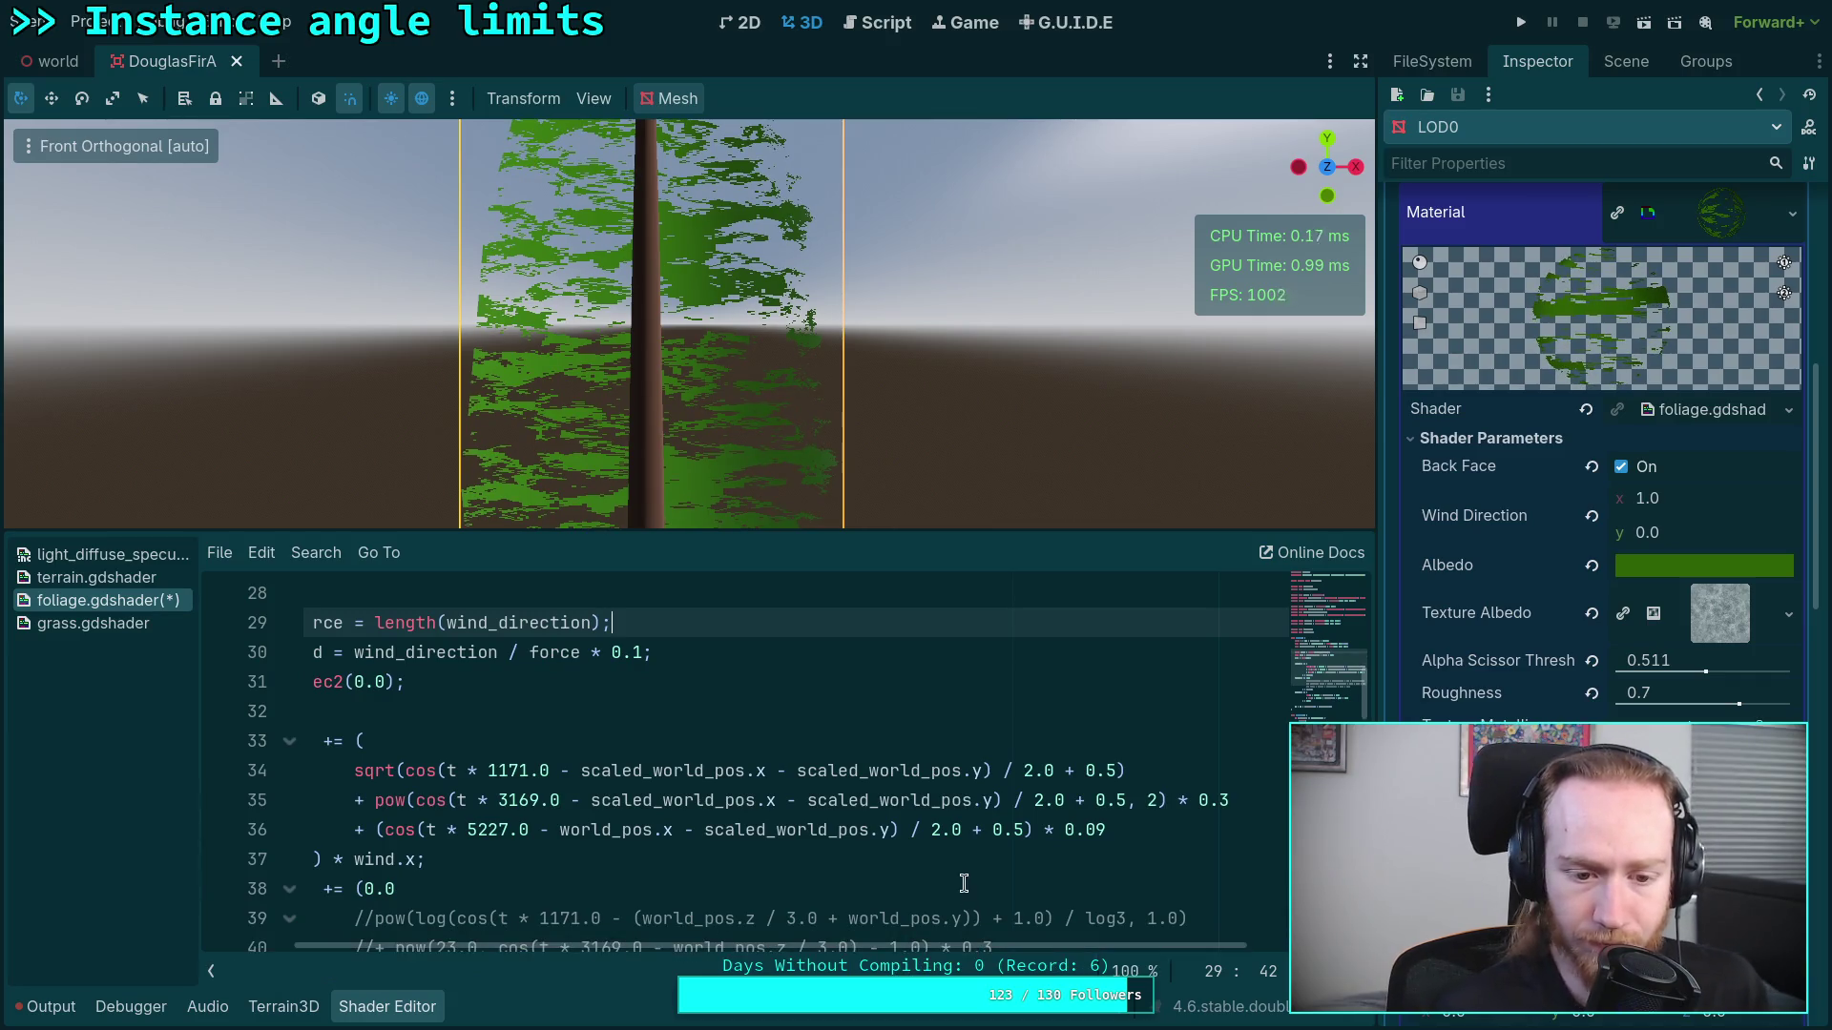
pyautogui.scroll(-1, 964, 882)
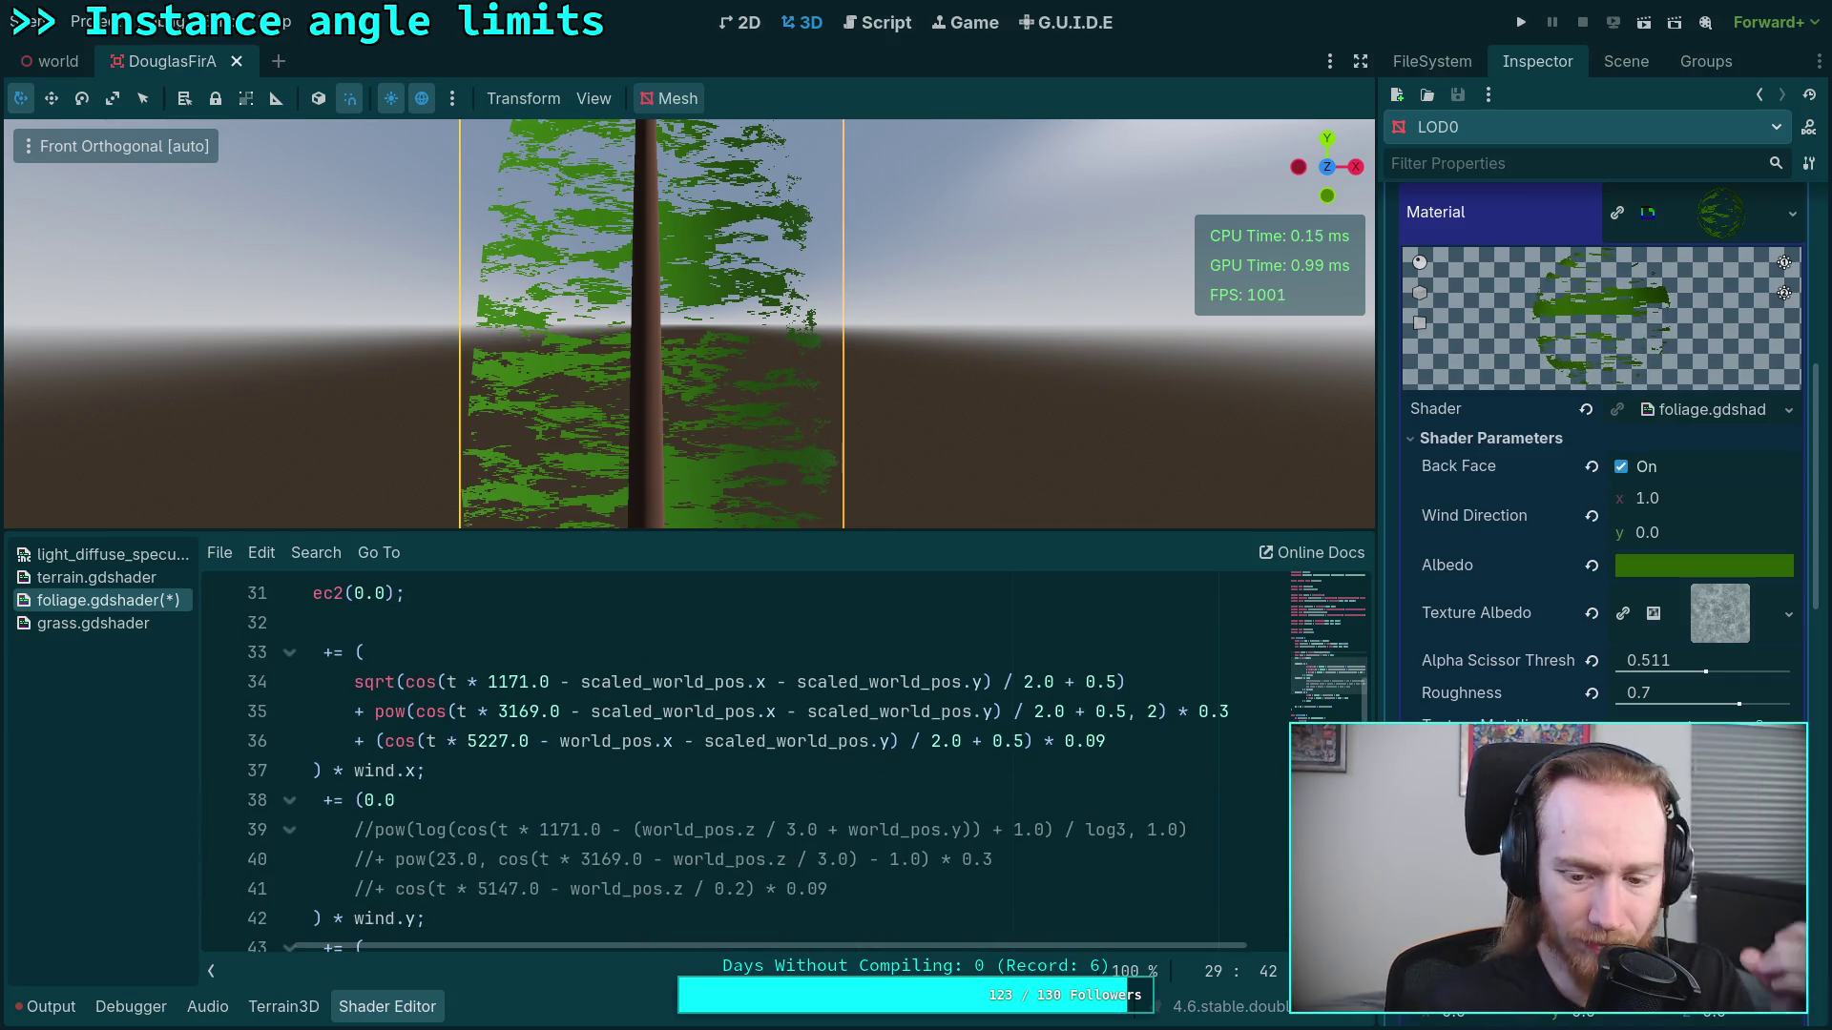
pyautogui.moveTo(934, 940); pyautogui.dragTo(824, 940)
pyautogui.scroll(-5, 747, 779)
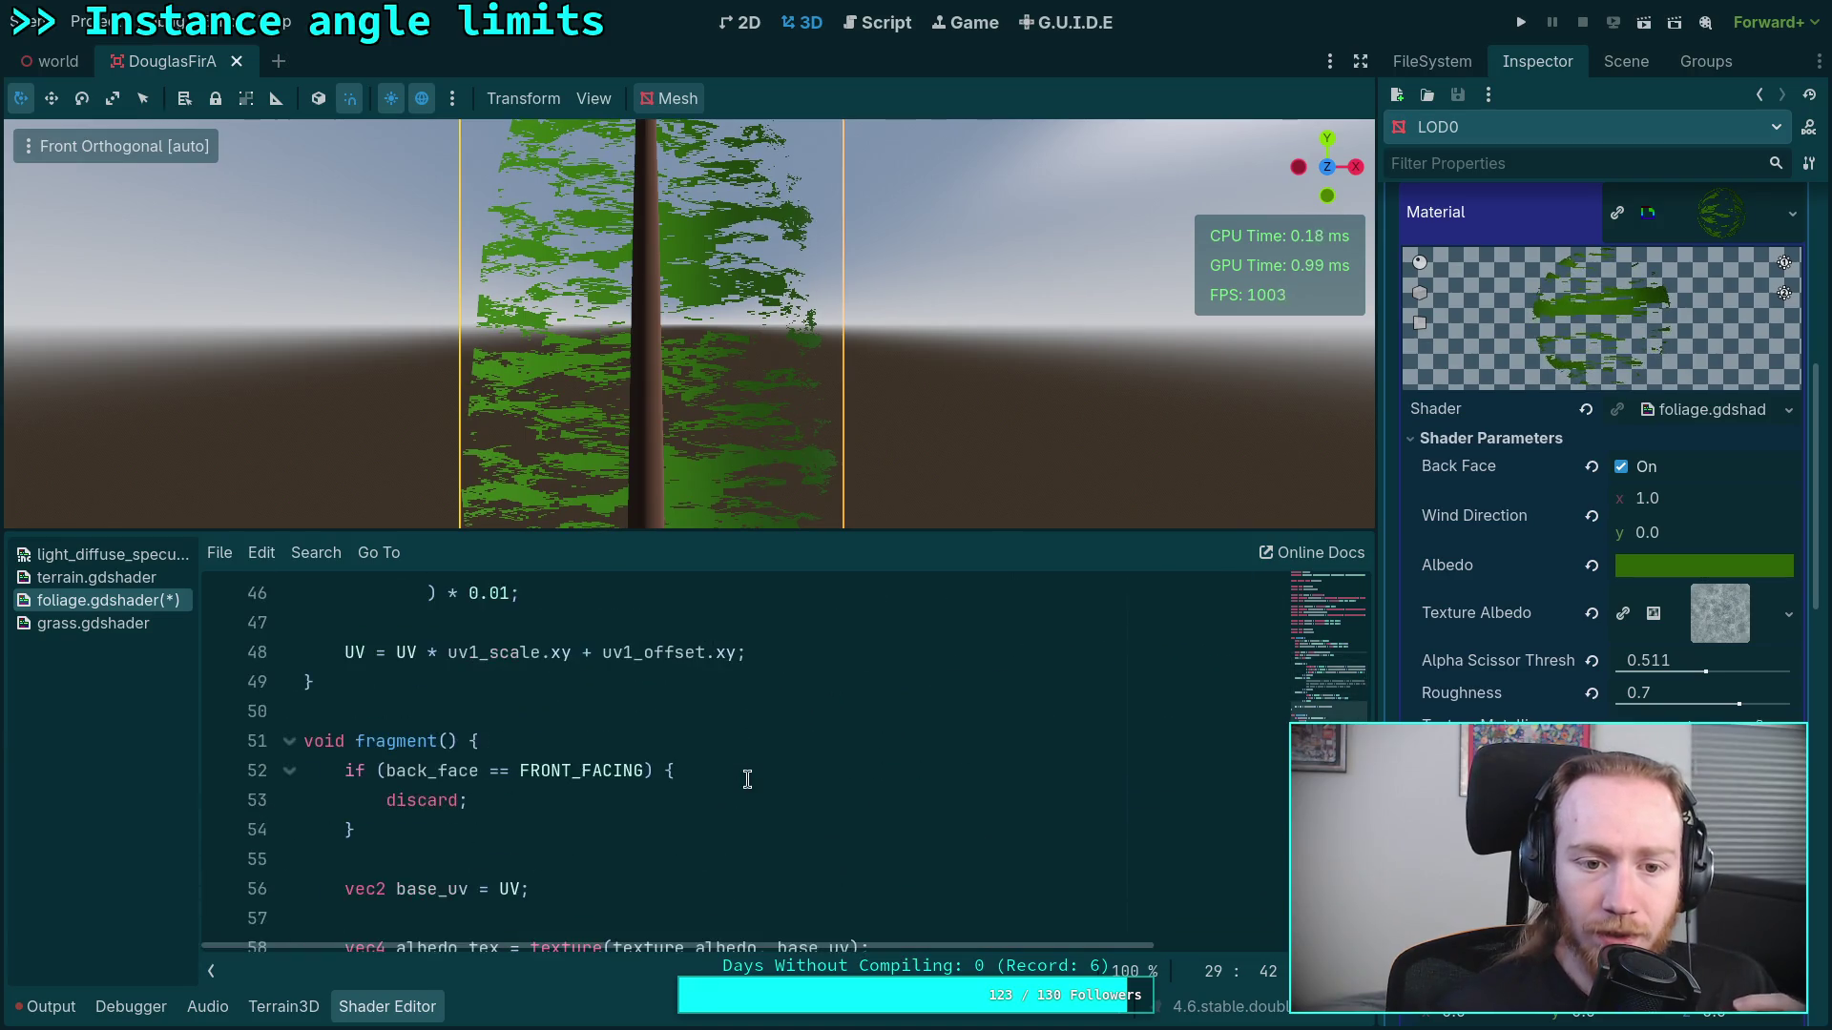
pyautogui.scroll(1, 753, 784)
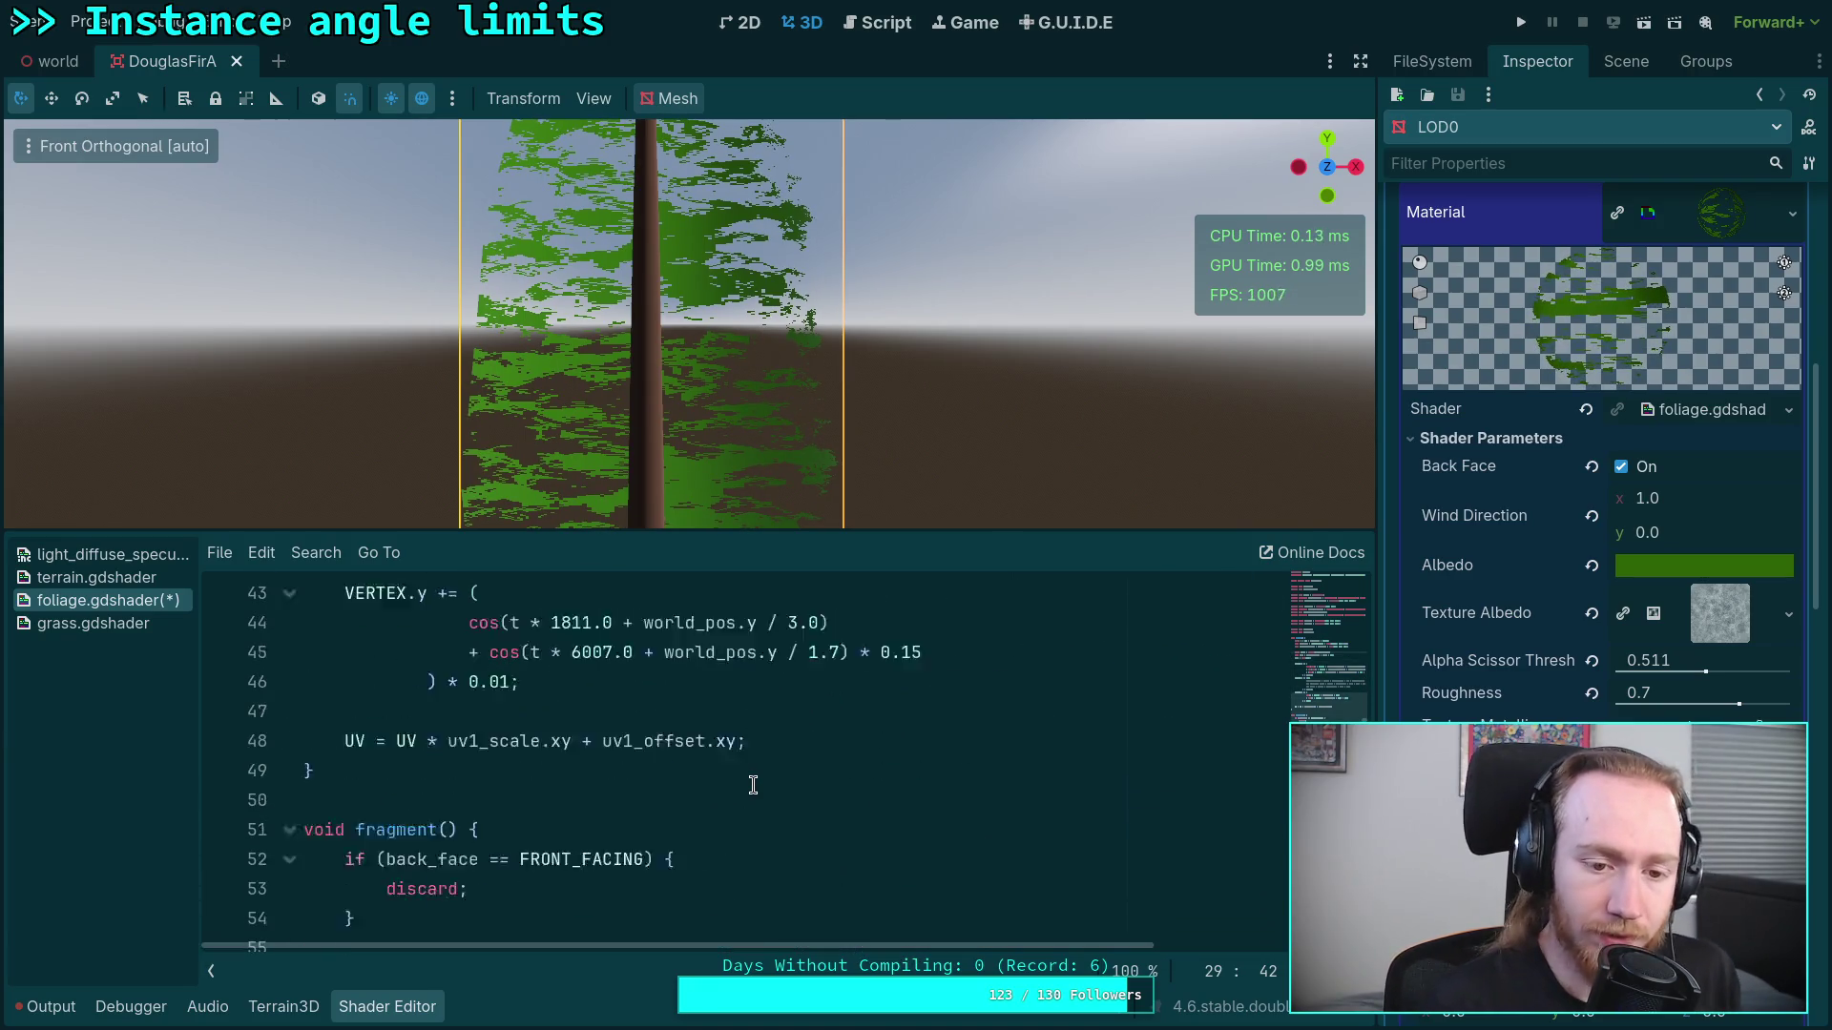
pyautogui.scroll(1, 817, 847)
pyautogui.scroll(1, 820, 849)
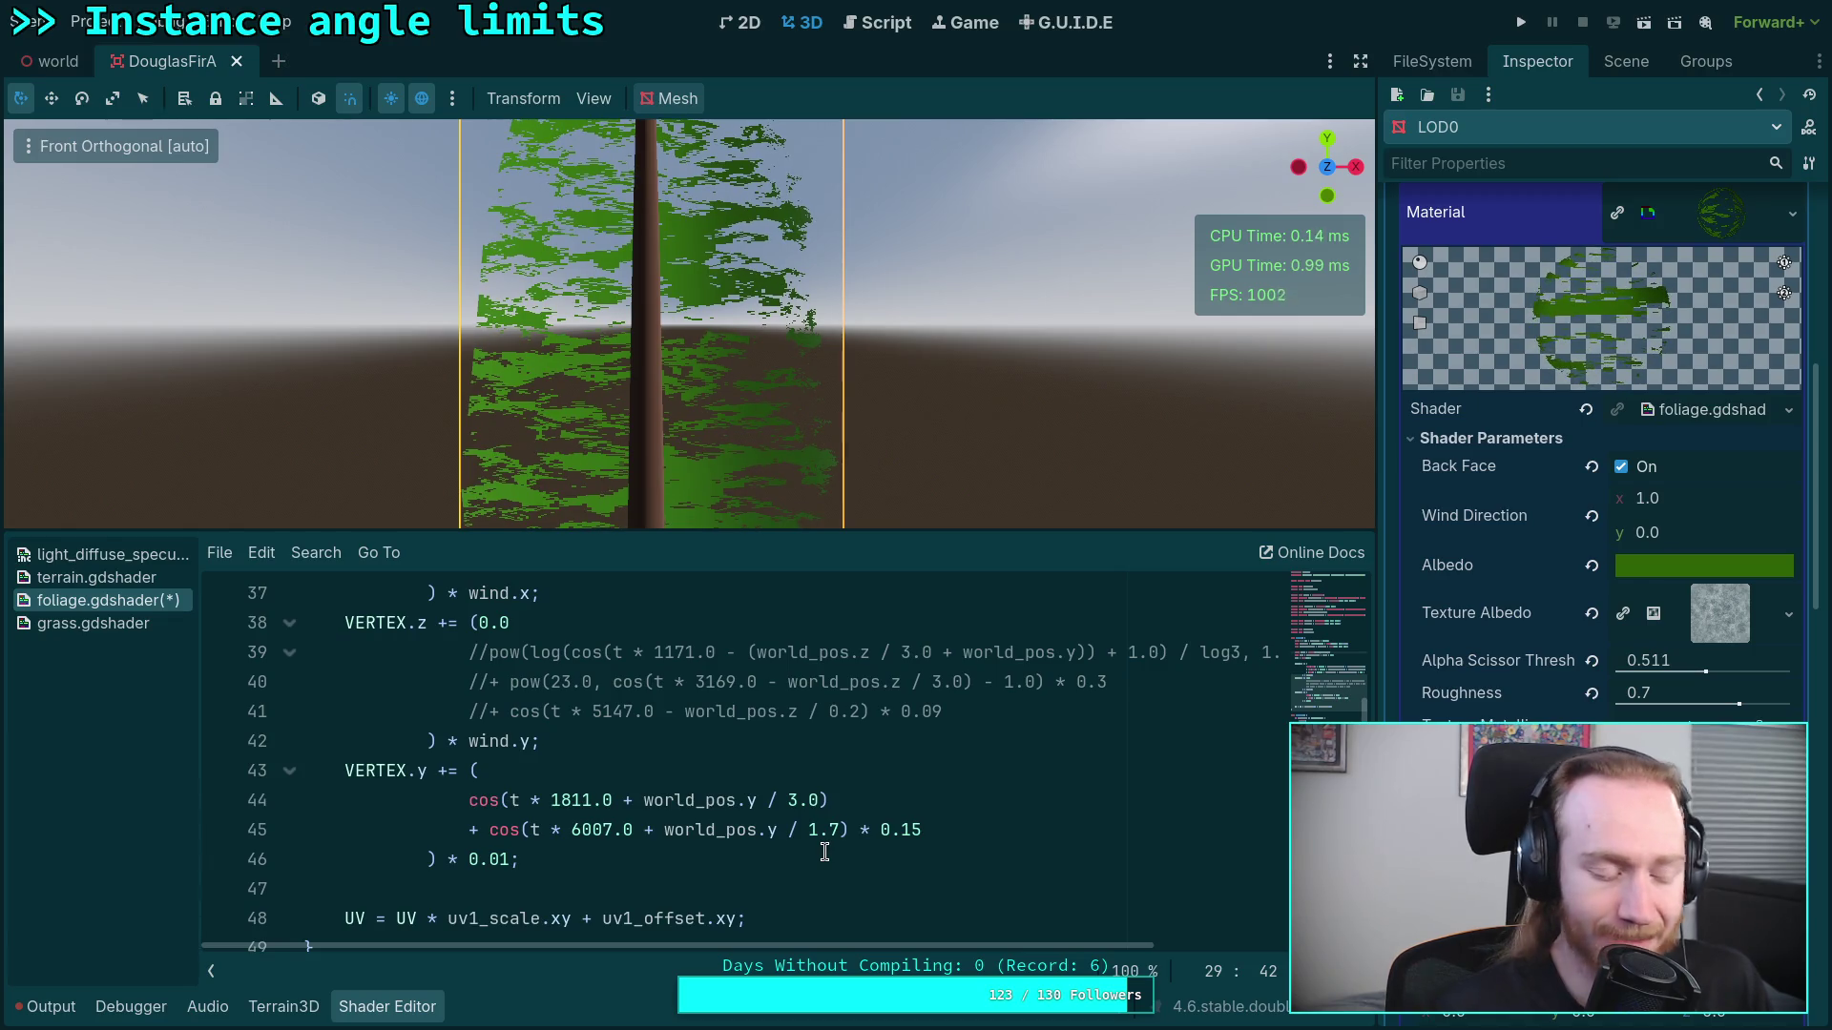
pyautogui.hotkey('alt', 'Tab')
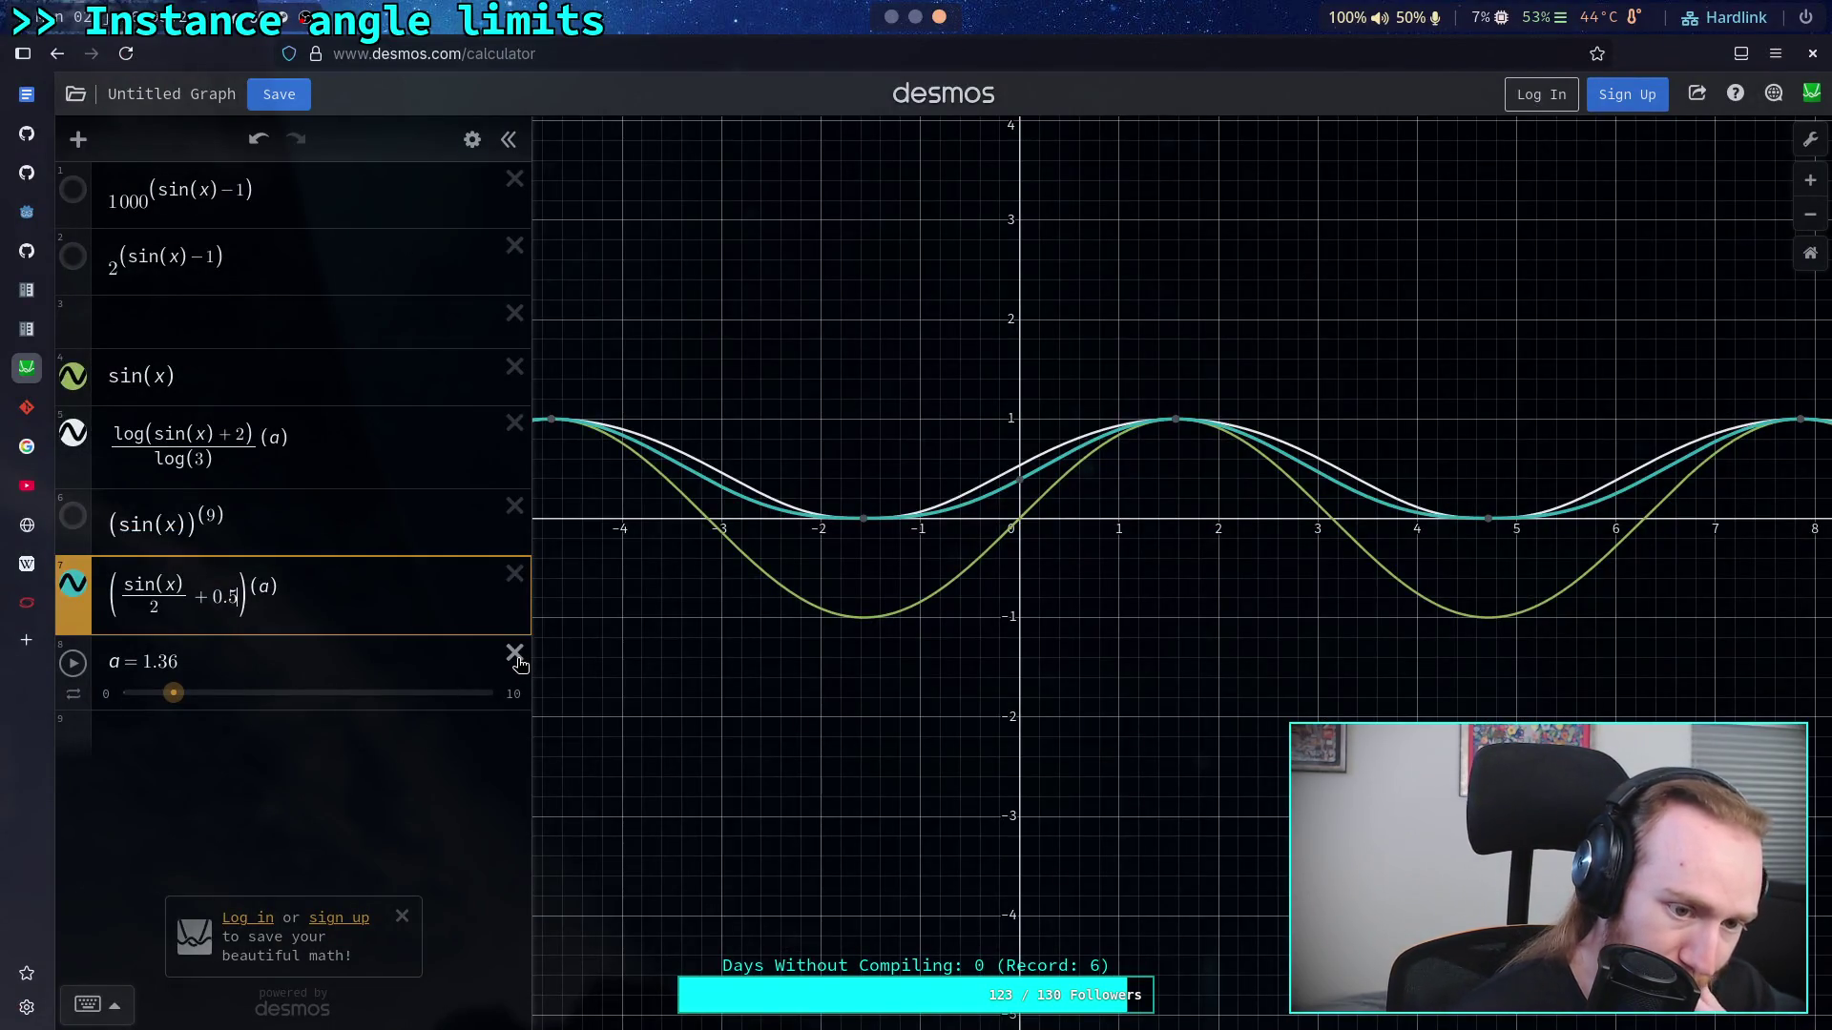
# Step: Hide the log-based and sin(x) curves, try other values of a, then delete the a slider
pyautogui.click(73, 436)
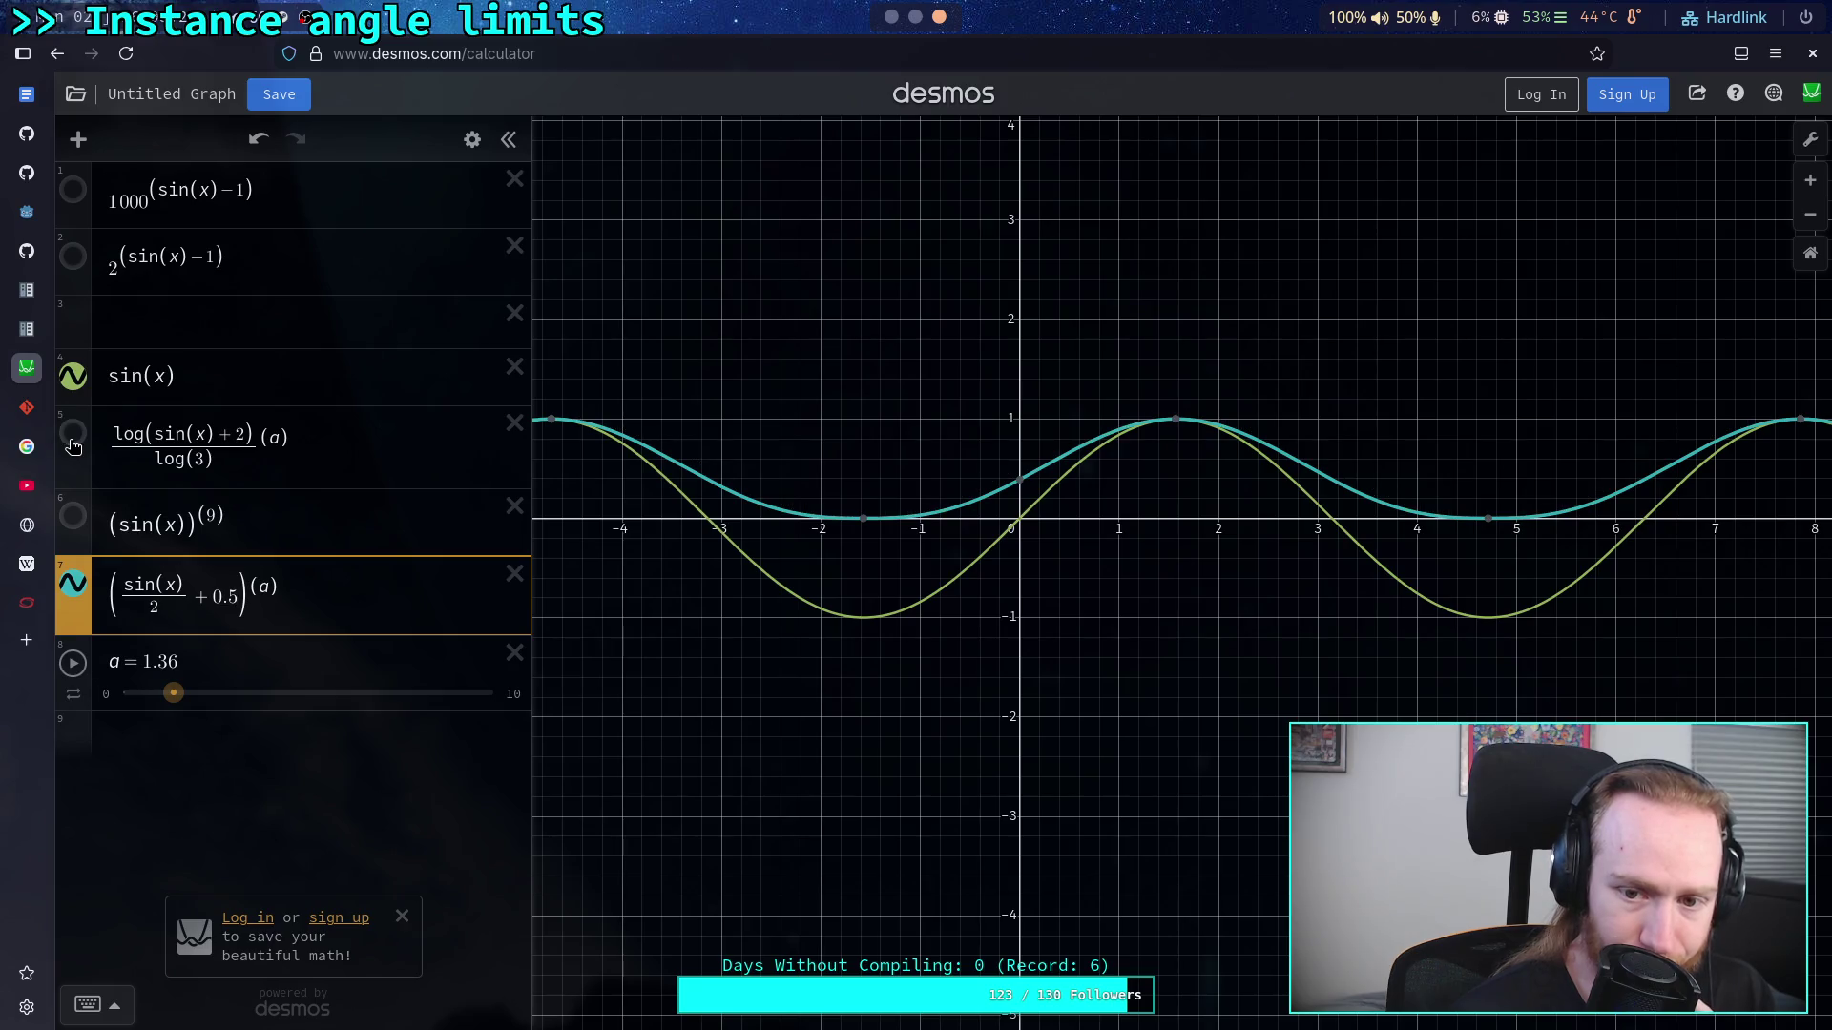
pyautogui.click(72, 378)
pyautogui.moveTo(173, 694)
pyautogui.mouseDown()
pyautogui.moveTo(520, 697)
pyautogui.moveTo(111, 715)
pyautogui.moveTo(132, 719)
pyautogui.mouseUp()
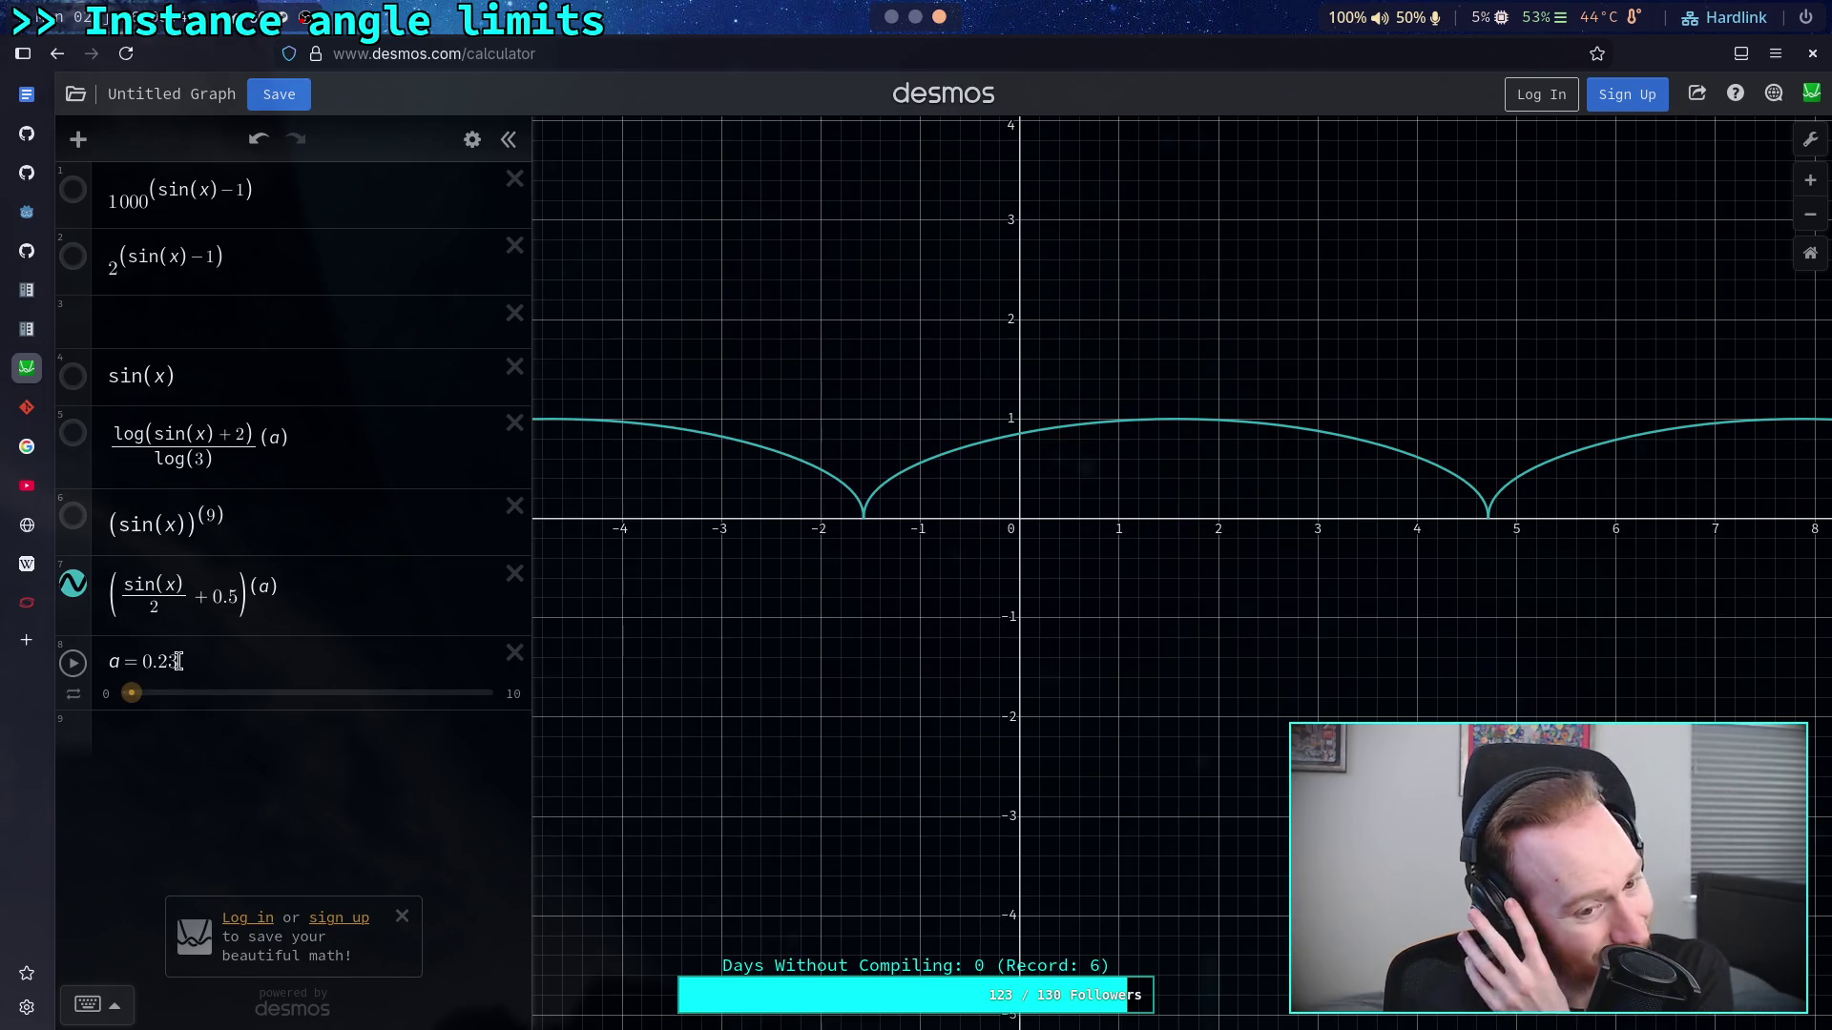
pyautogui.click(507, 699)
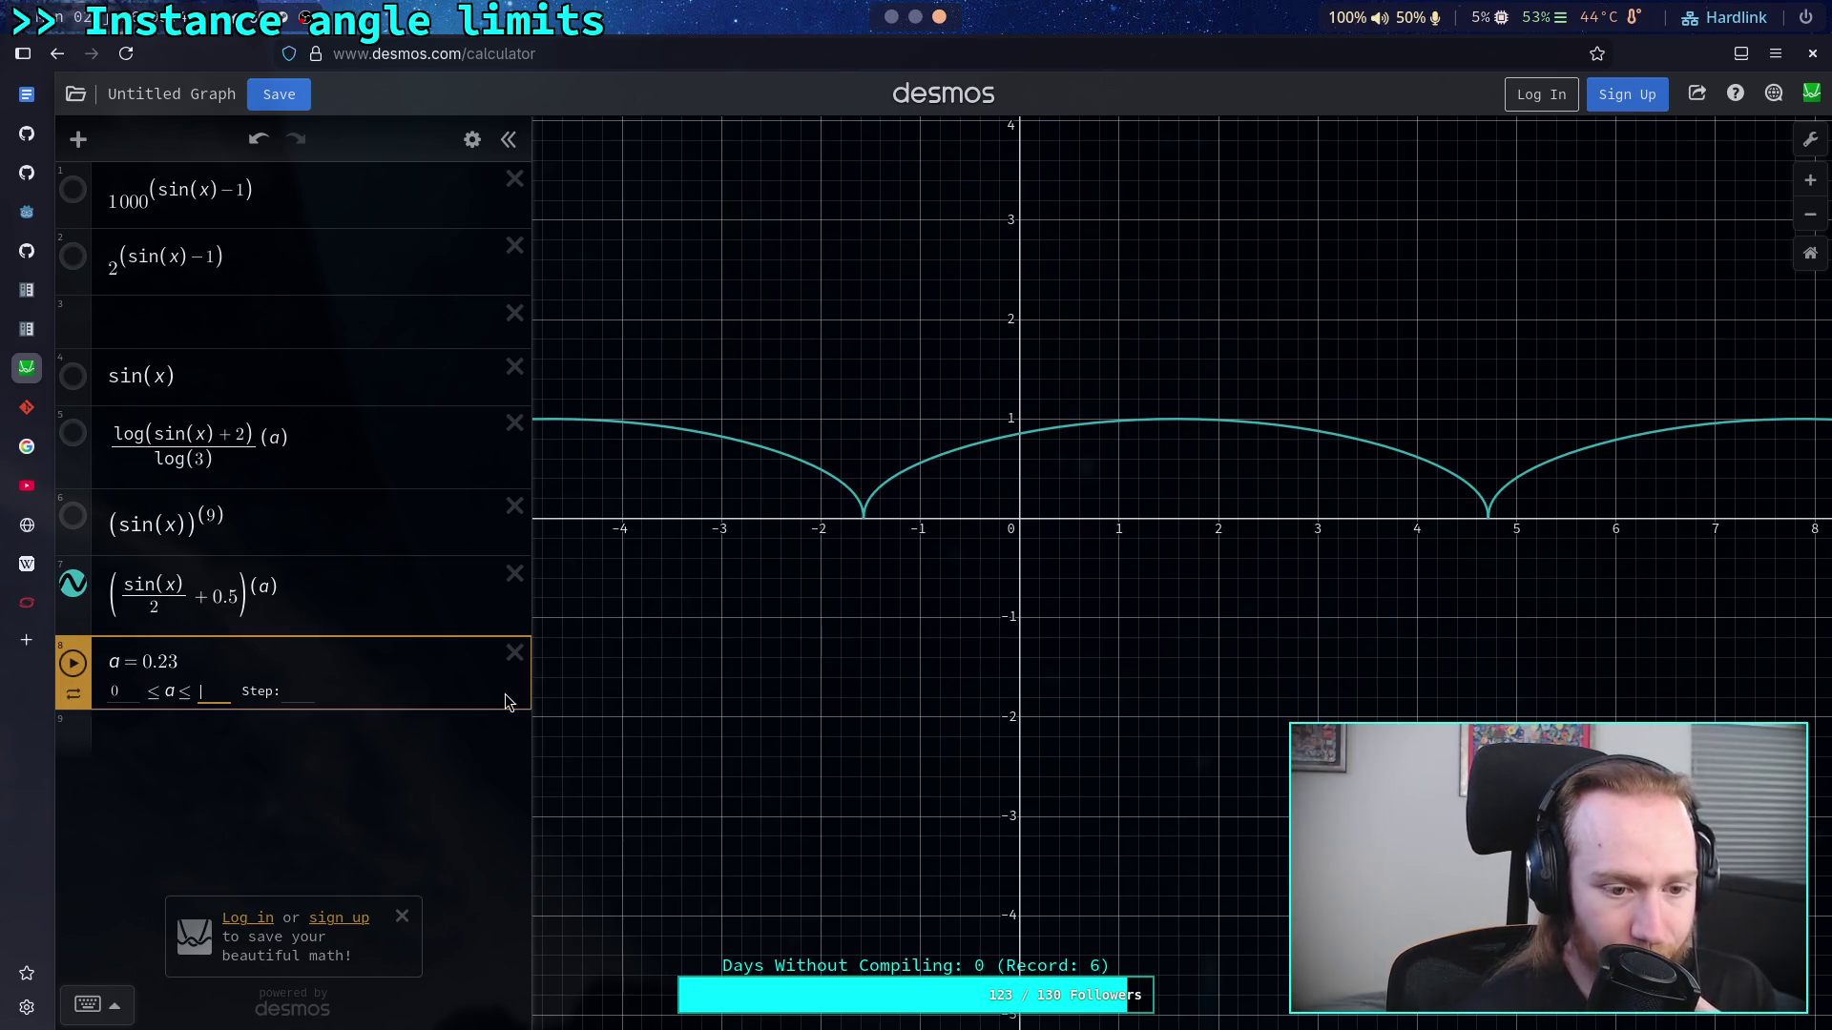
pyautogui.write('1')
pyautogui.press('Return')
pyautogui.moveTo(124, 694)
pyautogui.mouseDown()
pyautogui.moveTo(289, 699)
pyautogui.moveTo(197, 700)
pyautogui.moveTo(236, 706)
pyautogui.mouseUp()
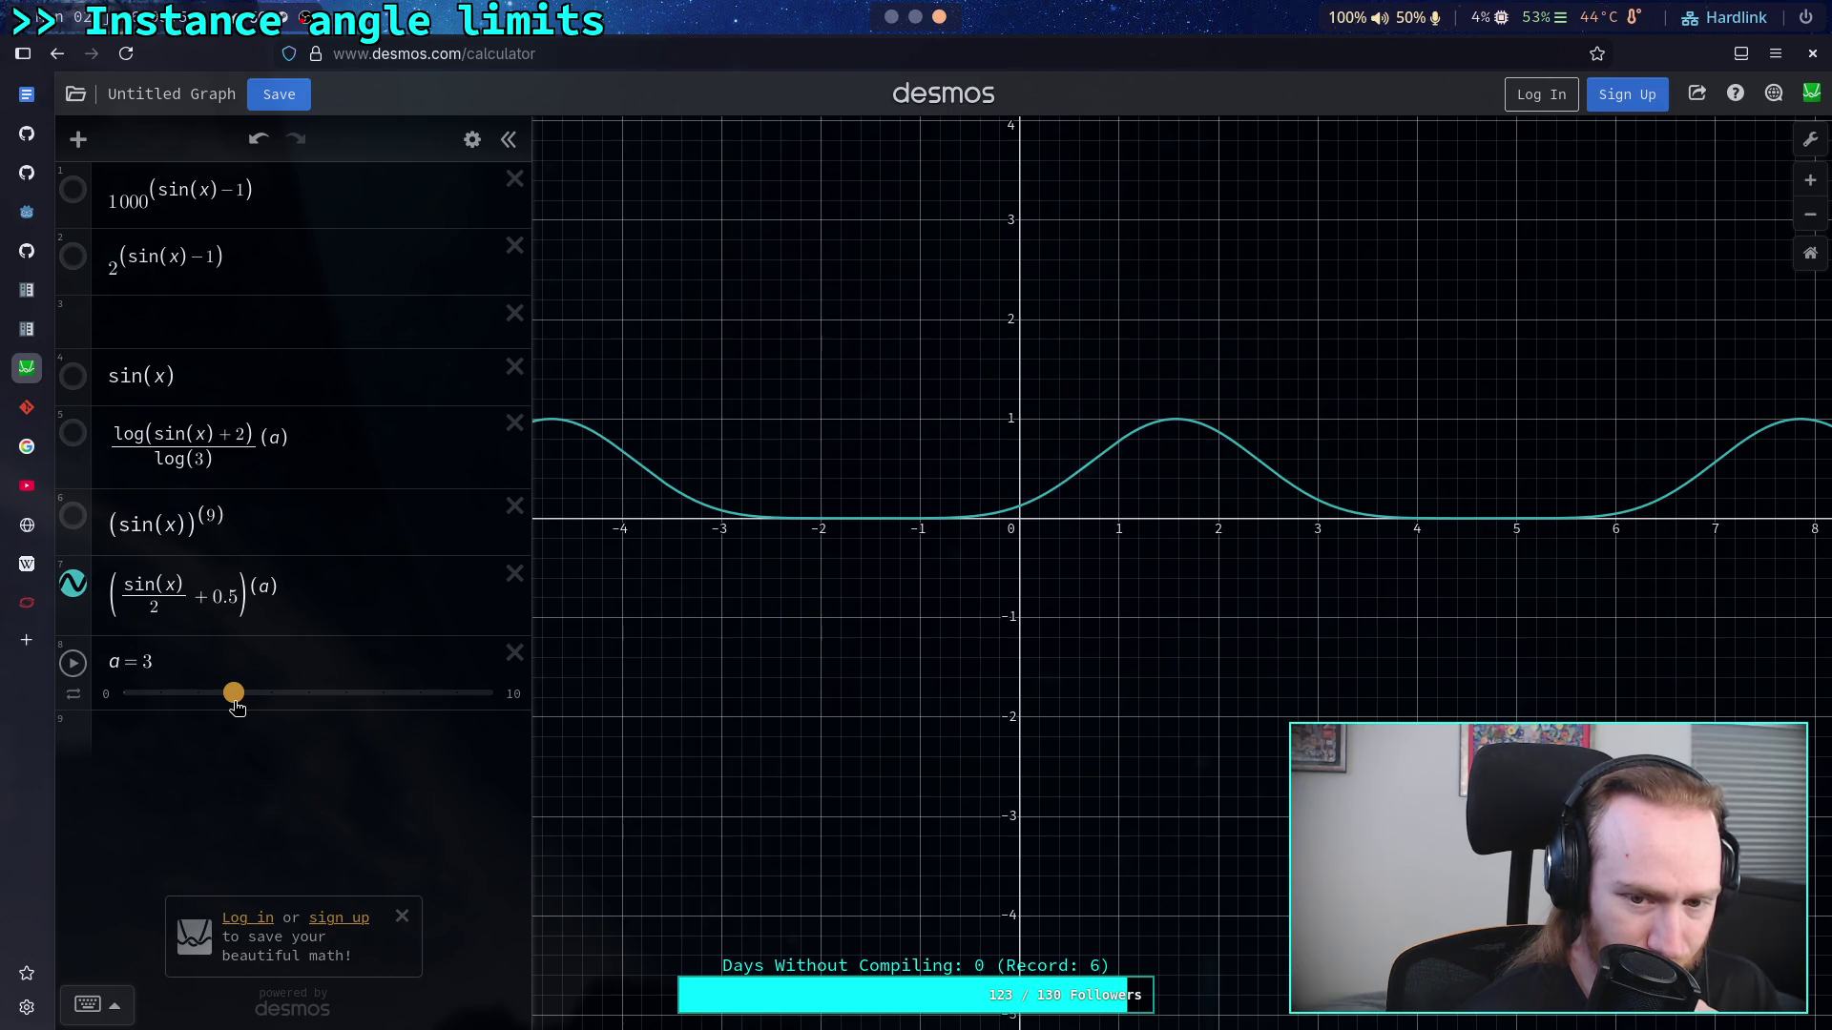
pyautogui.moveTo(237, 706); pyautogui.dragTo(165, 697)
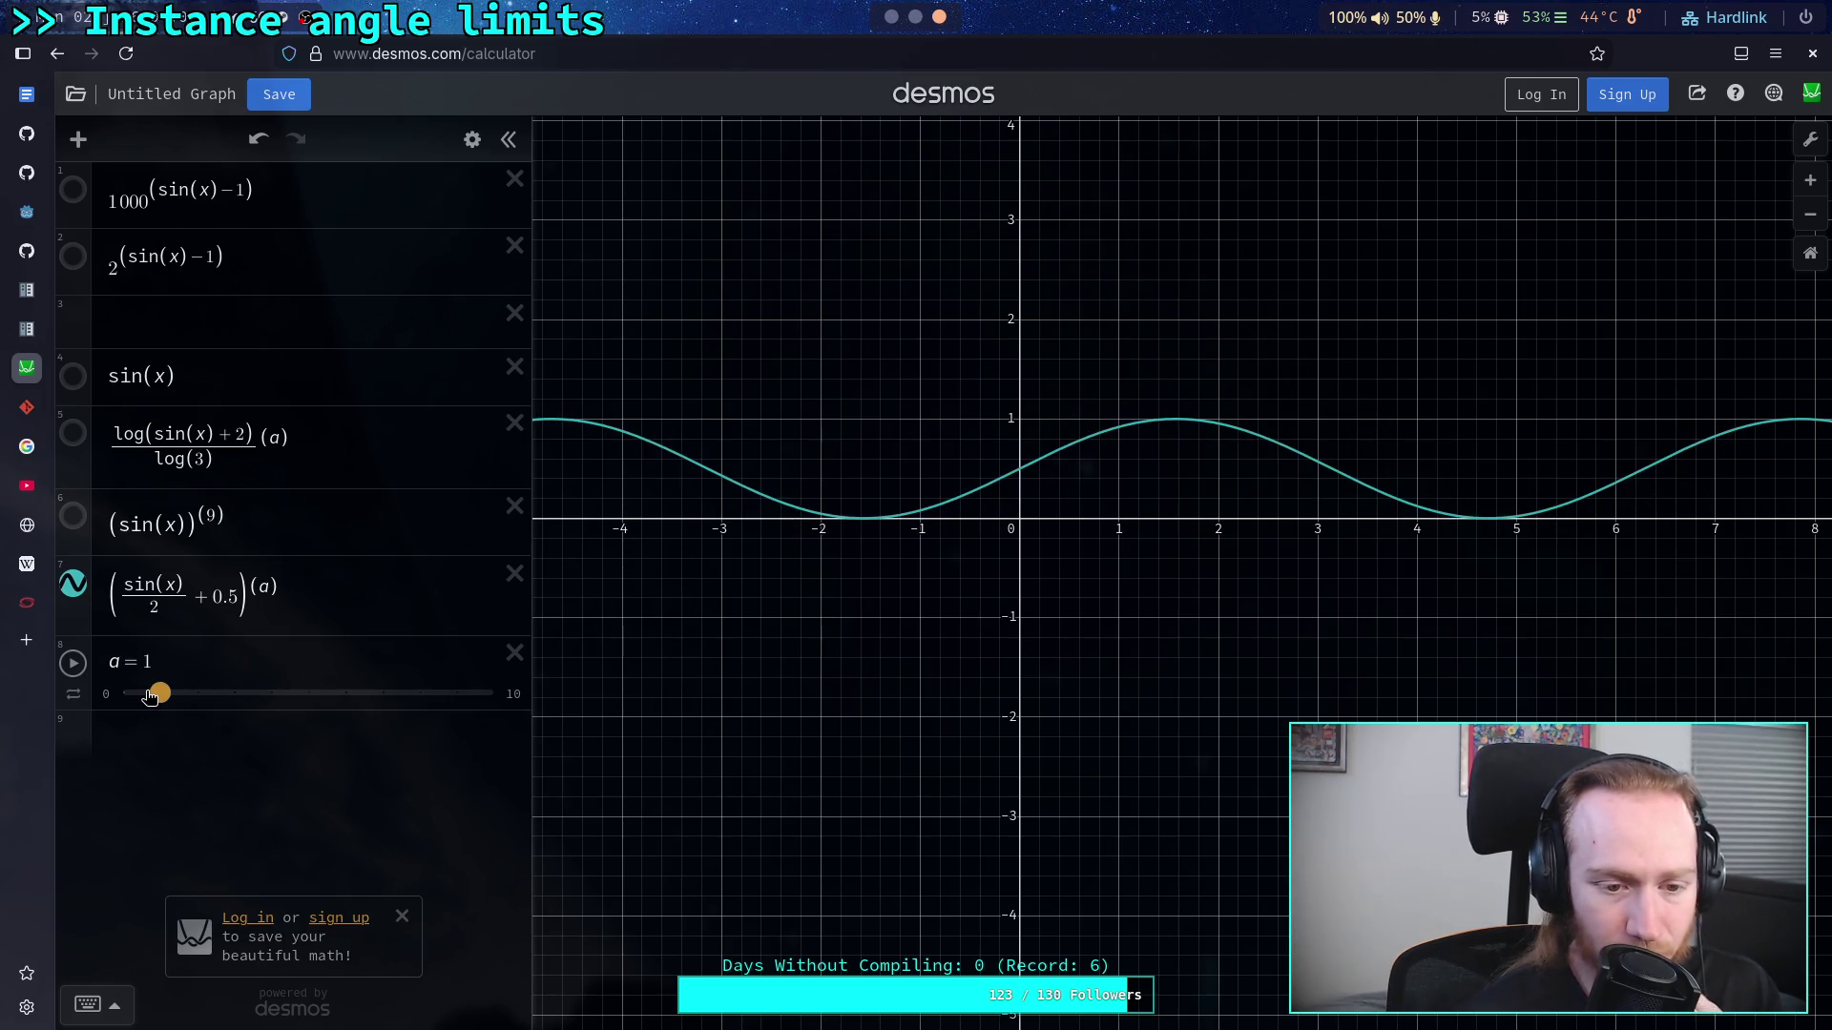
pyautogui.click(512, 654)
# Step: Set expression 5's exponent to 2 and strip expression 7's exponent, division and offset
pyautogui.tripleClick(231, 630)
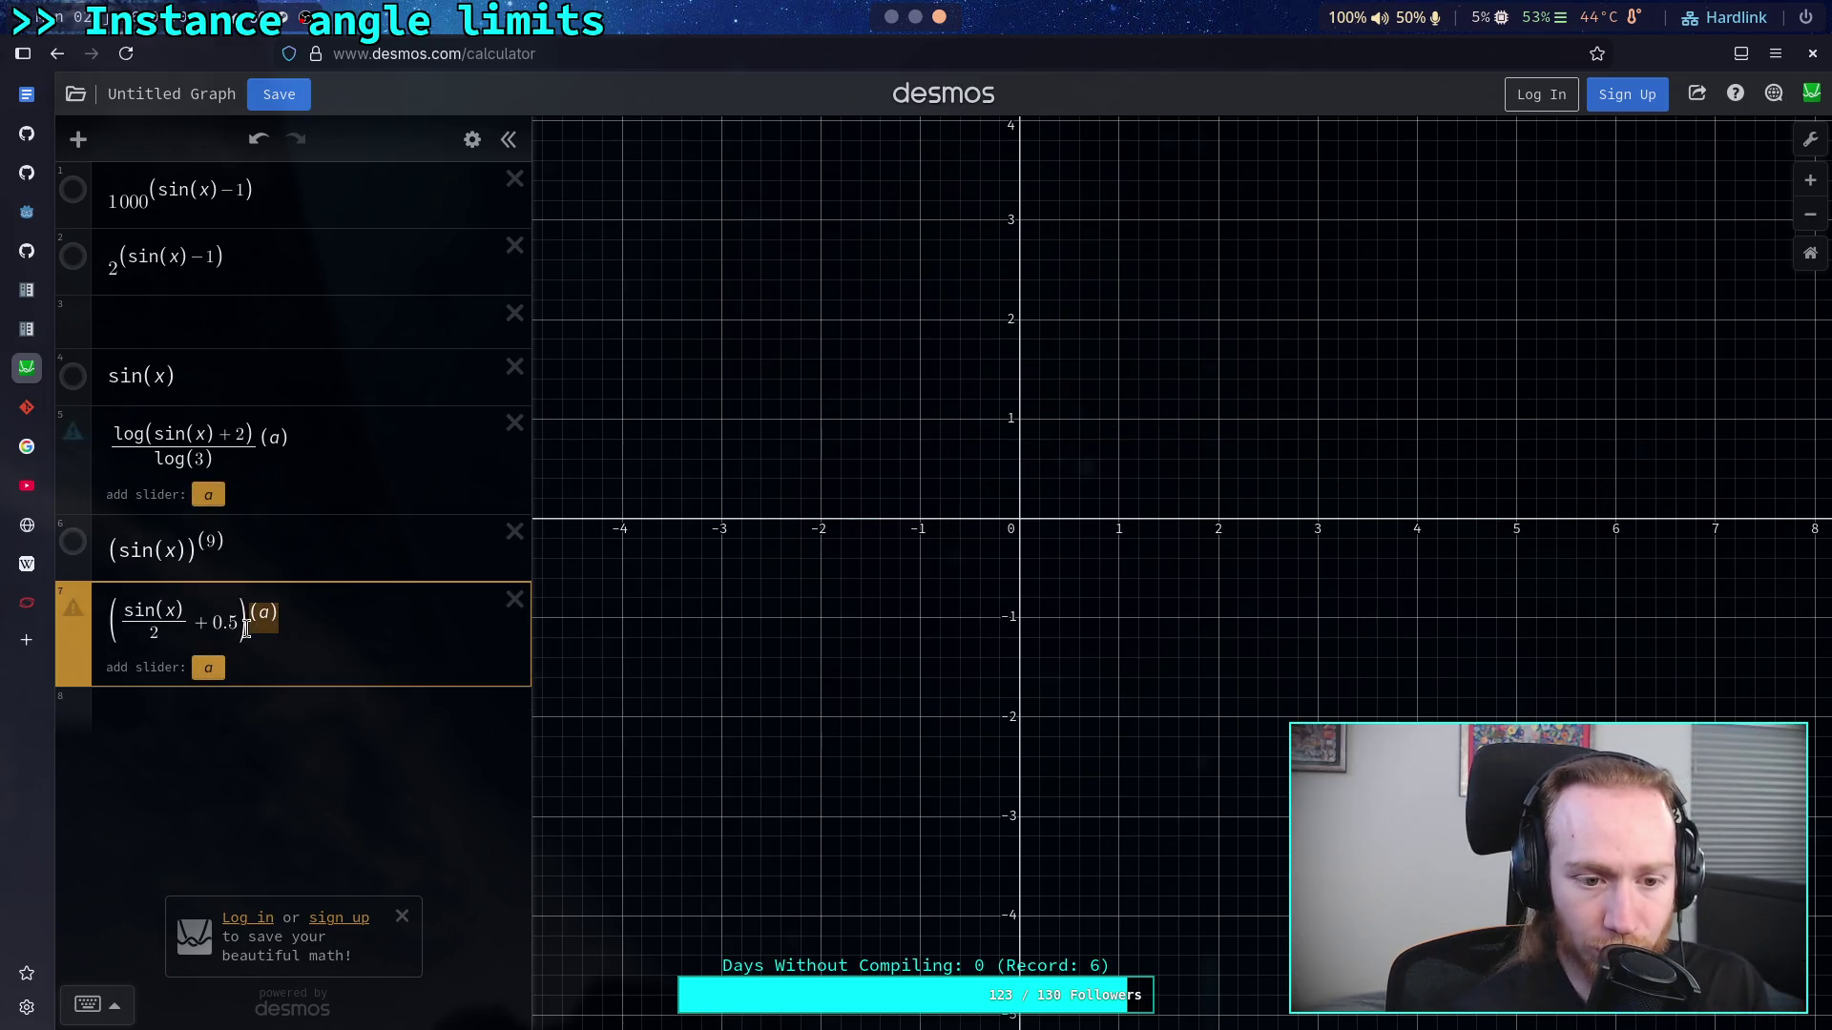
pyautogui.click(232, 629)
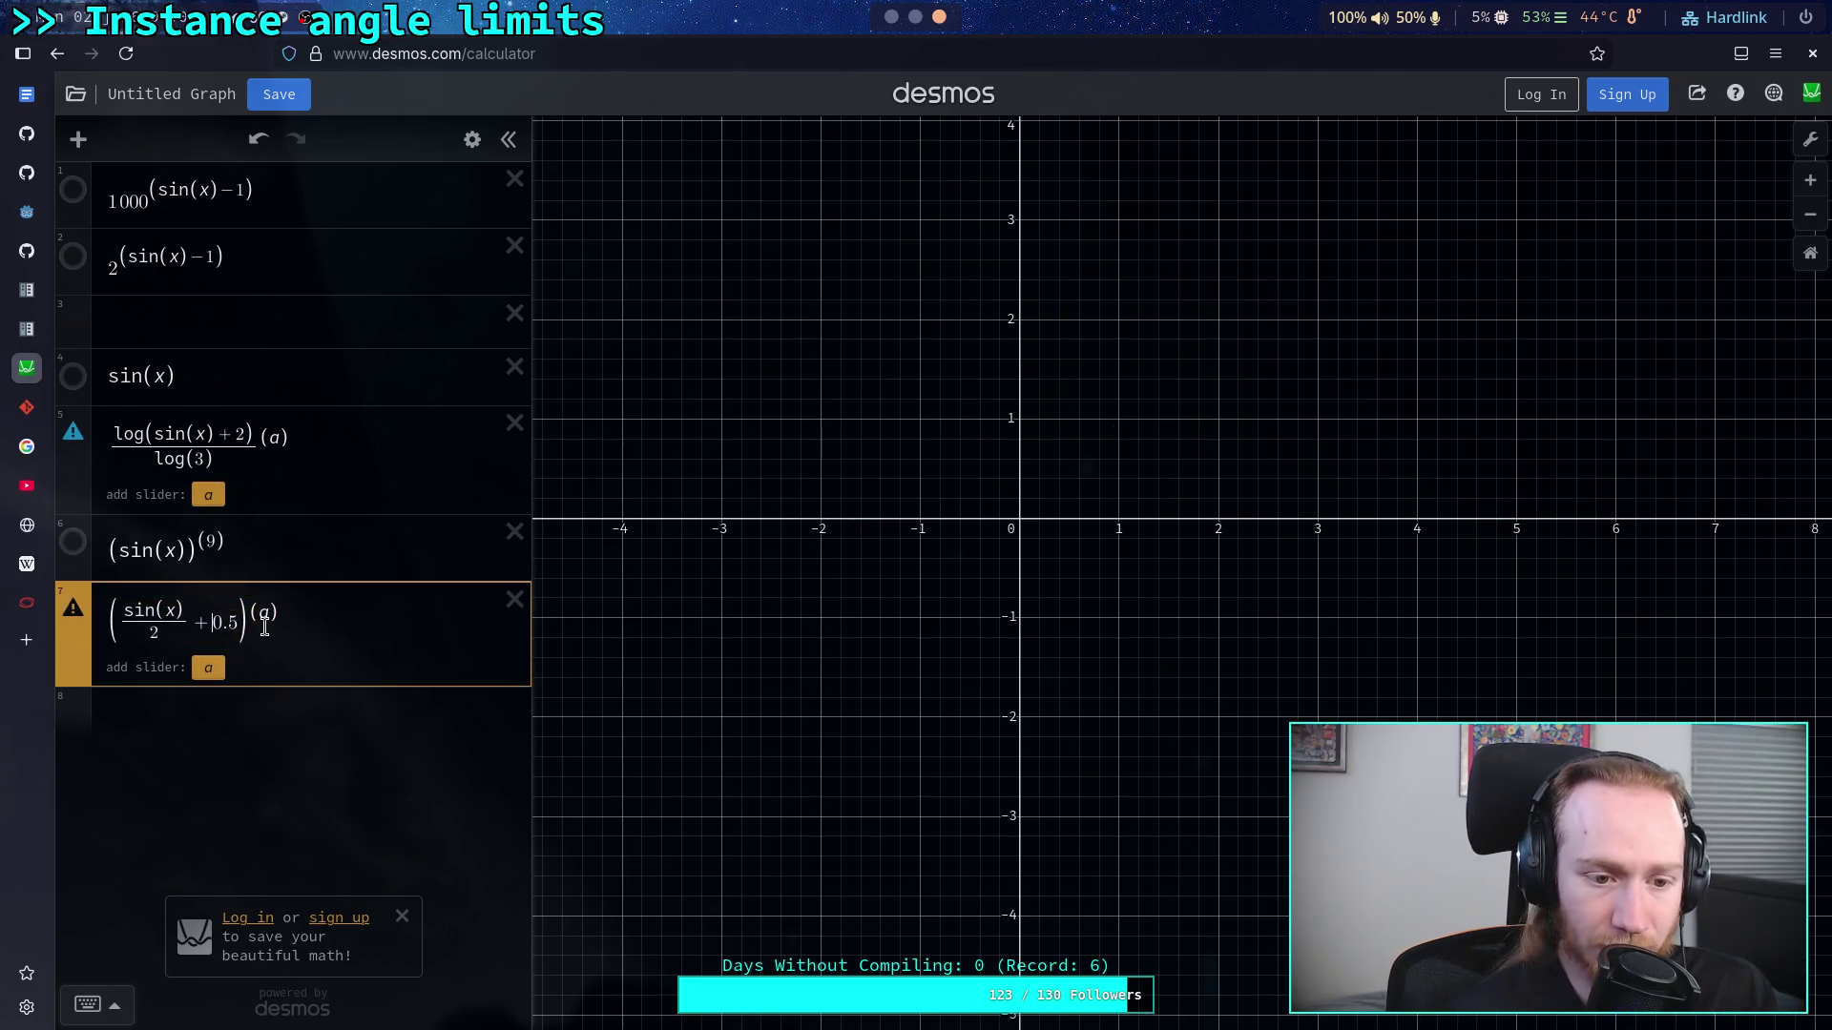
pyautogui.click(275, 436)
pyautogui.write('2')
pyautogui.click(299, 598)
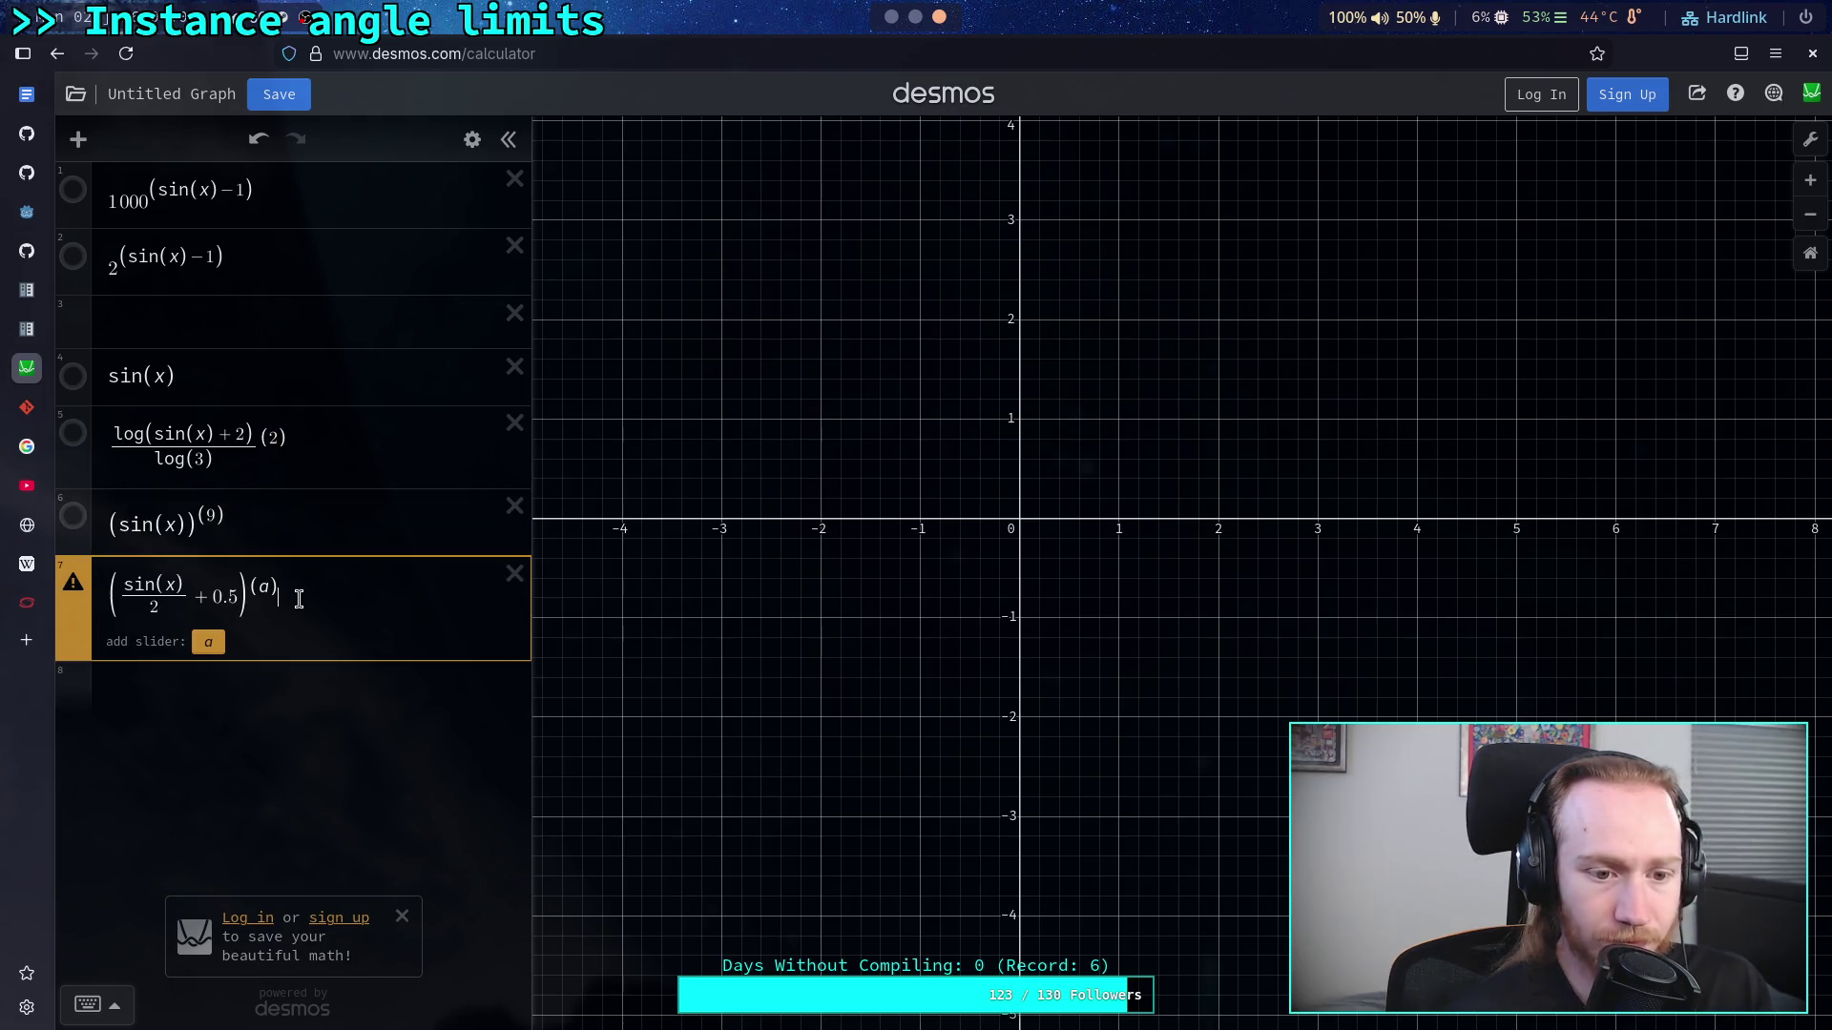
pyautogui.press('BackSpace')
pyautogui.press('BackSpace')
pyautogui.press('BackSpace')
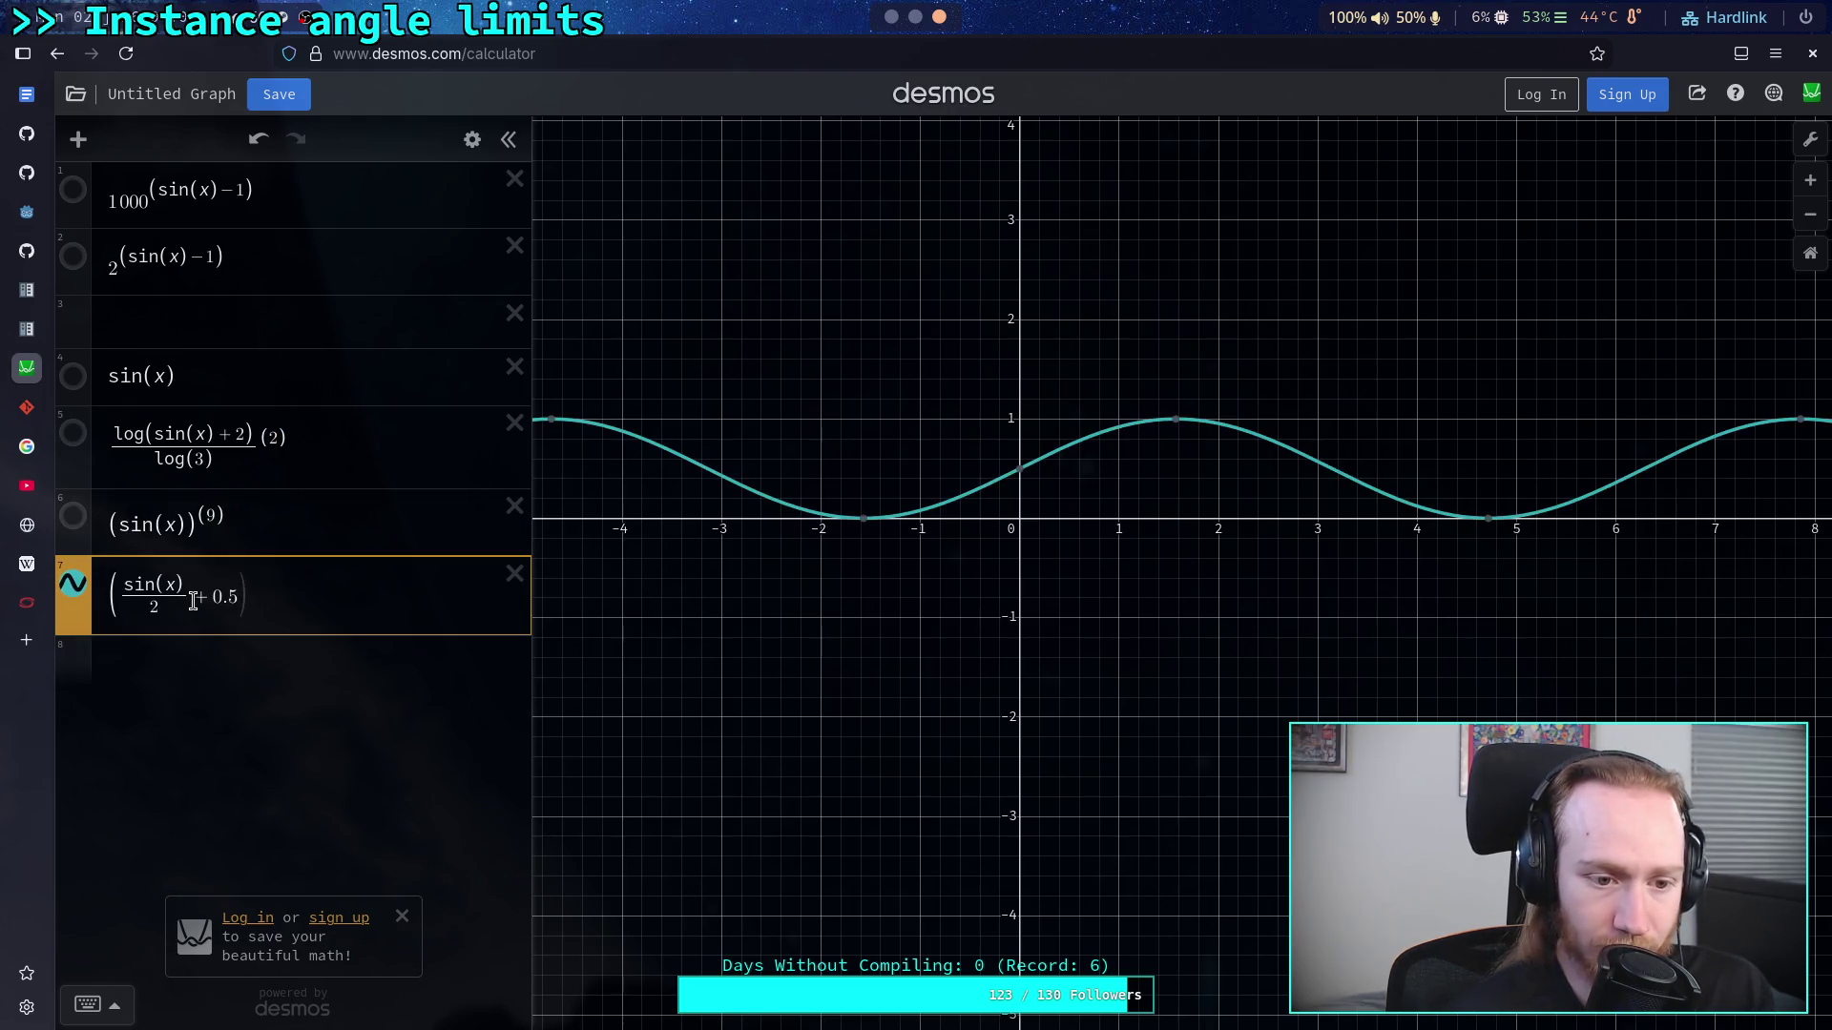
pyautogui.press('BackSpace')
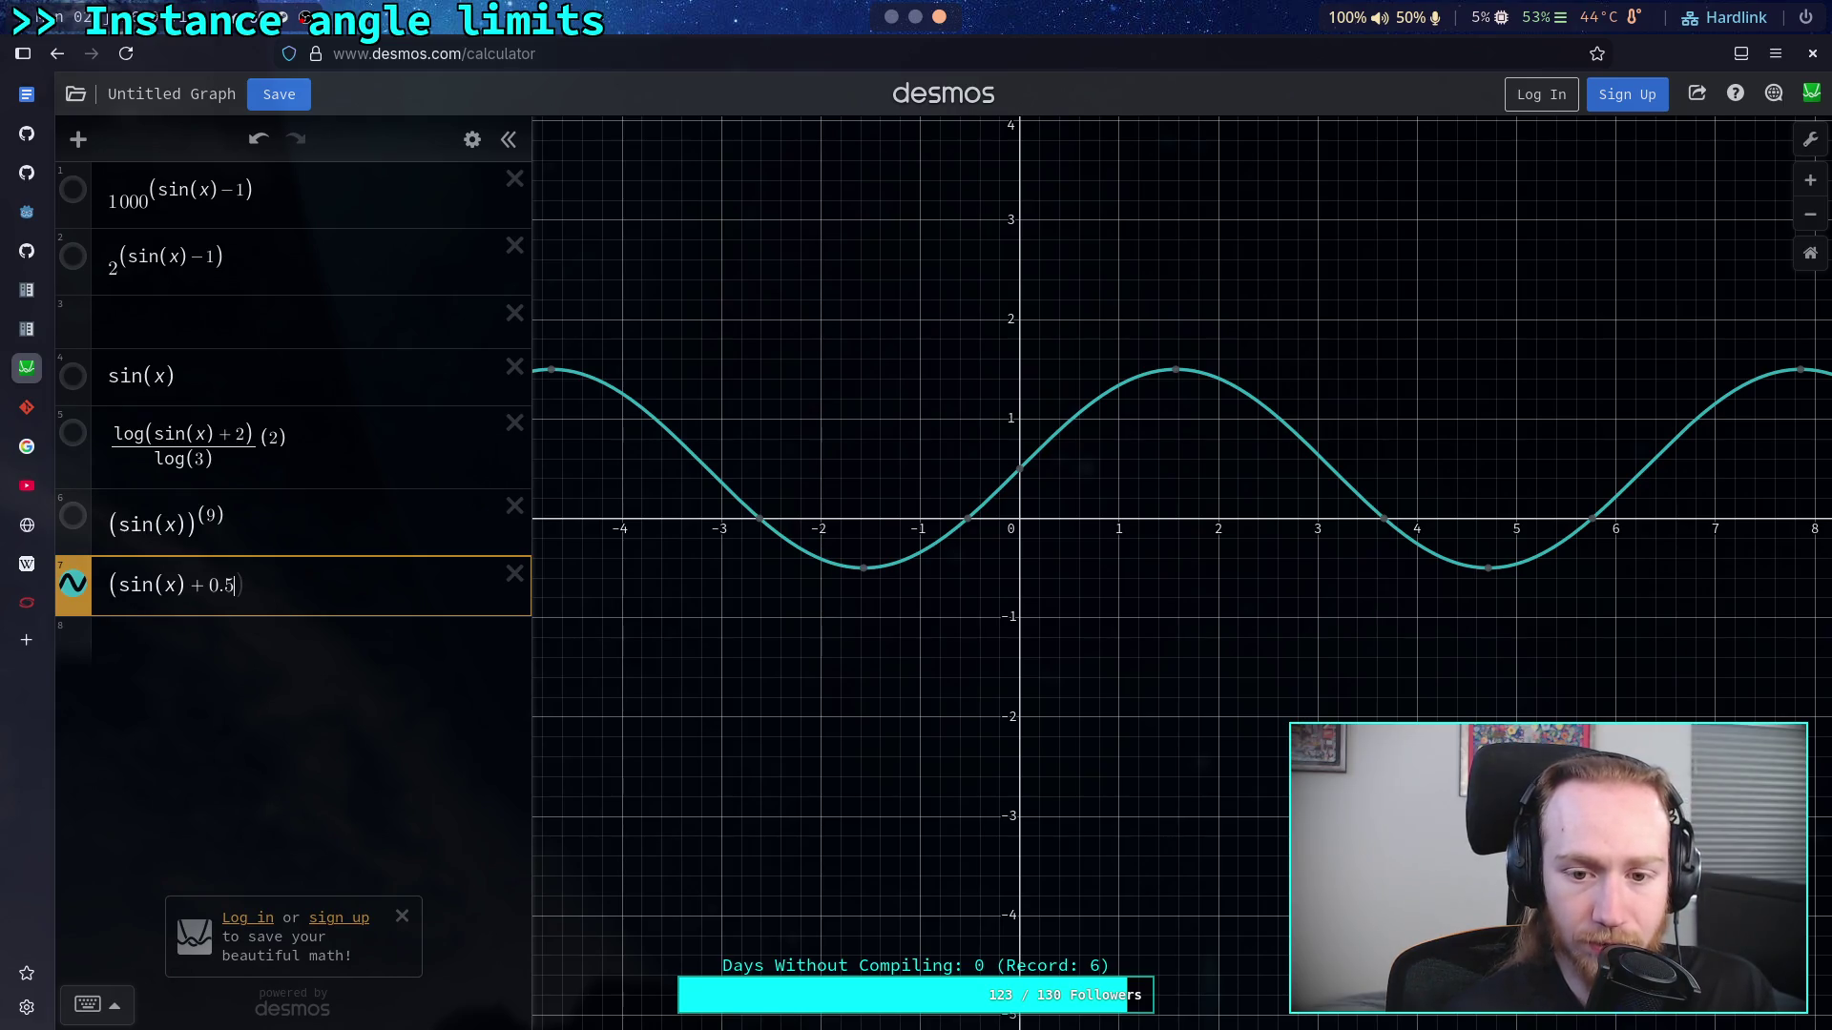
pyautogui.press('BackSpace')
pyautogui.press('BackSpace')
pyautogui.press('BackSpace')
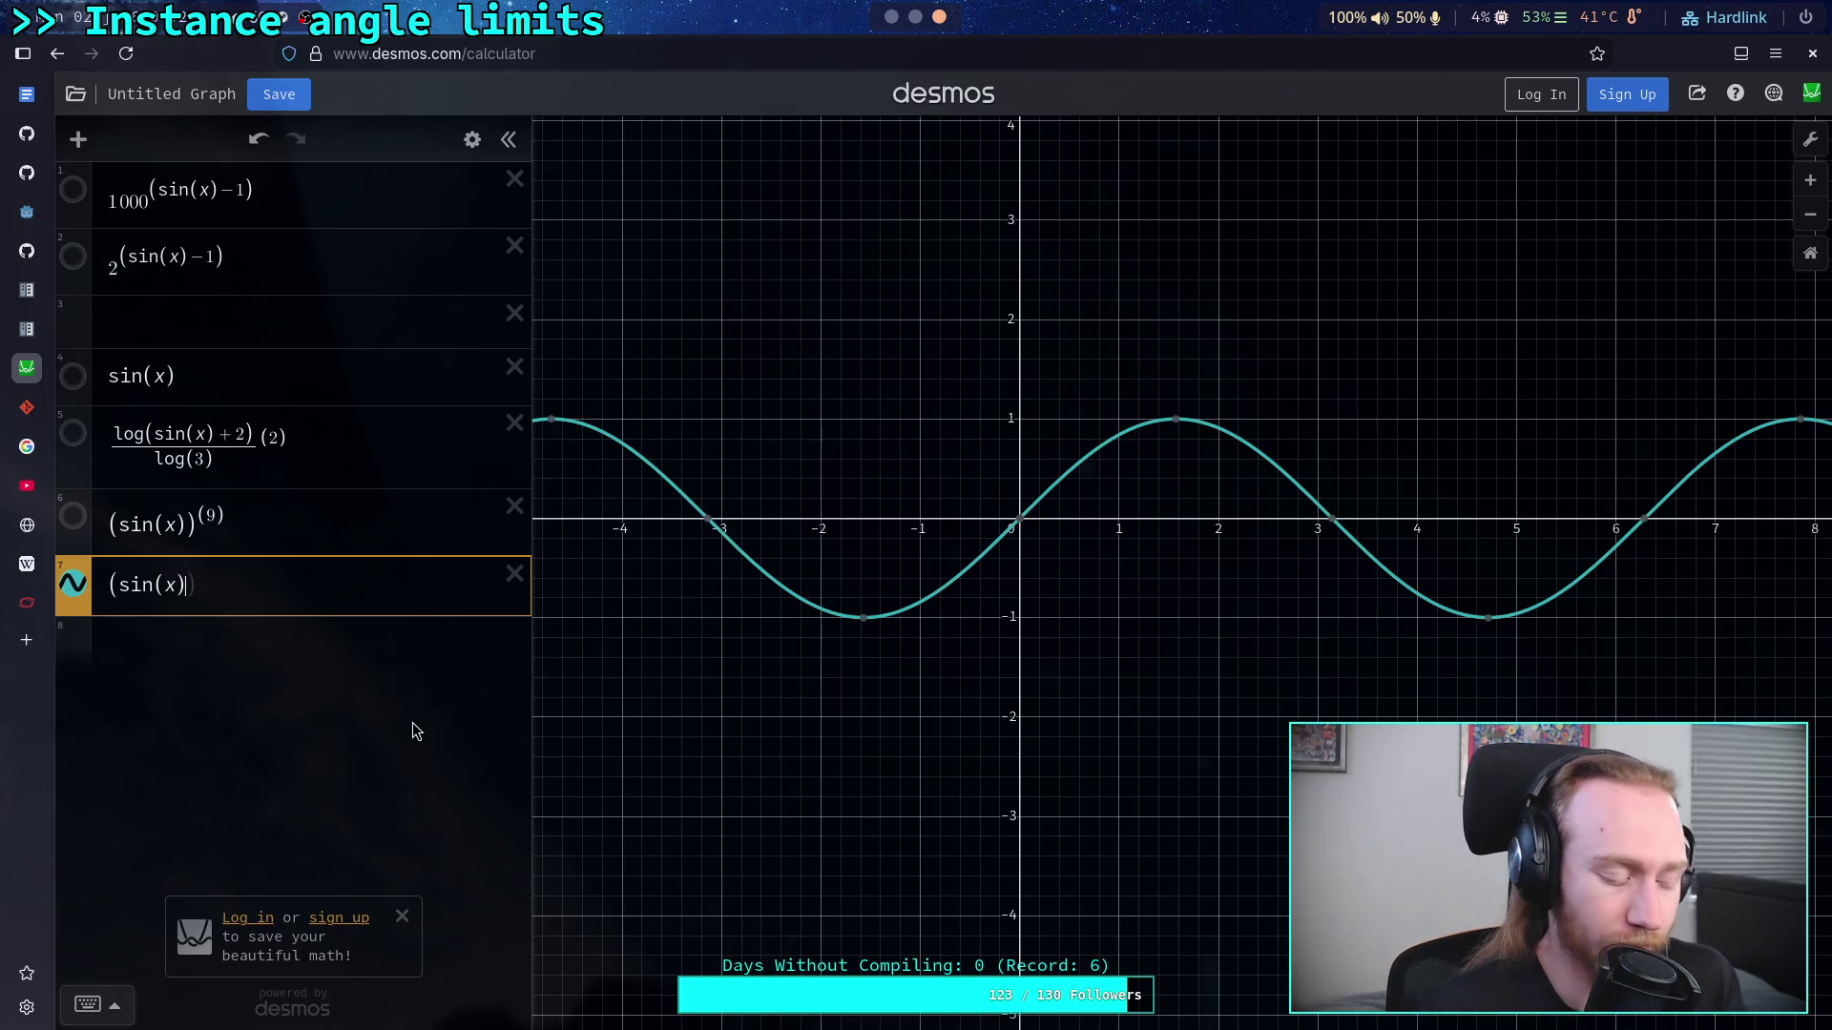
pyautogui.hotkey('alt', 'Tab')
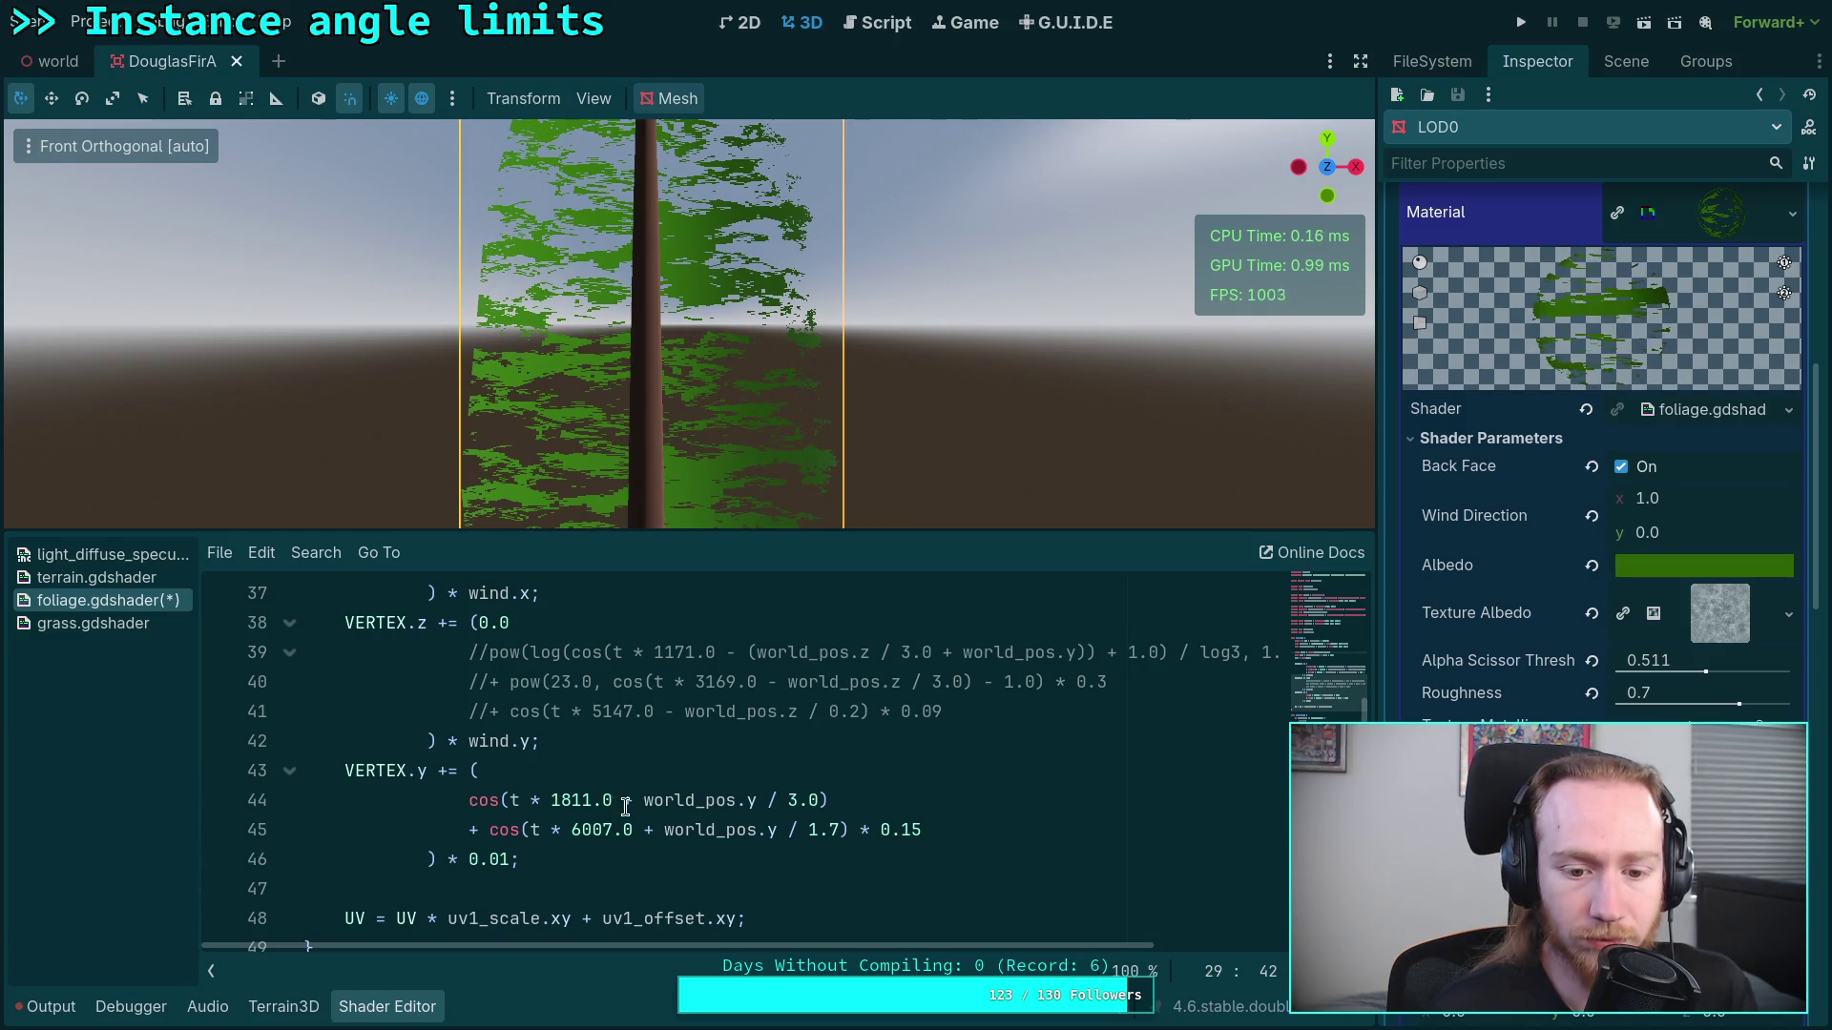
# Step: Change line 44's cosine to use scaled_world_pos.y instead of world_pos, dropping the division by 3.0
pyautogui.scroll(1, 658, 811)
pyautogui.scroll(-1, 663, 812)
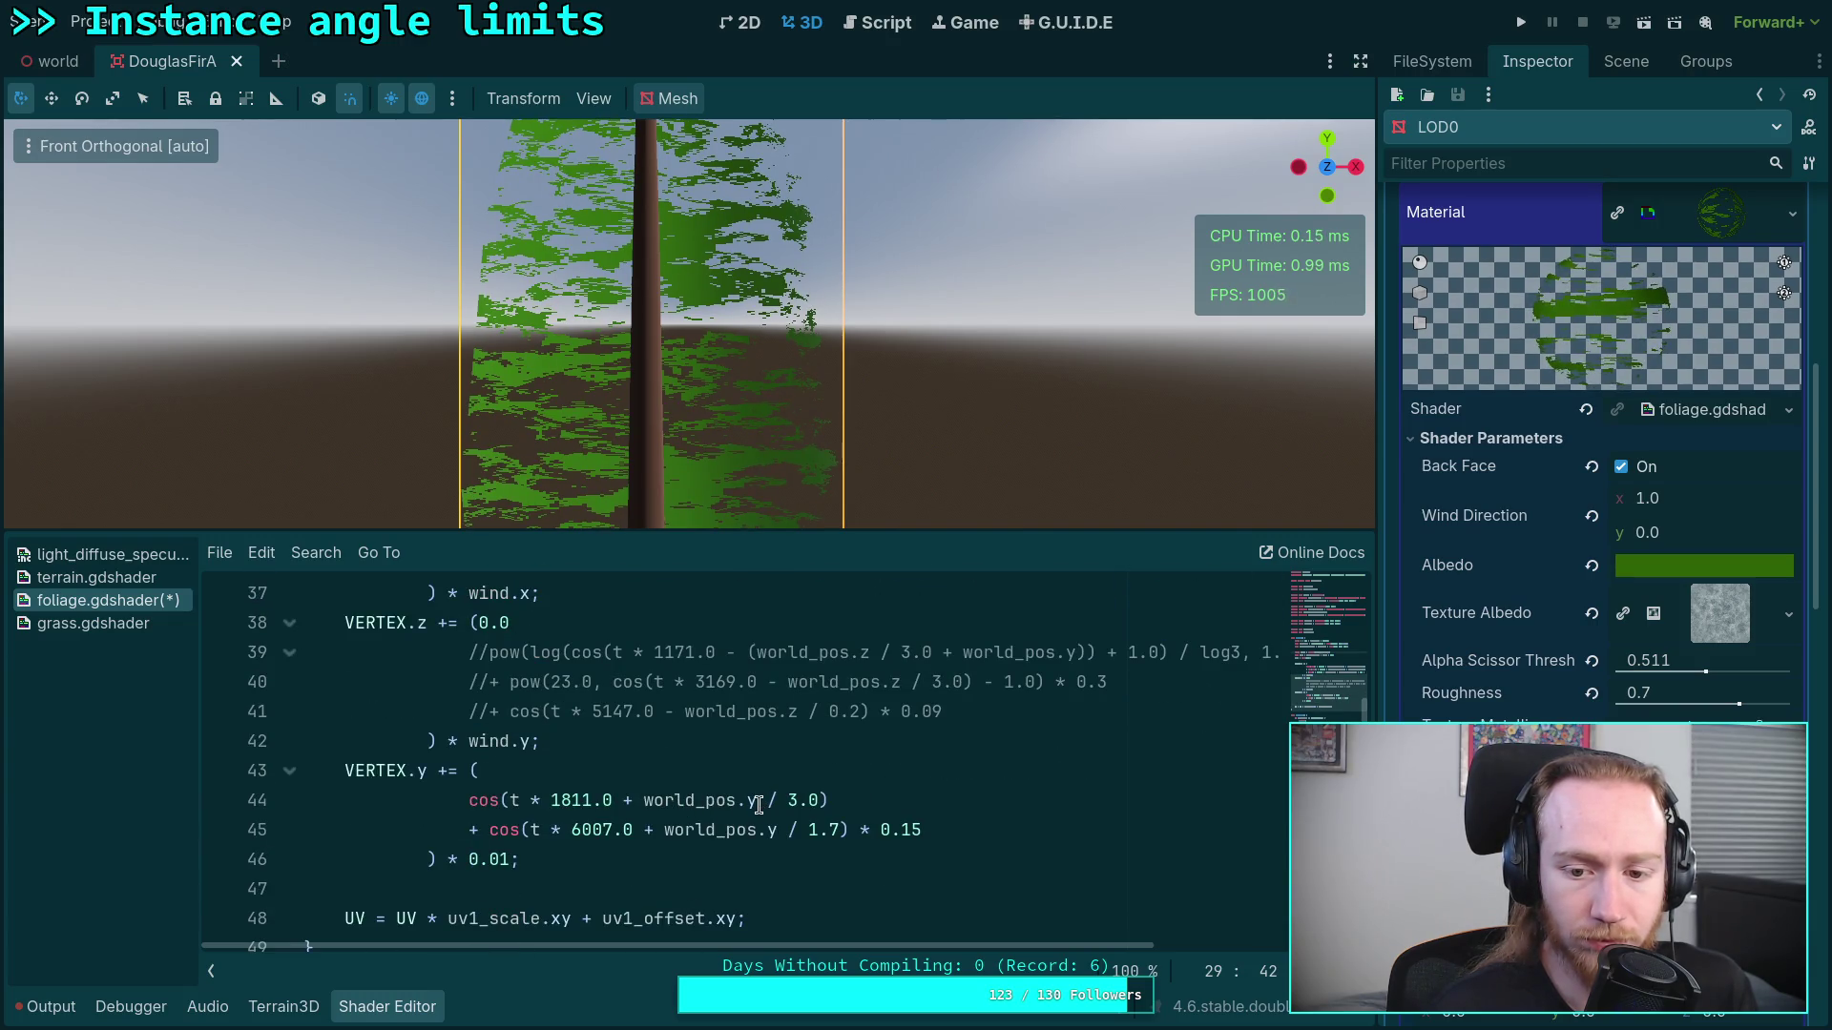
pyautogui.moveTo(759, 806); pyautogui.dragTo(826, 806)
pyautogui.scroll(4, 830, 792)
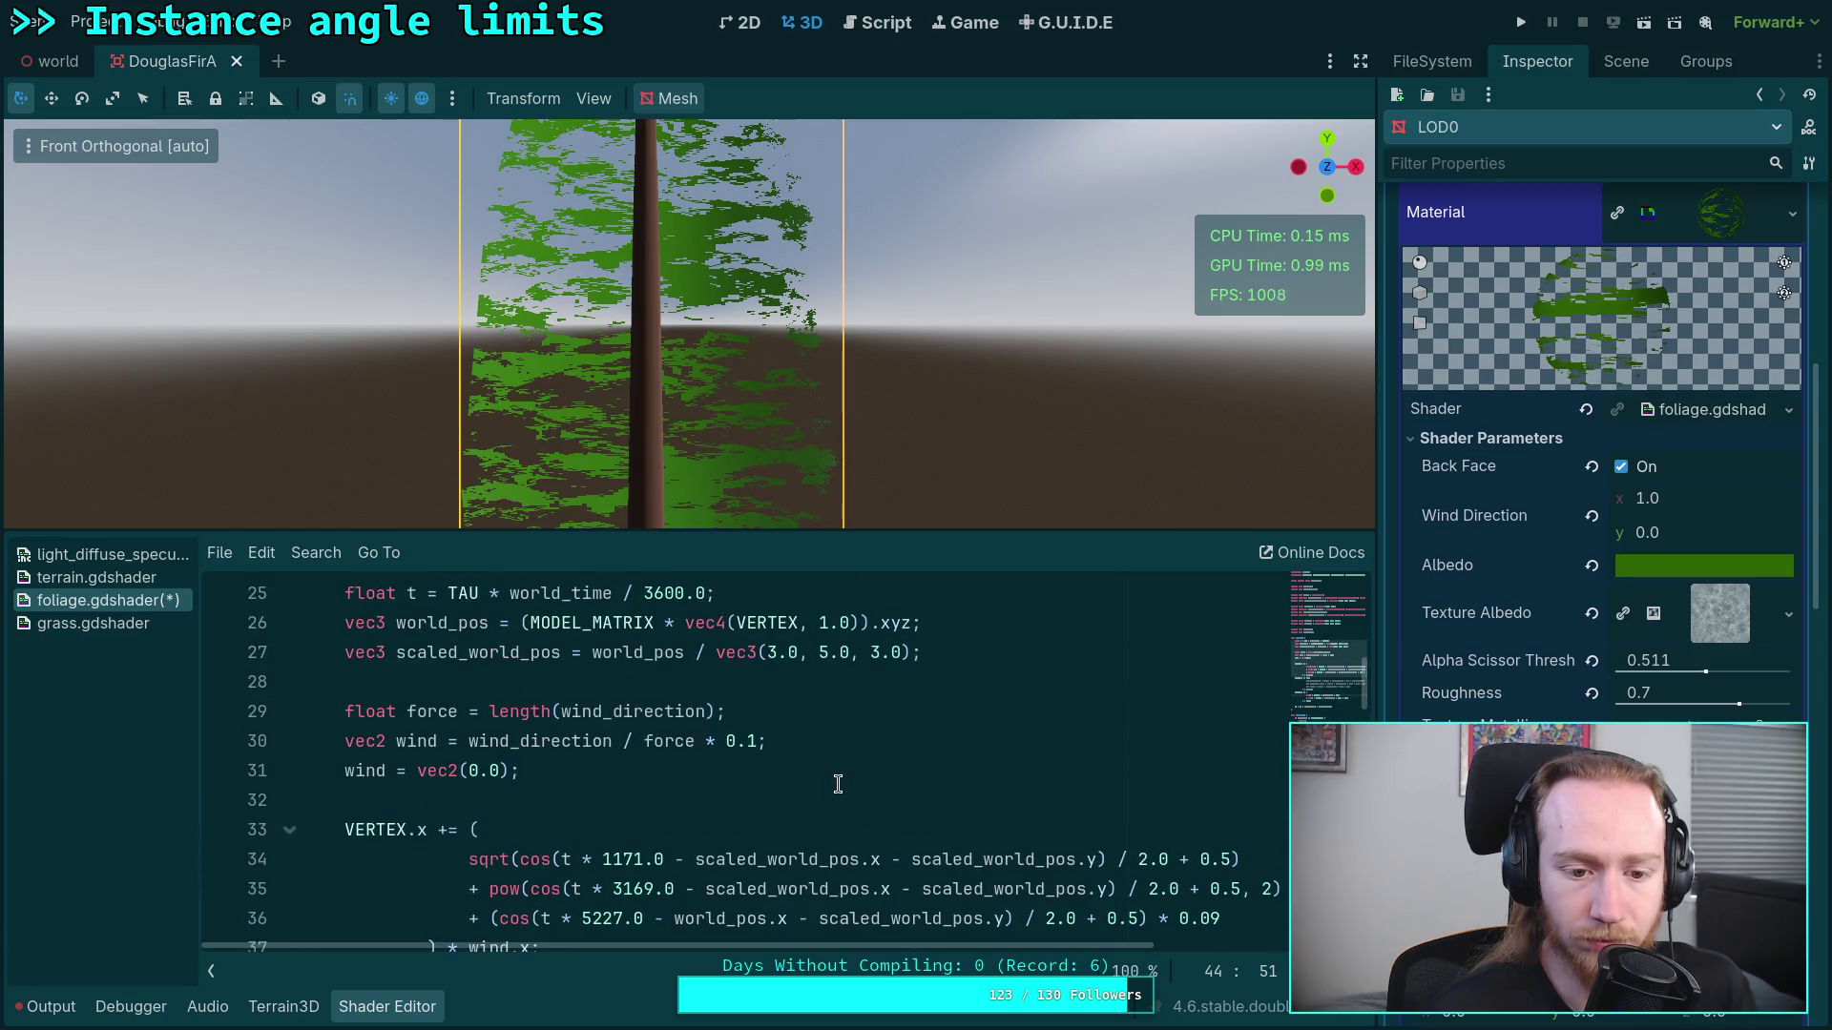
pyautogui.scroll(-4, 810, 792)
pyautogui.doubleClick(695, 801)
pyautogui.click(644, 801)
pyautogui.write('scal')
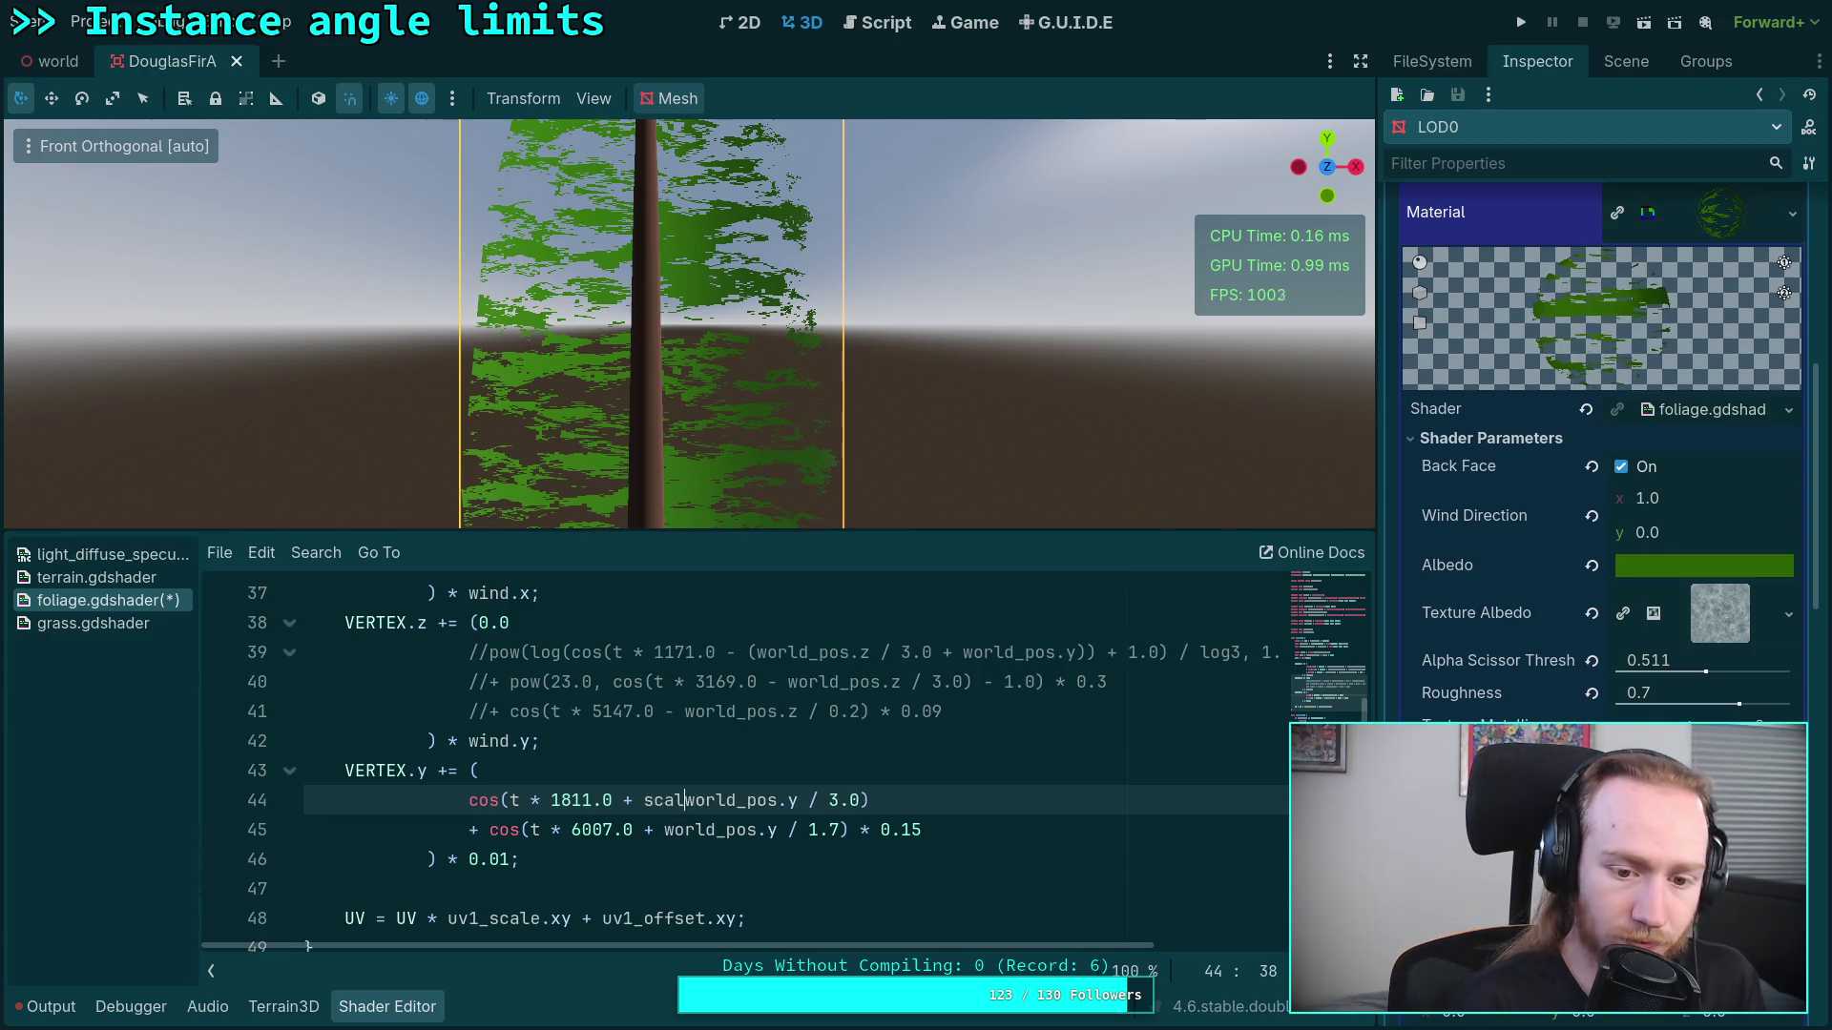
pyautogui.write('ed_')
pyautogui.moveTo(829, 802); pyautogui.dragTo(901, 799)
pyautogui.write(')')
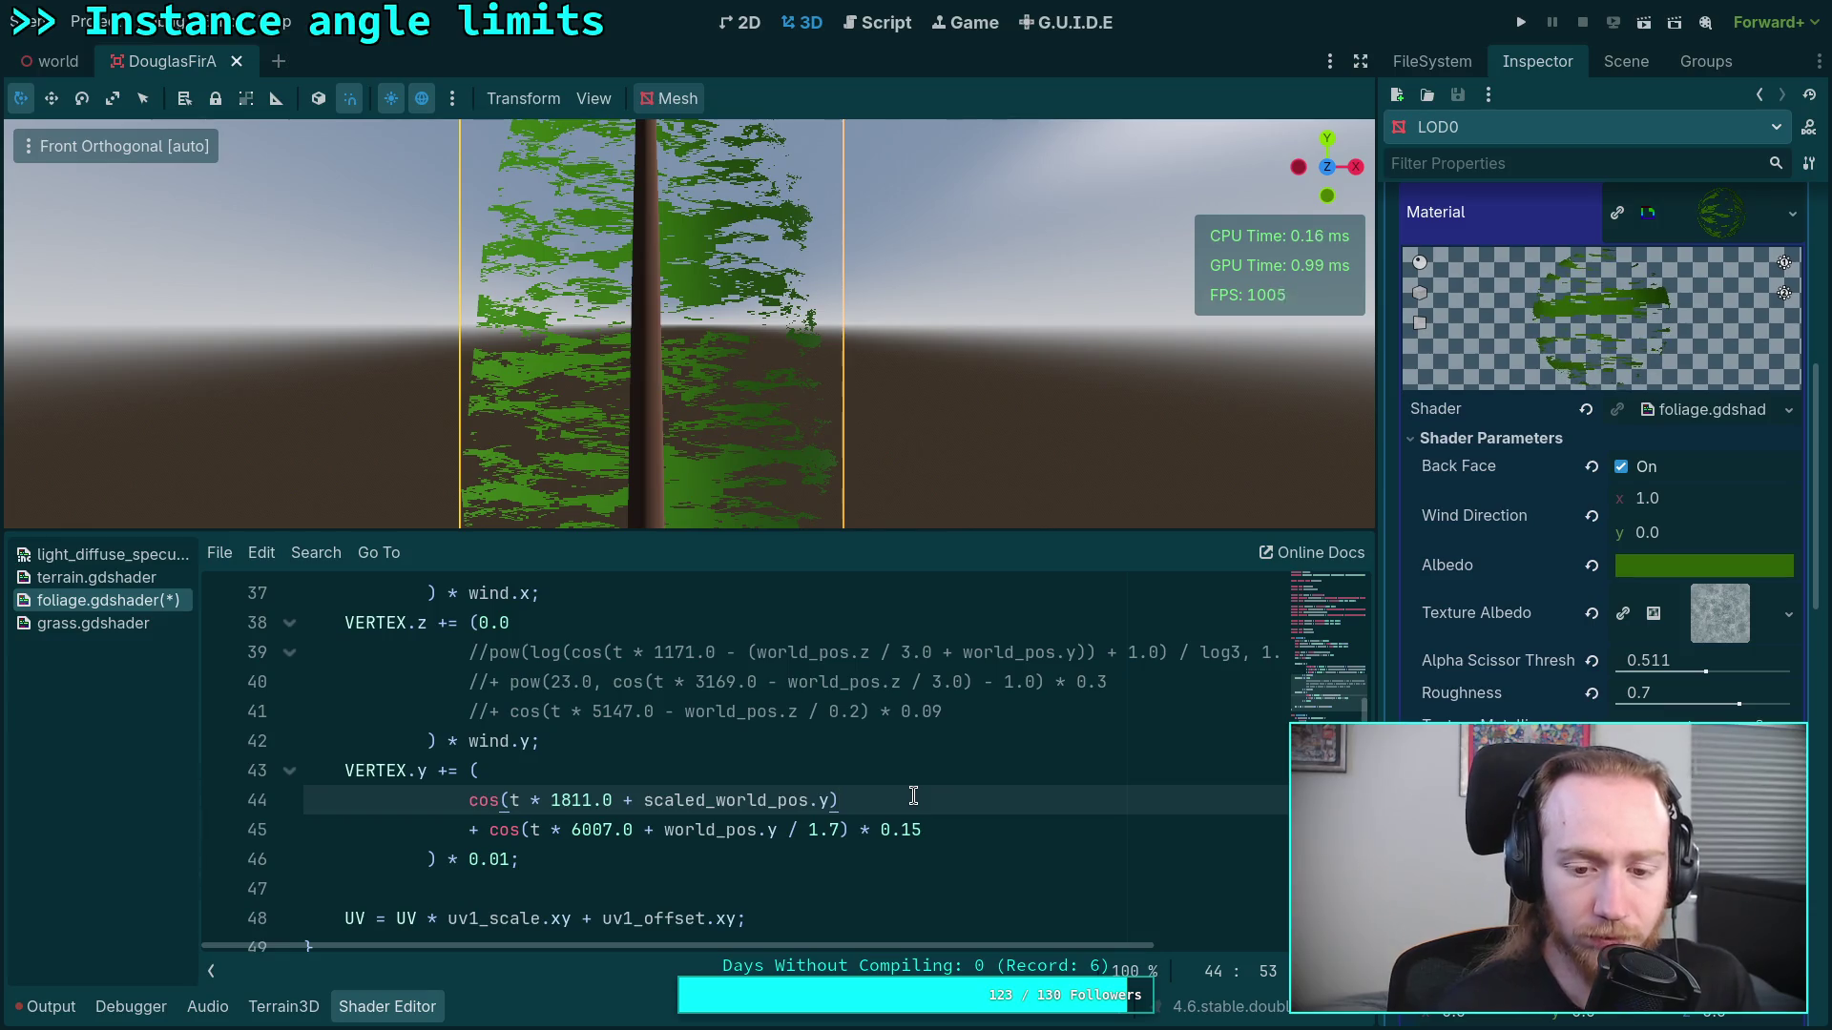
# Step: Try a / 2.0 + 0.5 offset on line 44 and comment out the second cosine term with //
pyautogui.scroll(1, 980, 794)
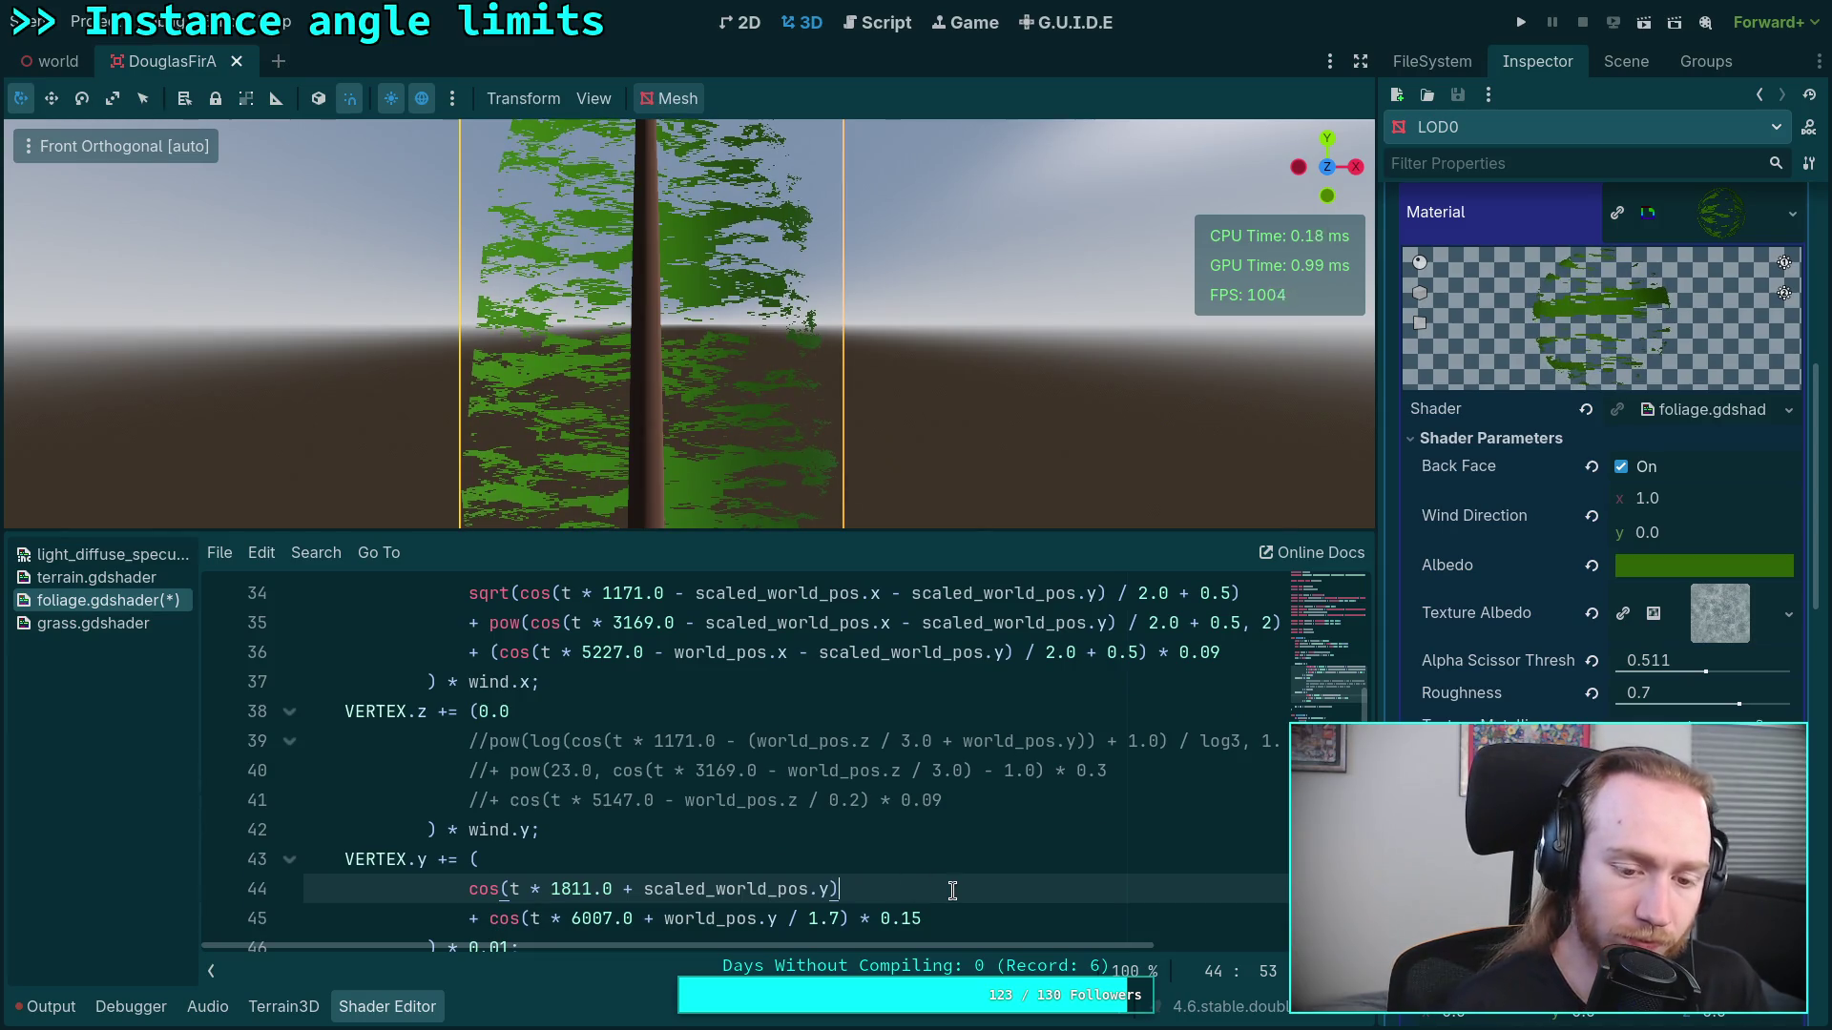
pyautogui.write(' / 2.')
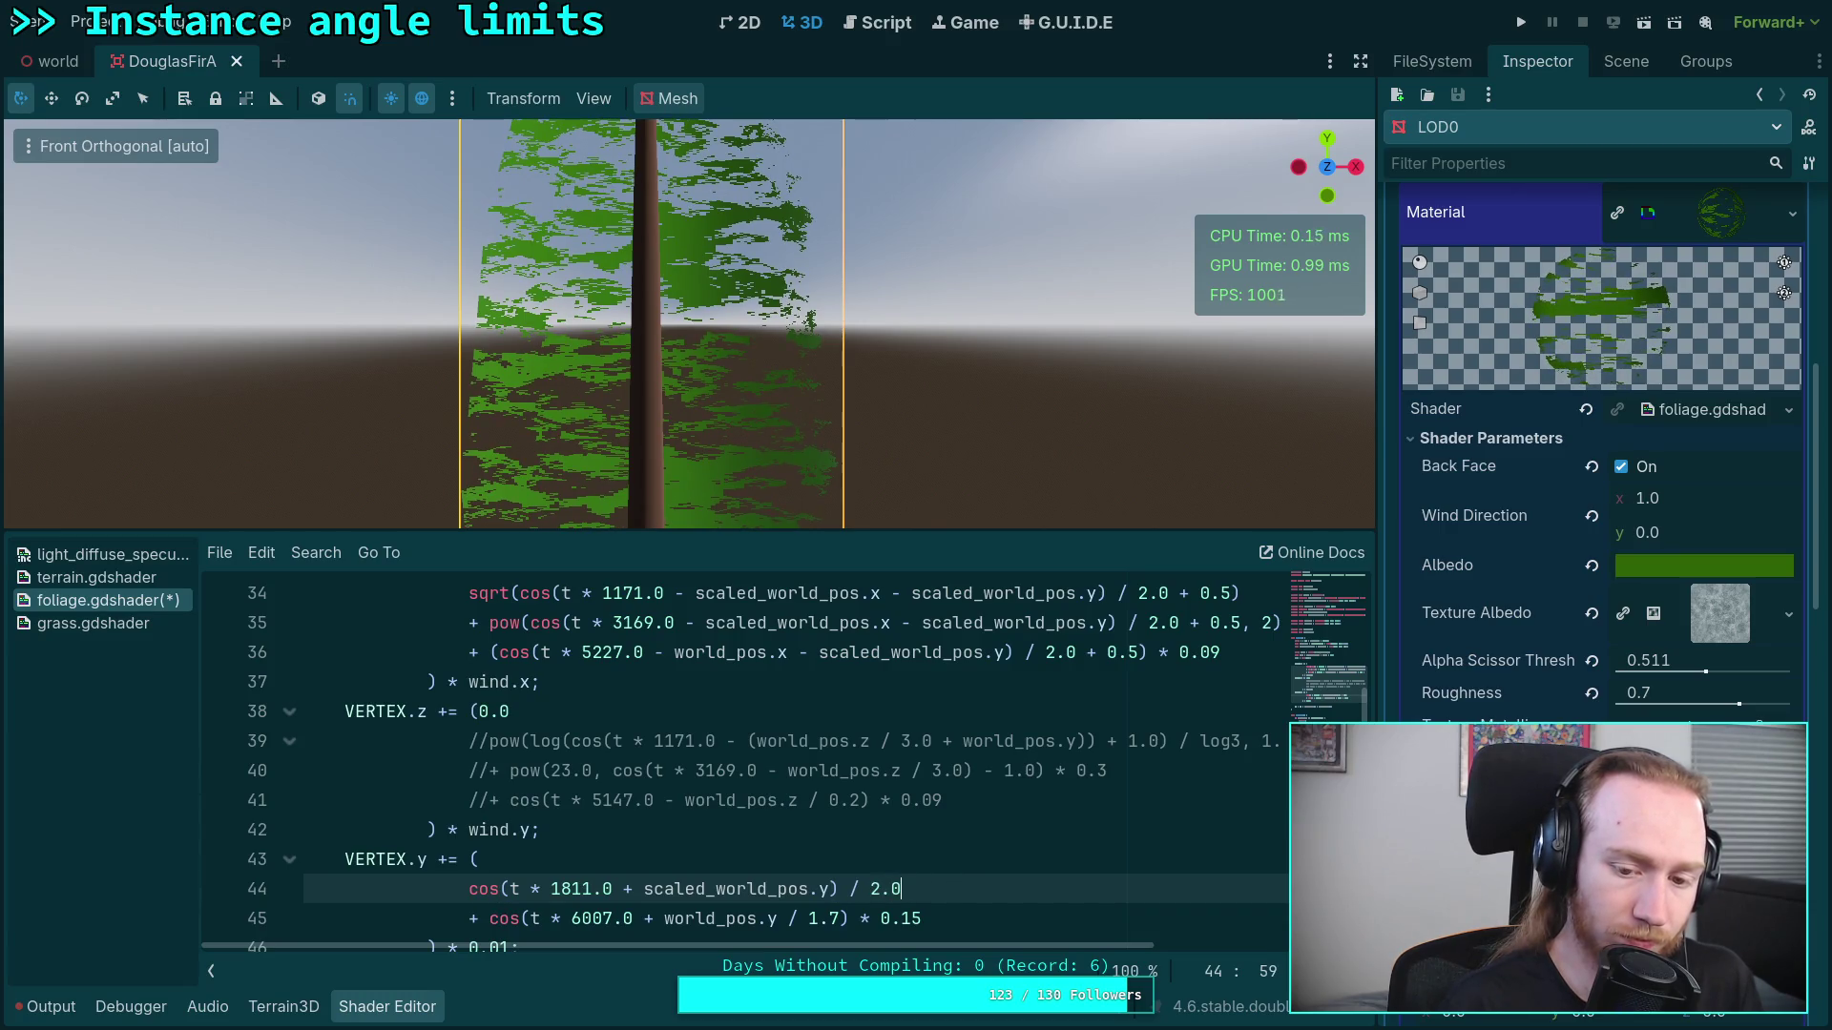
pyautogui.write('  0.5')
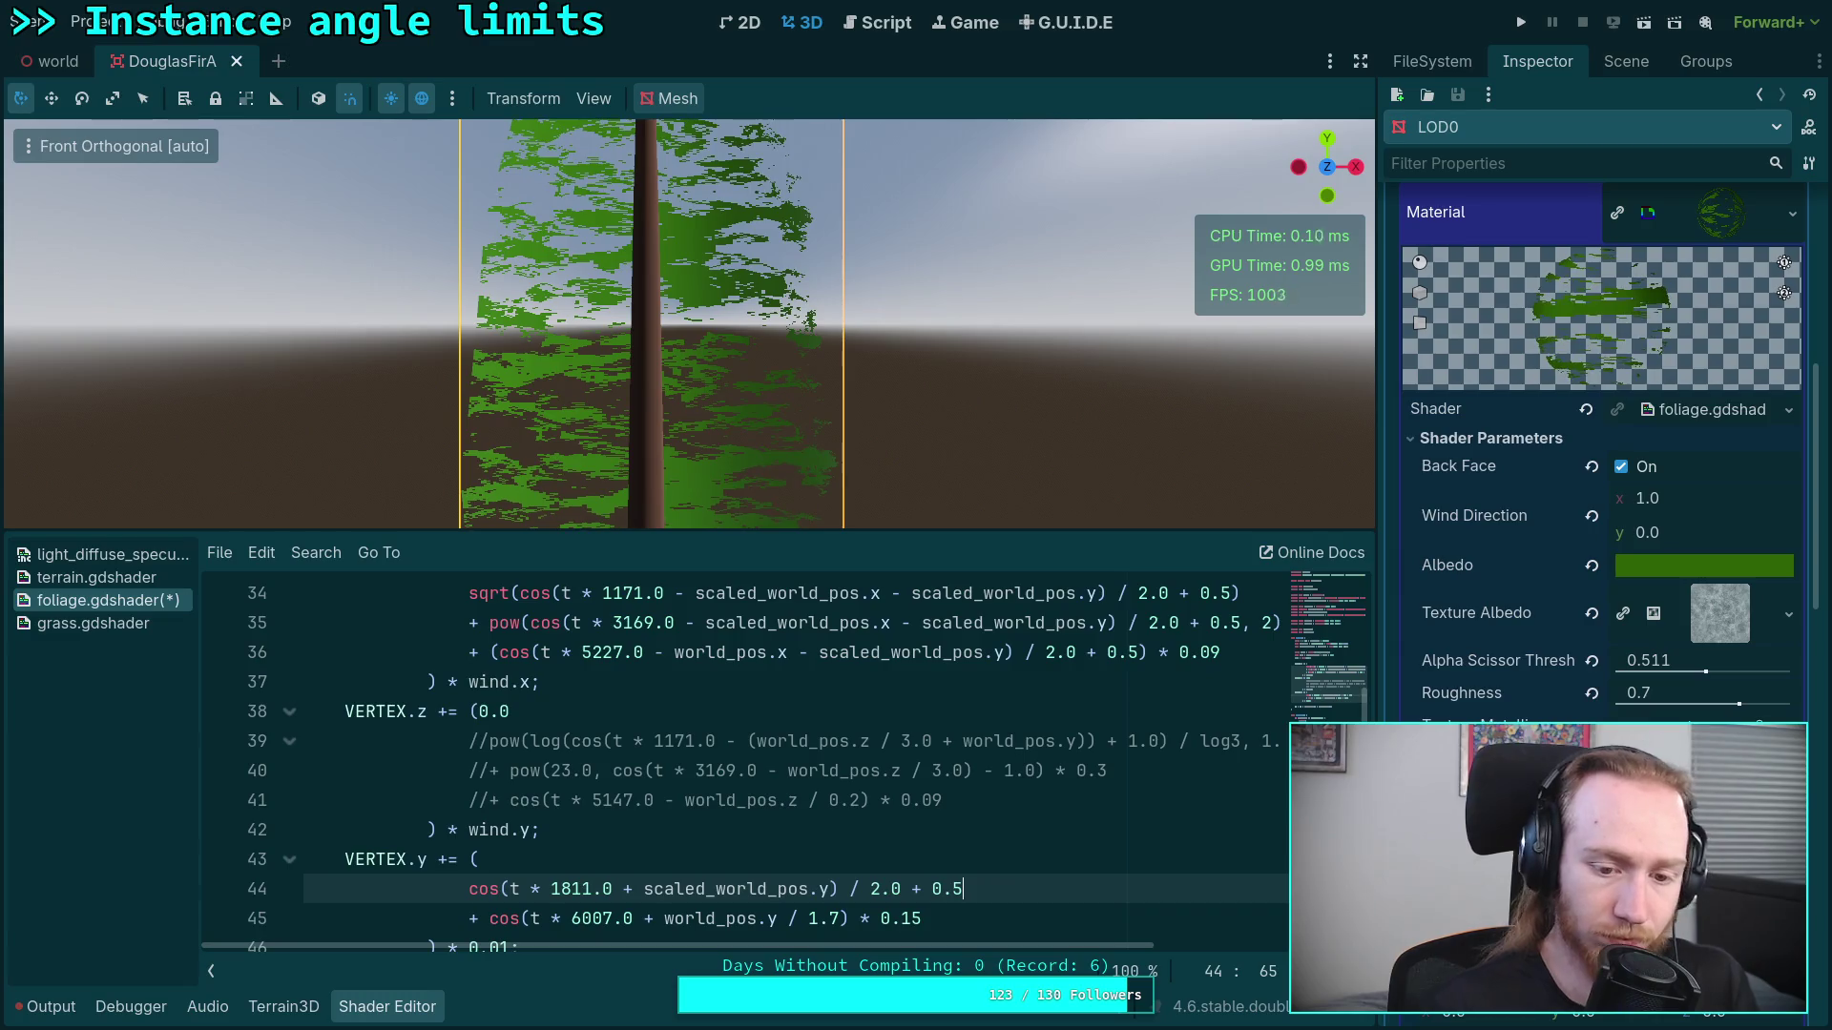
pyautogui.write('(')
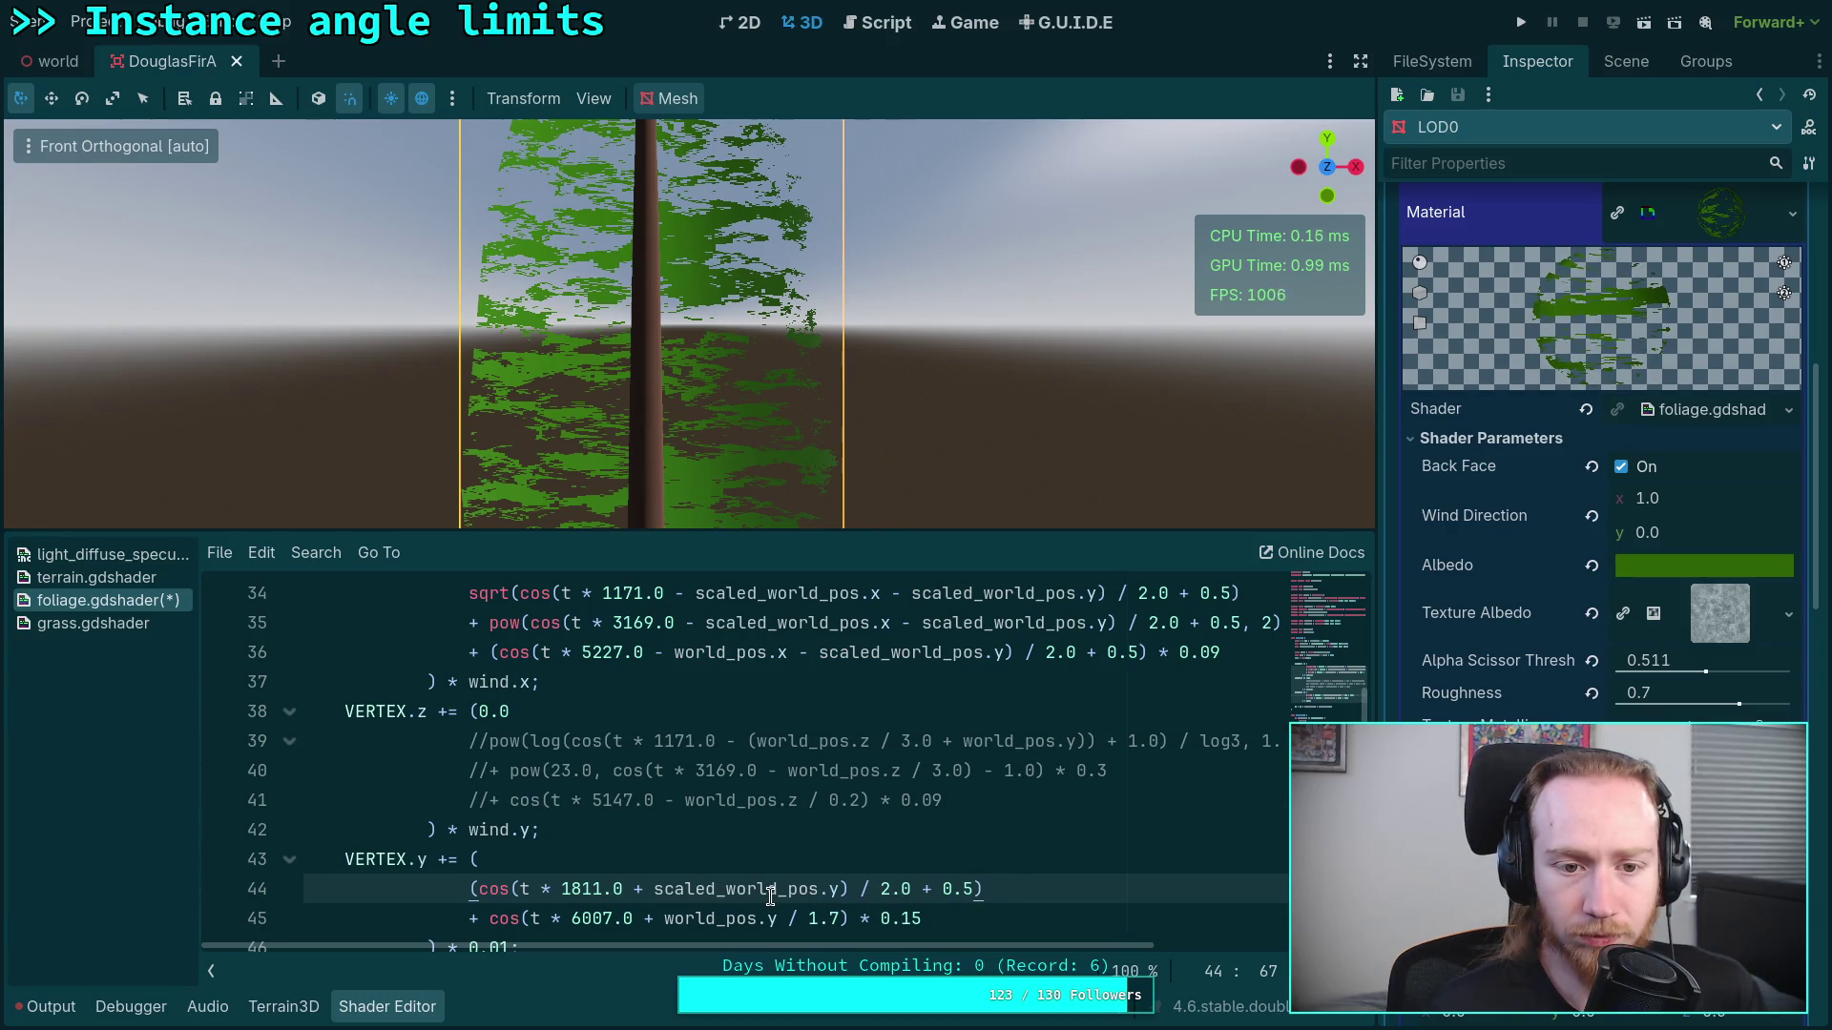
pyautogui.click(468, 919)
pyautogui.write('//')
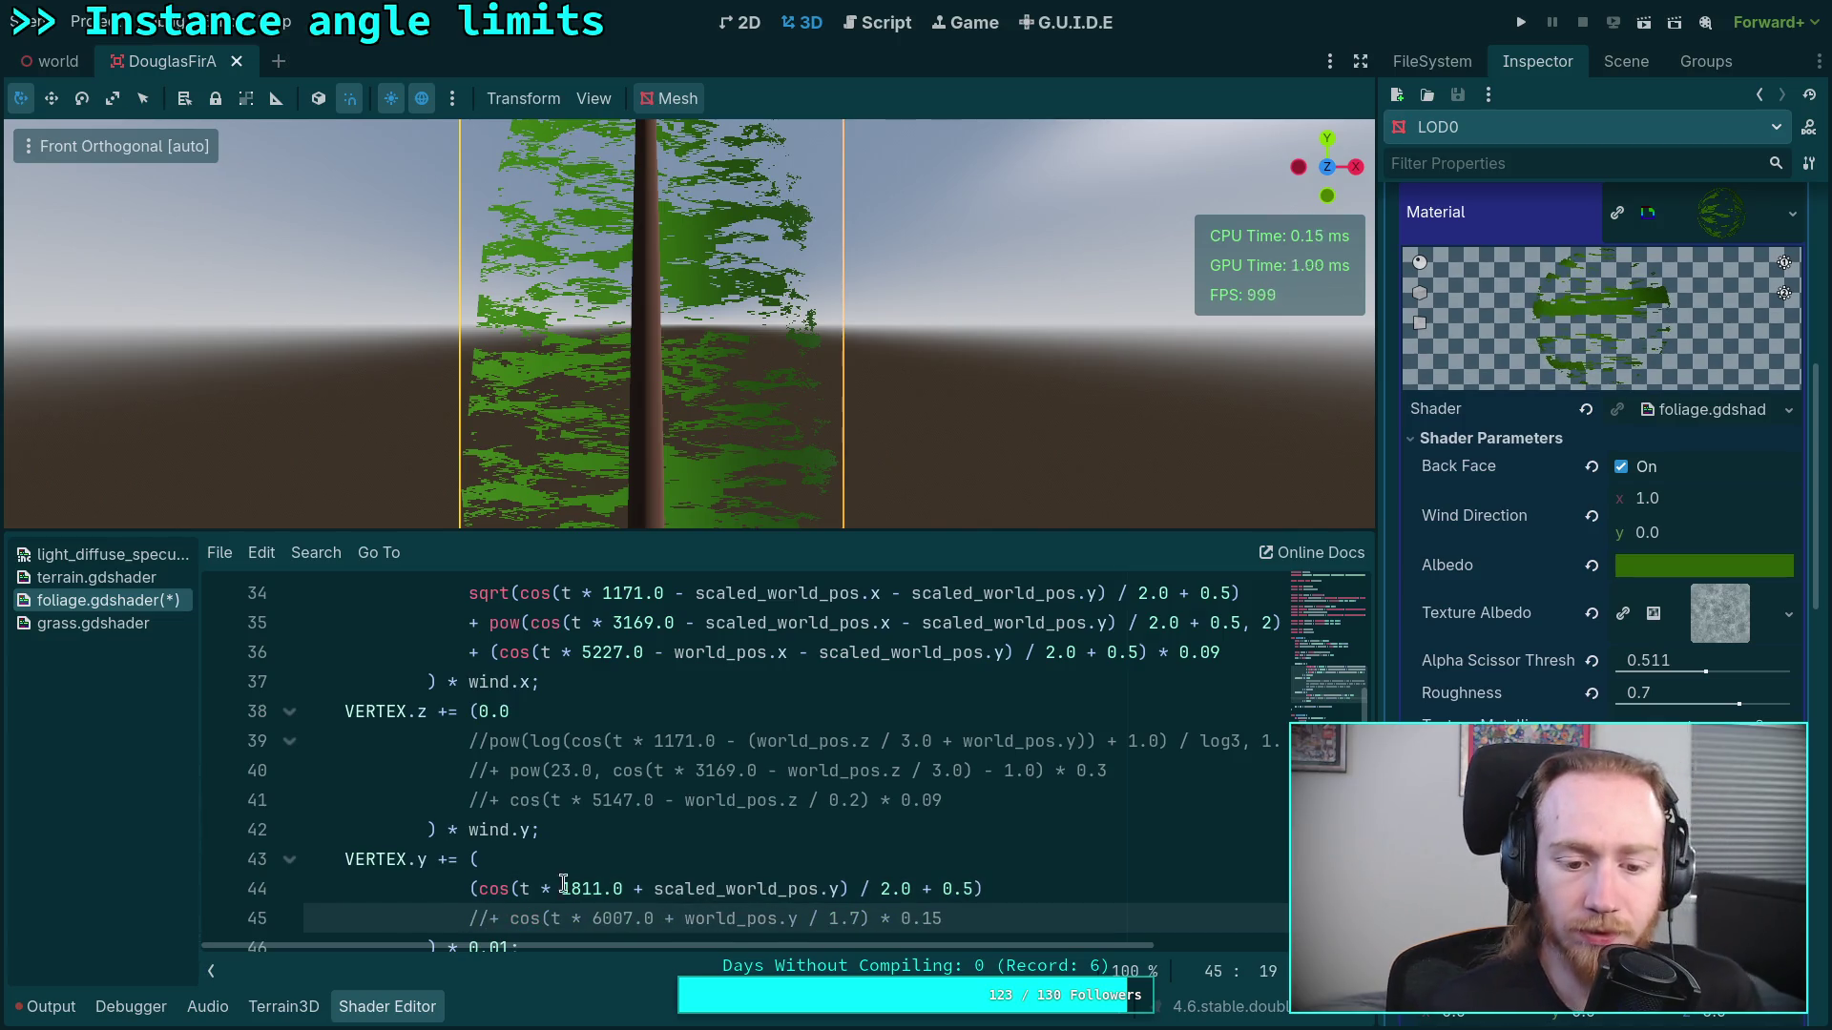
pyautogui.scroll(-1, 576, 864)
# Step: Delete the / 2.0 + 0.5 offset and extra bracket, leaving plain cos(t * 1811.0 + scaled_world_pos.y) scaled by 0.1
pyautogui.click(500, 862)
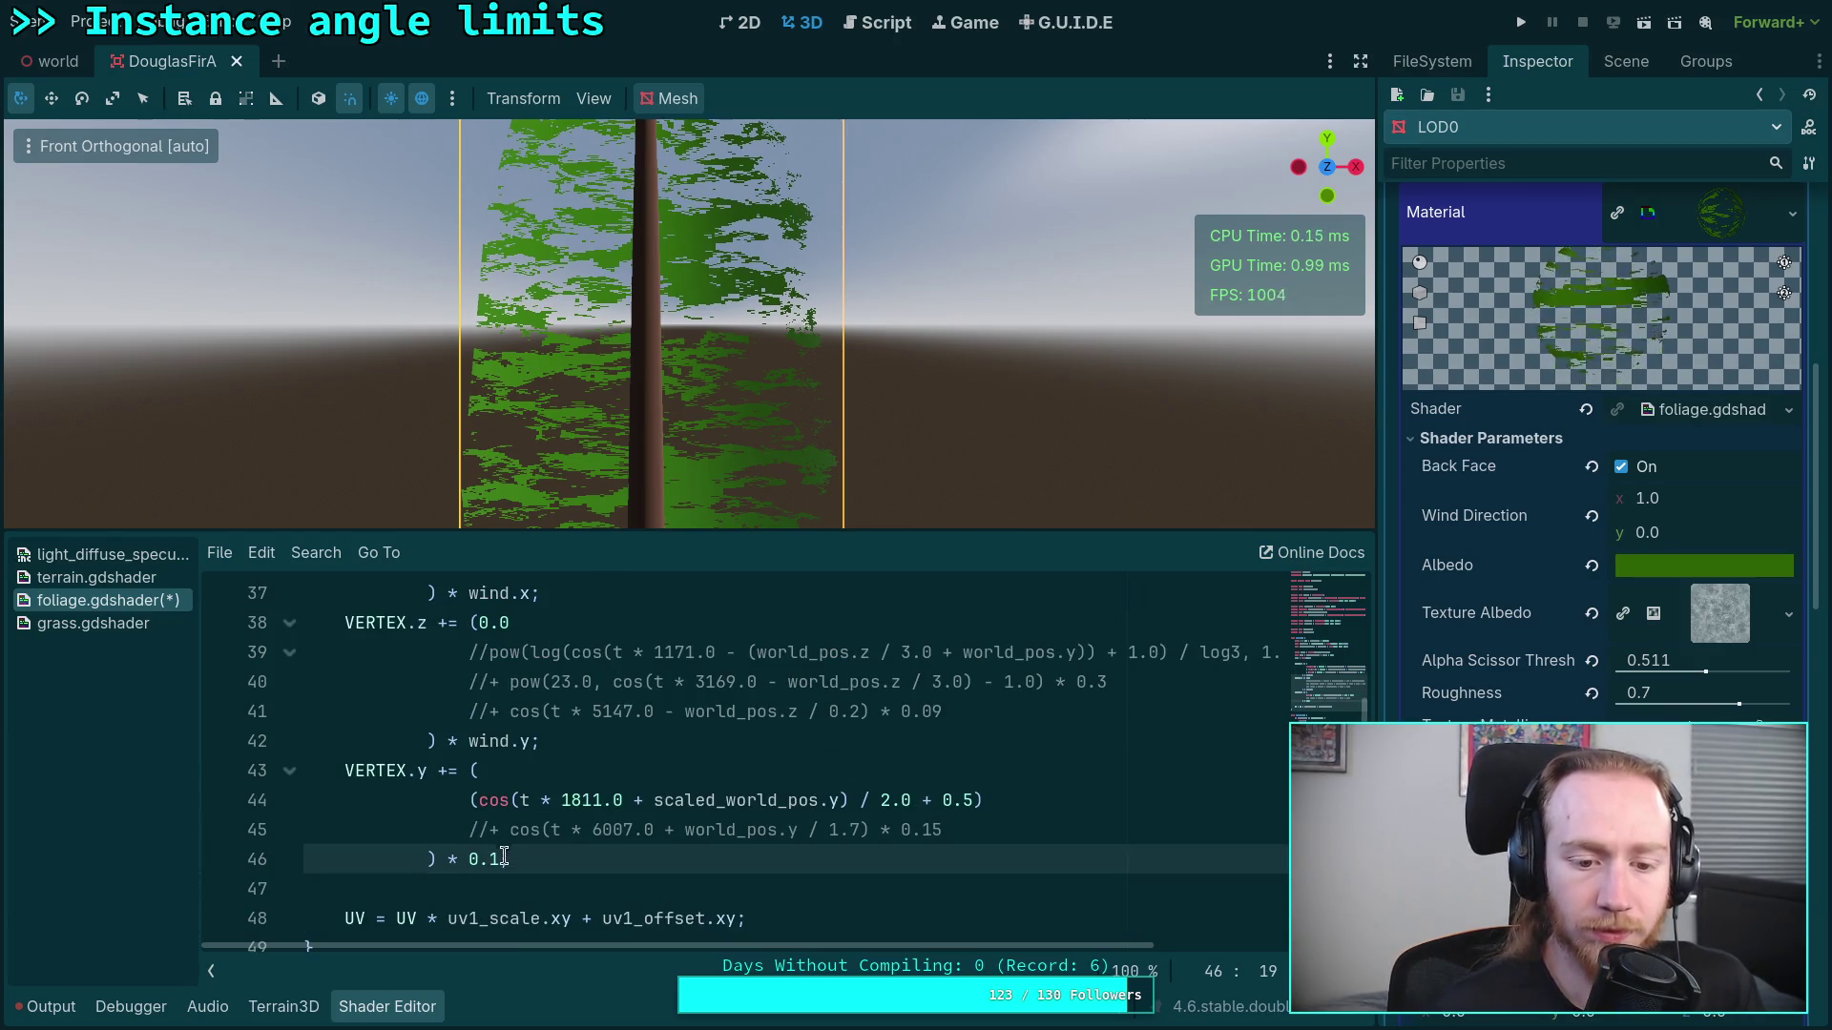
pyautogui.click(482, 801)
pyautogui.moveTo(978, 800); pyautogui.dragTo(852, 800)
pyautogui.press('BackSpace')
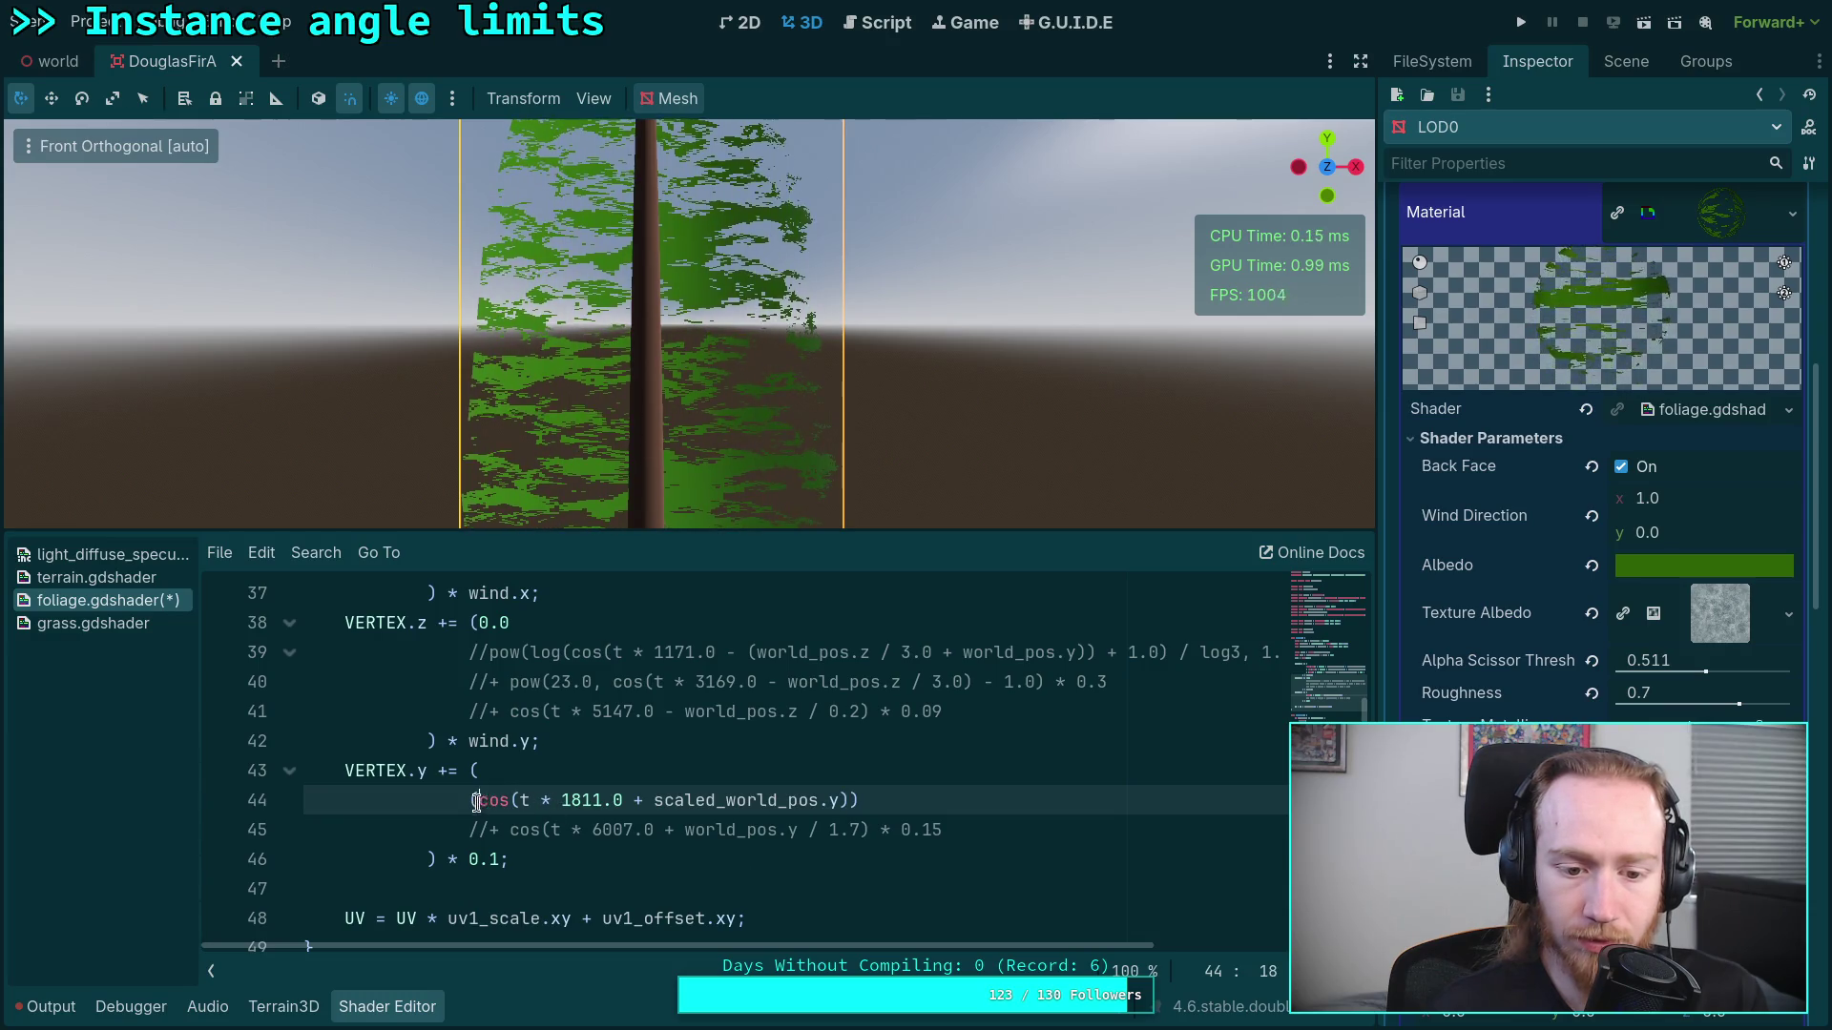
pyautogui.press('BackSpace')
pyautogui.click(875, 798)
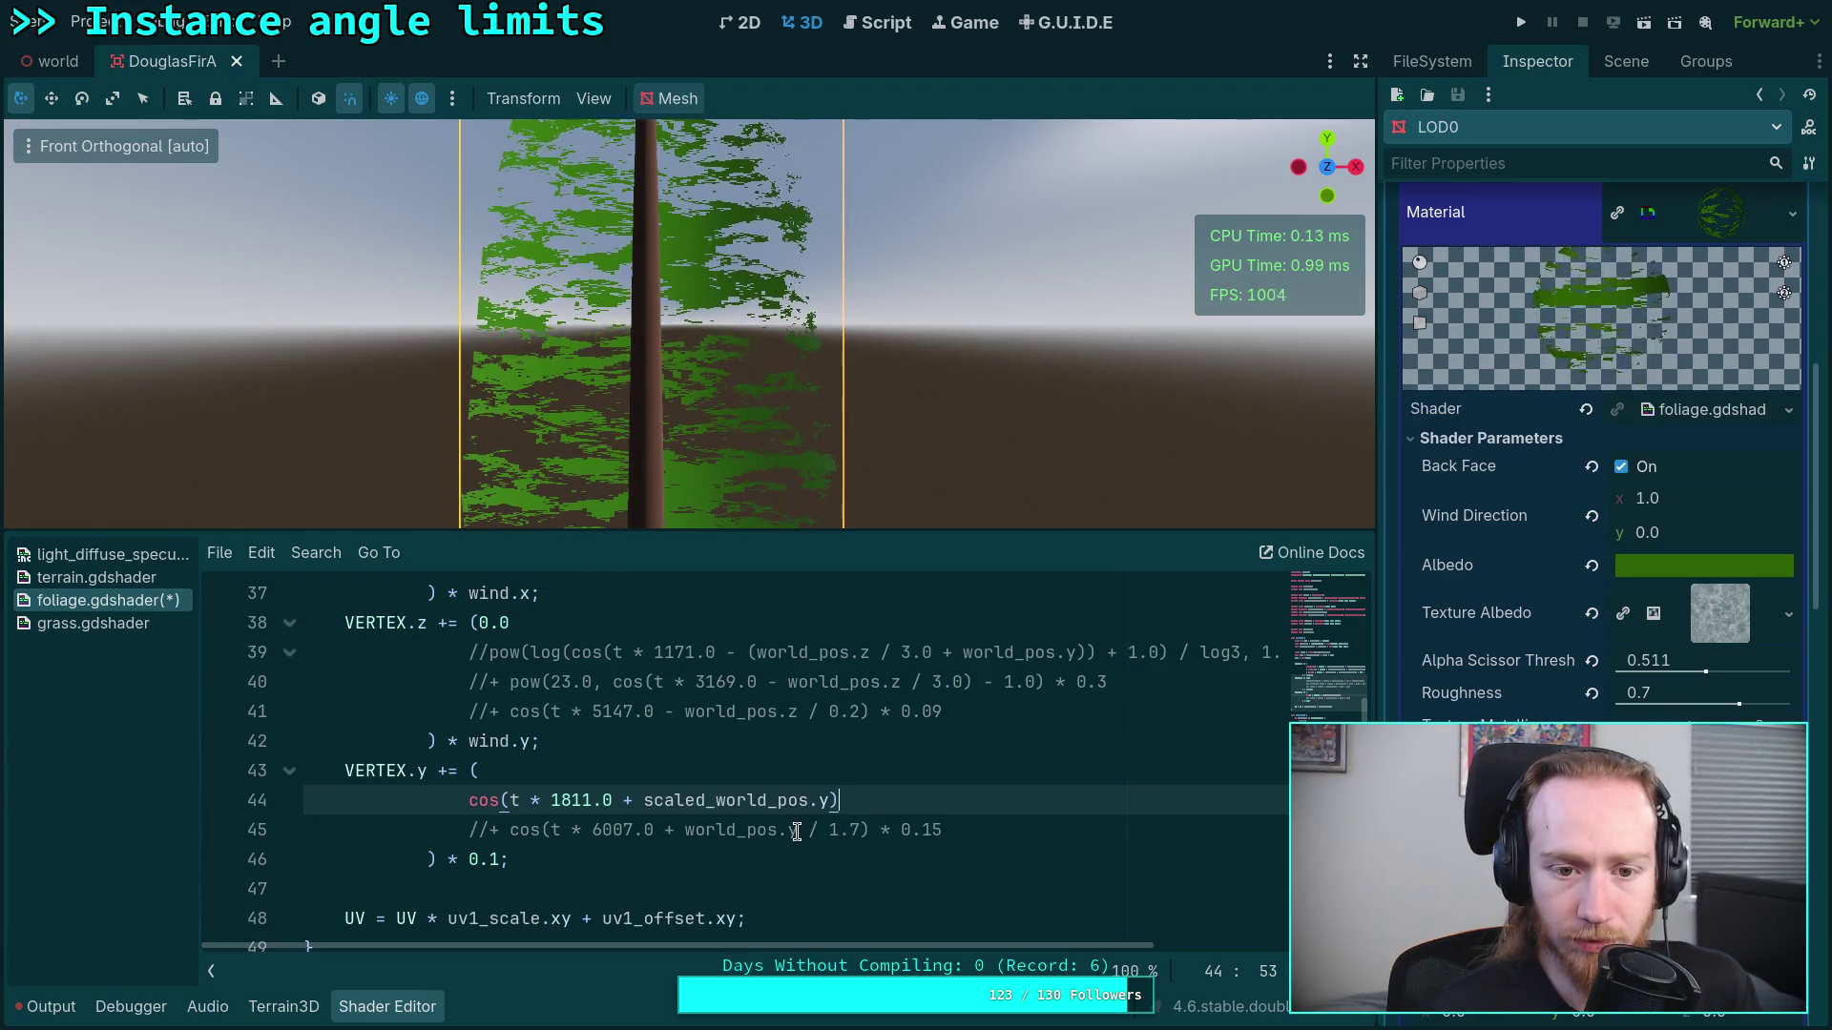
pyautogui.scroll(5, 749, 822)
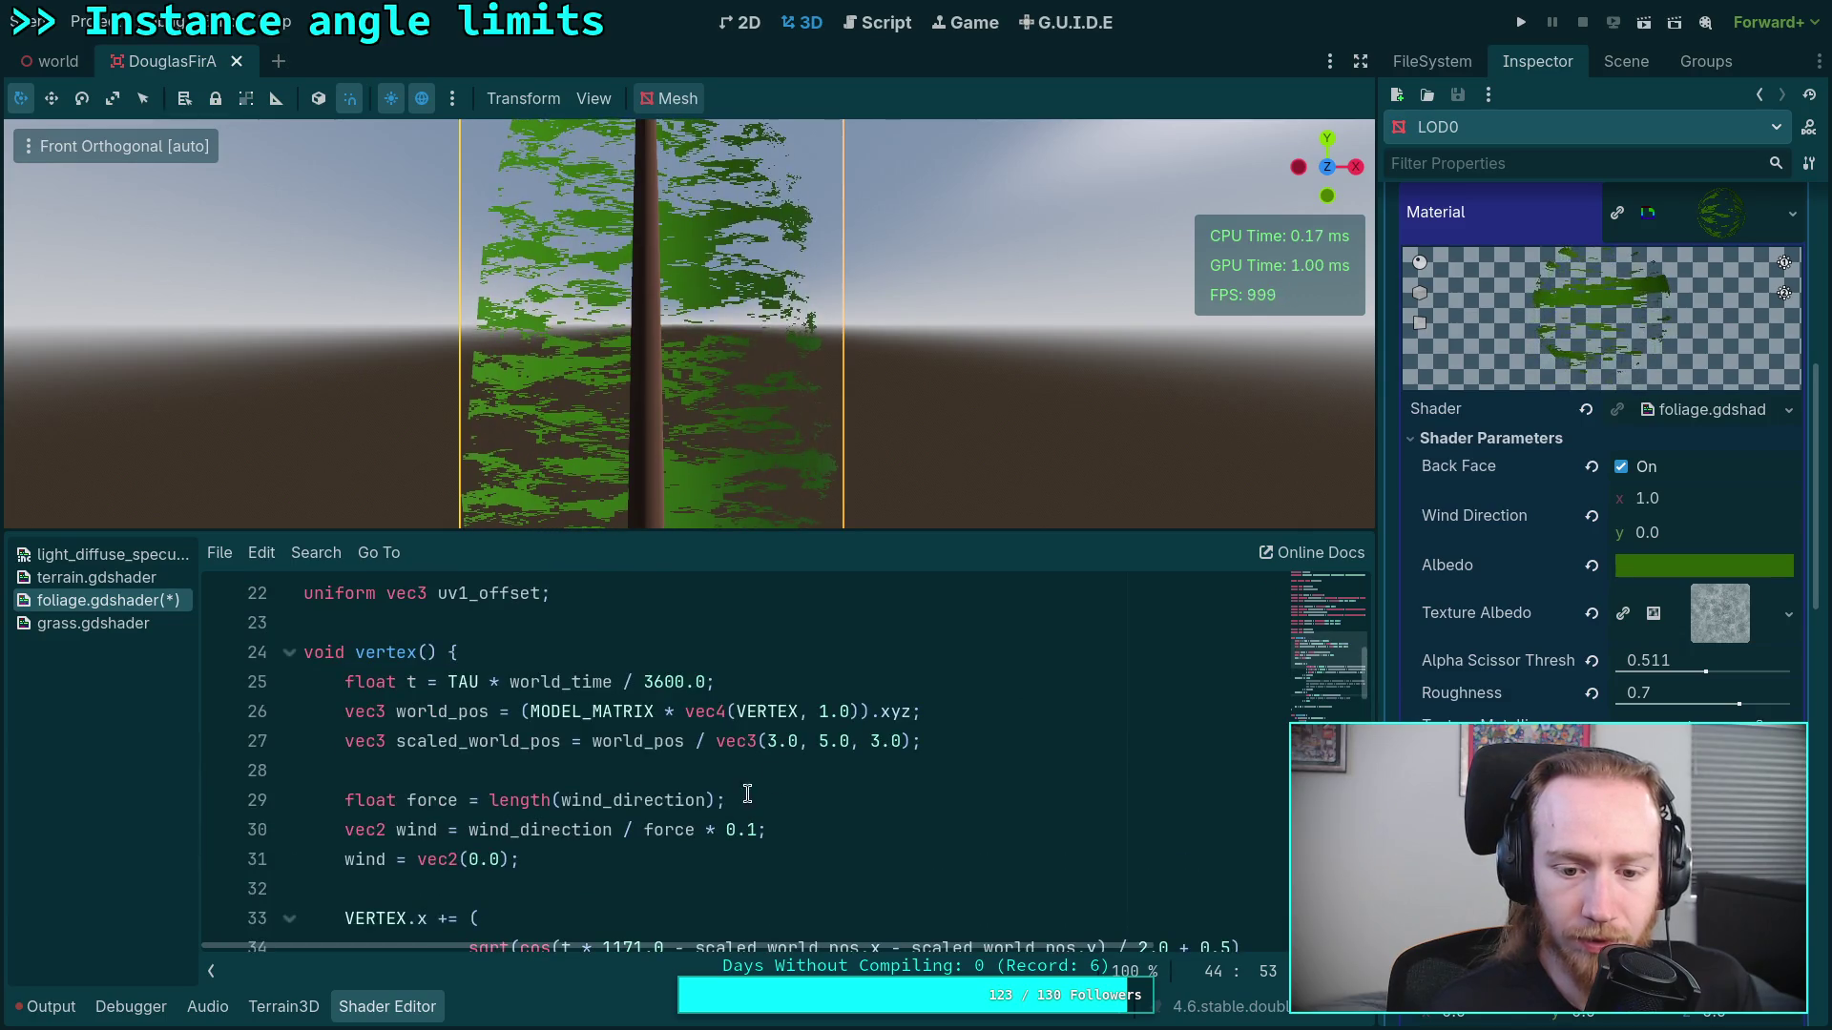
# Step: Change line 27's vertical divisor from 5.0 to 8.0, making it vec3(3.0, 8.0, 3.0)
pyautogui.click(821, 740)
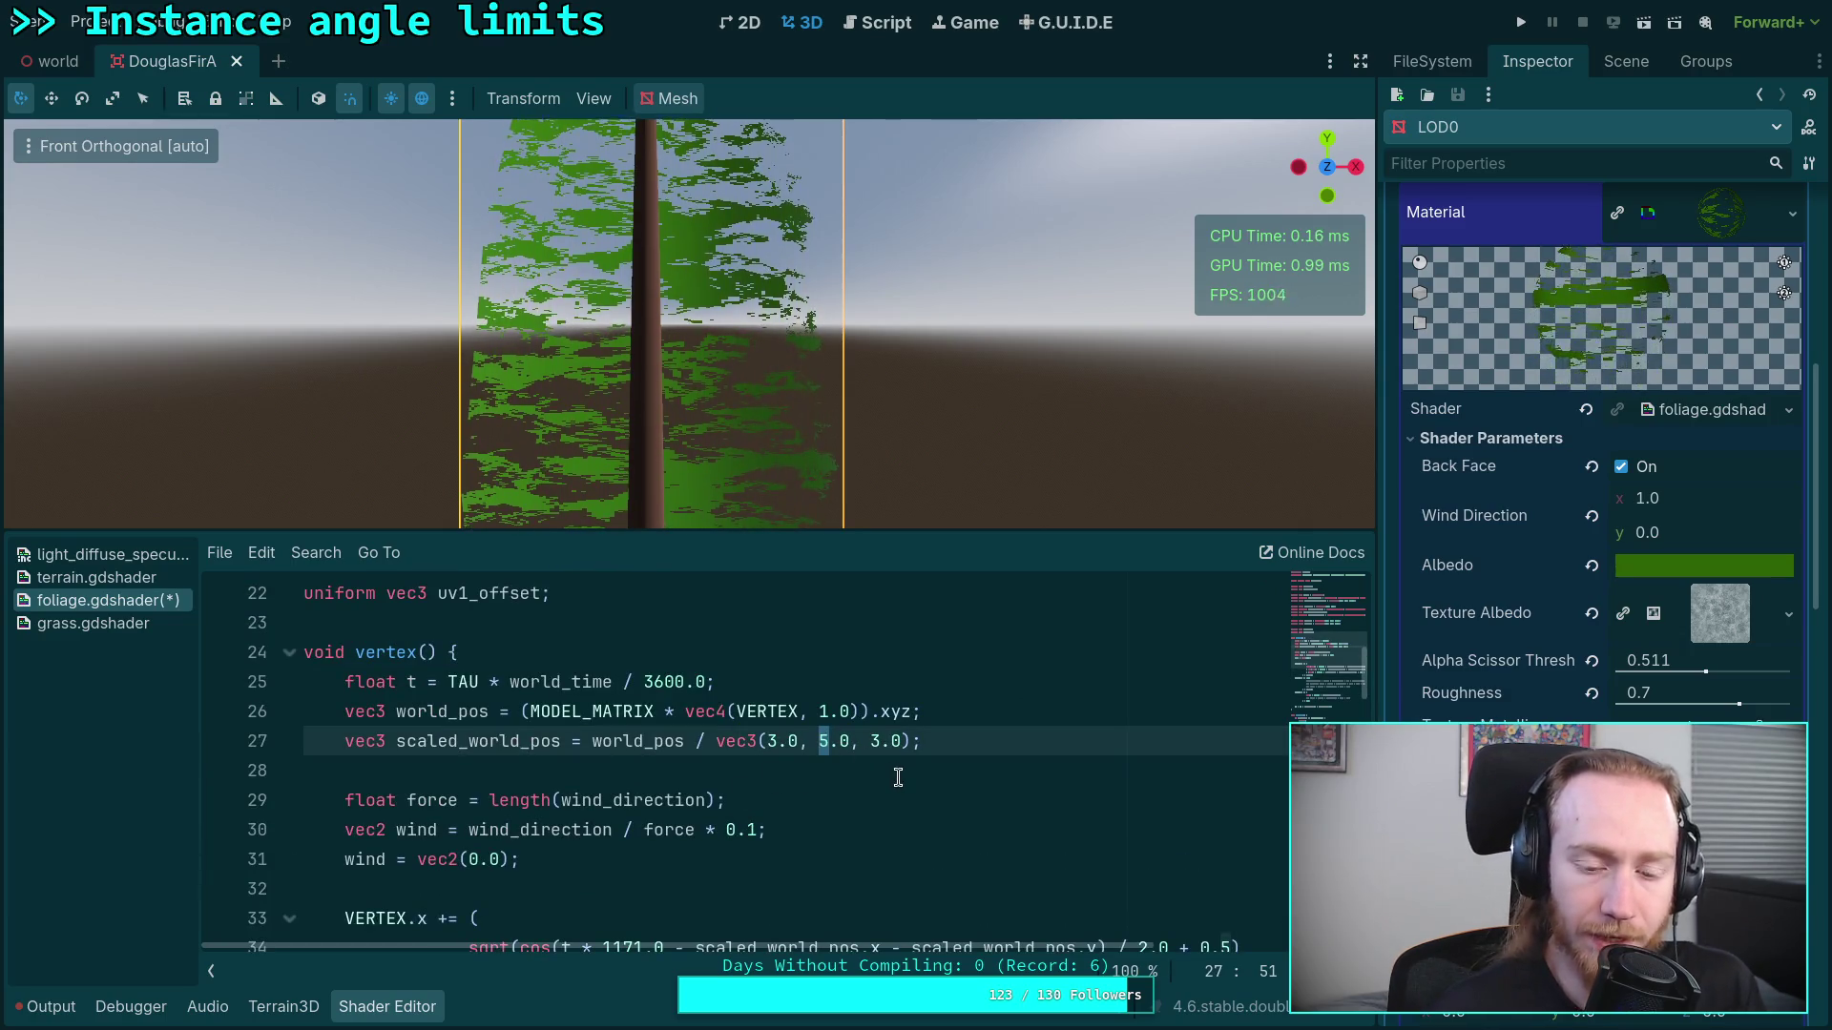
pyautogui.write('8')
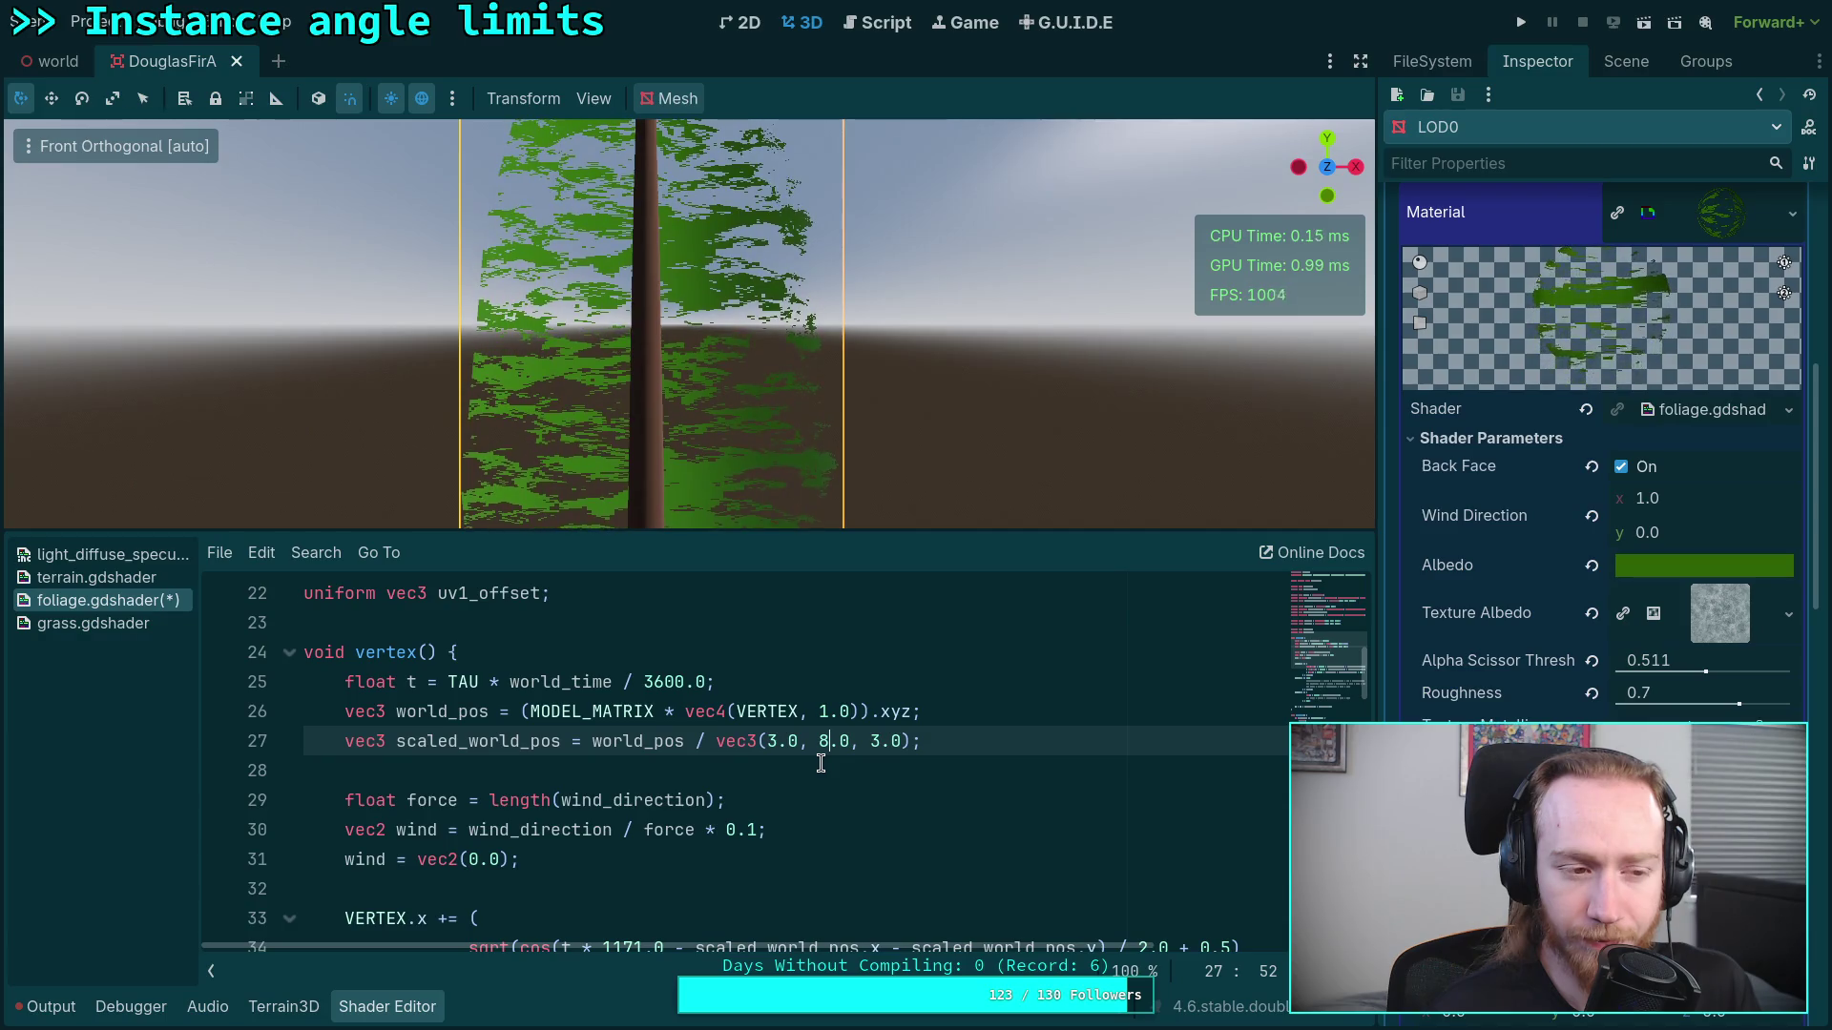
pyautogui.scroll(-5, 821, 763)
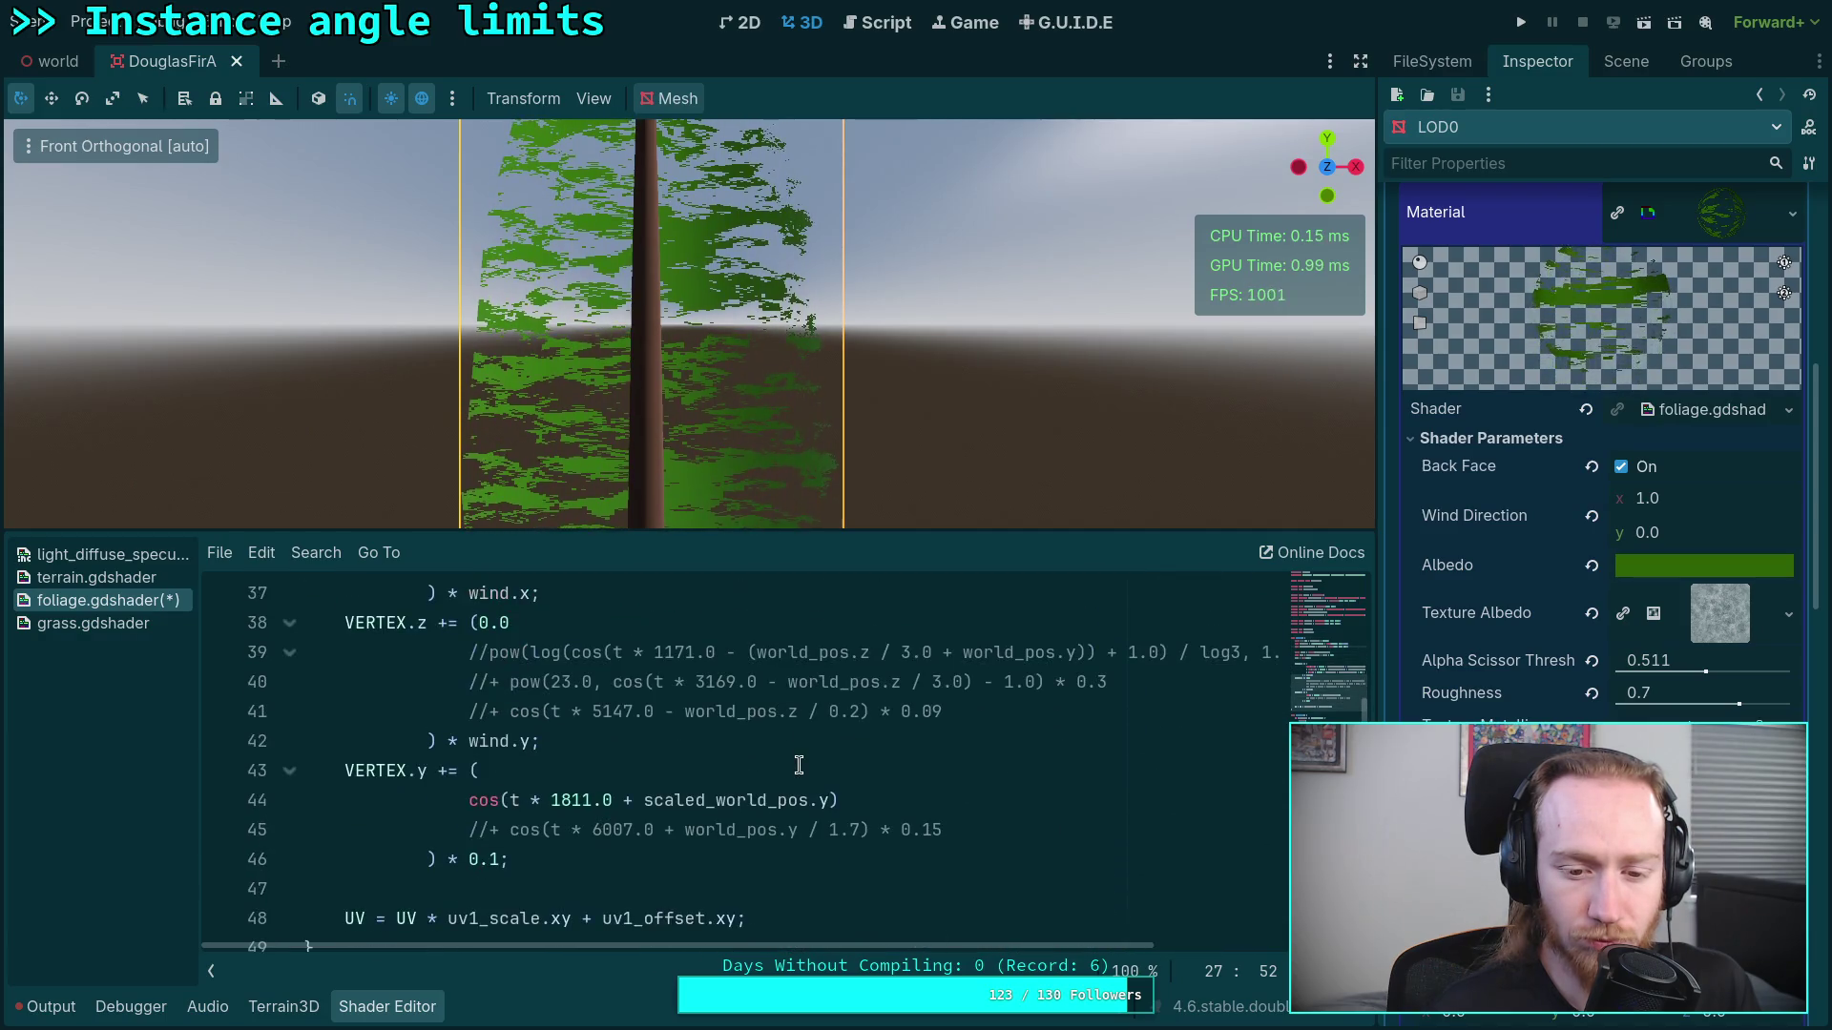
pyautogui.click(832, 800)
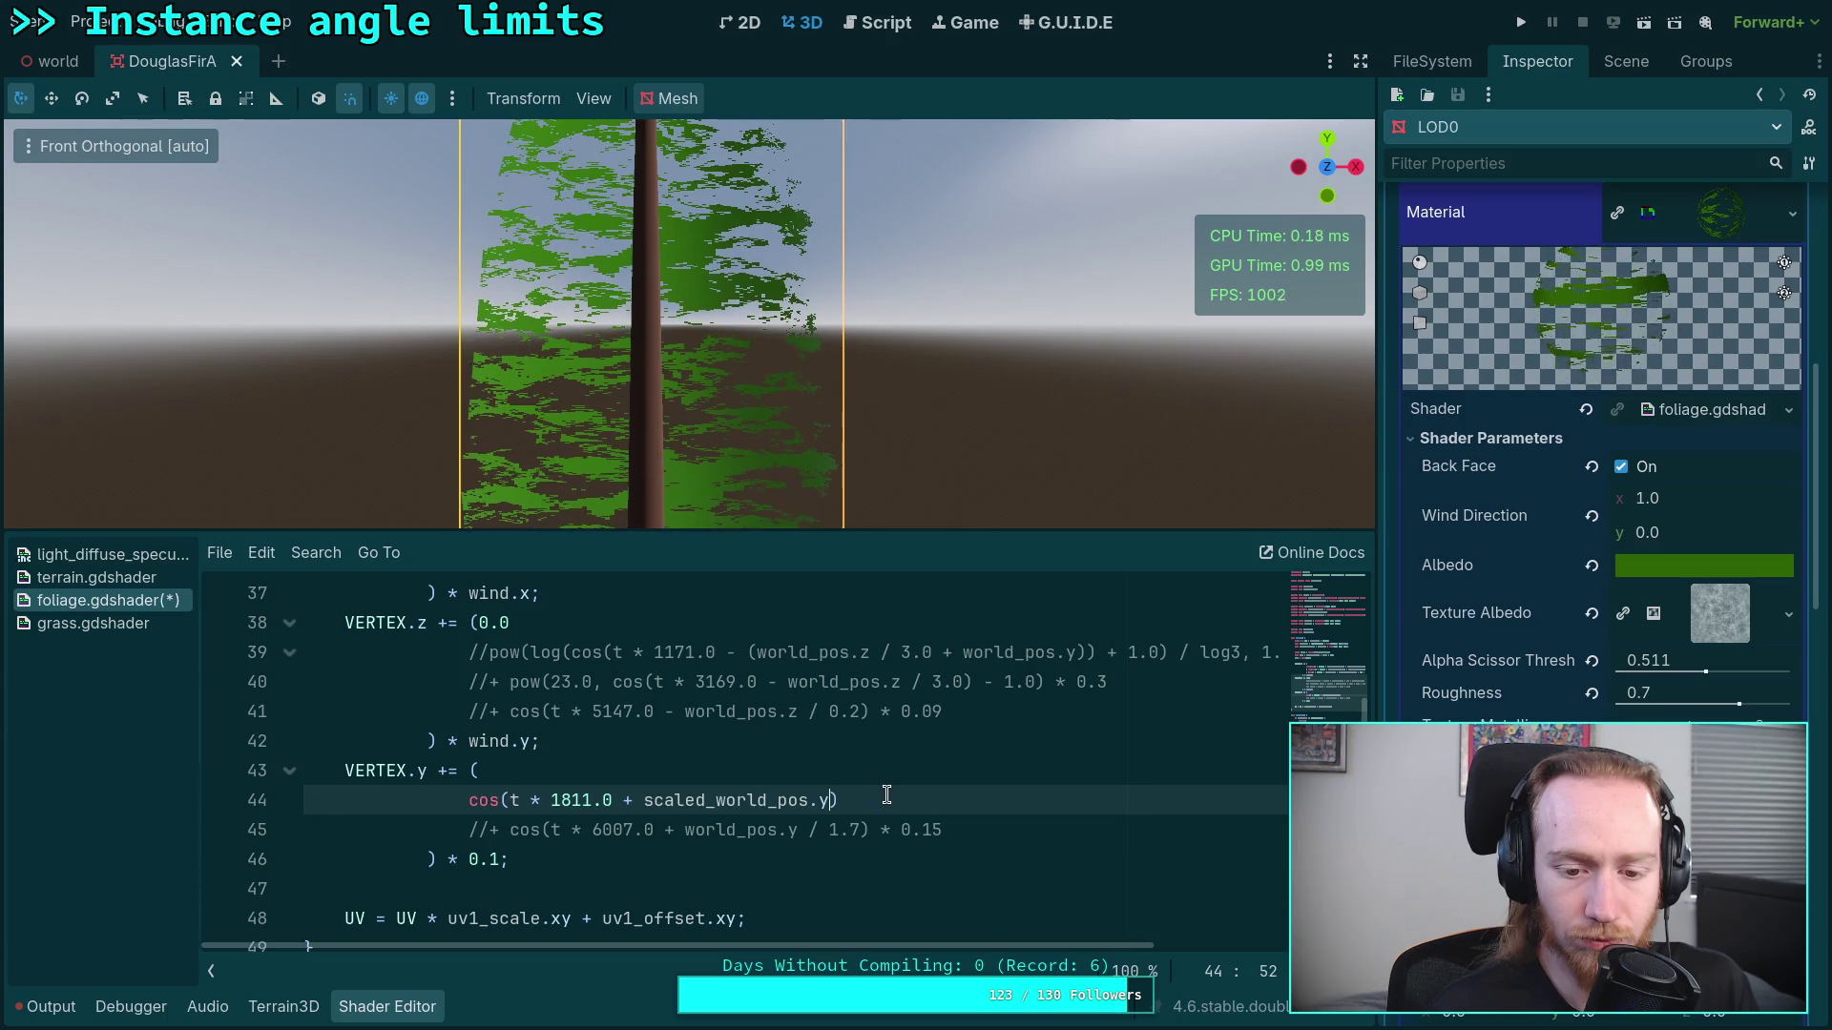
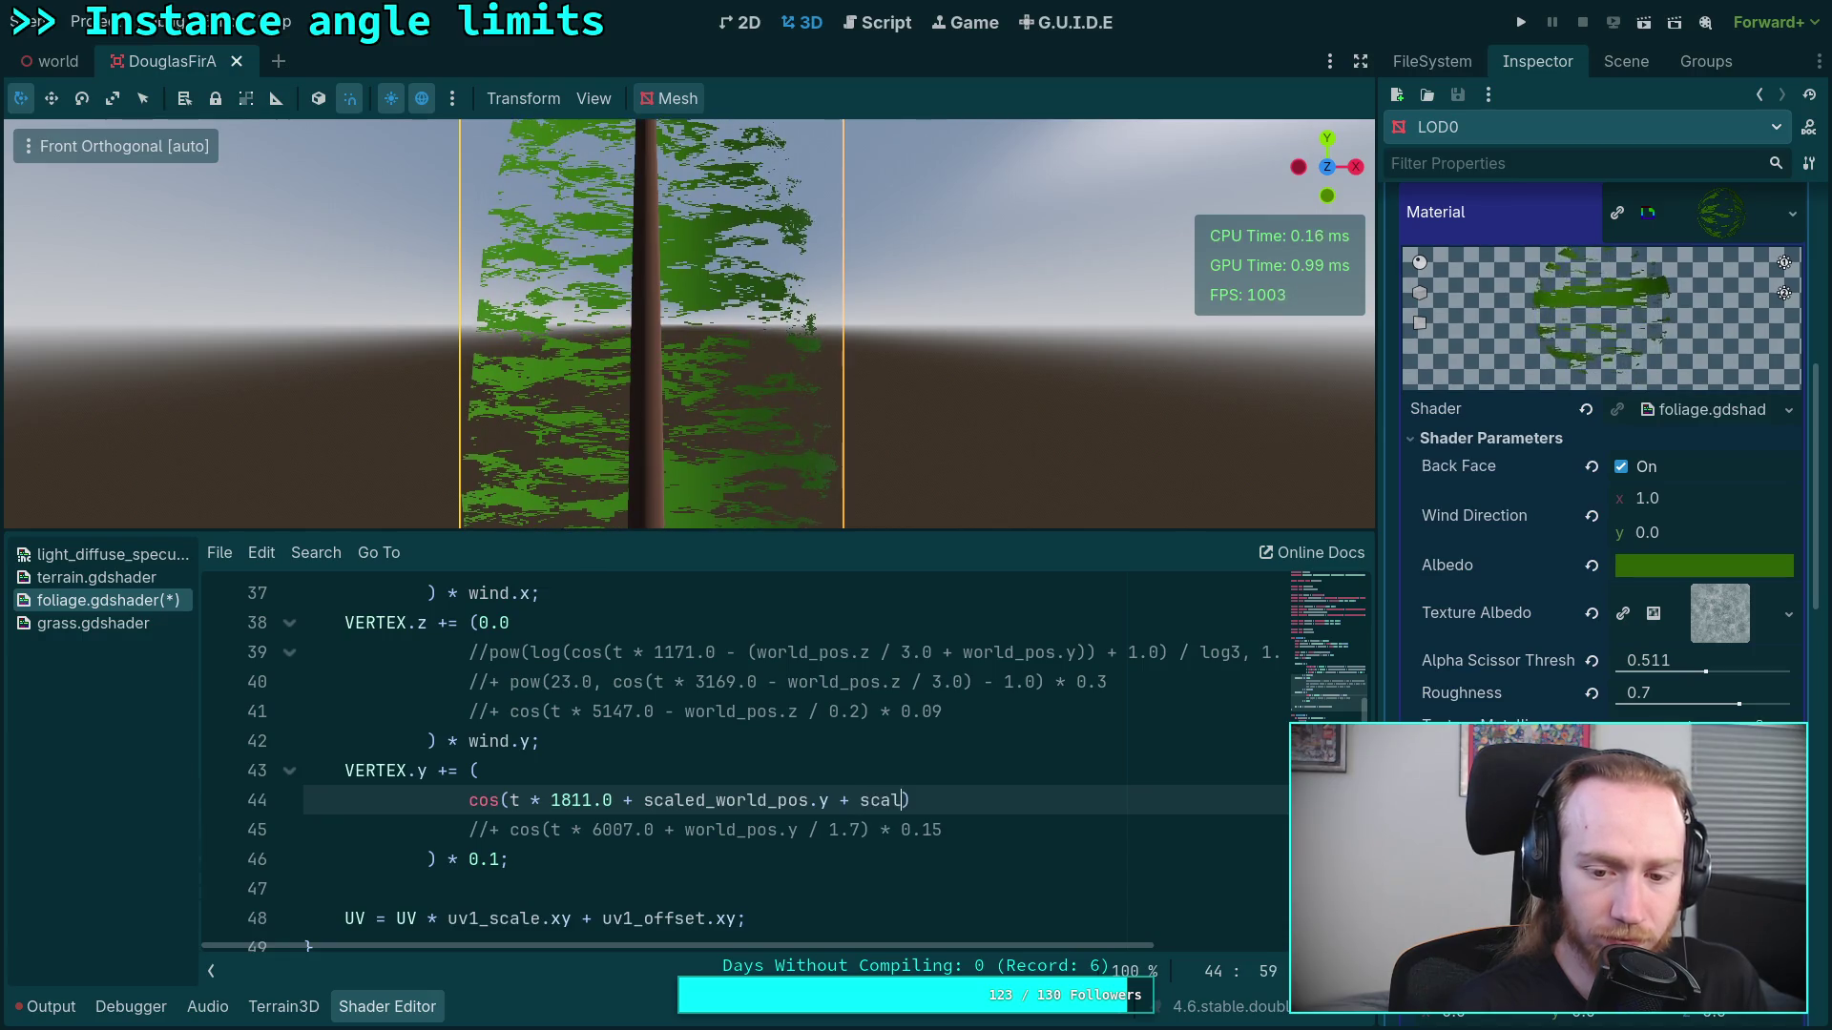
# Step: Autocomplete scaled_world_pos.x into line 44's cosine term and clear the stray characters
pyautogui.write('_')
pyautogui.press('Return')
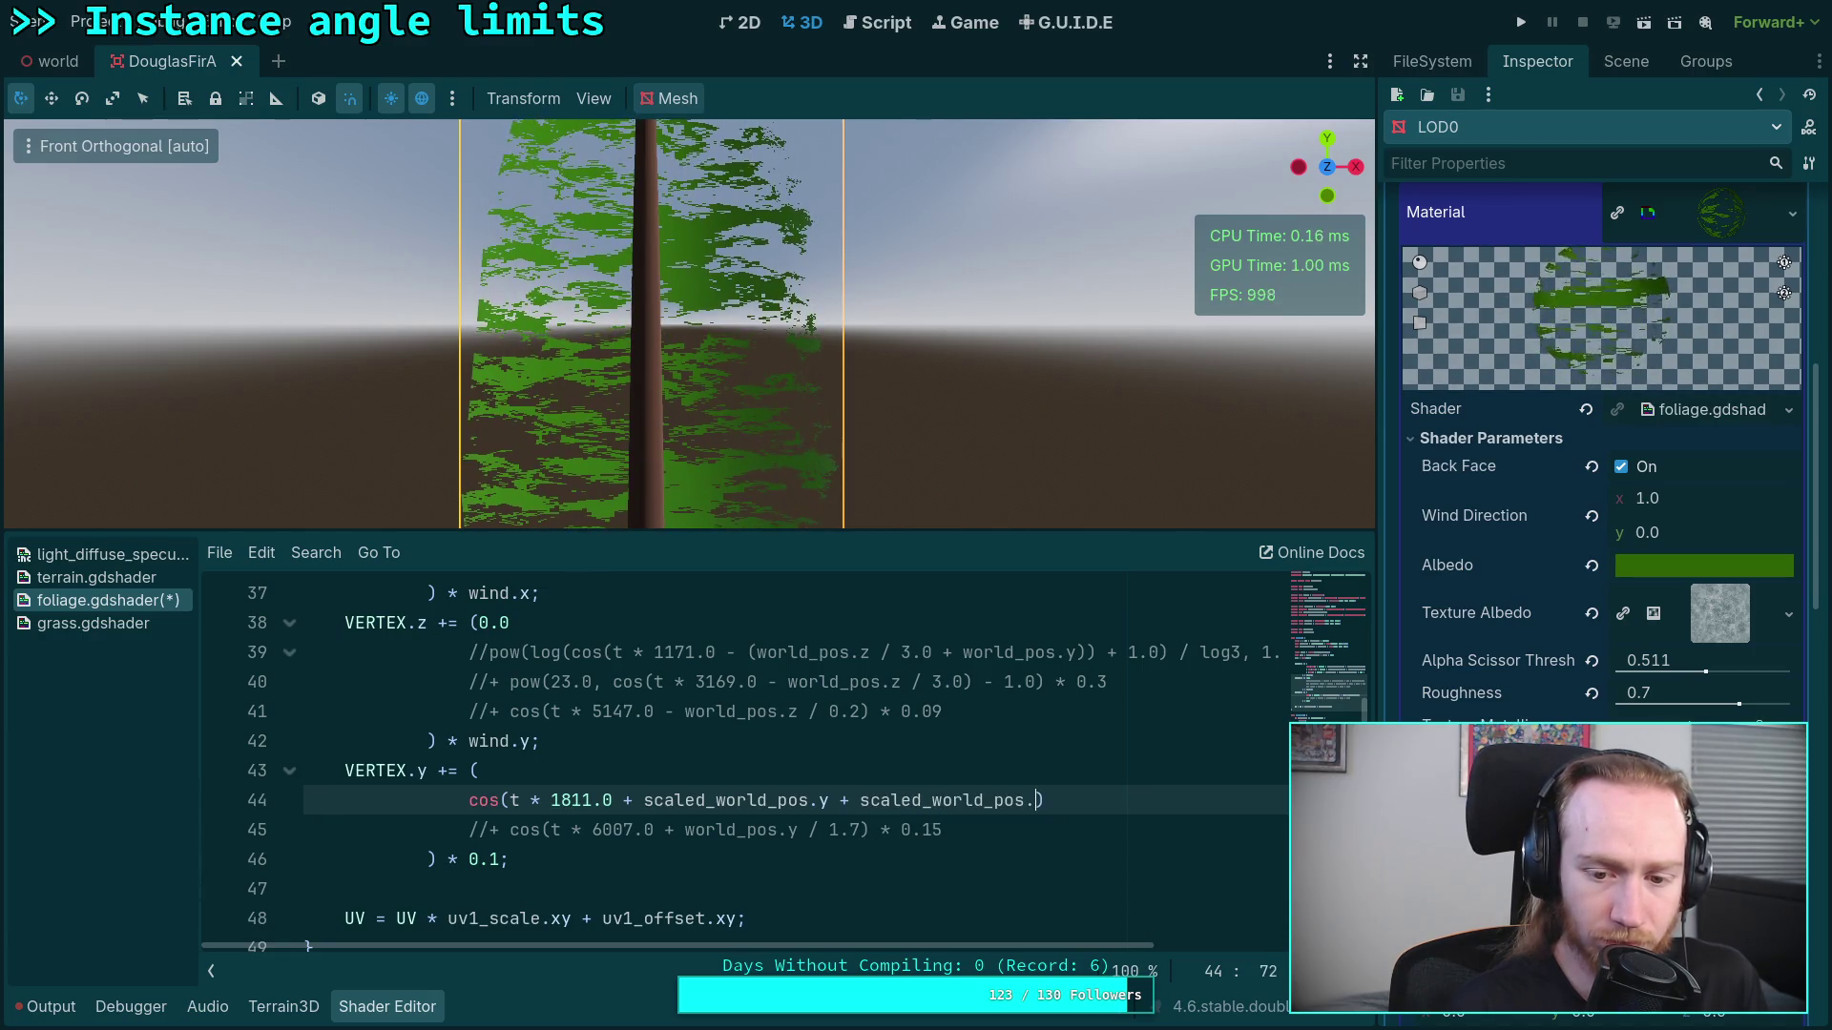
pyautogui.write('x')
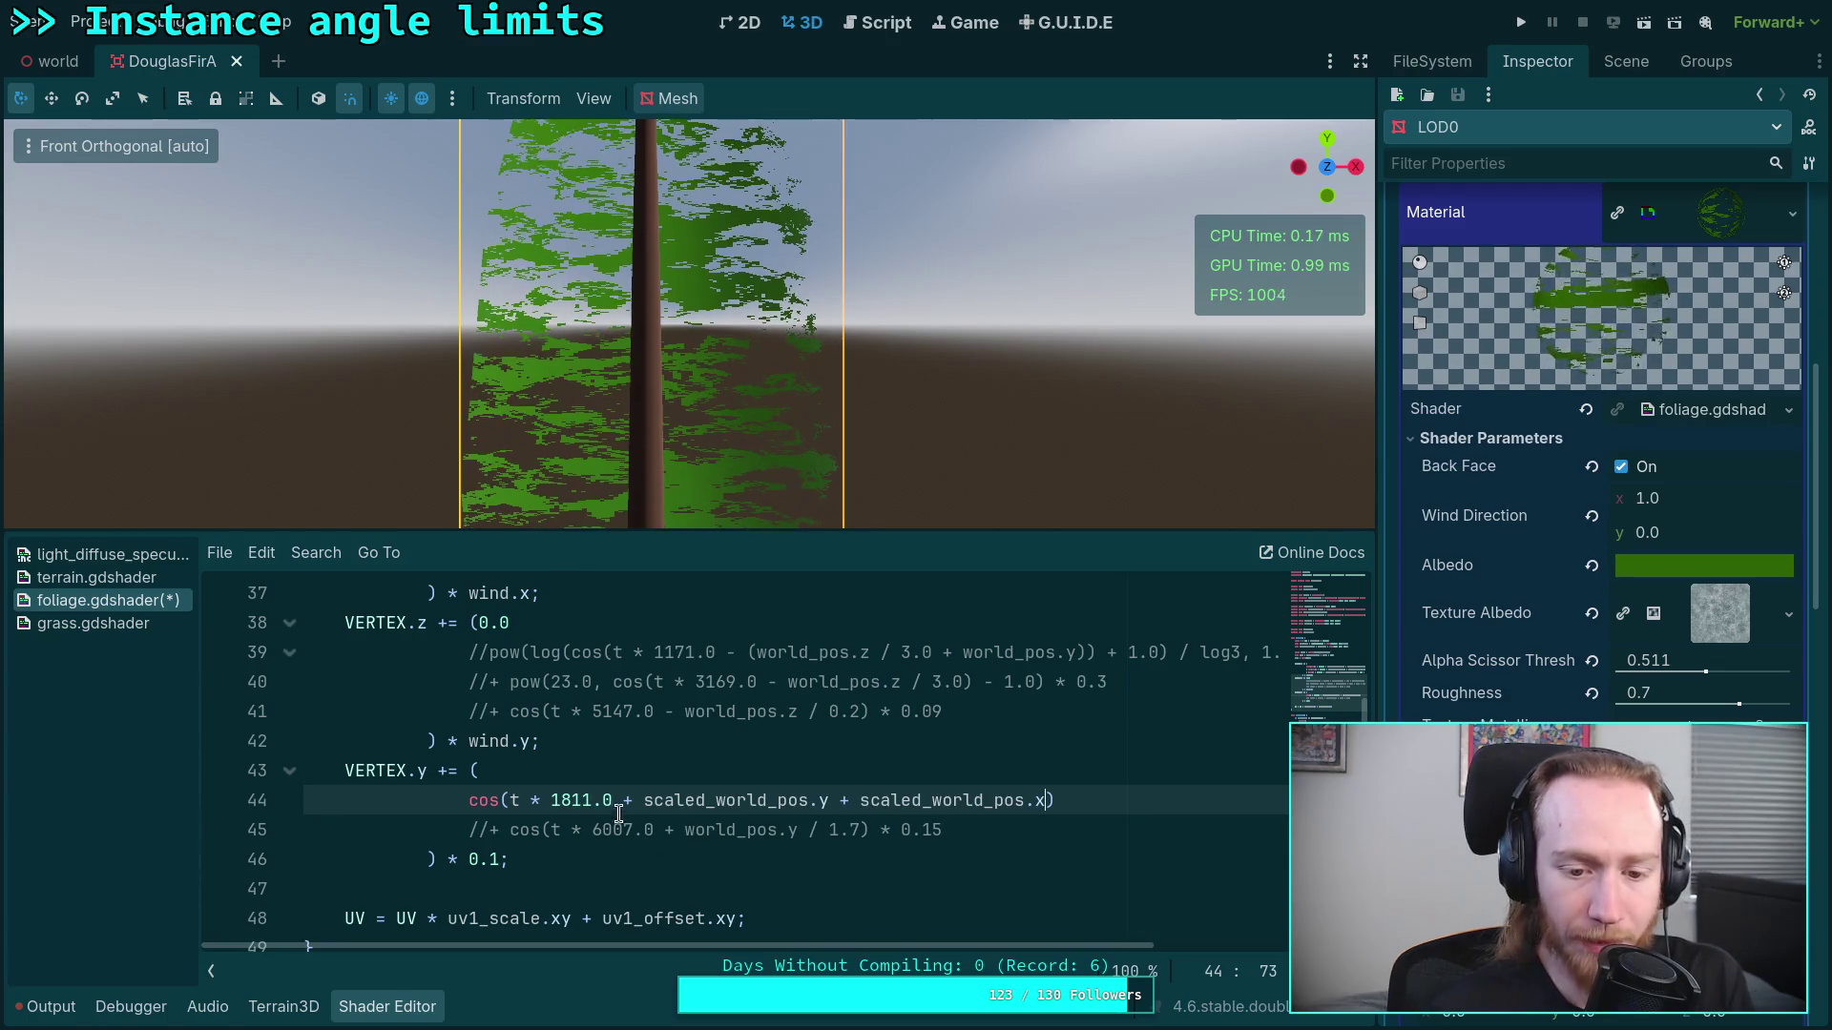
pyautogui.click(636, 799)
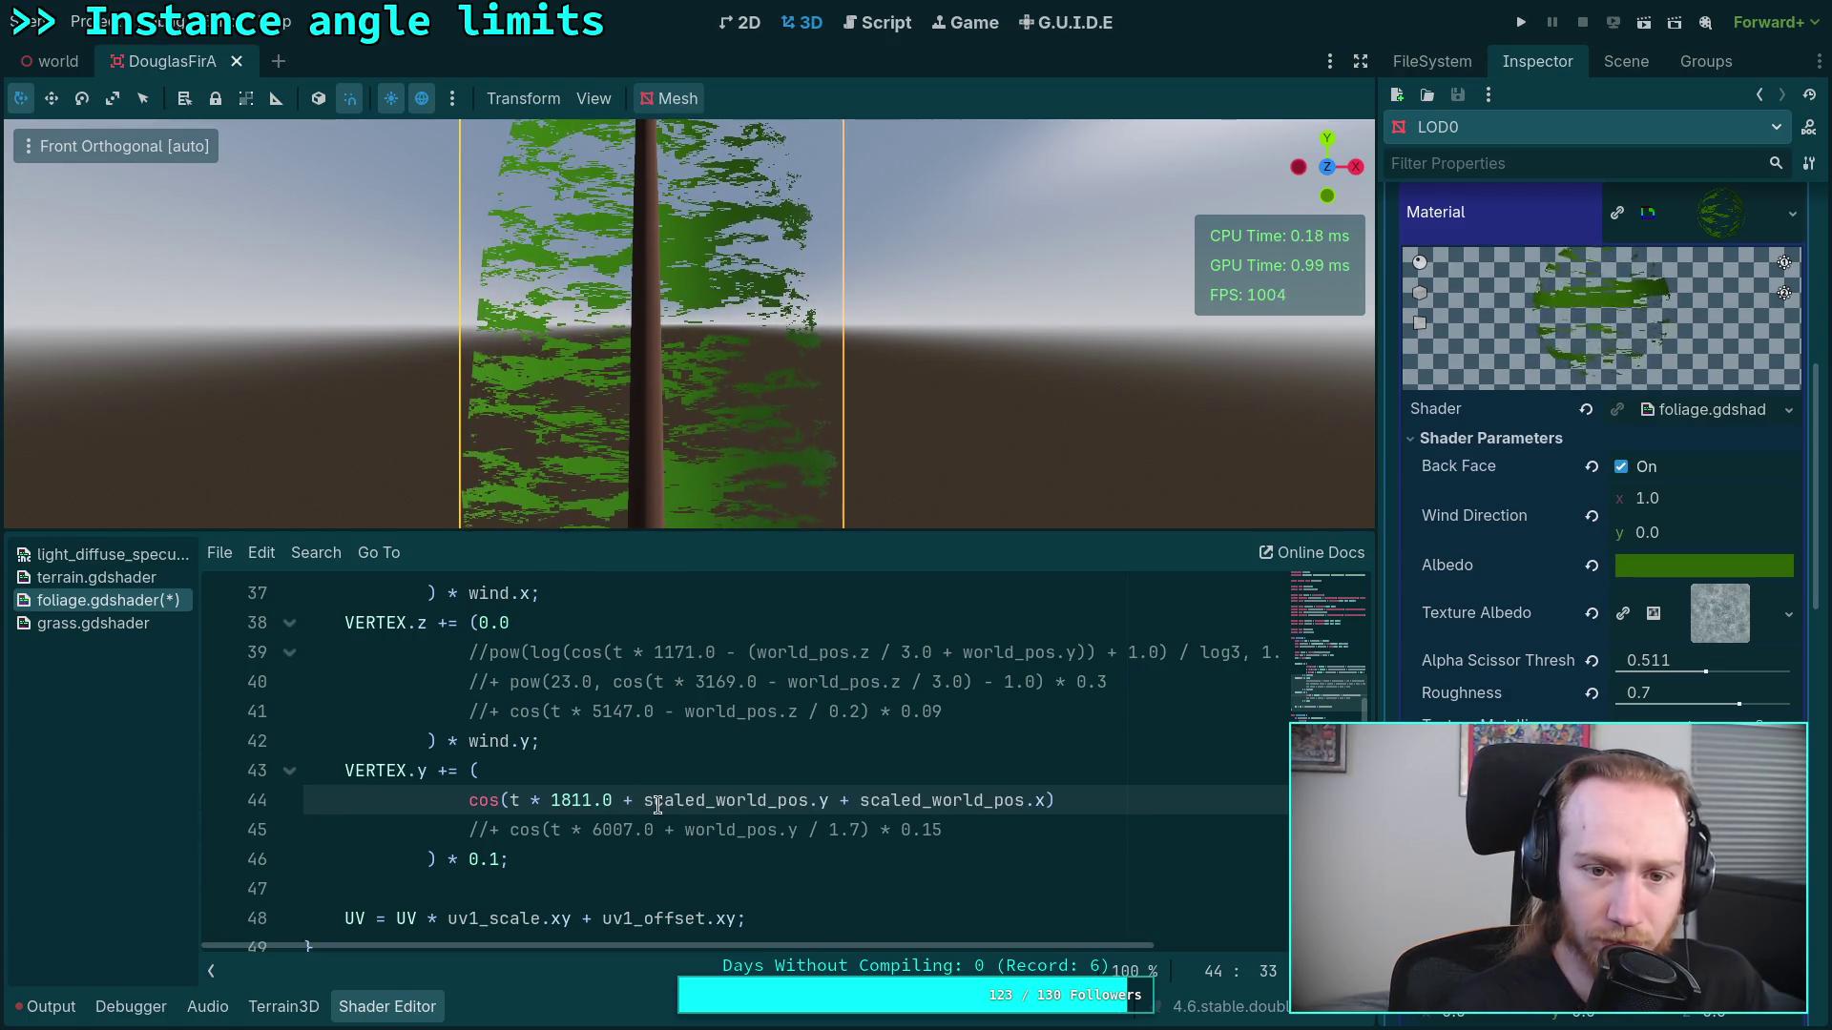
pyautogui.write('scal')
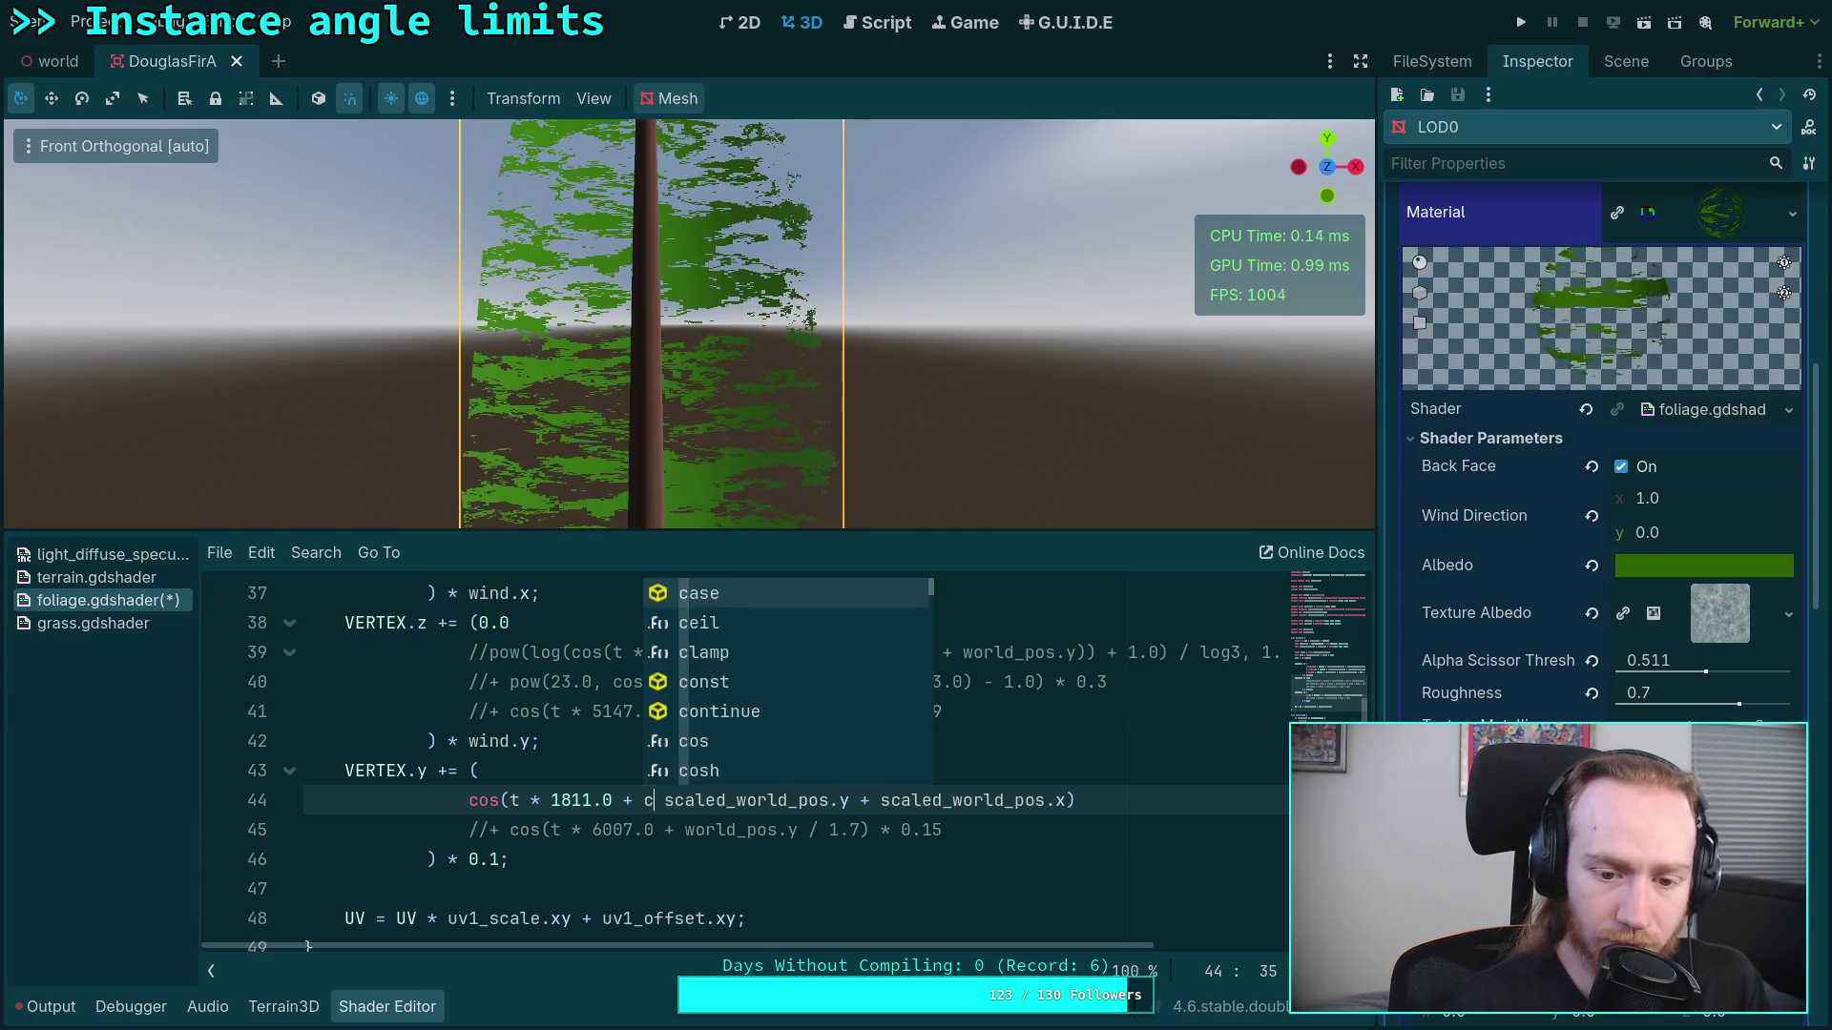
pyautogui.press('BackSpace')
pyautogui.press('BackSpace')
pyautogui.press('BackSpace')
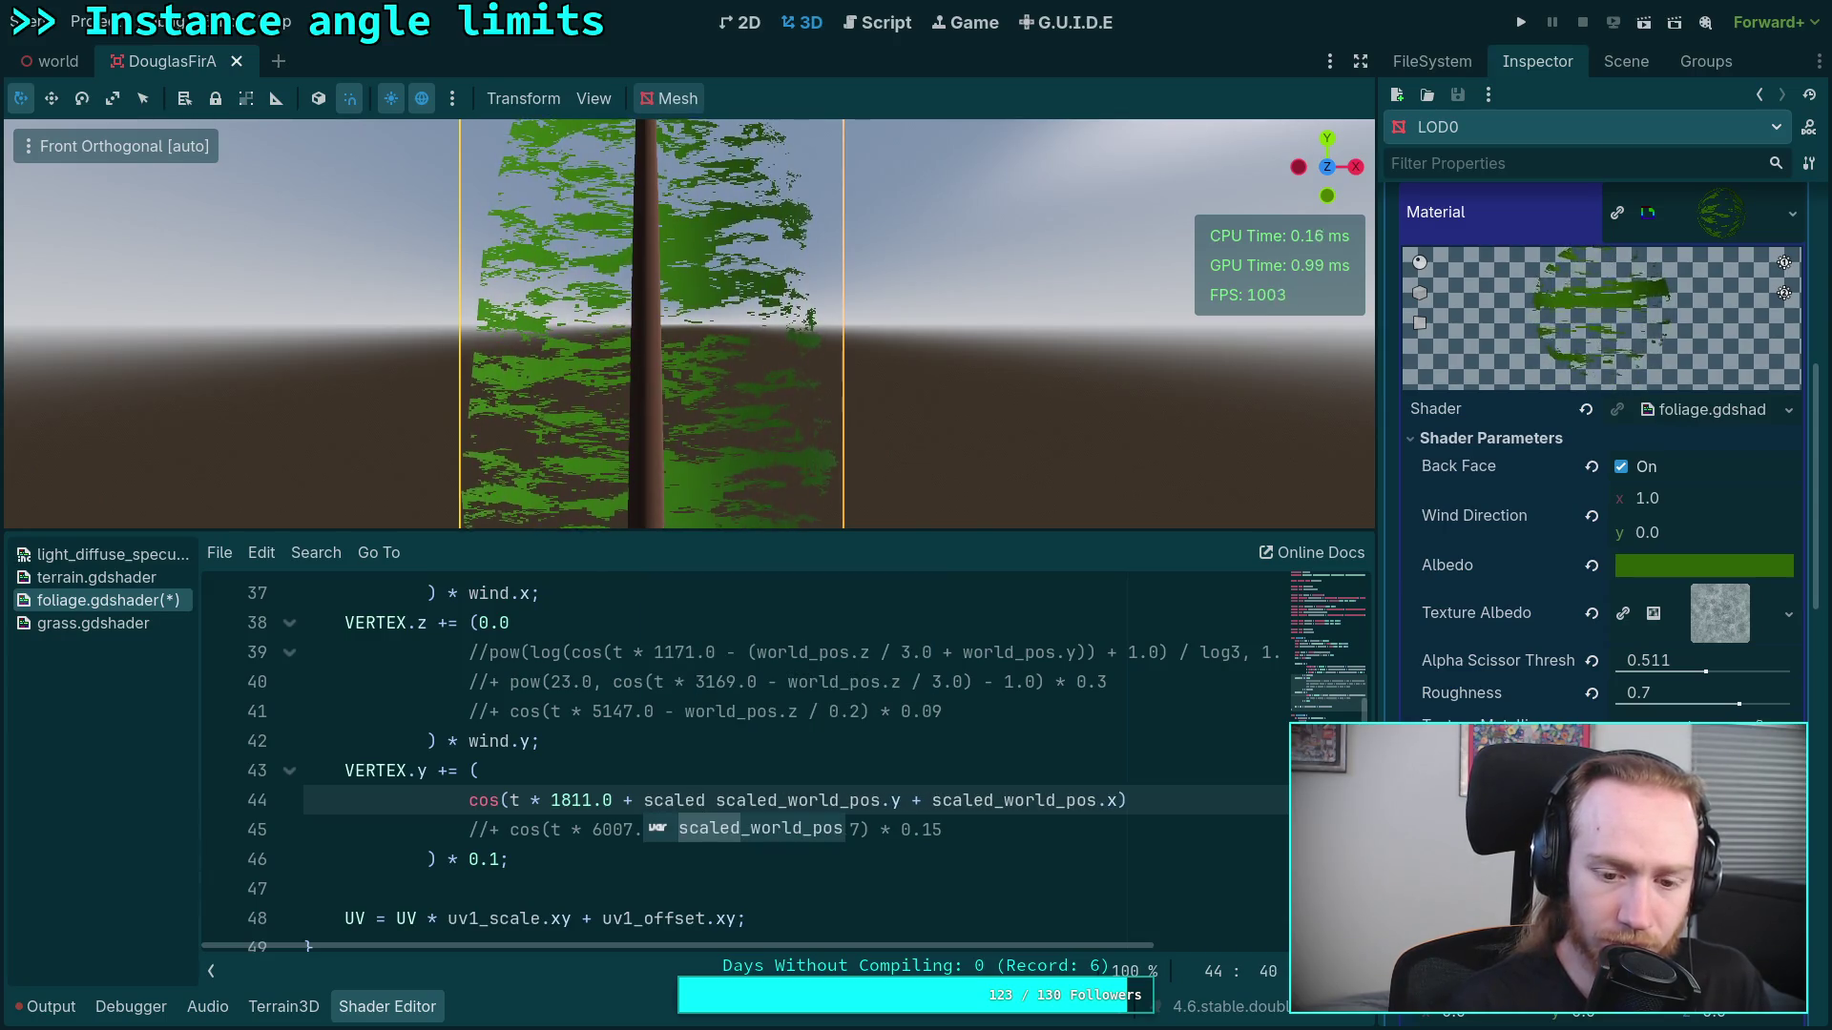
pyautogui.press('Escape')
pyautogui.press('BackSpace')
pyautogui.press('Delete')
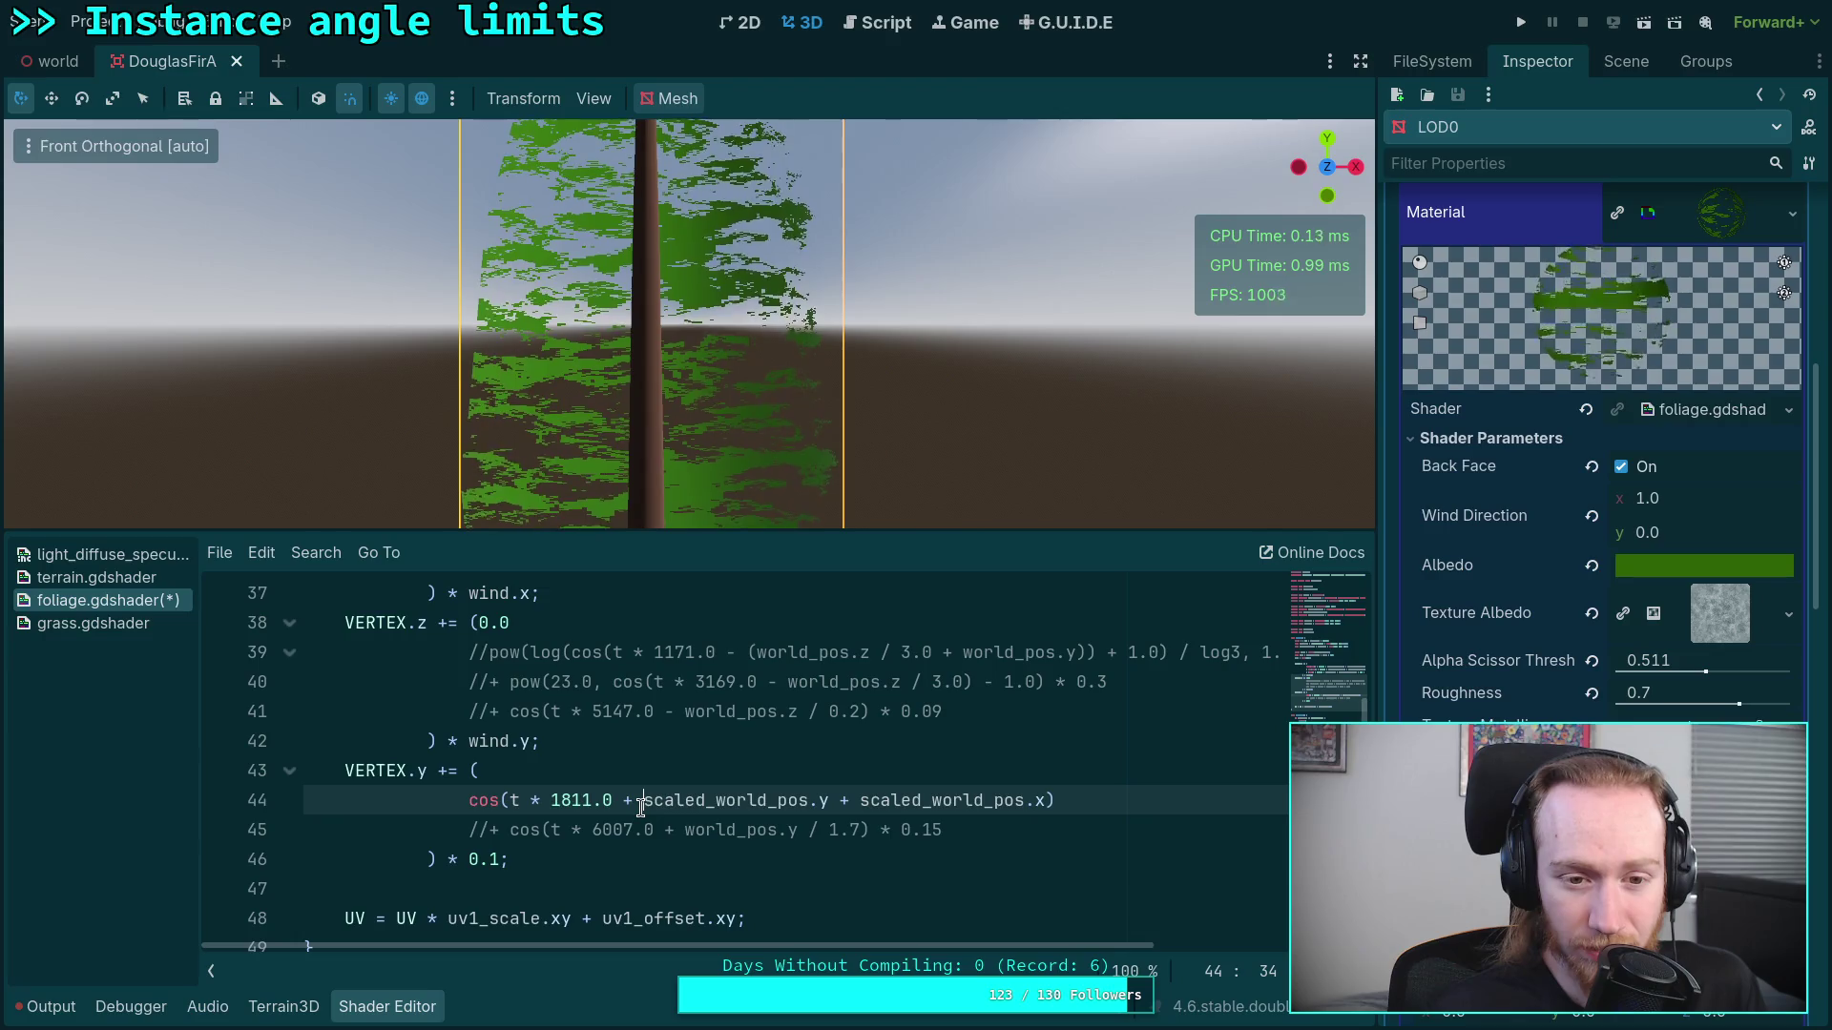
# Step: Make the y term scaled_world_pos.y * (scaled_world_pos.x + scaled_world_pos.z) and let it recompile
pyautogui.moveTo(837, 802); pyautogui.dragTo(855, 812)
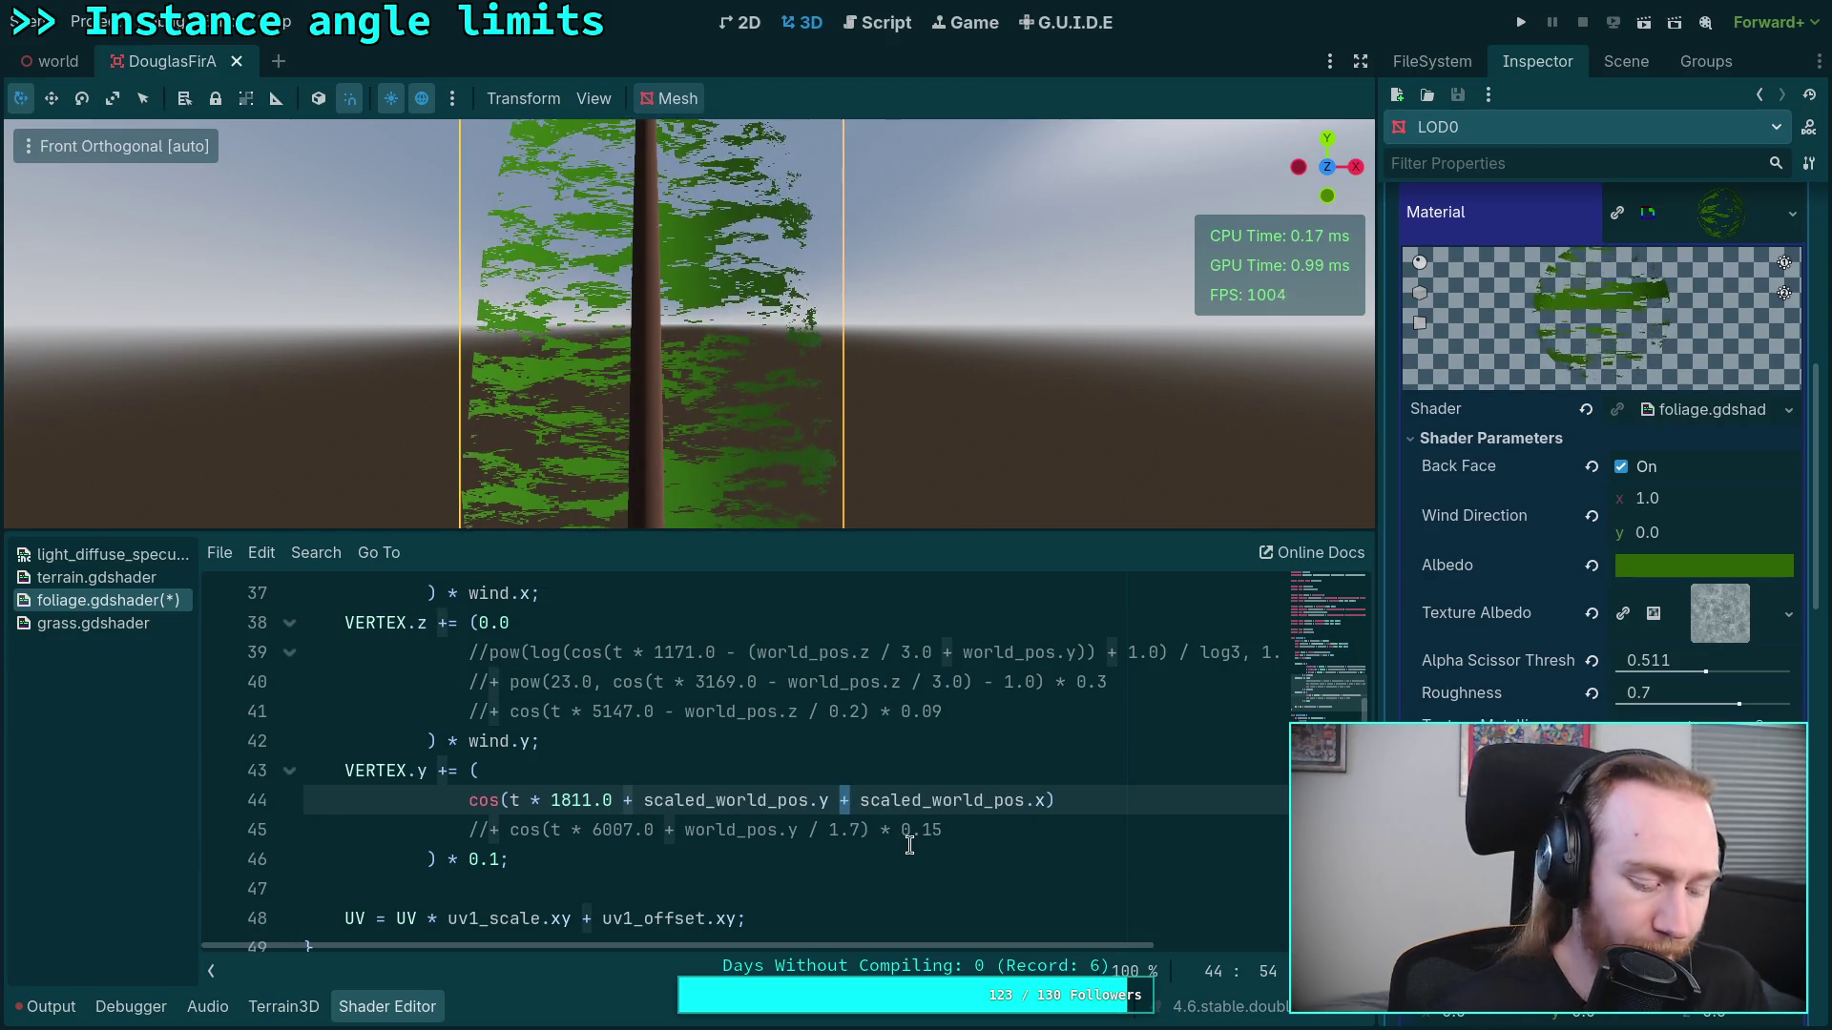
pyautogui.write('*')
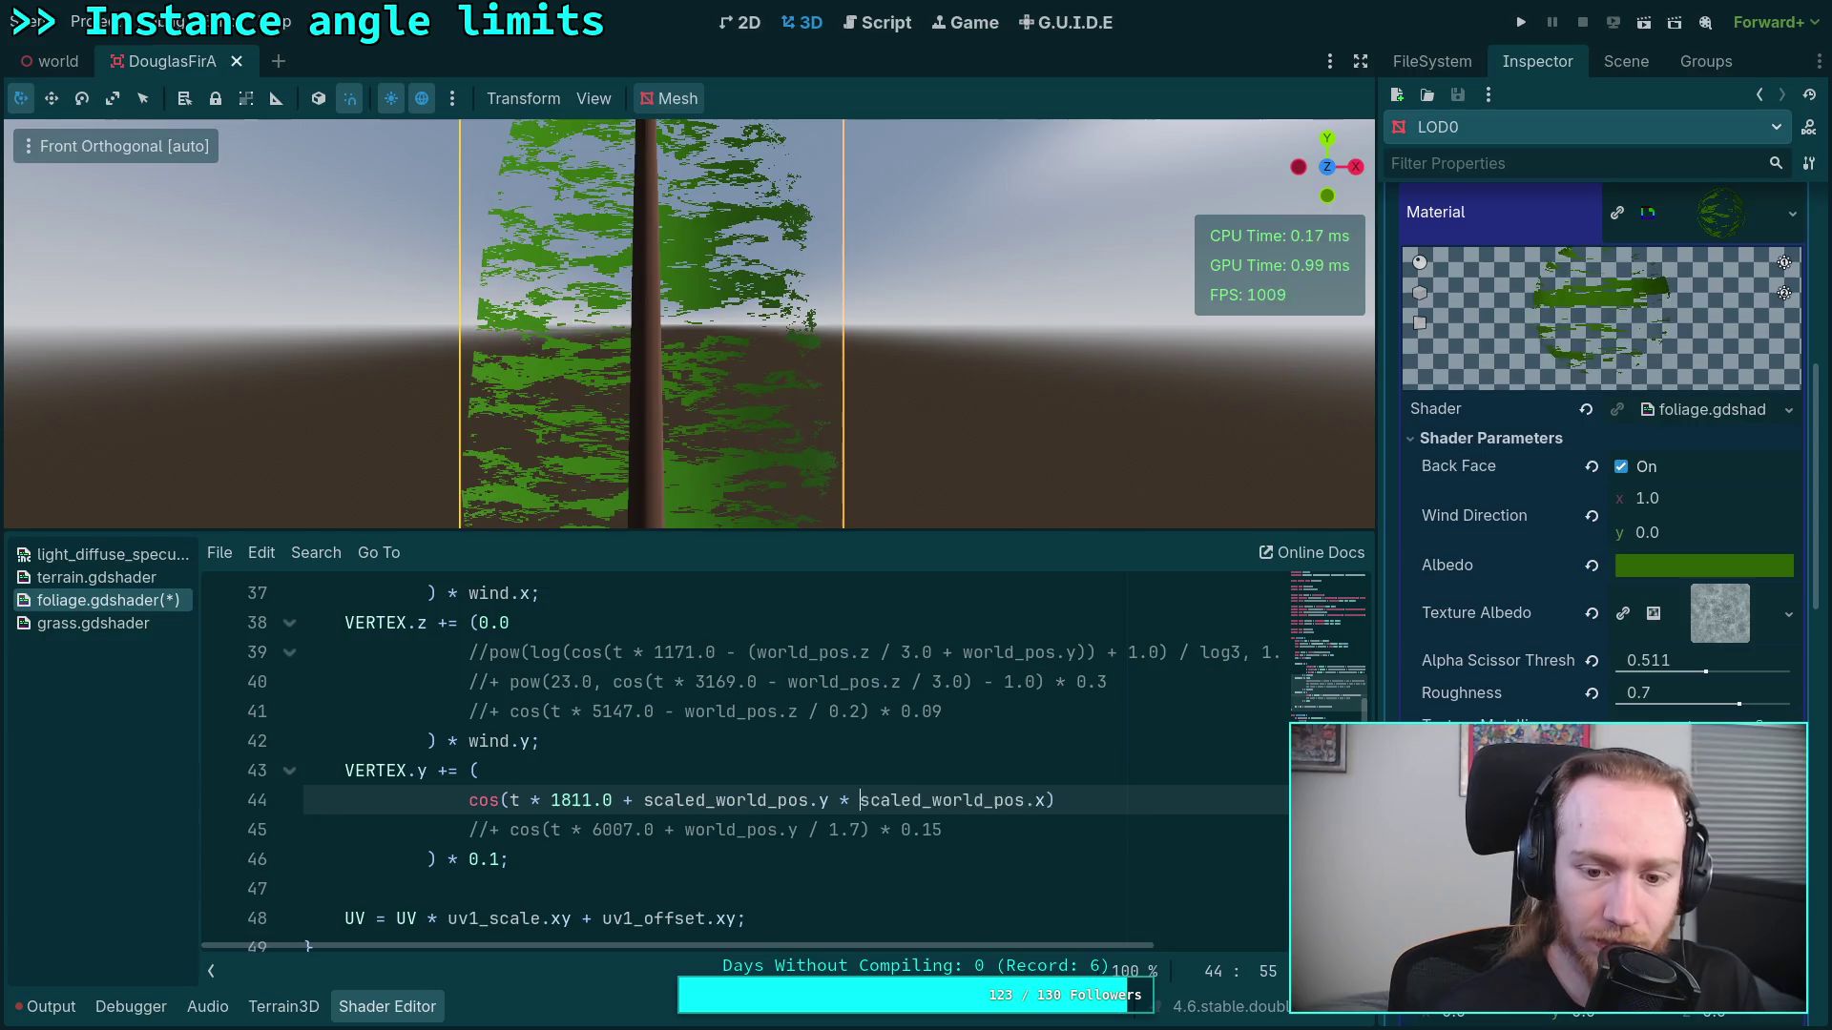
pyautogui.write('(')
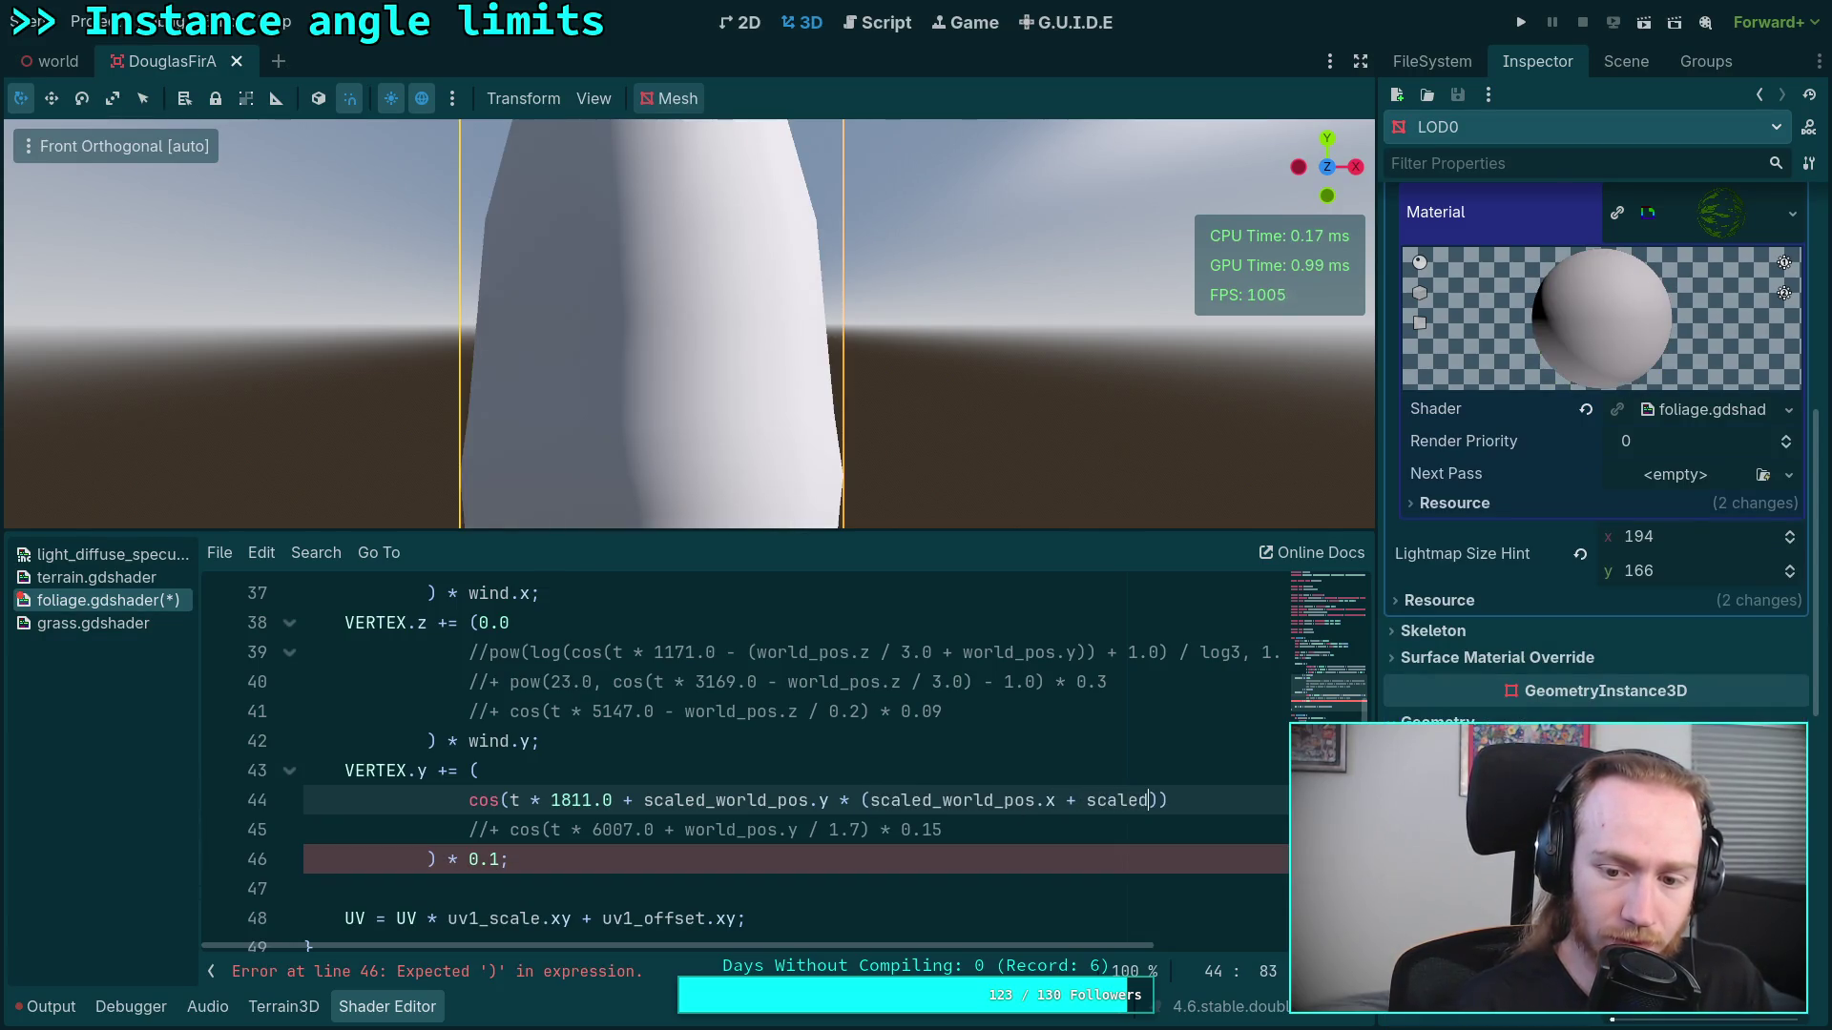
pyautogui.write('_world_pos.z')
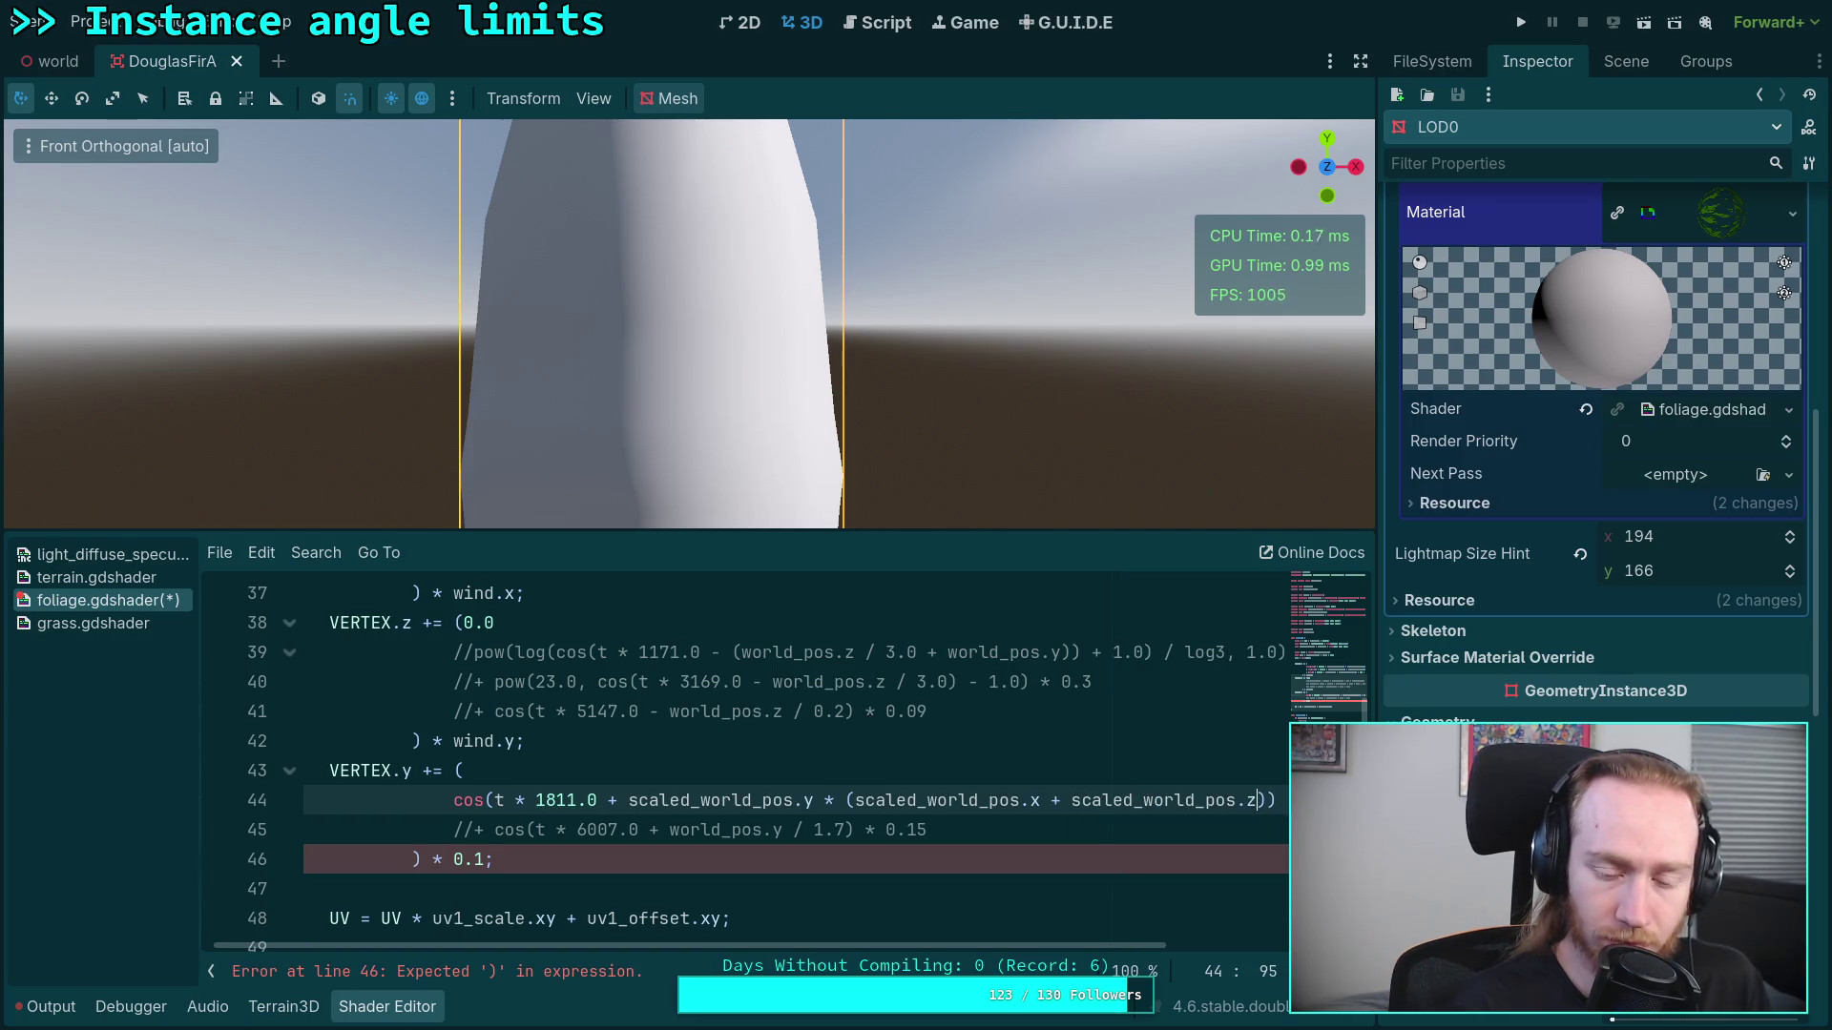
pyautogui.write(')')
pyautogui.click(989, 830)
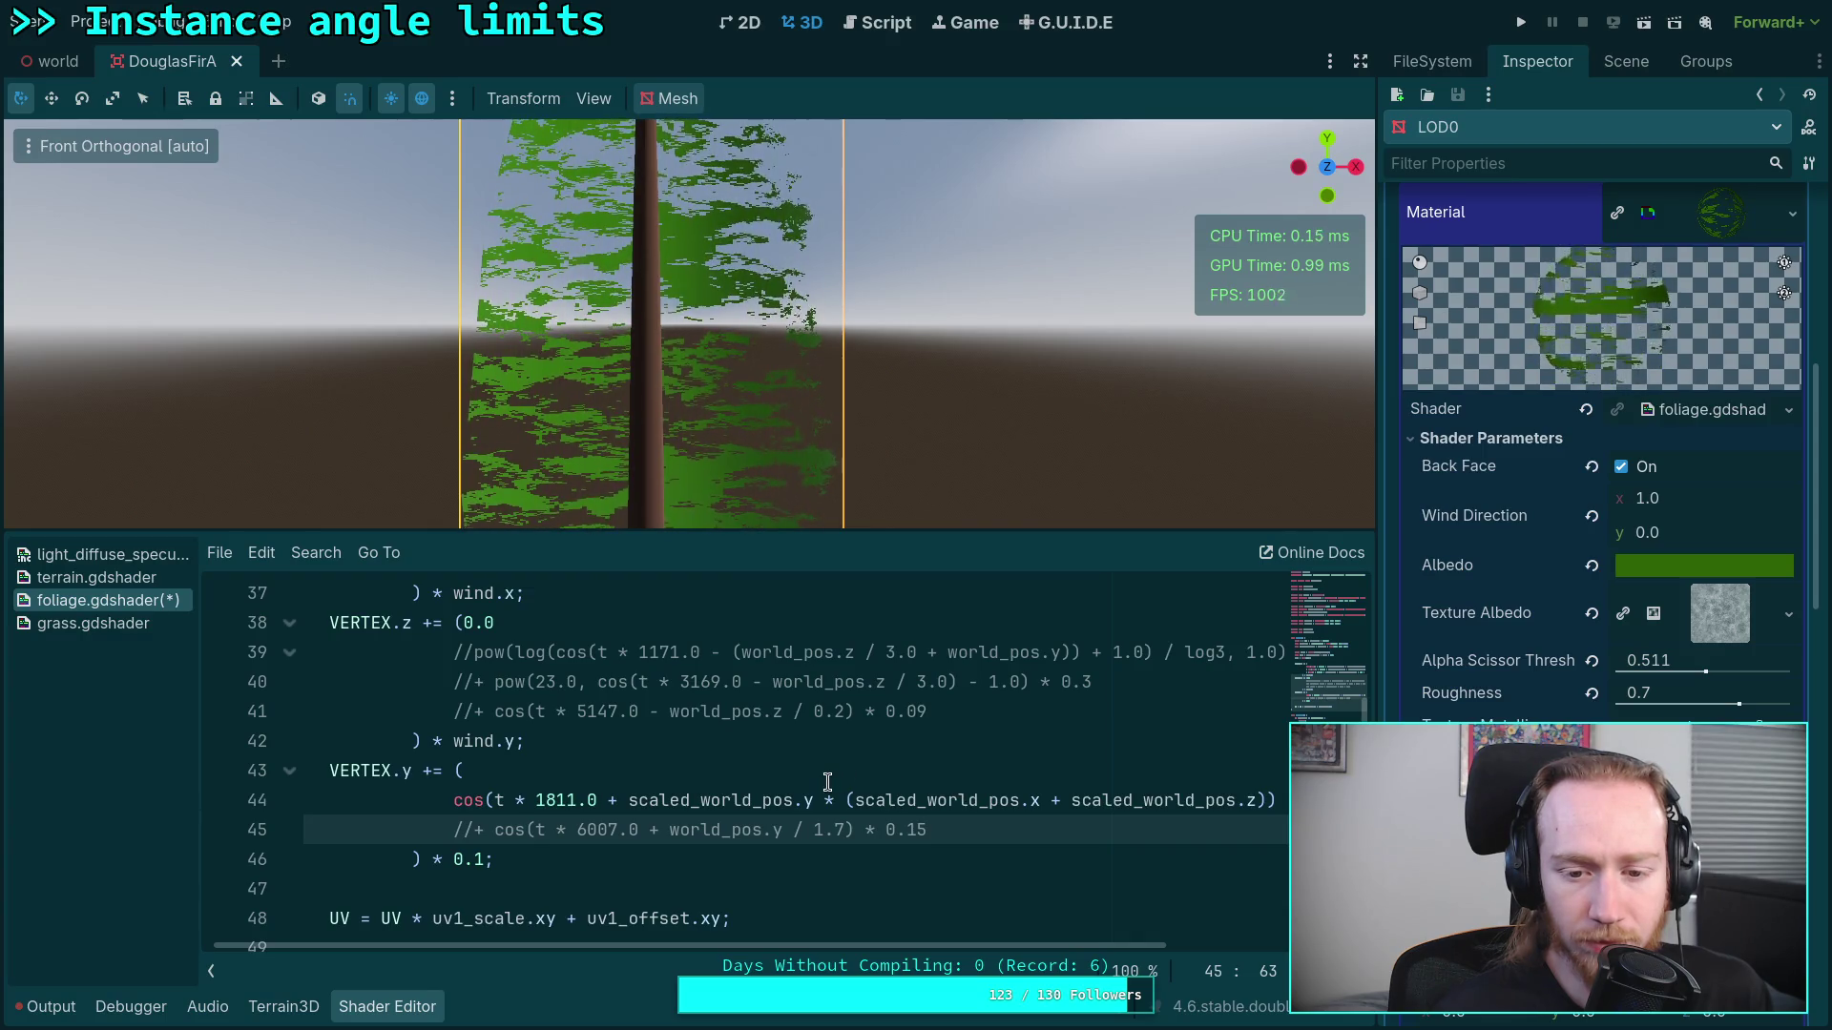
pyautogui.moveTo(668, 448); pyautogui.dragTo(759, 454)
pyautogui.scroll(4, 689, 324)
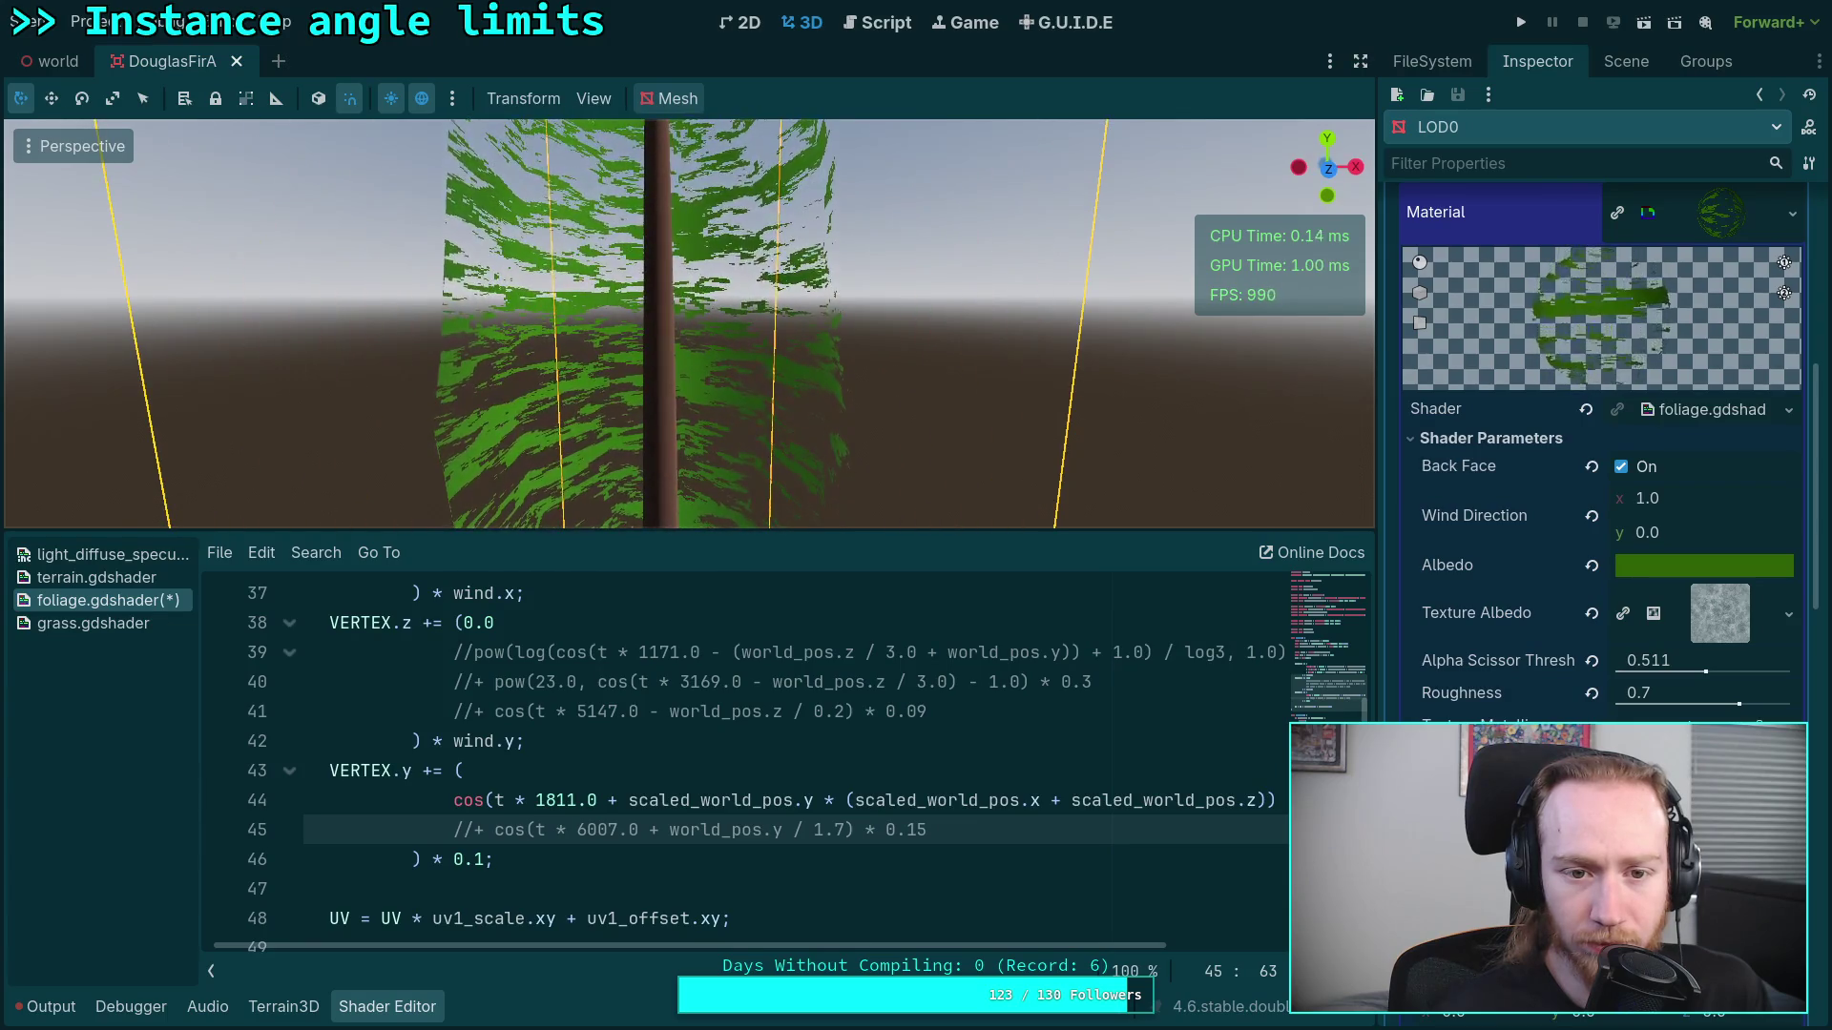
pyautogui.scroll(2, 689, 324)
pyautogui.moveTo(689, 325); pyautogui.dragTo(689, 439)
pyautogui.scroll(-2, 689, 372)
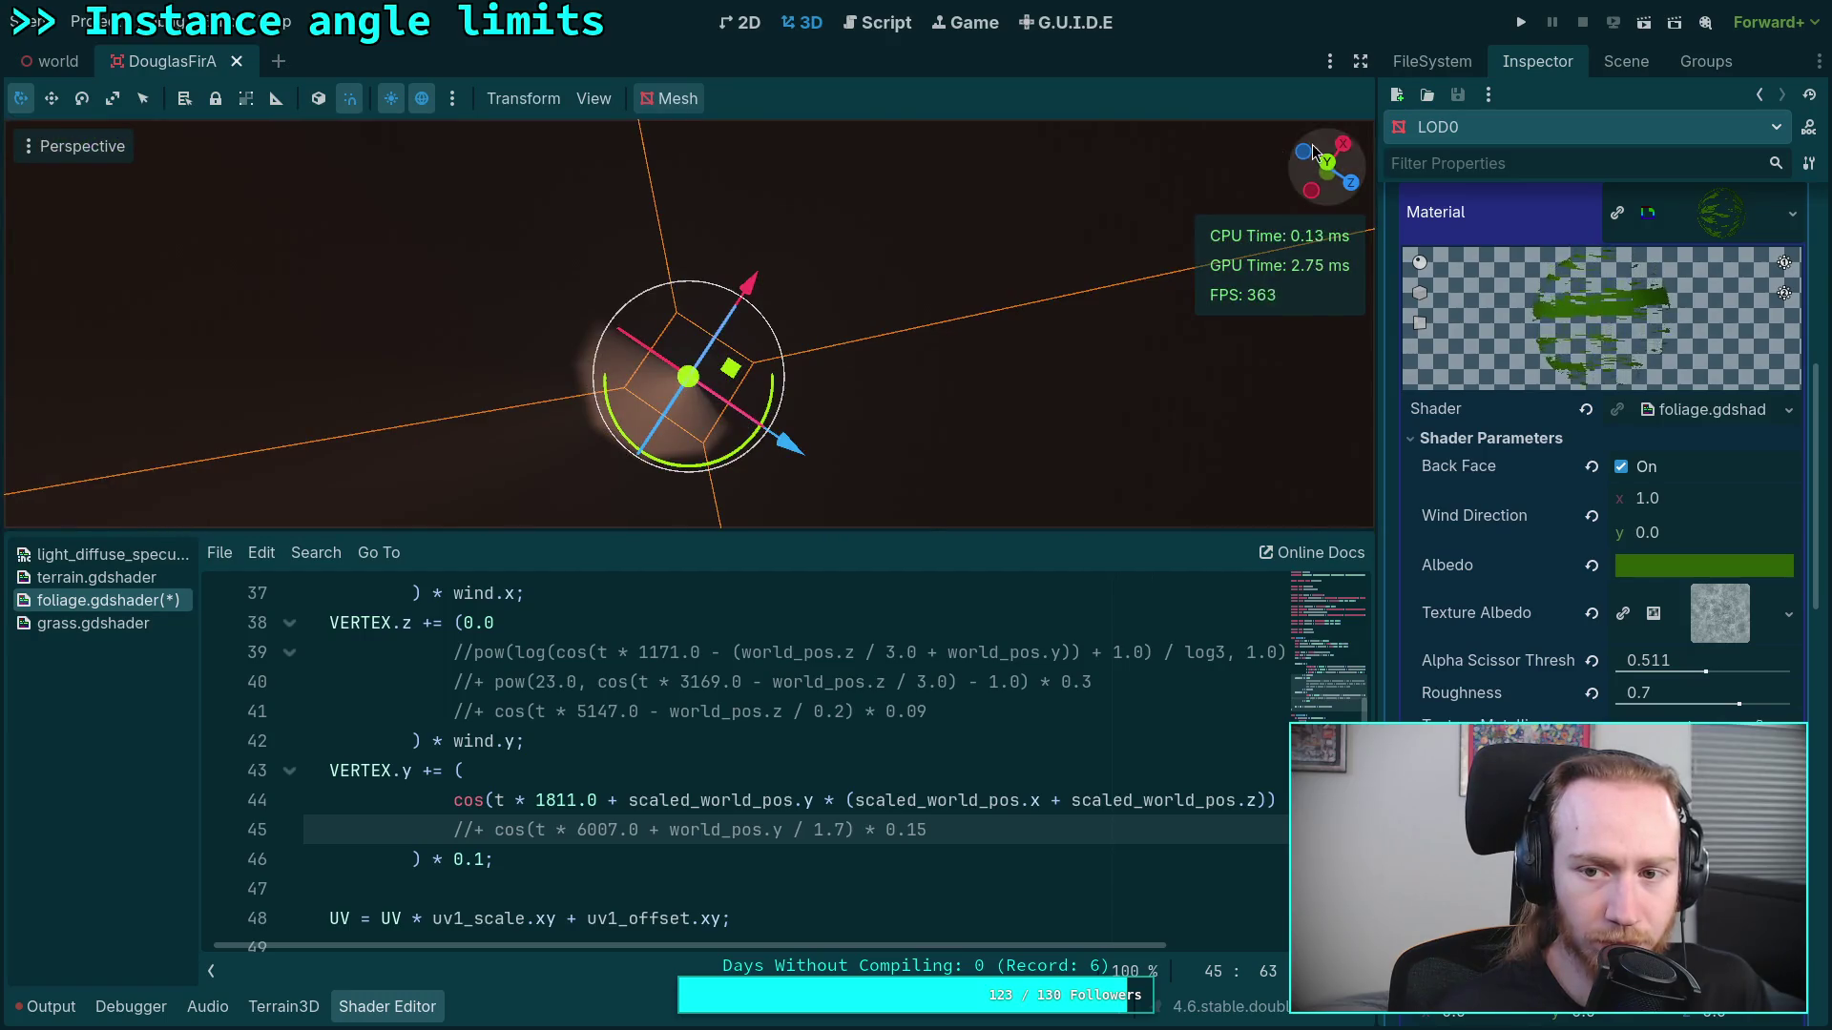
pyautogui.click(1325, 162)
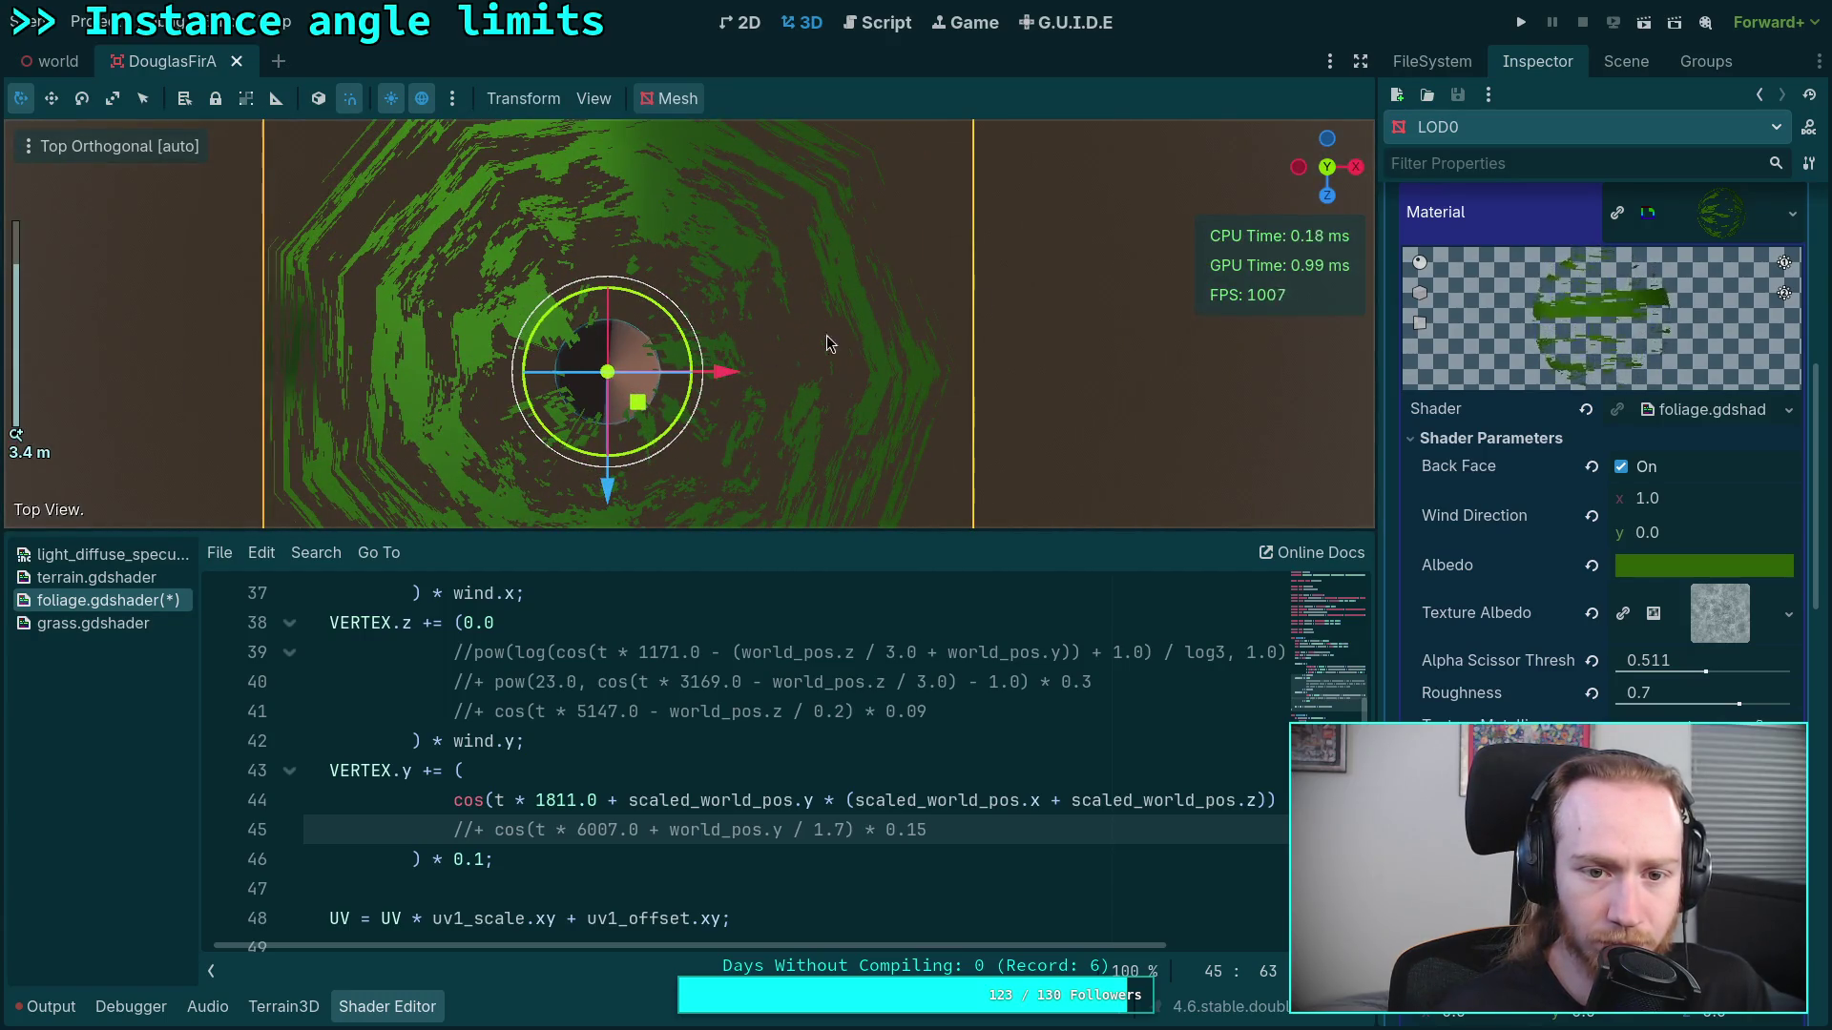
pyautogui.click(1325, 195)
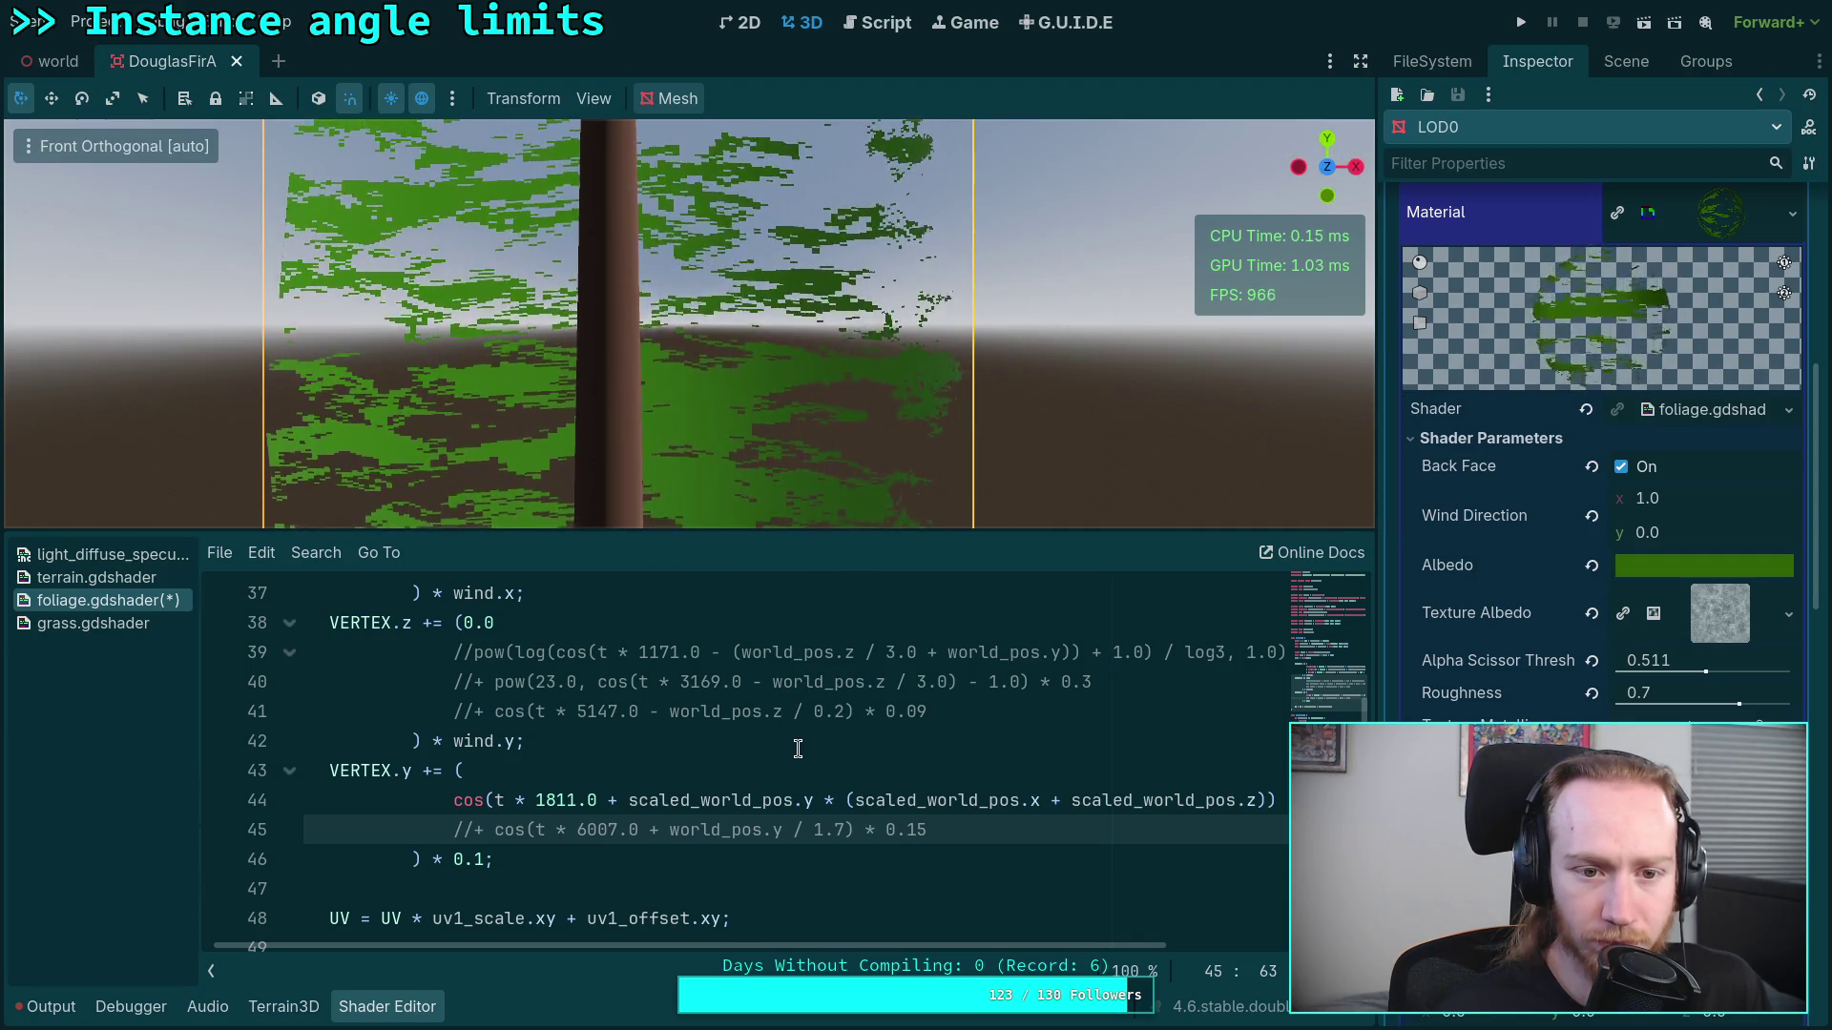
pyautogui.doubleClick(829, 801)
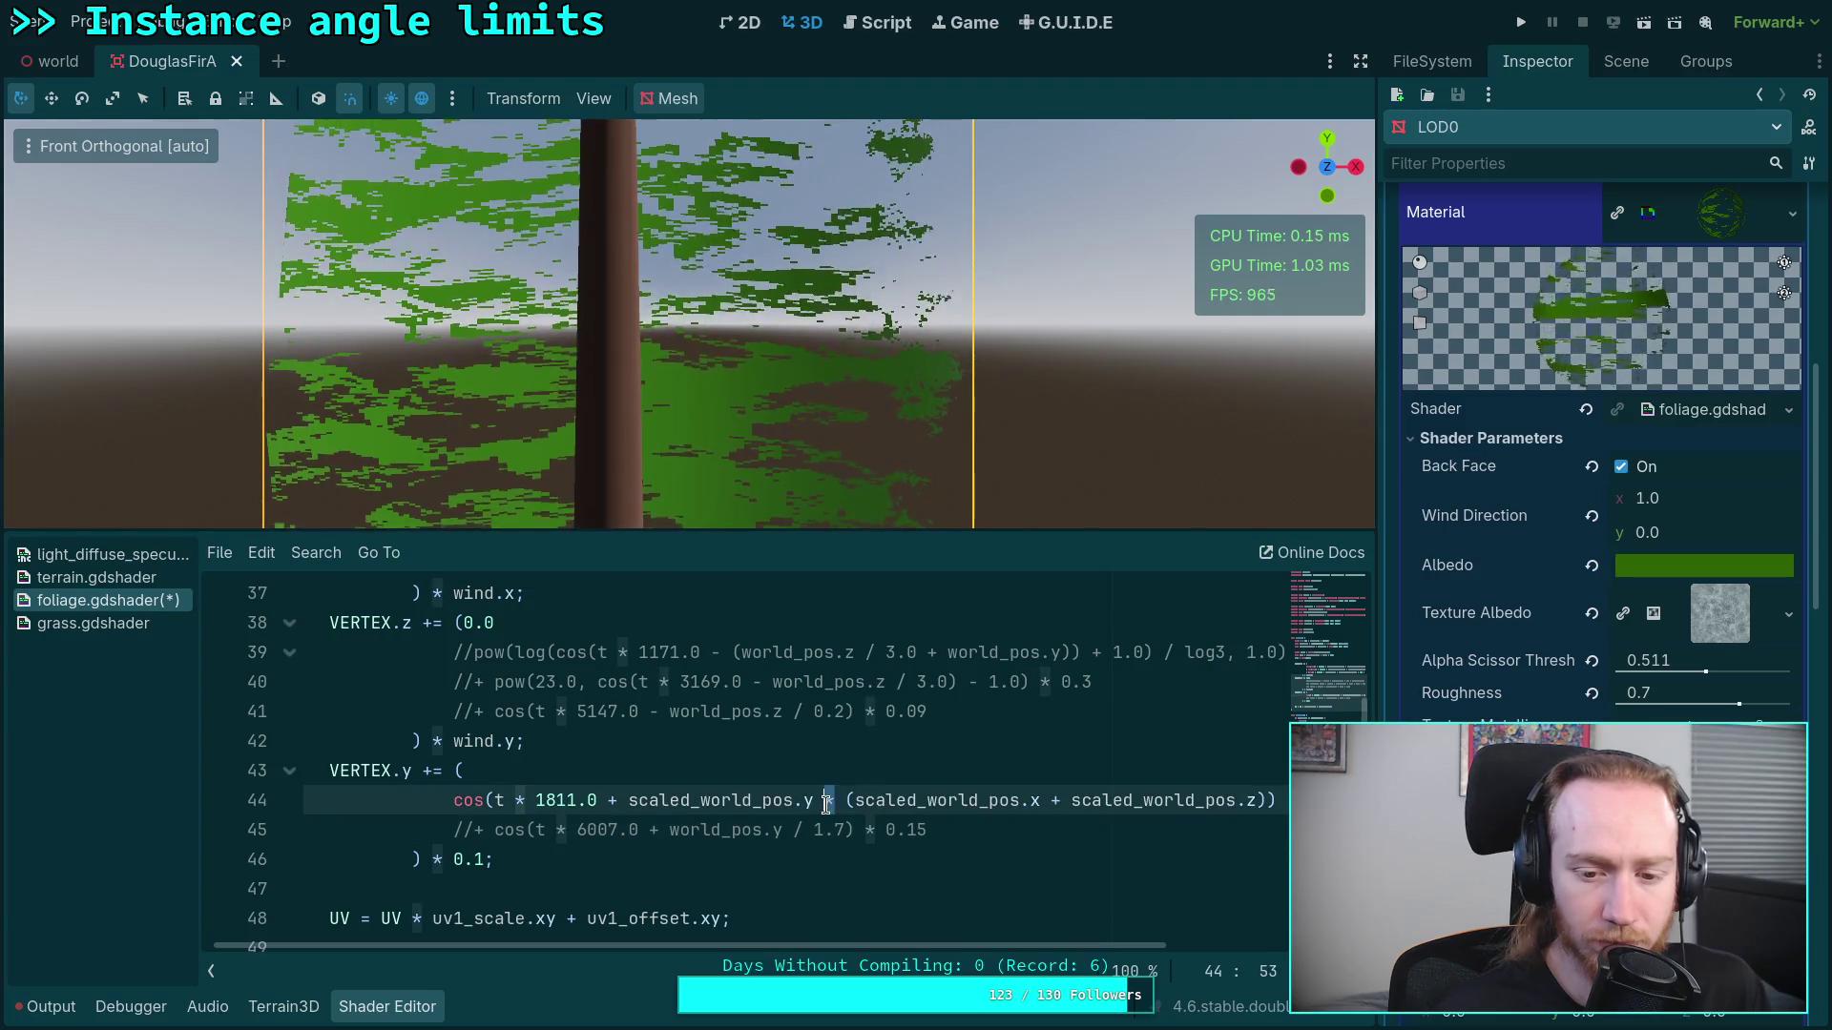
# Step: Change the plus after 1811.0 on line 44 to a minus
pyautogui.write('+')
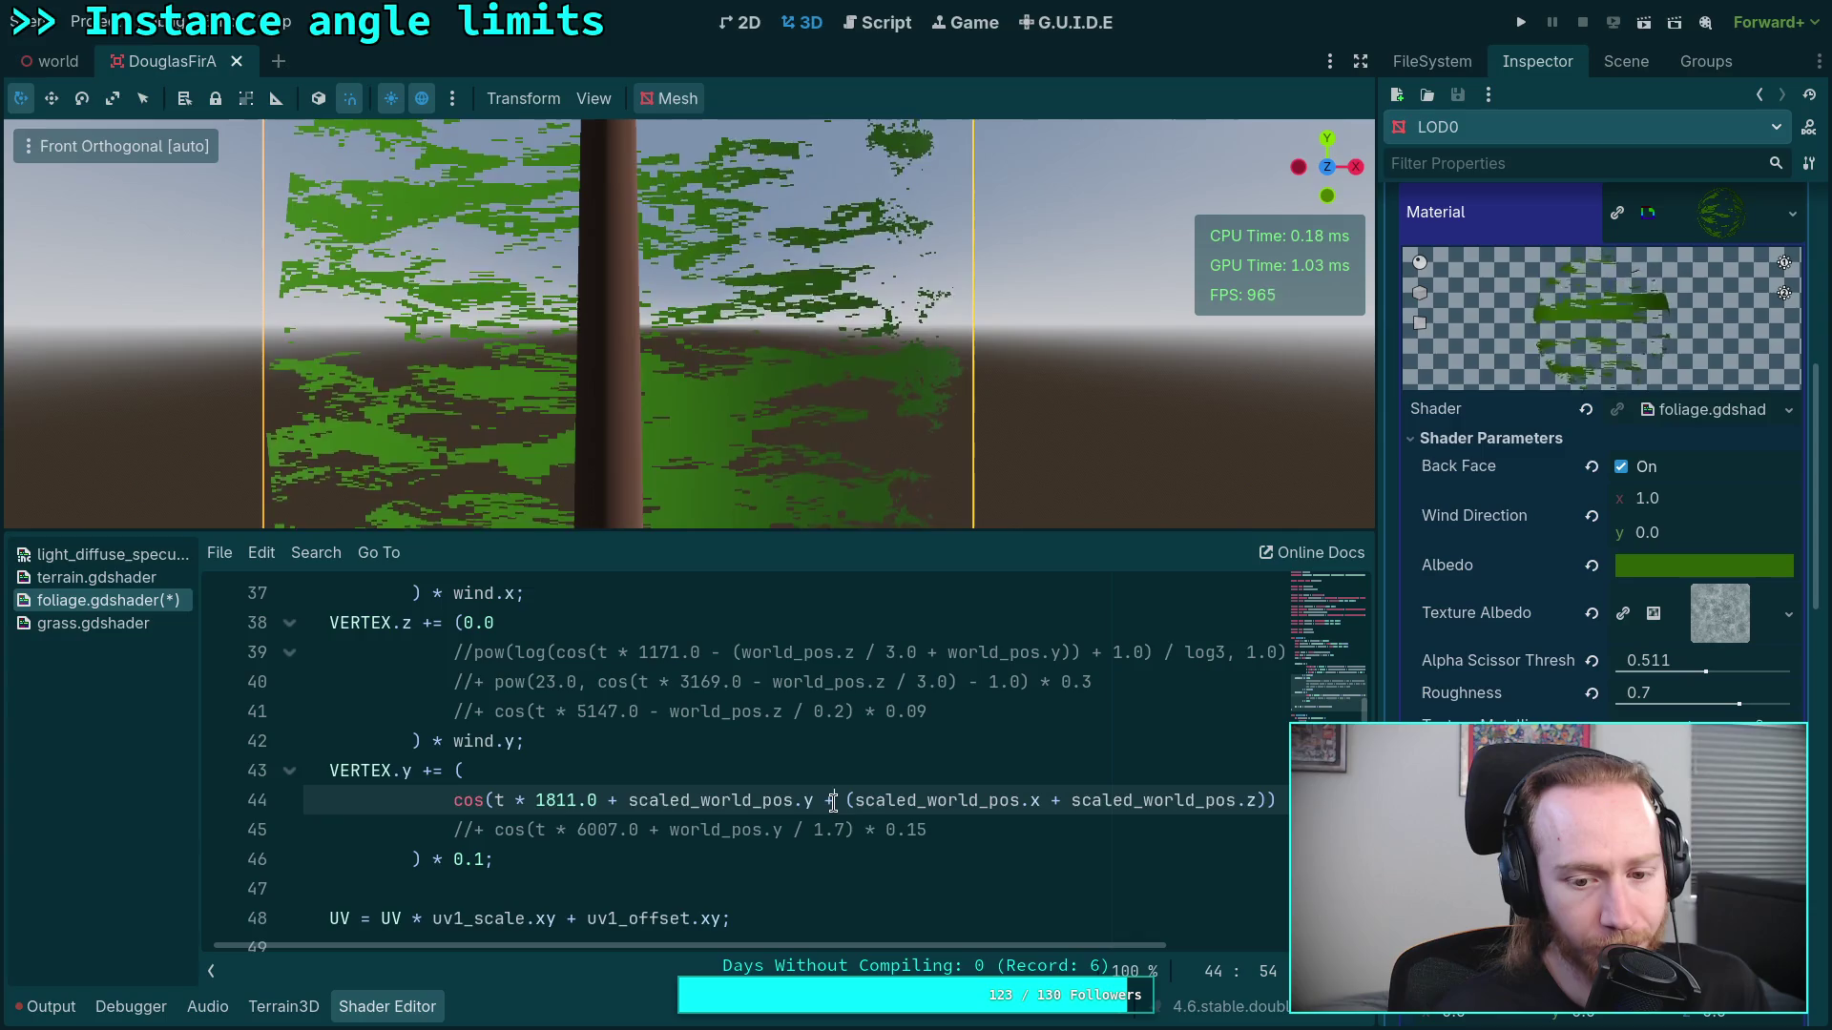
pyautogui.click(609, 802)
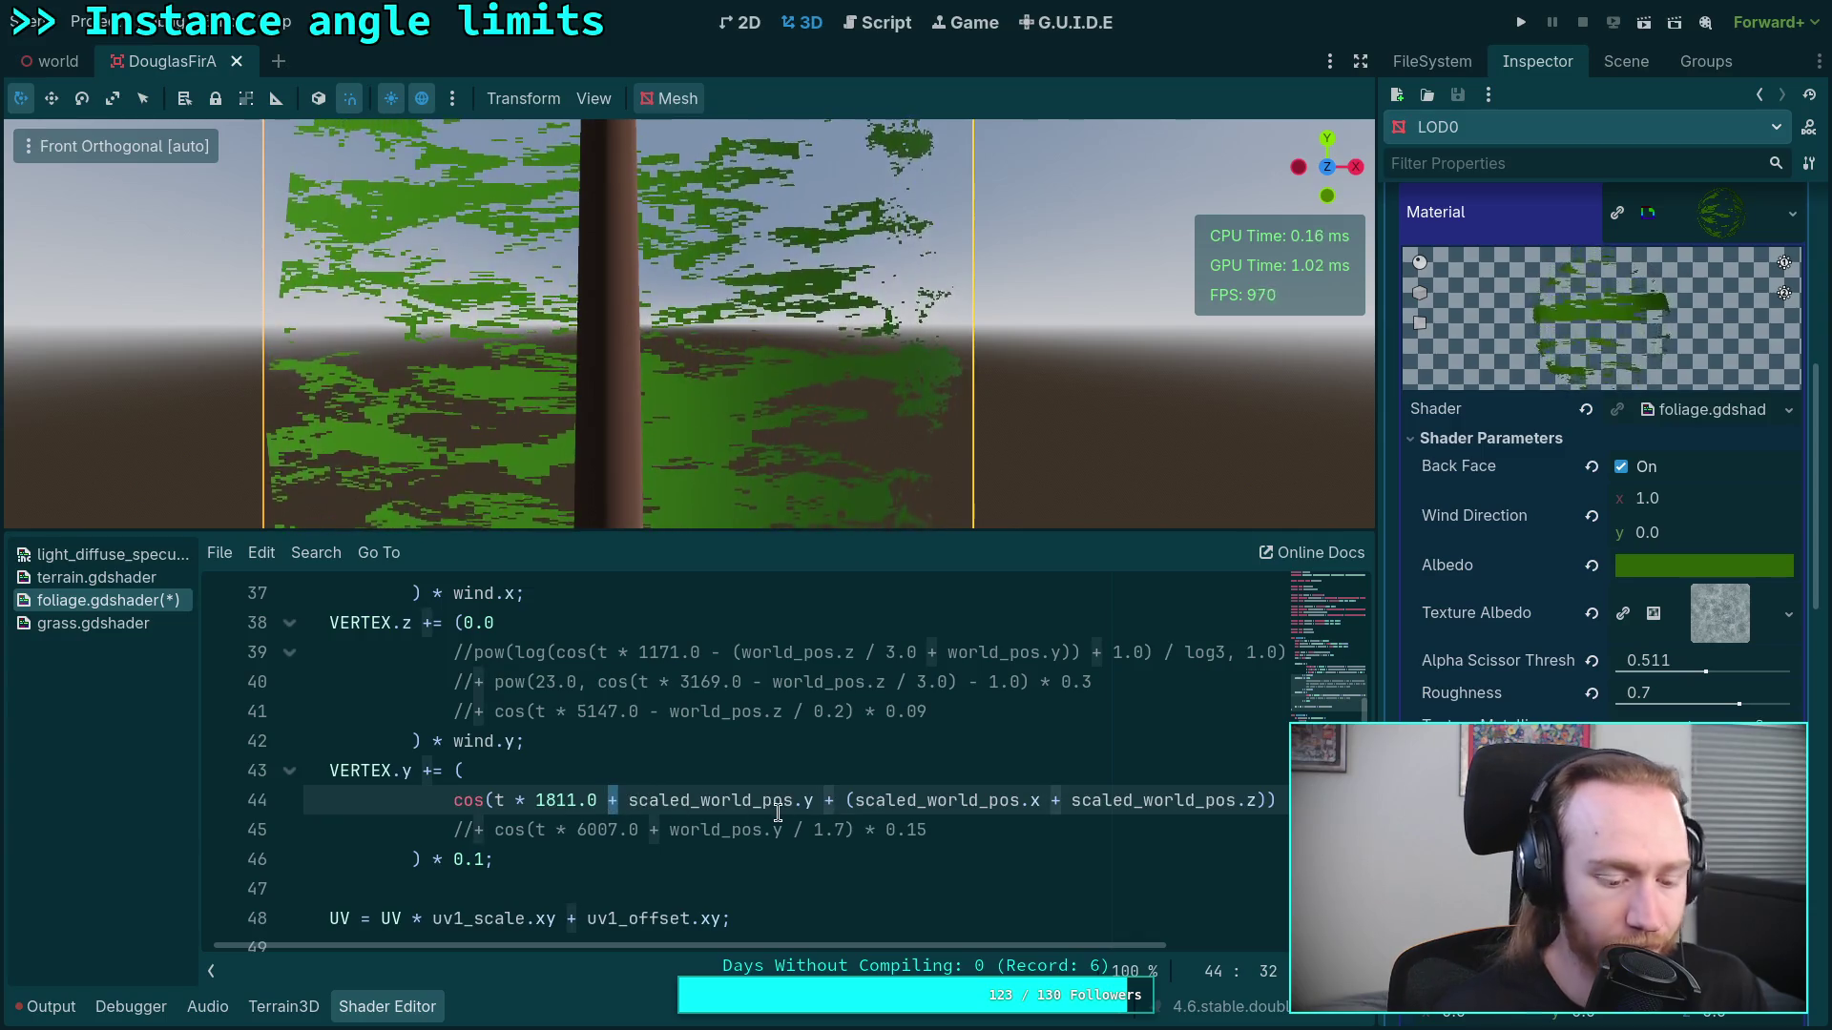
pyautogui.write('-')
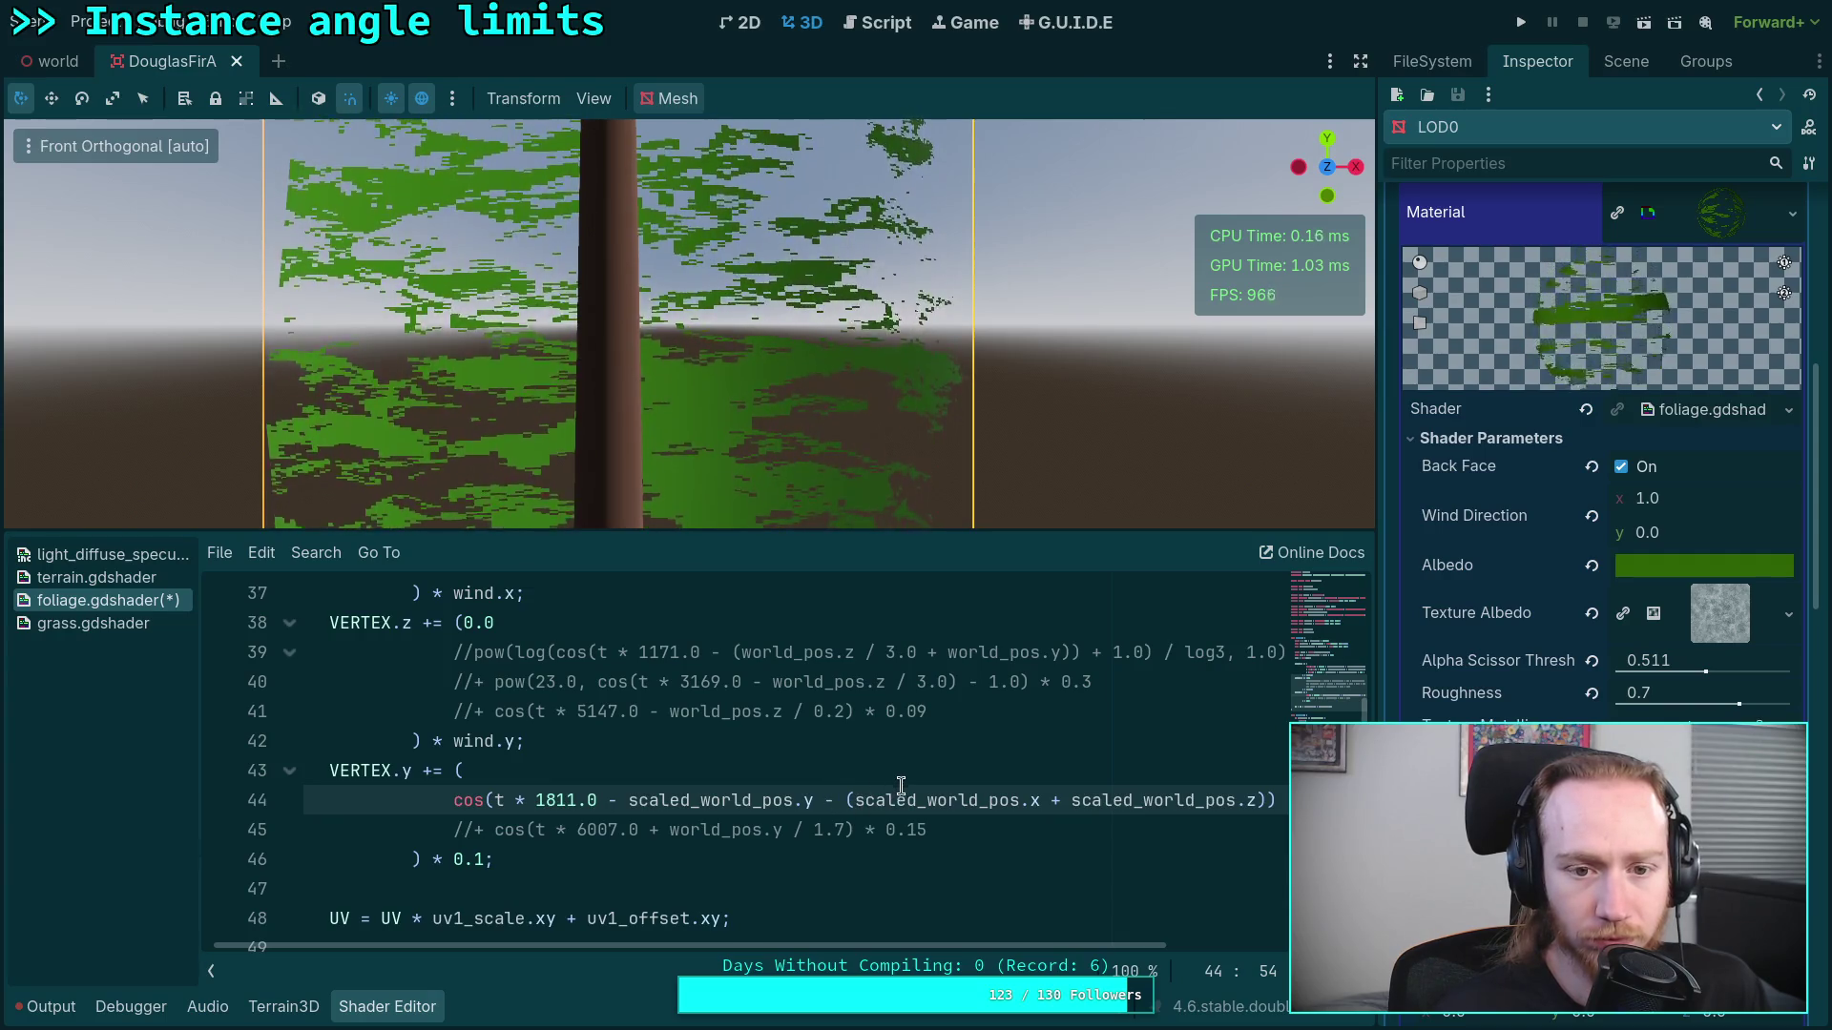
# Step: Weight scaled_world_pos.x by wind.x and scaled_world_pos.z by wind.y so the shader compiles
pyautogui.click(1041, 800)
pyautogui.write('* wind.x')
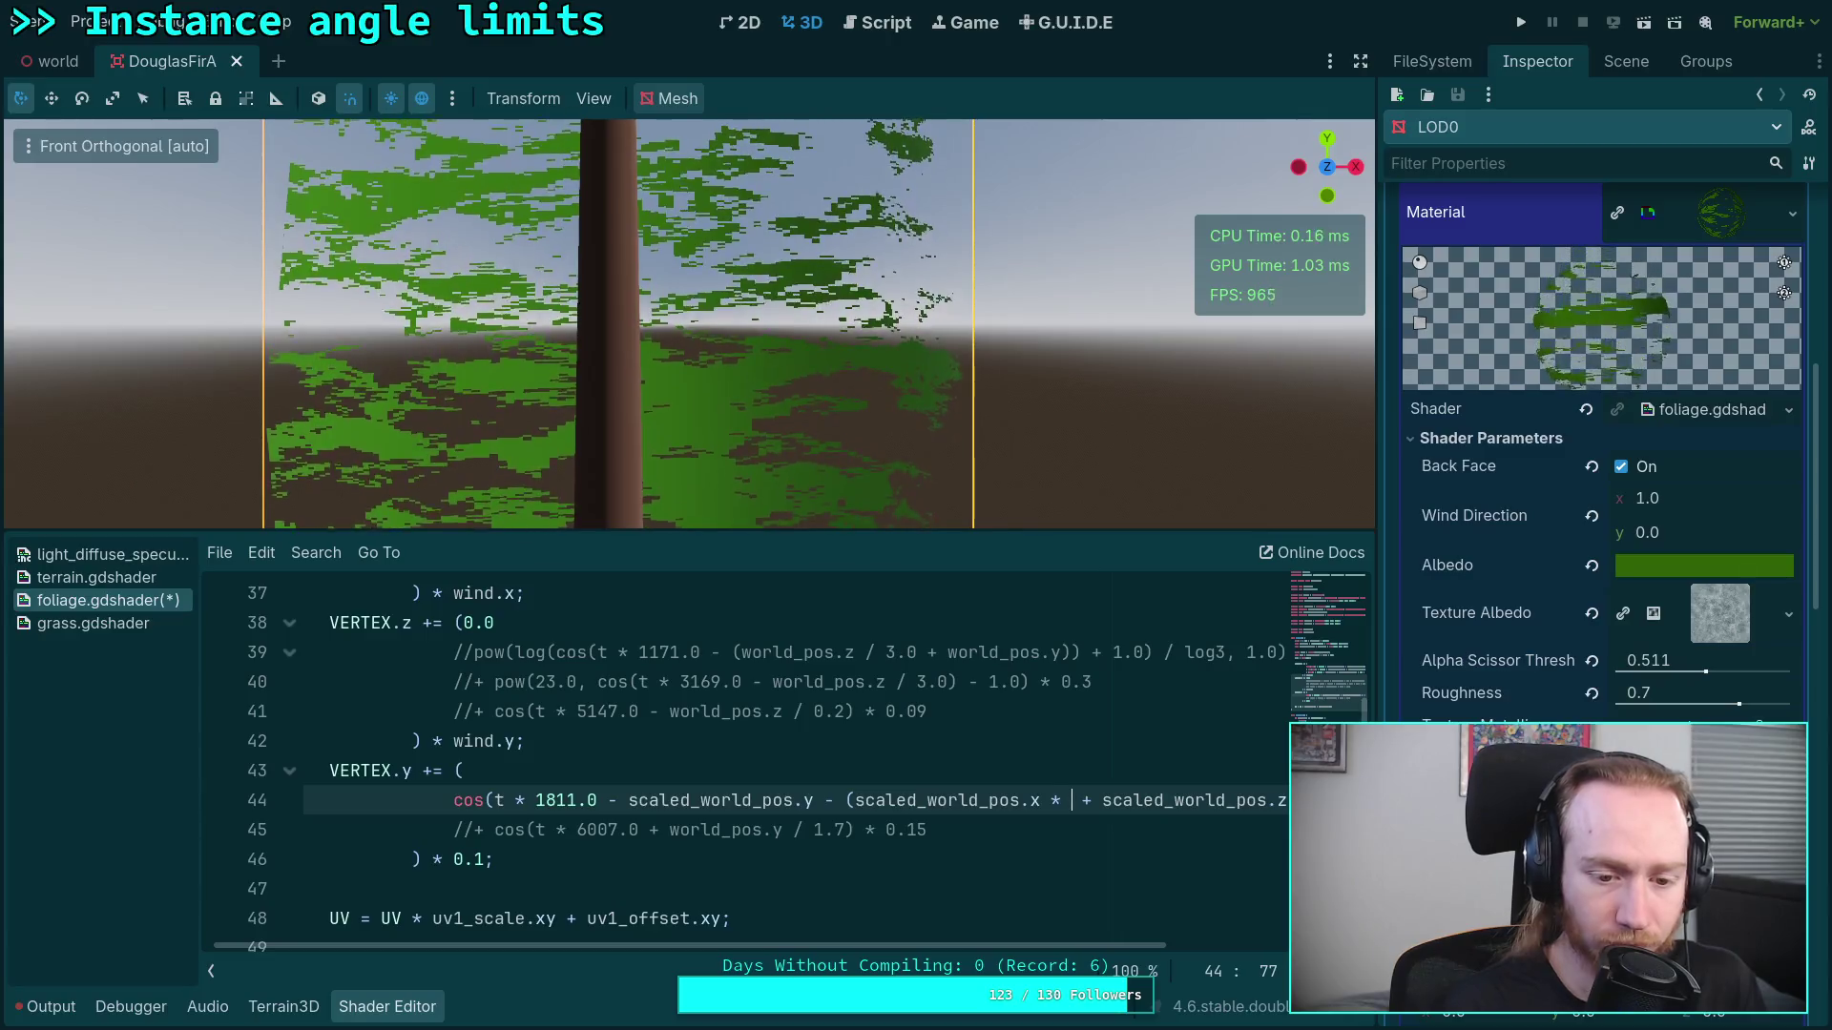
pyautogui.press('End')
pyautogui.press('Left')
pyautogui.press('Left')
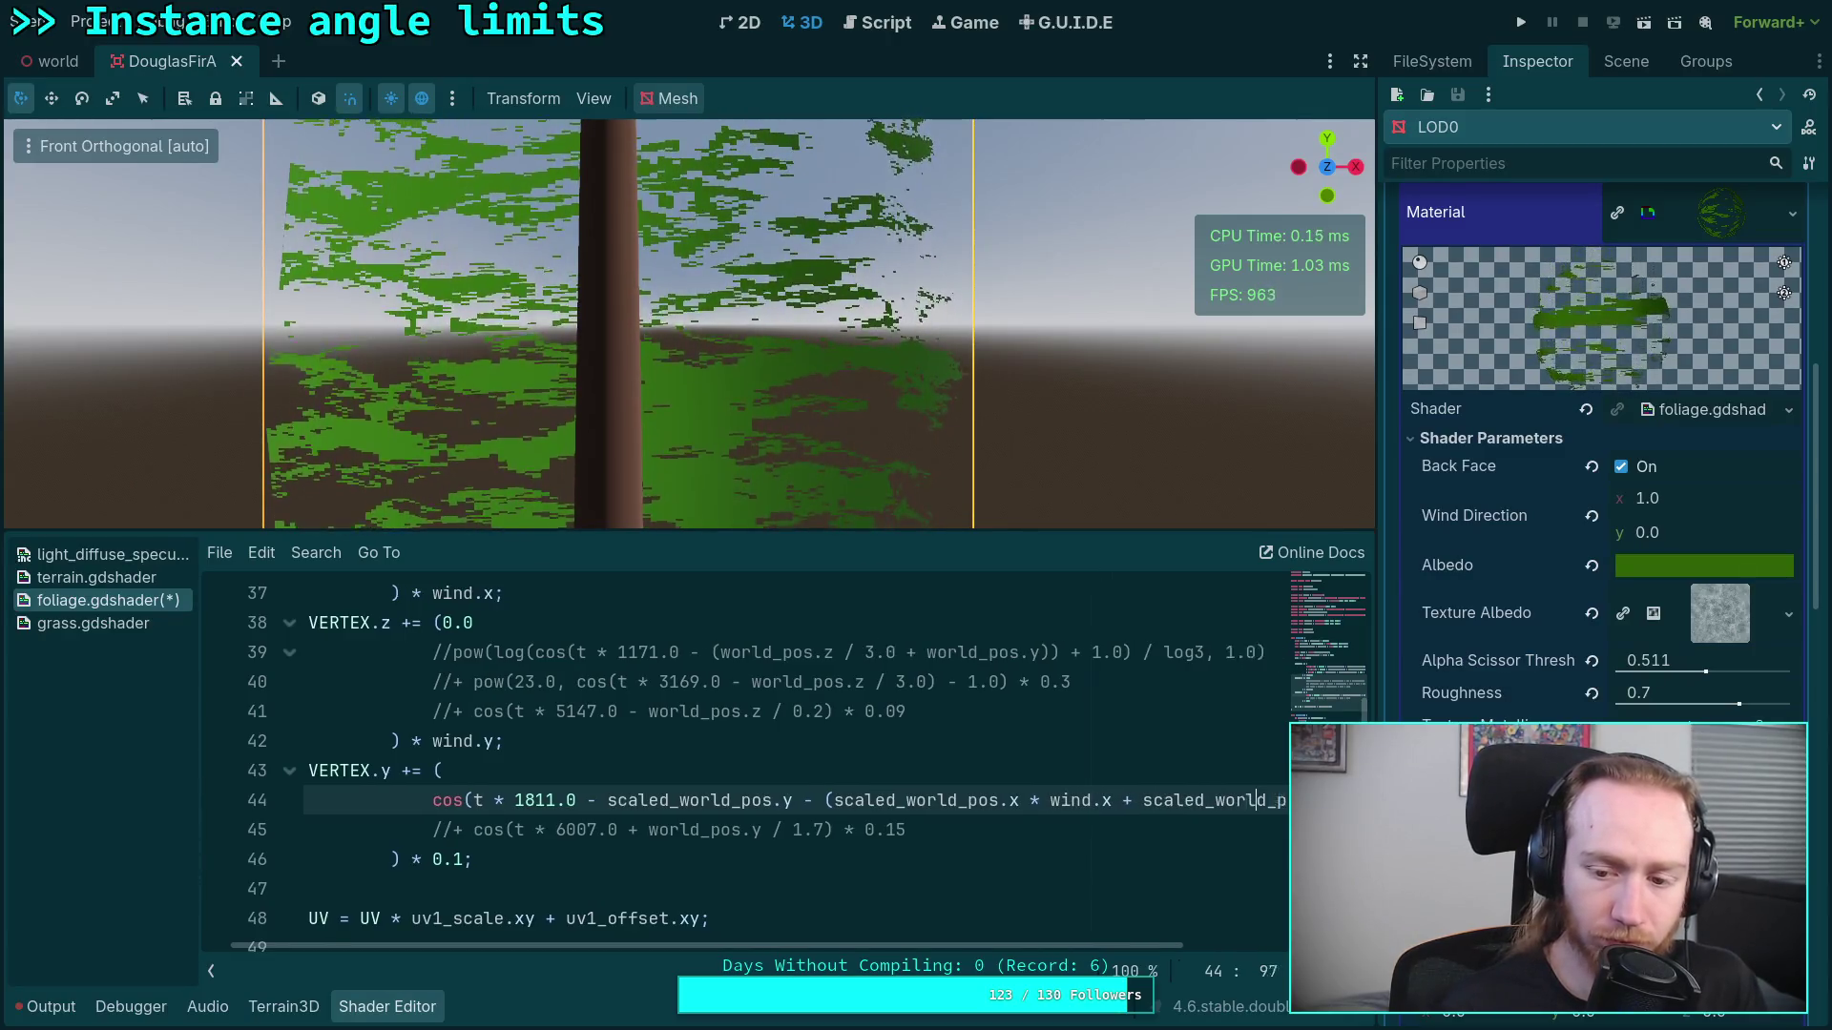
pyautogui.write('* wind.')
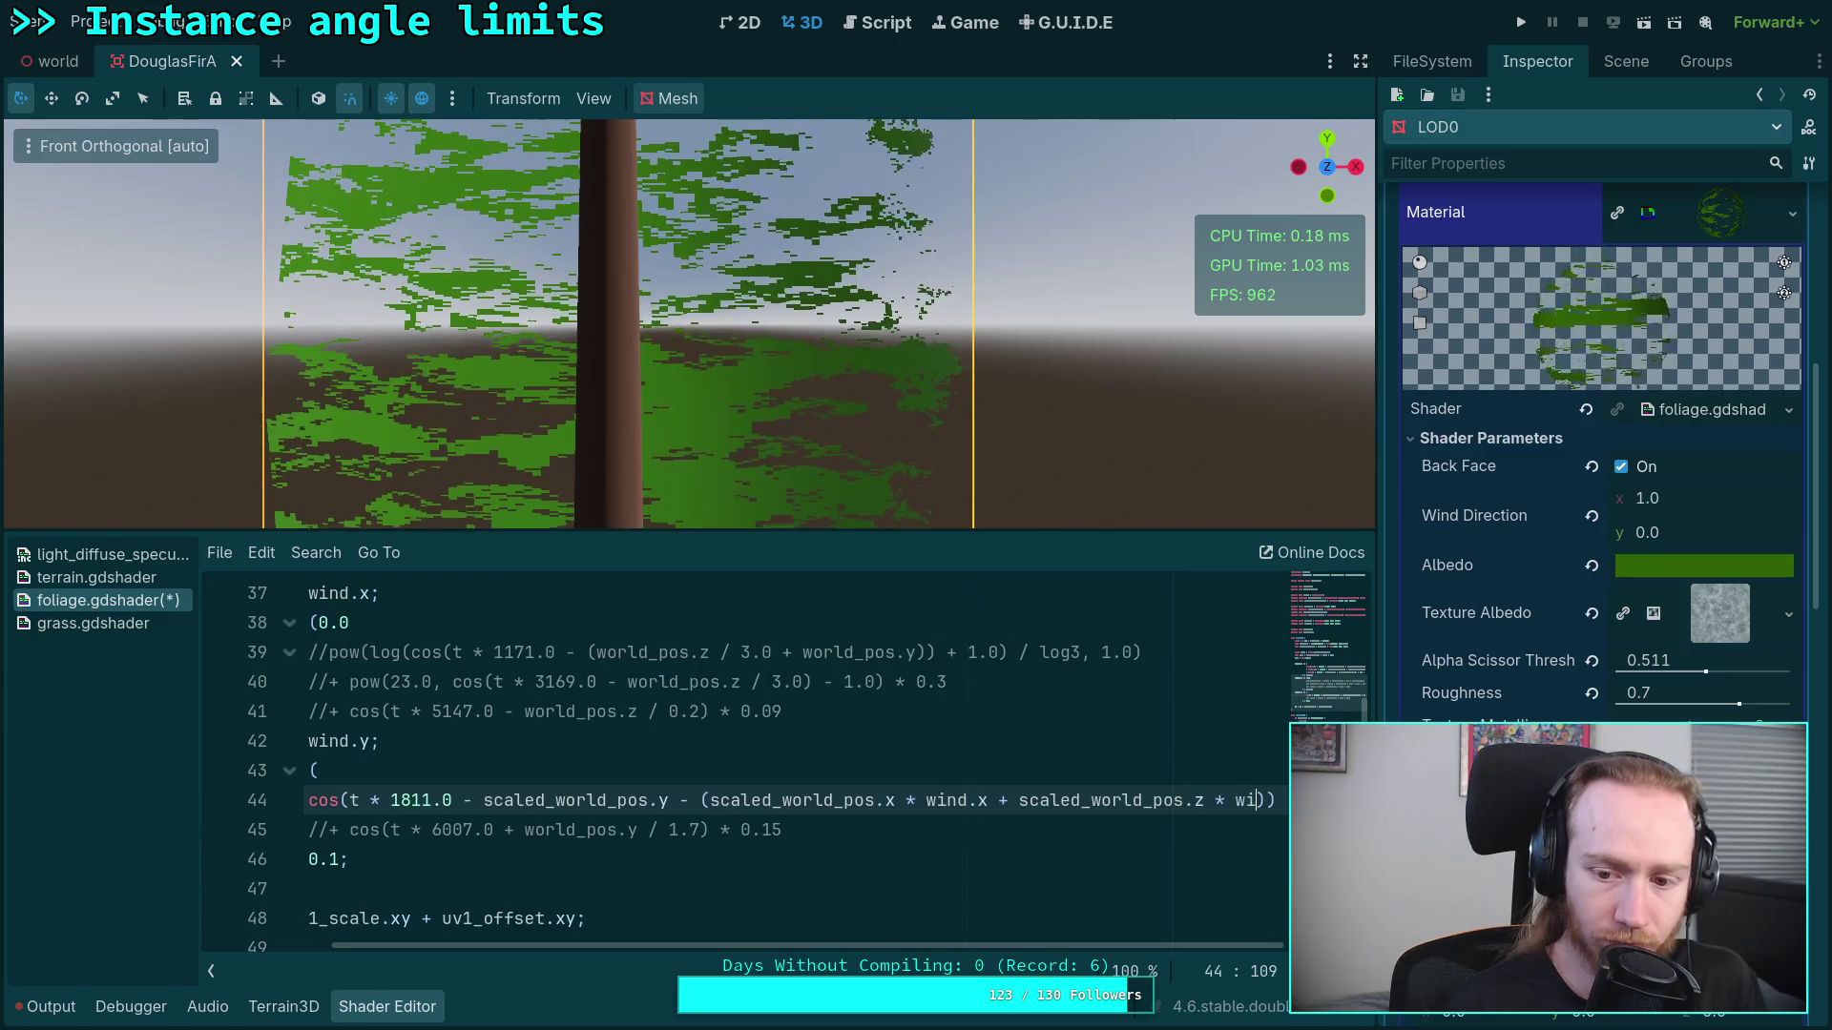
pyautogui.write('z')
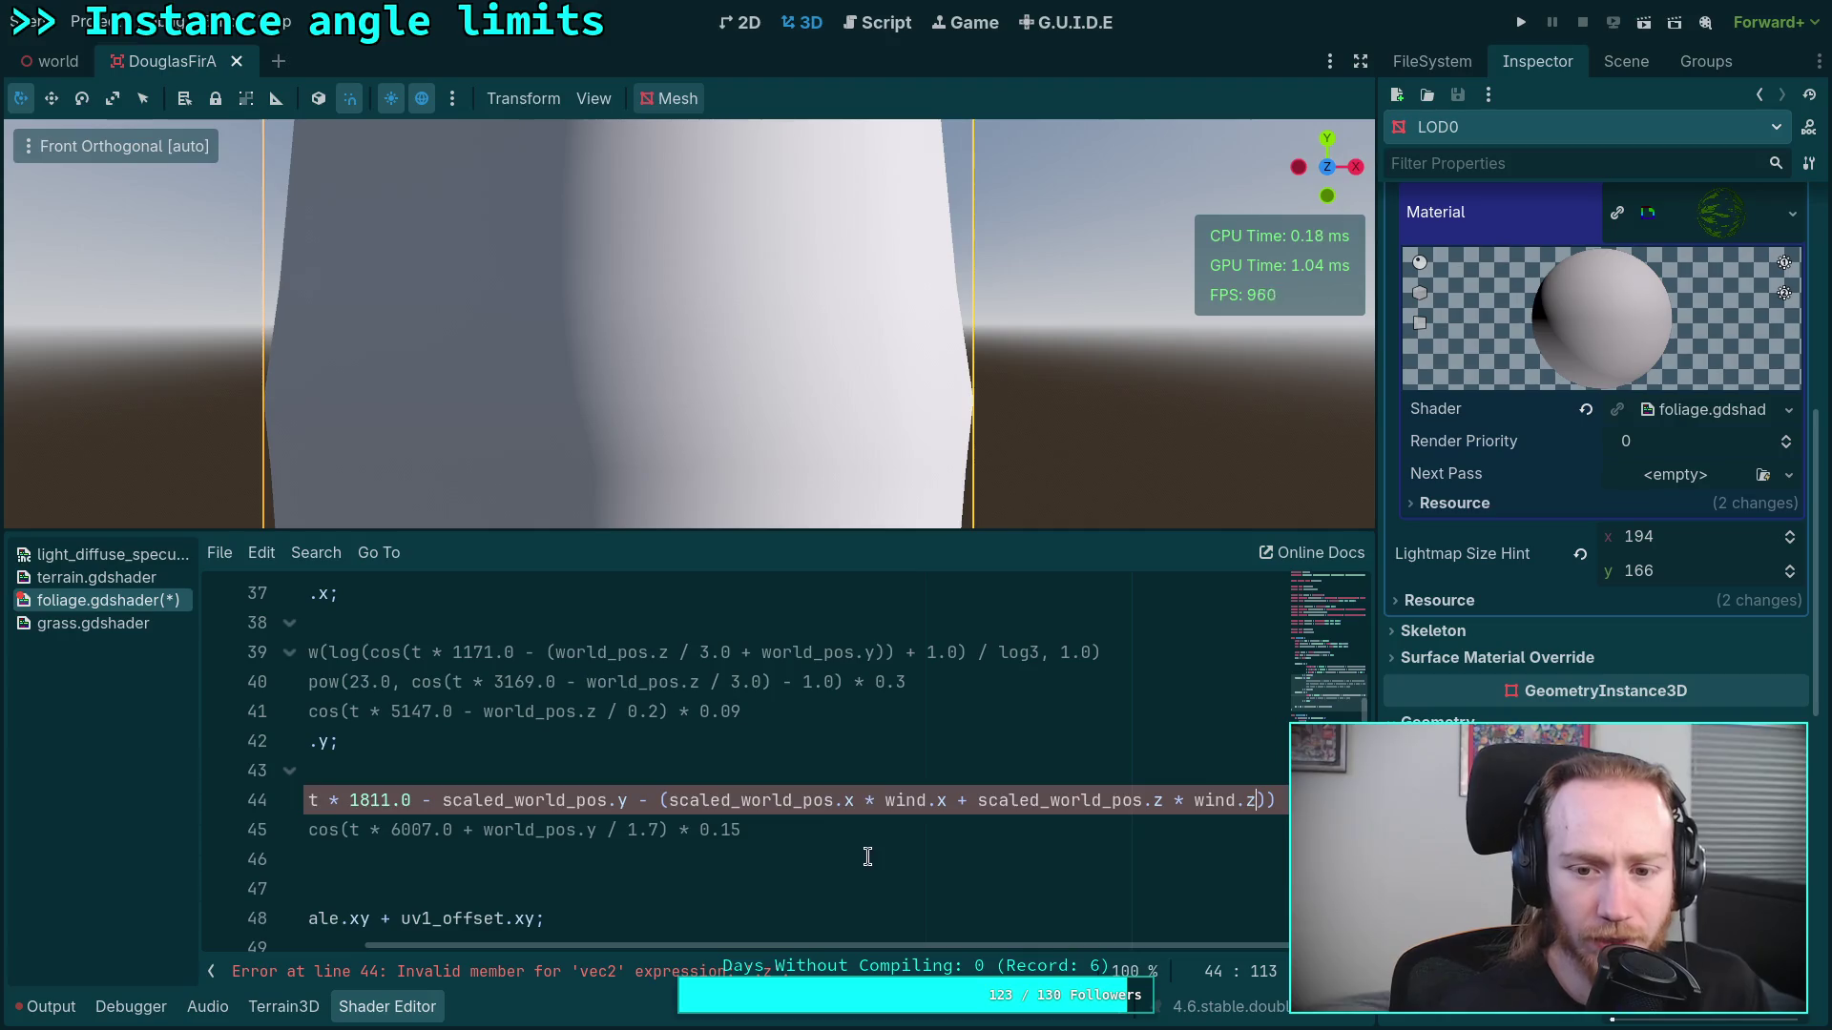
pyautogui.press('BackSpace')
pyautogui.write('y')
pyautogui.press('Escape')
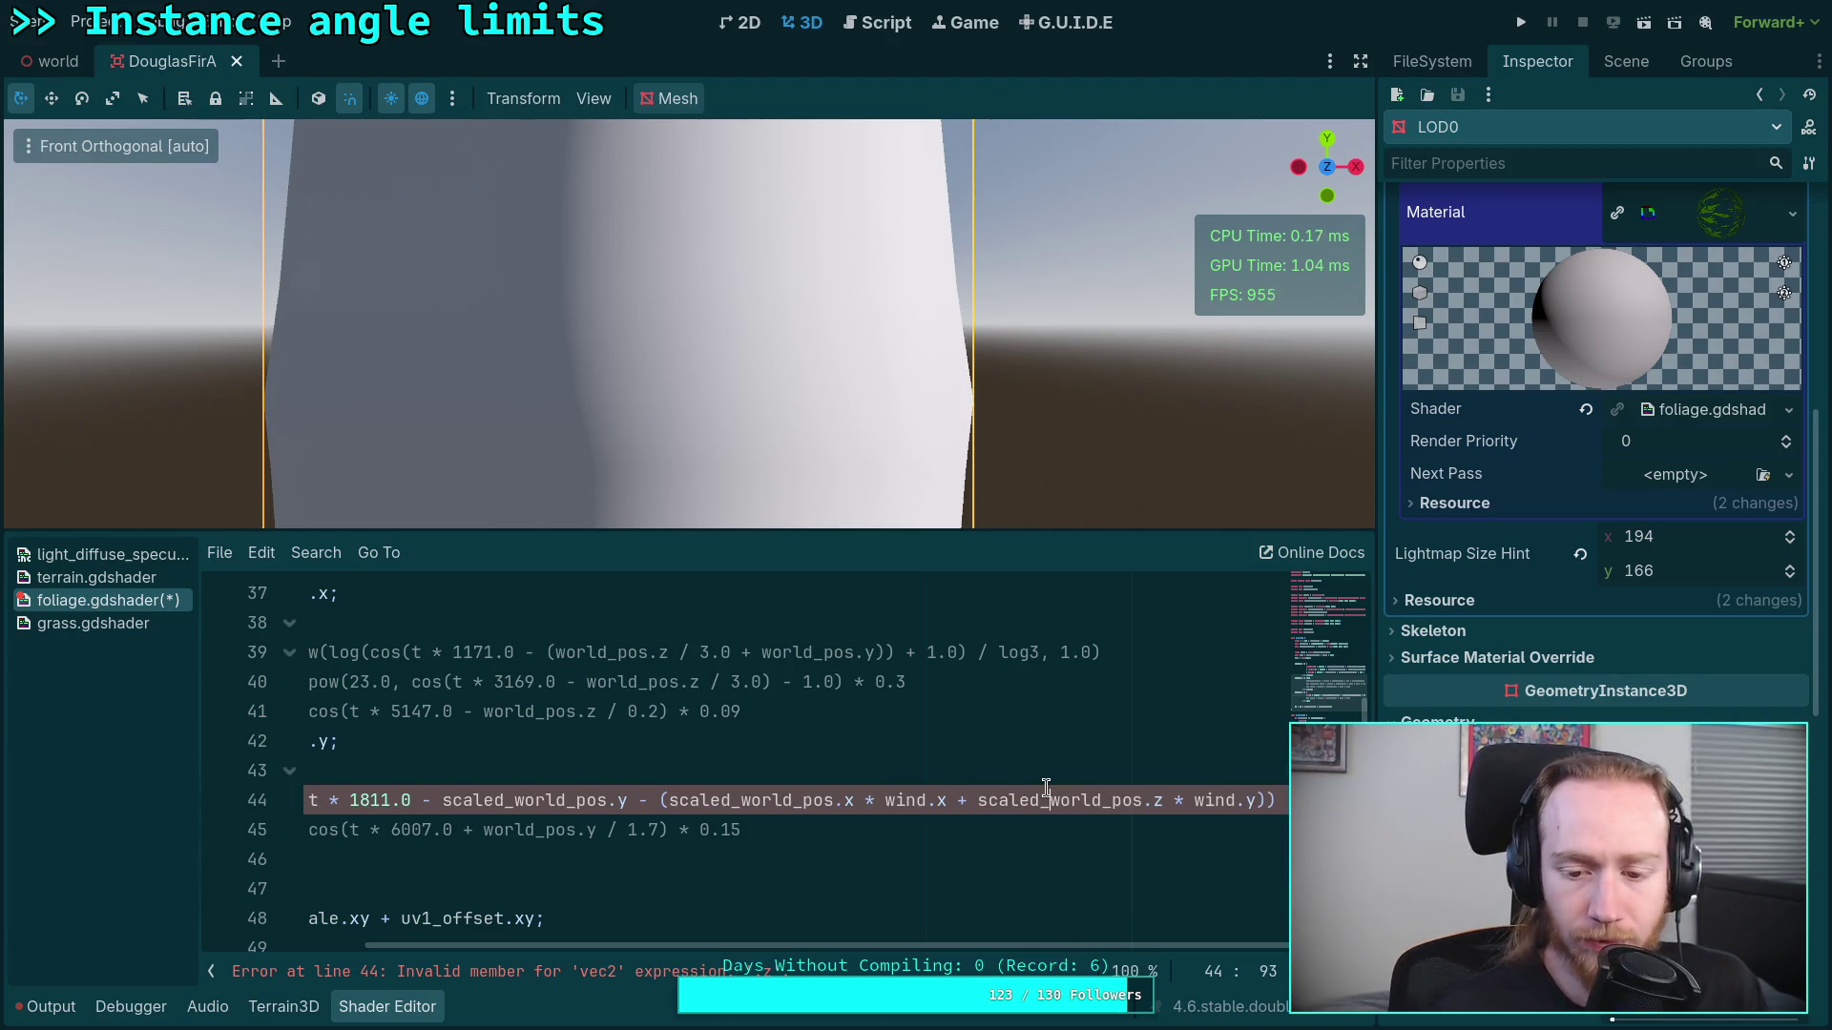
pyautogui.moveTo(1007, 946); pyautogui.dragTo(840, 942)
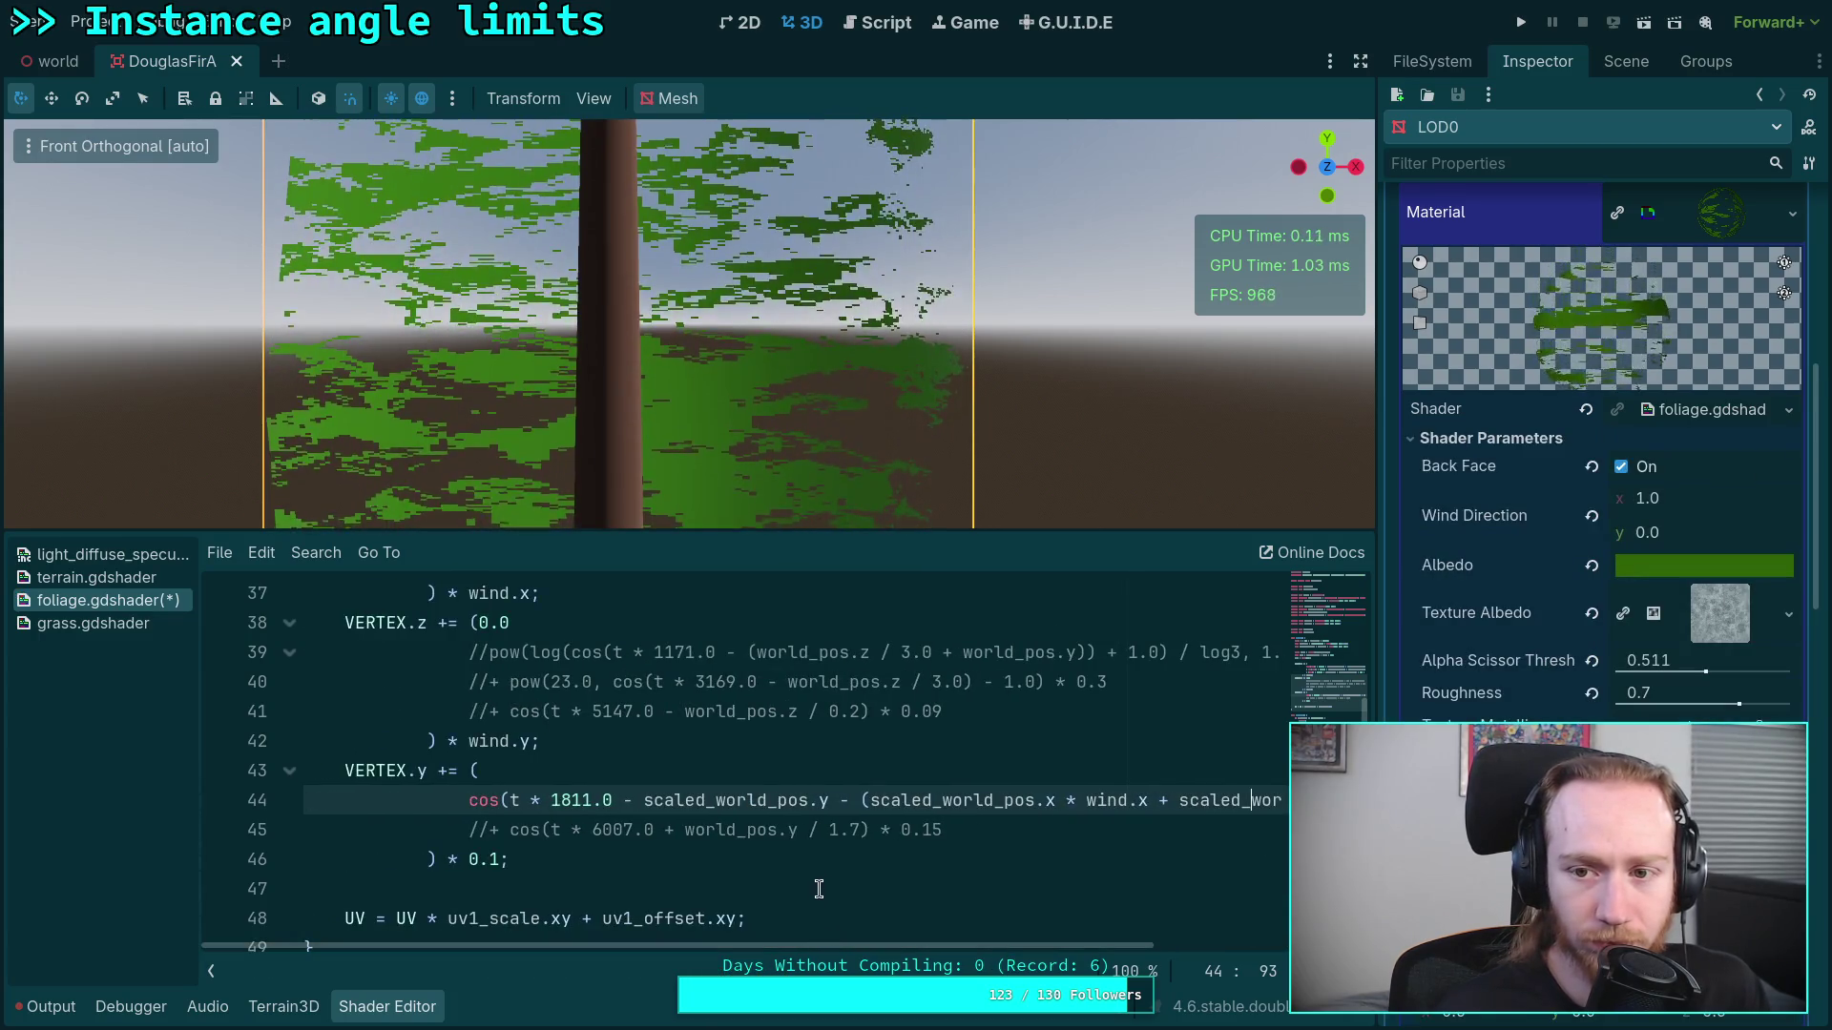
pyautogui.scroll(4, 947, 844)
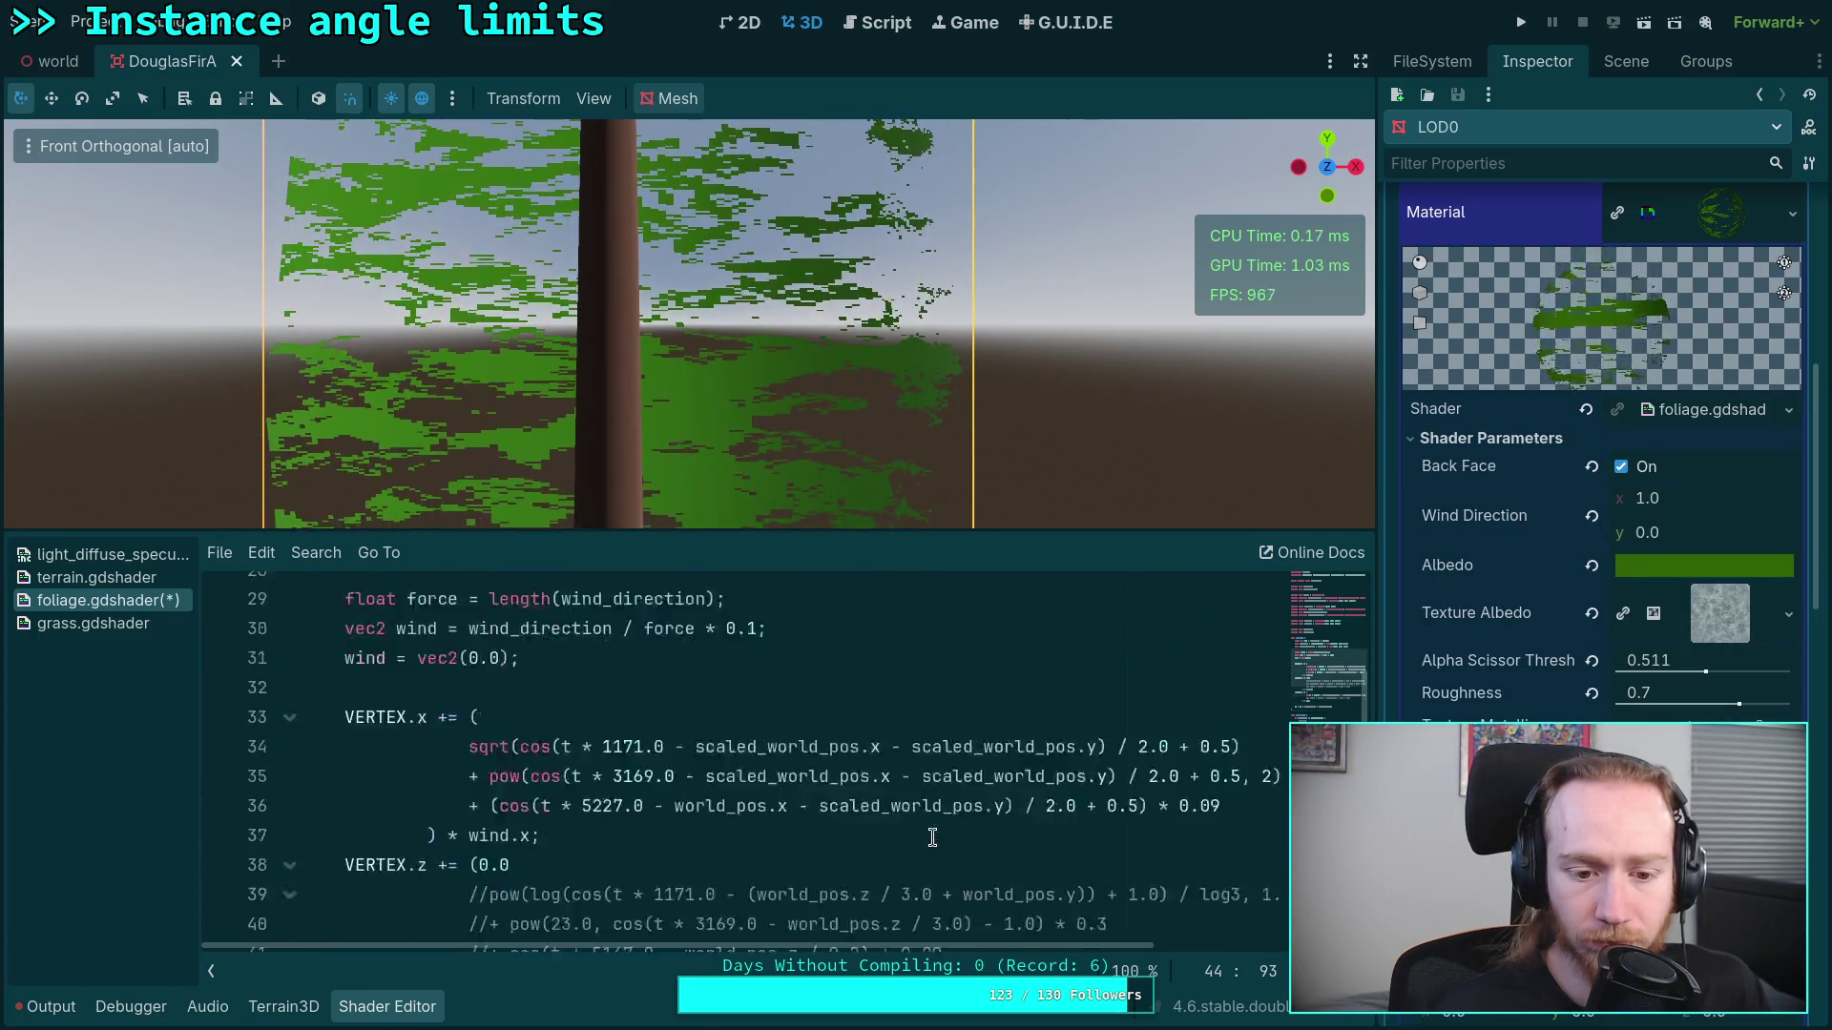
# Step: Delete the line that zeroes out the wind vector
pyautogui.moveTo(569, 774); pyautogui.dragTo(871, 741)
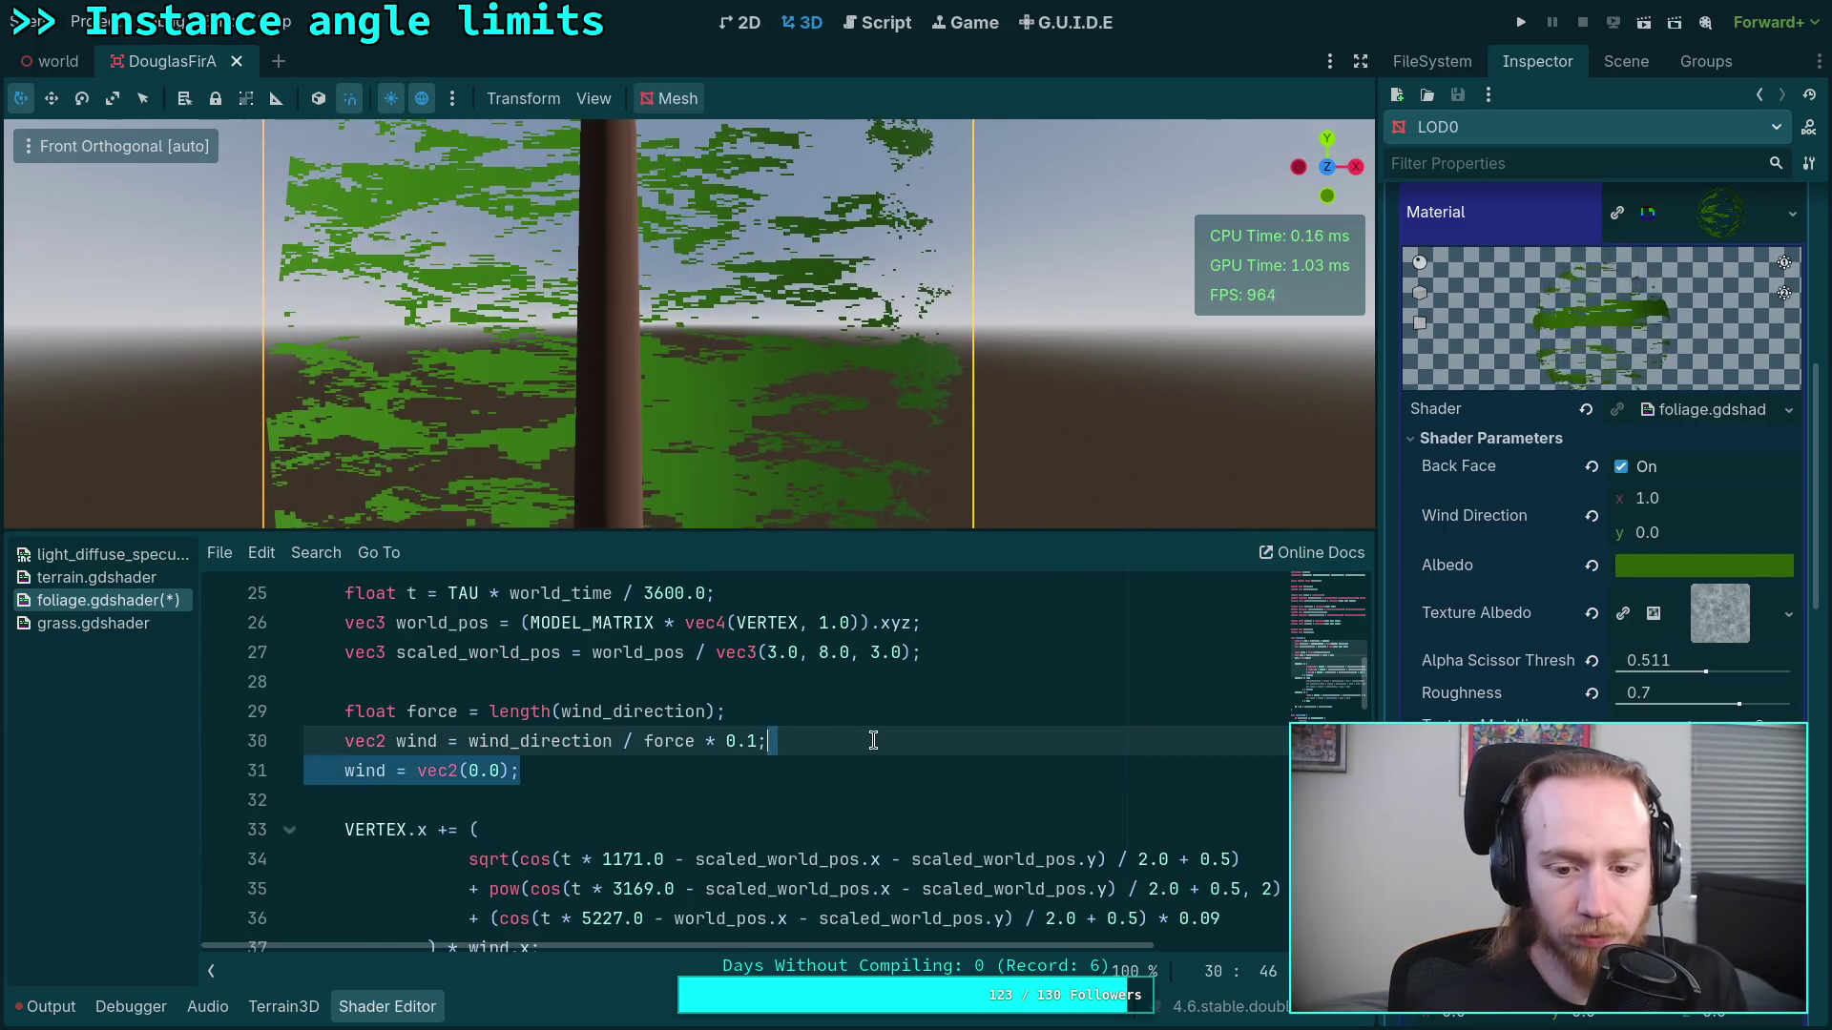
pyautogui.press('BackSpace')
pyautogui.scroll(-2, 813, 748)
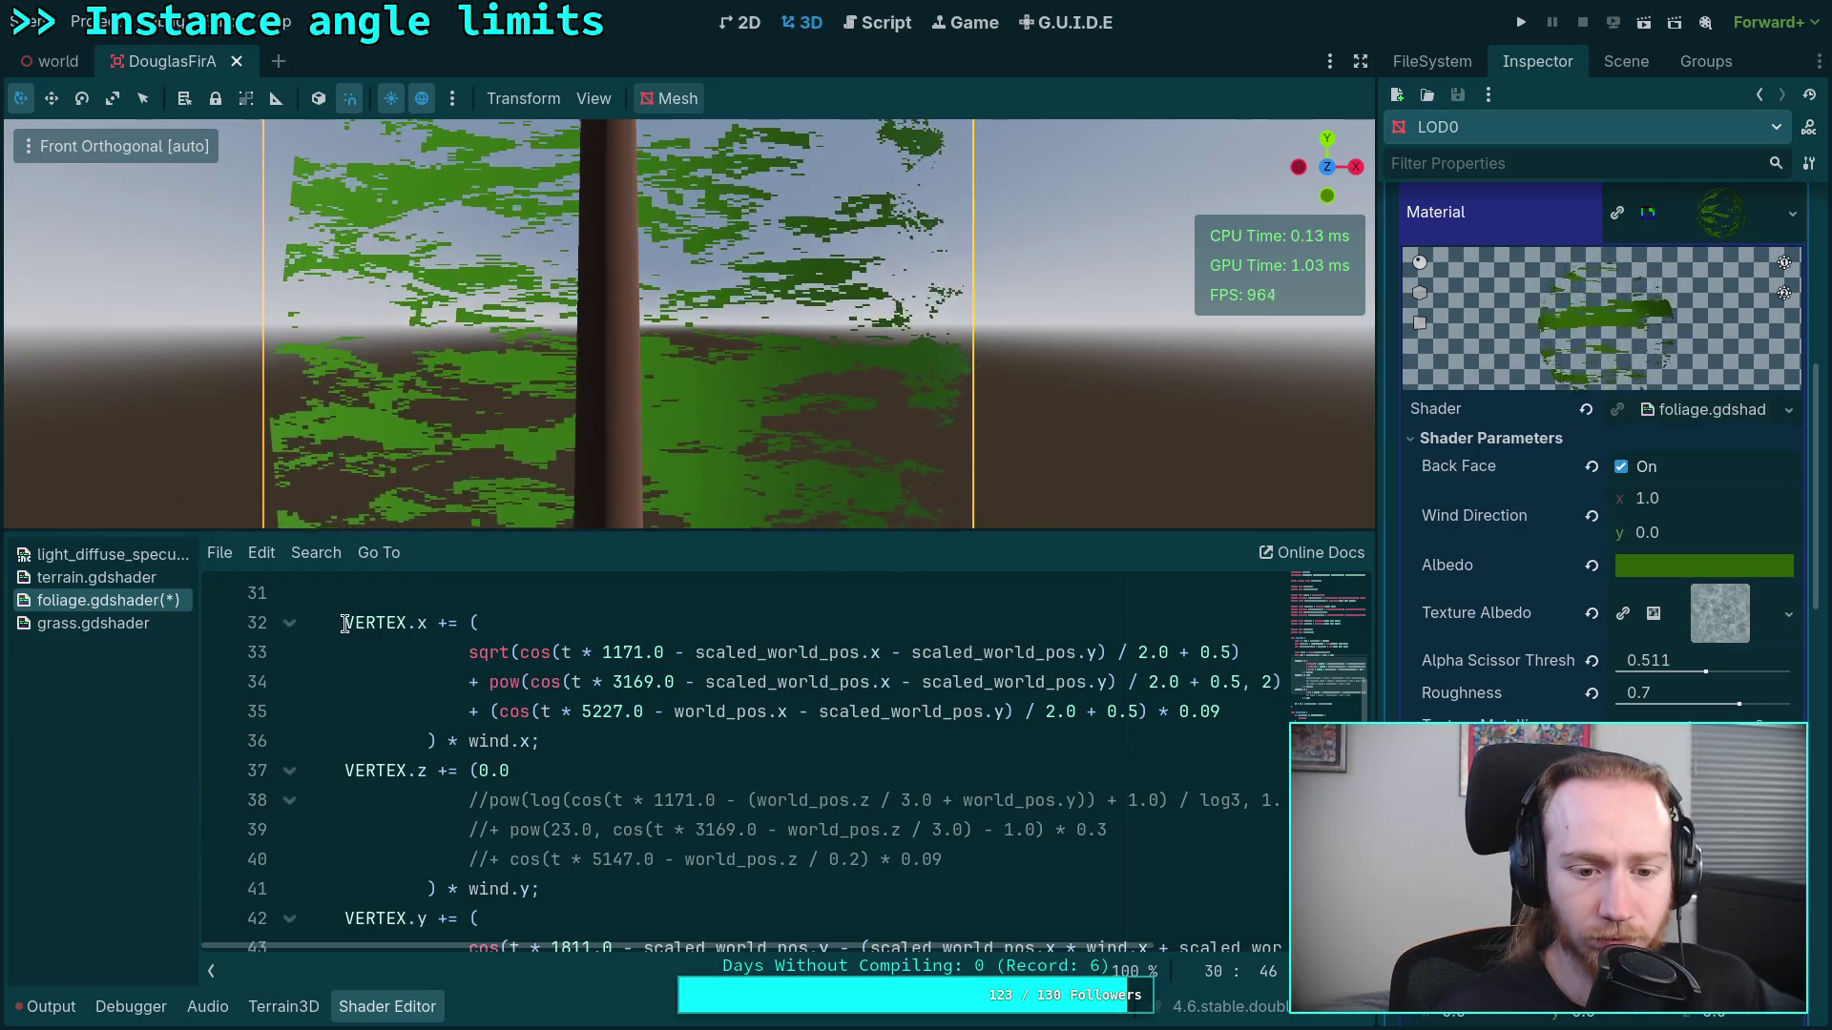
pyautogui.click(414, 596)
pyautogui.press('Return')
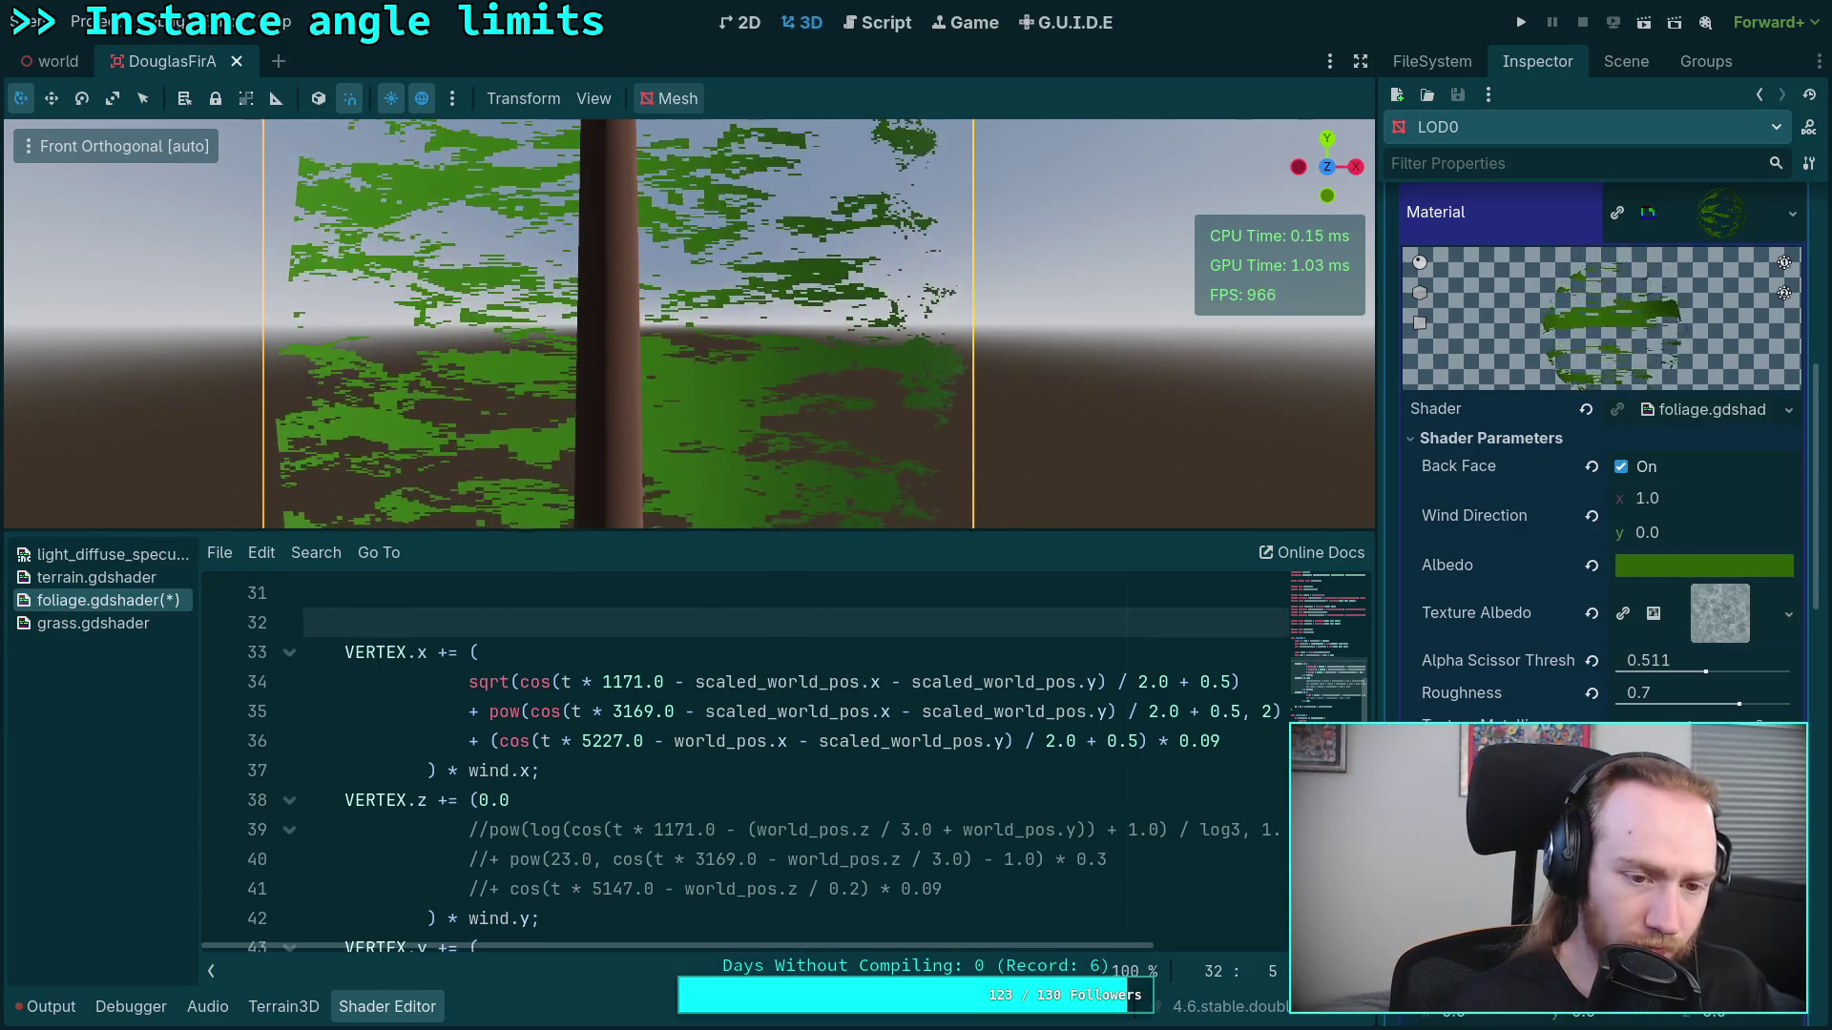
pyautogui.press('BackSpace')
pyautogui.scroll(1, 549, 754)
pyautogui.scroll(-1, 548, 754)
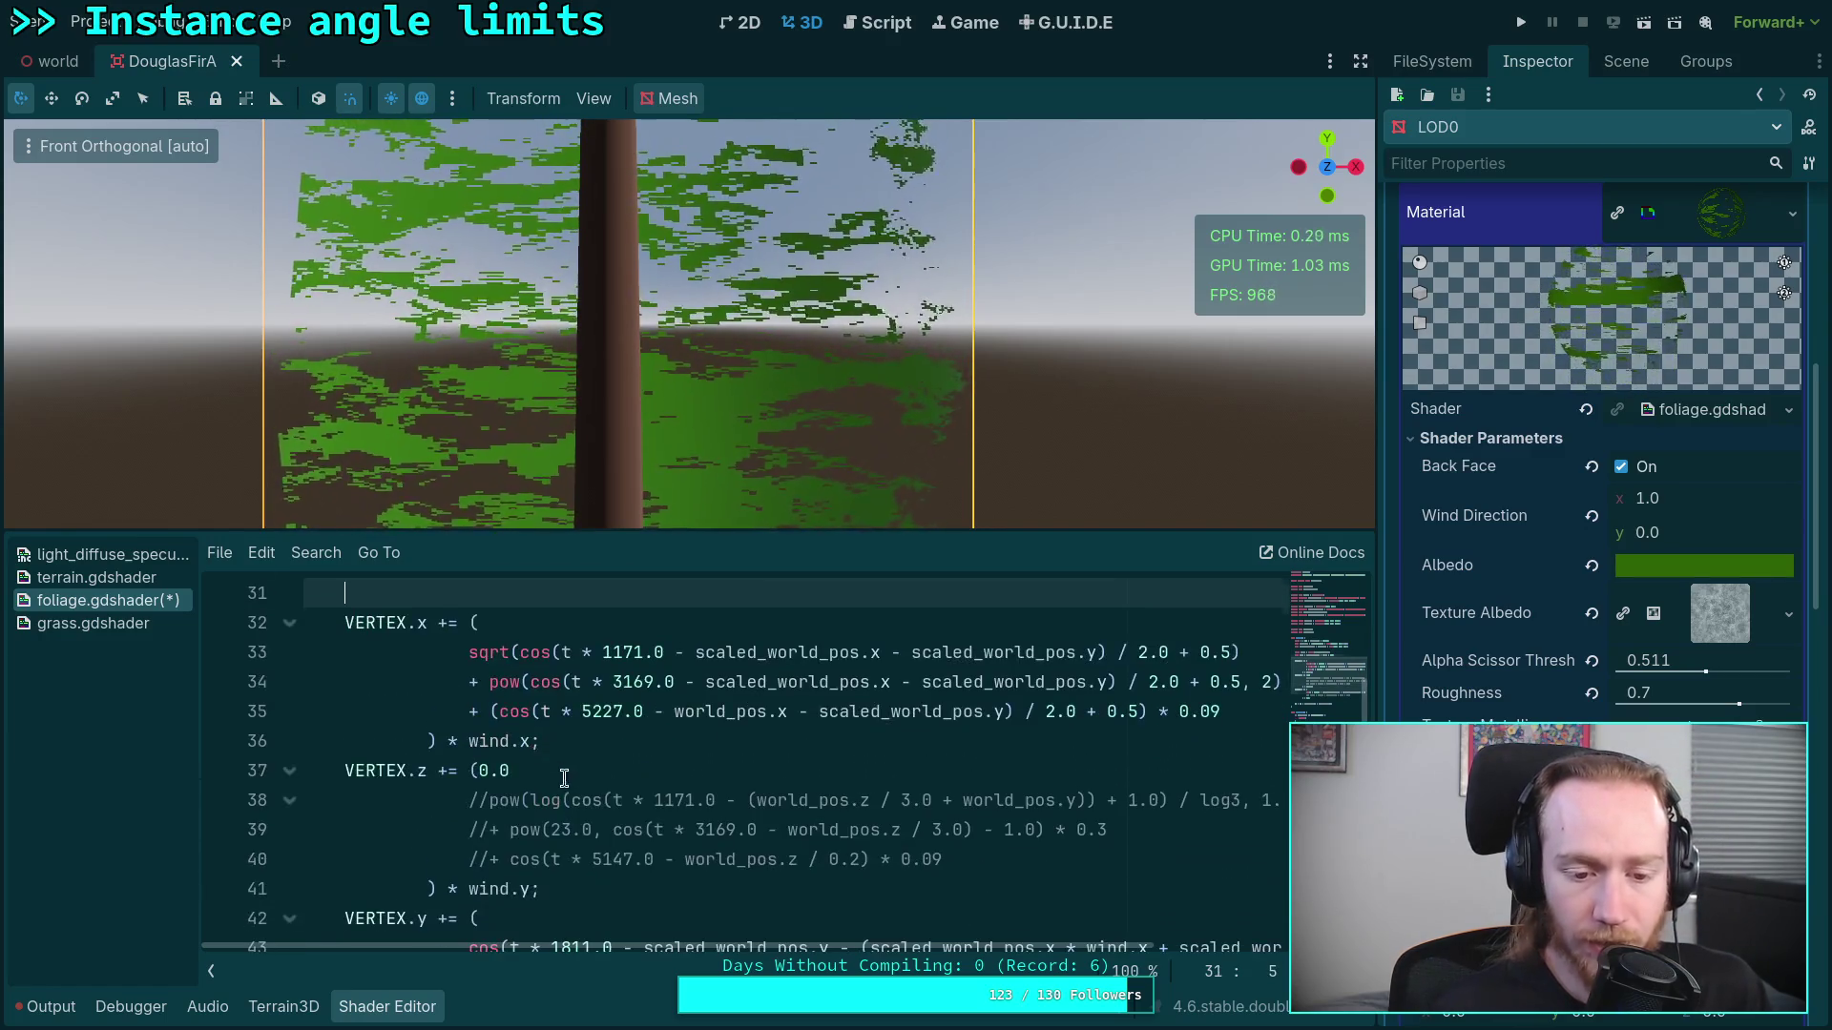
# Step: Append * 0.0 after wind.x on line 36 to switch off sideways sway
pyautogui.click(532, 740)
pyautogui.write('* 0.0')
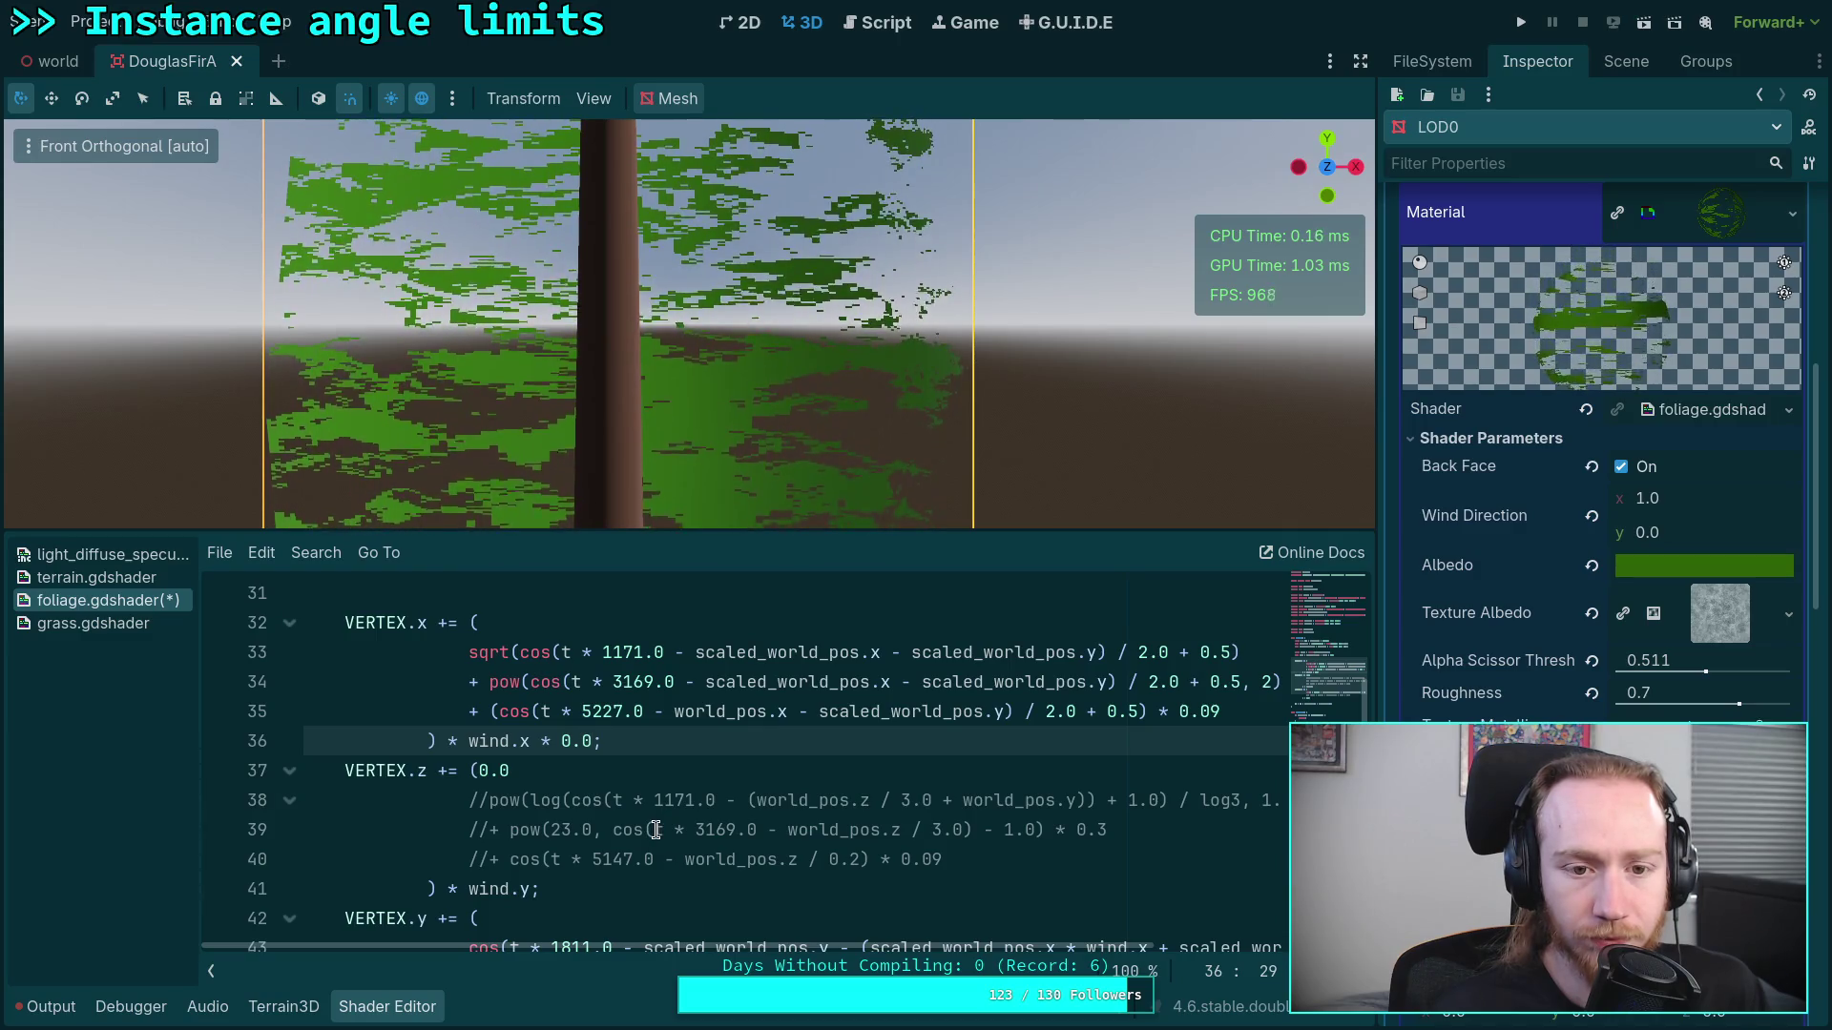
pyautogui.scroll(-3, 670, 829)
pyautogui.scroll(-5, 690, 397)
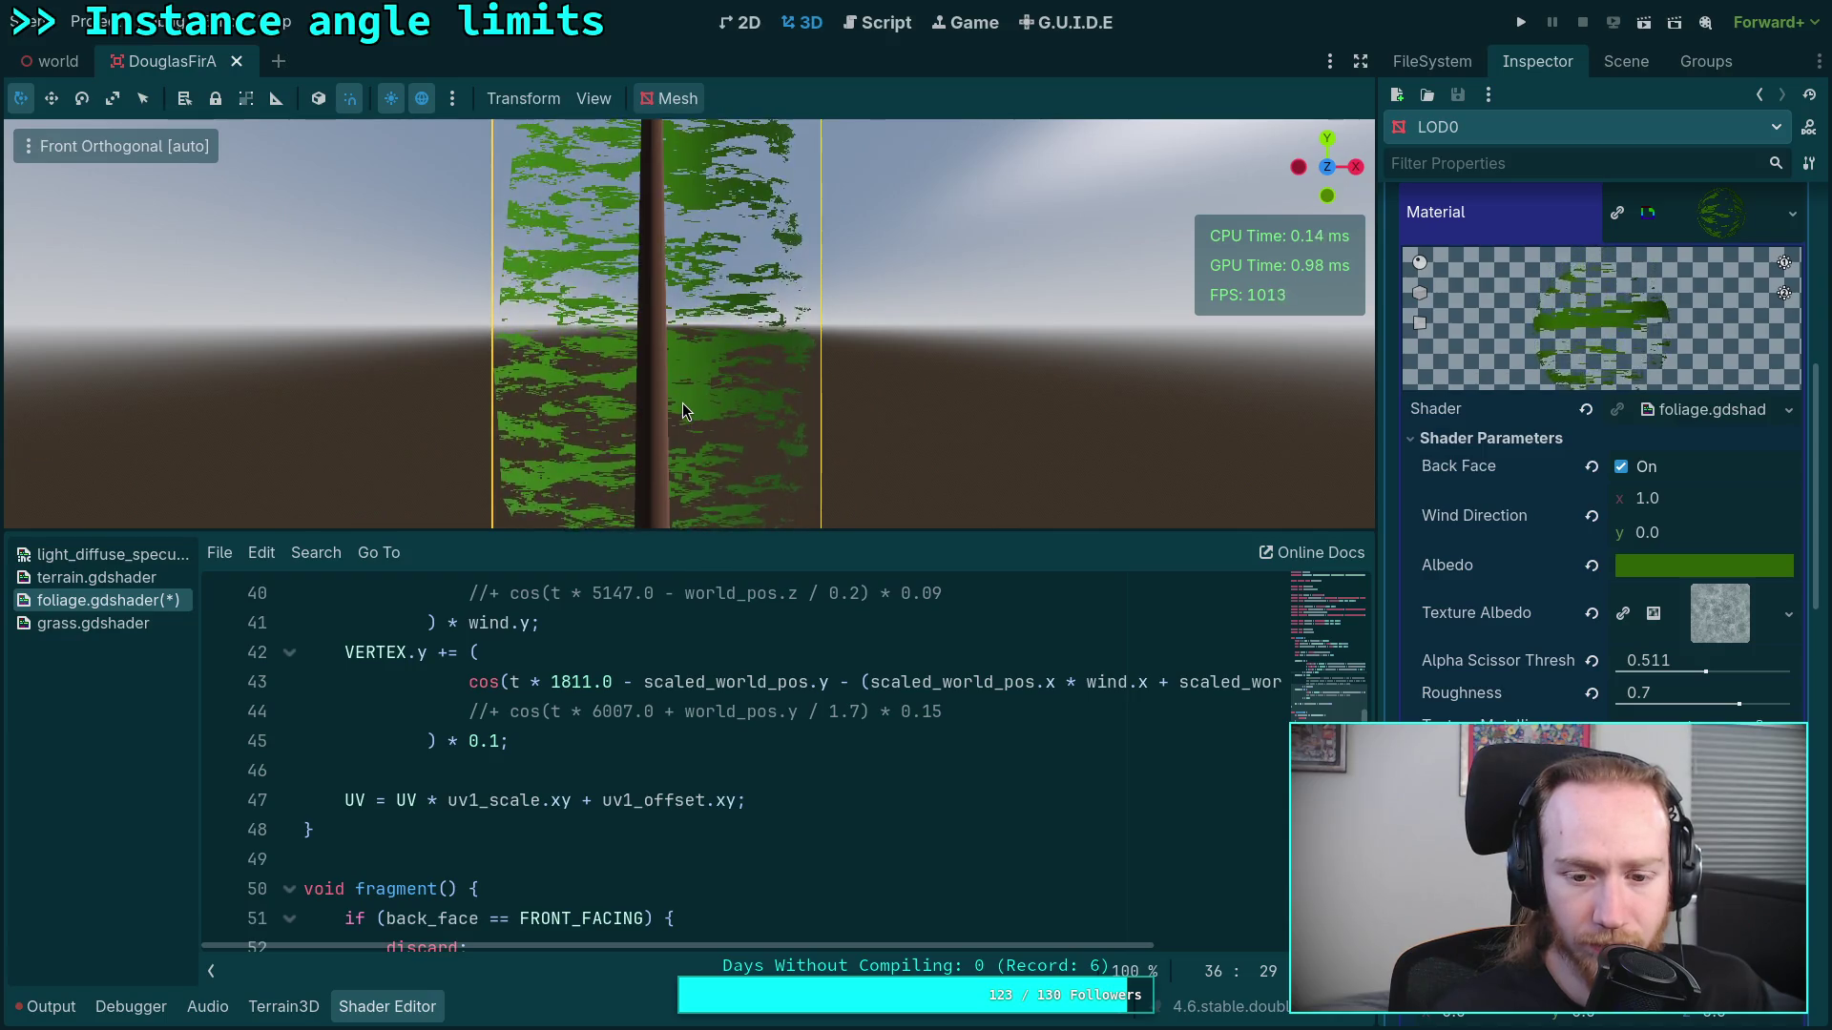
pyautogui.scroll(1, 838, 746)
pyautogui.moveTo(986, 945); pyautogui.dragTo(1057, 947)
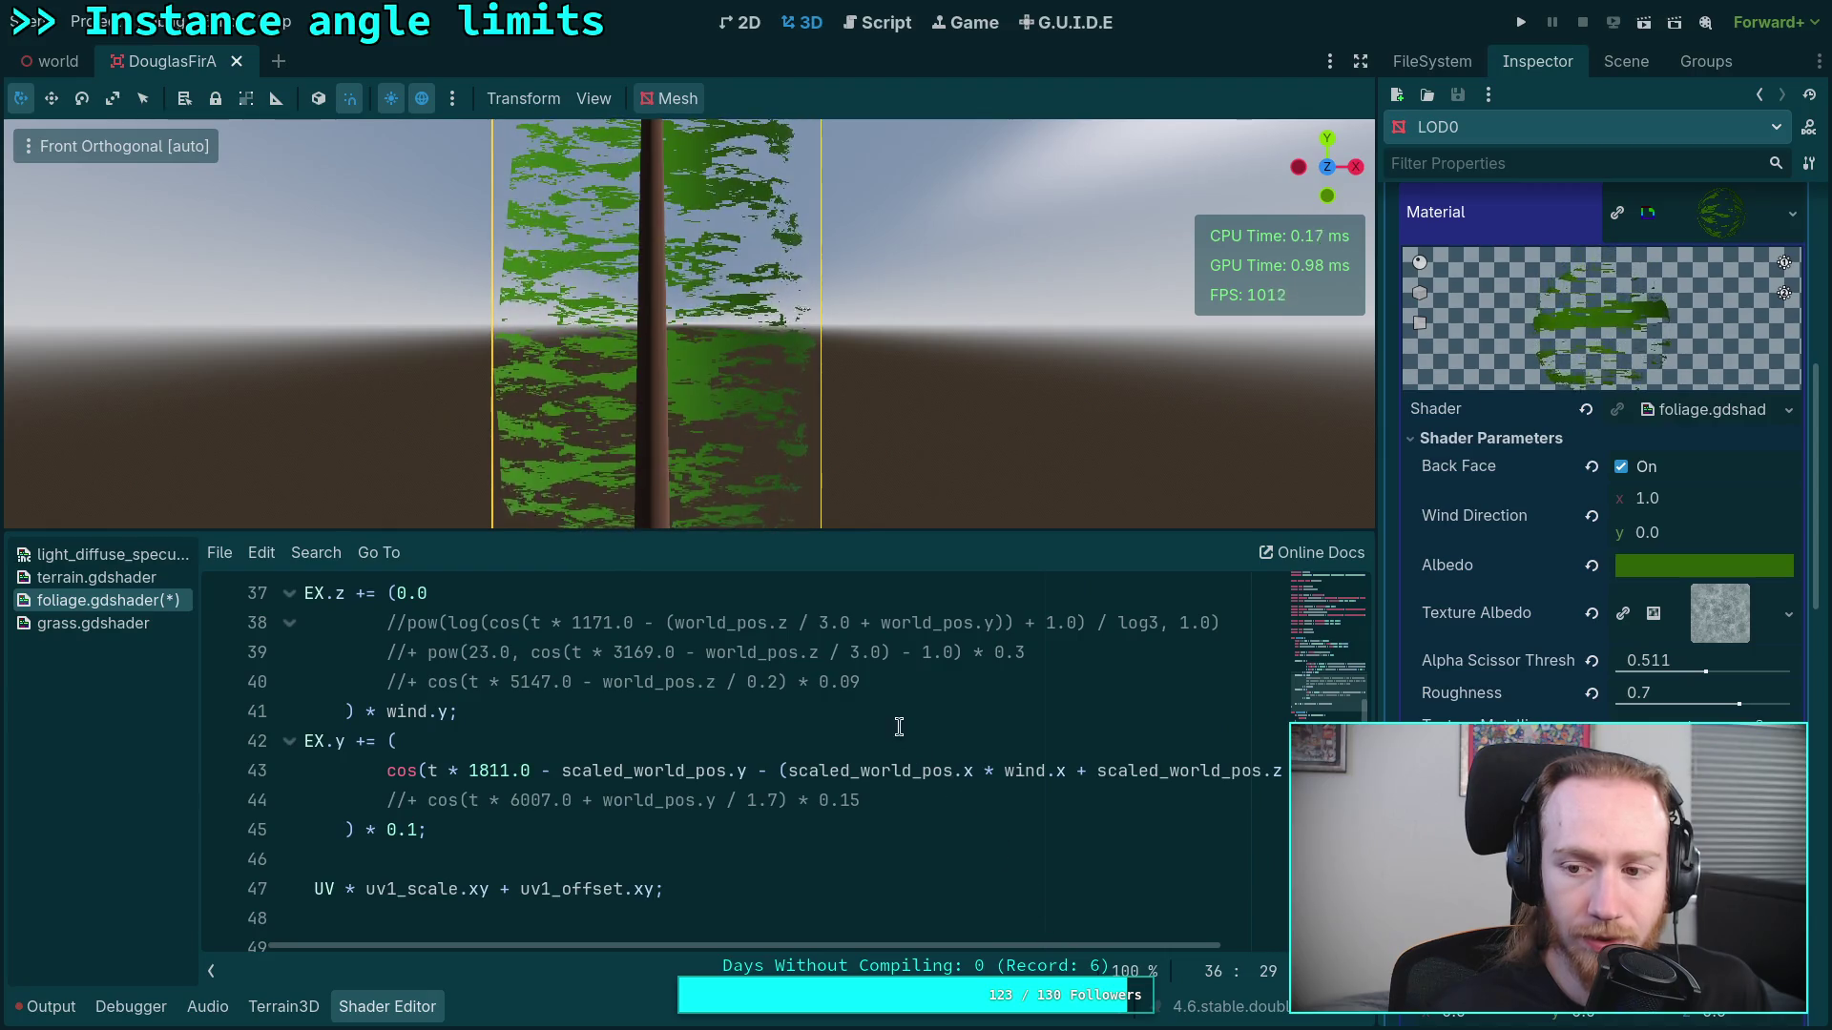
# Step: Inspect the swaying fir from the left and front views
pyautogui.moveTo(599, 414); pyautogui.dragTo(844, 464)
pyautogui.click(1312, 170)
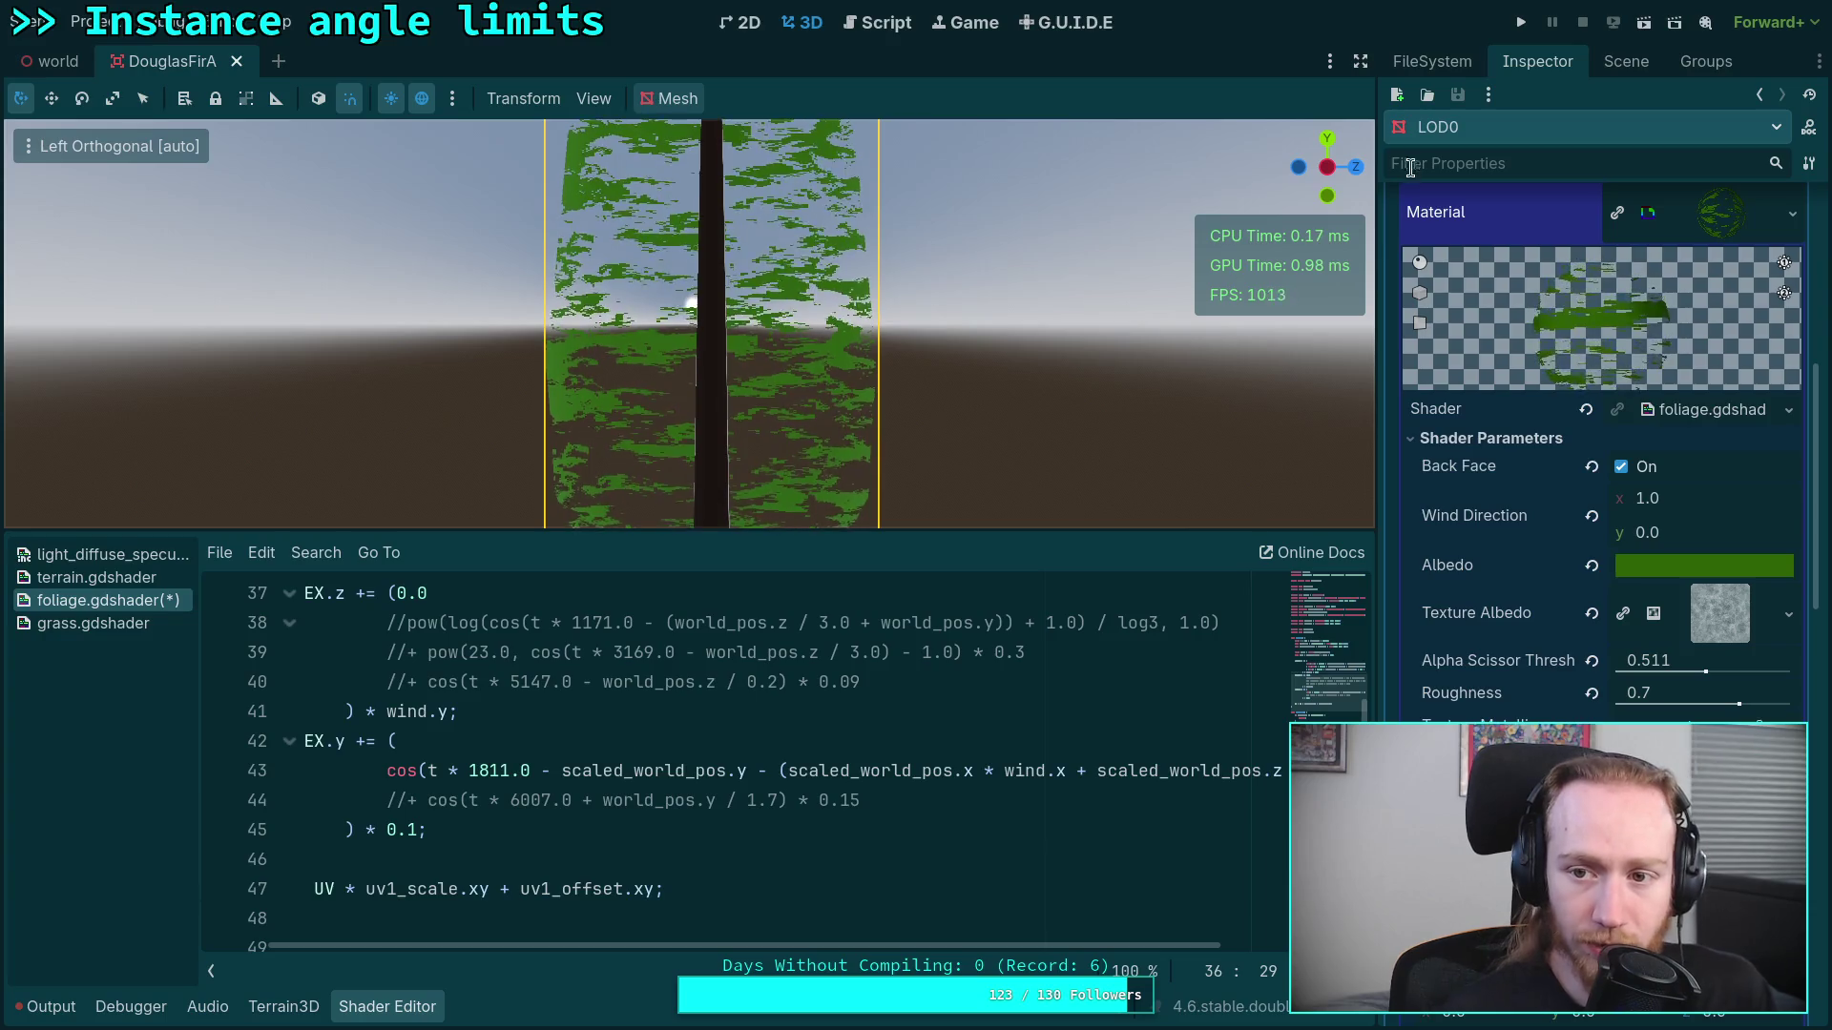
pyautogui.click(1354, 174)
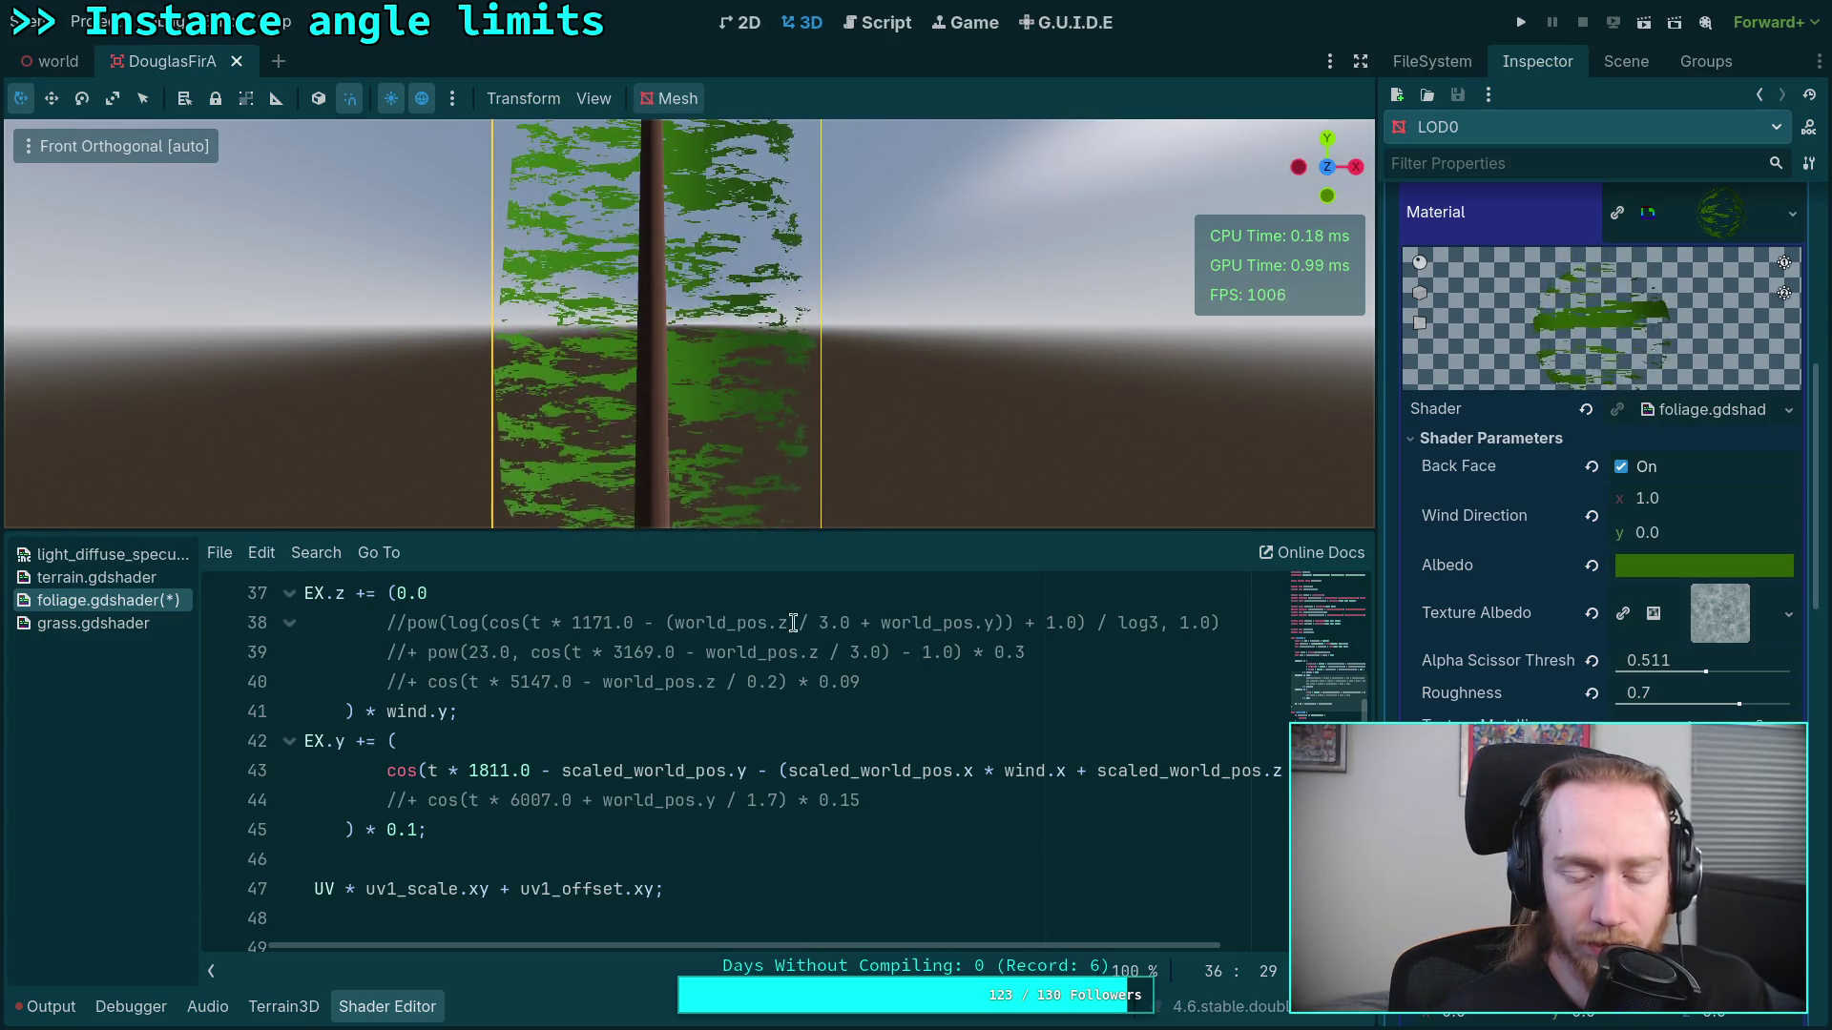
pyautogui.moveTo(843, 944)
pyautogui.mouseDown()
pyautogui.moveTo(993, 944)
pyautogui.moveTo(887, 933)
pyautogui.mouseUp()
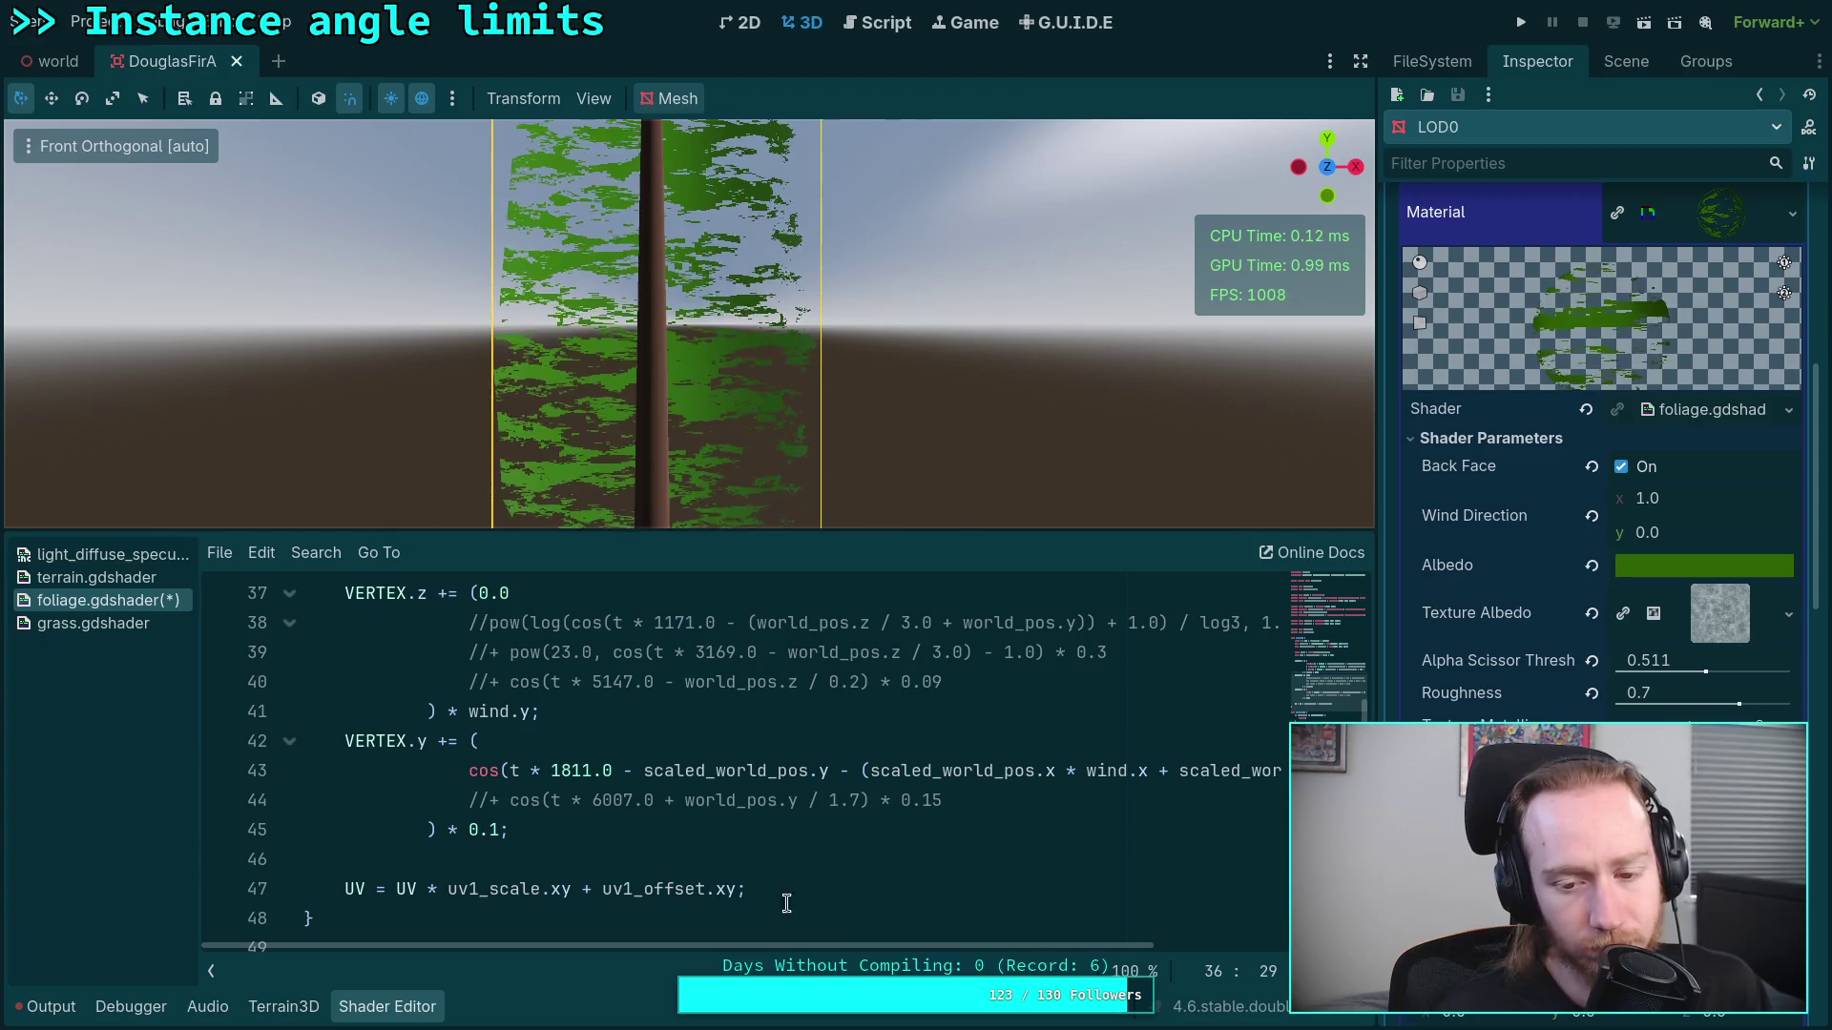
pyautogui.moveTo(871, 946)
pyautogui.mouseDown()
pyautogui.moveTo(942, 945)
pyautogui.moveTo(927, 939)
pyautogui.mouseUp()
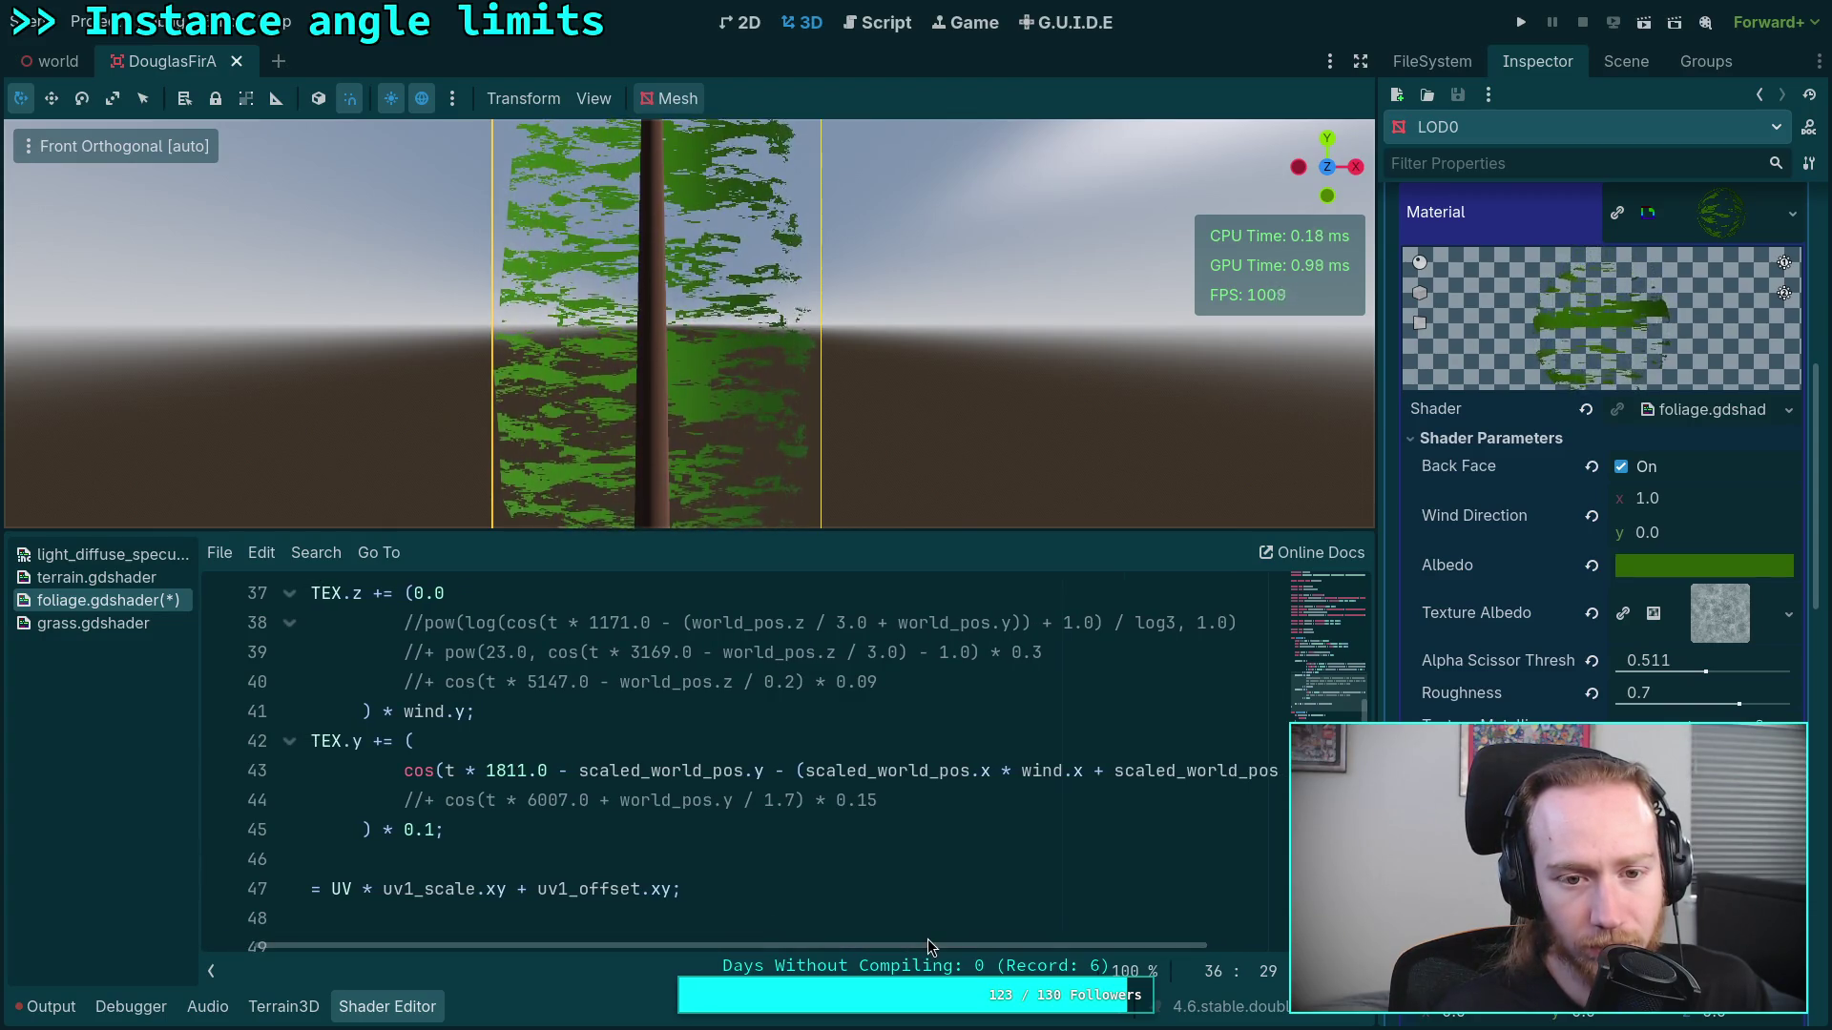
pyautogui.scroll(-5, 956, 920)
pyautogui.click(955, 921)
pyautogui.scroll(5, 956, 920)
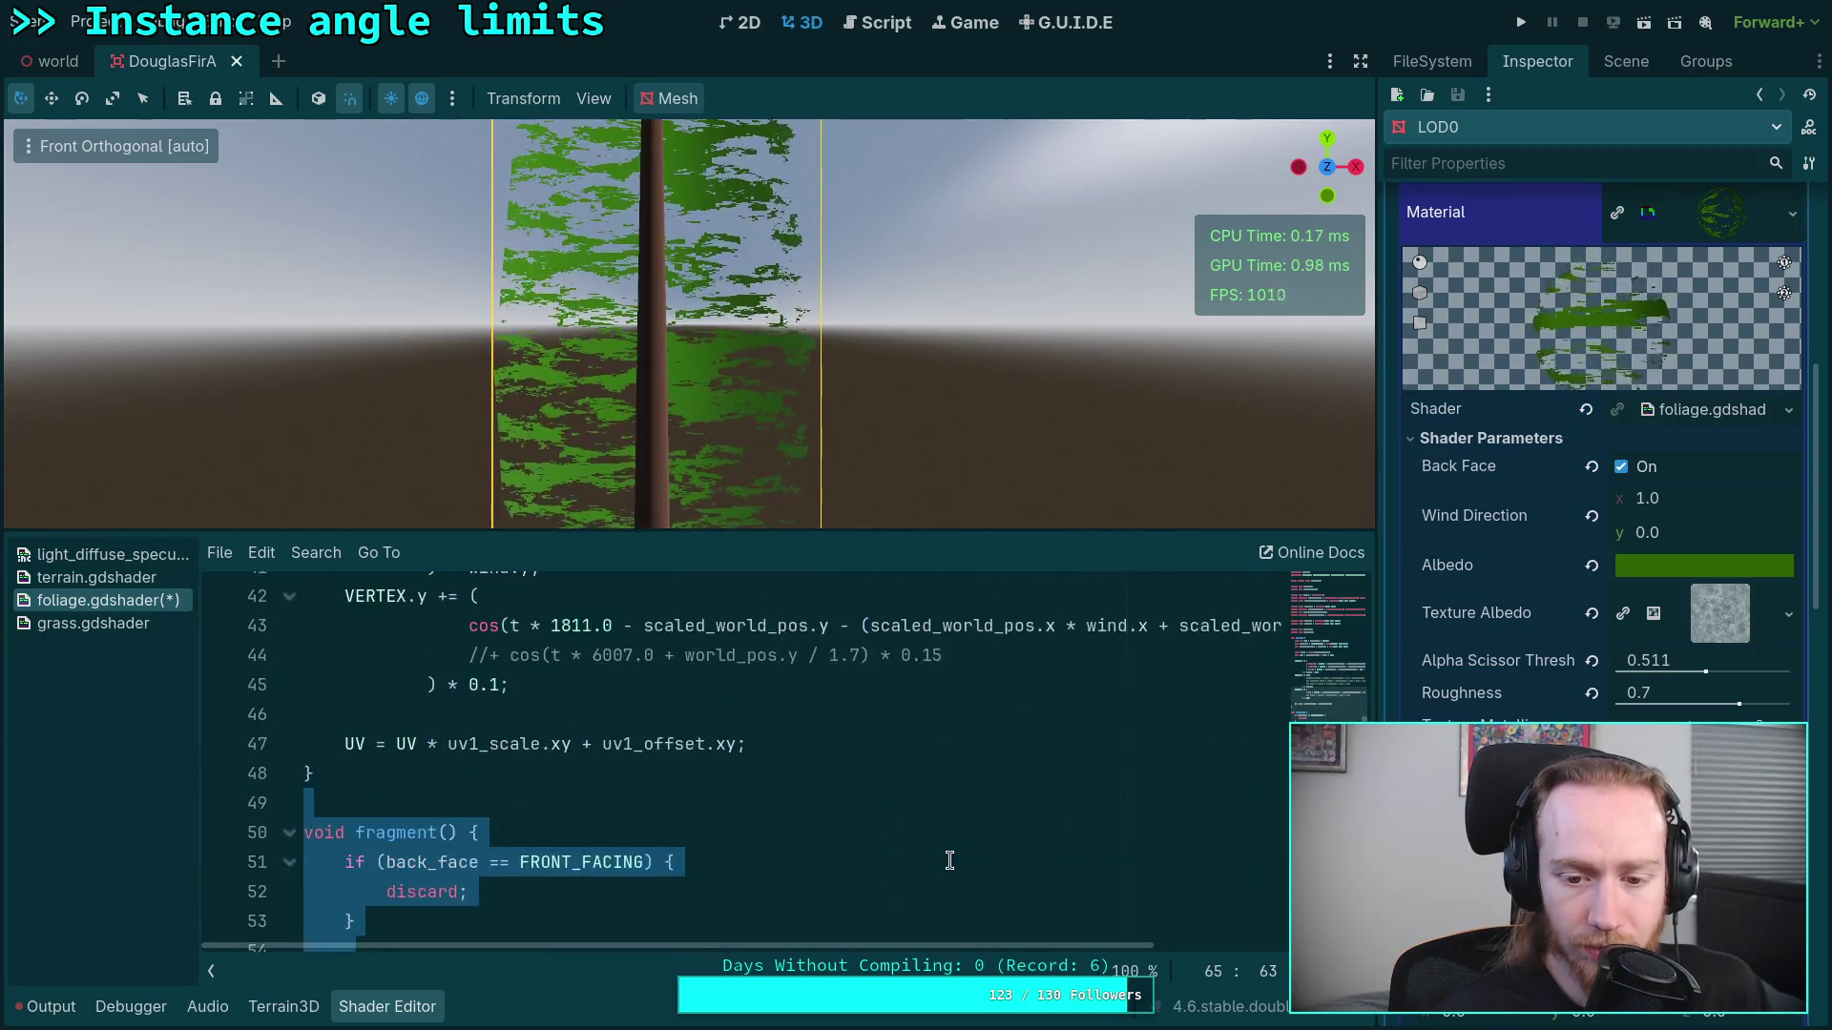
# Step: Remove both scaled_ prefixes so line 43 reads (world_pos.x * wind.x + world_pos.z * wind.y)
pyautogui.click(982, 863)
pyautogui.moveTo(994, 946); pyautogui.dragTo(1163, 944)
pyautogui.moveTo(740, 803); pyautogui.dragTo(664, 802)
pyautogui.press('BackSpace')
pyautogui.moveTo(970, 803); pyautogui.dragTo(901, 803)
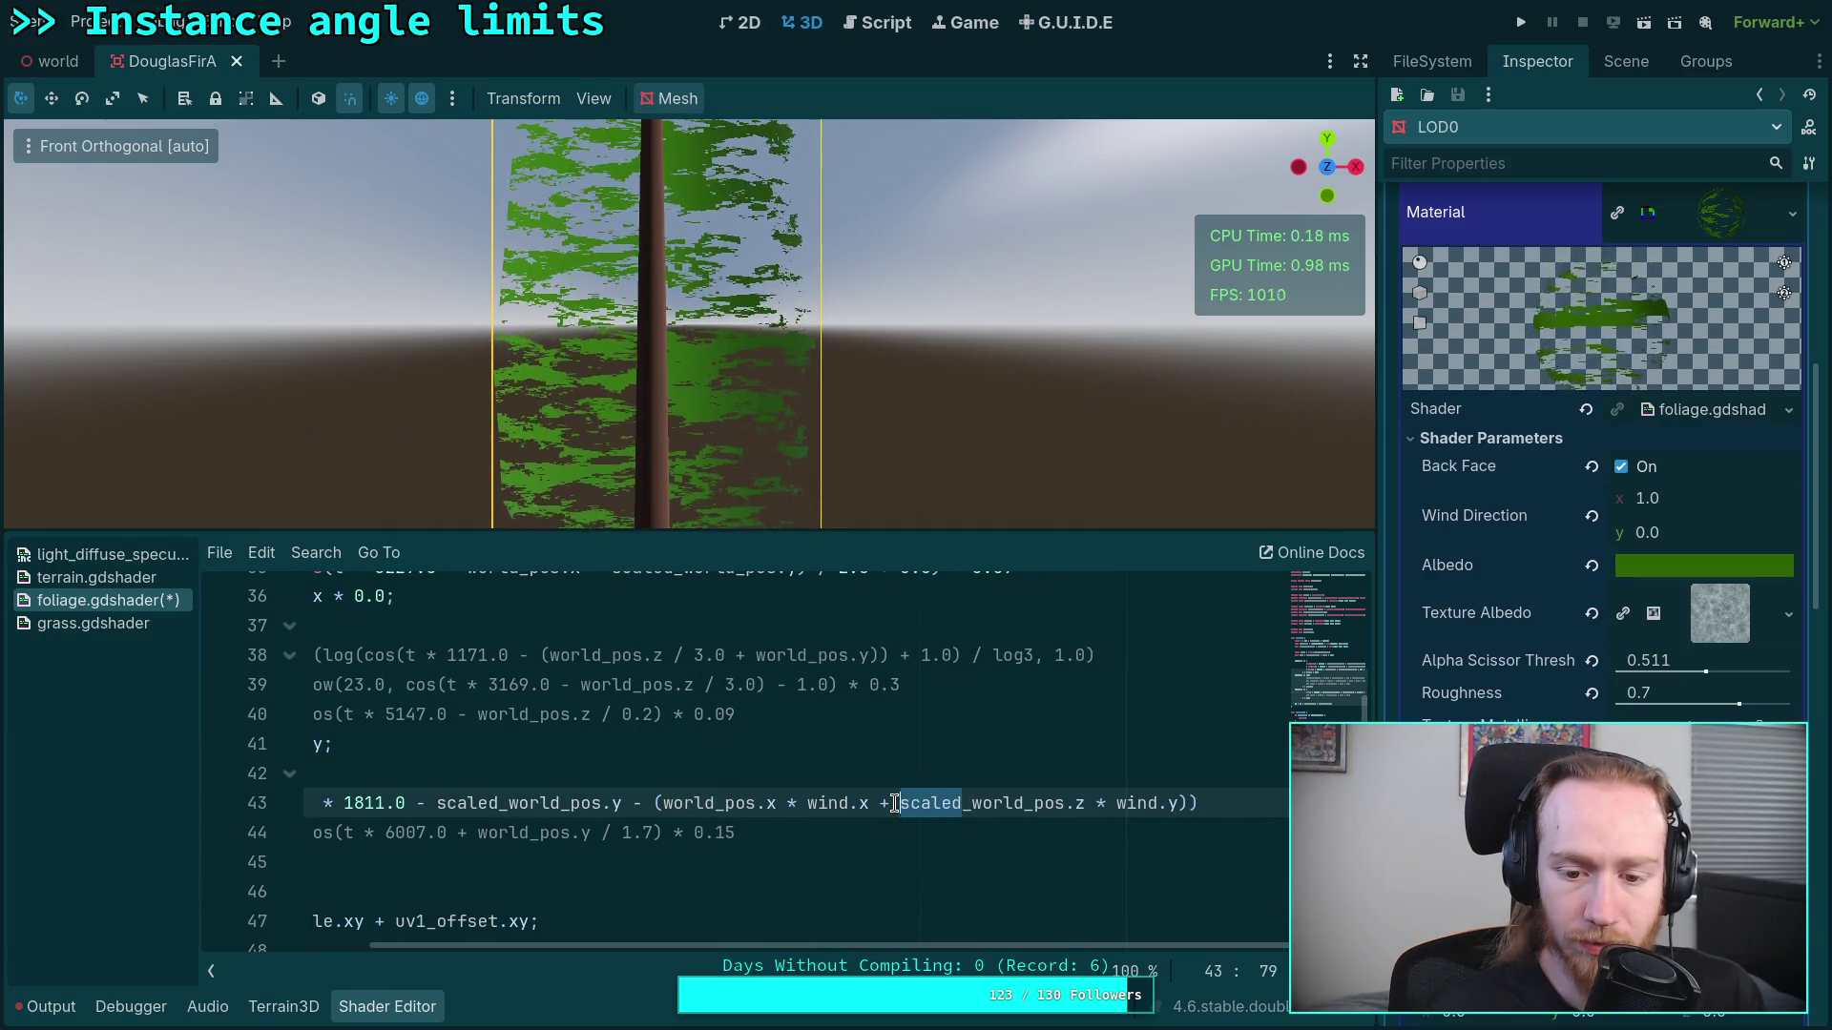
pyautogui.press('BackSpace')
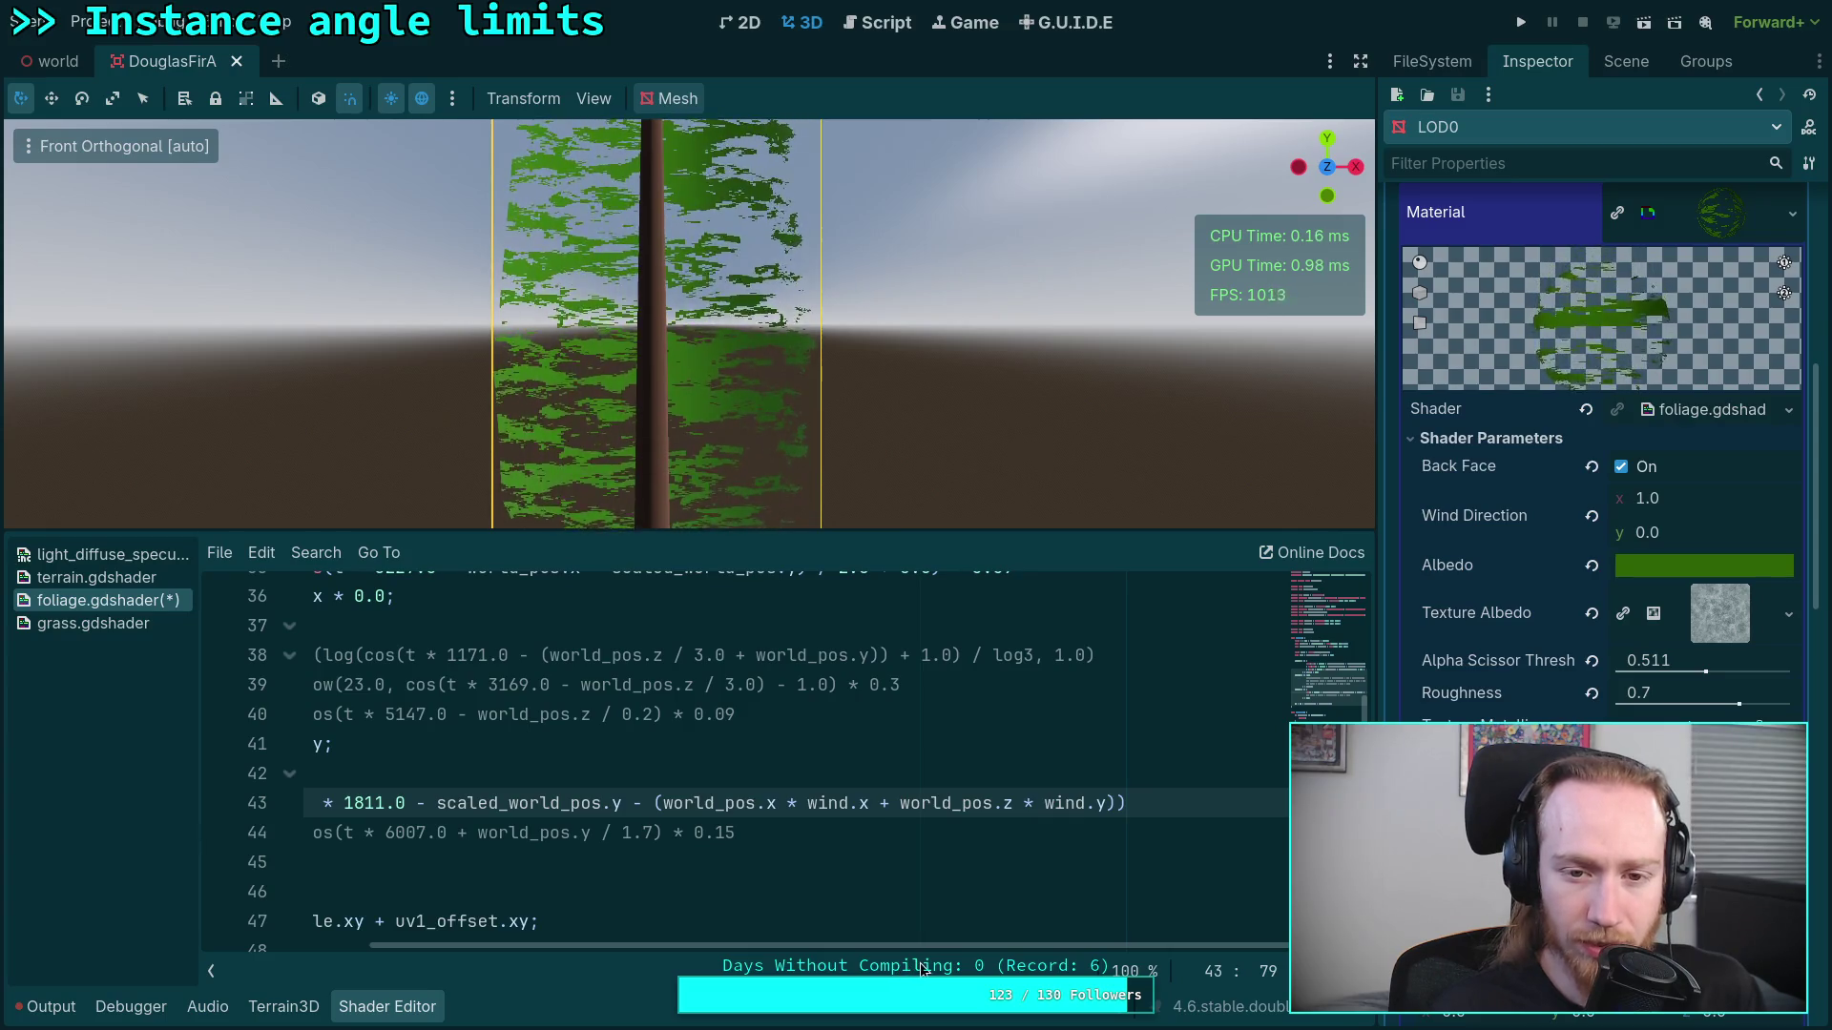
pyautogui.moveTo(935, 948); pyautogui.dragTo(859, 943)
pyautogui.click(1637, 499)
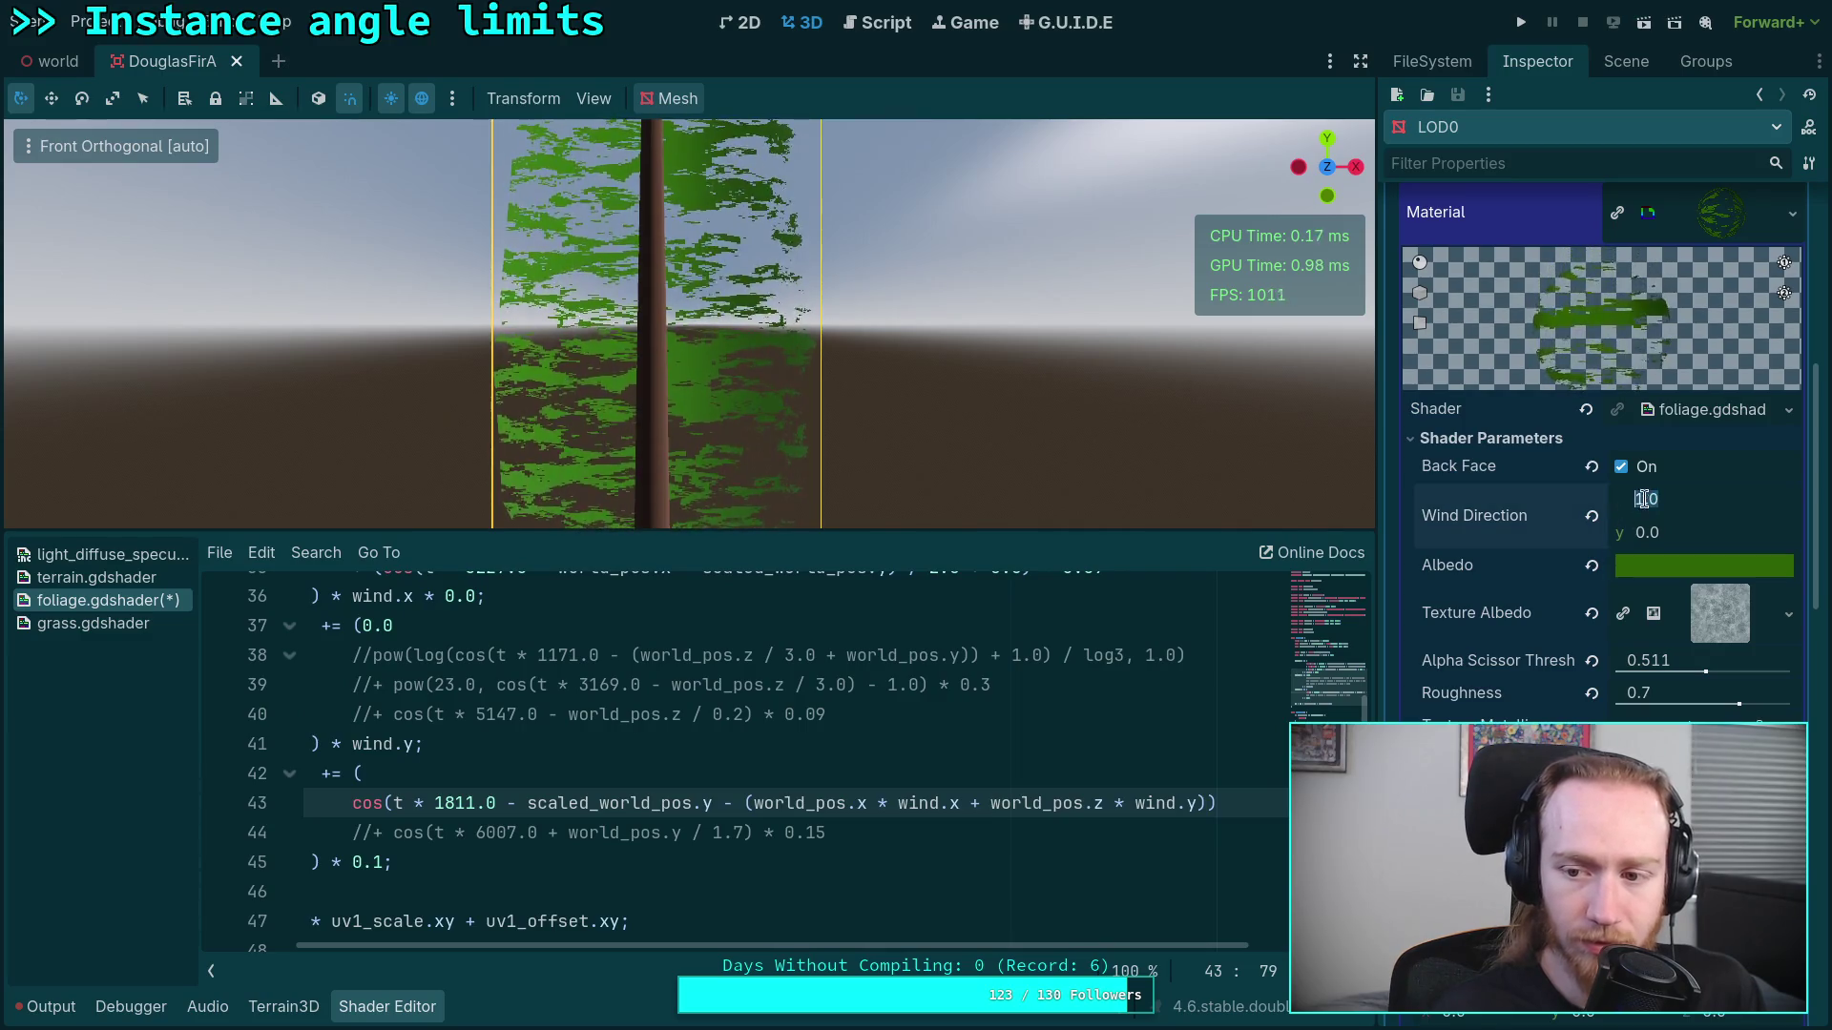
# Step: Set the material's Wind Direction x shader parameter to -1.0
pyautogui.write('-')
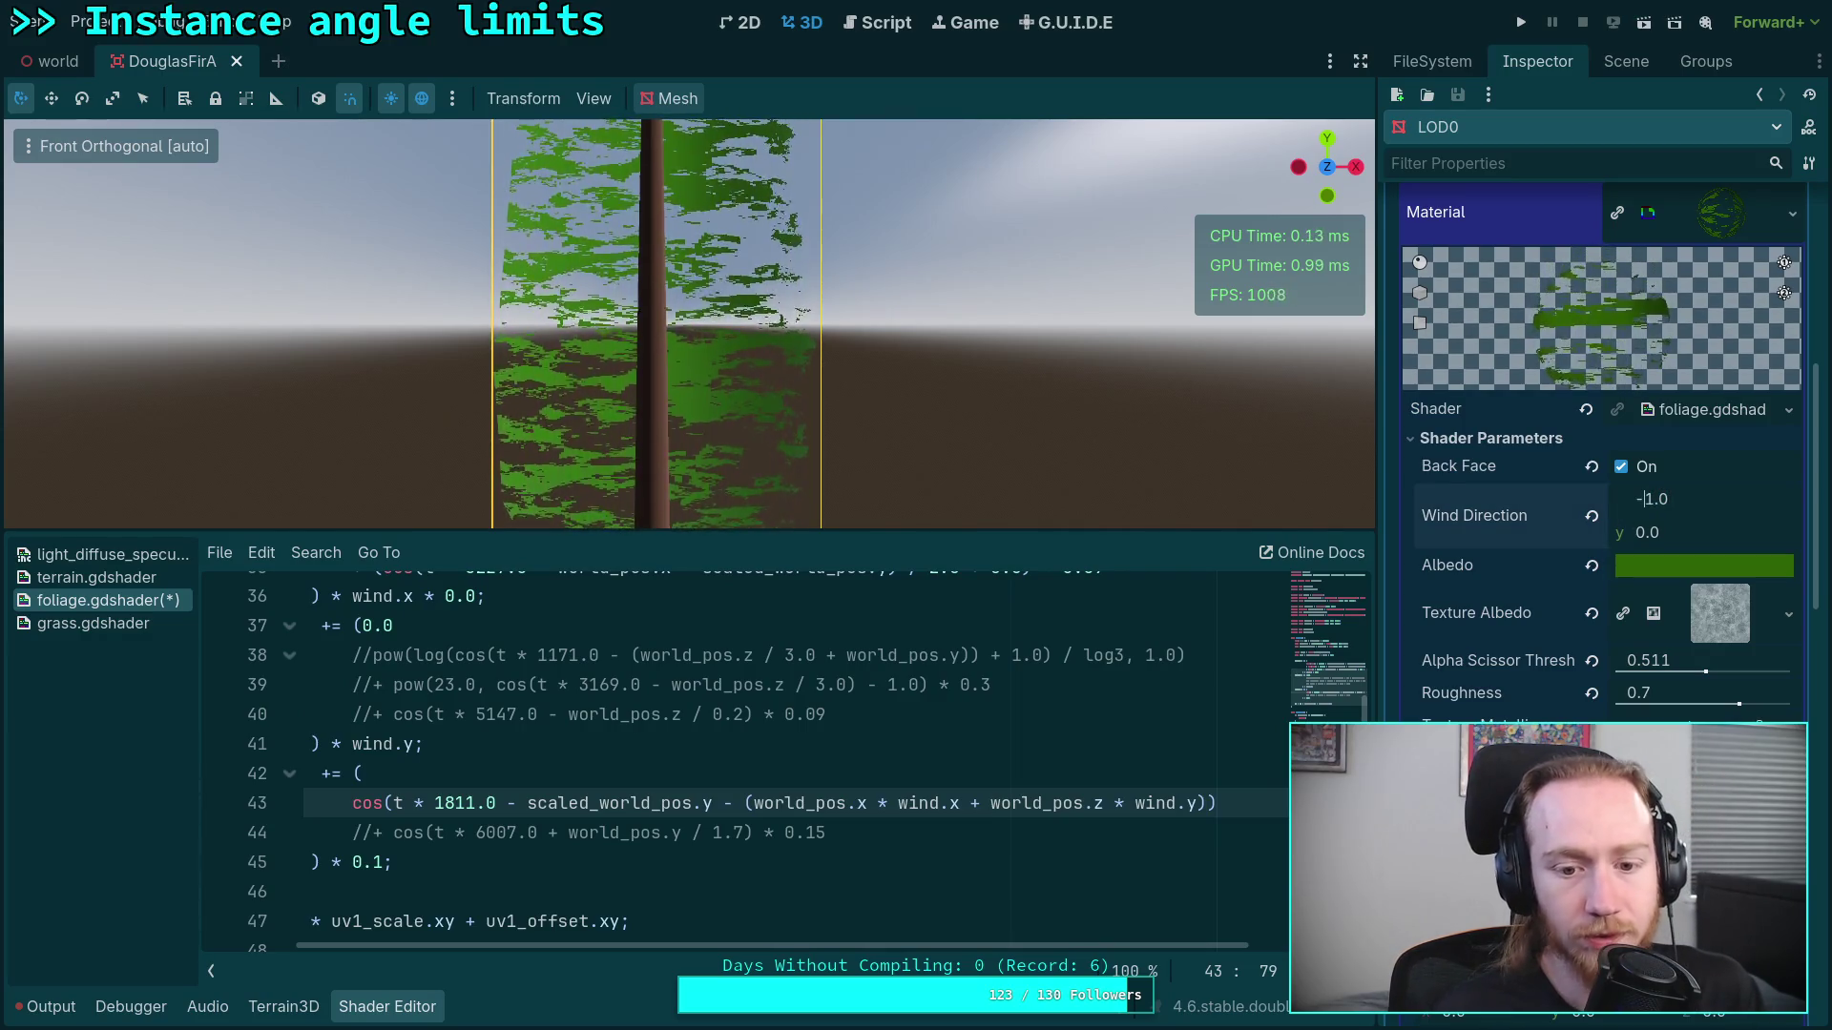
pyautogui.press('Return')
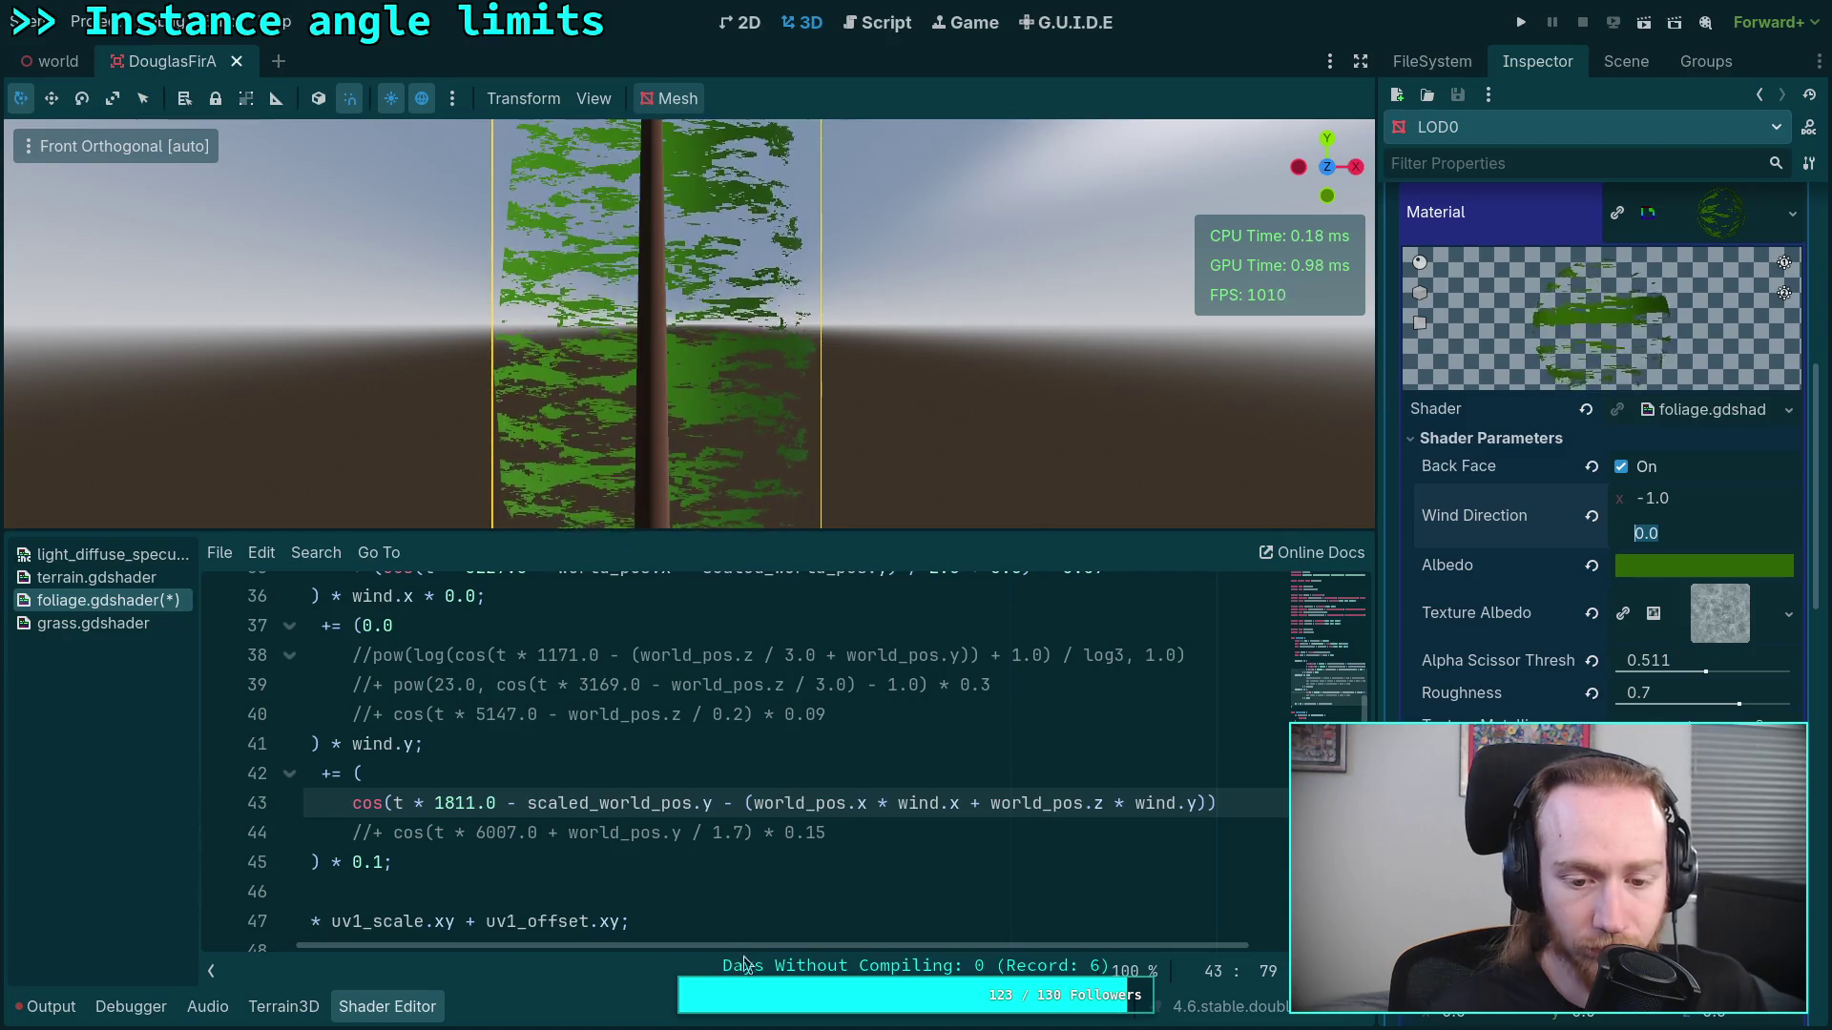
pyautogui.moveTo(750, 943); pyautogui.dragTo(654, 929)
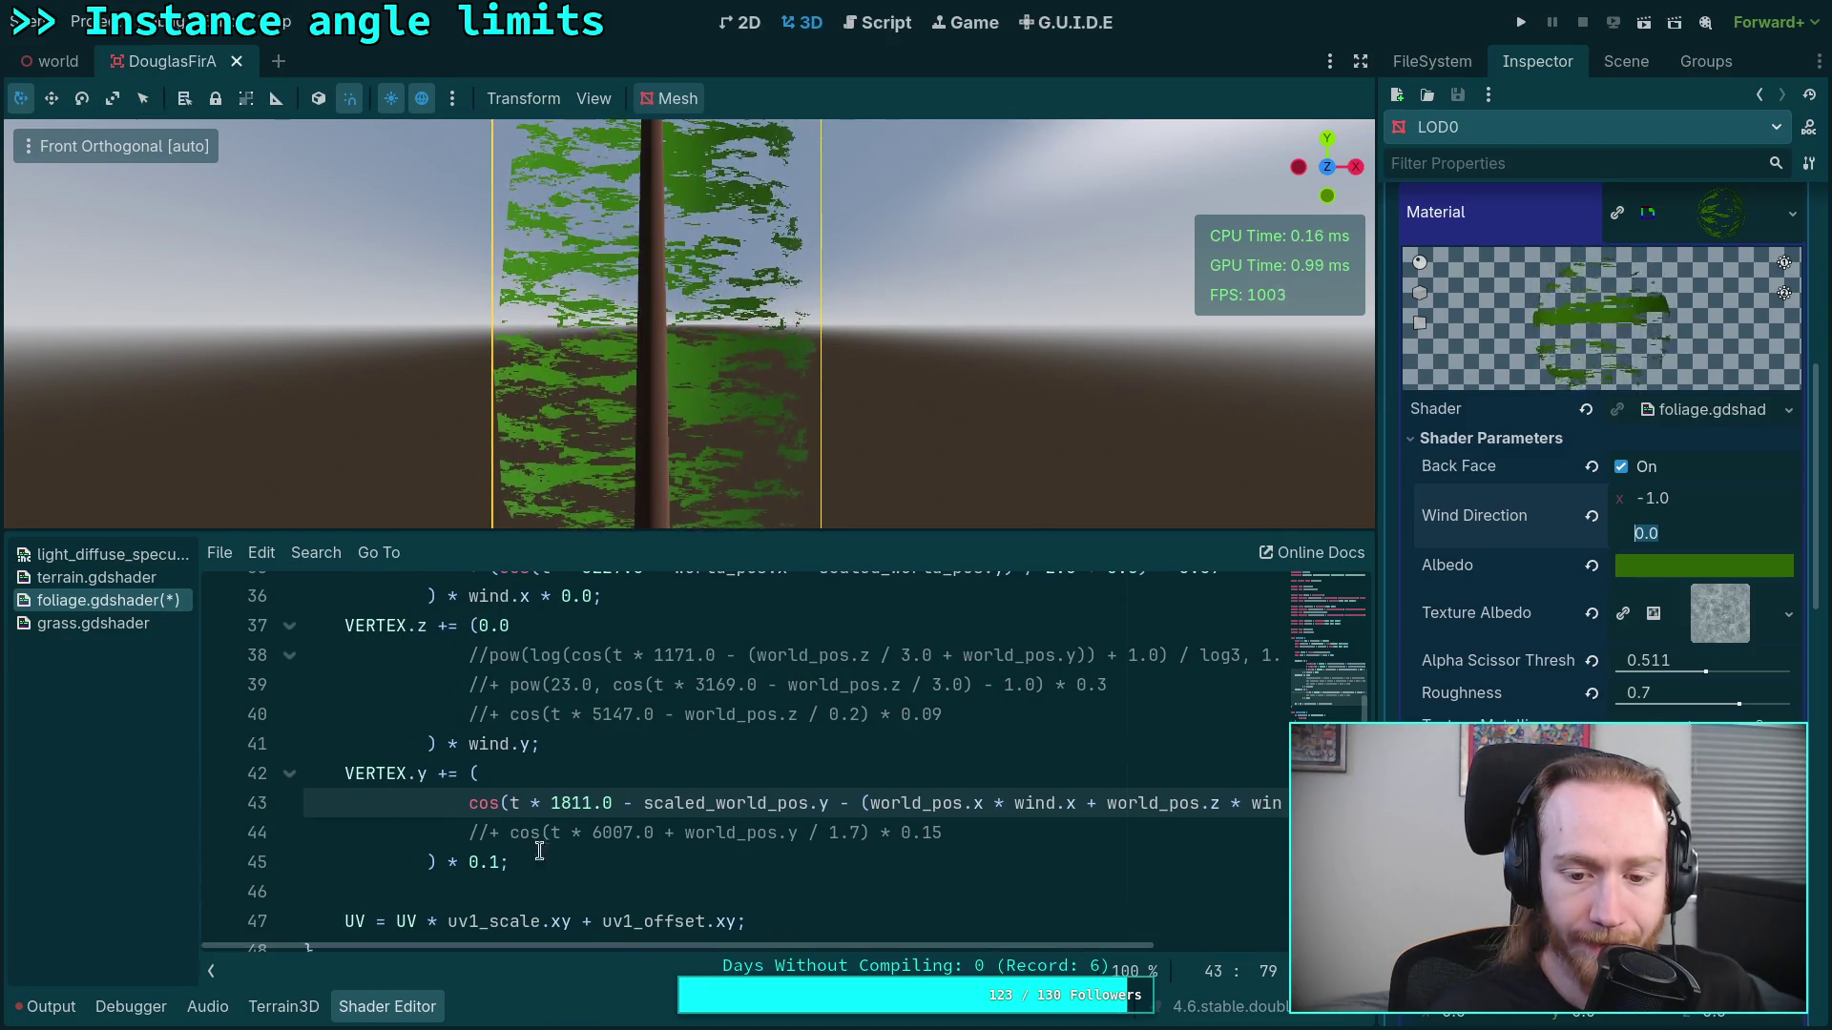
pyautogui.click(496, 863)
# Step: Try several Y sway multipliers on line 45, settling on 0.03 instead of 0.1
pyautogui.press('BackSpace')
pyautogui.write('0')
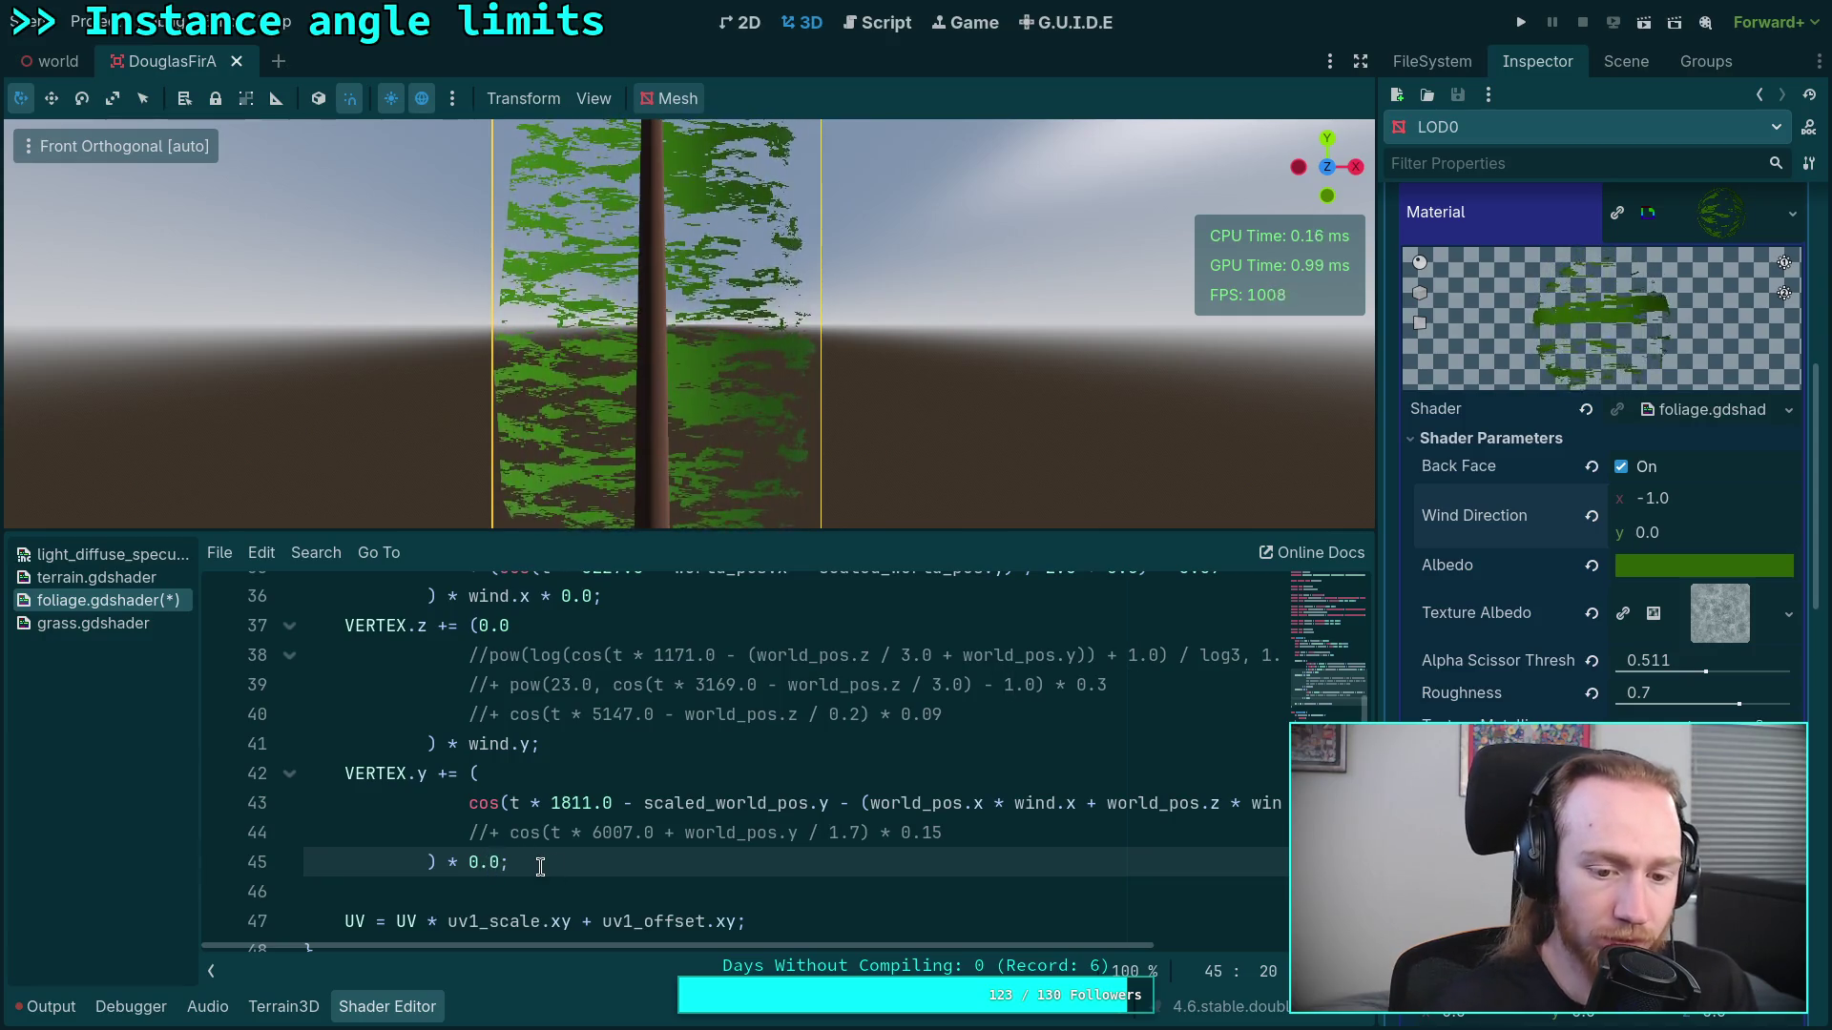
pyautogui.press('BackSpace')
pyautogui.write('9')
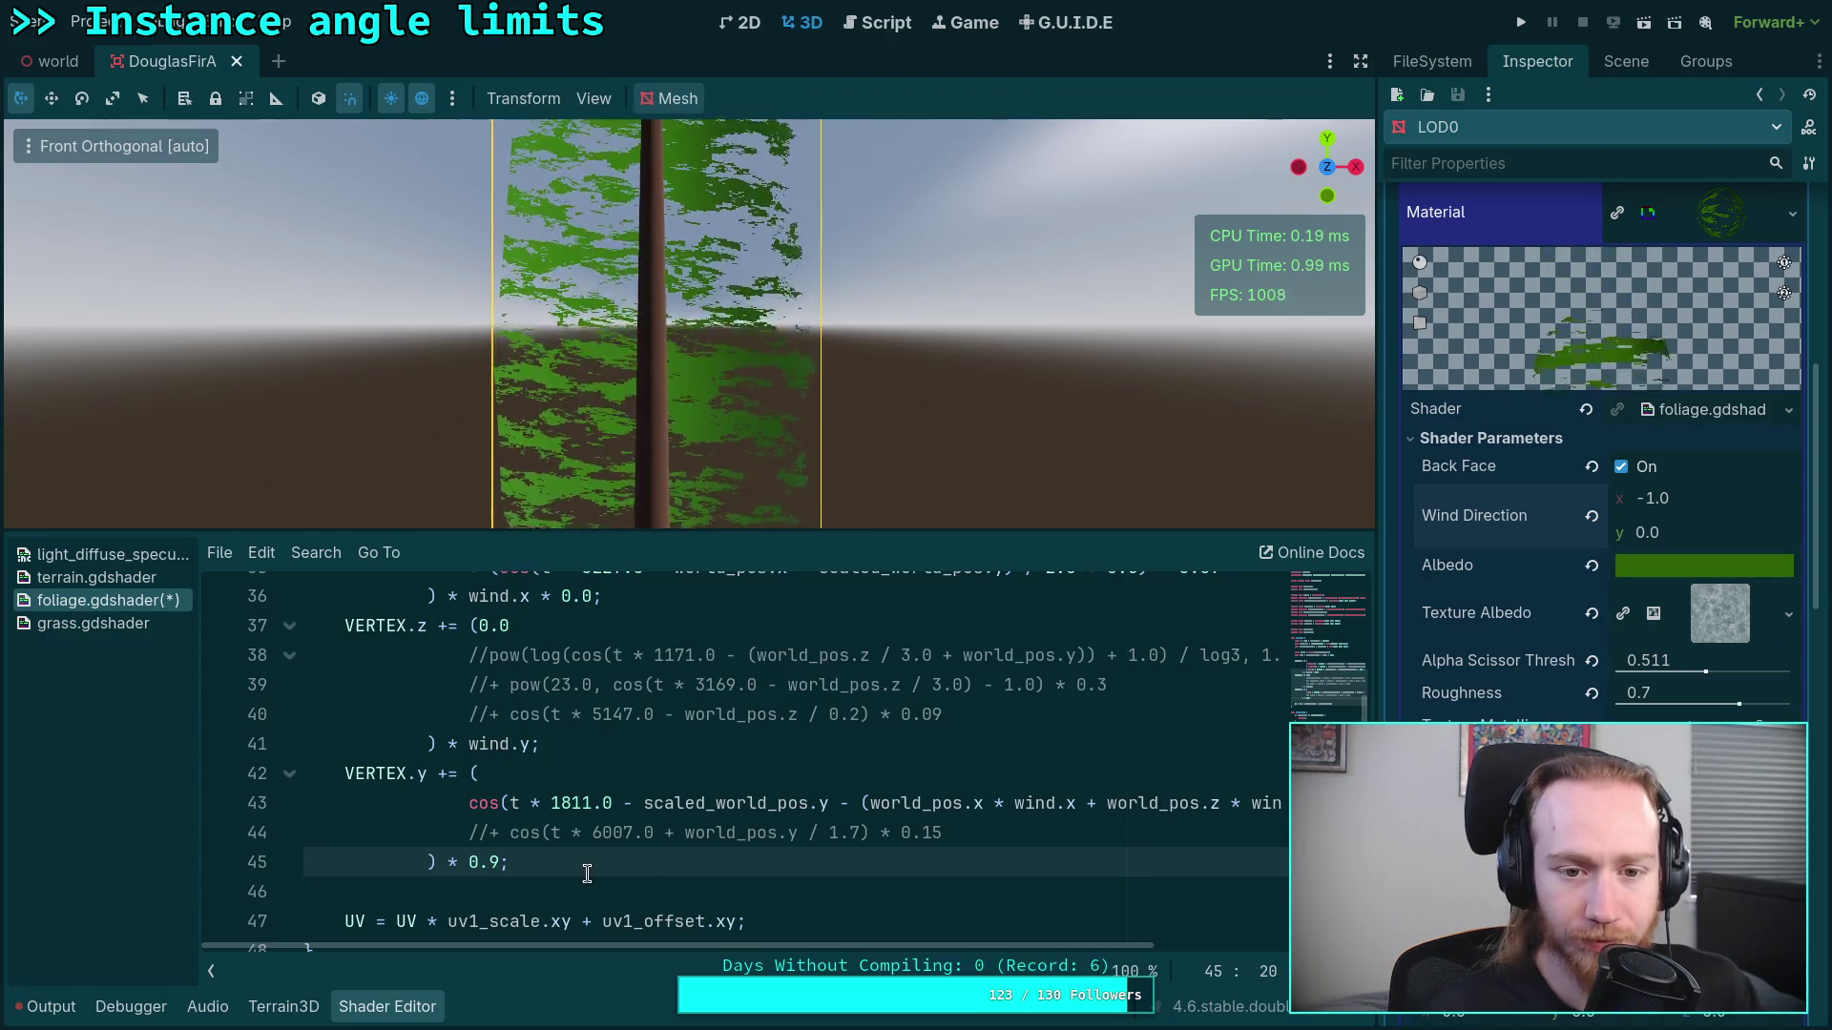
pyautogui.press('BackSpace')
pyautogui.write('1')
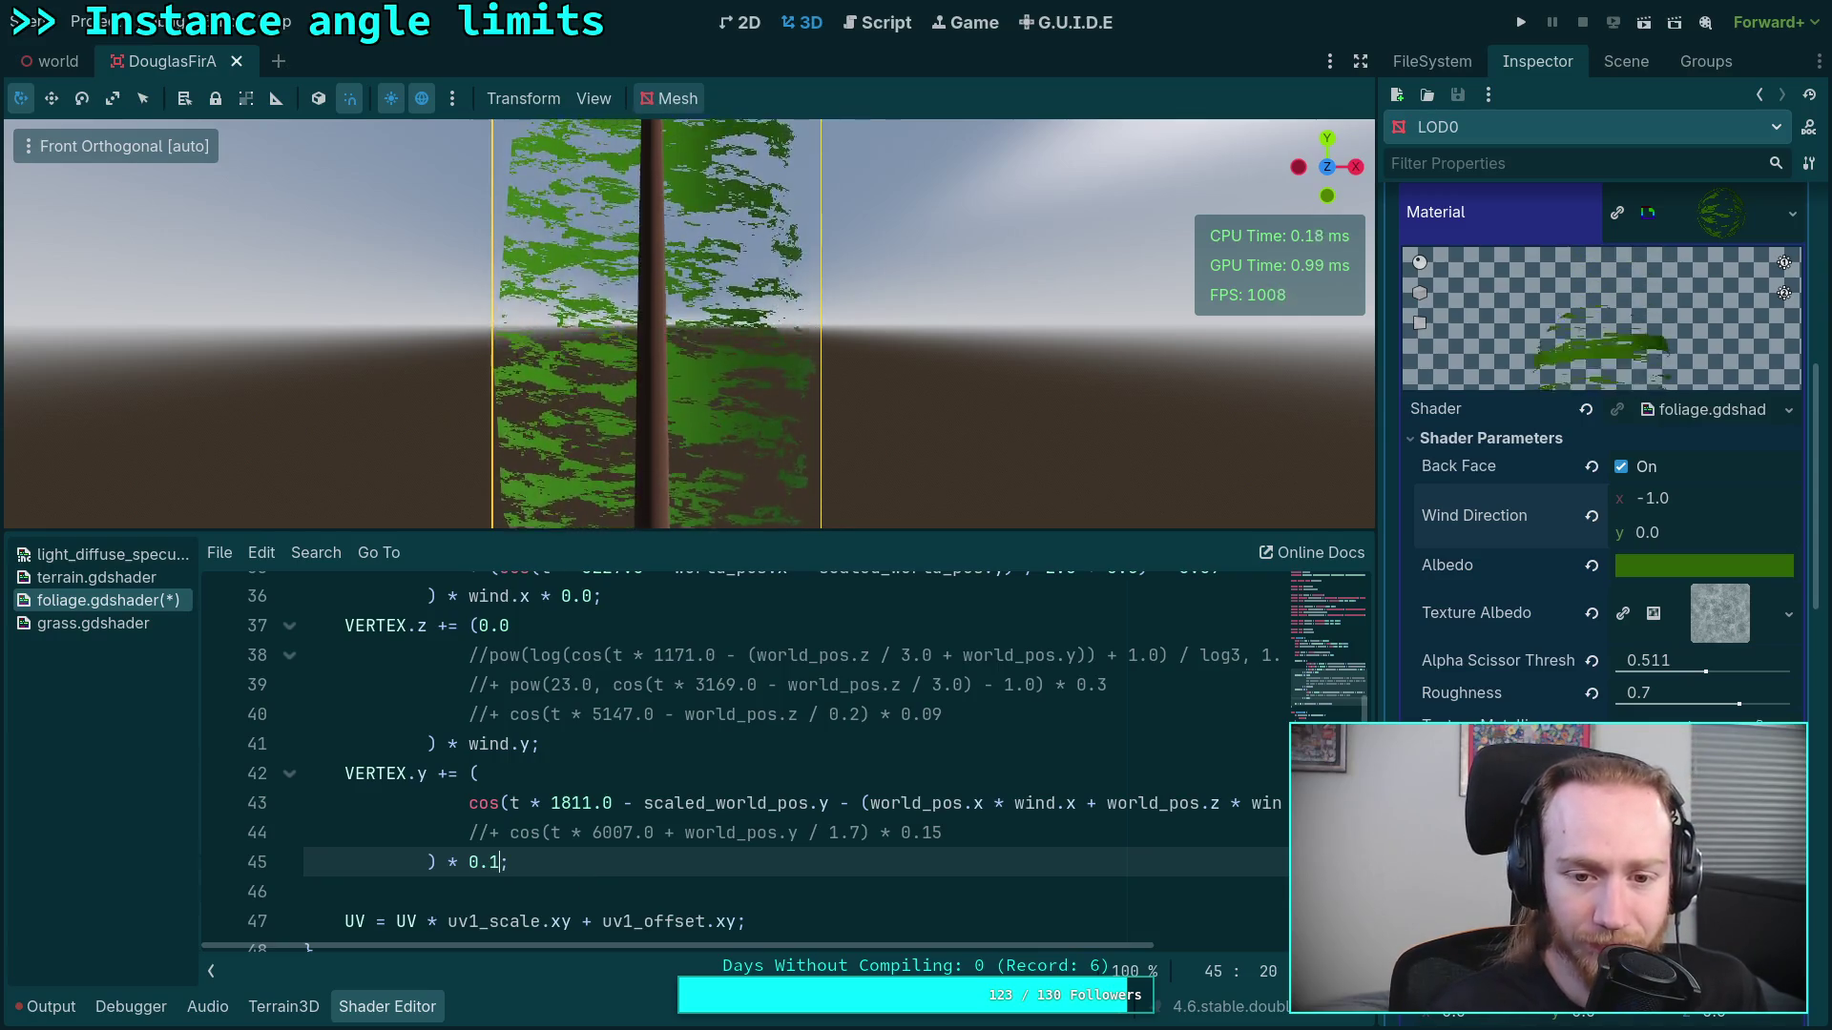
pyautogui.hotkey('shift', 'Left')
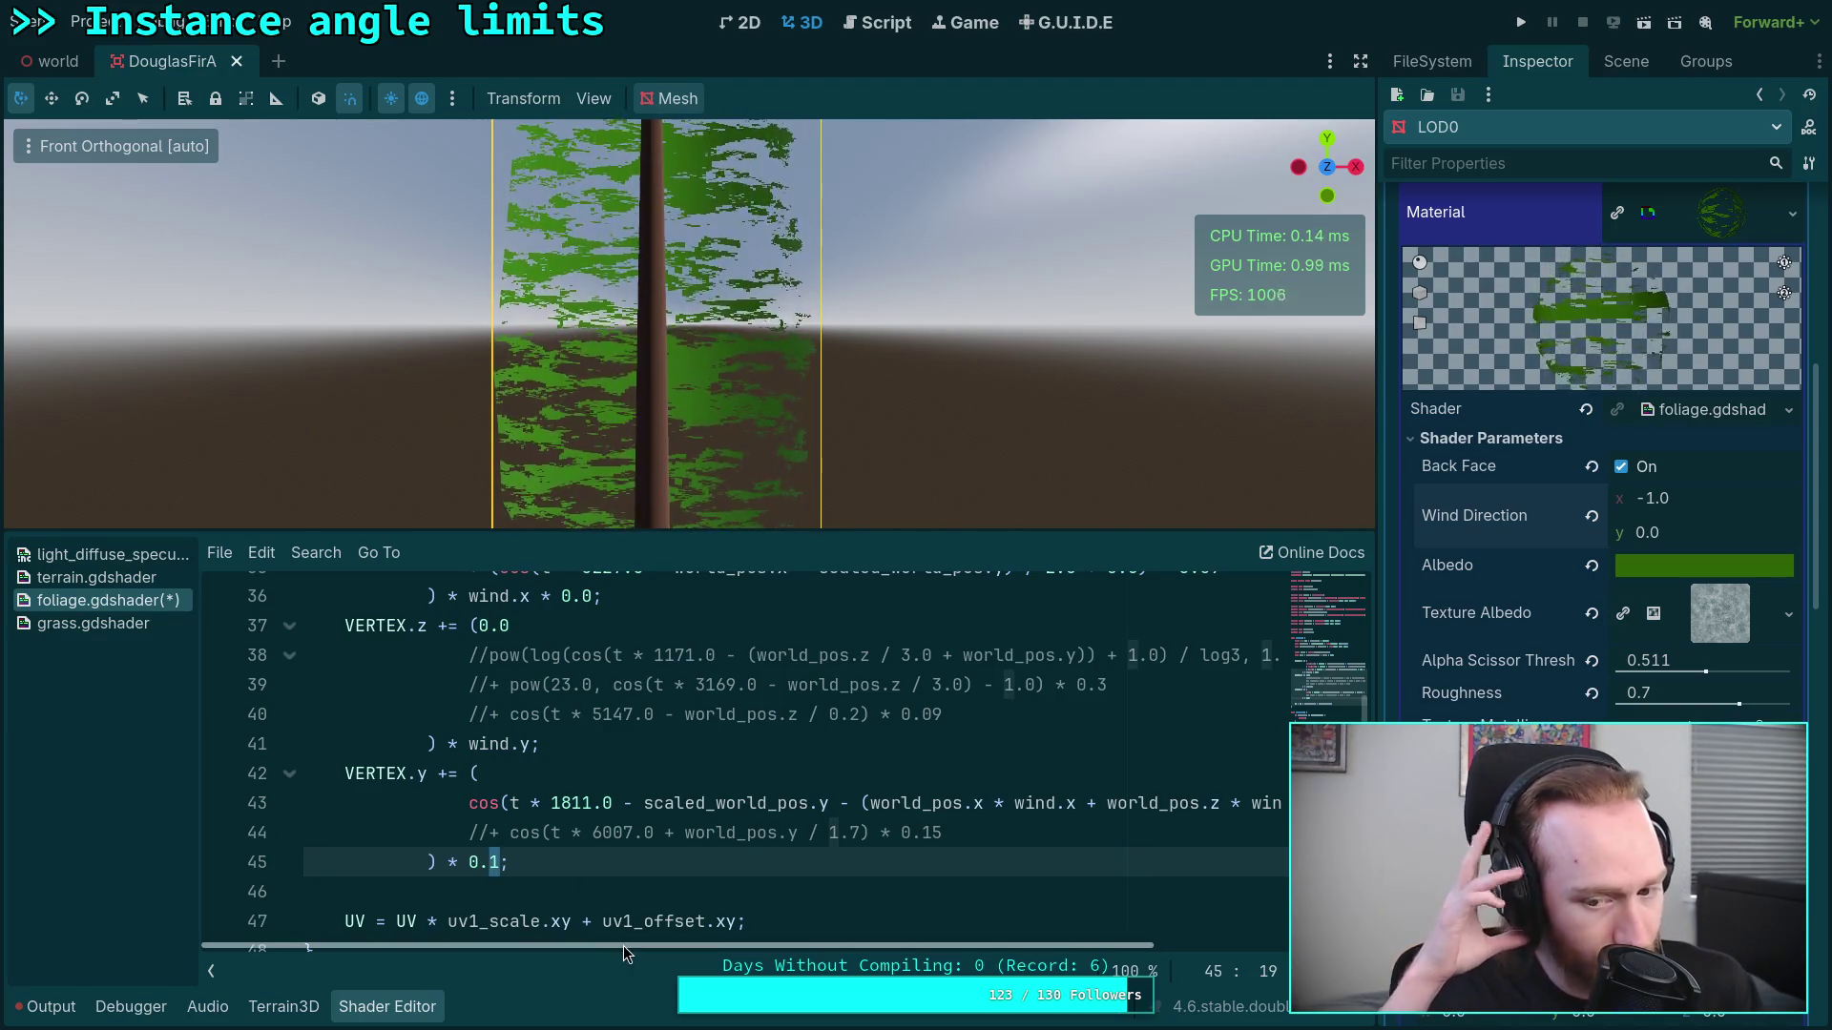
pyautogui.moveTo(622, 946)
pyautogui.mouseDown()
pyautogui.moveTo(724, 948)
pyautogui.moveTo(659, 952)
pyautogui.mouseUp()
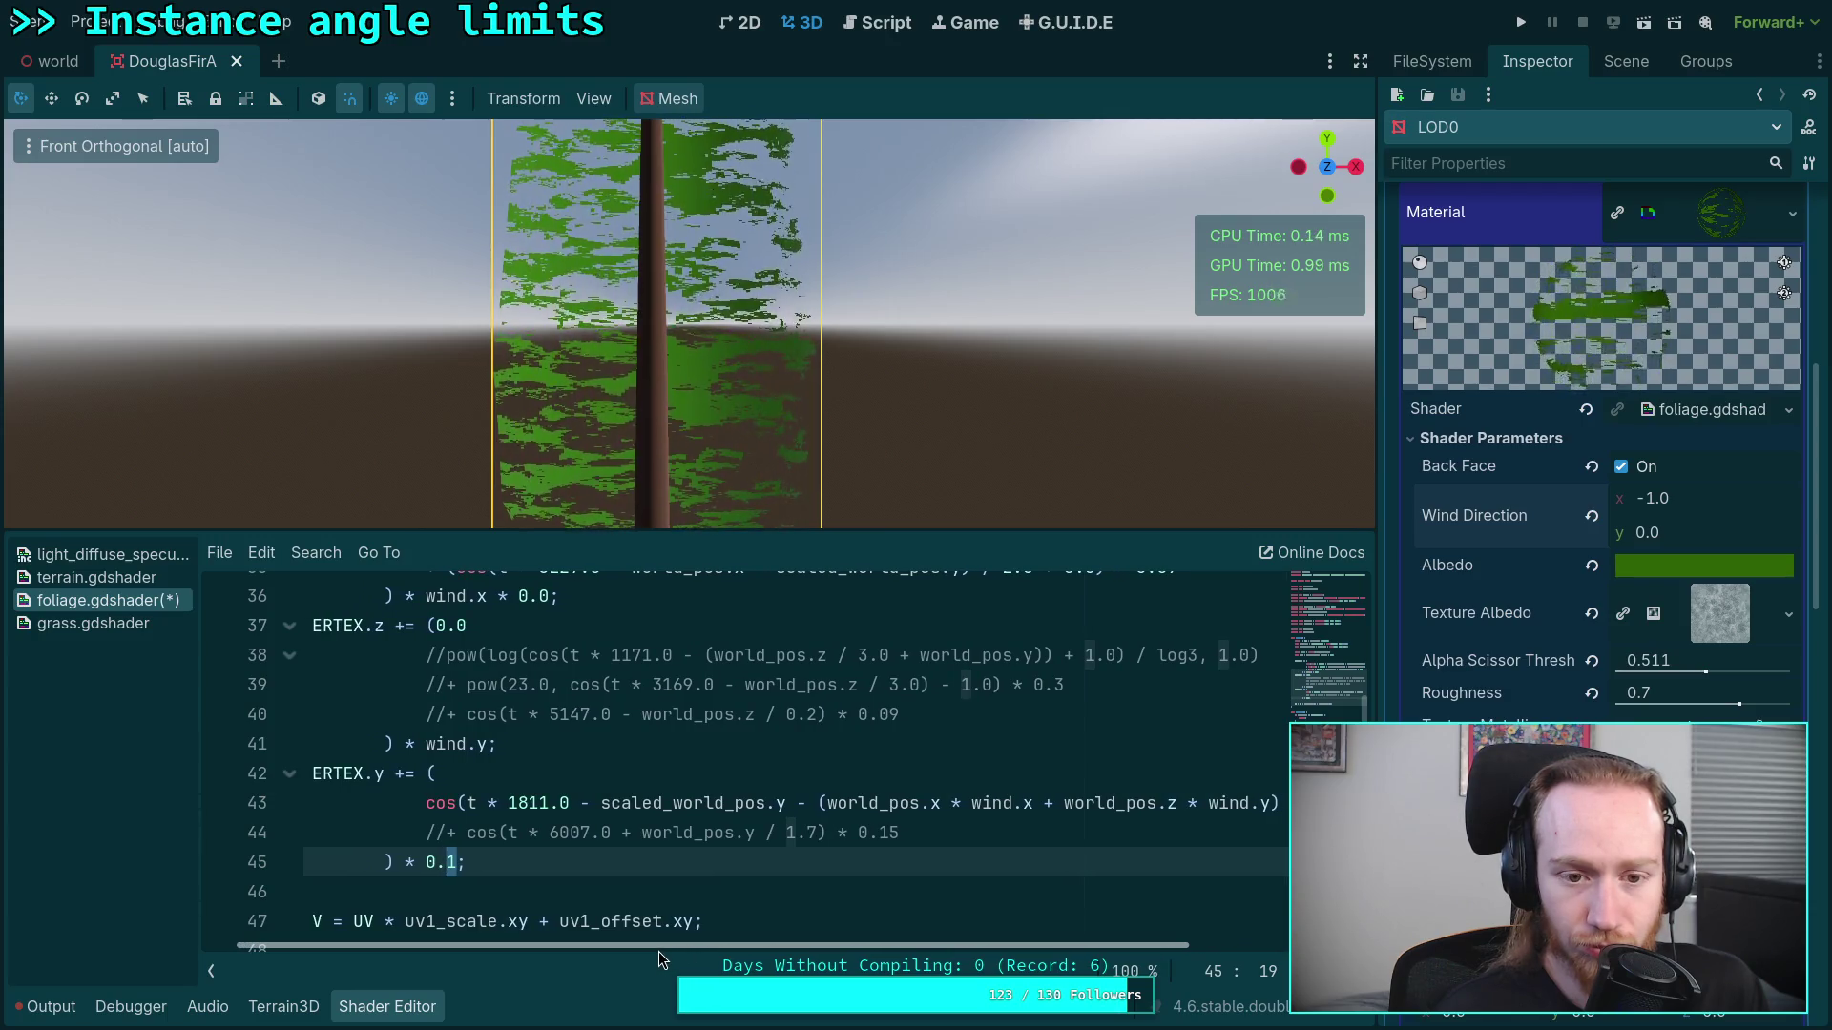
pyautogui.write('05')
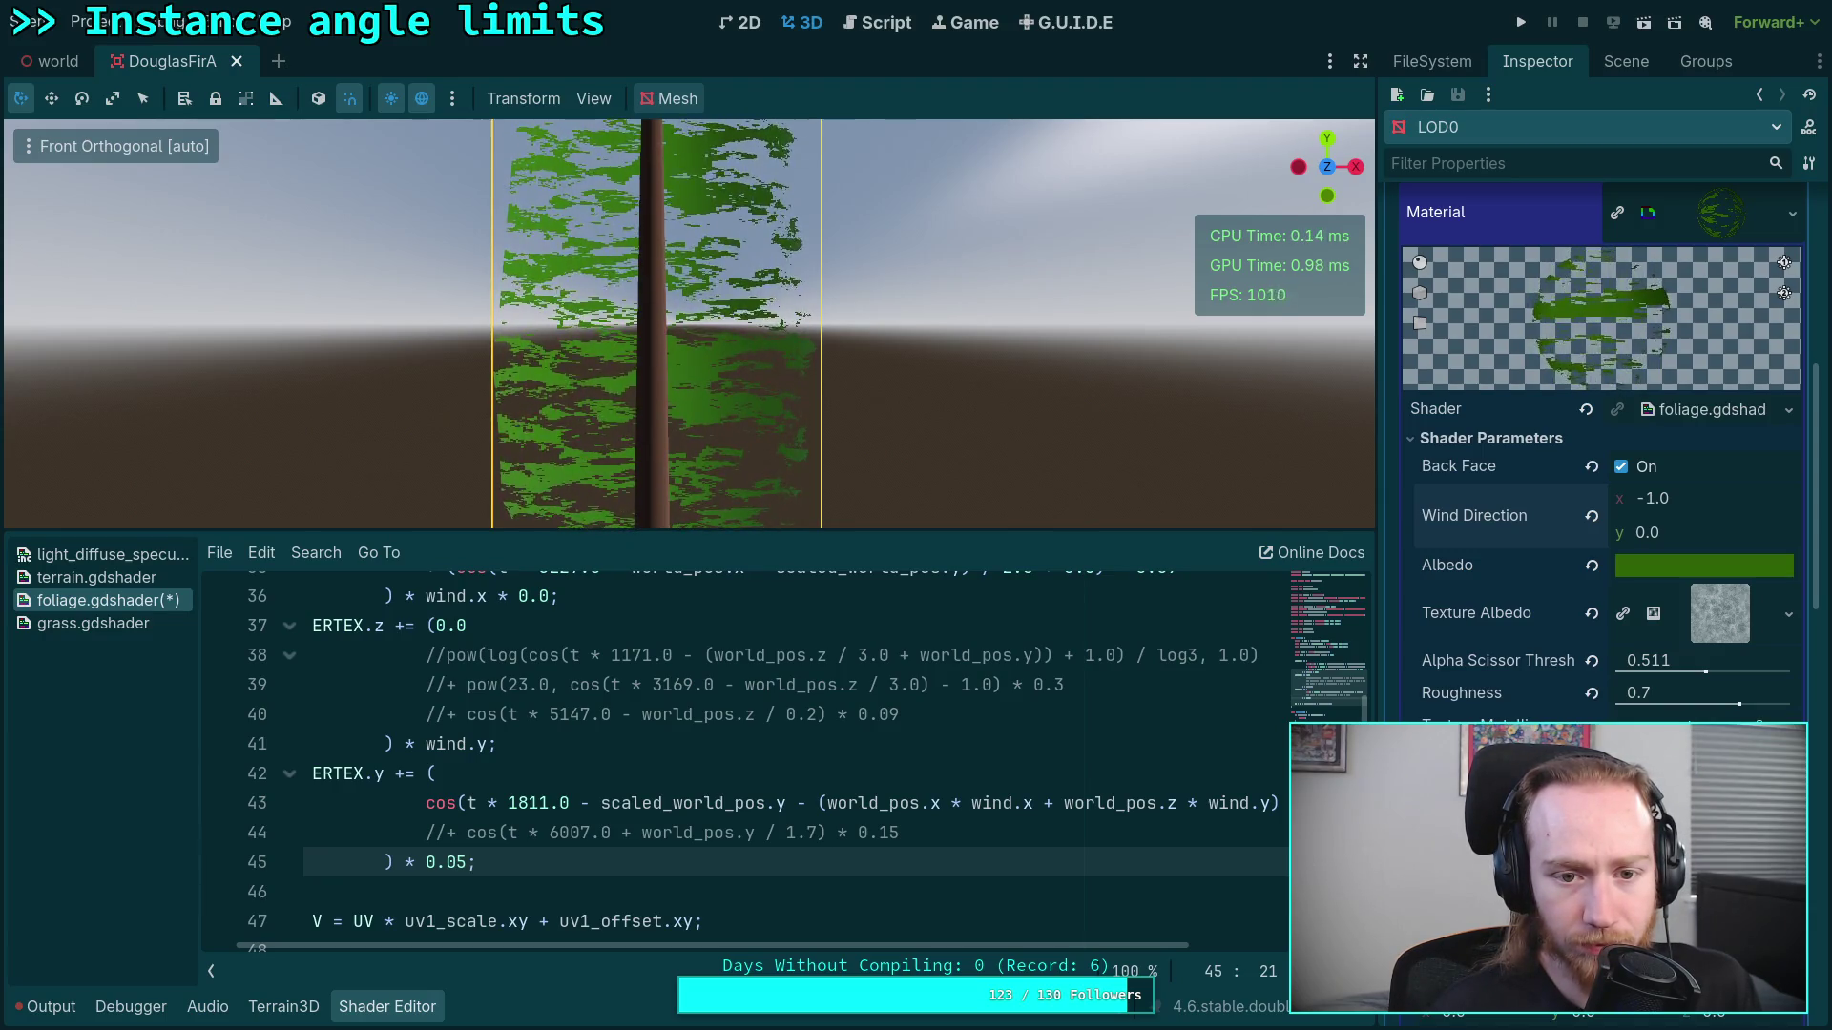
pyautogui.press('BackSpace')
pyautogui.write('2')
pyautogui.press('Left')
pyautogui.press('Delete')
pyautogui.write('3')
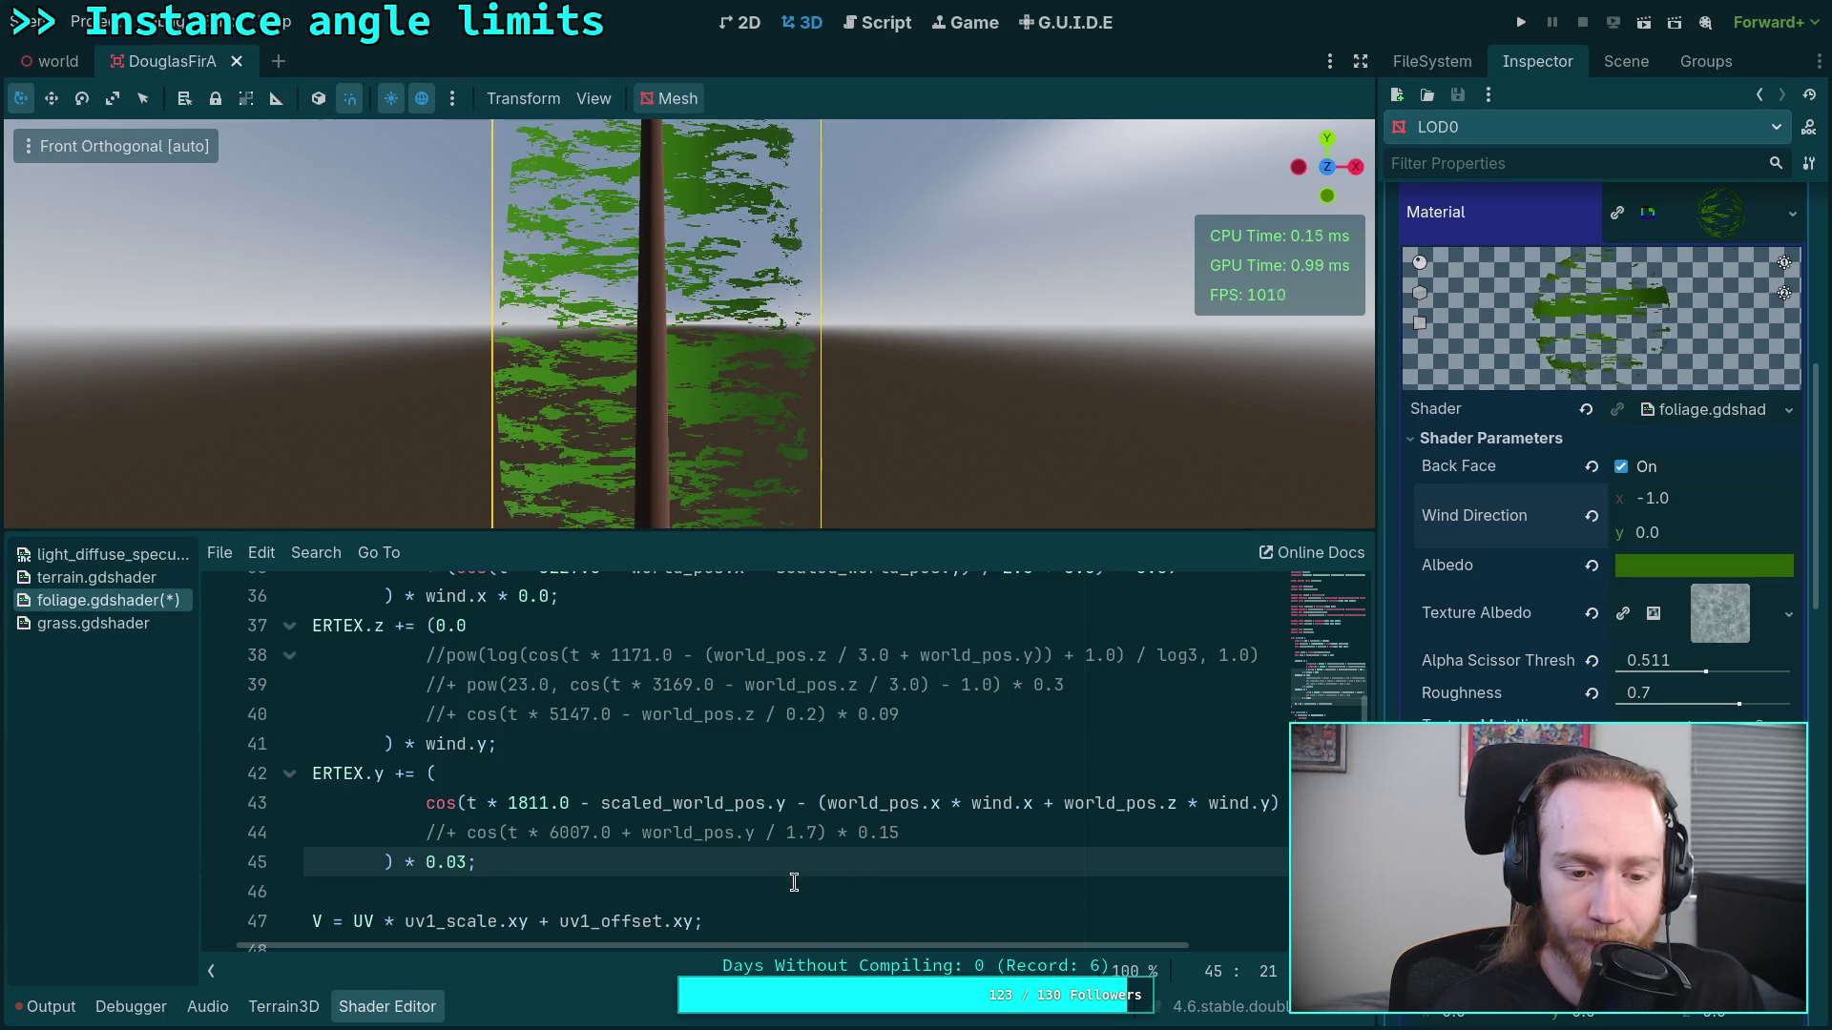
# Step: Fix the trailing semicolon and save foliage.gdshader with Ctrl+S
pyautogui.moveTo(767, 946); pyautogui.dragTo(685, 945)
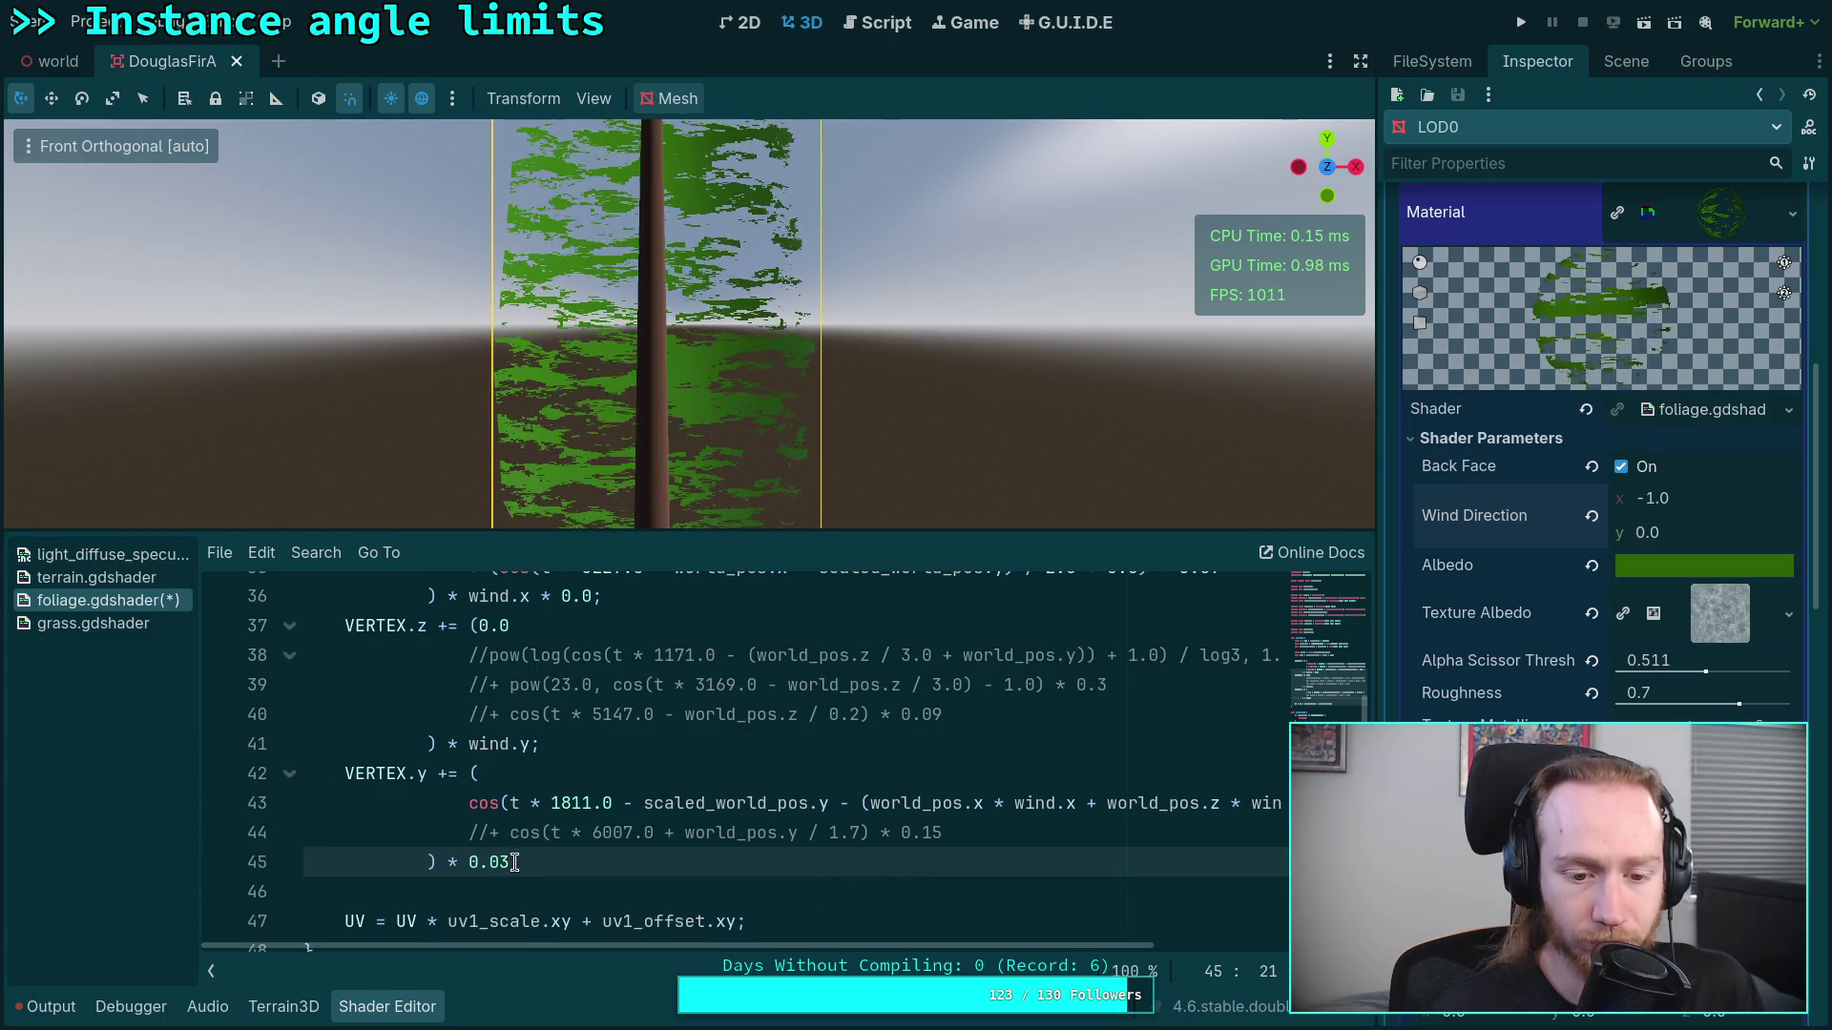
pyautogui.write(' ;')
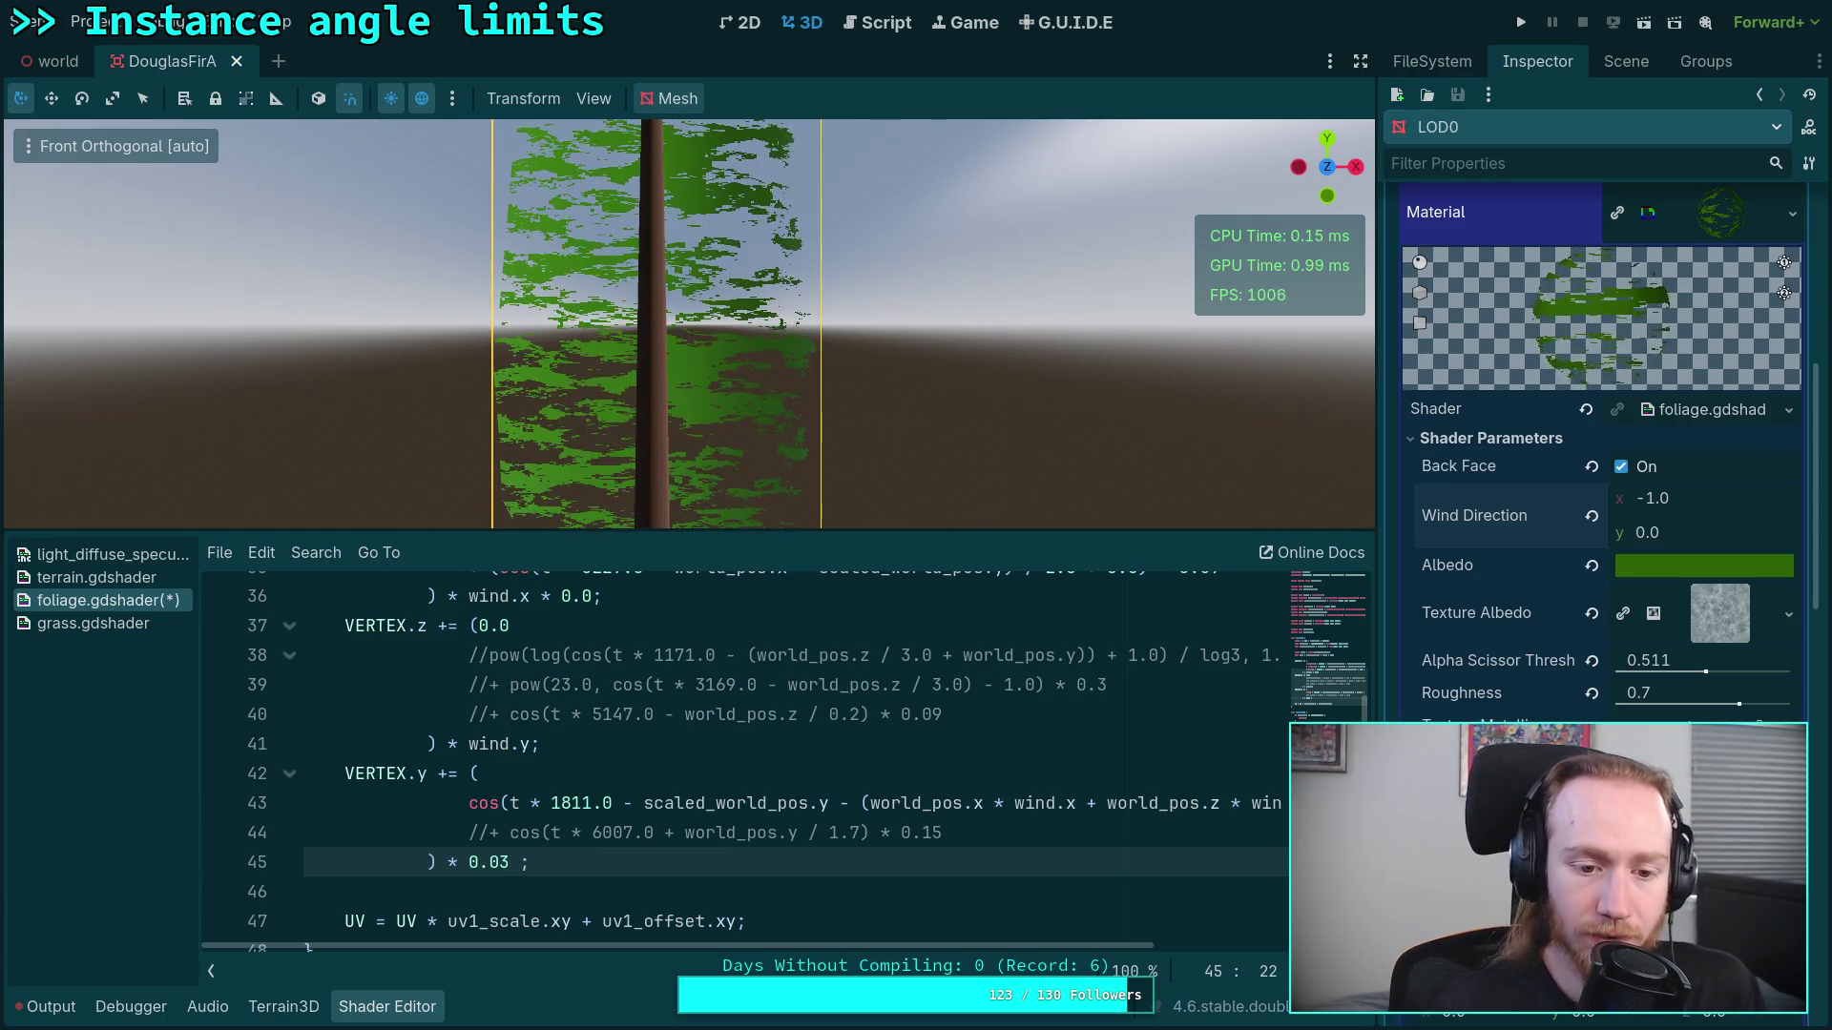
pyautogui.scroll(5, 618, 840)
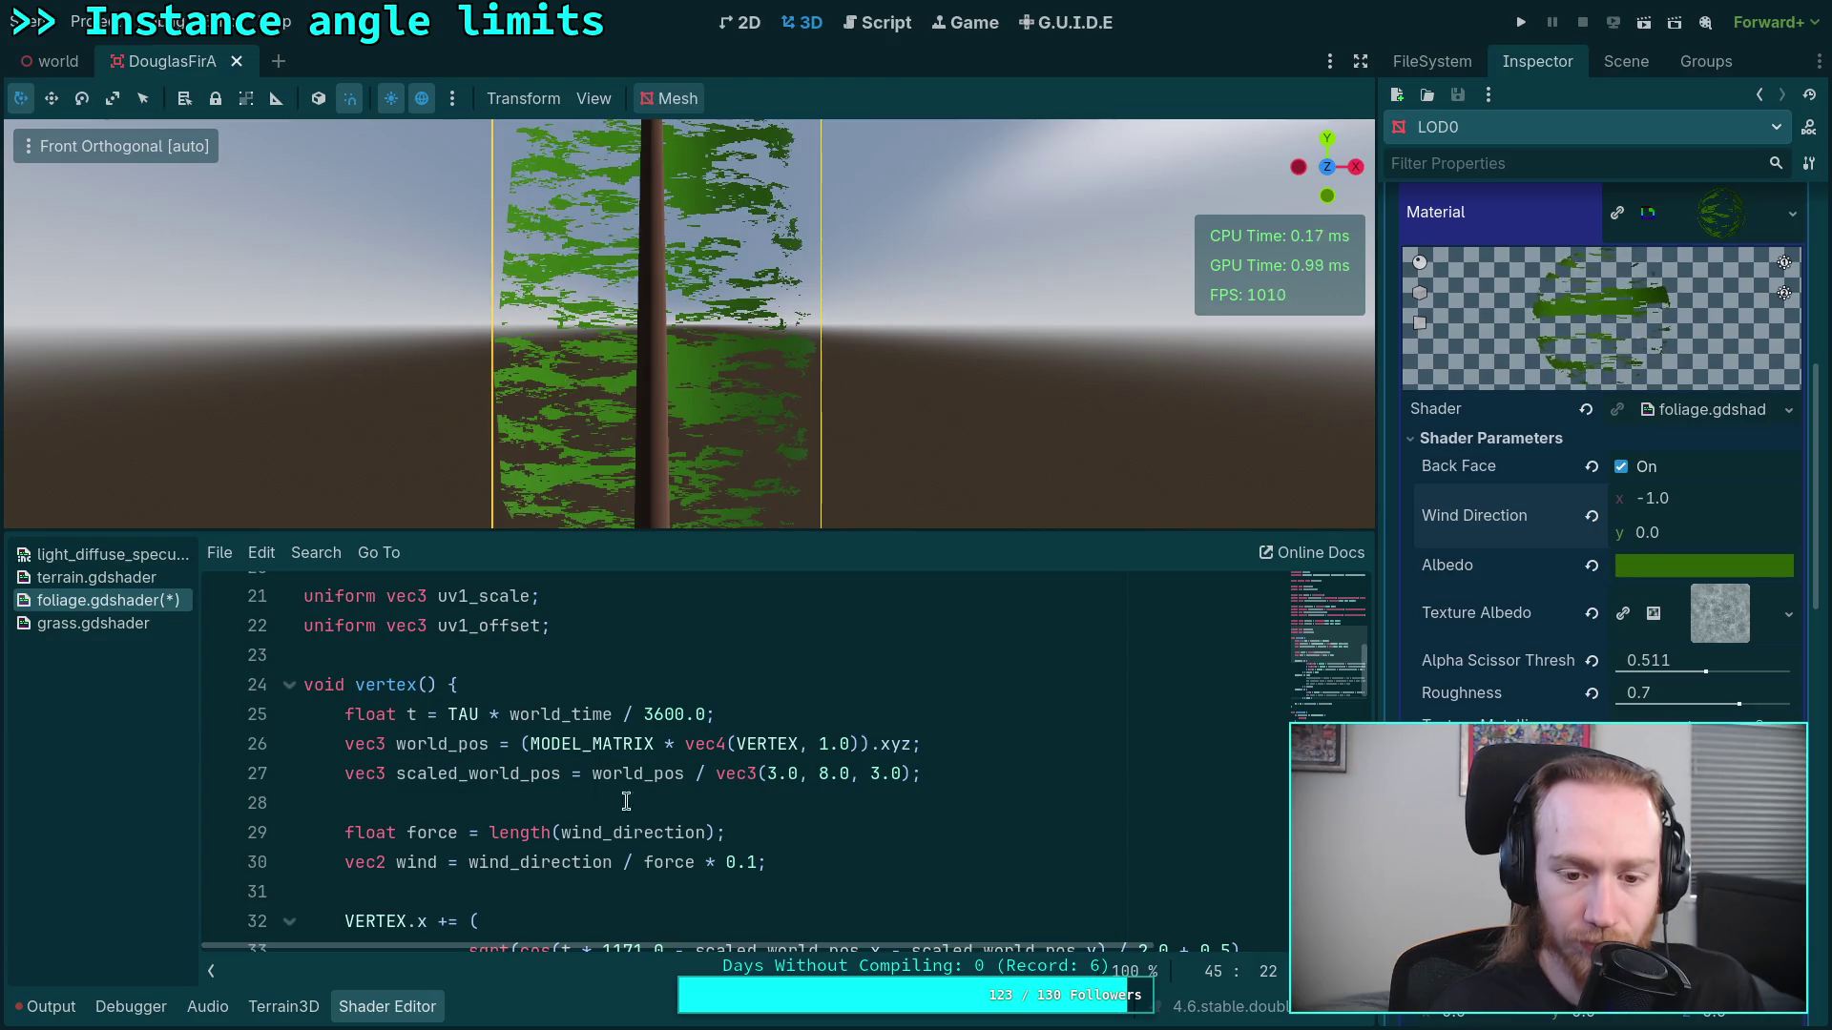
pyautogui.scroll(-7, 668, 810)
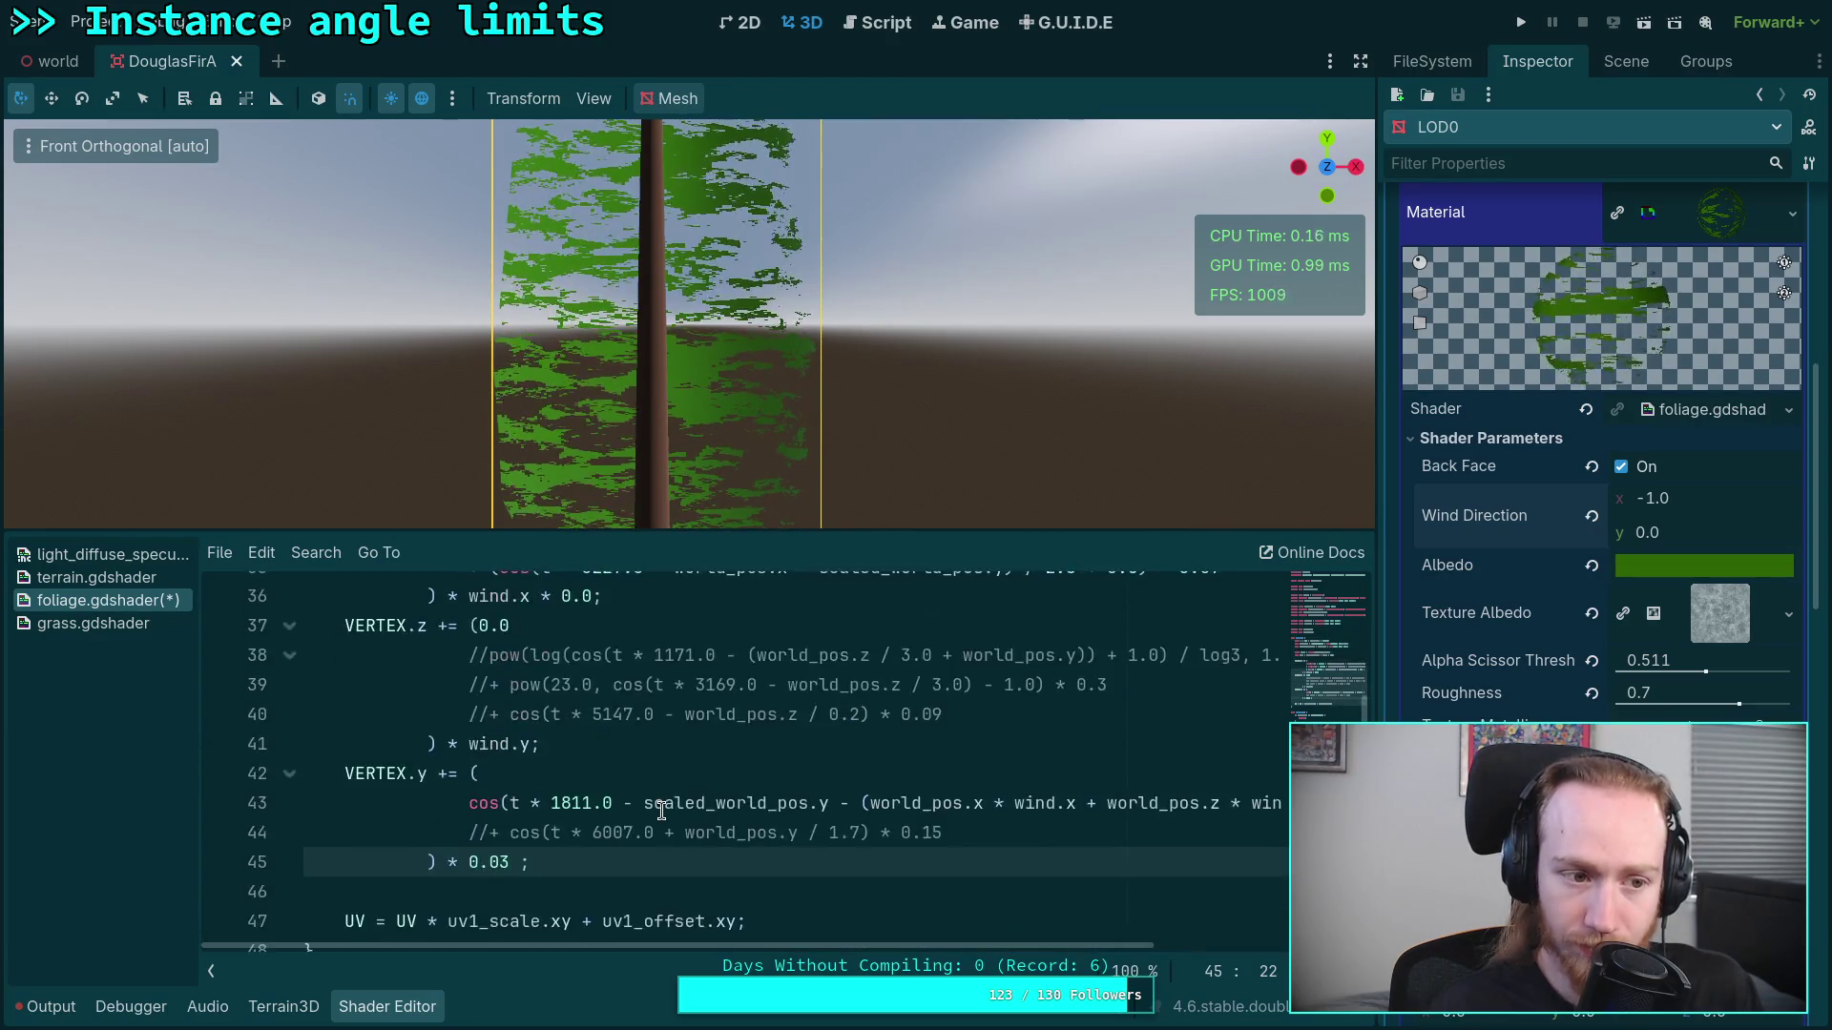
pyautogui.scroll(1, 806, 803)
pyautogui.write('*')
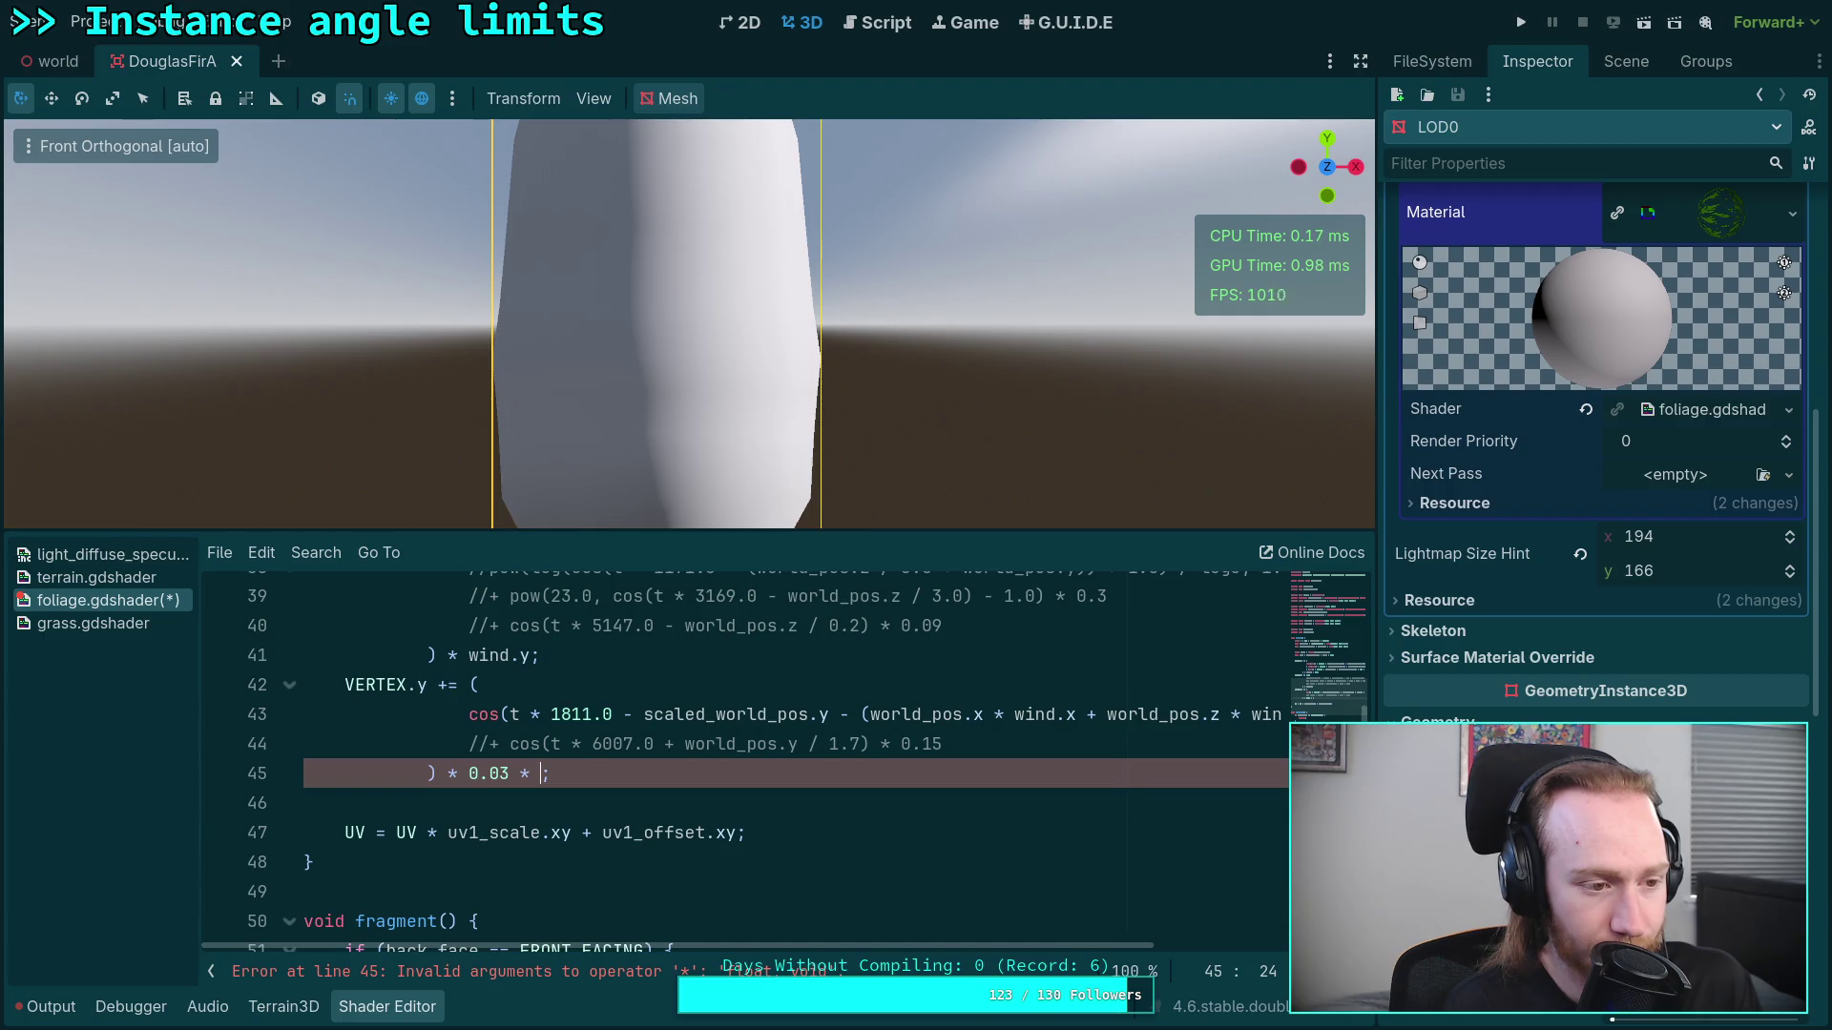
pyautogui.press('BackSpace')
pyautogui.press('BackSpace')
pyautogui.press('BackSpace')
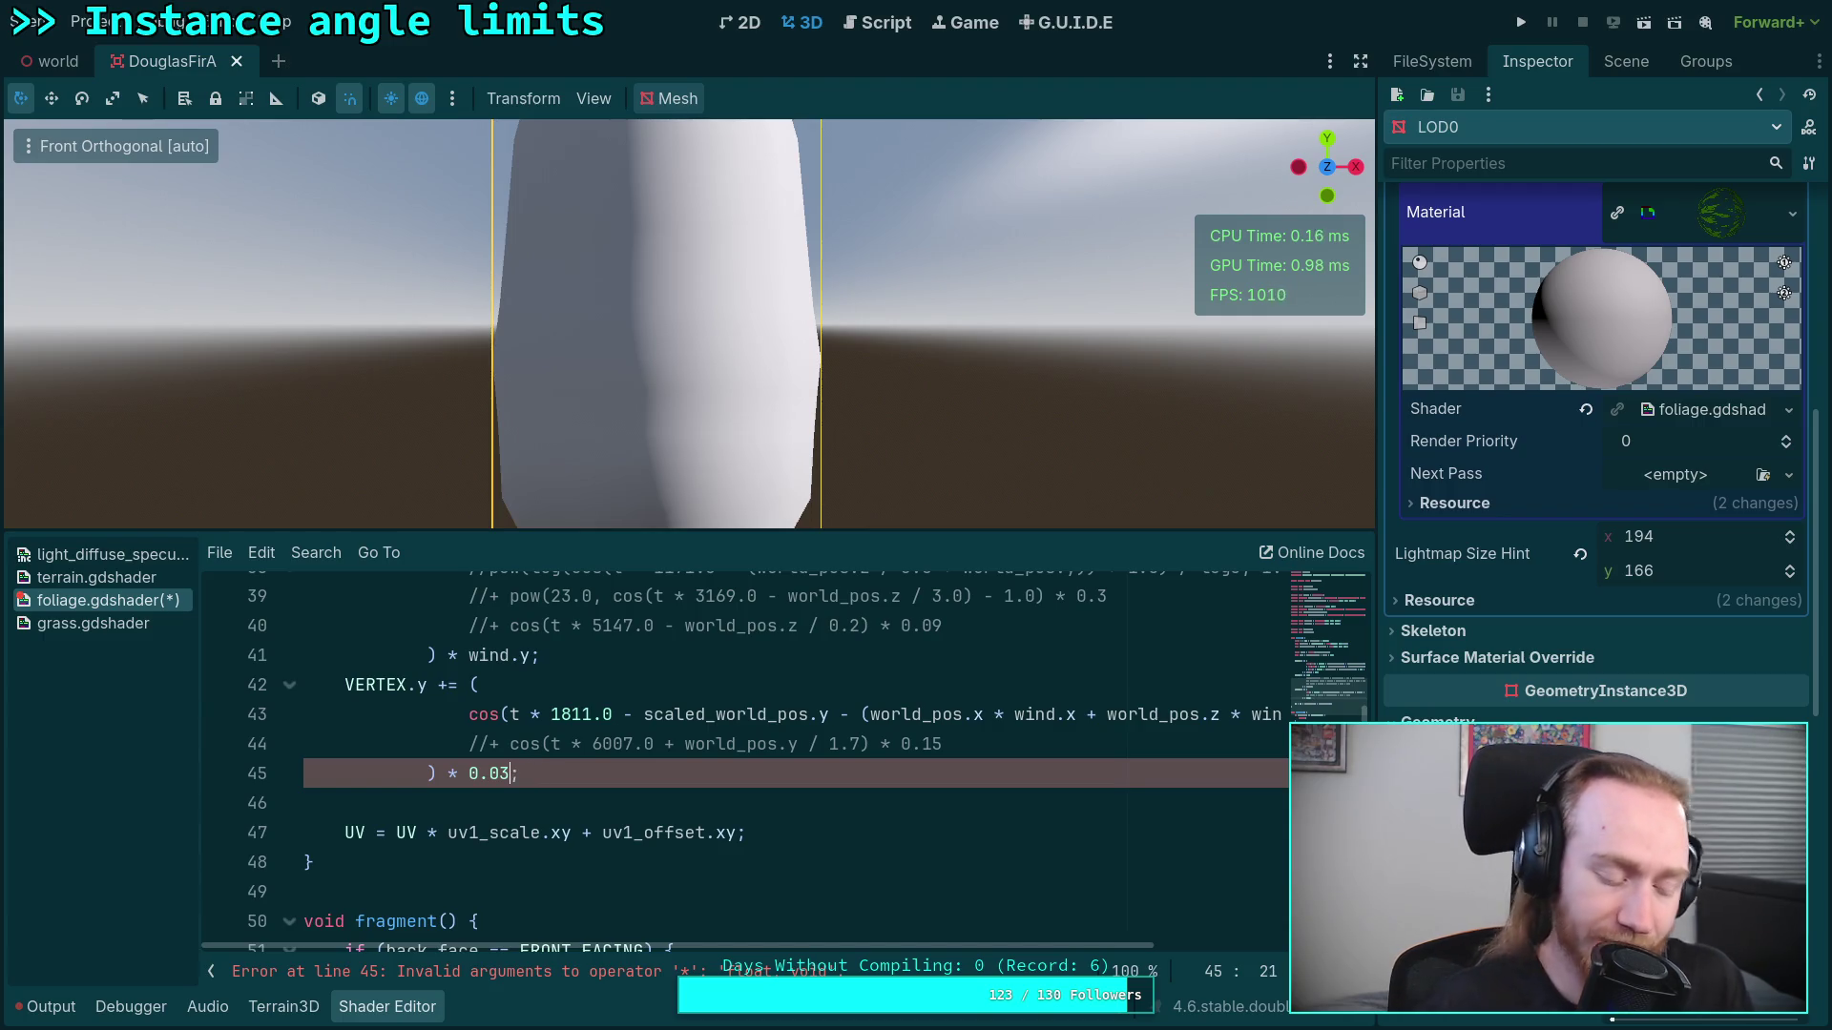
pyautogui.hotkey('ctrl', 's')
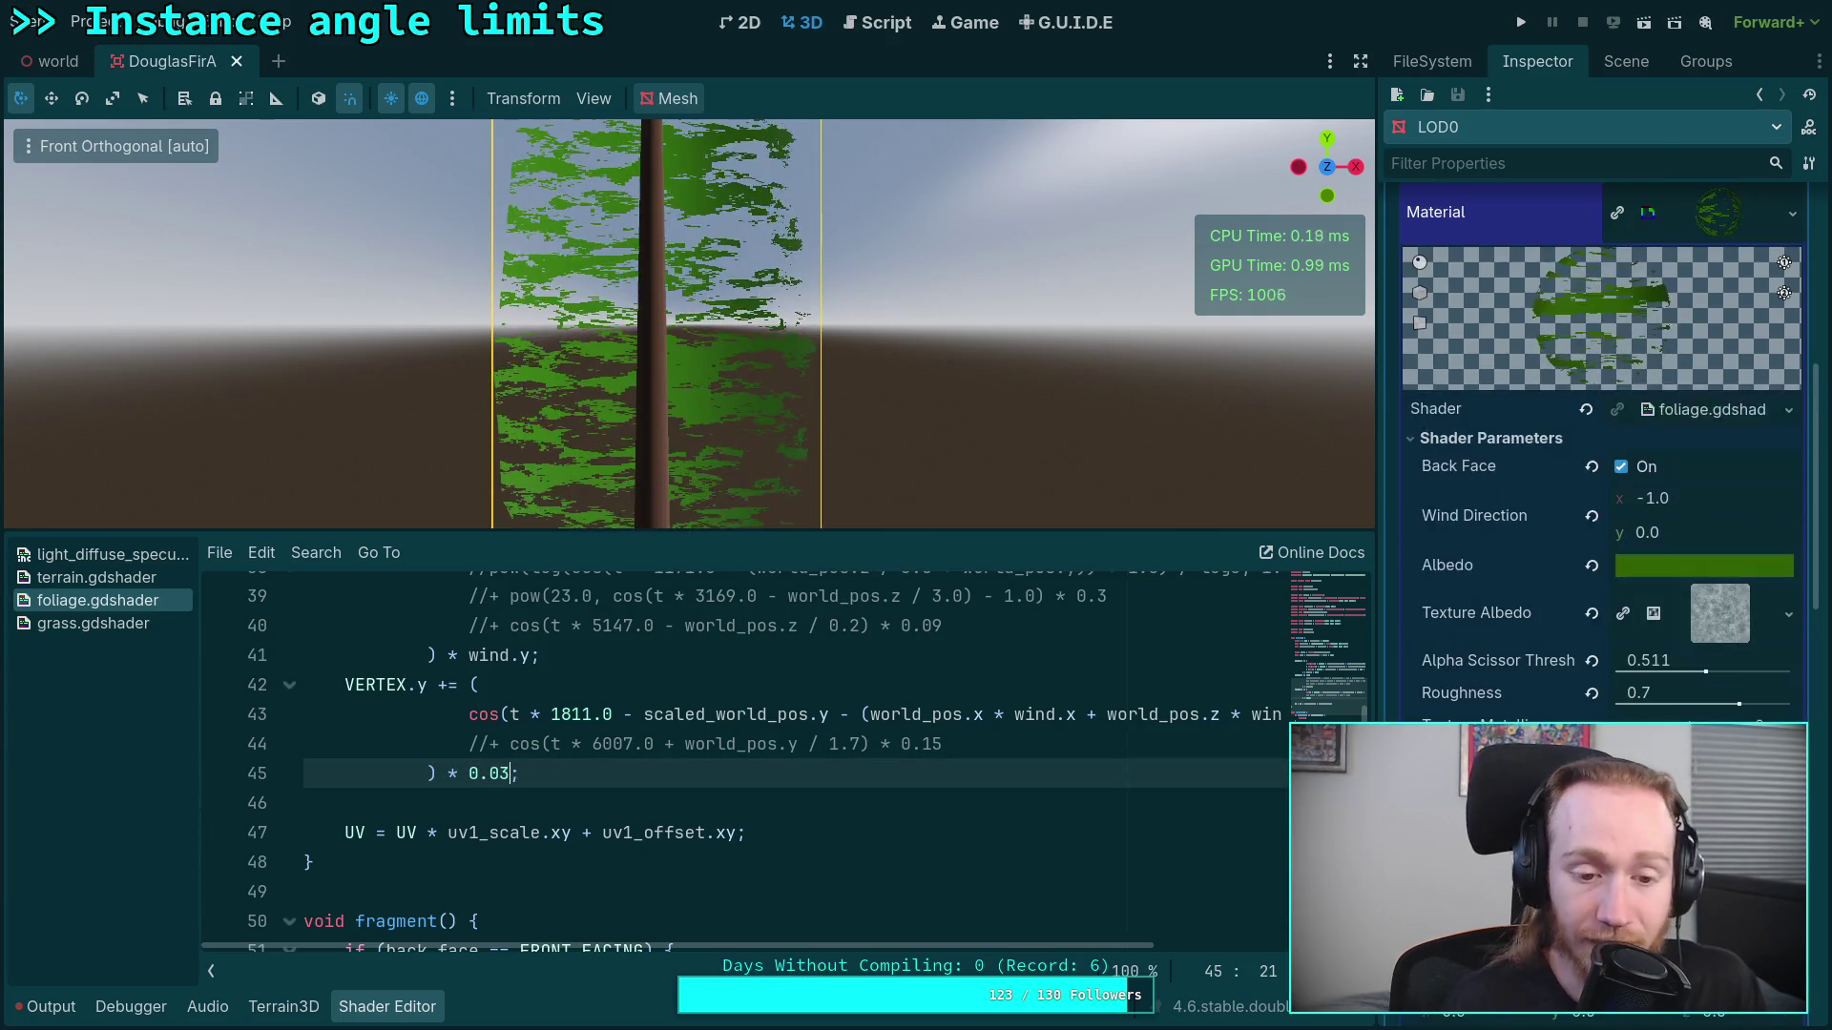
pyautogui.moveTo(630, 477)
pyautogui.mouseDown()
pyautogui.moveTo(748, 416)
pyautogui.moveTo(723, 375)
pyautogui.moveTo(1020, 347)
pyautogui.mouseUp()
pyautogui.scroll(-2, 579, 177)
pyautogui.click(1341, 173)
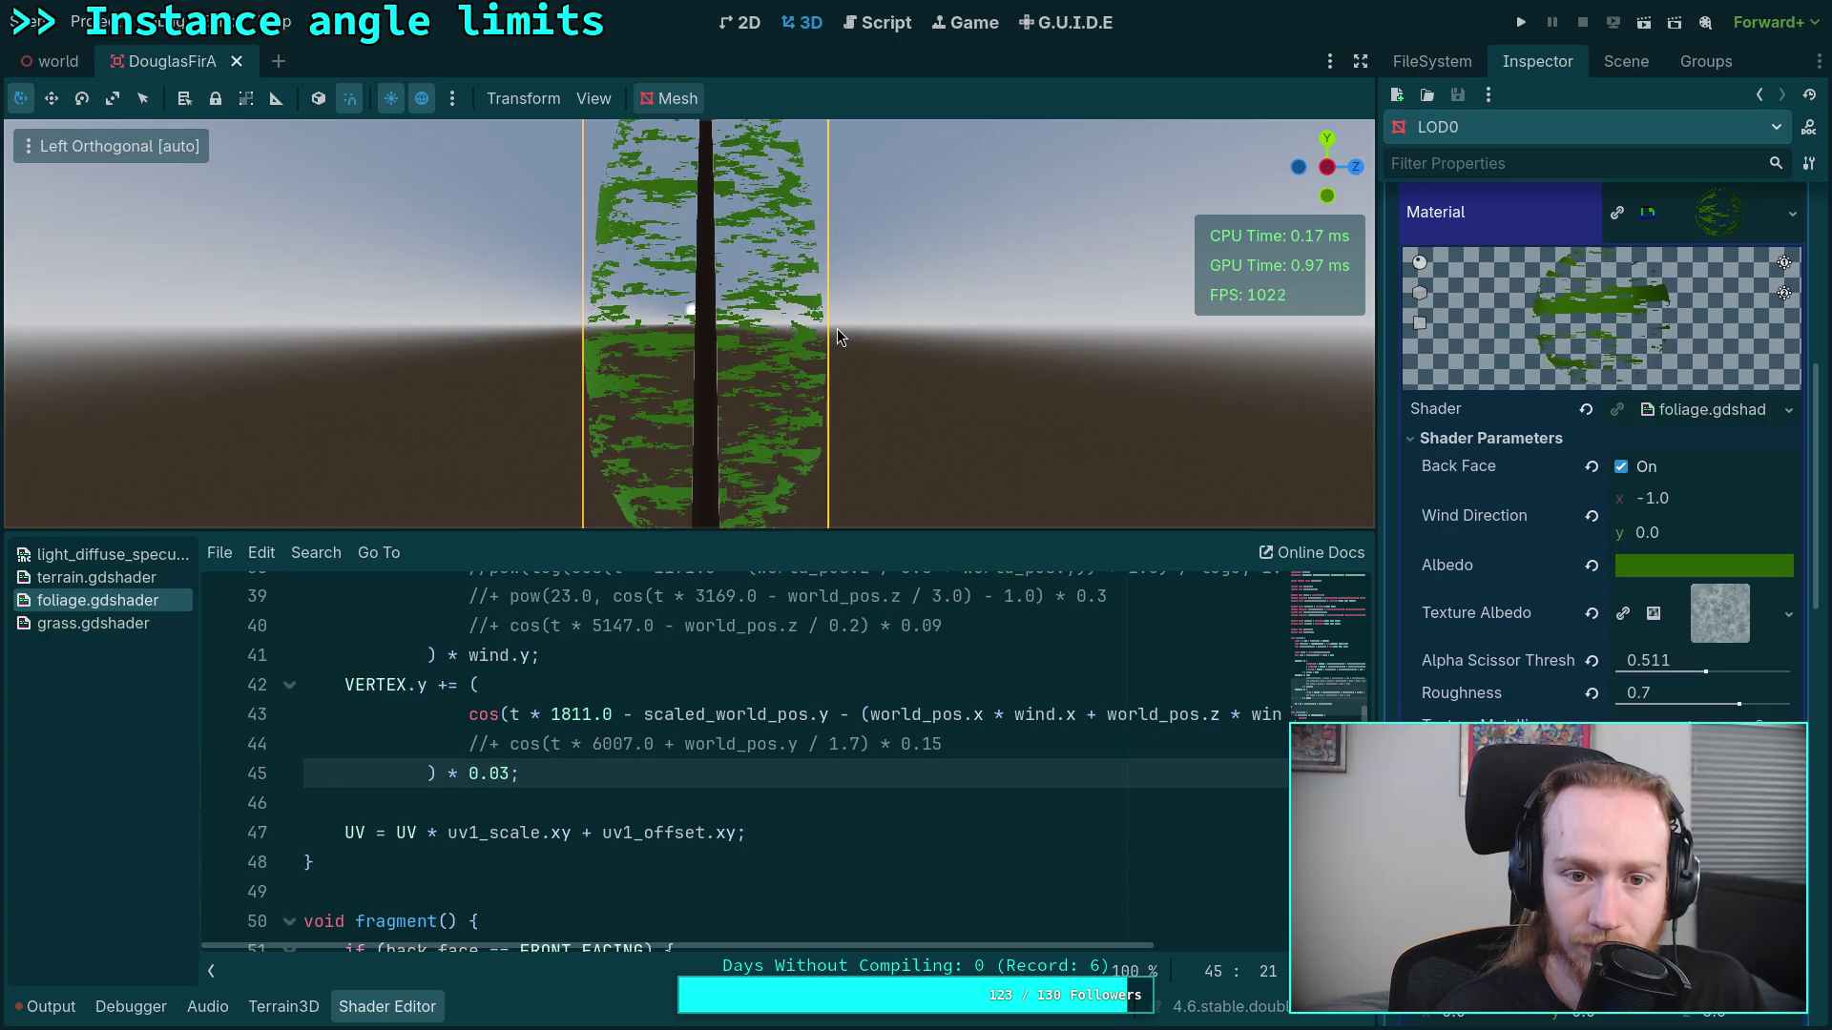
pyautogui.click(1355, 167)
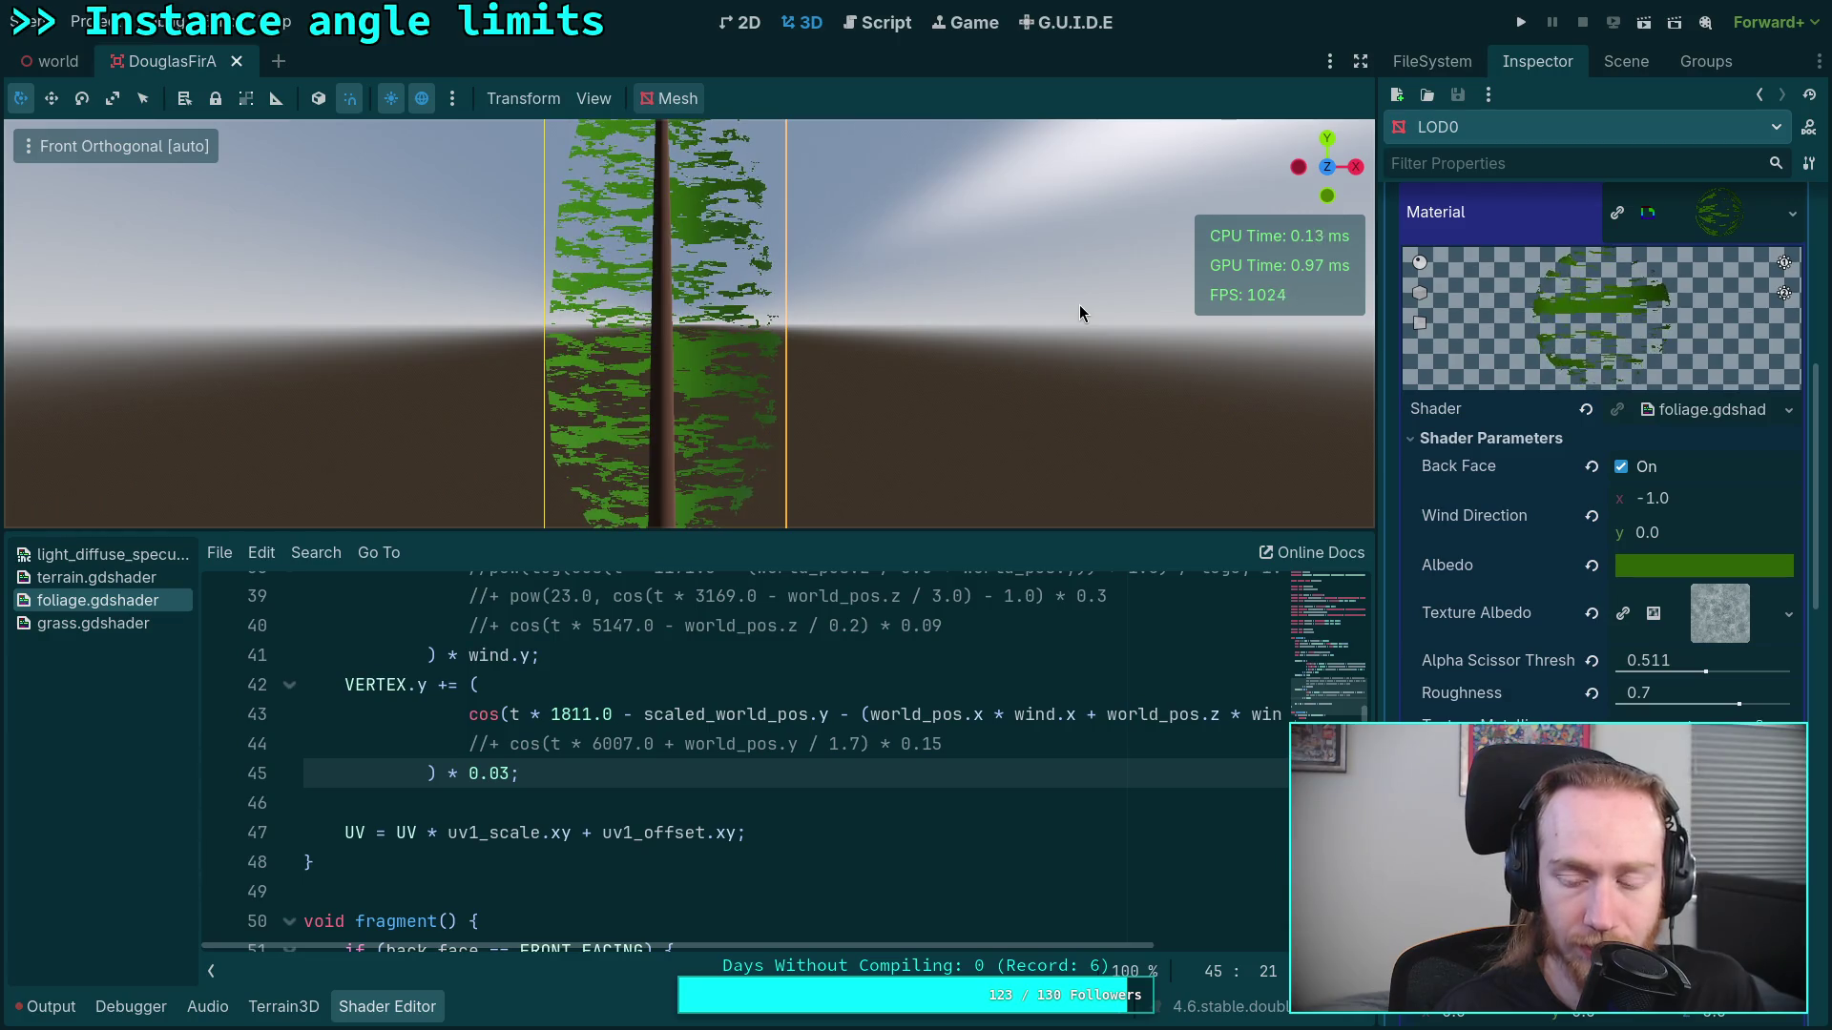
pyautogui.press('BackSpace')
pyautogui.press('BackSpace')
pyautogui.press('BackSpace')
pyautogui.write('.5')
pyautogui.click(624, 768)
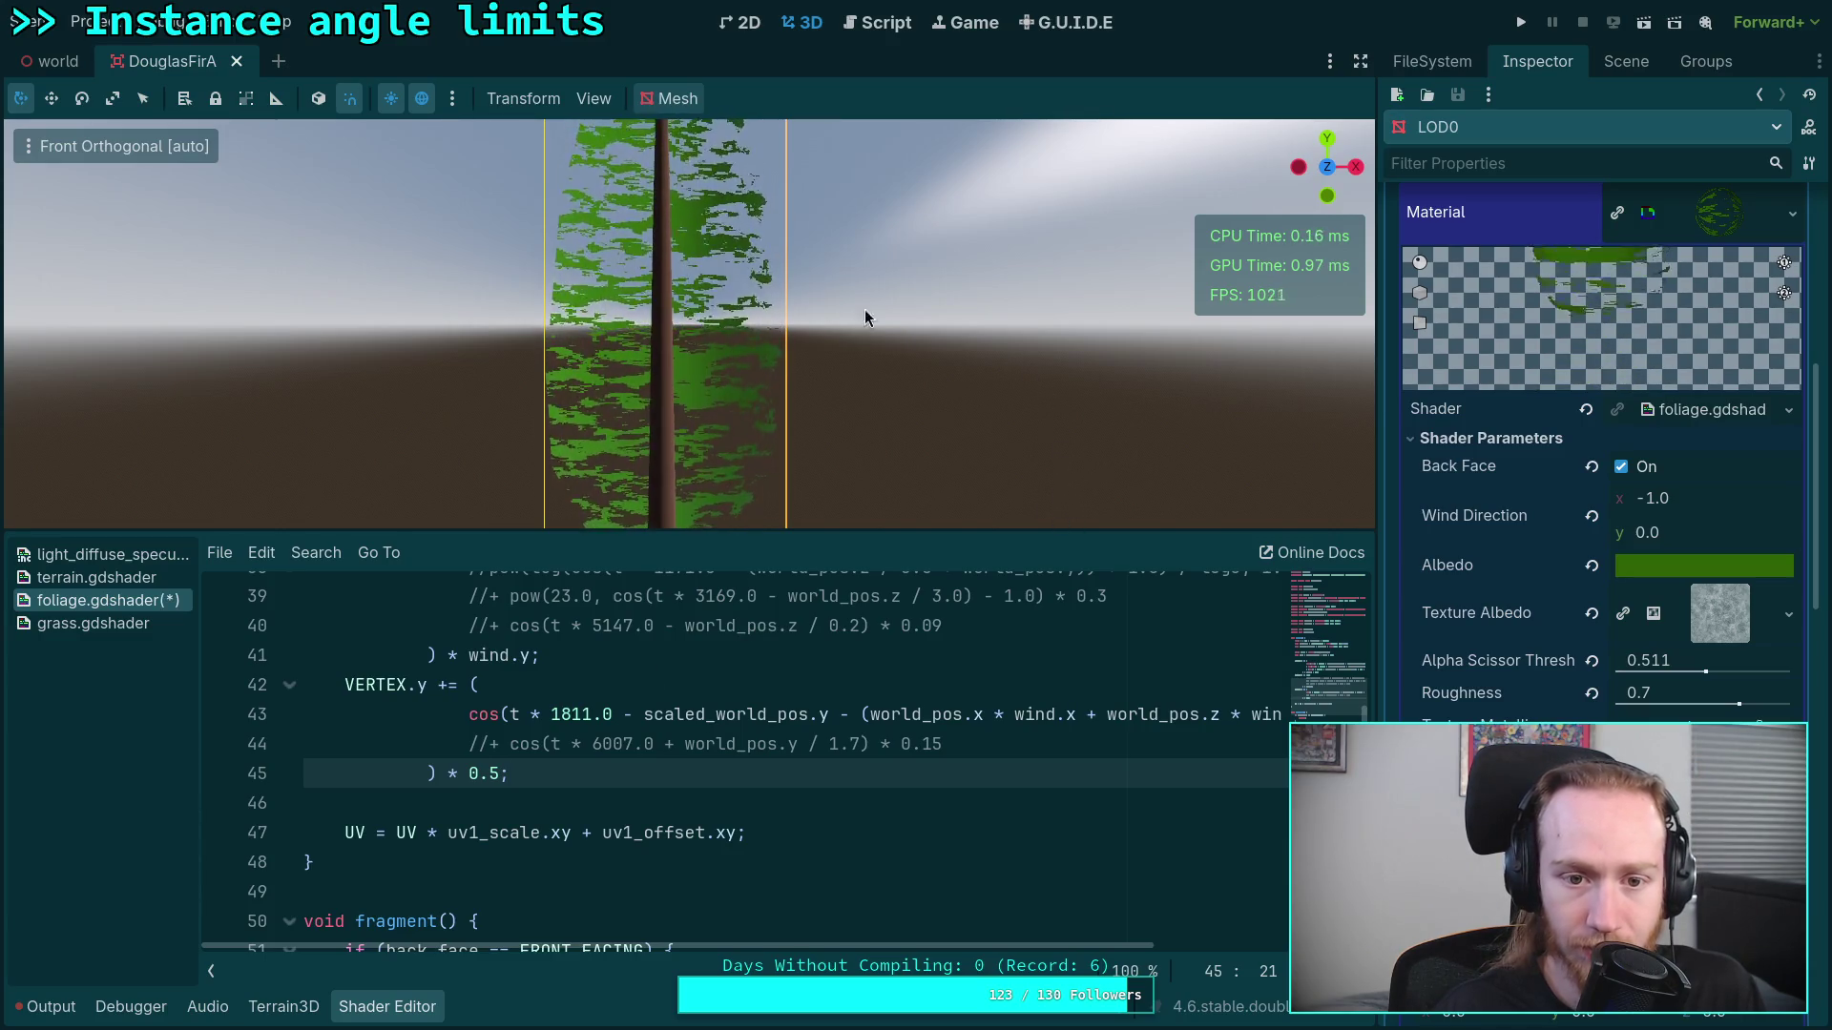
pyautogui.click(1298, 167)
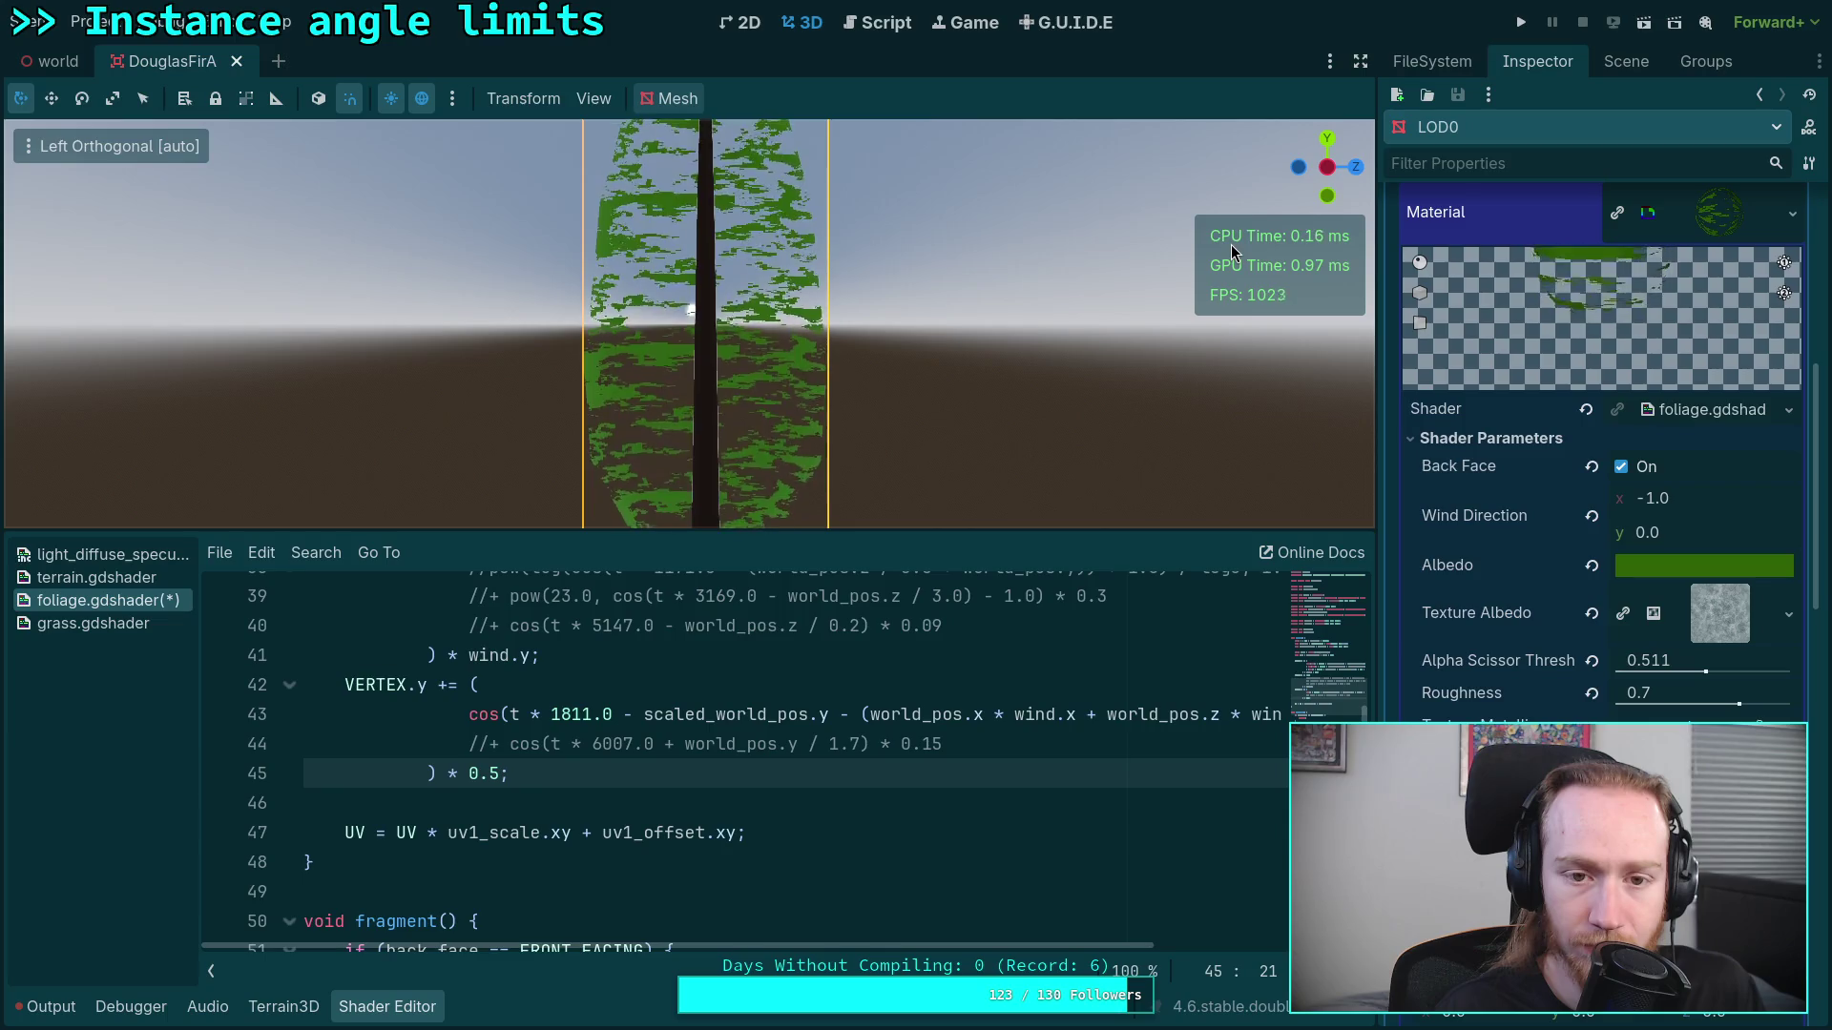
pyautogui.click(1359, 167)
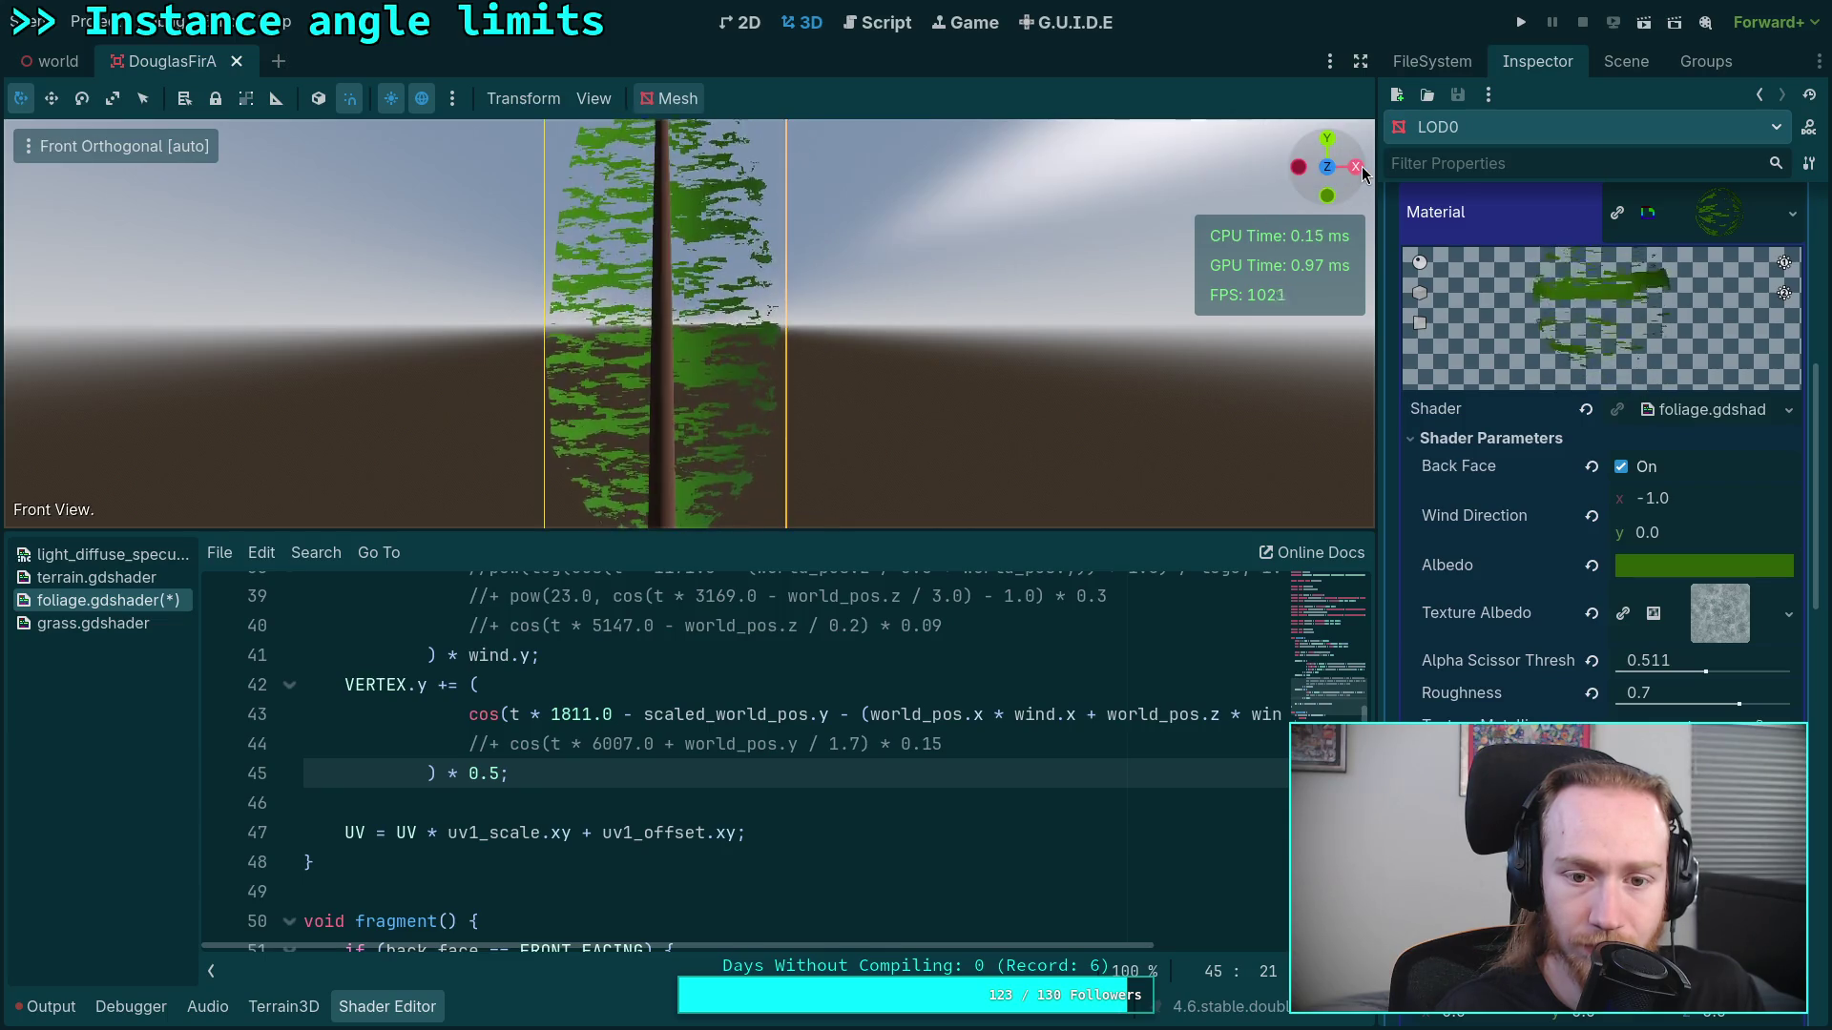
pyautogui.click(498, 773)
pyautogui.hotkey('shift', 'Left')
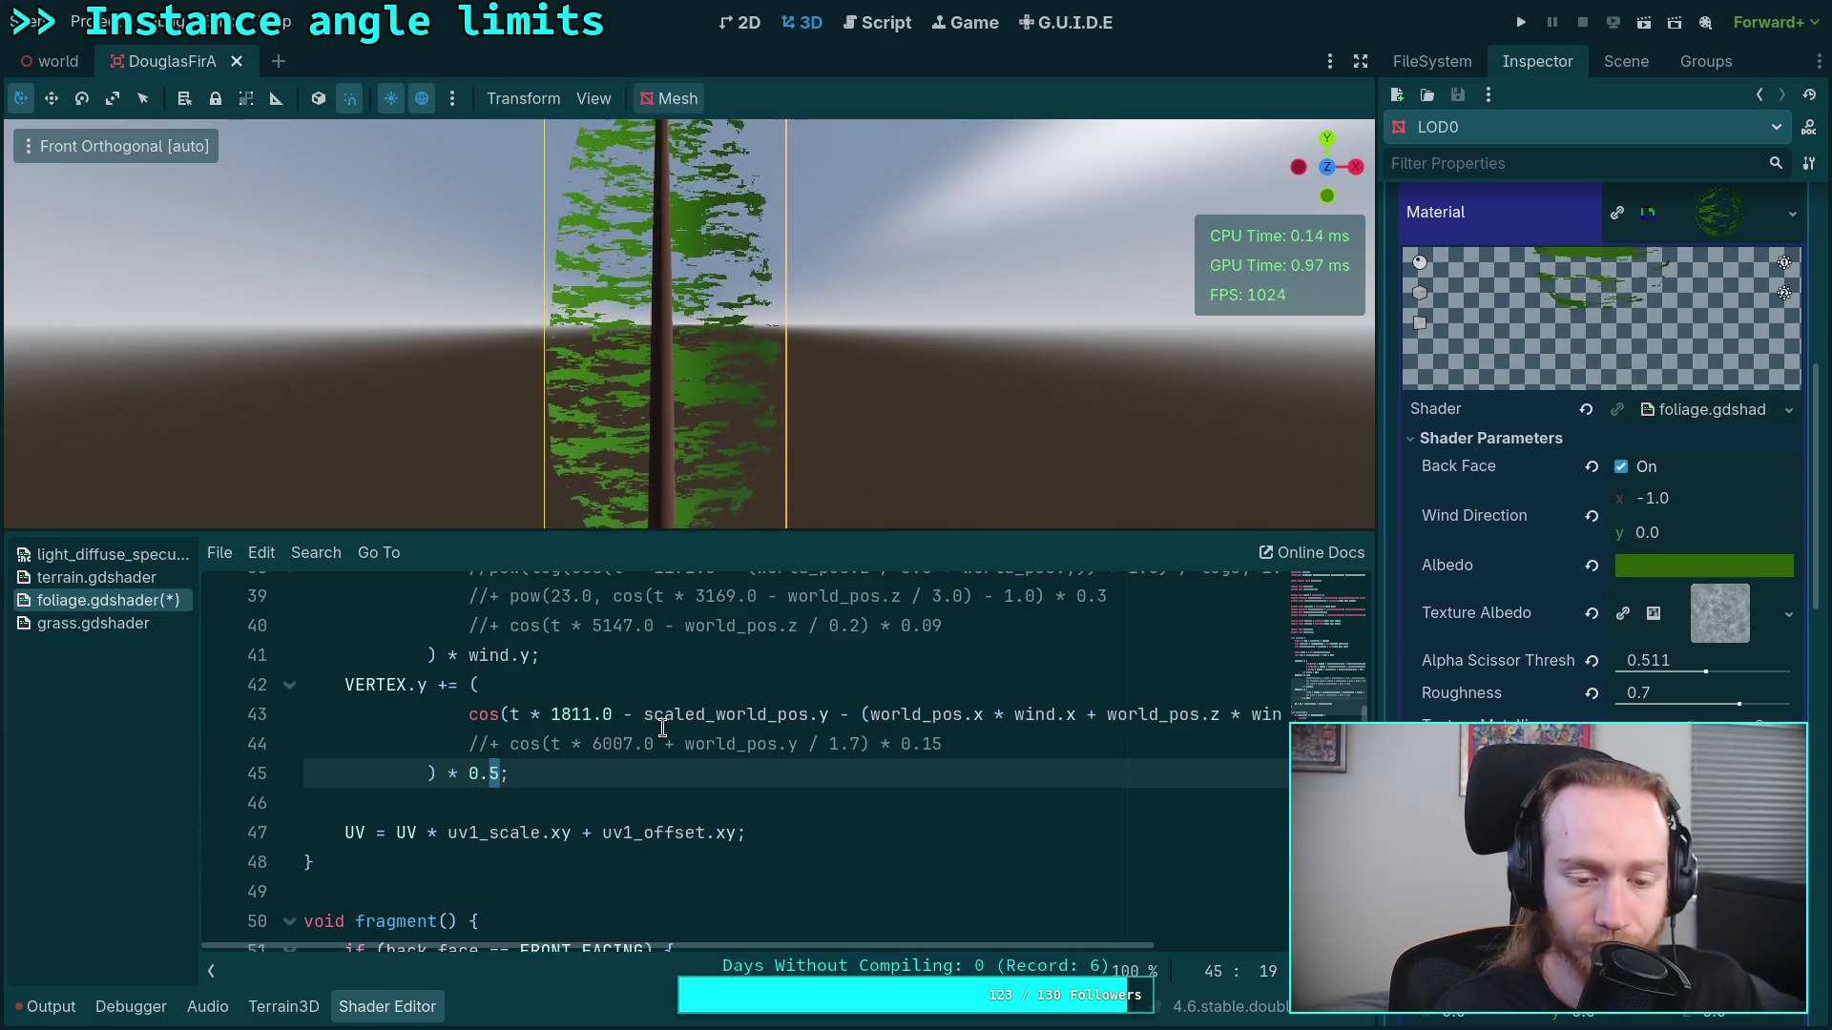
pyautogui.write('1')
pyautogui.press('BackSpace')
pyautogui.write('05')
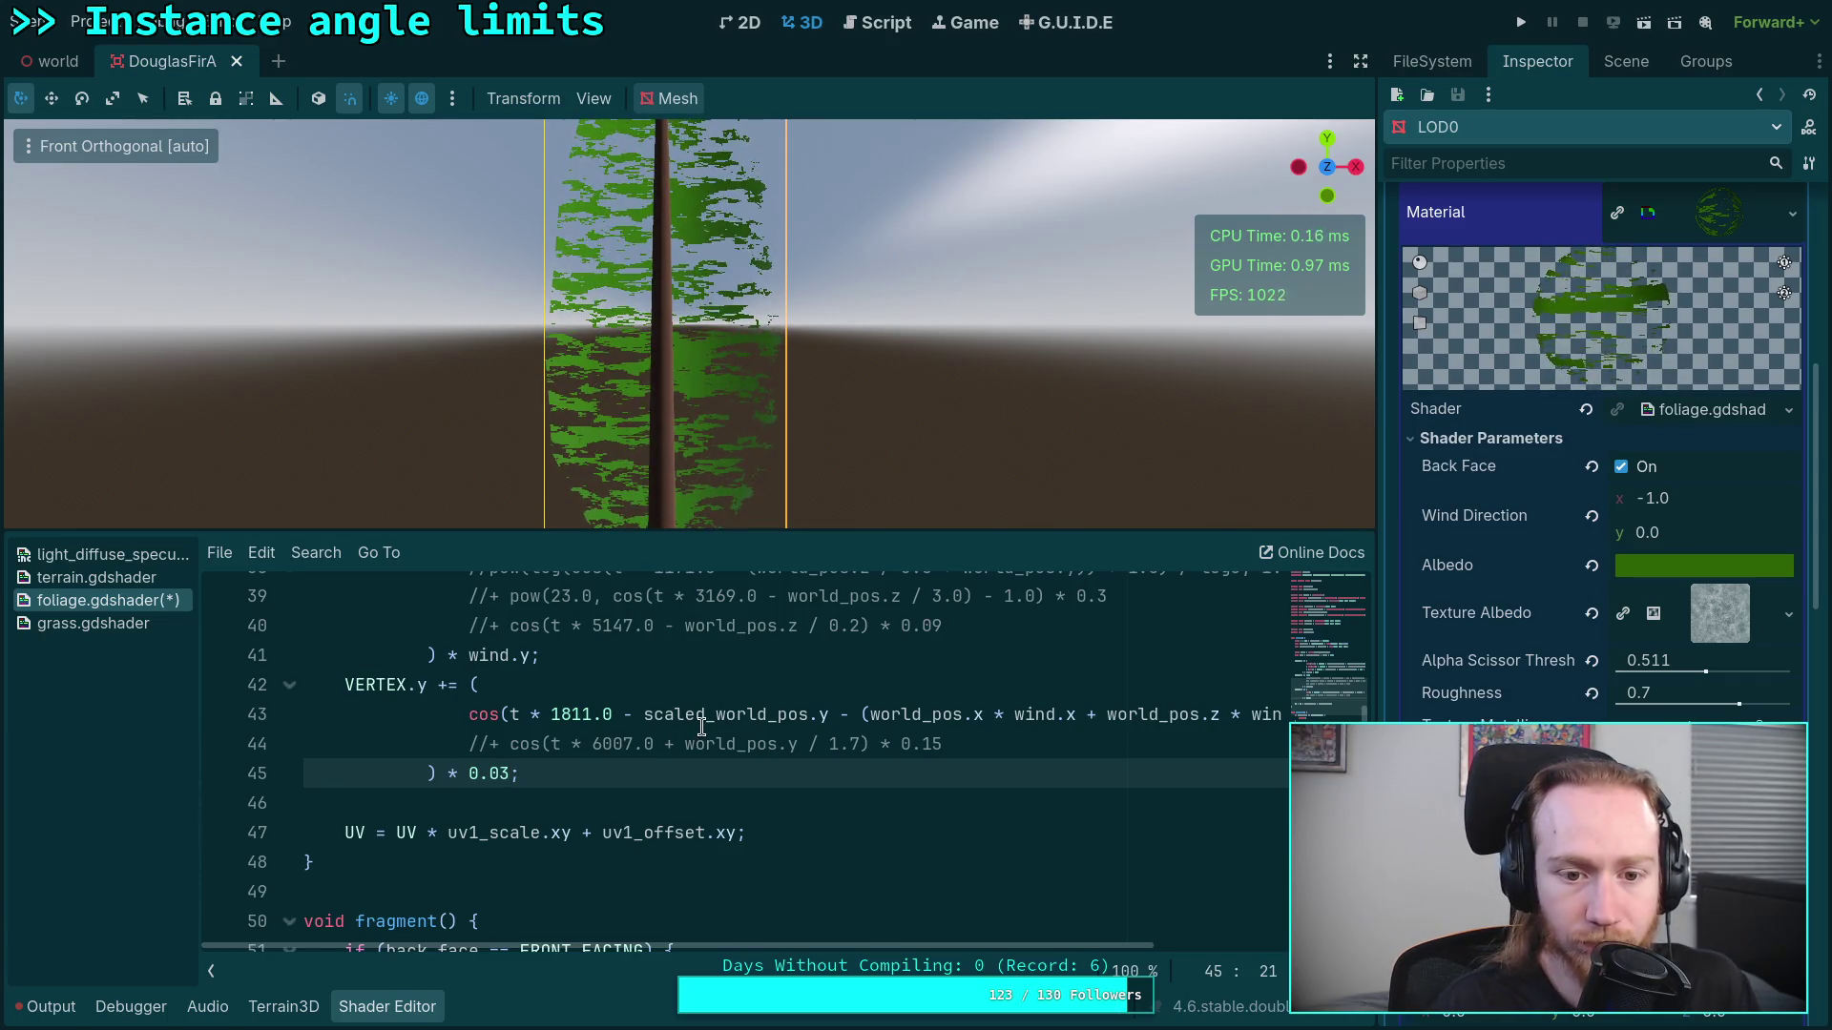
pyautogui.click(488, 732)
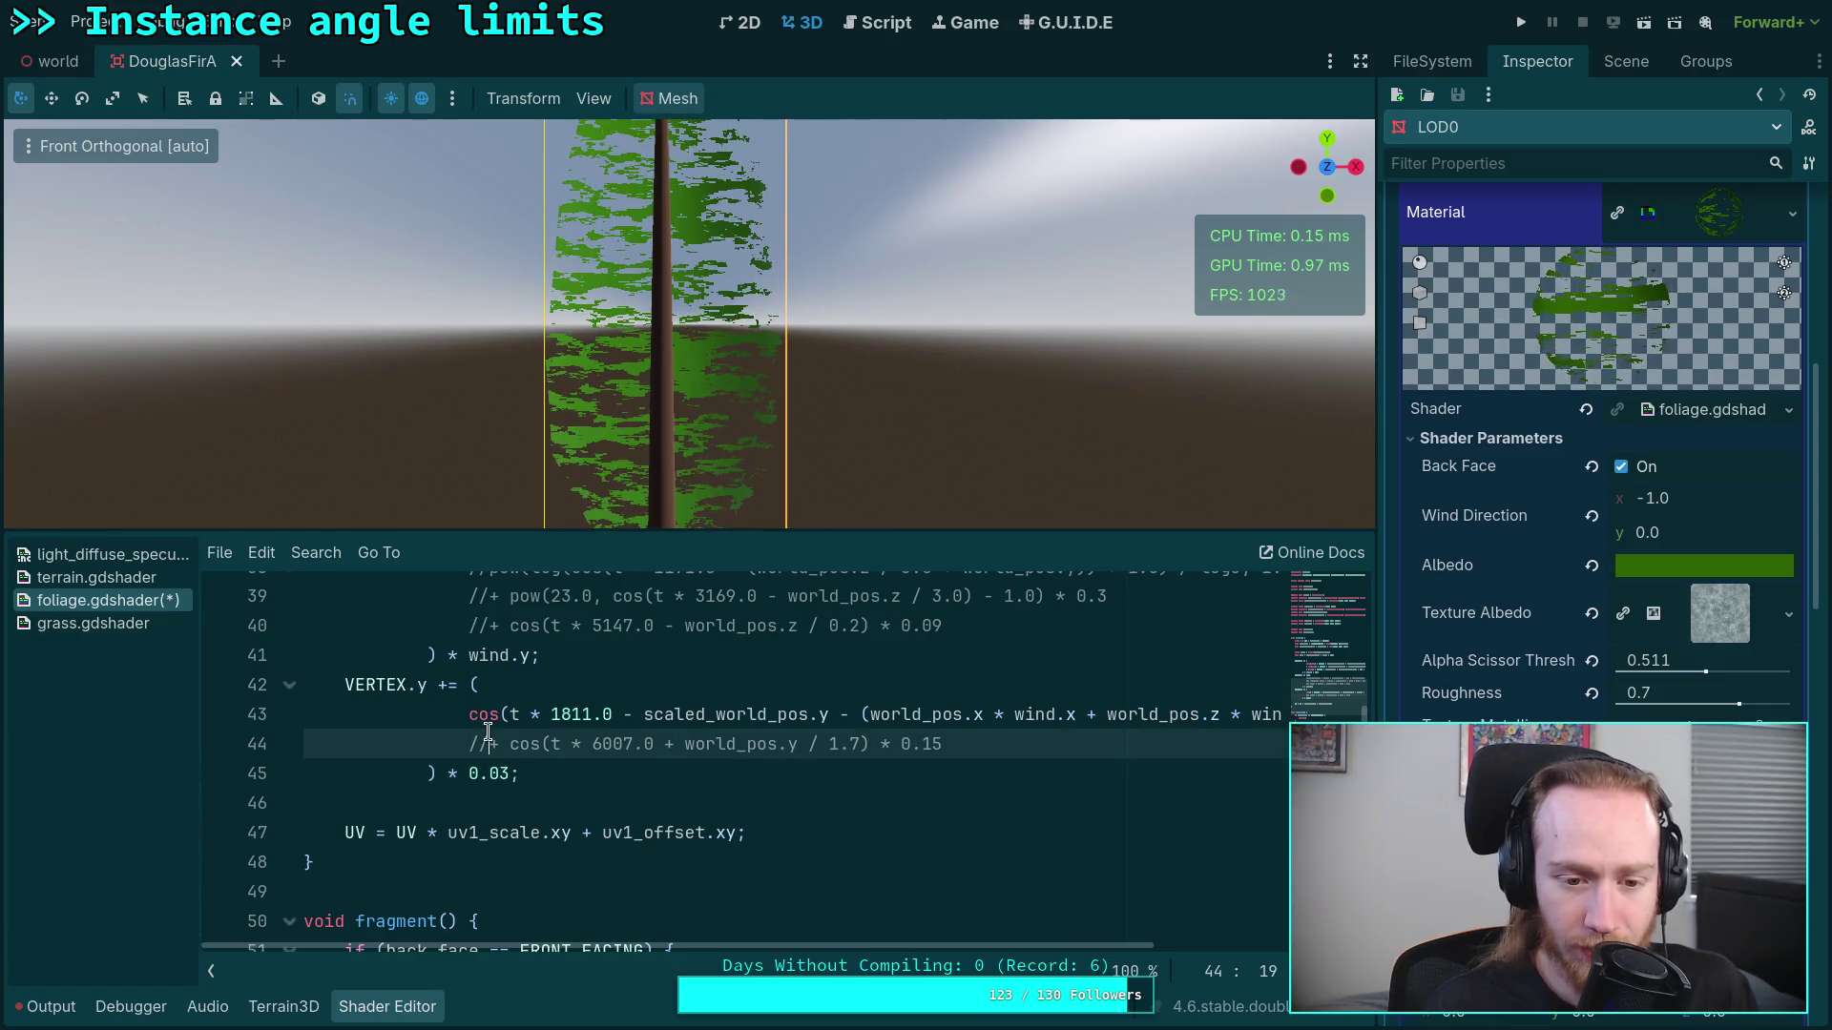
# Step: Comment out line 43's Y sway term and uncomment line 44's term
pyautogui.click(470, 714)
pyautogui.hotkey('ctrl', 'k')
pyautogui.click(488, 745)
pyautogui.hotkey('ctrl', 'k')
pyautogui.hscroll(2, 902, 942)
pyautogui.hscroll(3, 902, 943)
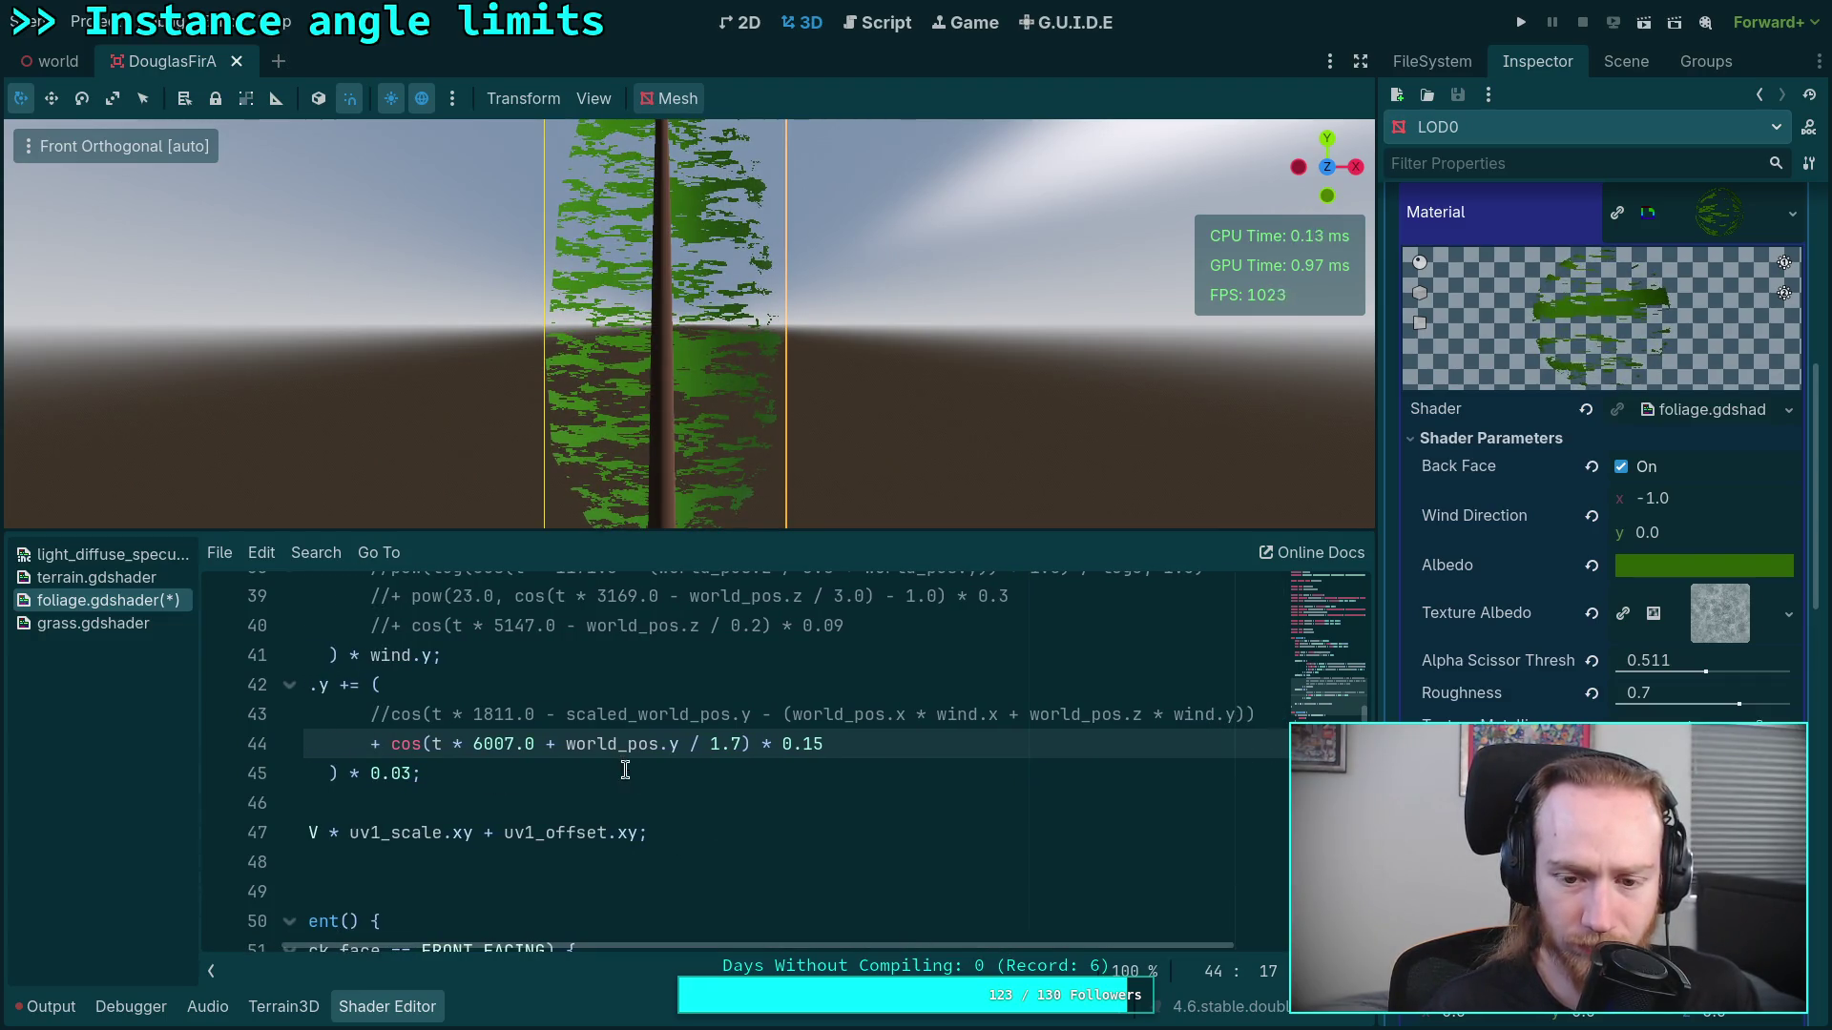
pyautogui.scroll(1, 817, 859)
# Step: Replace '+ world_pos.y / 1.7' with '- world_pos.y - (world_pos.x * wind.x + world_pos.z * wind.y)'
pyautogui.moveTo(563, 836); pyautogui.dragTo(680, 835)
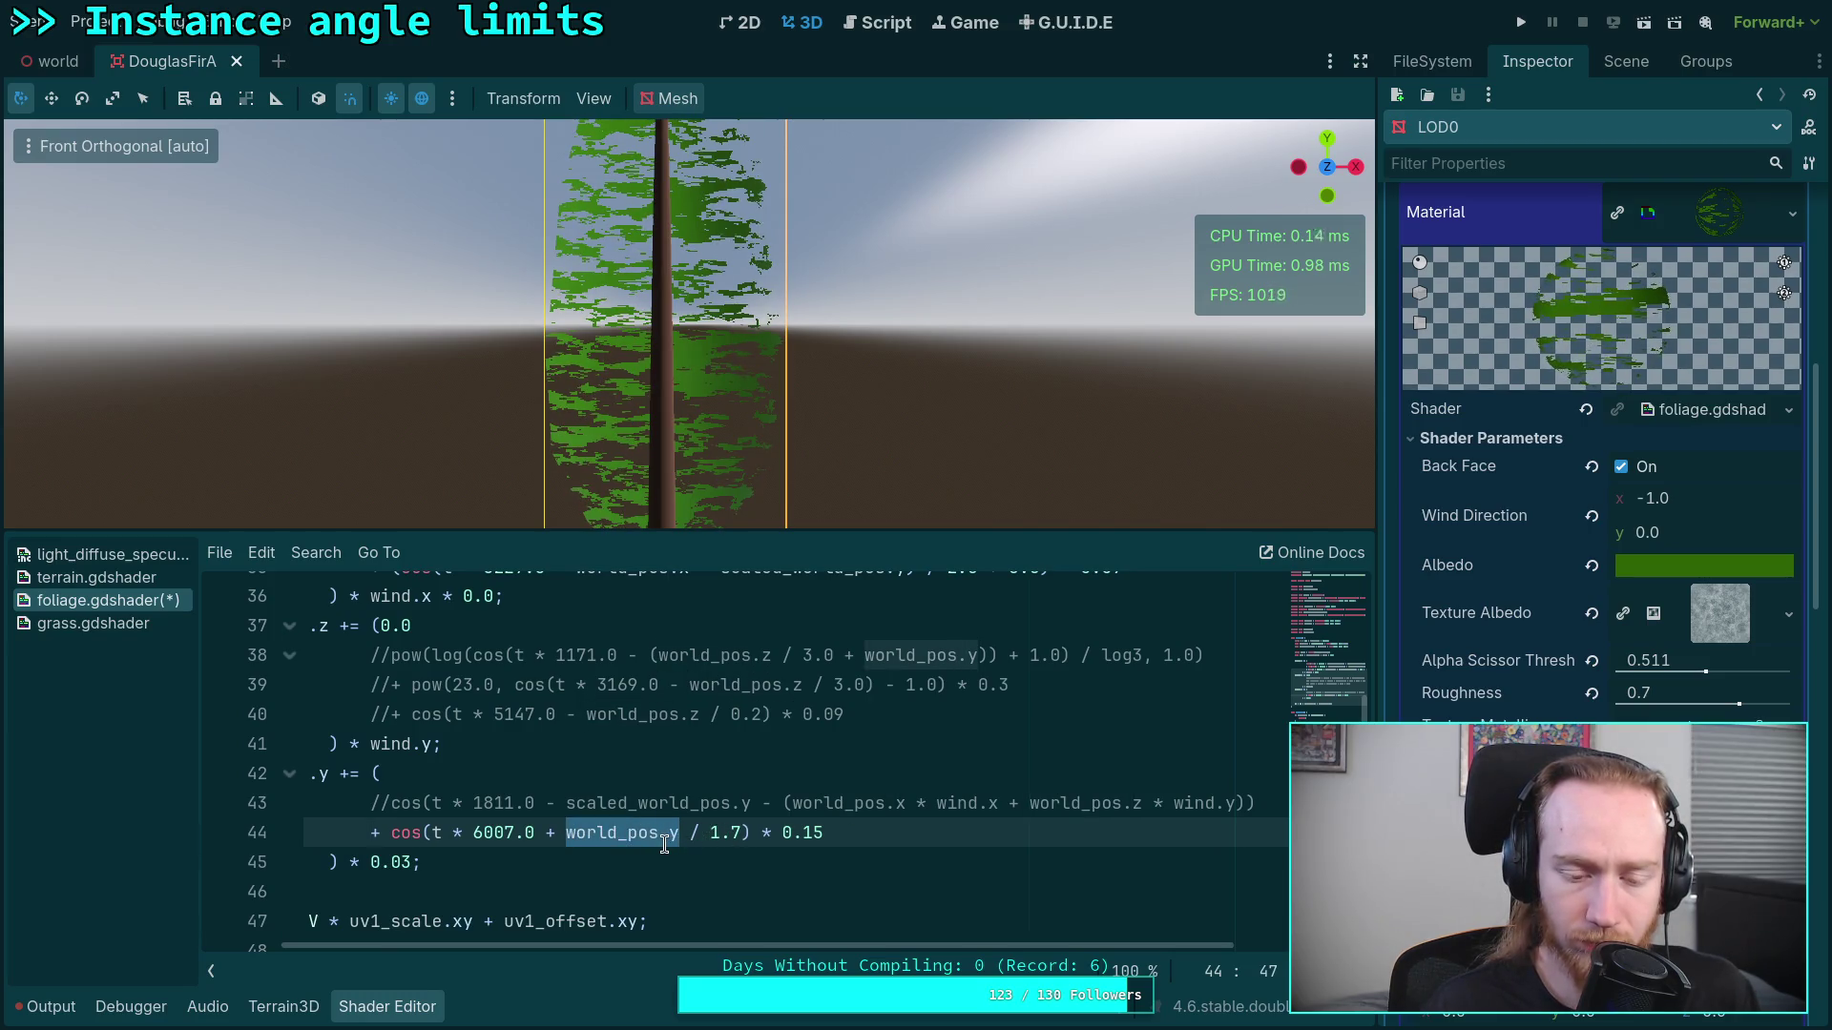
pyautogui.moveTo(549, 833); pyautogui.dragTo(742, 833)
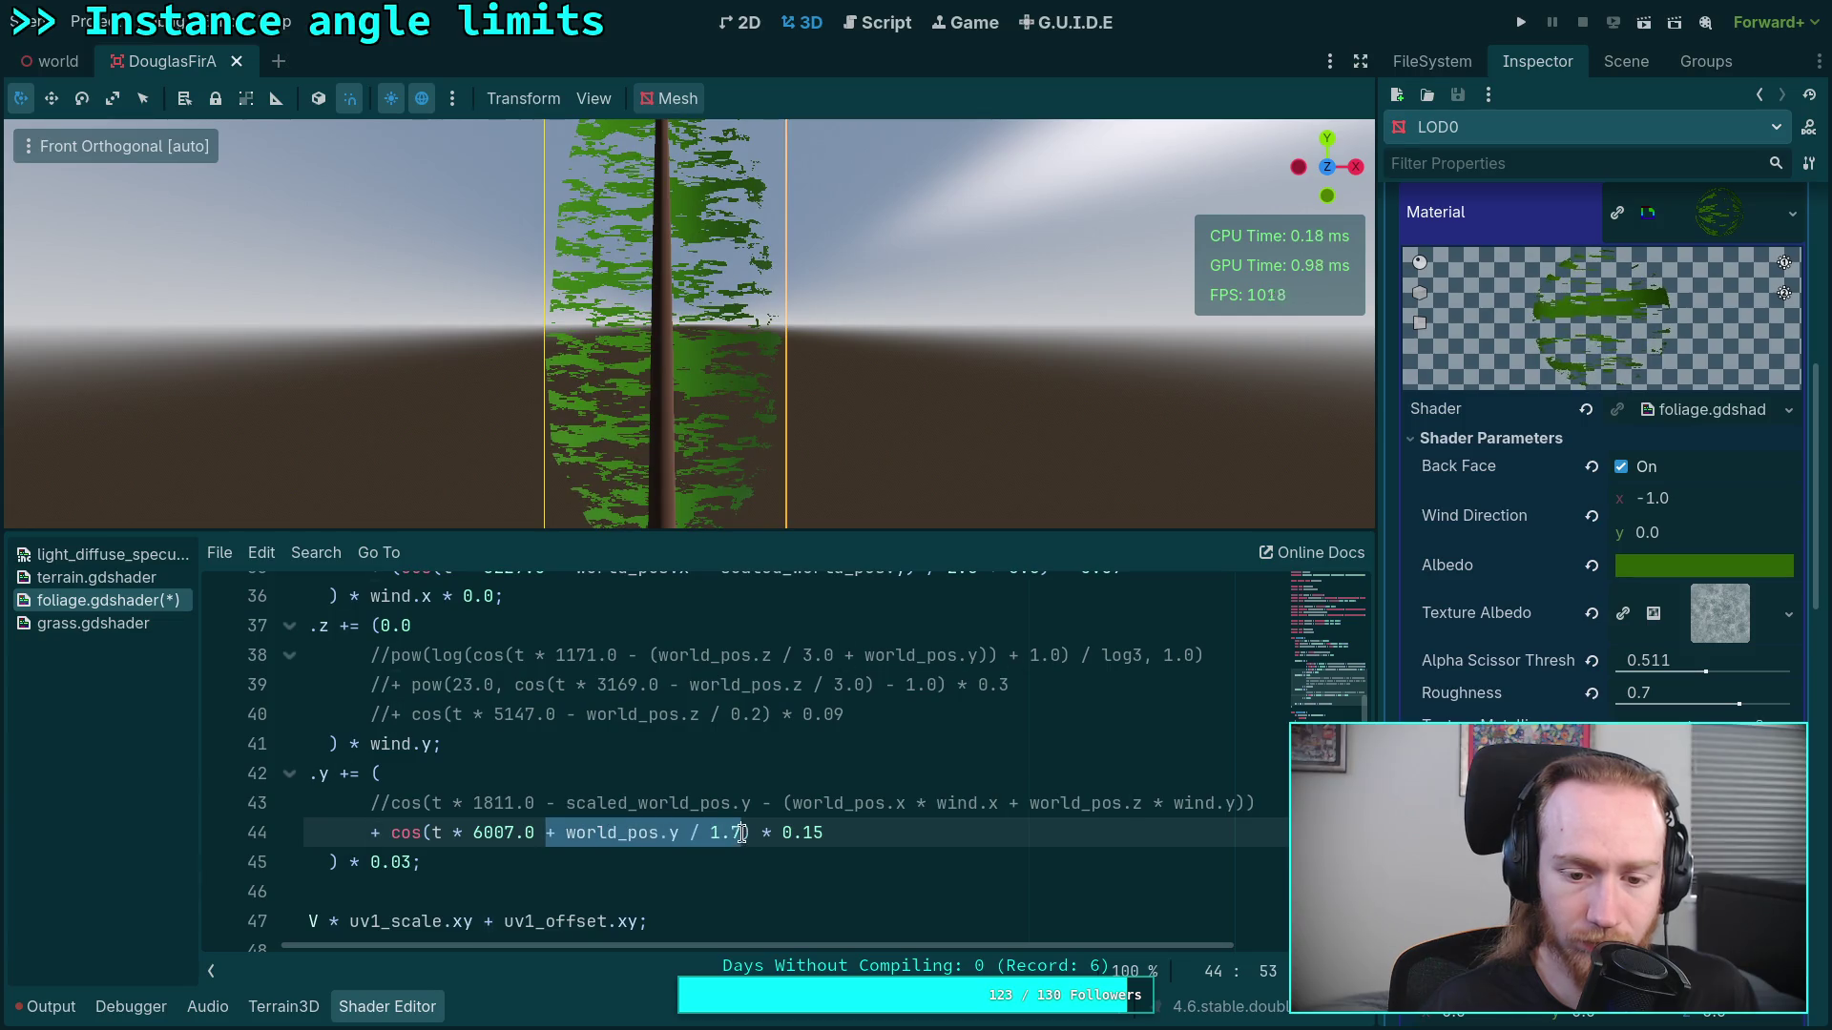
pyautogui.write('- sc')
pyautogui.press('BackSpace')
pyautogui.press('BackSpace')
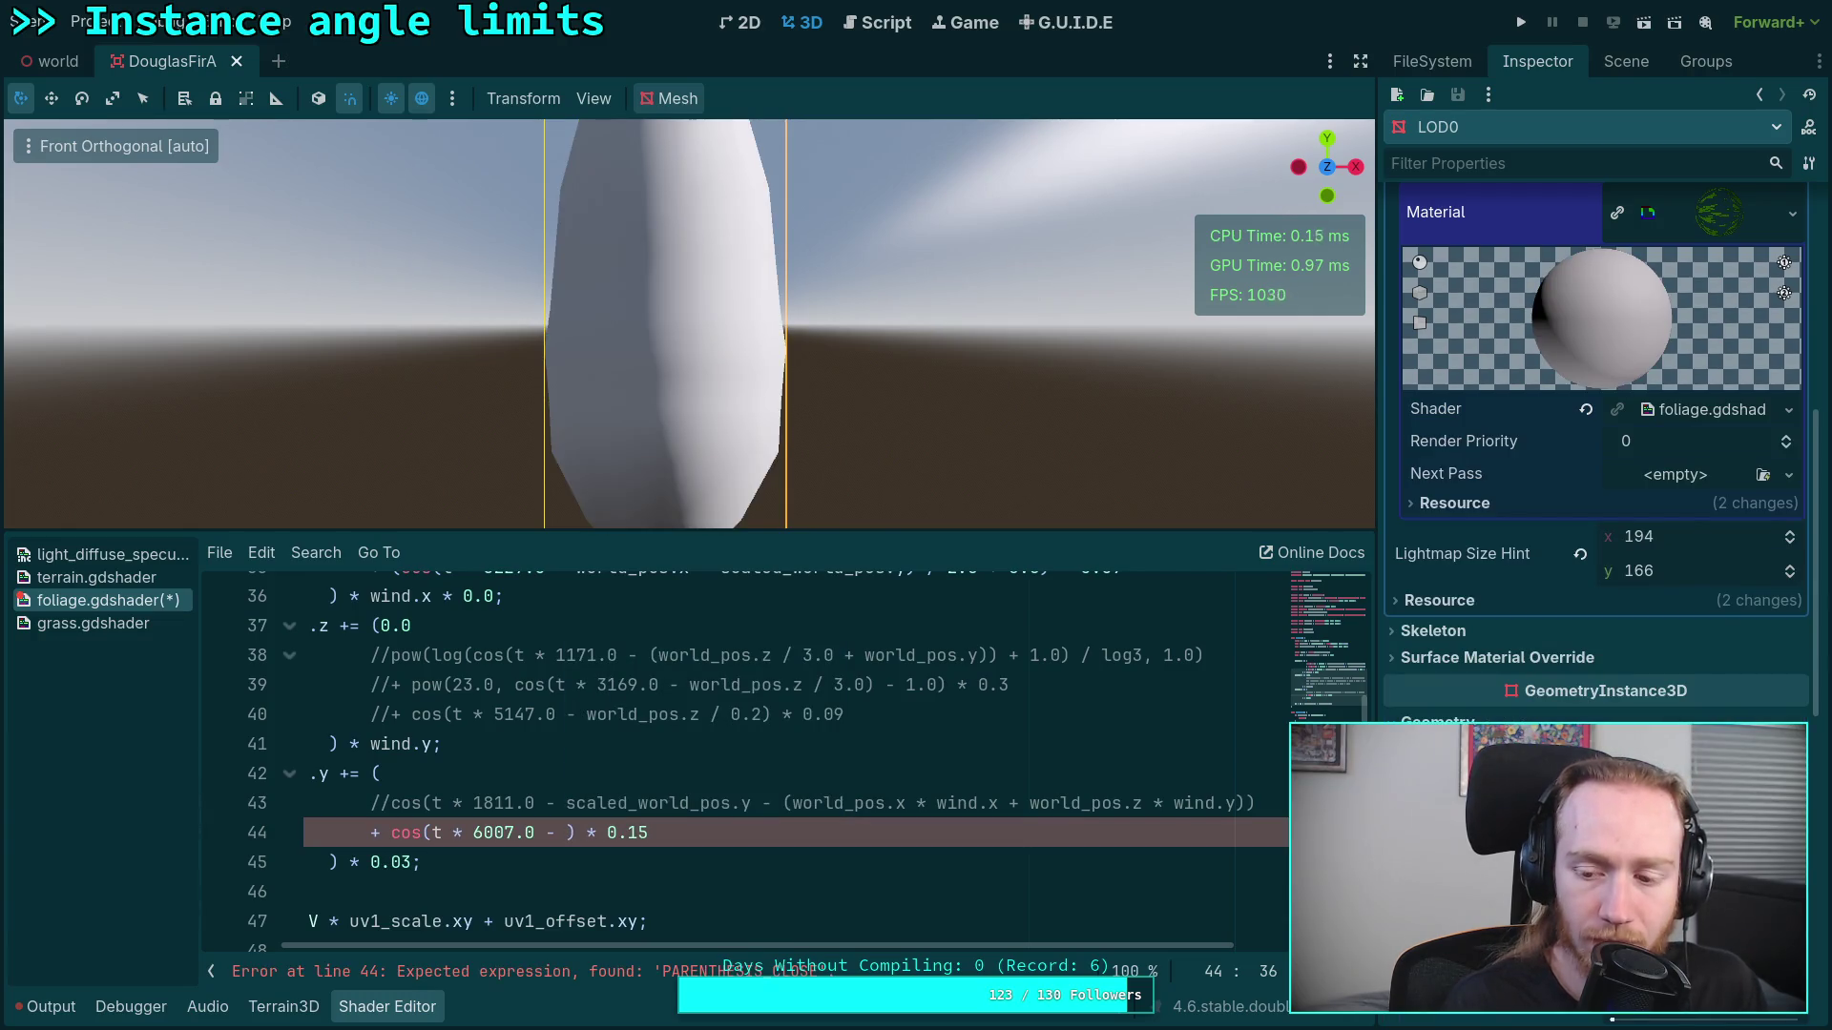
pyautogui.write('world_pos.')
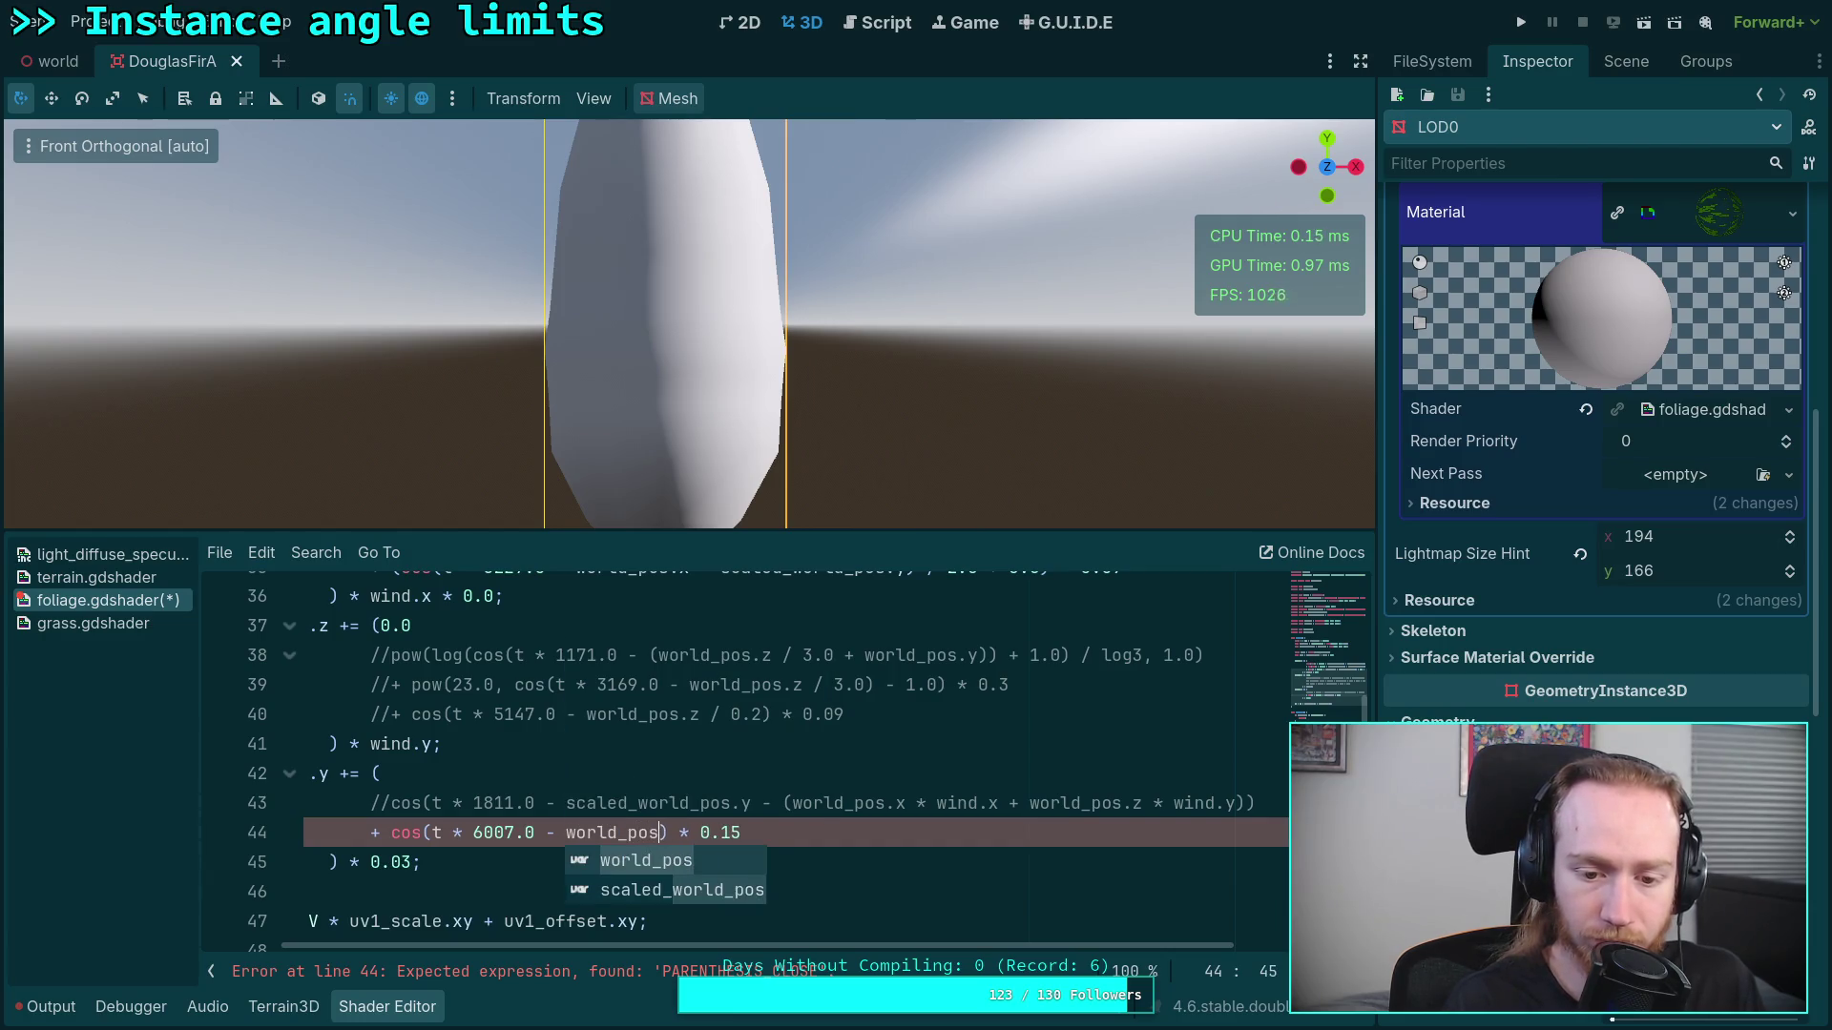
pyautogui.write('y - (')
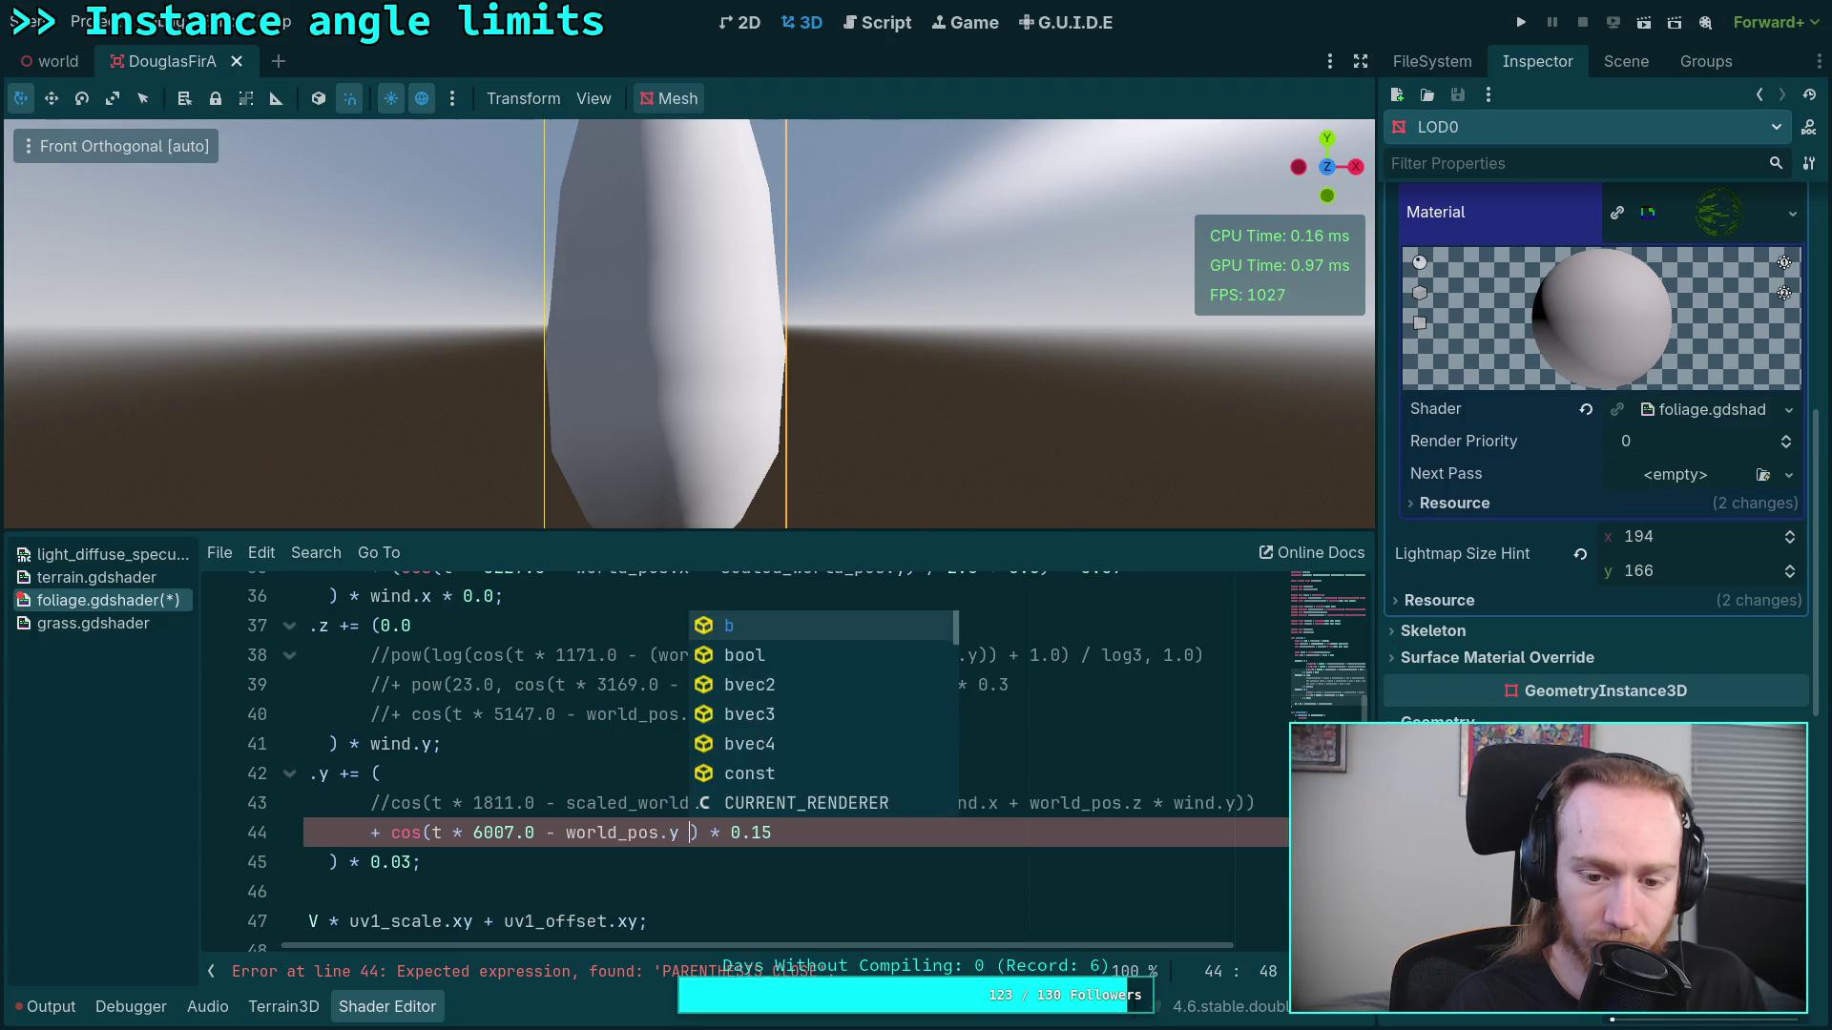
pyautogui.write('wor')
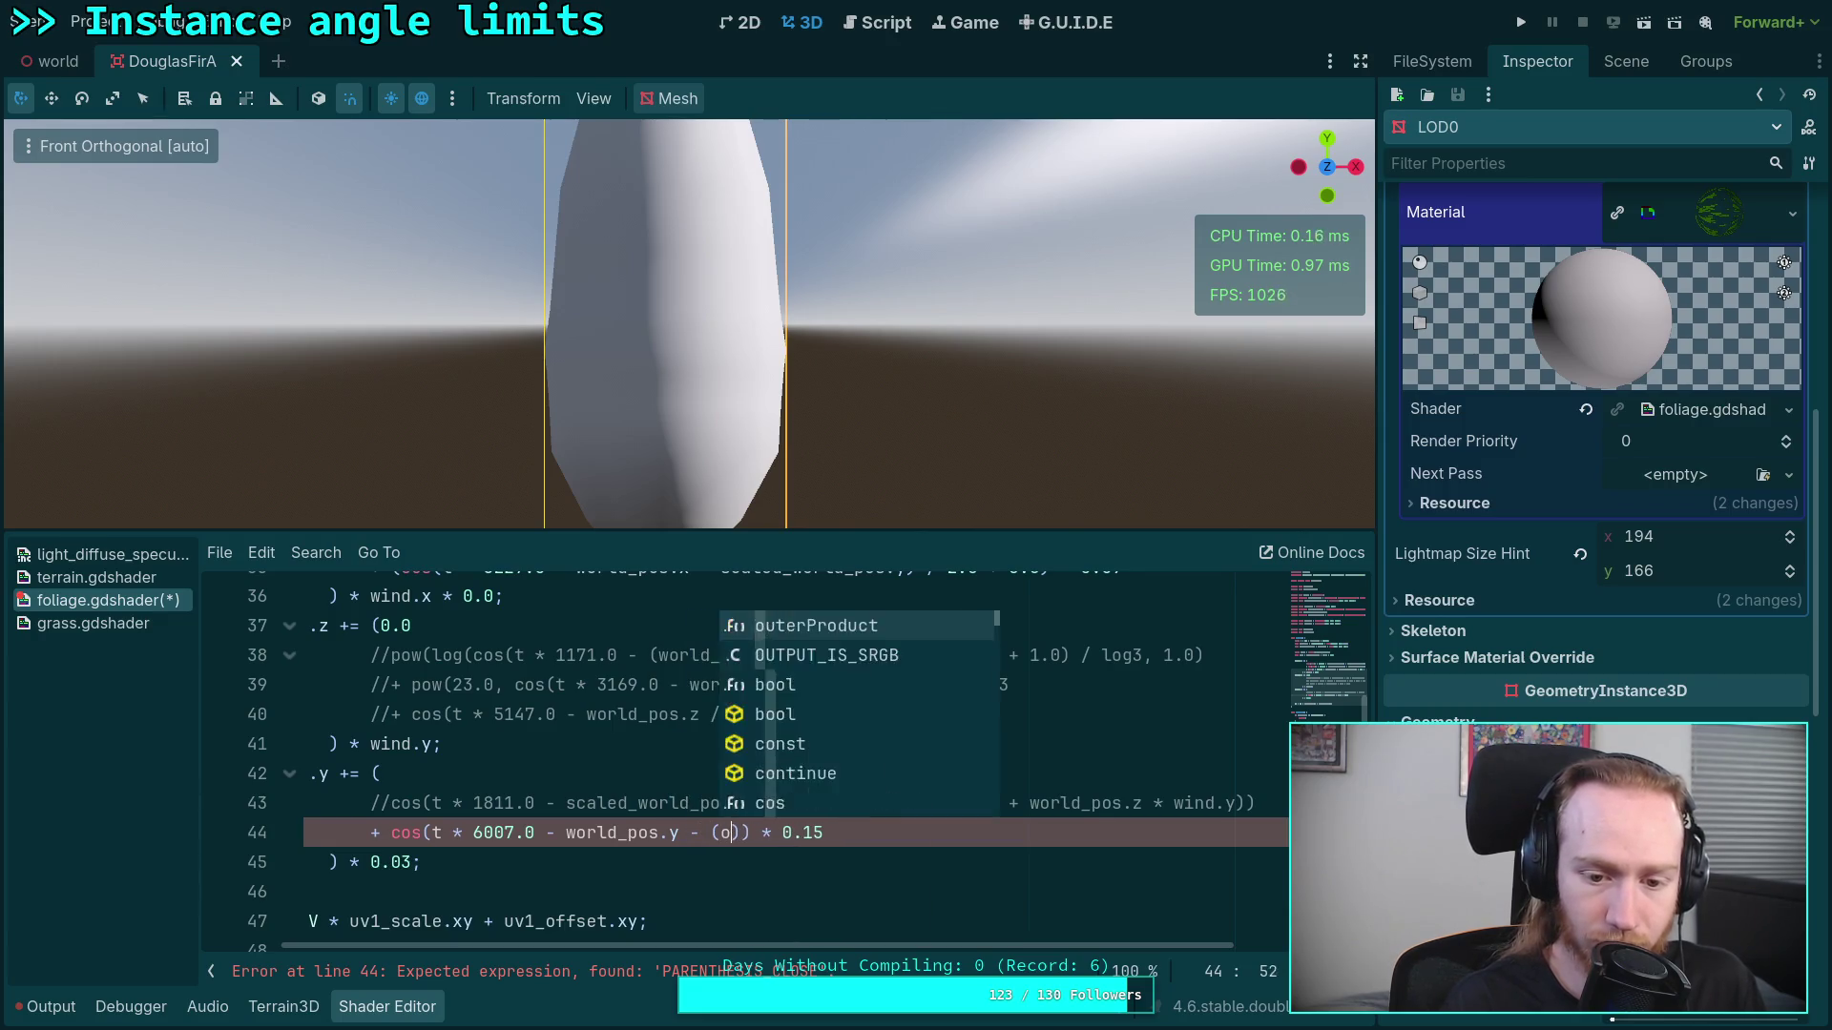
pyautogui.write('ld_pos.x *')
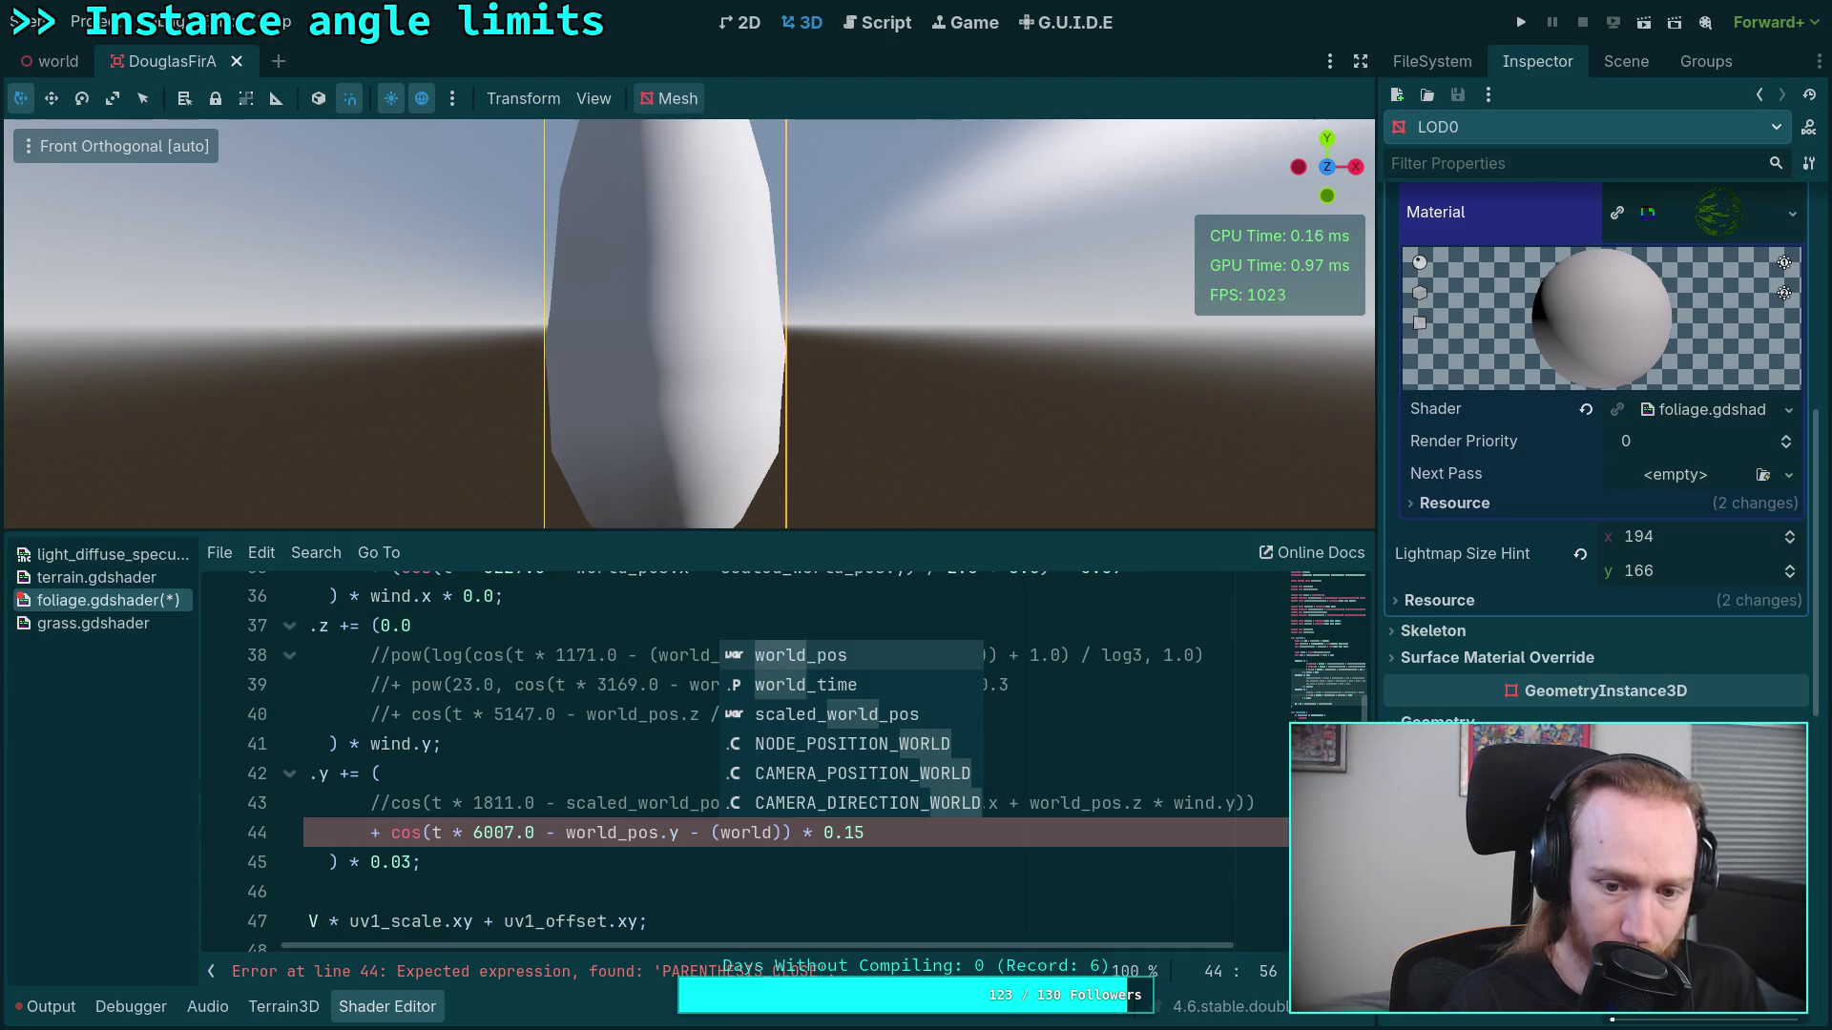
pyautogui.write('wind.x + ')
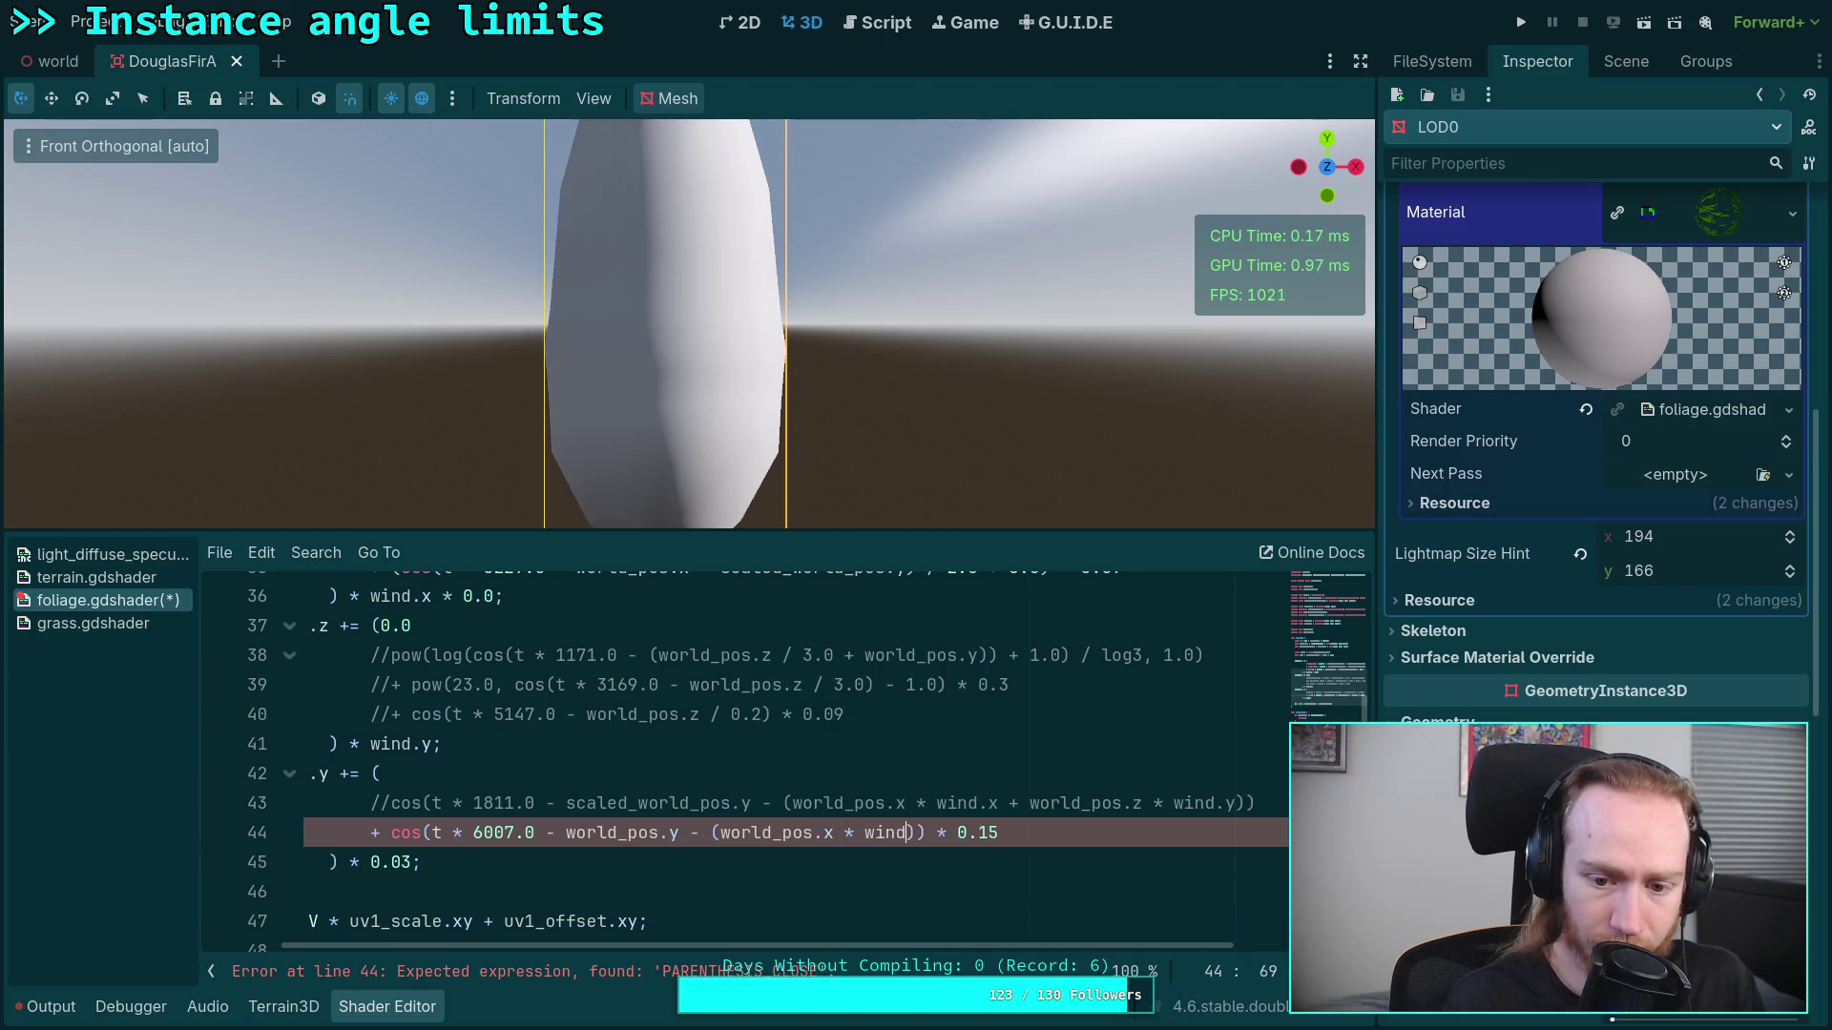
pyautogui.write('world_pos.z')
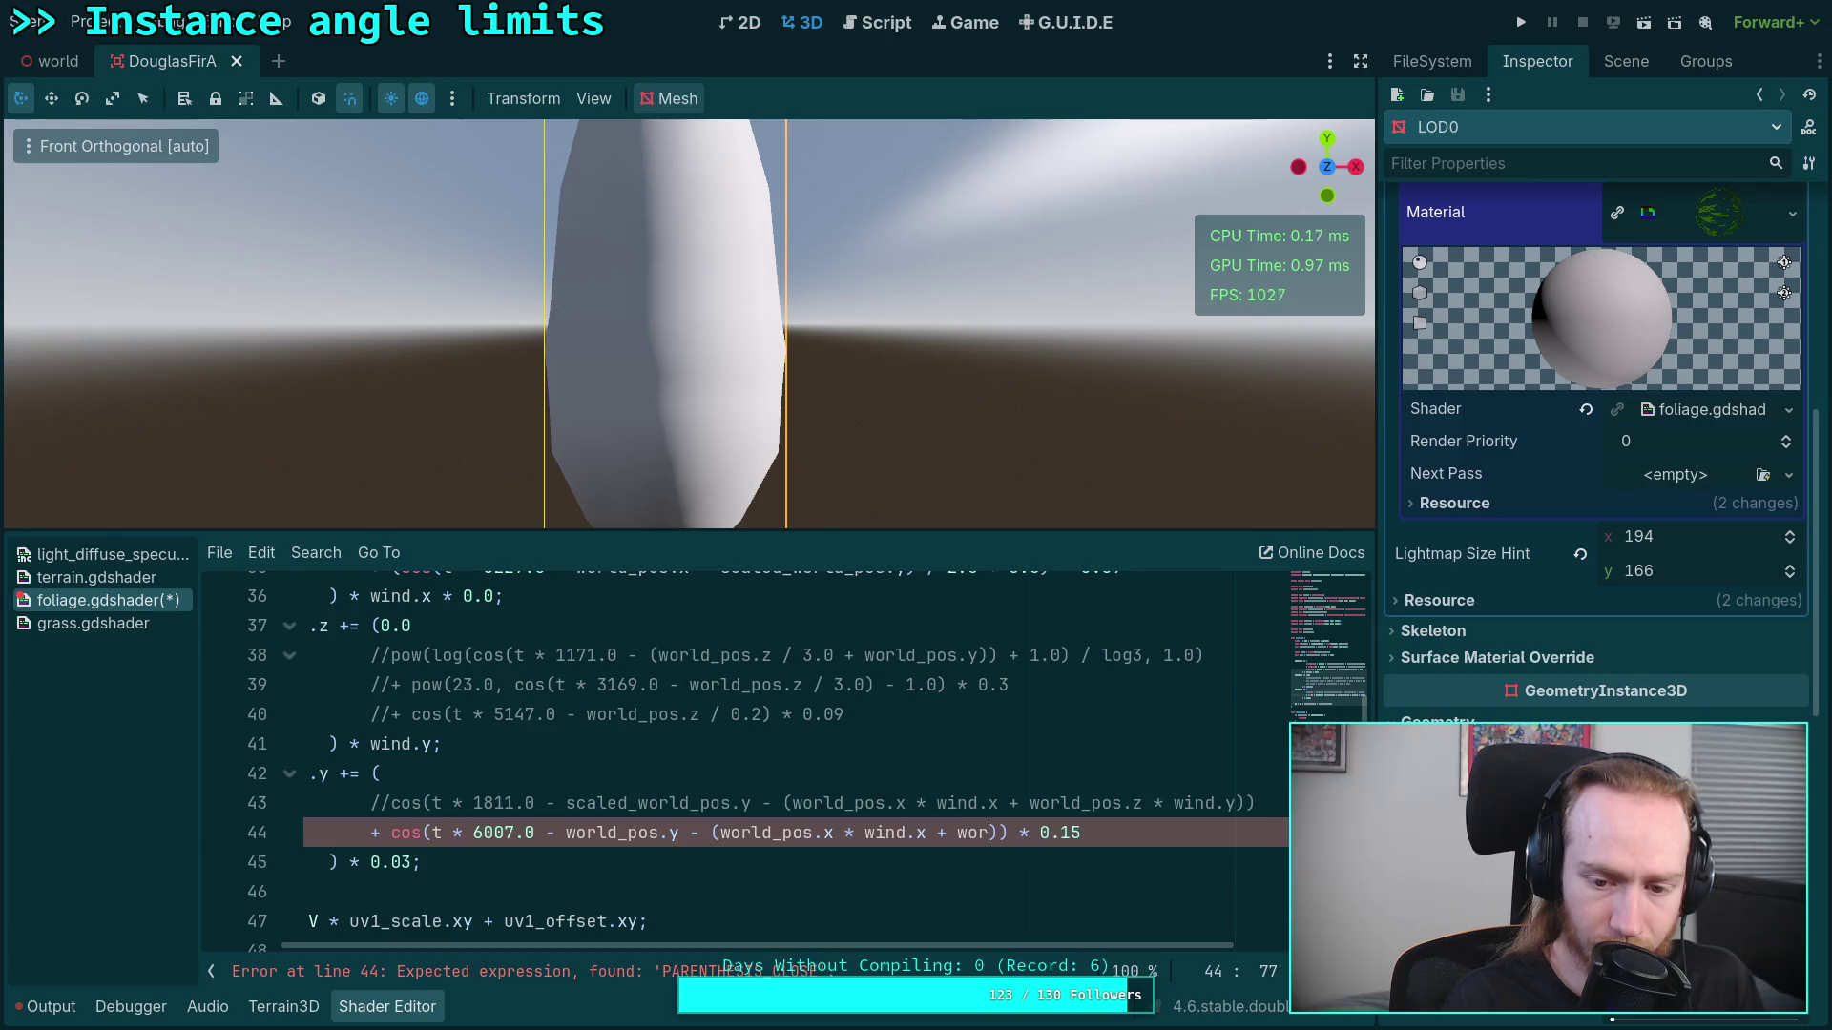
pyautogui.write(' * windp')
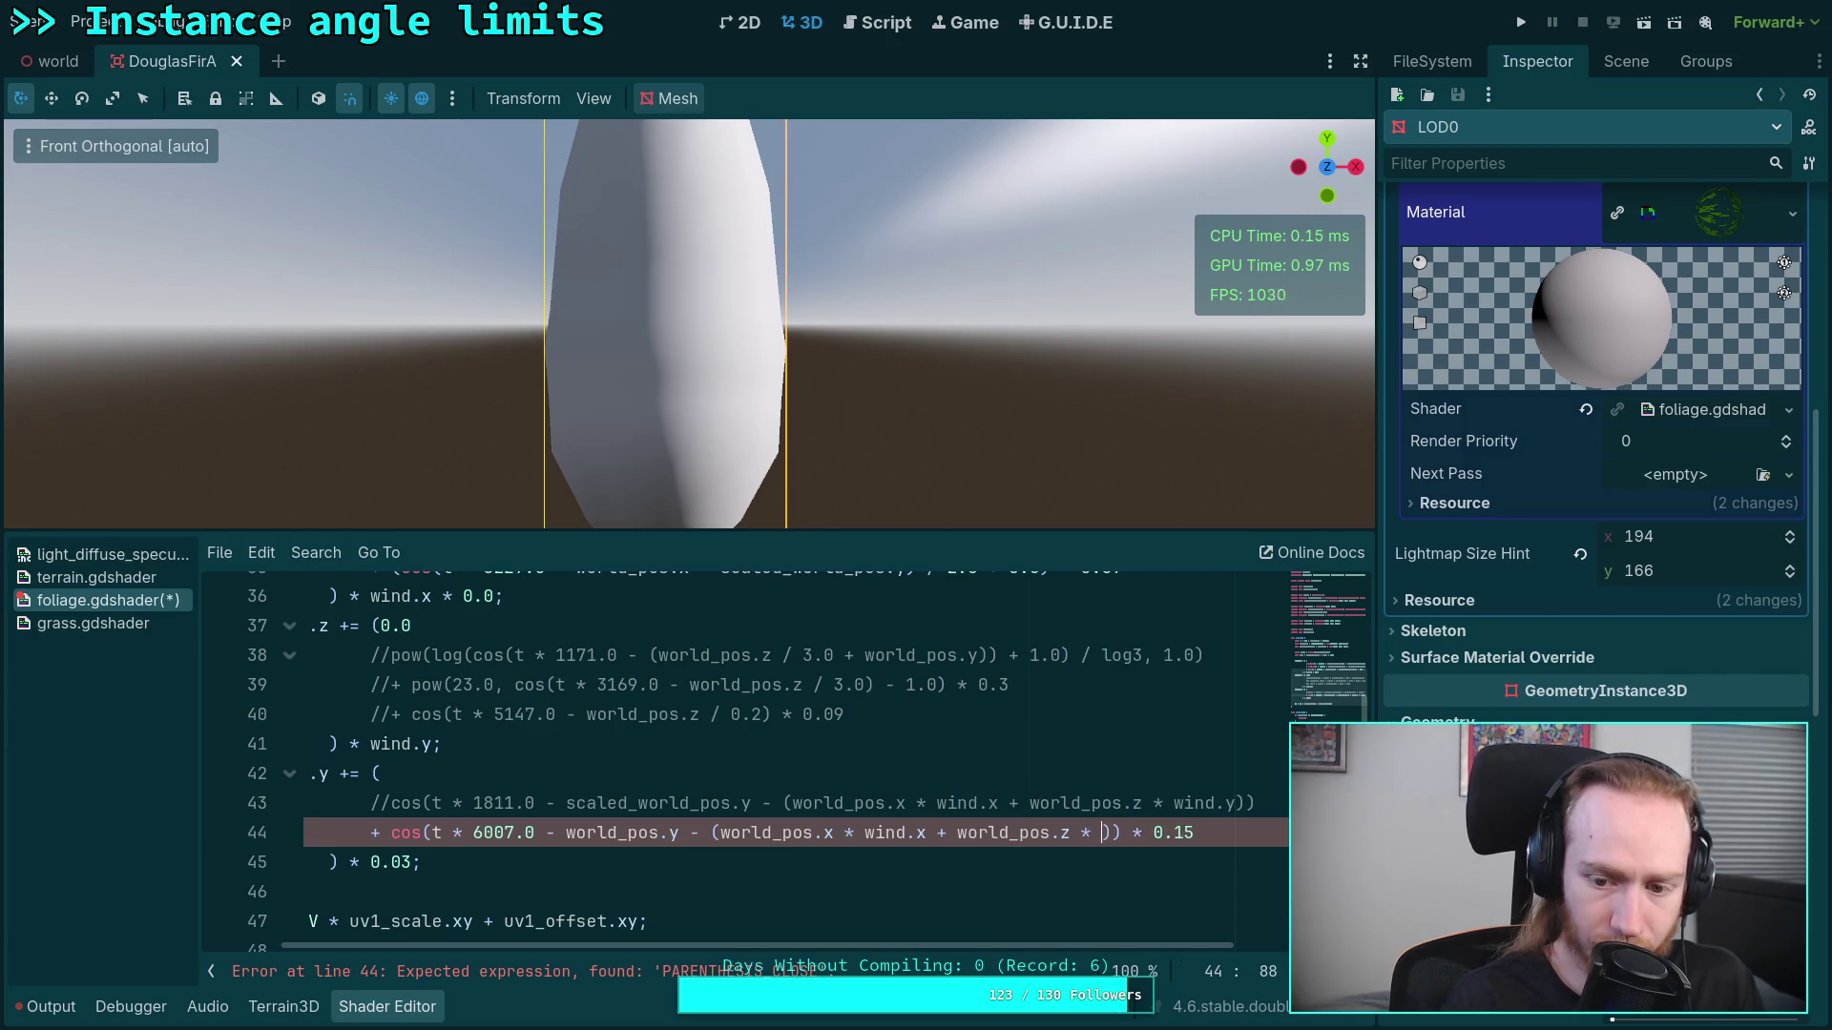
pyautogui.press('BackSpace')
pyautogui.write('.y')
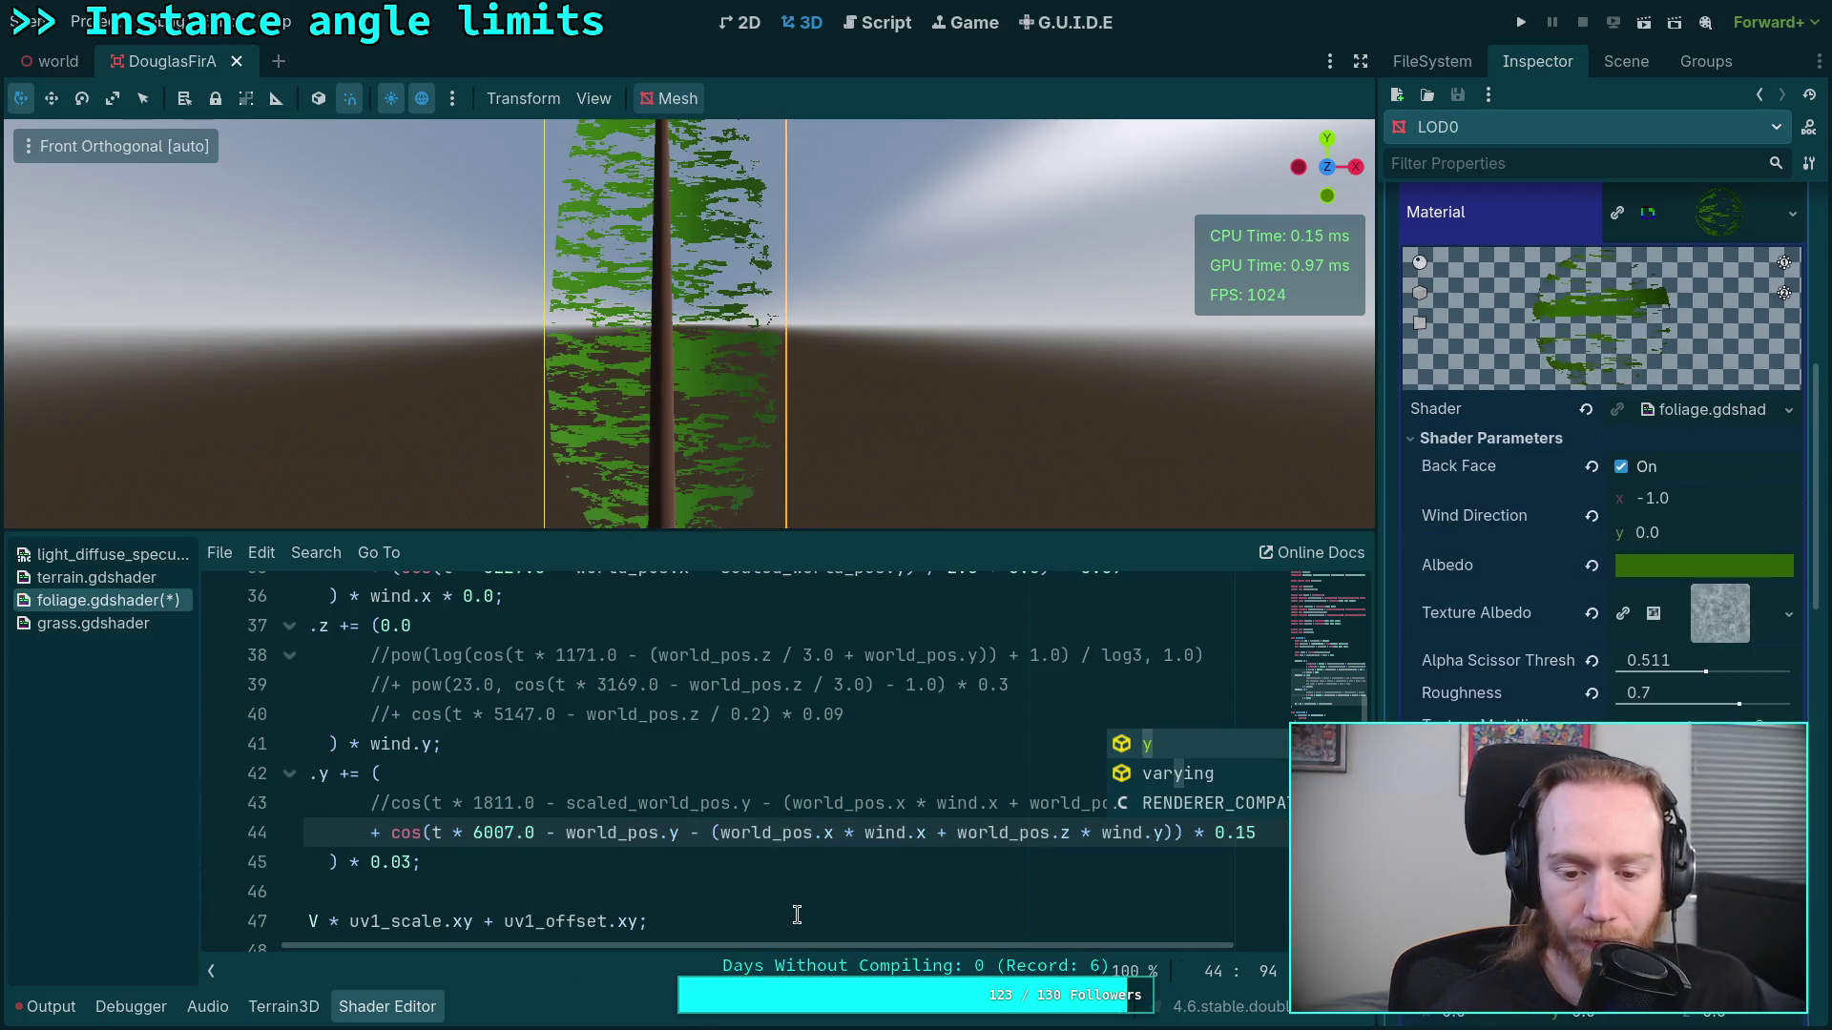
# Step: Review the new wind offset group on line 44, ending at the 6007.0 frequency
pyautogui.hscroll(1, 920, 948)
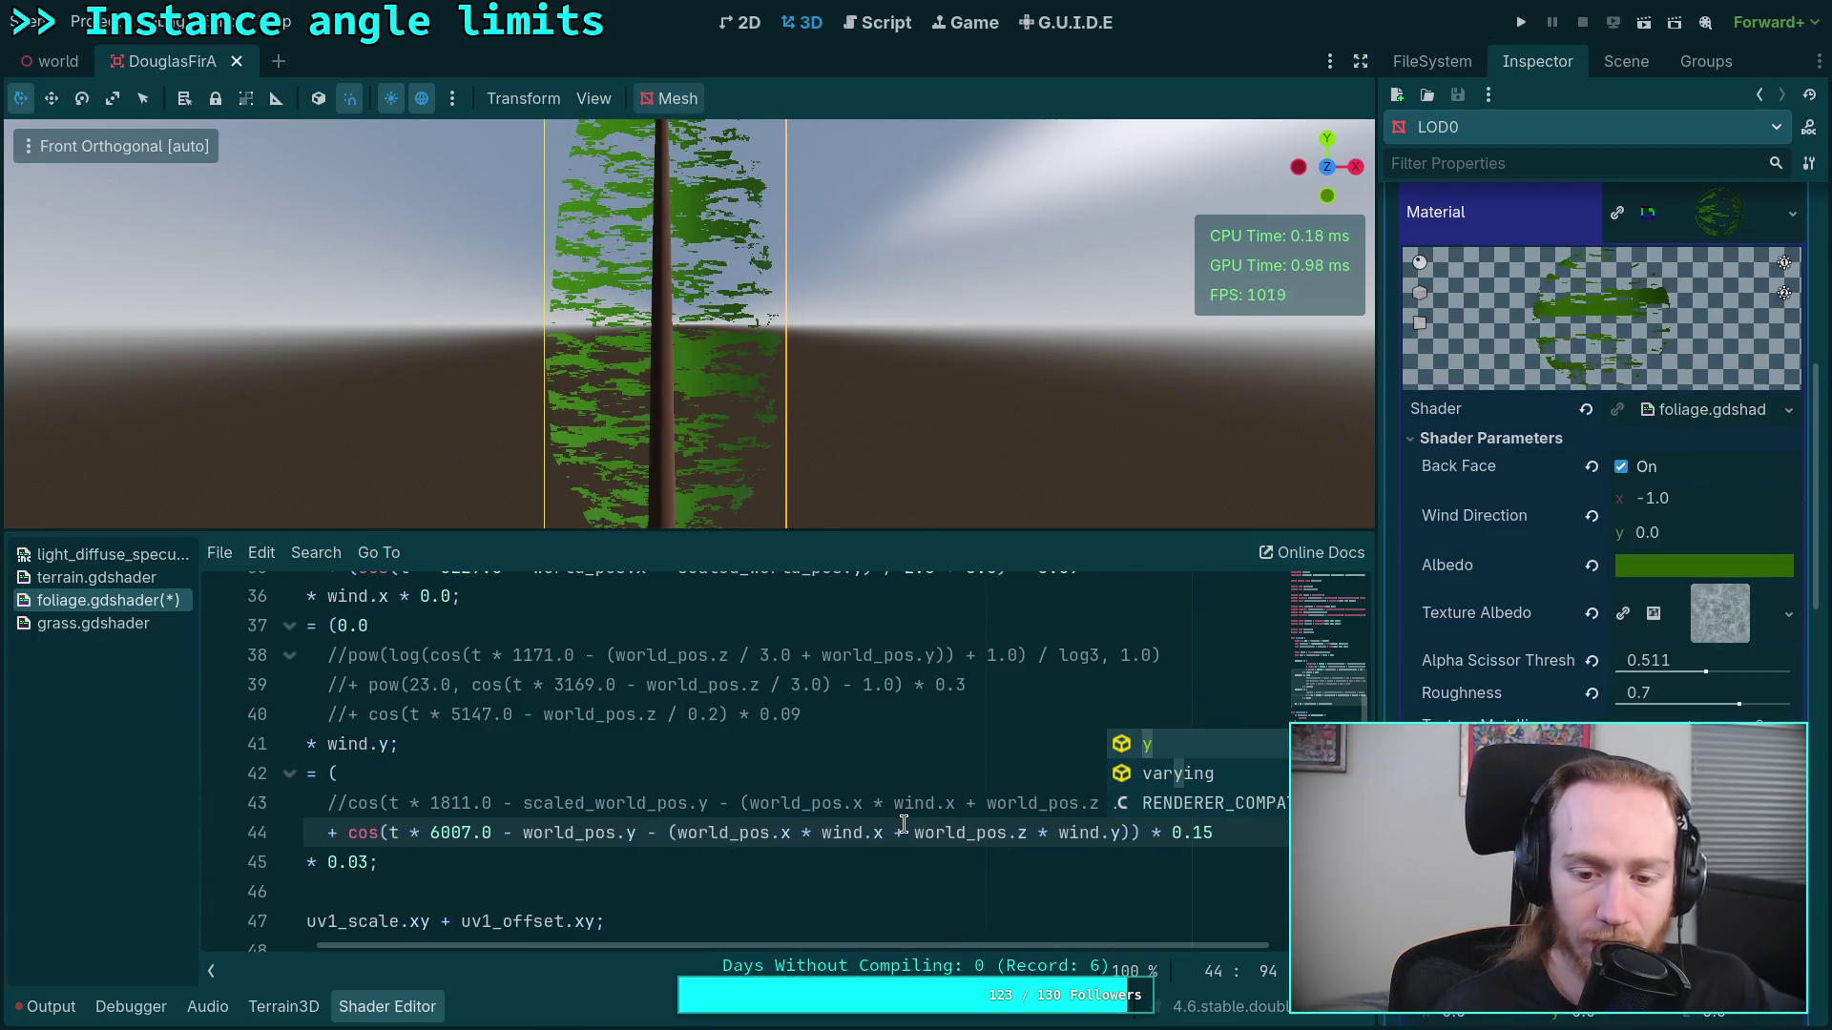
pyautogui.click(902, 833)
pyautogui.moveTo(675, 832); pyautogui.dragTo(1126, 832)
pyautogui.click(660, 833)
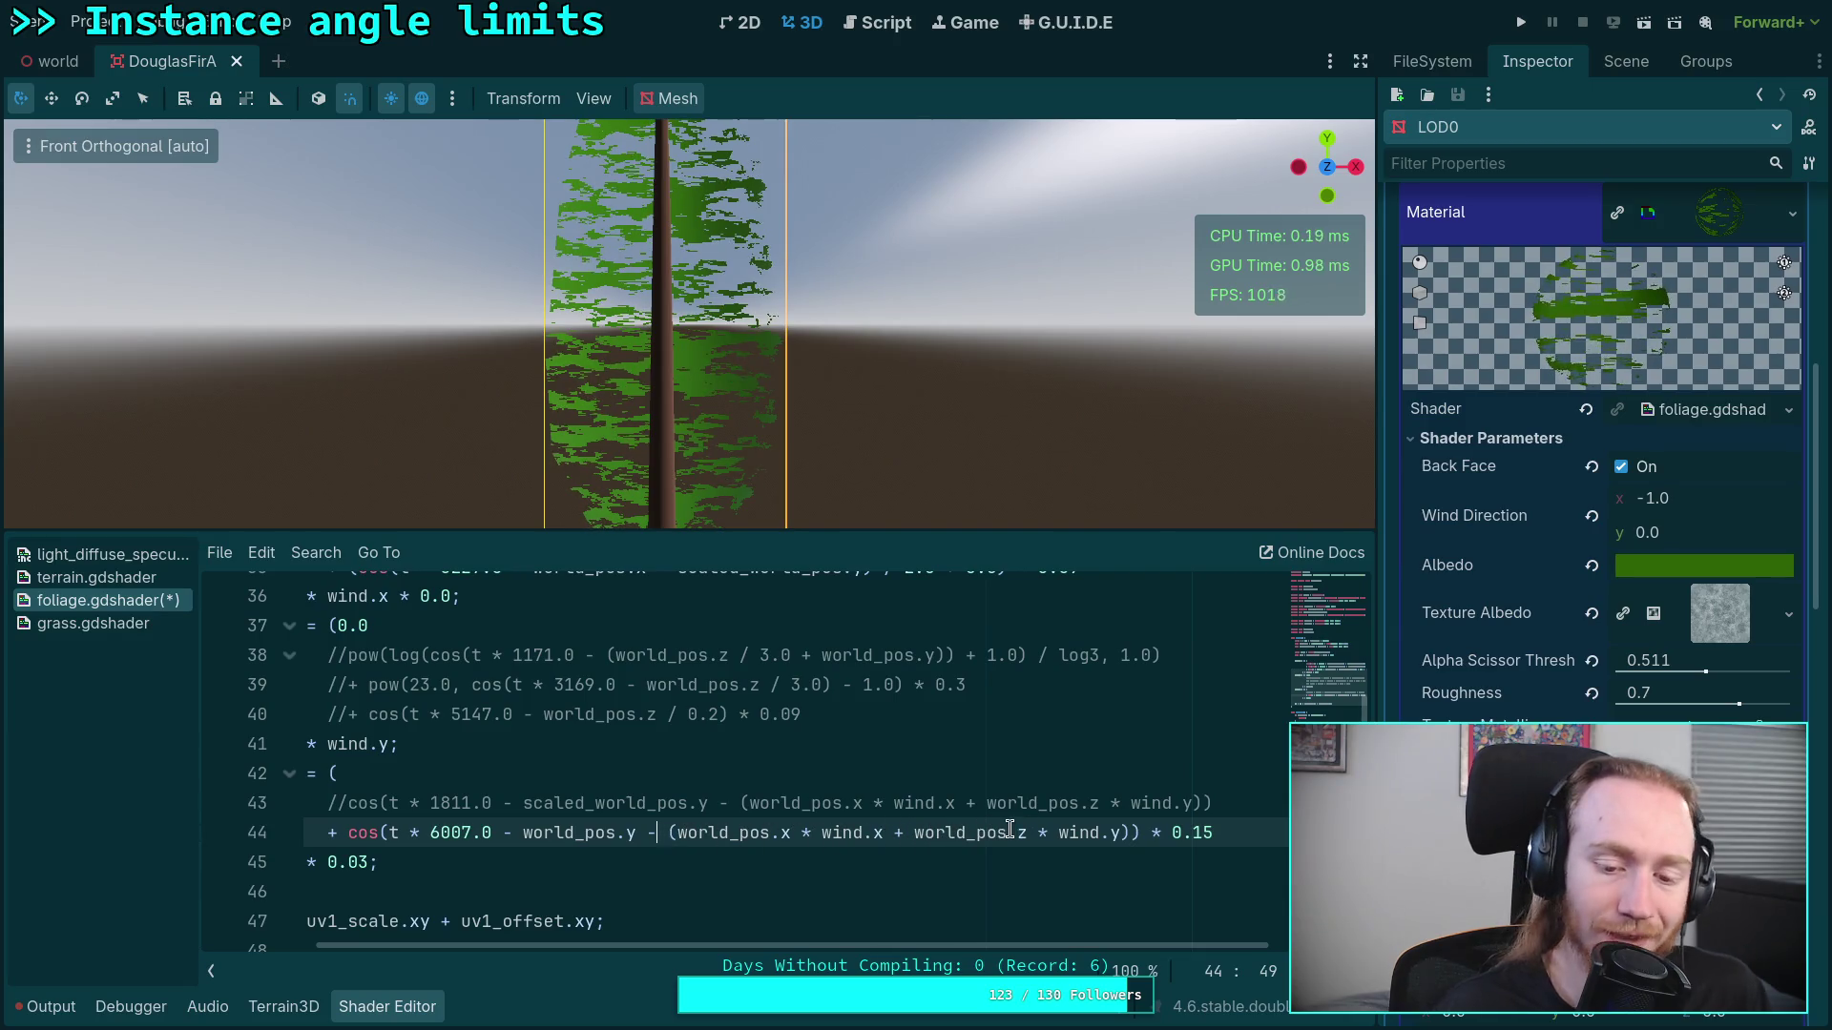
pyautogui.hscroll(-1, 986, 915)
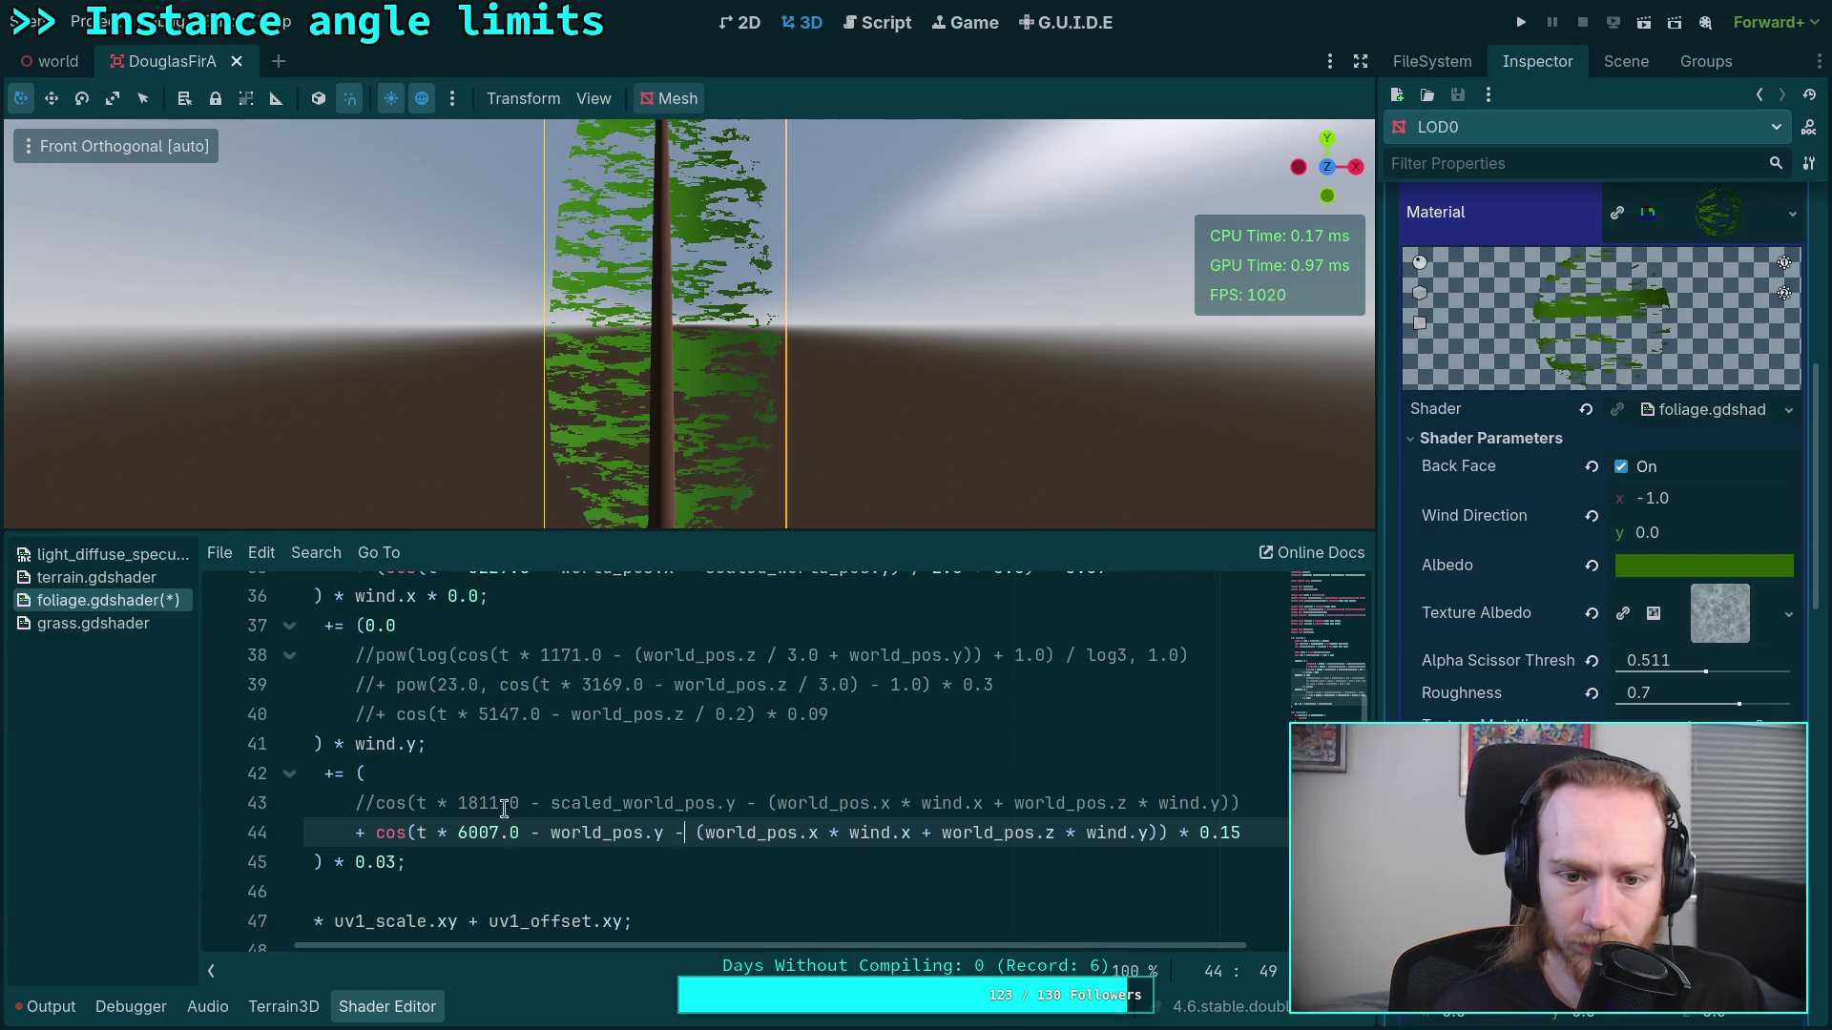
pyautogui.scroll(2, 663, 465)
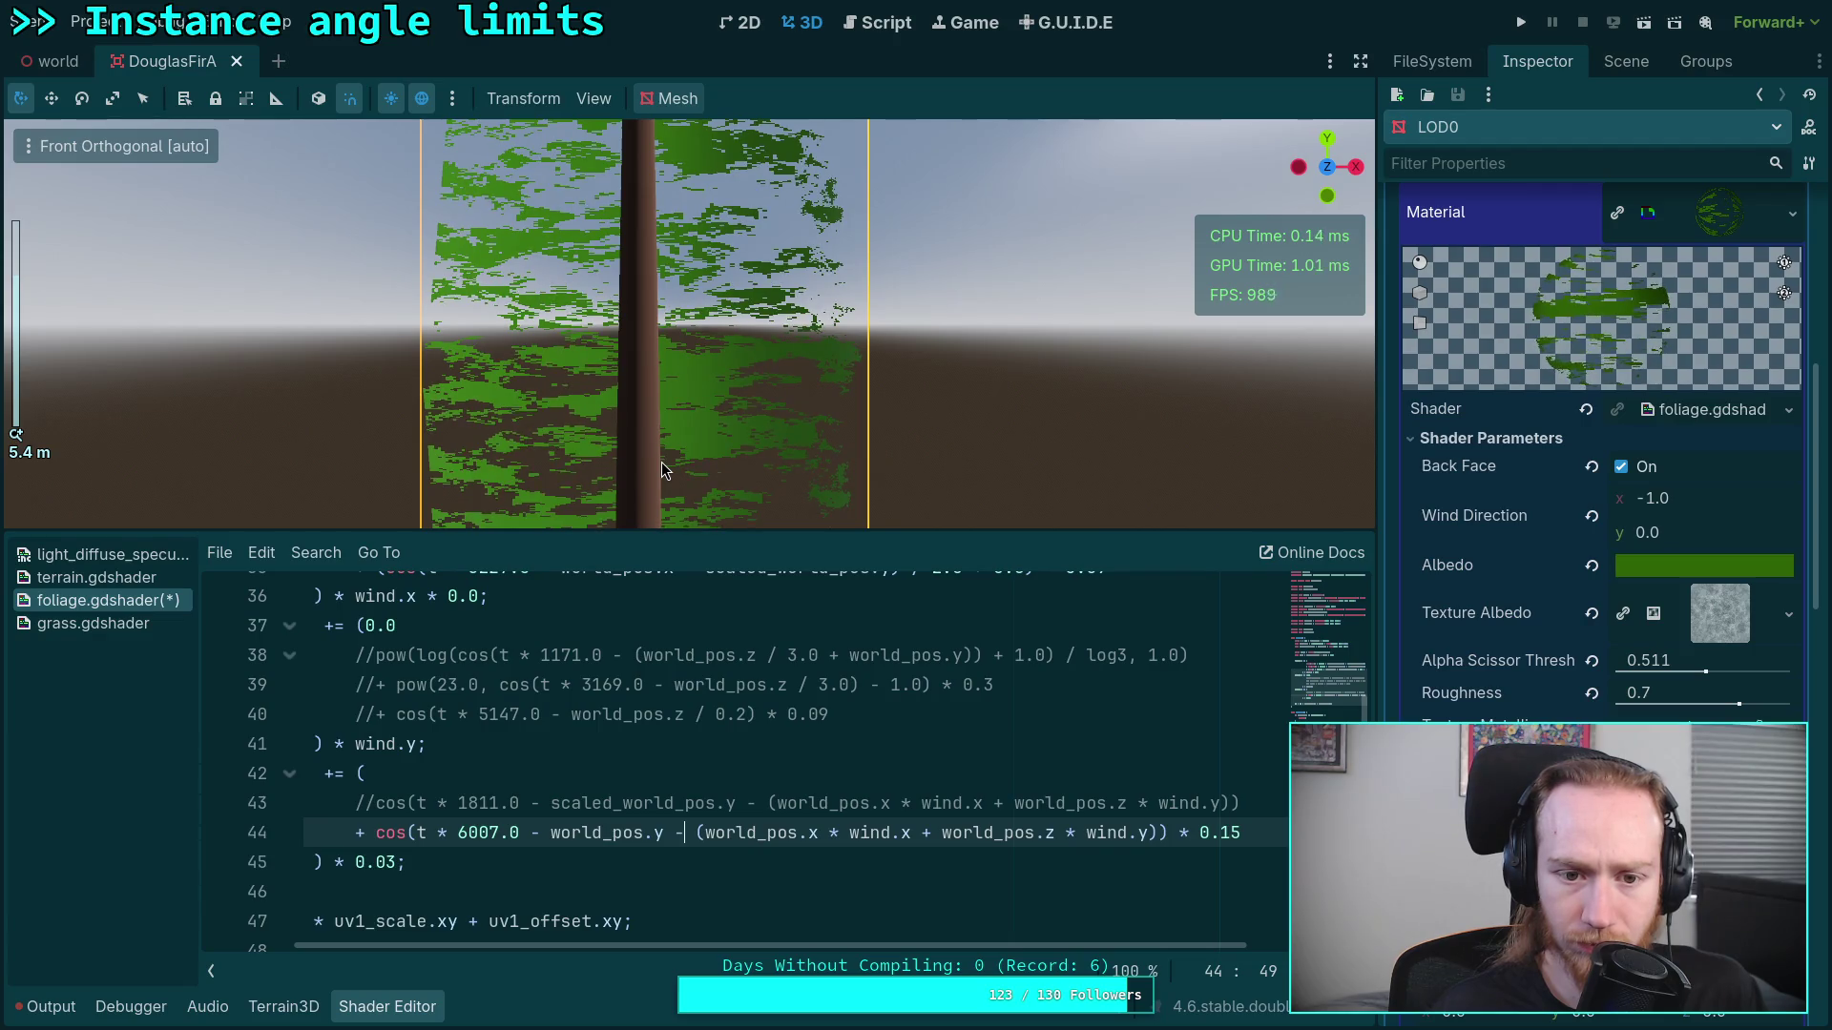
pyautogui.click(478, 833)
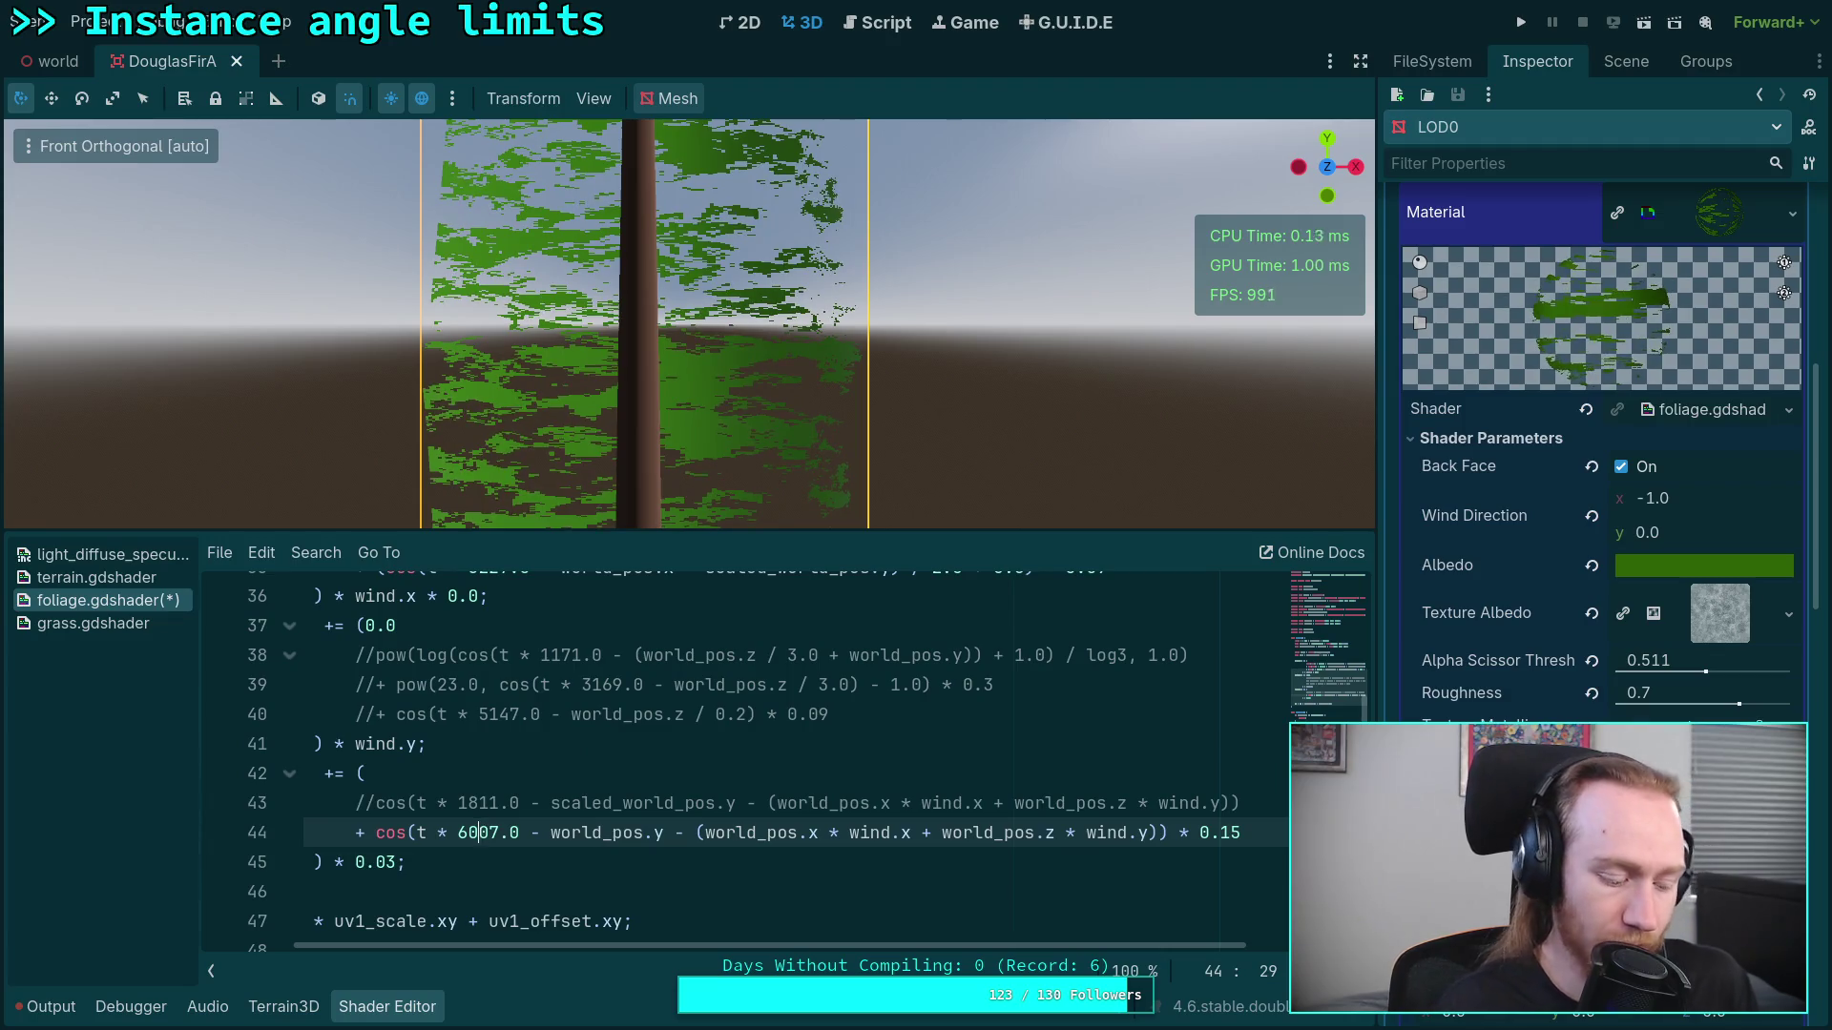
pyautogui.press('super+4')
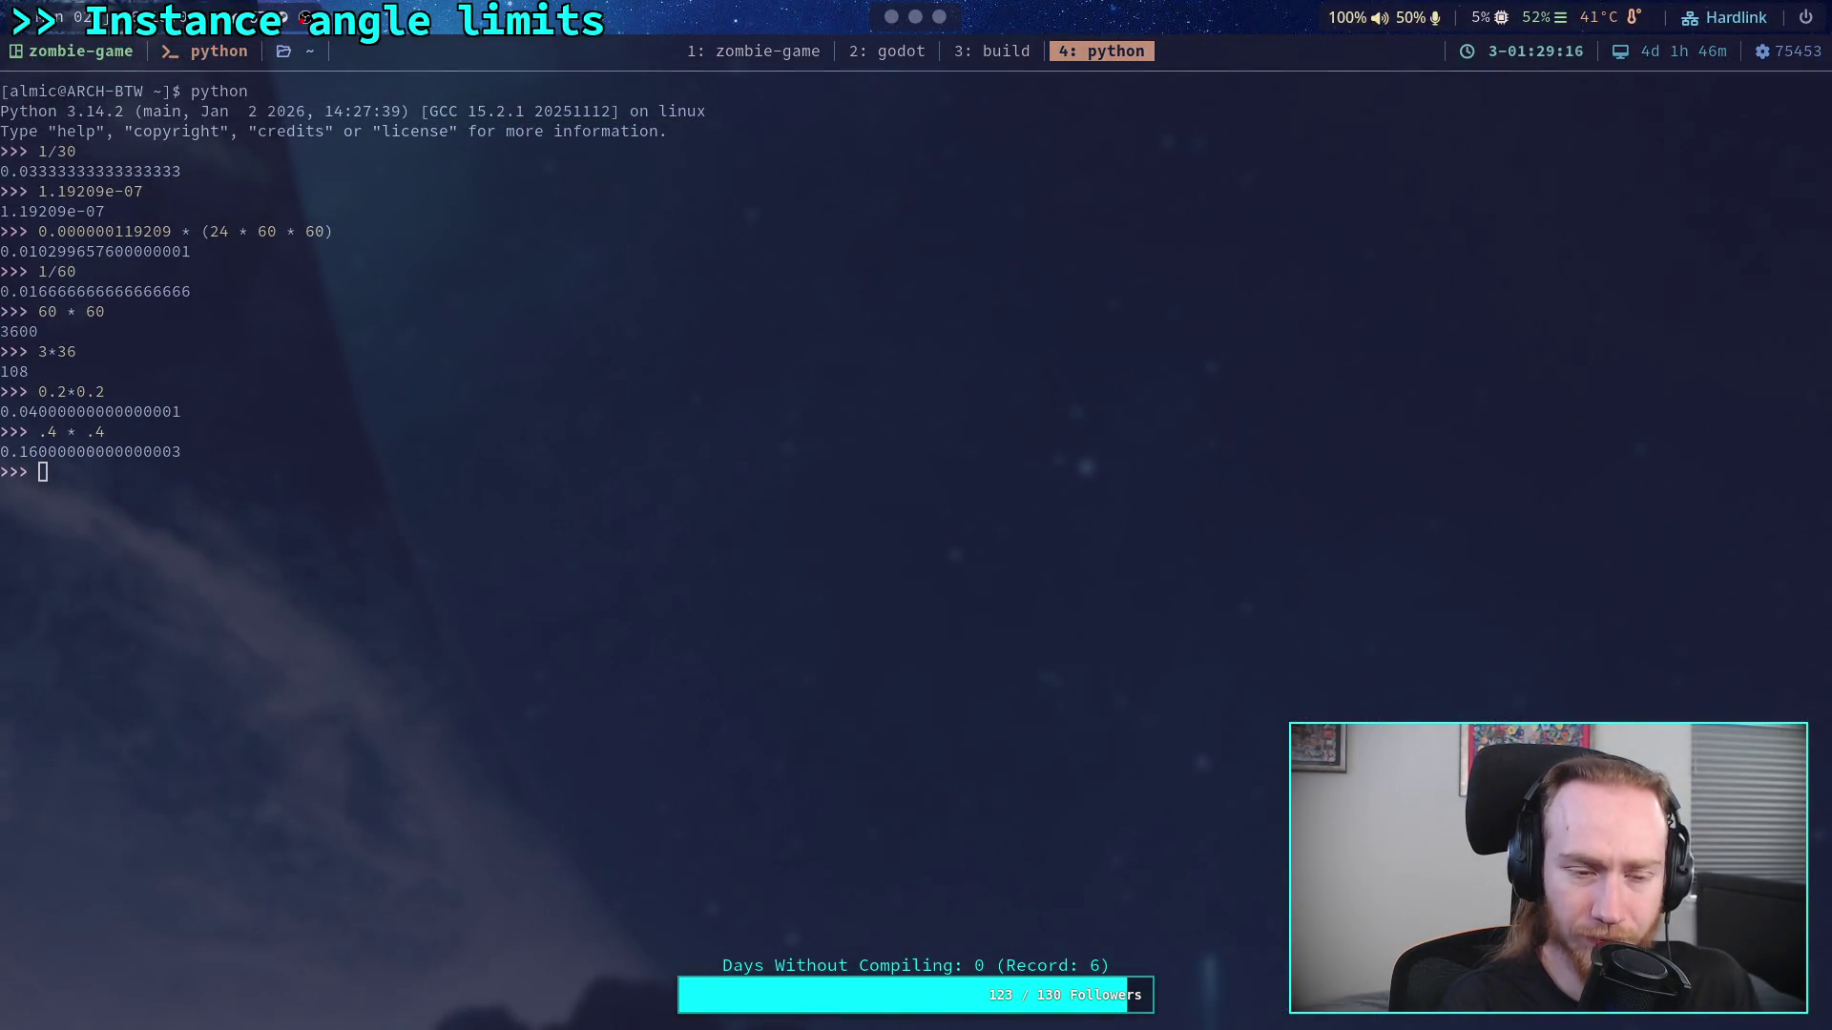
# Step: Look up the Prime I.T. list of primes starting from 1223, then return to the shader
pyautogui.press('super+5')
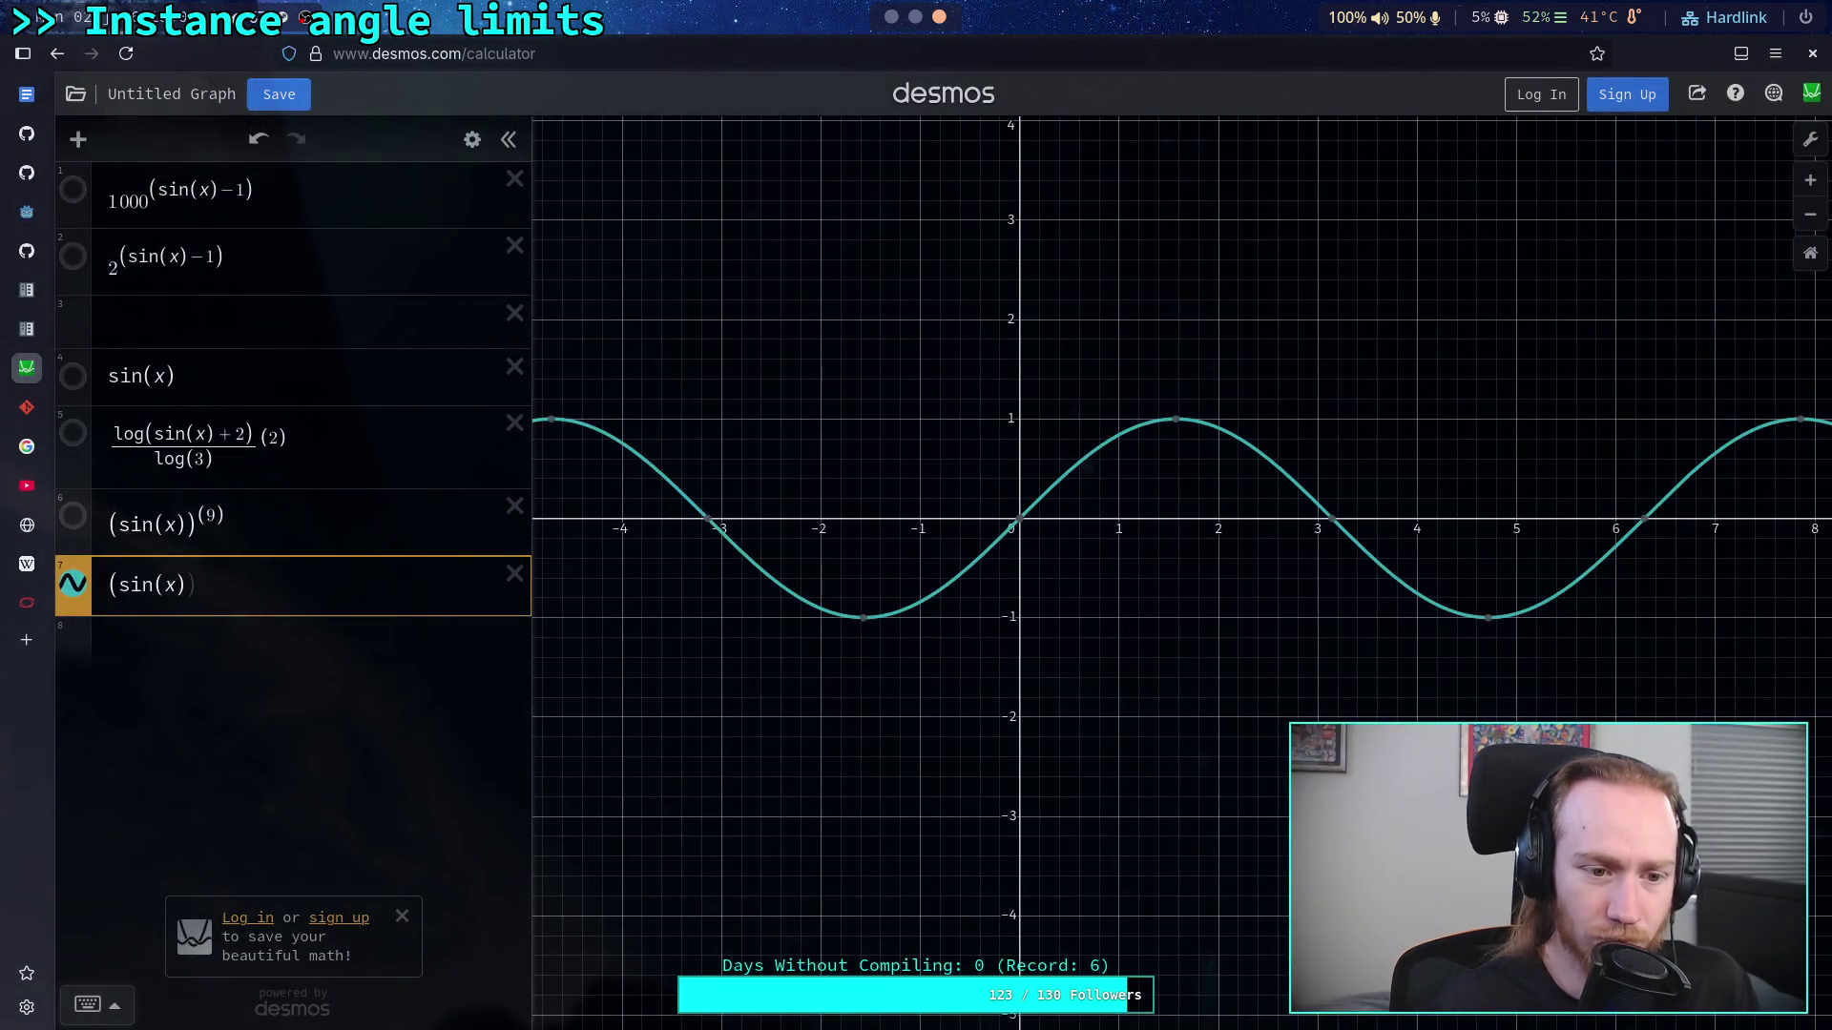
pyautogui.click(27, 524)
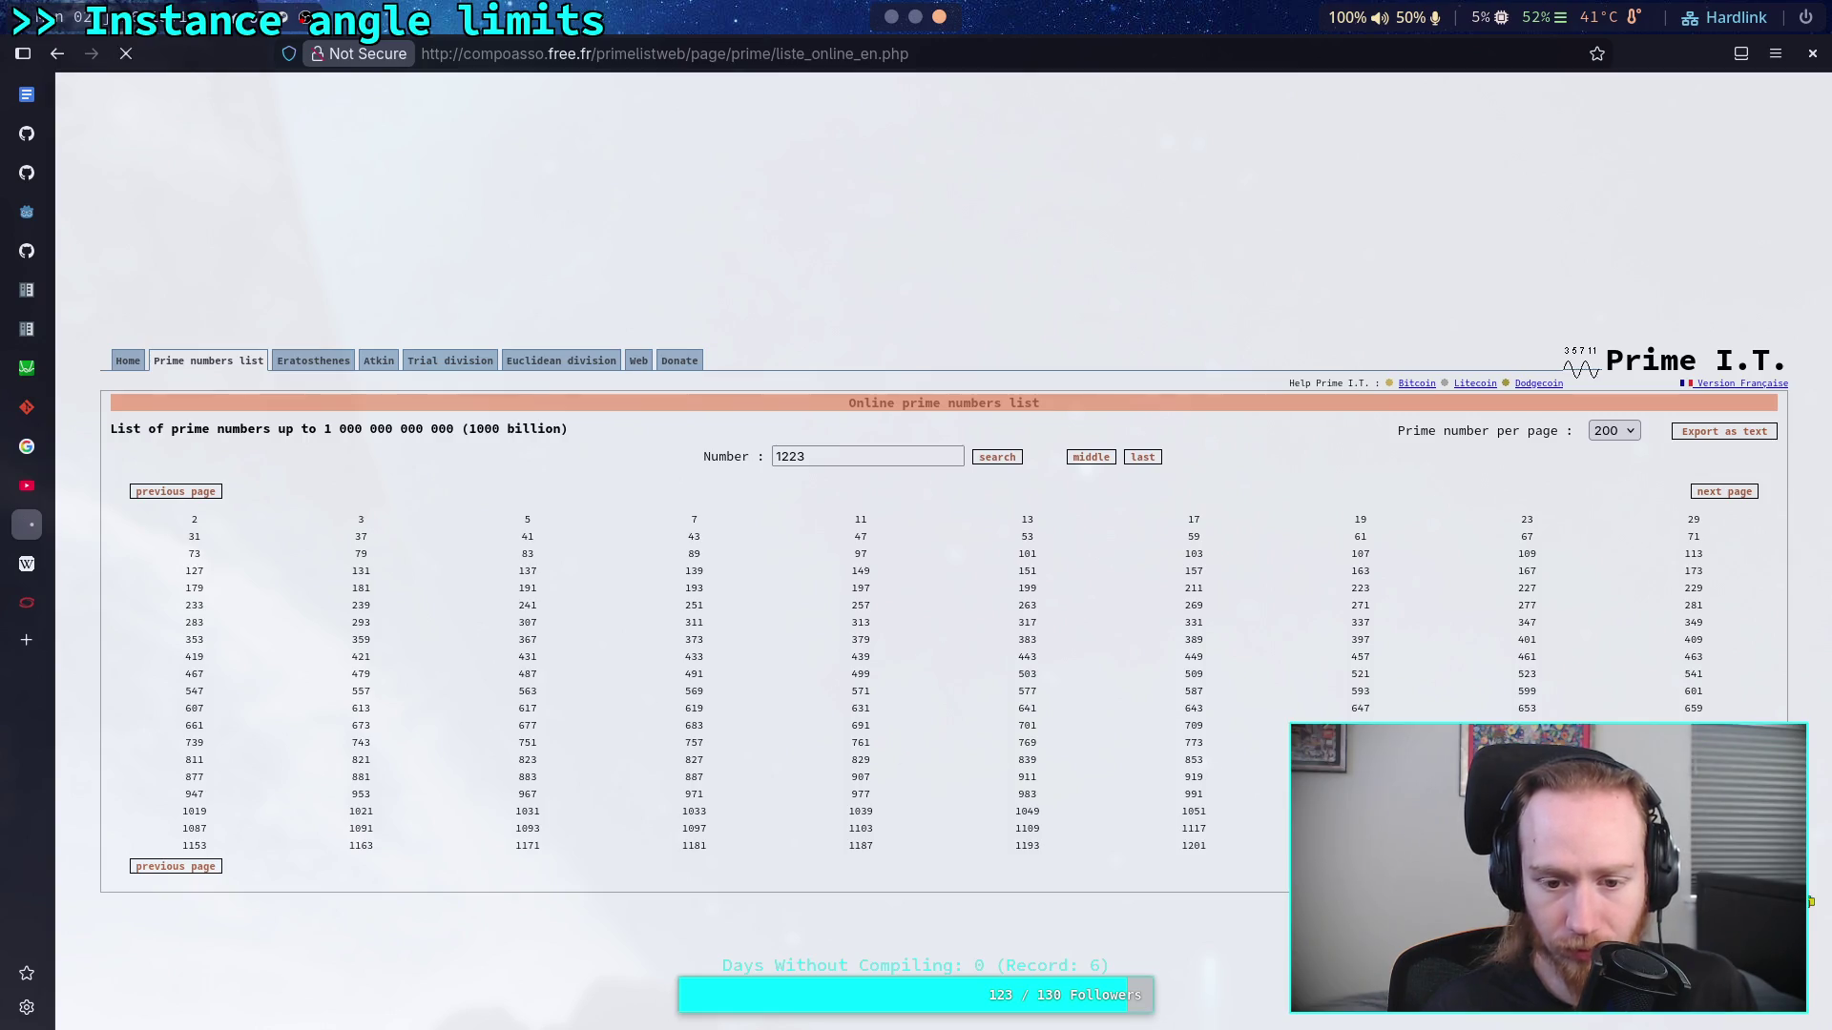
pyautogui.press('super+1')
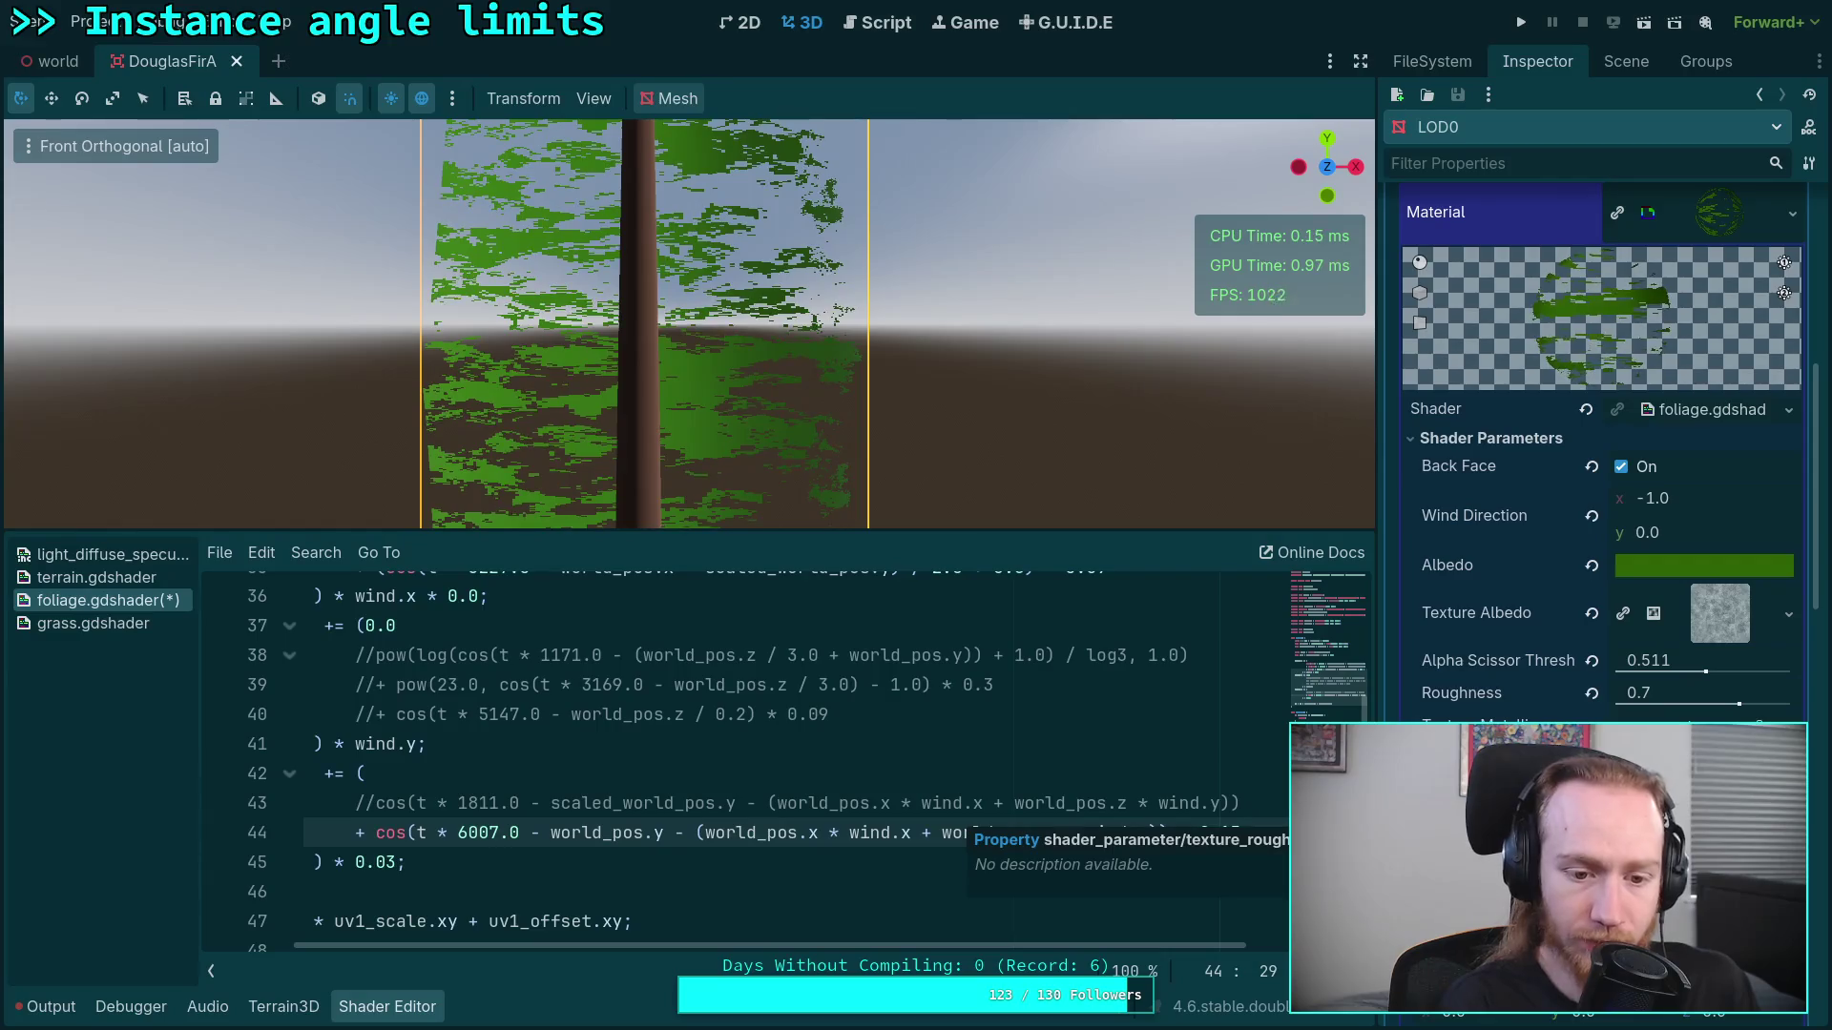
pyautogui.press('super+3')
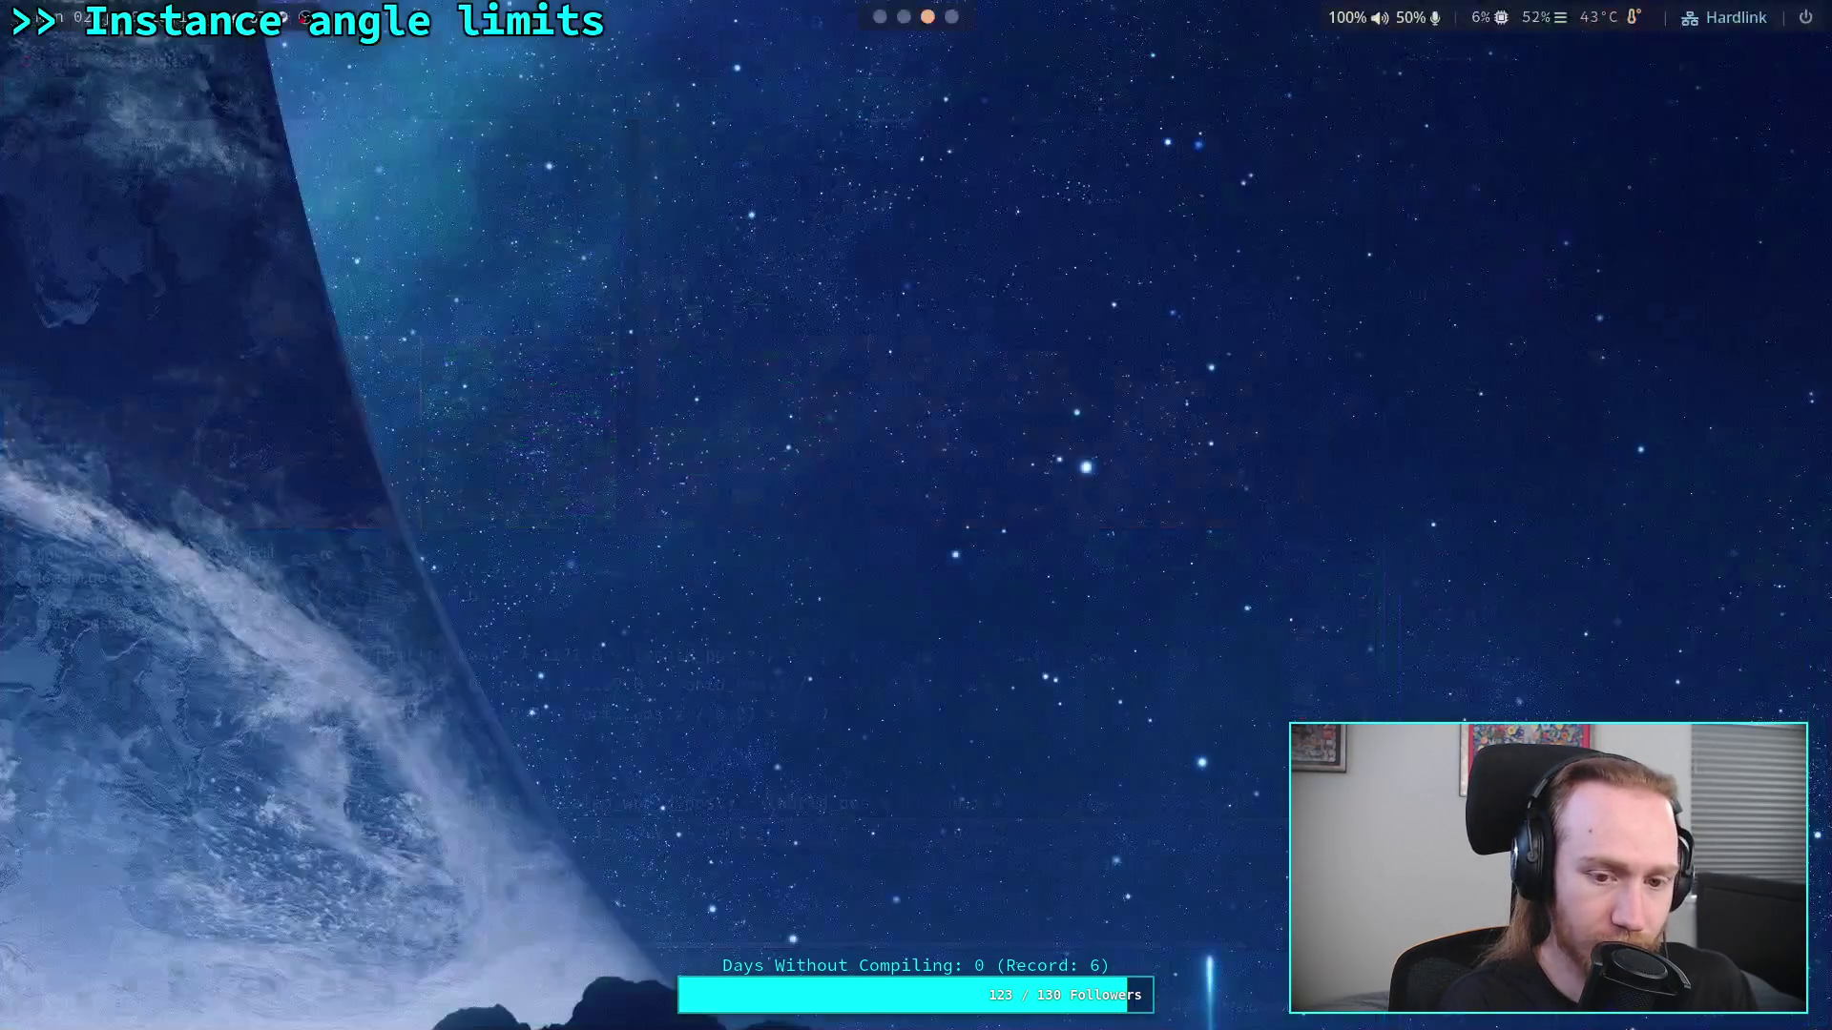
pyautogui.press('super+4')
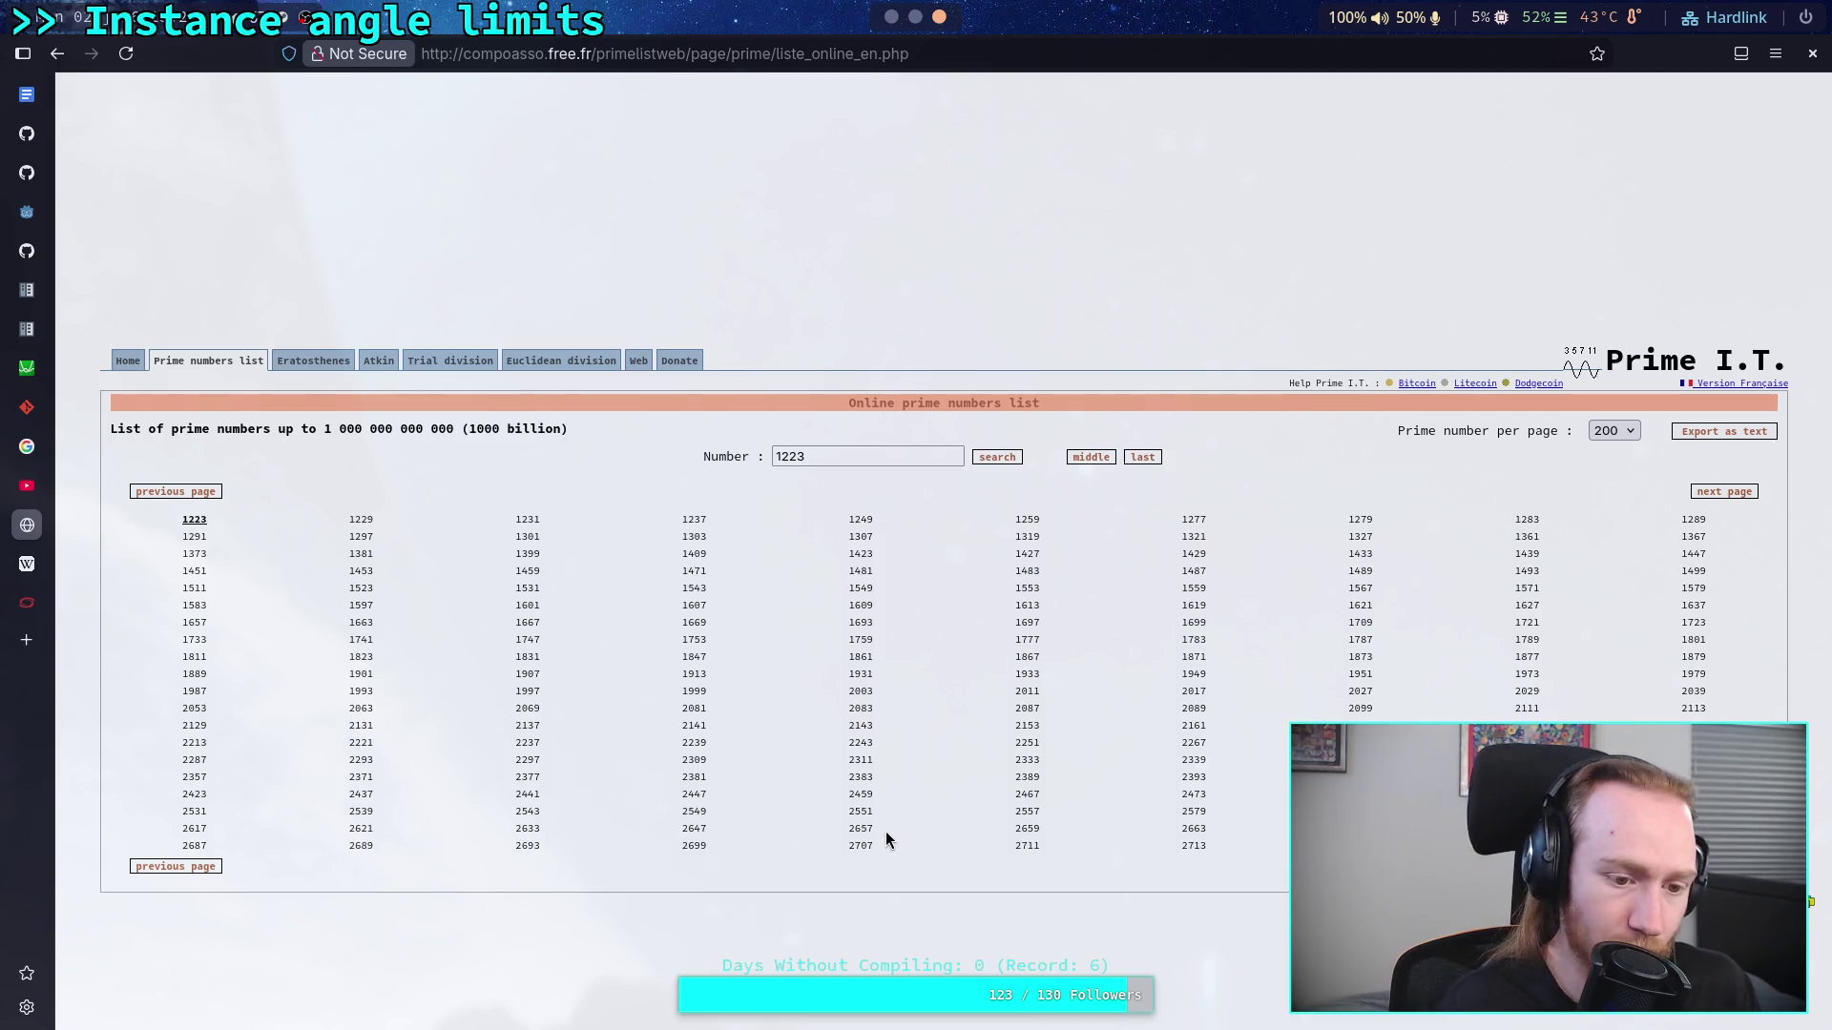
pyautogui.hotkey('alt', 'Tab')
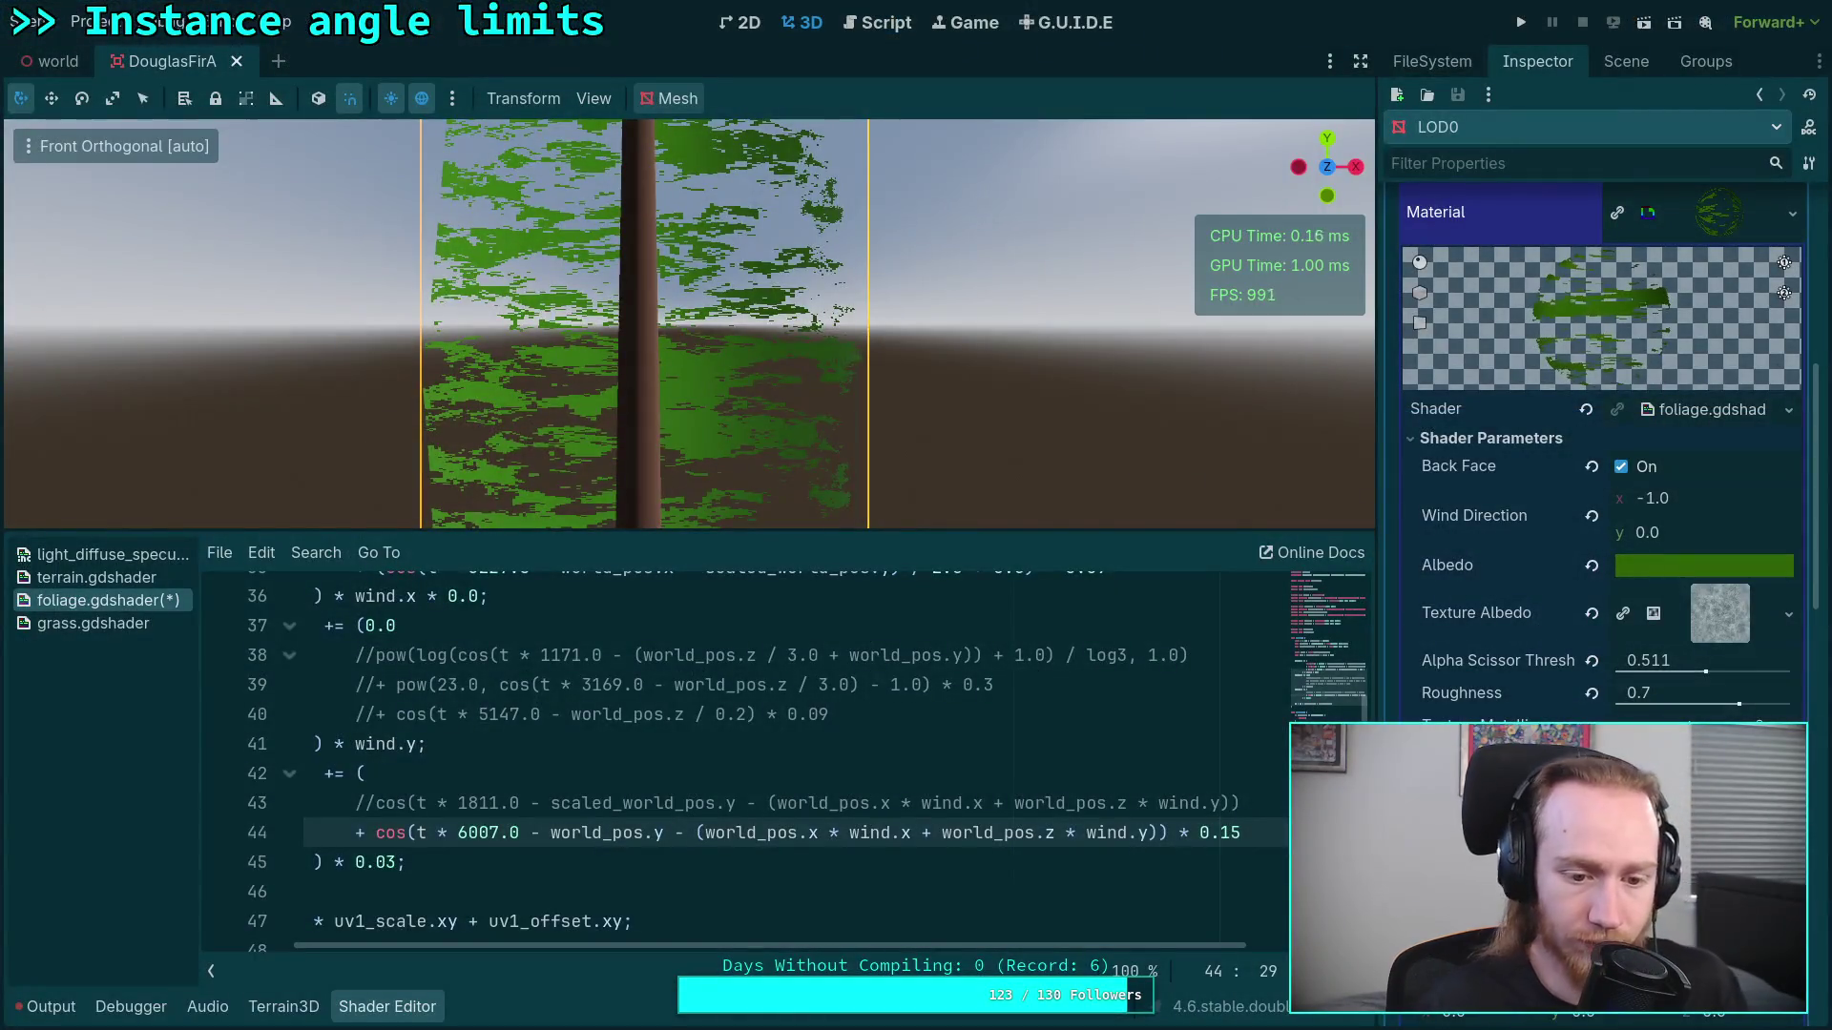
# Step: Replace line 44's 6007.0 time frequency with 2633.0
pyautogui.write('6')
pyautogui.press('BackSpace')
pyautogui.press('Delete')
pyautogui.press('Delete')
pyautogui.write('27')
pyautogui.press('BackSpace')
pyautogui.write('633')
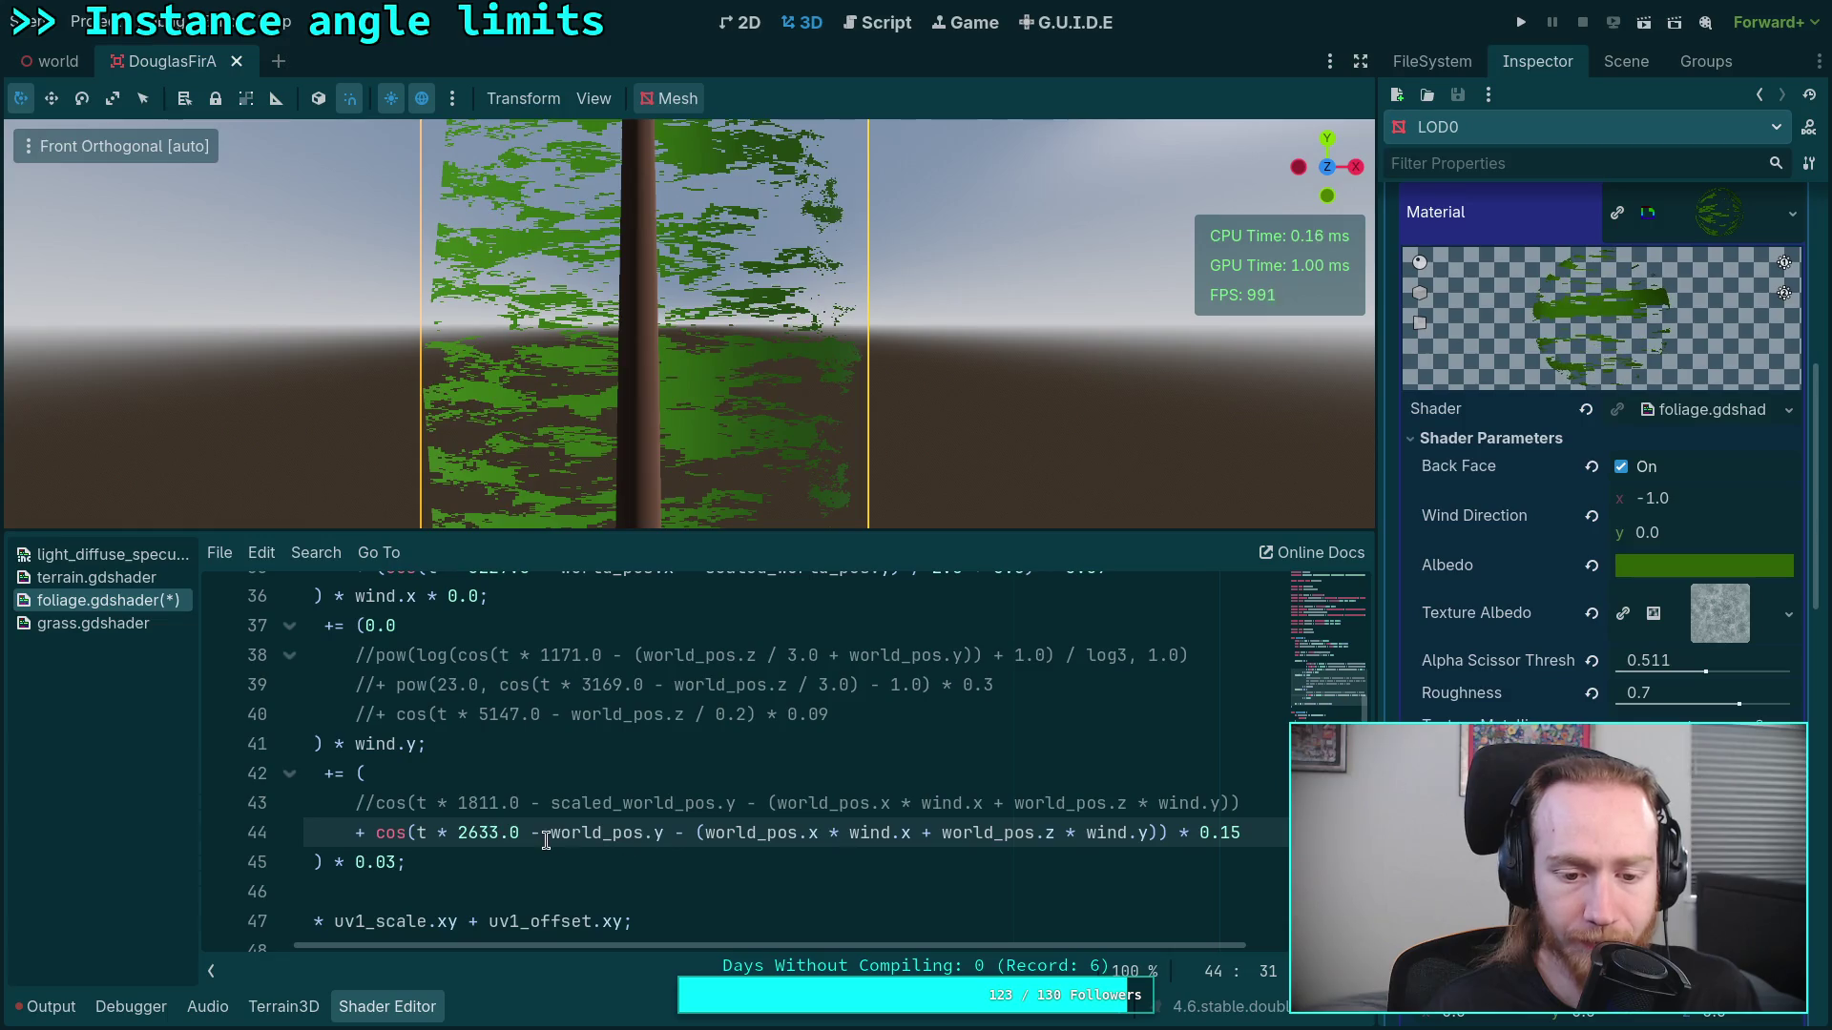
# Step: Divide world_pos.y by 2.0 on line 44, after trying 10.0 and 1.7
pyautogui.click(662, 835)
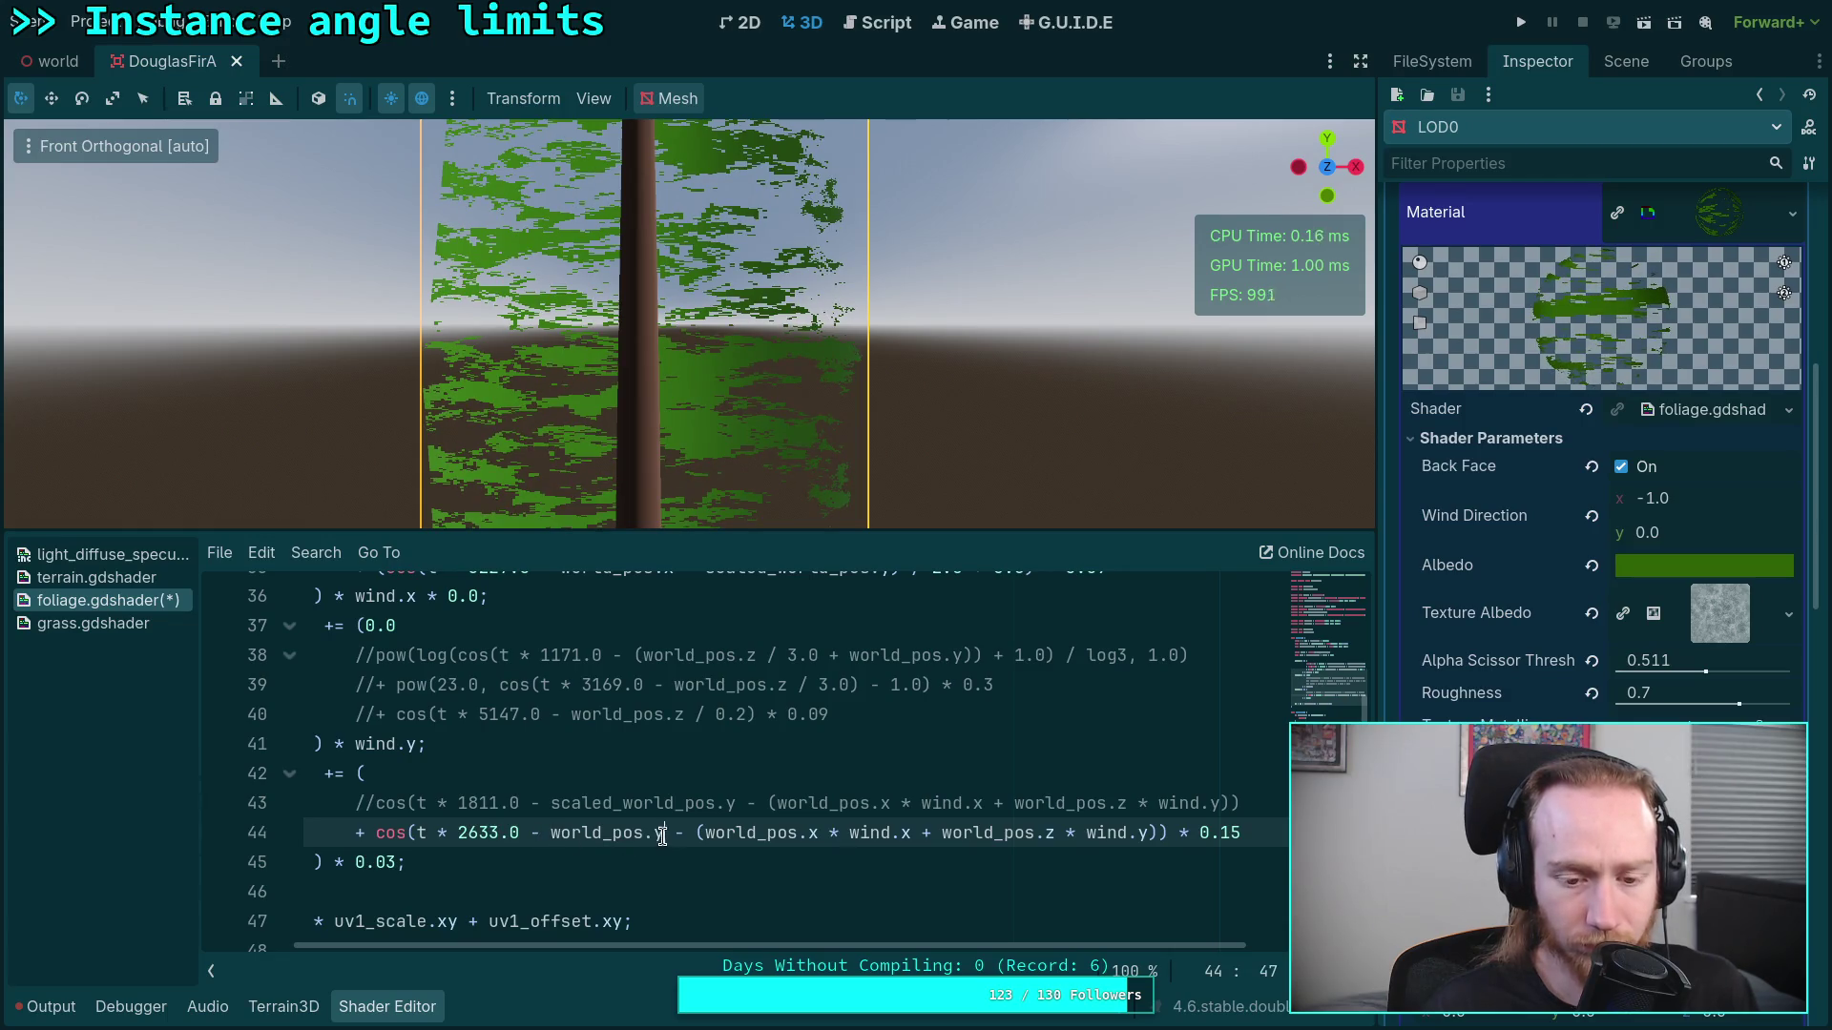
pyautogui.write('/ ')
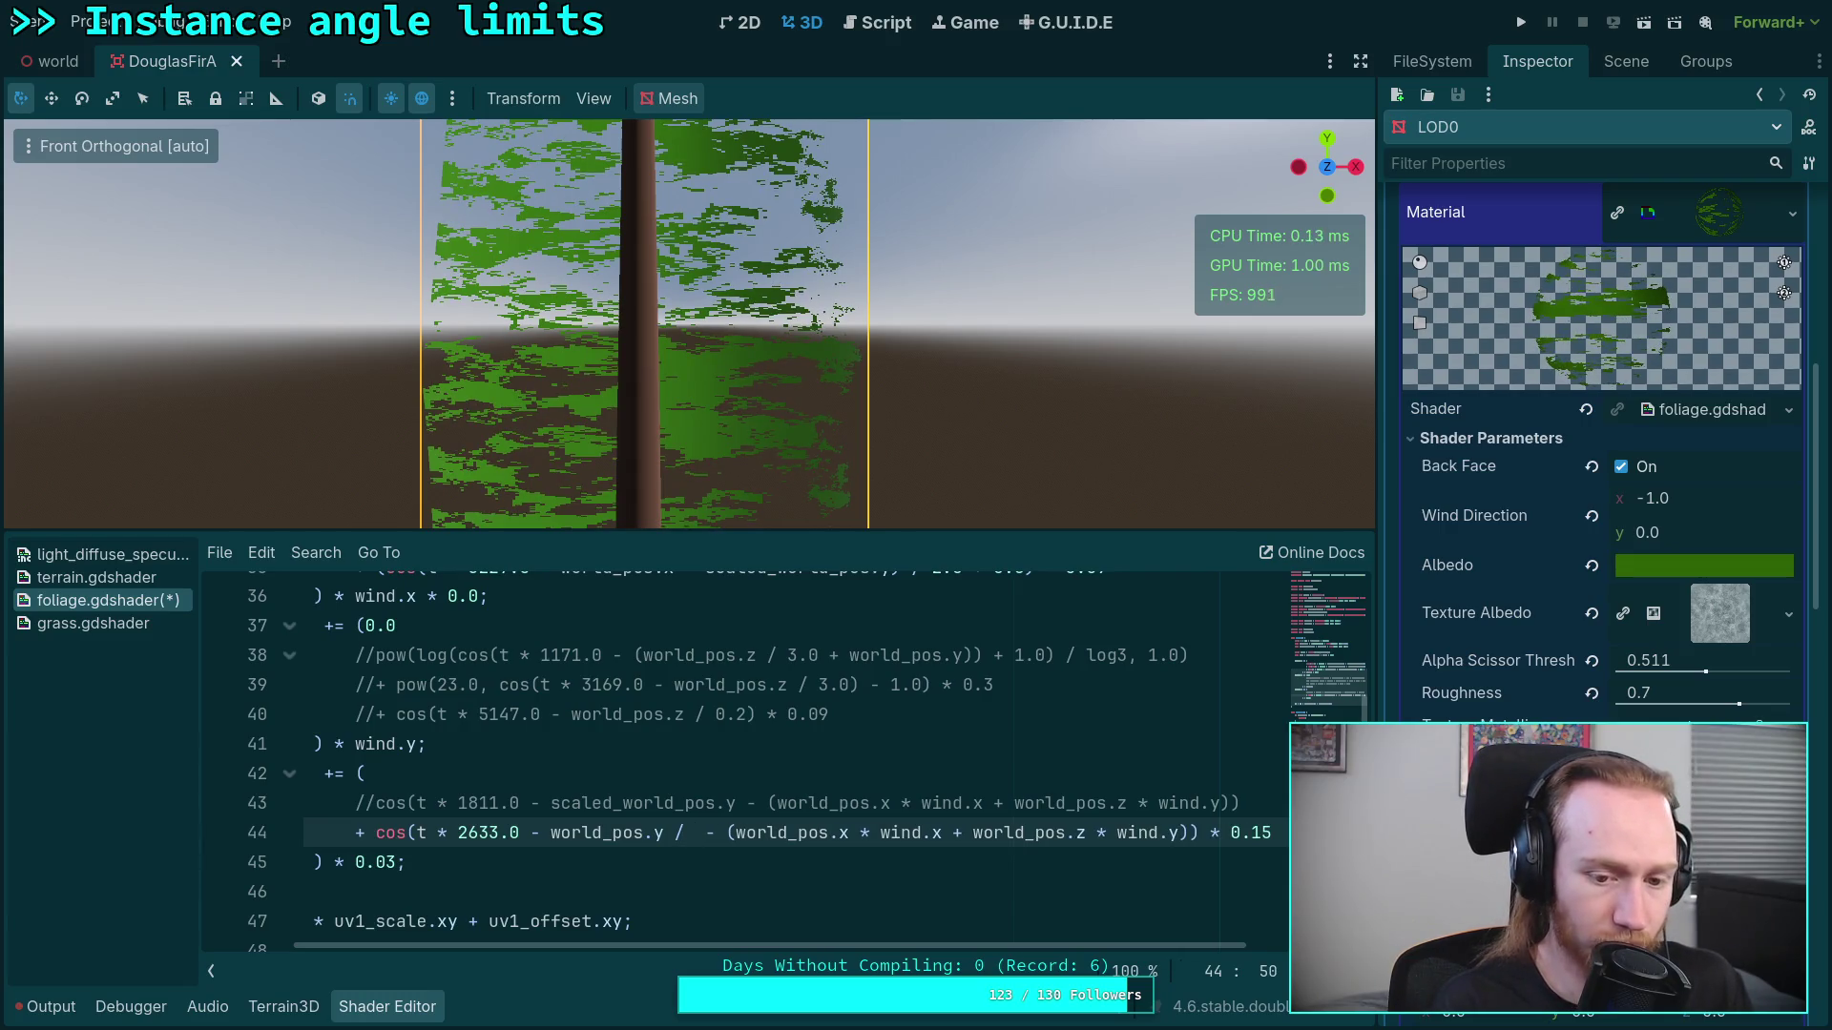
pyautogui.write('10')
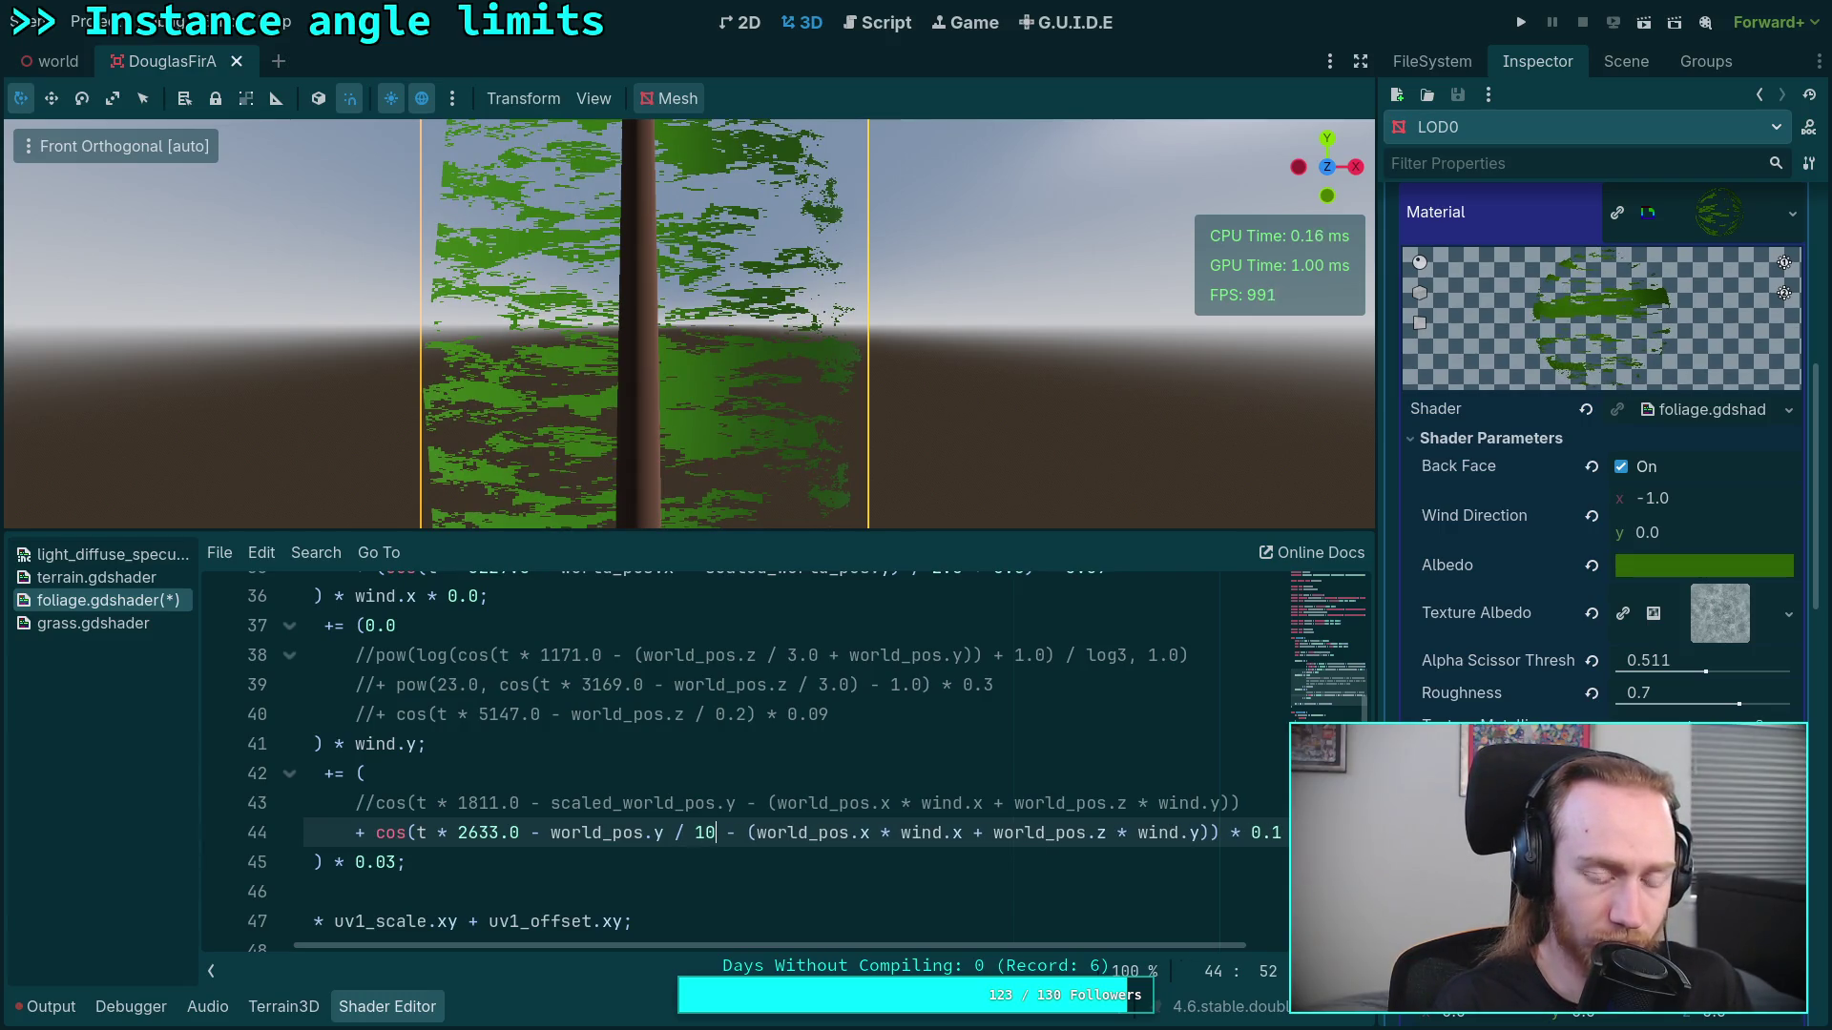
pyautogui.write('.0')
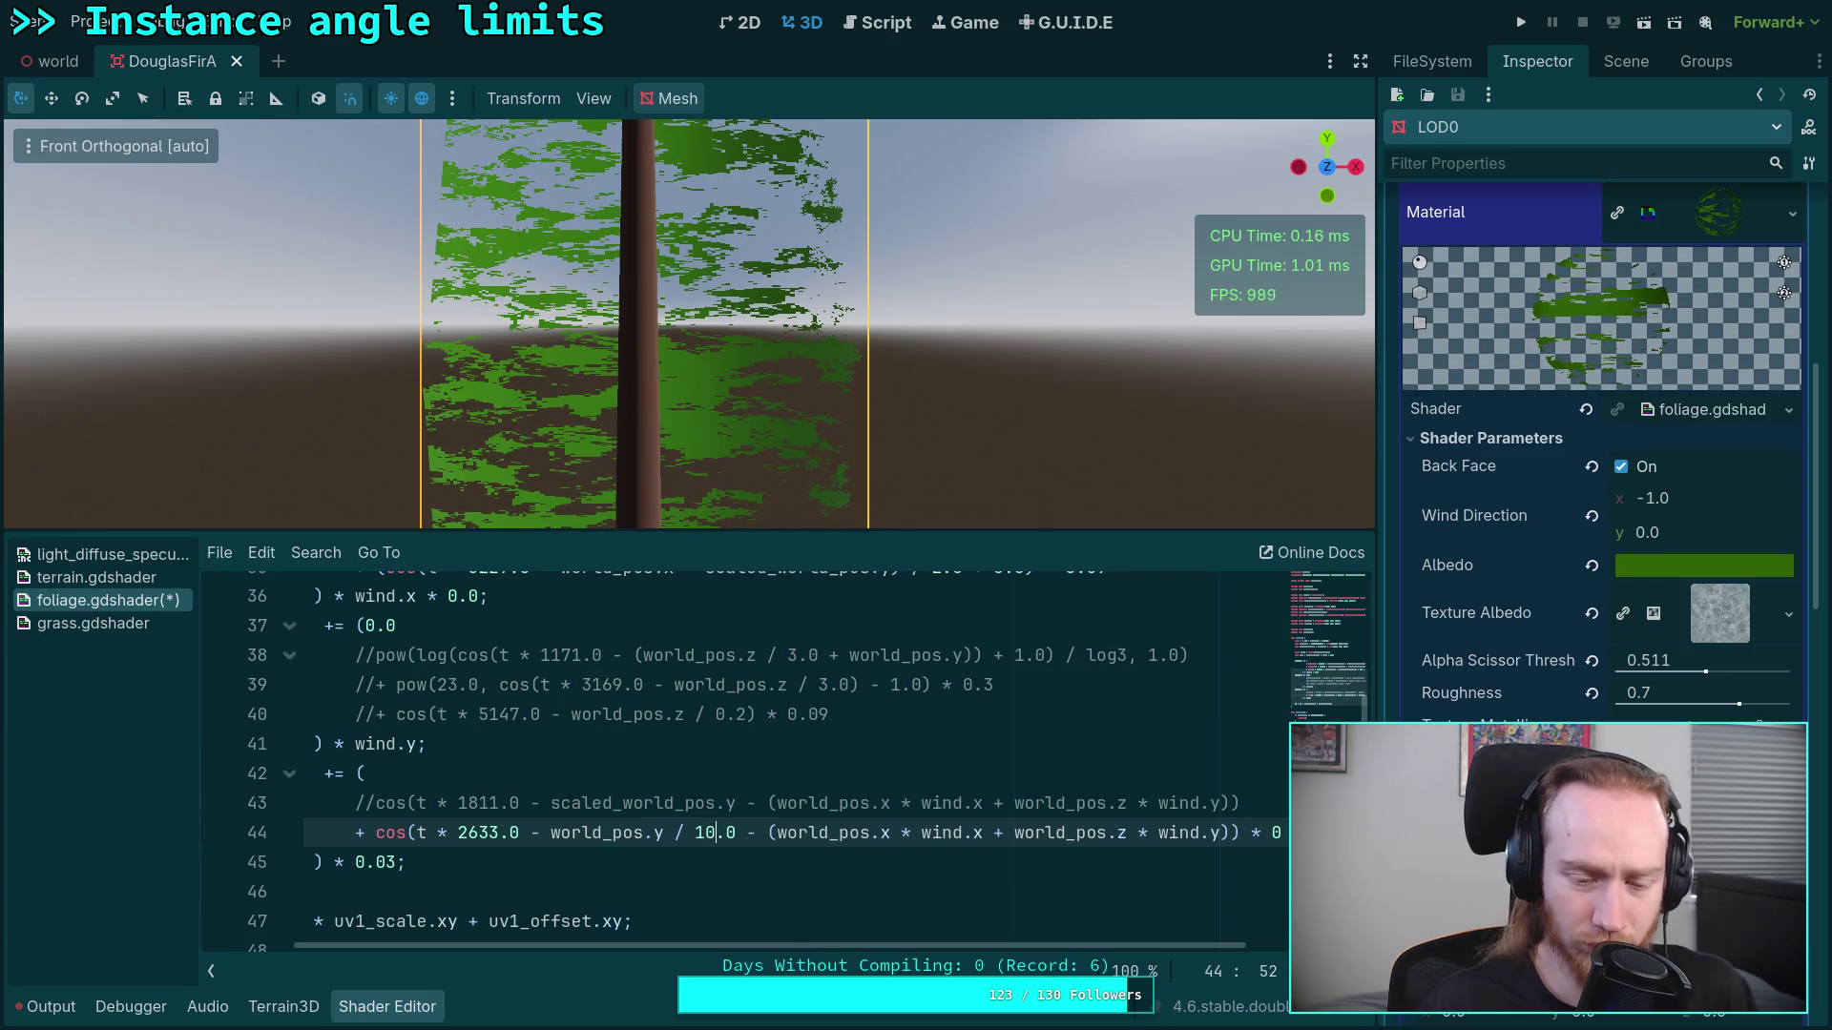
pyautogui.click(706, 832)
pyautogui.press('Delete')
pyautogui.press('Delete')
pyautogui.press('Delete')
pyautogui.write('.7')
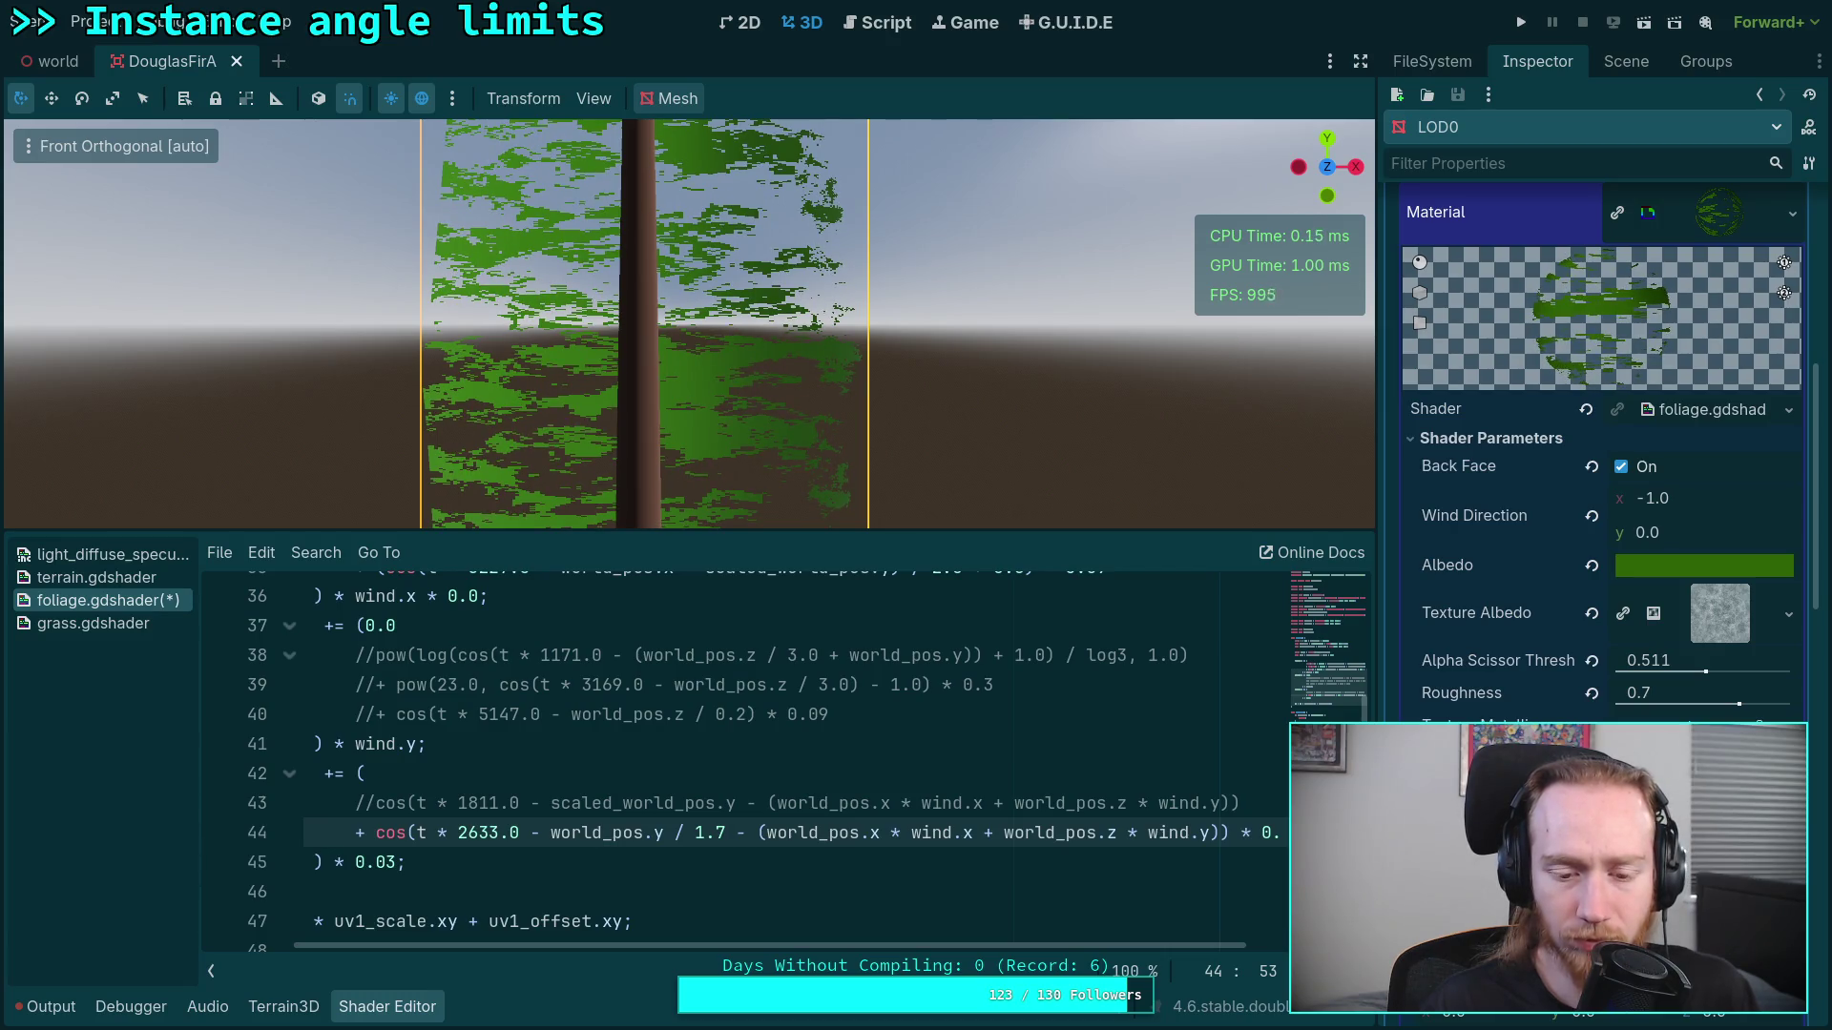
pyautogui.hotkey('shift', 'Left')
pyautogui.hotkey('shift', 'Left')
pyautogui.hotkey('shift', 'Left')
pyautogui.write('2.0')
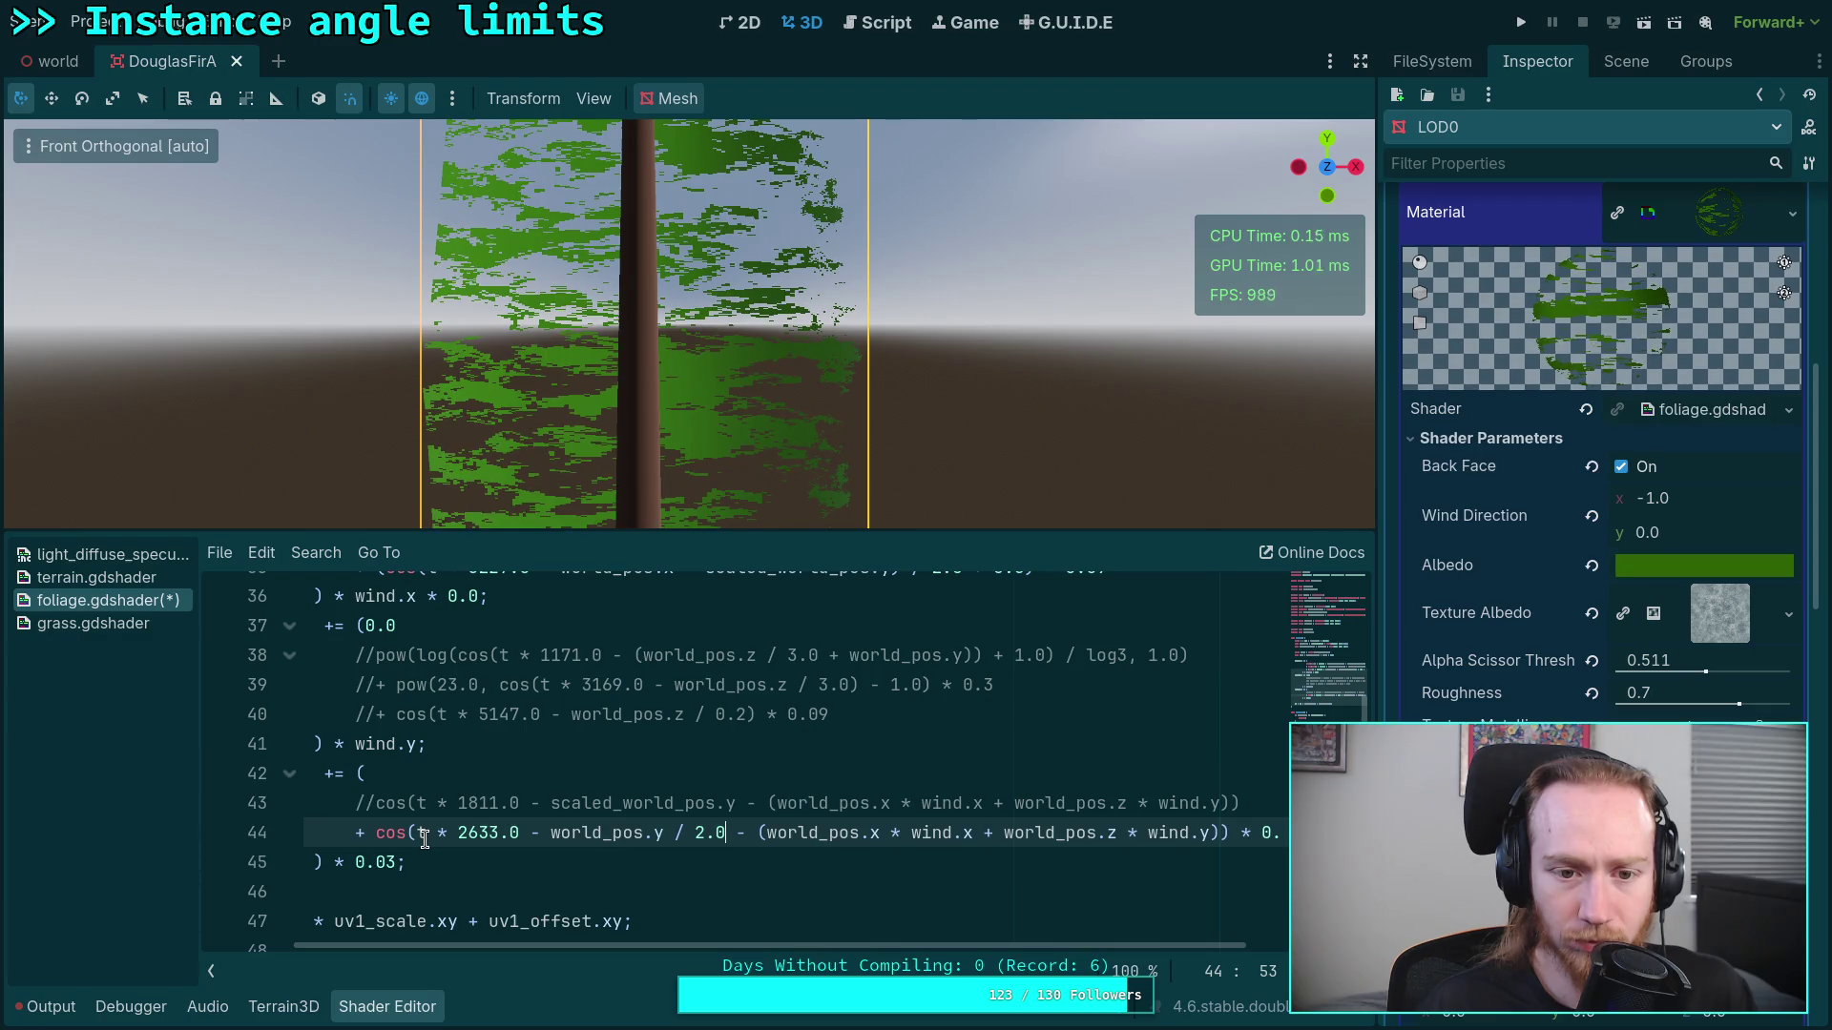
# Step: Change line 44's trailing multiplier from 0.15 to 0.2
pyautogui.click(375, 803)
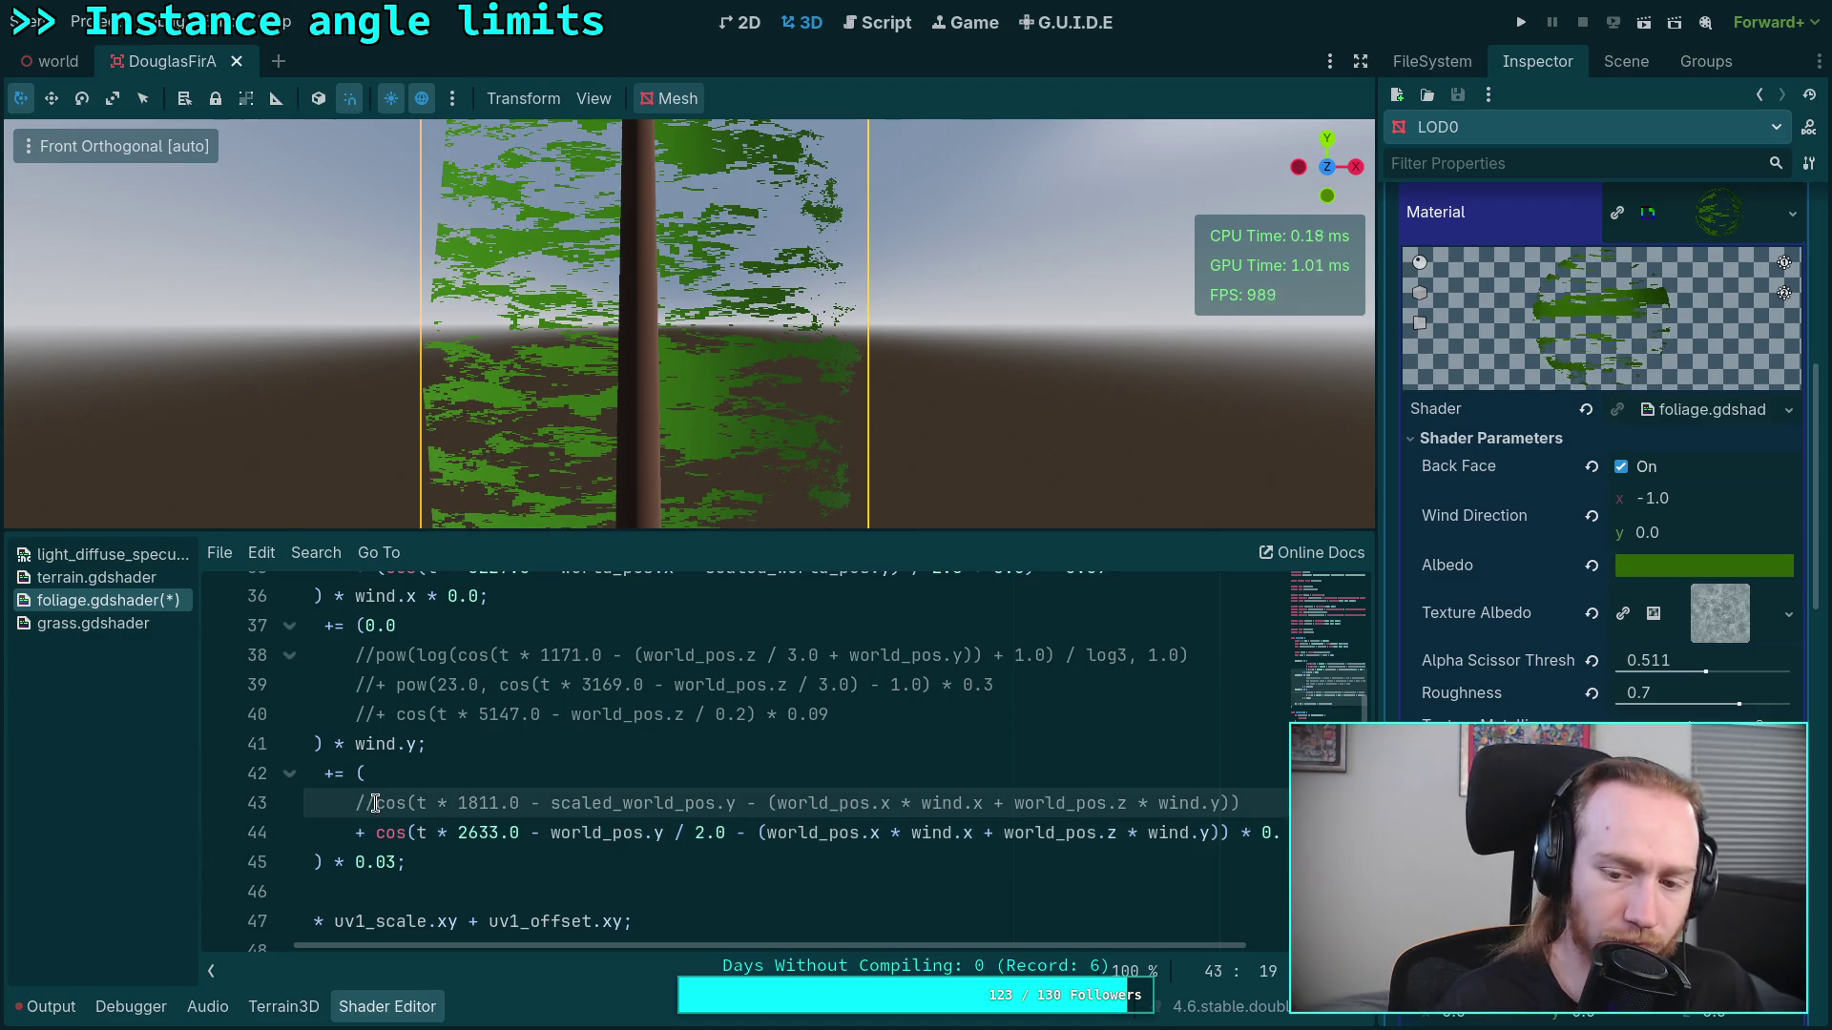
pyautogui.moveTo(864, 946)
pyautogui.mouseDown()
pyautogui.moveTo(1022, 947)
pyautogui.moveTo(908, 939)
pyautogui.moveTo(659, 871)
pyautogui.mouseUp()
pyautogui.doubleClick(1150, 835)
pyautogui.write('2')
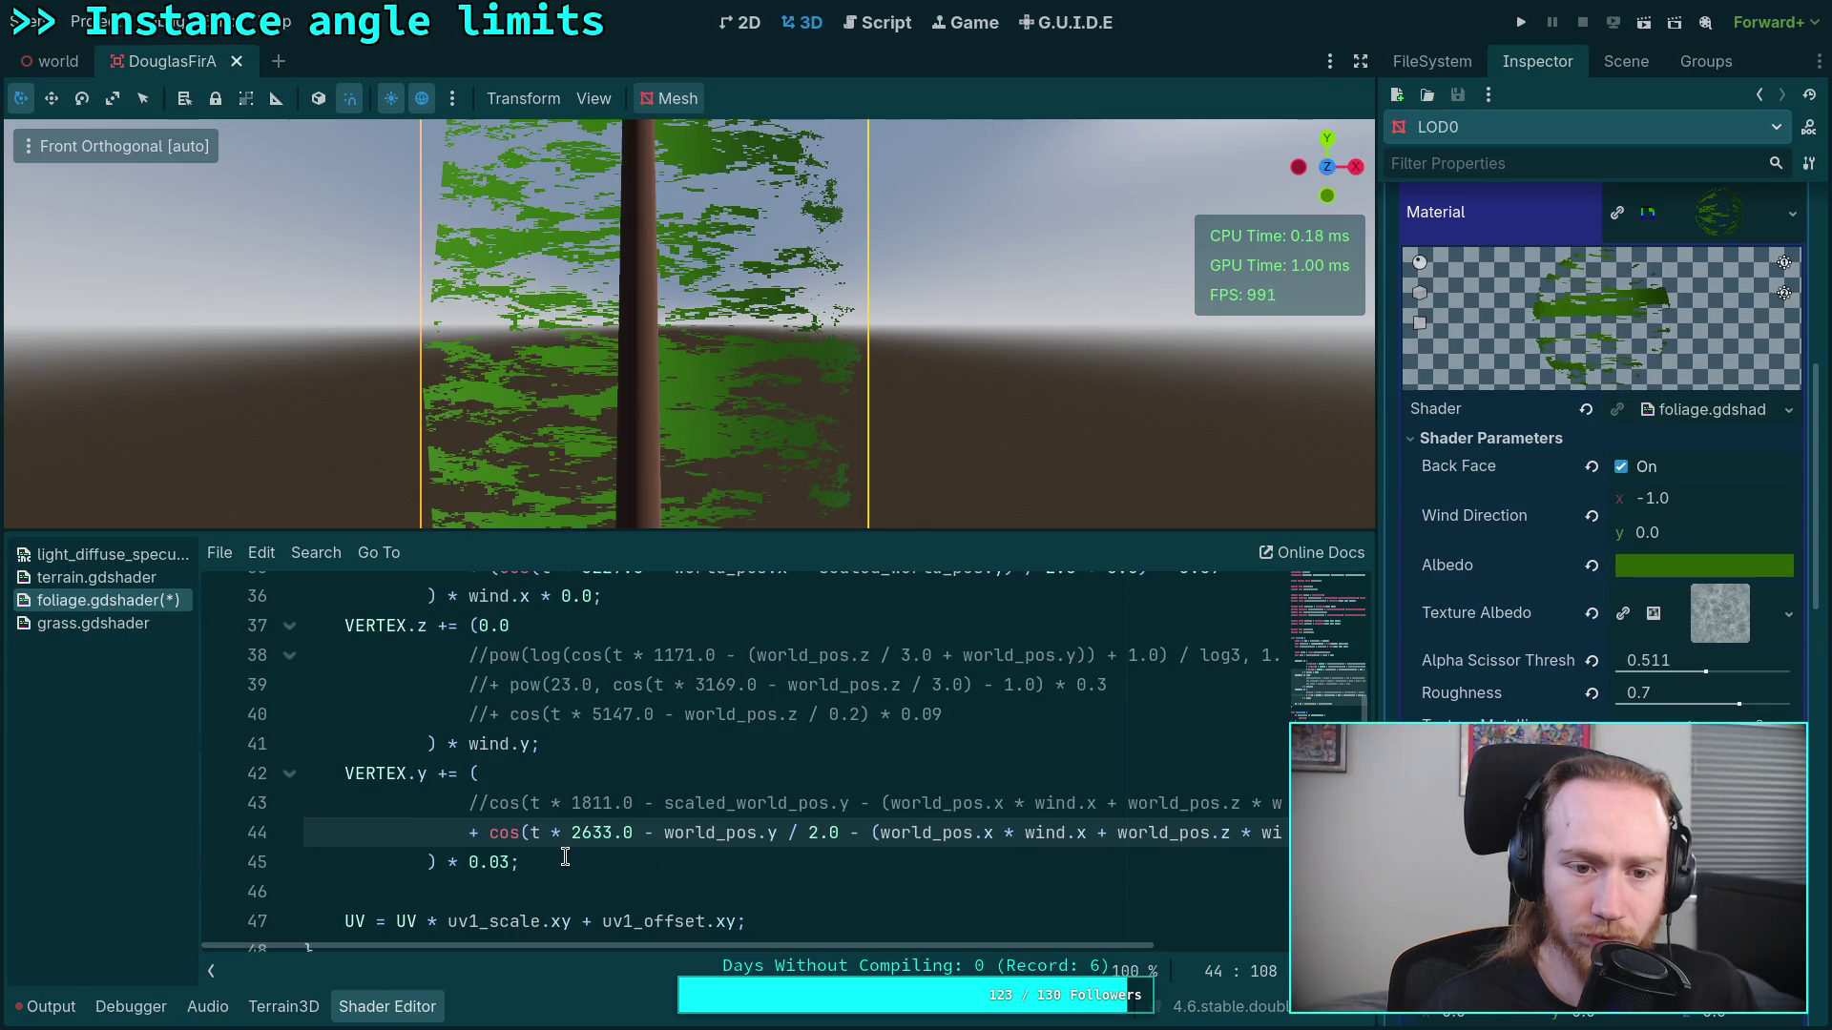
# Step: Uncomment the cos(t * 1811.0 …) term on line 43
pyautogui.click(484, 817)
pyautogui.press('BackSpace')
pyautogui.press('BackSpace')
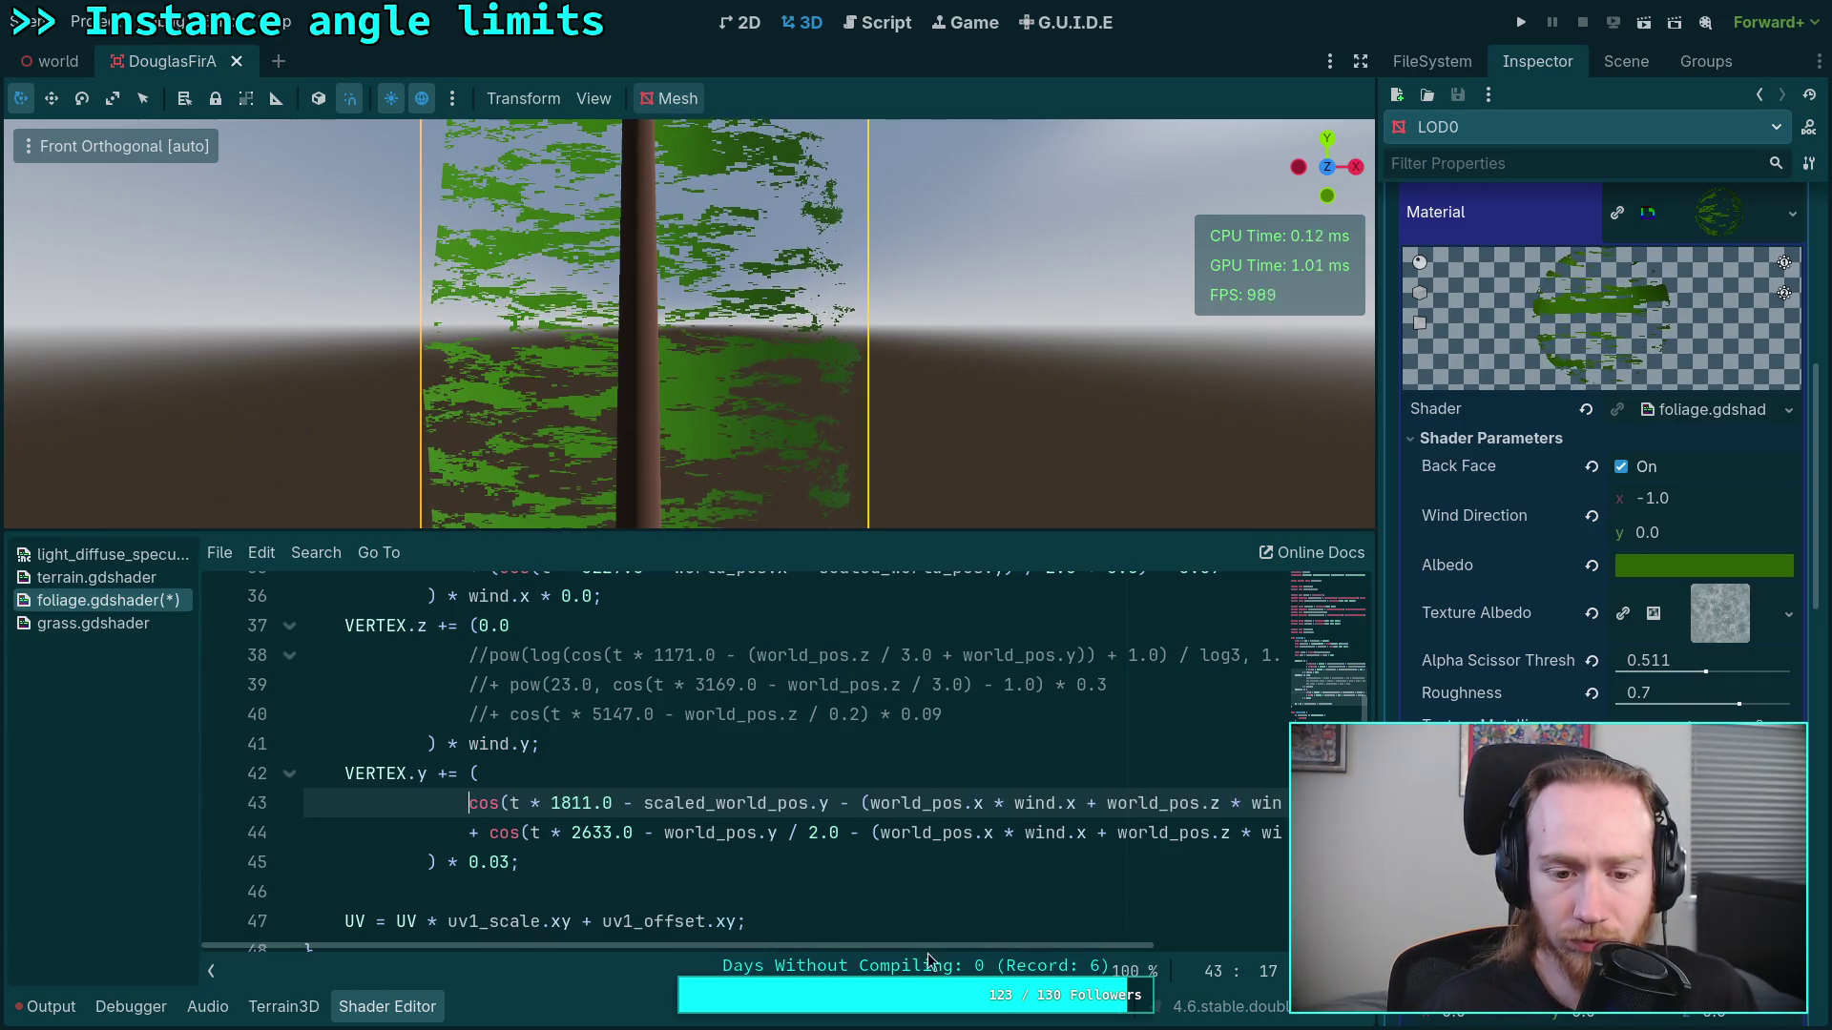
pyautogui.scroll(1, 928, 955)
pyautogui.moveTo(977, 949); pyautogui.dragTo(1082, 947)
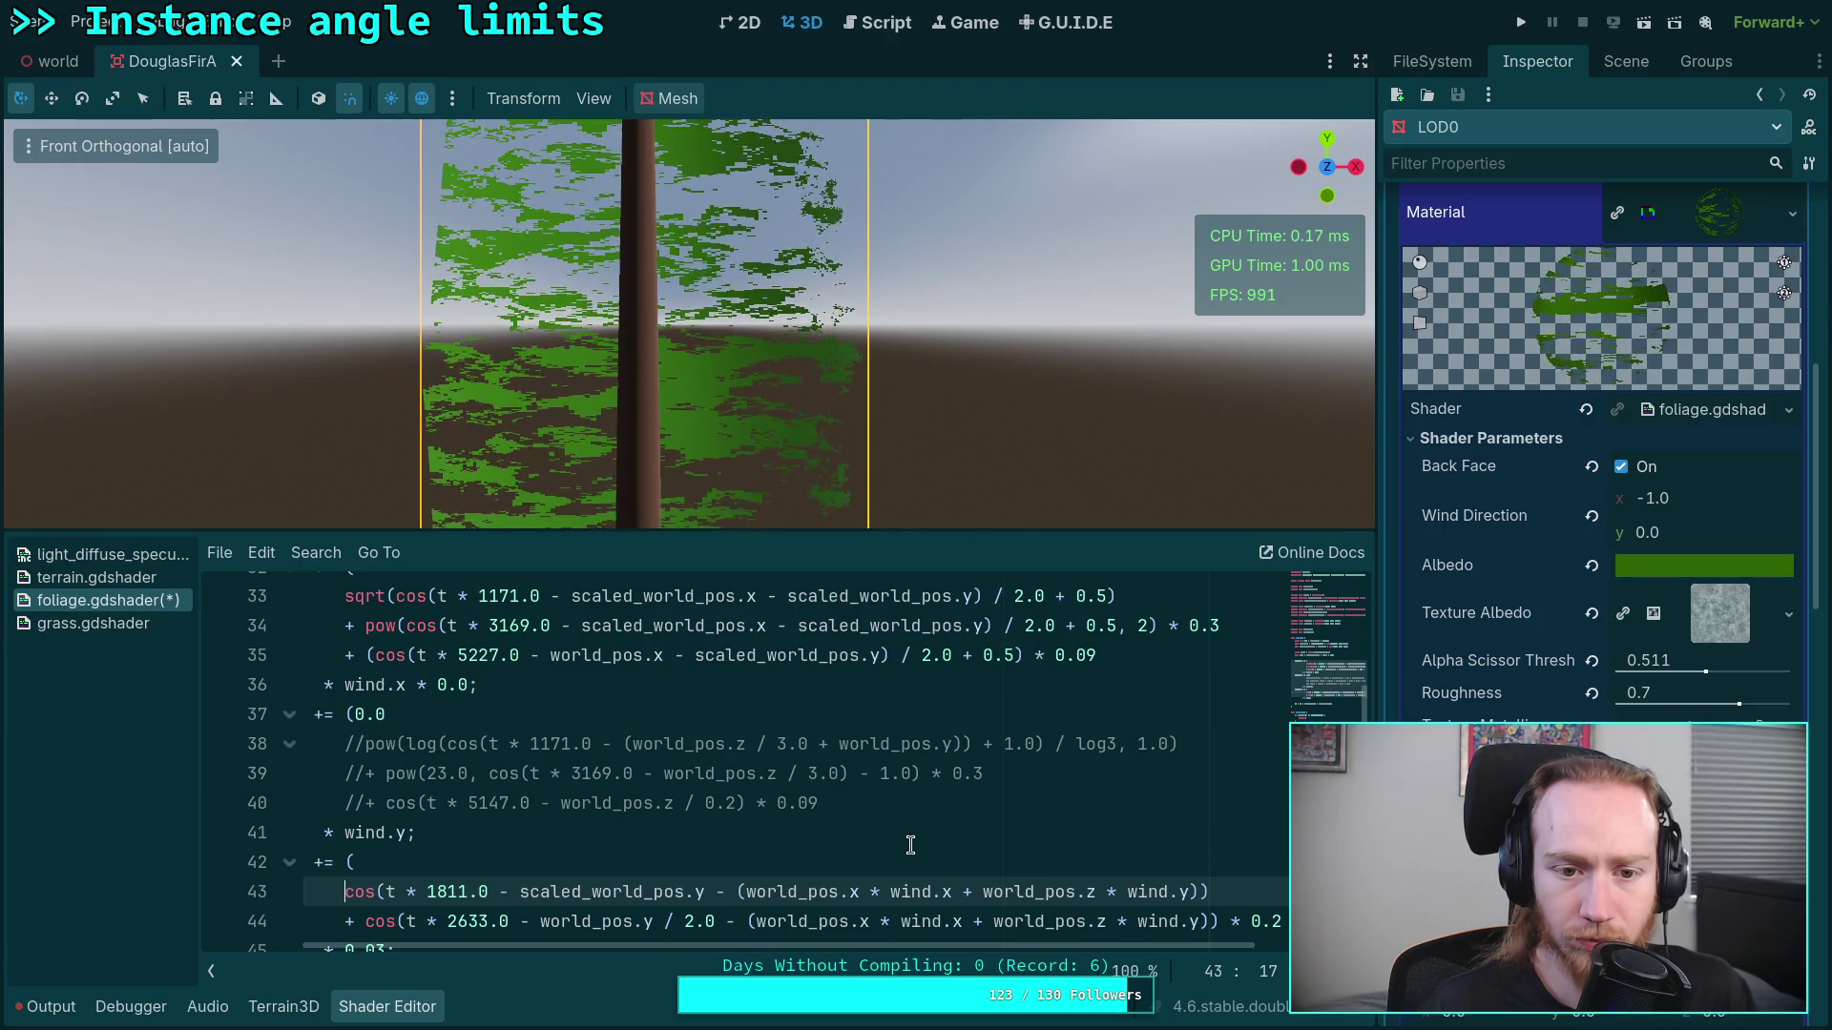
pyautogui.scroll(-2, 910, 845)
pyautogui.hscroll(3, 1095, 948)
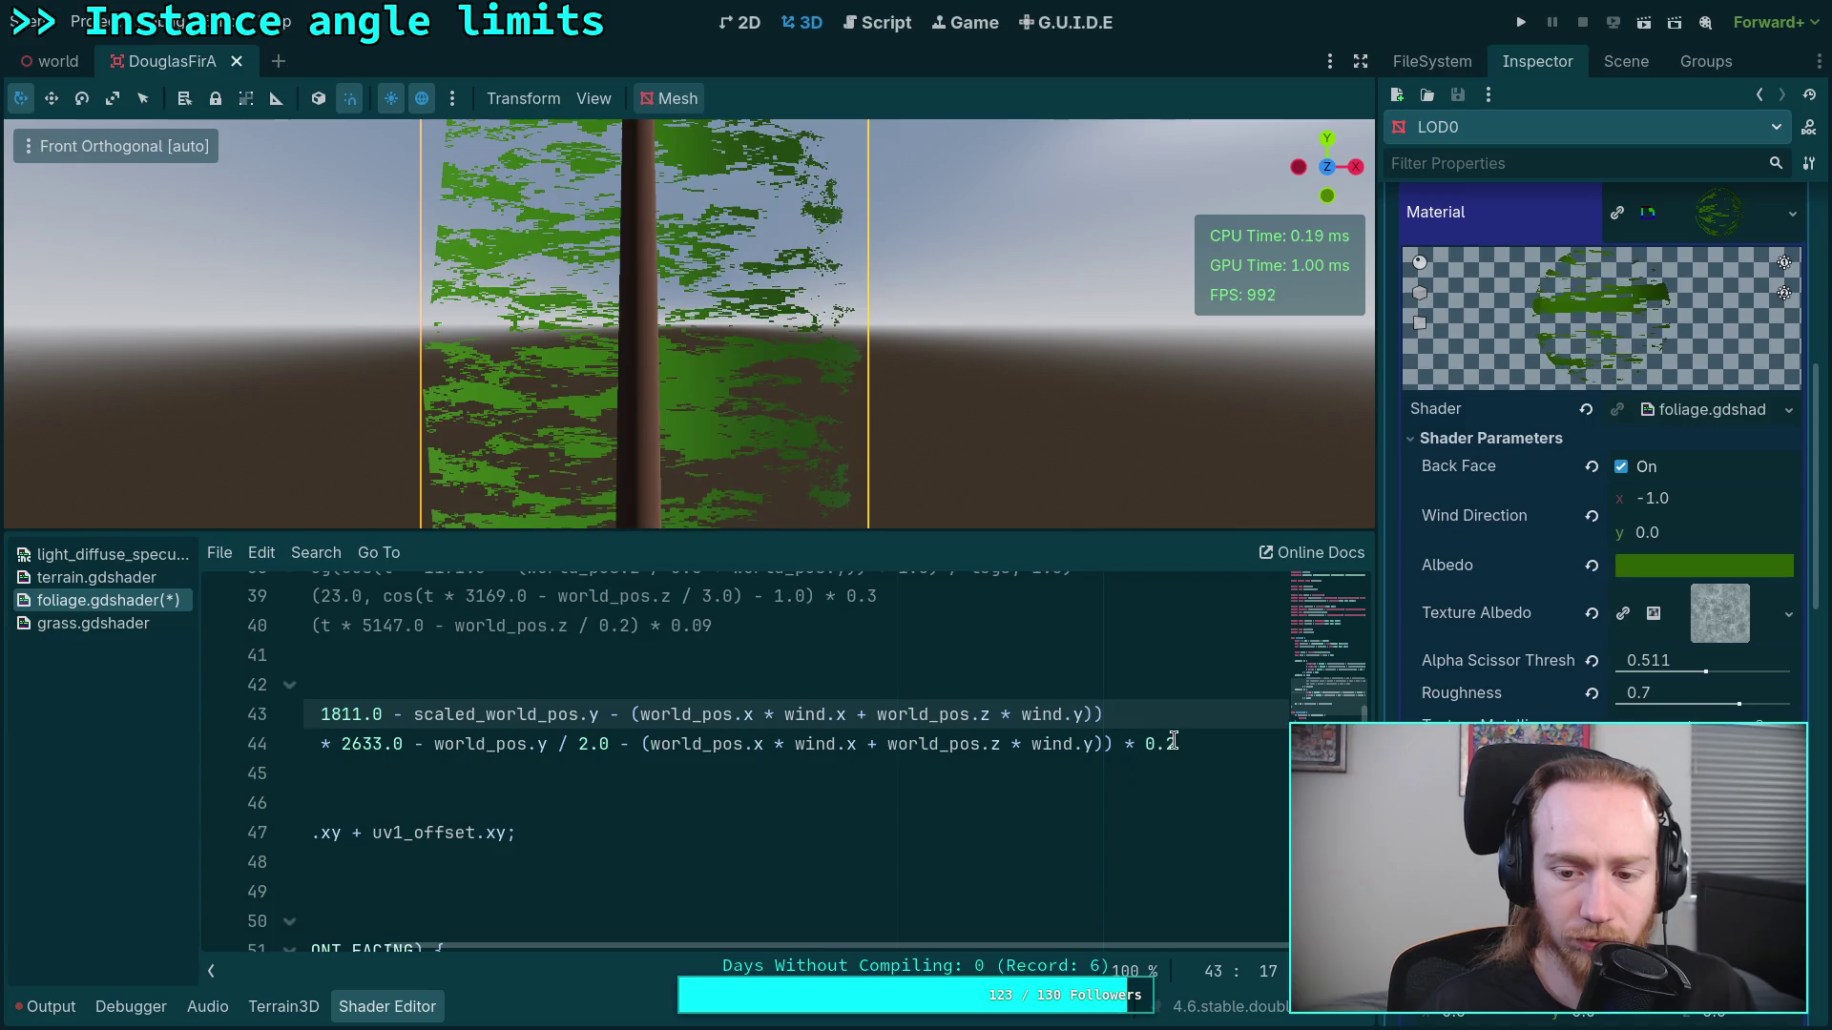
pyautogui.hscroll(-3, 914, 954)
pyautogui.scroll(1, 722, 939)
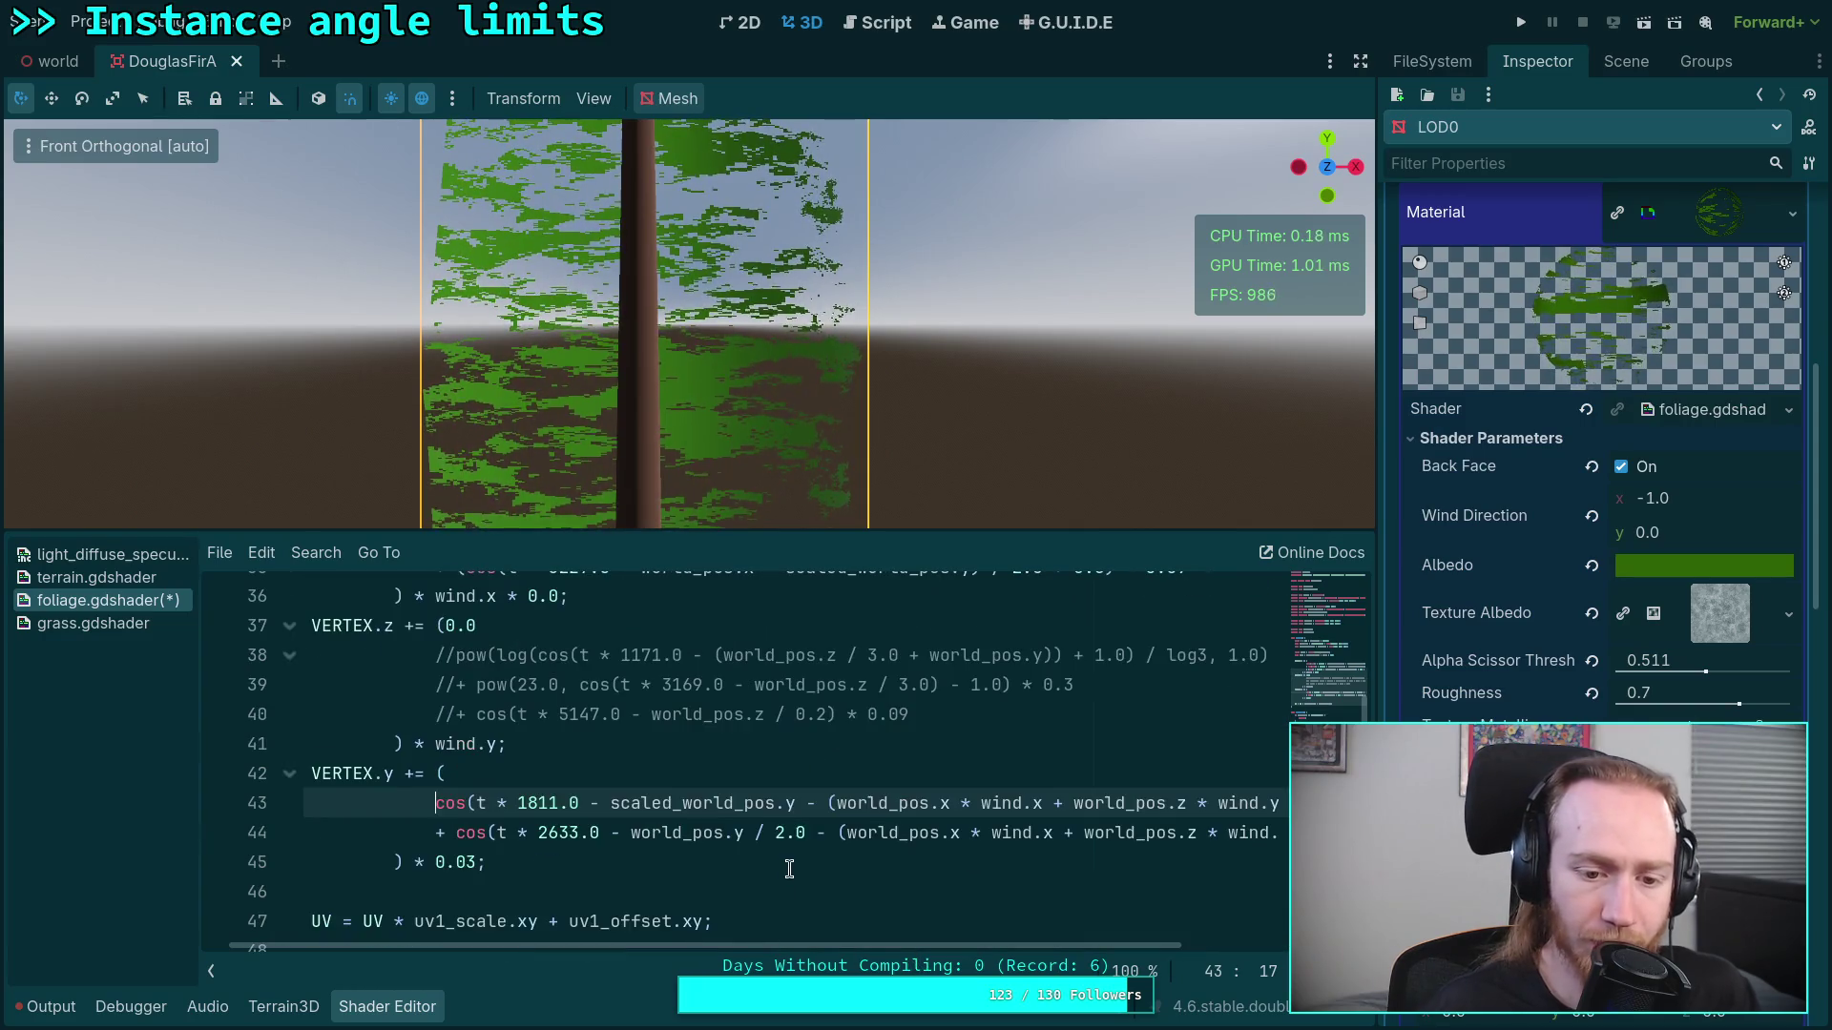
pyautogui.scroll(2, 542, 864)
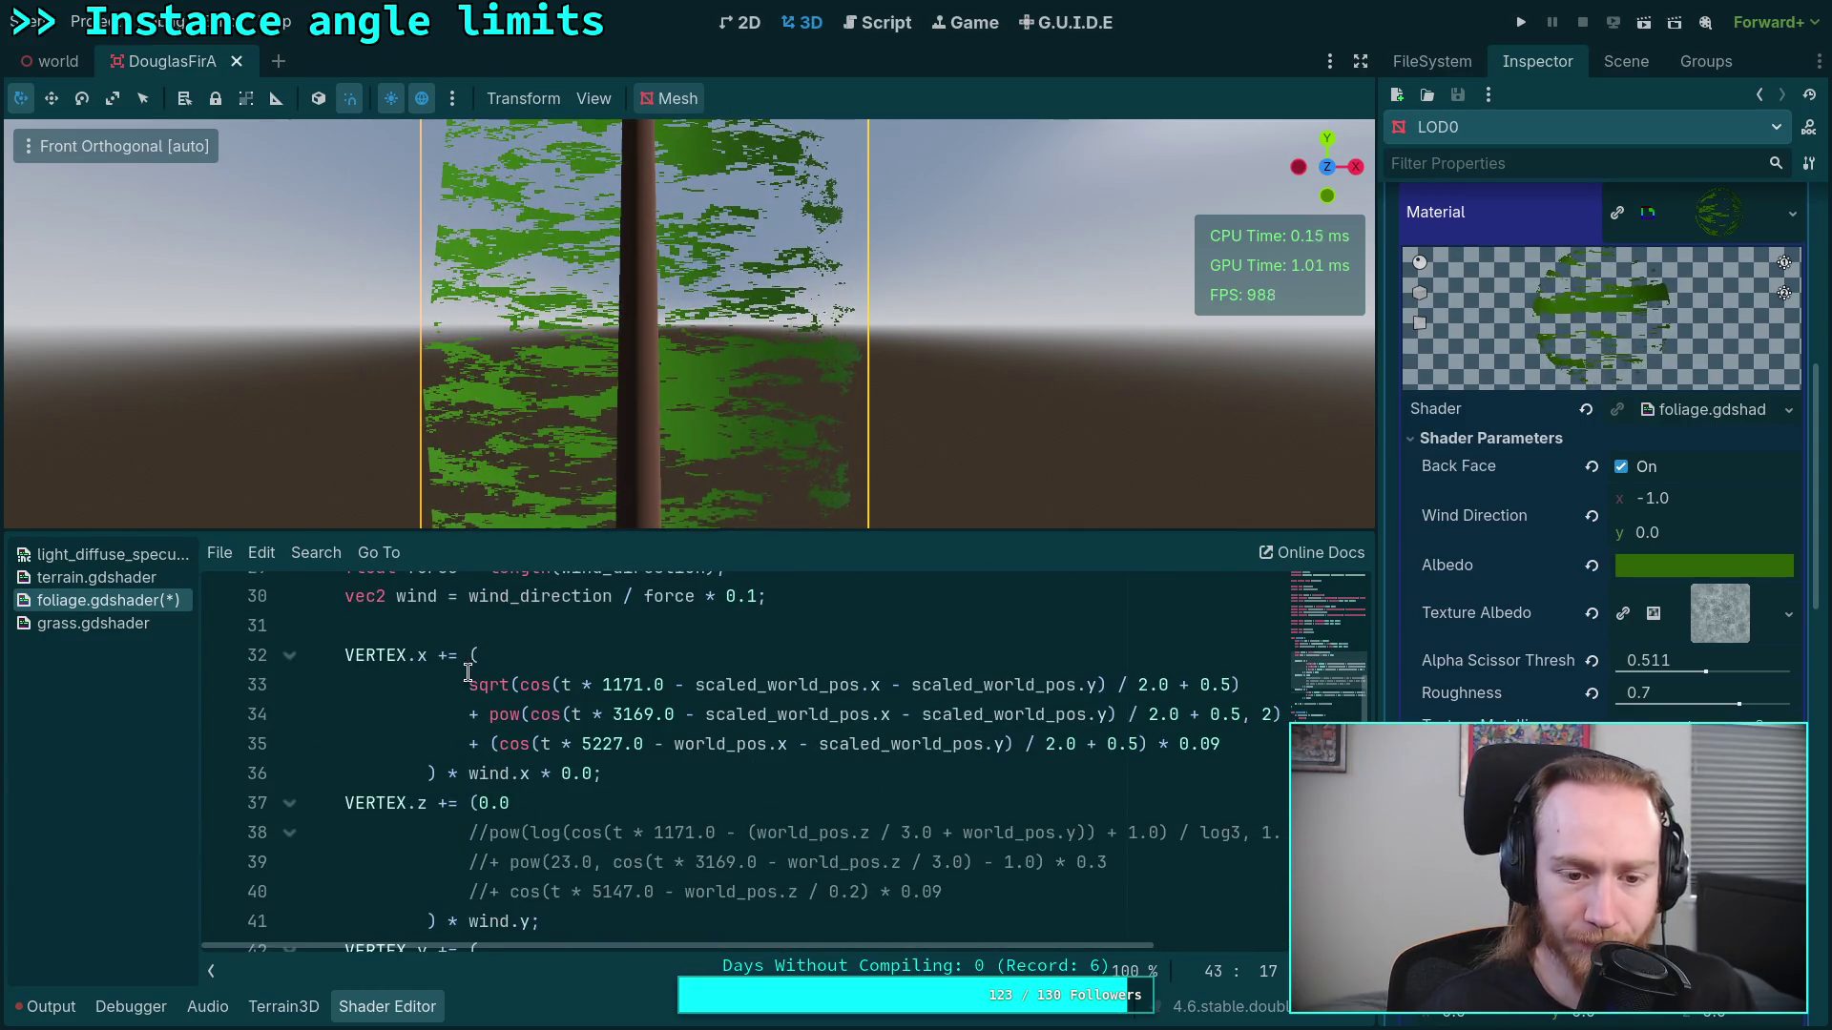
# Step: Paste the three X sway terms over lines 38–40 and change their .x components to .z
pyautogui.moveTo(468, 679); pyautogui.dragTo(1226, 746)
pyautogui.rightClick(1166, 732)
pyautogui.click(1188, 777)
pyautogui.moveTo(954, 894); pyautogui.dragTo(464, 834)
pyautogui.hotkey('ctrl', 'v')
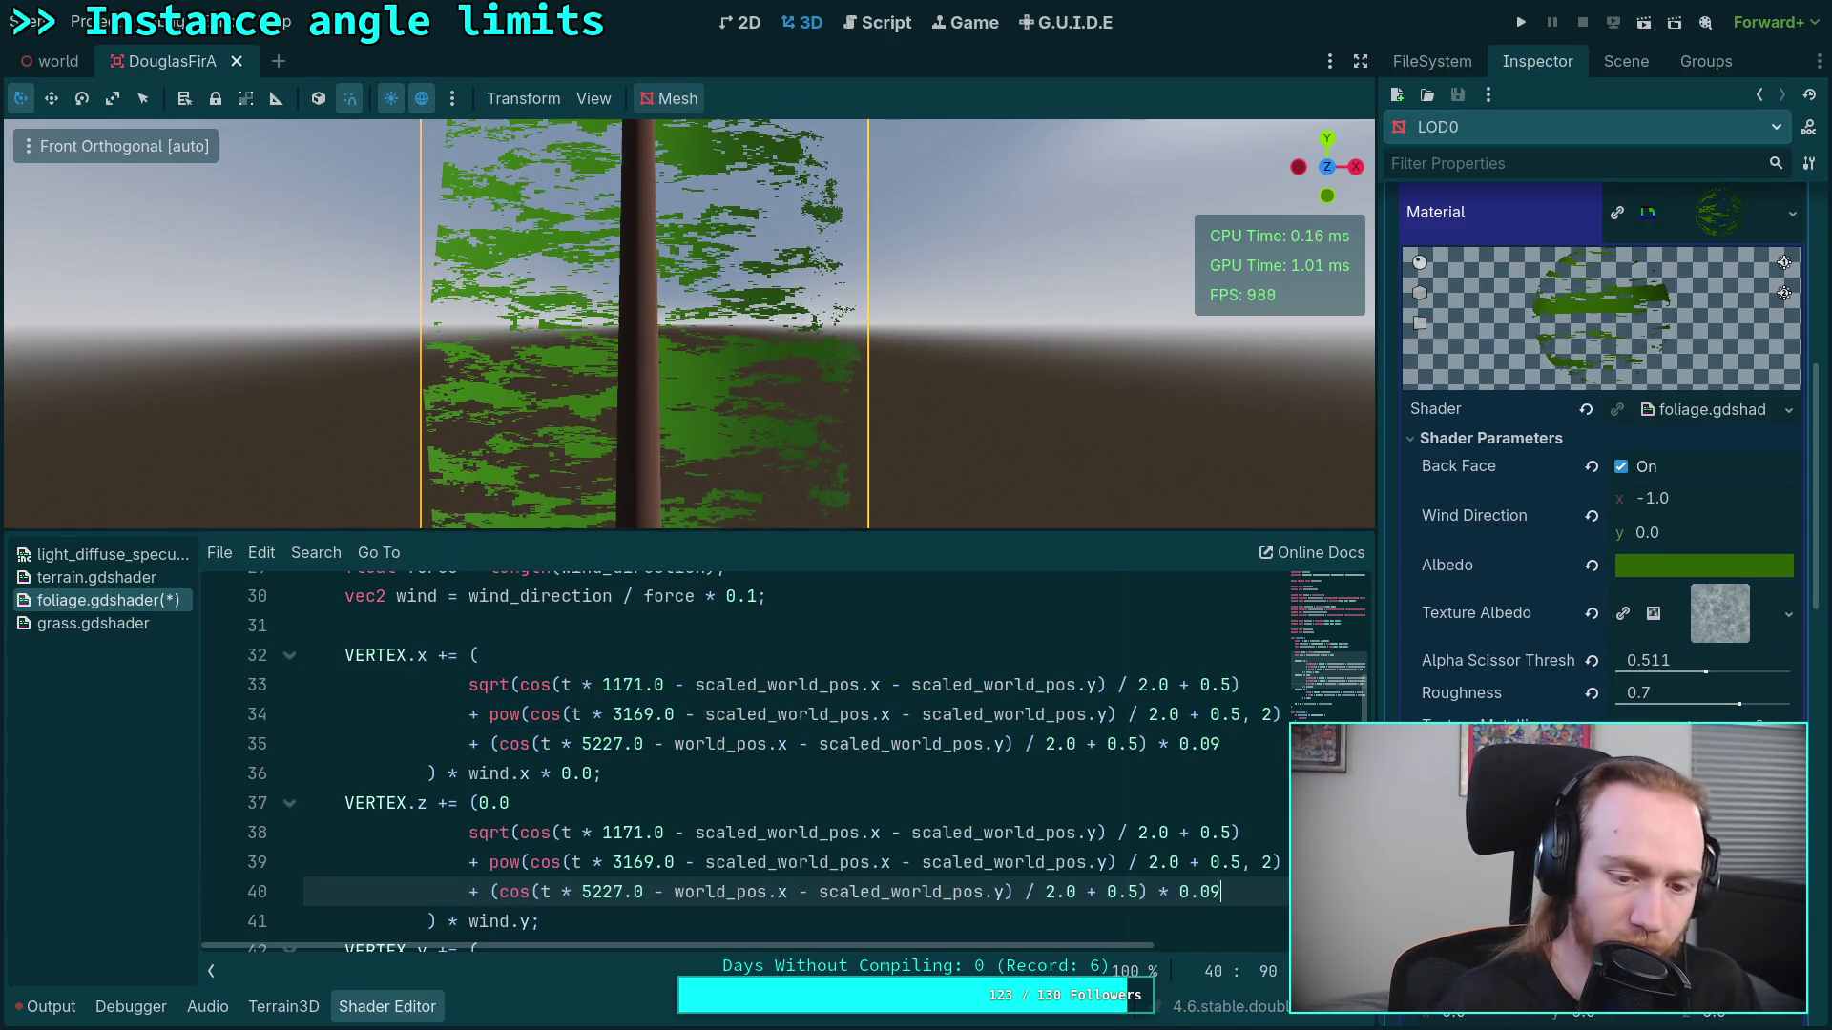
pyautogui.click(871, 830)
pyautogui.write('z')
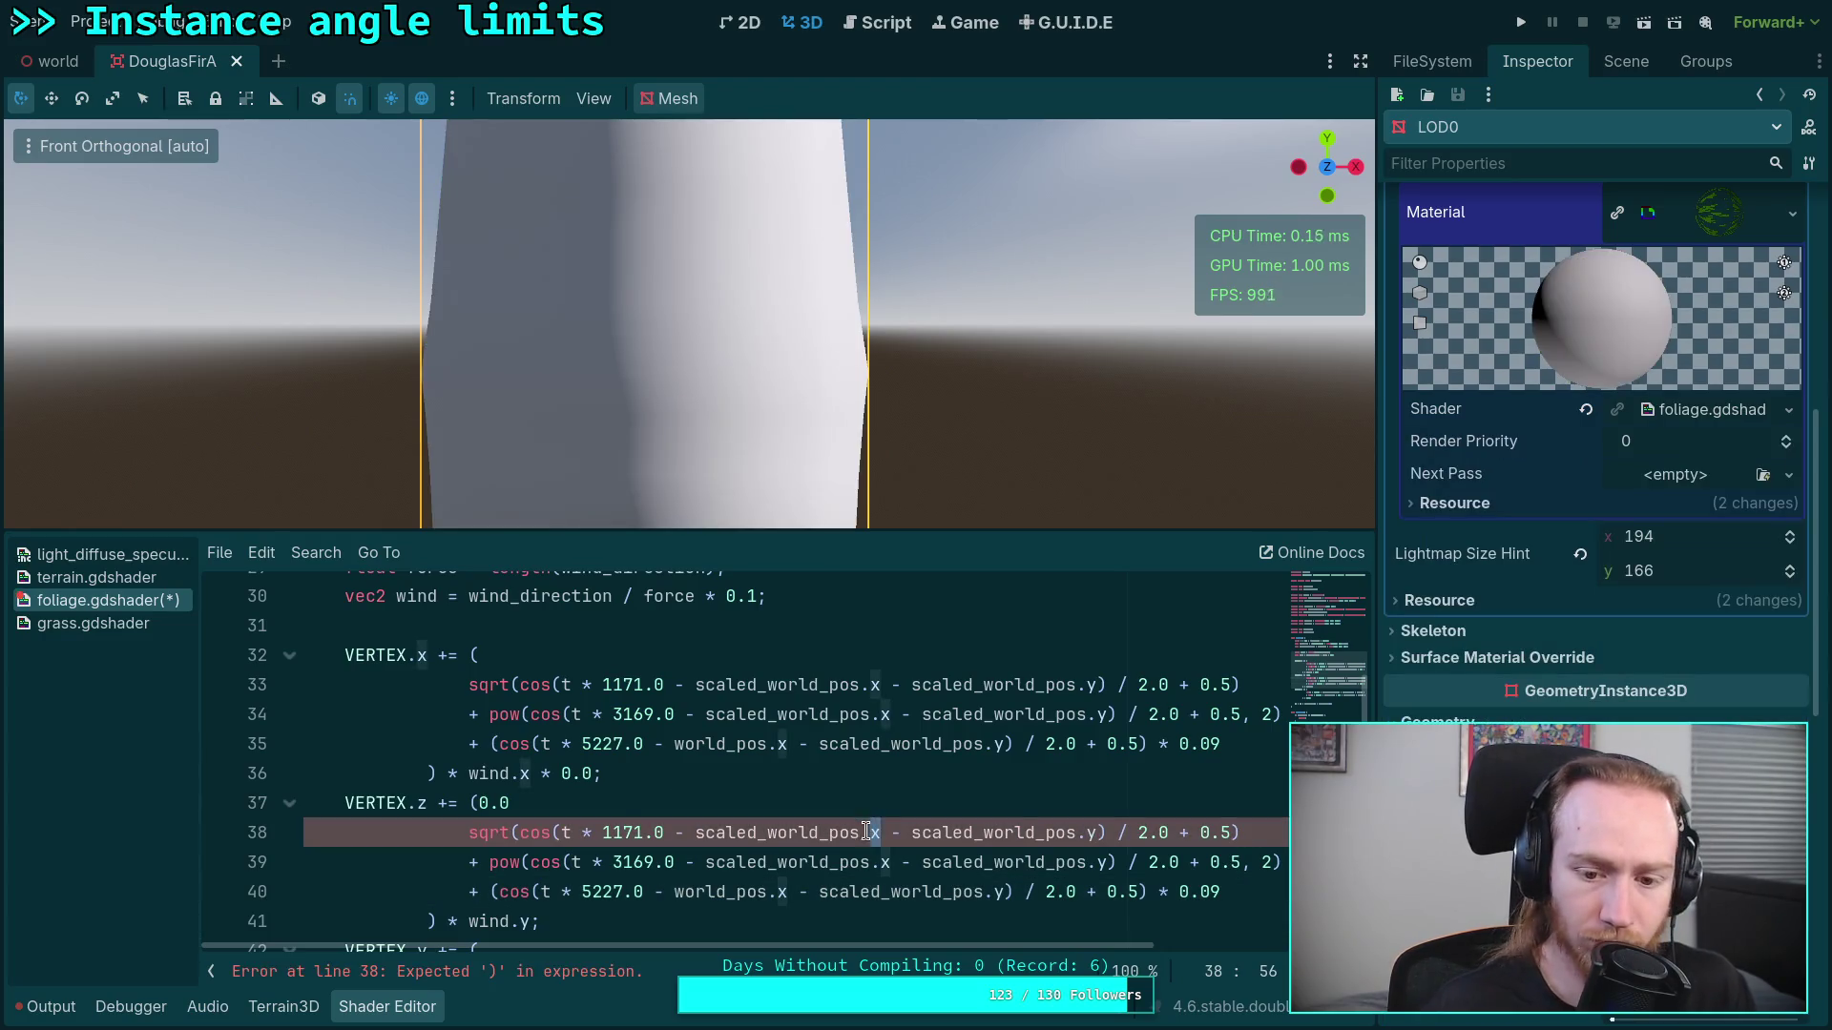
pyautogui.doubleClick(885, 862)
pyautogui.write('z')
pyautogui.doubleClick(783, 892)
pyautogui.write('z')
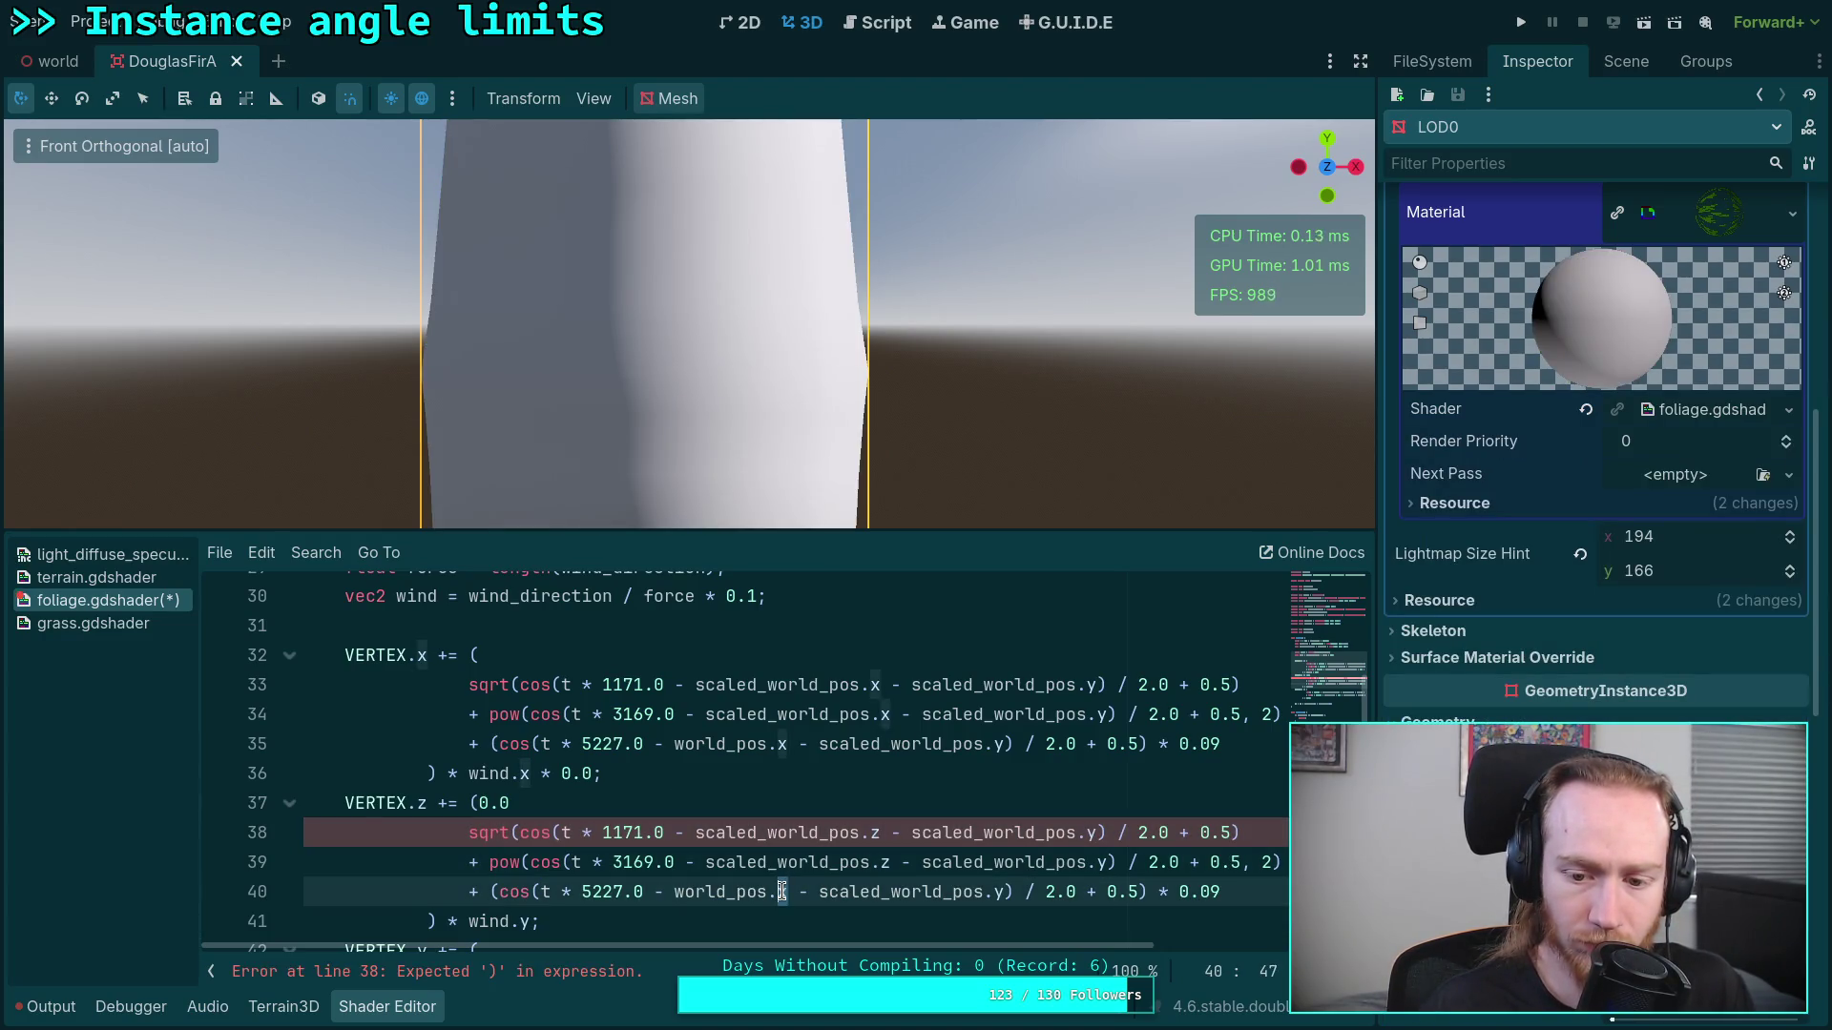
# Step: Delete the stray '0.0' after the bracket on line 37 and save the shader
pyautogui.click(877, 800)
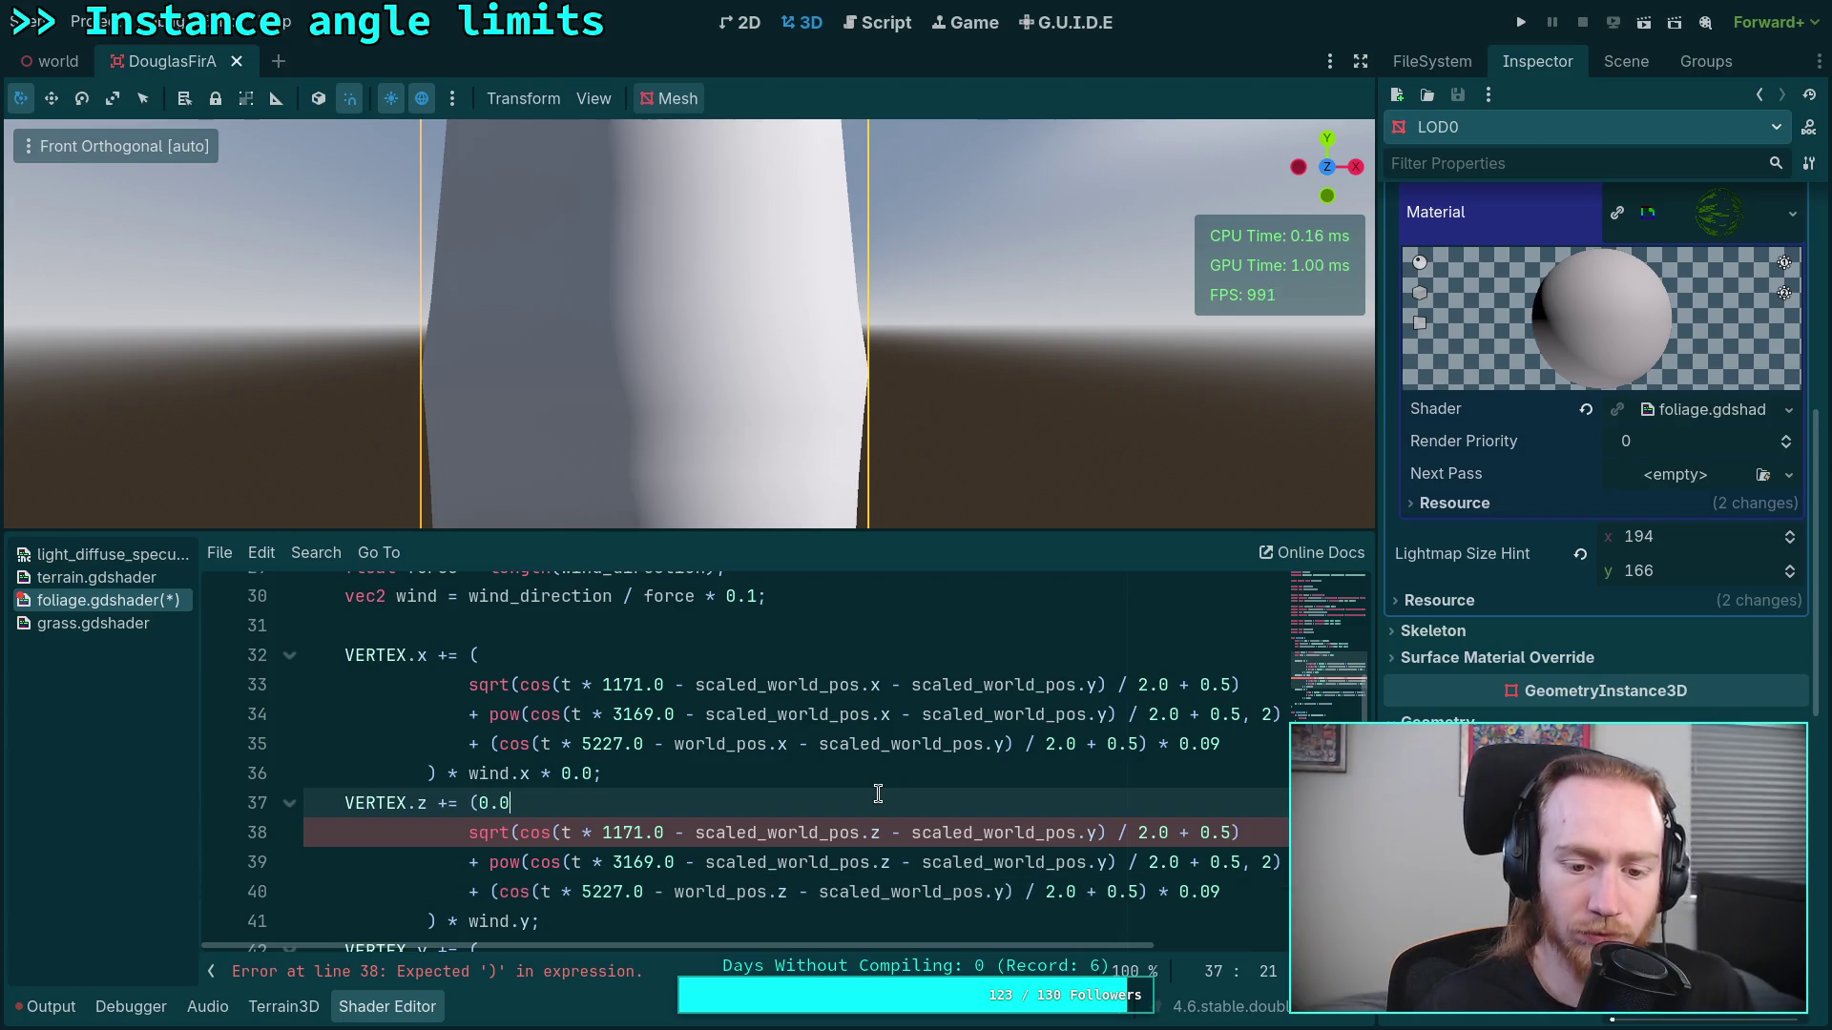
pyautogui.moveTo(998, 949); pyautogui.dragTo(1085, 946)
pyautogui.press('BackSpace')
pyautogui.press('BackSpace')
pyautogui.press('BackSpace')
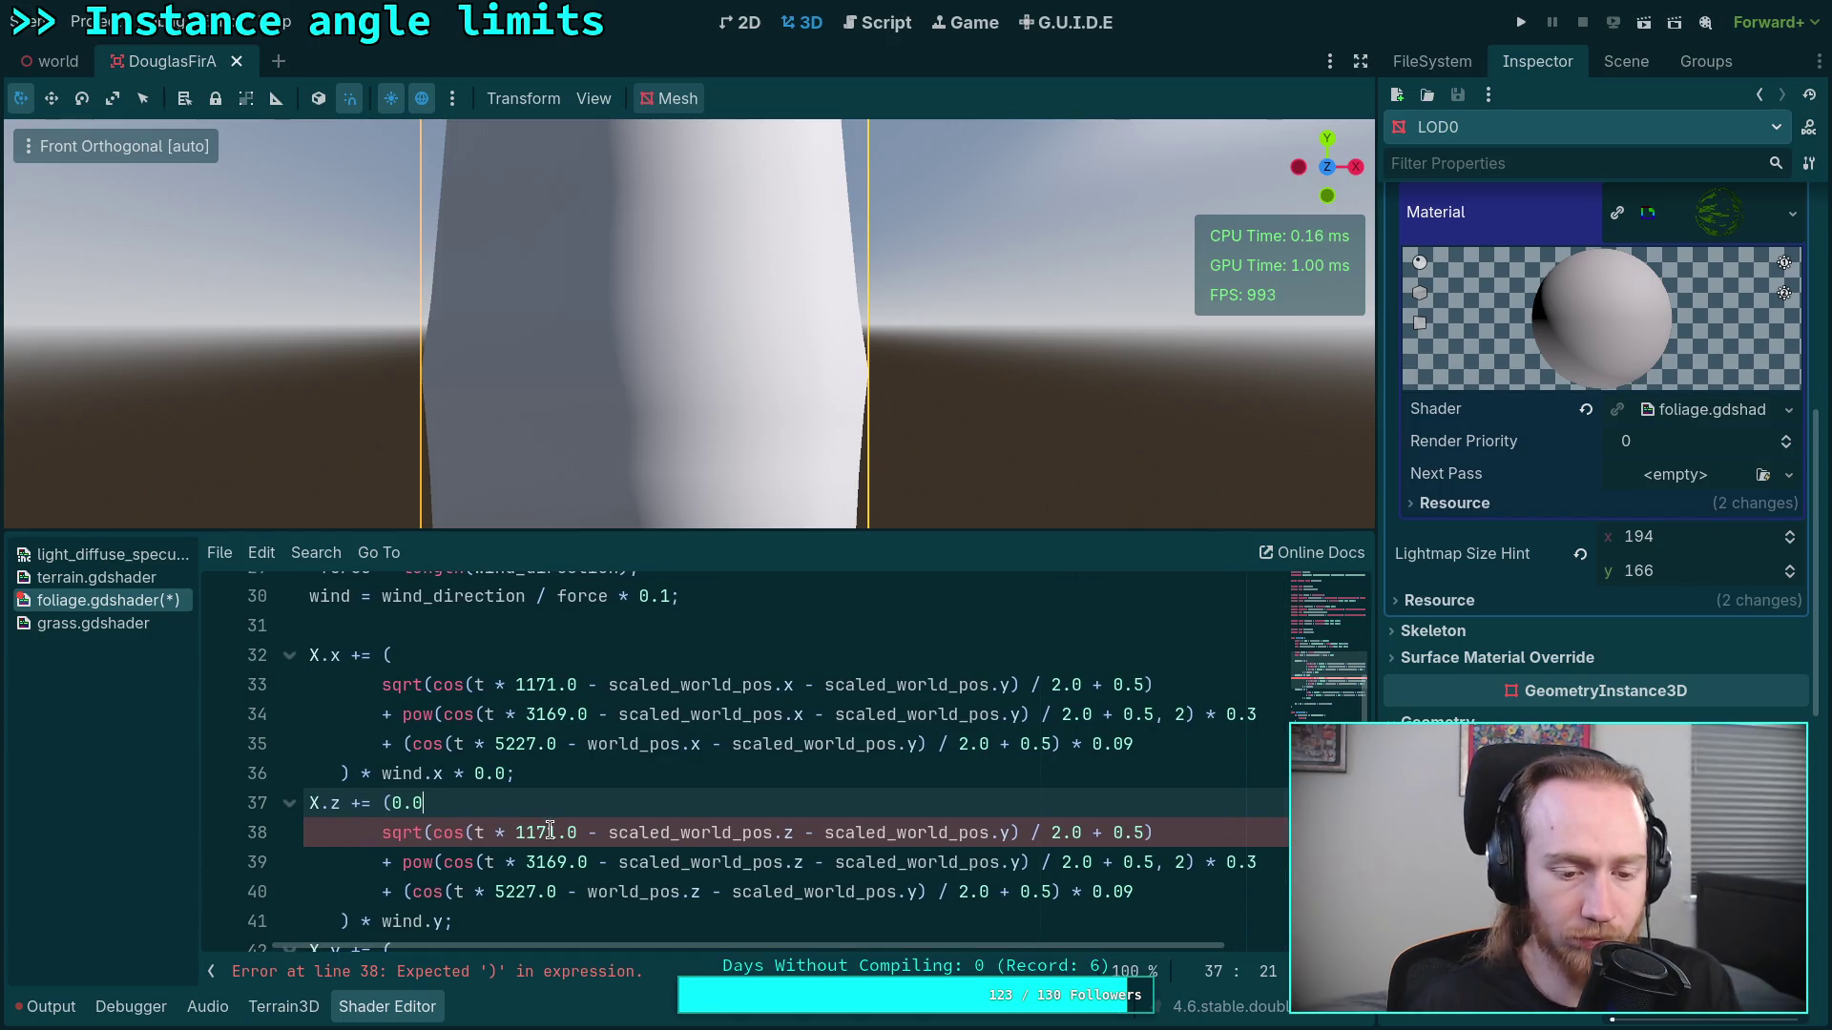
pyautogui.moveTo(785, 932)
pyautogui.mouseDown()
pyautogui.moveTo(941, 949)
pyautogui.moveTo(667, 917)
pyautogui.mouseUp()
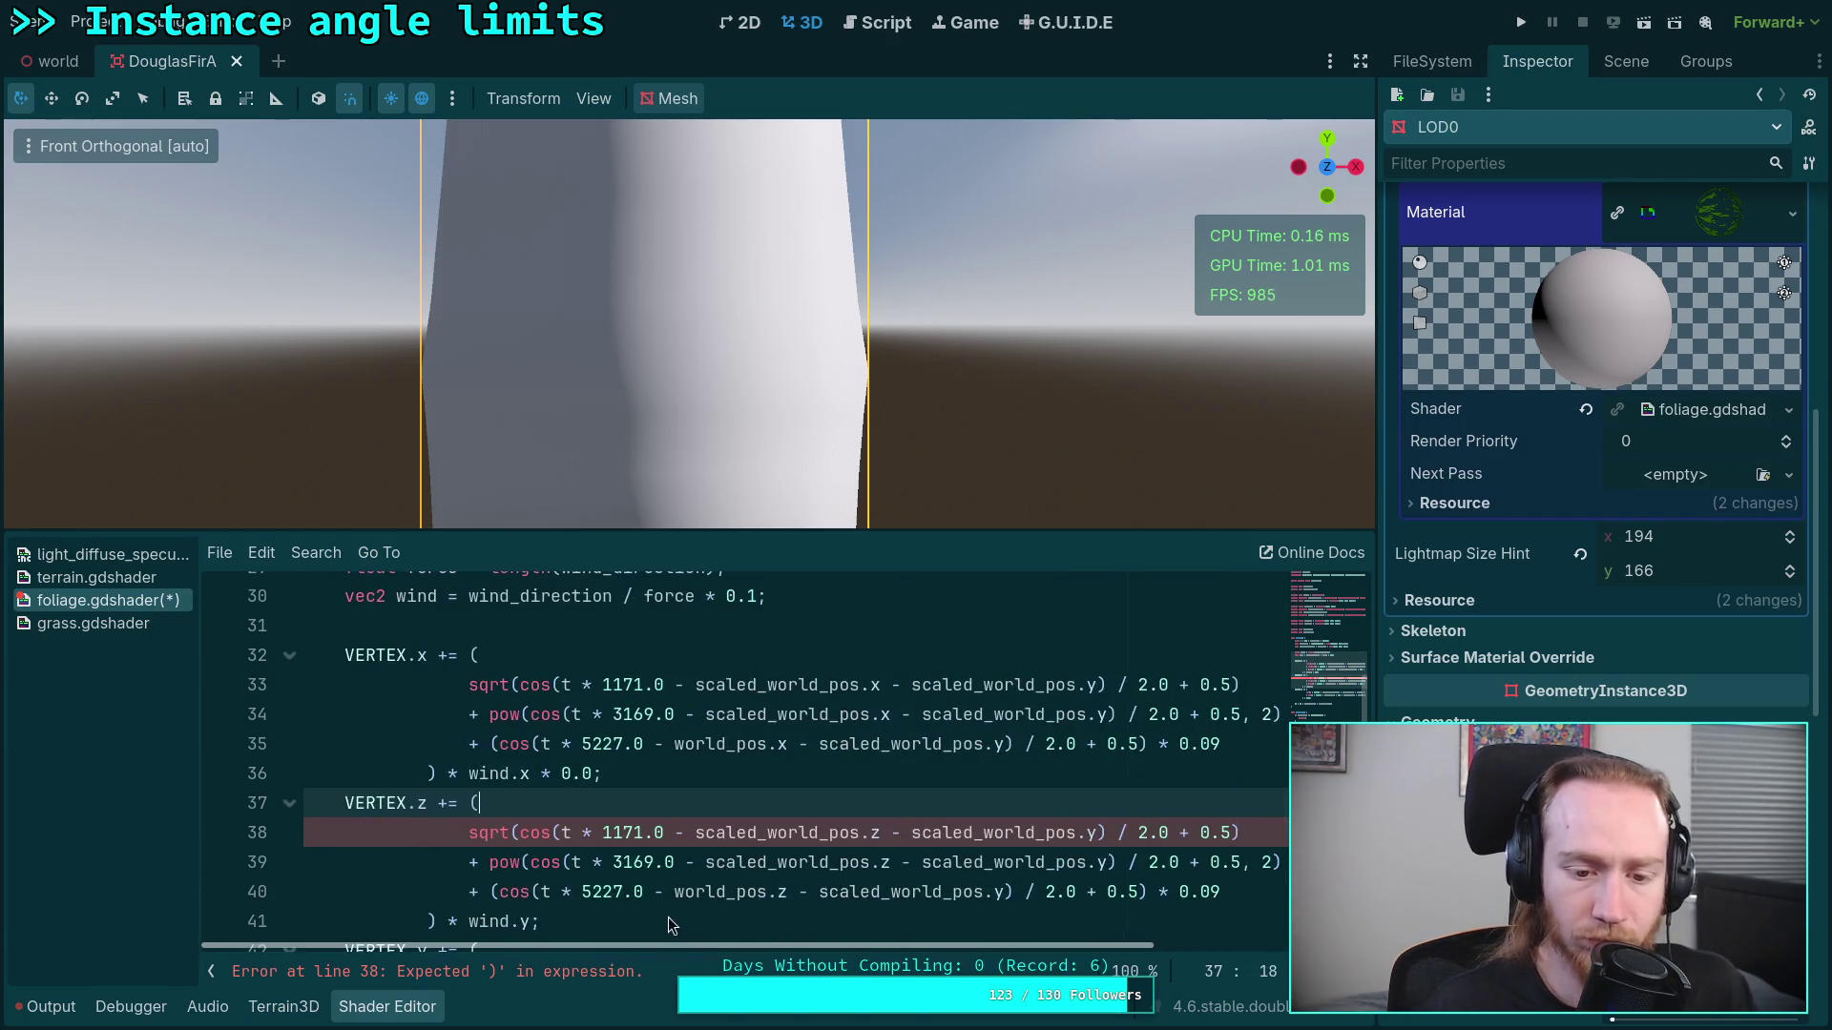
pyautogui.click(731, 832)
pyautogui.hotkey('ctrl', 's')
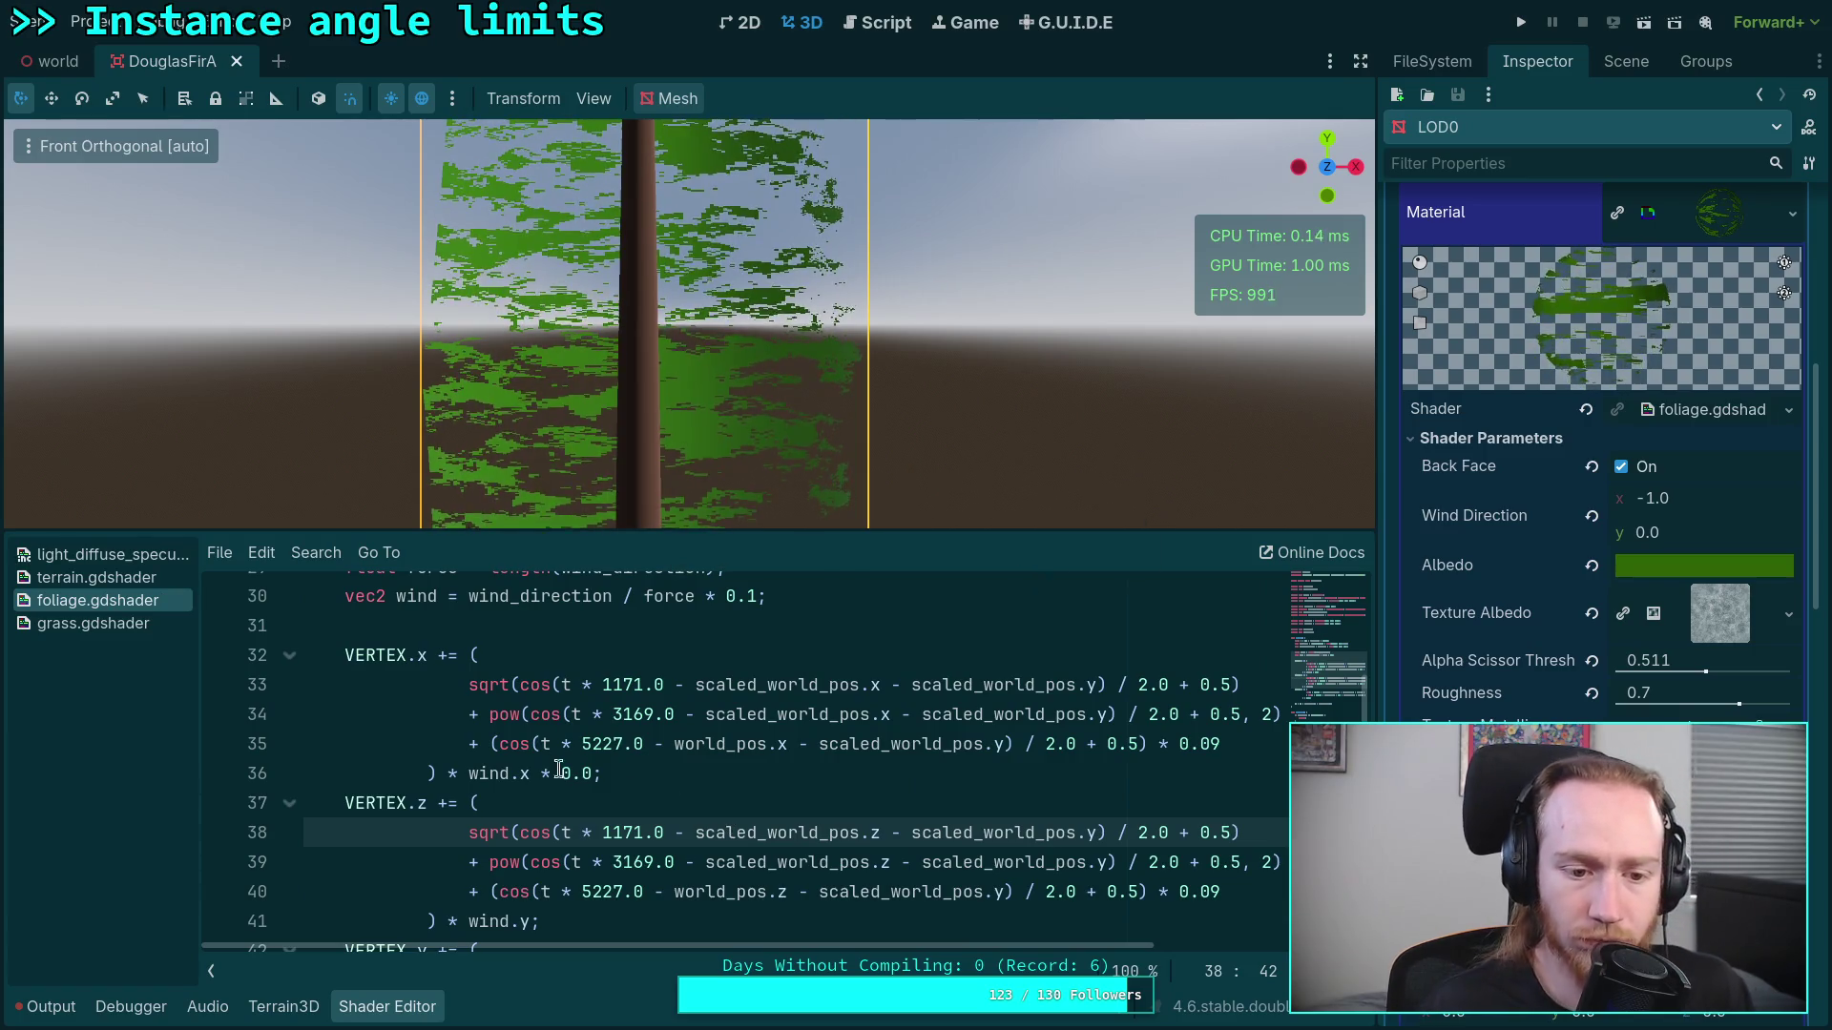
pyautogui.scroll(2, 535, 769)
pyautogui.moveTo(515, 298); pyautogui.dragTo(655, 443)
pyautogui.scroll(-5, 656, 442)
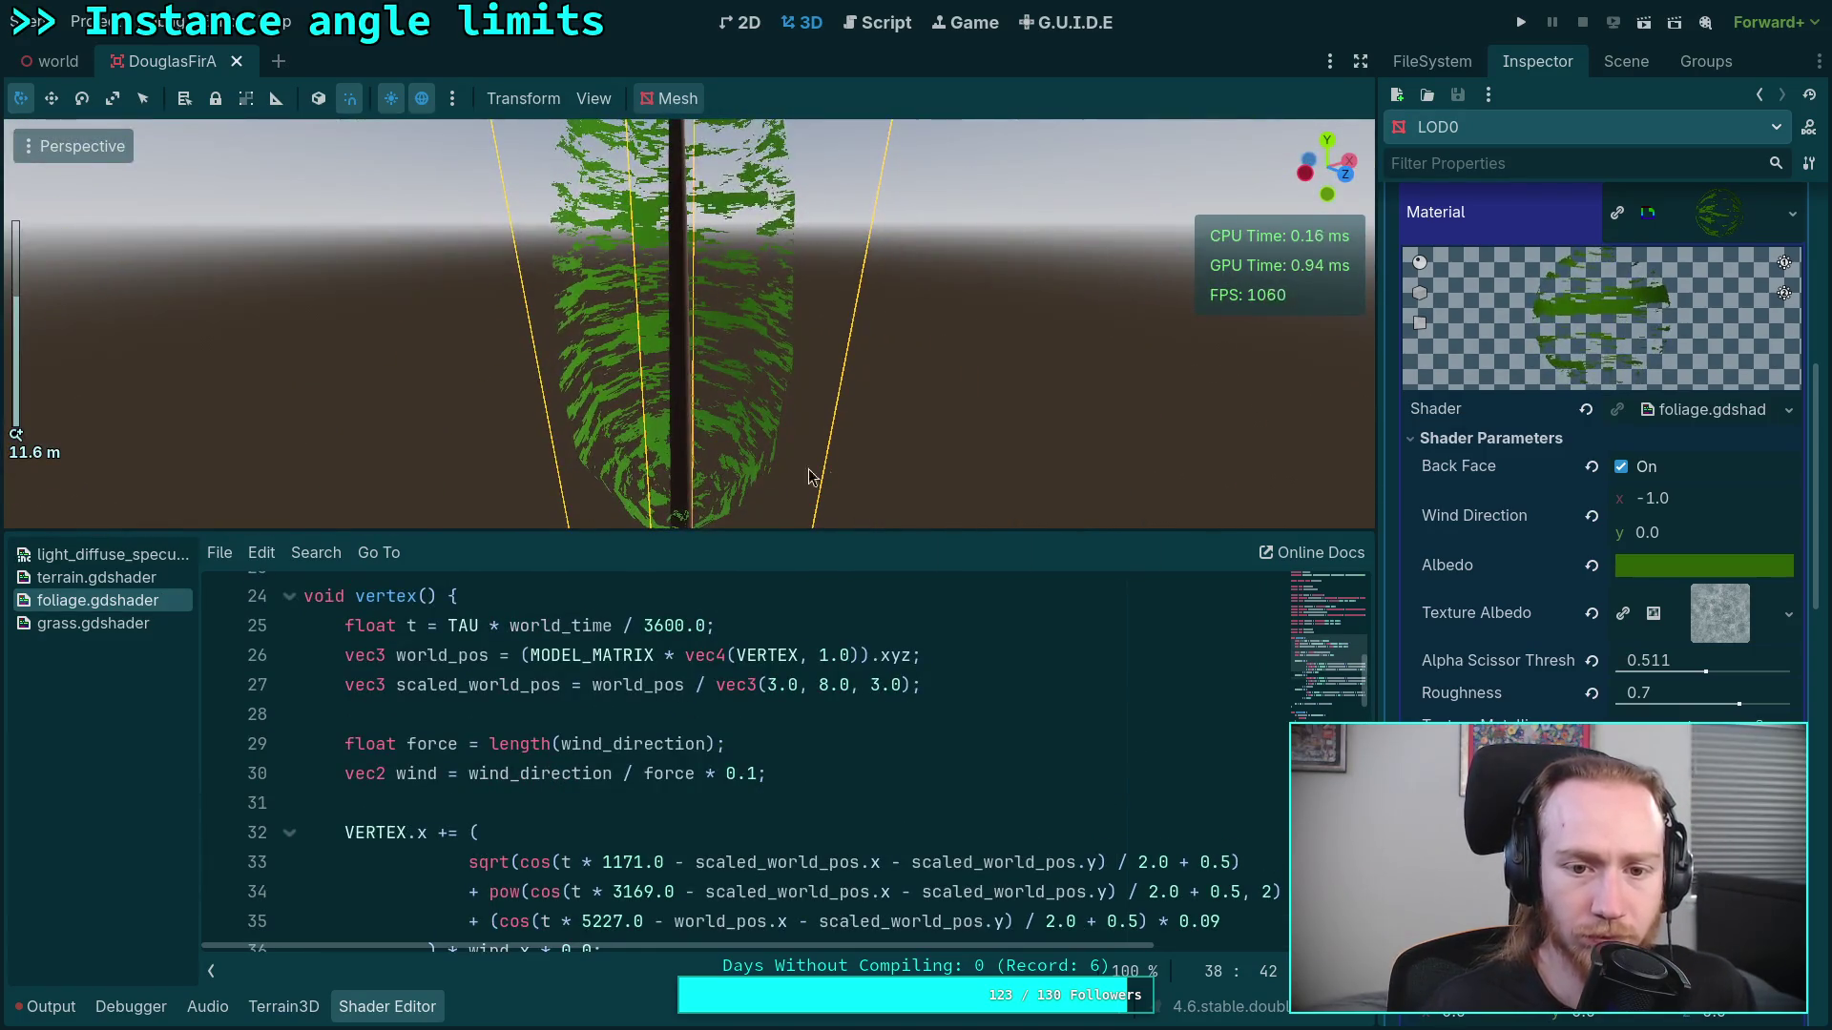
# Step: Try Wind Direction y = 1.0 and view the fir from directly above with the code hidden
pyautogui.click(1687, 531)
pyautogui.write('1')
pyautogui.press('Return')
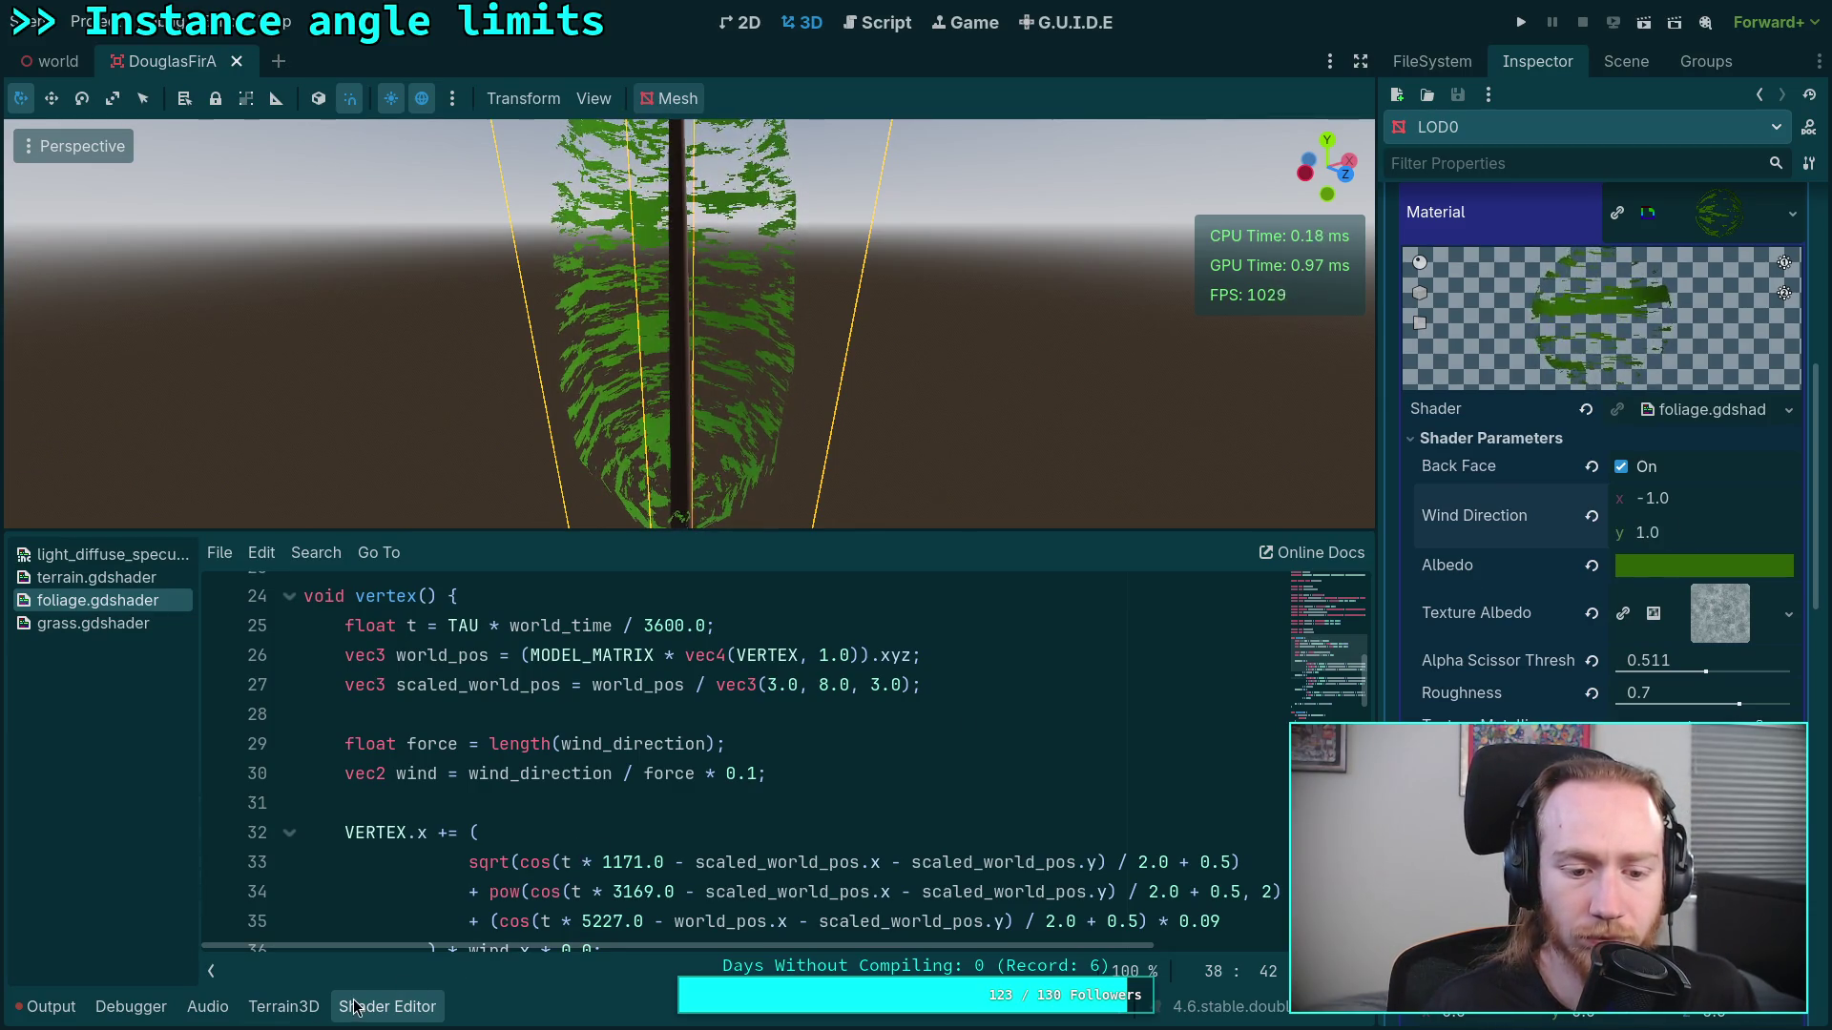
pyautogui.click(386, 1006)
pyautogui.click(1325, 139)
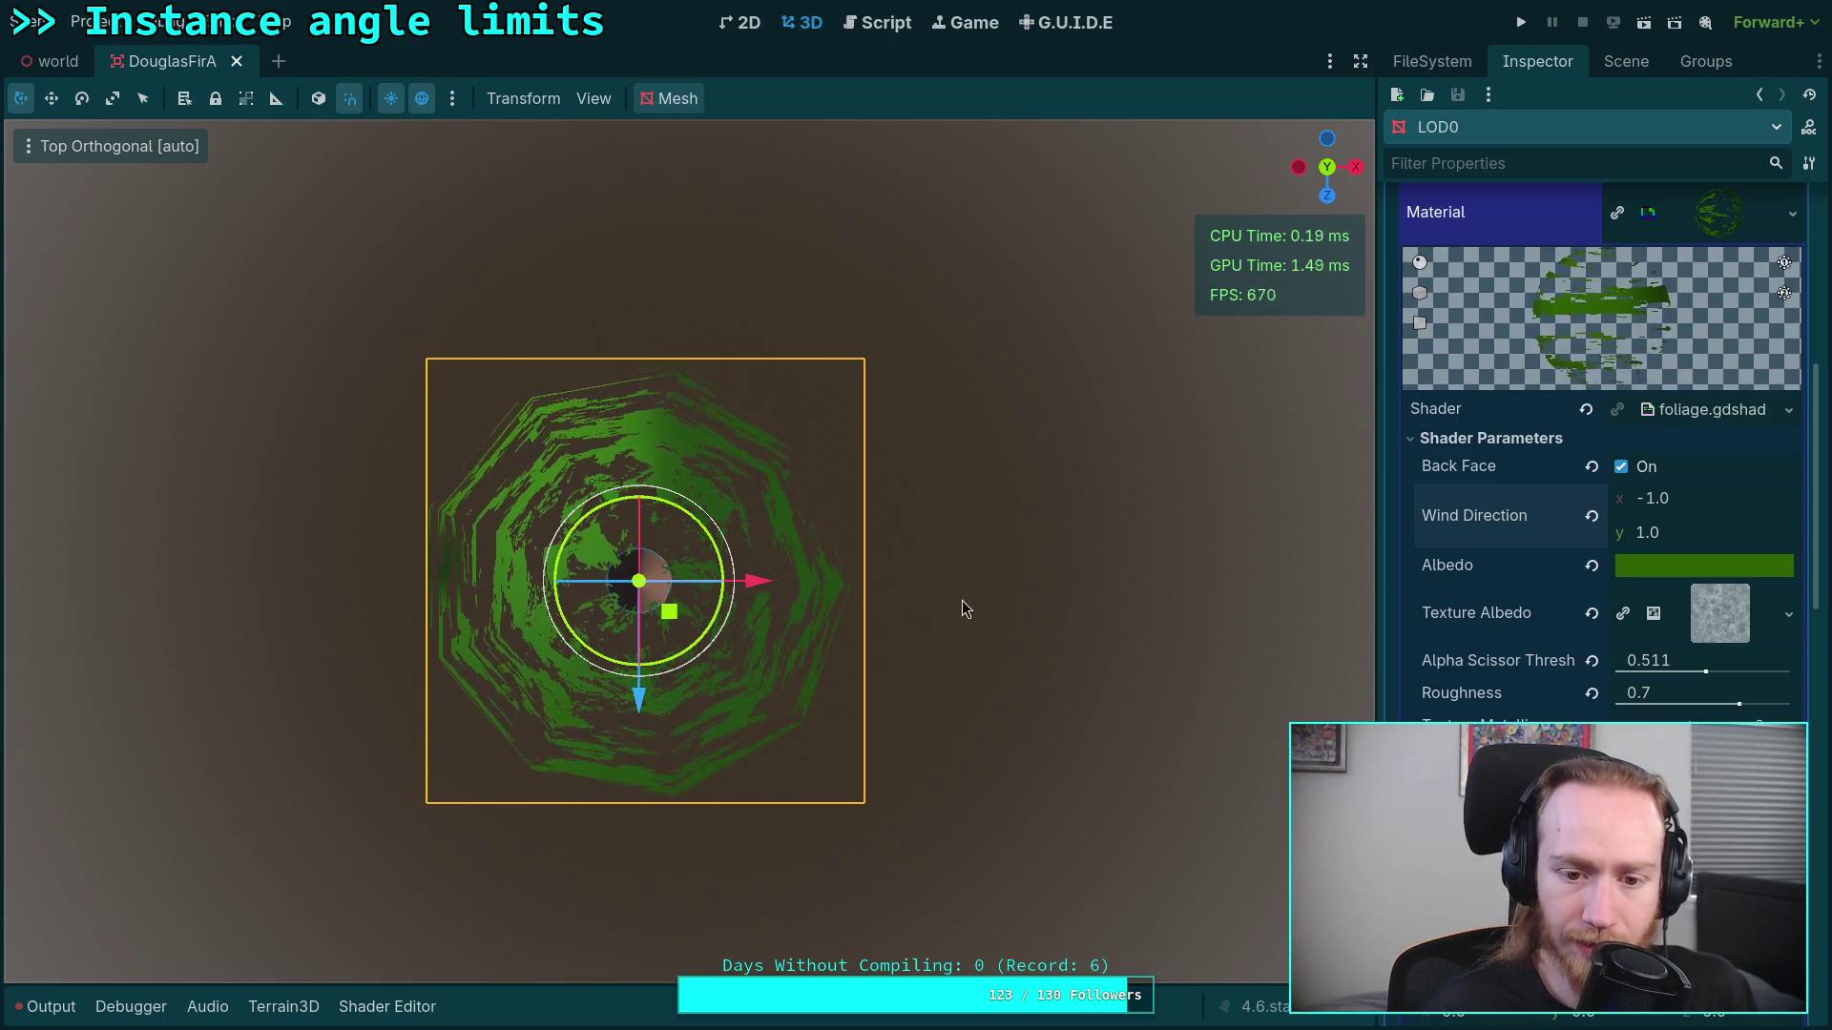
# Step: Reset Wind Direction y to 0.0 and bring the Shader Editor back into view
pyautogui.click(1660, 532)
pyautogui.write('0')
pyautogui.press('Return')
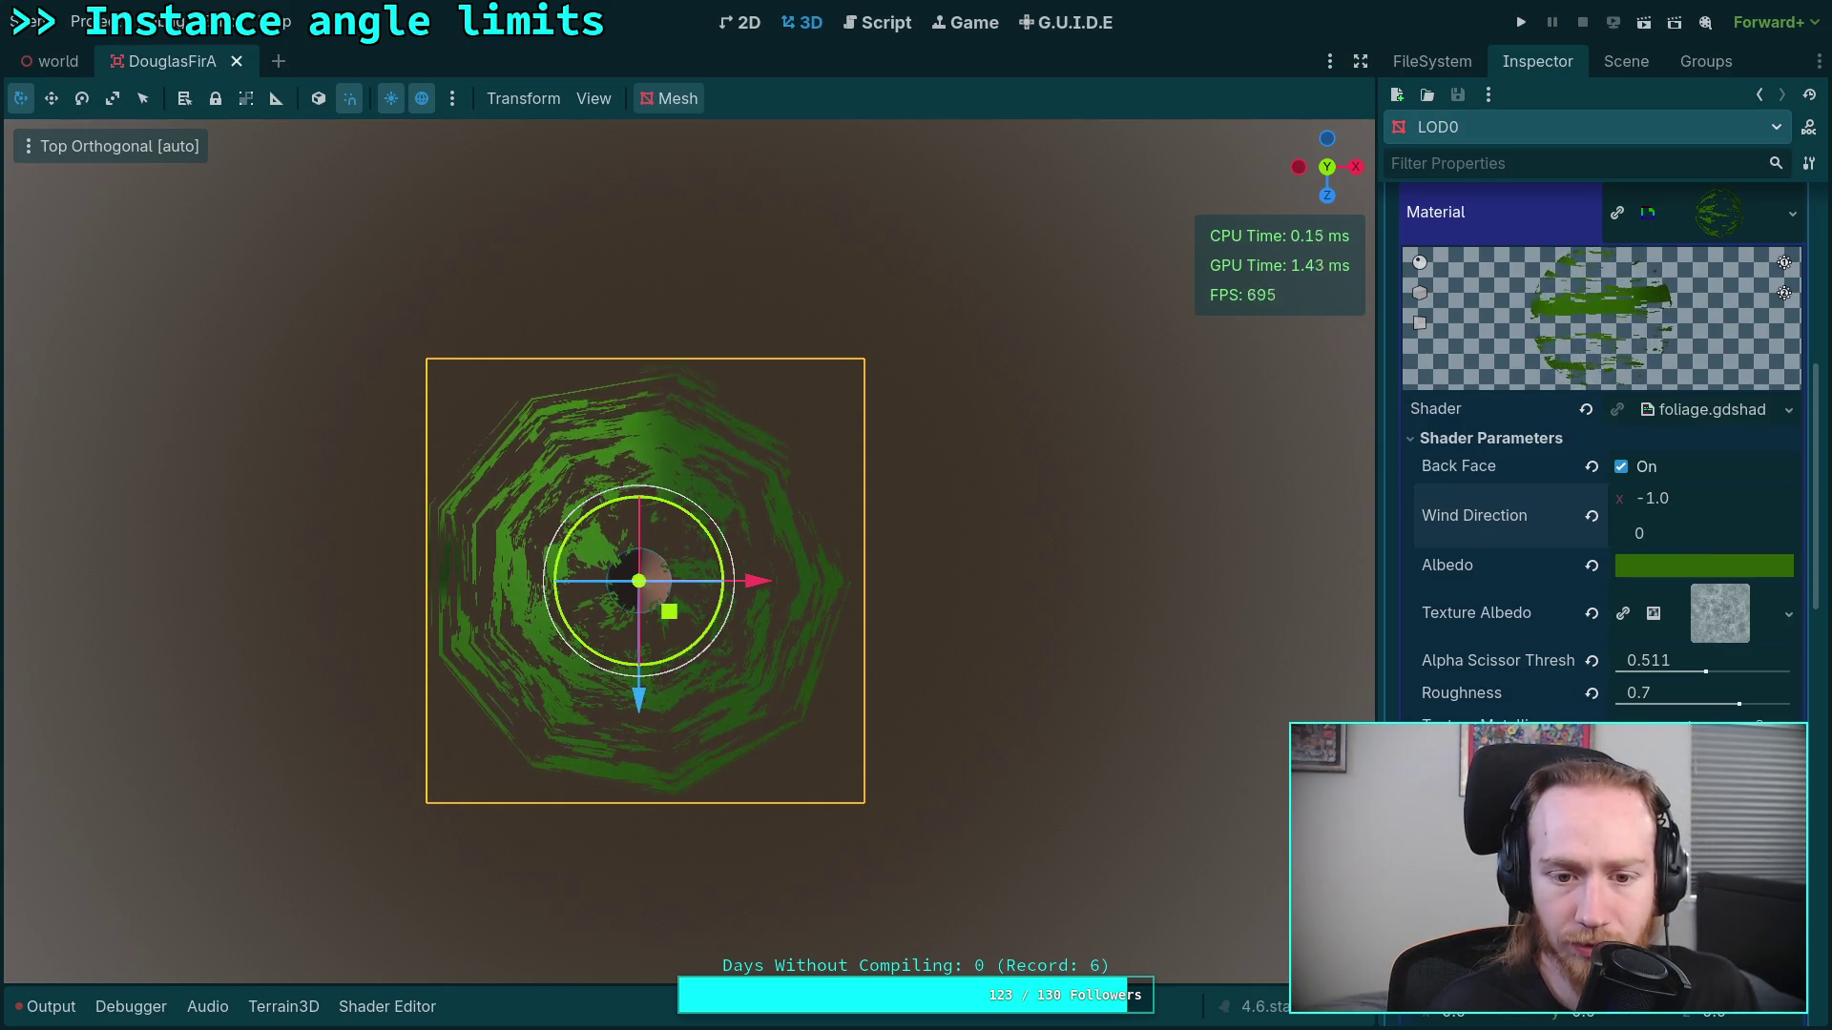
pyautogui.click(1716, 500)
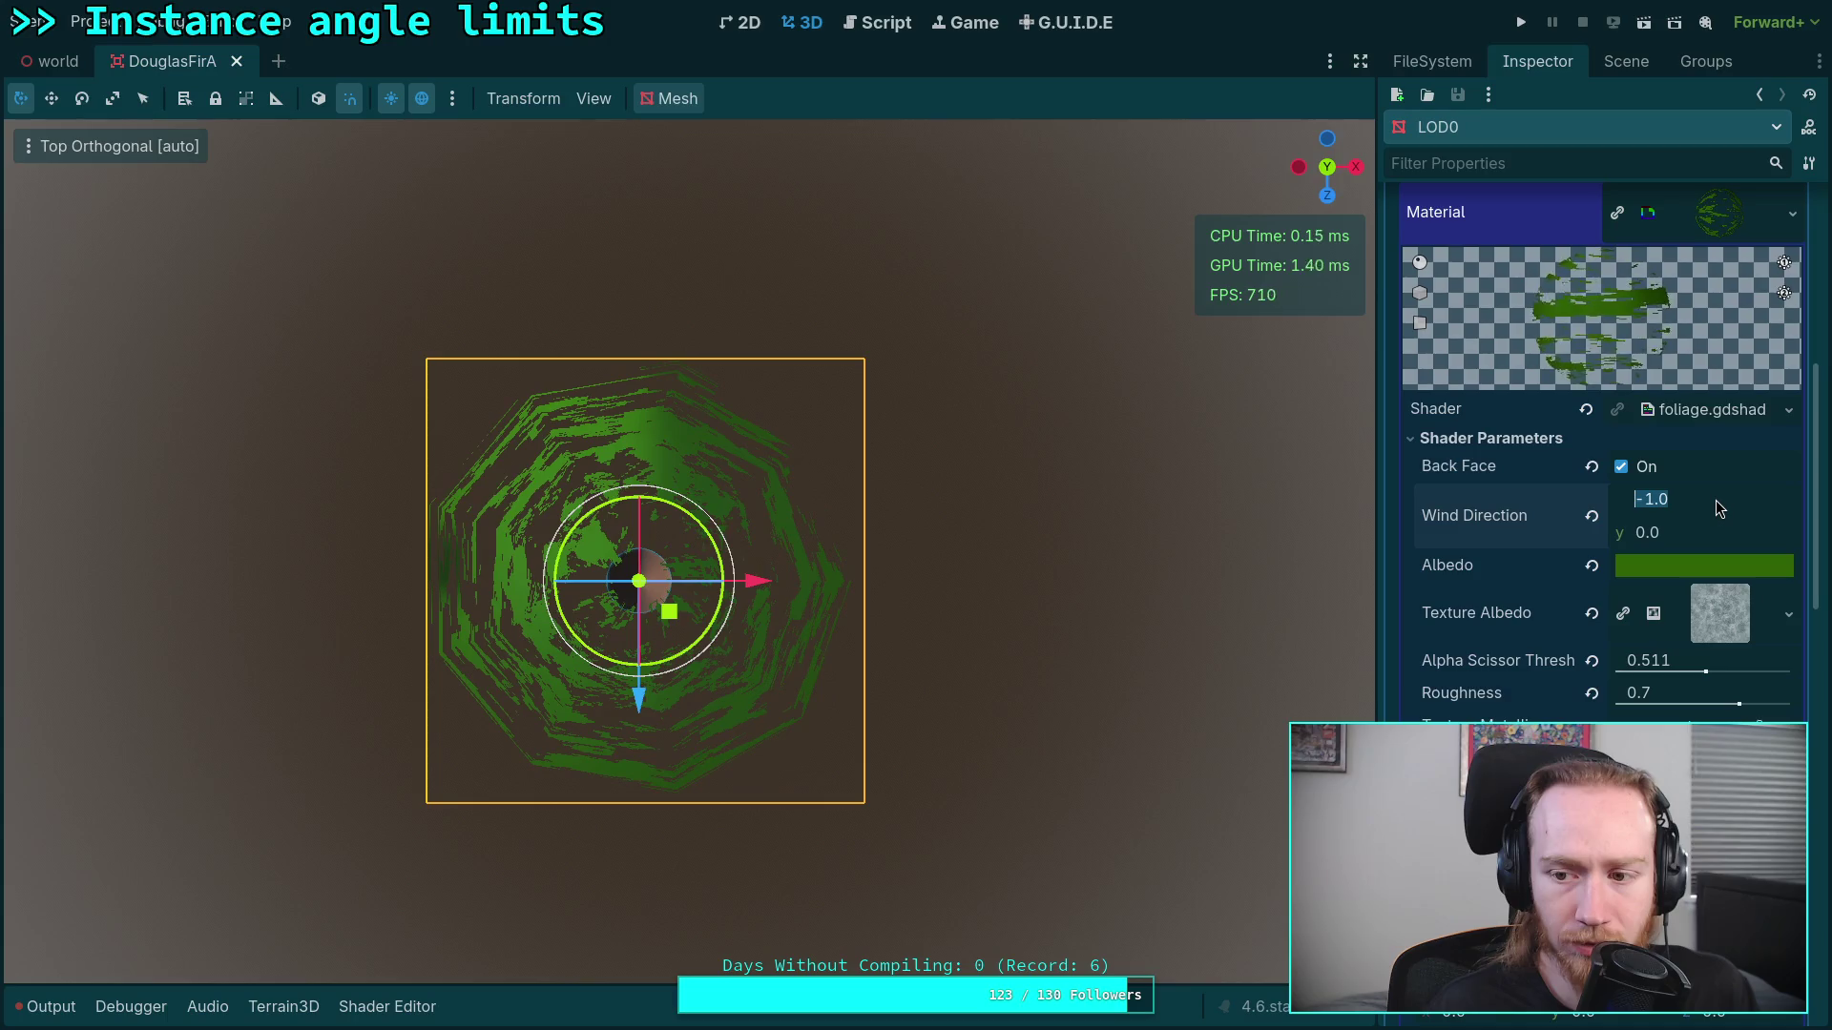
pyautogui.click(387, 1007)
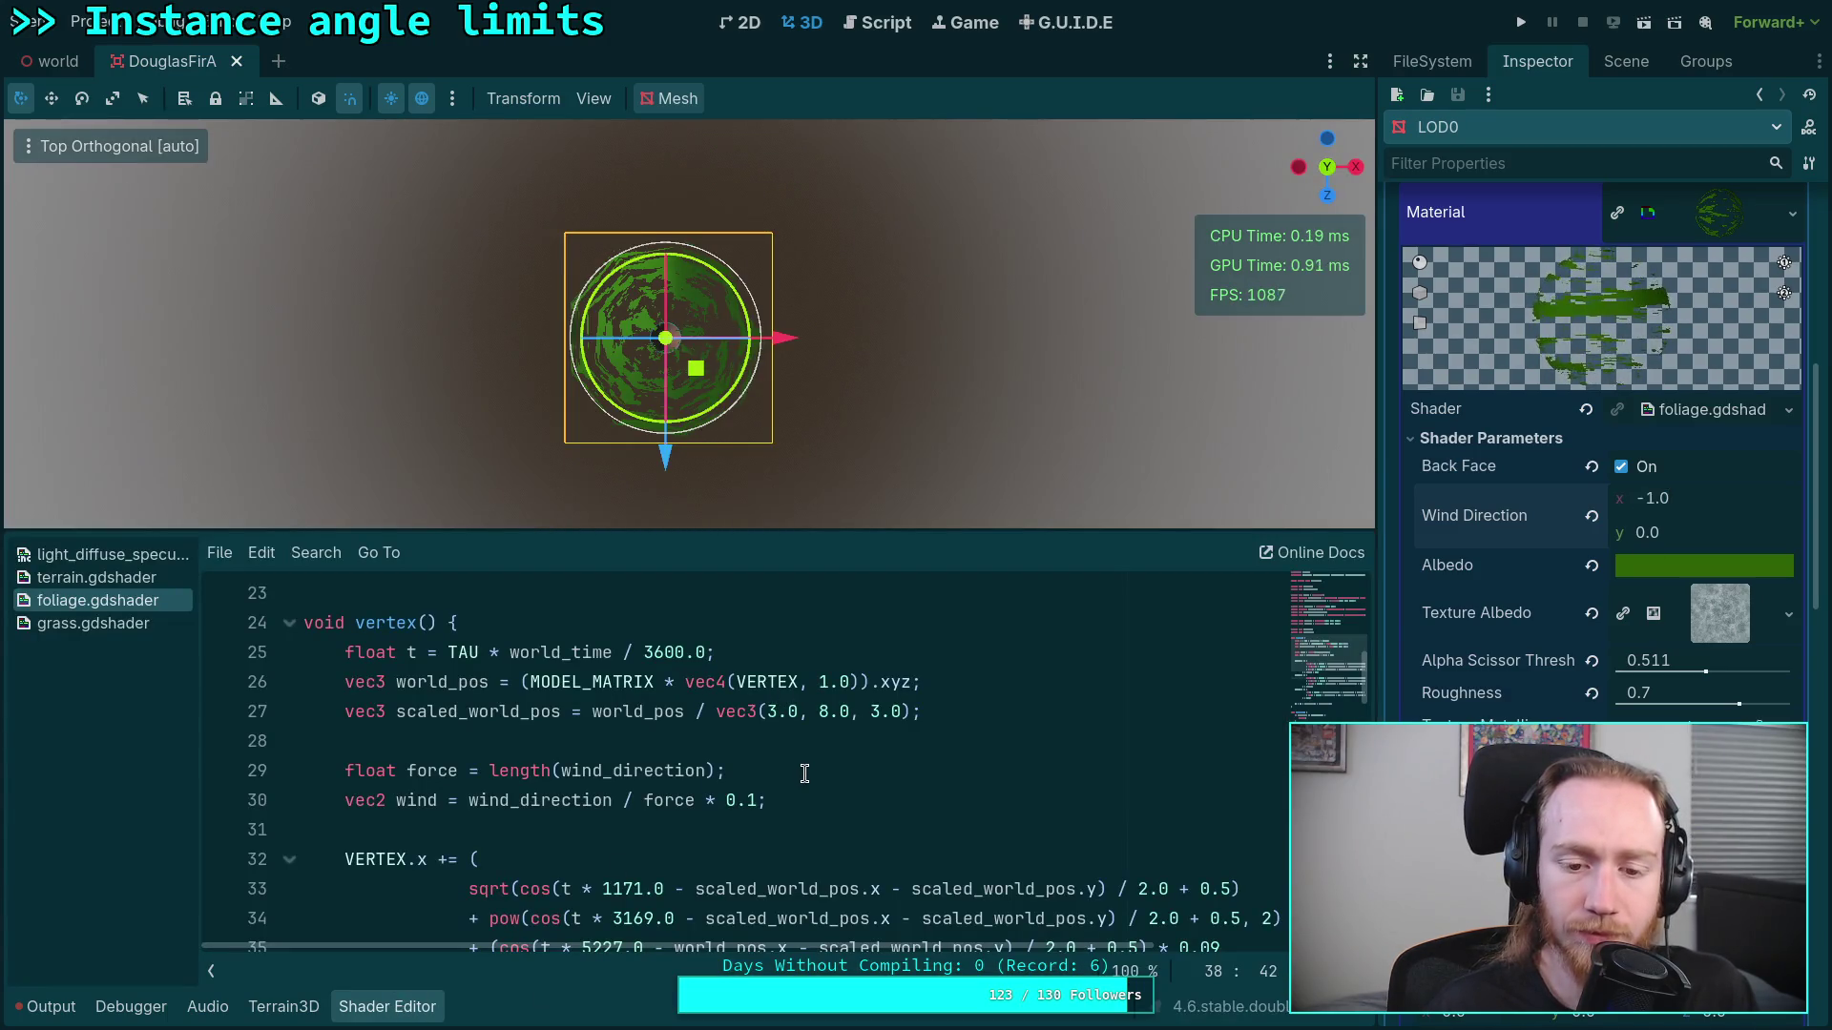
pyautogui.scroll(-2, 773, 785)
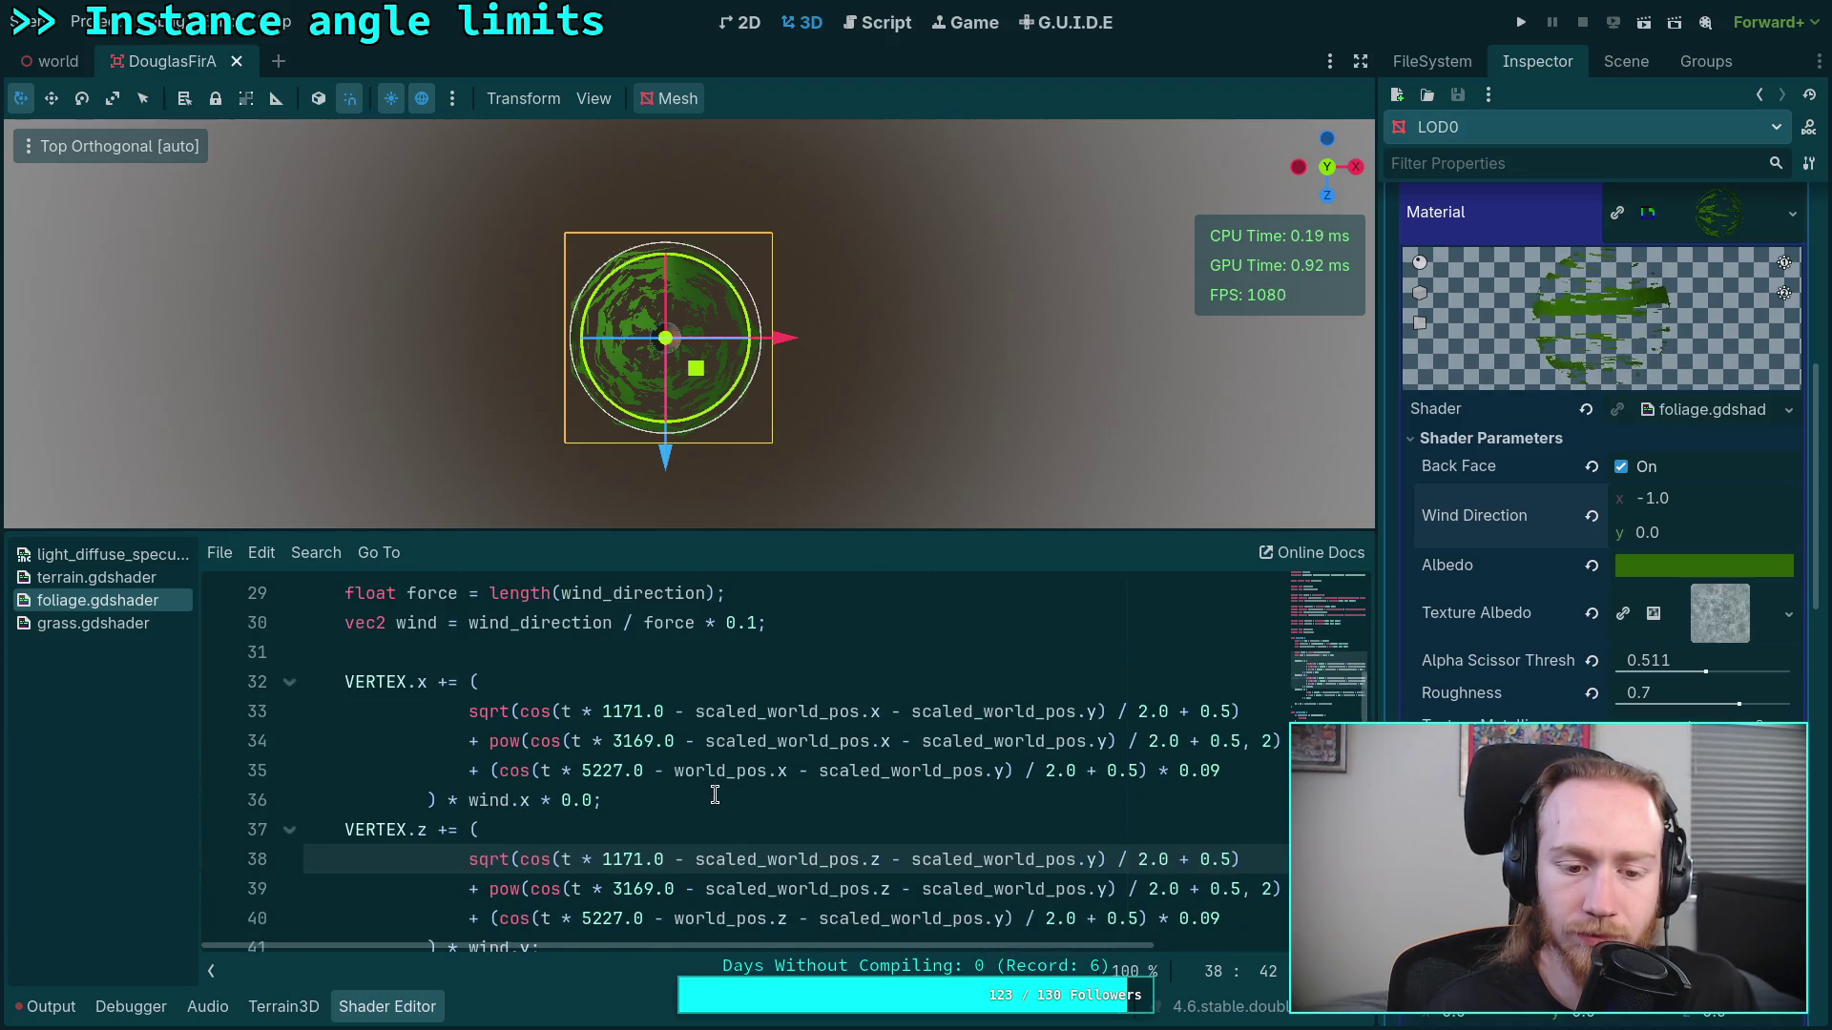
pyautogui.moveTo(531, 800); pyautogui.dragTo(599, 800)
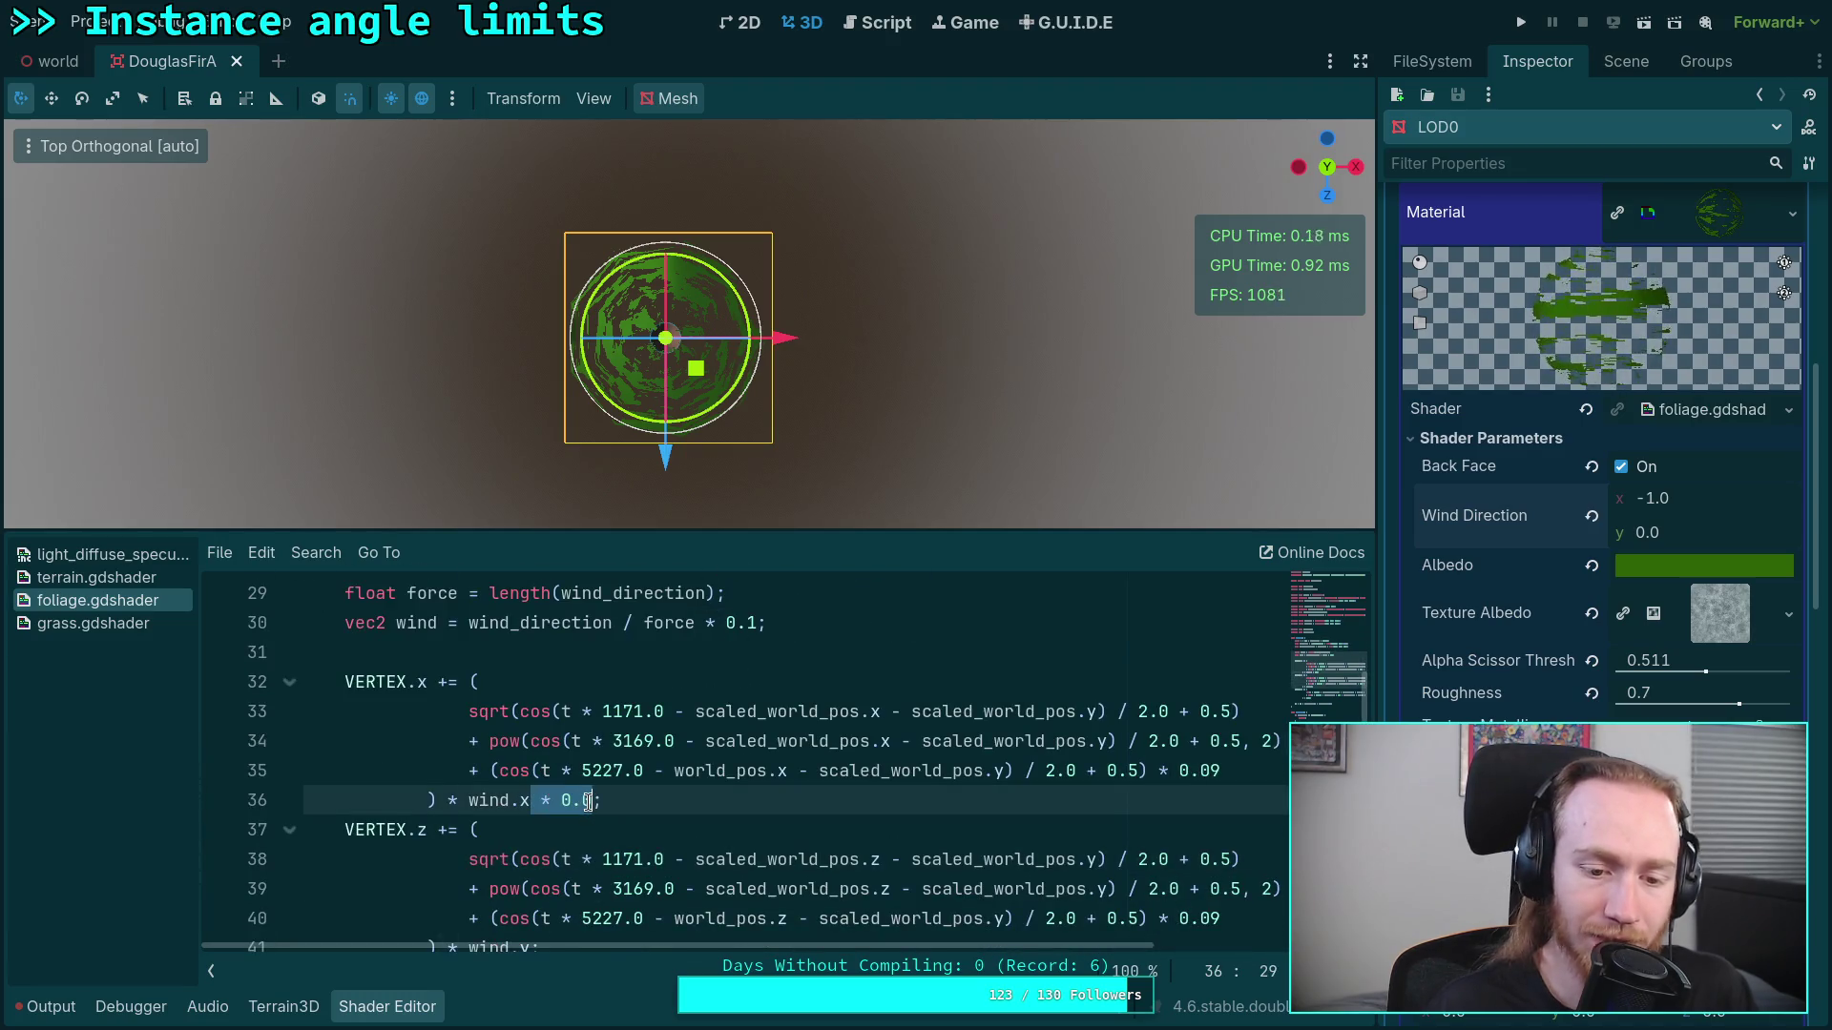
pyautogui.press('BackSpace')
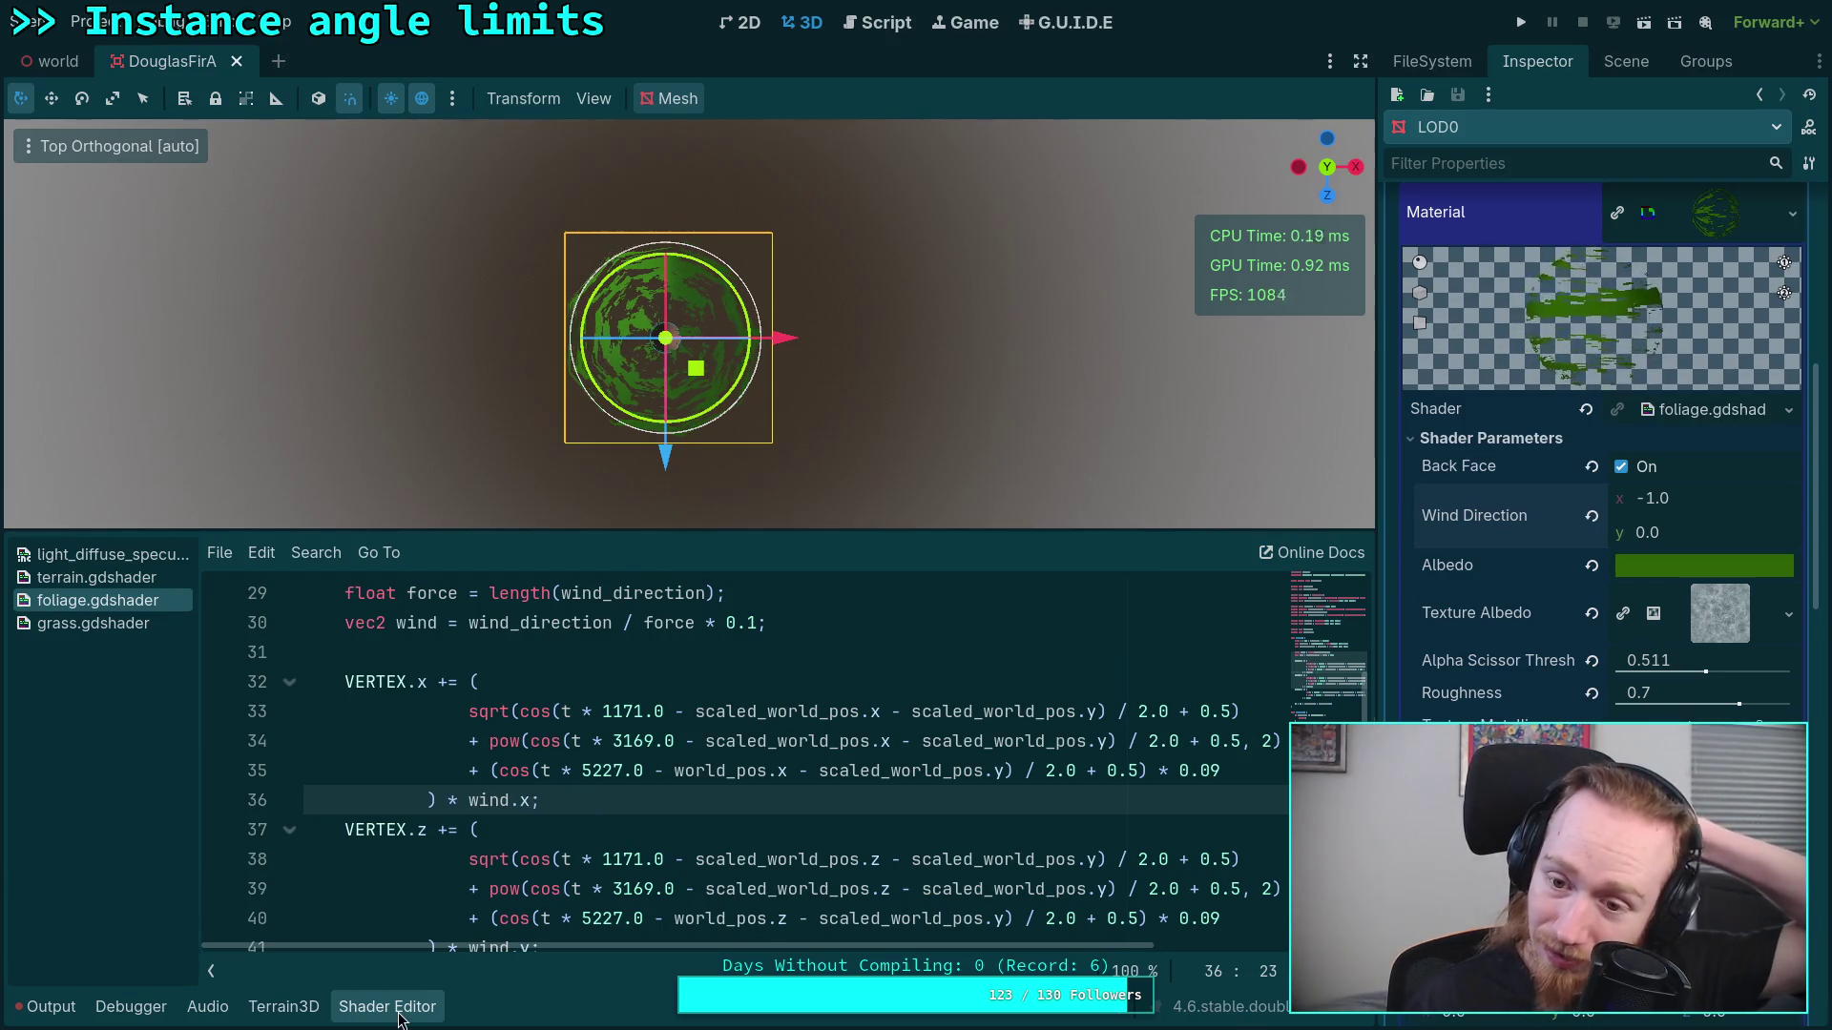
pyautogui.hotkey('ctrl', 'j')
pyautogui.moveTo(1737, 569)
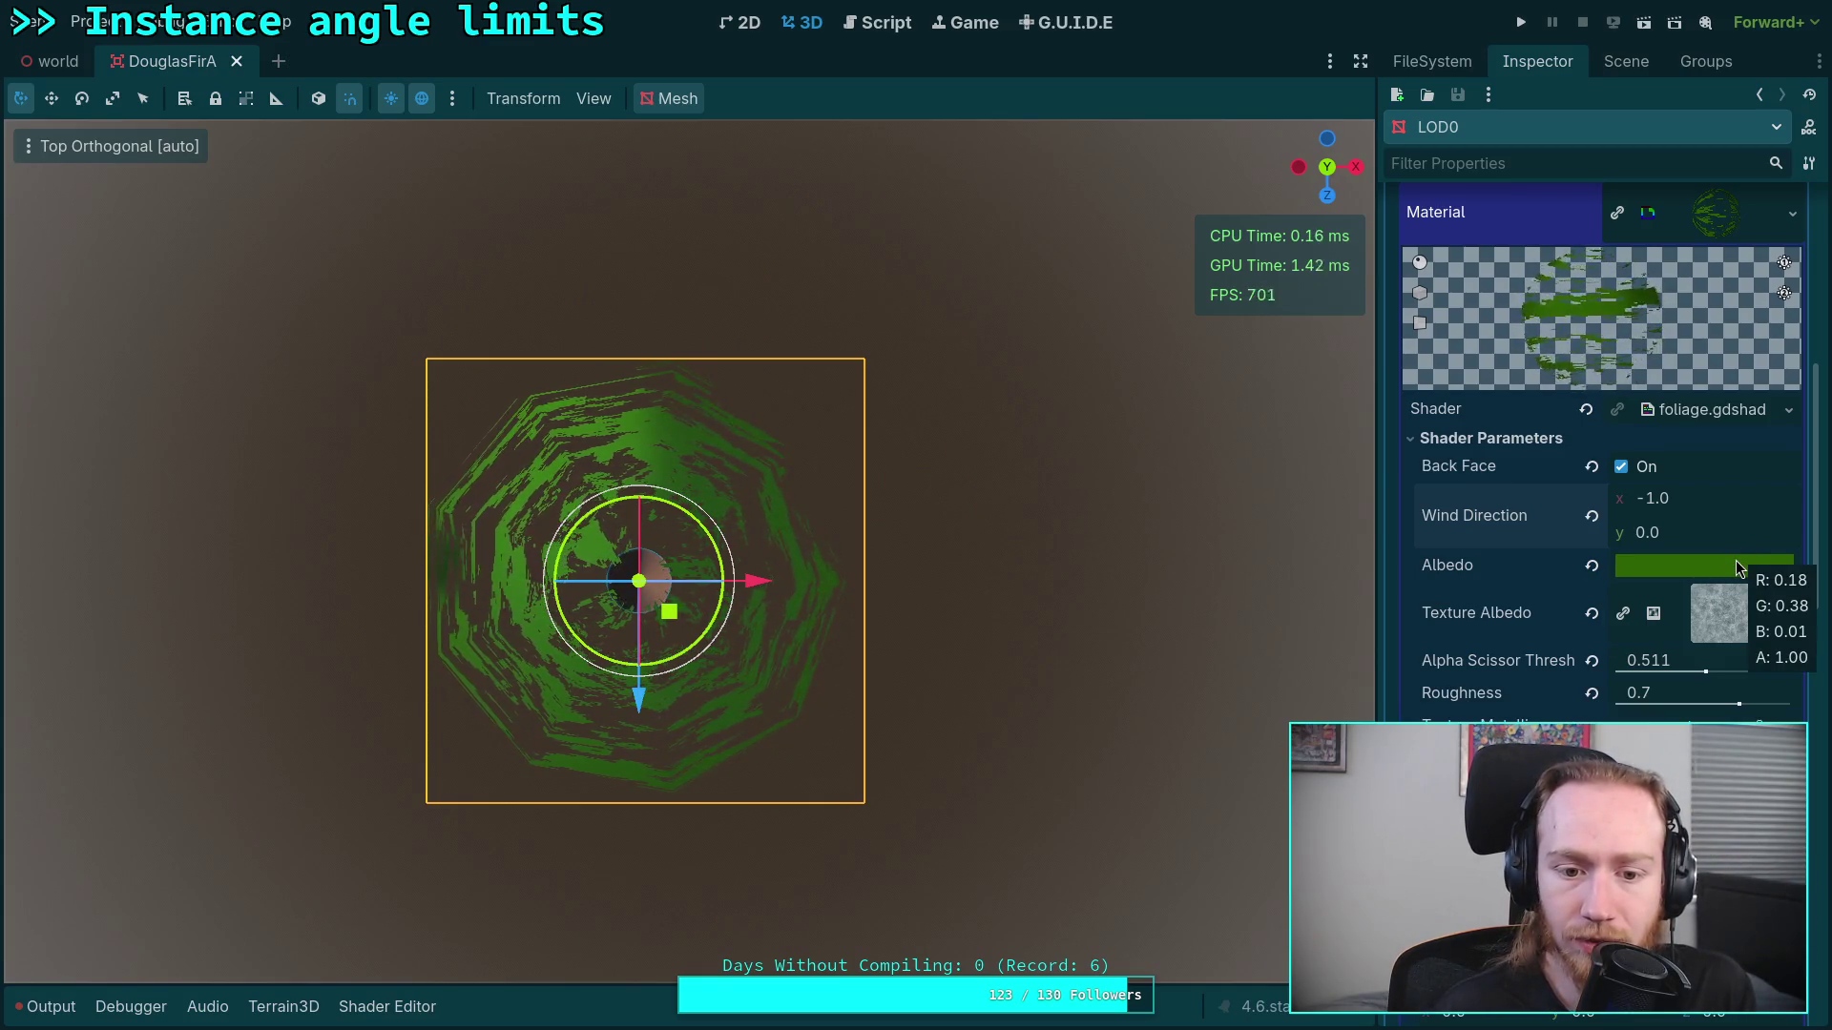
pyautogui.click(1710, 502)
pyautogui.write('1')
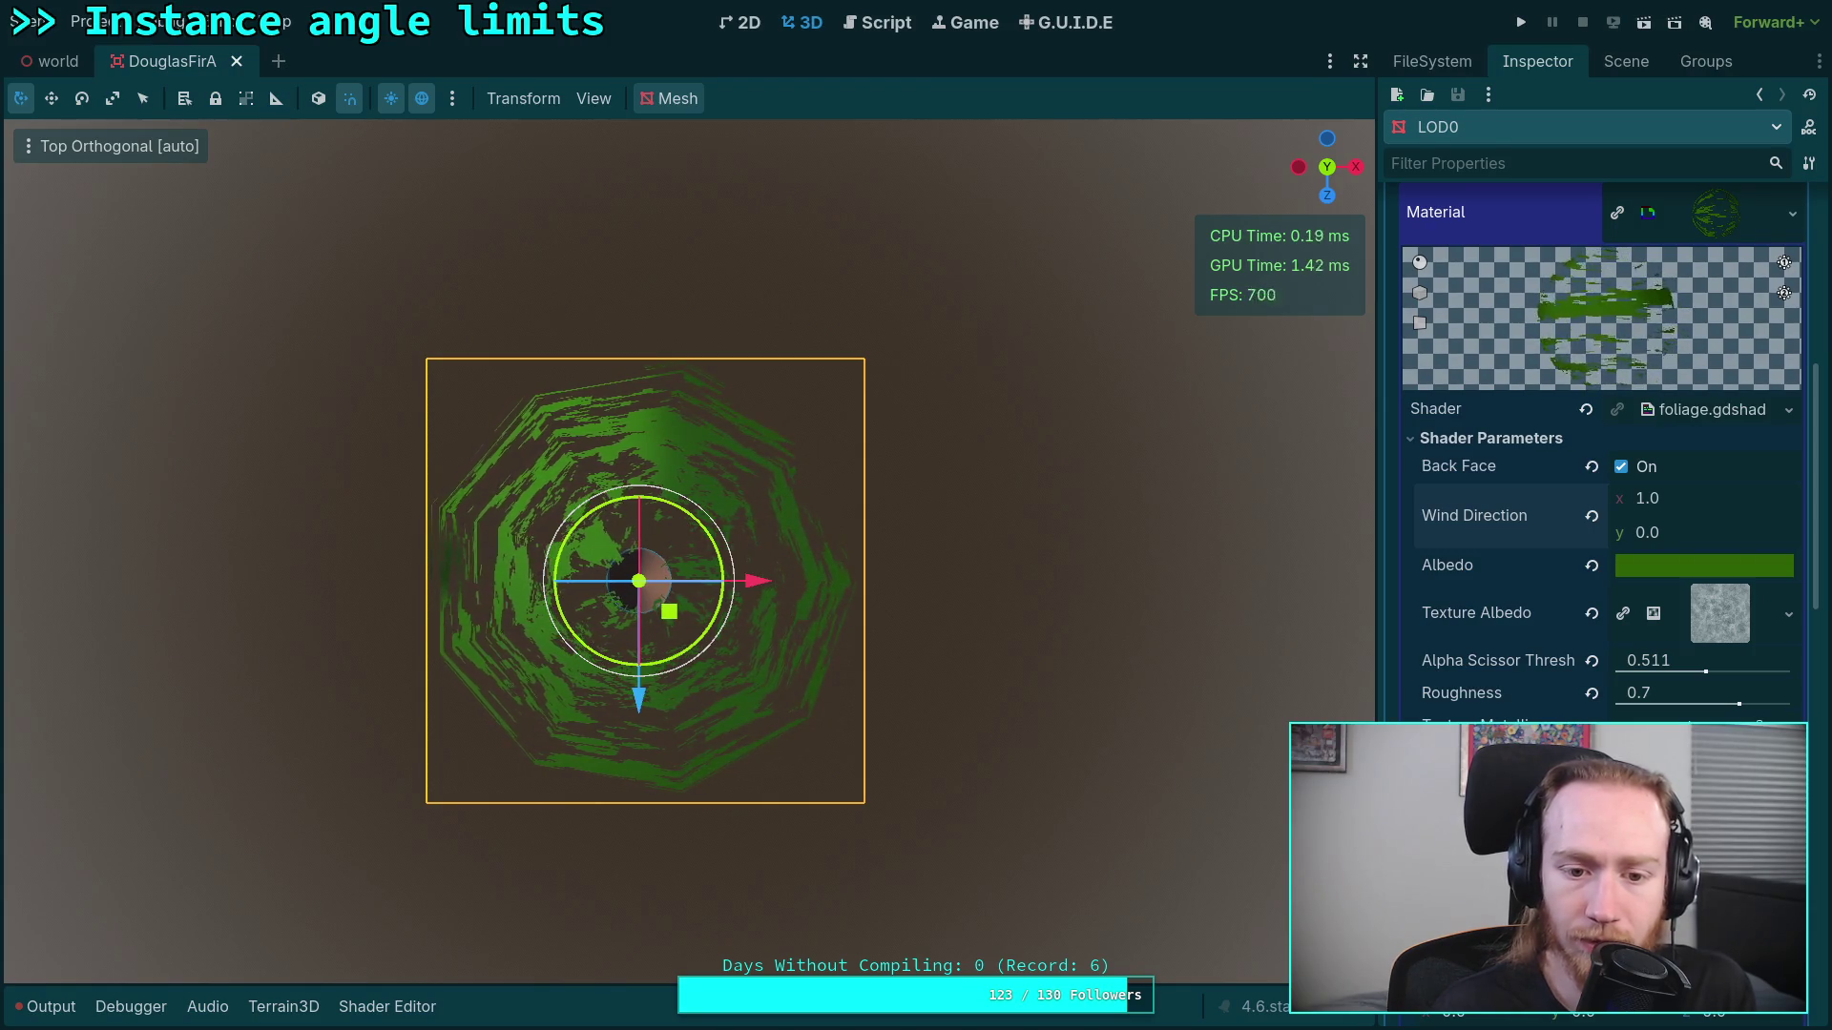
pyautogui.click(1671, 498)
pyautogui.write('-1')
pyautogui.press('Return')
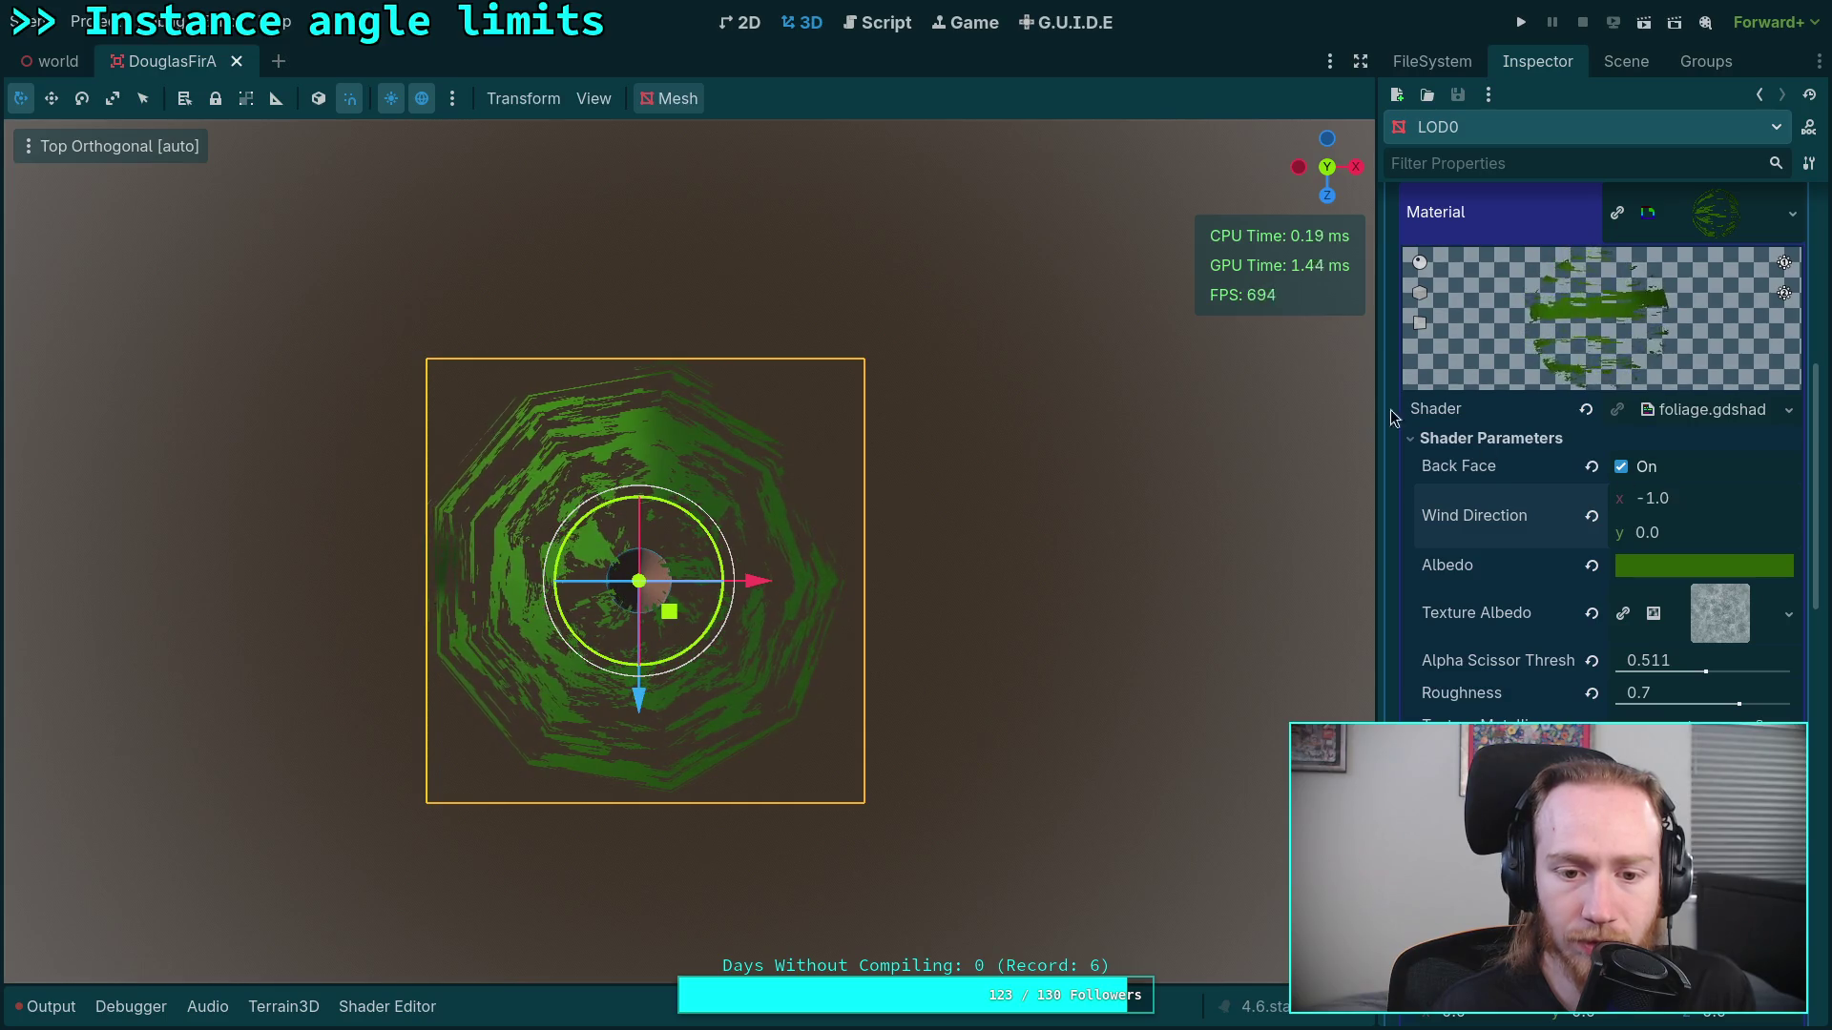
pyautogui.click(878, 21)
pyautogui.click(802, 22)
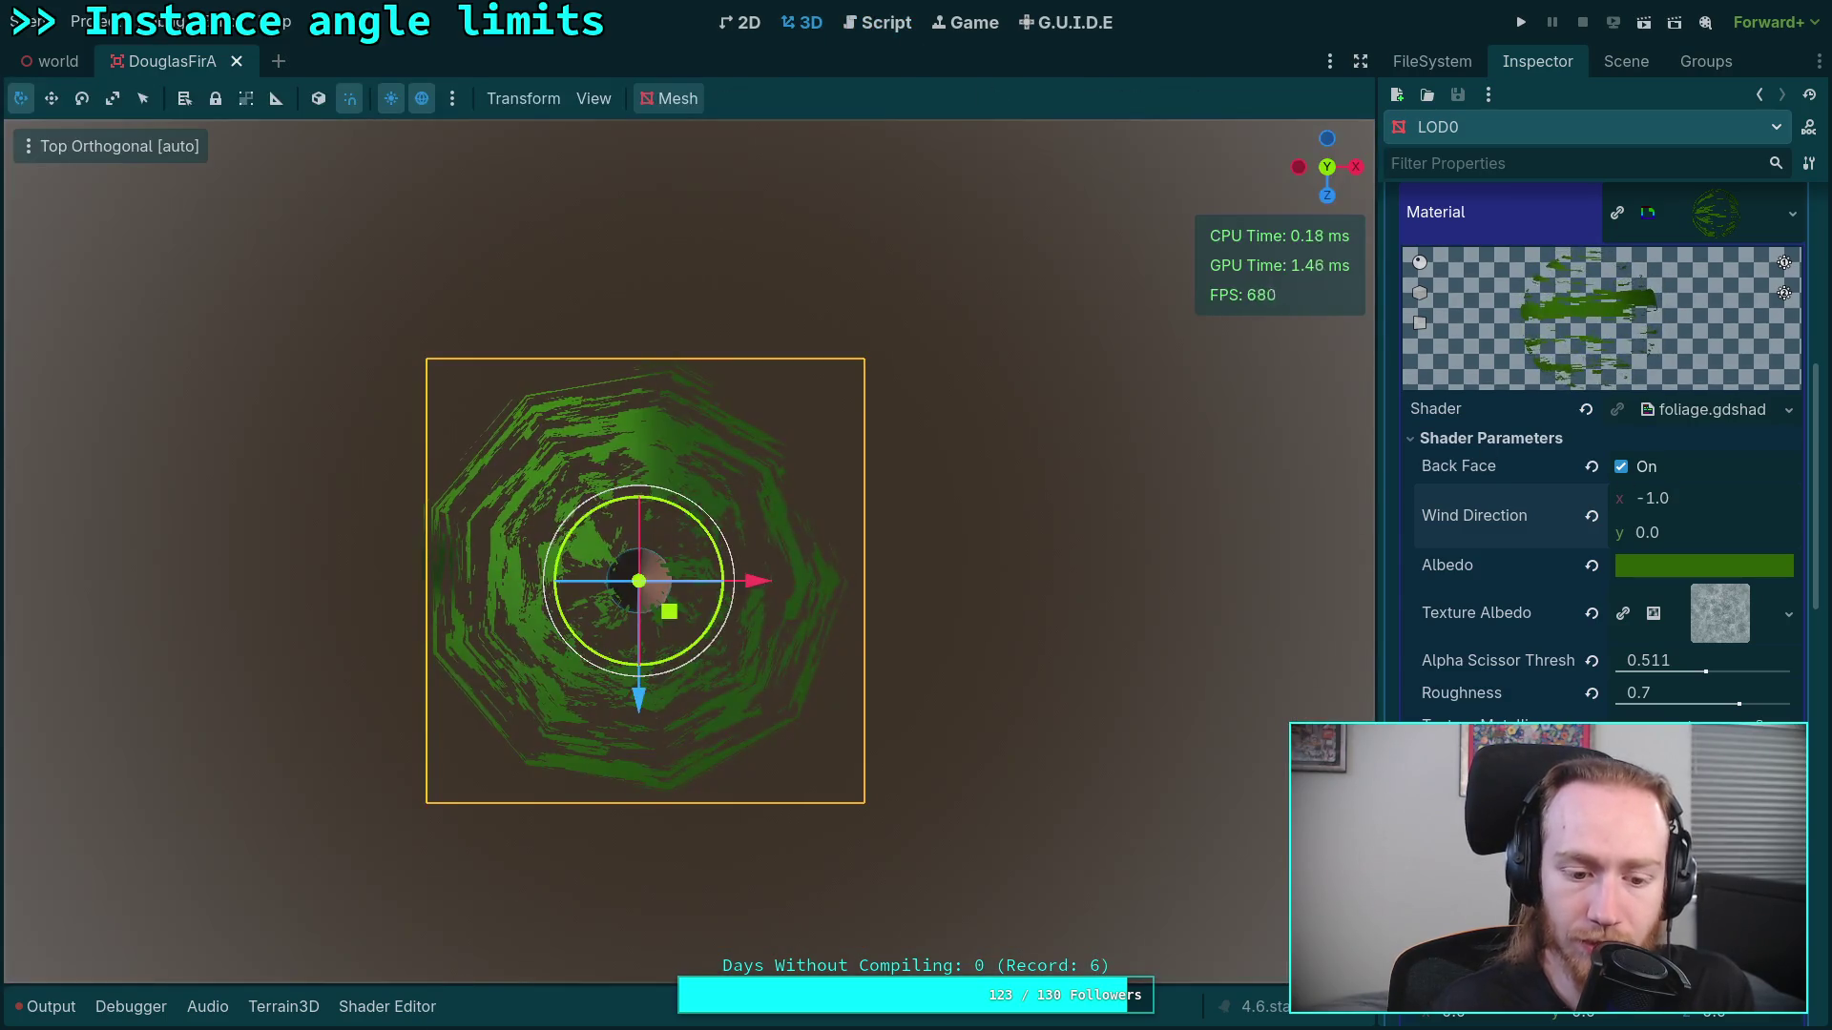
pyautogui.click(386, 1006)
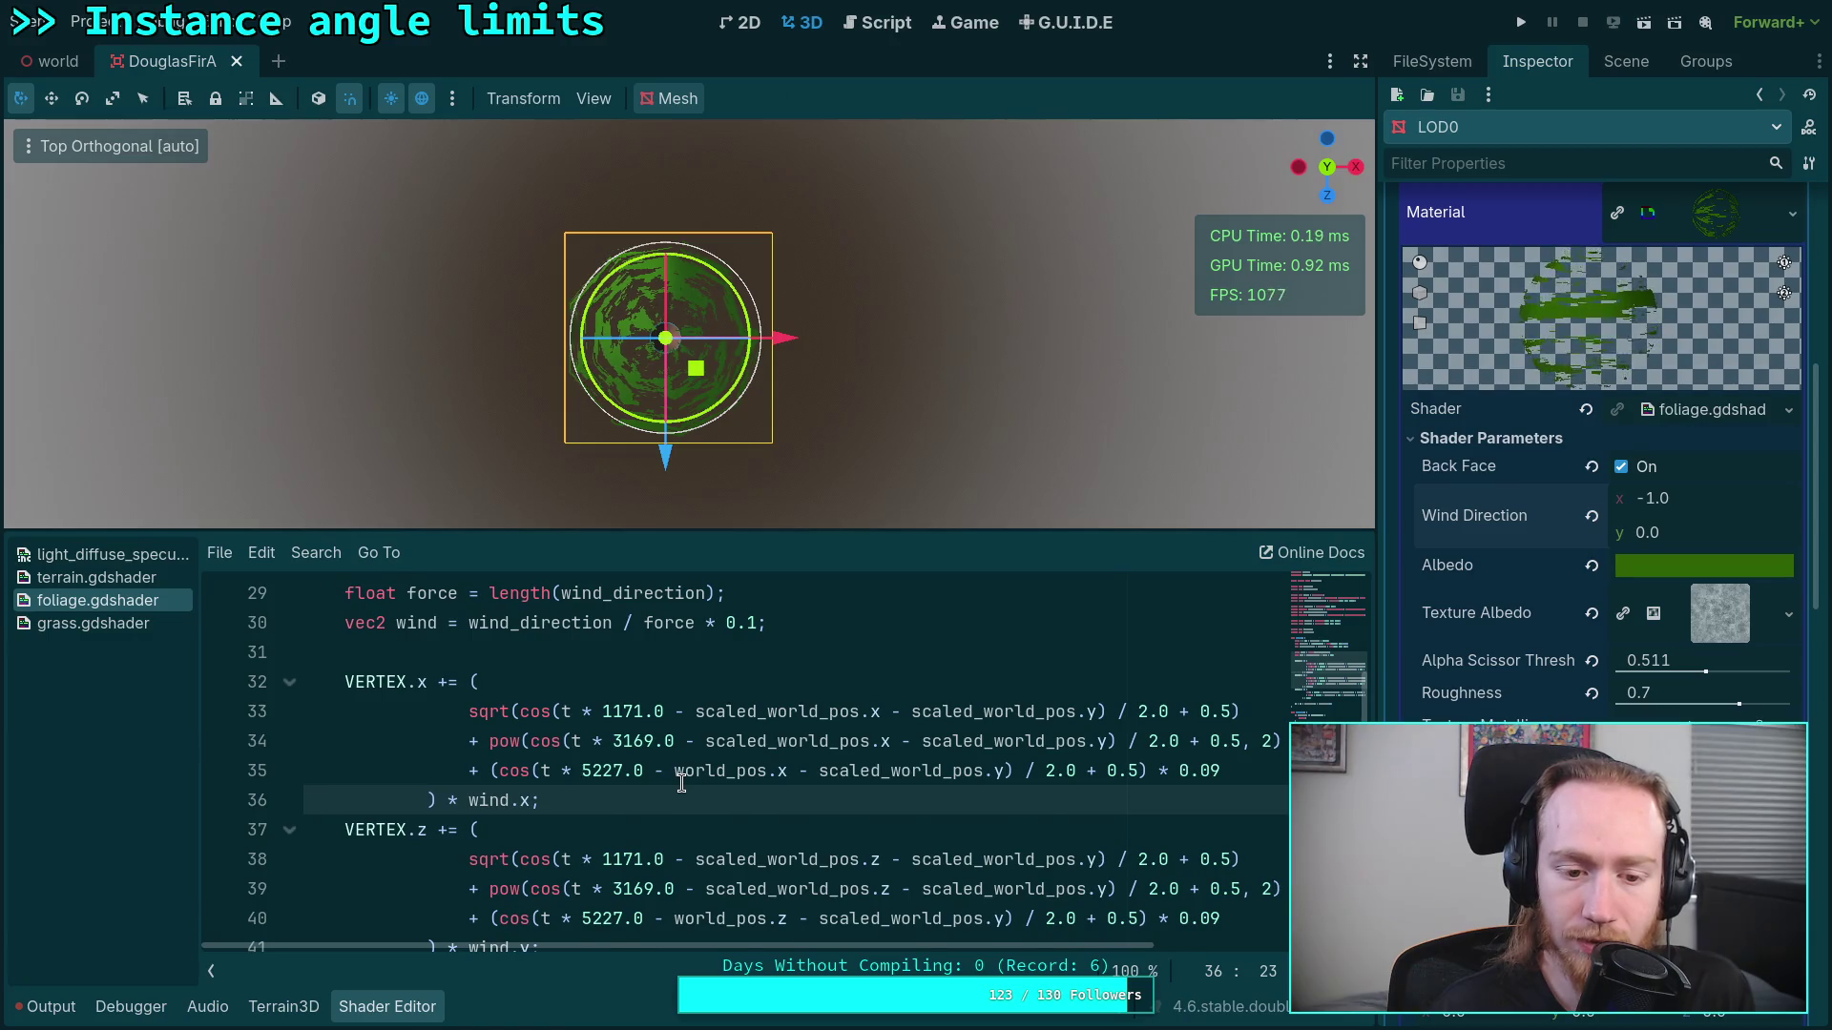
# Step: Inspect the X sway formula terms on lines 33–35 of foliage.gdshader
pyautogui.scroll(-1, 680, 784)
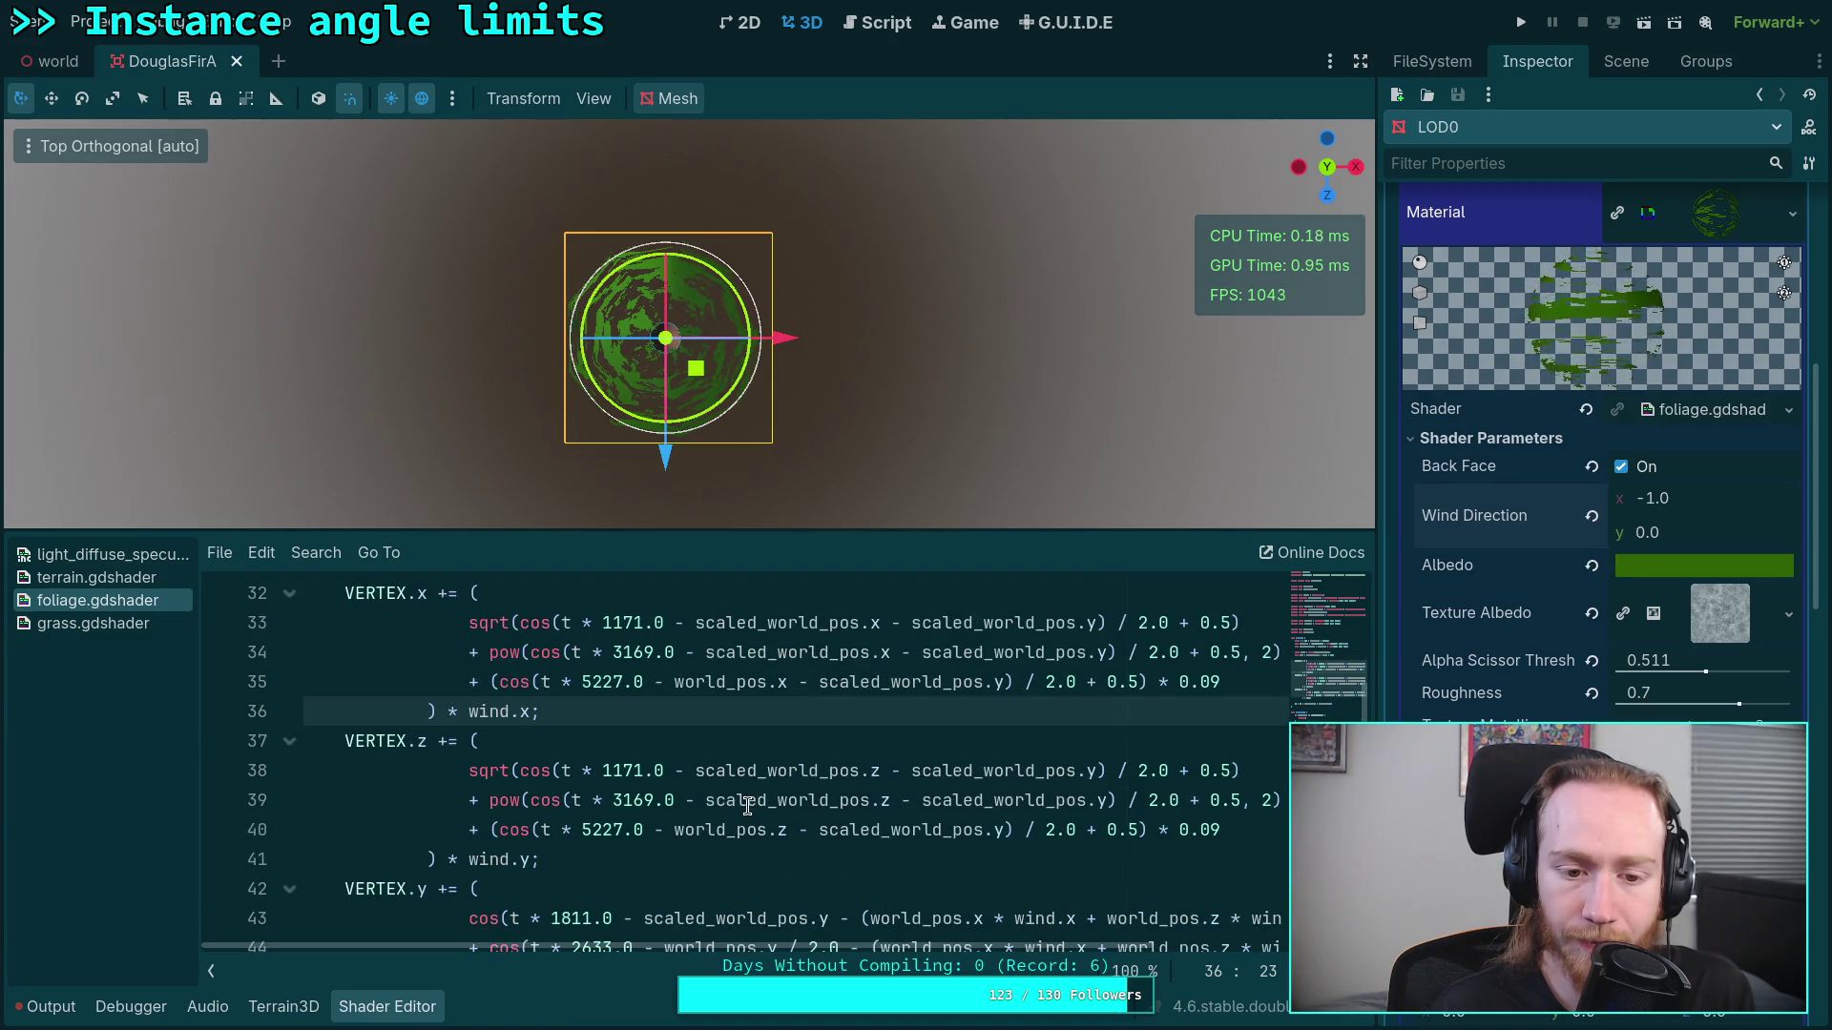
pyautogui.scroll(1, 747, 806)
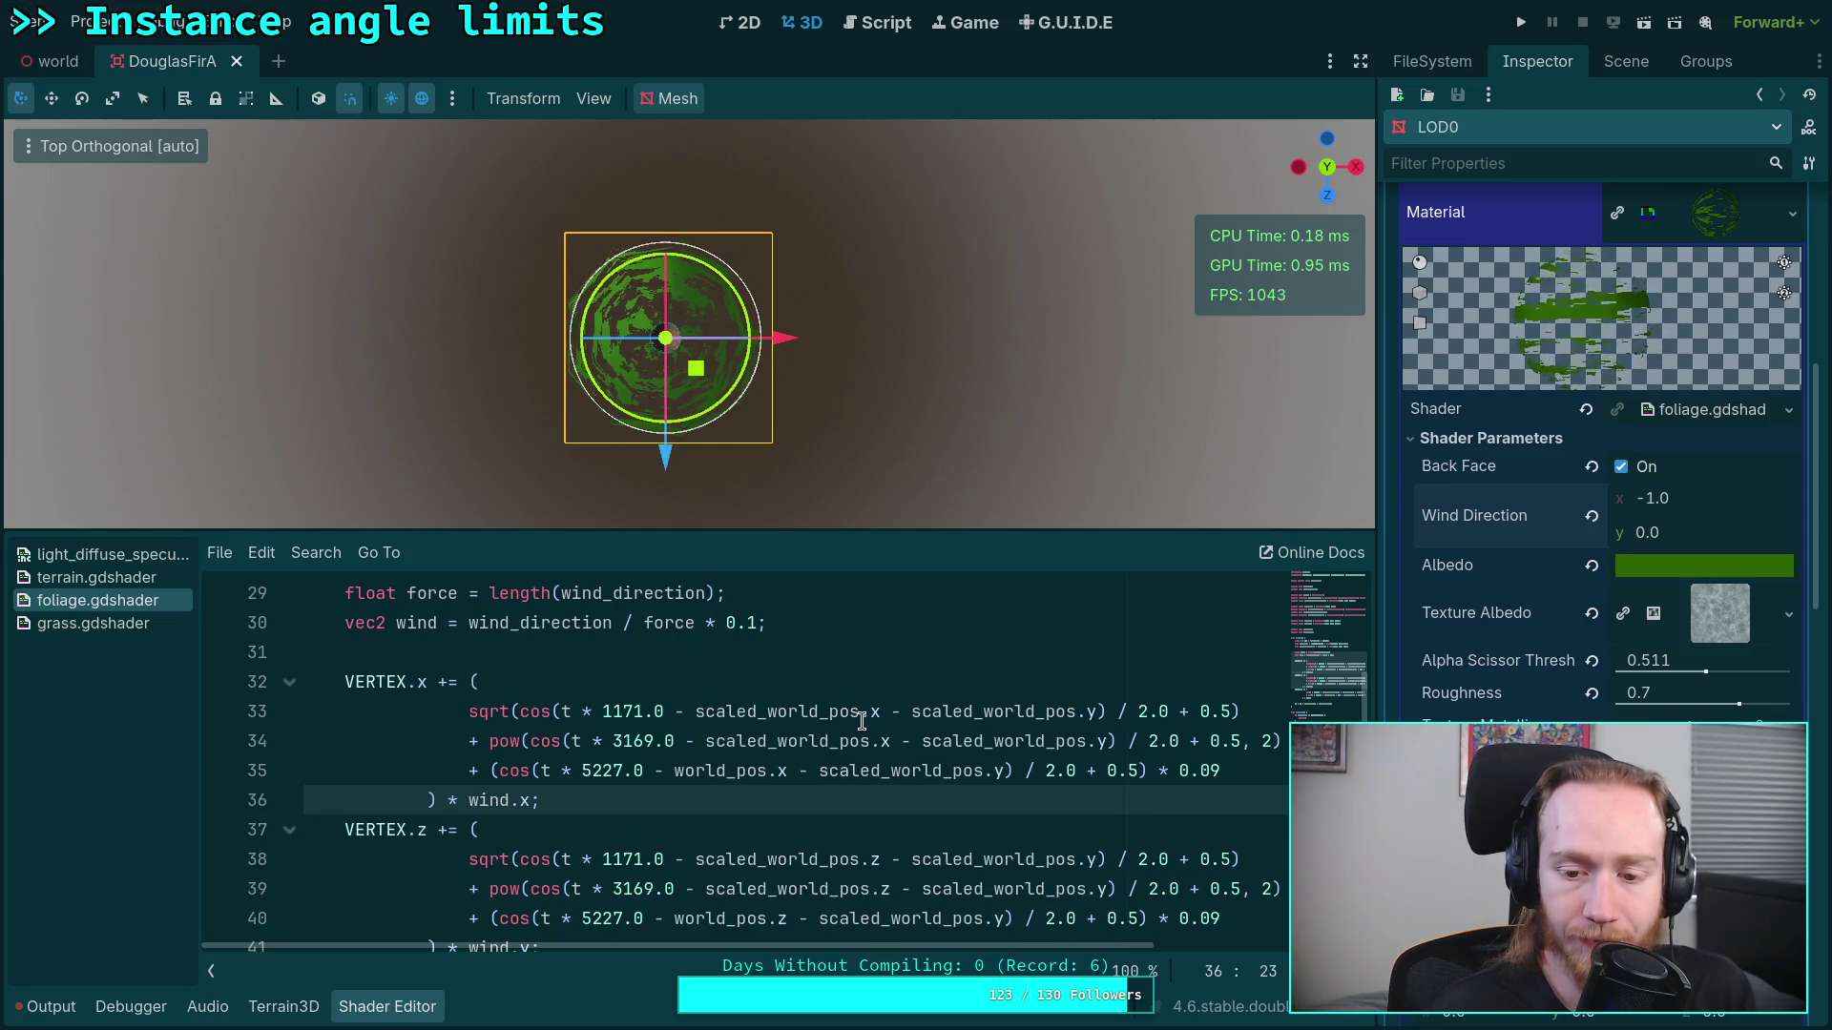
pyautogui.moveTo(706, 720); pyautogui.dragTo(828, 723)
pyautogui.click(665, 771)
pyautogui.moveTo(665, 771)
pyautogui.mouseDown()
pyautogui.moveTo(819, 771)
pyautogui.moveTo(659, 771)
pyautogui.moveTo(715, 771)
pyautogui.mouseUp()
pyautogui.scroll(-1, 846, 786)
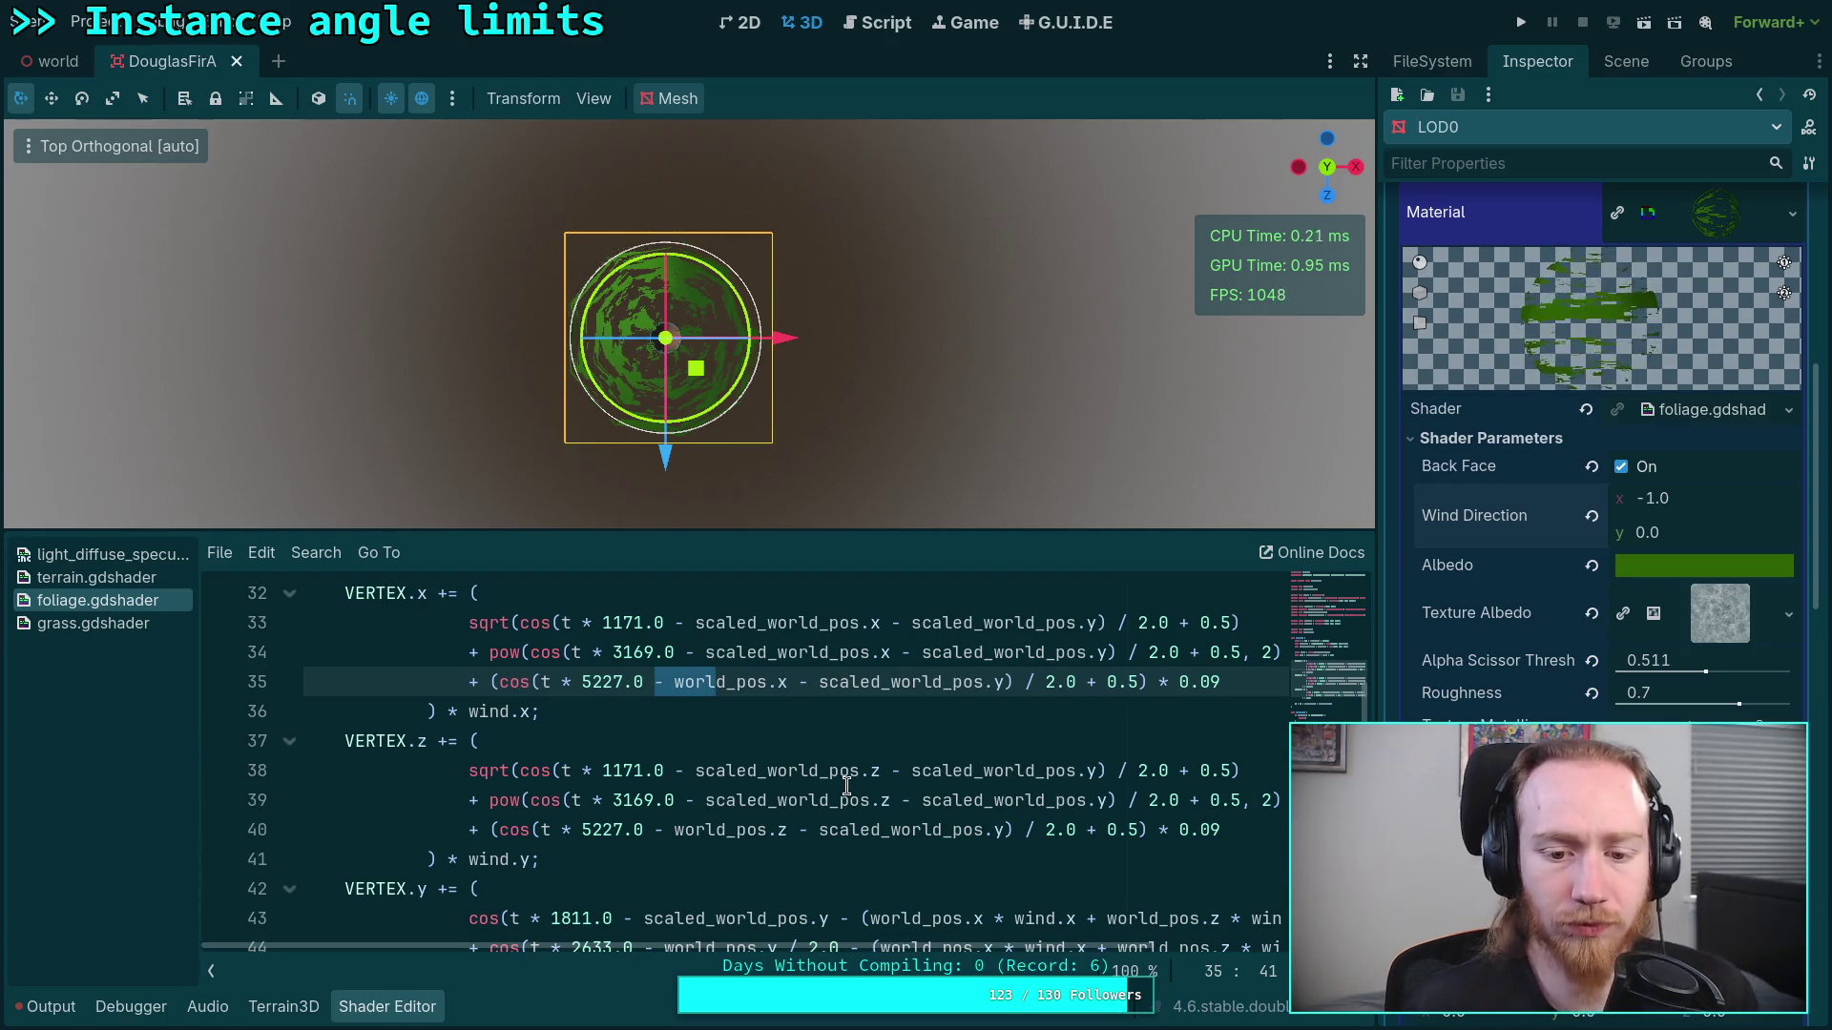
pyautogui.scroll(-1, 863, 742)
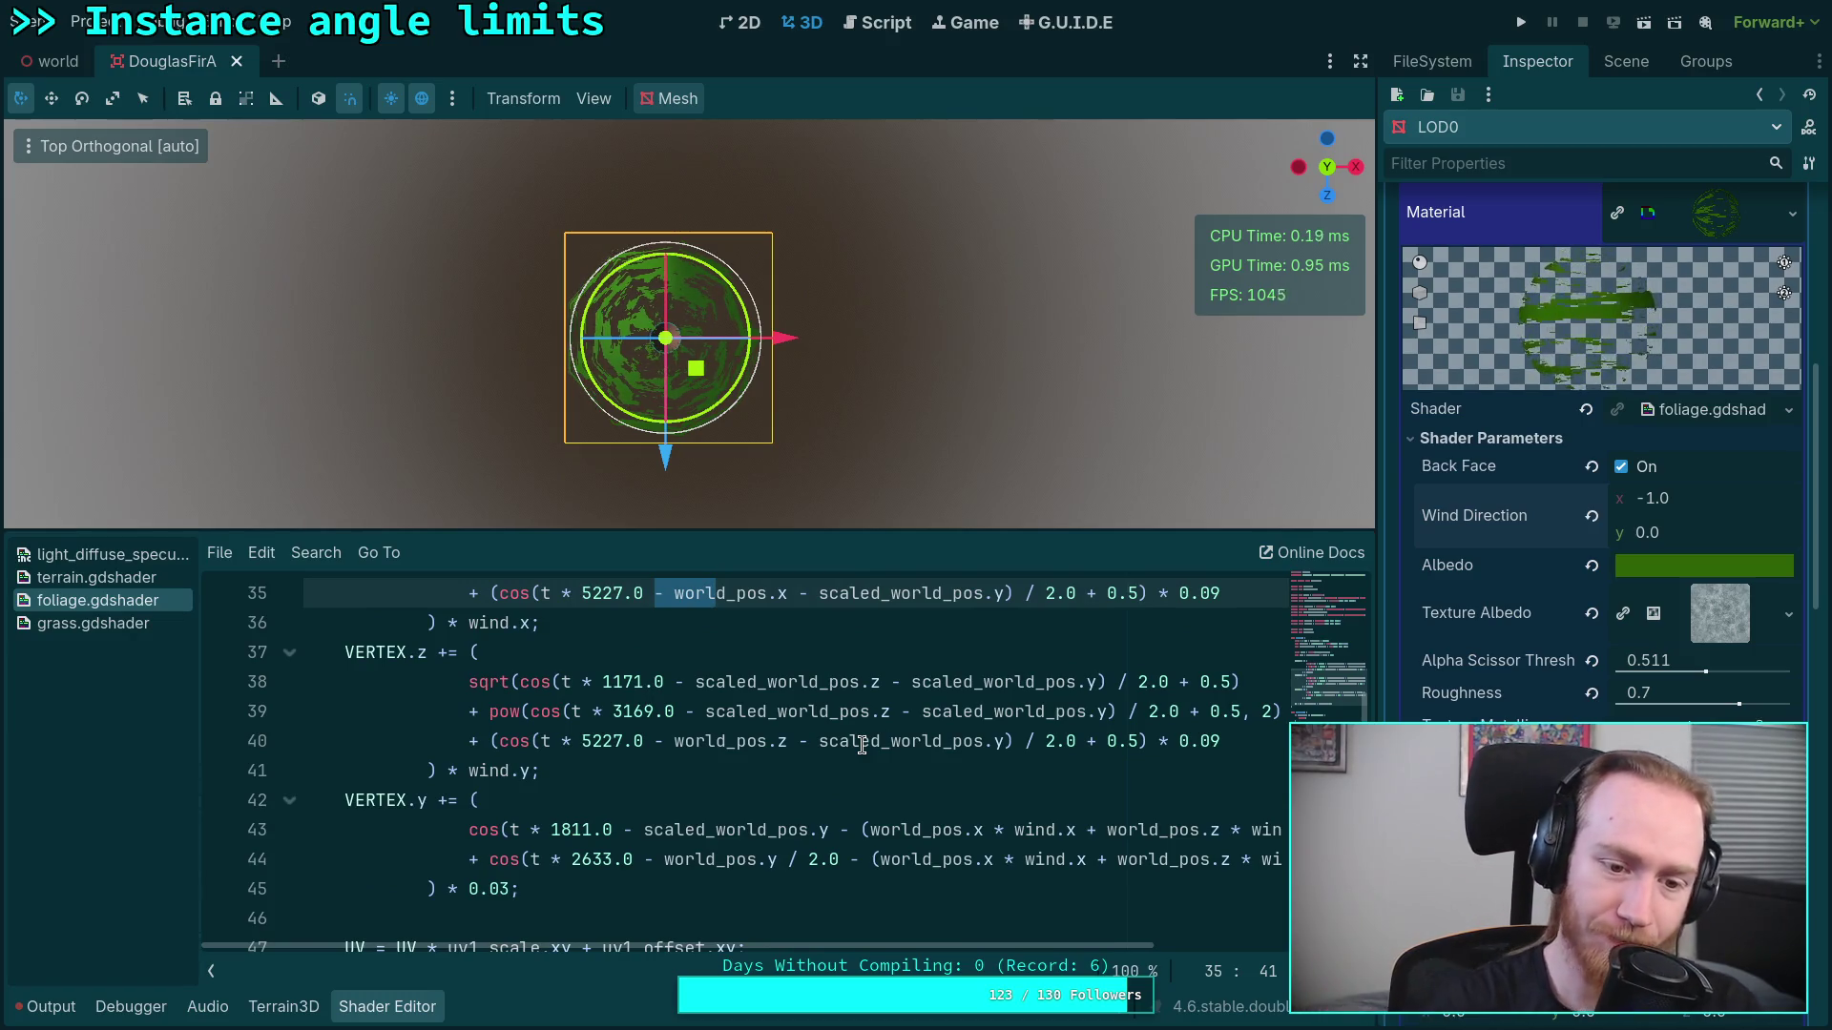
pyautogui.scroll(3, 862, 745)
pyautogui.scroll(1, 892, 761)
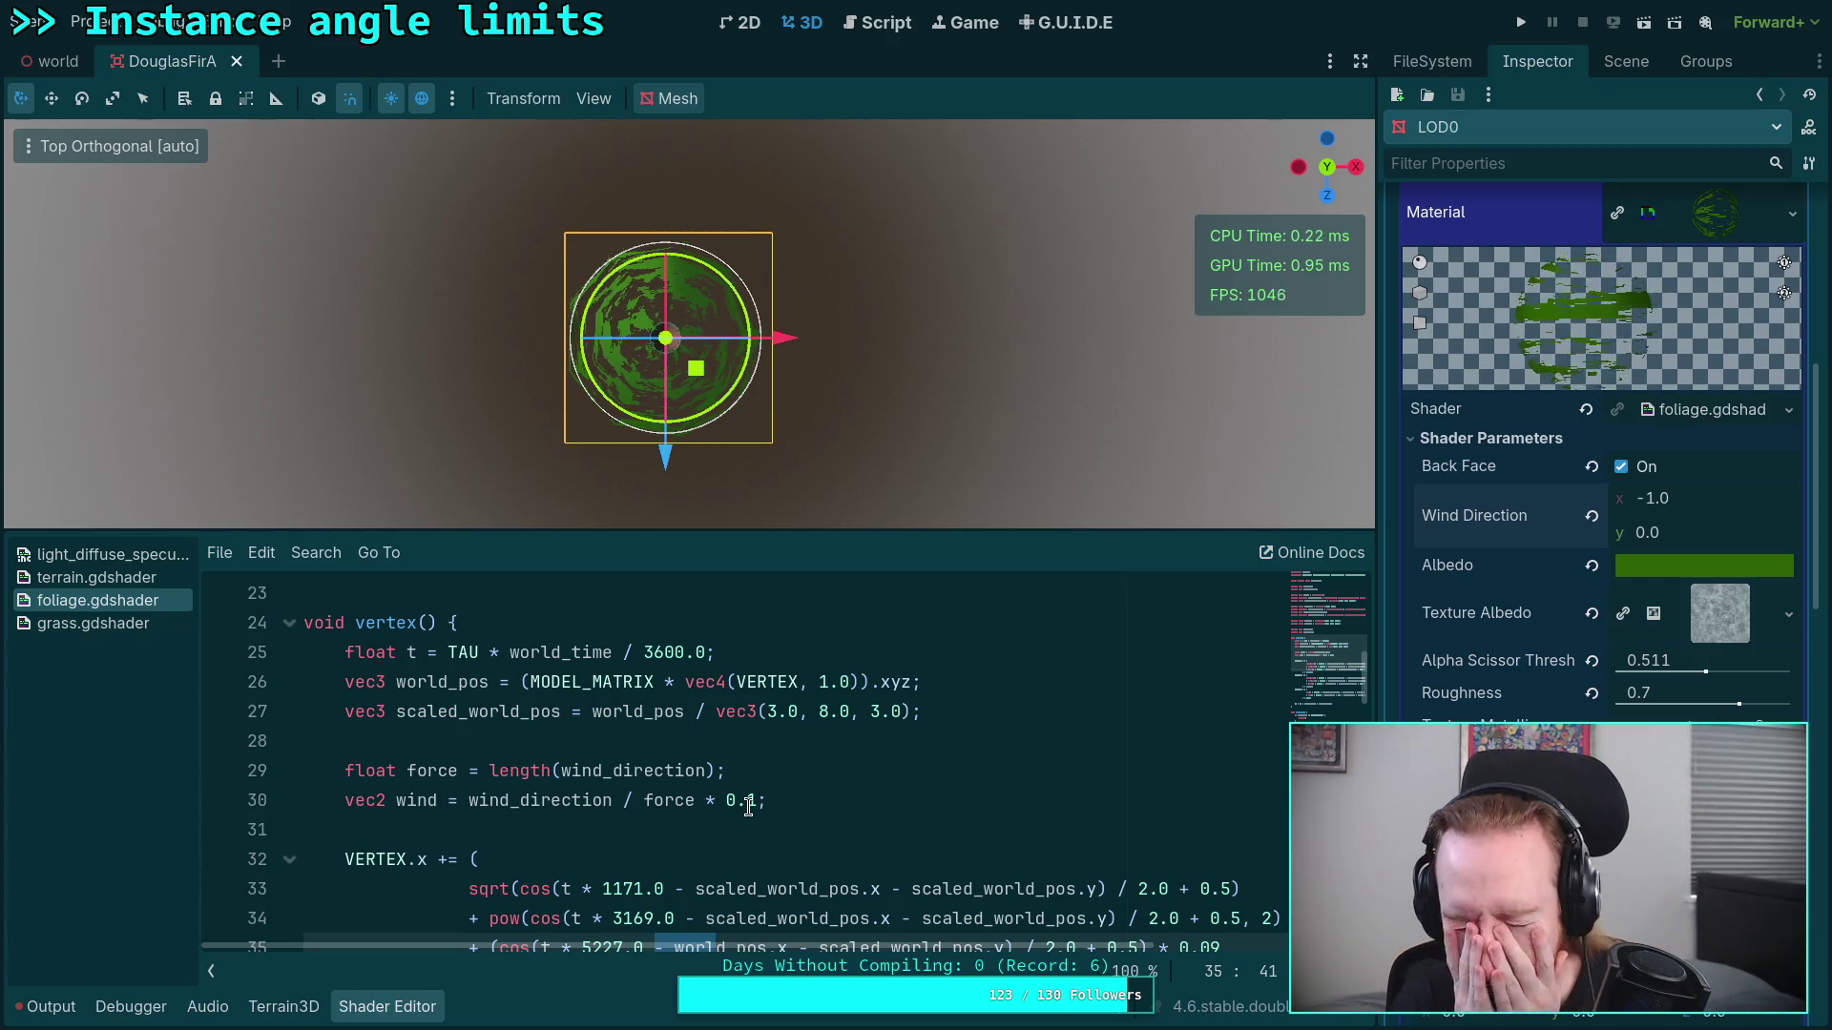
pyautogui.scroll(-1, 749, 806)
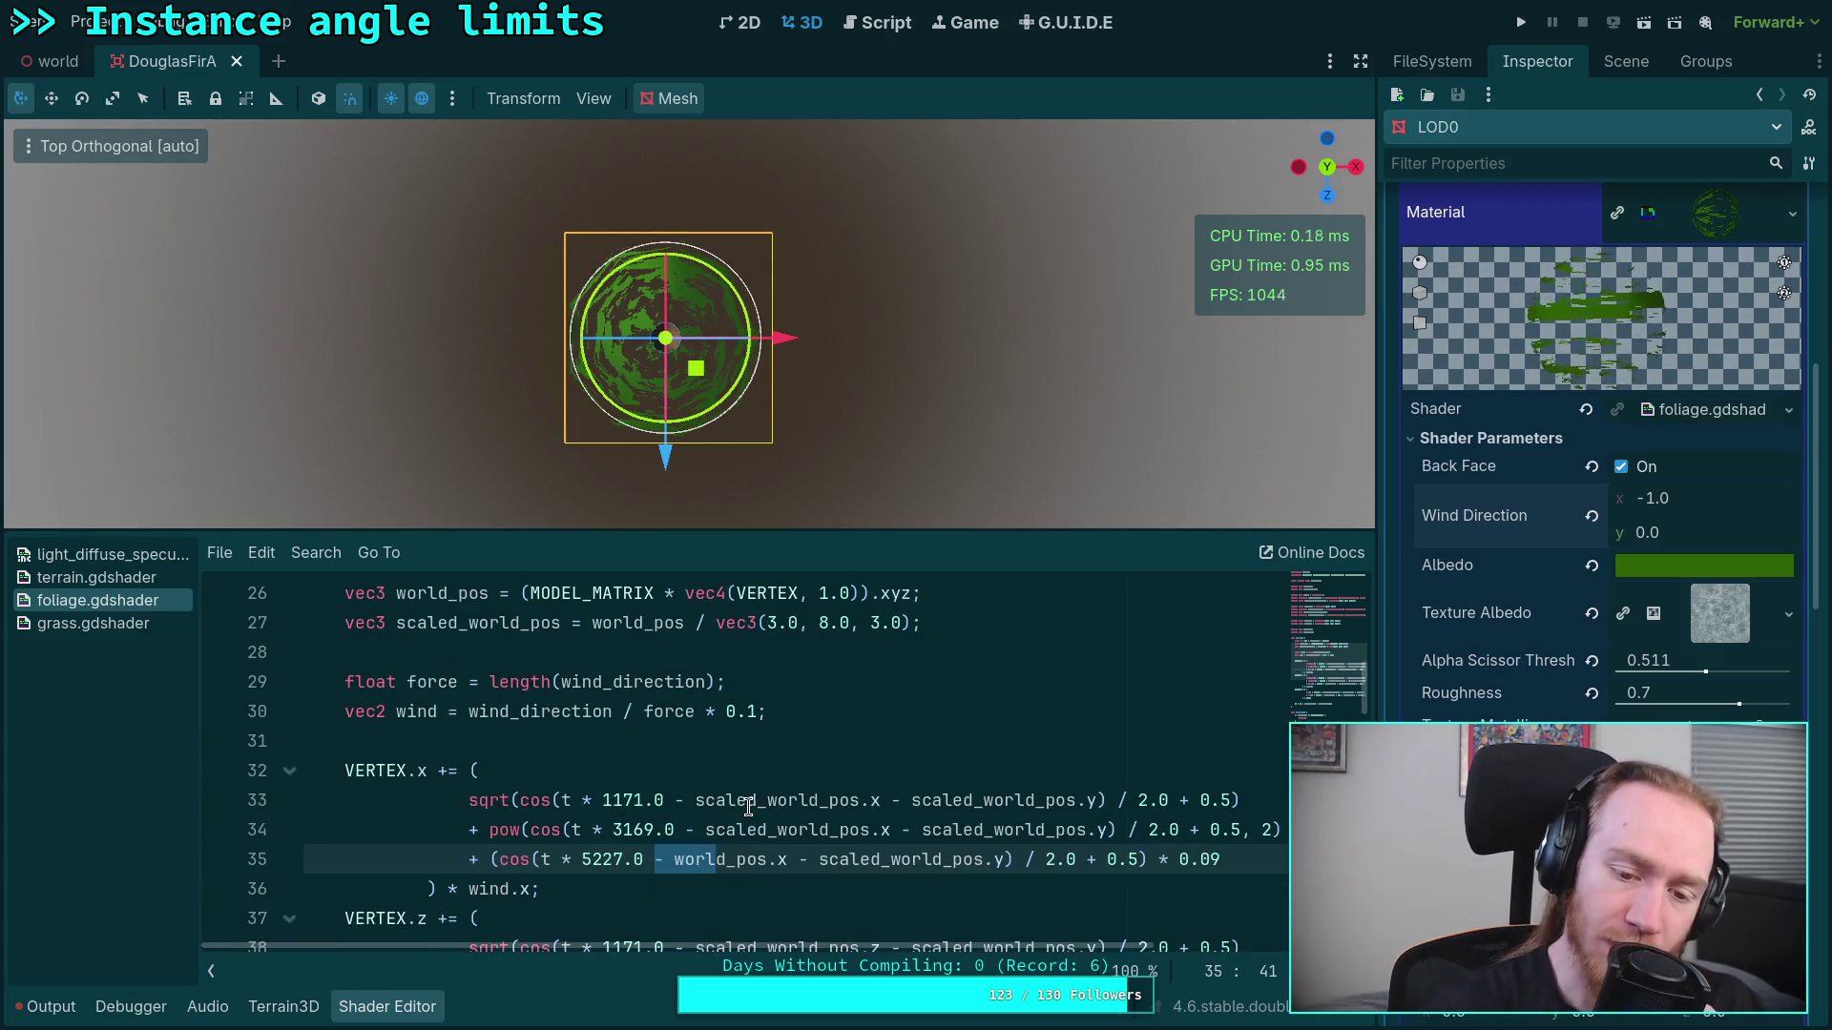
# Step: Trial-flip all six minus signs in the X sway terms on lines 33–35 to plus
pyautogui.doubleClick(683, 799)
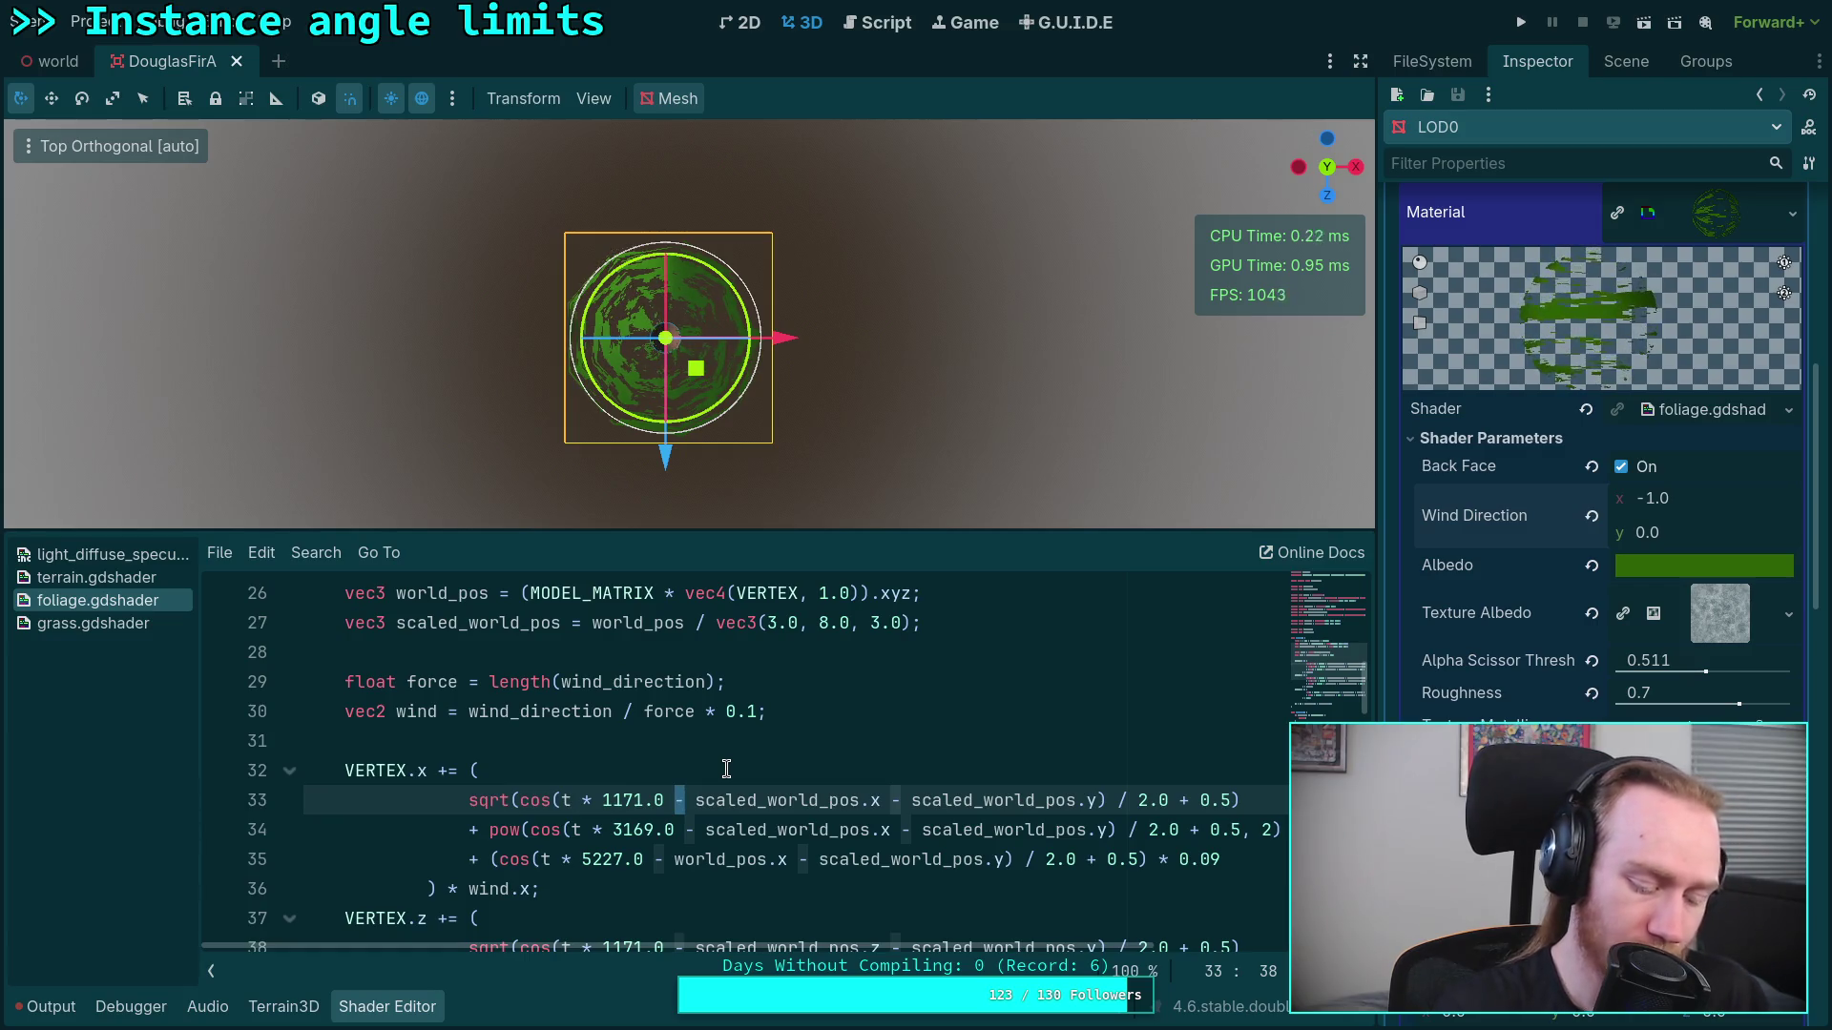
pyautogui.write('+')
pyautogui.doubleClick(684, 829)
pyautogui.write('+')
pyautogui.doubleClick(660, 858)
pyautogui.write('+')
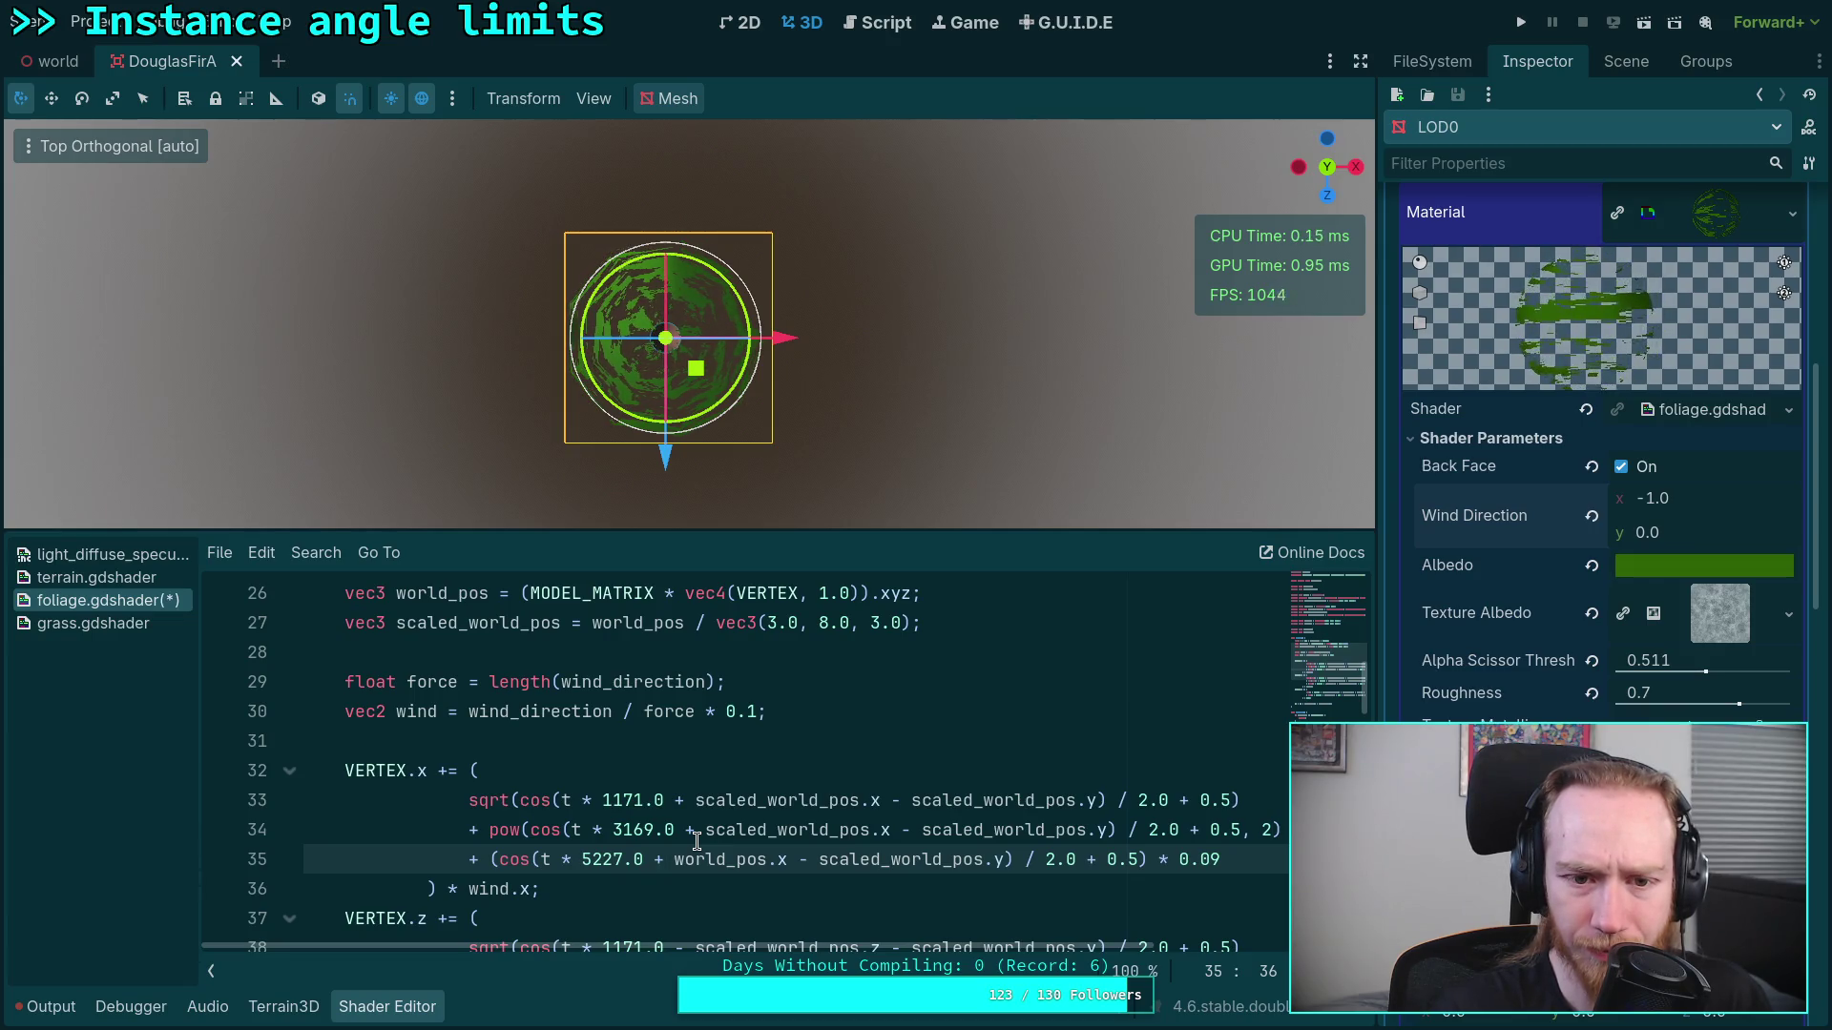
pyautogui.doubleClick(901, 830)
pyautogui.write('+')
pyautogui.doubleClick(896, 799)
pyautogui.write('+')
pyautogui.doubleClick(803, 858)
pyautogui.write('+')
pyautogui.click(816, 799)
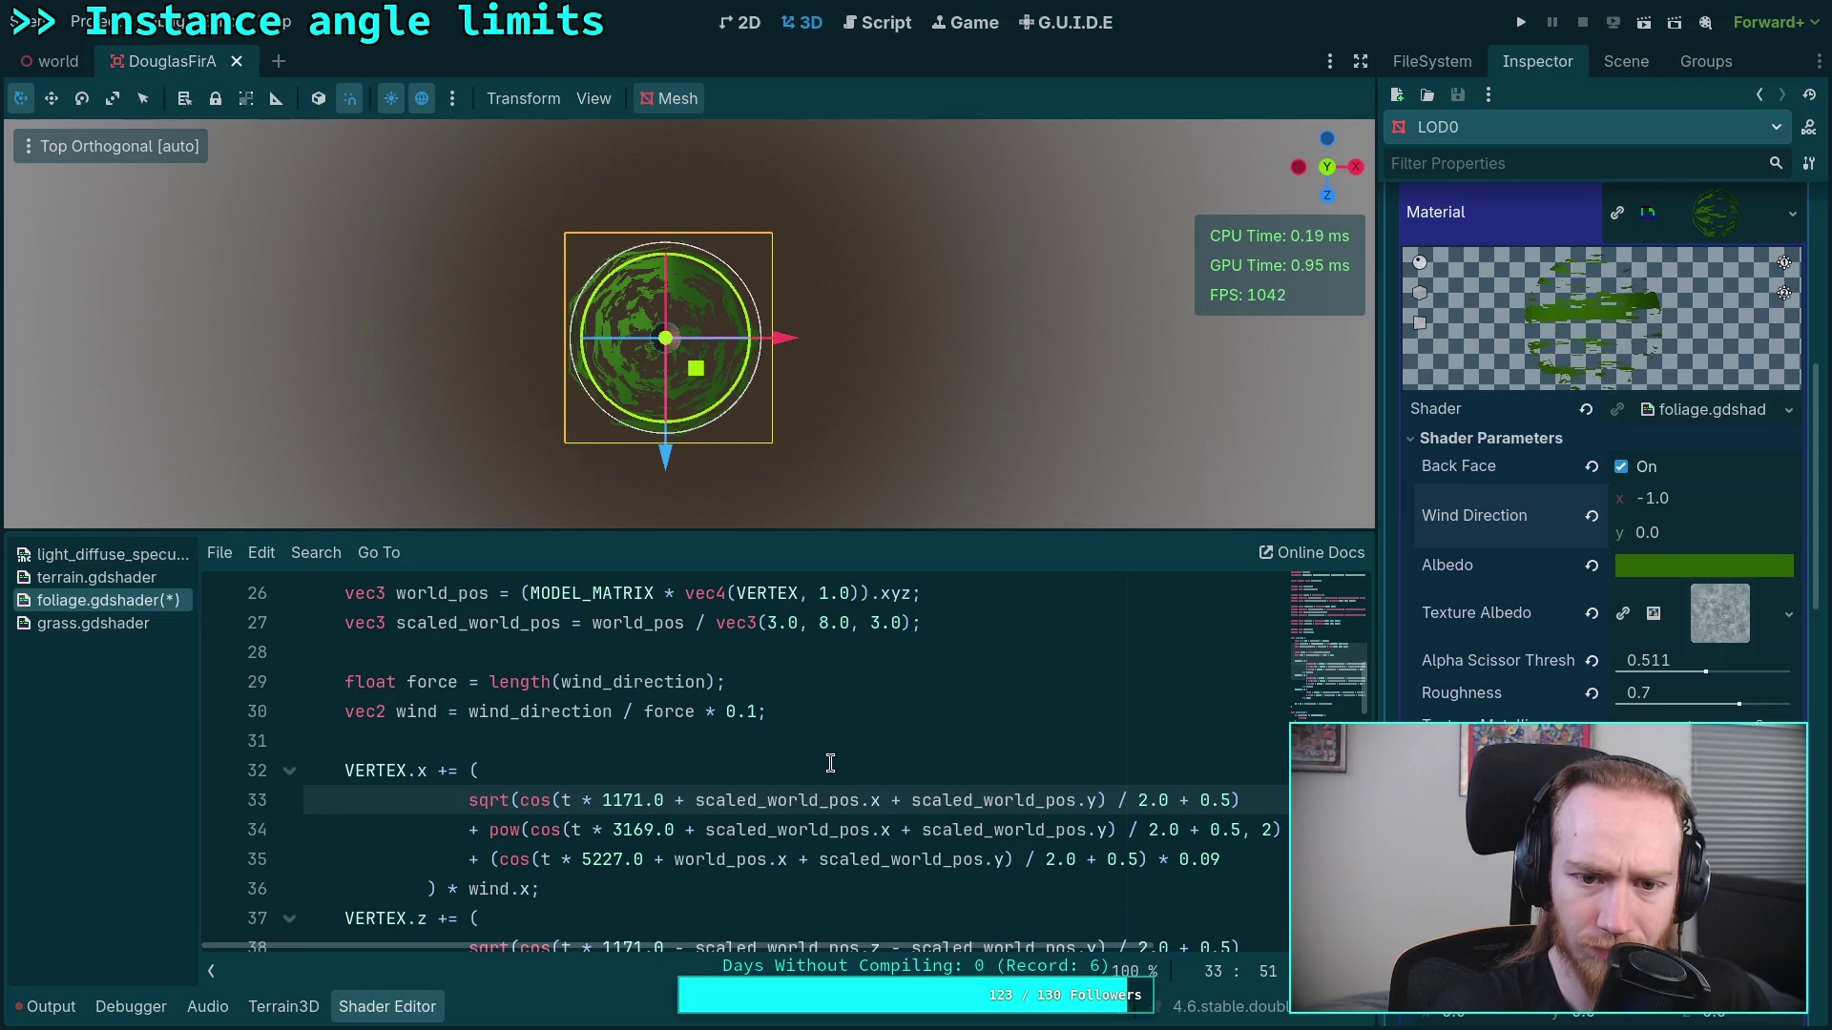
# Step: Turn the plus between the position terms on lines 33–35 into minus and negate wind.x
pyautogui.doubleClick(899, 803)
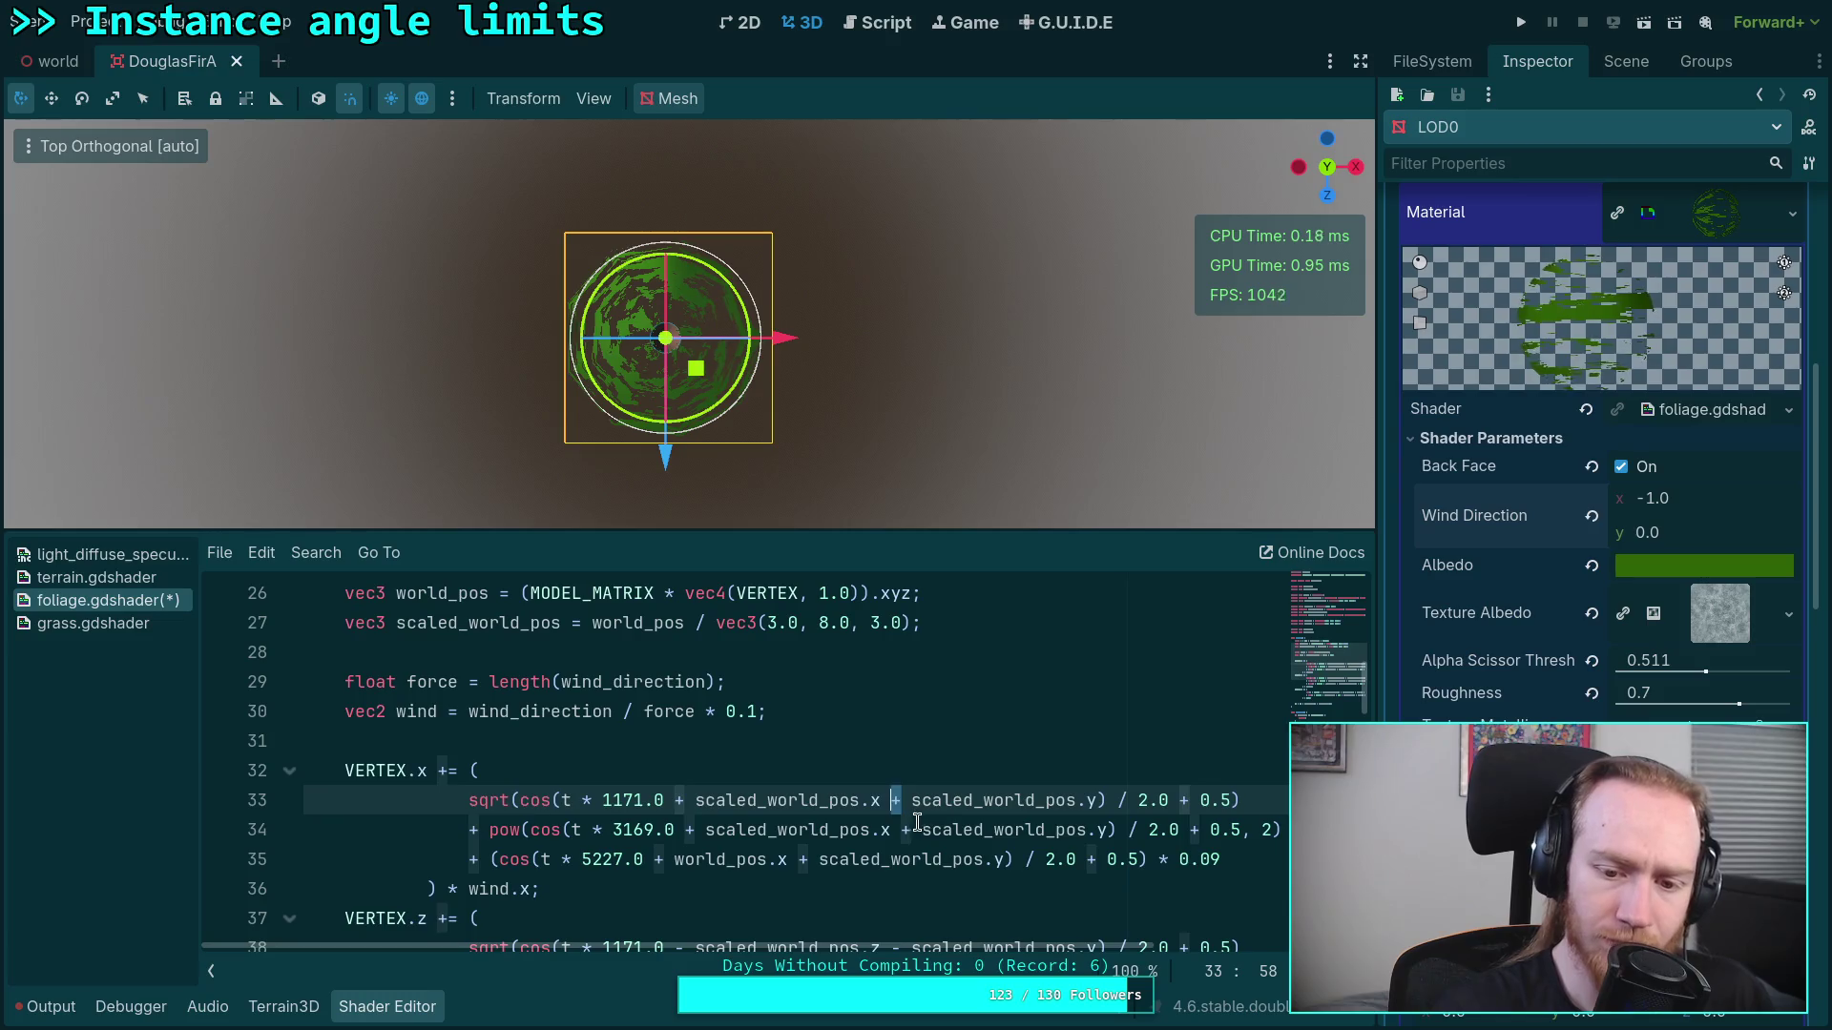
pyautogui.write('-')
pyautogui.doubleClick(904, 831)
pyautogui.write('-')
pyautogui.doubleClick(800, 859)
pyautogui.write('-')
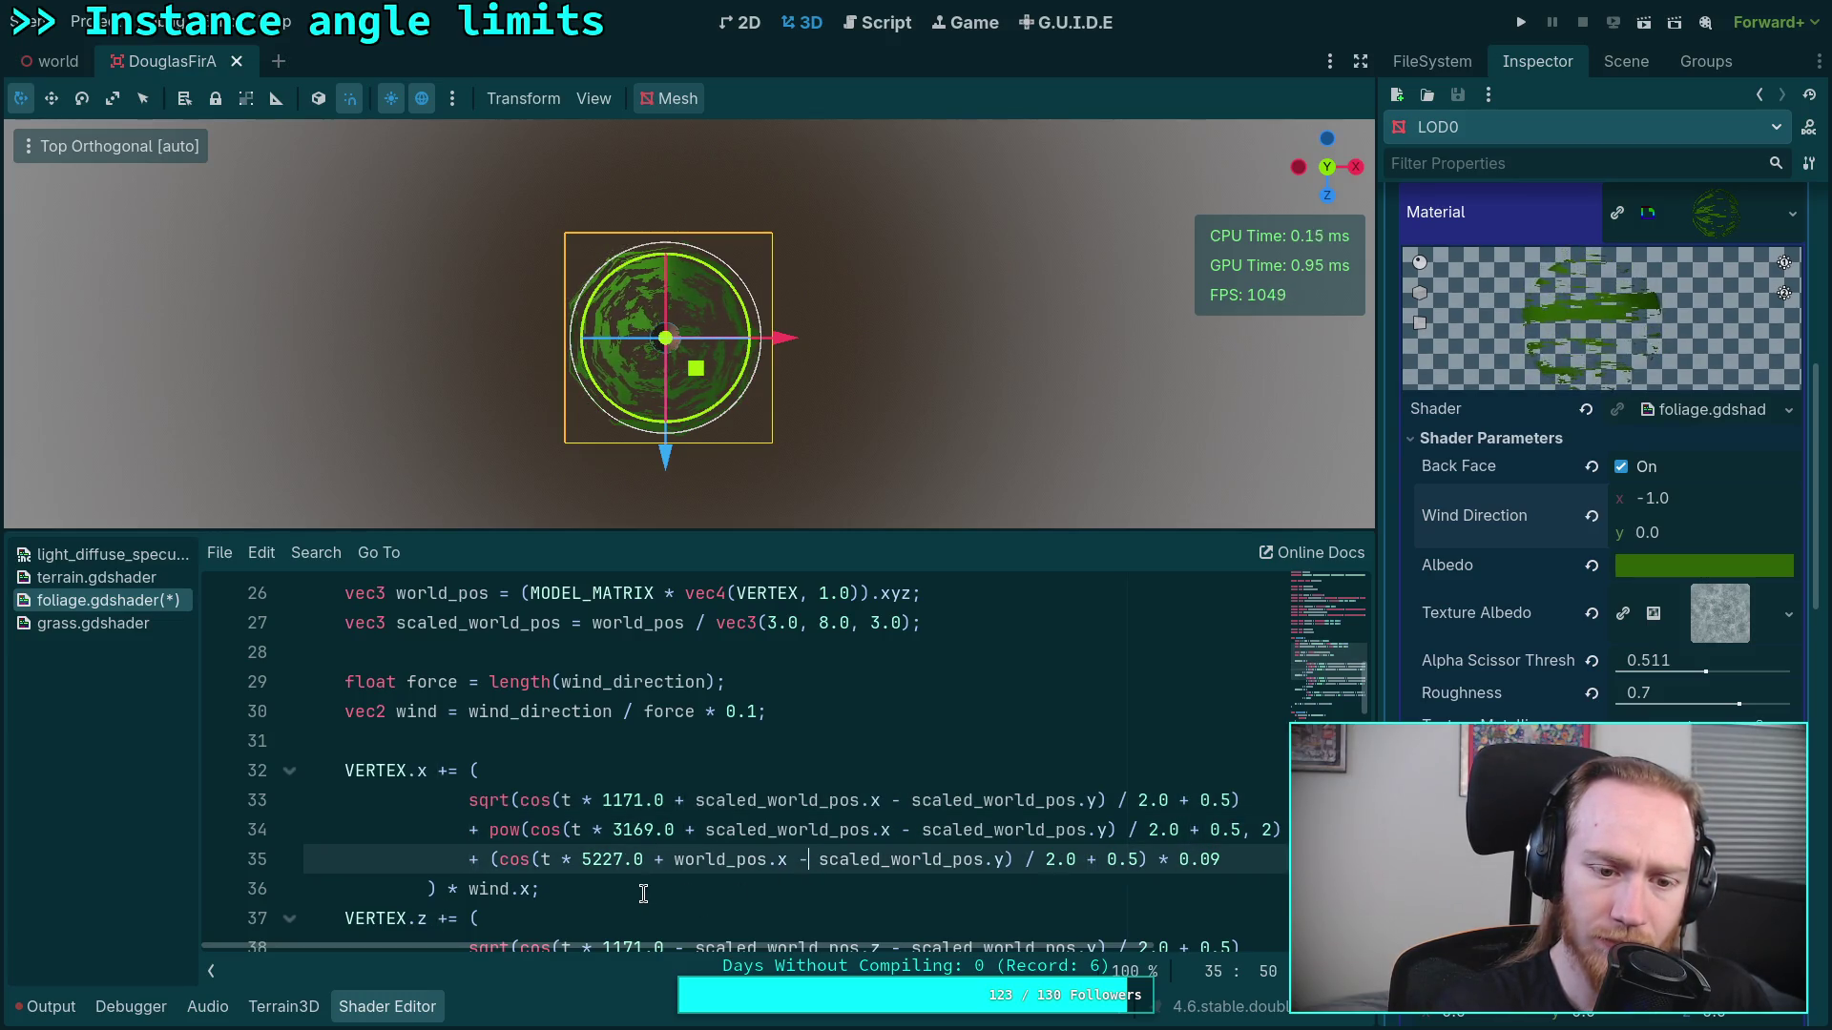
pyautogui.click(460, 889)
pyautogui.write('-')
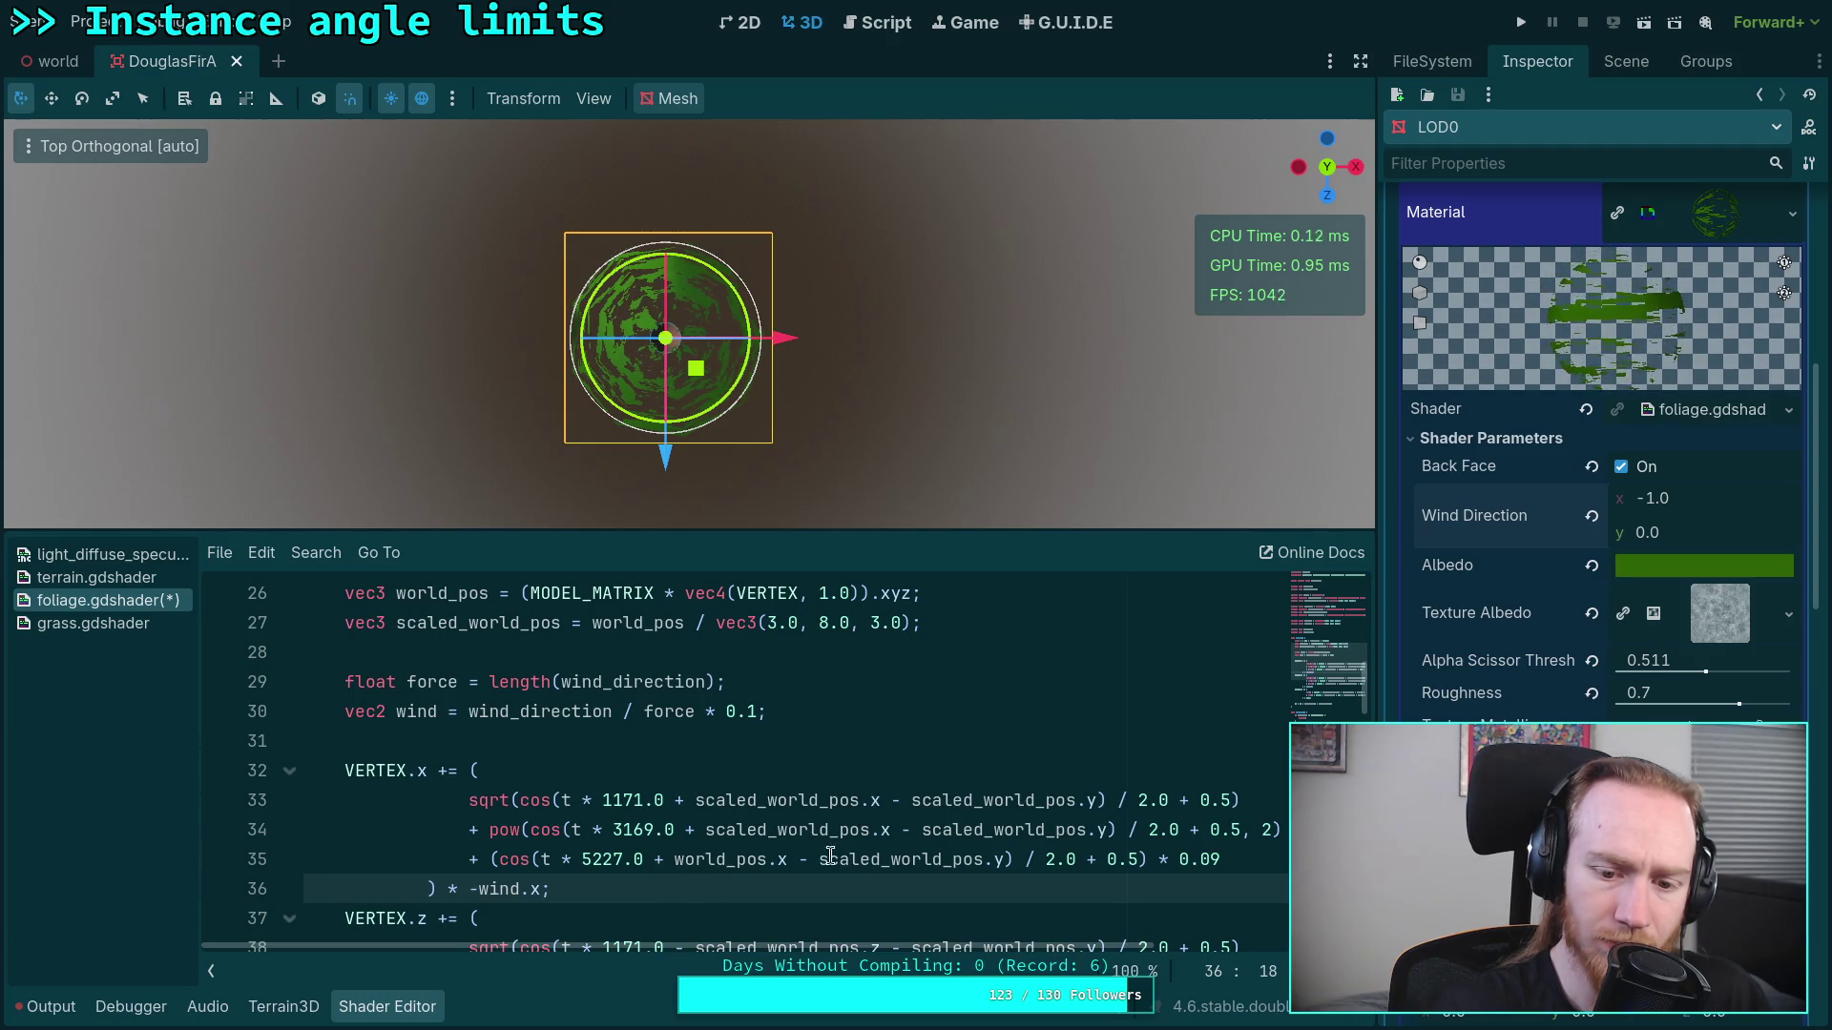
pyautogui.scroll(5, 704, 439)
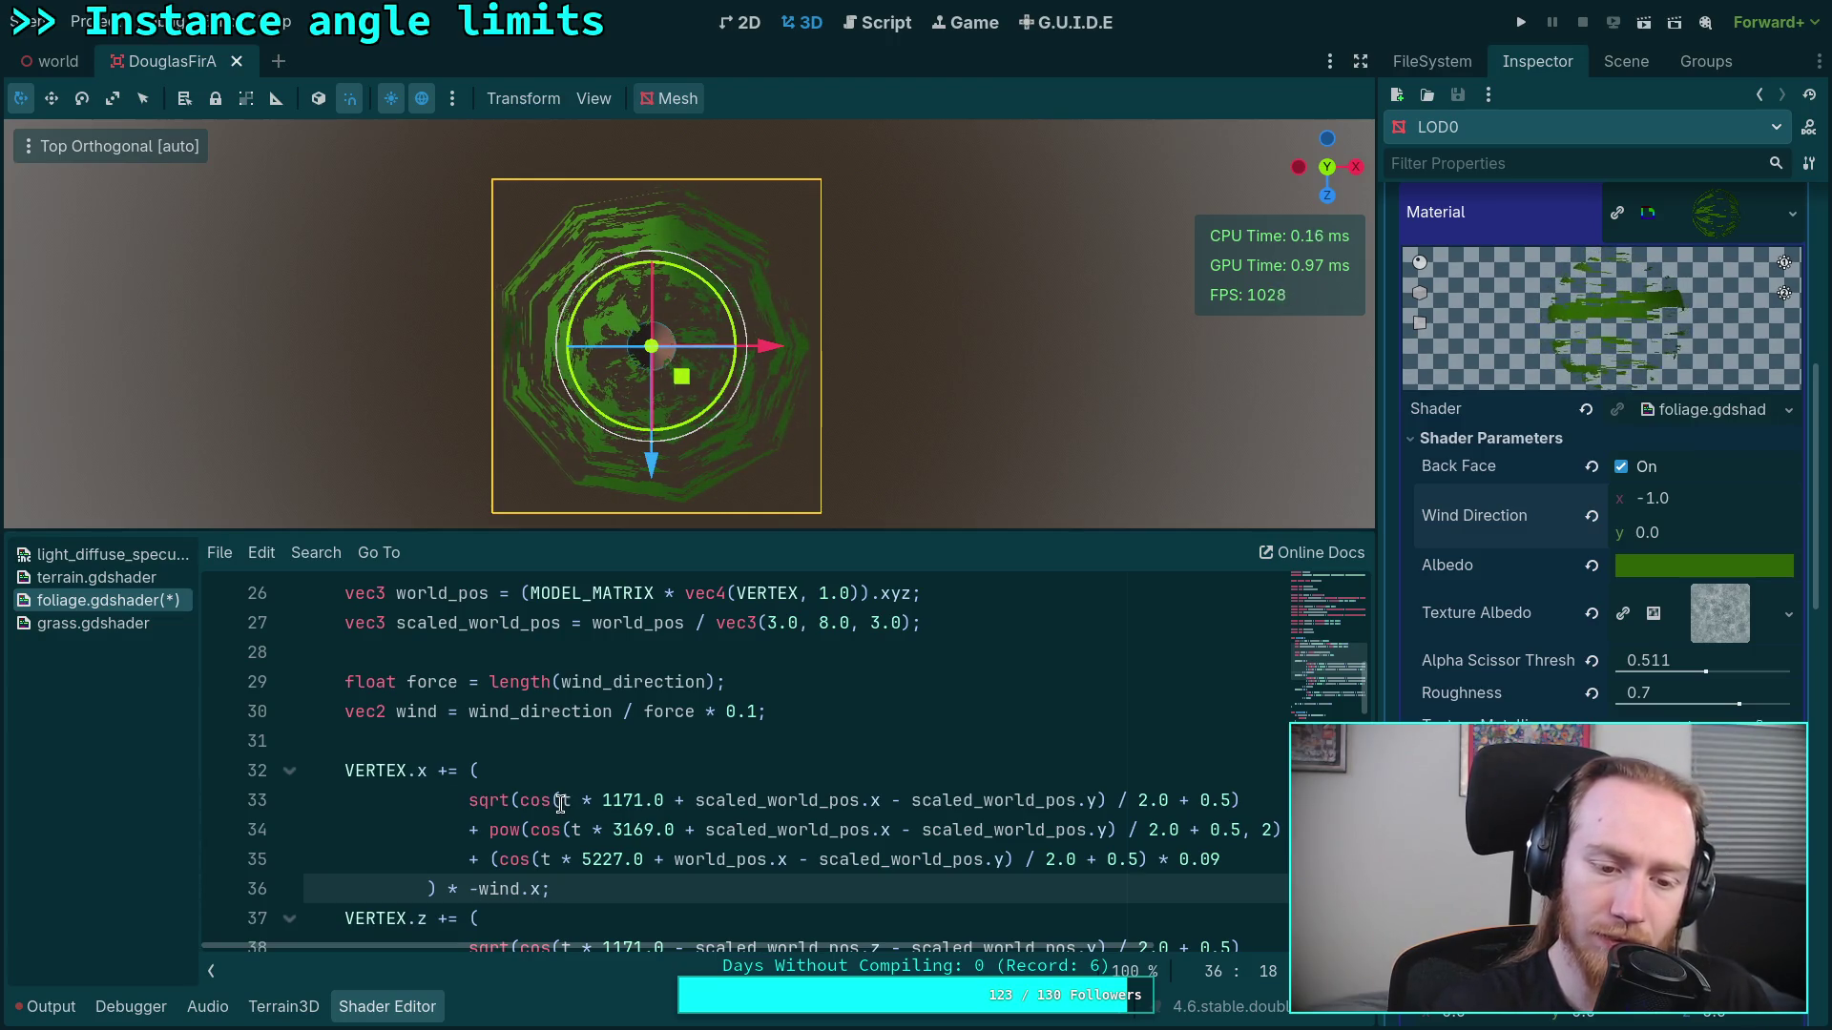
# Step: Revert the signs after 5227.0, 3169.0 and 1171.0 to minus and remove the wind.x negation
pyautogui.doubleClick(658, 858)
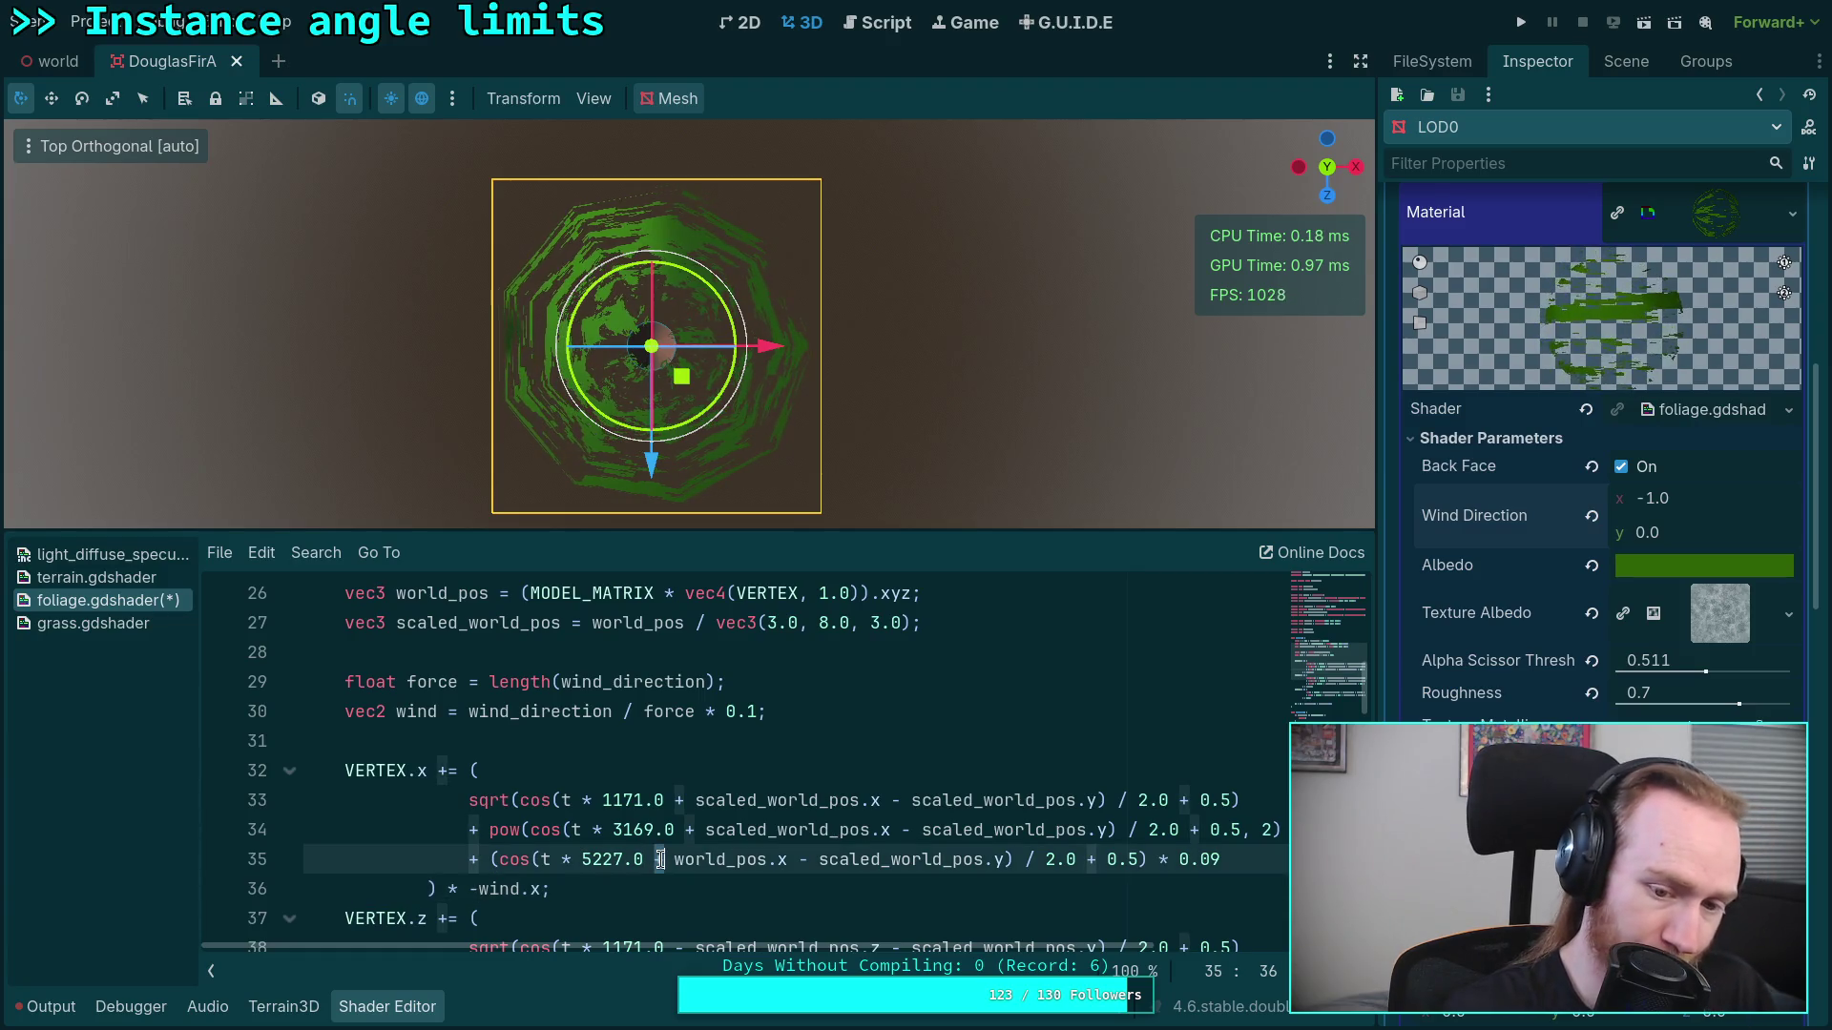
pyautogui.write('-')
pyautogui.doubleClick(686, 829)
pyautogui.write('-')
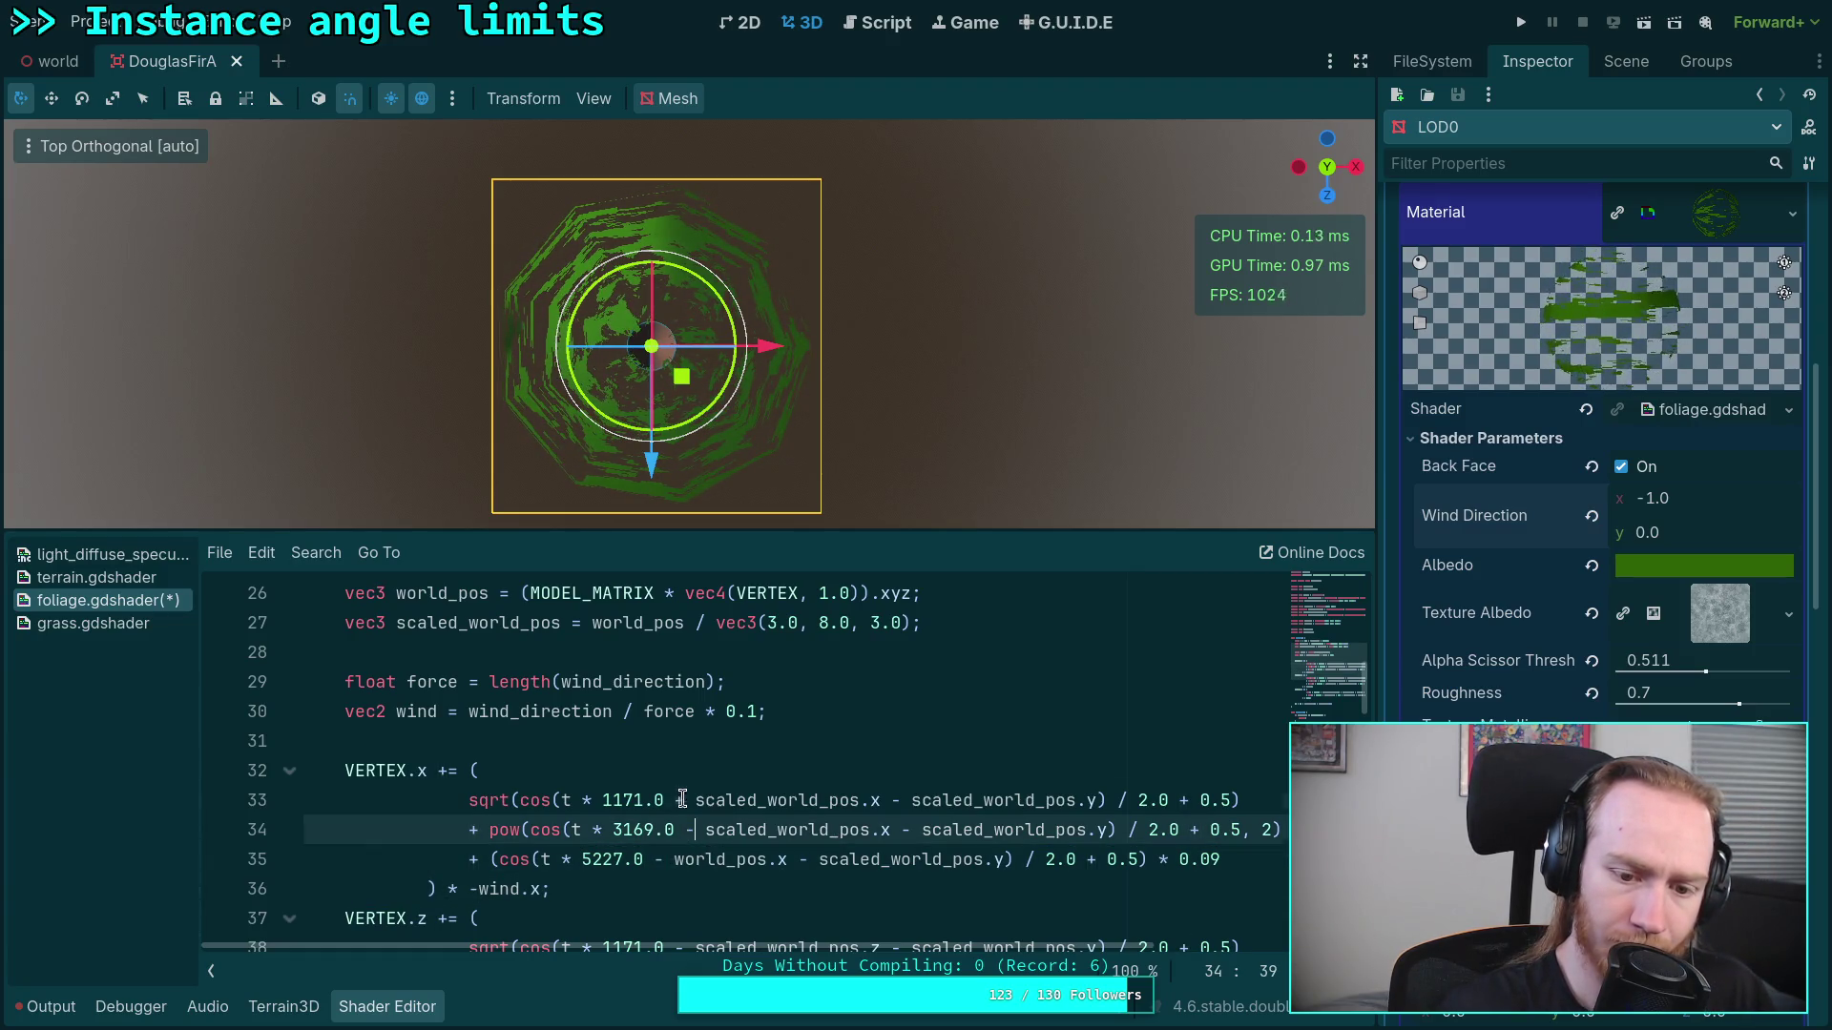
pyautogui.doubleClick(677, 799)
pyautogui.write('-')
pyautogui.click(706, 768)
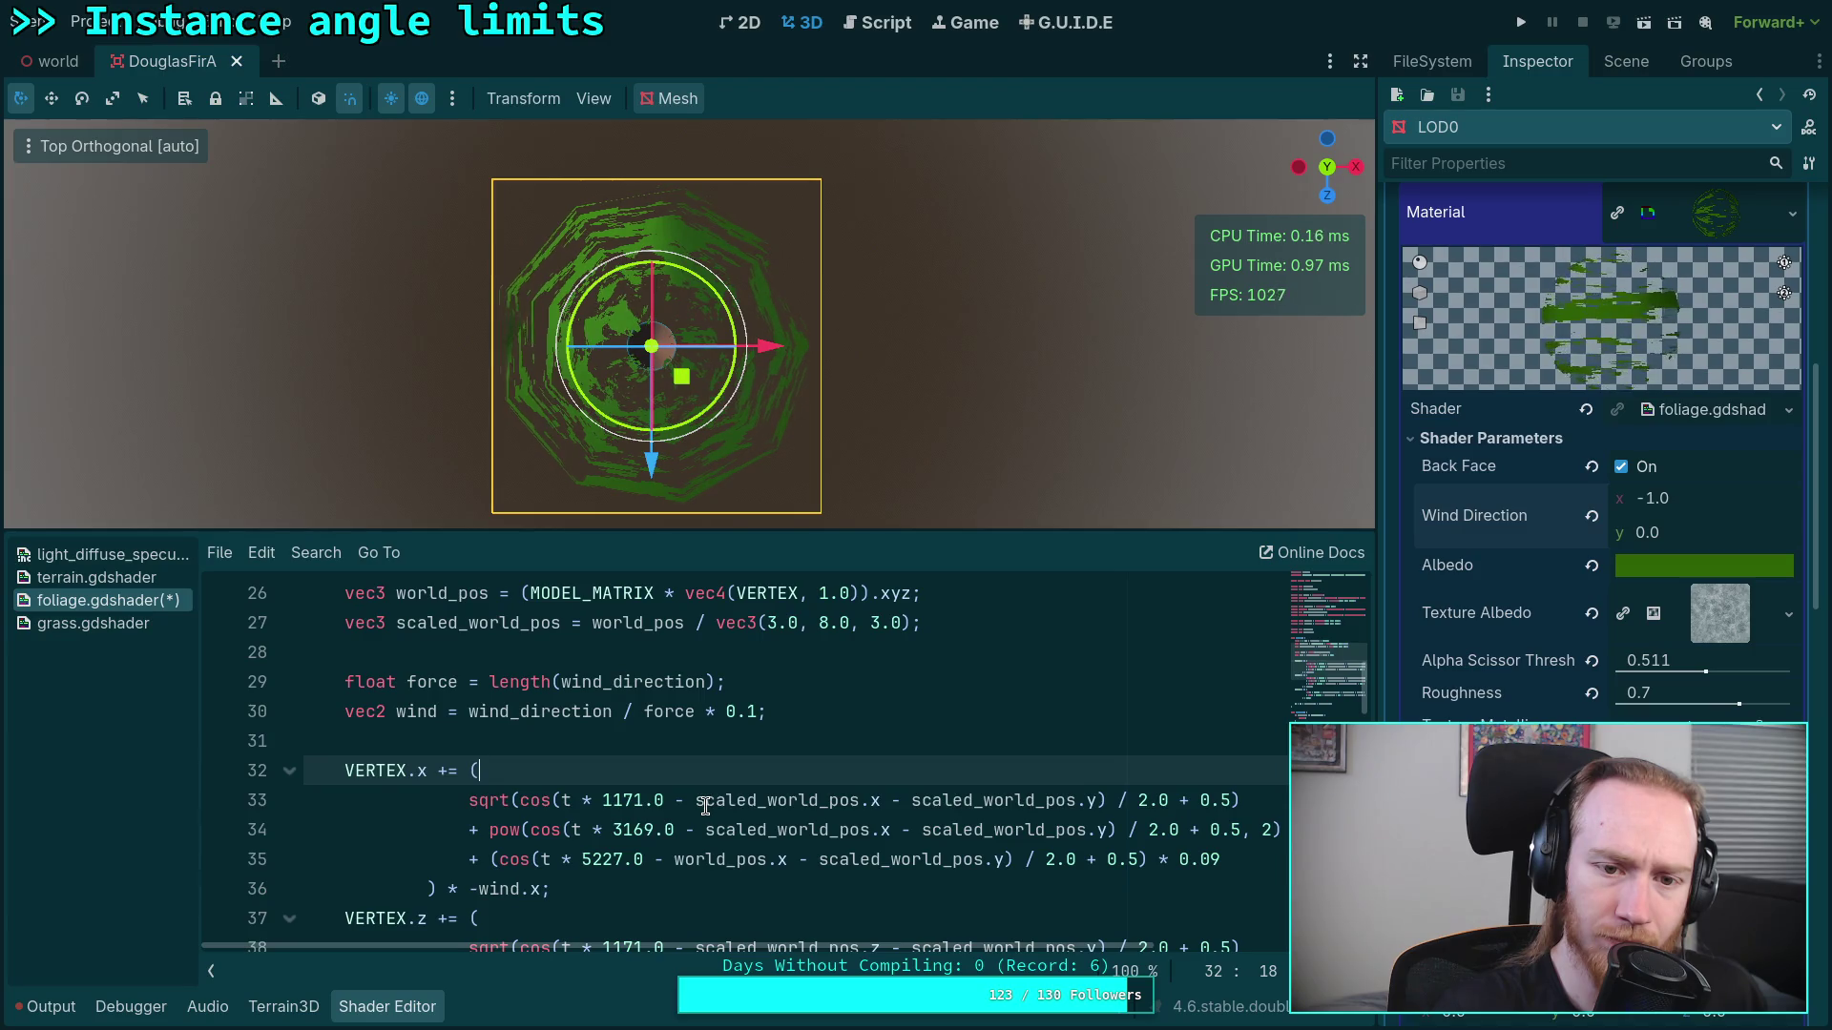
pyautogui.click(477, 892)
pyautogui.press('BackSpace')
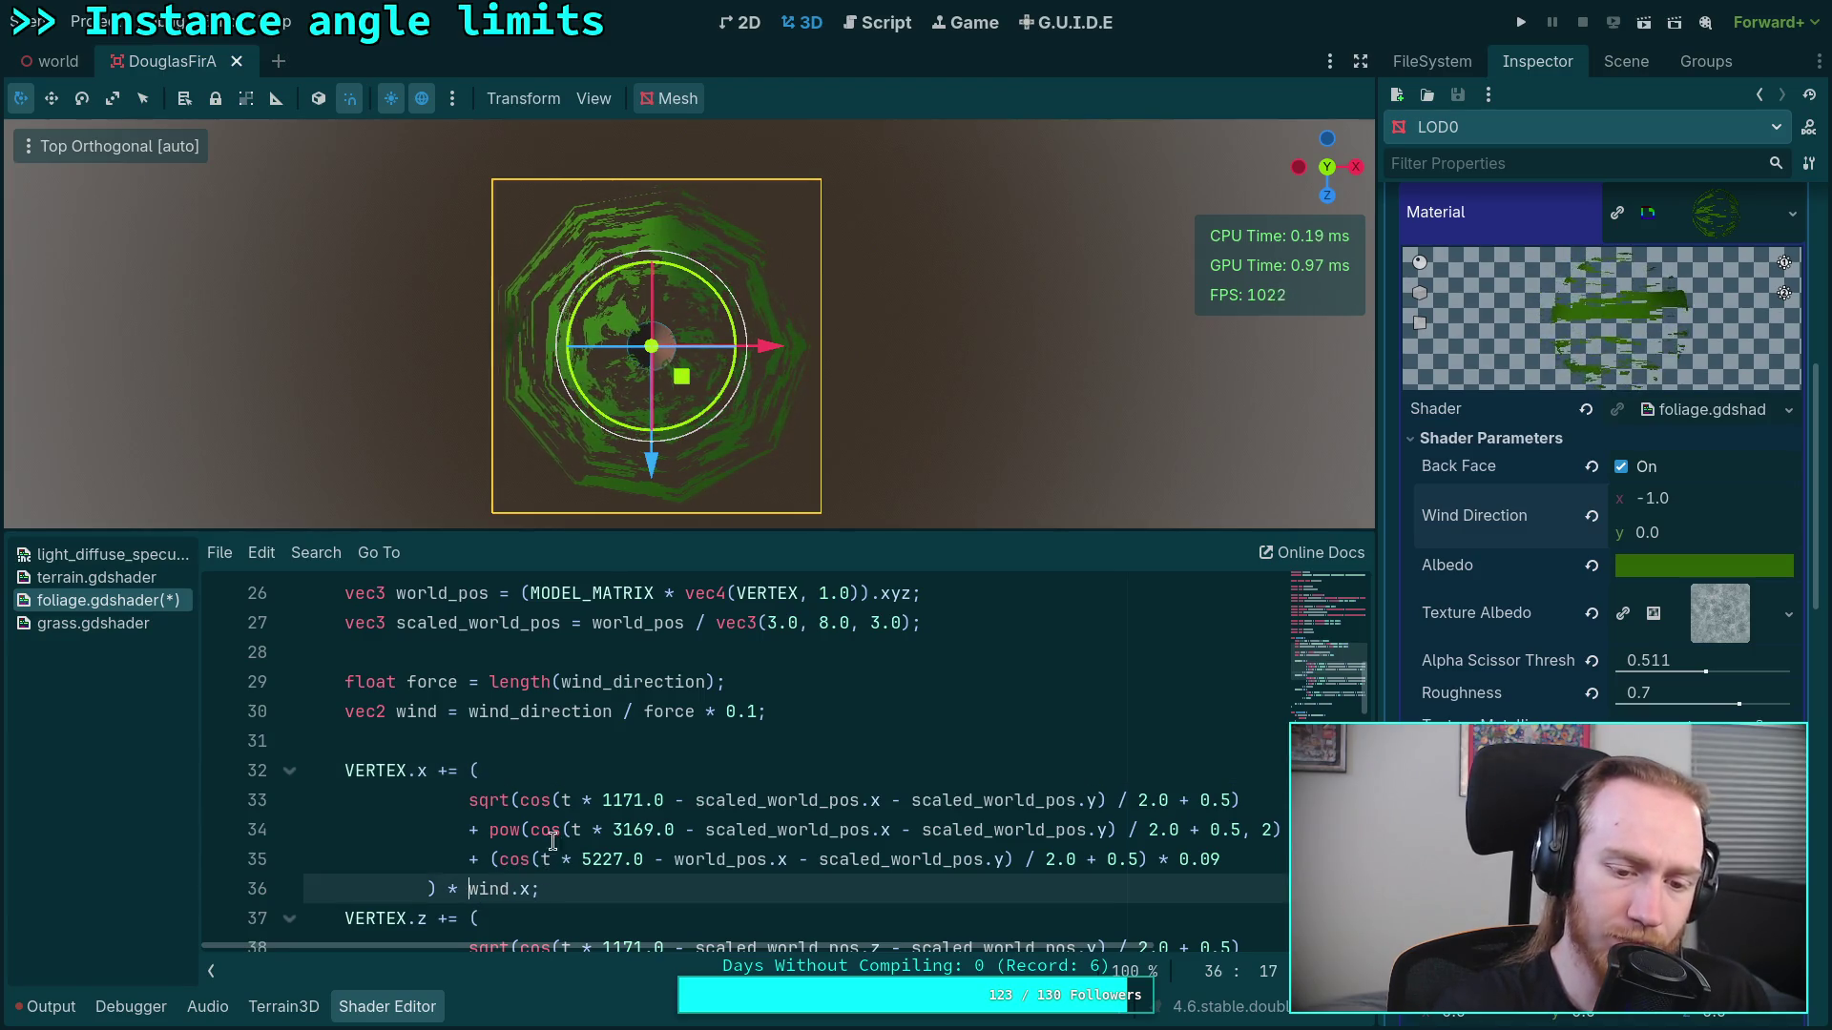
# Step: Adjust the VERTEX.x operator on line 32, trying -= before settling on +=
pyautogui.click(441, 771)
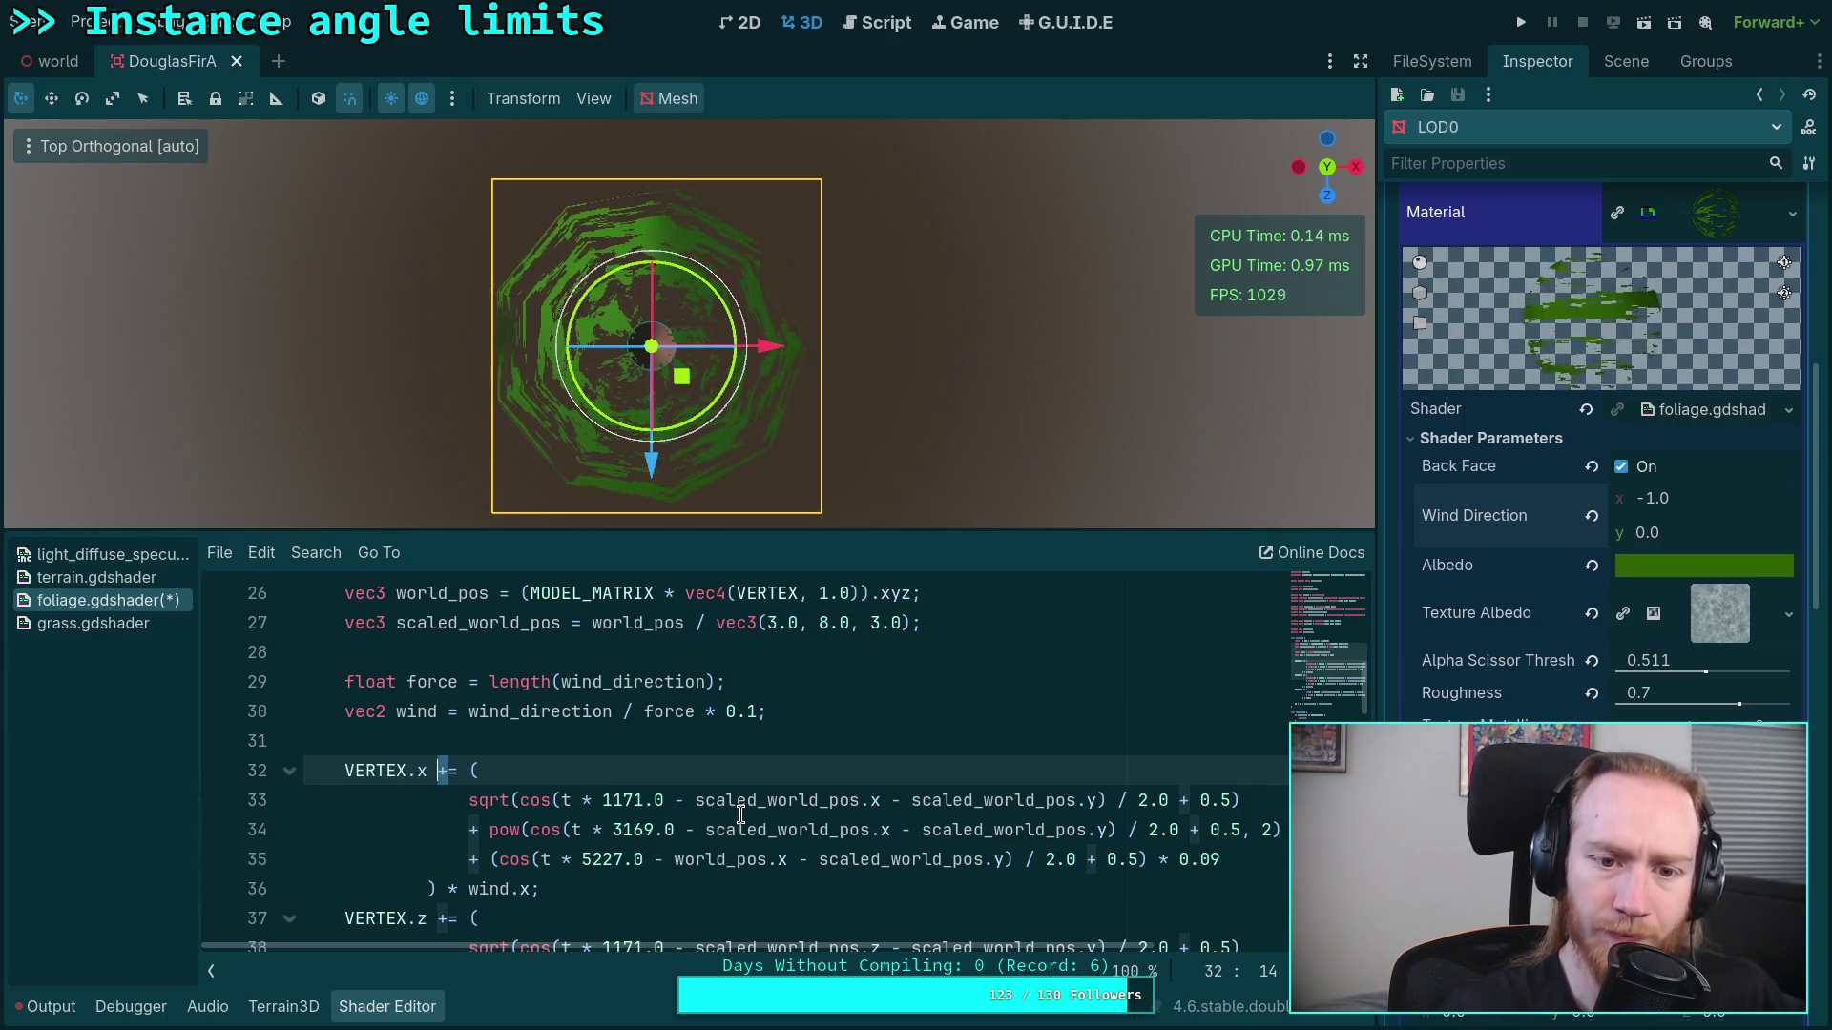
pyautogui.write('-')
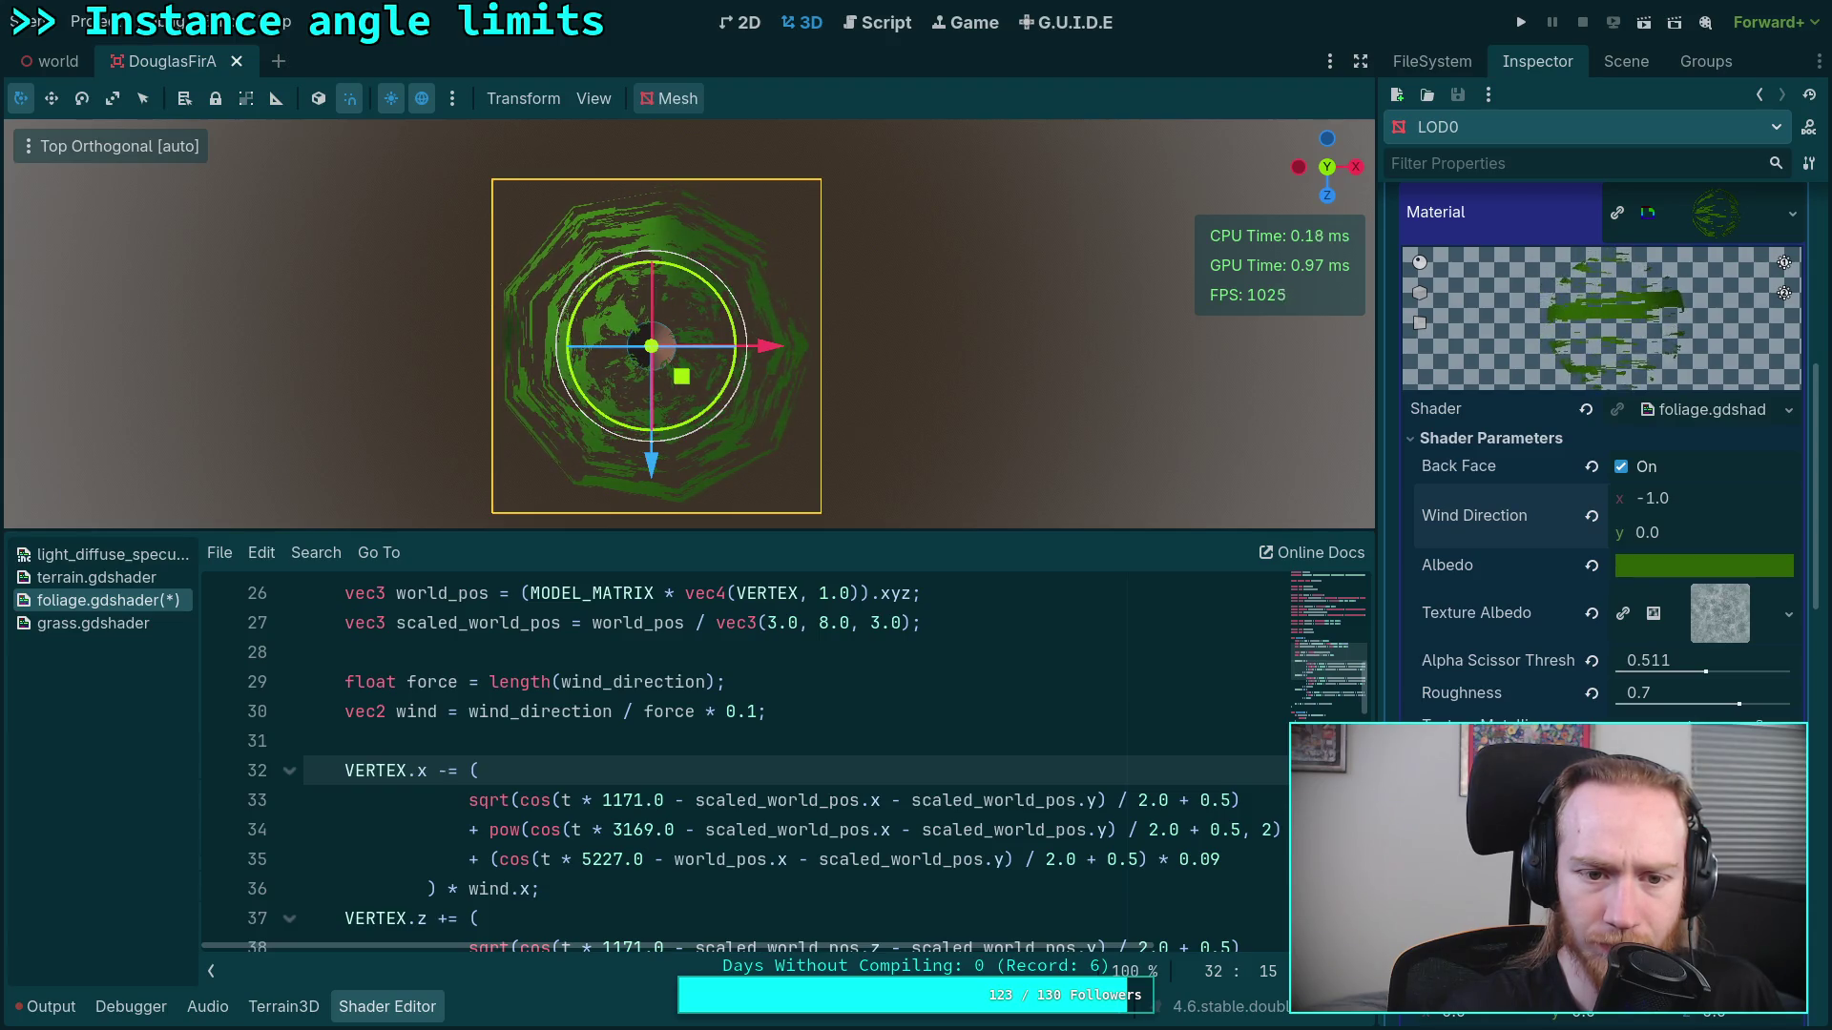
pyautogui.scroll(3, 473, 325)
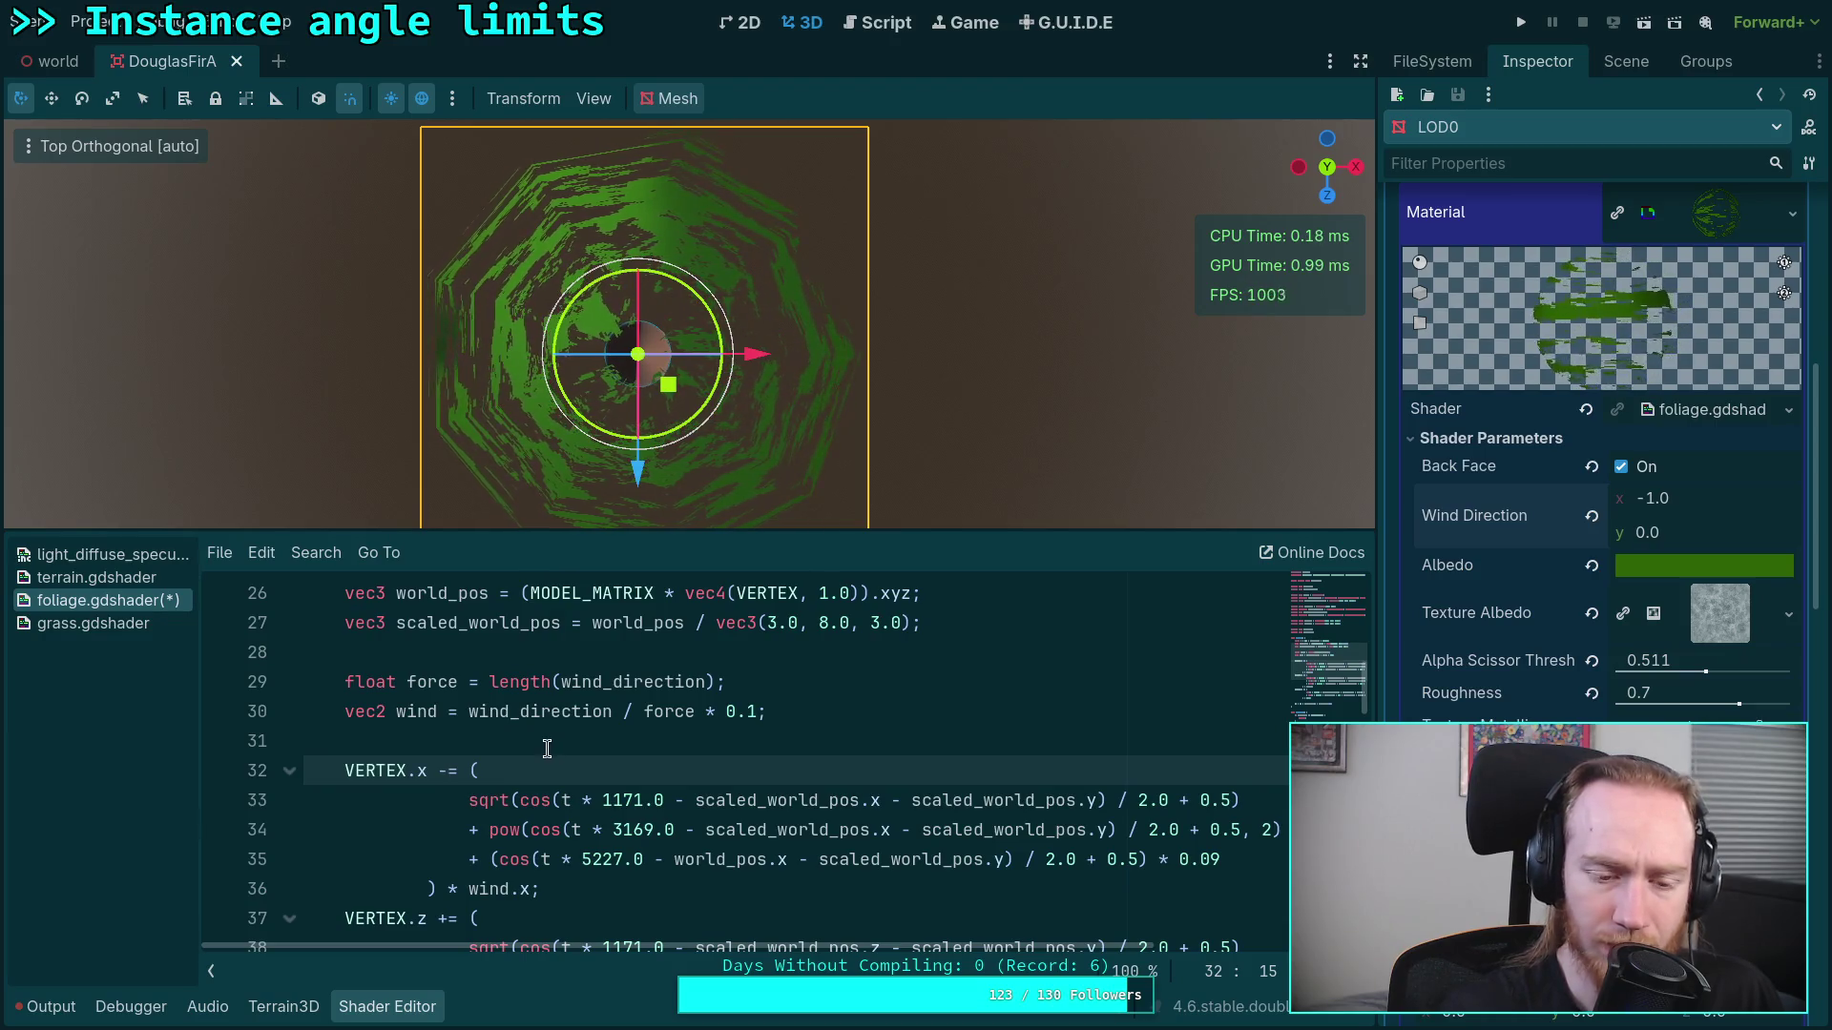
pyautogui.press('BackSpace')
pyautogui.write('+')
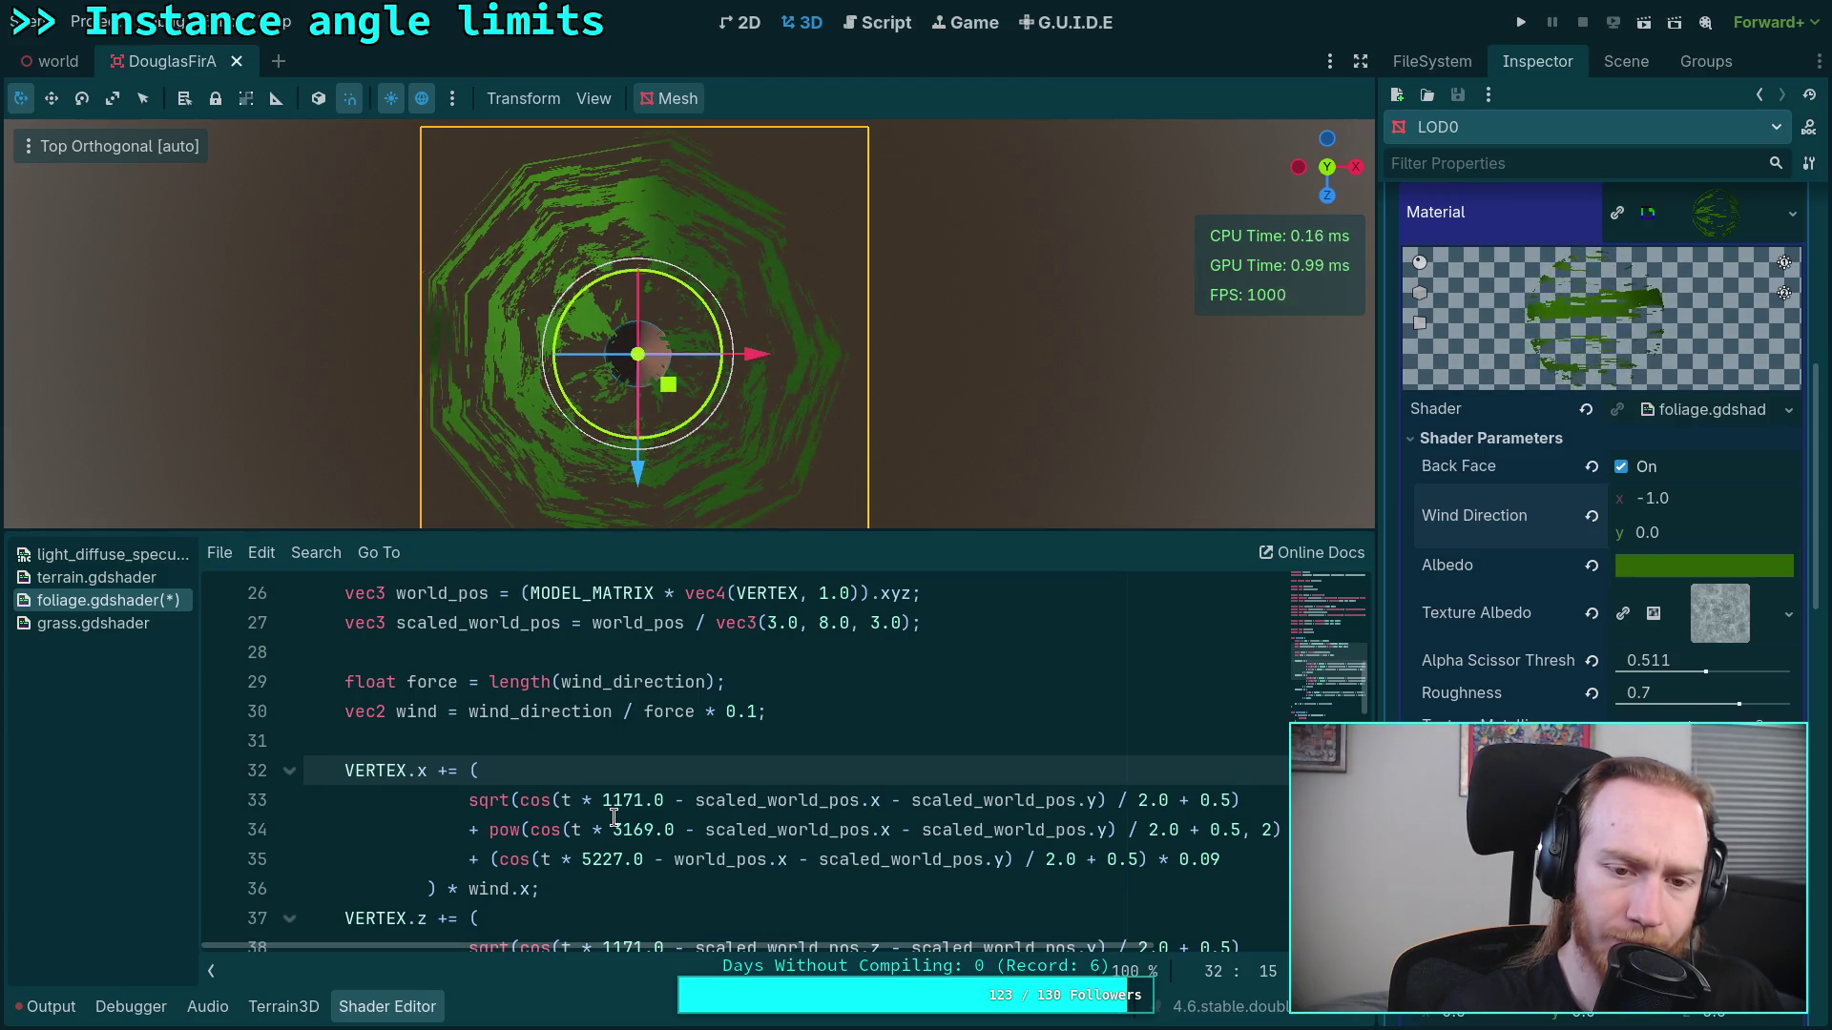
# Step: Change the minus after 1171.0, 3169.0 and 5227.0 on lines 33–35 to plus
pyautogui.doubleClick(680, 799)
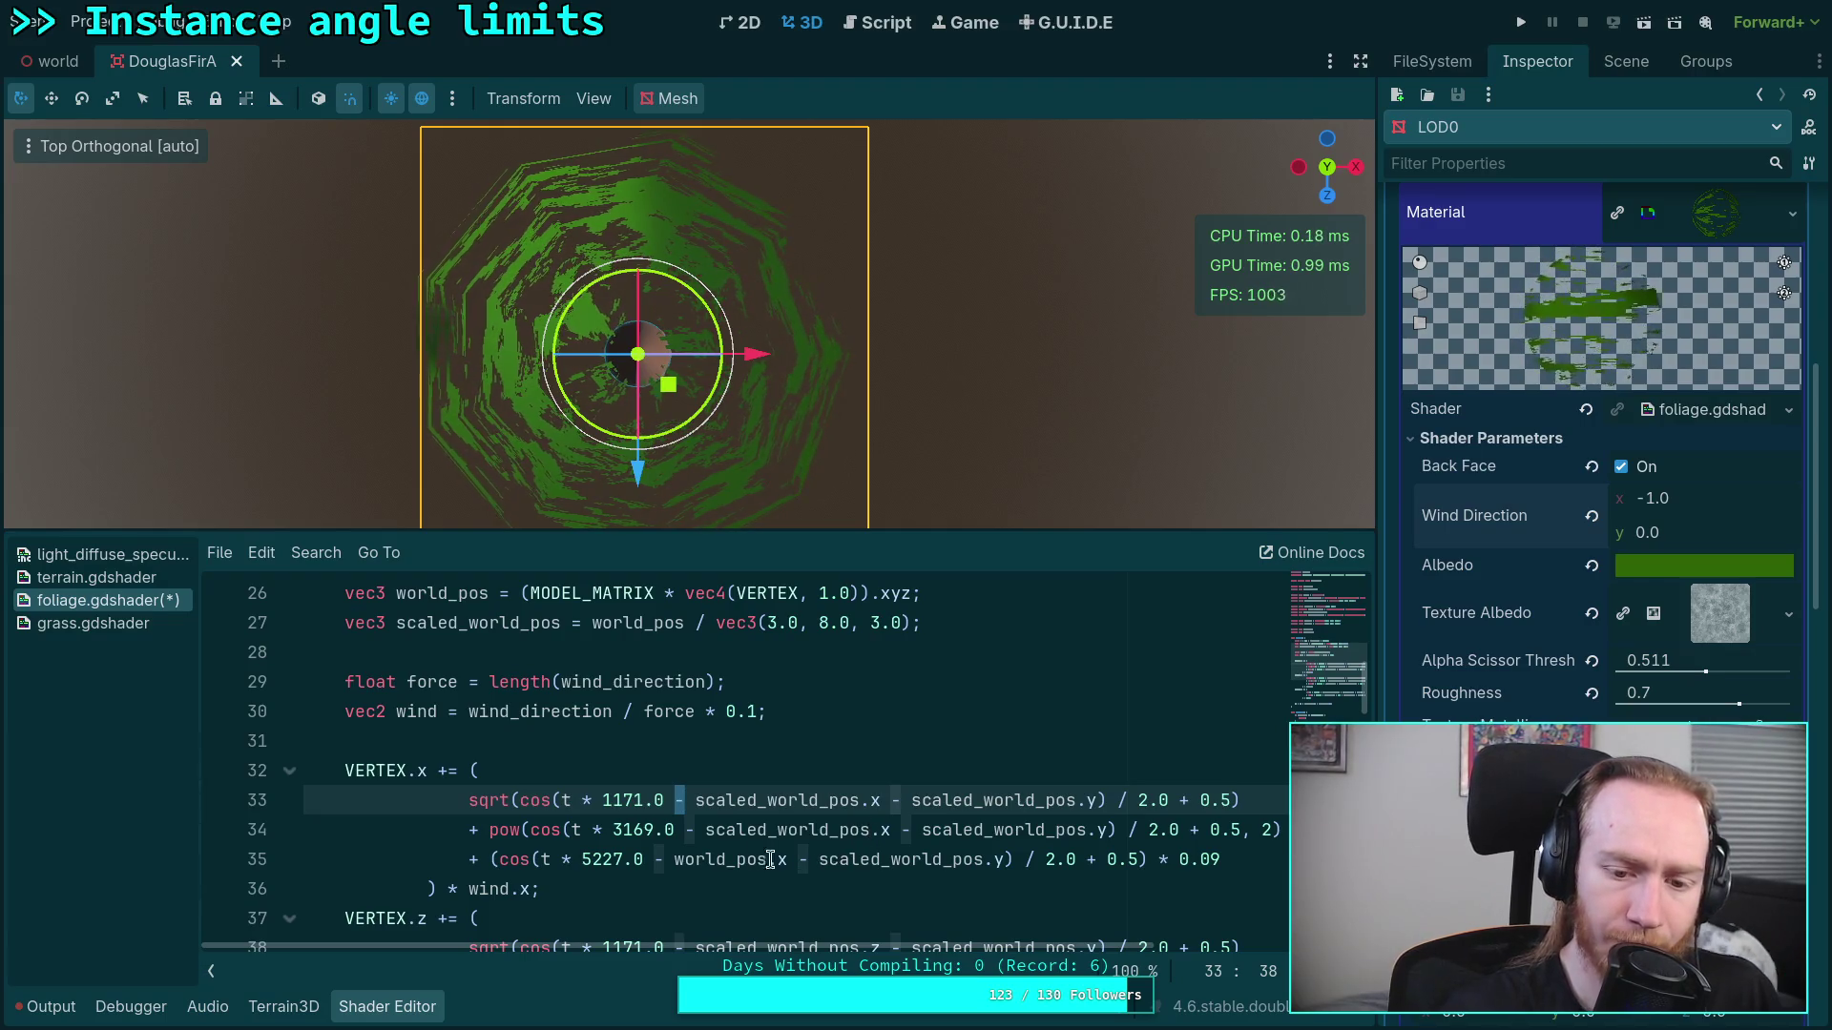
pyautogui.write('+')
pyautogui.doubleClick(688, 829)
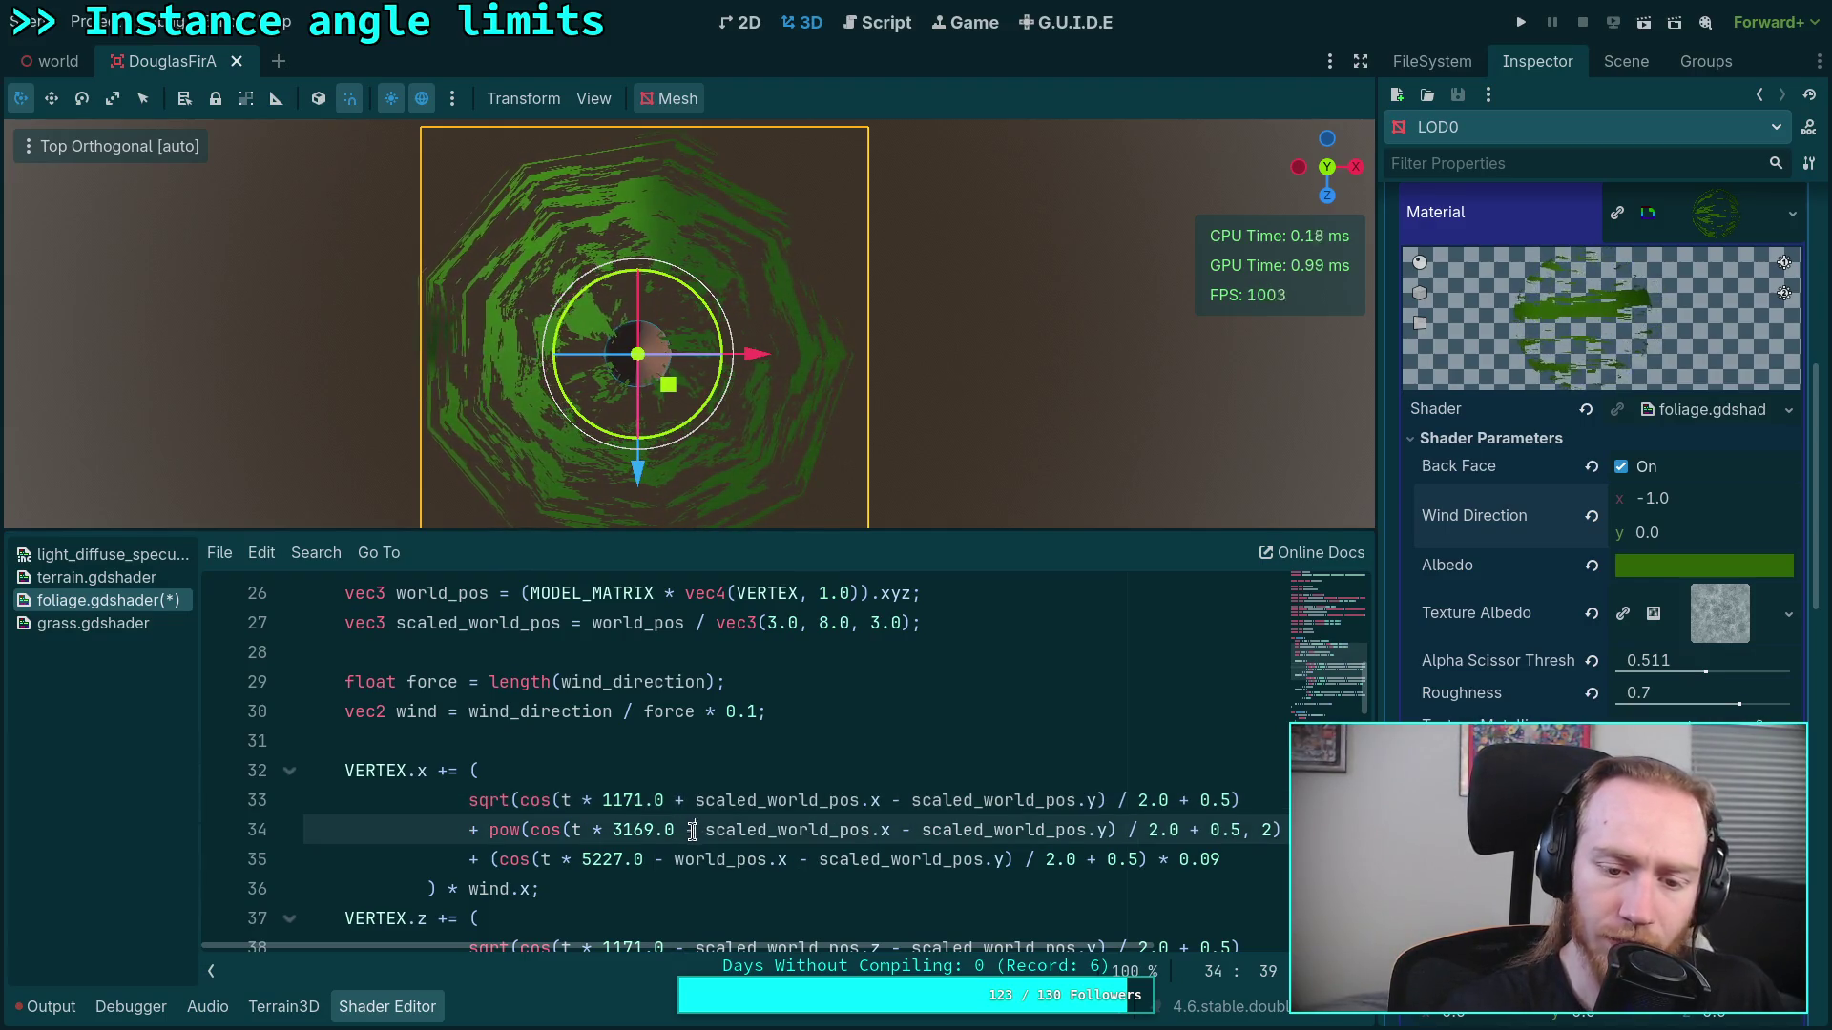
pyautogui.hotkey('ctrl', 'd')
pyautogui.write('+')
pyautogui.click(733, 826)
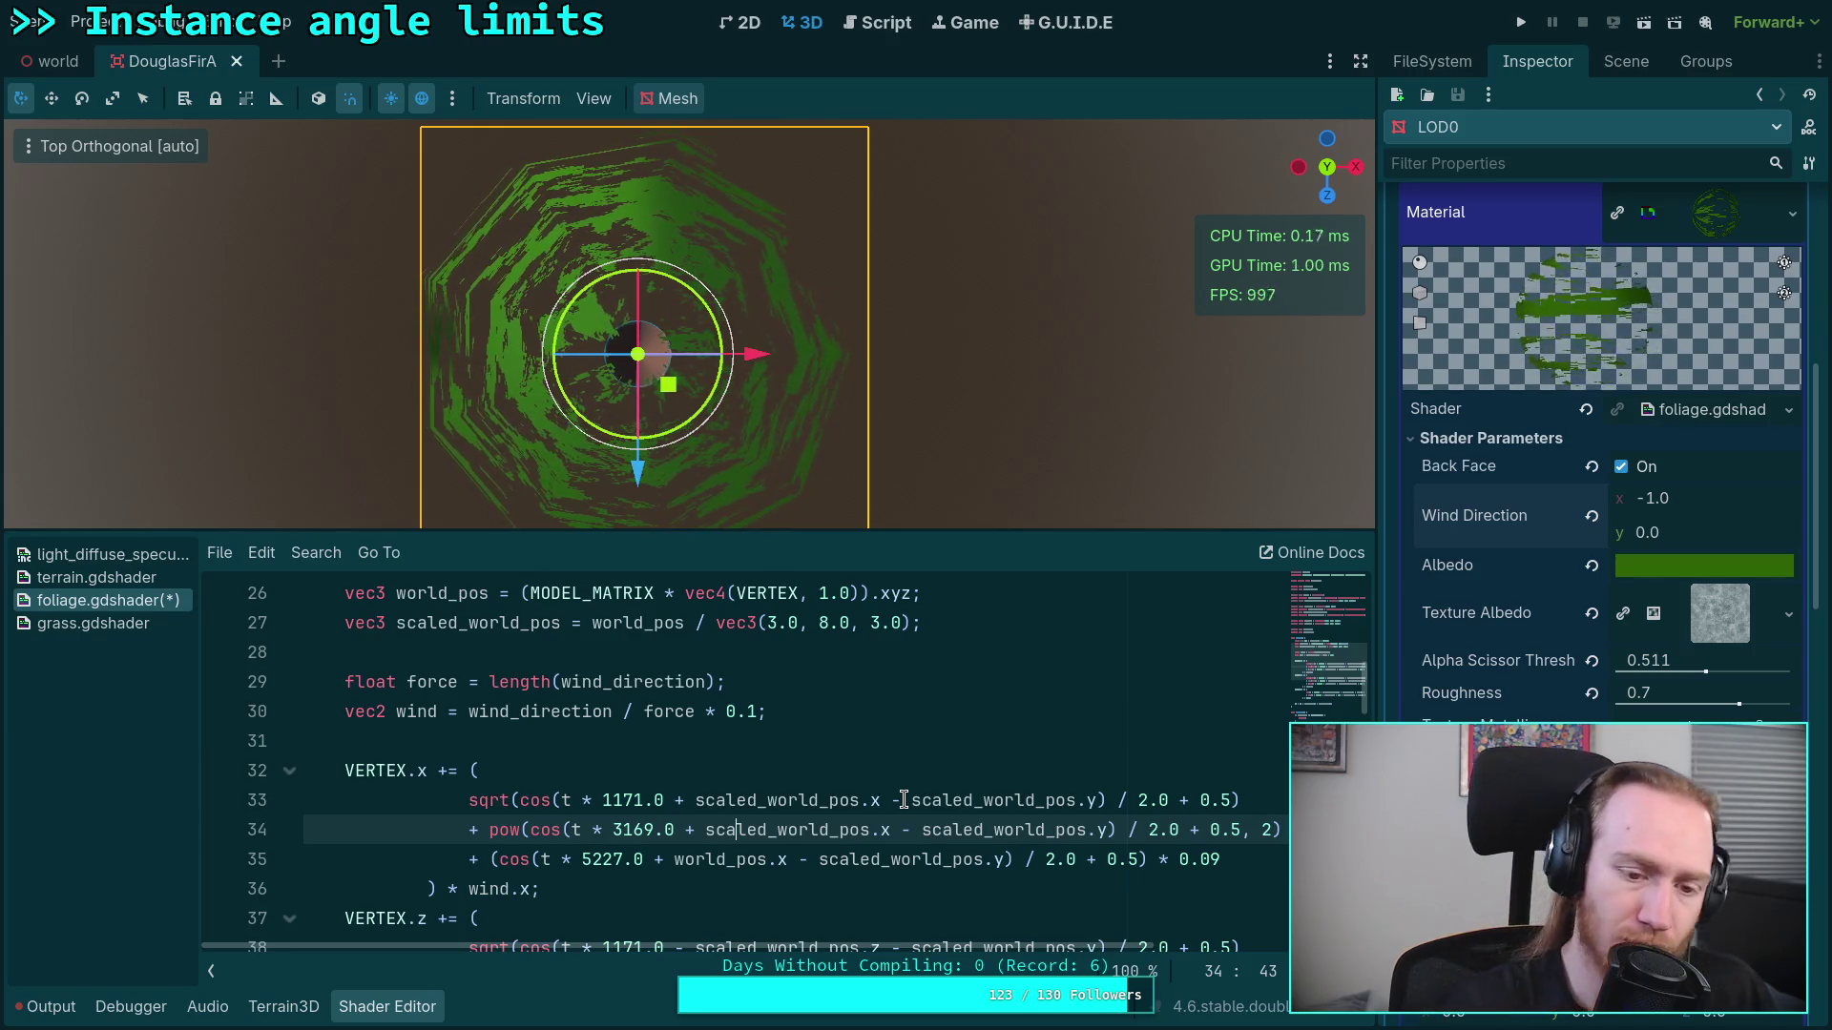
# Step: Negate wind.x and make the X sway subtract with VERTEX.x -=
pyautogui.click(464, 899)
pyautogui.write('-')
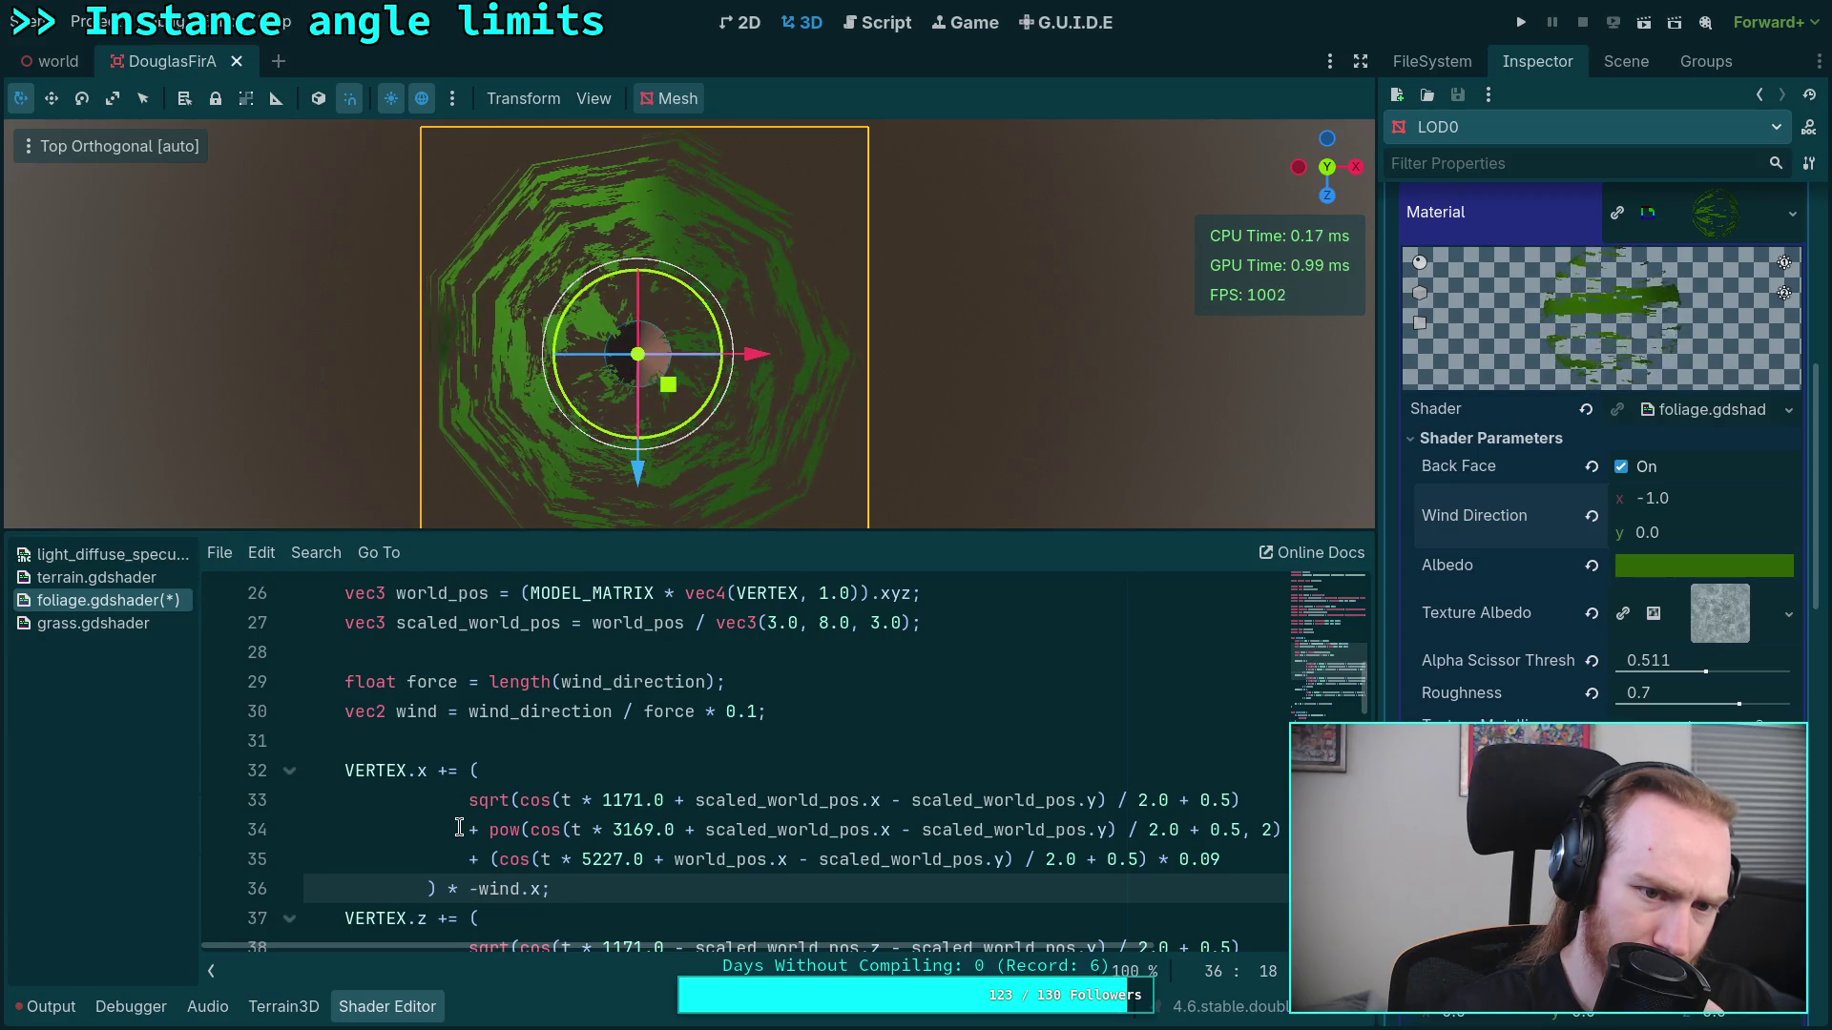
pyautogui.click(447, 773)
pyautogui.press('BackSpace')
pyautogui.write('-')
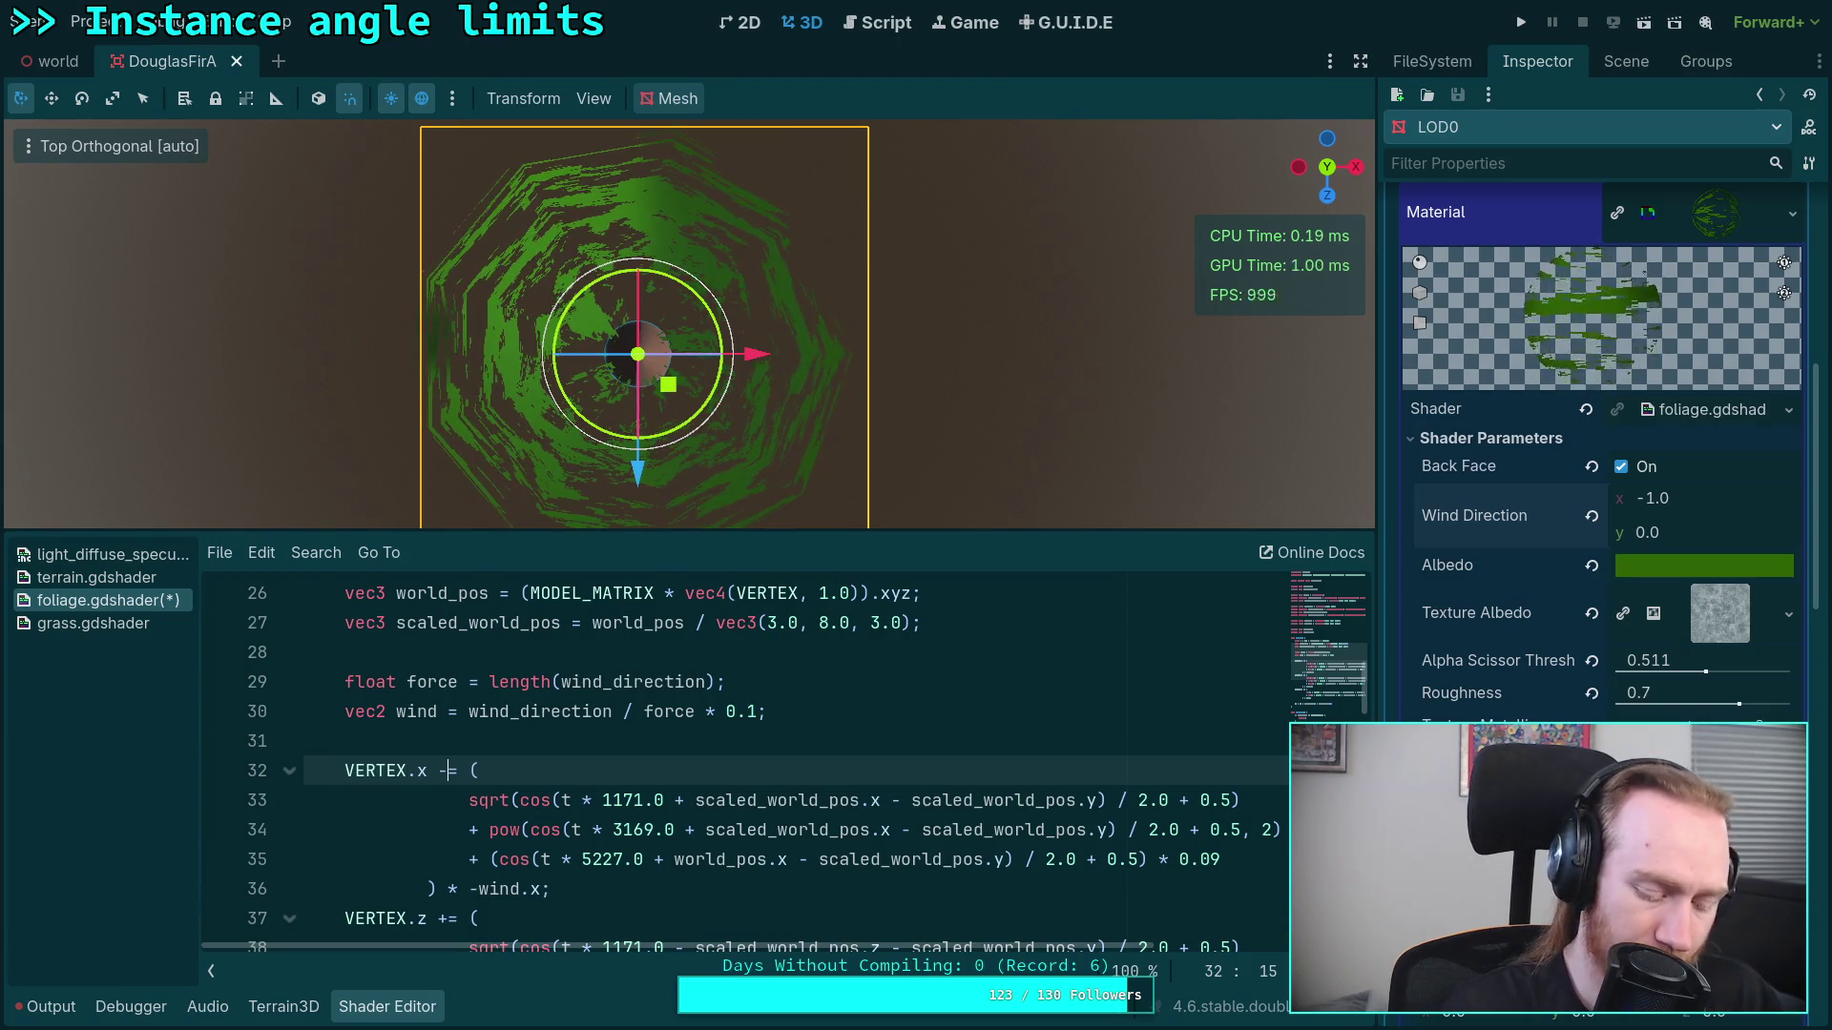
# Step: Remove the minus before wind.x and turn the operators on lines 34 and 35 into minus
pyautogui.click(472, 888)
pyautogui.press('Delete')
pyautogui.click(686, 830)
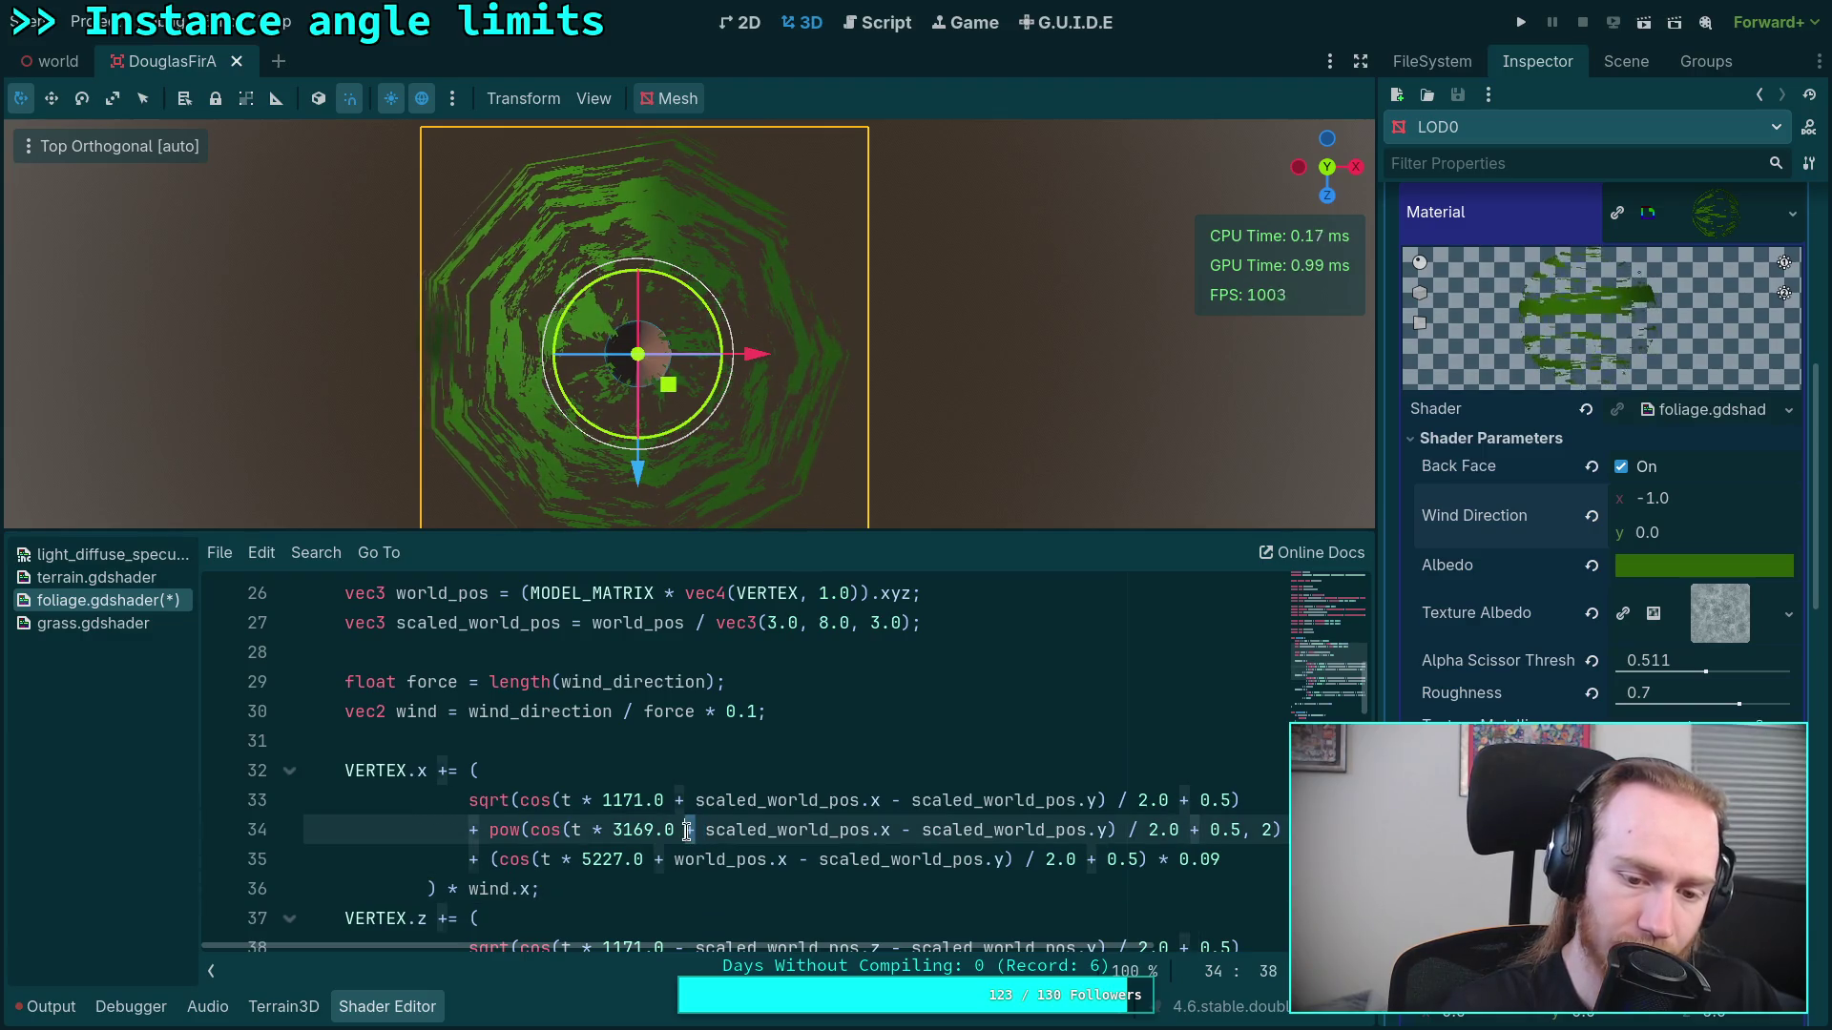
pyautogui.press('BackSpace')
pyautogui.write('-')
pyautogui.click(663, 859)
pyautogui.press('BackSpace')
pyautogui.write('-')
pyautogui.click(681, 800)
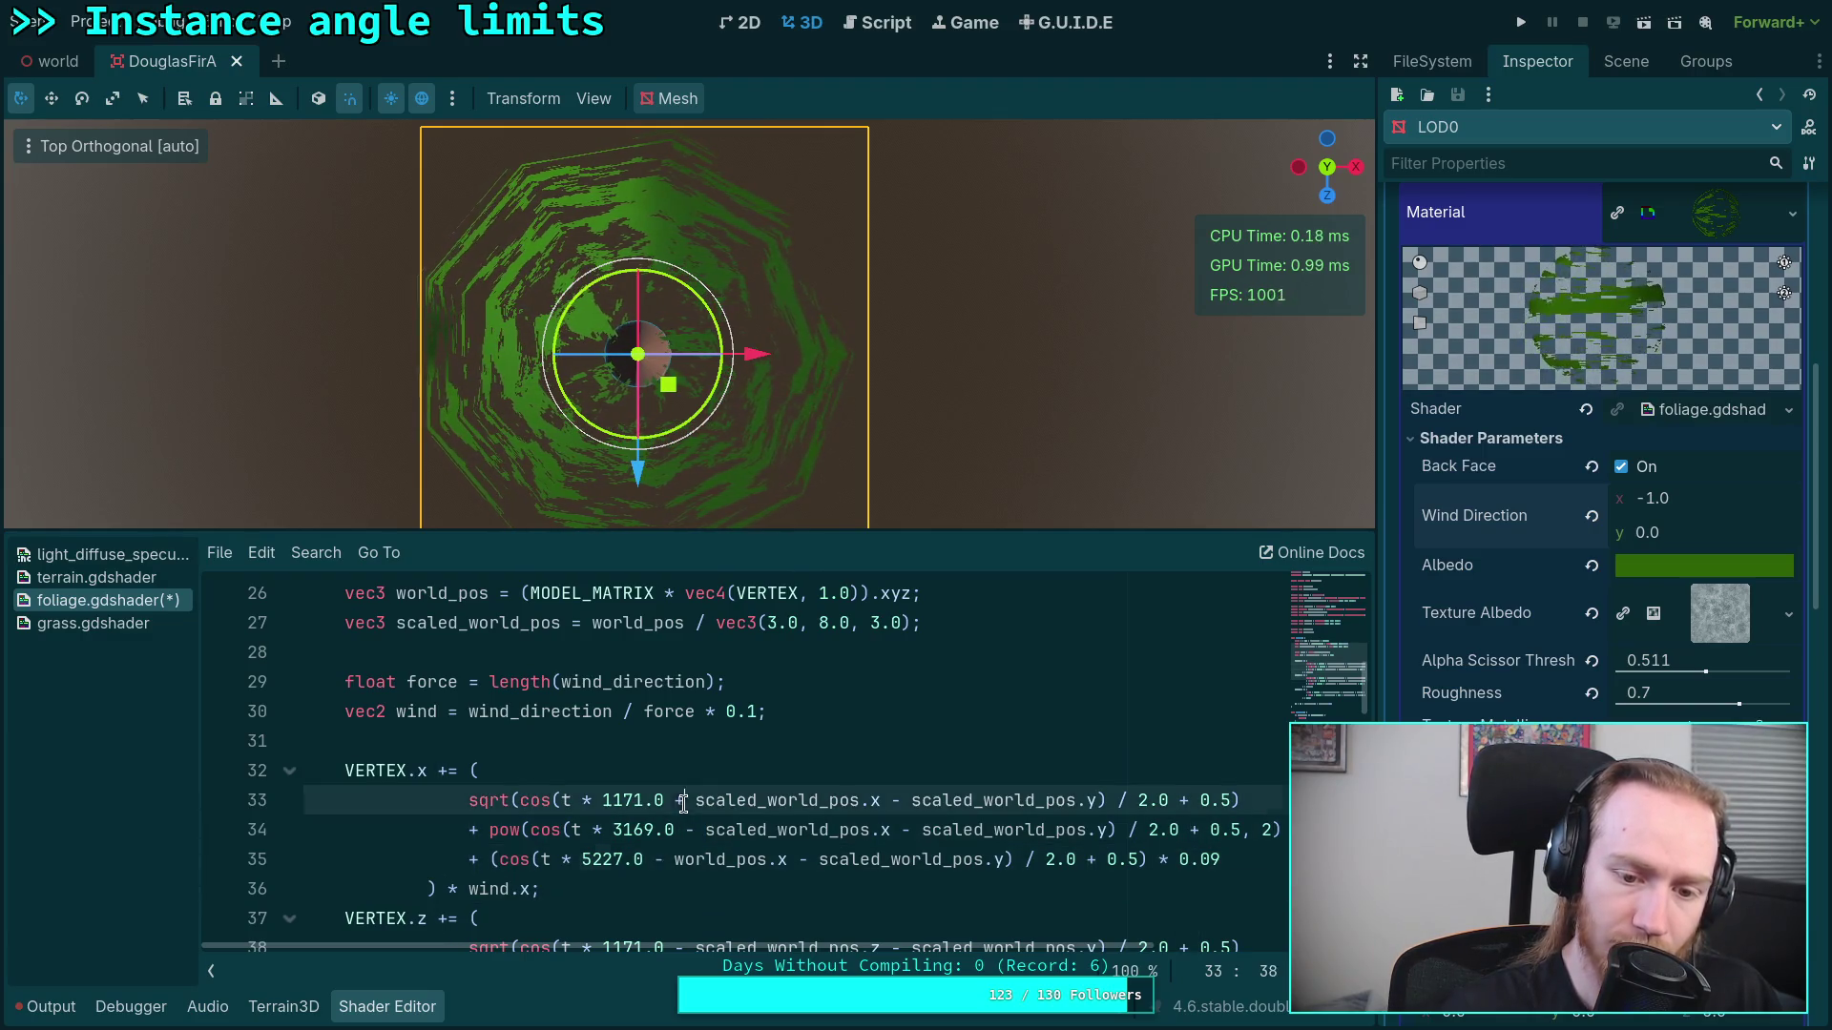
# Step: Set the material's Wind Direction x to 1.0
pyautogui.click(1674, 506)
pyautogui.write('1')
pyautogui.press('Return')
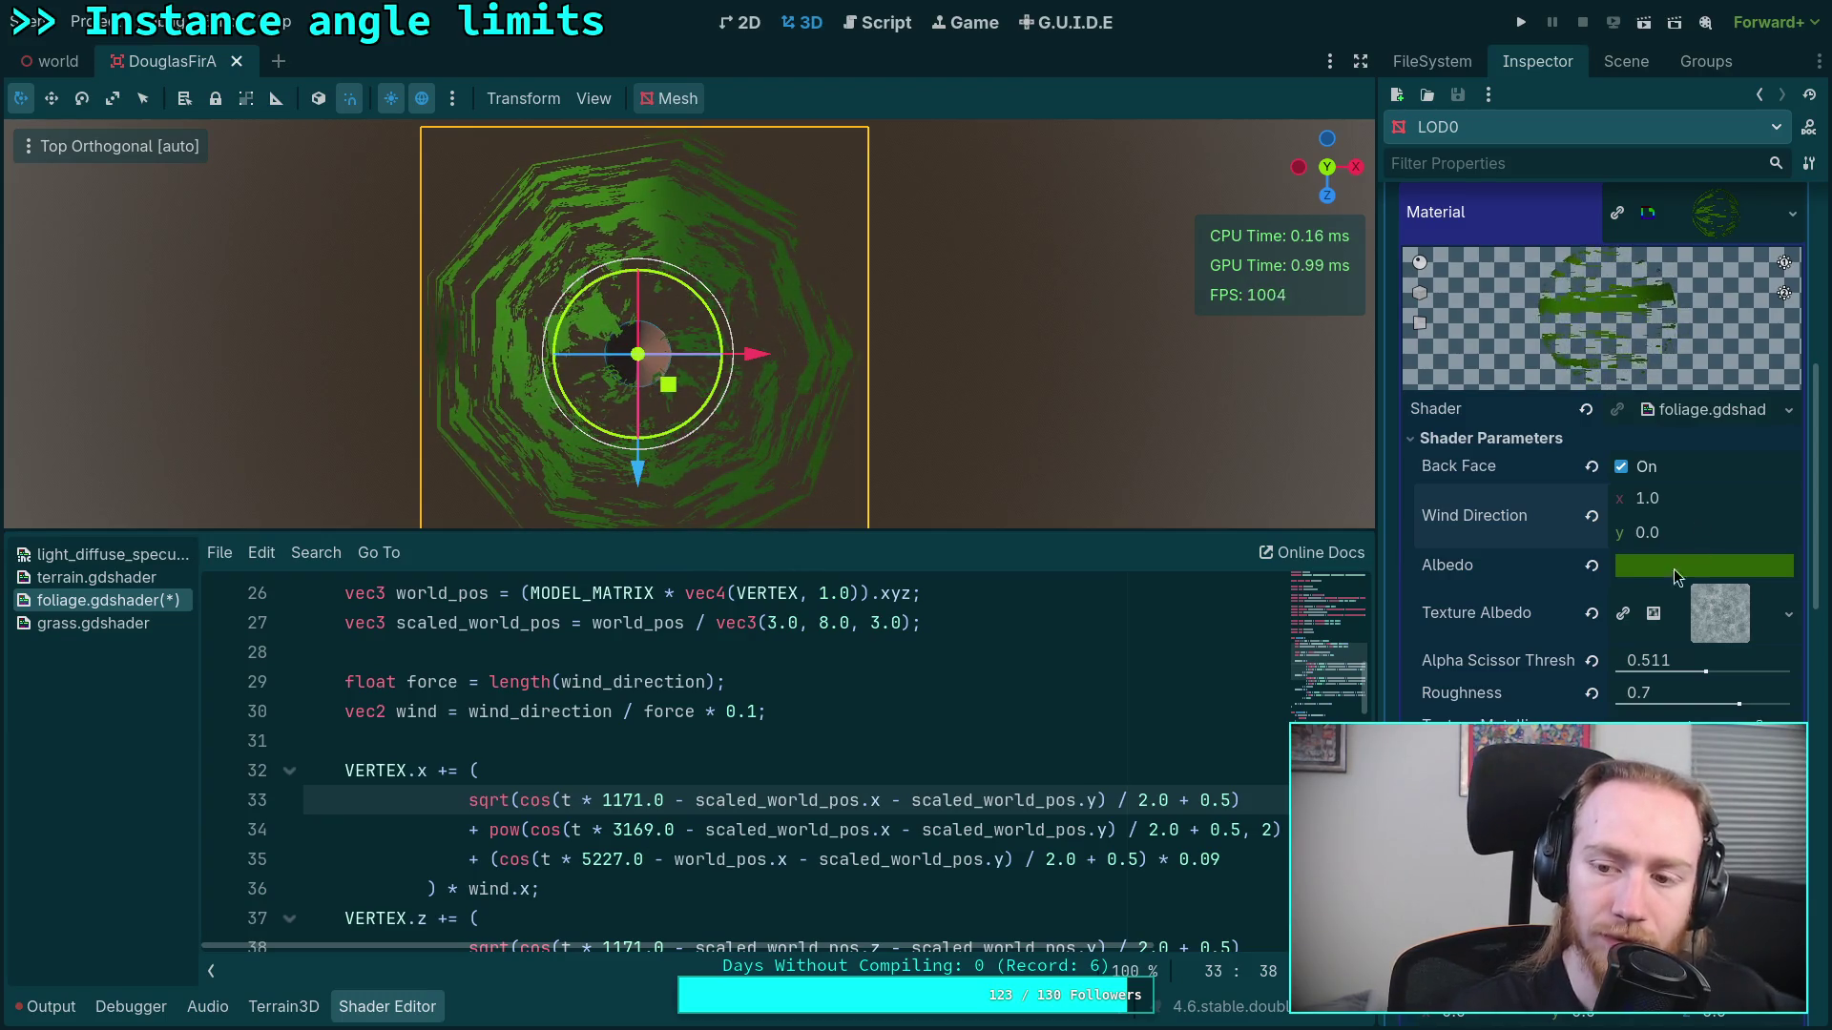
# Step: Replace the minus after 1171.0, 3169.0 and 5227.0 on lines 33–35 with plus
pyautogui.doubleClick(675, 802)
pyautogui.write('+')
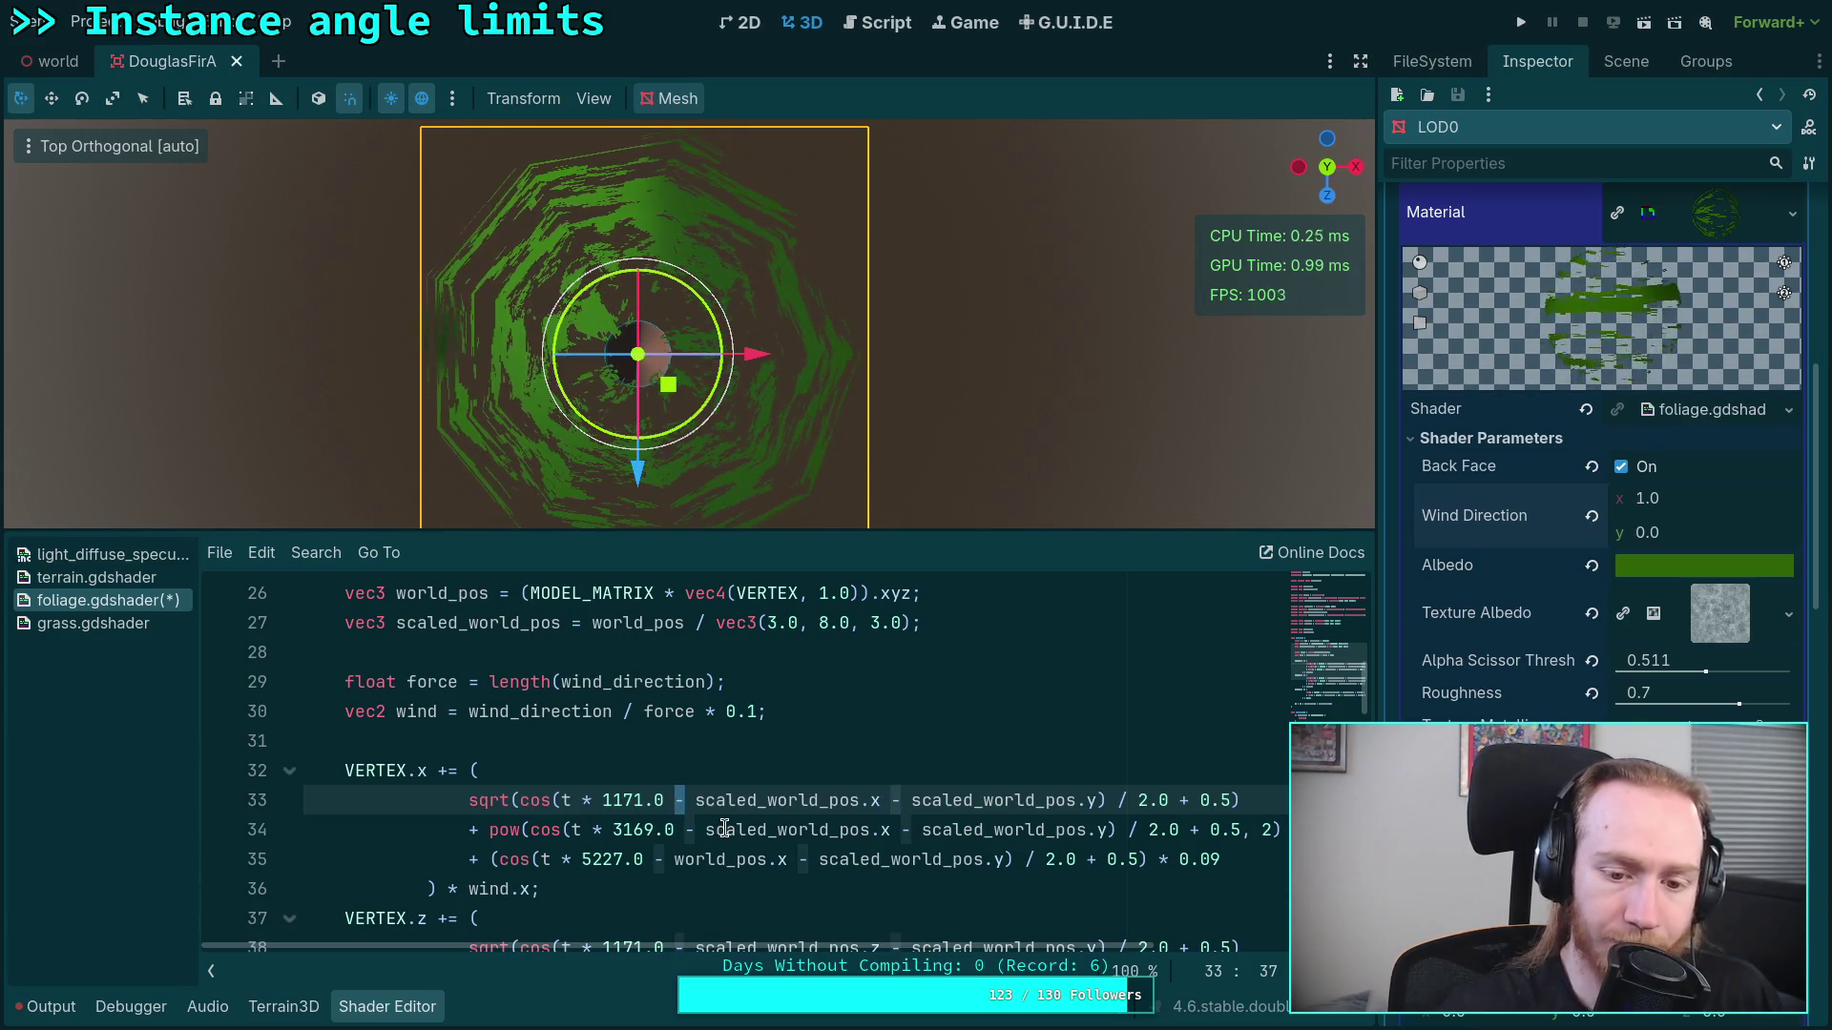
pyautogui.click(691, 829)
pyautogui.doubleClick(690, 829)
pyautogui.write('+')
pyautogui.doubleClick(658, 858)
pyautogui.write('+')
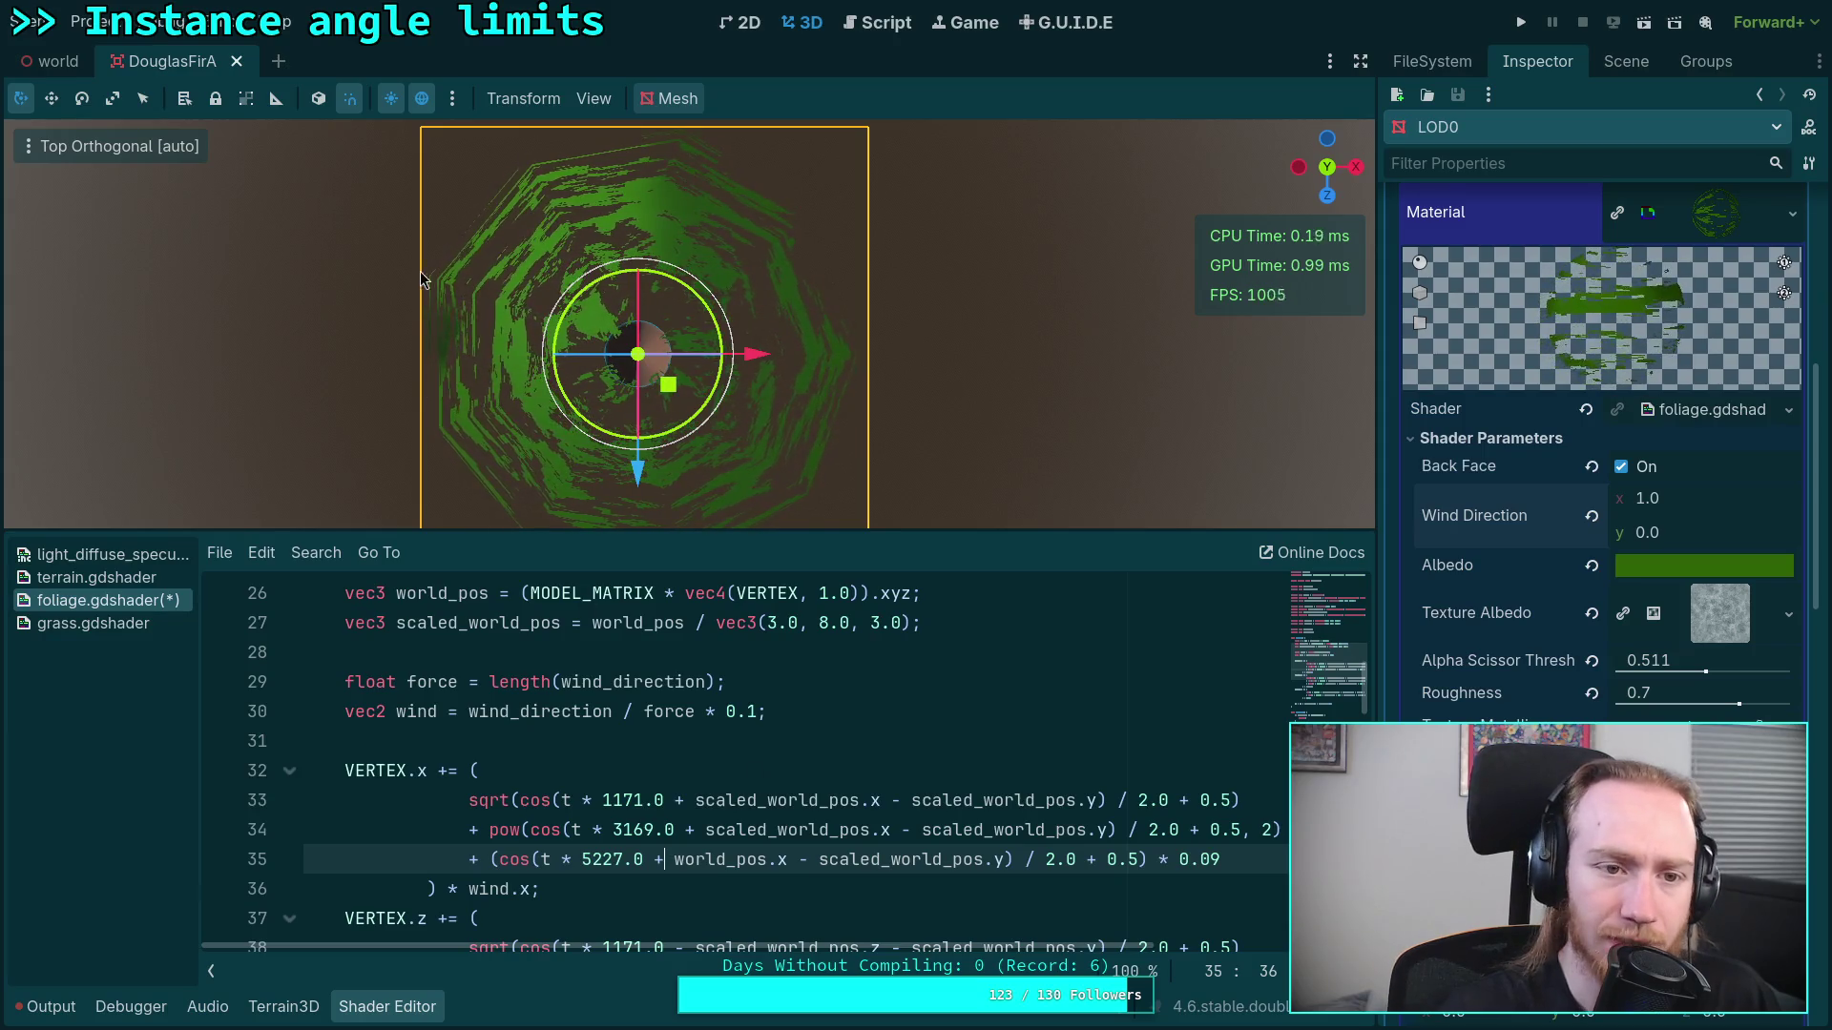
# Step: Rotate the viewport's preview sun direction in the preview lighting popup
pyautogui.click(452, 99)
pyautogui.moveTo(341, 288)
pyautogui.mouseDown()
pyautogui.moveTo(353, 193)
pyautogui.moveTo(335, 346)
pyautogui.moveTo(299, 322)
pyautogui.mouseUp()
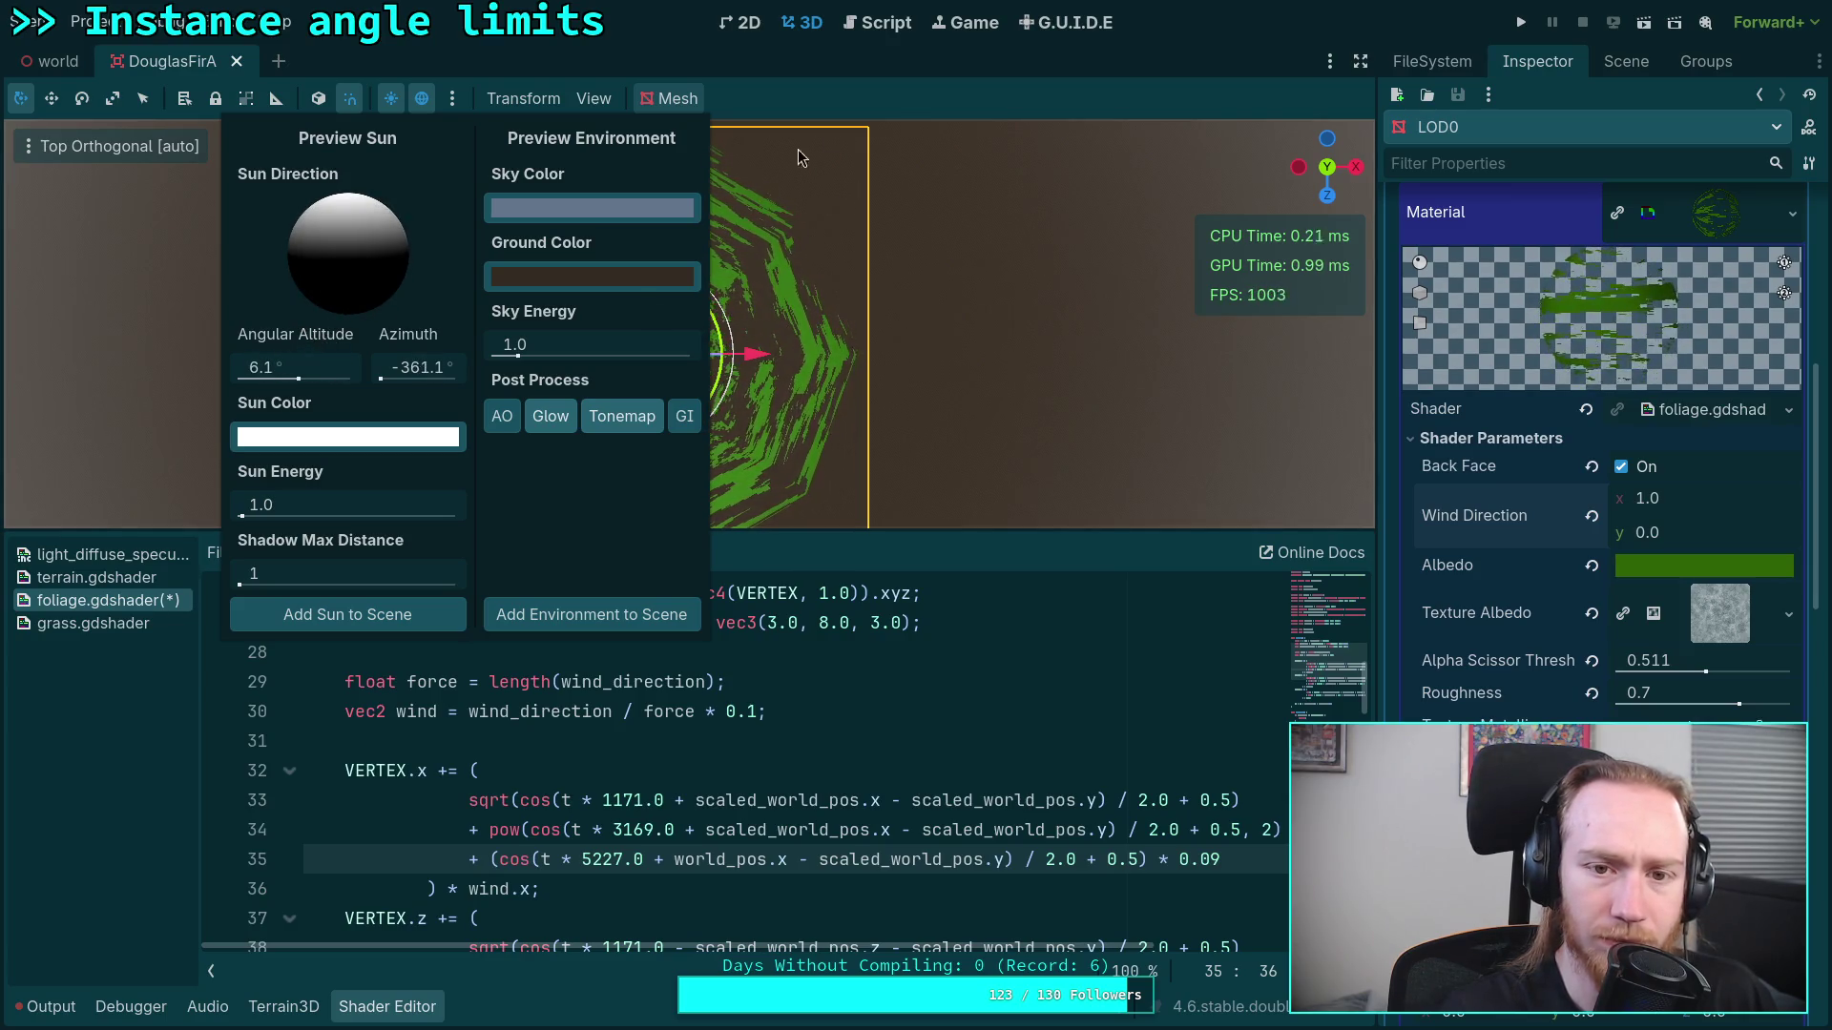
pyautogui.click(874, 132)
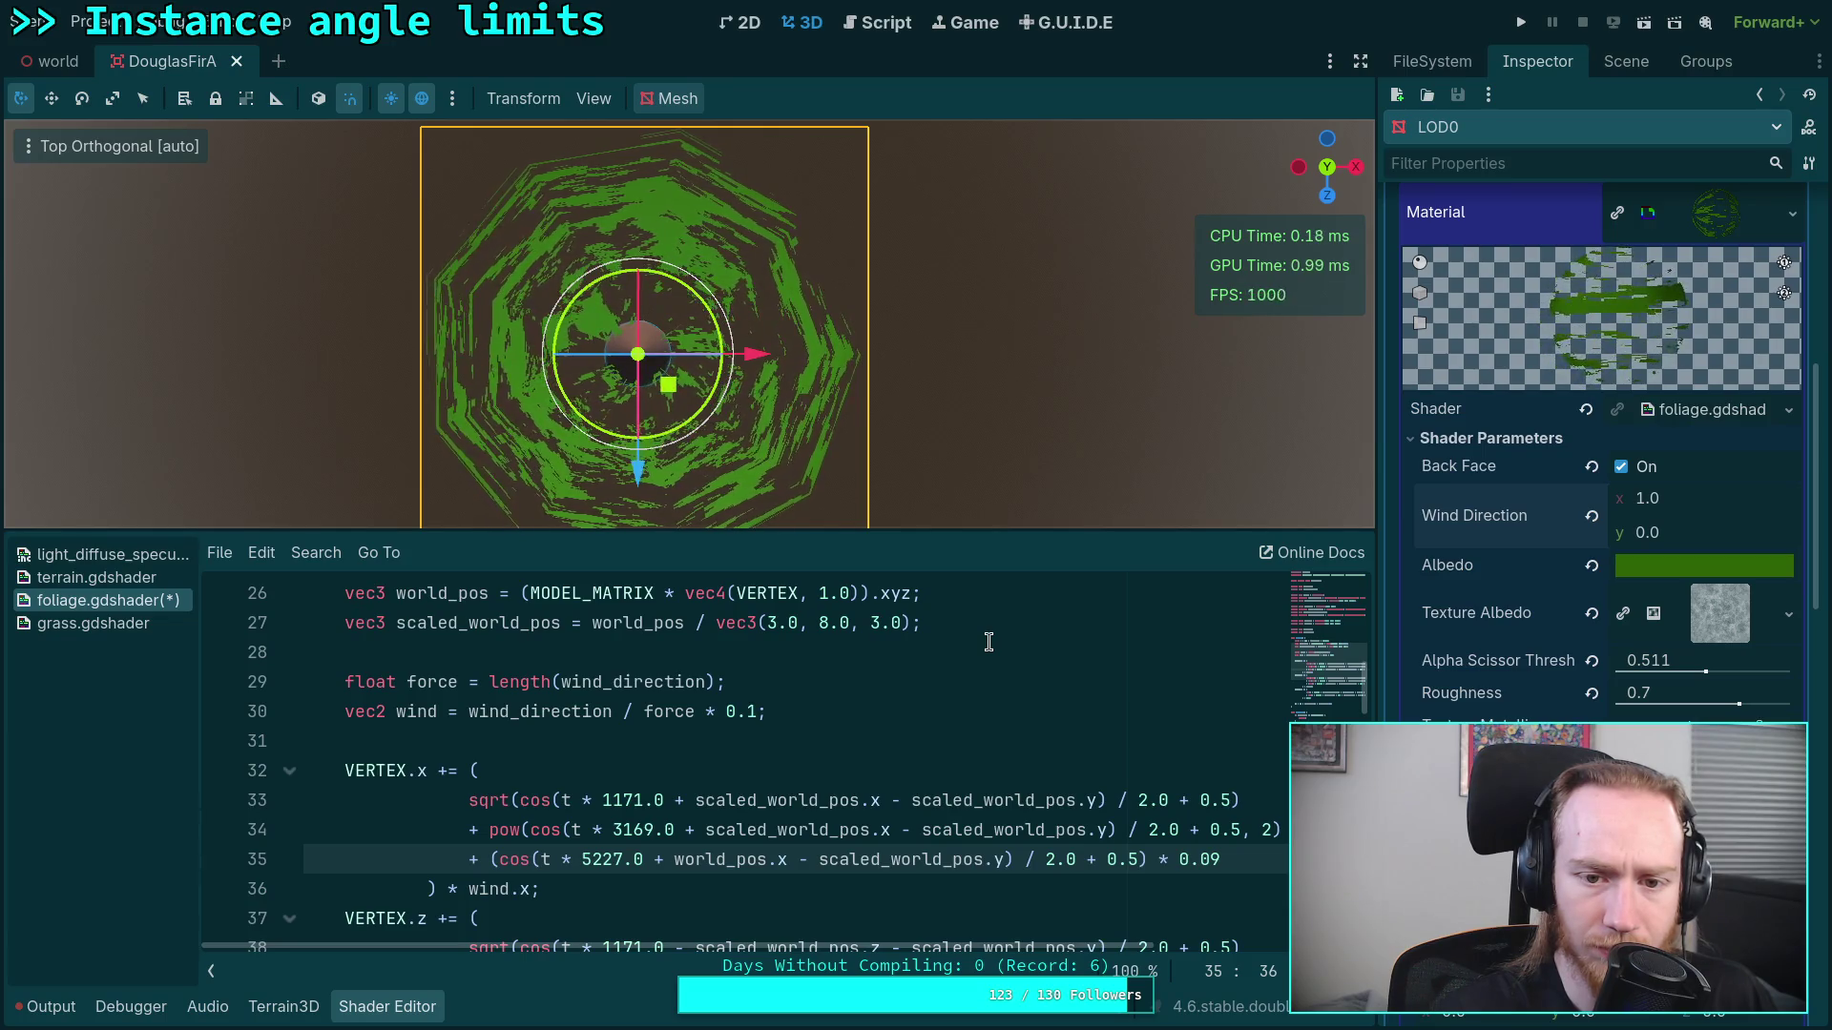
pyautogui.scroll(-1, 968, 826)
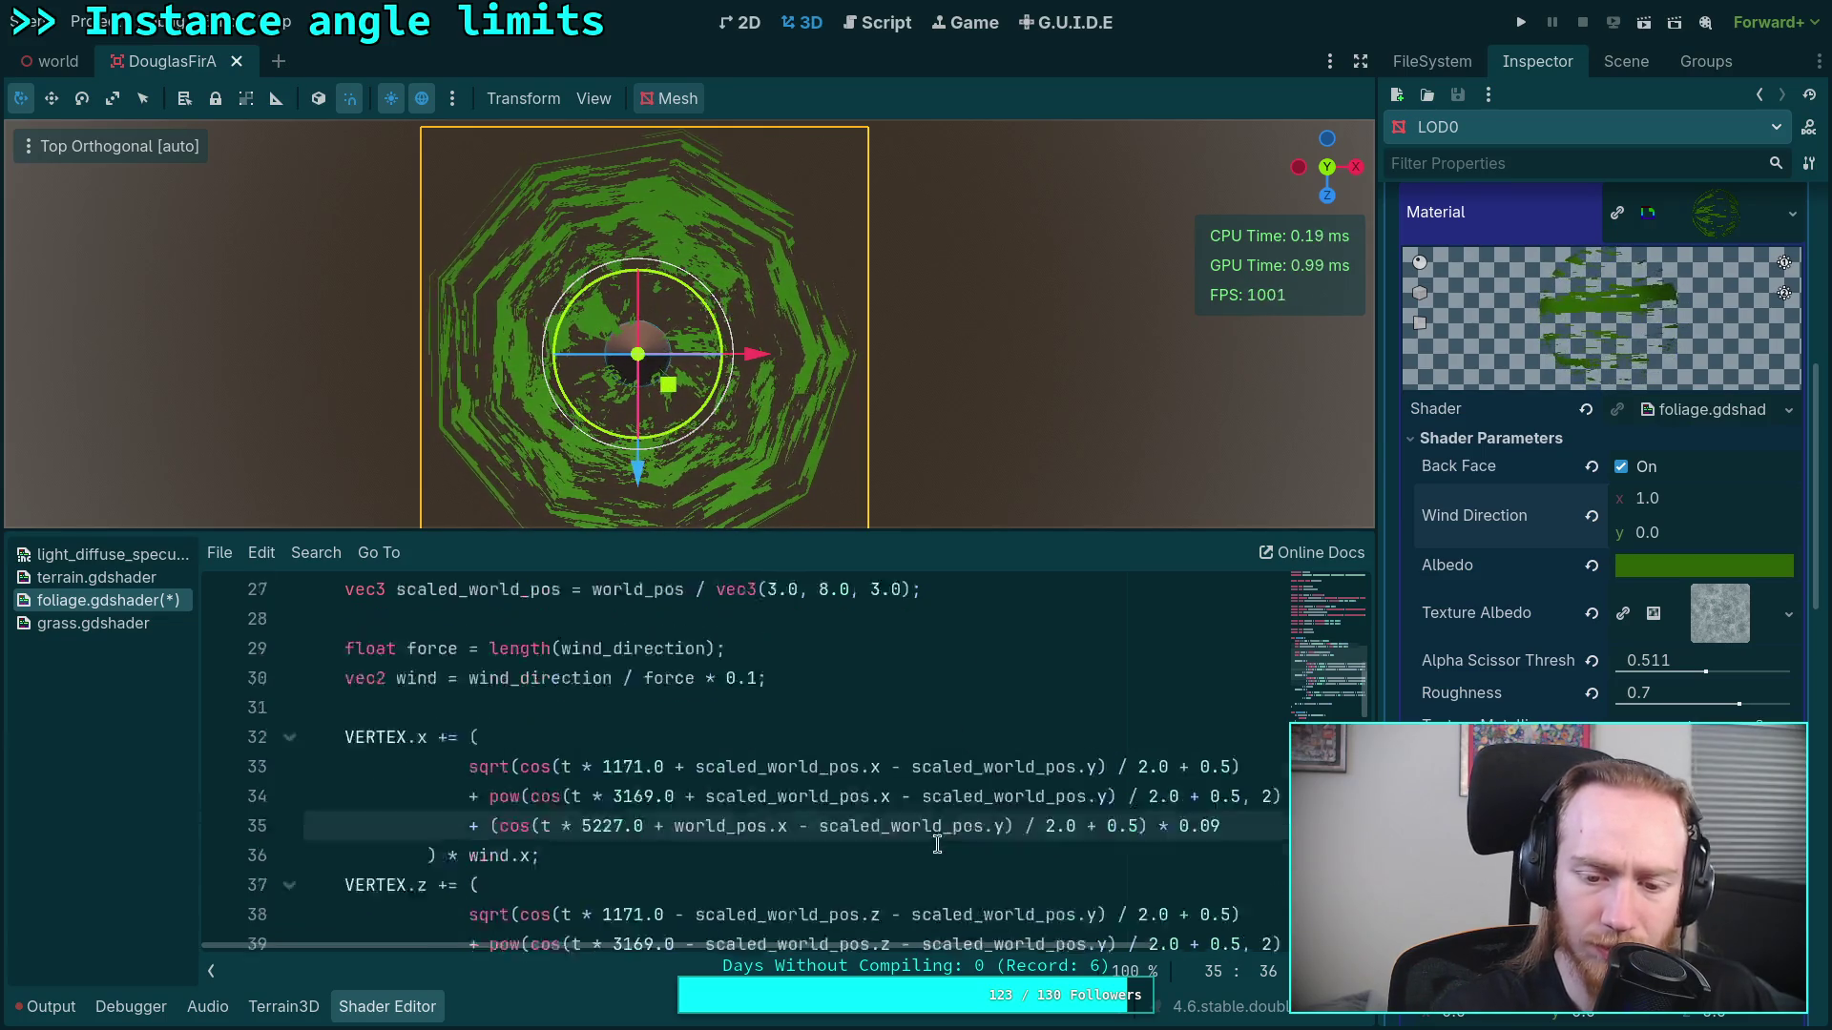
# Step: Append ' * 0.0' after 0.03 on line 45 so the Y sway becomes zero
pyautogui.doubleClick(804, 770)
pyautogui.scroll(-1, 857, 775)
pyautogui.scroll(-2, 856, 775)
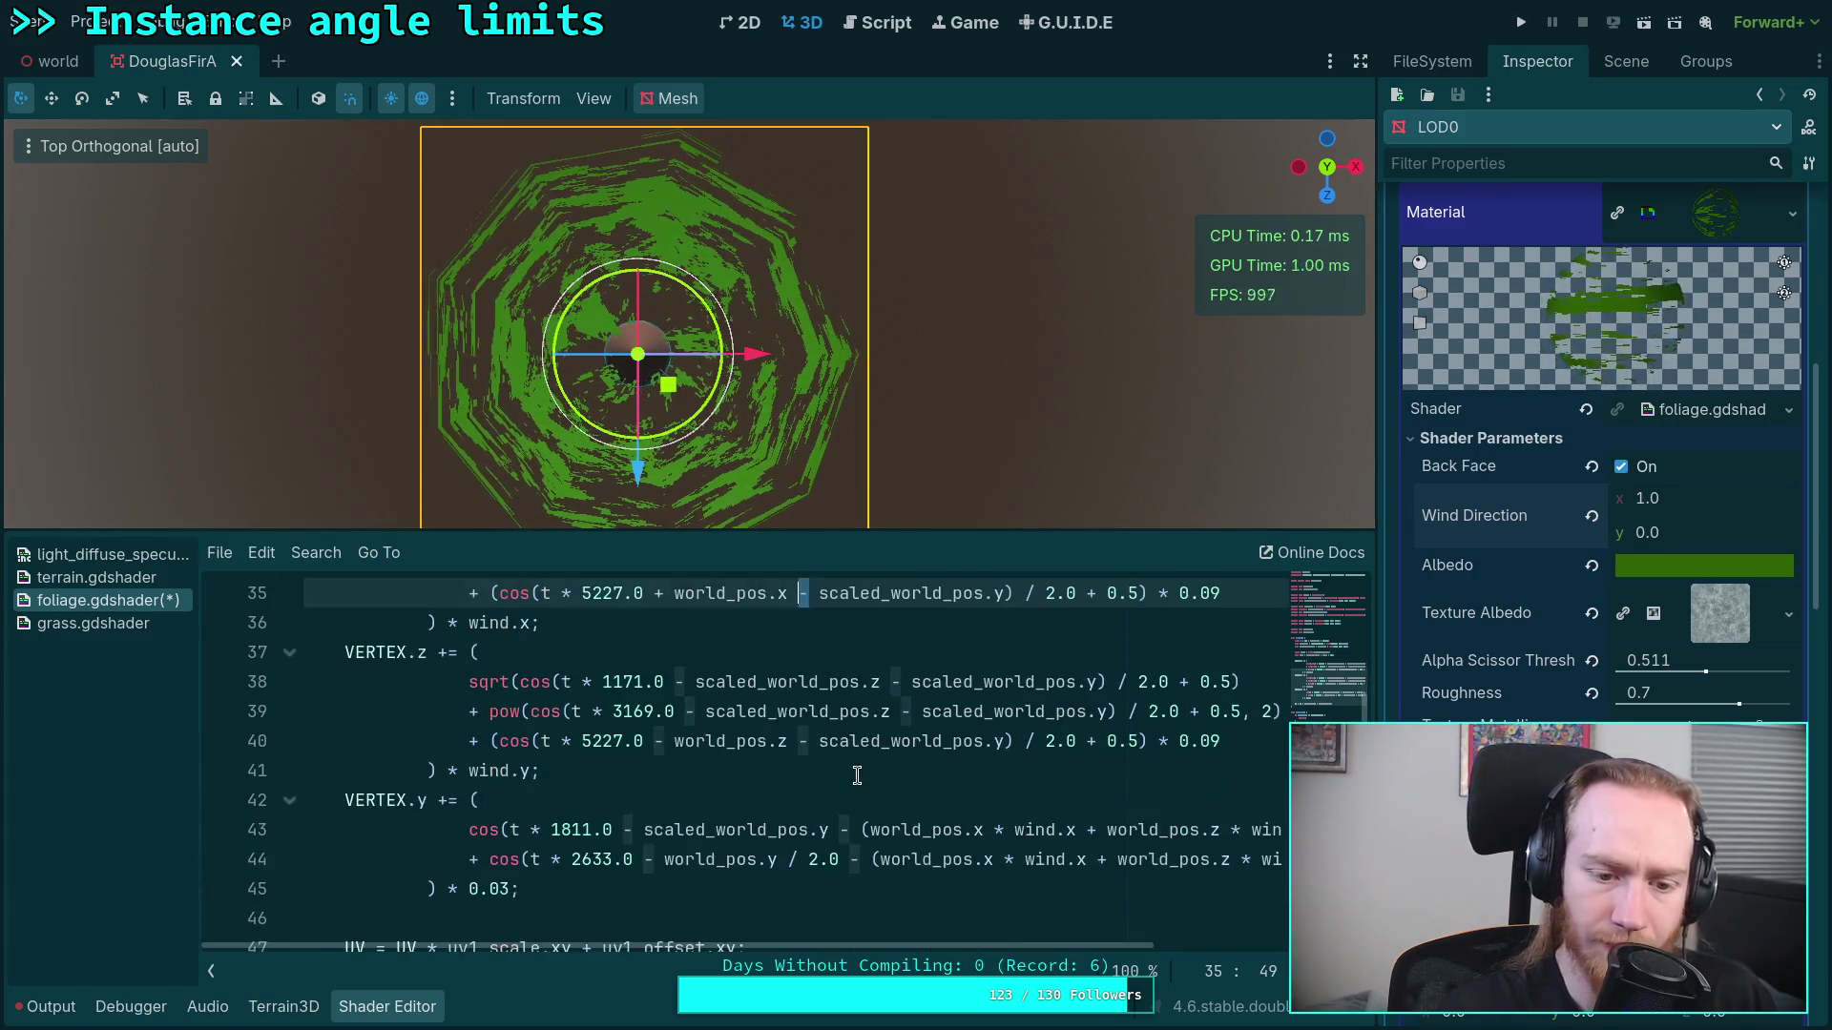
pyautogui.scroll(1, 857, 775)
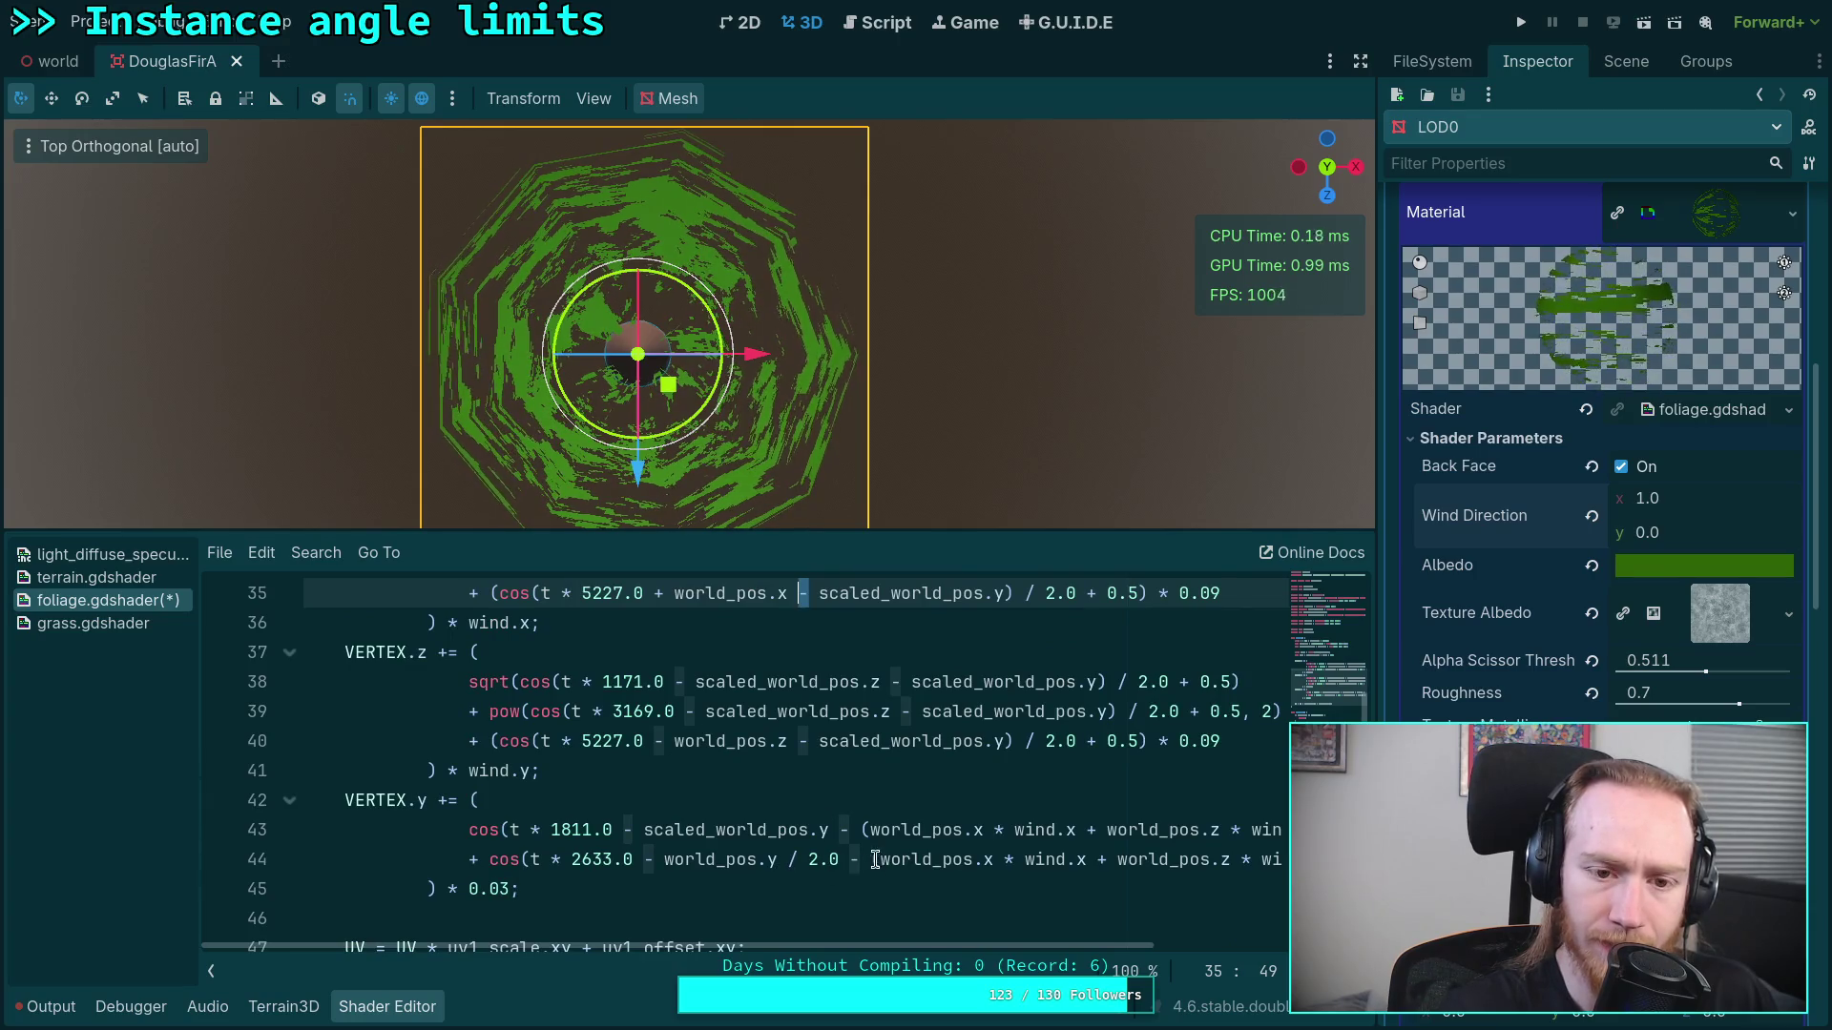
pyautogui.click(511, 886)
pyautogui.write('*&')
pyautogui.press('BackSpace')
pyautogui.write('0p')
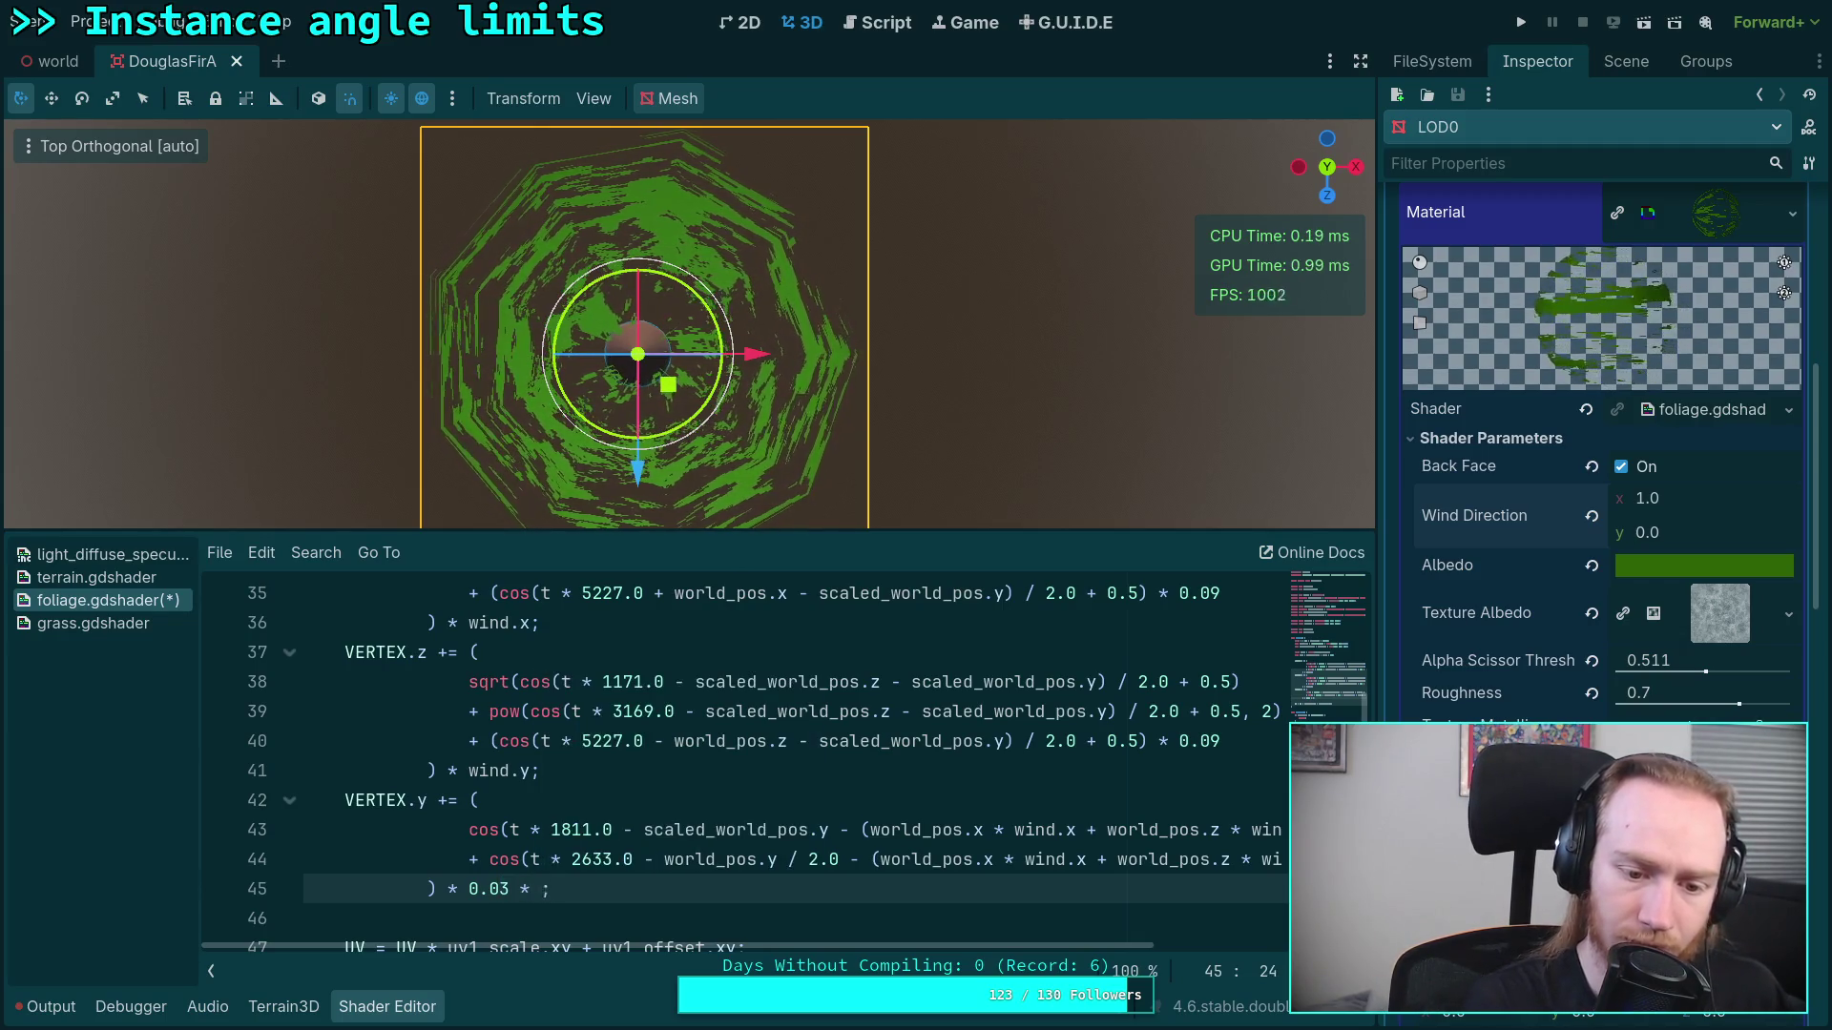
pyautogui.press('BackSpace')
pyautogui.write('.0')
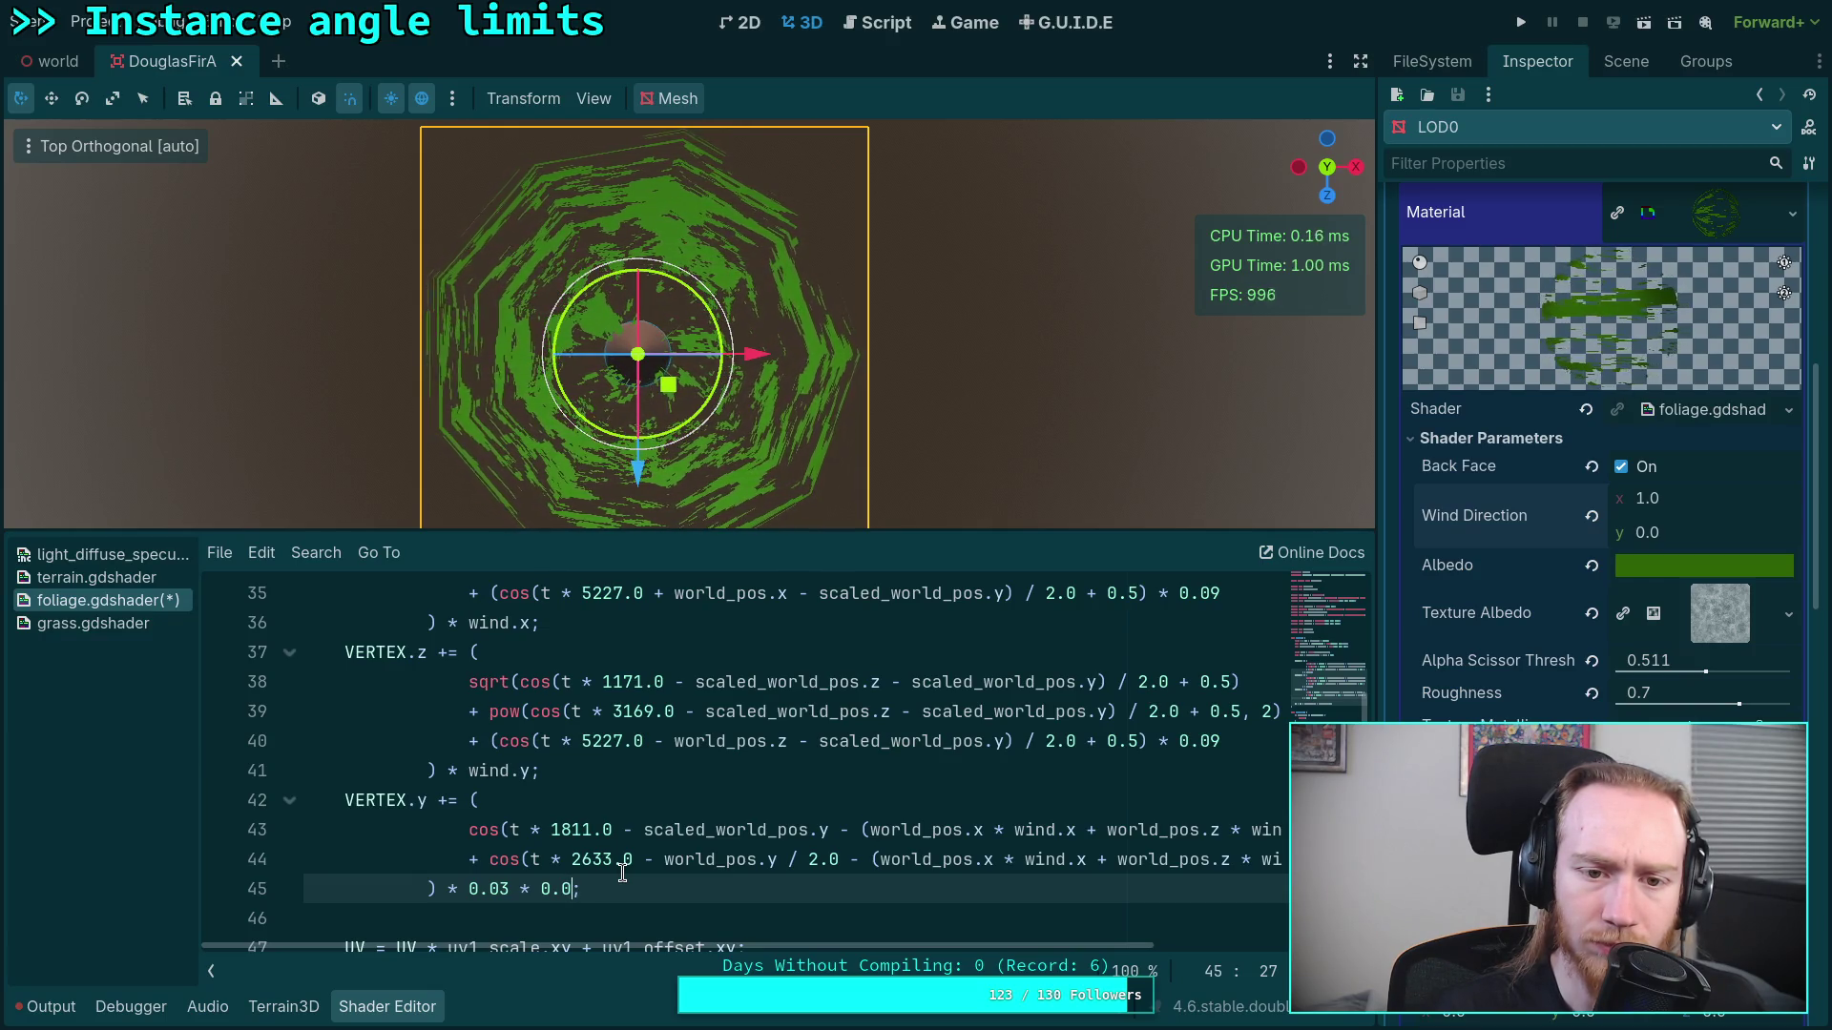
pyautogui.scroll(2, 647, 804)
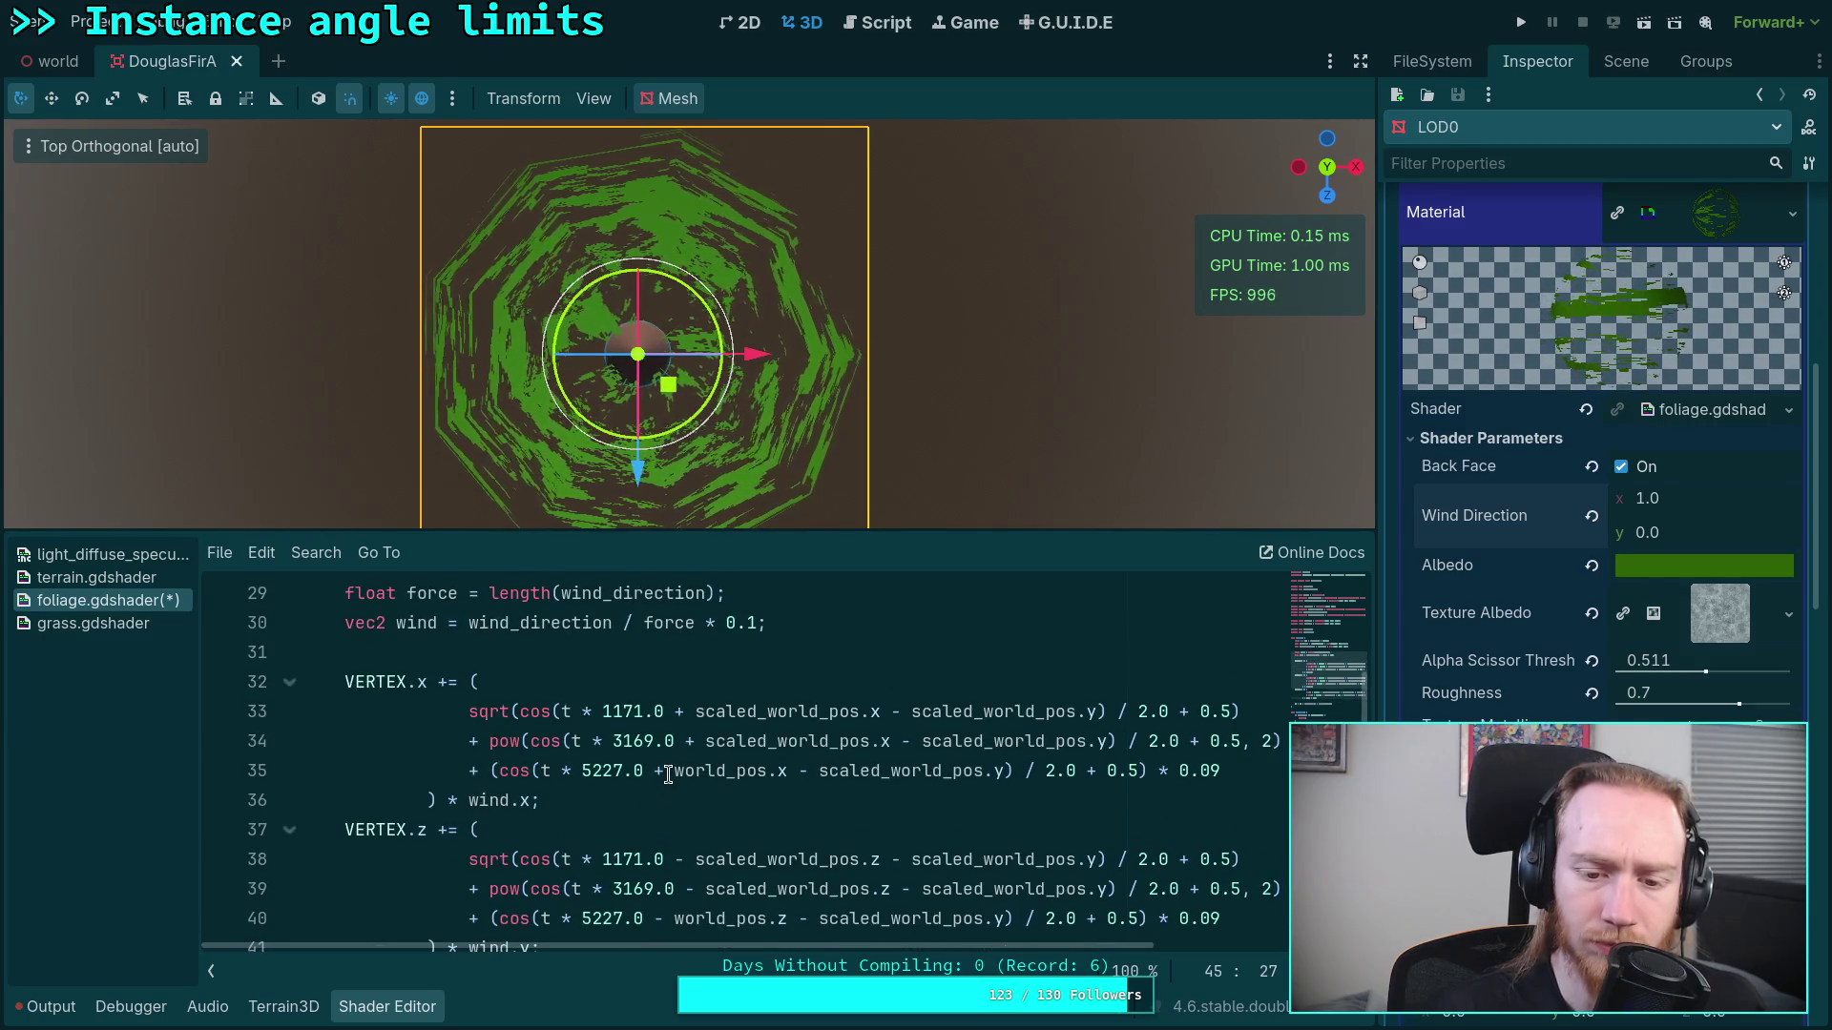
# Step: Change line 32 to 'VERTEX.x -= (' so the X sway is subtracted
pyautogui.doubleClick(679, 712)
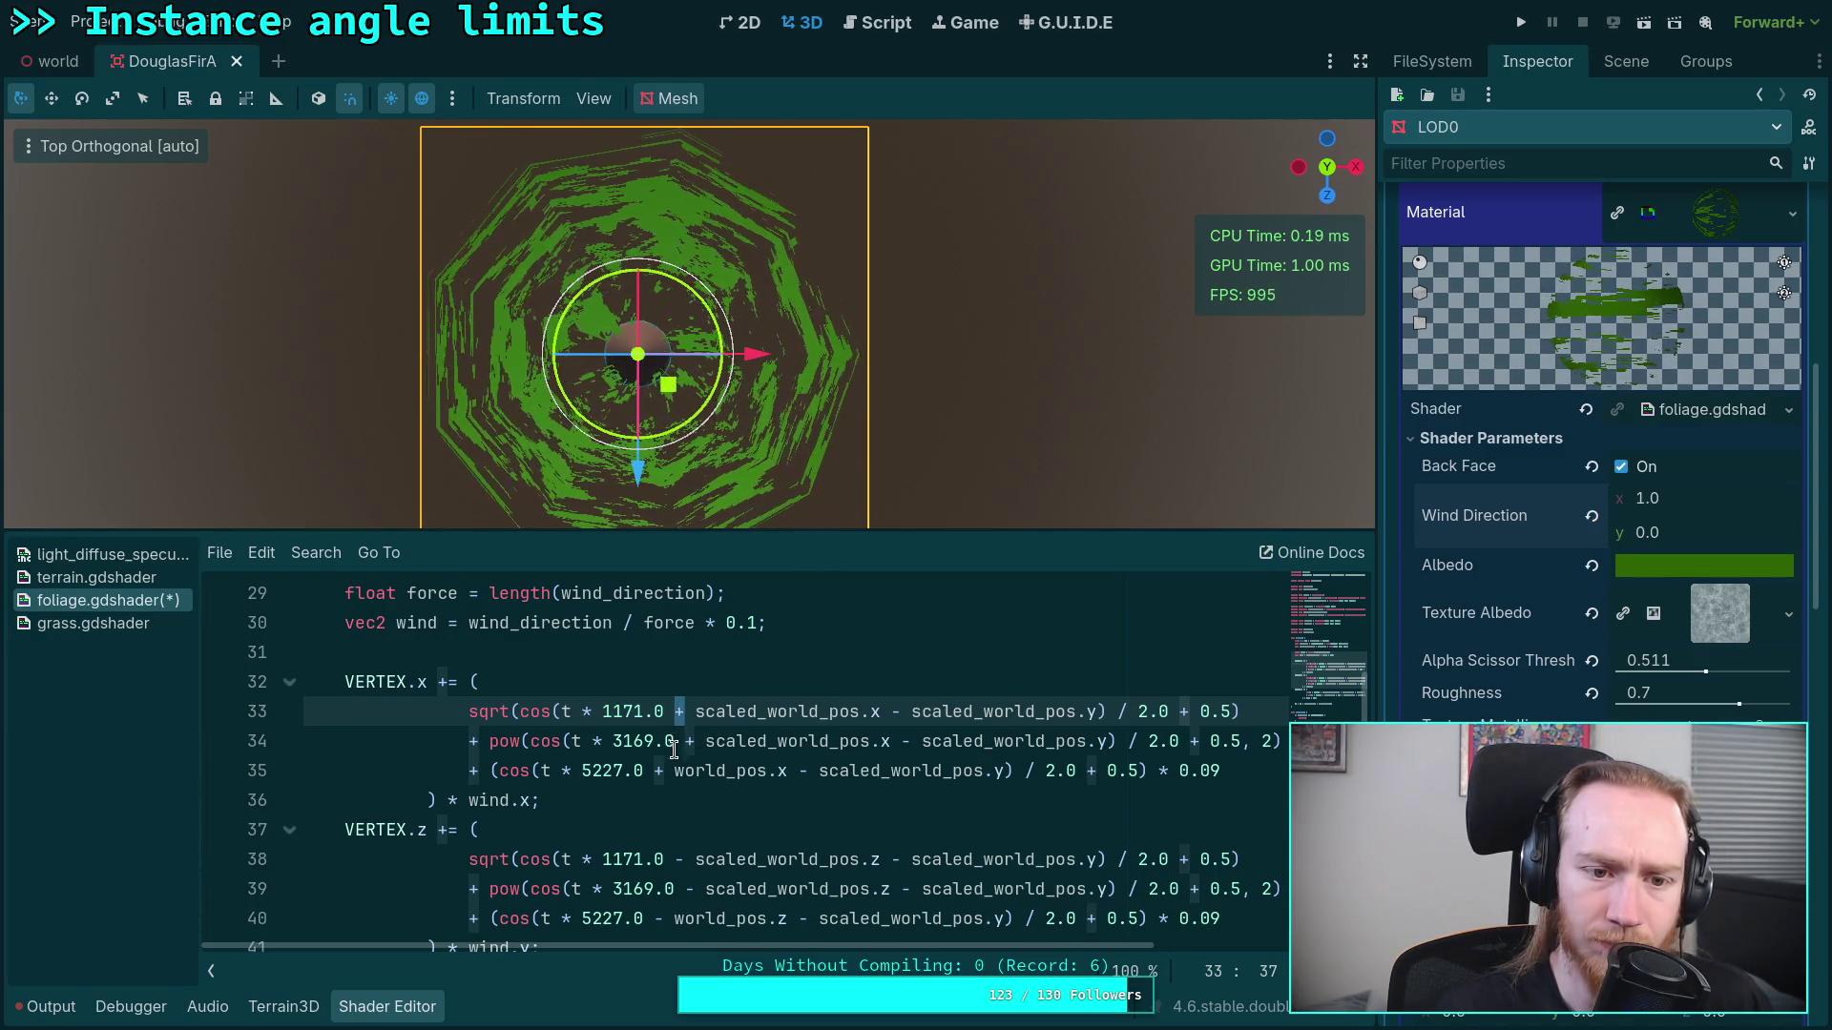
pyautogui.click(469, 802)
pyautogui.write('-')
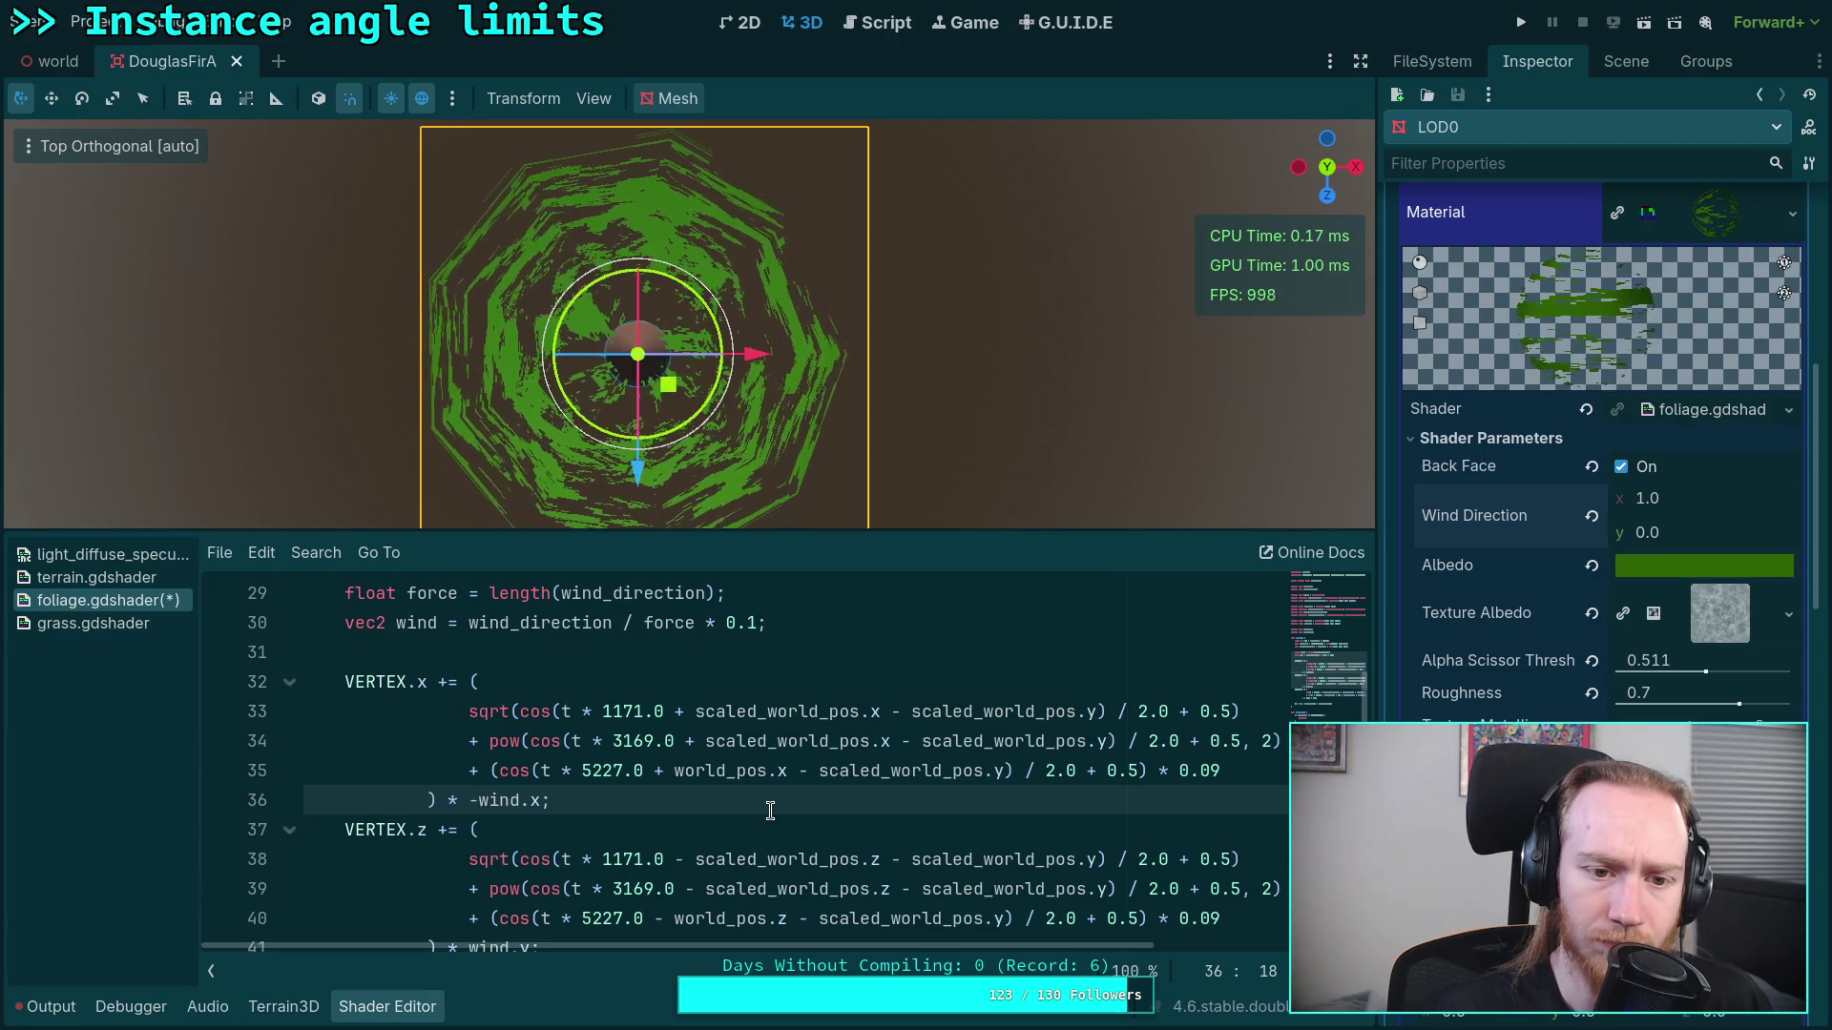
pyautogui.press('BackSpace')
pyautogui.click(438, 682)
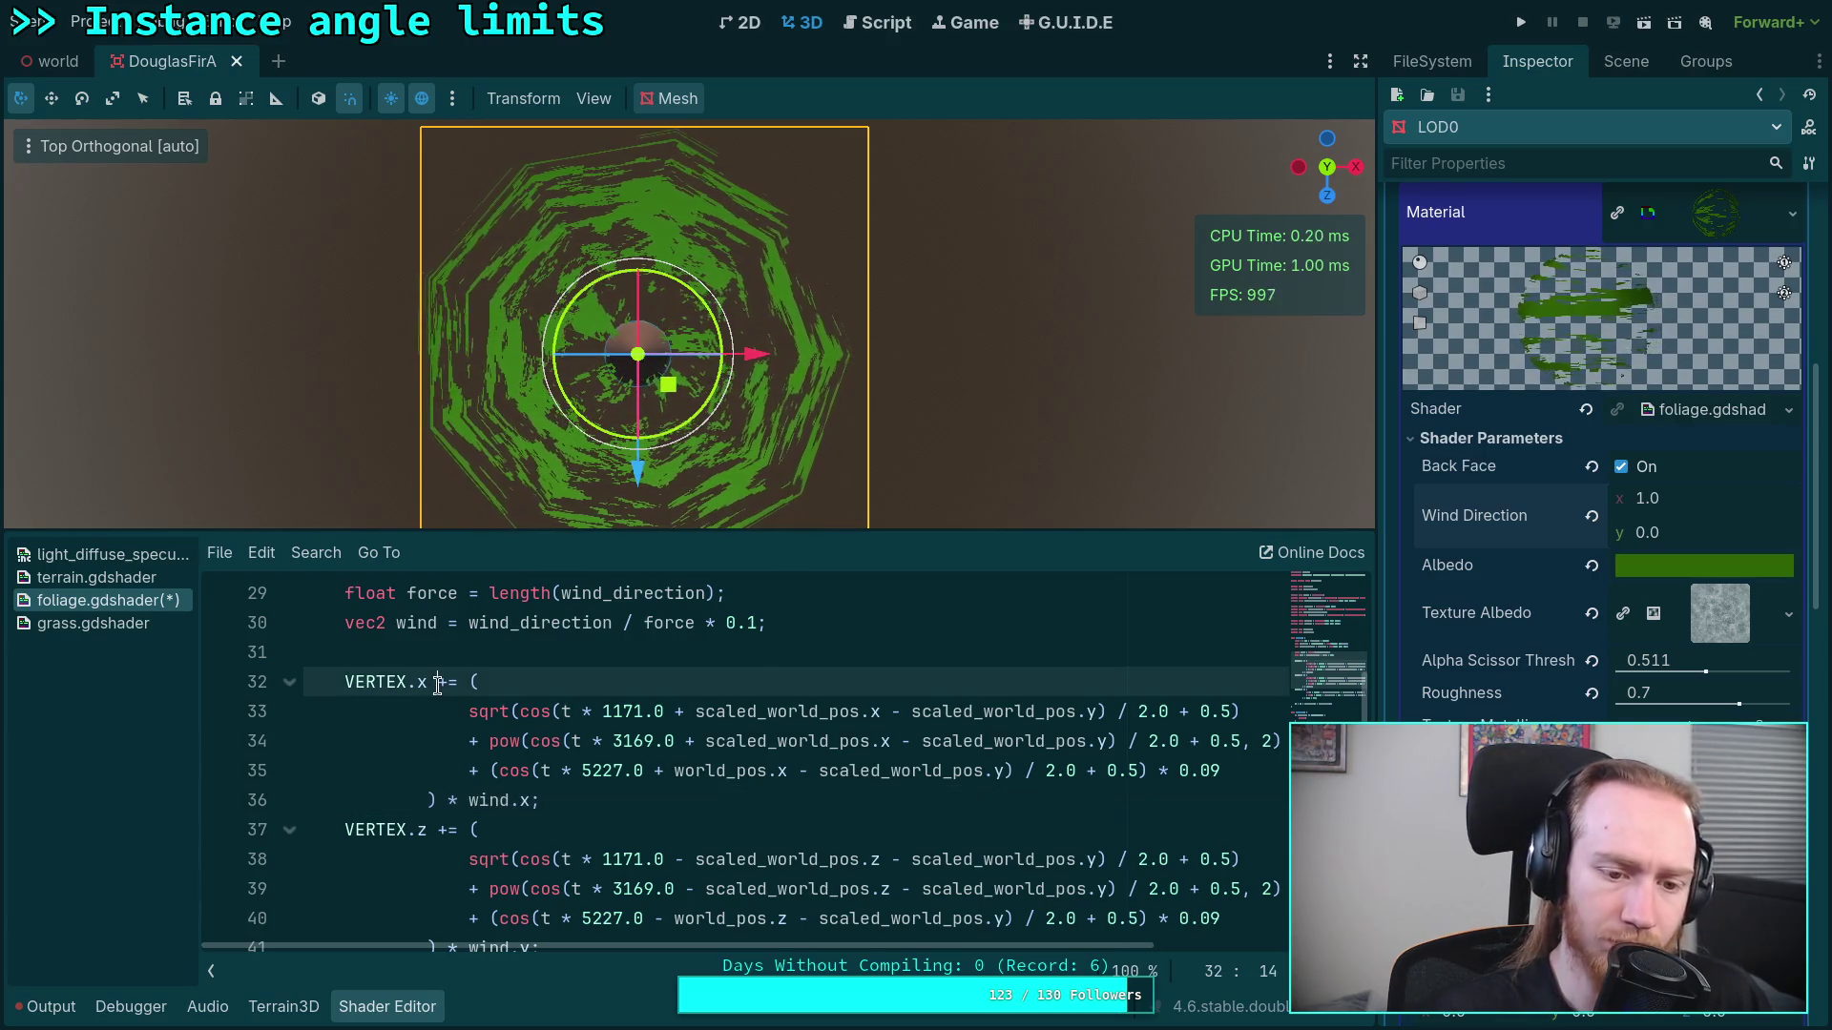
pyautogui.press('Delete')
pyautogui.write('-')
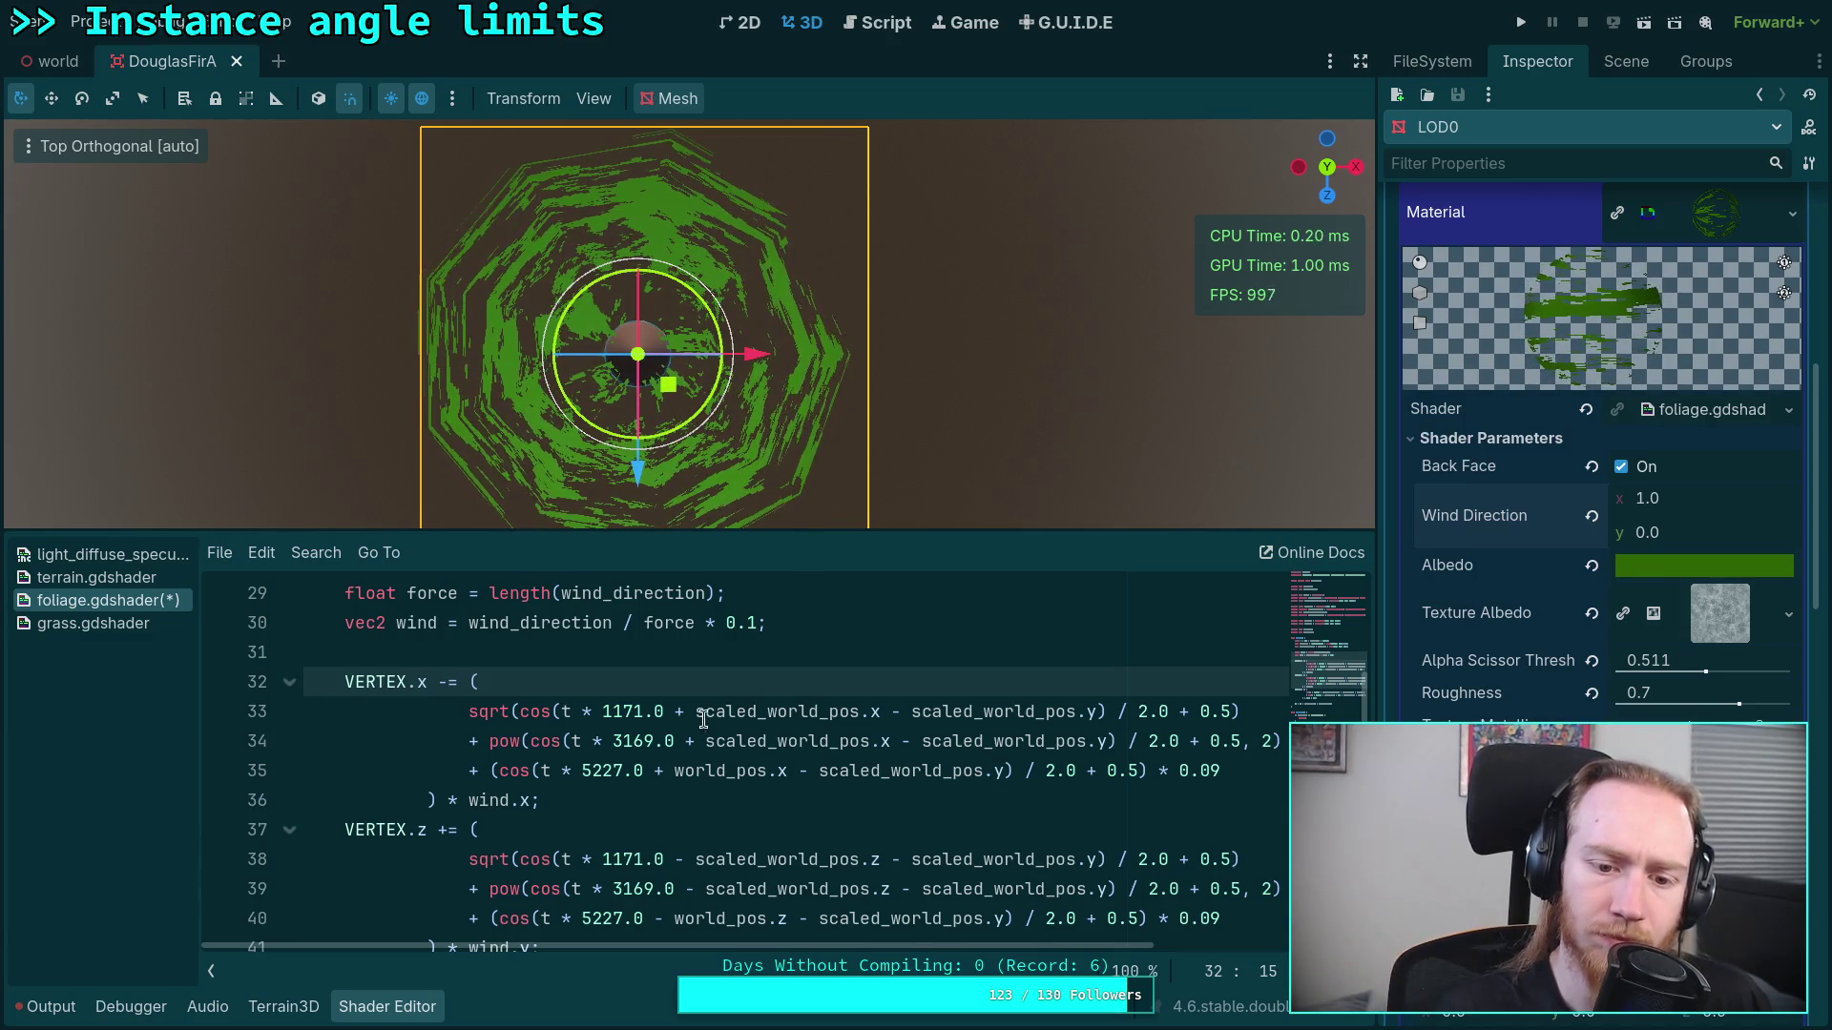
# Step: Turn the '+' operators on lines 33–35 into '-' so the waves subtract world x
pyautogui.click(685, 712)
pyautogui.press('BackSpace')
pyautogui.write('-')
pyautogui.click(690, 741)
pyautogui.press('BackSpace')
pyautogui.write('-')
pyautogui.click(665, 770)
pyautogui.press('BackSpace')
pyautogui.write('-')
pyautogui.press('Down')
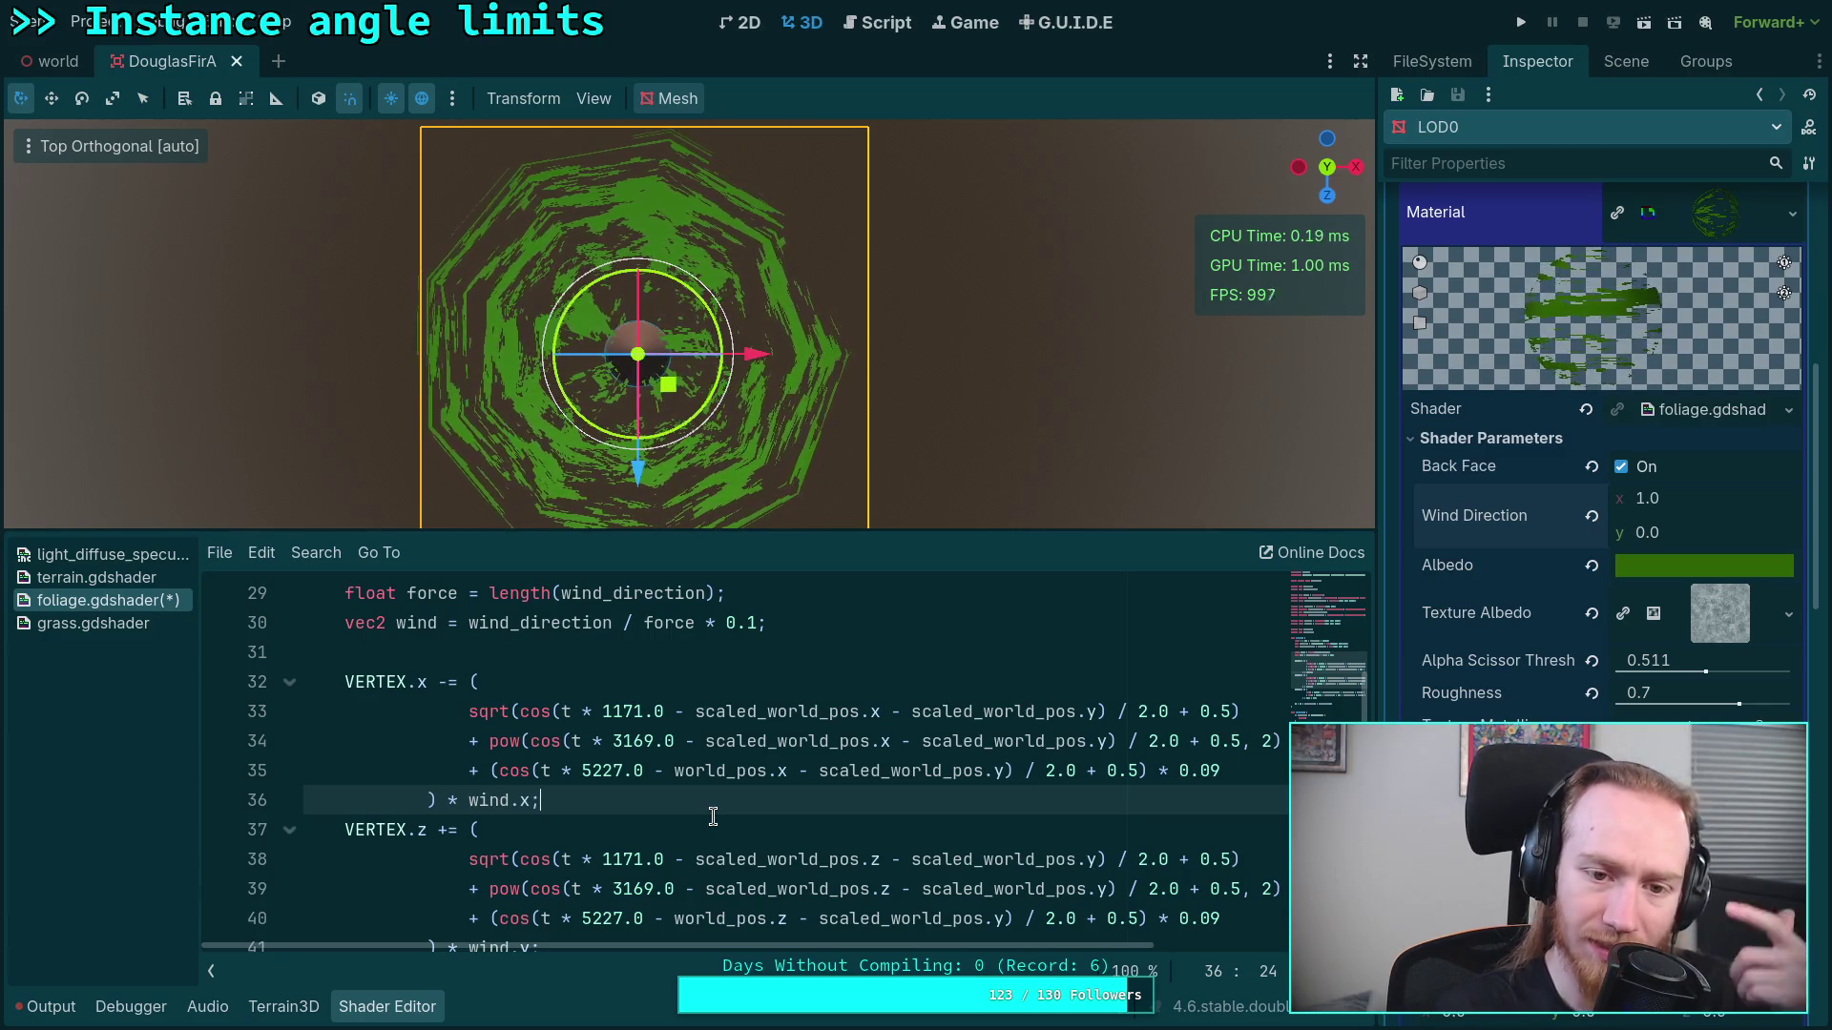
# Step: Comment out line 35 with '//' to disable the third X sway wave
pyautogui.click(467, 772)
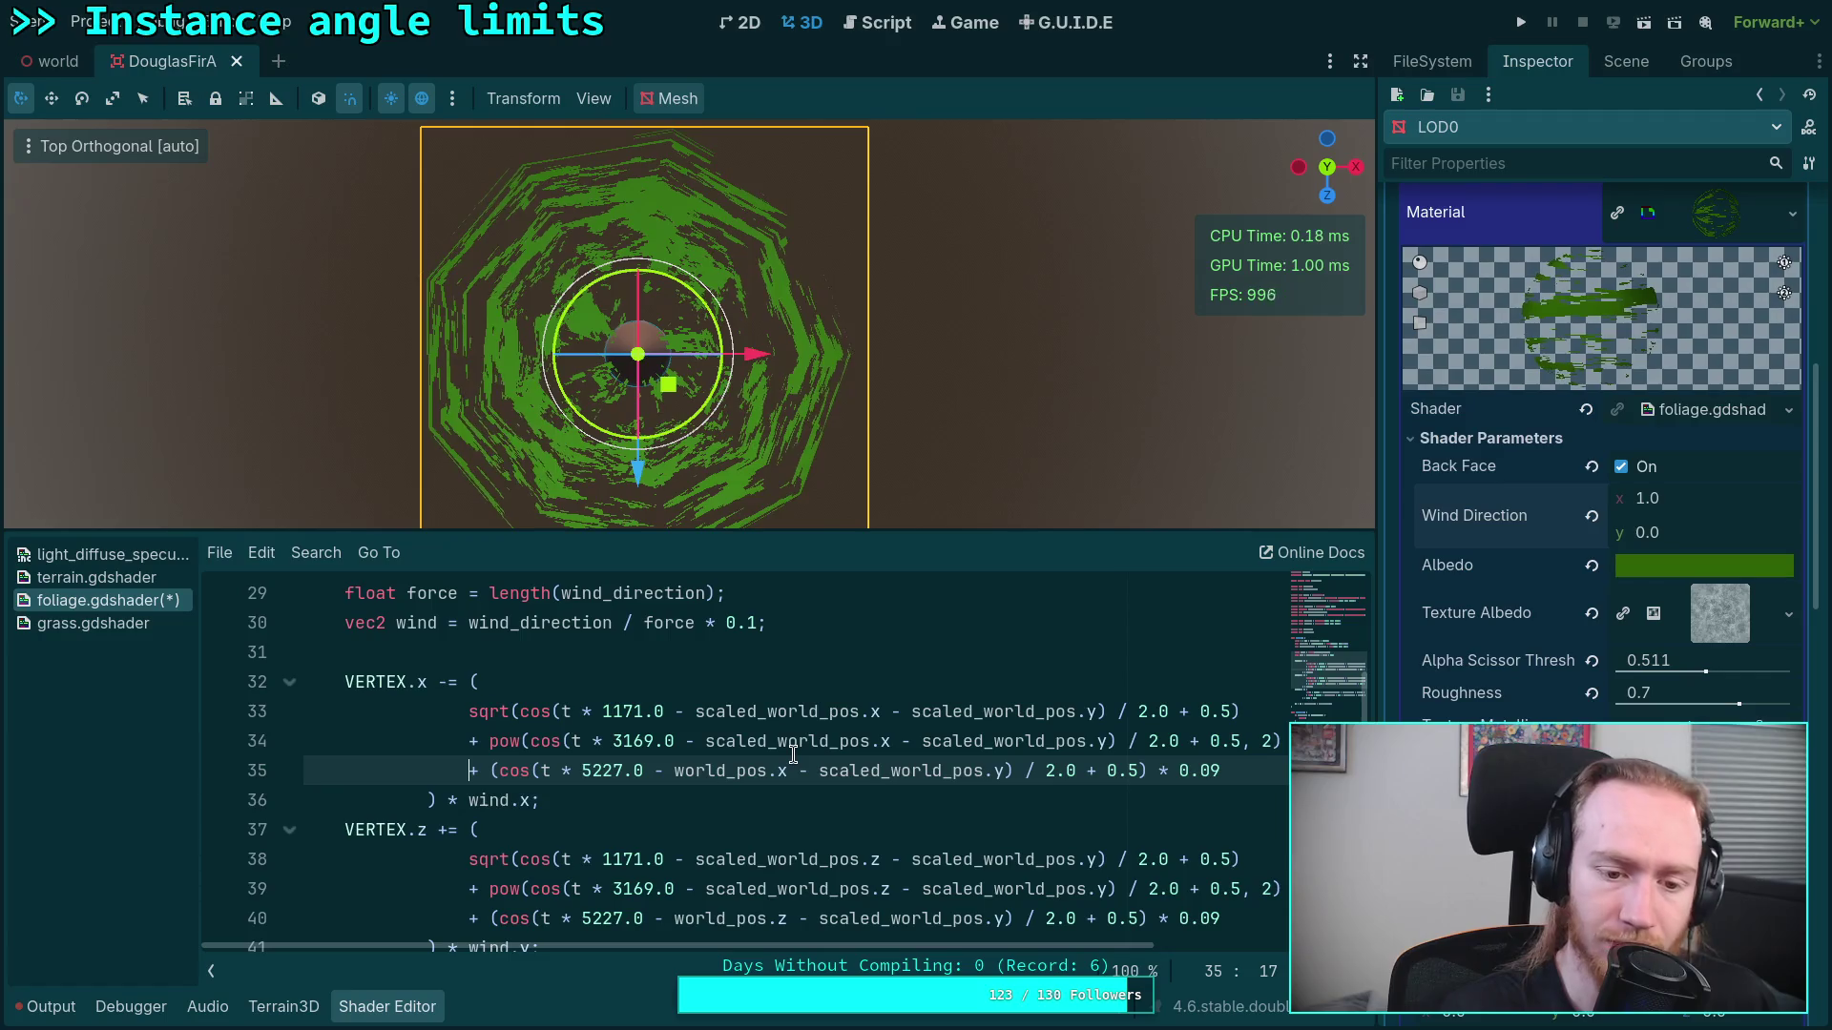
pyautogui.write('==')
pyautogui.press('BackSpace')
pyautogui.press('BackSpace')
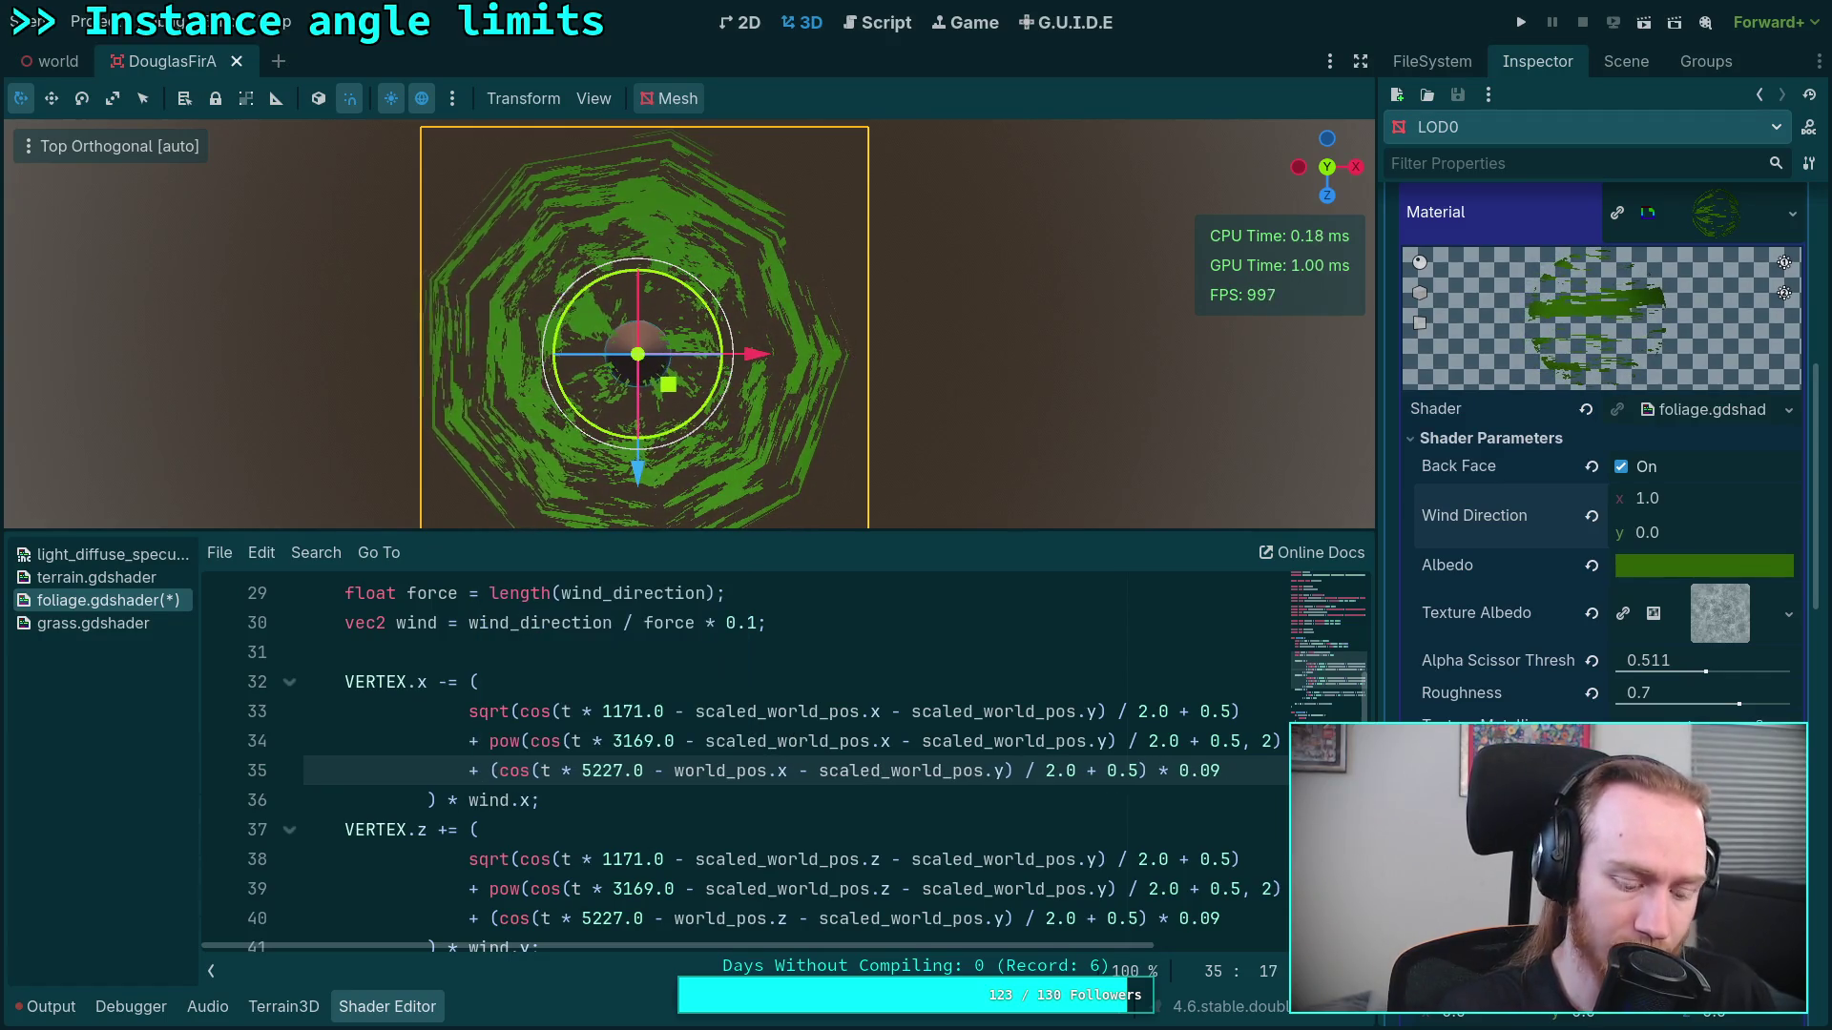
pyautogui.write('=')
pyautogui.press('BackSpace')
pyautogui.write('//')
pyautogui.press('Up')
pyautogui.press('Home')
# Step: Comment out line 34 and try a wind factor of 0.5 on line 30
pyautogui.write('//')
pyautogui.moveTo(748, 946)
pyautogui.mouseDown()
pyautogui.moveTo(809, 952)
pyautogui.moveTo(771, 966)
pyautogui.mouseUp()
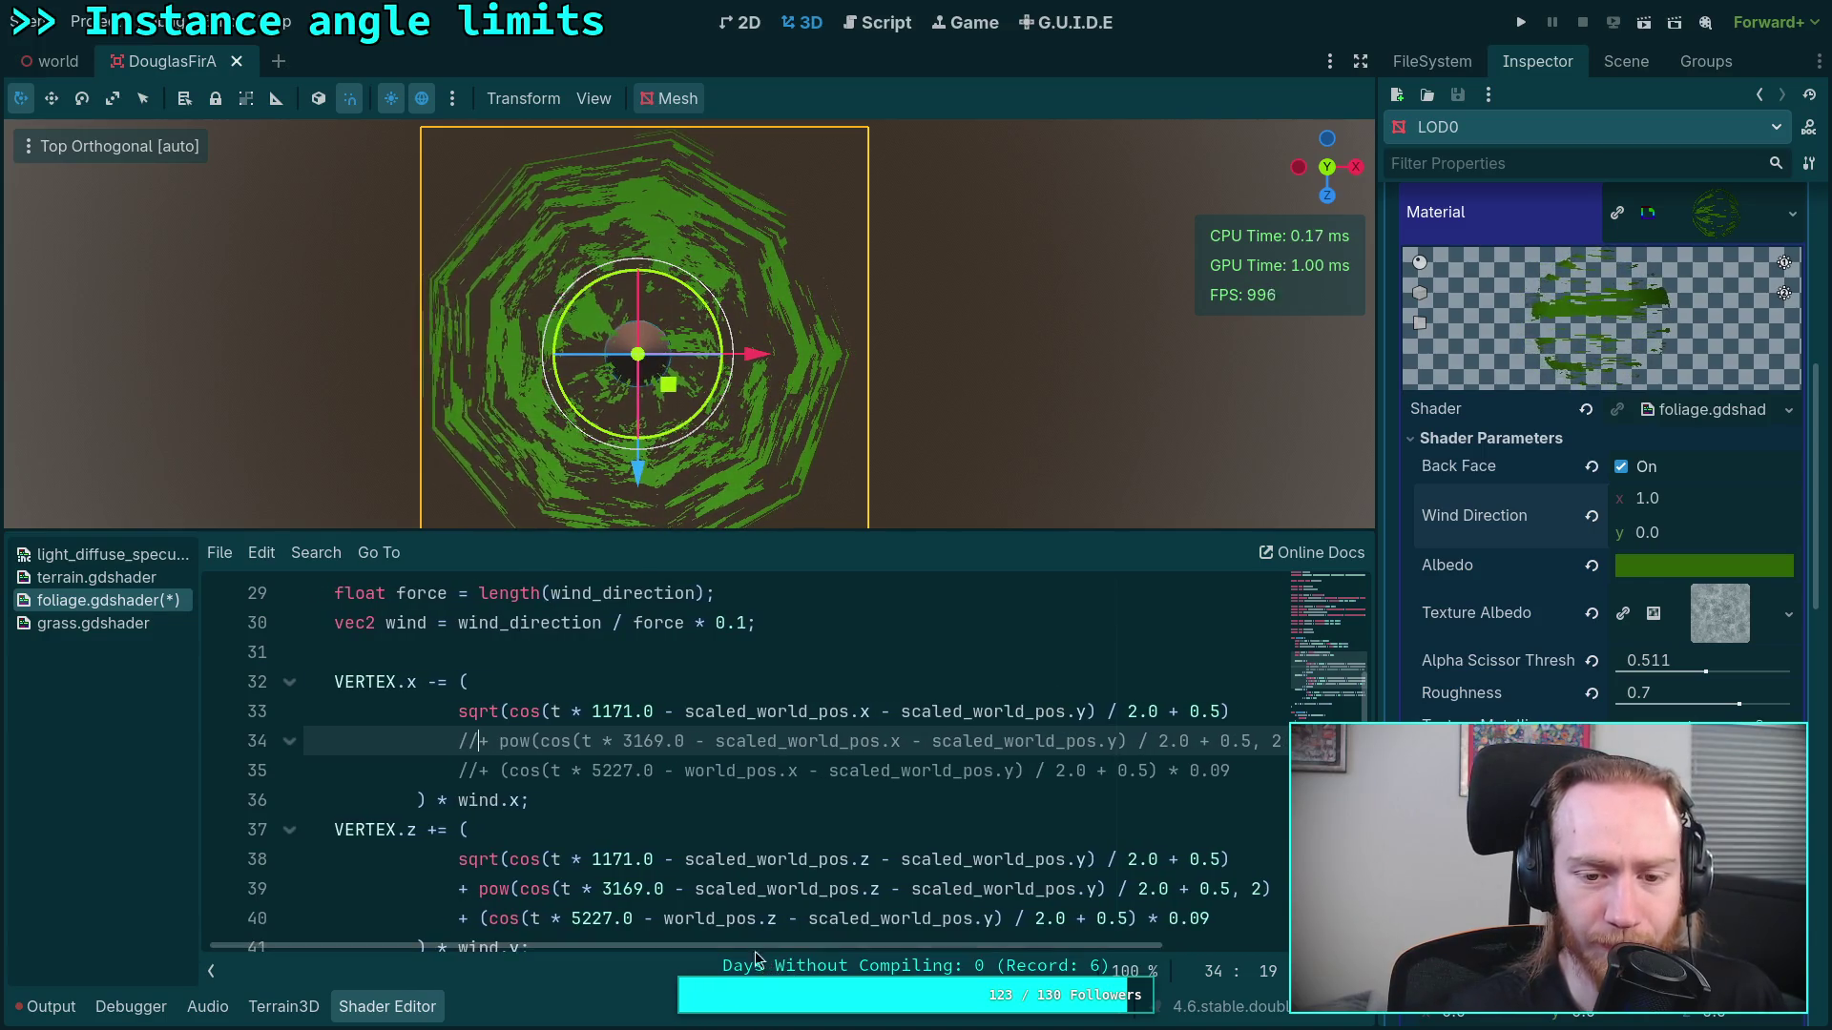
pyautogui.moveTo(750, 626); pyautogui.dragTo(732, 628)
pyautogui.write('5')
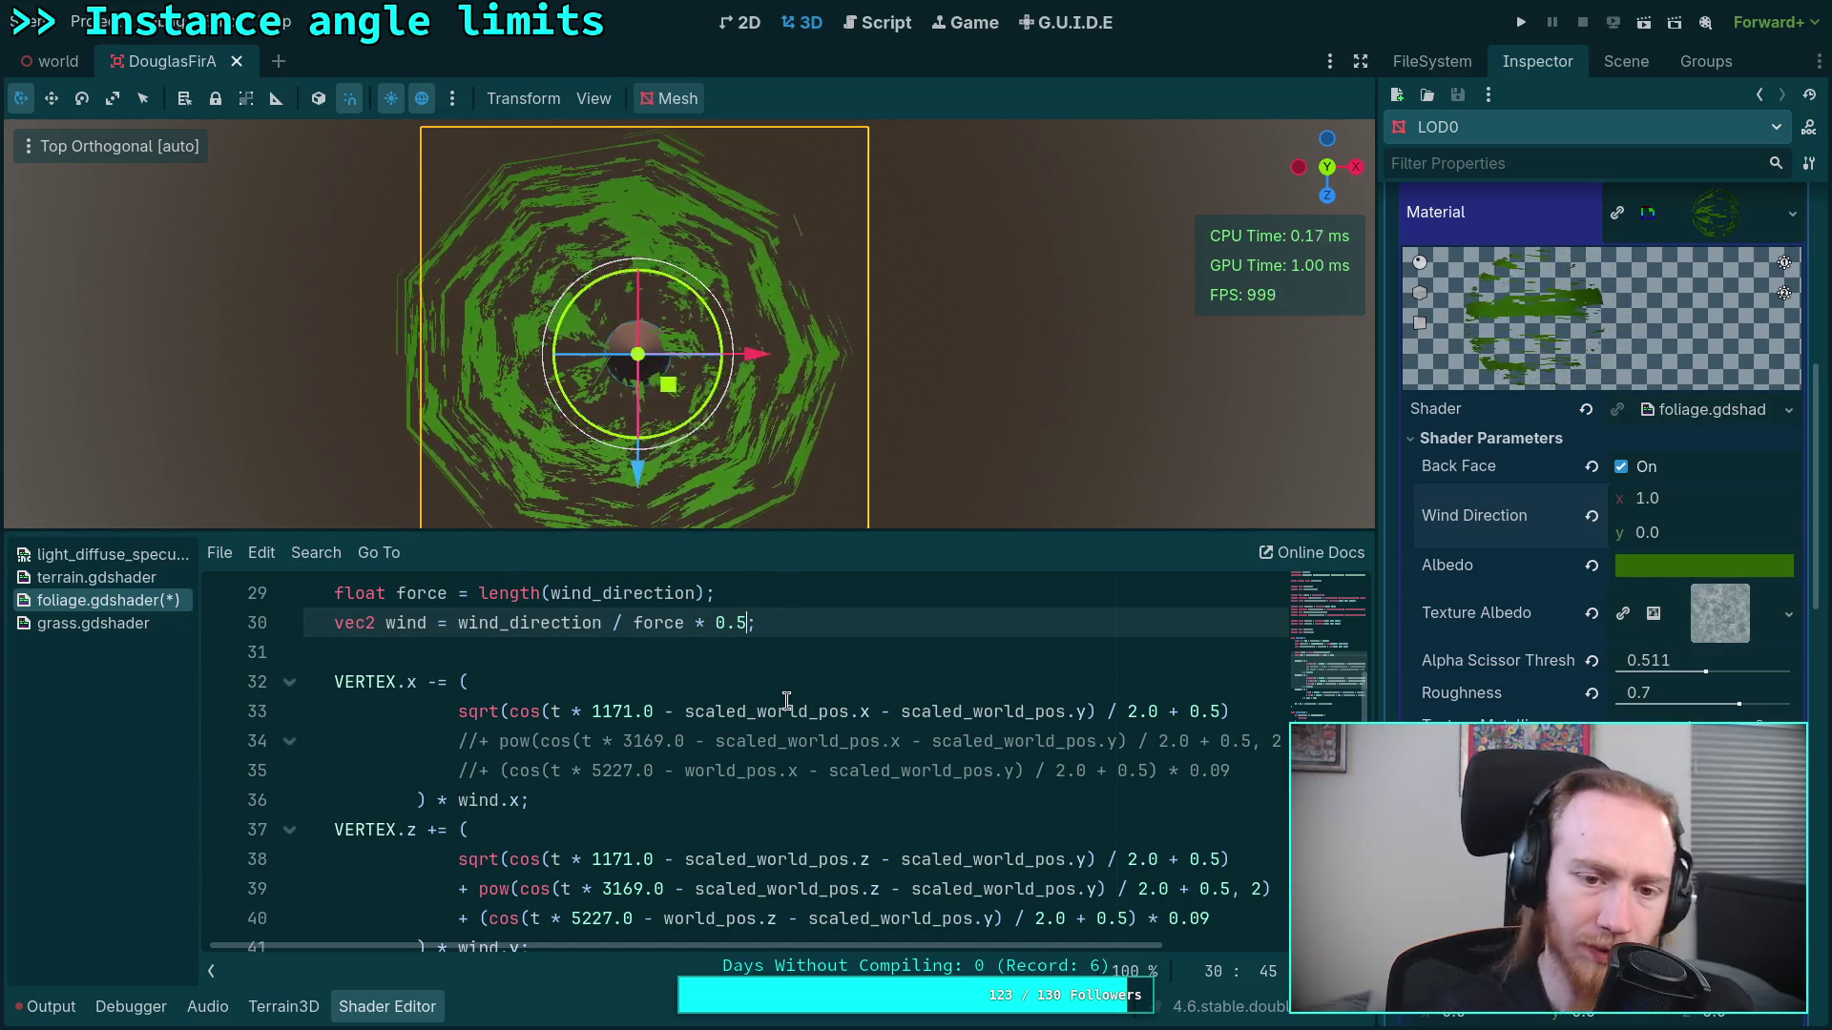
# Step: Switch the minus signs on lines 33–35 back to '+', adding world x and y terms
pyautogui.doubleClick(668, 711)
pyautogui.write('+')
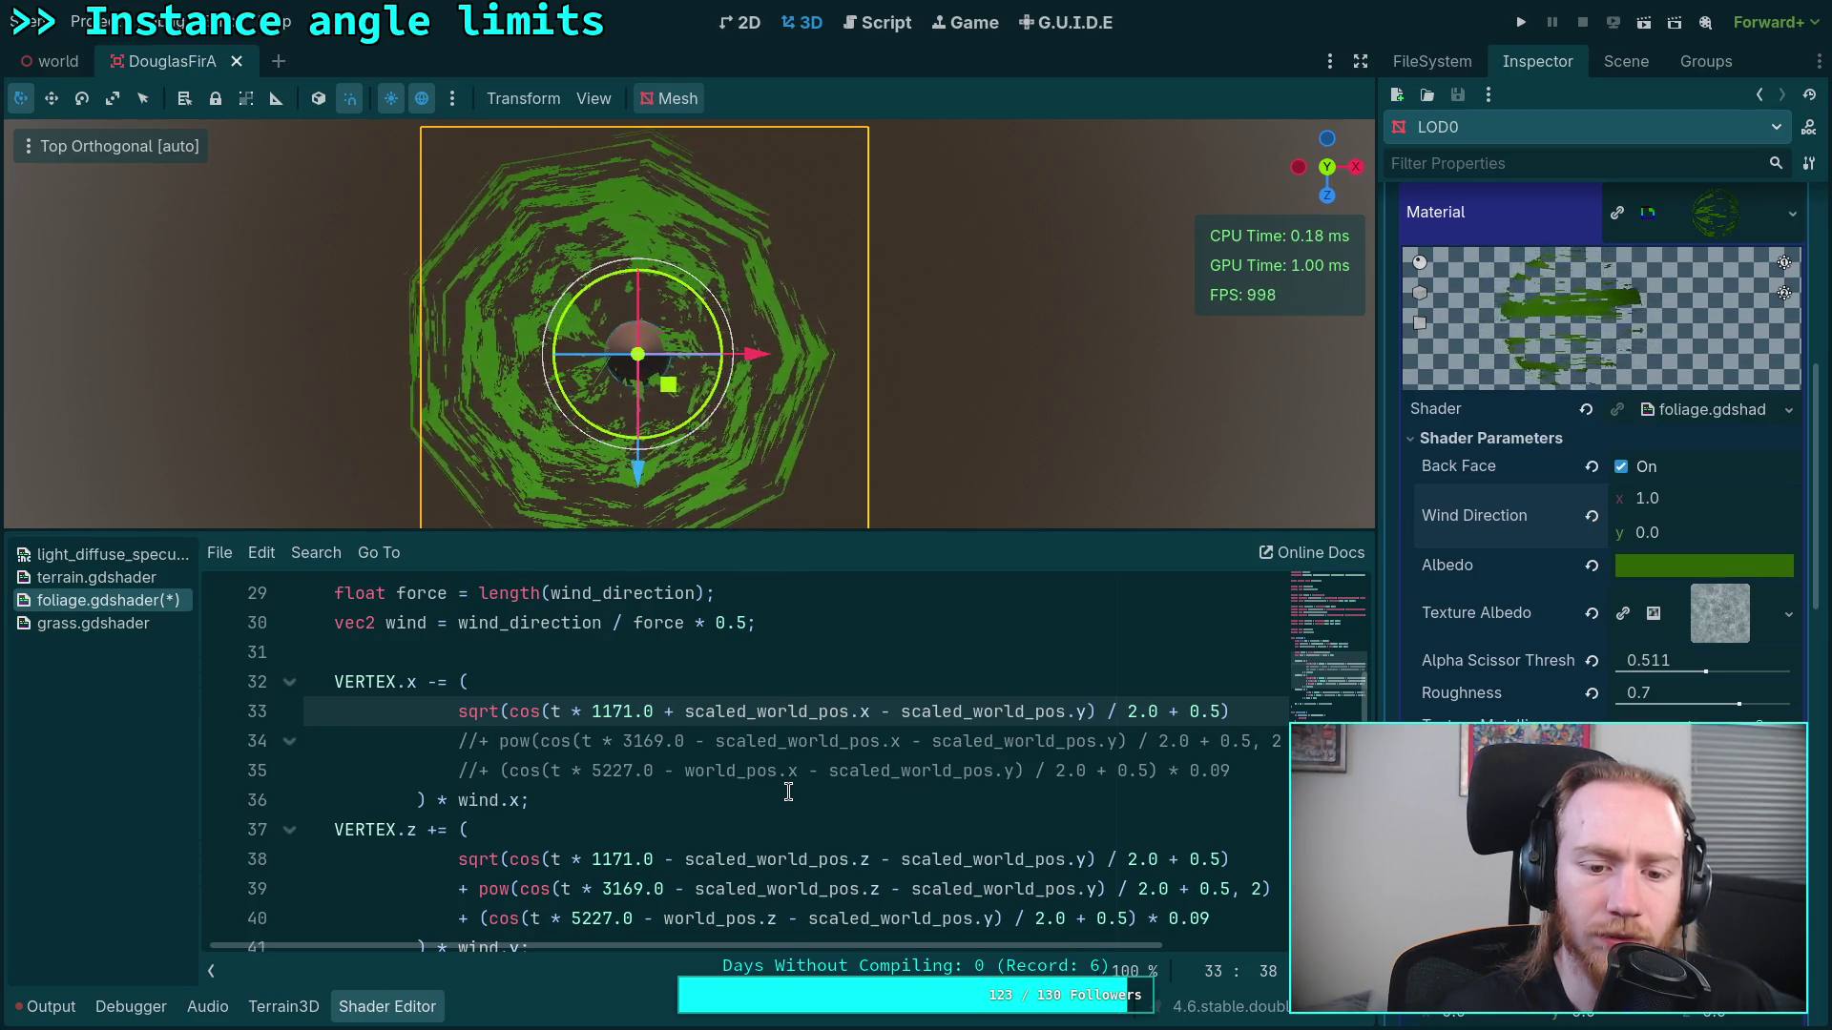
pyautogui.doubleClick(886, 712)
pyautogui.write('+')
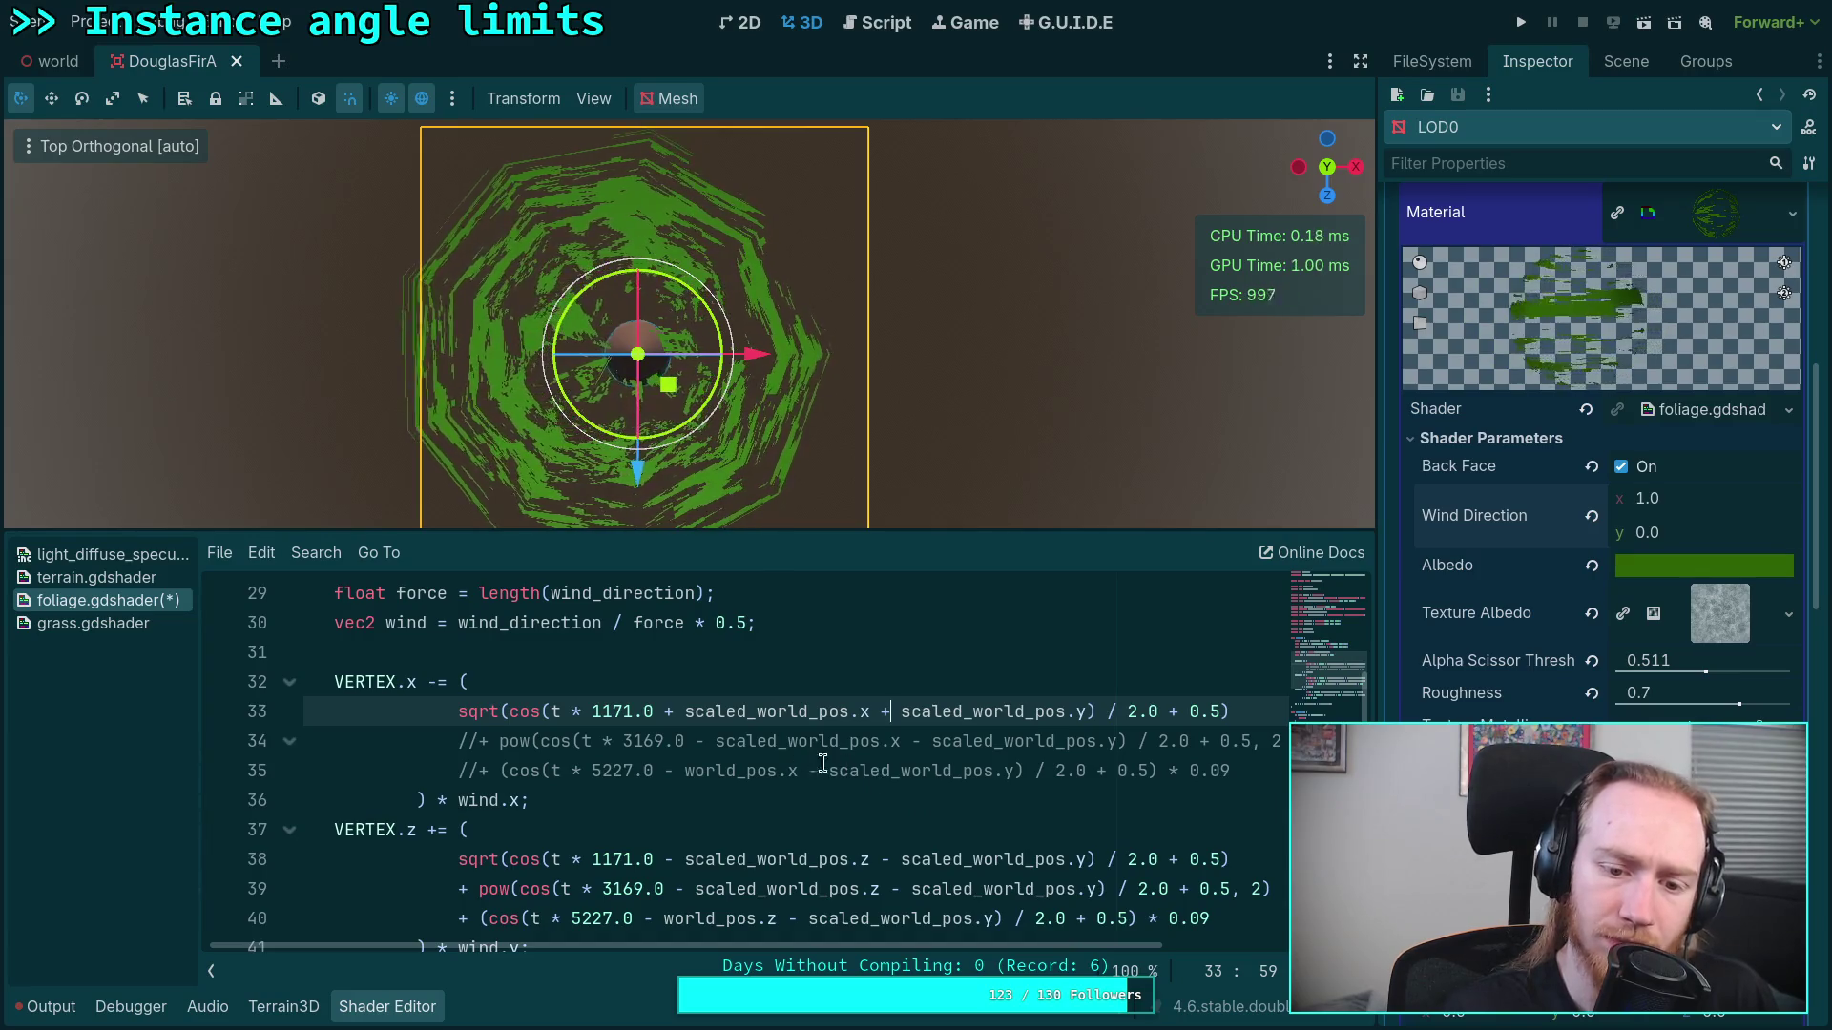
pyautogui.doubleClick(700, 740)
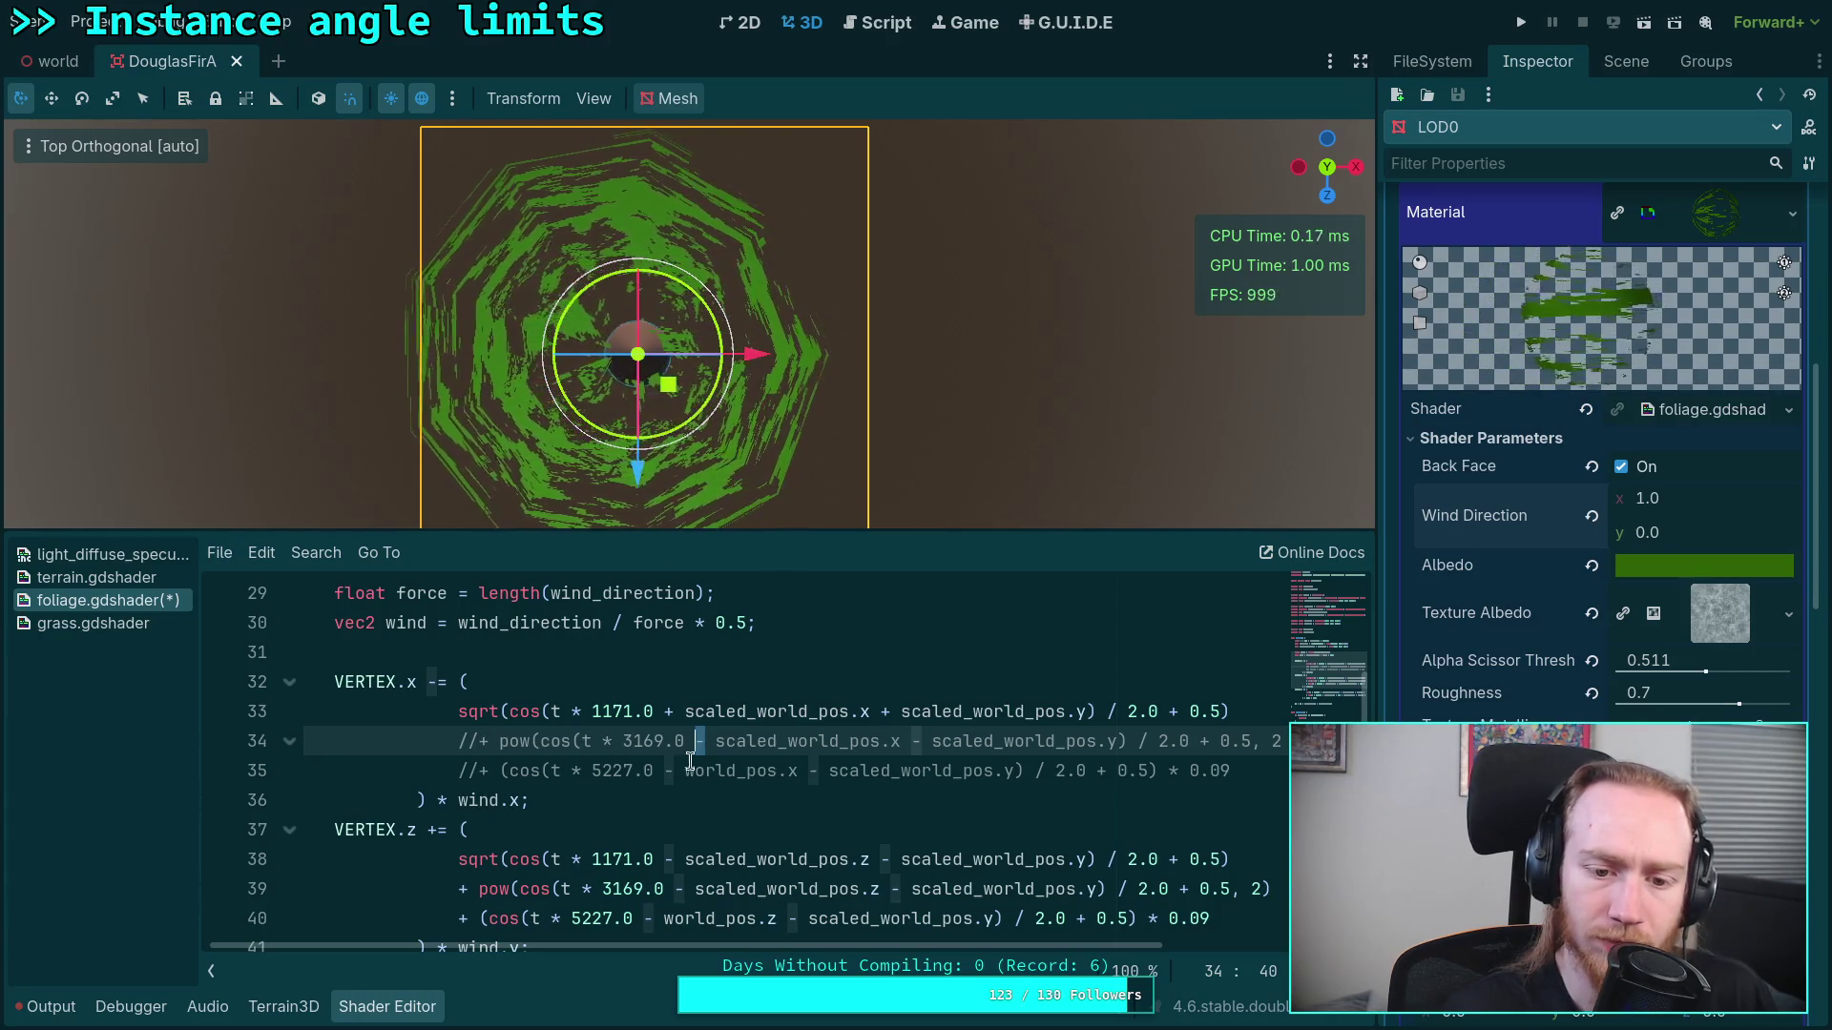
pyautogui.write('+')
pyautogui.doubleClick(919, 741)
pyautogui.write('+')
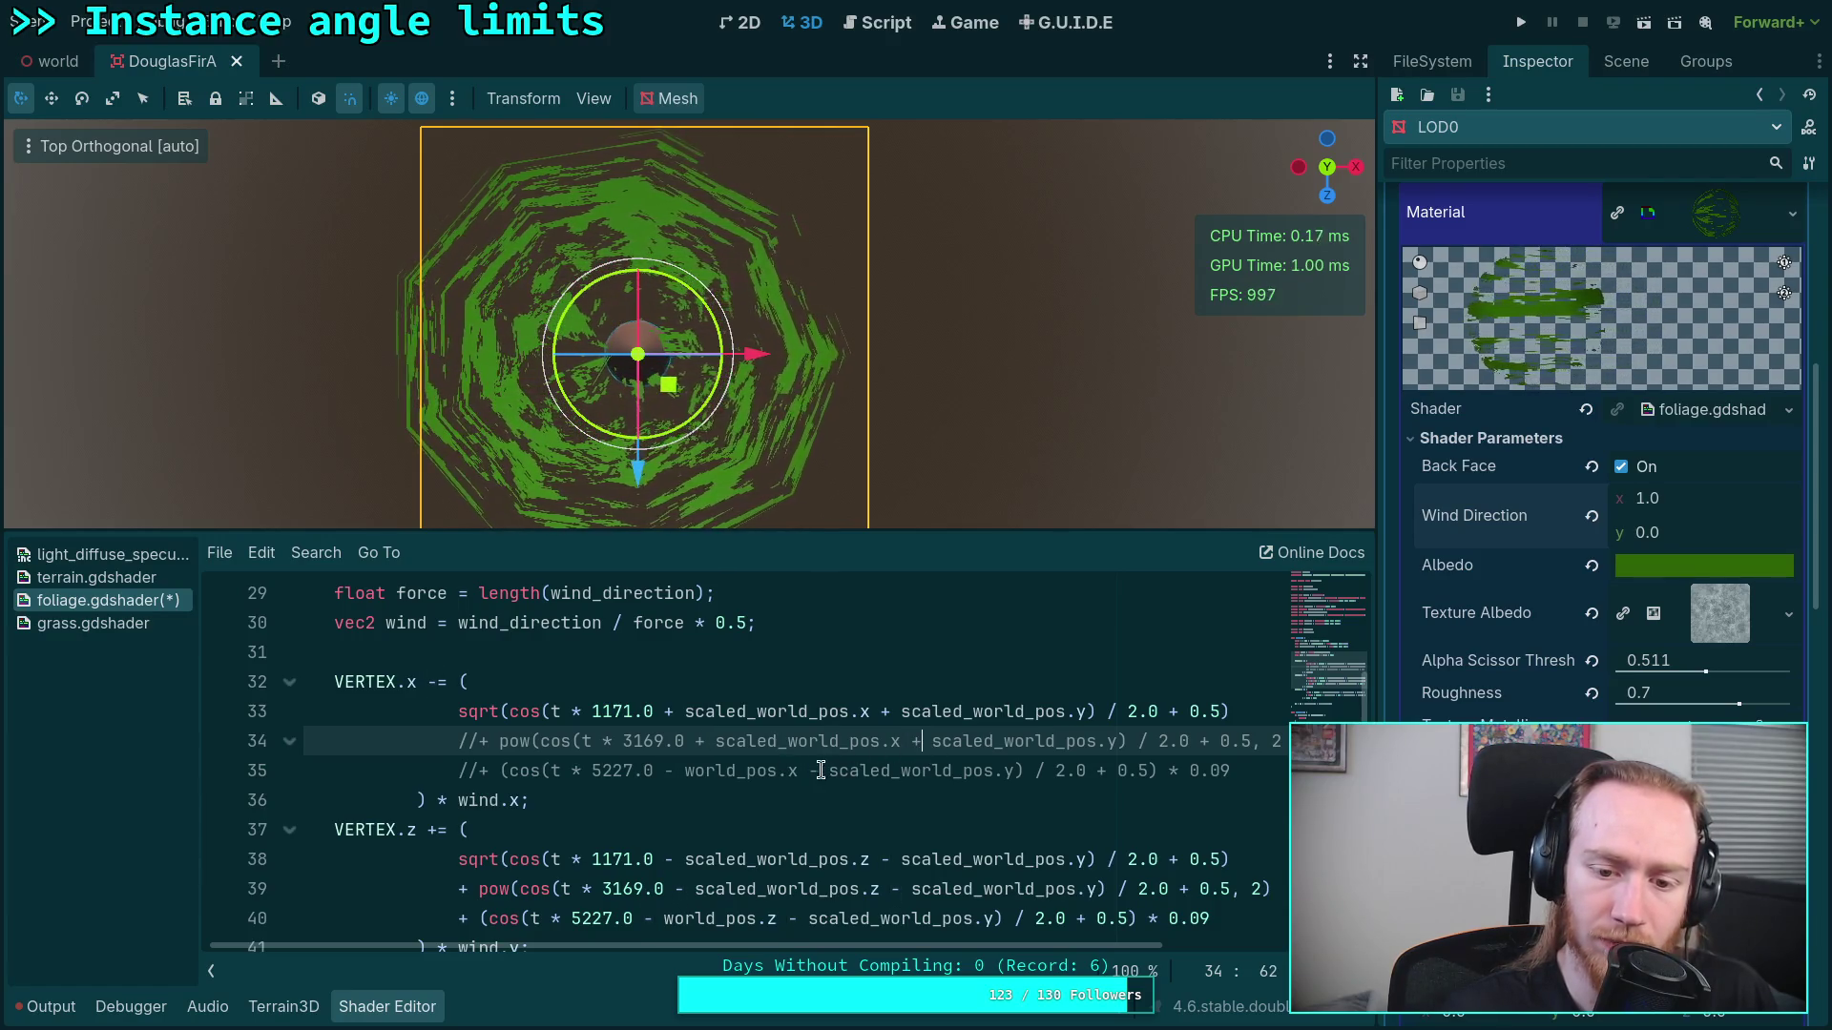
pyautogui.doubleClick(813, 771)
pyautogui.write('+')
# Step: Remove the '//' from lines 34 and 35 to reactivate the second and third waves
pyautogui.click(468, 771)
pyautogui.press('BackSpace')
pyautogui.press('BackSpace')
pyautogui.click(468, 741)
pyautogui.press('BackSpace')
pyautogui.press('BackSpace')
pyautogui.click(703, 799)
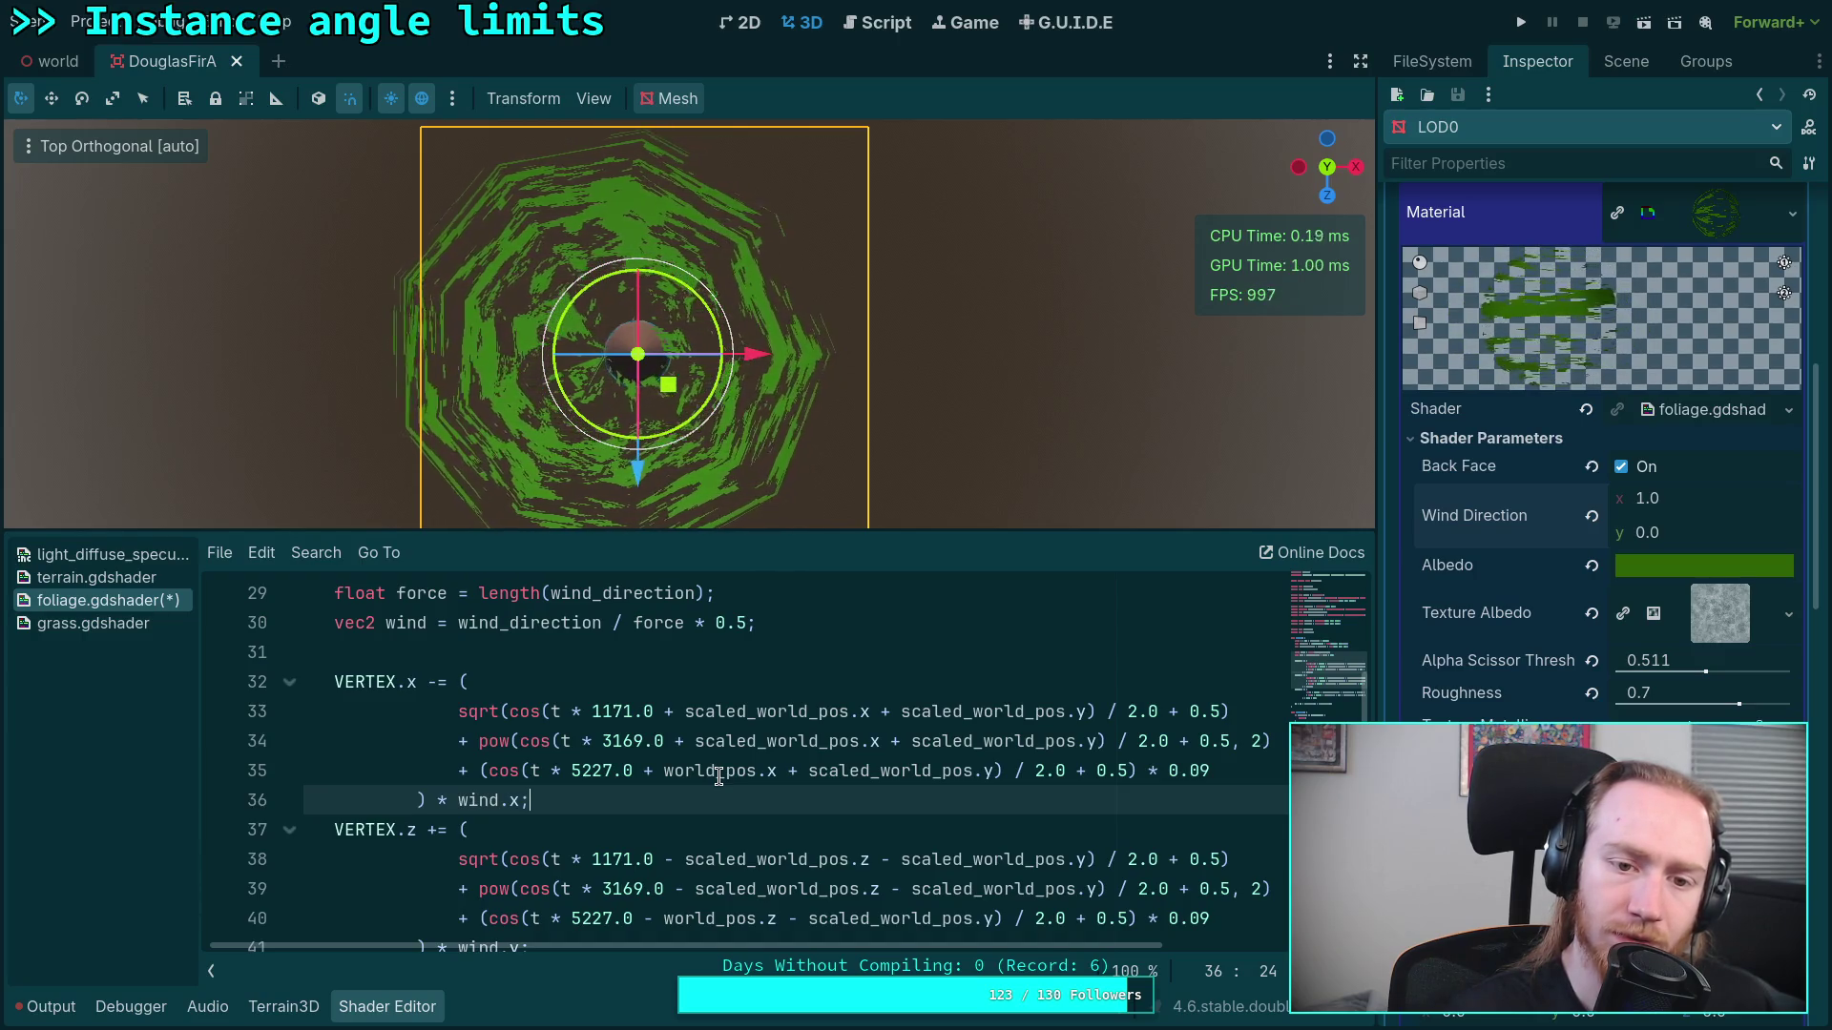
# Step: Restore the wind factor on line 30 from 0.5 to 0.1
pyautogui.click(740, 622)
pyautogui.press('Delete')
pyautogui.write('1')
pyautogui.click(825, 741)
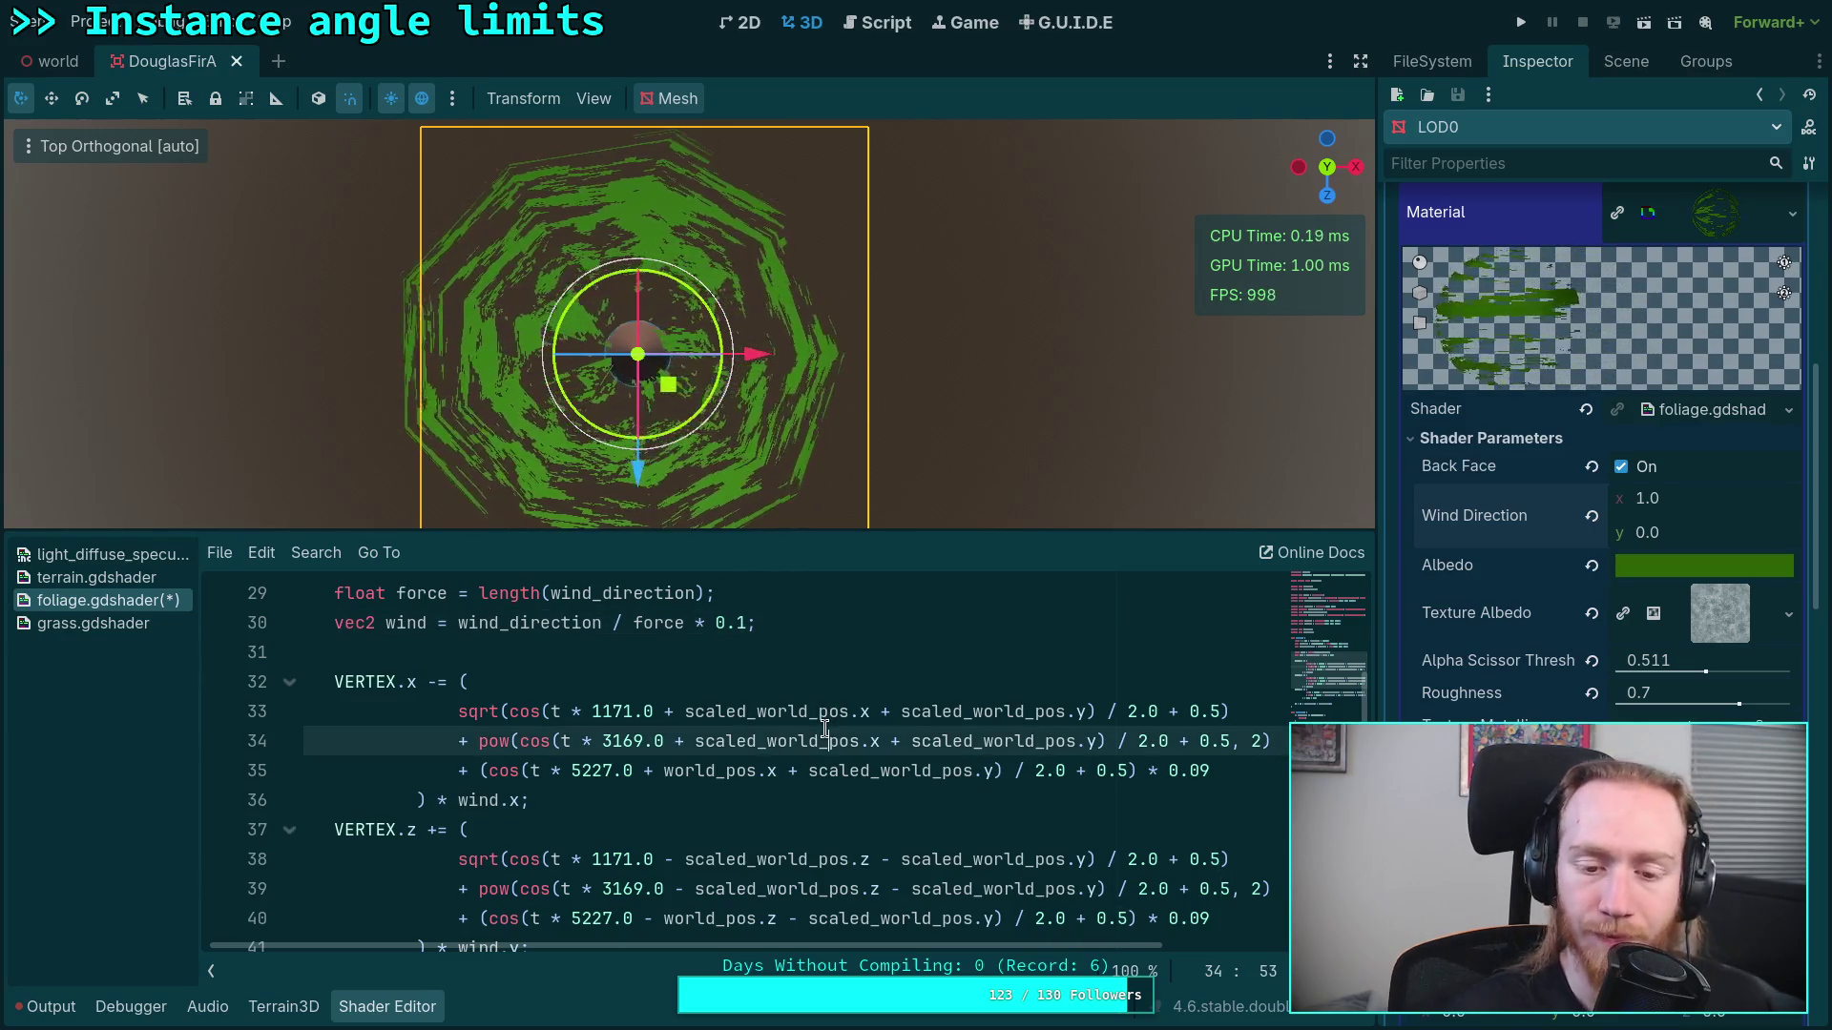